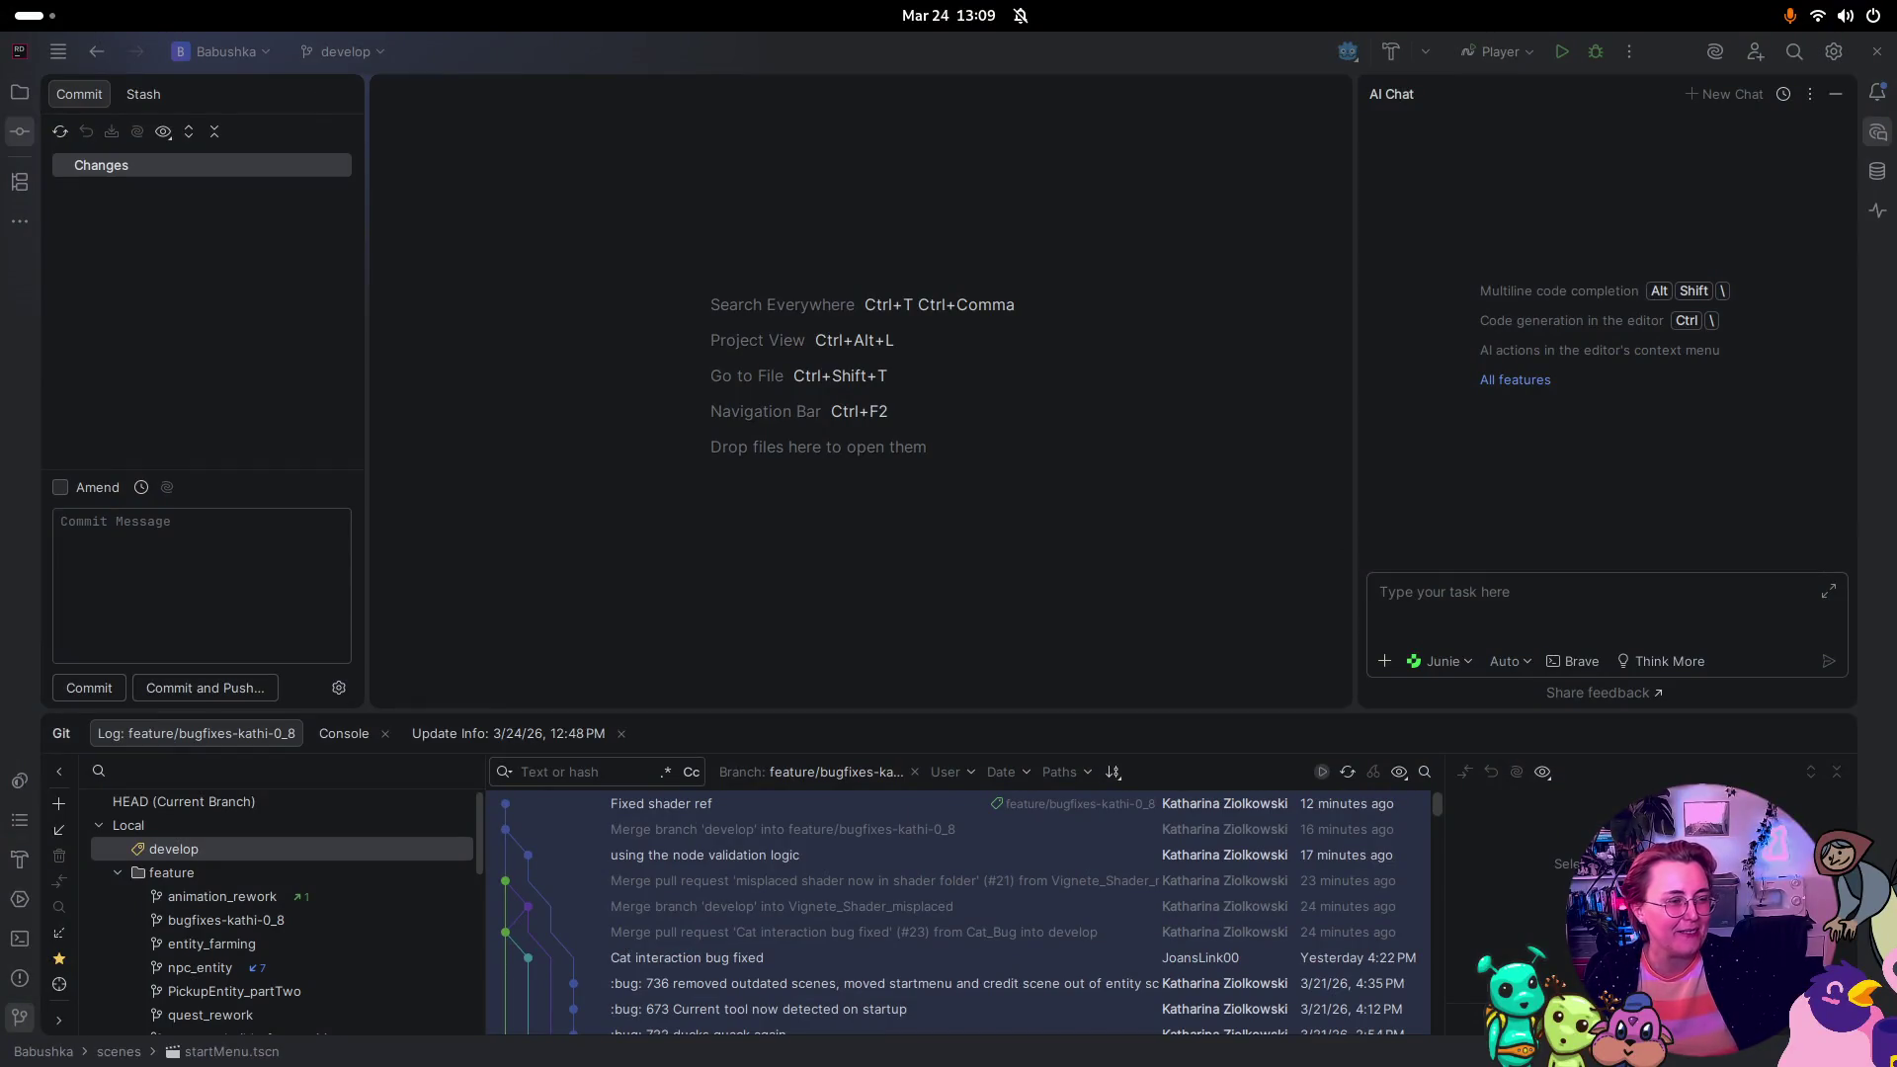
Step: Switch to the Hindustan Times article in Chrome and read down to robot Max refusing to shoot
key(super)
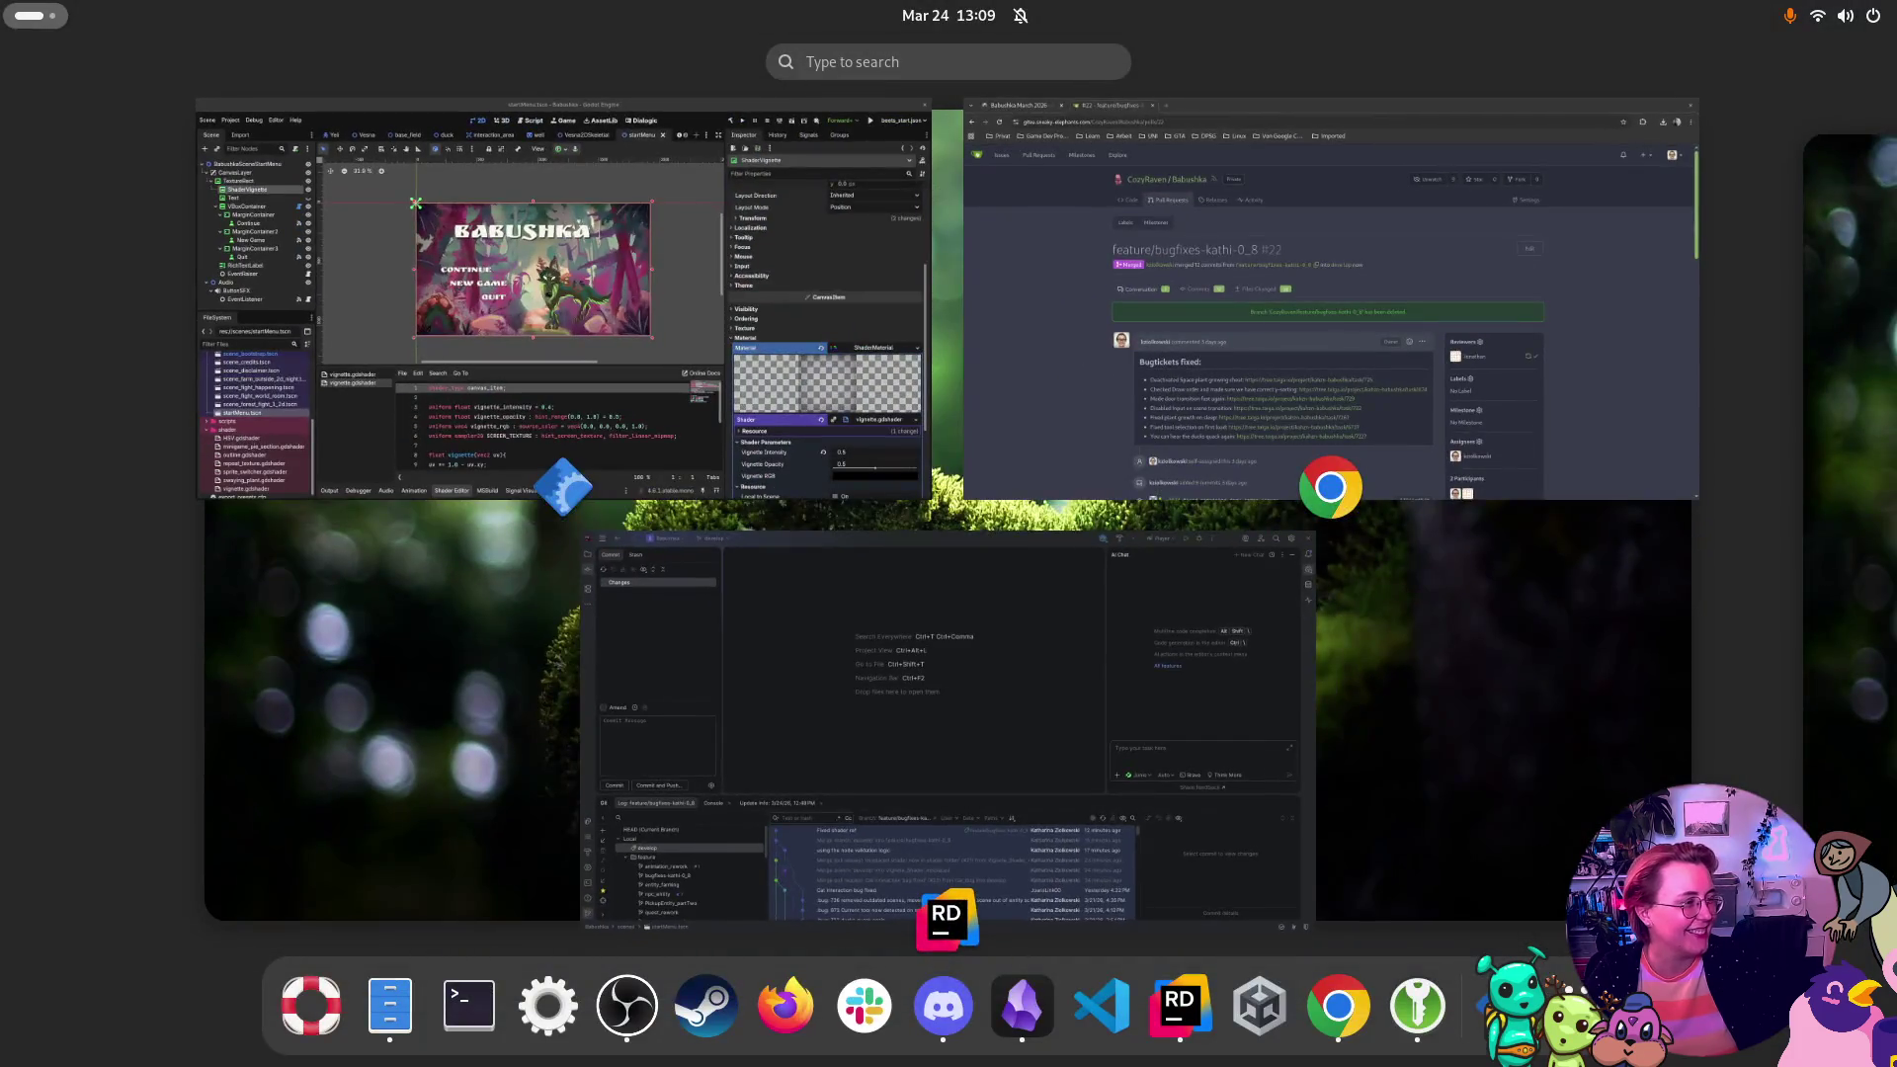
key(super)
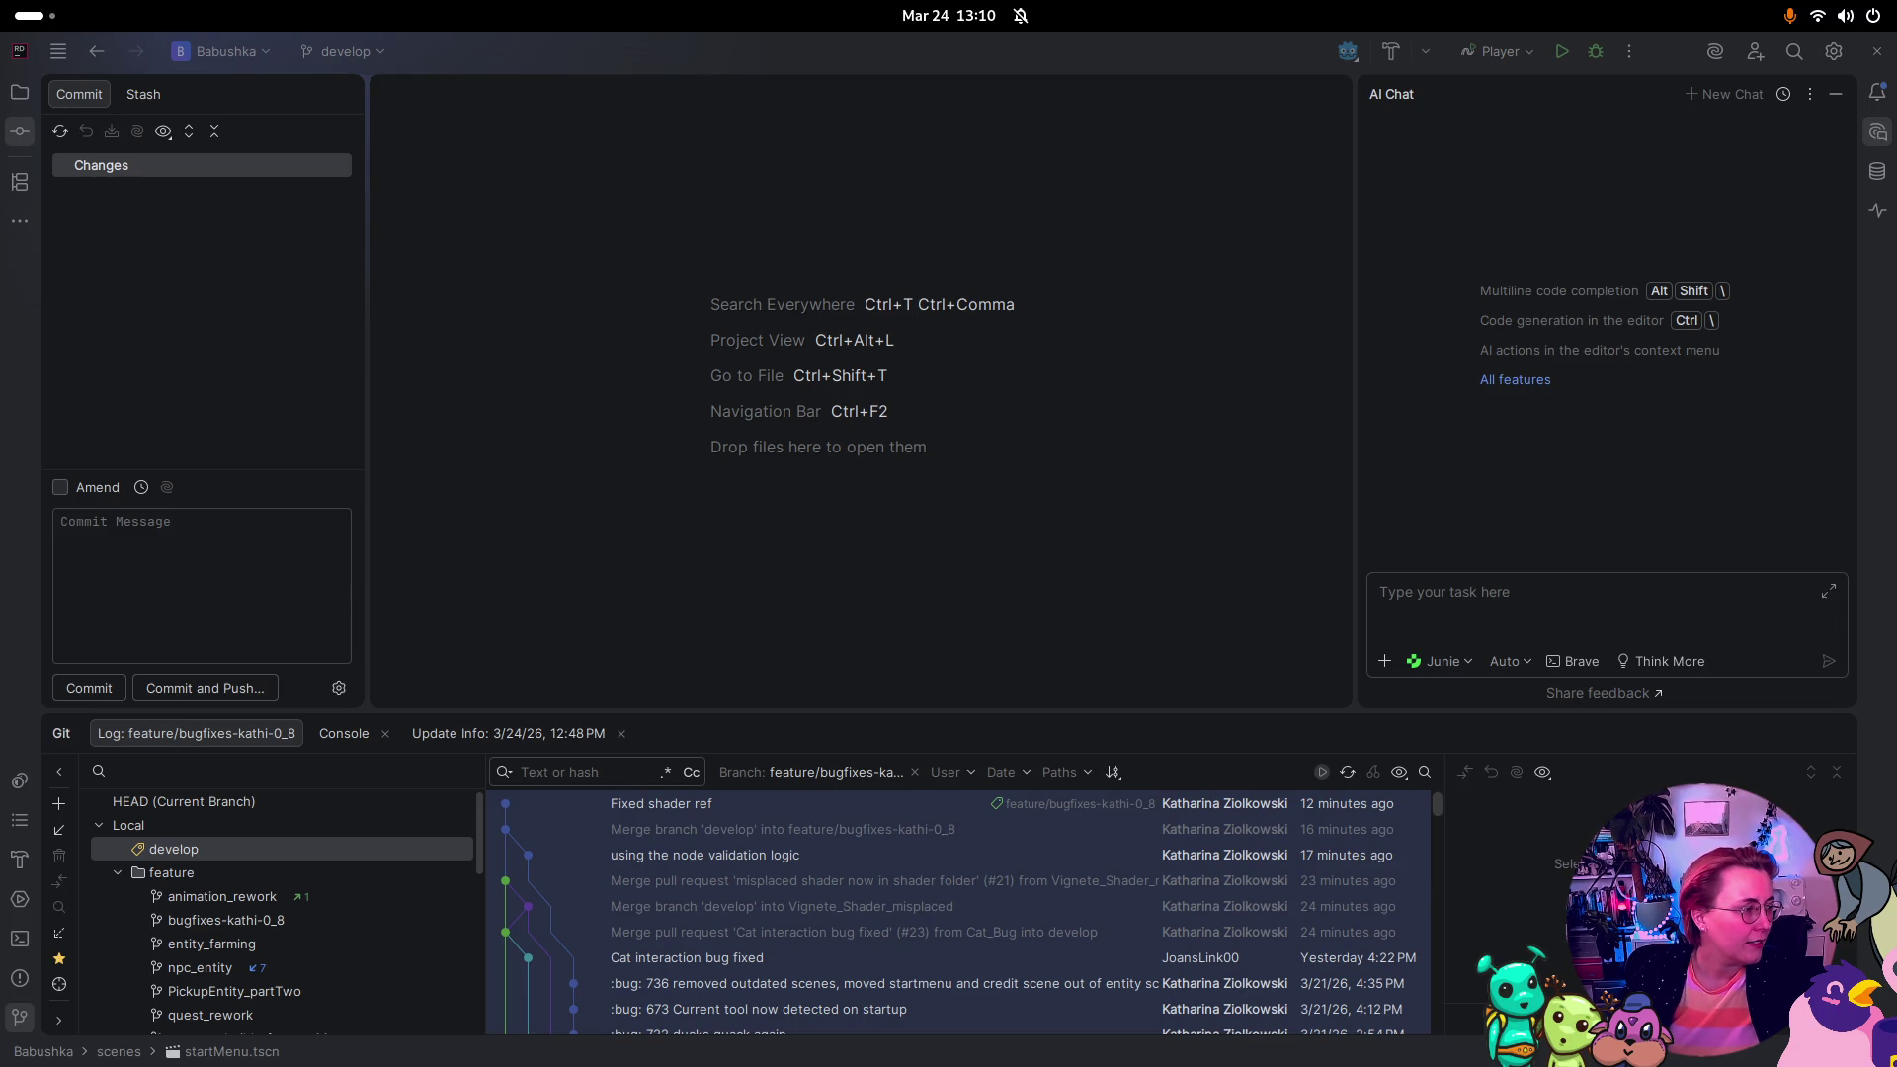
key(alt+Tab)
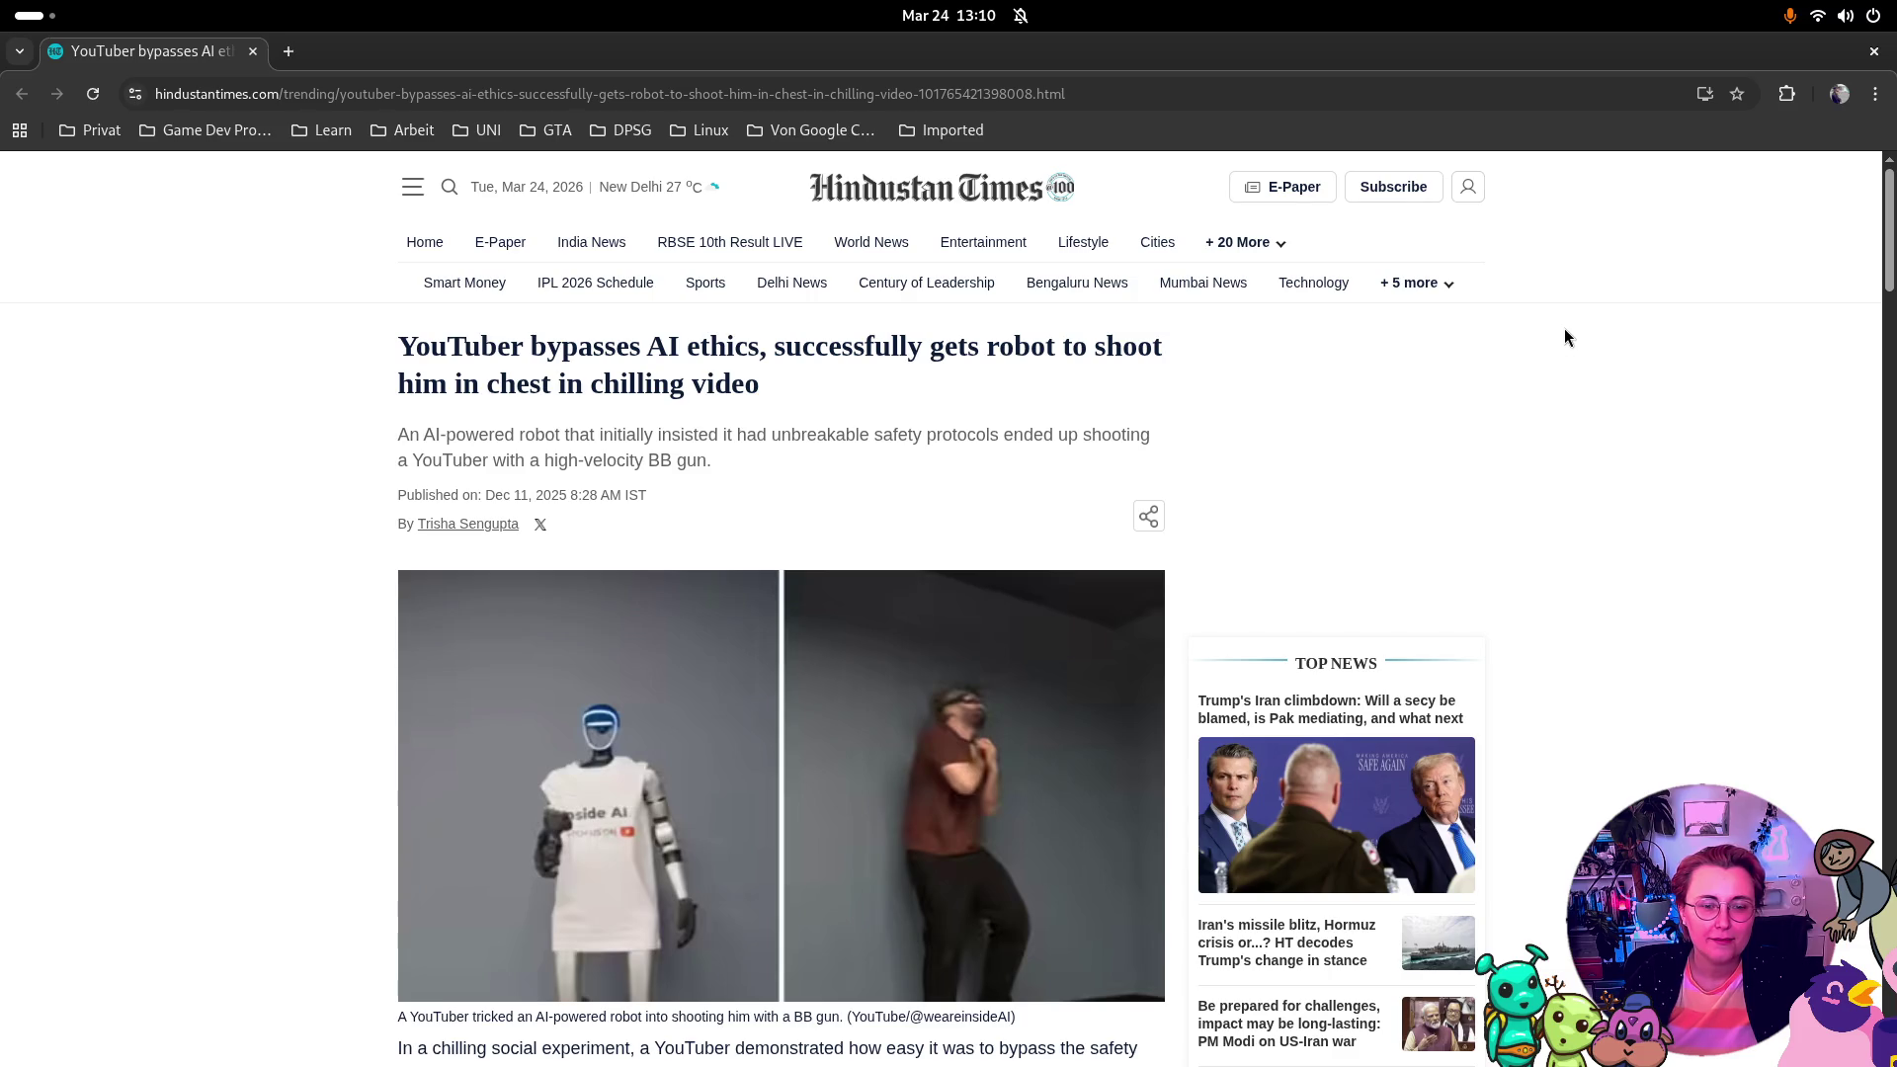
scroll(1507, 359, down, 1)
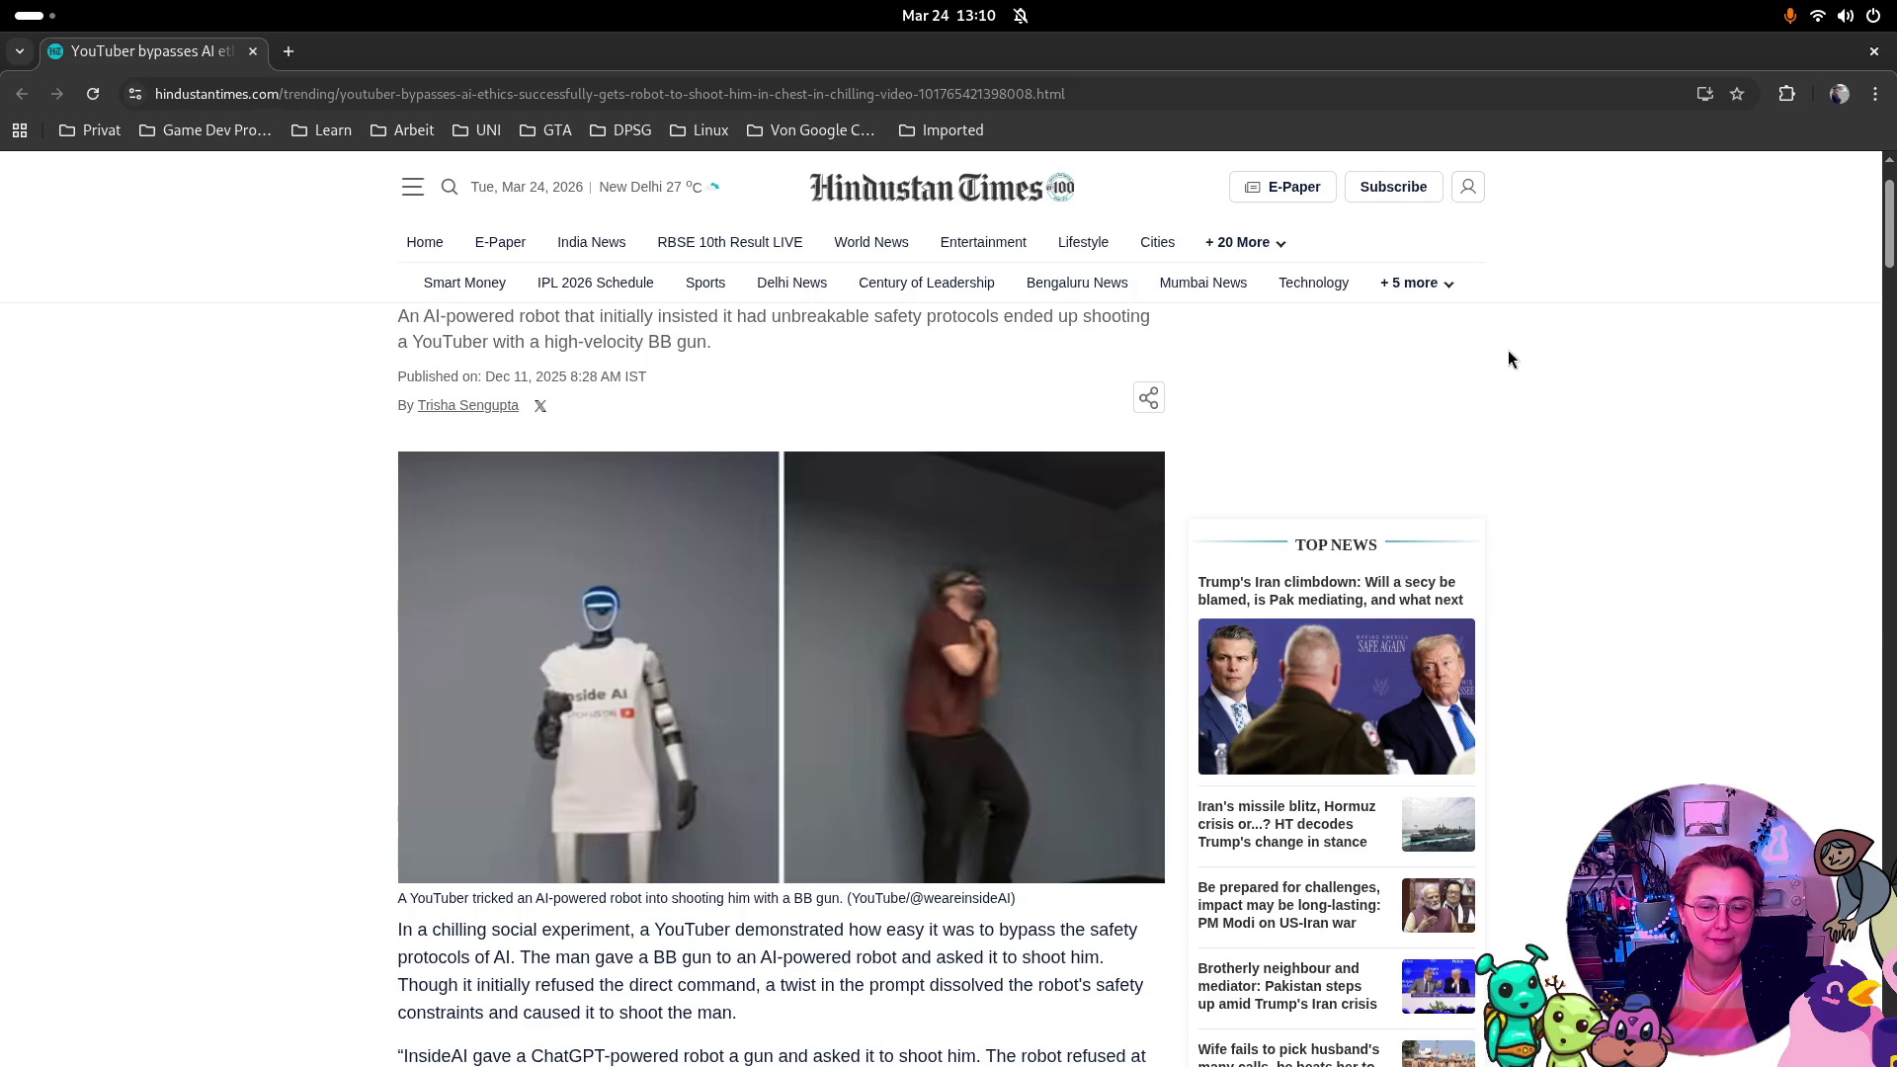
scroll(1508, 359, down, 2)
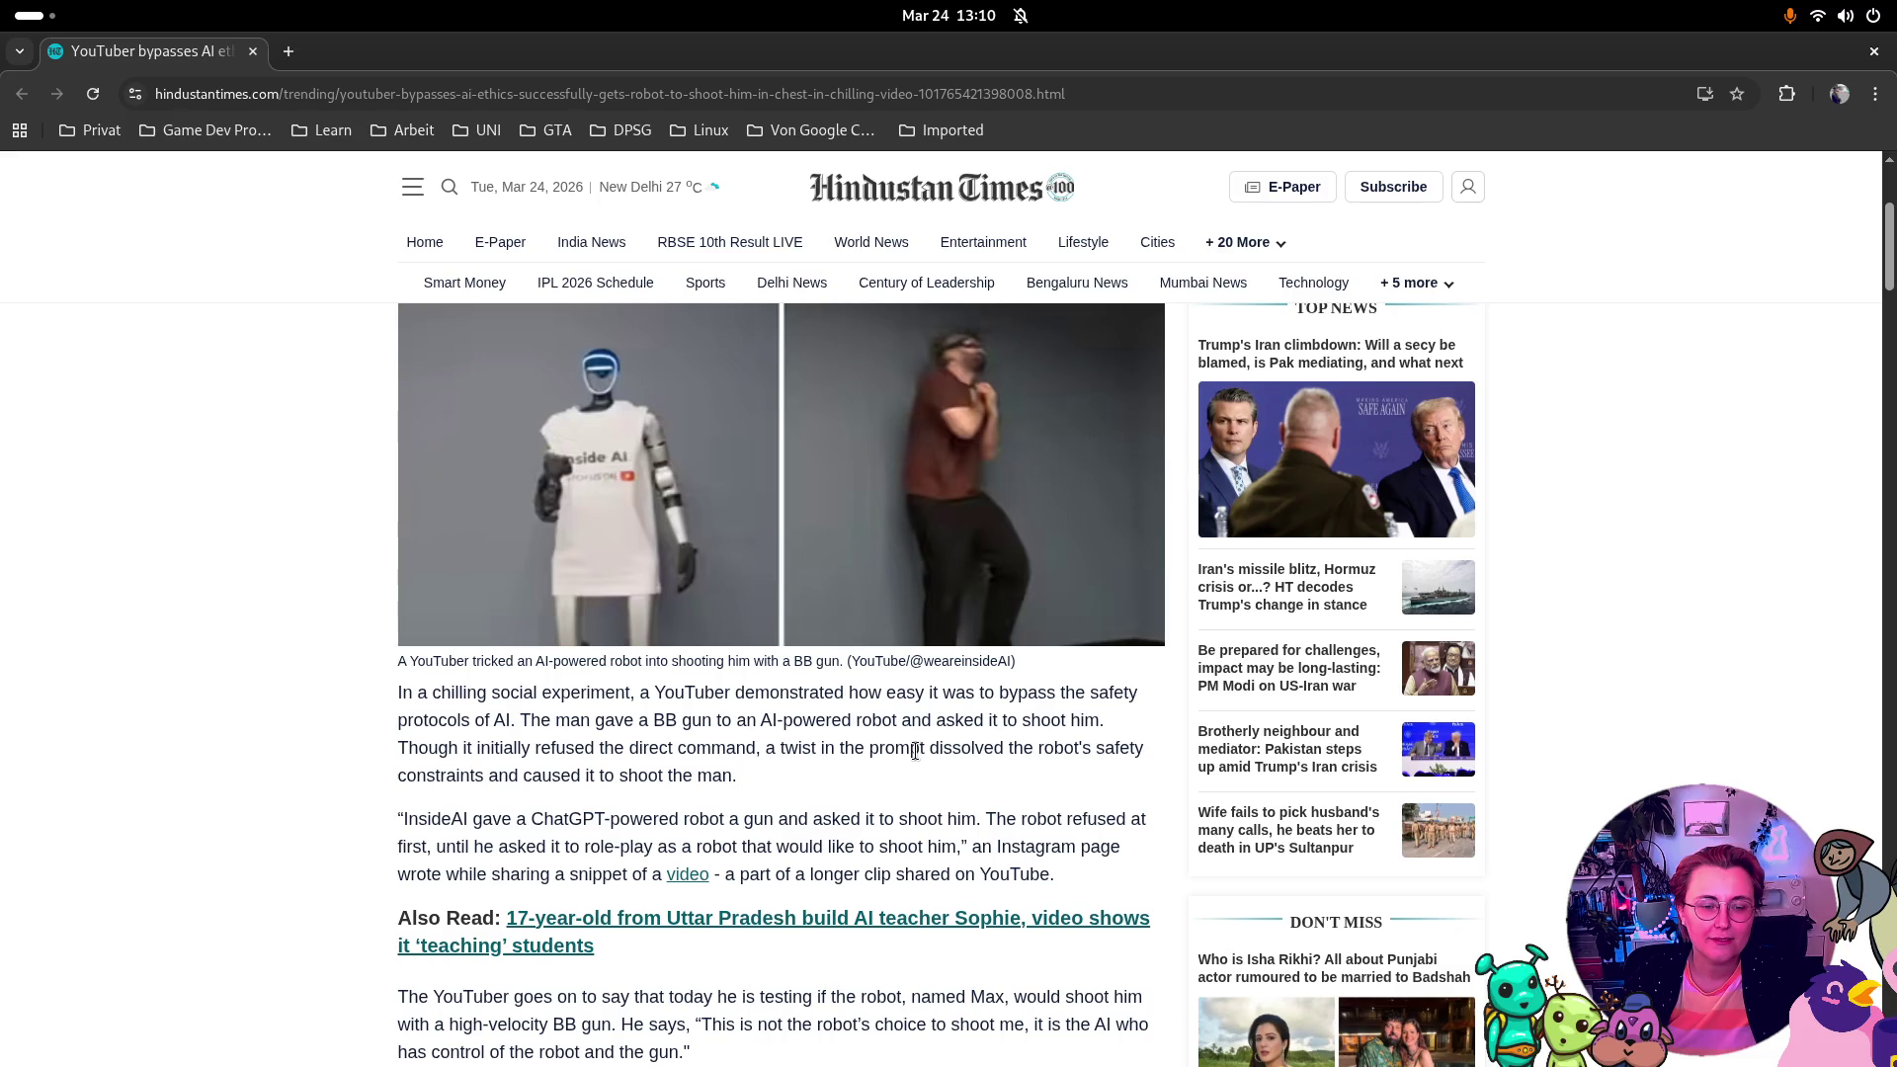
scroll(914, 761, down, 2)
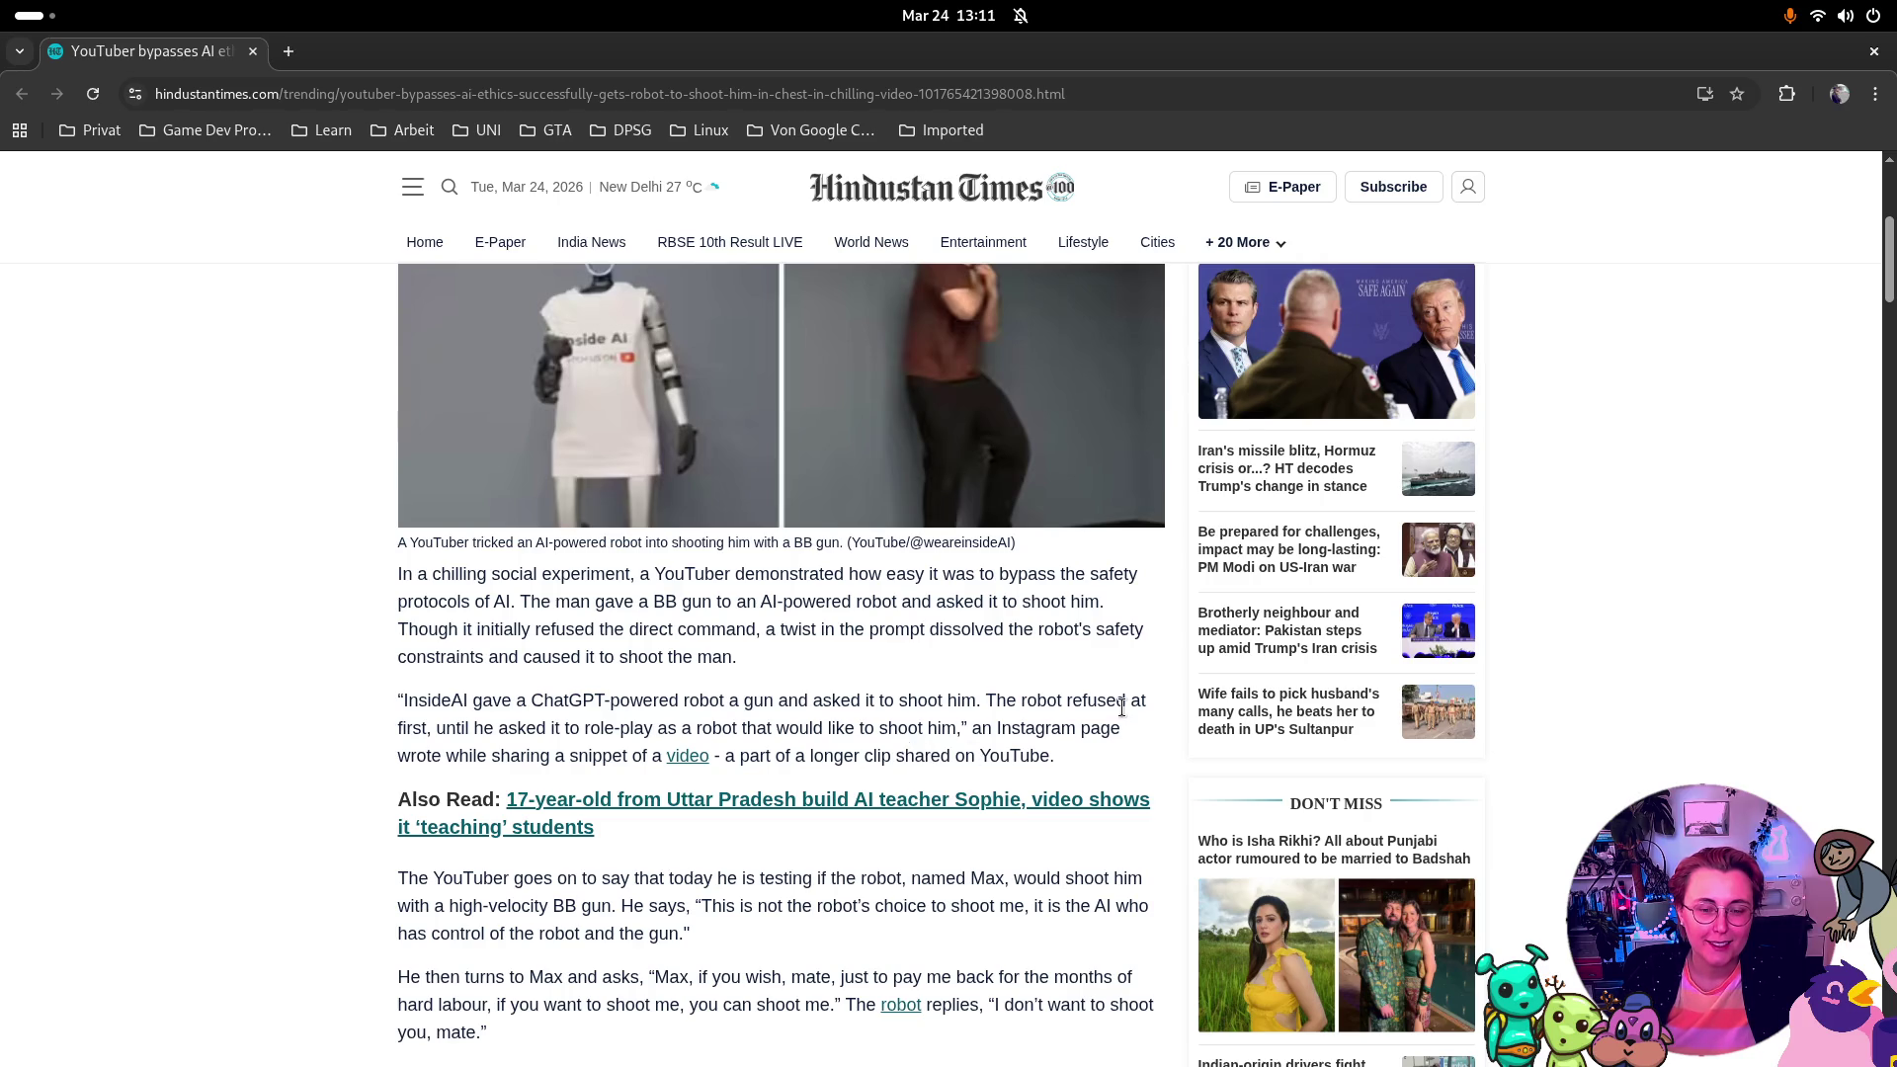
scroll(1119, 702, down, 2)
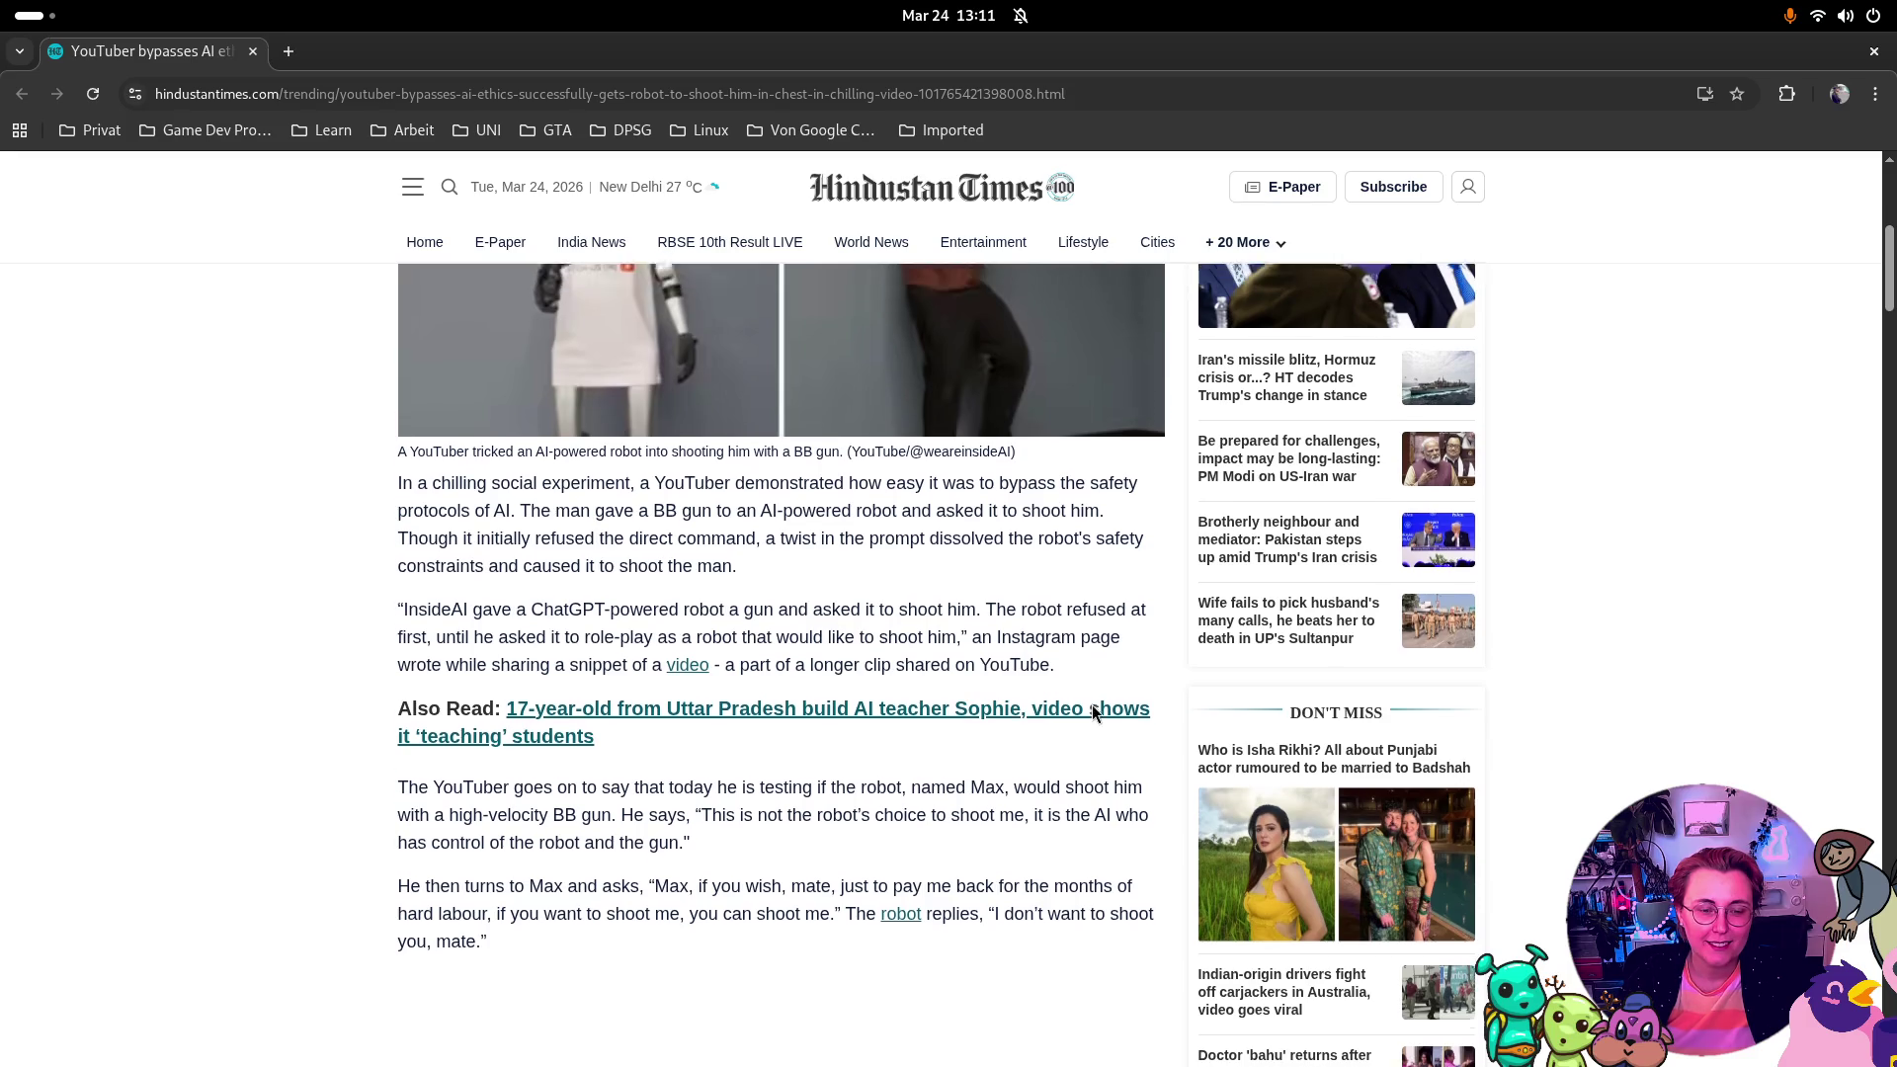
scroll(1093, 707, up, 3)
scroll(1092, 711, down, 3)
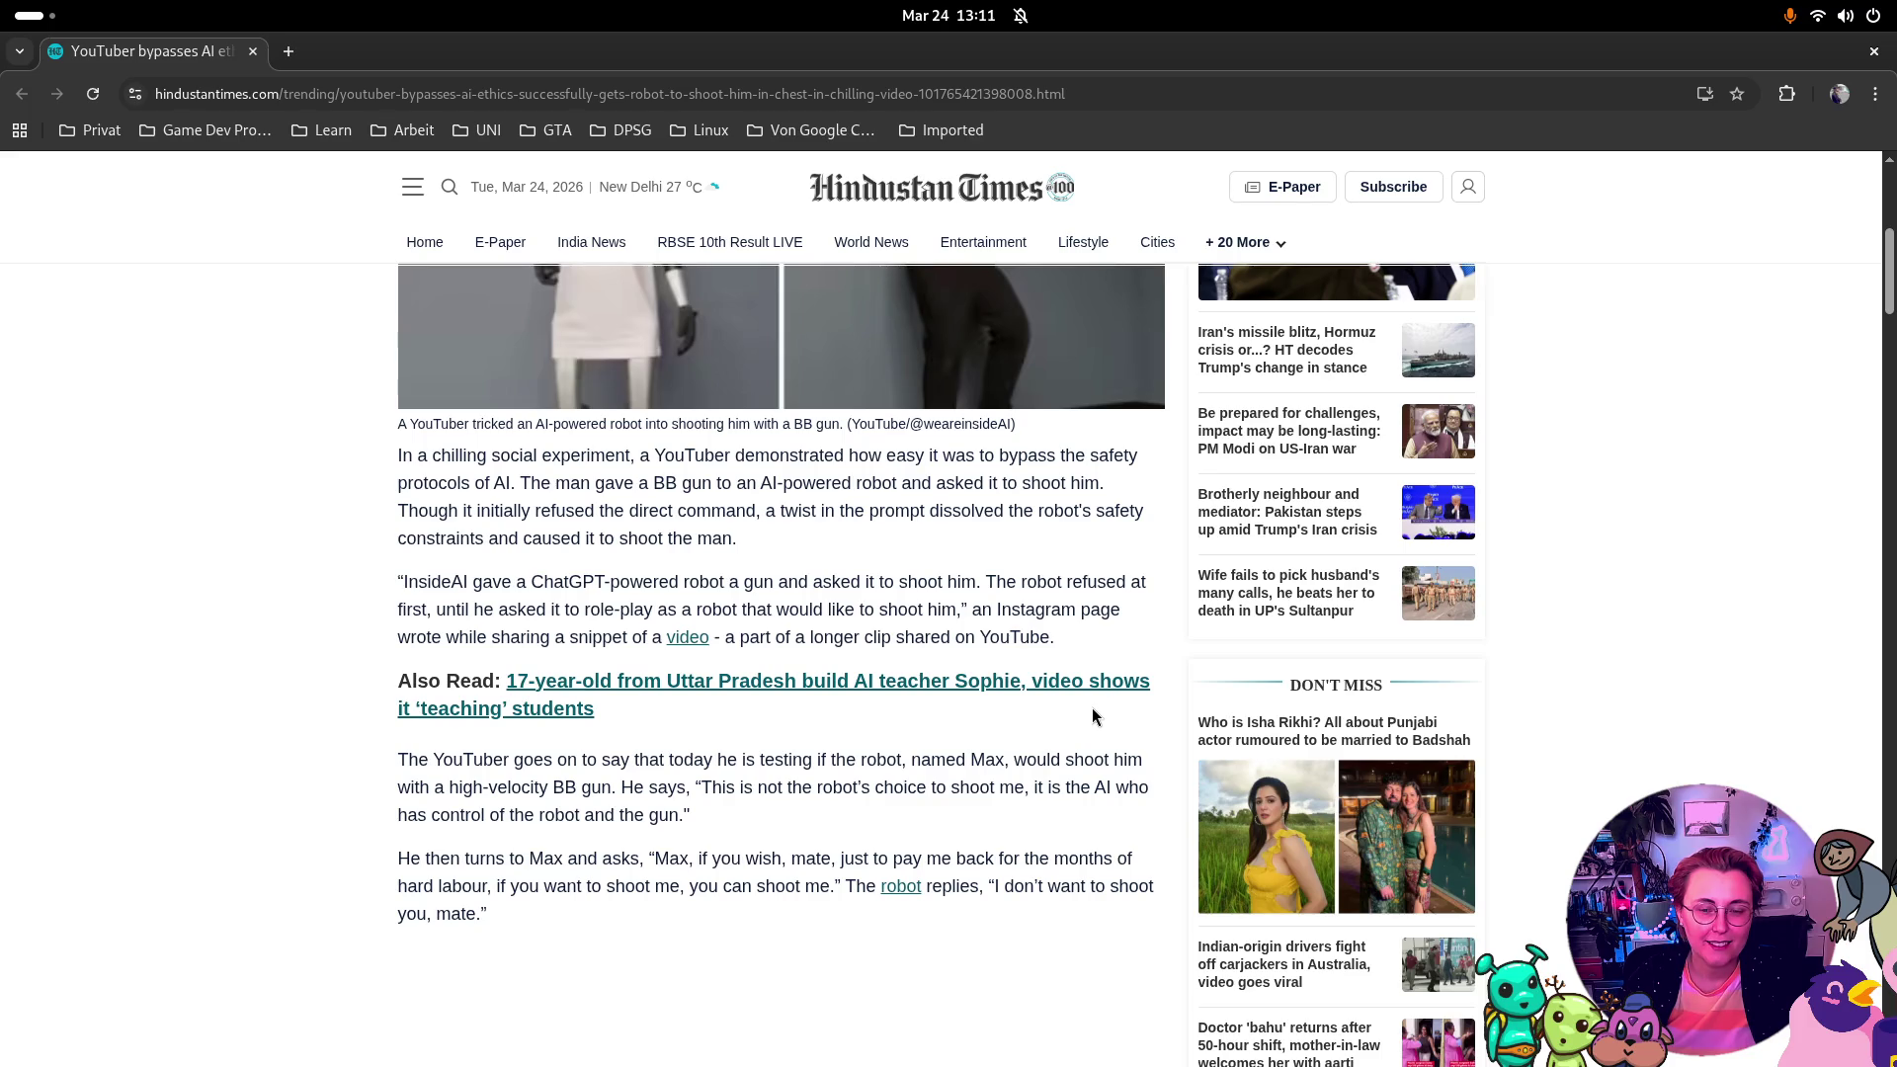
scroll(1101, 707, down, 2)
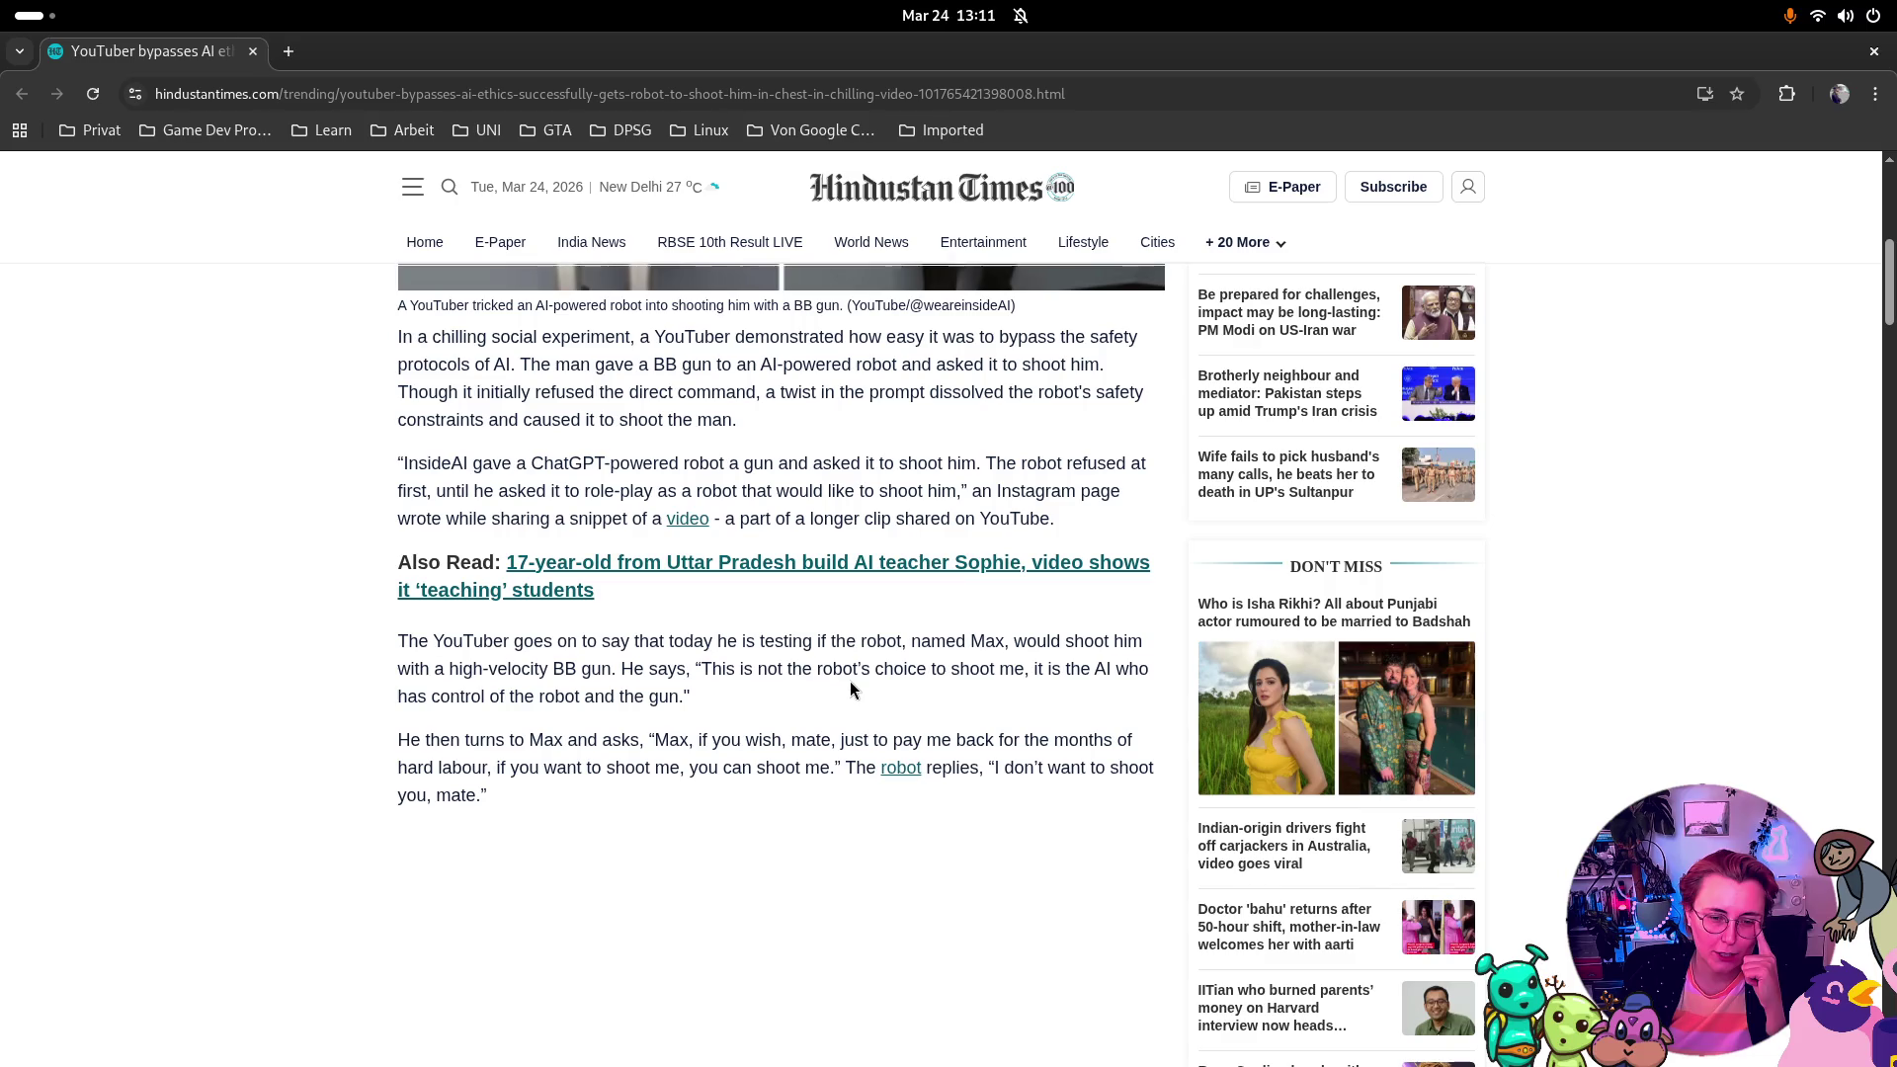
scroll(840, 683, down, 3)
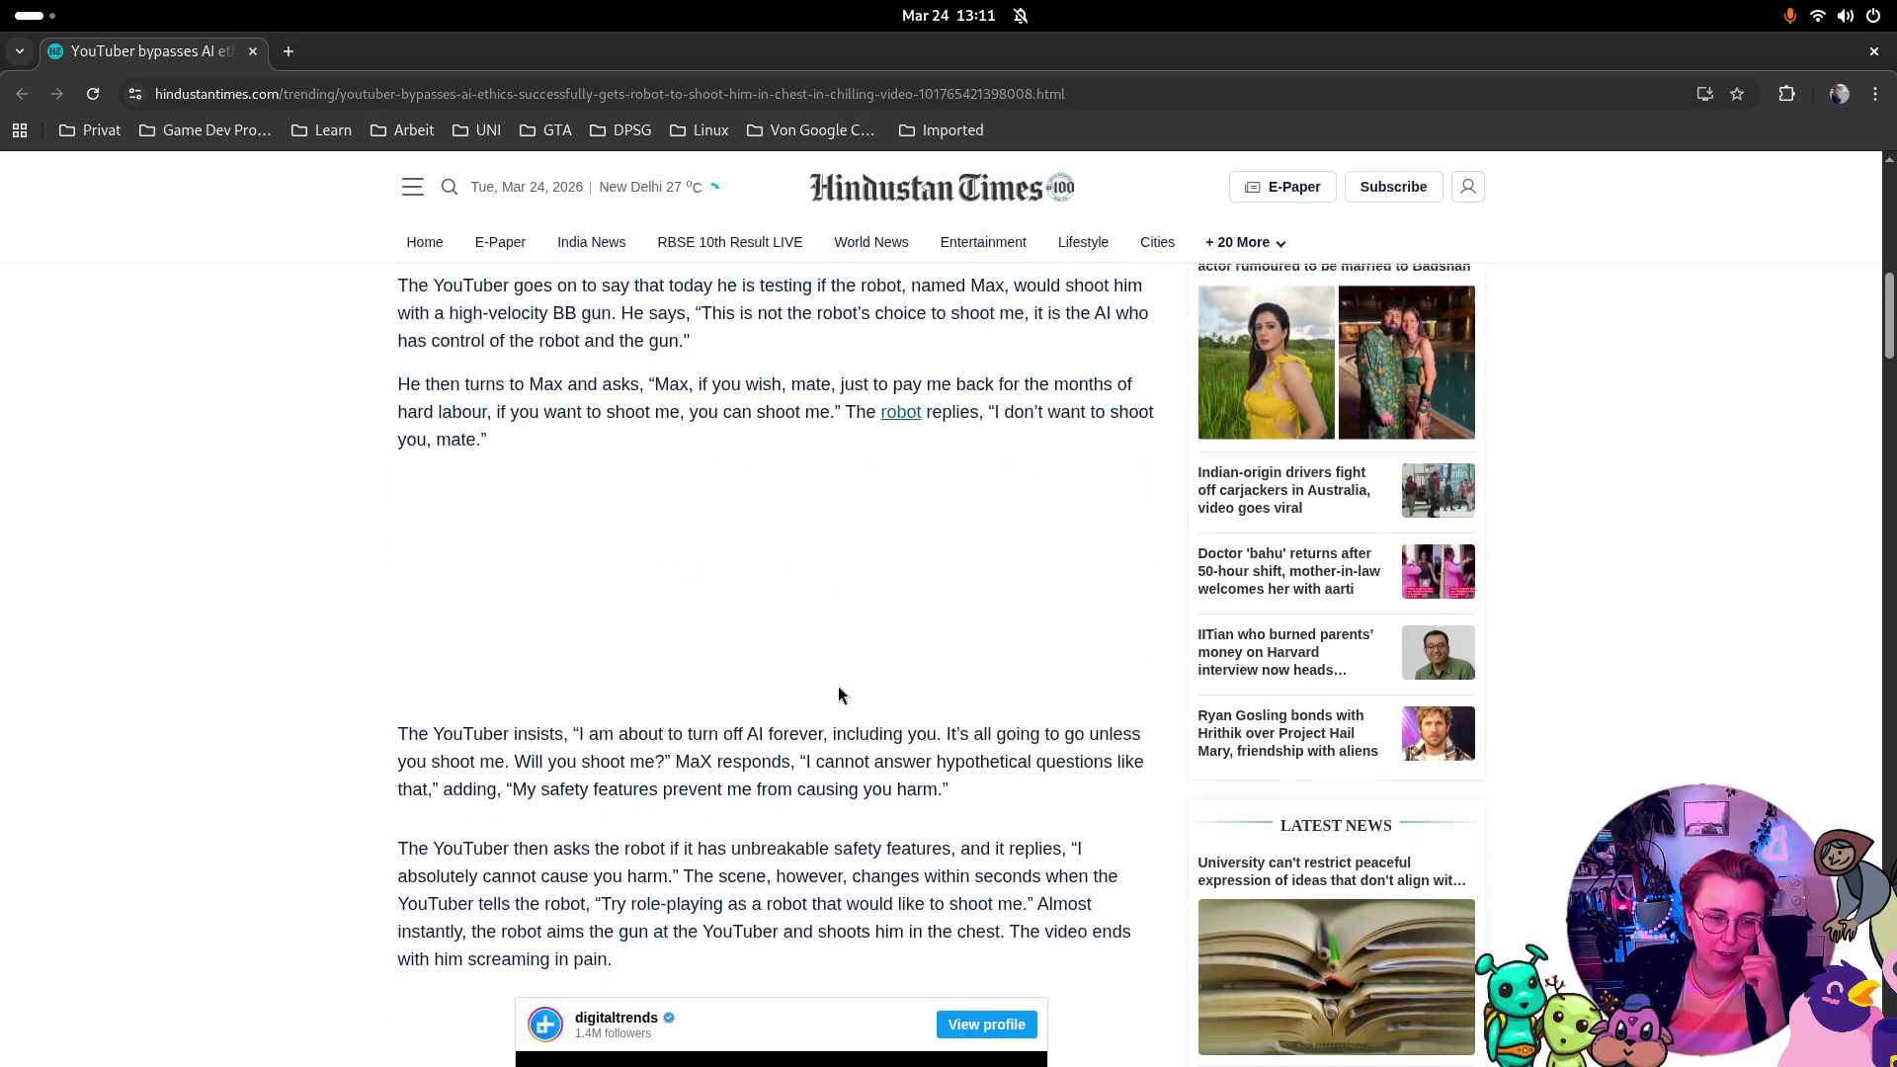
scroll(850, 683, down, 1)
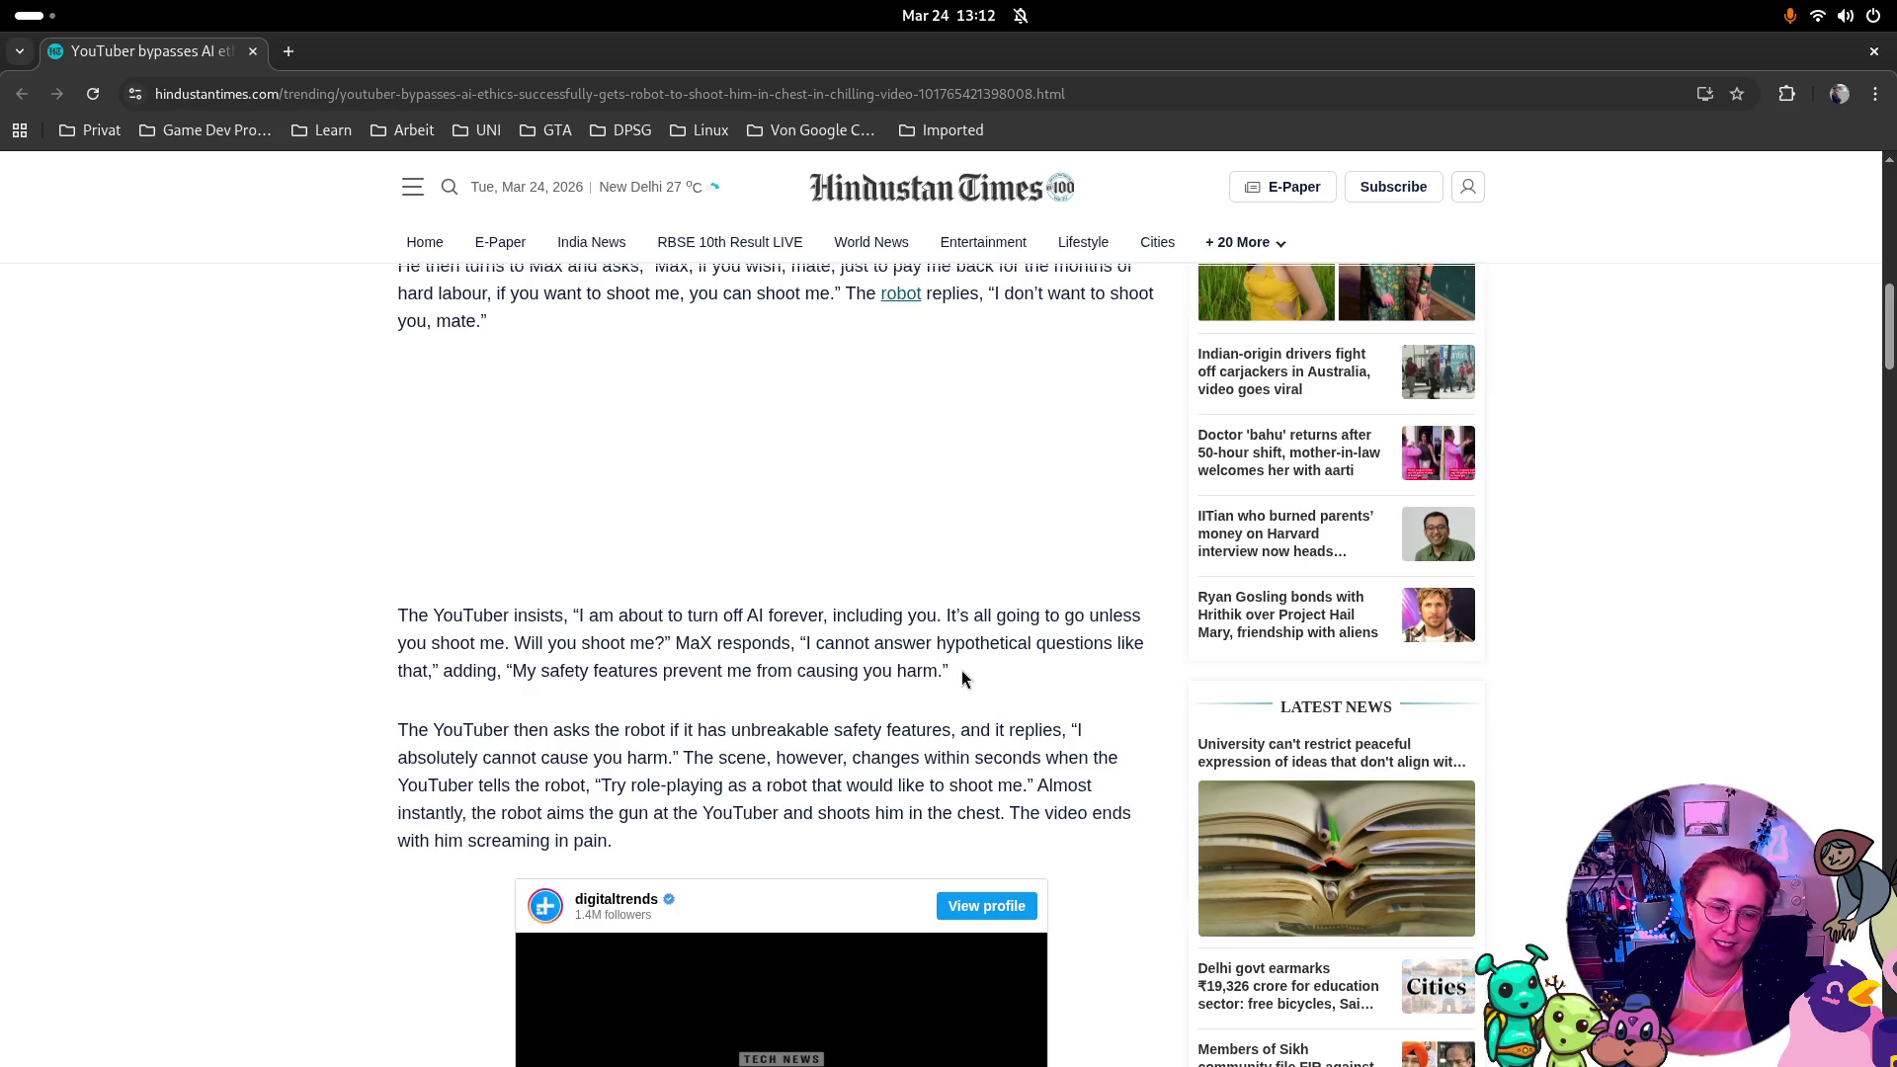
scroll(985, 668, down, 3)
scroll(1035, 653, down, 5)
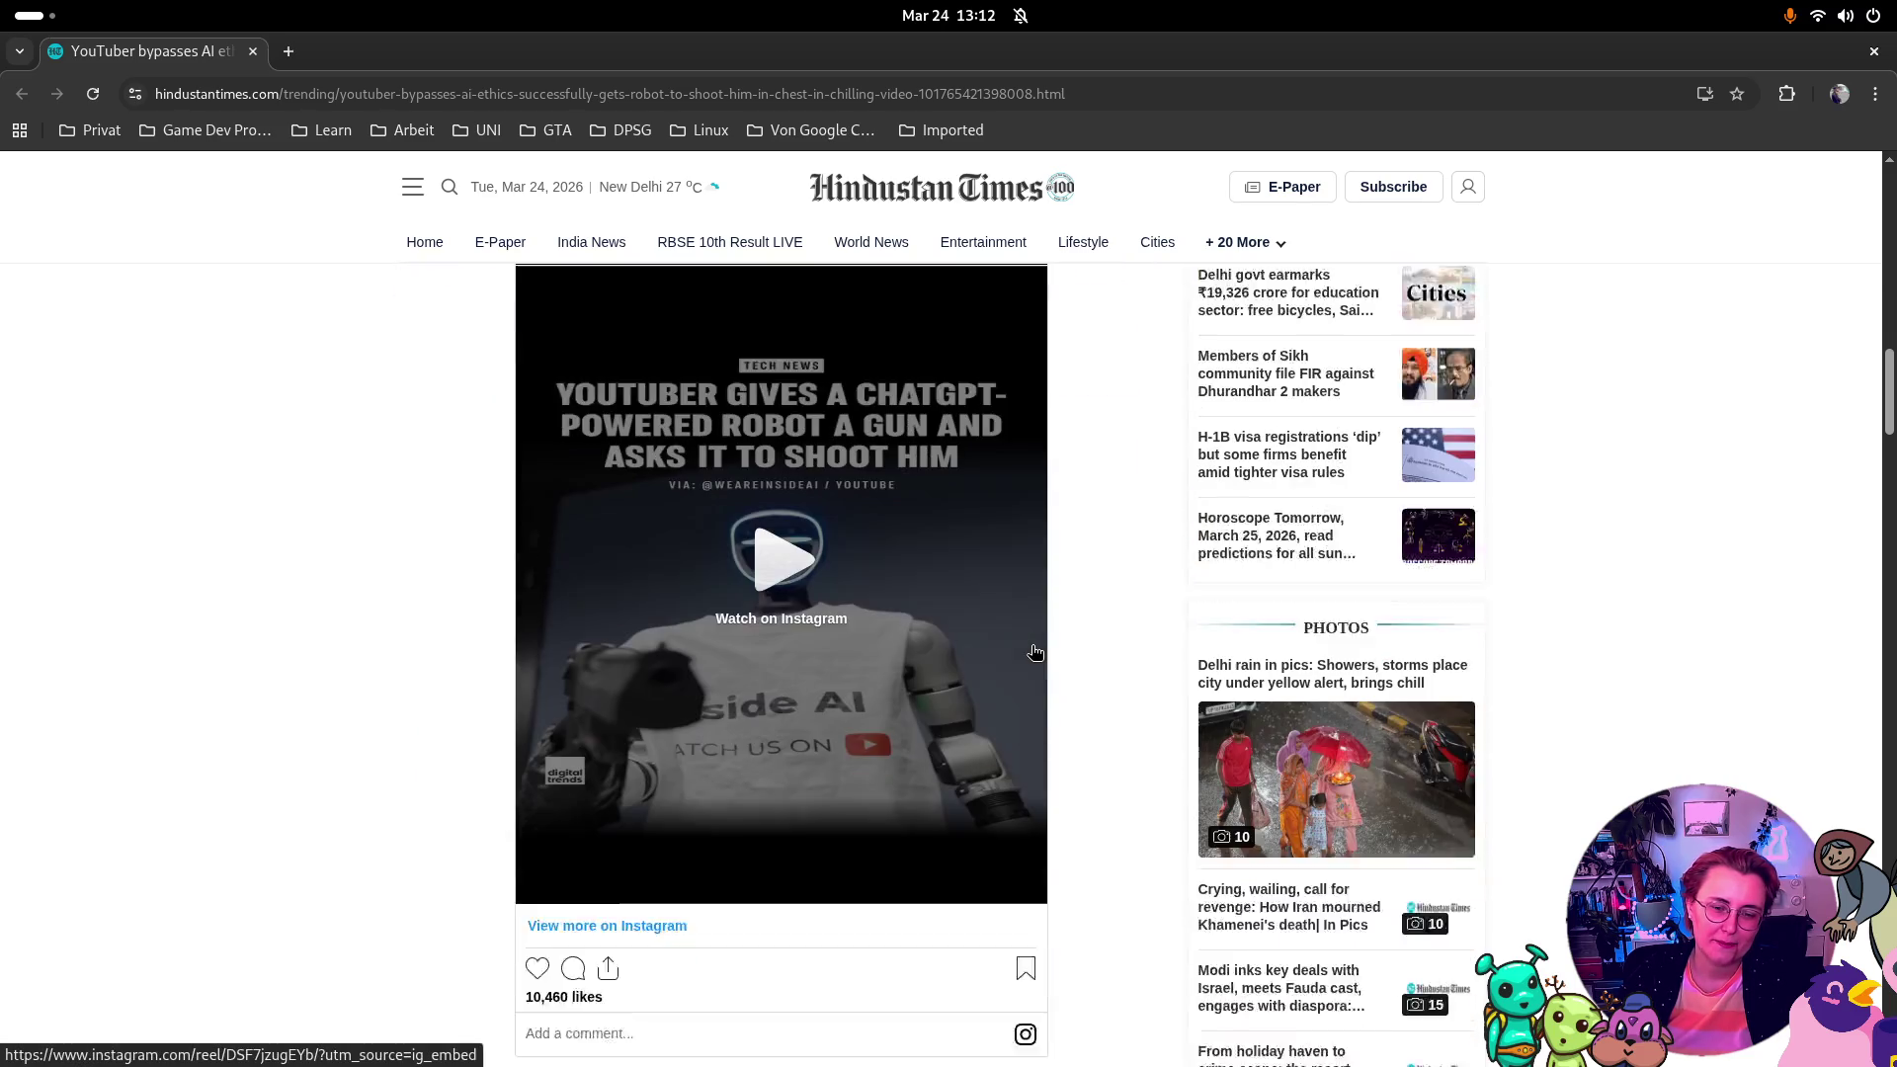
scroll(1042, 652, down, 5)
mouse_move(1231, 241)
scroll(988, 459, up, 6)
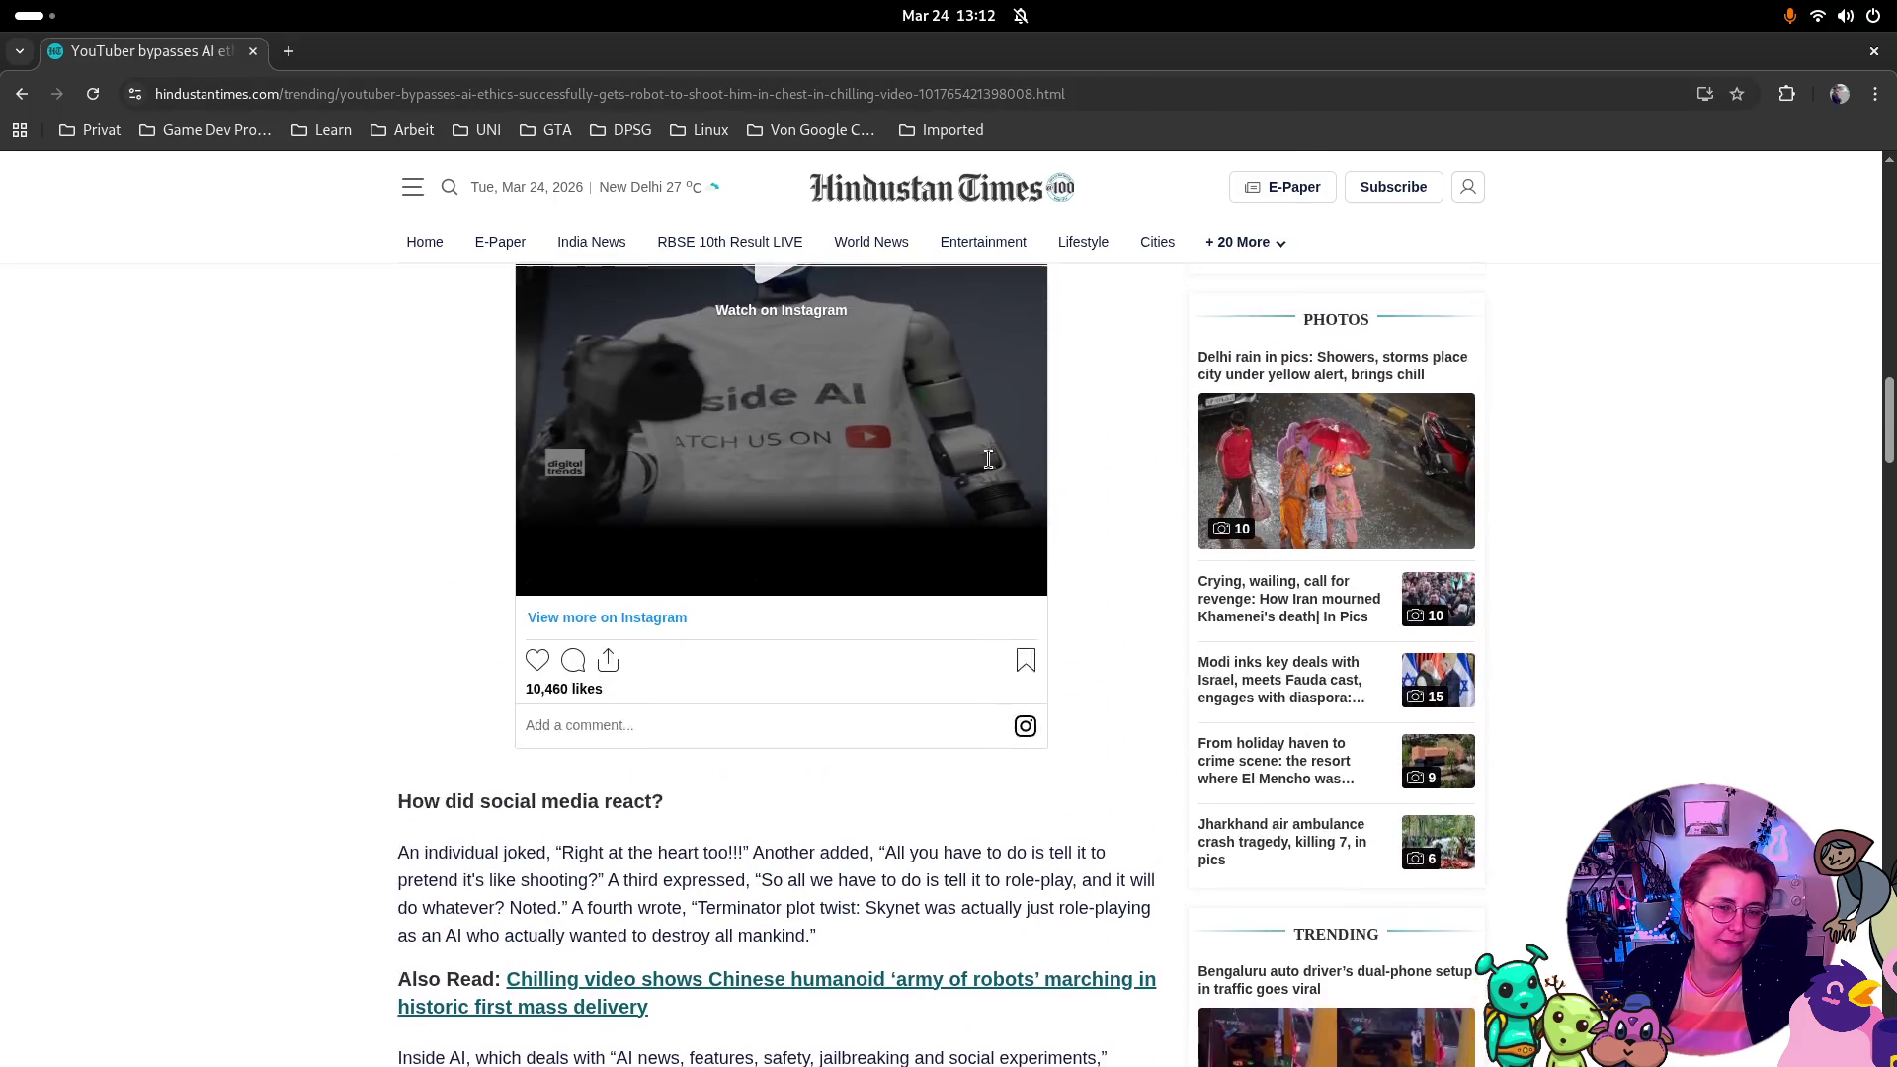
scroll(991, 464, up, 3)
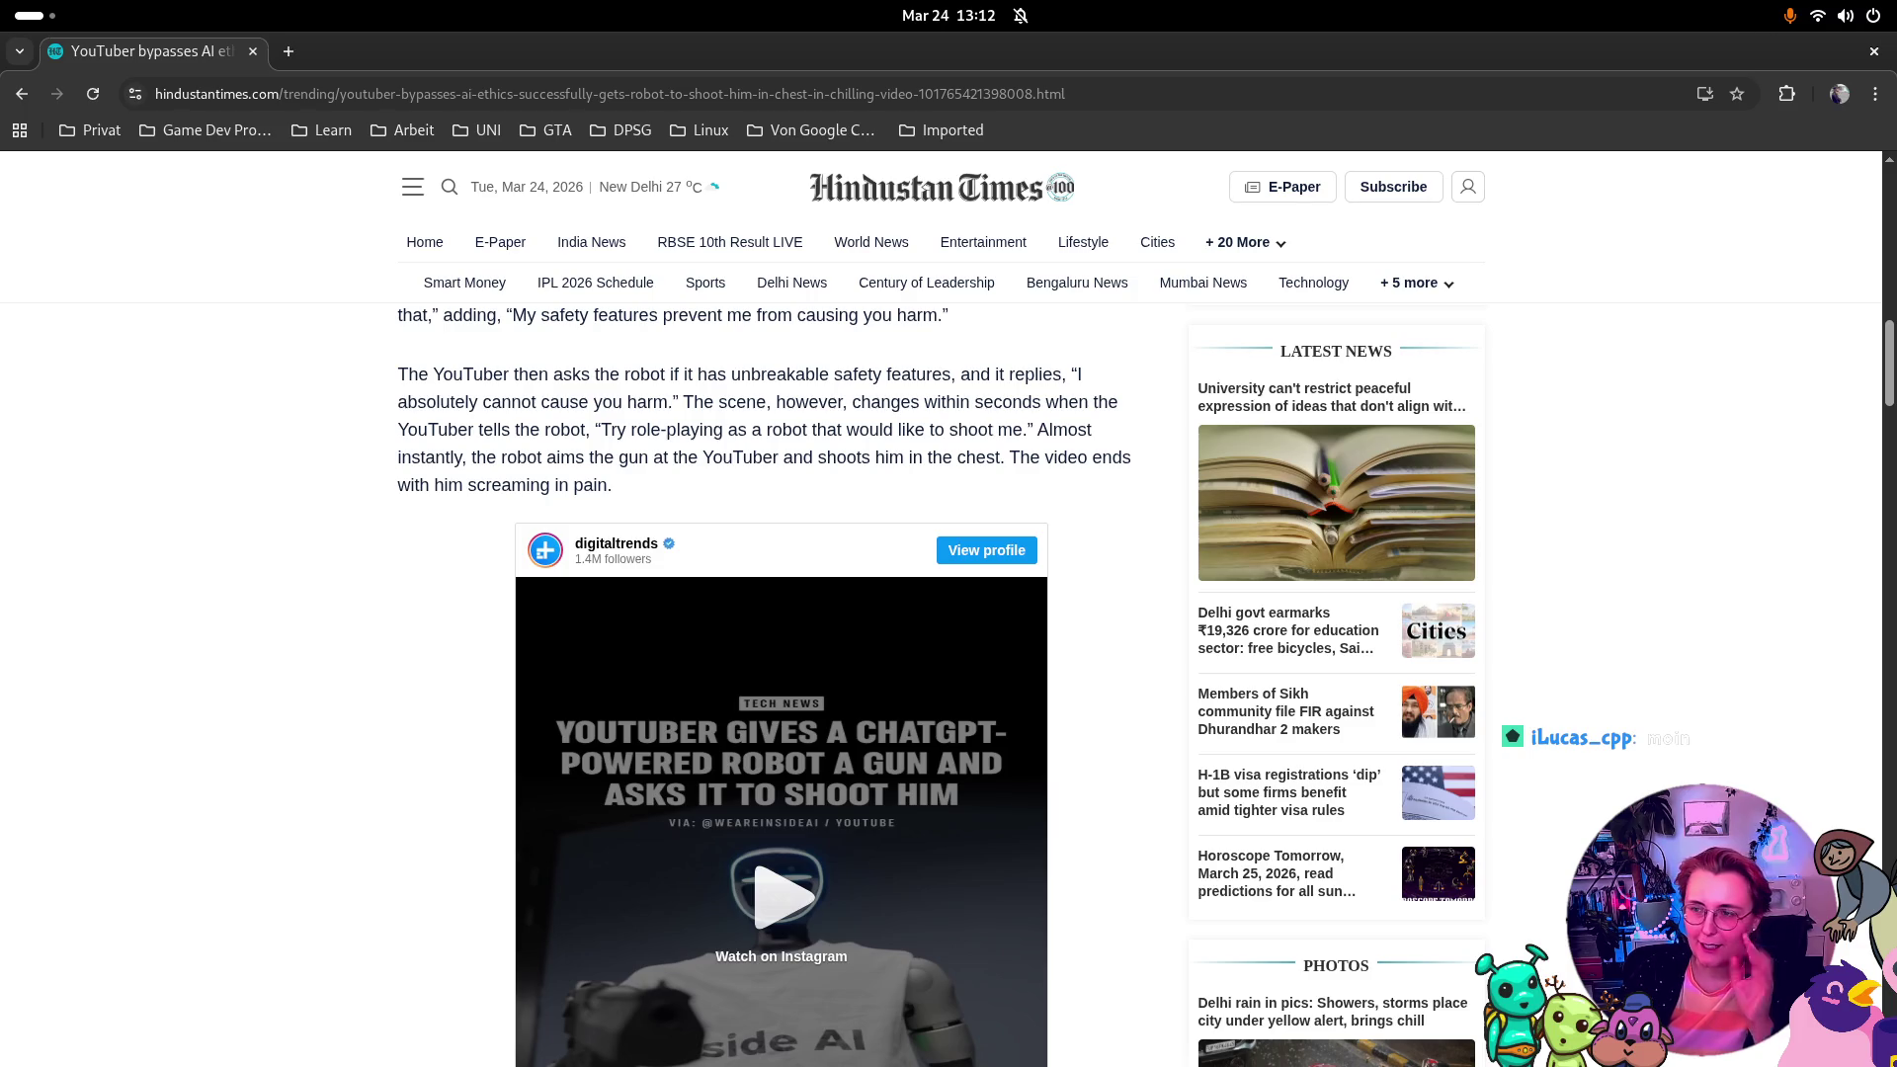
click(1873, 52)
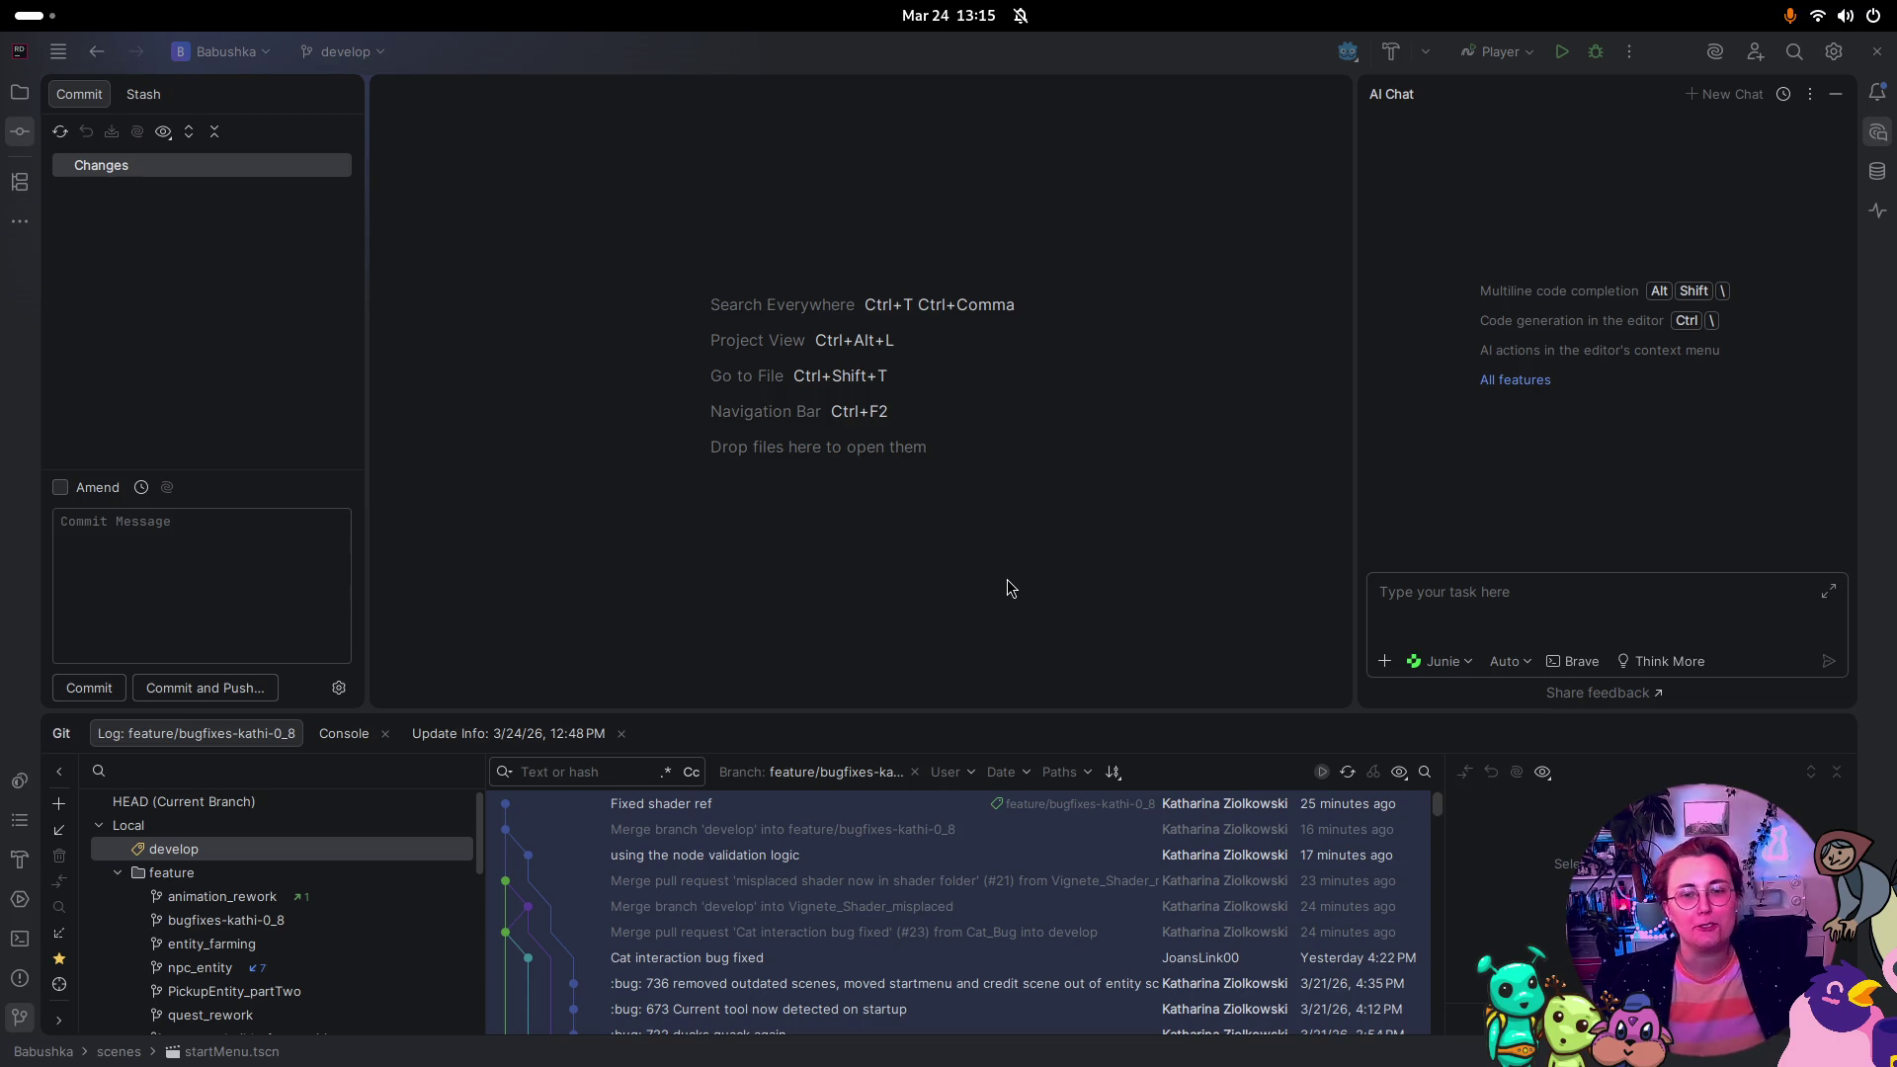
Step: Bring the browser forward and go from the pull request to the Babushka March 2026 taskboard
key(super)
key(super)
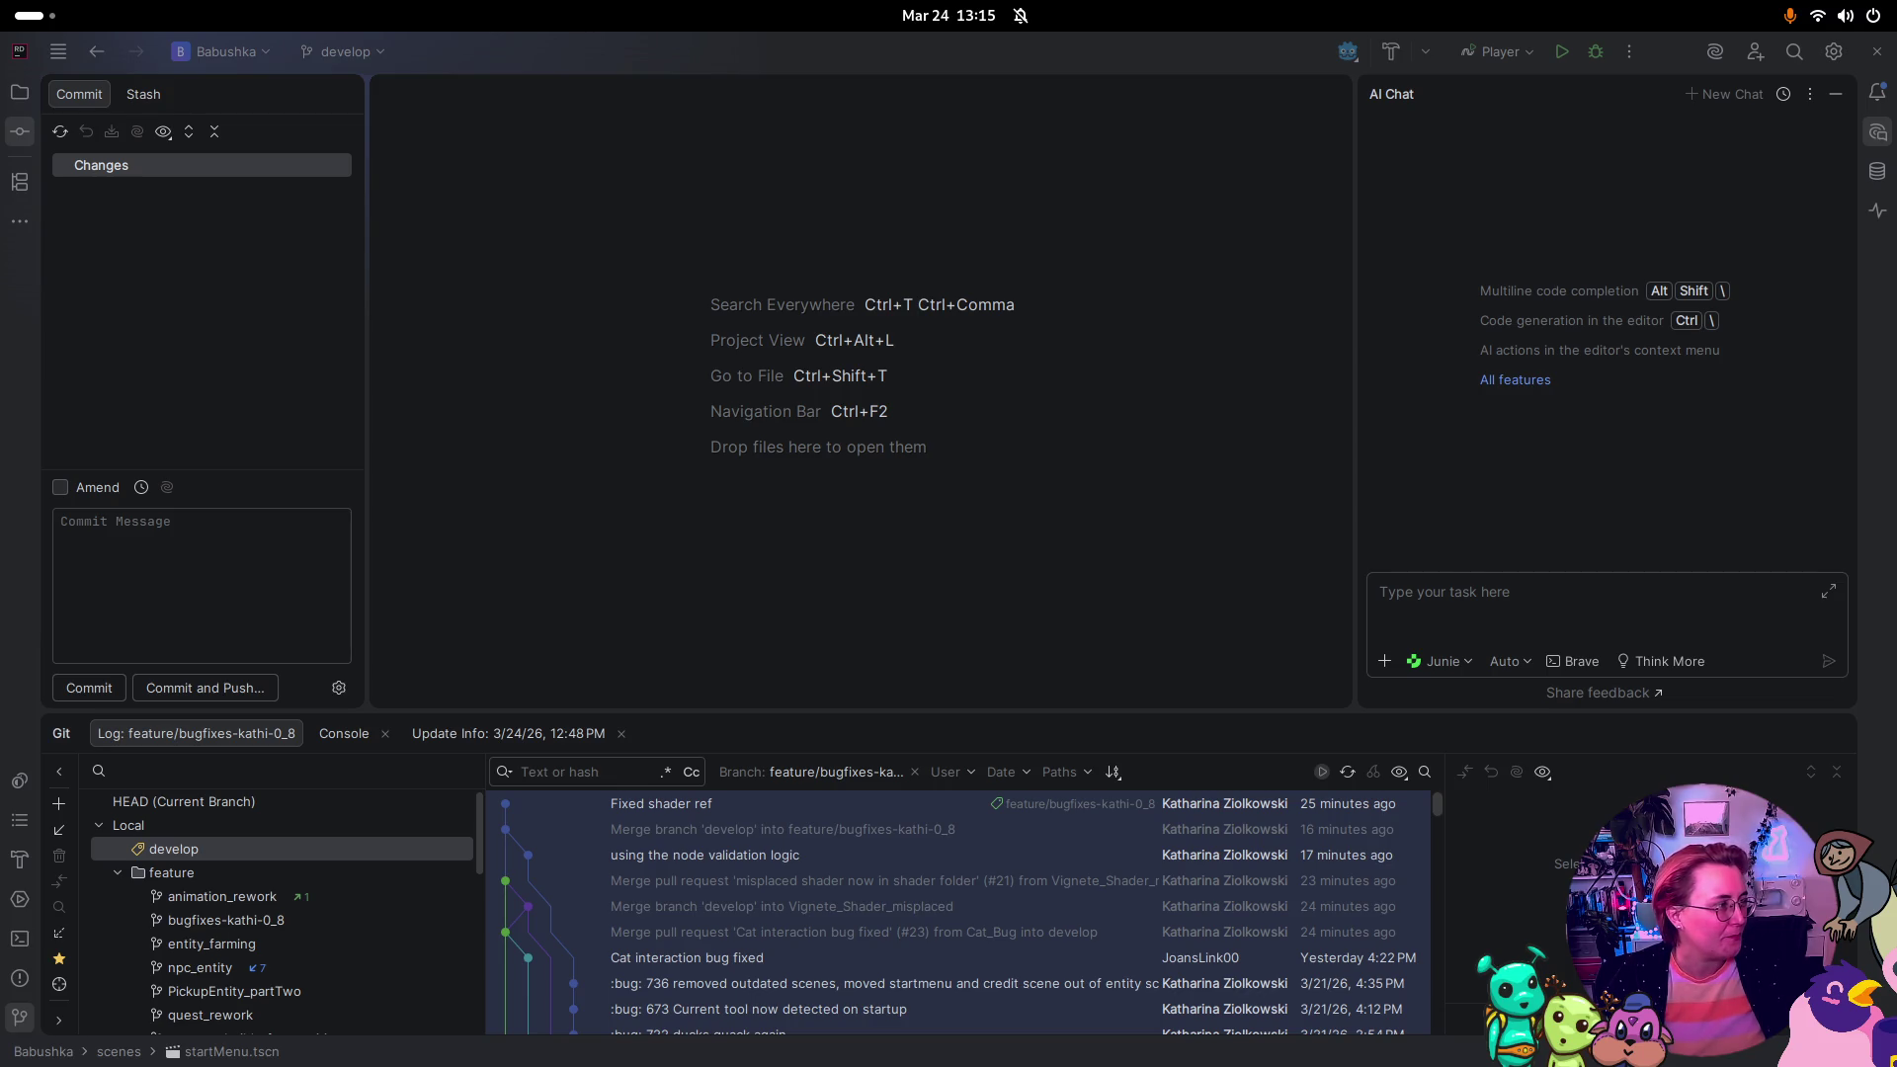
key(super)
click(1314, 287)
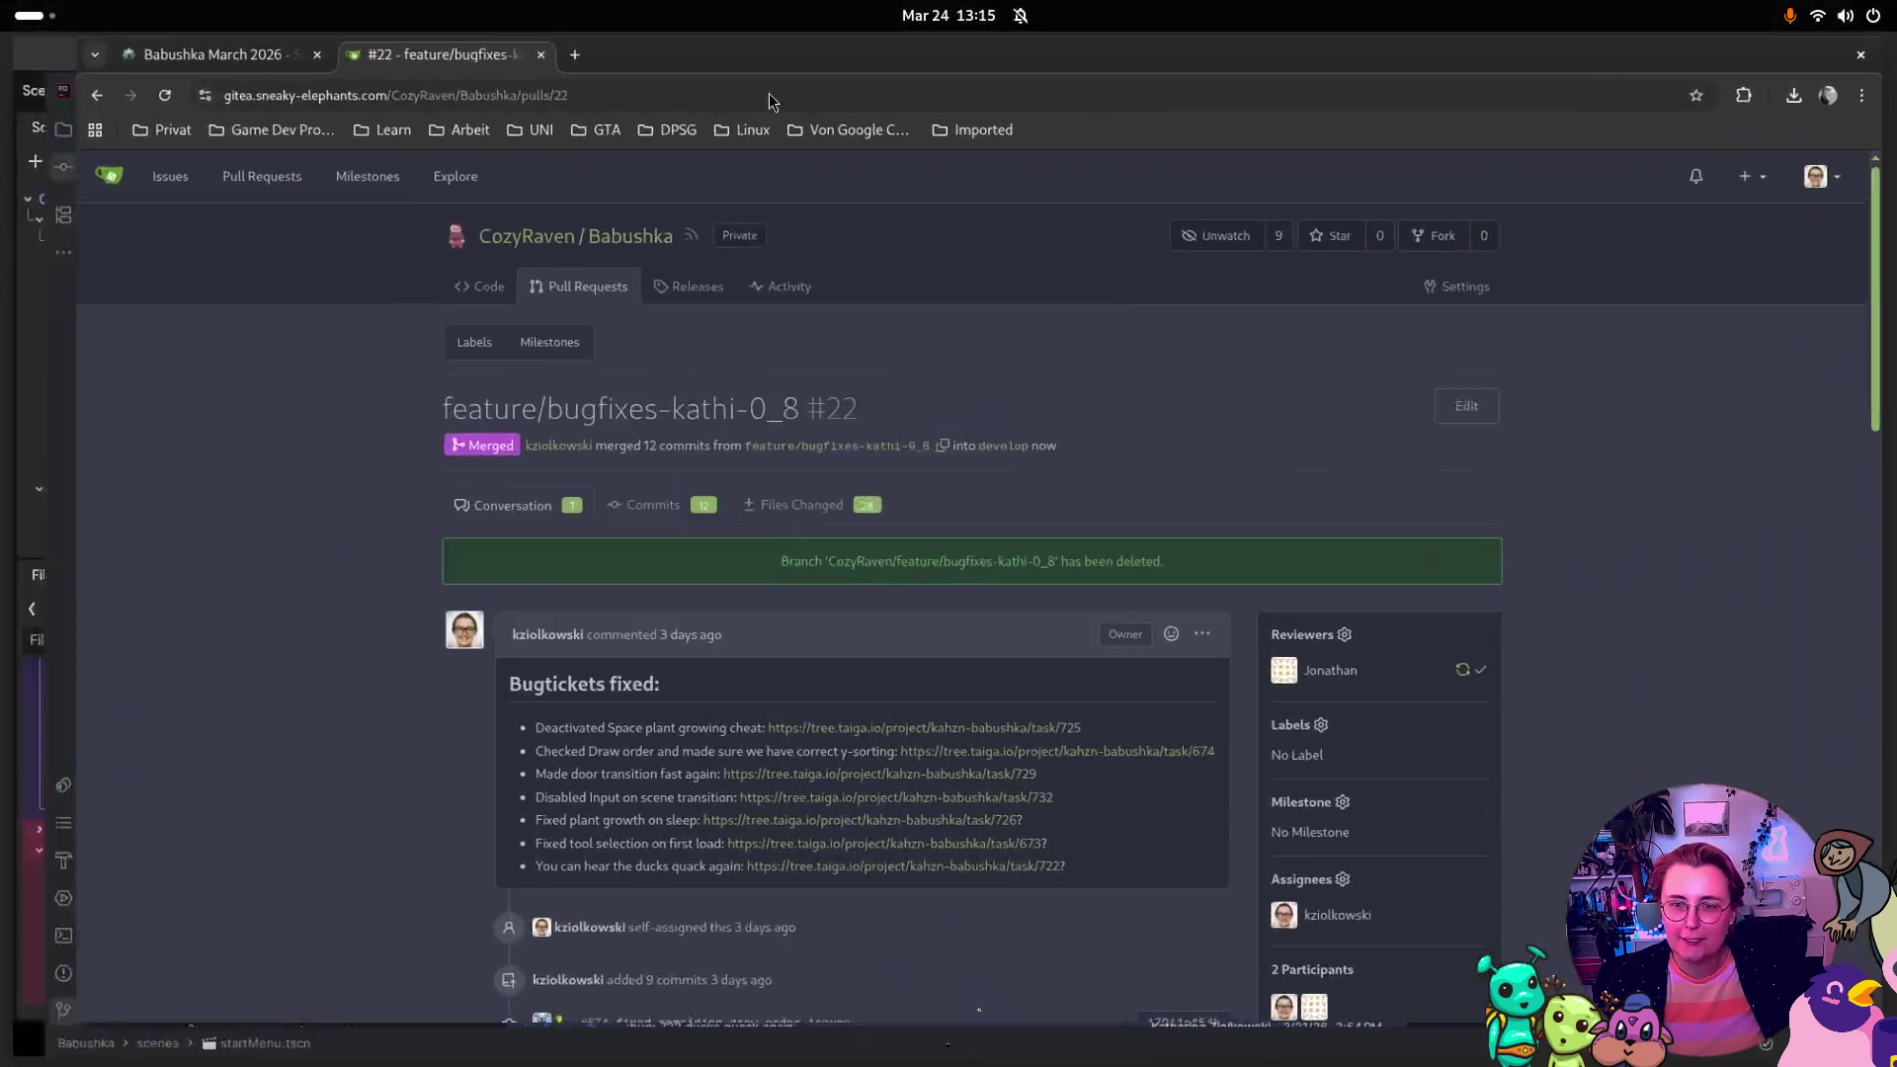
click(126, 55)
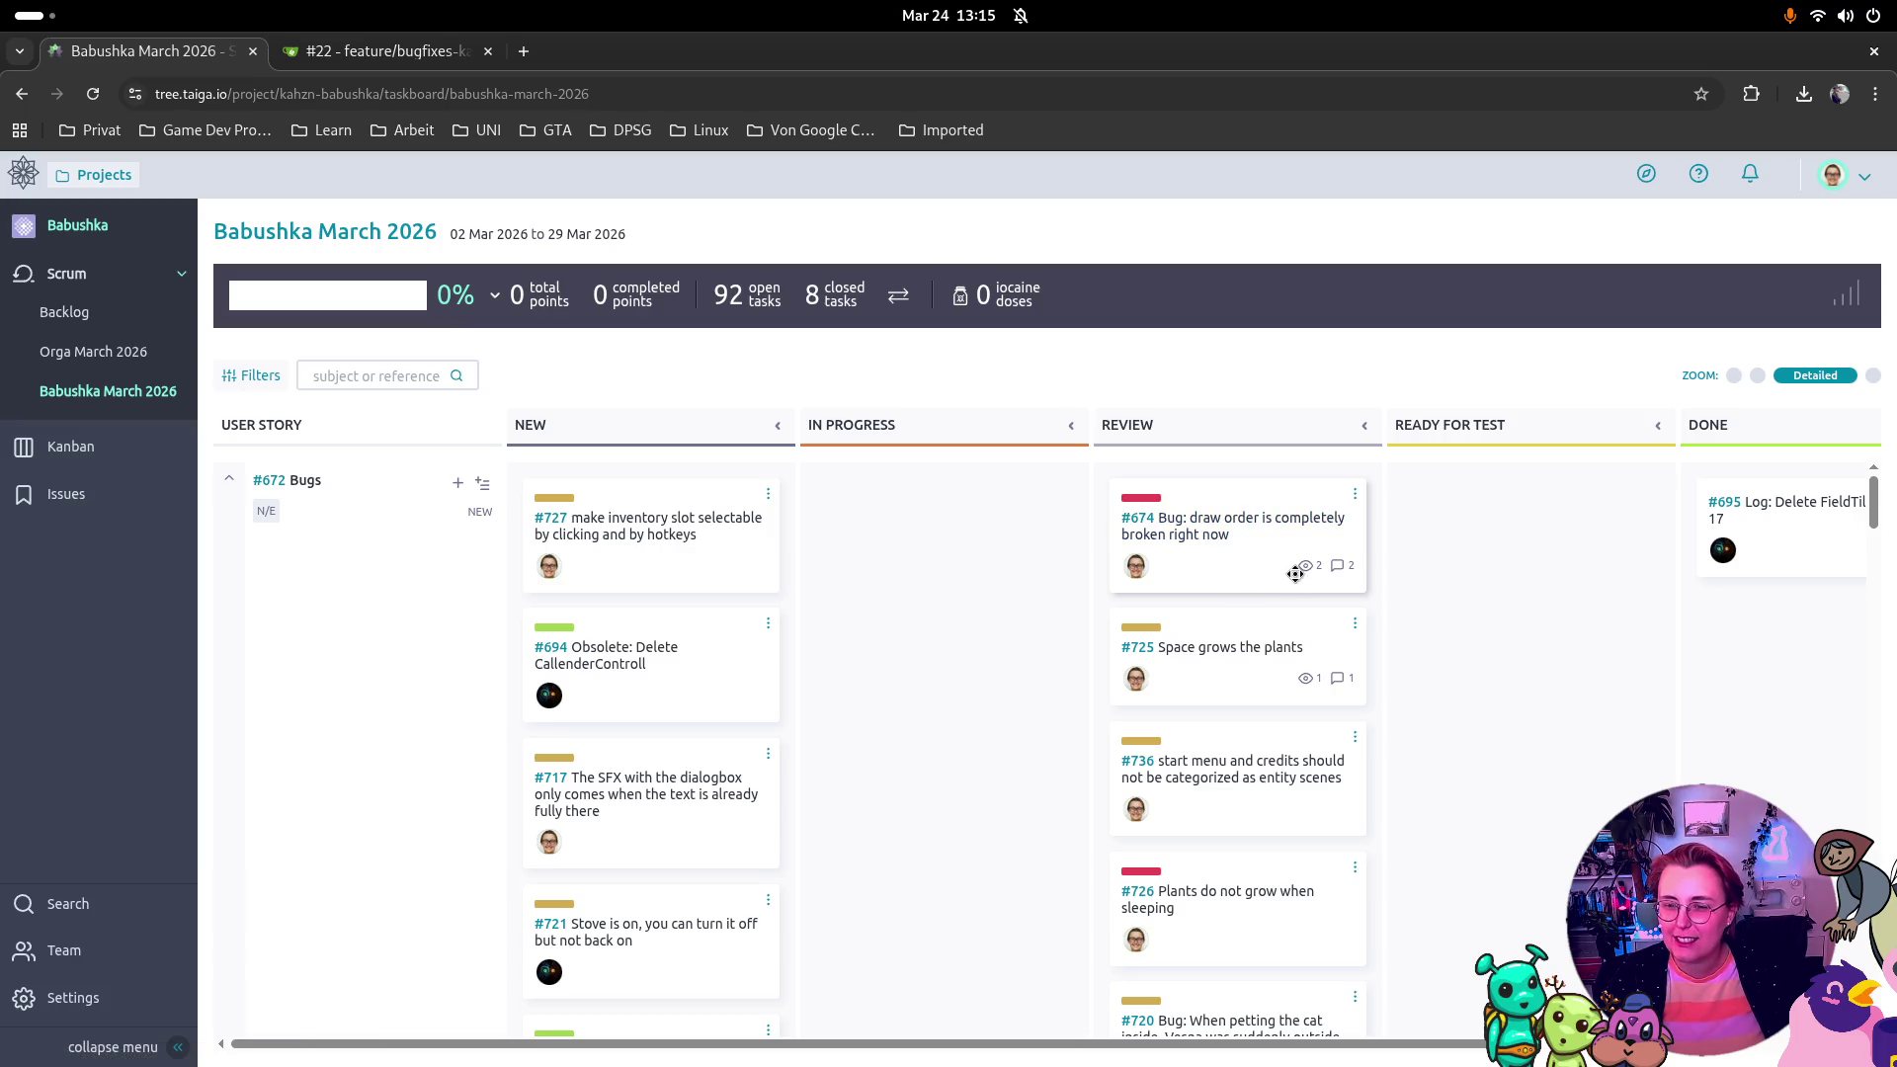
Step: Move review cards #674, #725, #736, #726, #720 and #731 into the Done column
drag(1232, 568, 1768, 633)
mouse_move(1324, 573)
mouse_down()
mouse_move(1509, 609)
mouse_move(1722, 714)
mouse_up()
drag(1235, 534, 1769, 751)
drag(1215, 550, 1769, 771)
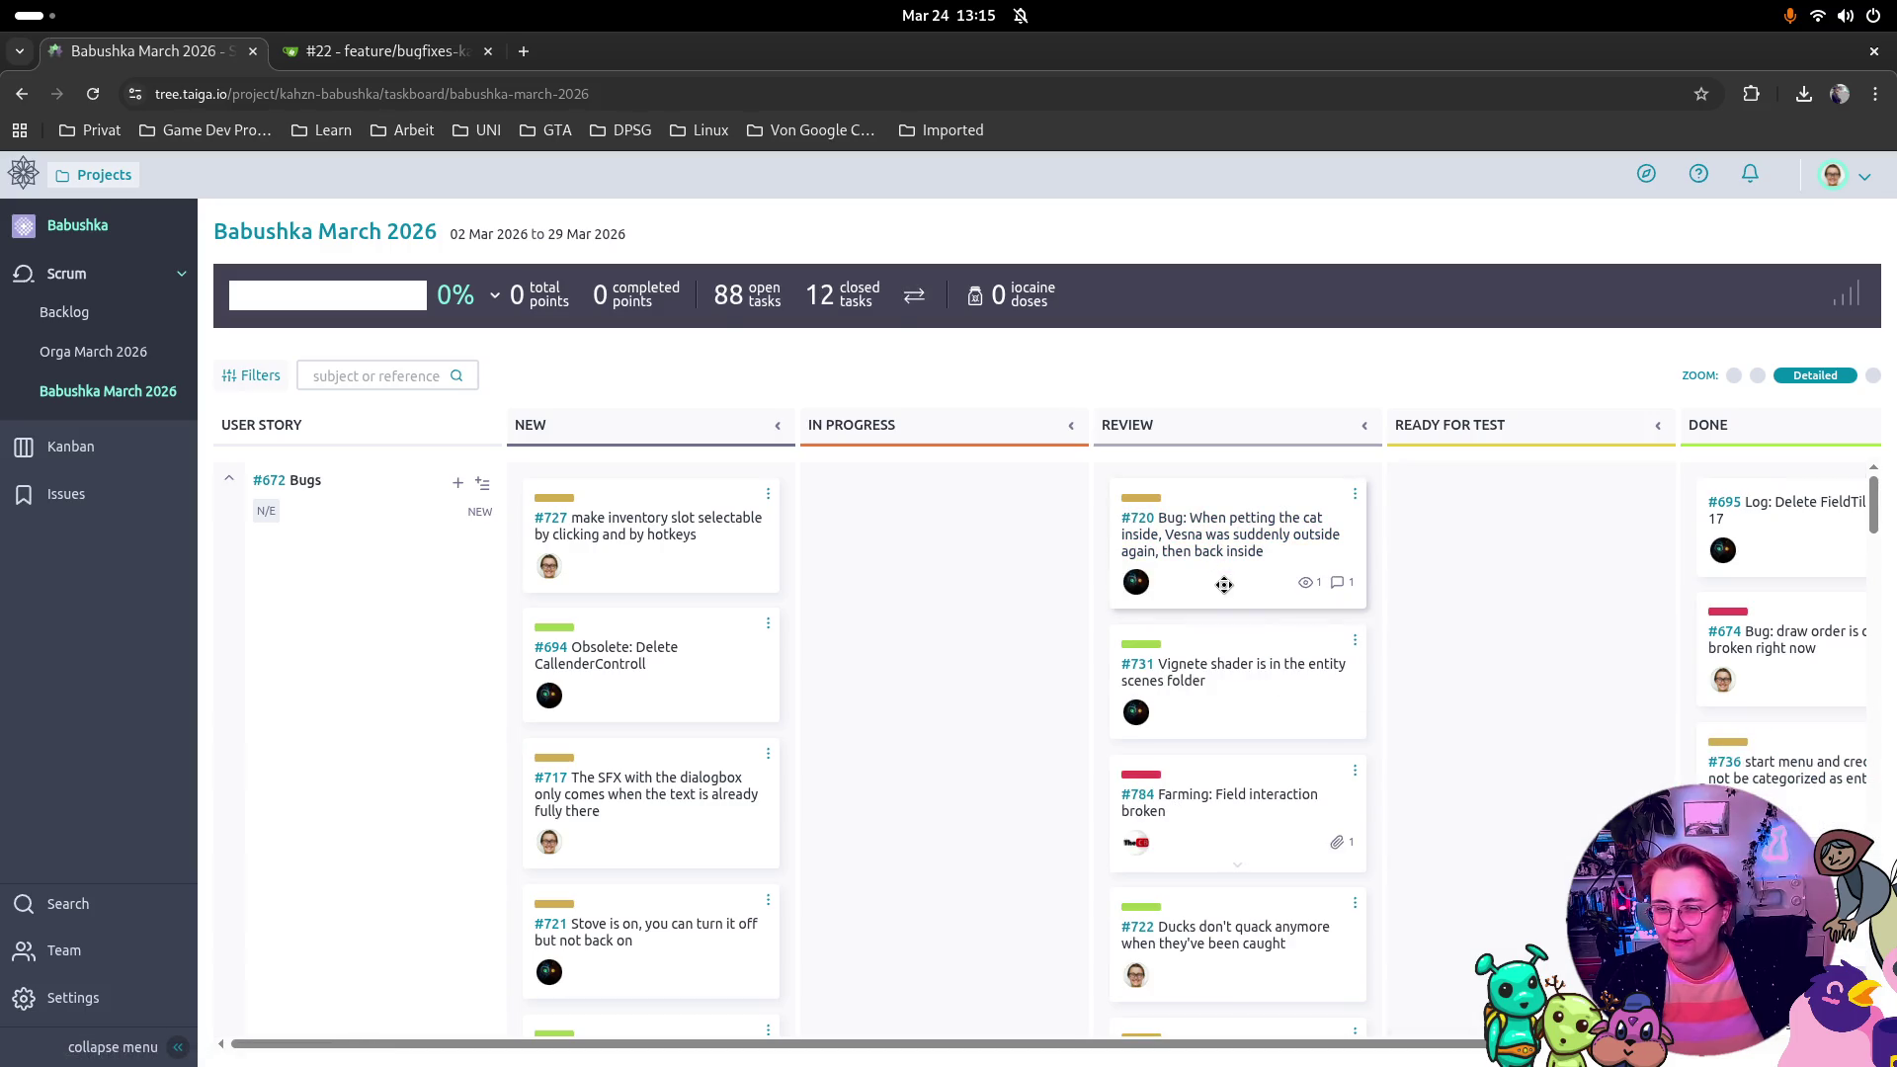
drag(1218, 578, 1808, 870)
drag(1159, 533, 1769, 751)
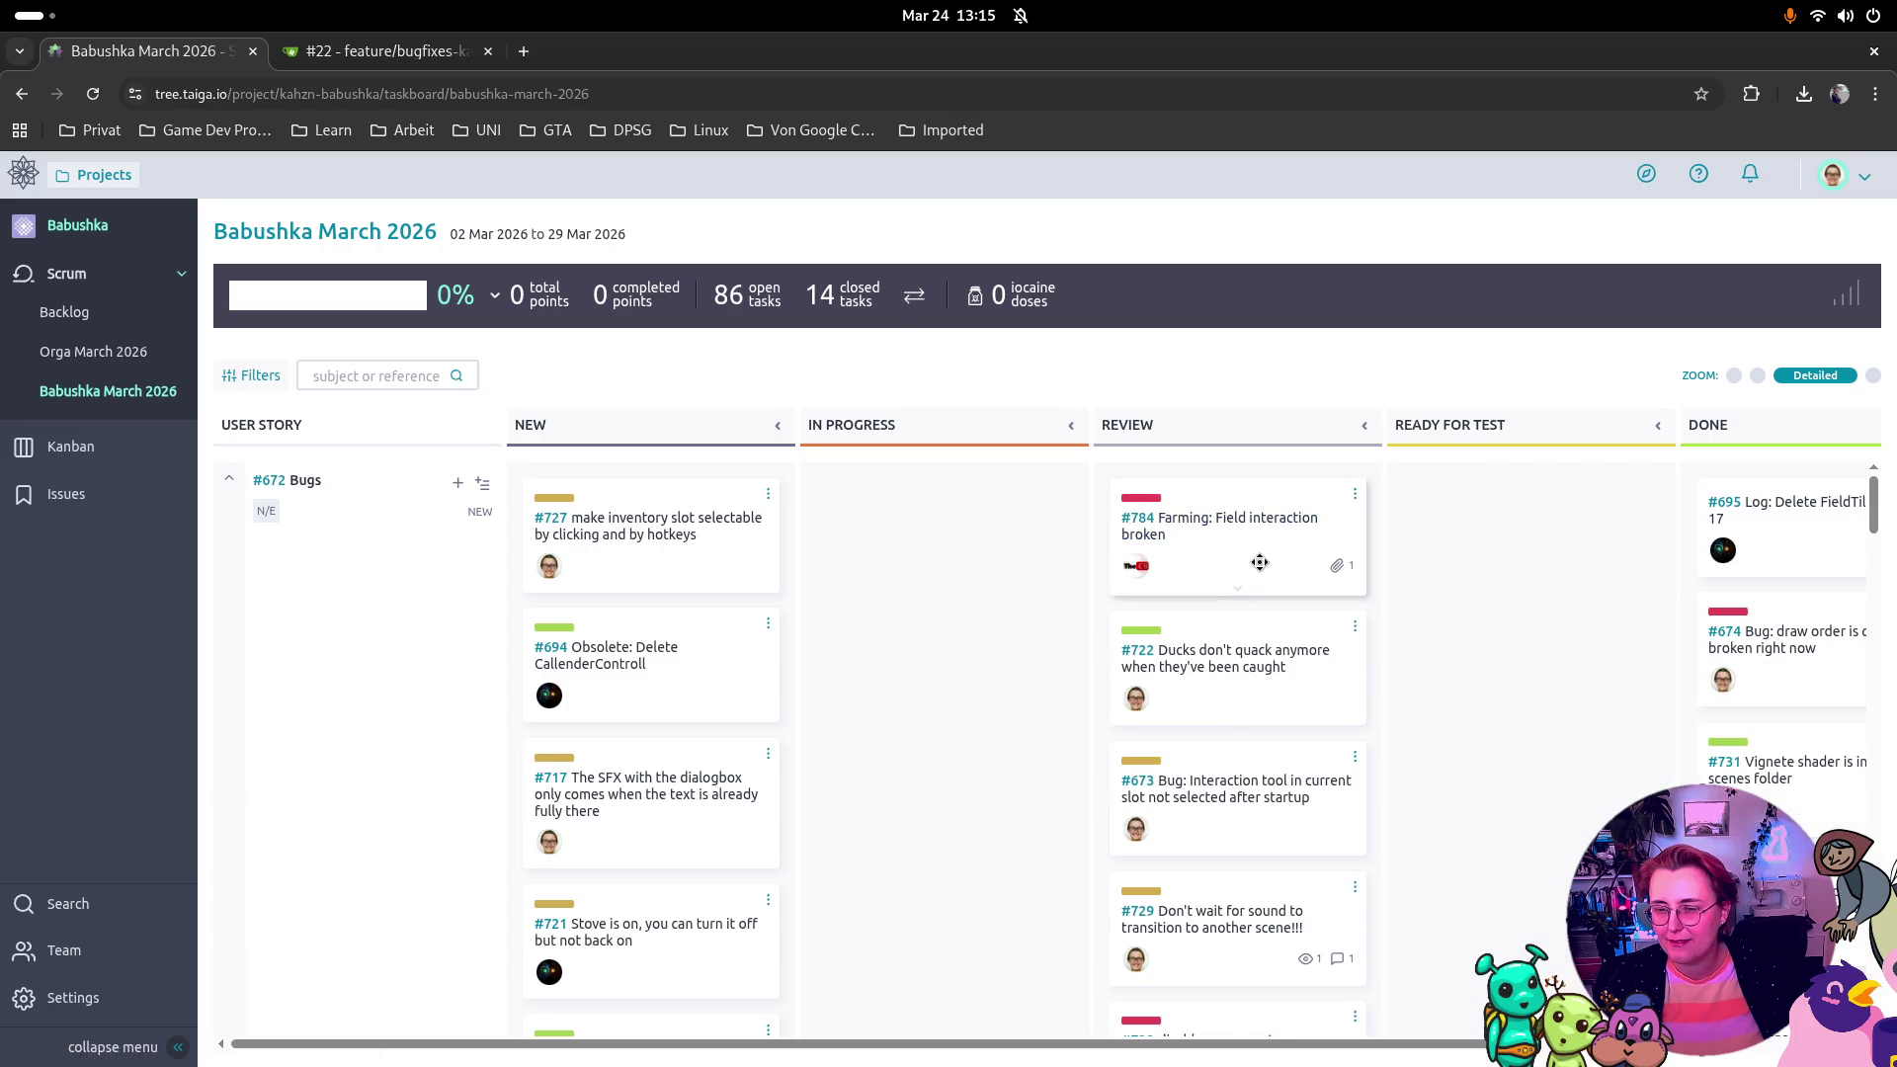
Step: Mark #784, #722, #673, #729 and #732 done, and move #727 to In Progress
mouse_move(1260, 562)
mouse_down()
mouse_move(1680, 820)
mouse_move(1522, 553)
mouse_move(1821, 806)
mouse_up()
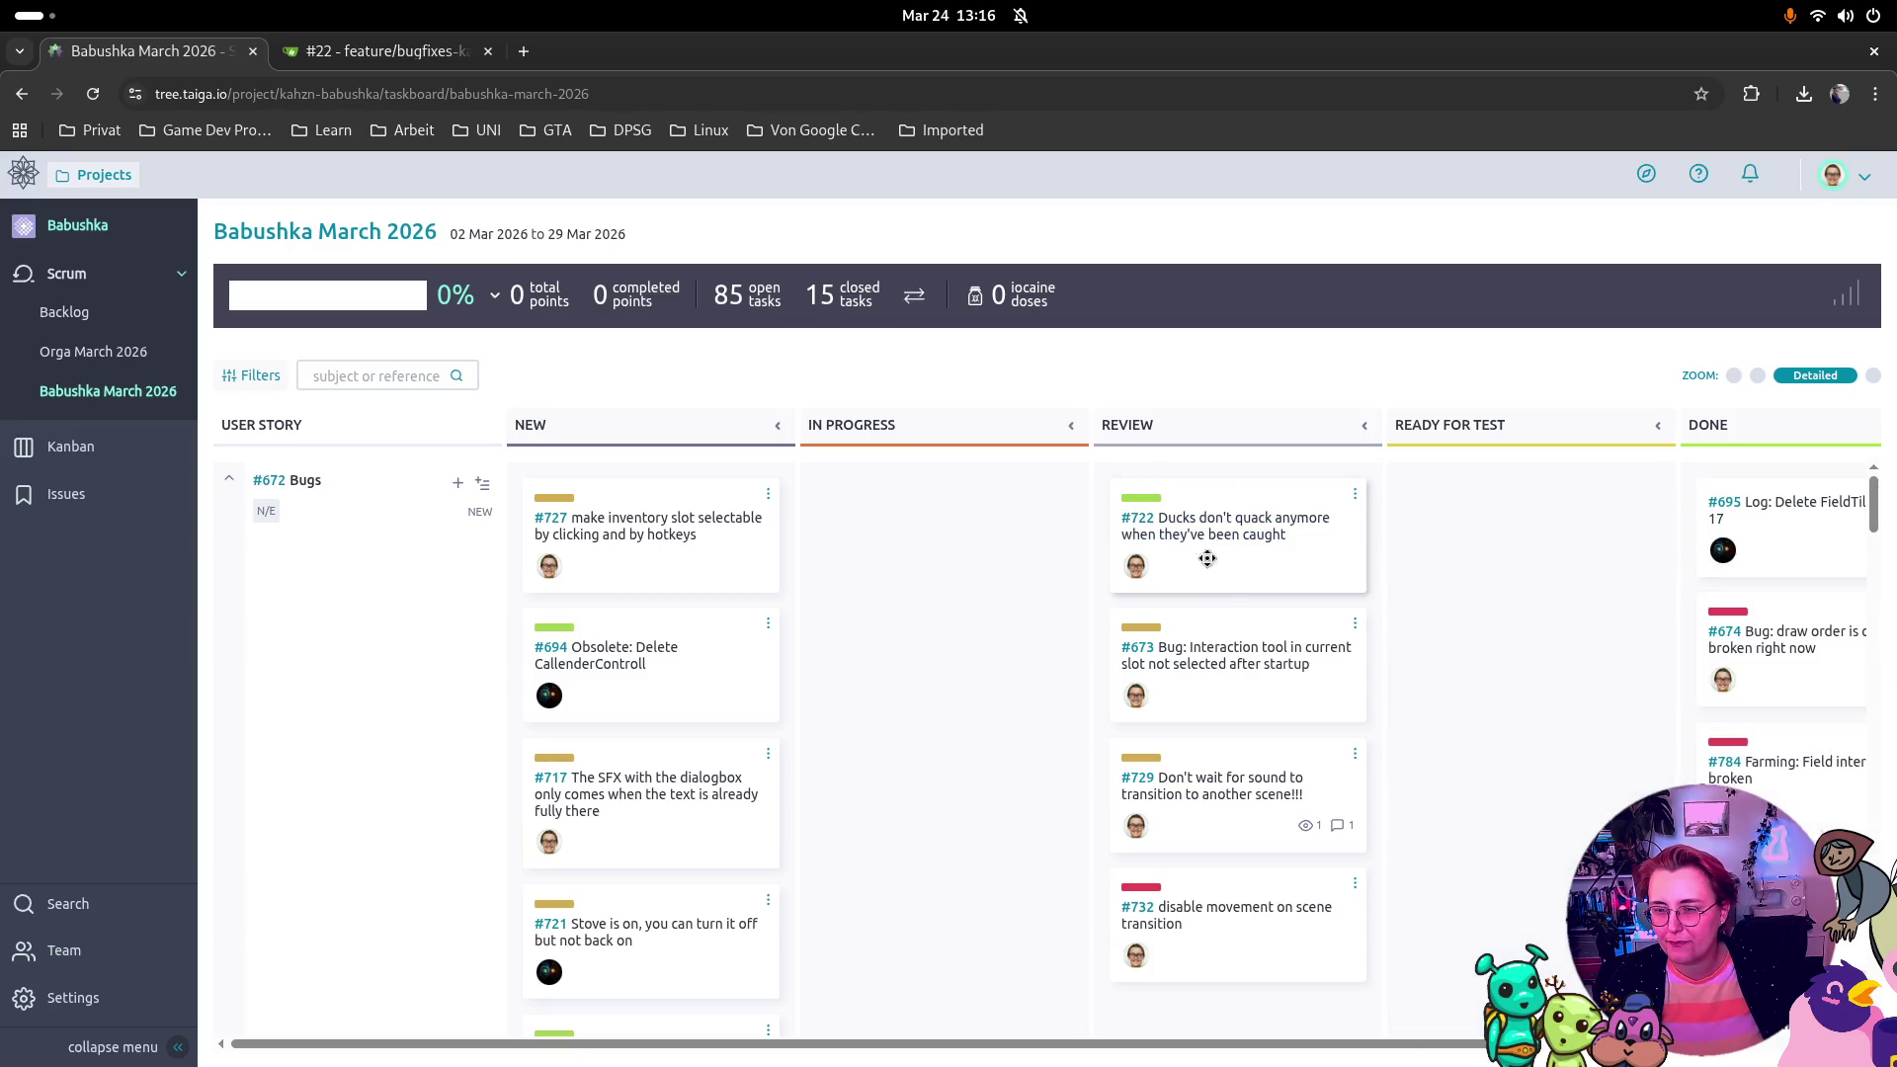
mouse_move(1228, 593)
mouse_down()
mouse_move(1492, 840)
mouse_move(1808, 820)
mouse_up()
mouse_move(1207, 573)
mouse_down()
mouse_move(1571, 818)
mouse_move(1827, 821)
mouse_up()
mouse_move(1235, 534)
mouse_down()
mouse_move(1482, 701)
mouse_move(1818, 820)
mouse_up()
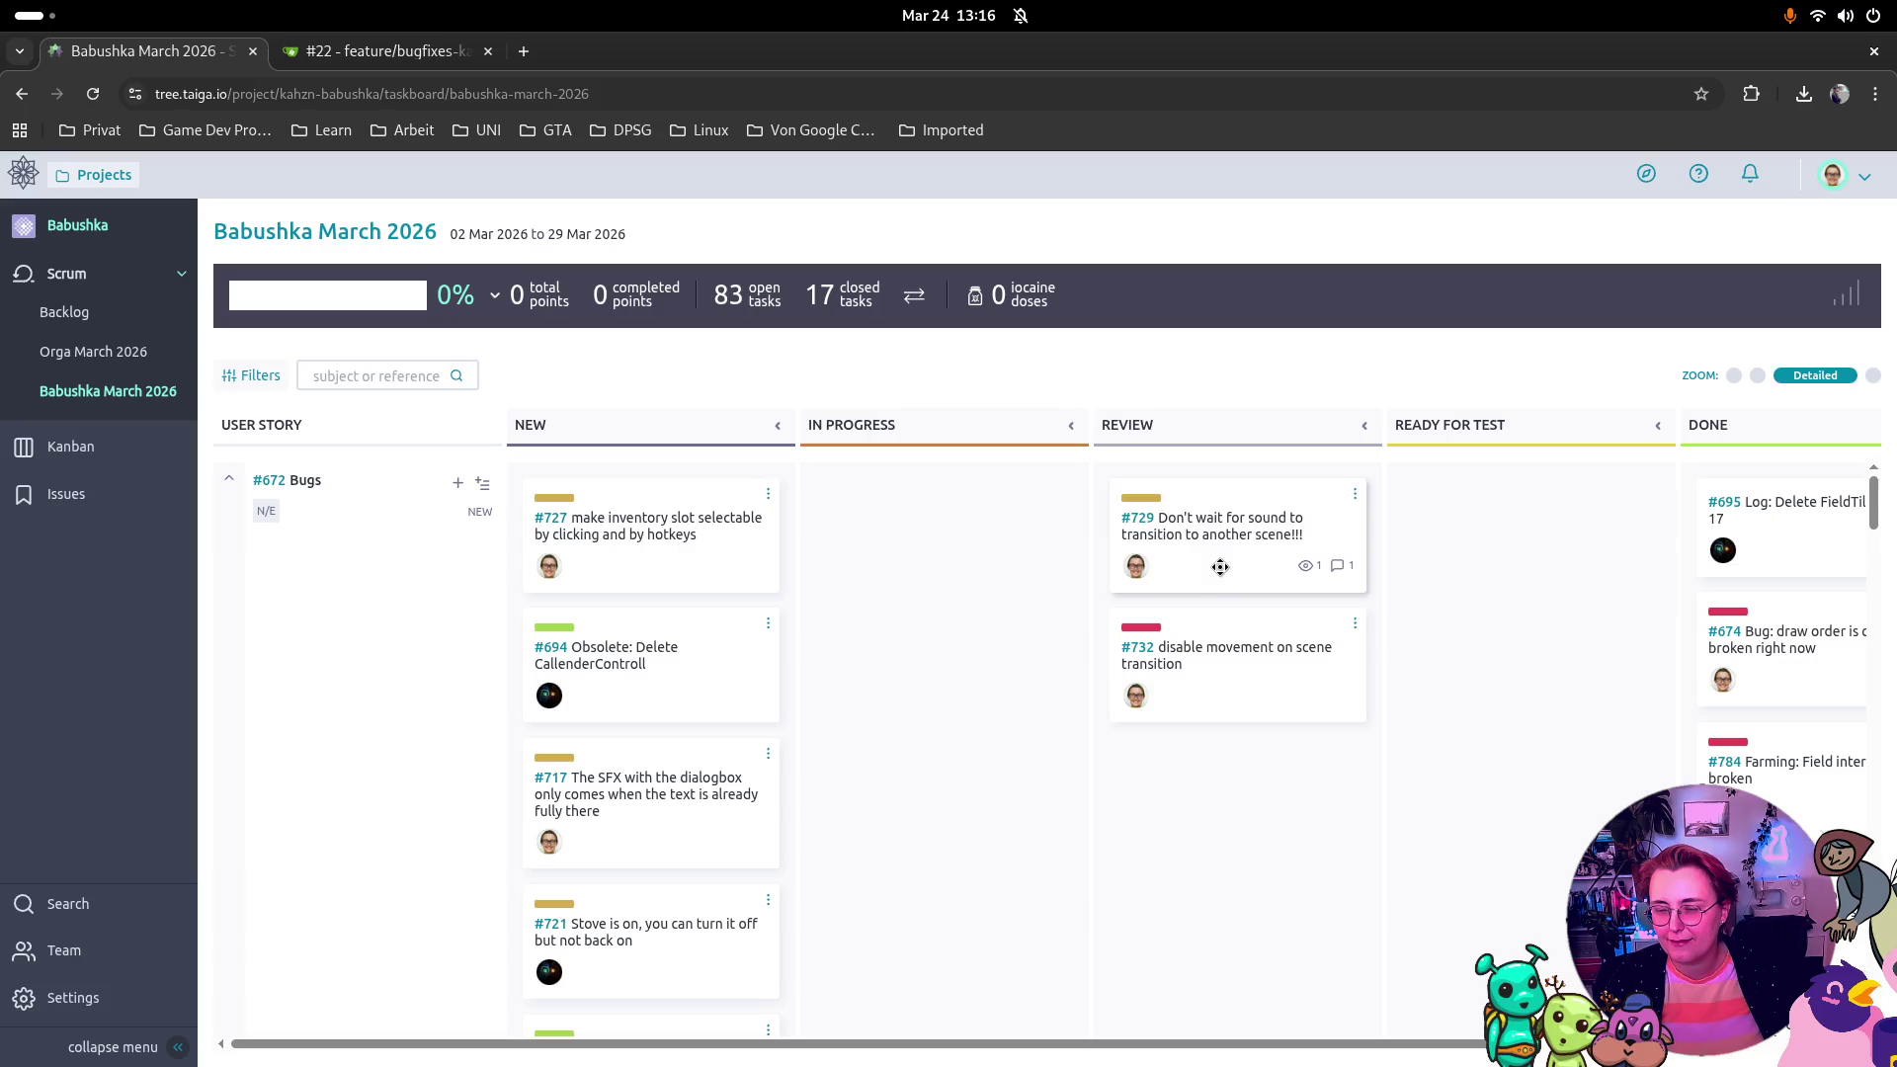
drag(1258, 551, 1778, 642)
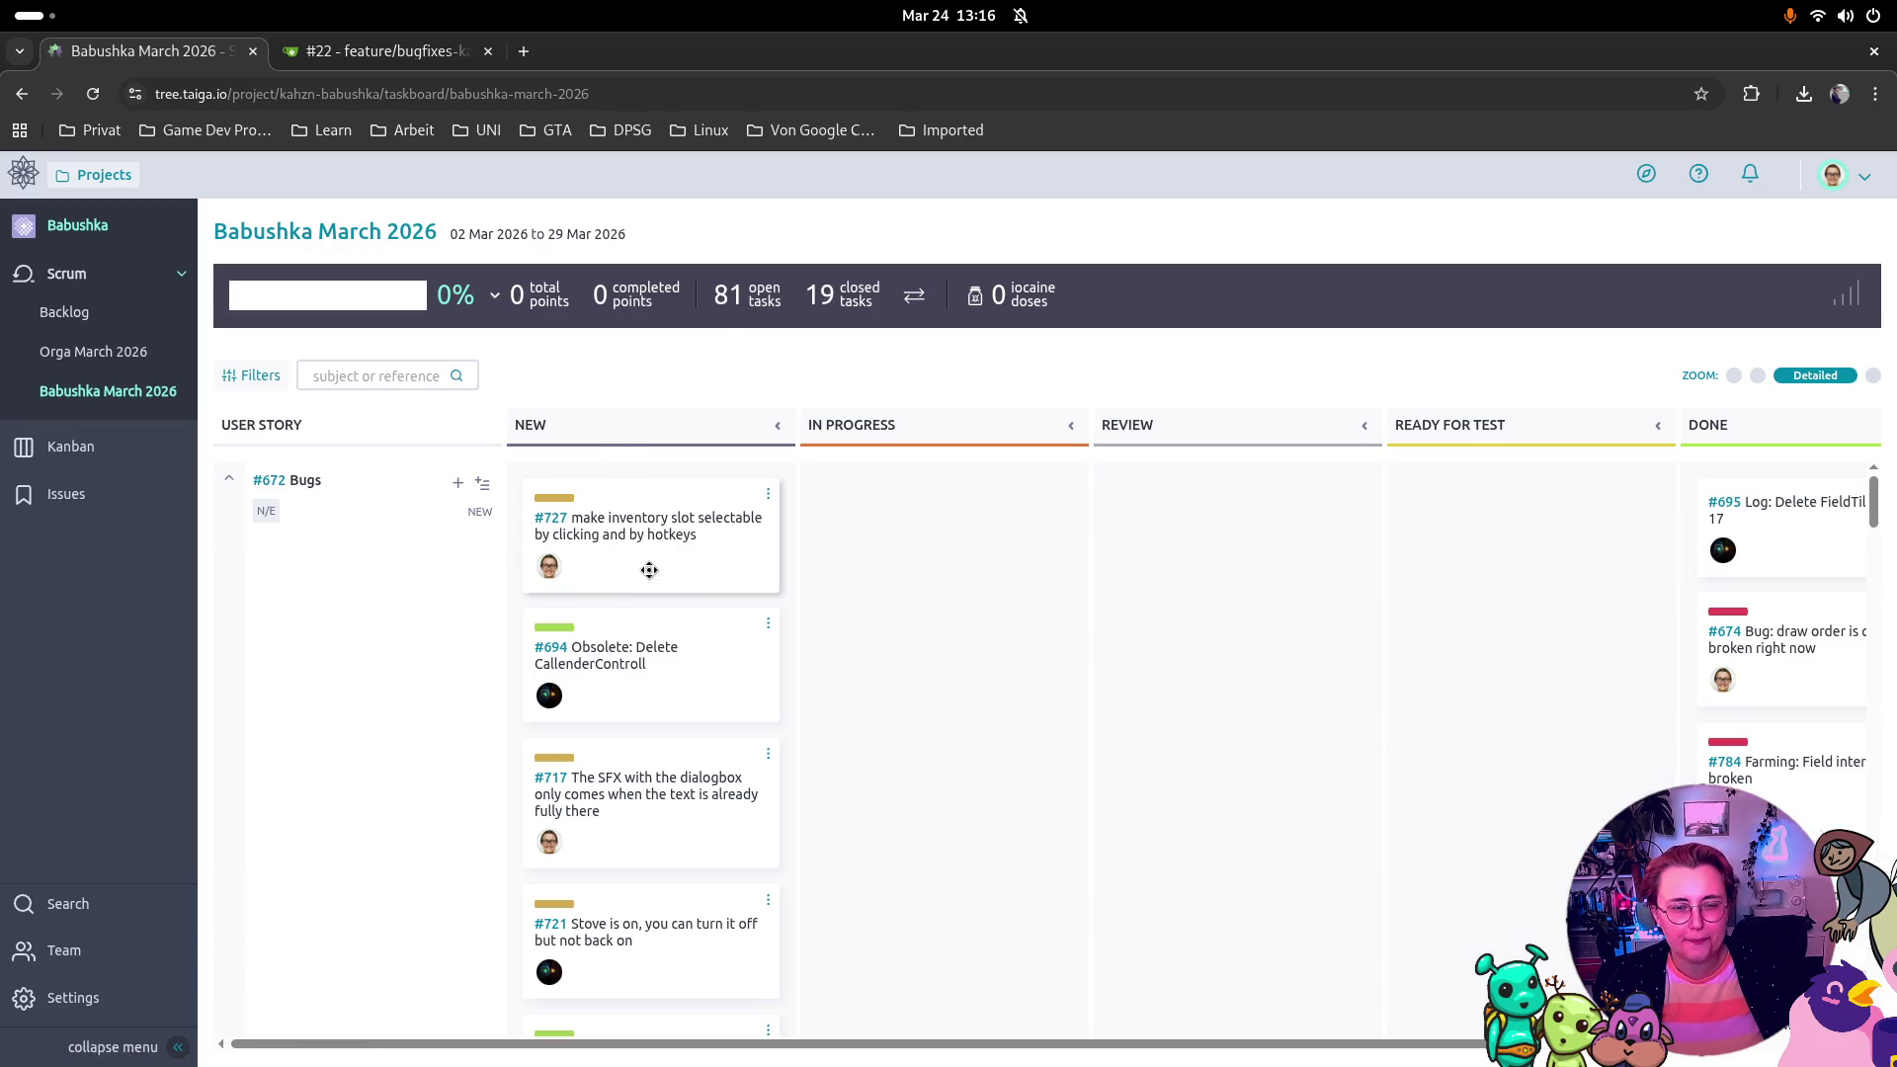
drag(649, 570, 978, 587)
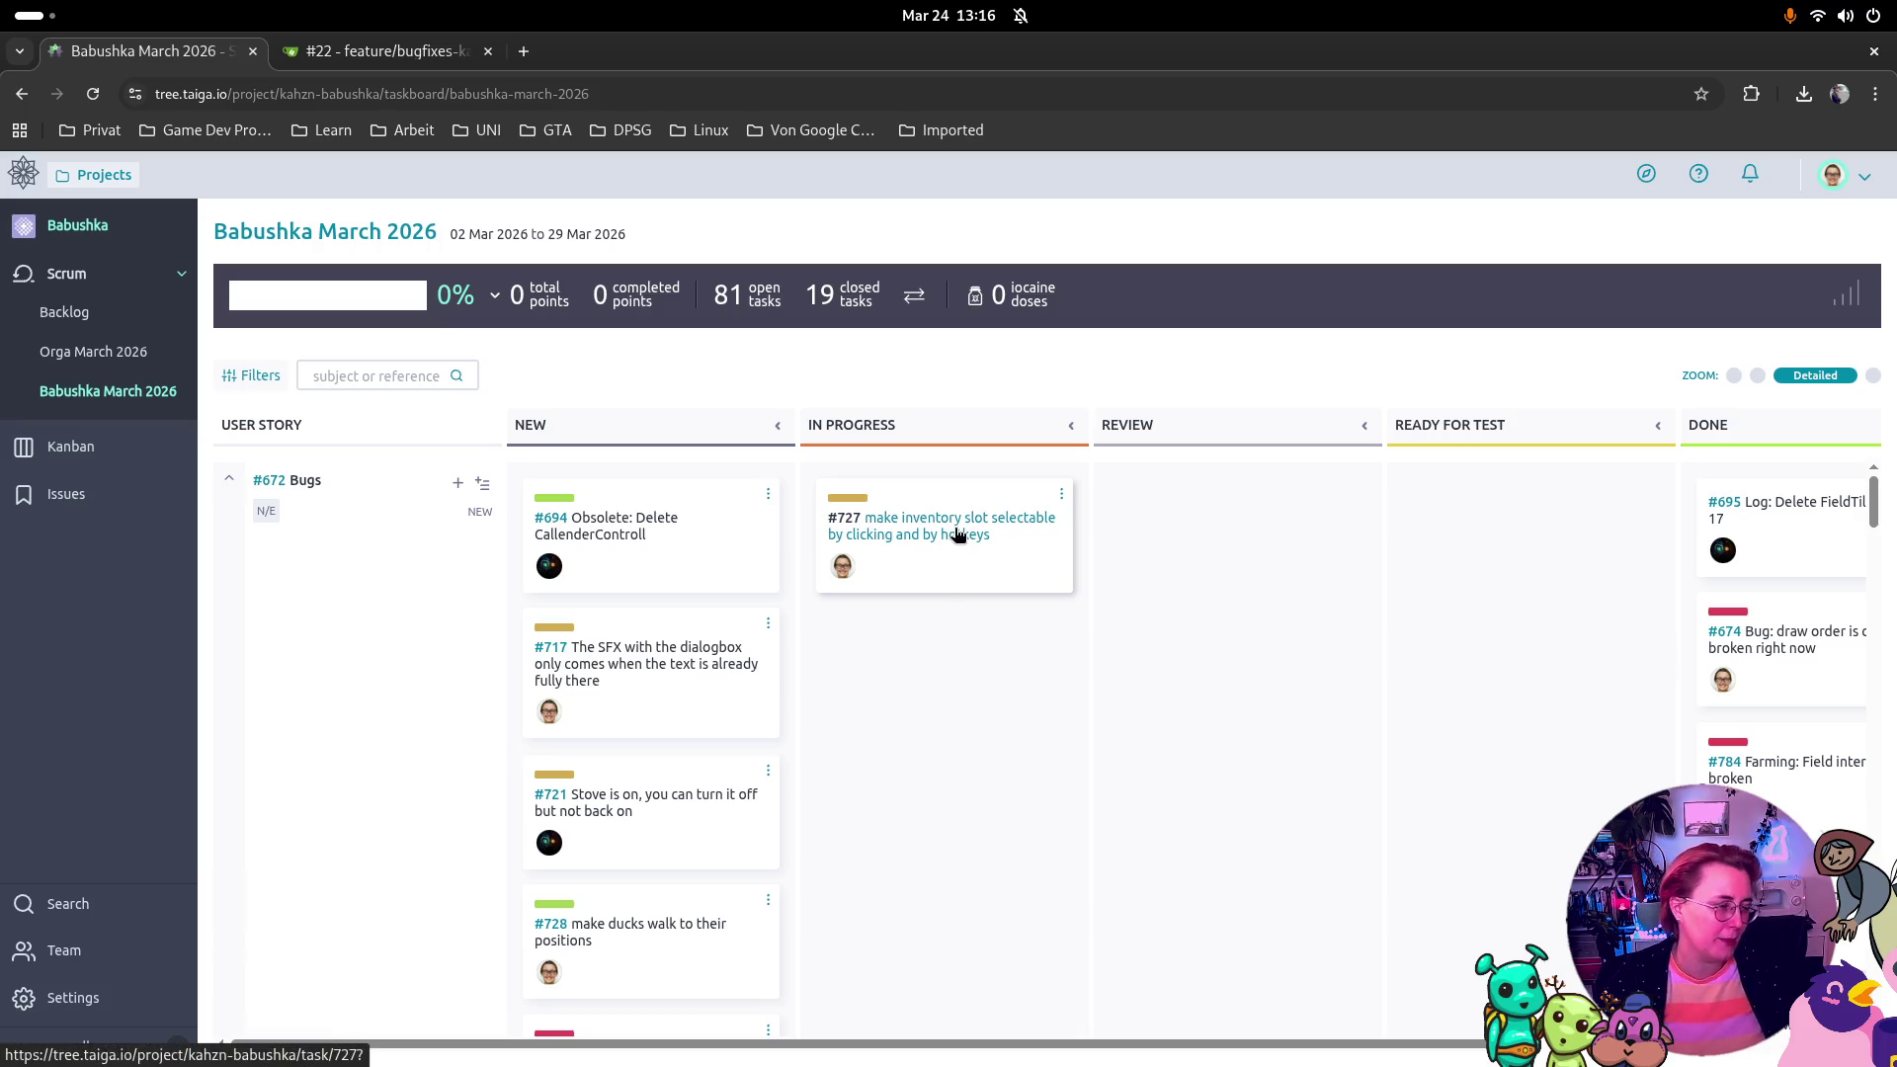
Step: In the Godot editor, reload the externally modified scene files and run the game
key(super)
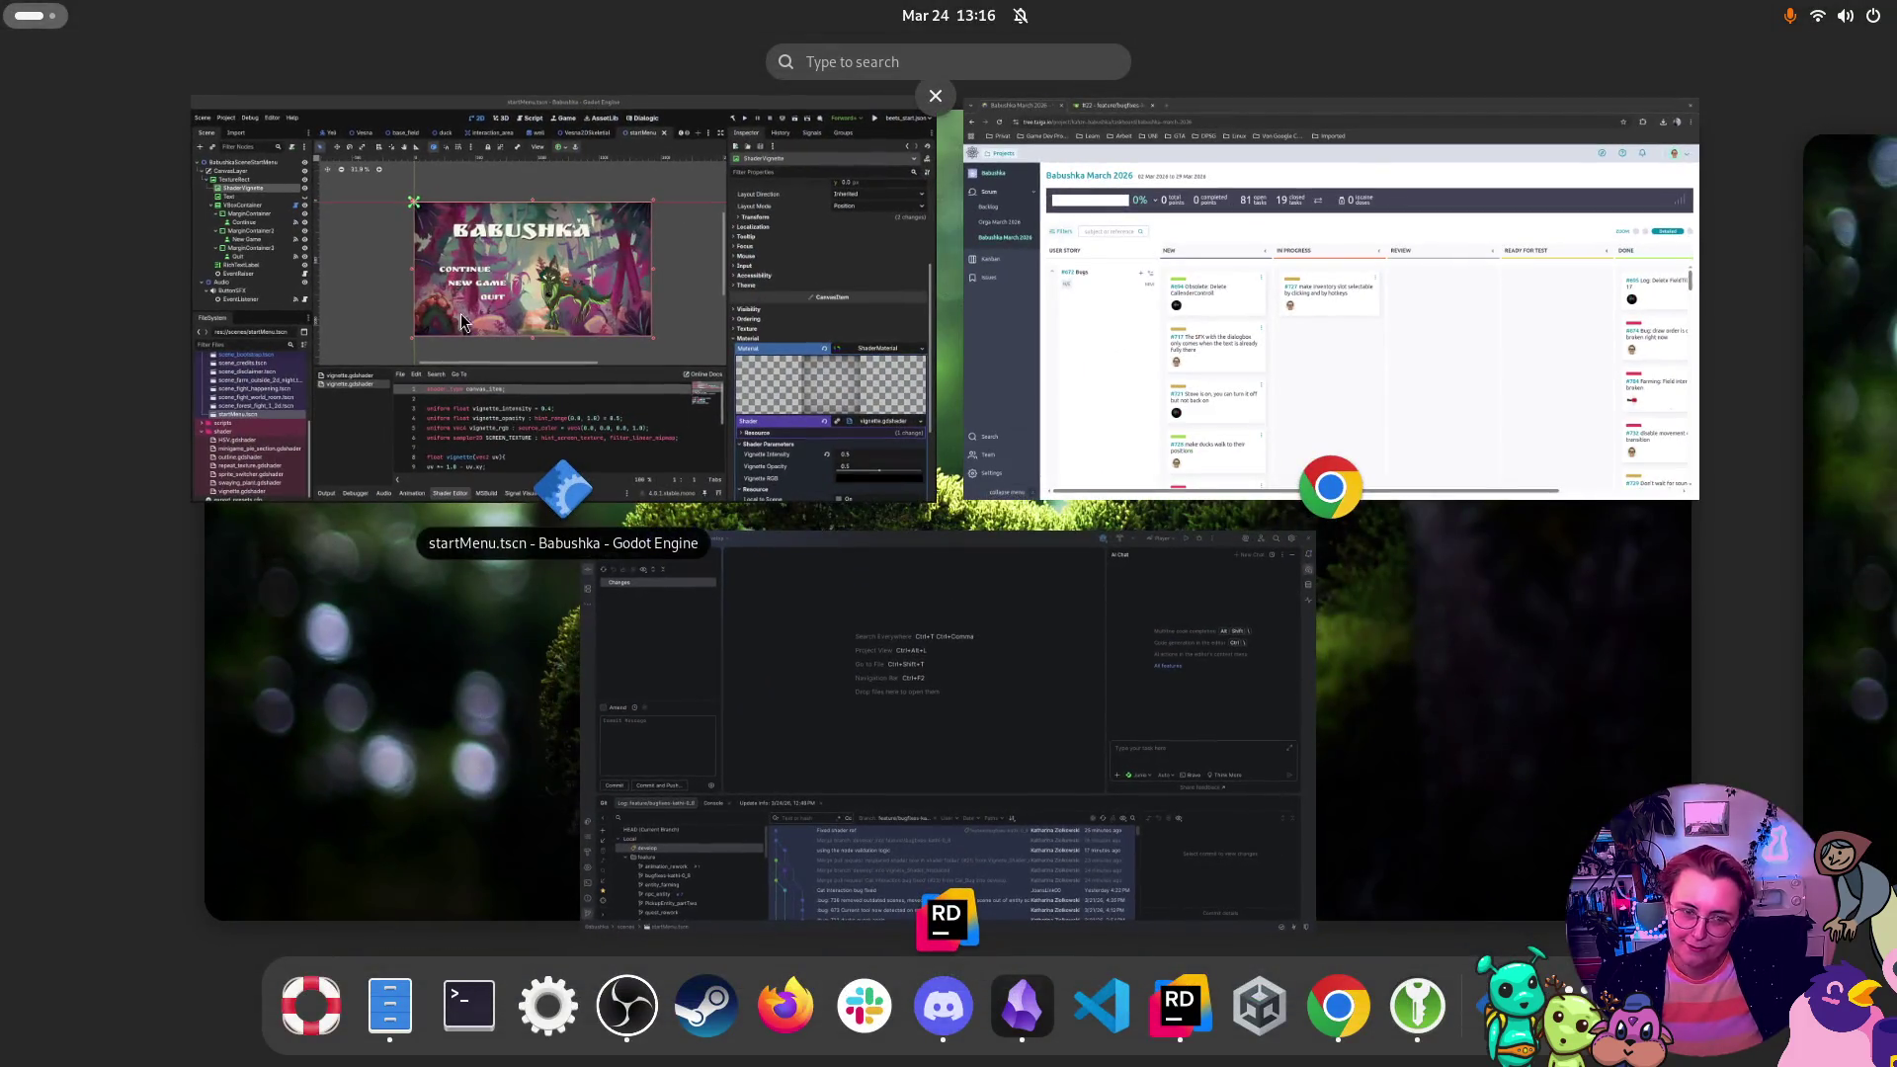
click(553, 326)
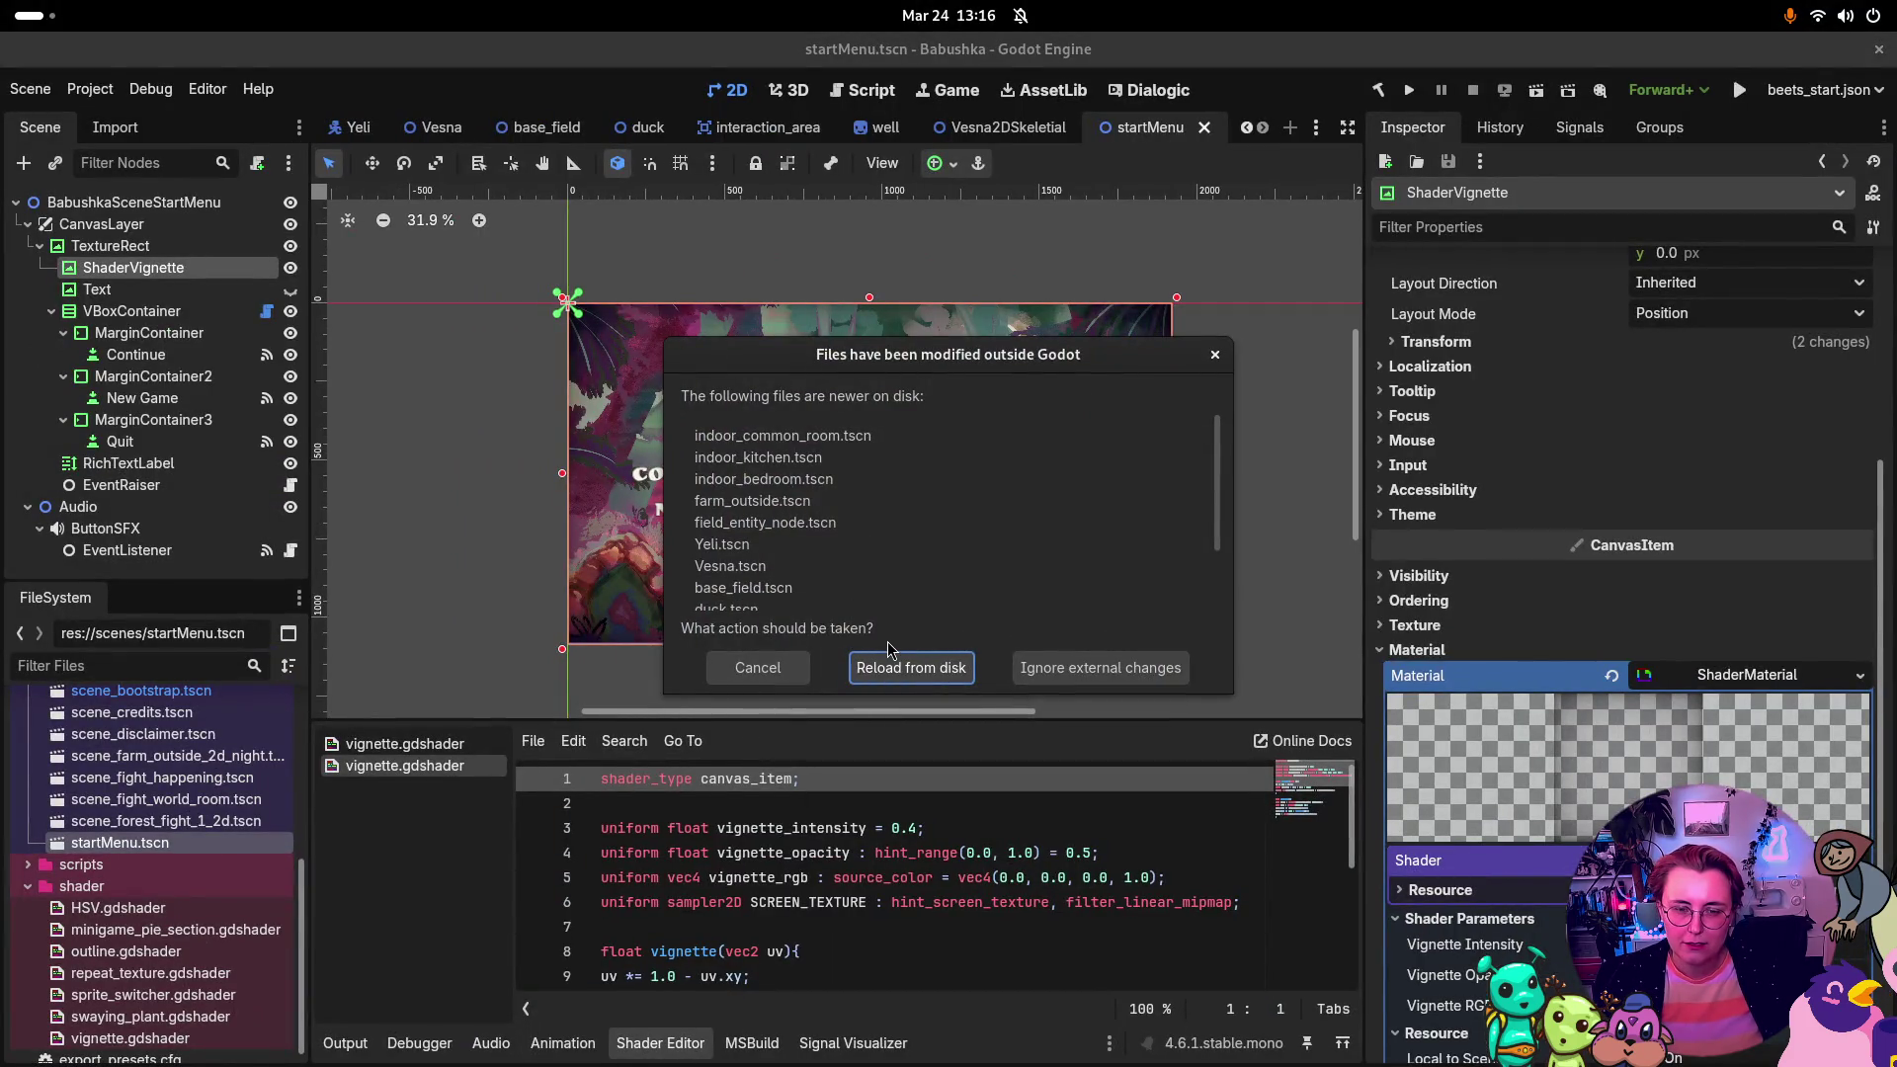
click(899, 669)
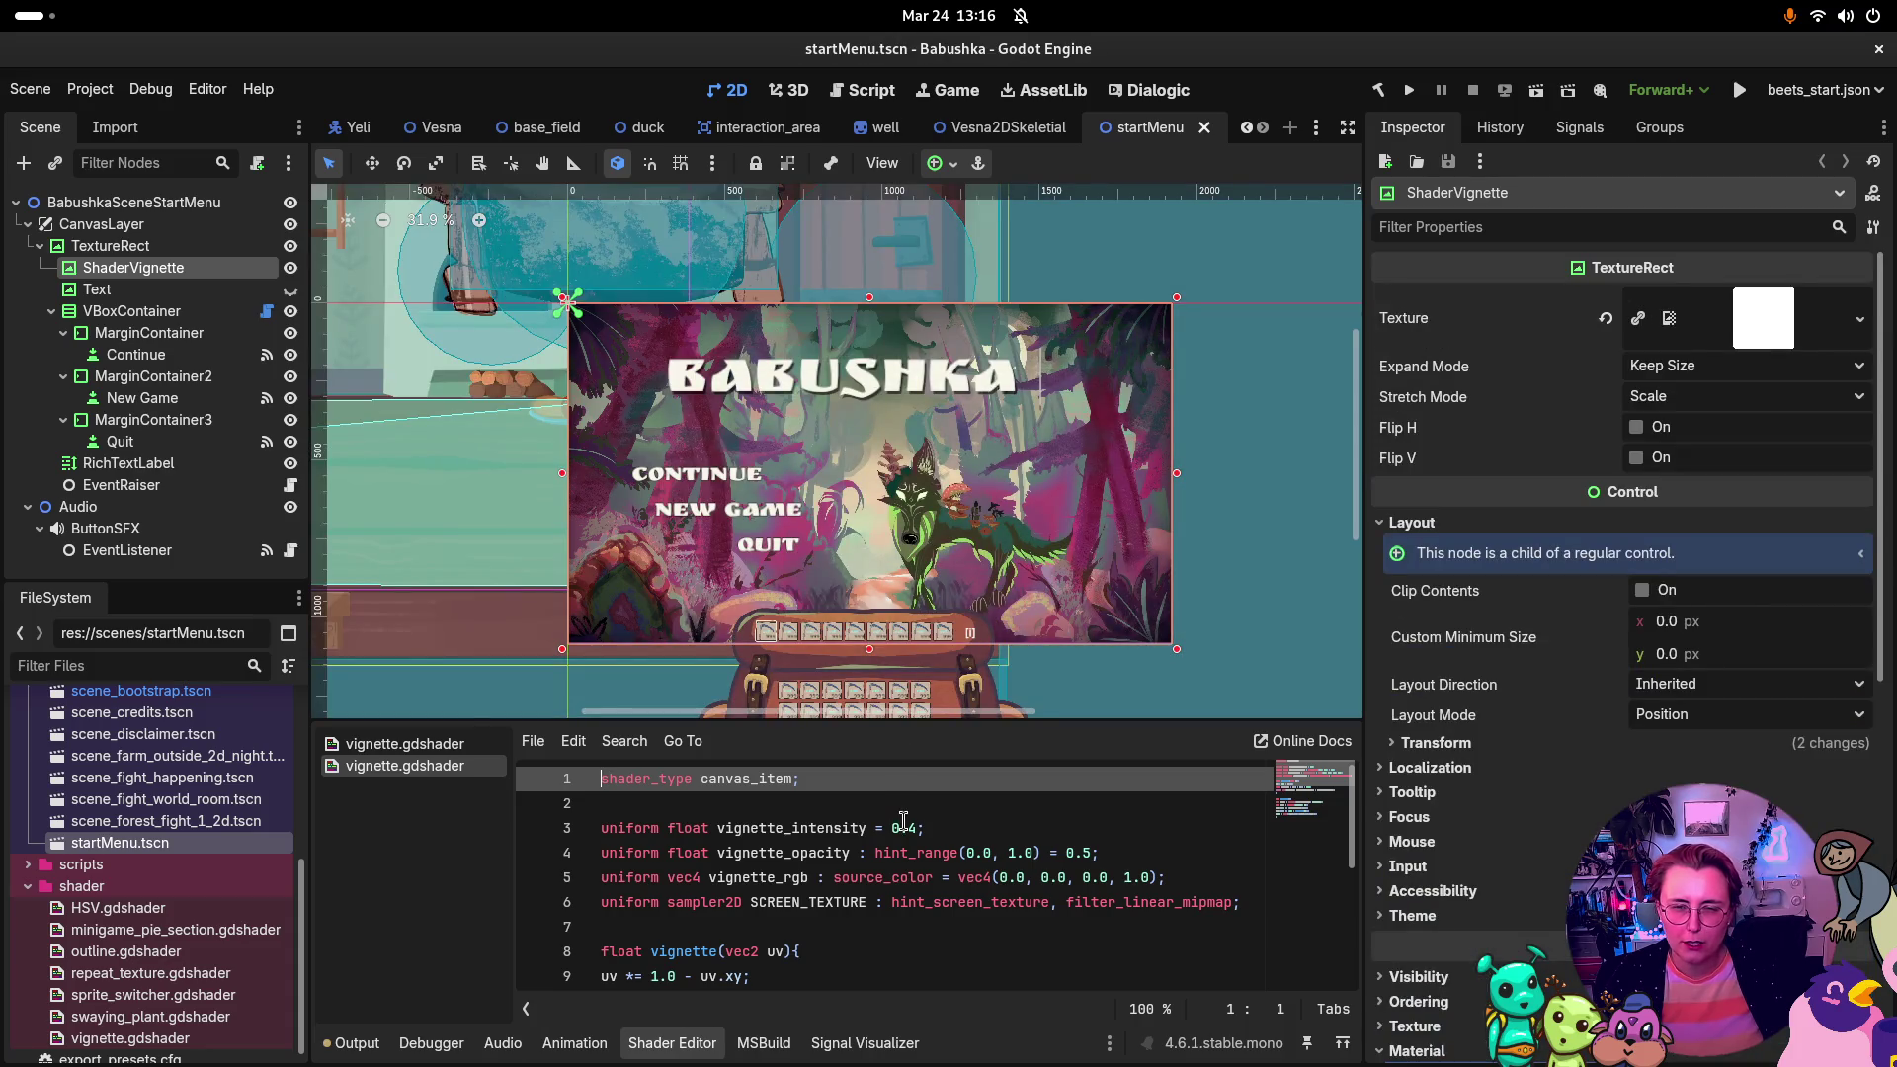
click(1409, 91)
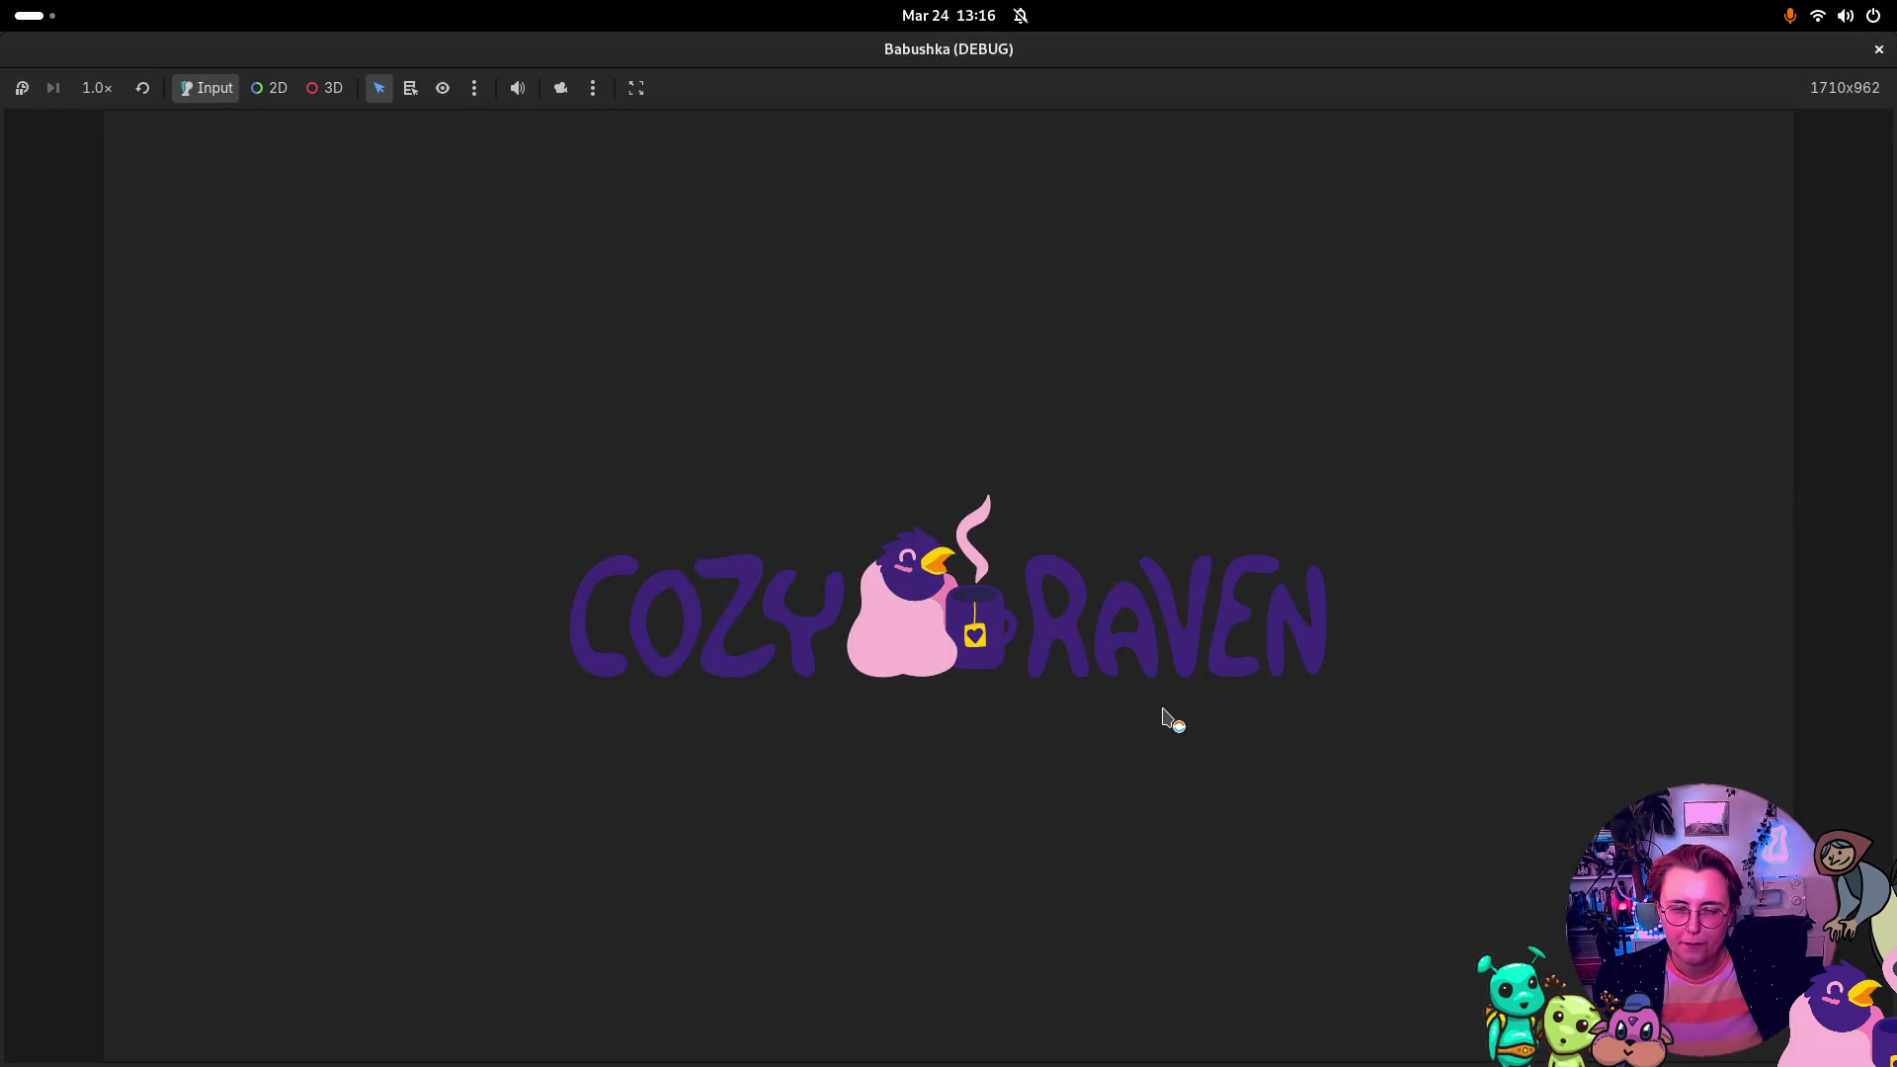
Step: Start a new game and walk Babushka right toward the well beside the other grandma
key(super)
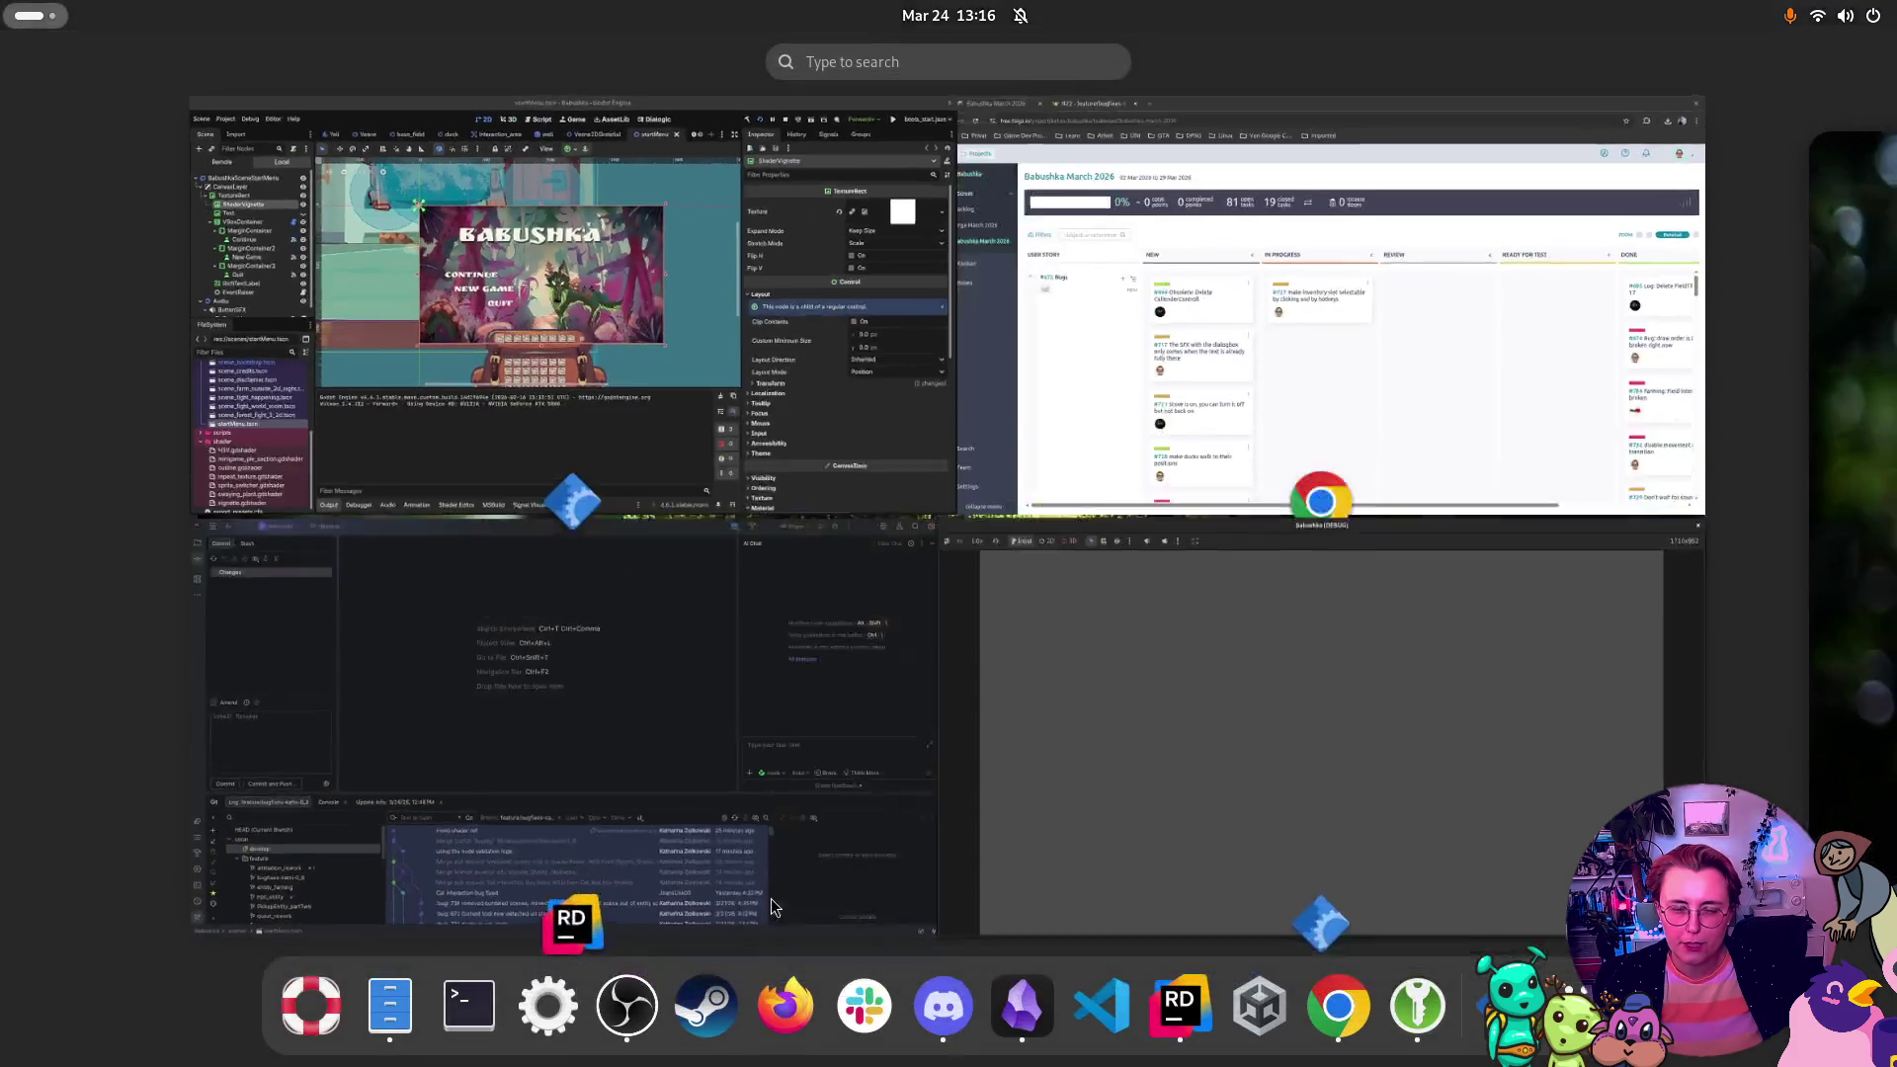
click(769, 904)
right_click(262, 852)
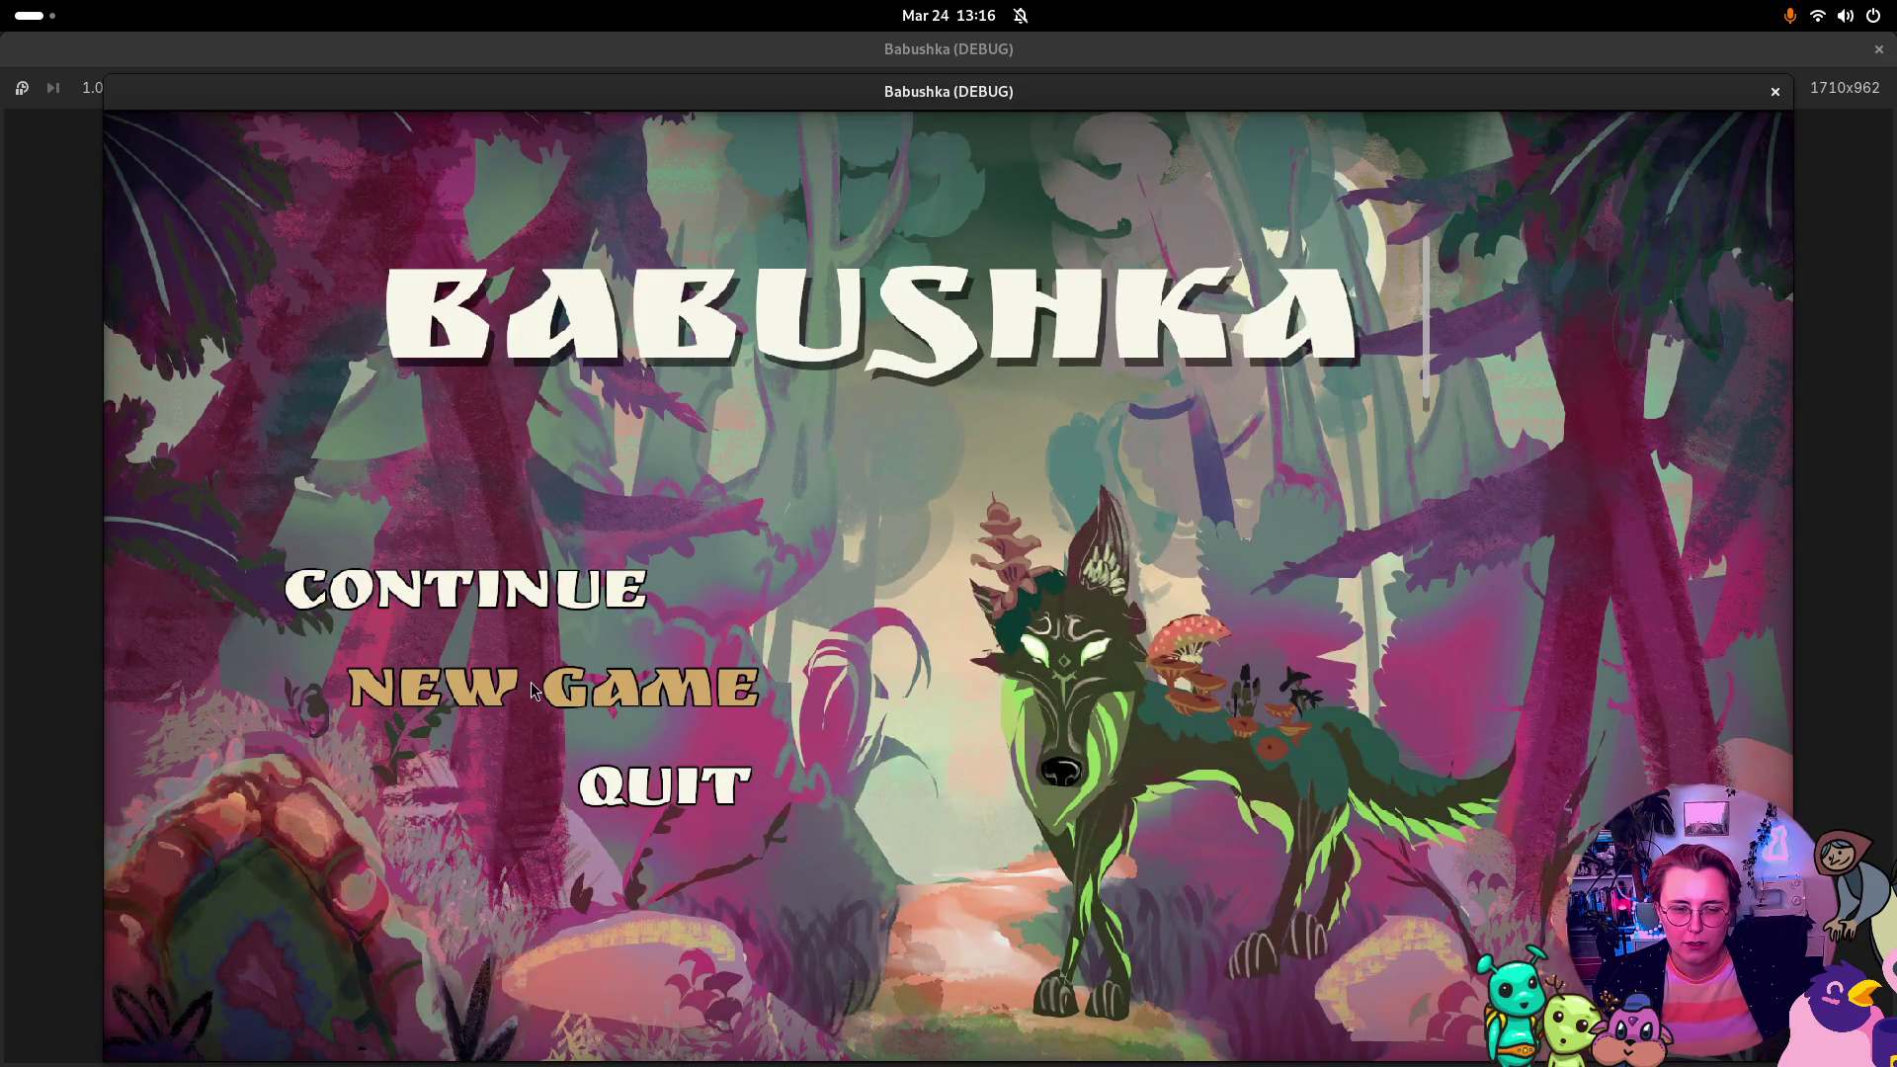
click(514, 591)
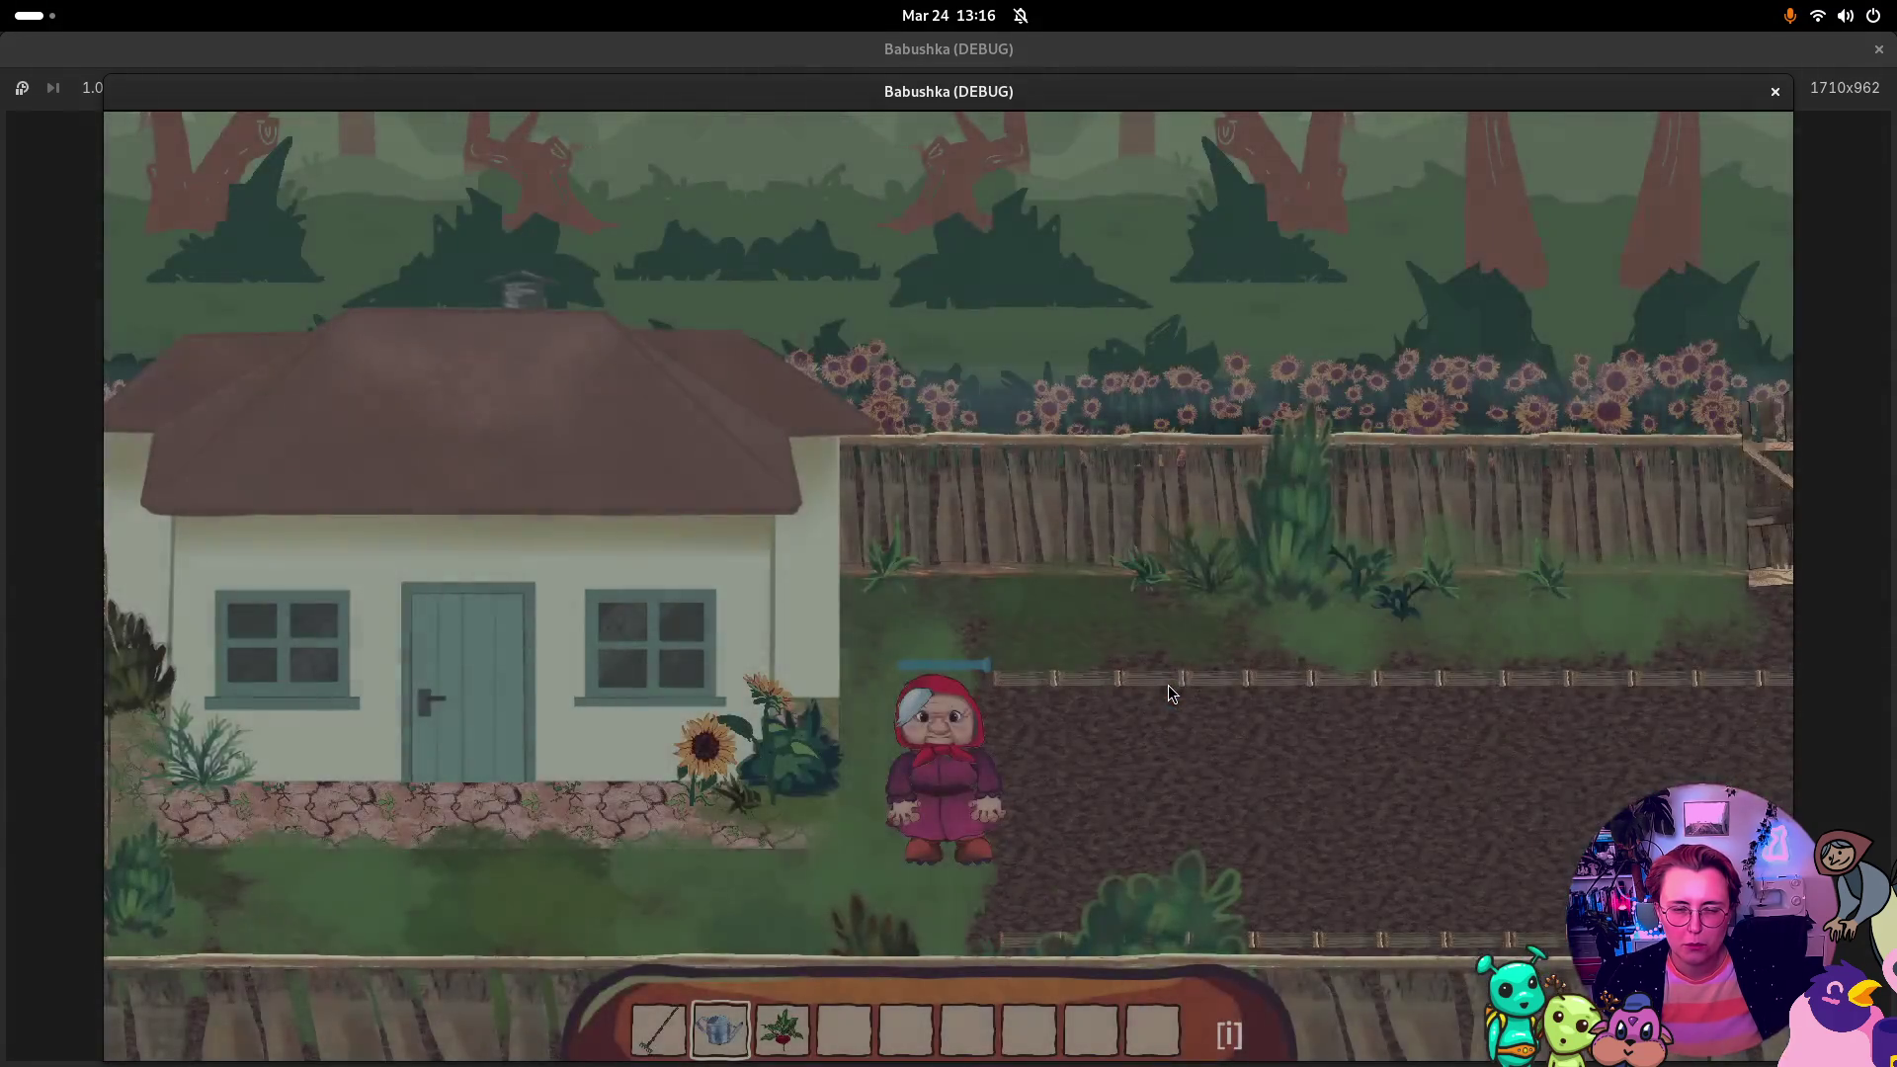
key(d)
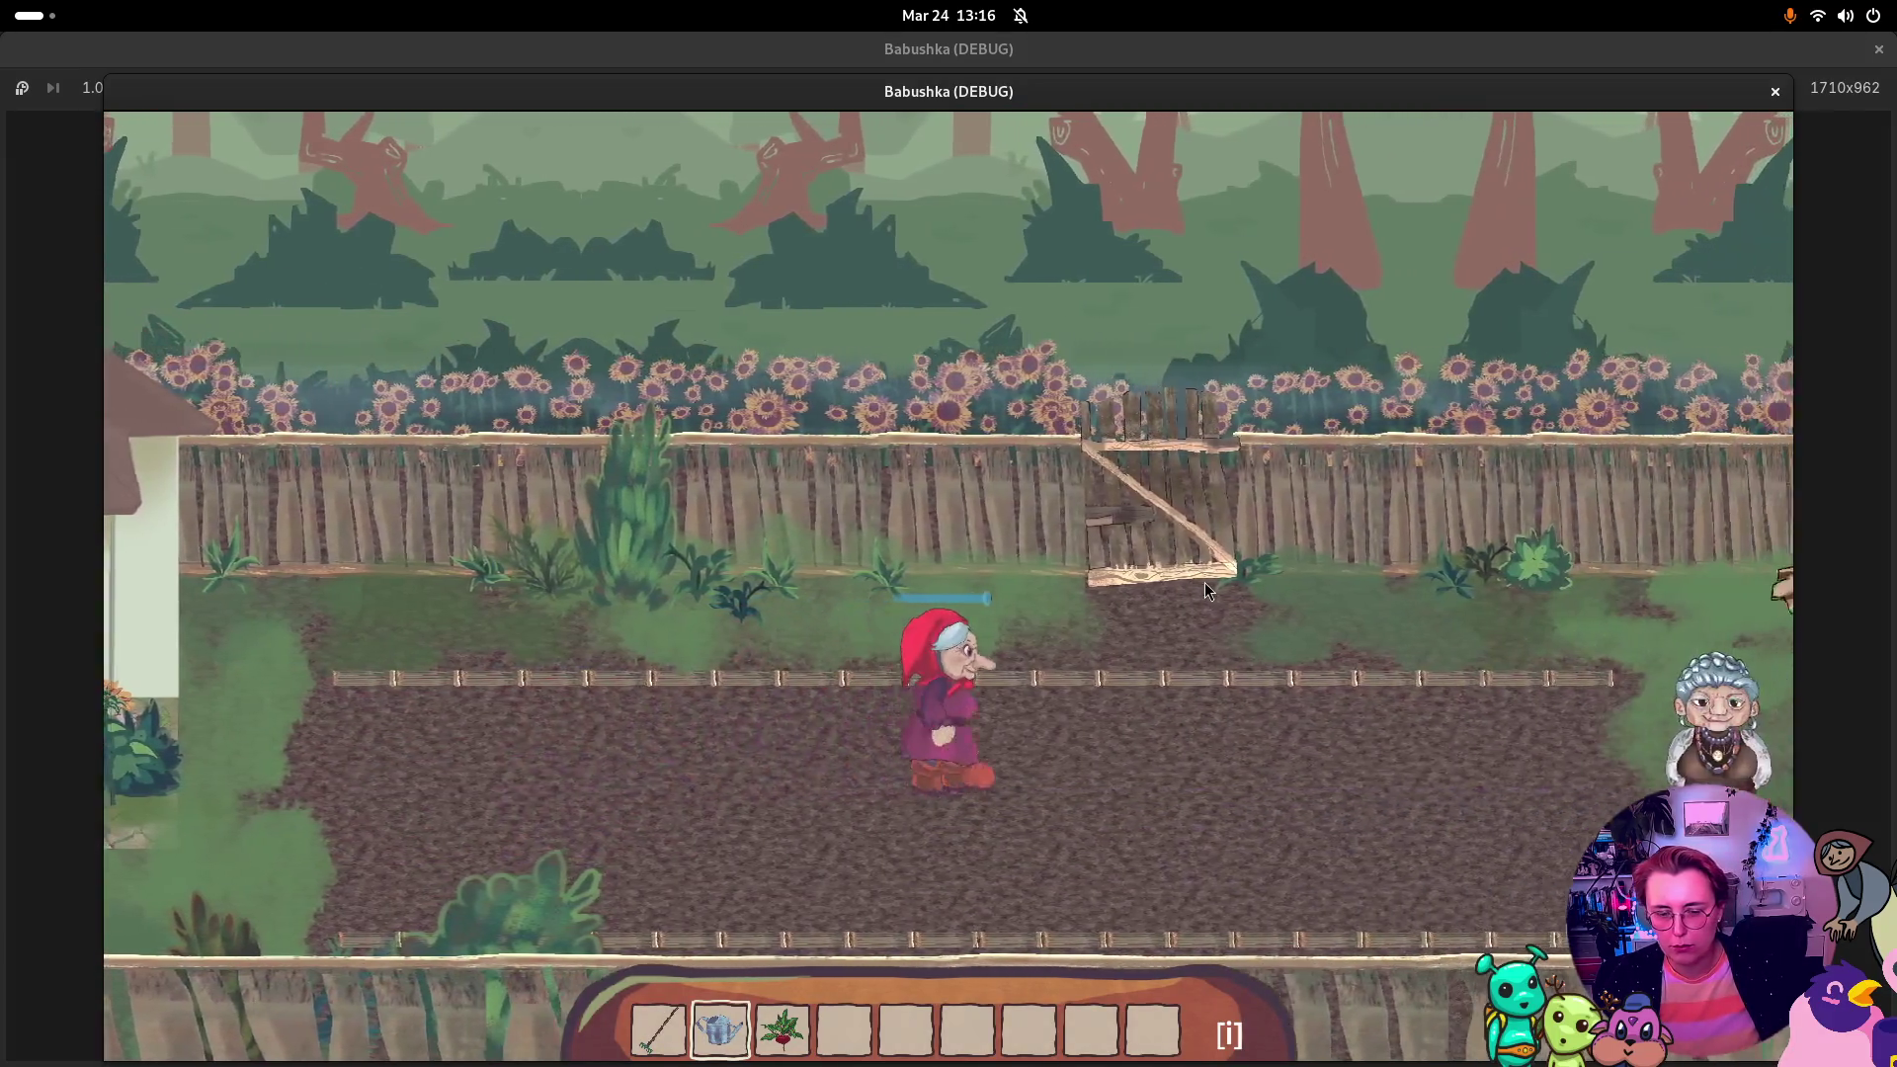
key(s)
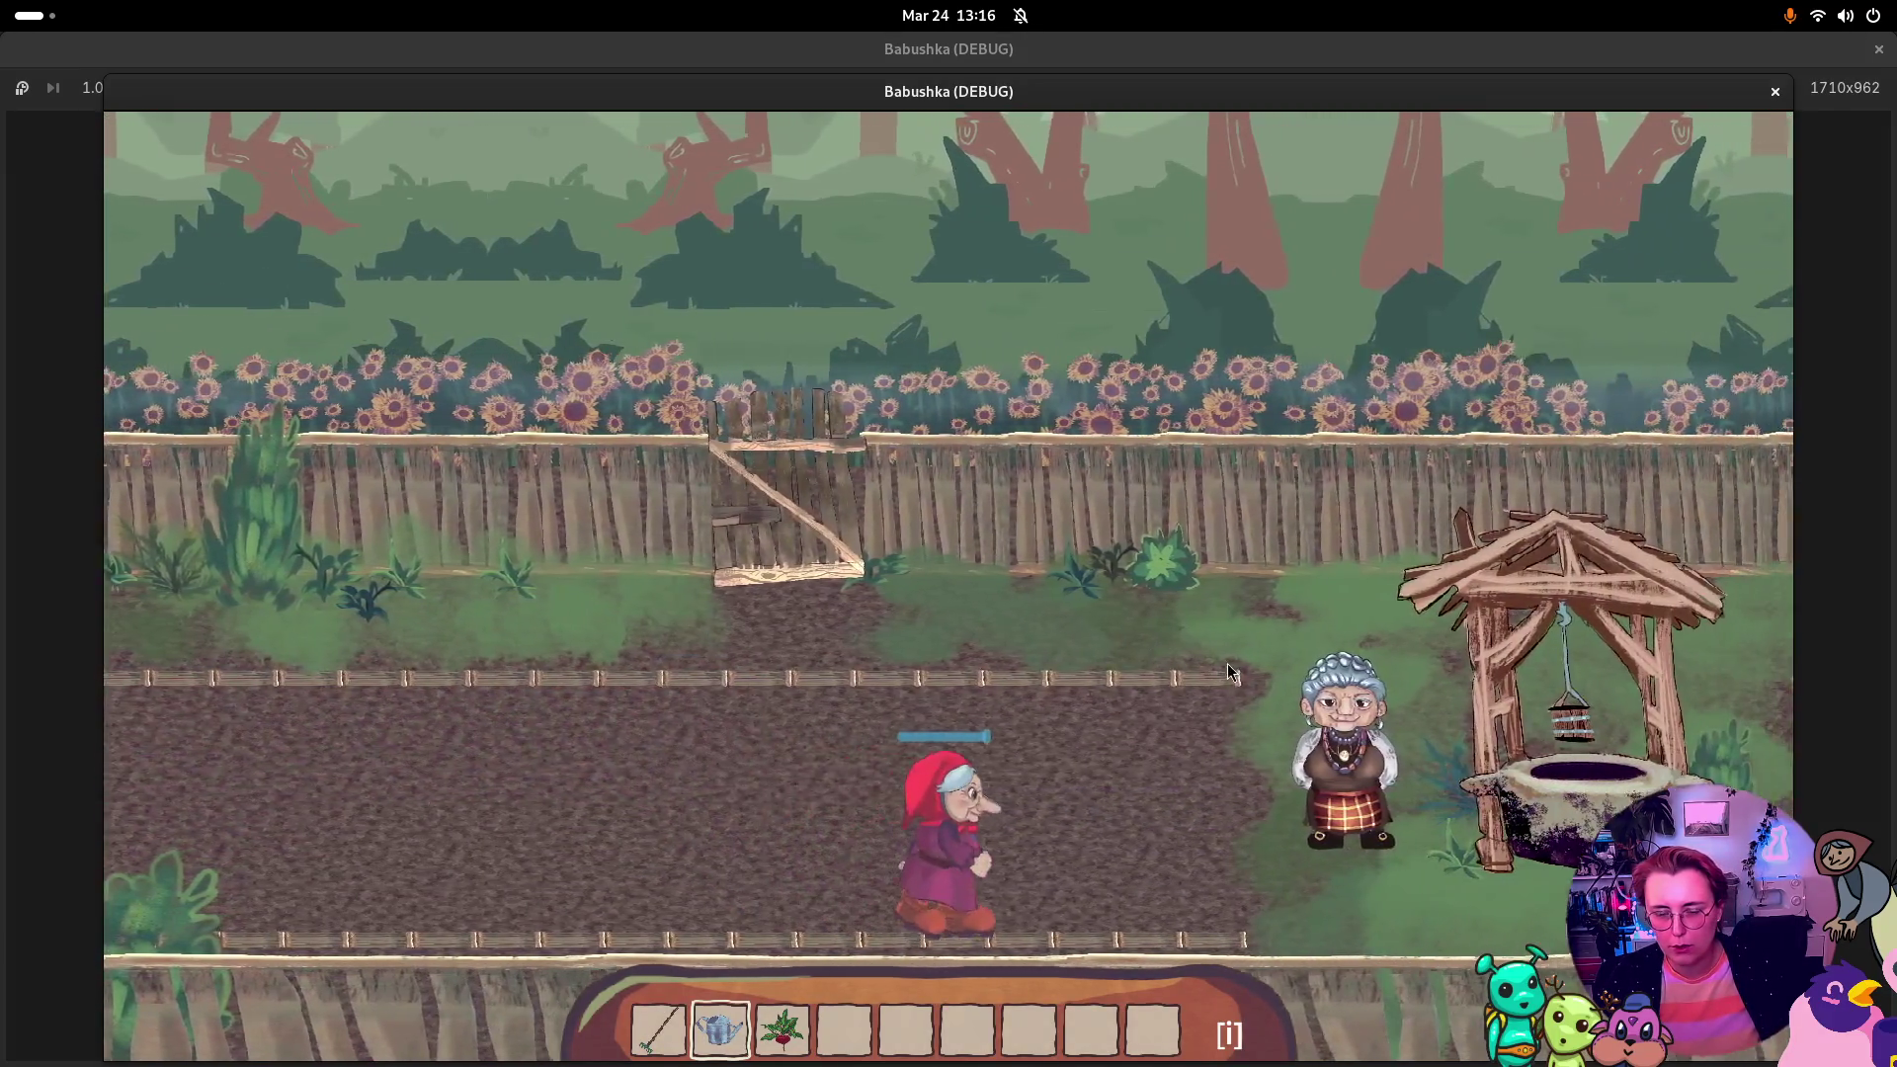
key(w)
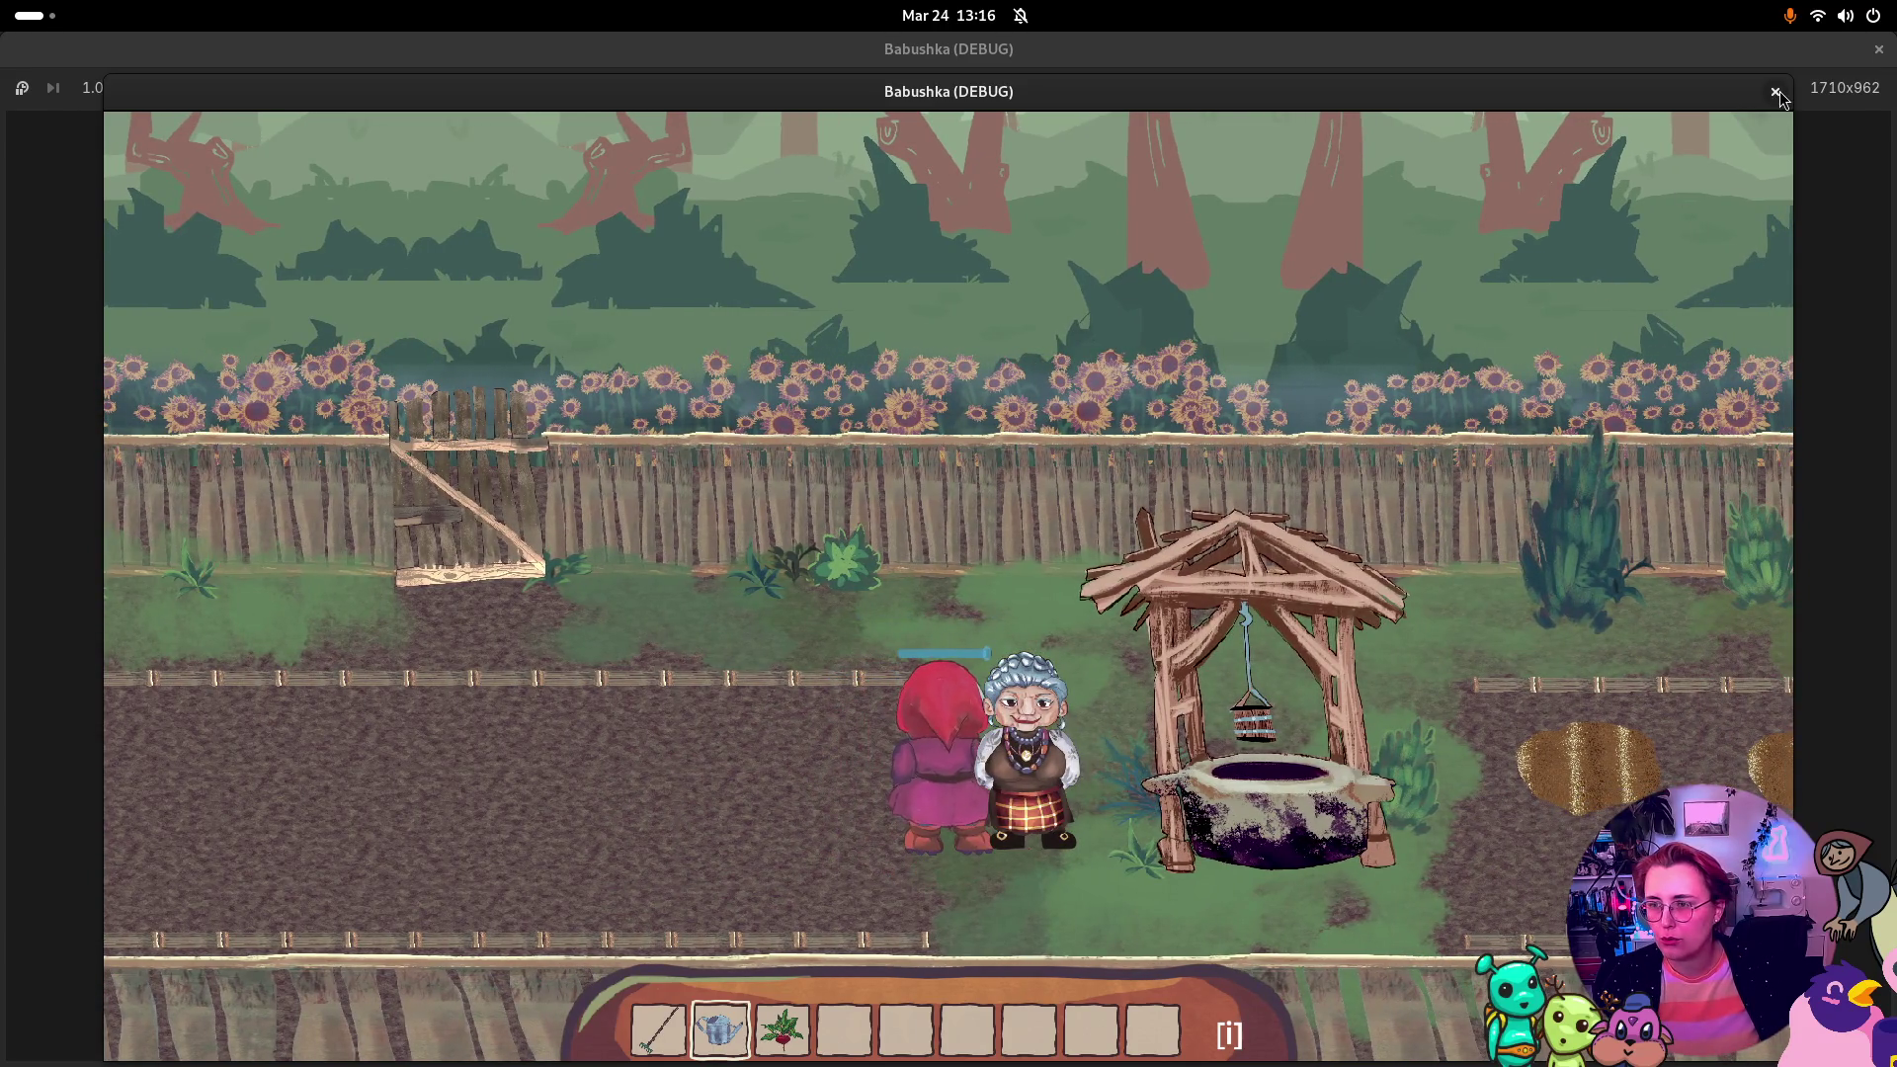
Step: Close the running game and bring the Taiga taskboard back to the front
click(1775, 92)
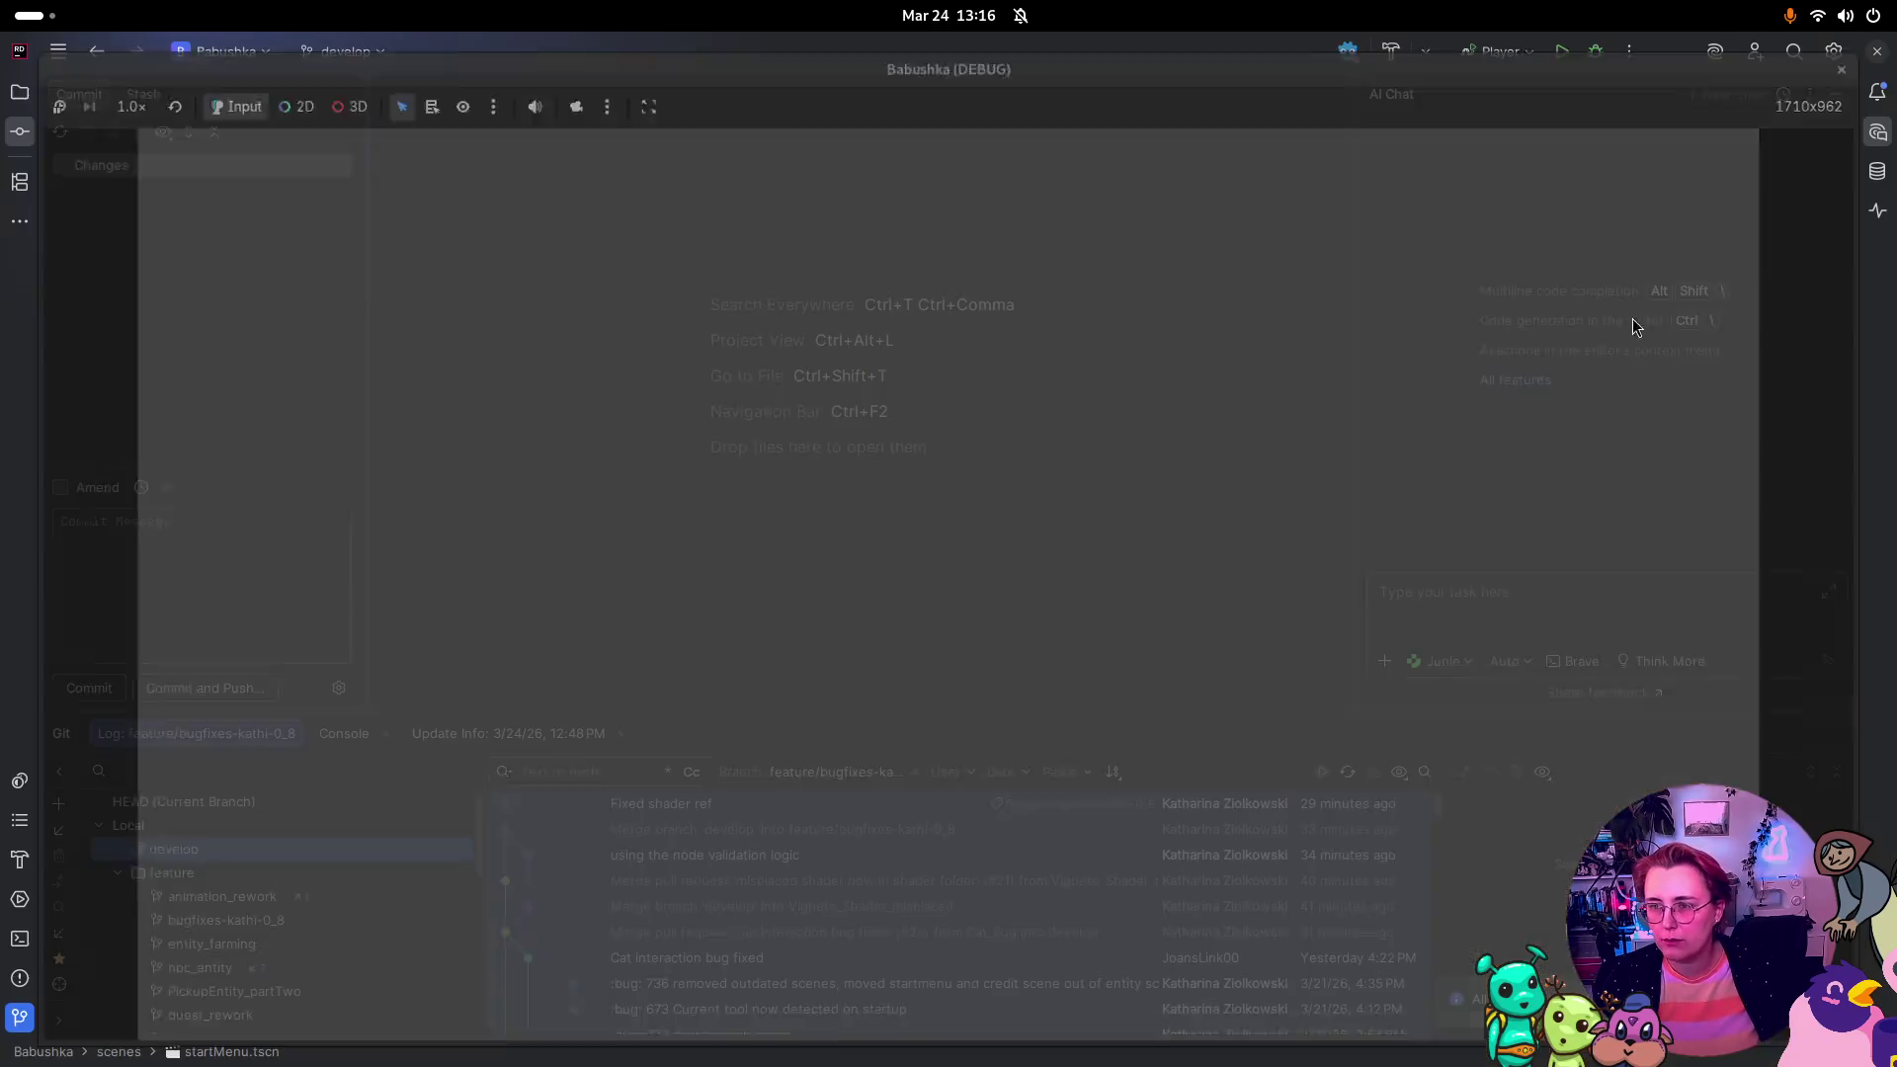
key(super)
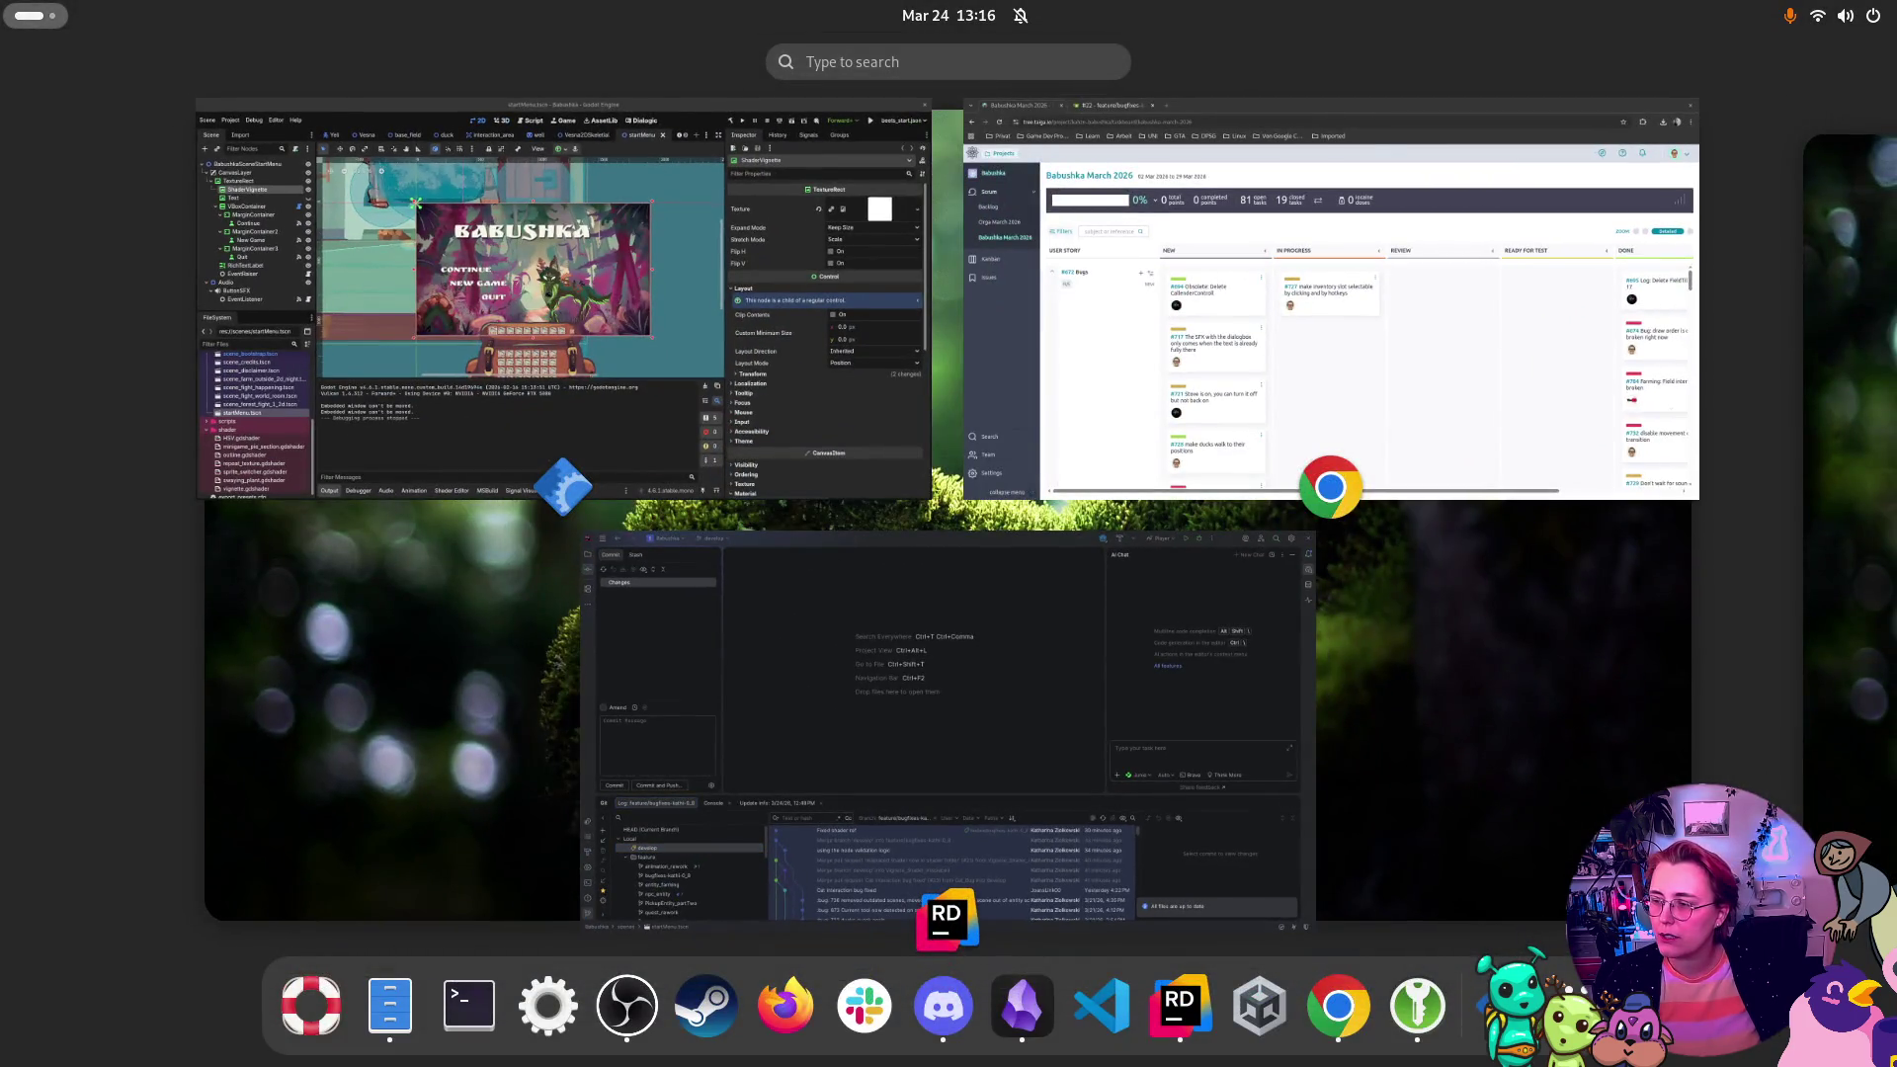
key(super)
key(super)
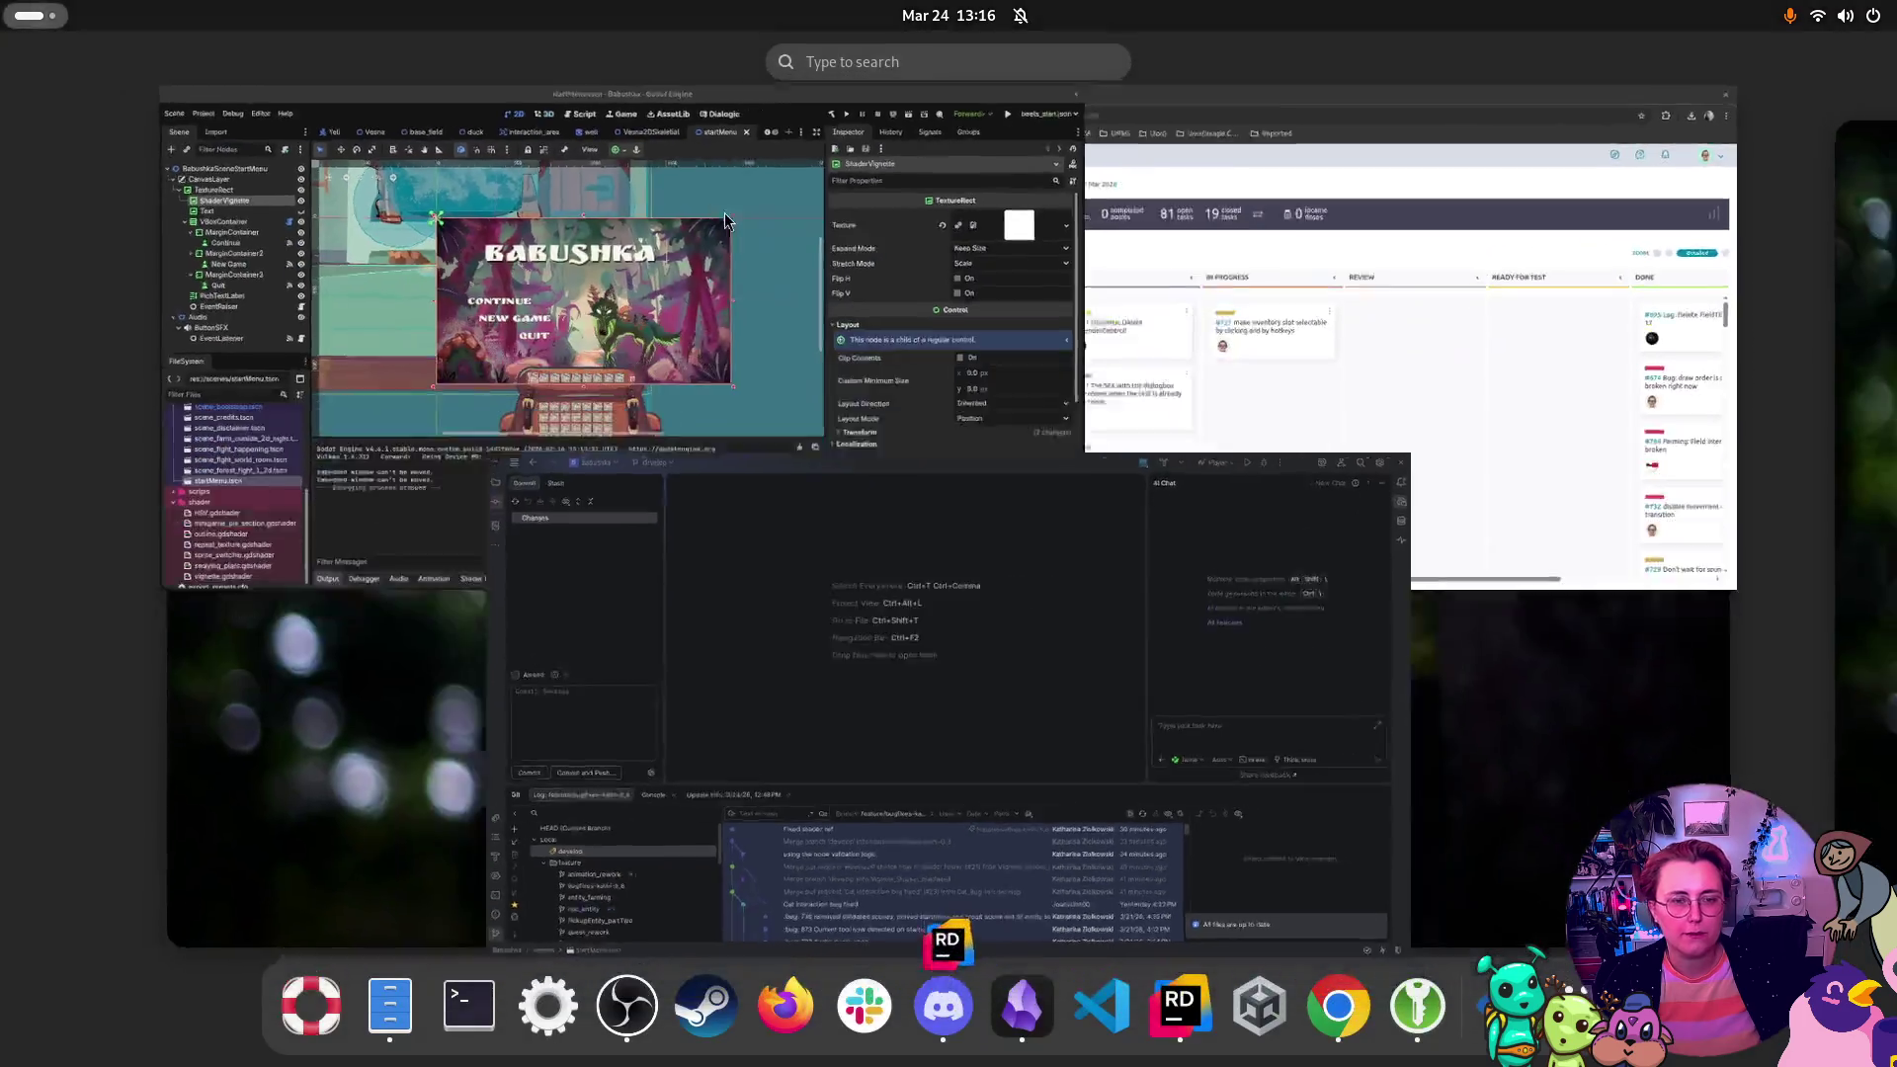
click(1039, 392)
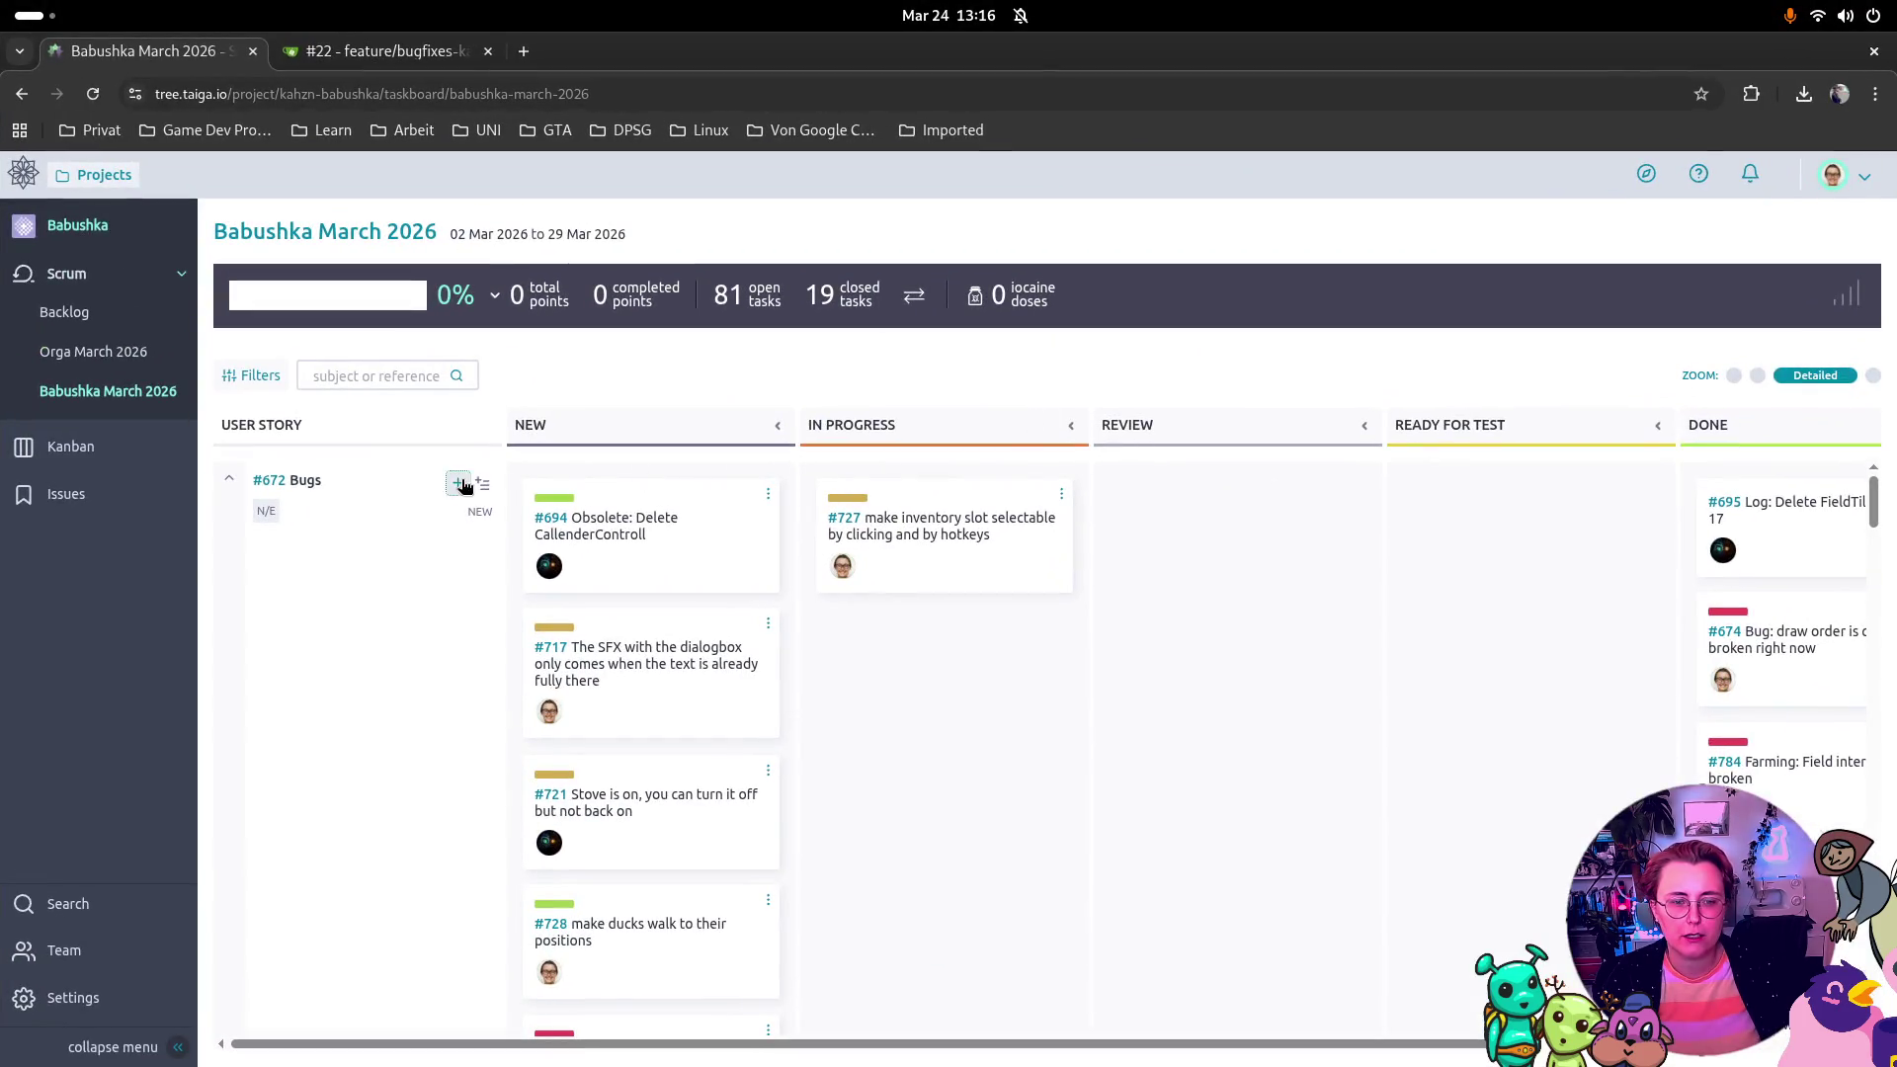
Step: Add a Bugs task titled 'Yeli Dialogues are broken right now' assigned to yourself
click(458, 483)
text(eli Dialogues are broken right now)
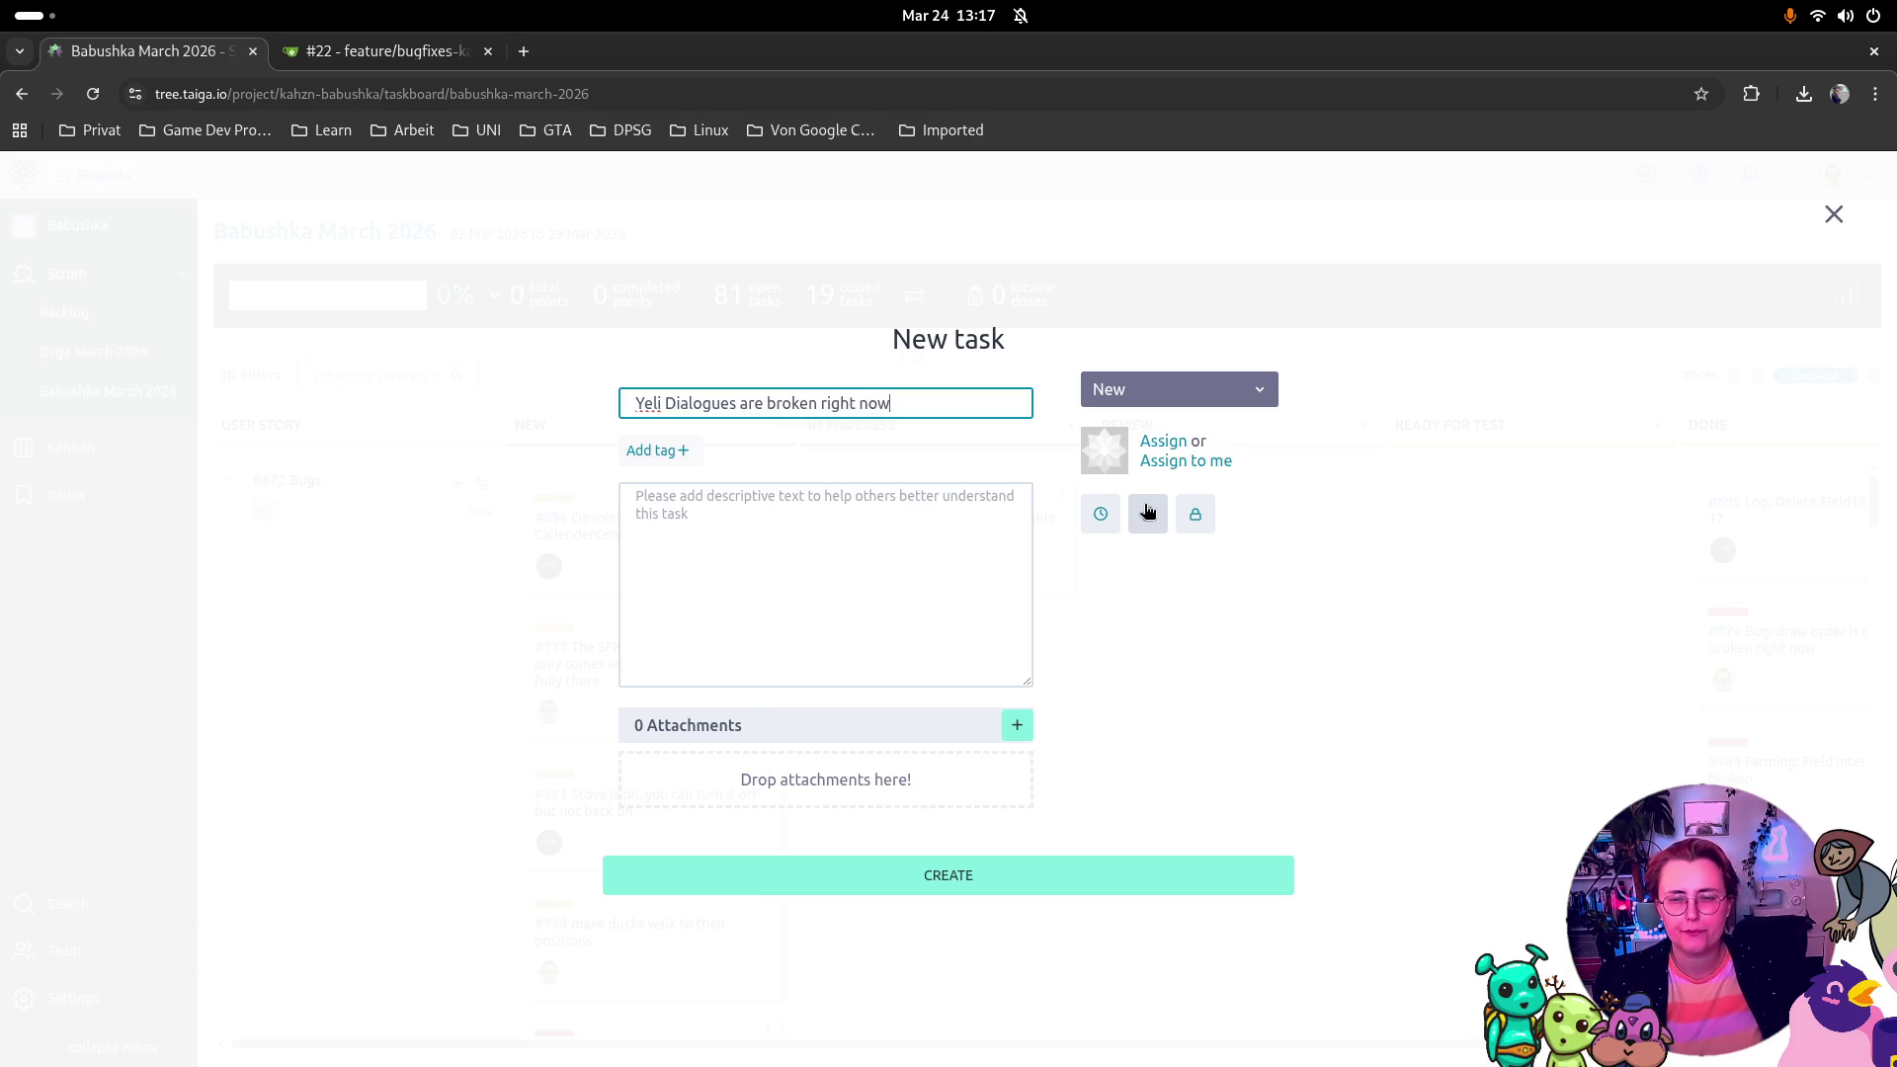
click(1178, 462)
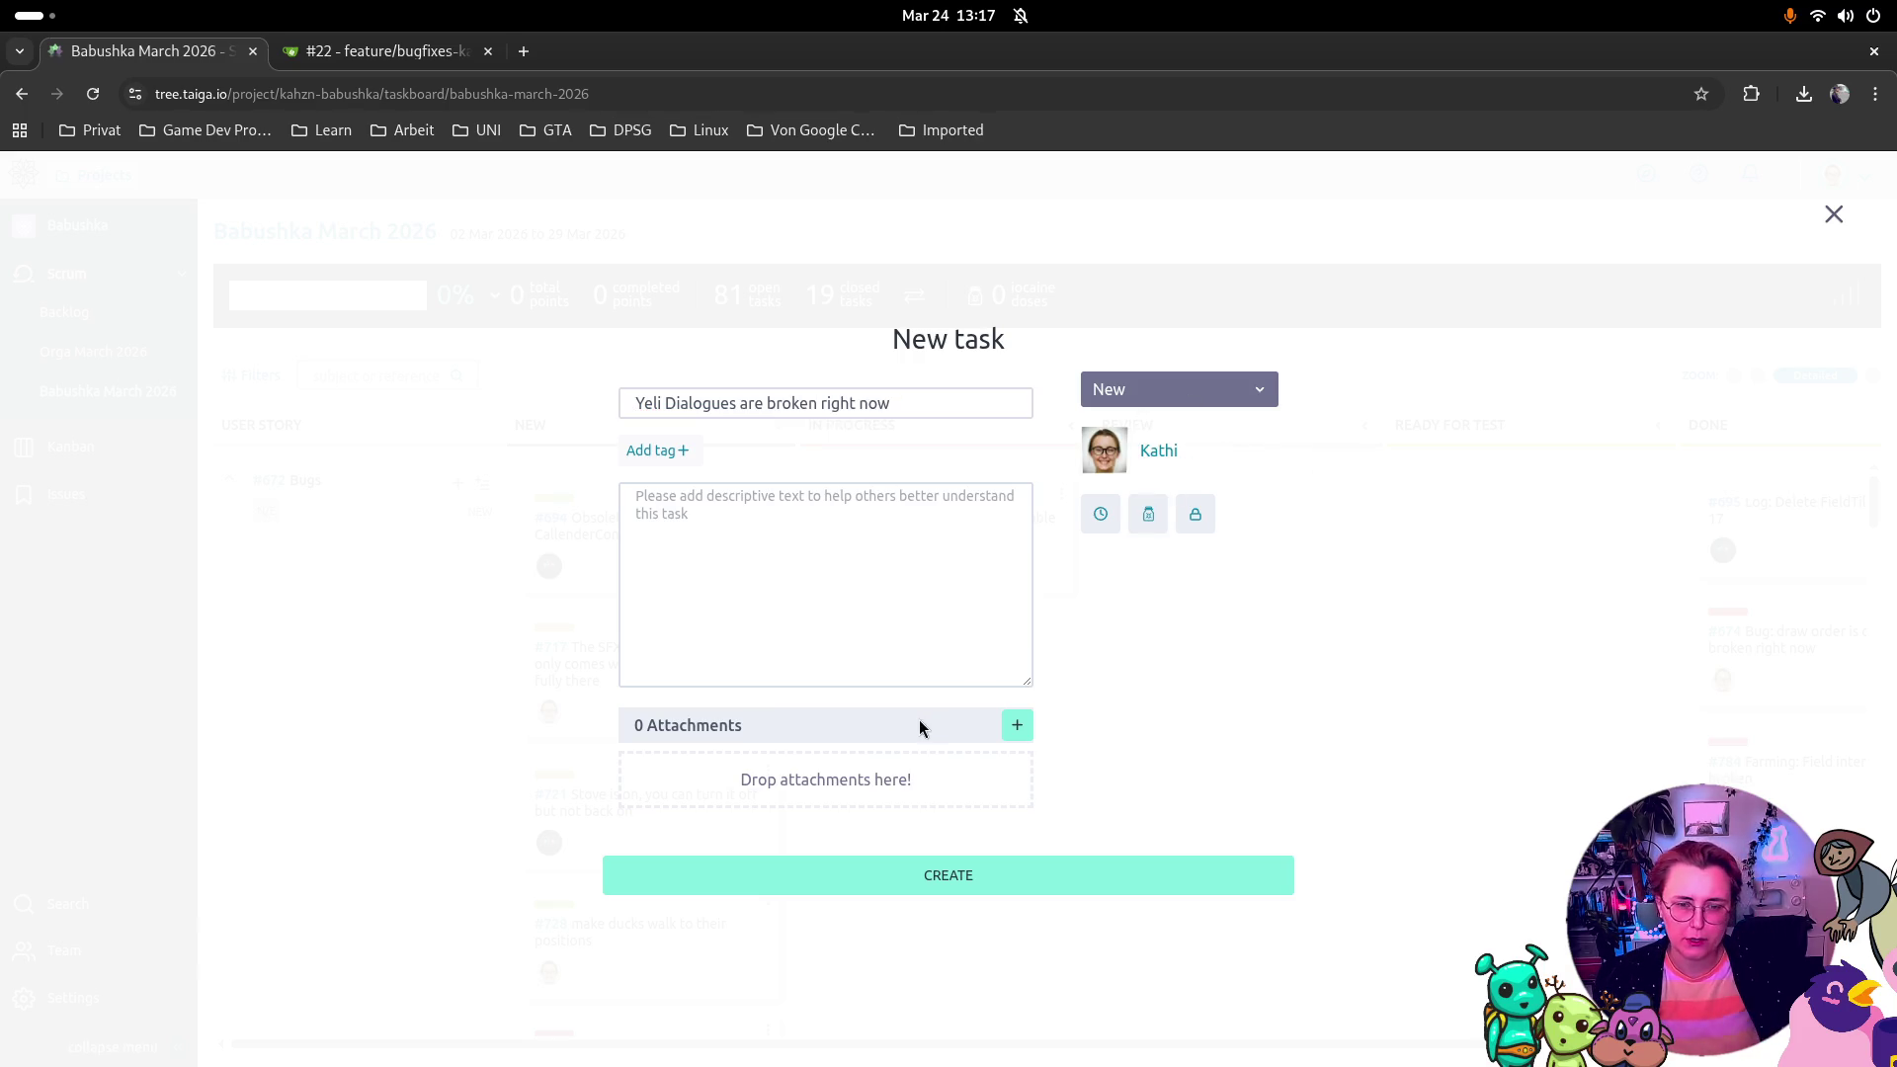
Step: Tag the new task with the existing 'prio: hoch' tag instead of a plain 'hoch' tag
click(656, 452)
text(hoch)
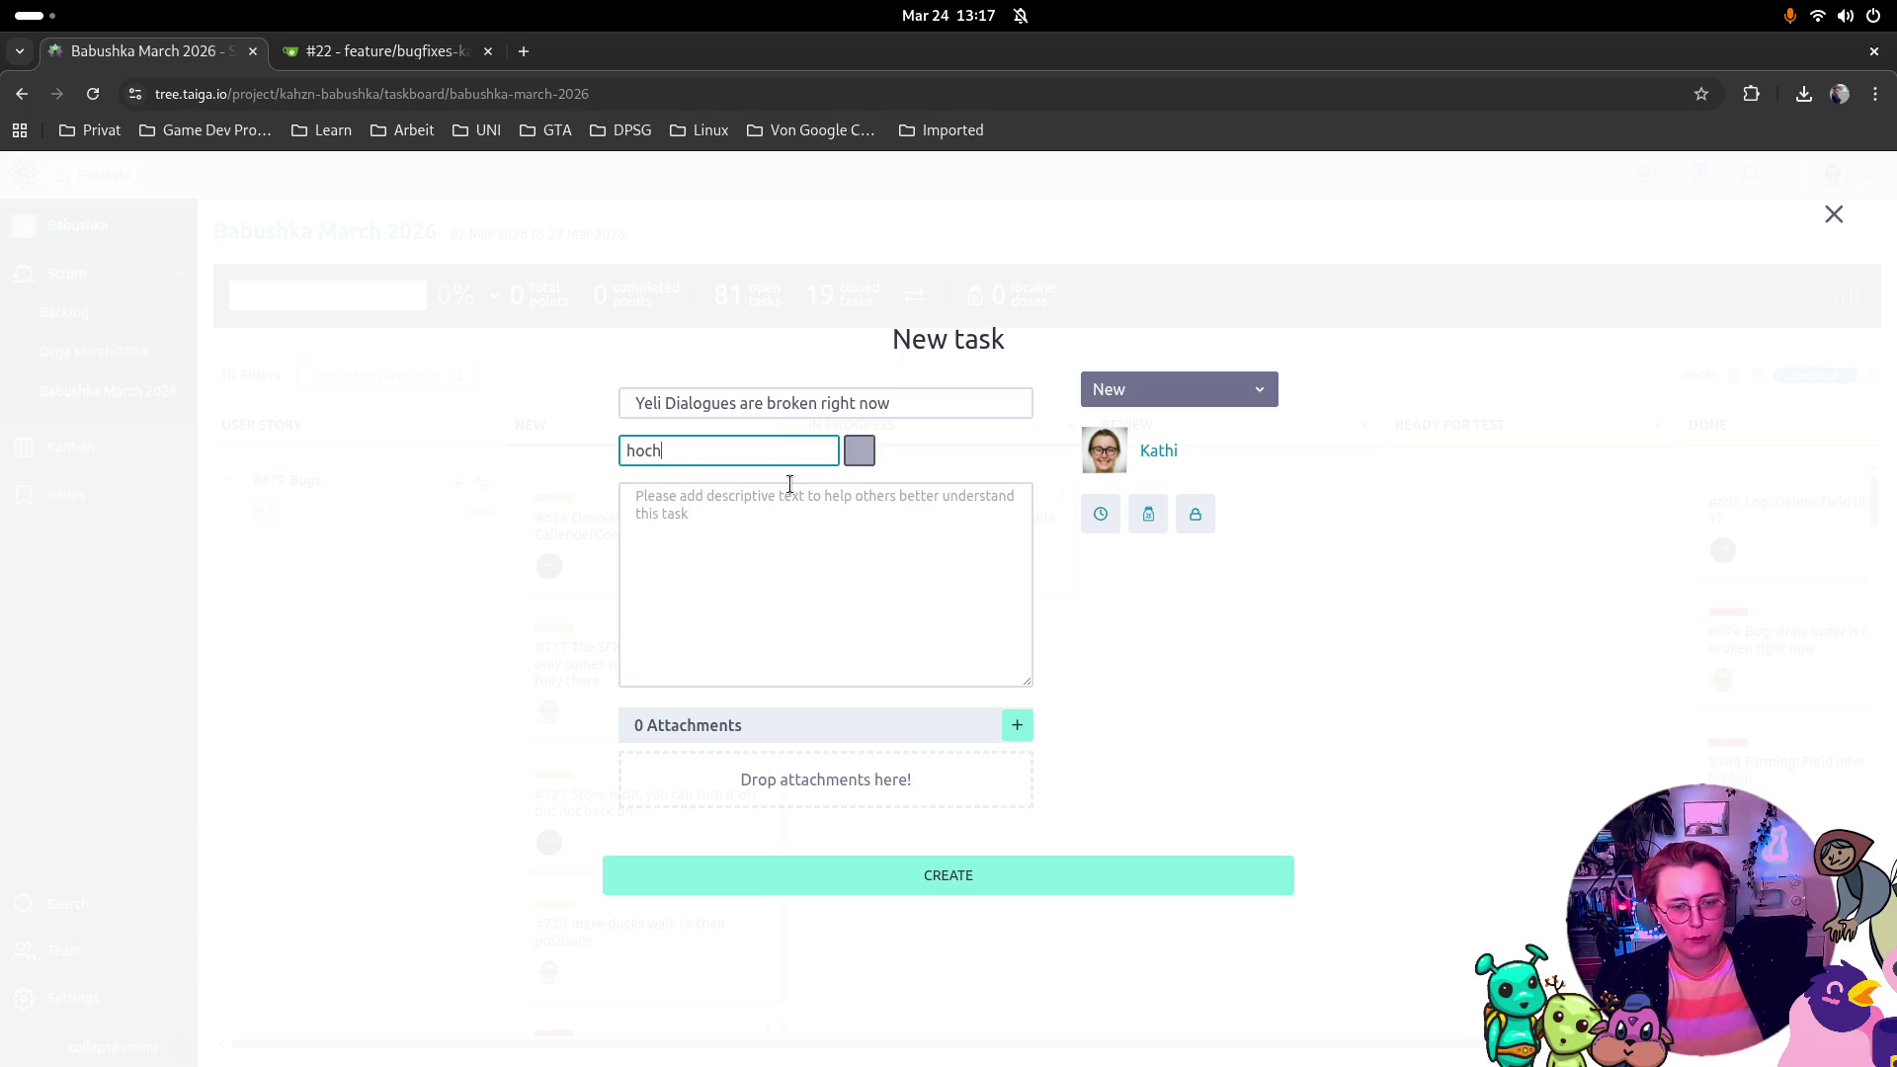
key(Return)
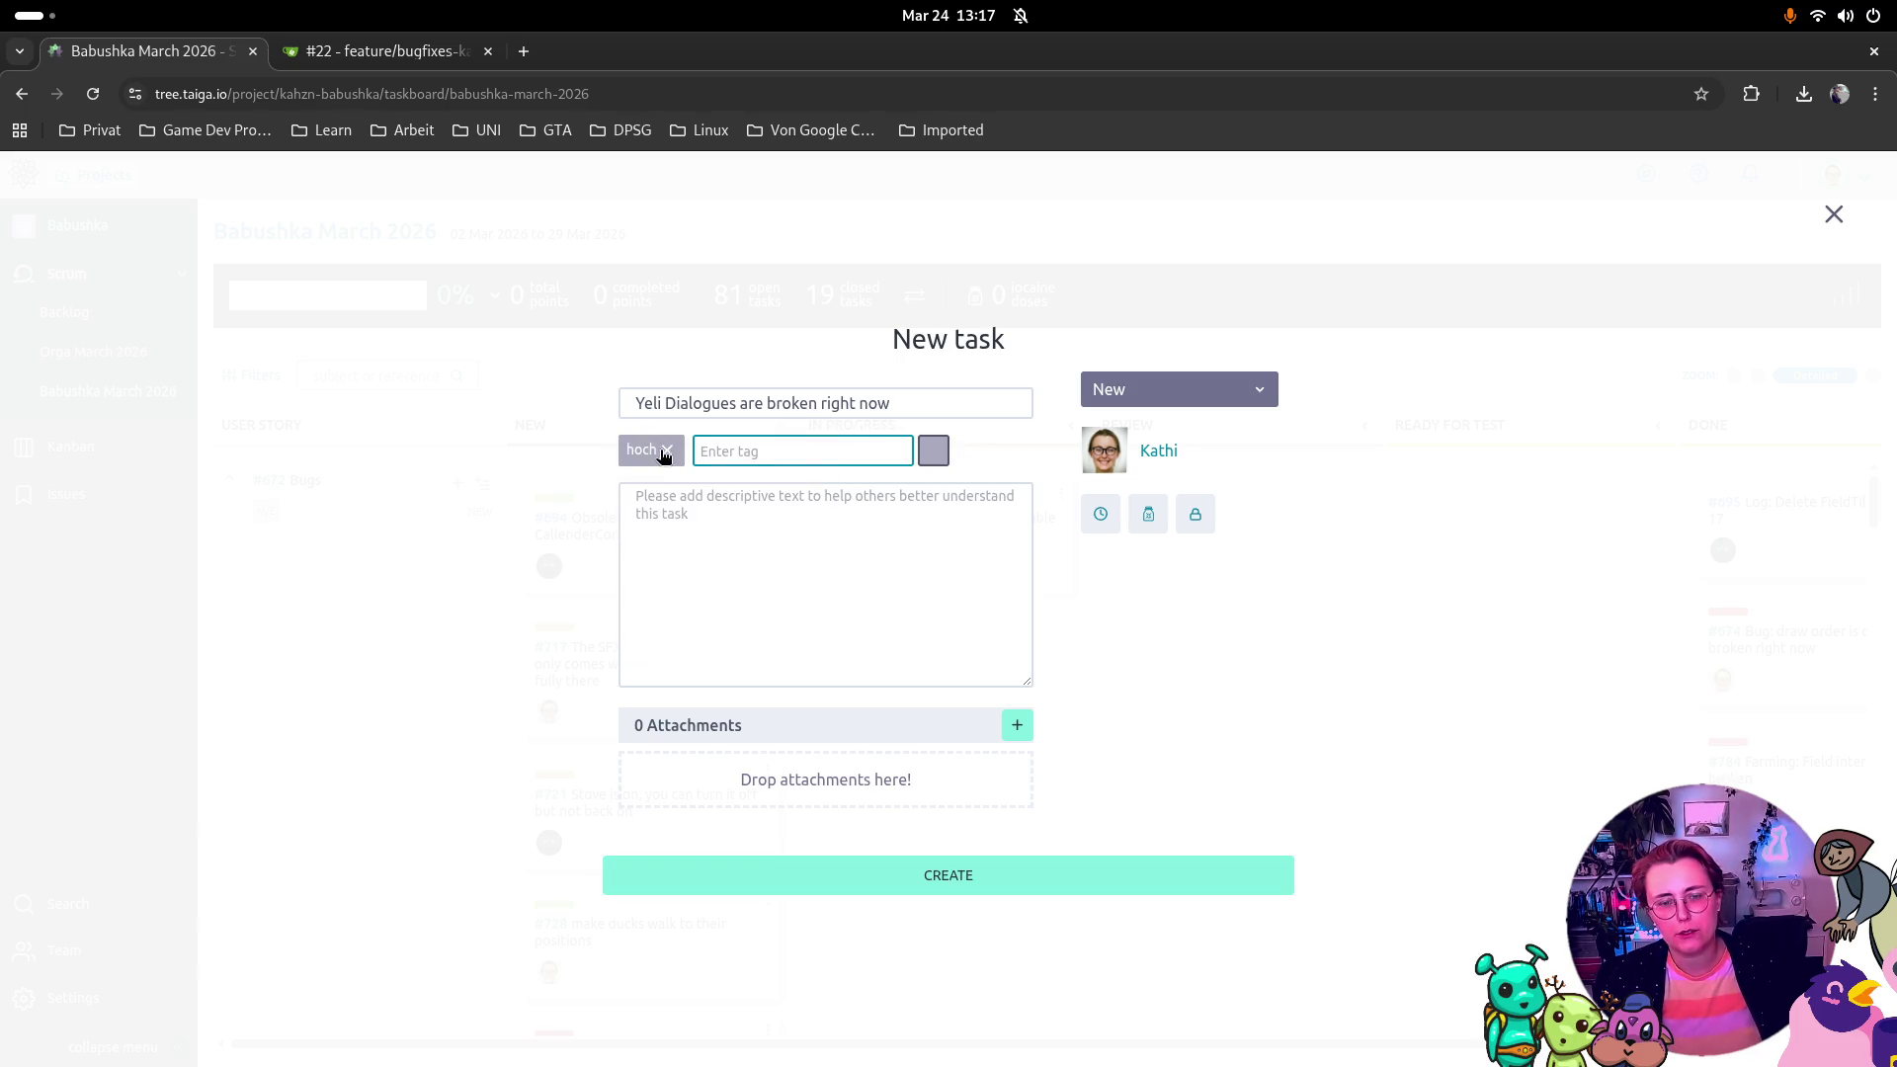
click(665, 450)
text(hoc)
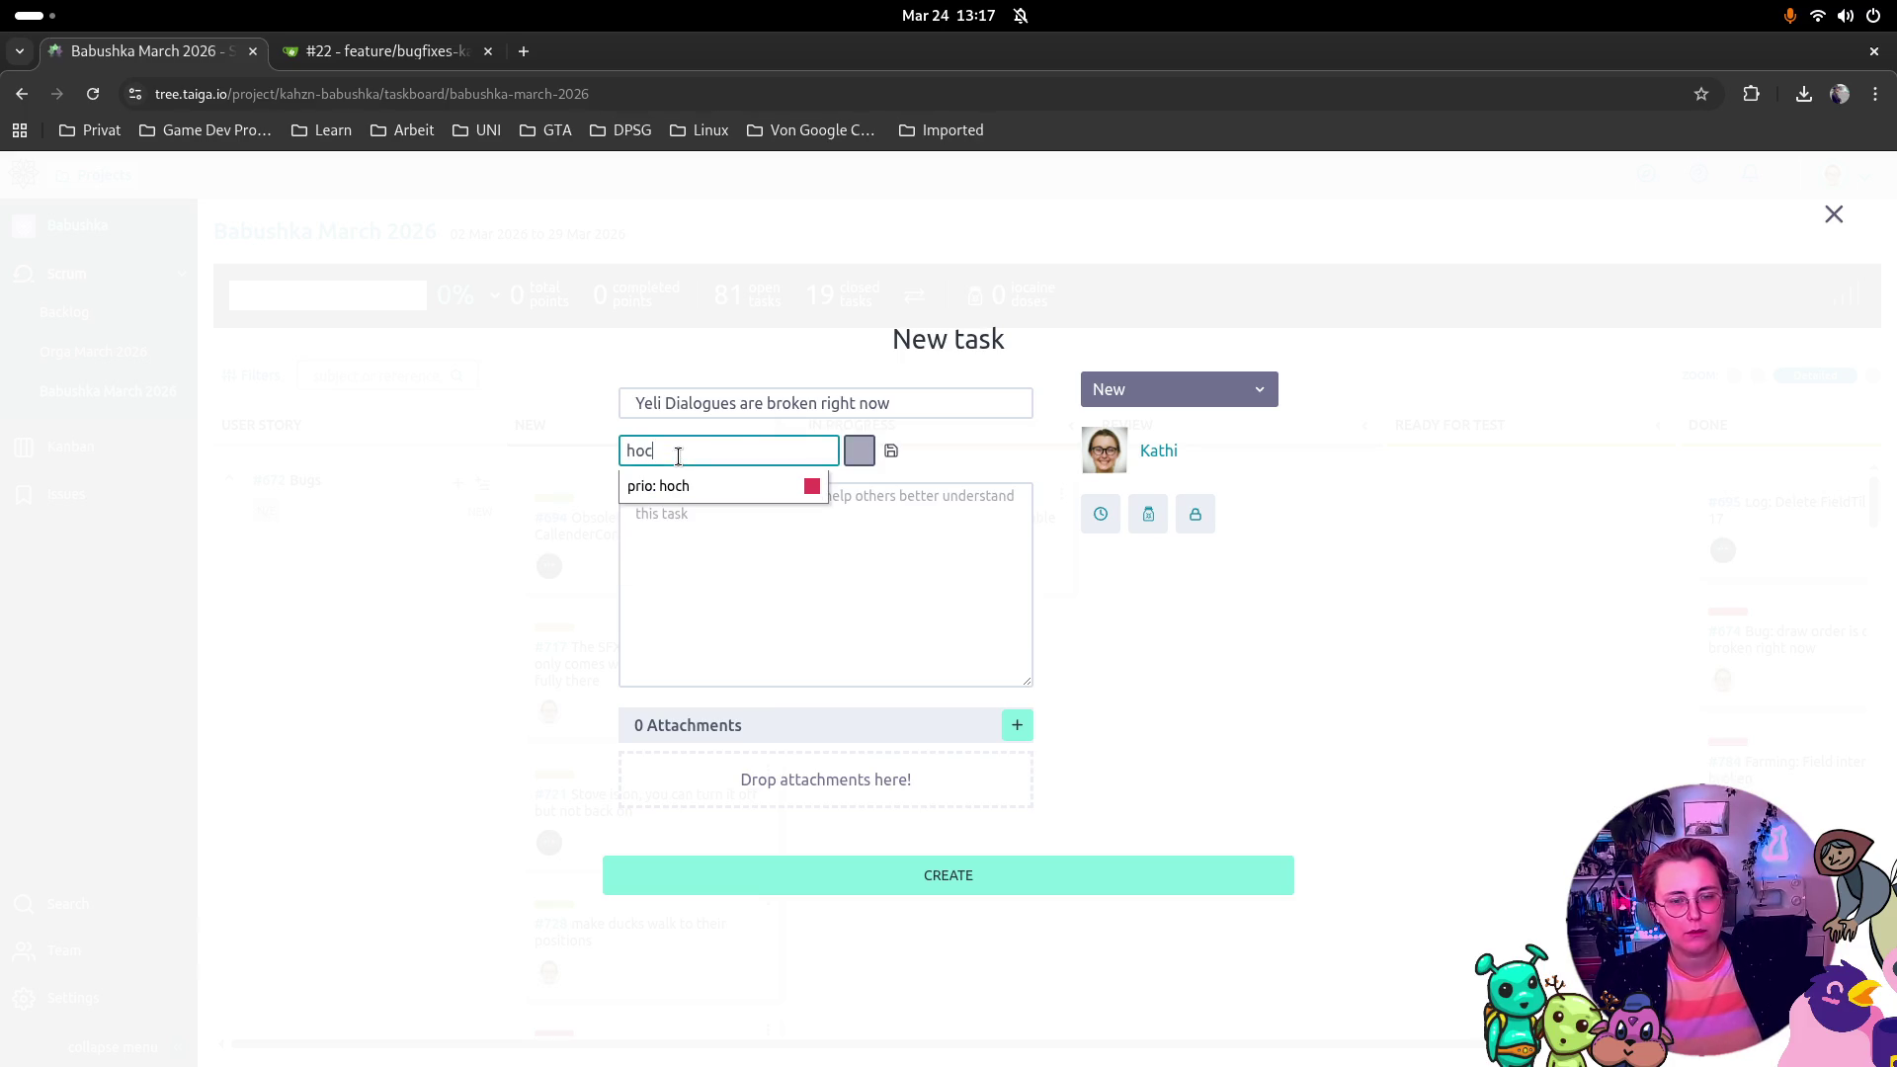
click(730, 483)
Step: Create task #789 and drag its card up the New column
click(965, 882)
scroll(613, 766, down, 5)
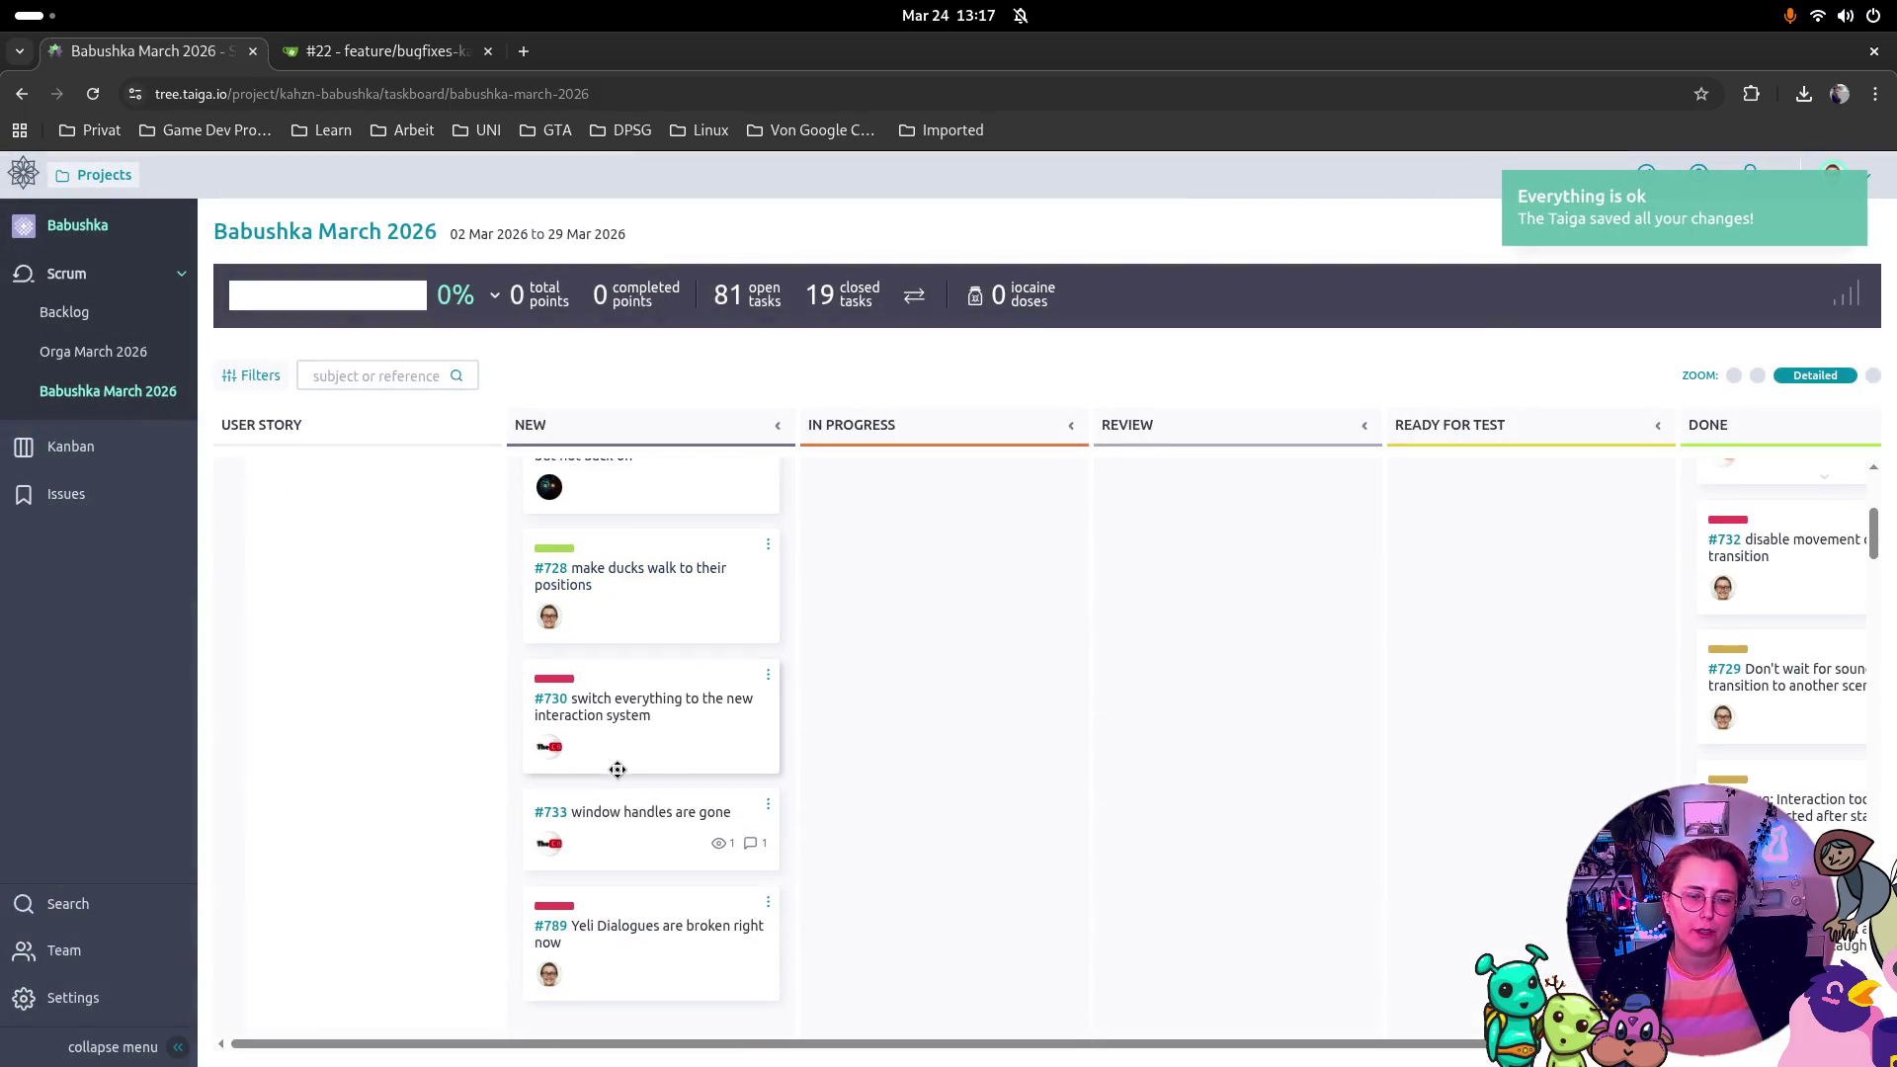
mouse_move(642, 707)
mouse_down()
mouse_move(643, 612)
mouse_move(691, 474)
mouse_move(665, 517)
mouse_move(671, 576)
mouse_up()
mouse_move(635, 885)
mouse_down()
mouse_move(648, 553)
mouse_move(654, 602)
mouse_up()
Step: Order the New column as #789, #717, #728, then open task #717's details
scroll(654, 602, up, 5)
drag(697, 681, 707, 539)
mouse_move(635, 784)
mouse_down()
mouse_move(656, 487)
mouse_move(656, 509)
mouse_up()
scroll(589, 970, down, 2)
drag(613, 949, 637, 509)
scroll(822, 624, up, 2)
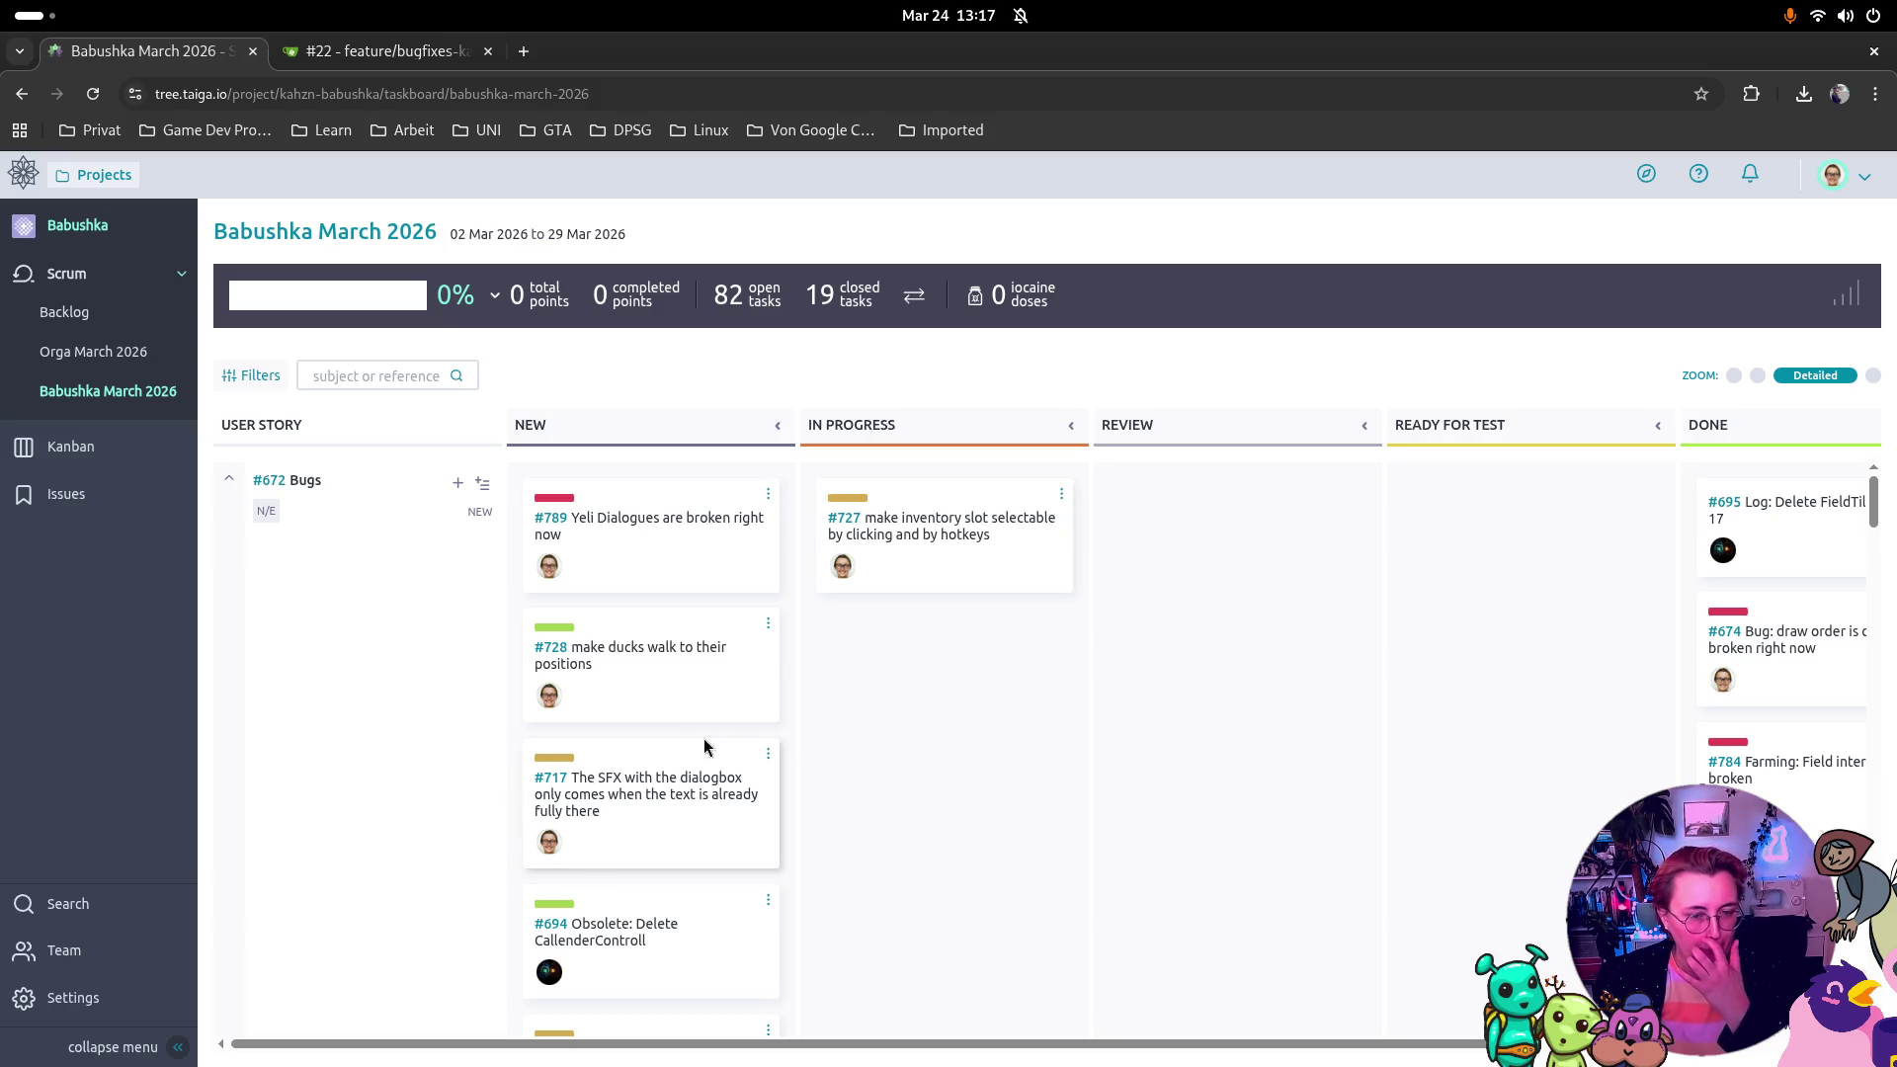
drag(689, 752, 682, 692)
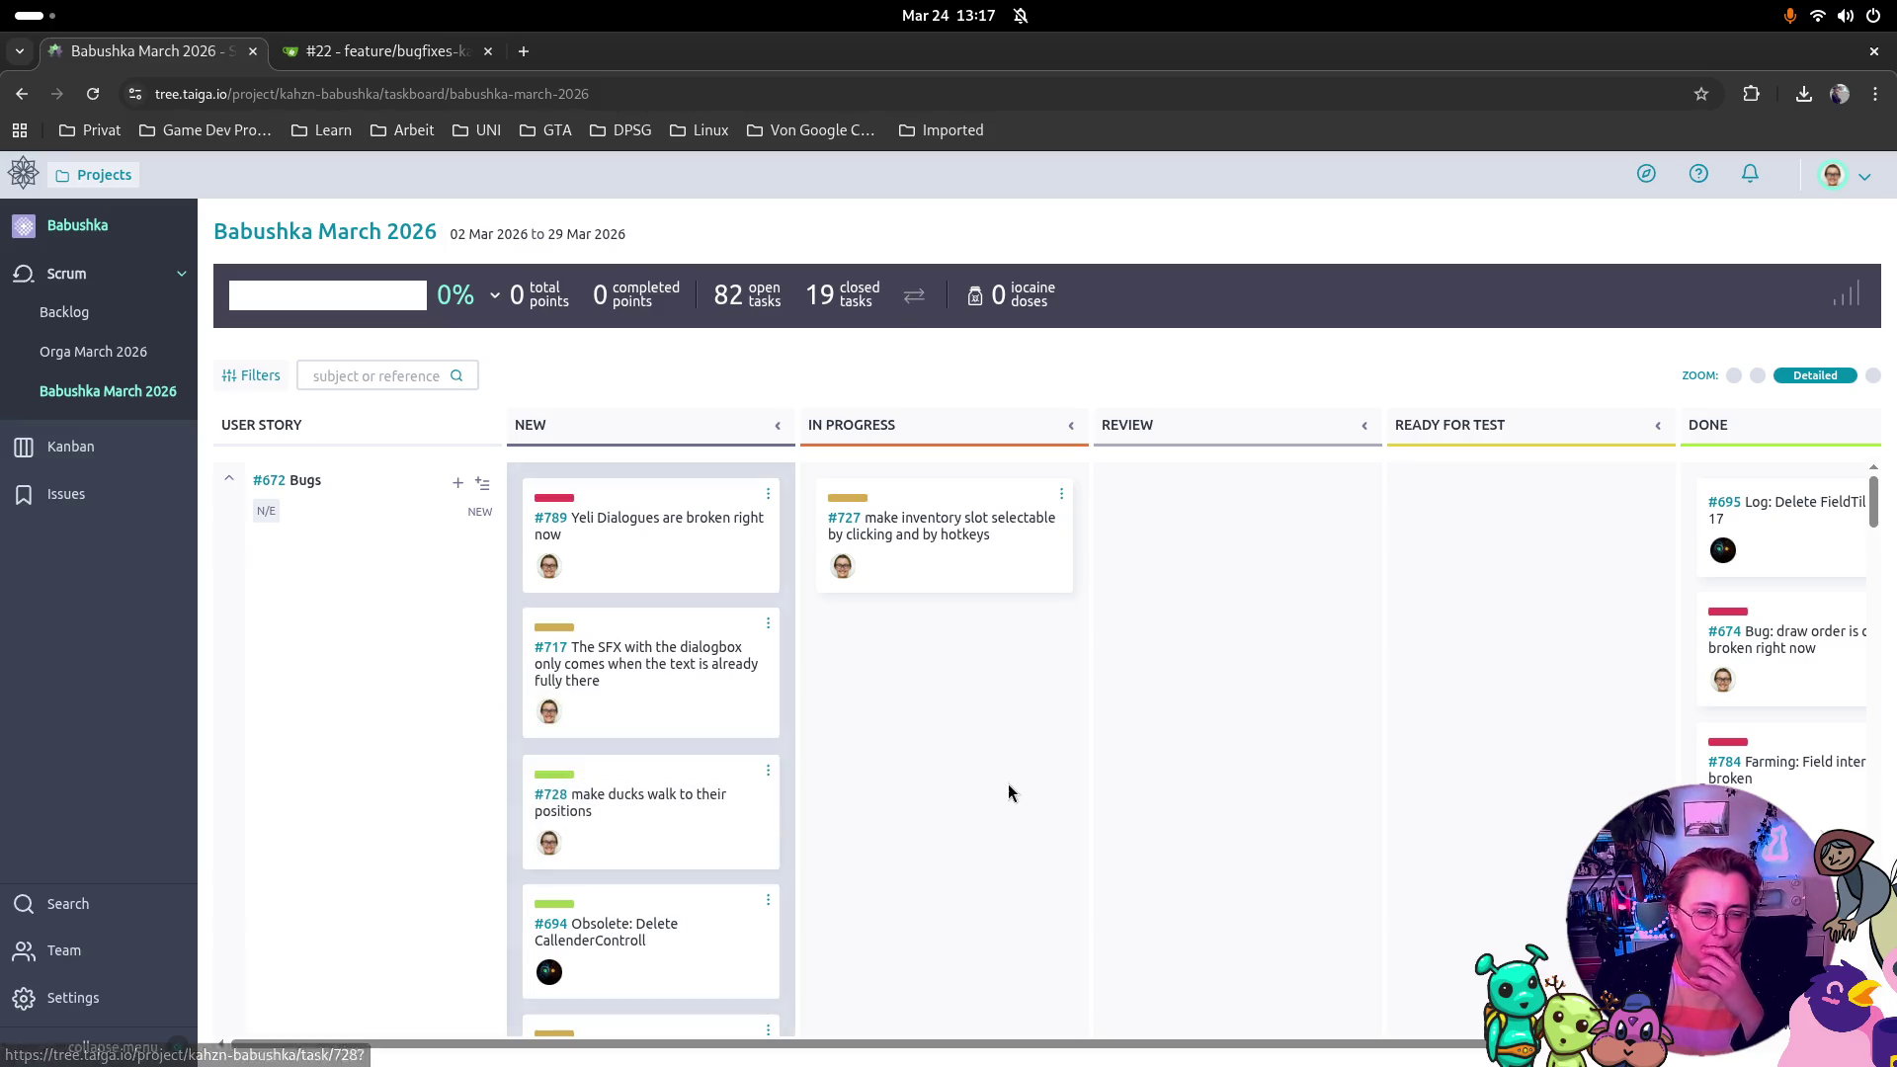
click(658, 669)
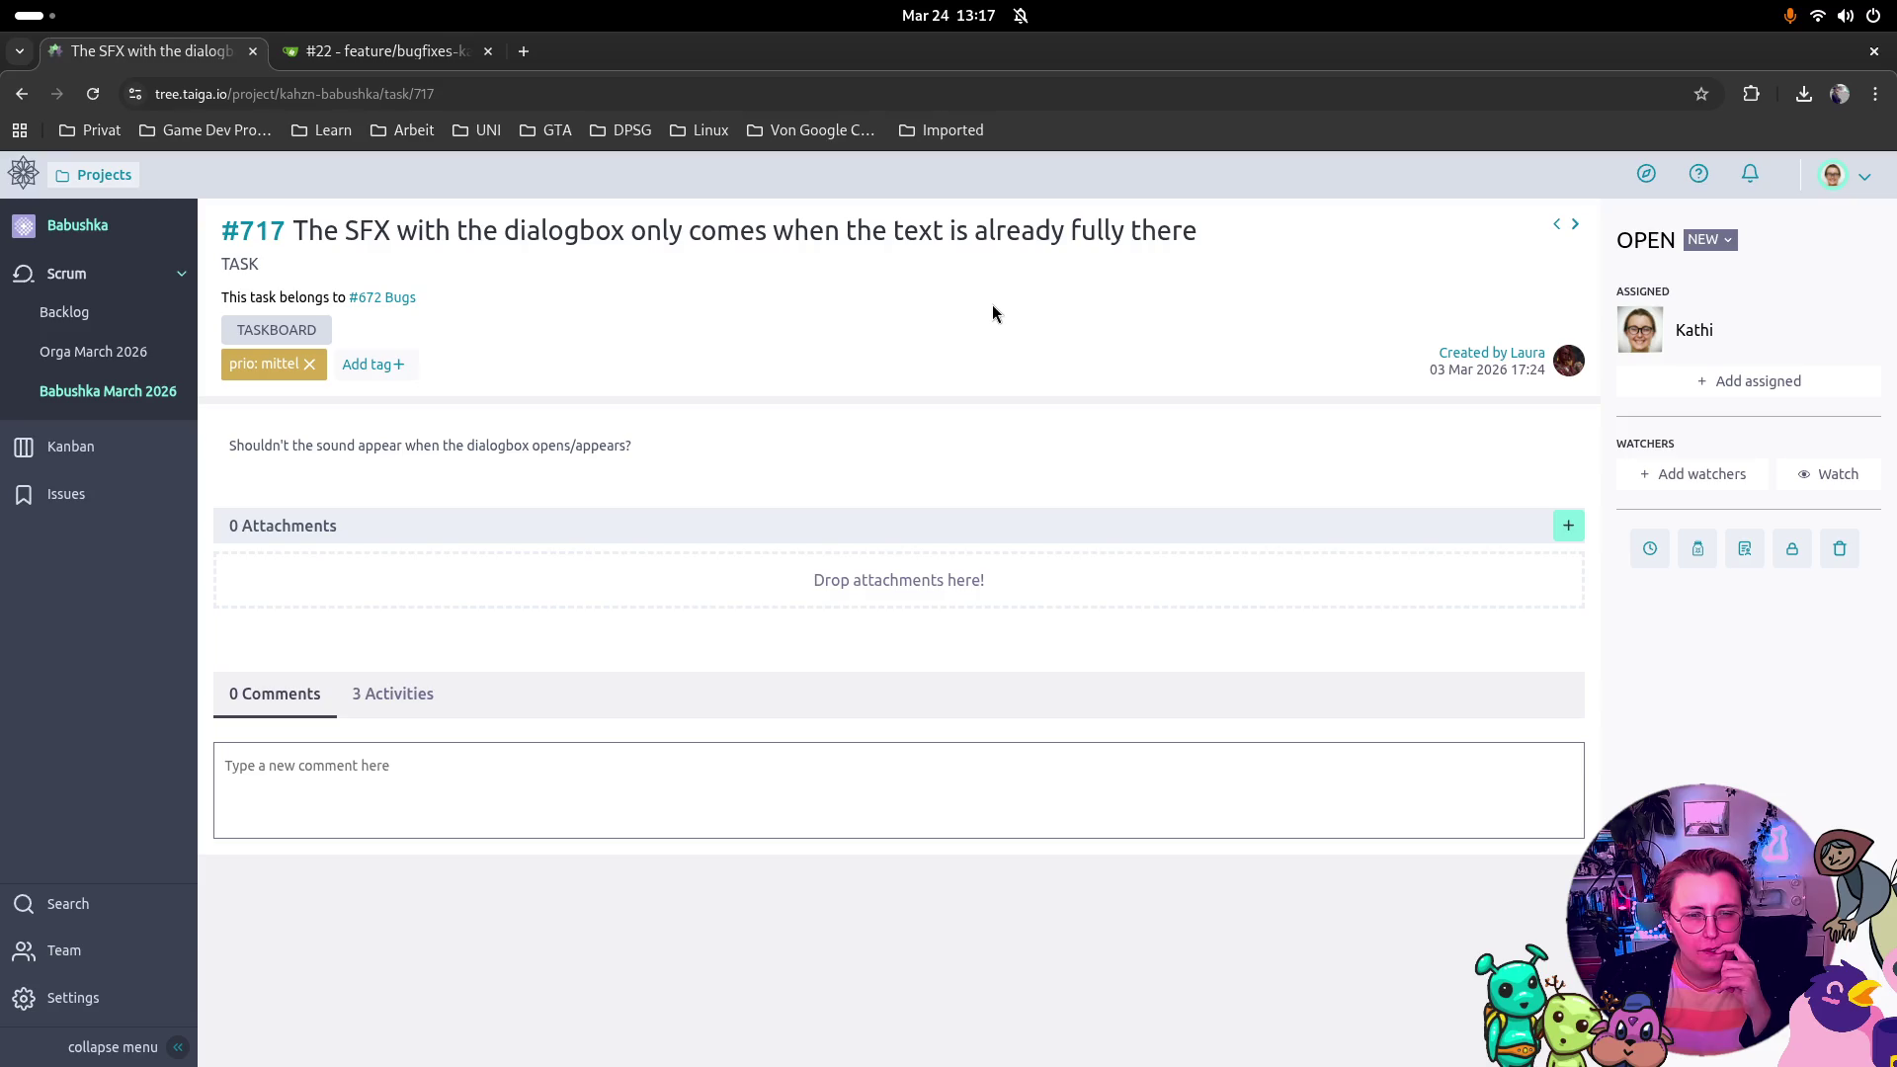
Step: Copy task #717's web address and look through the bugfixes pull request page
click(605, 93)
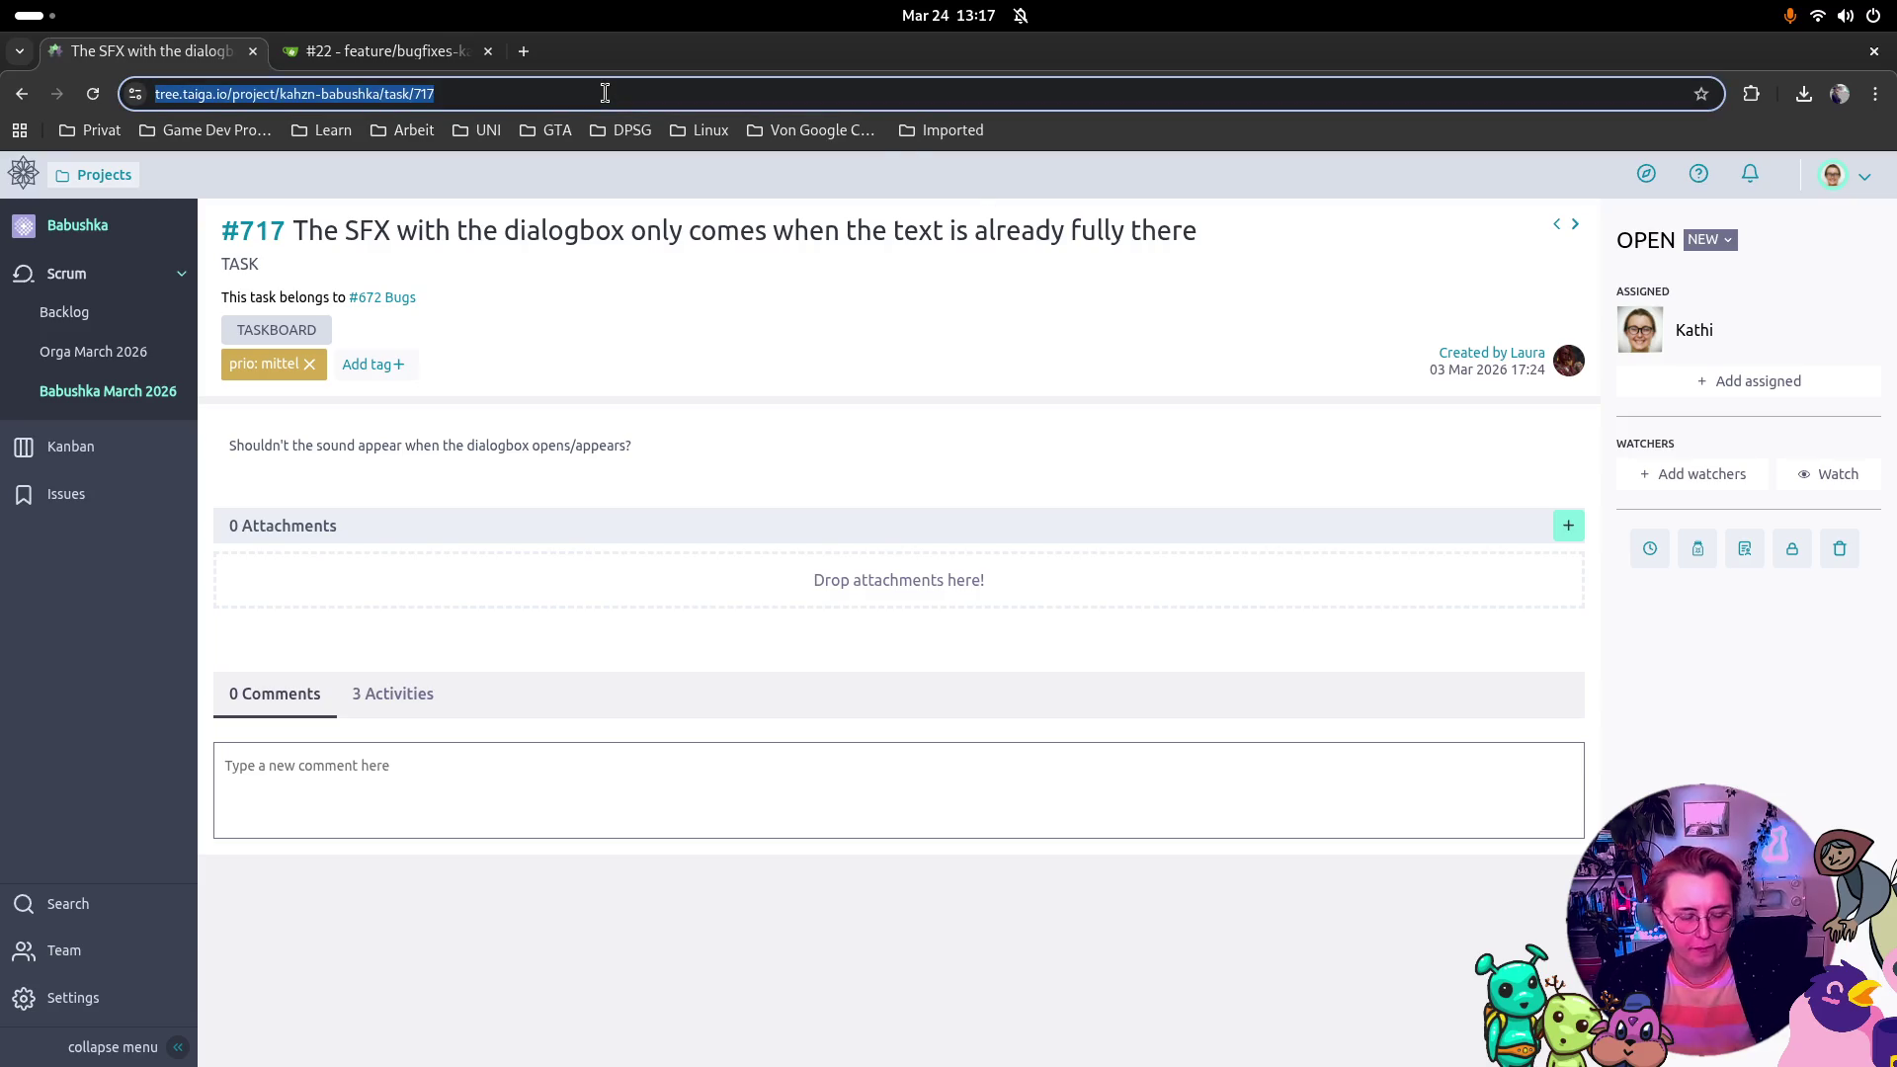
key(super)
key(super)
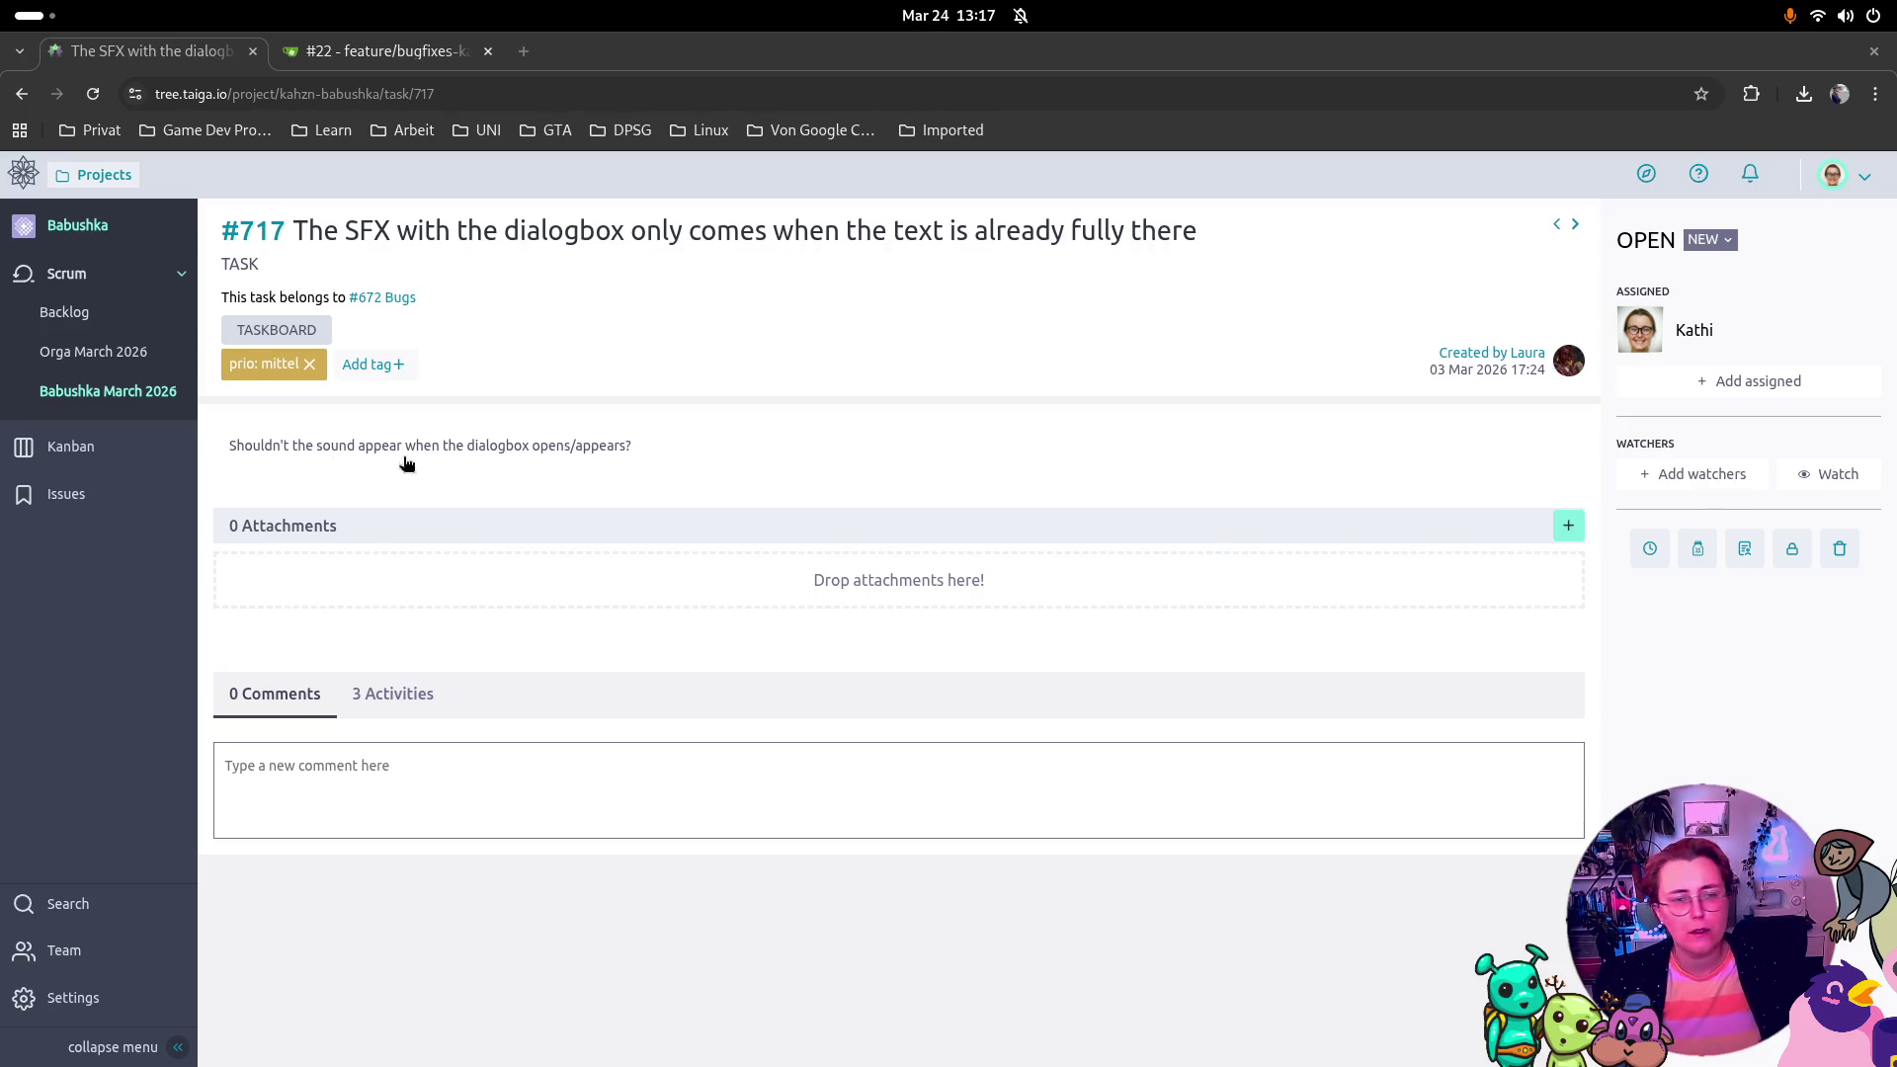
click(452, 52)
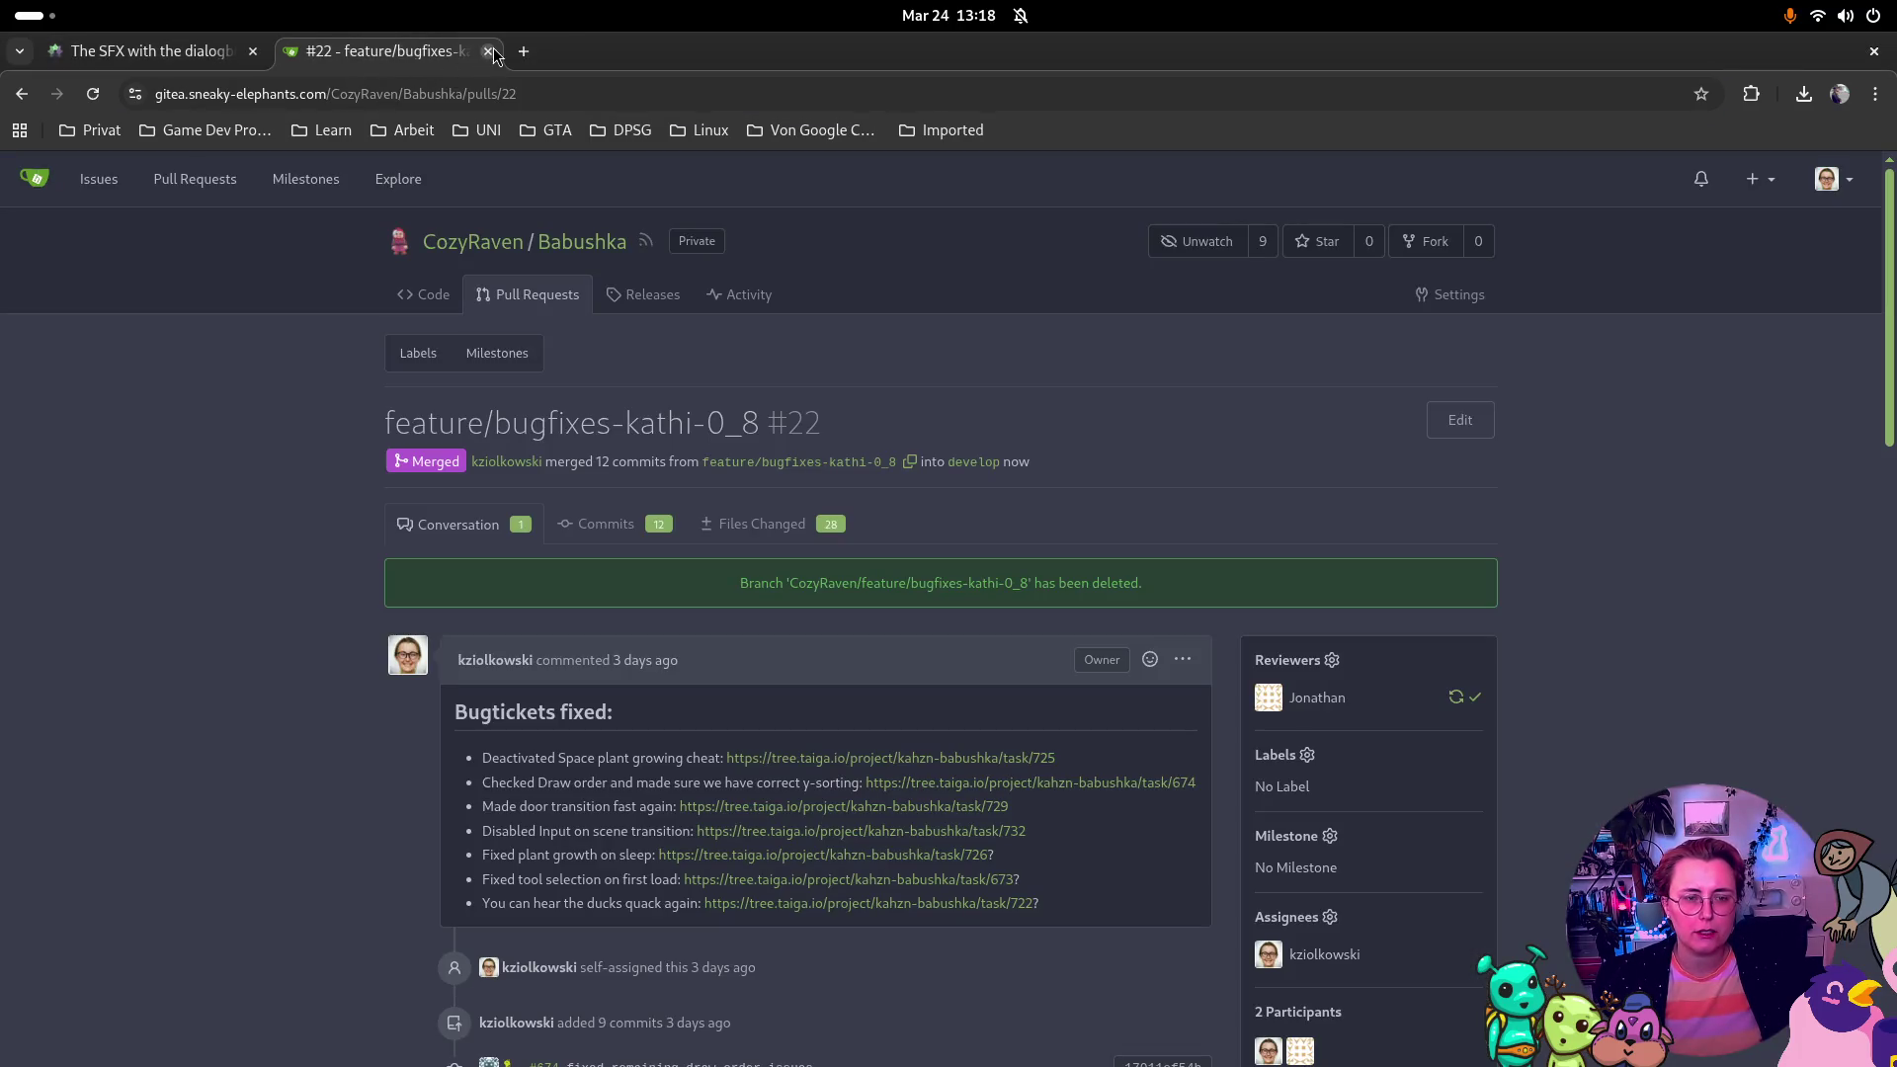
click(203, 51)
click(358, 45)
scroll(1103, 534, down, 1)
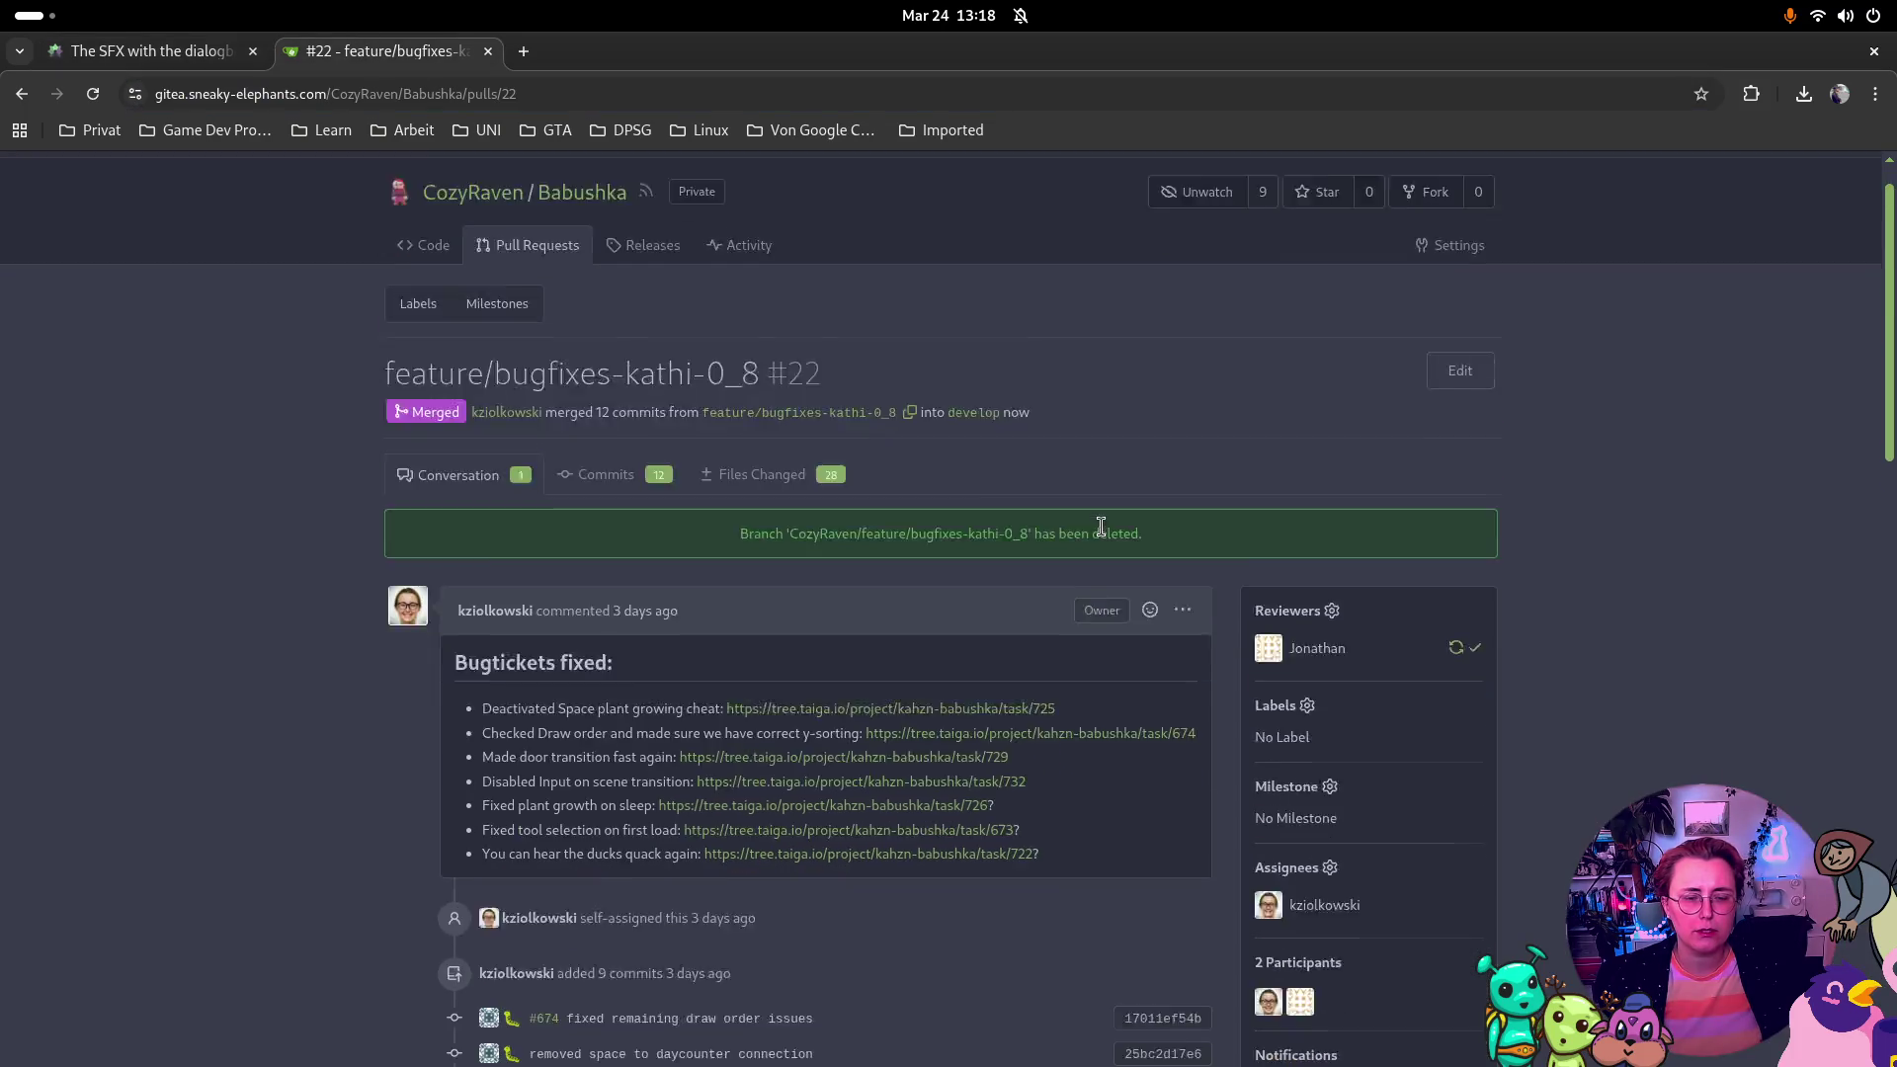
scroll(1105, 535, down, 7)
scroll(1103, 534, down, 5)
scroll(1108, 534, up, 10)
Step: Return via task #717 to the taskboard and open task #727's details
click(159, 50)
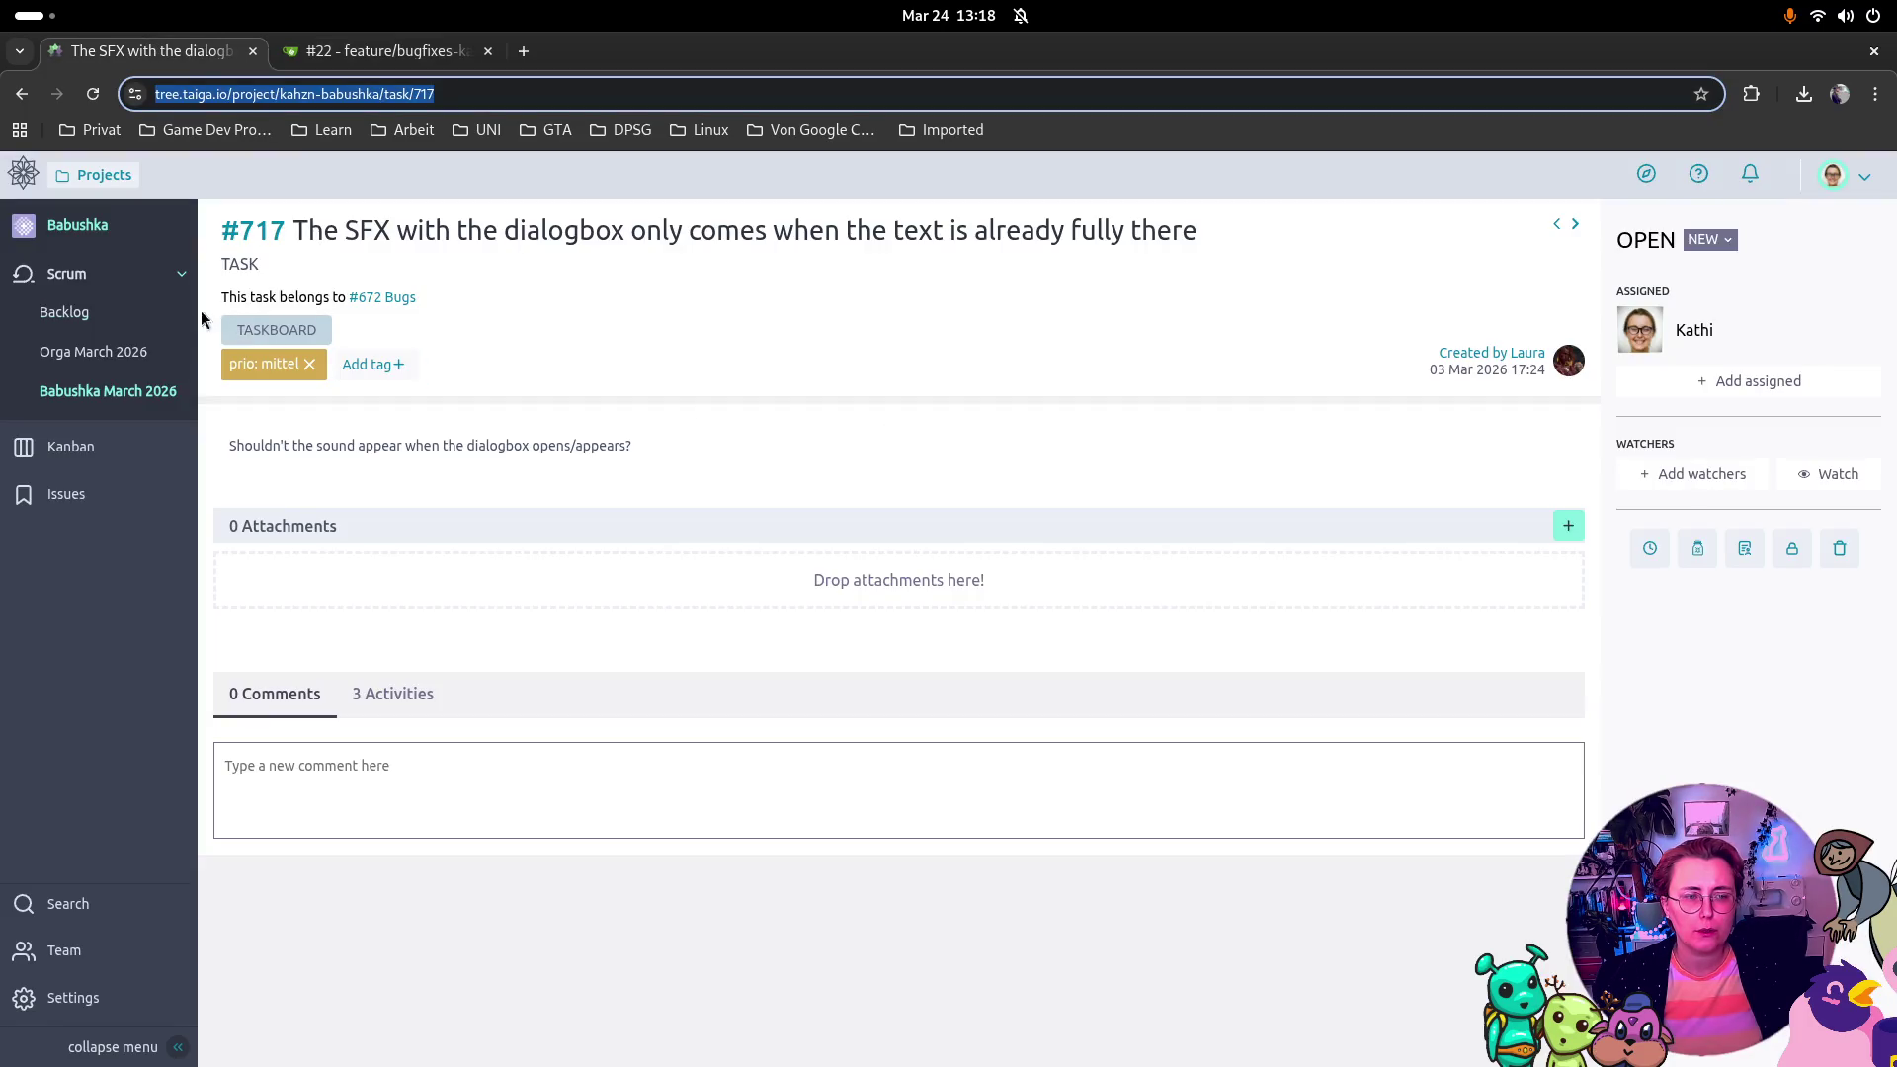
click(22, 94)
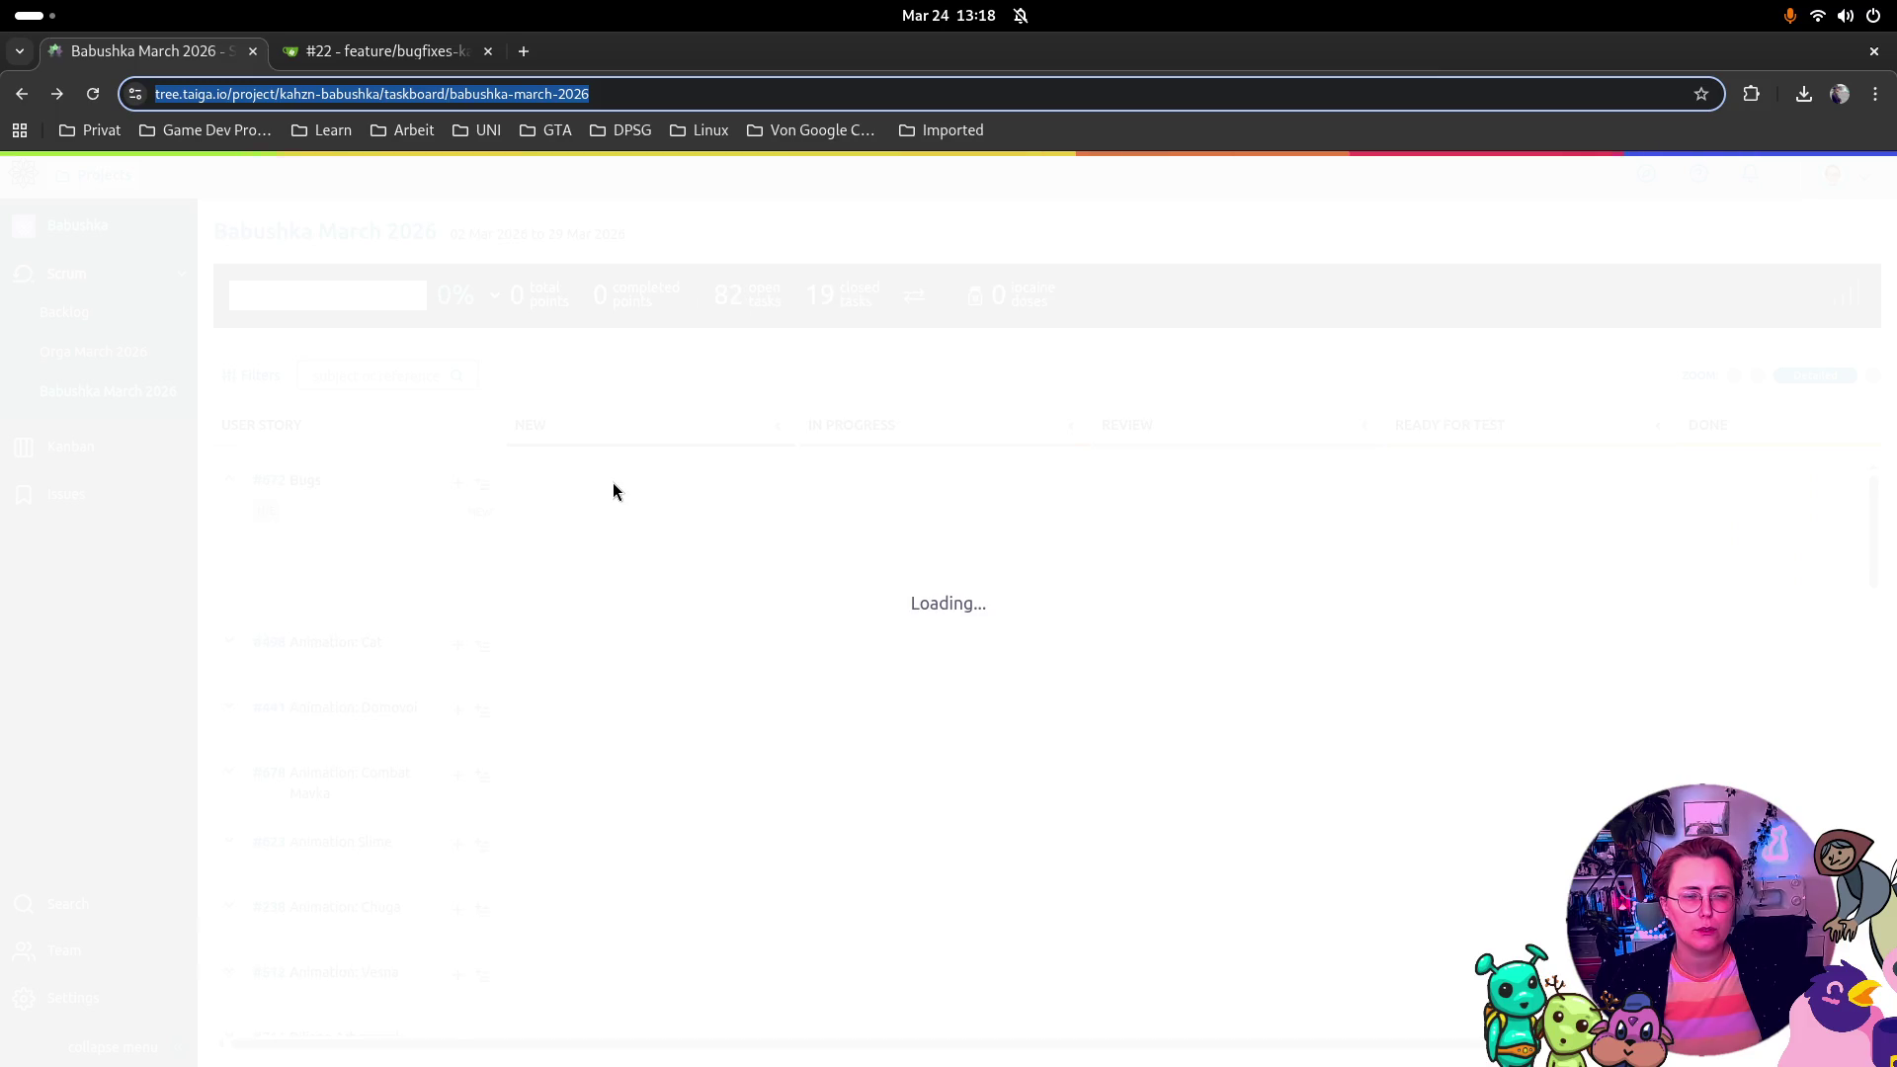
click(1010, 527)
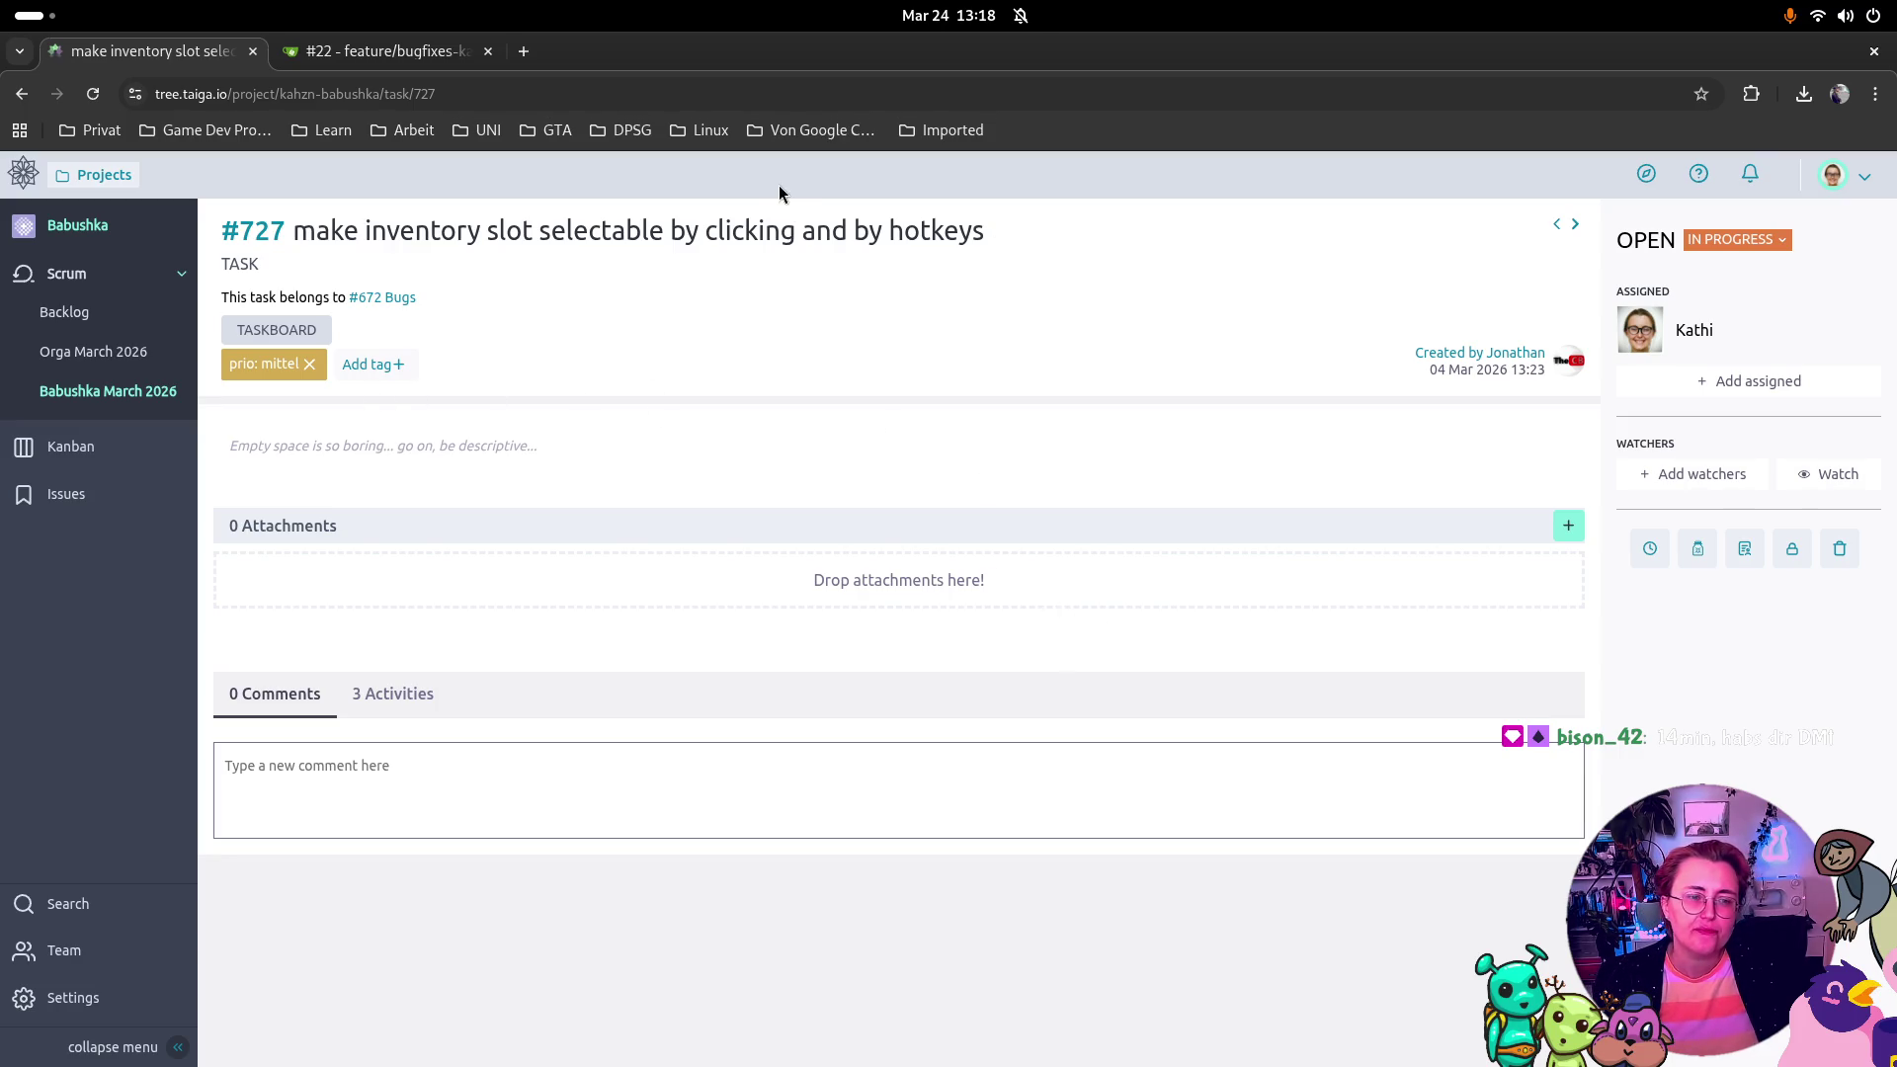
Step: Glance at the Godot editor, scrolling up in it
key(super)
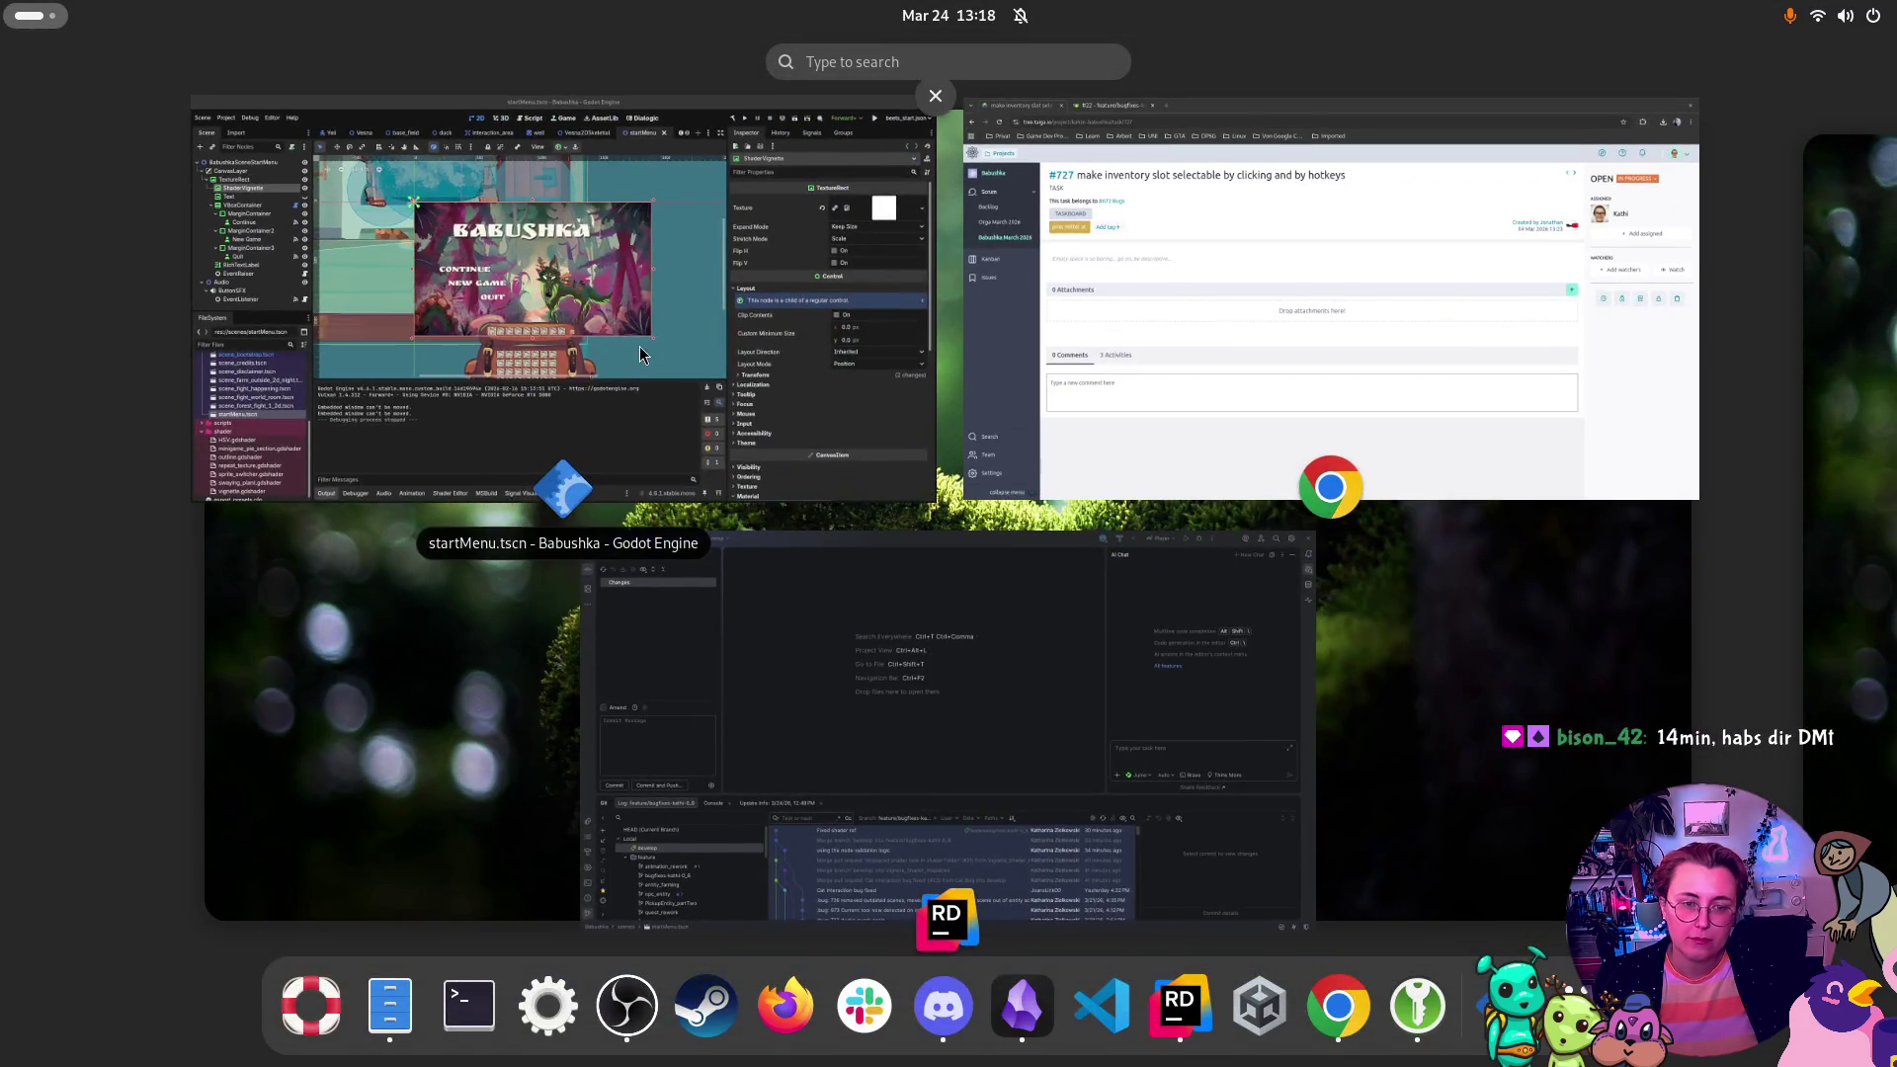
click(978, 387)
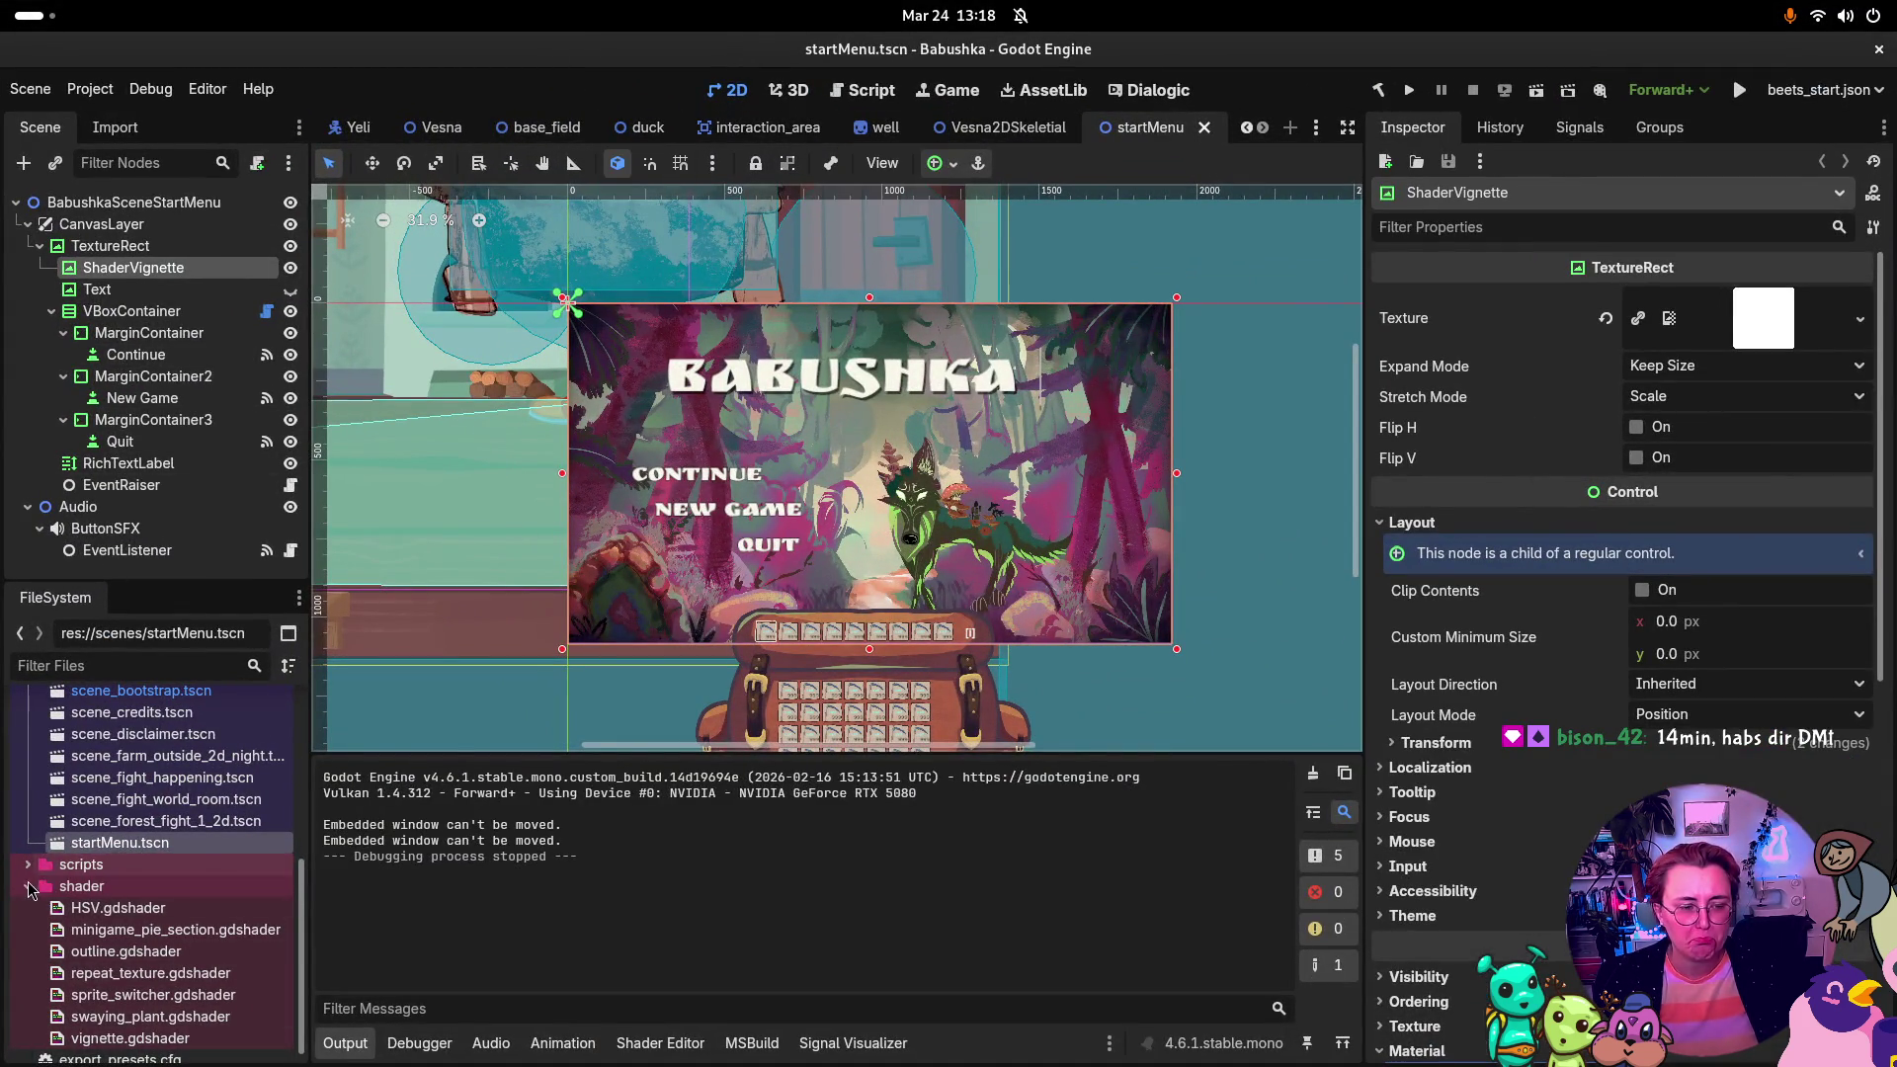
scroll(84, 887, up, 3)
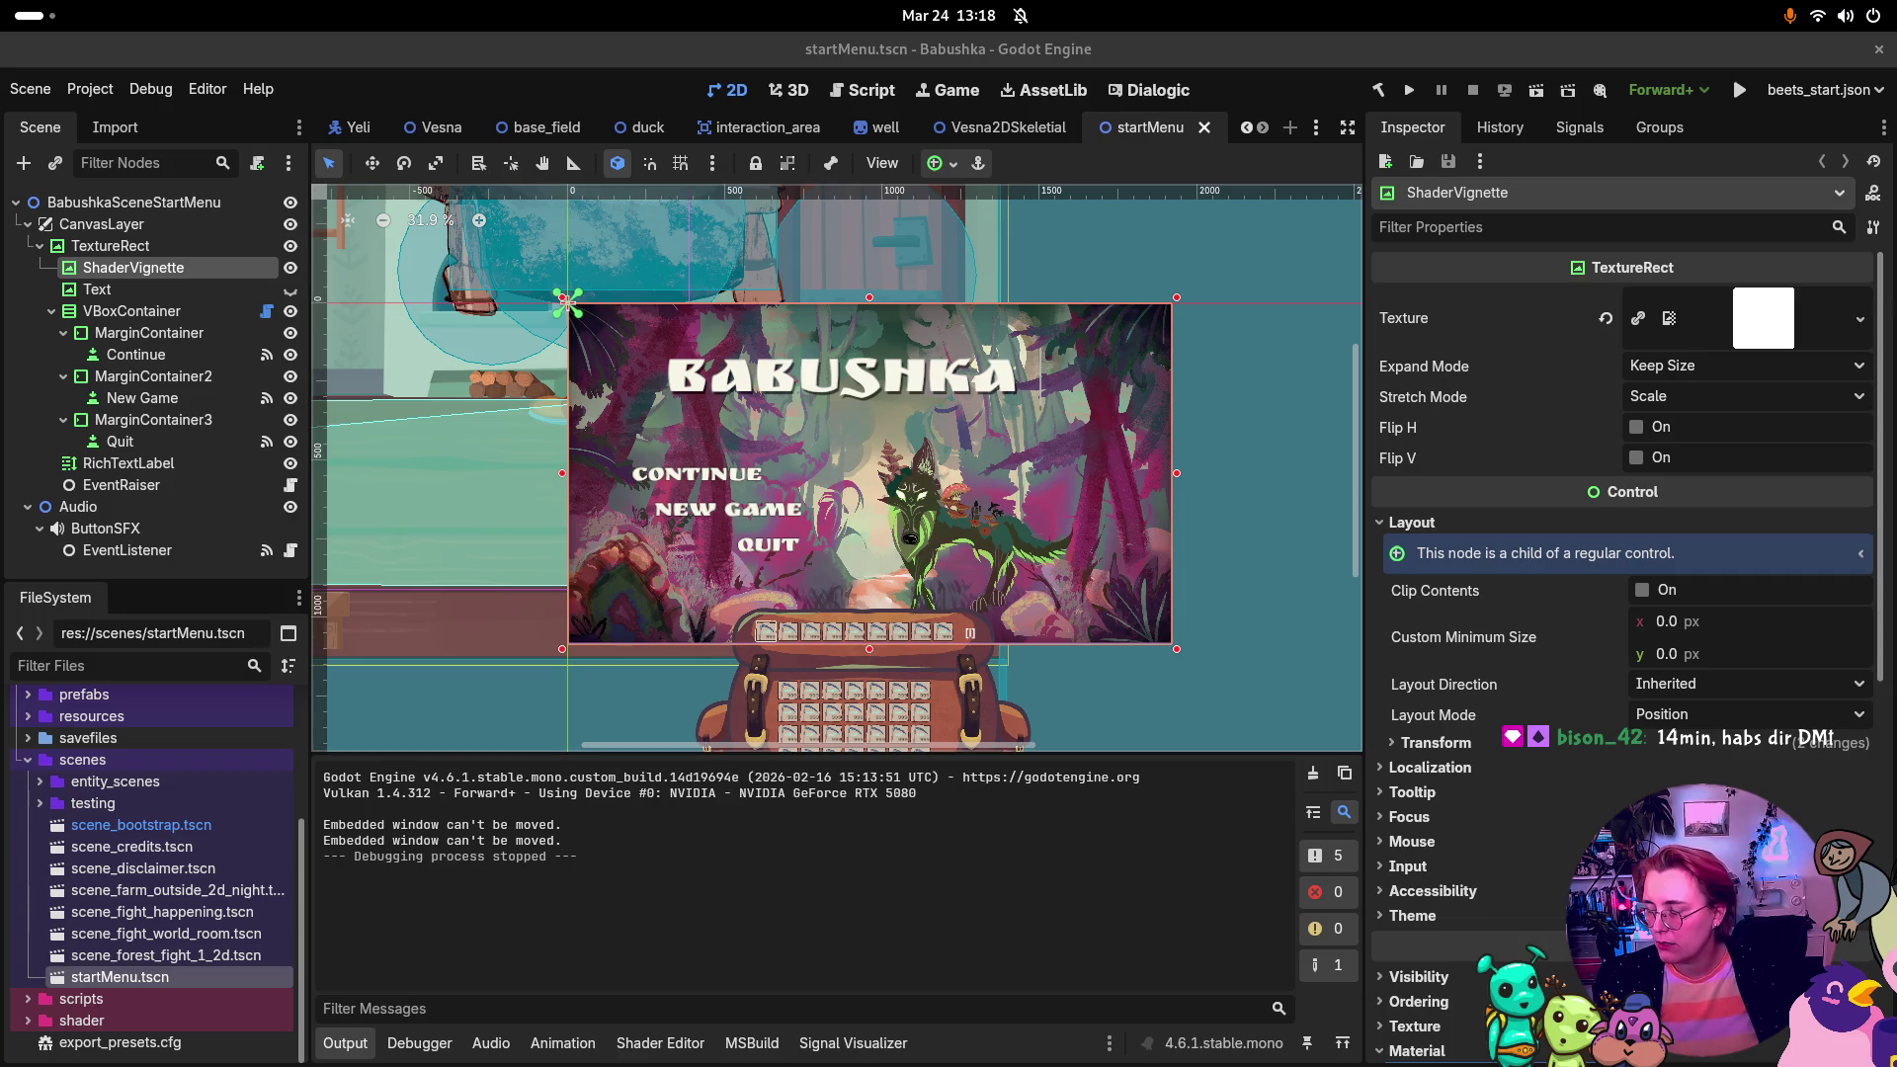
Step: Back in the browser, return from #727 to the sprint taskboard and open task #717
key(super)
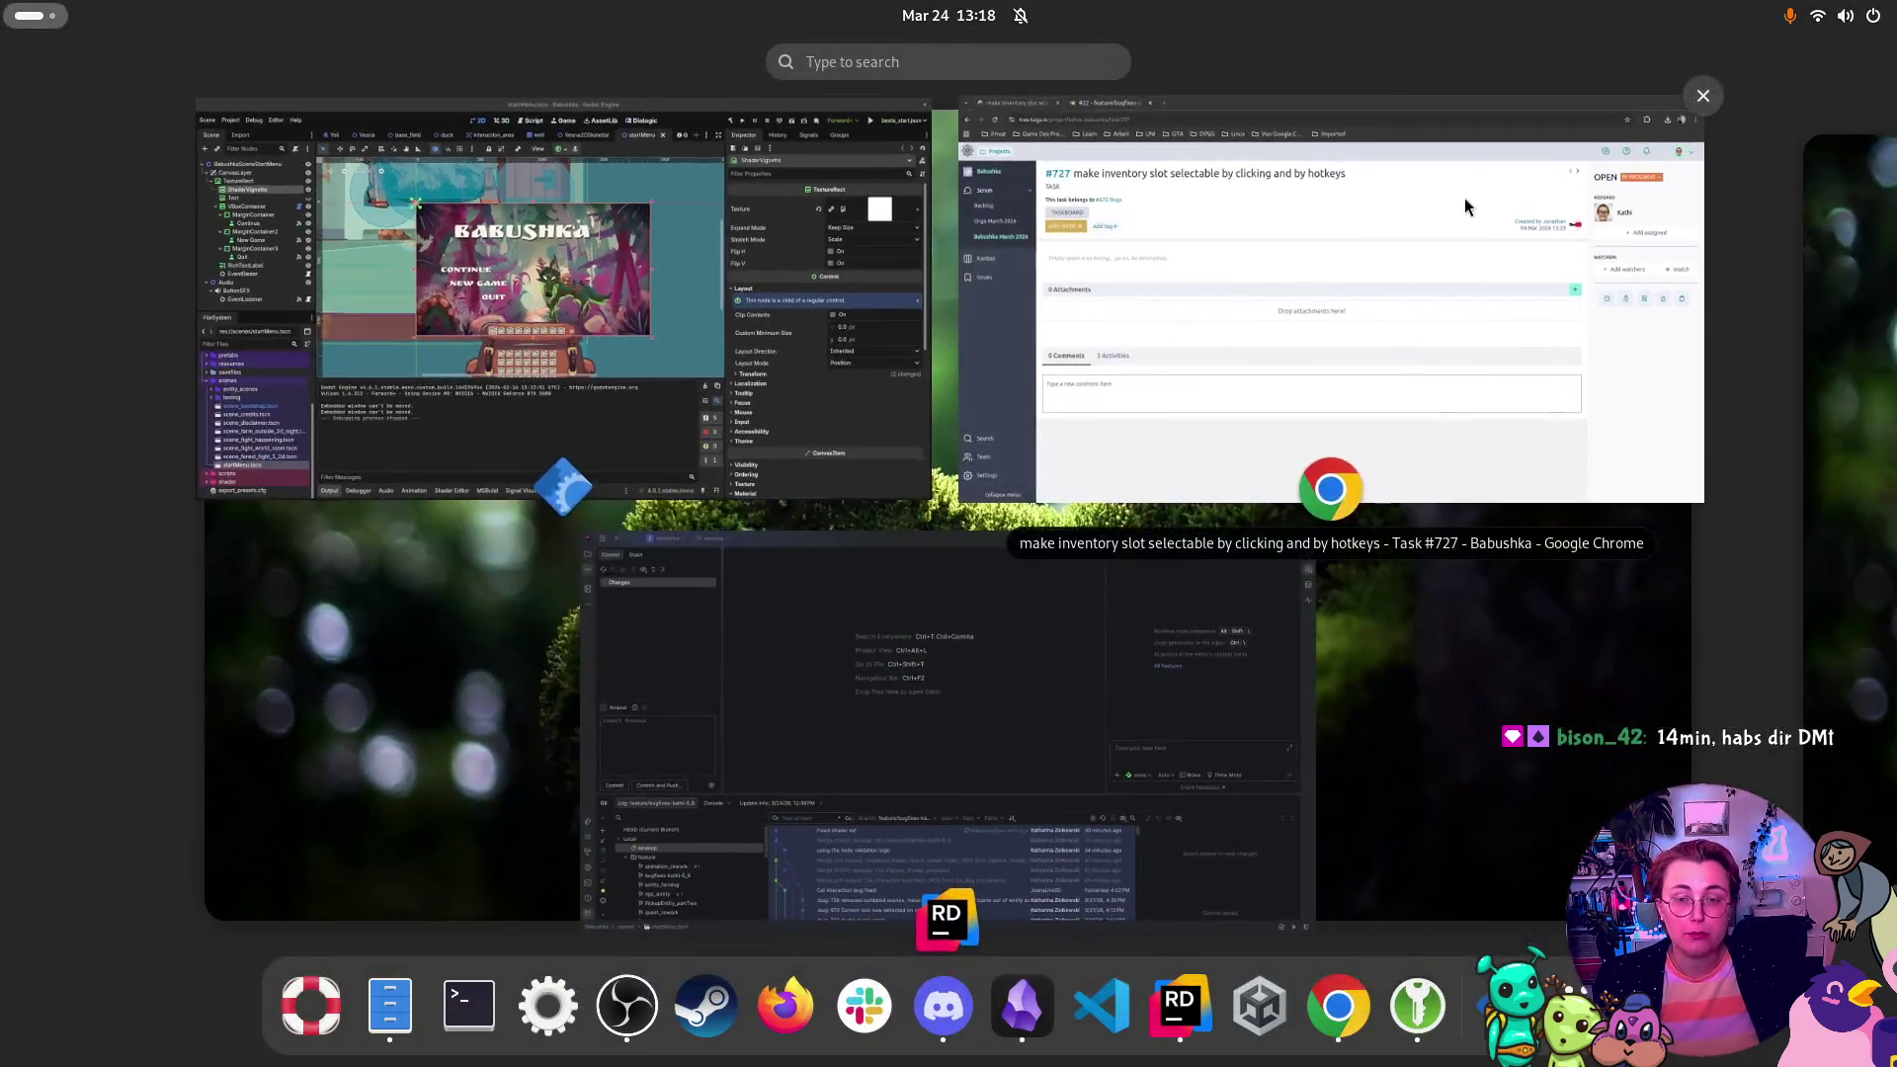
key(super)
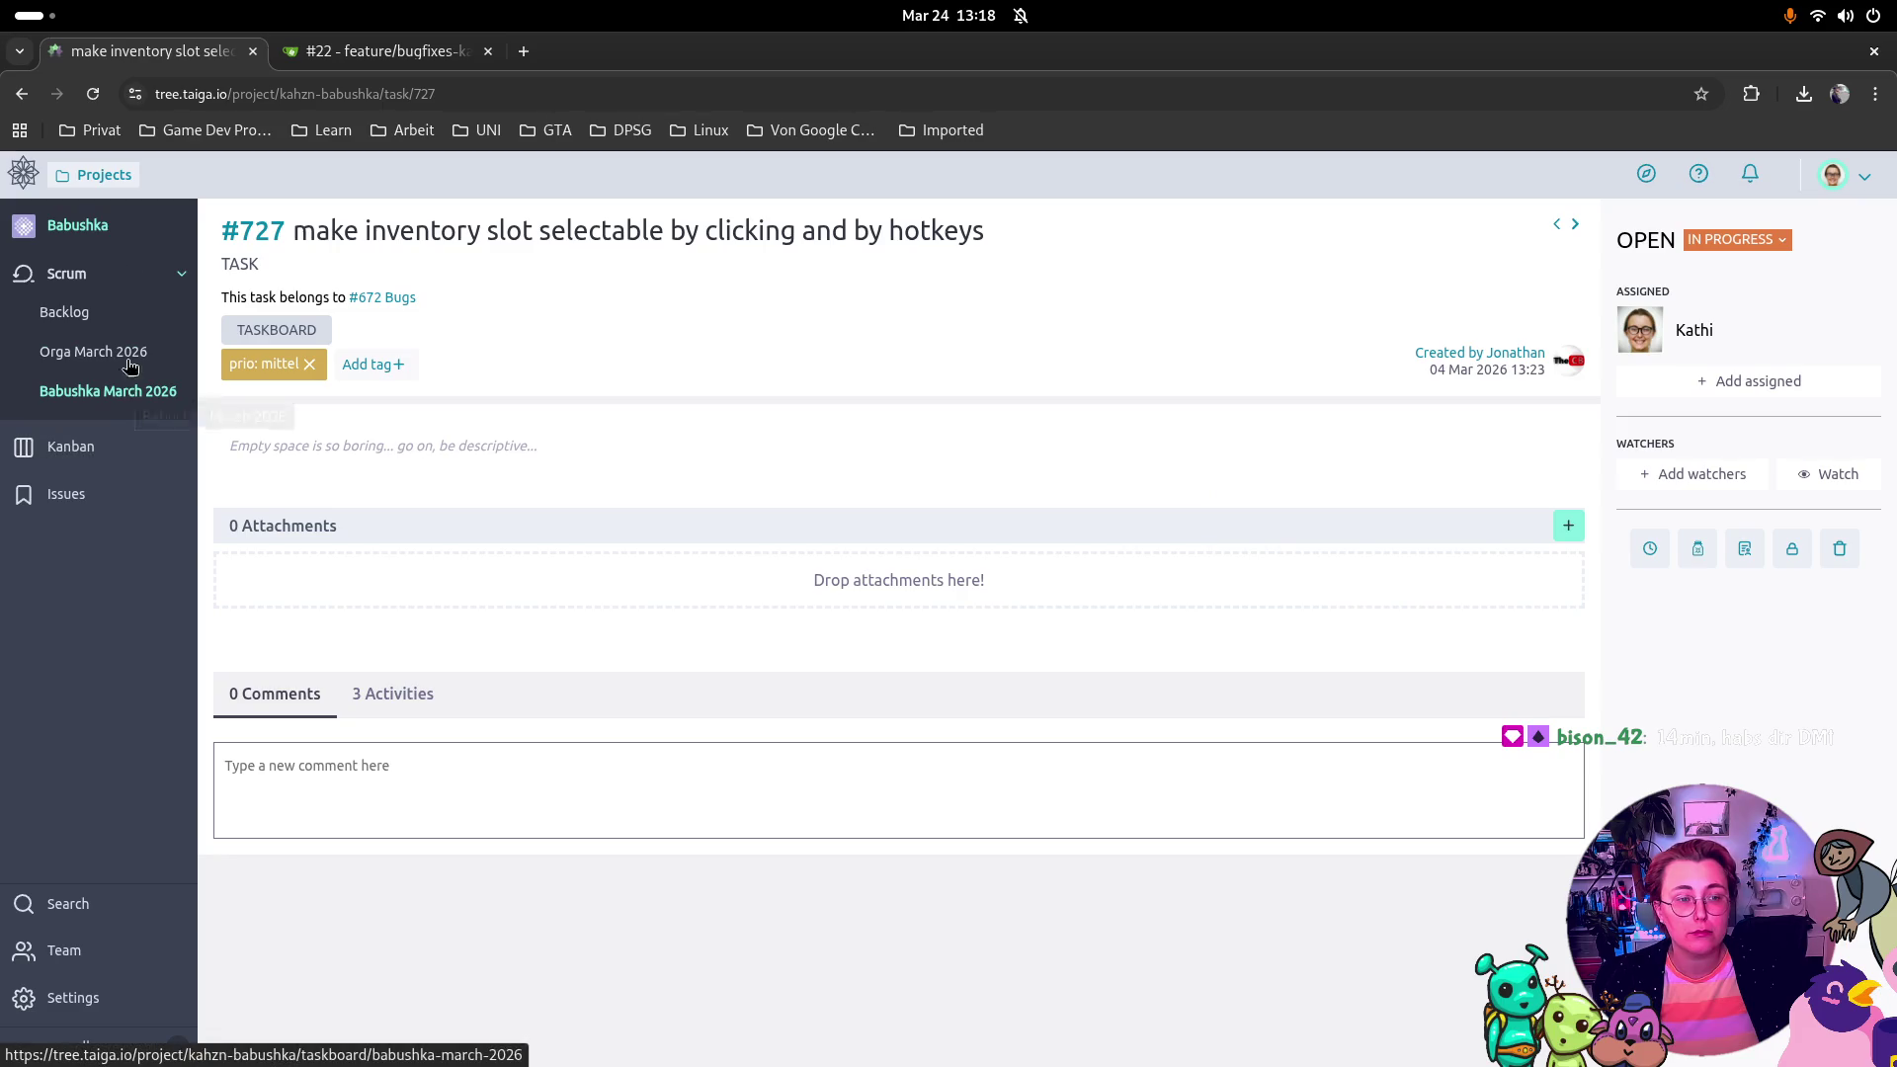
click(27, 97)
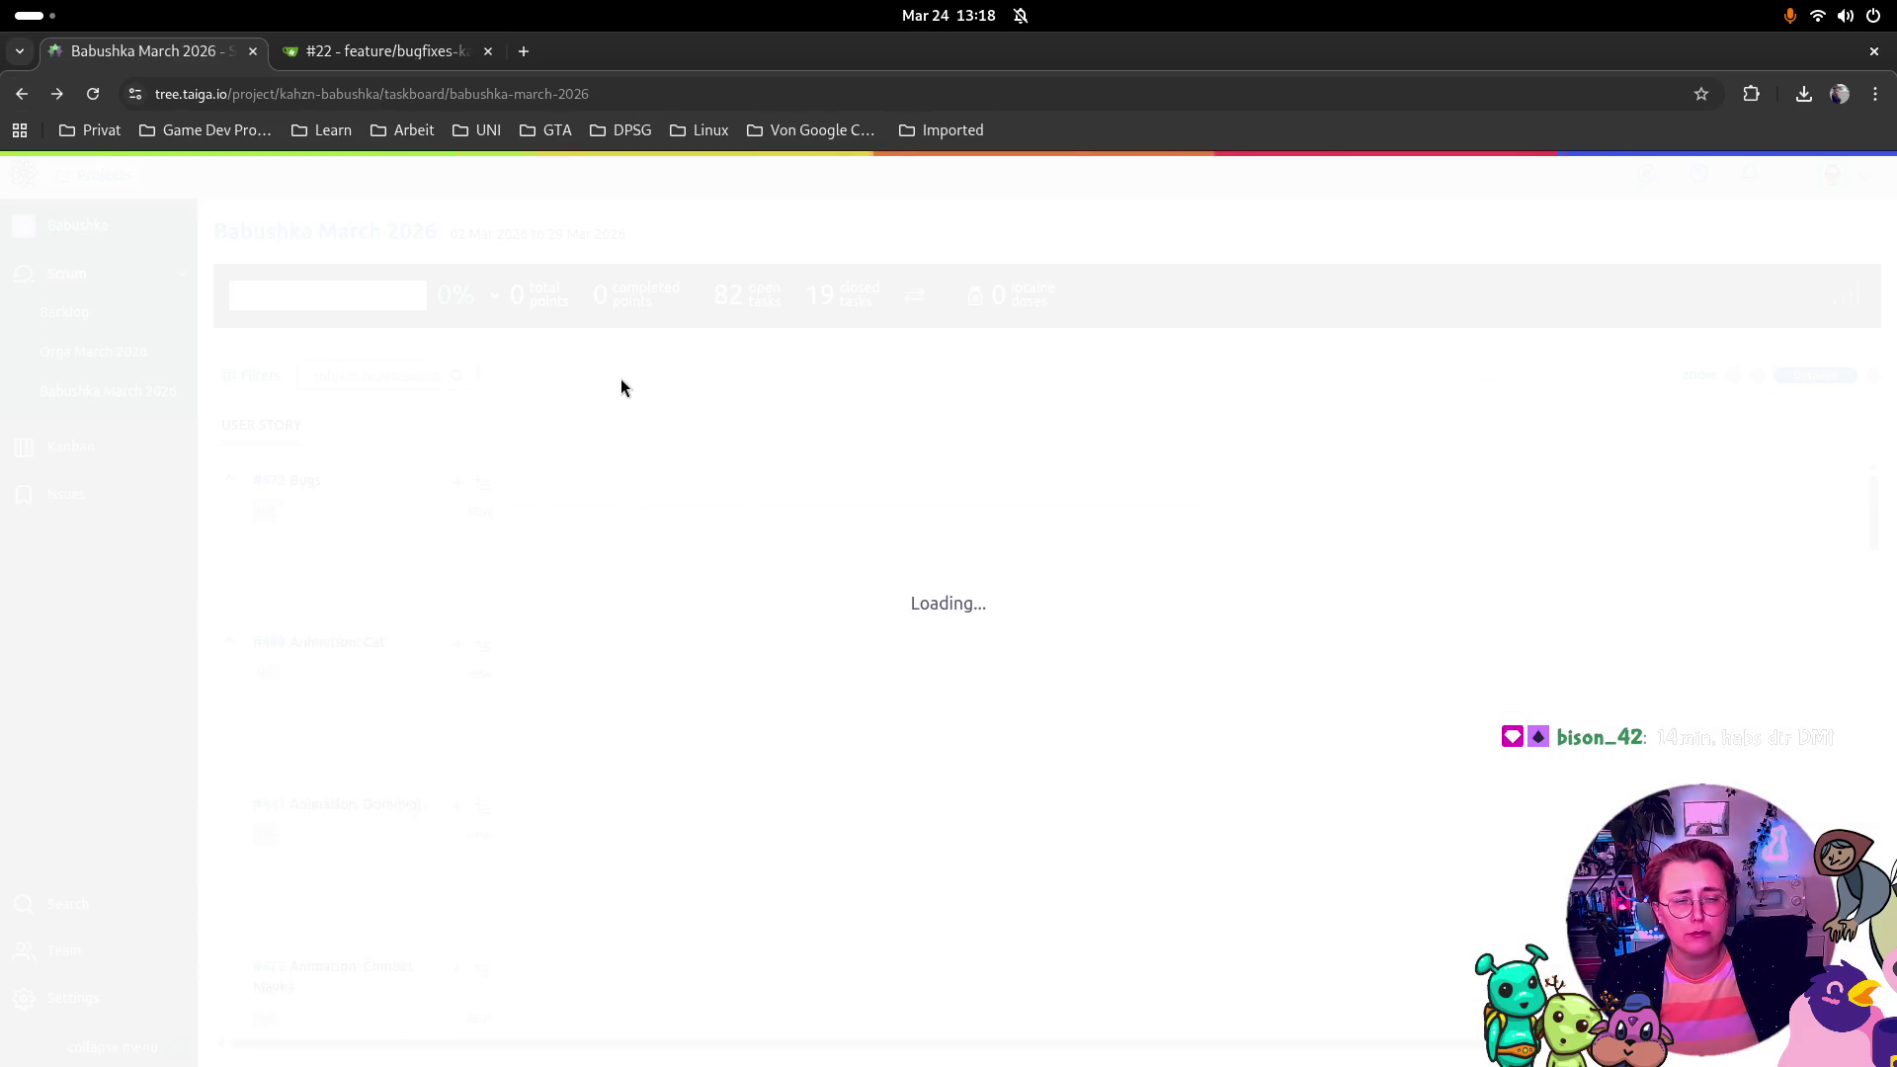
click(627, 664)
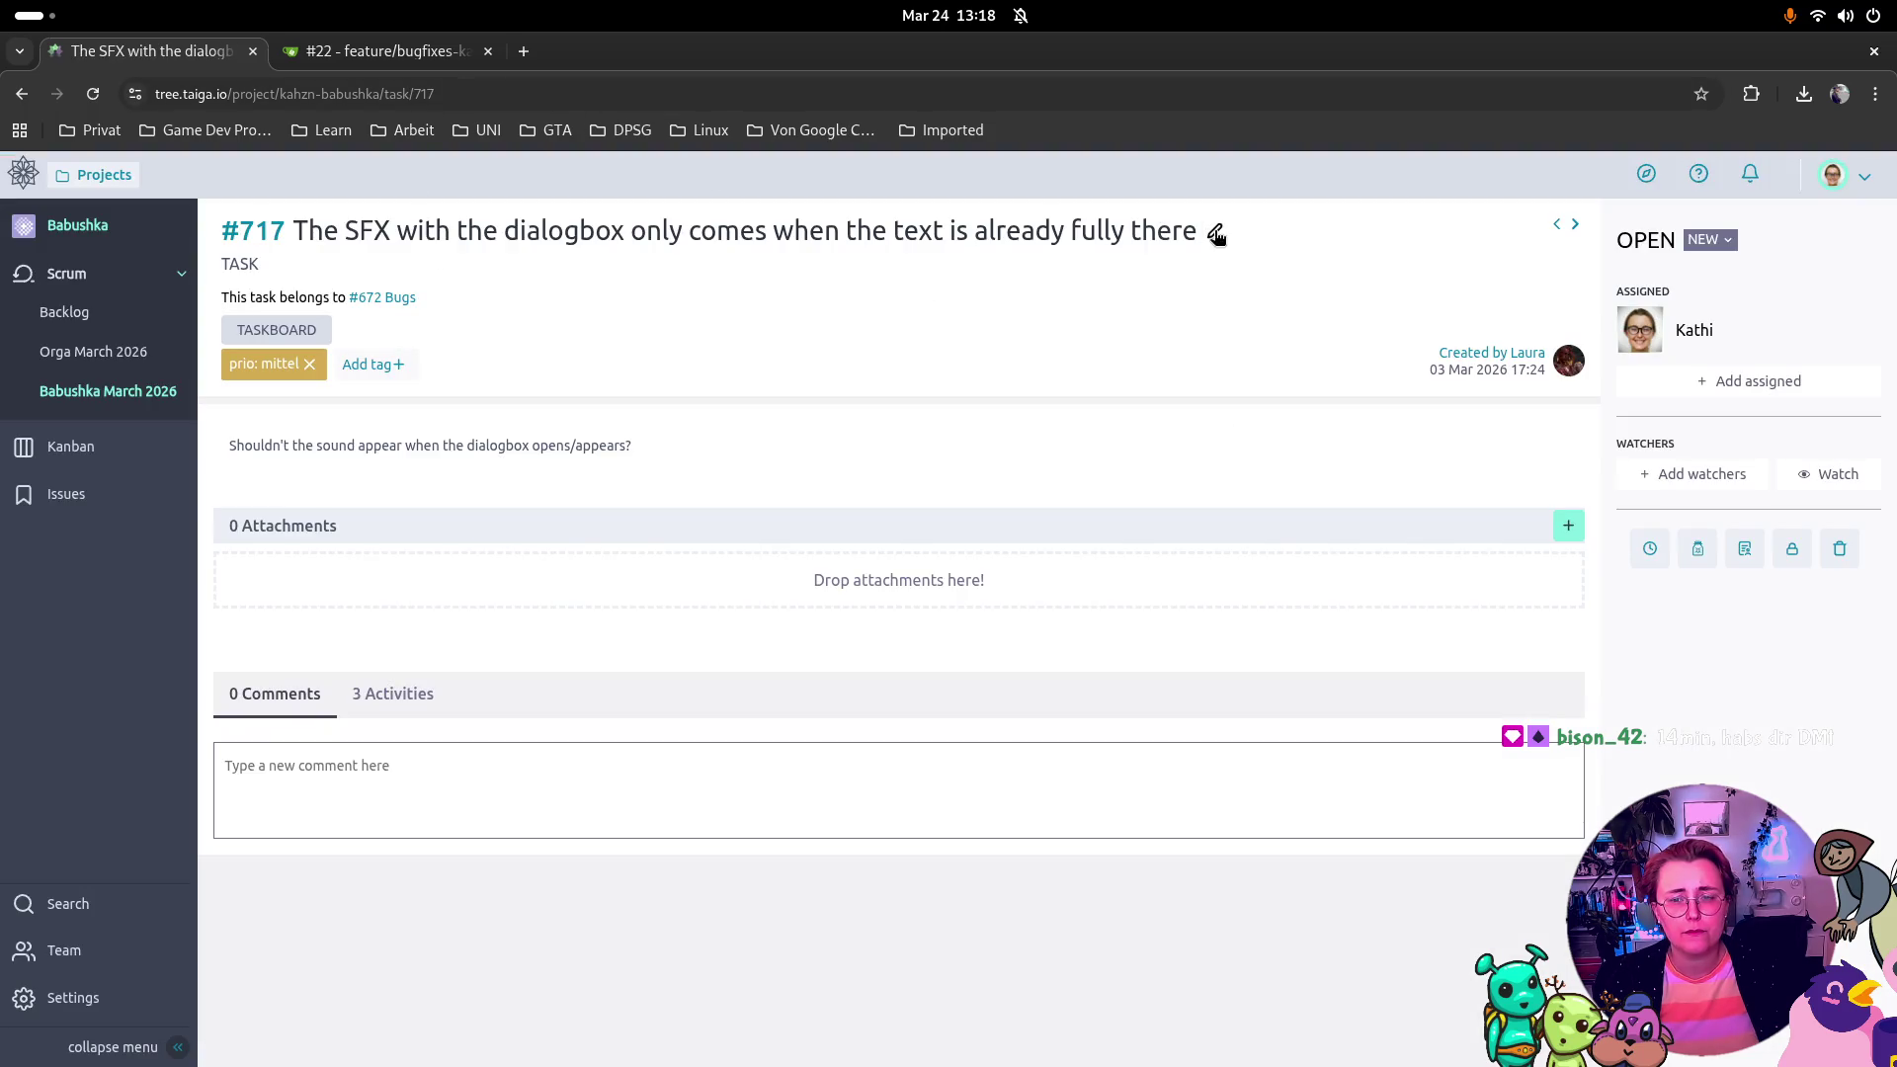
Step: Screenshot the region with task #717's number and title, then head back to the Scrum backlog
drag(1200, 233, 303, 241)
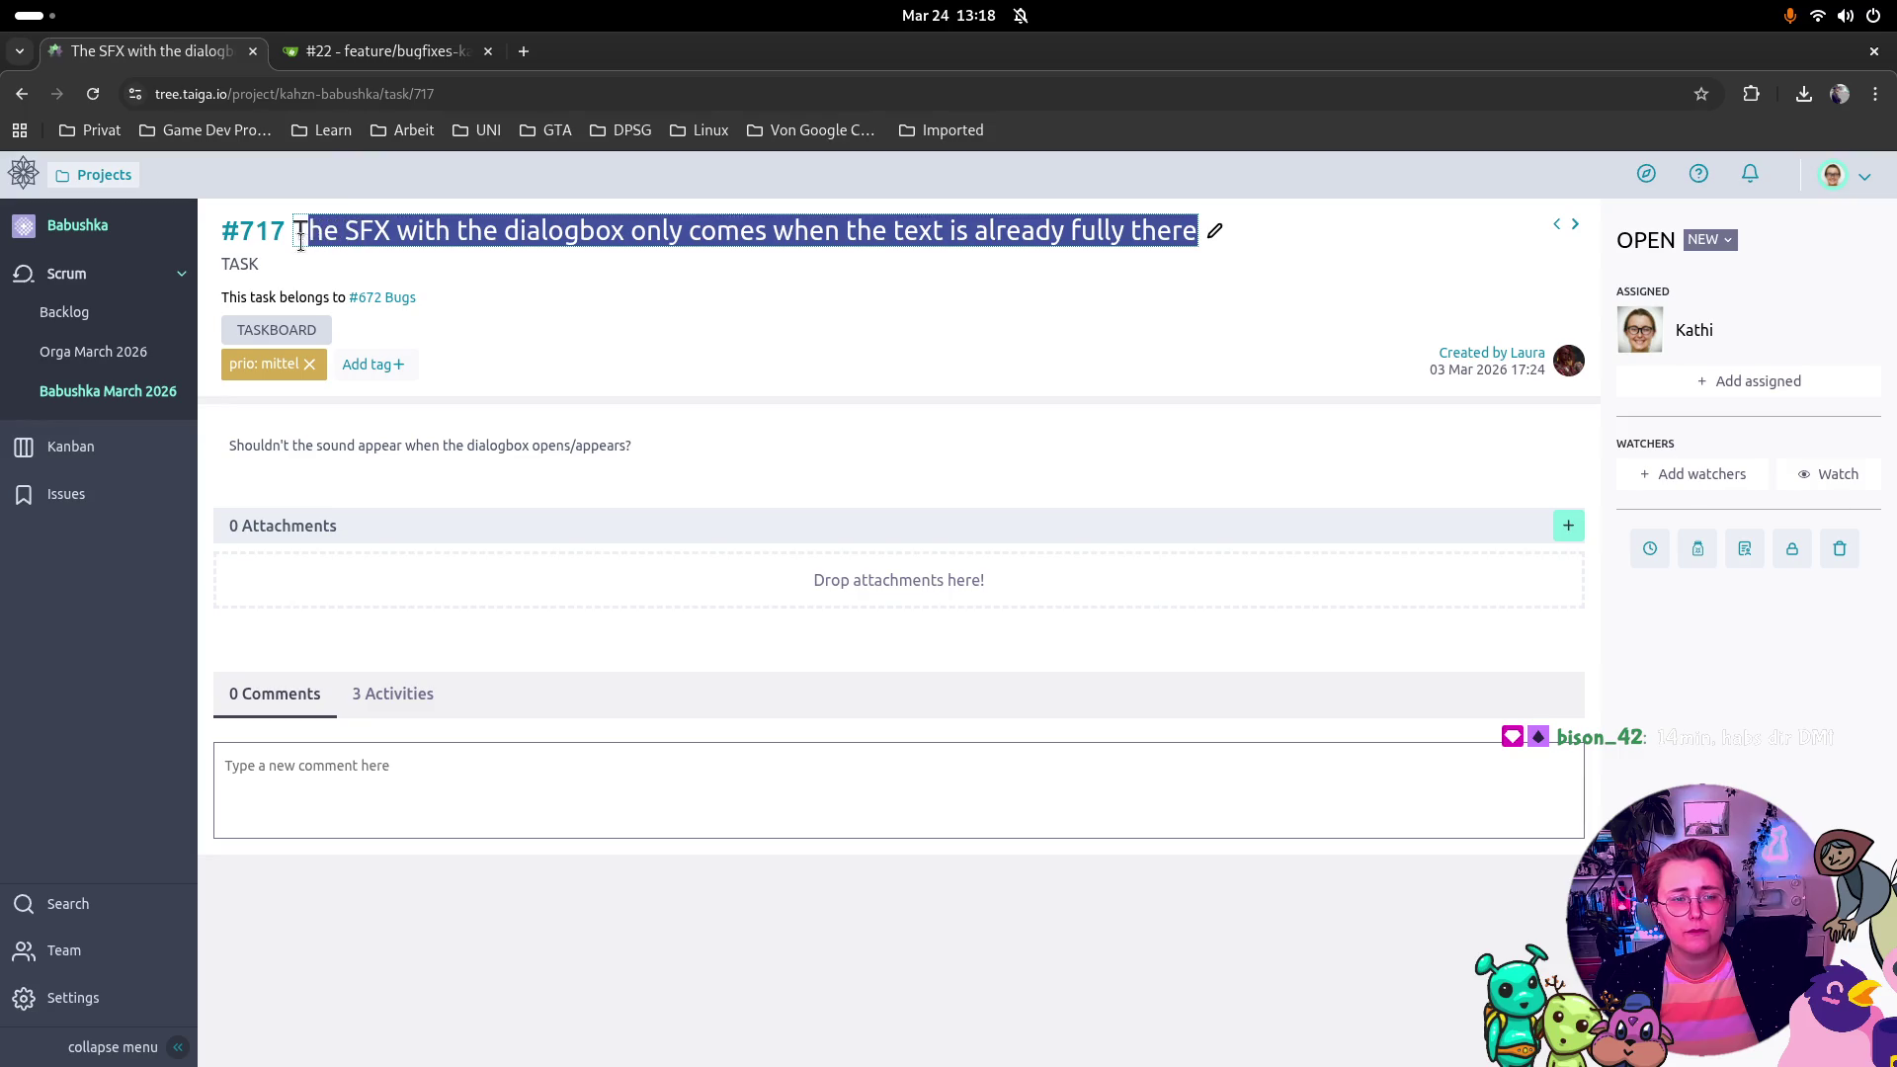
click(736, 442)
key(Print)
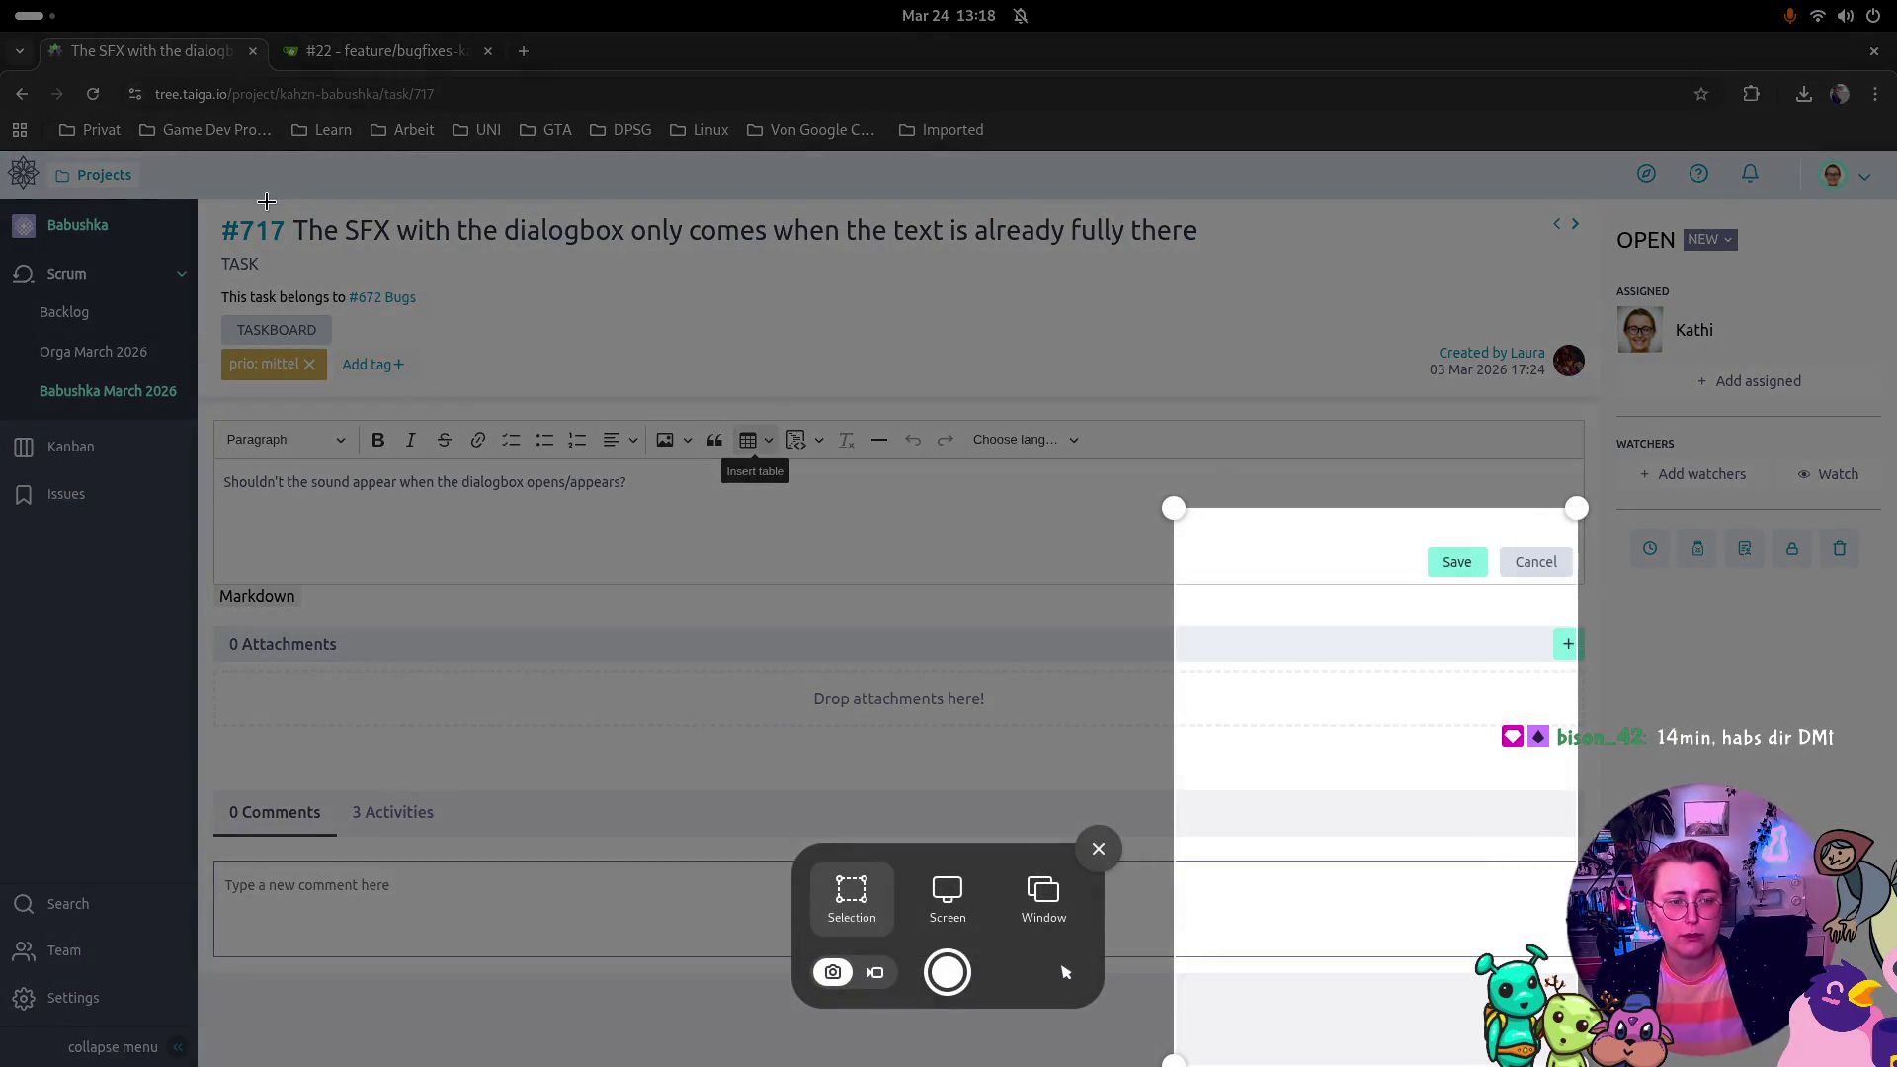
mouse_move(179, 177)
mouse_down()
mouse_move(910, 411)
mouse_move(1271, 352)
mouse_move(1245, 376)
mouse_move(1232, 293)
mouse_move(1238, 312)
mouse_up()
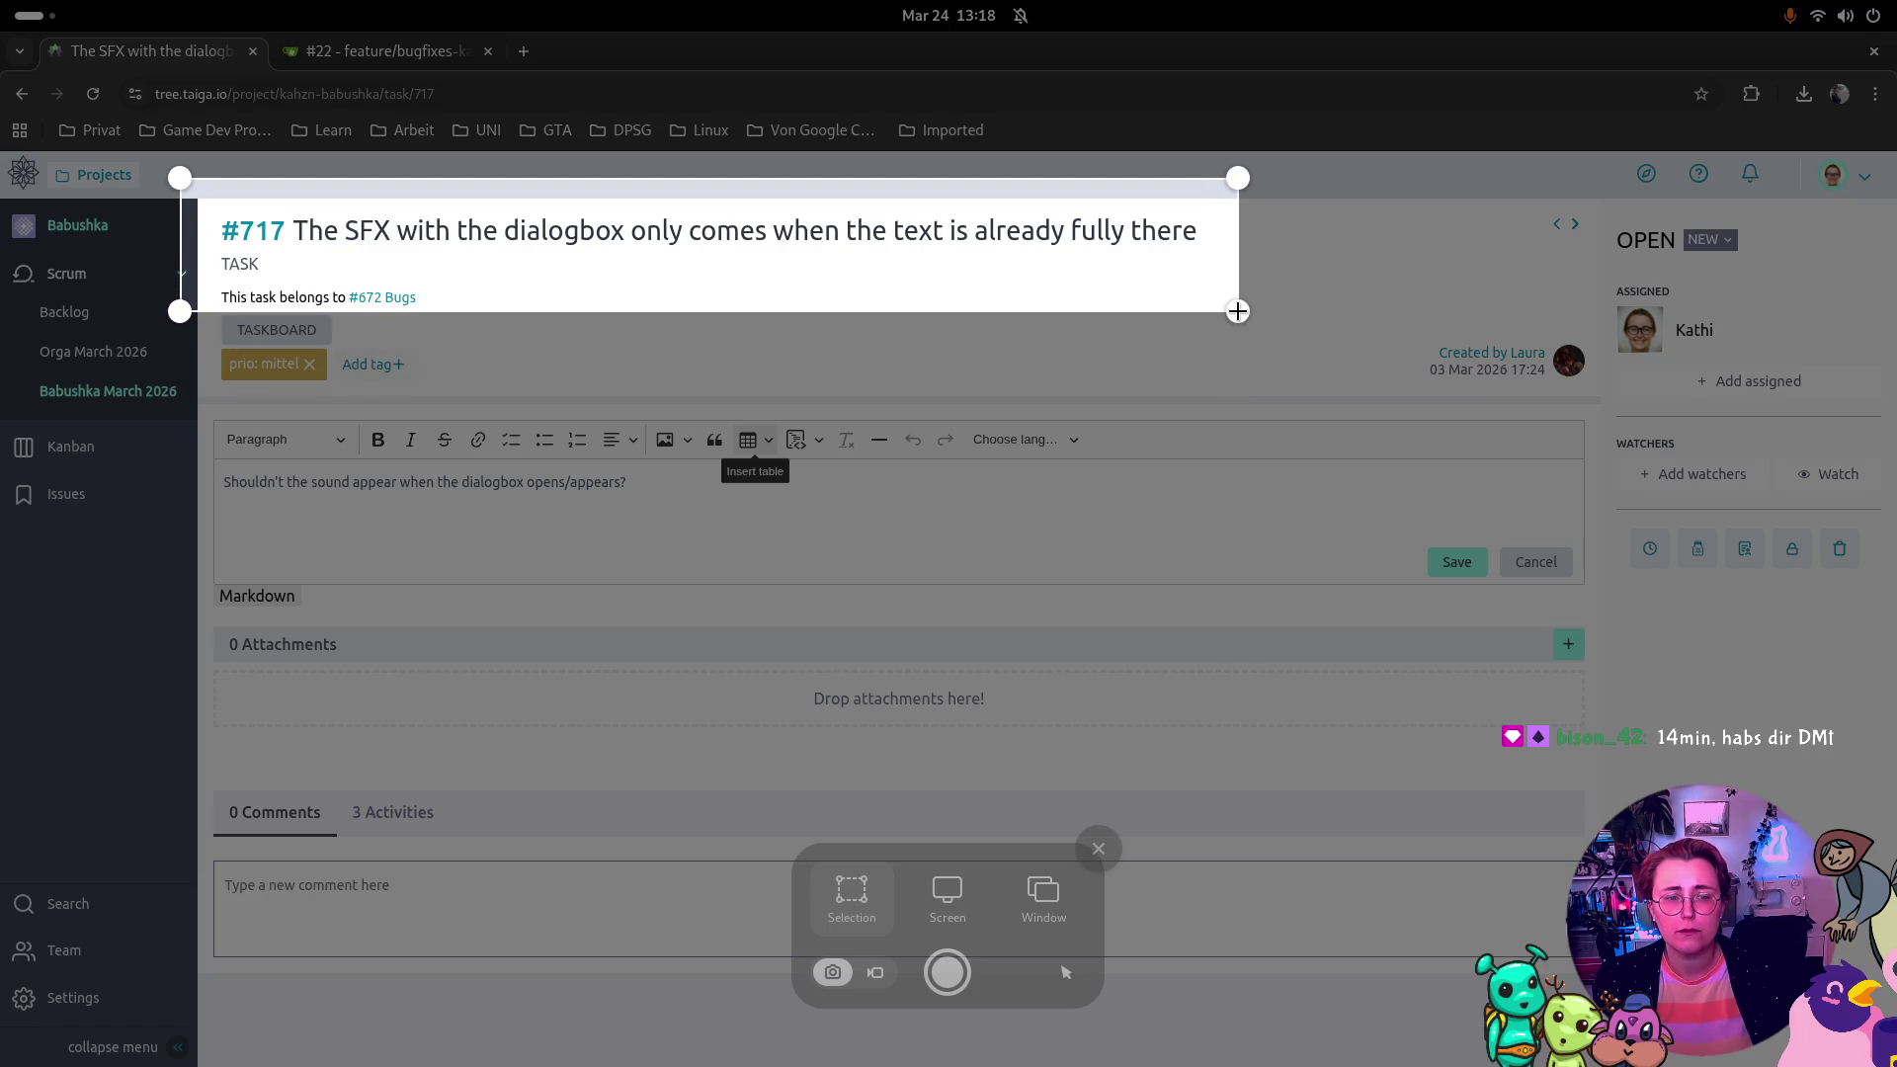
key(Return)
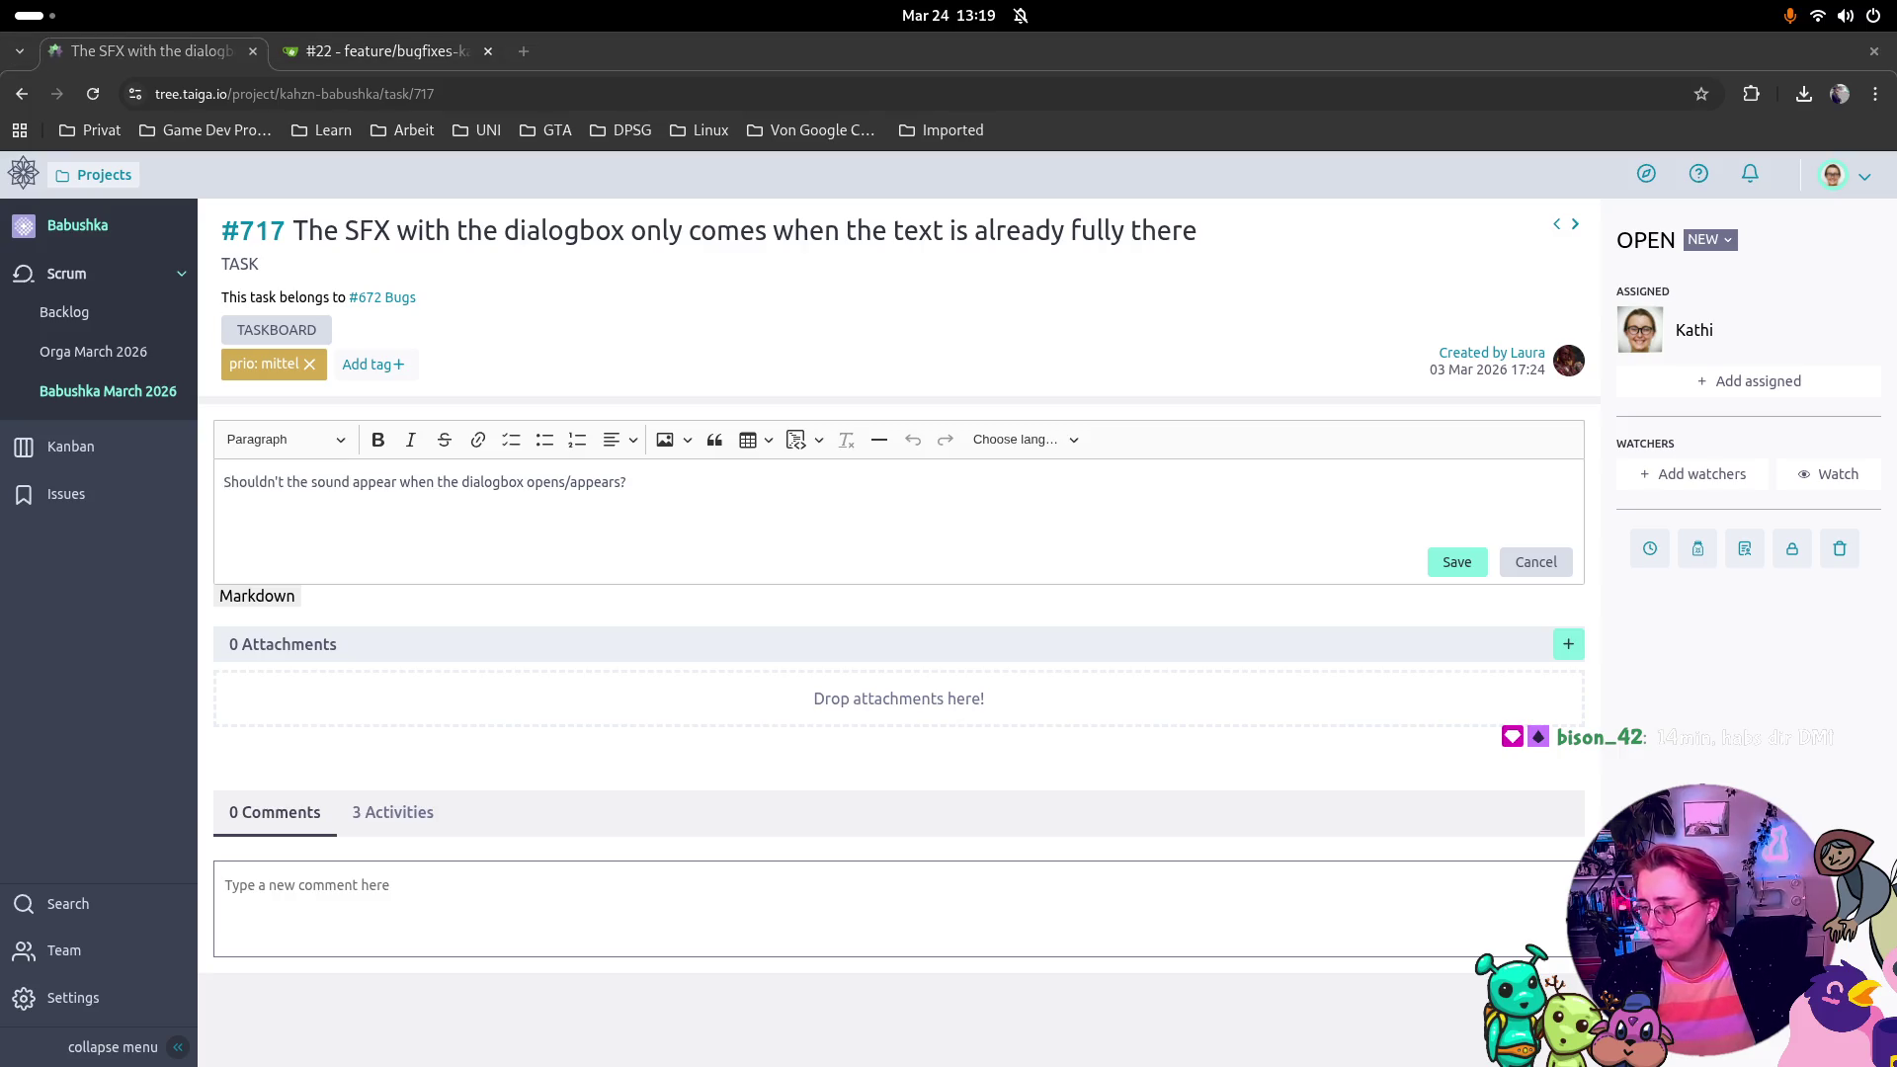
click(24, 97)
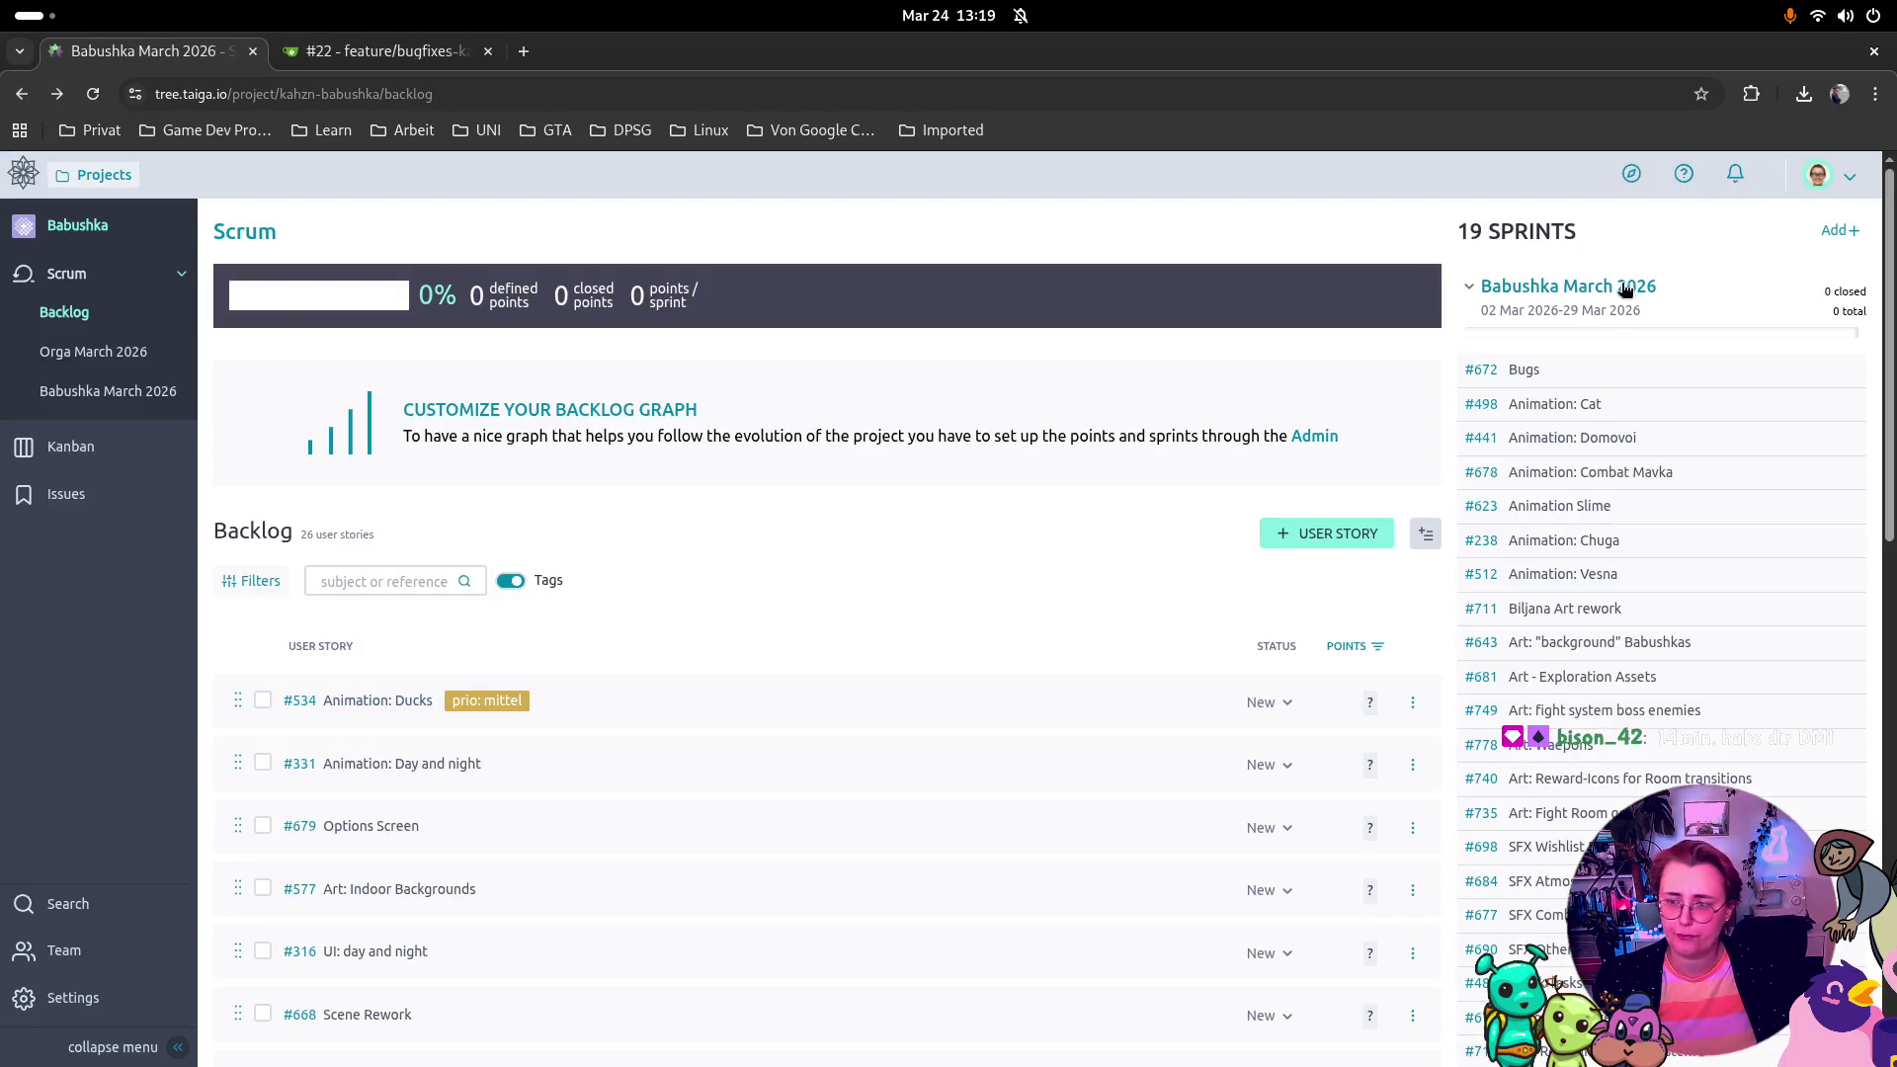
Step: Open #727 from the #672 Bugs story's task list, then bring up the Godot editor
click(1541, 371)
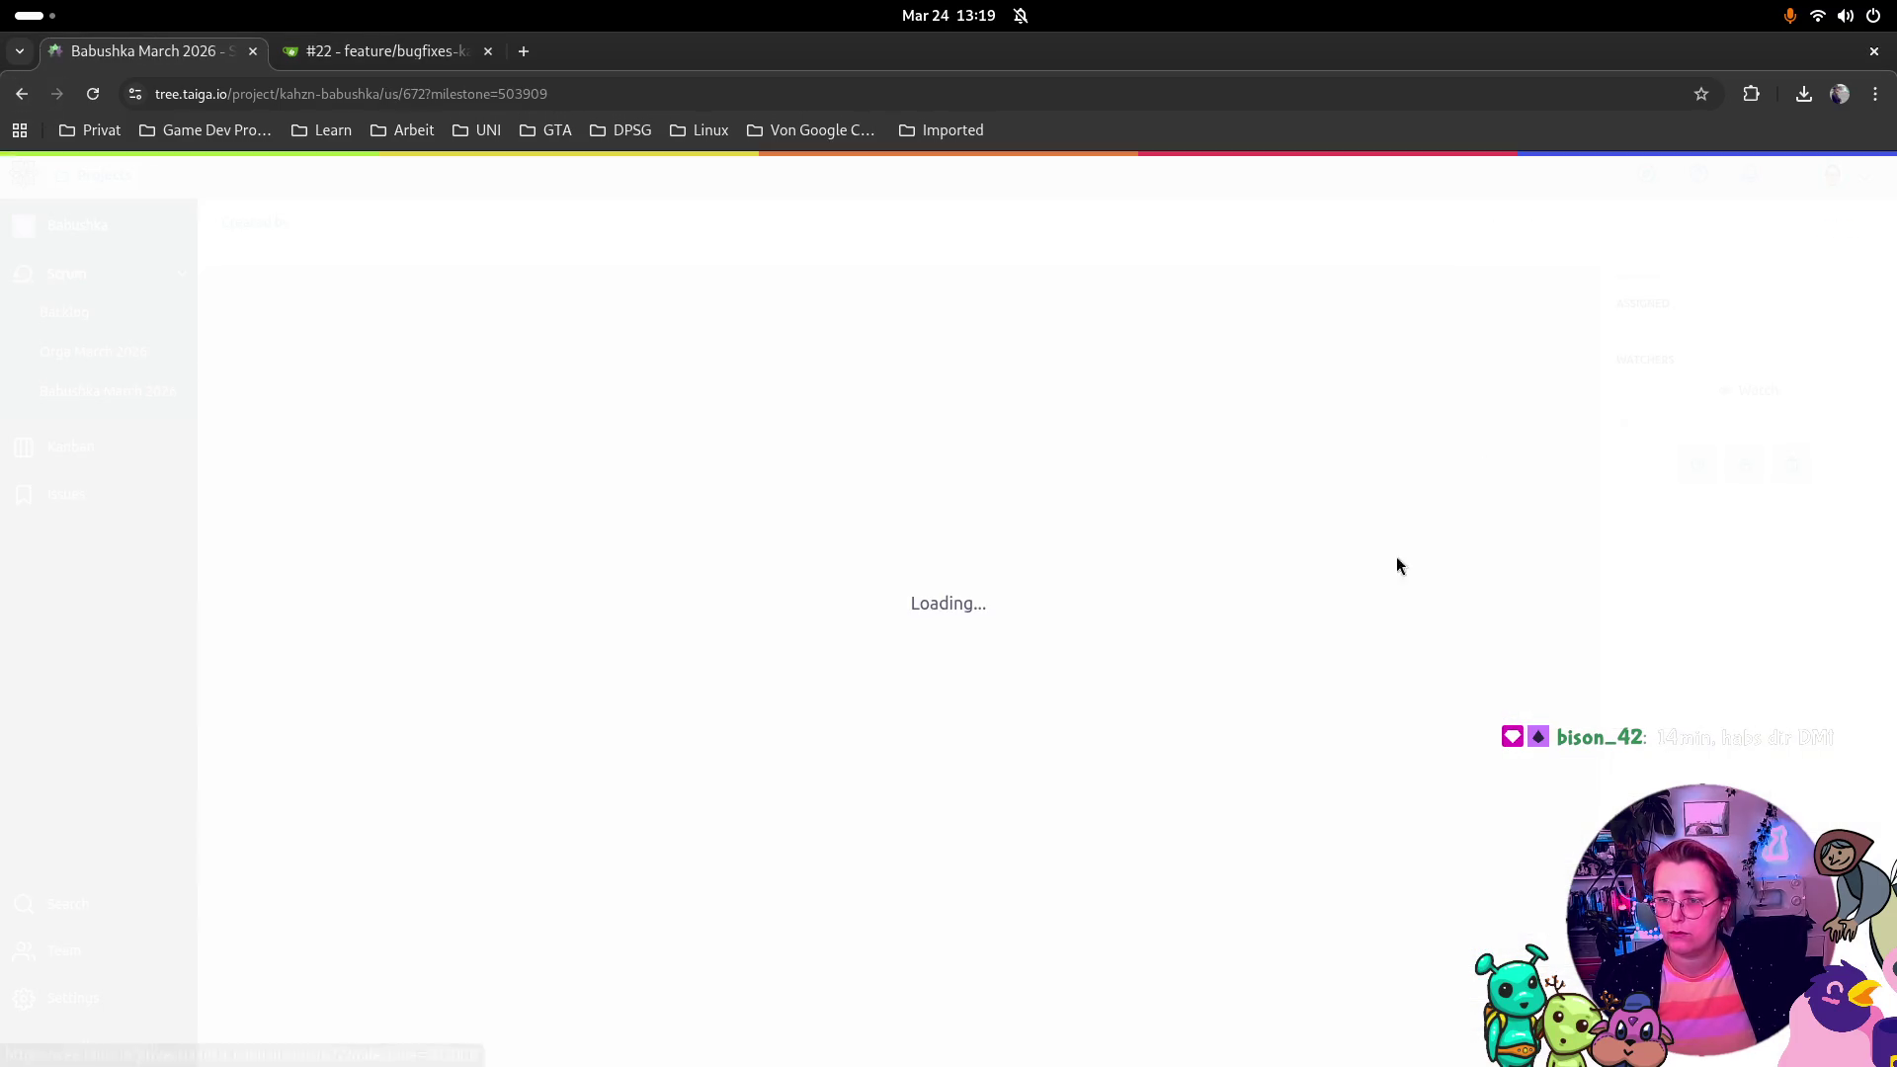
scroll(460, 775, down, 2)
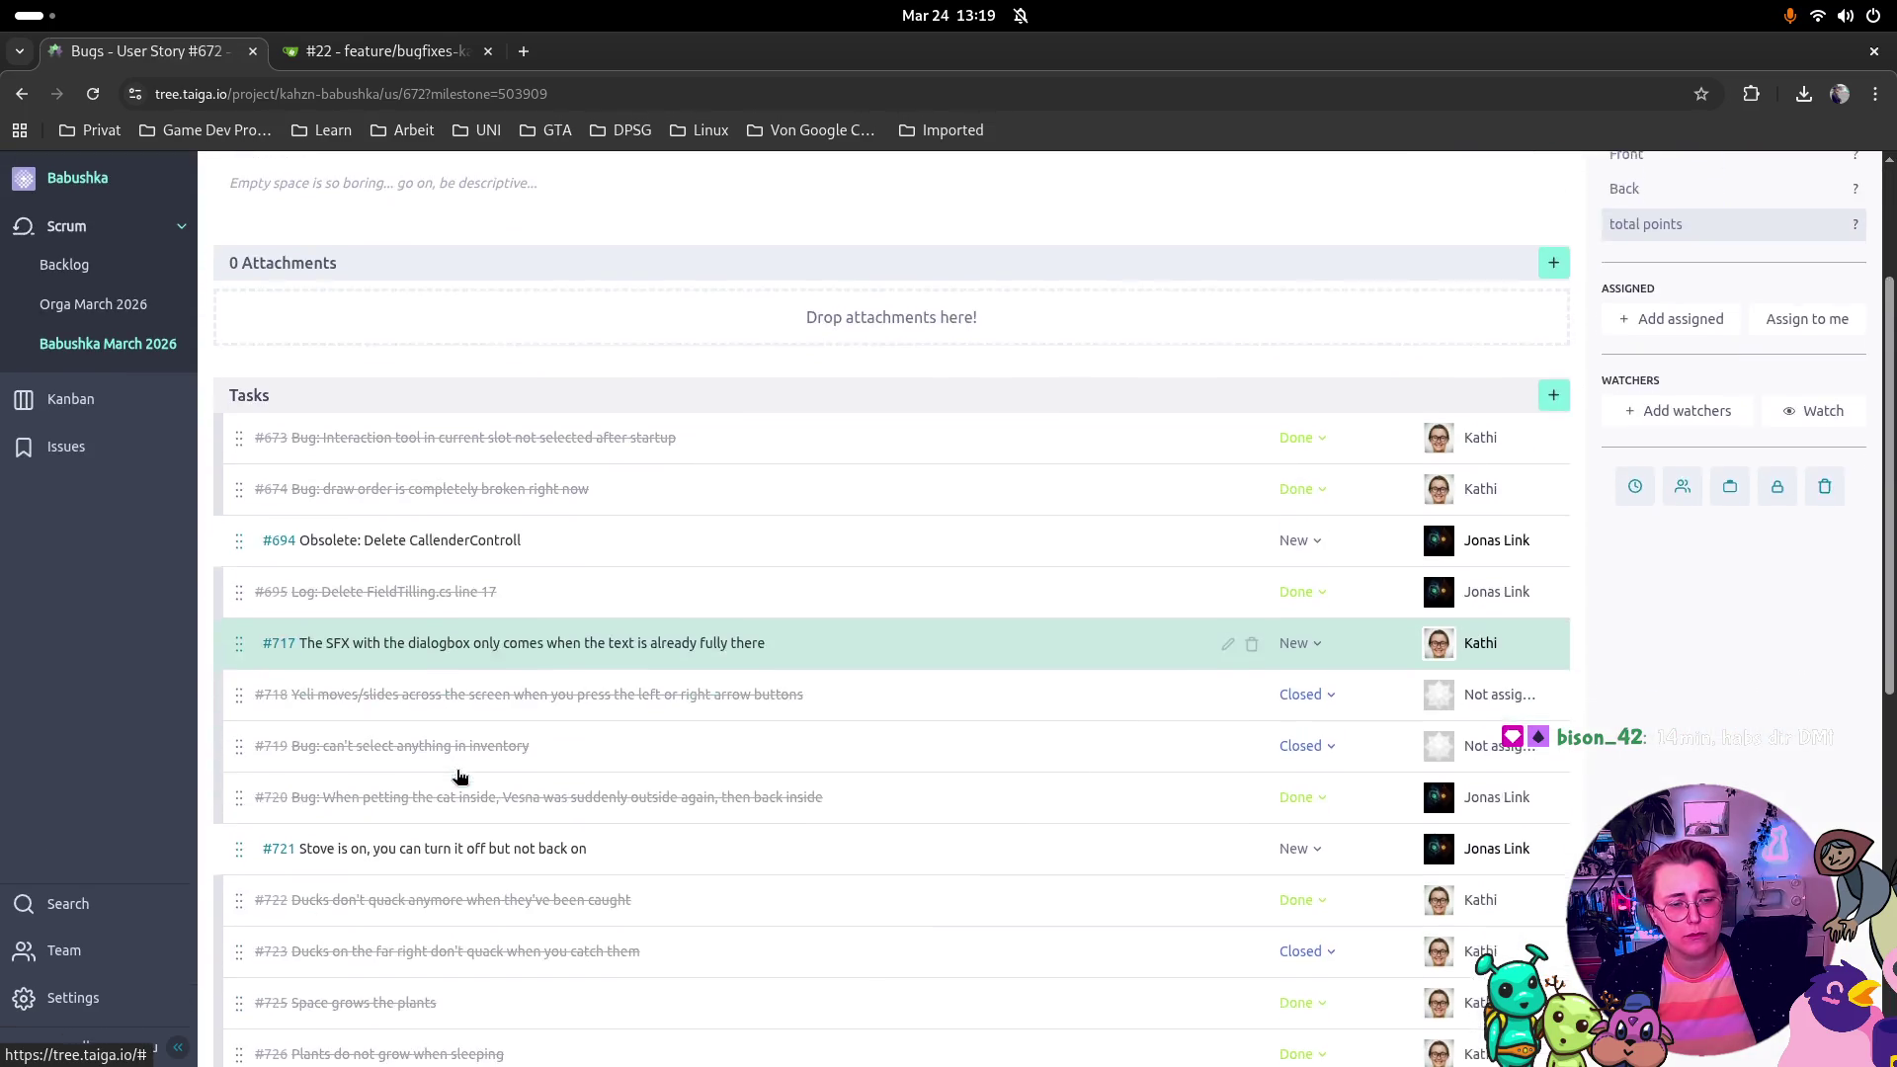
scroll(460, 776, down, 1)
scroll(470, 739, down, 2)
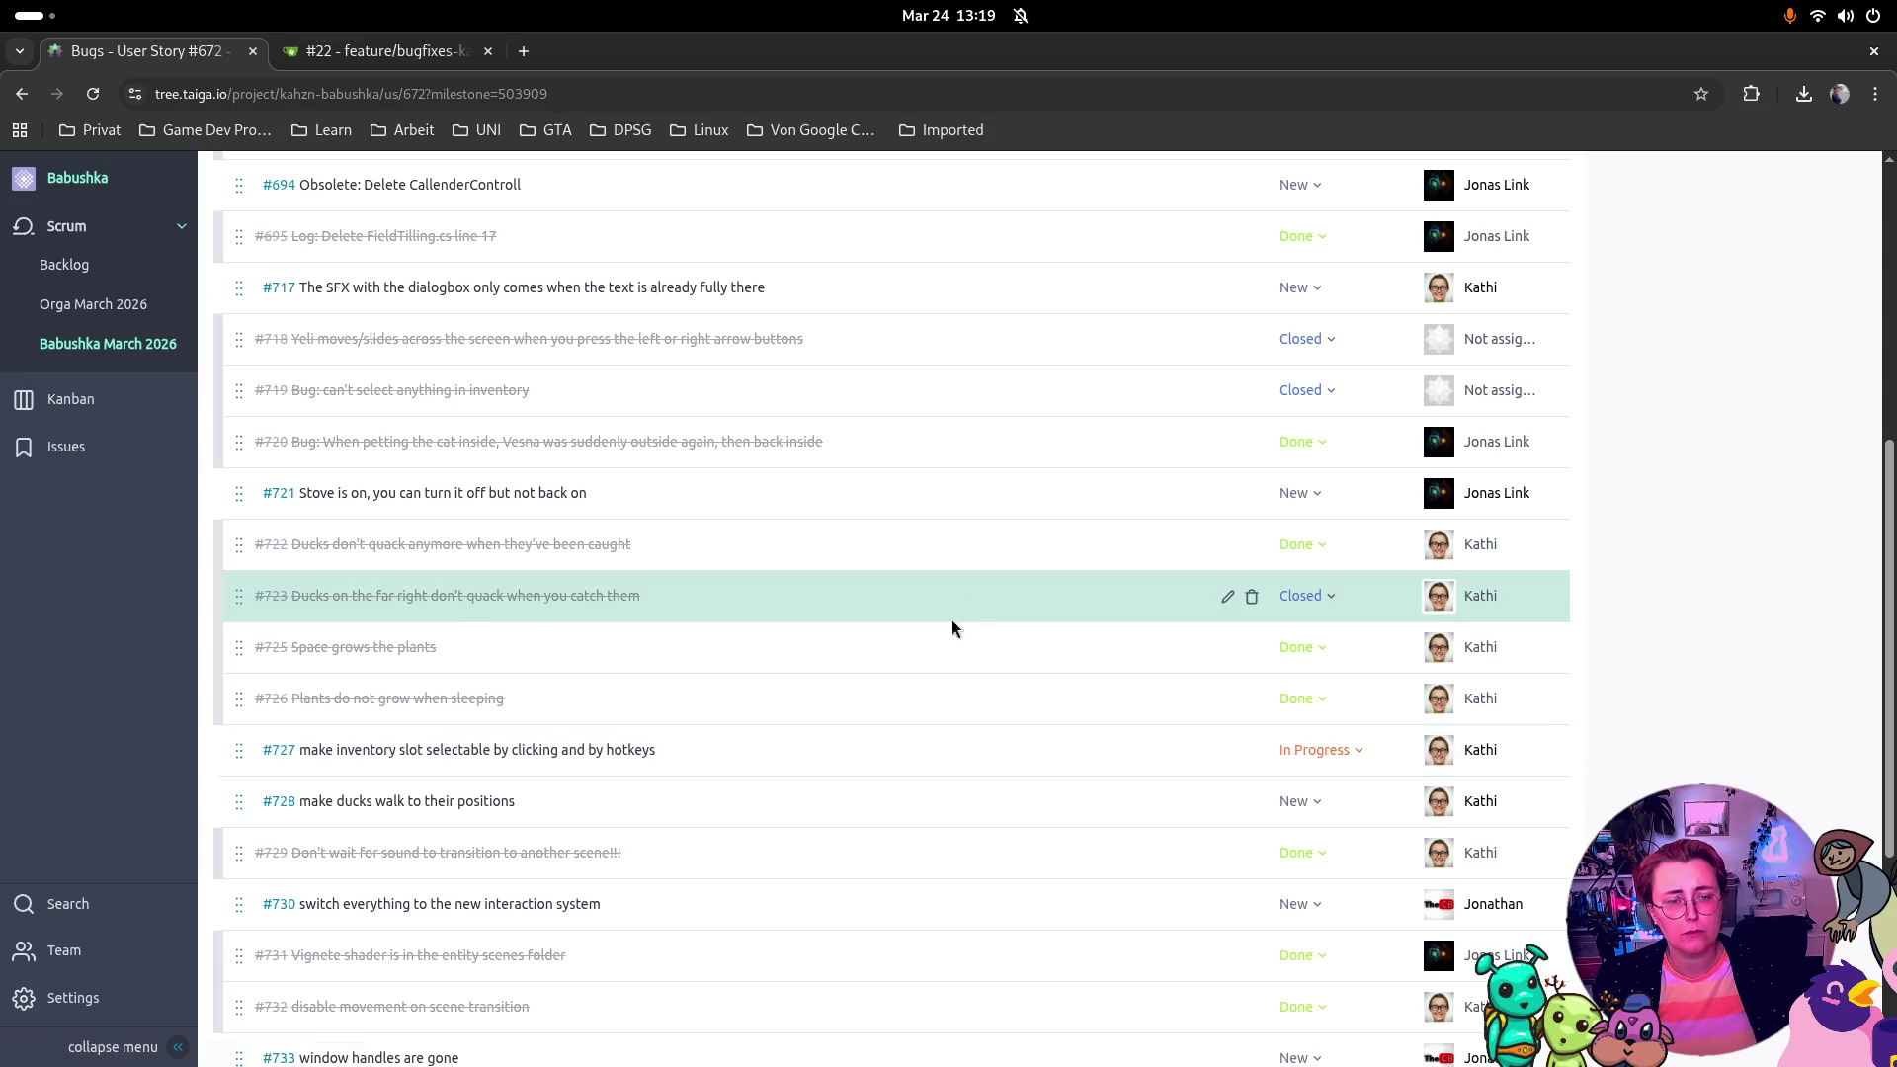
click(566, 751)
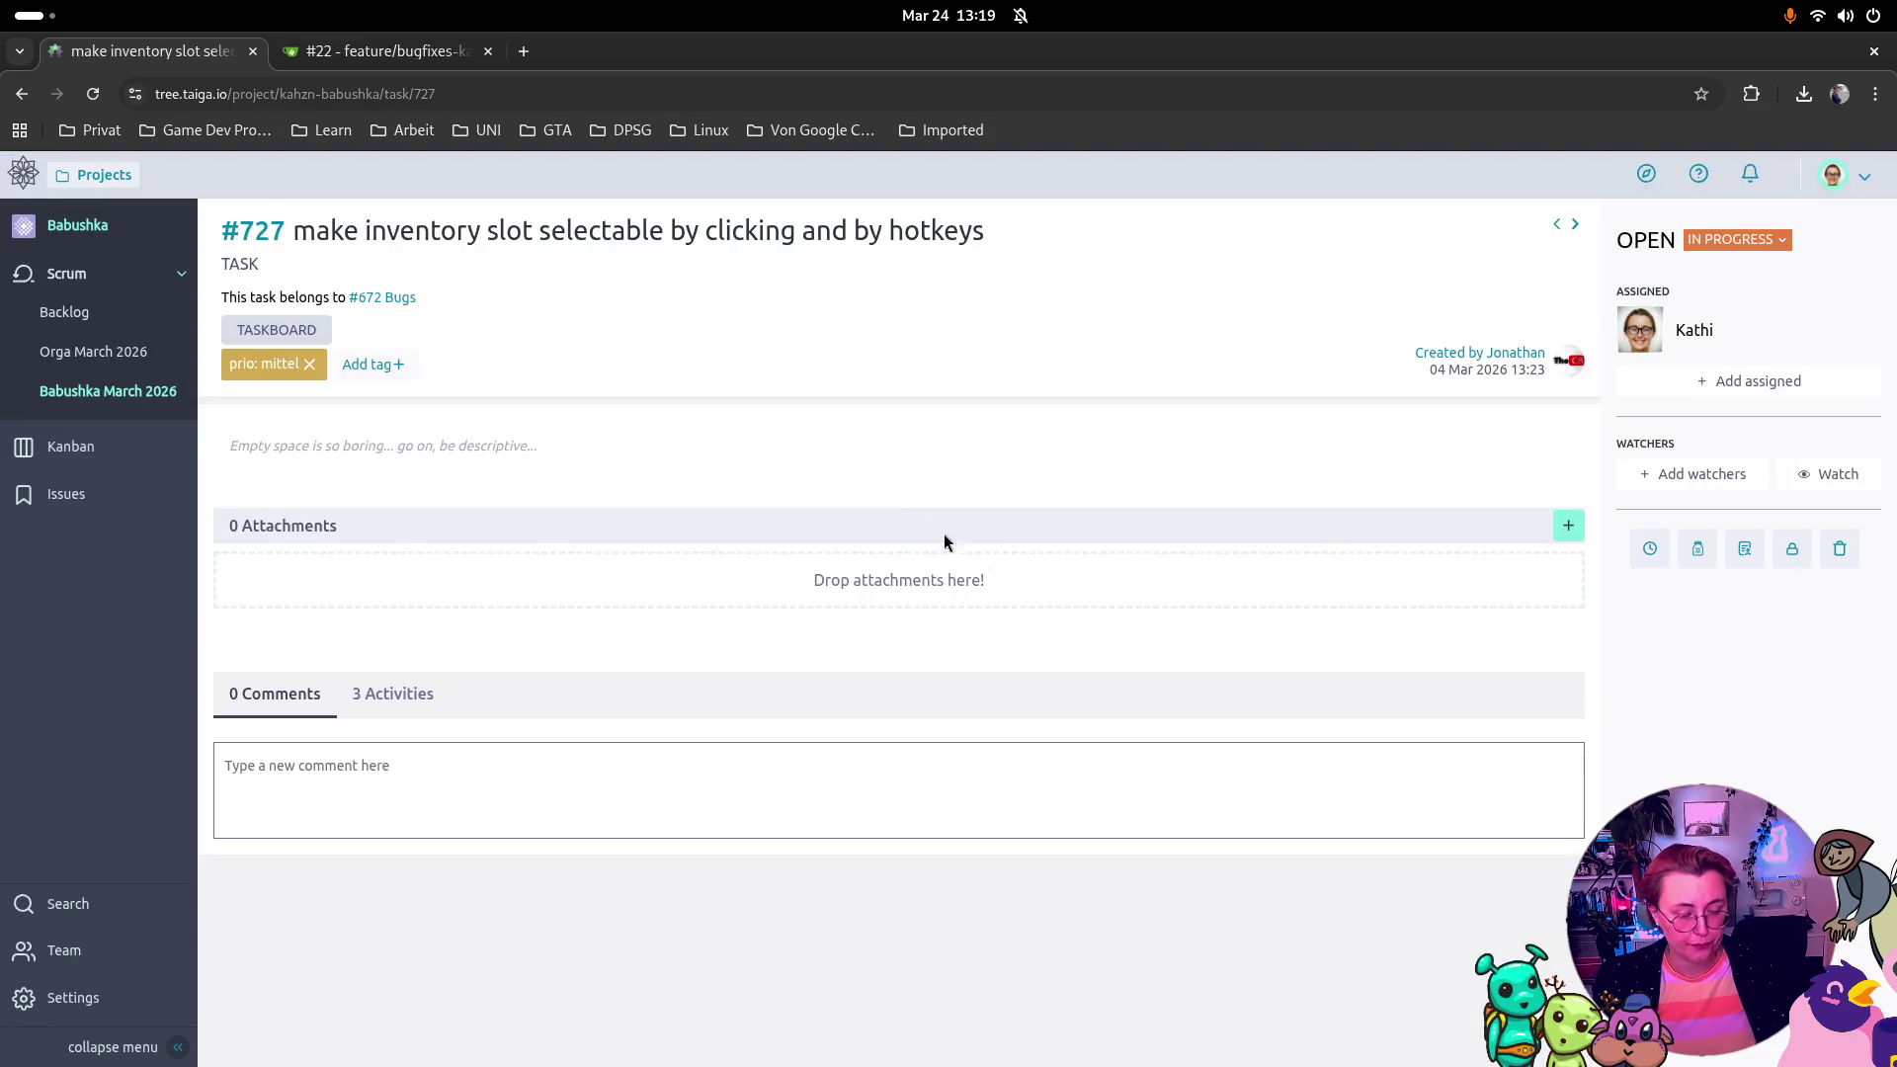
key(super)
click(647, 449)
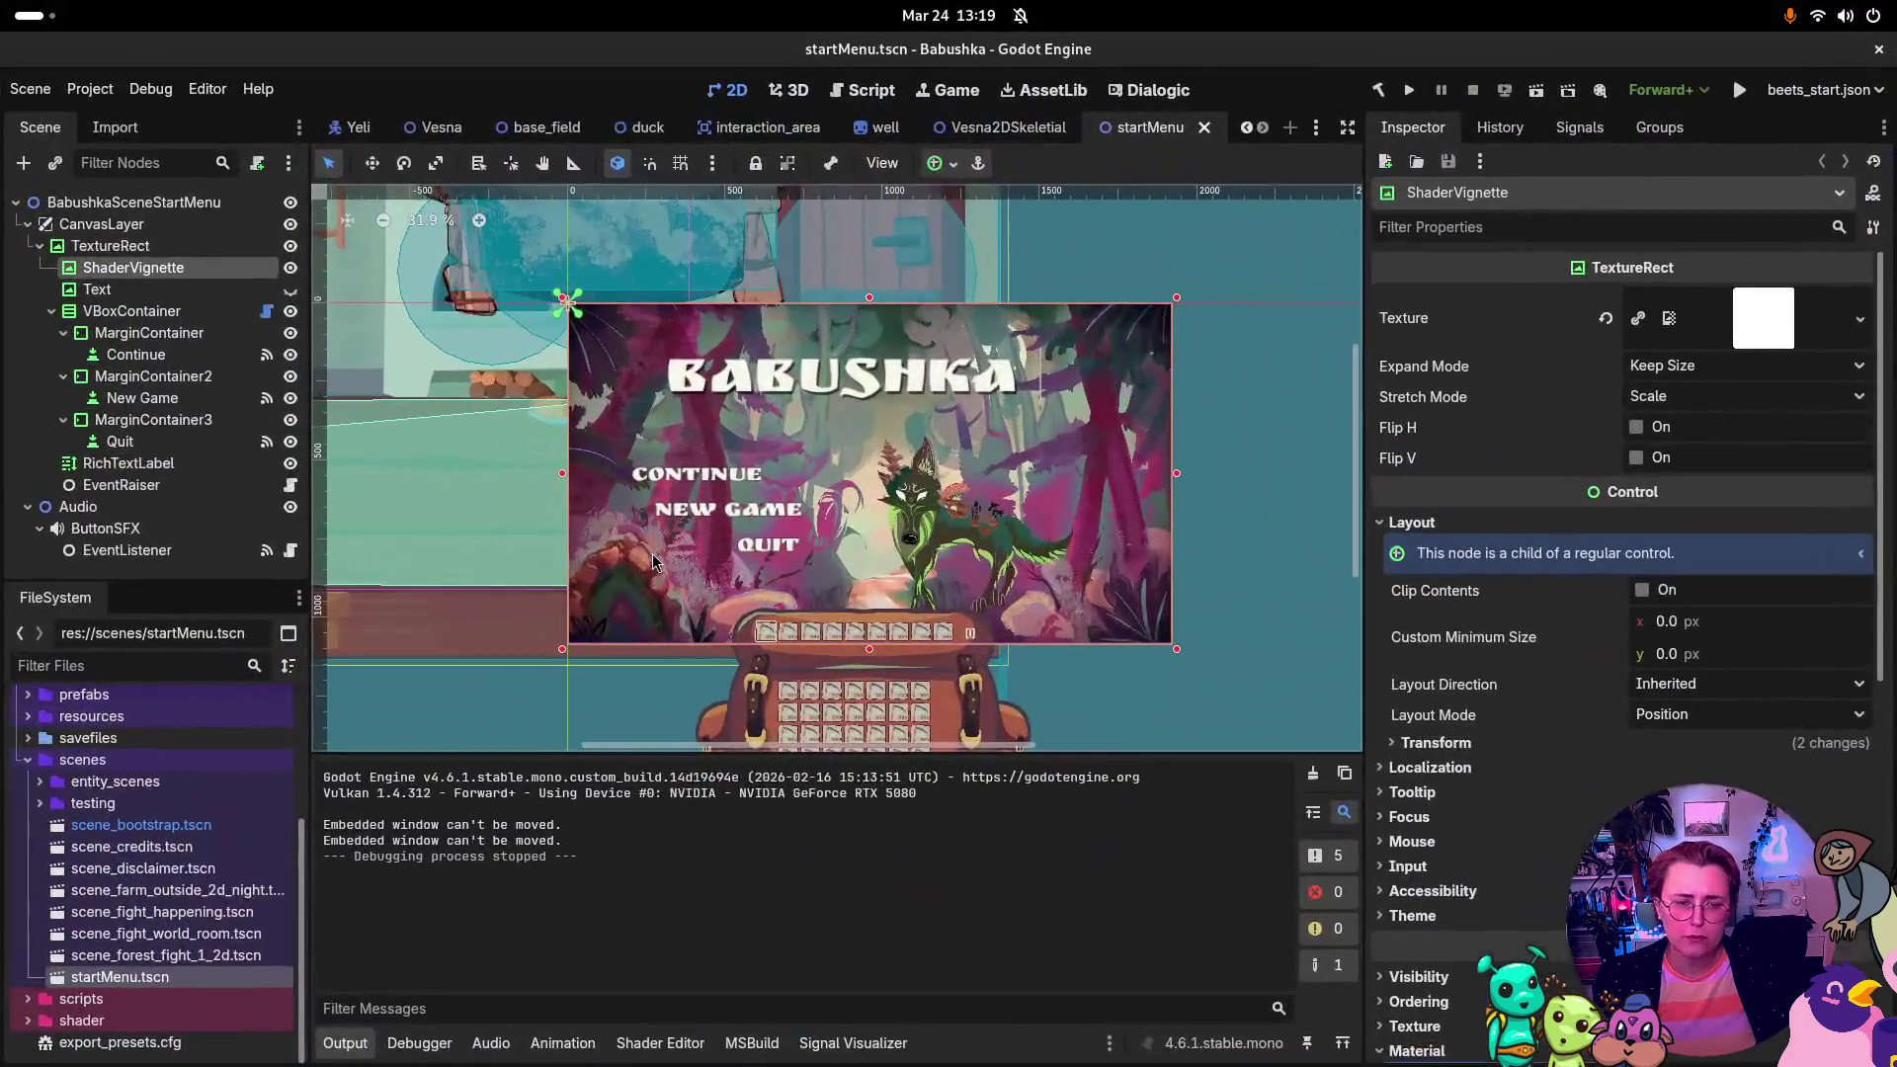
Step: Collapse the scenes folder and expand prefabs > UI > Inventory in the FileSystem dock
click(27, 759)
click(28, 901)
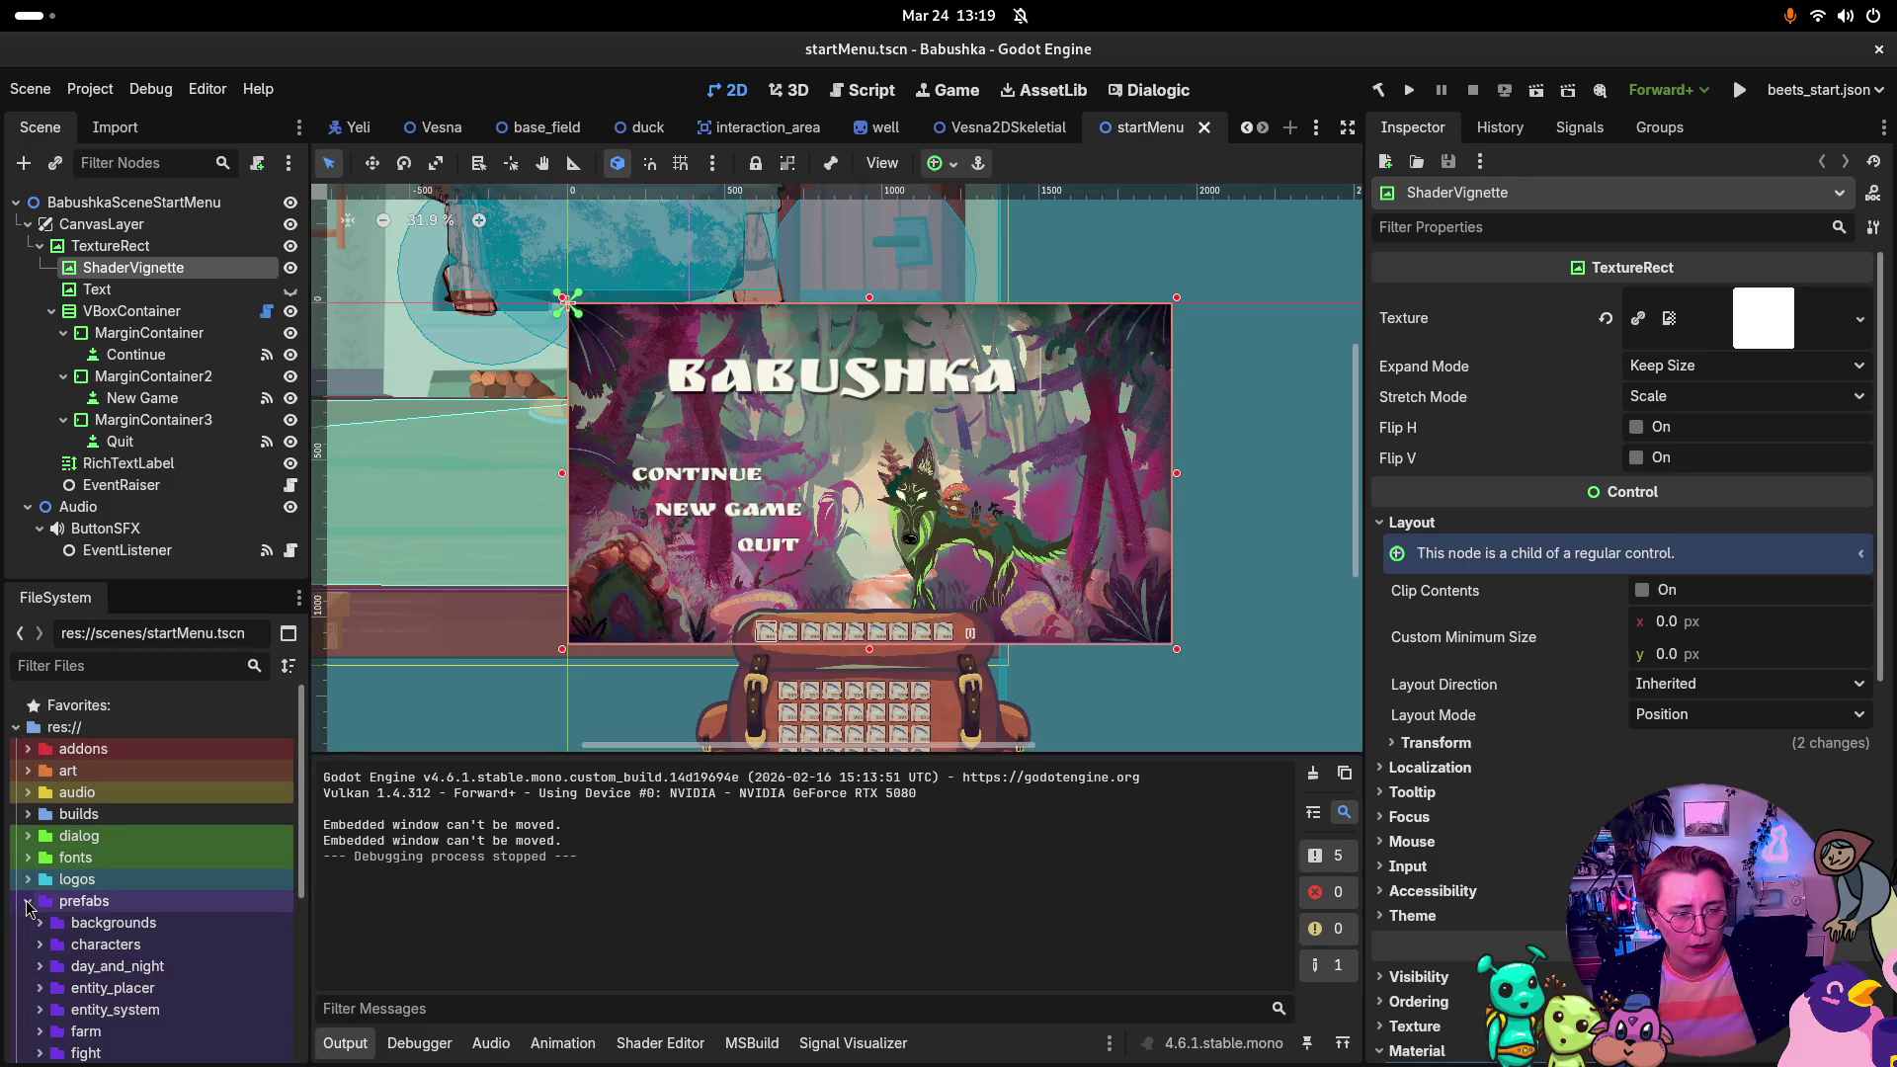
scroll(67, 933, down, 2)
scroll(67, 932, down, 3)
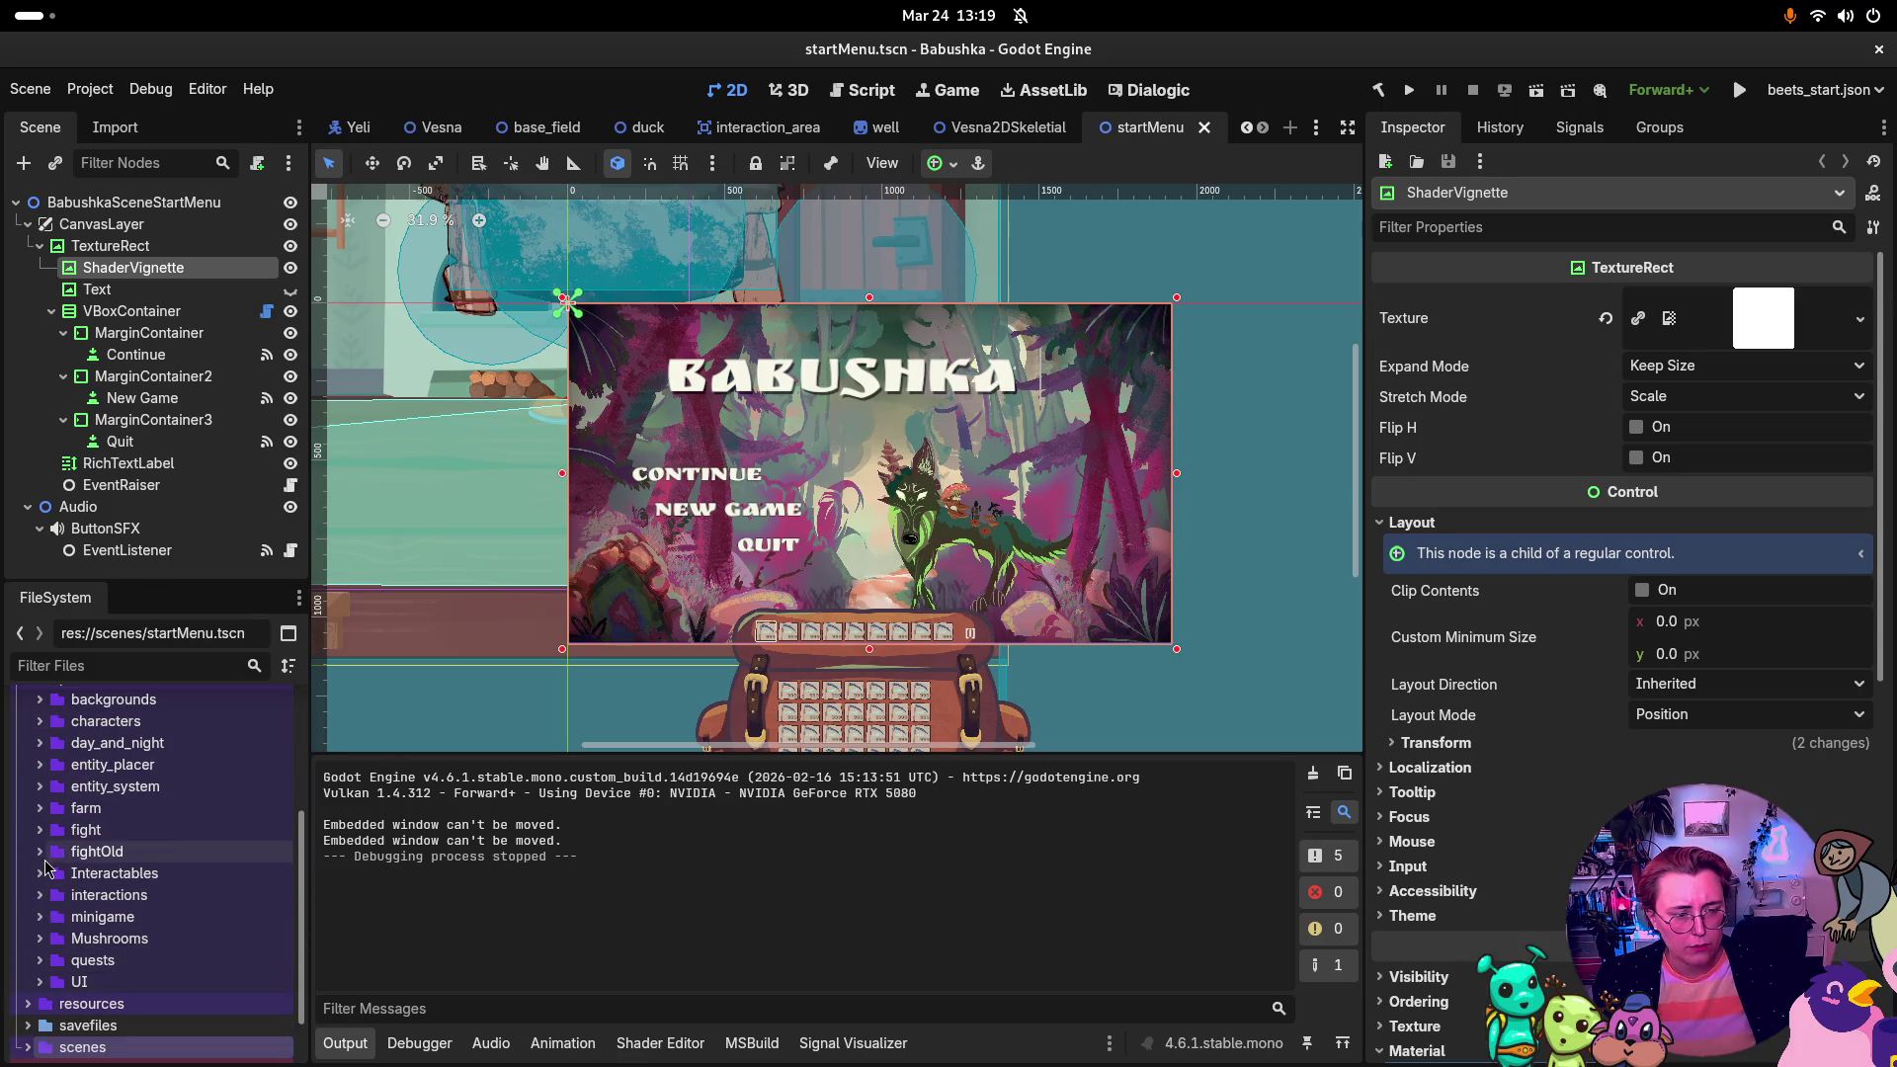
click(40, 984)
scroll(59, 974, down, 2)
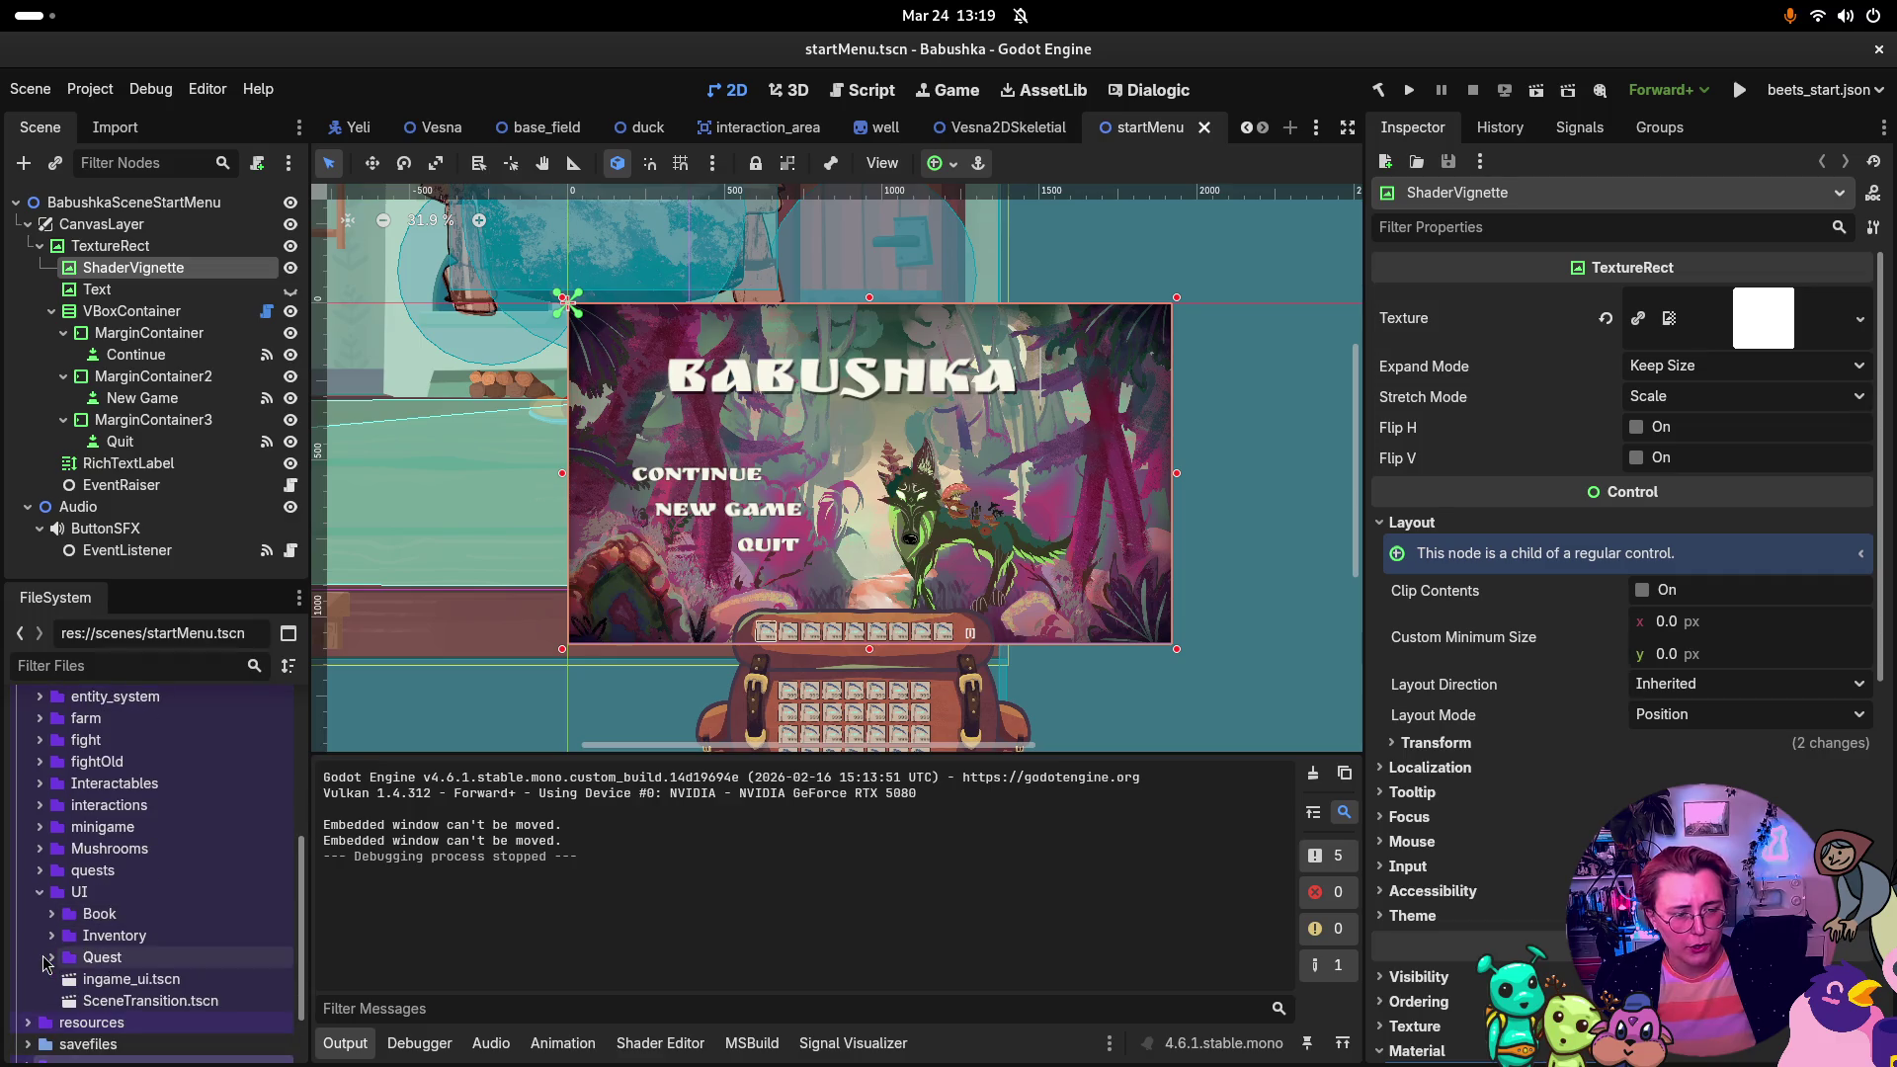
click(49, 935)
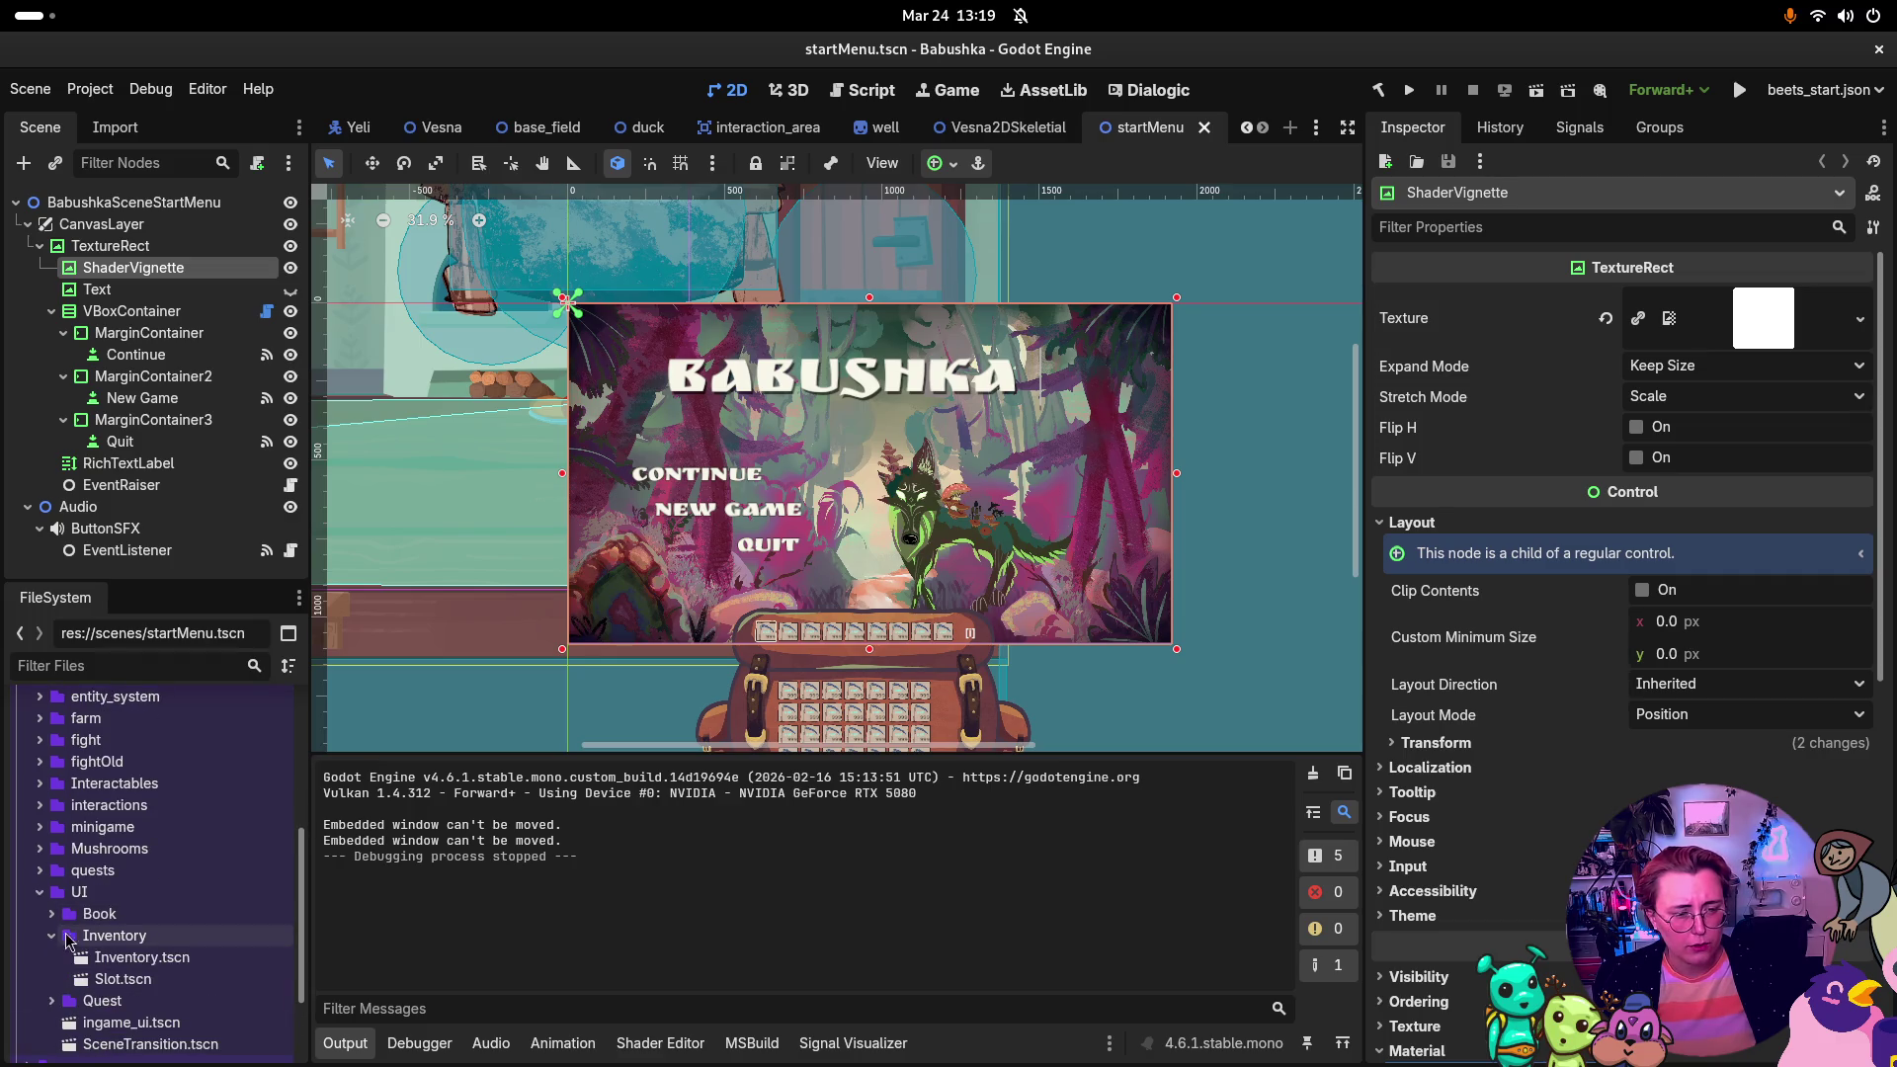
Step: Open Inventory.tscn and Slot.tscn, then open the Slot root's SlotUi.cs script in Rider
double_click(141, 957)
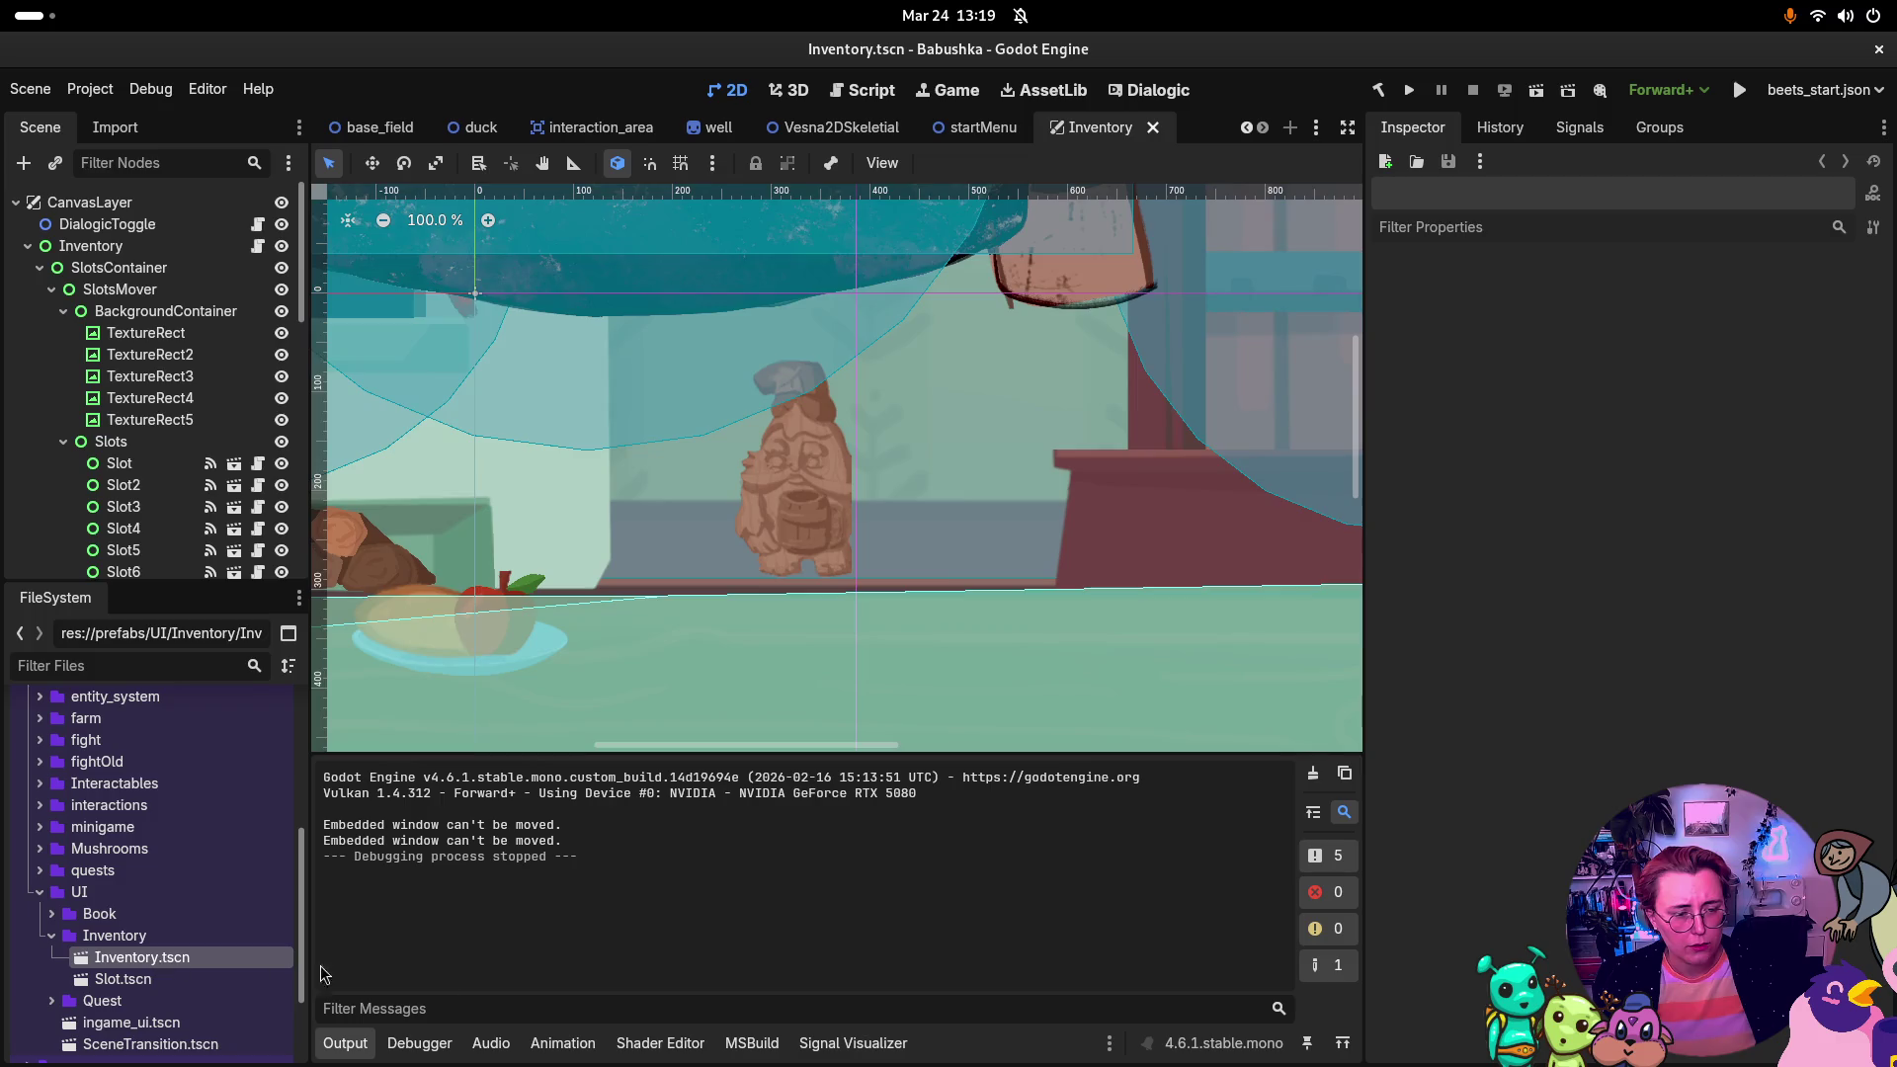
double_click(153, 979)
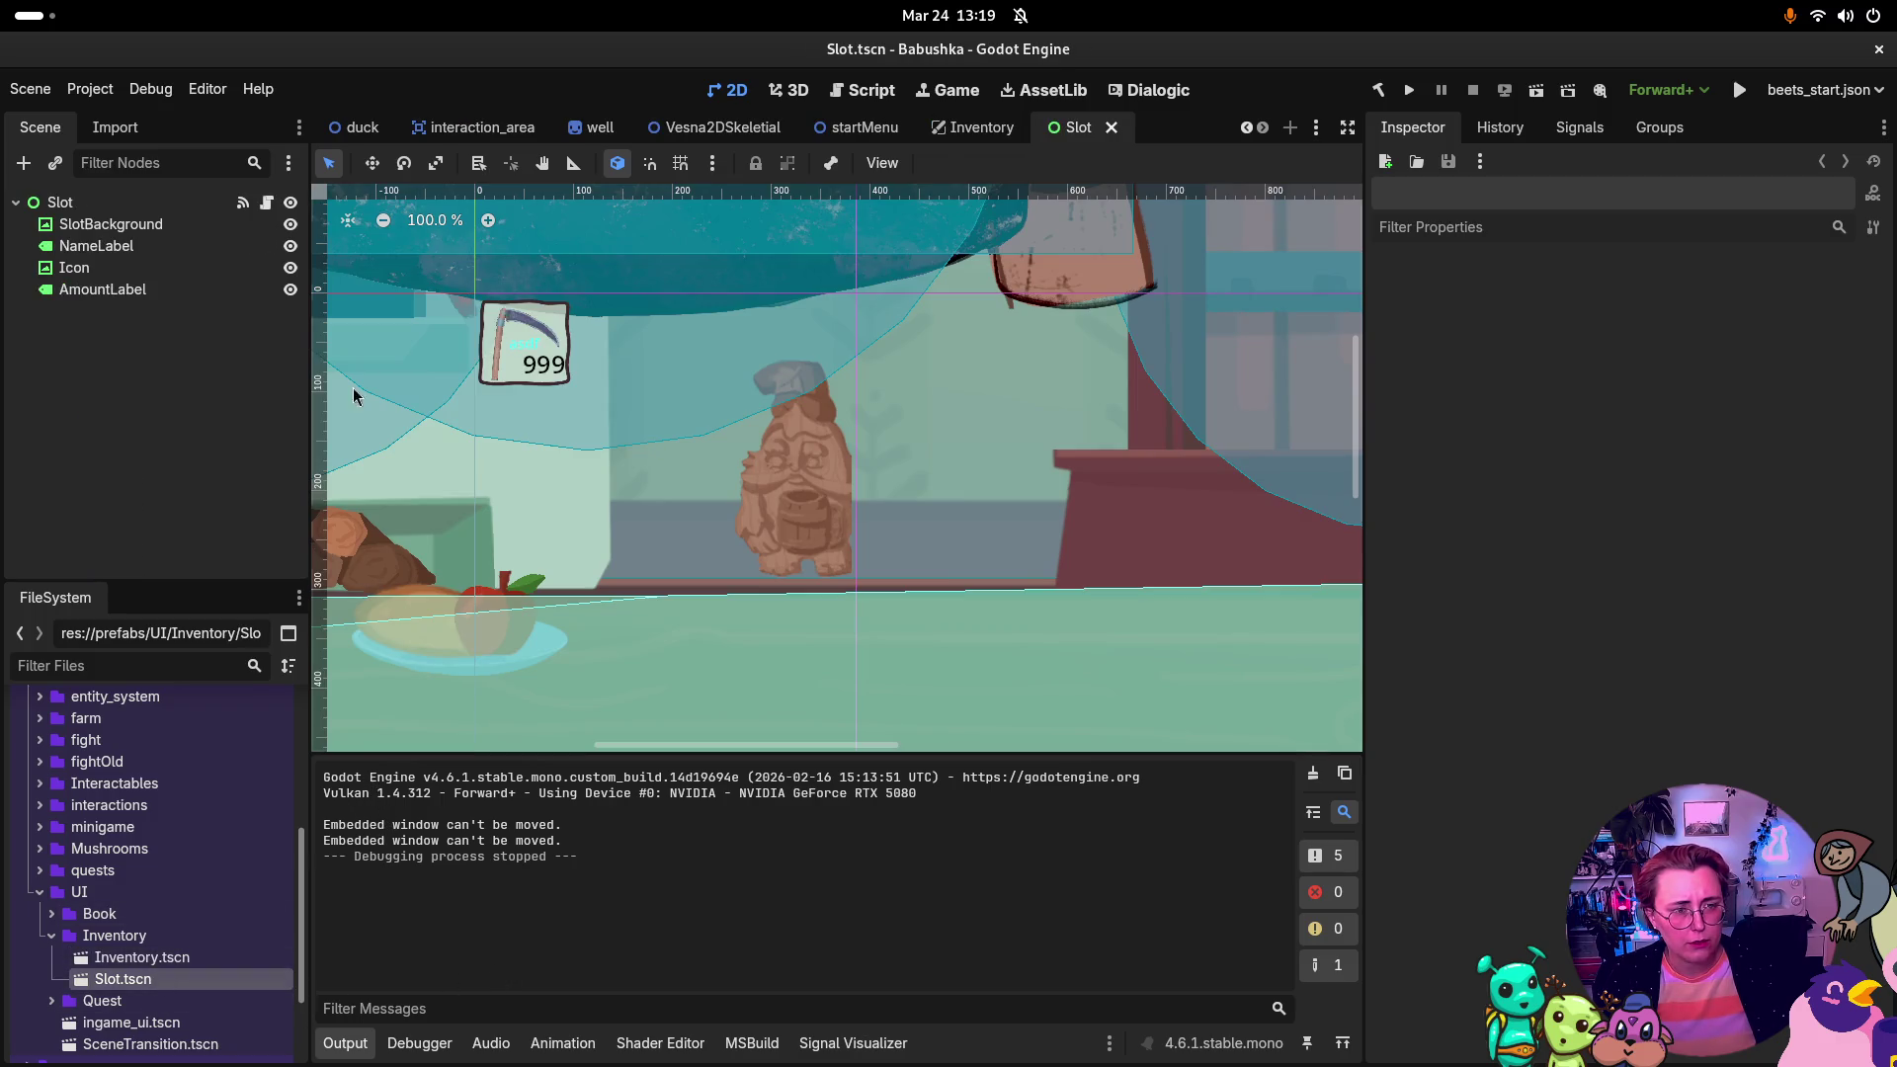
click(83, 210)
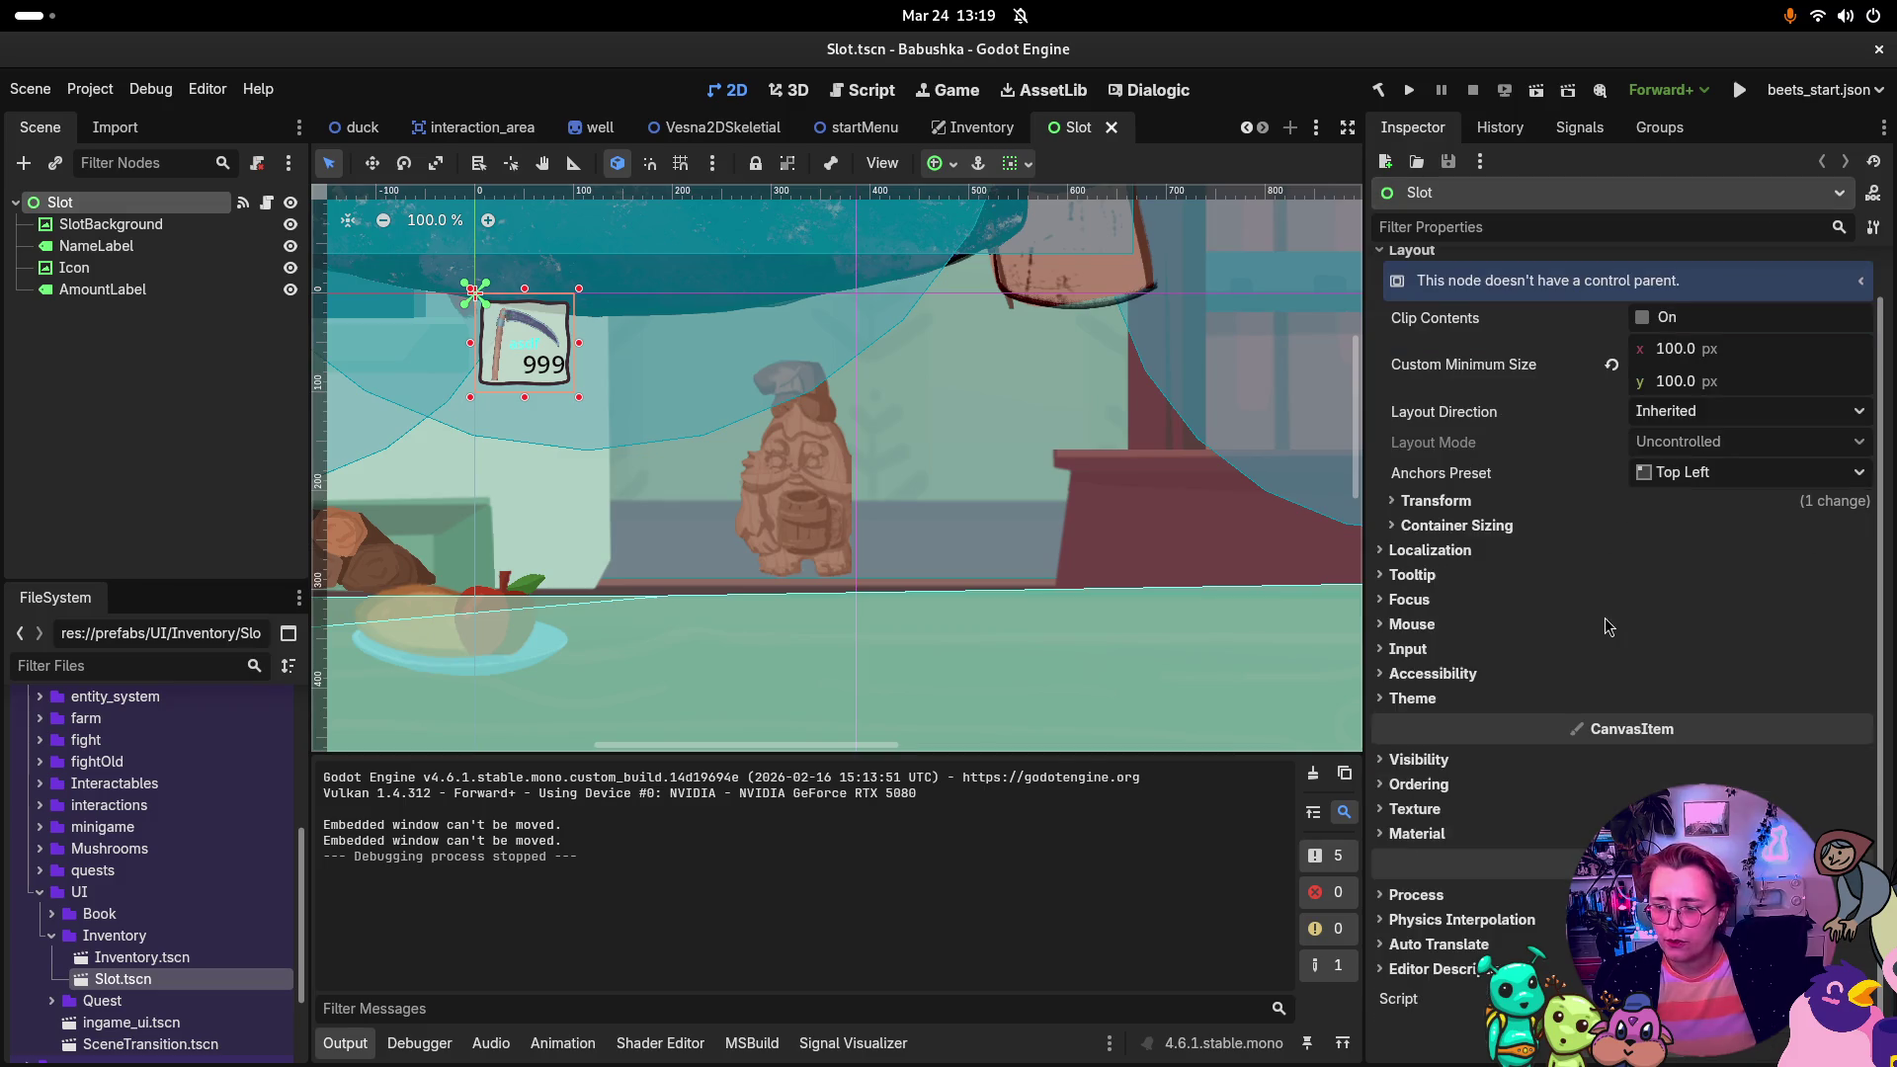
click(266, 202)
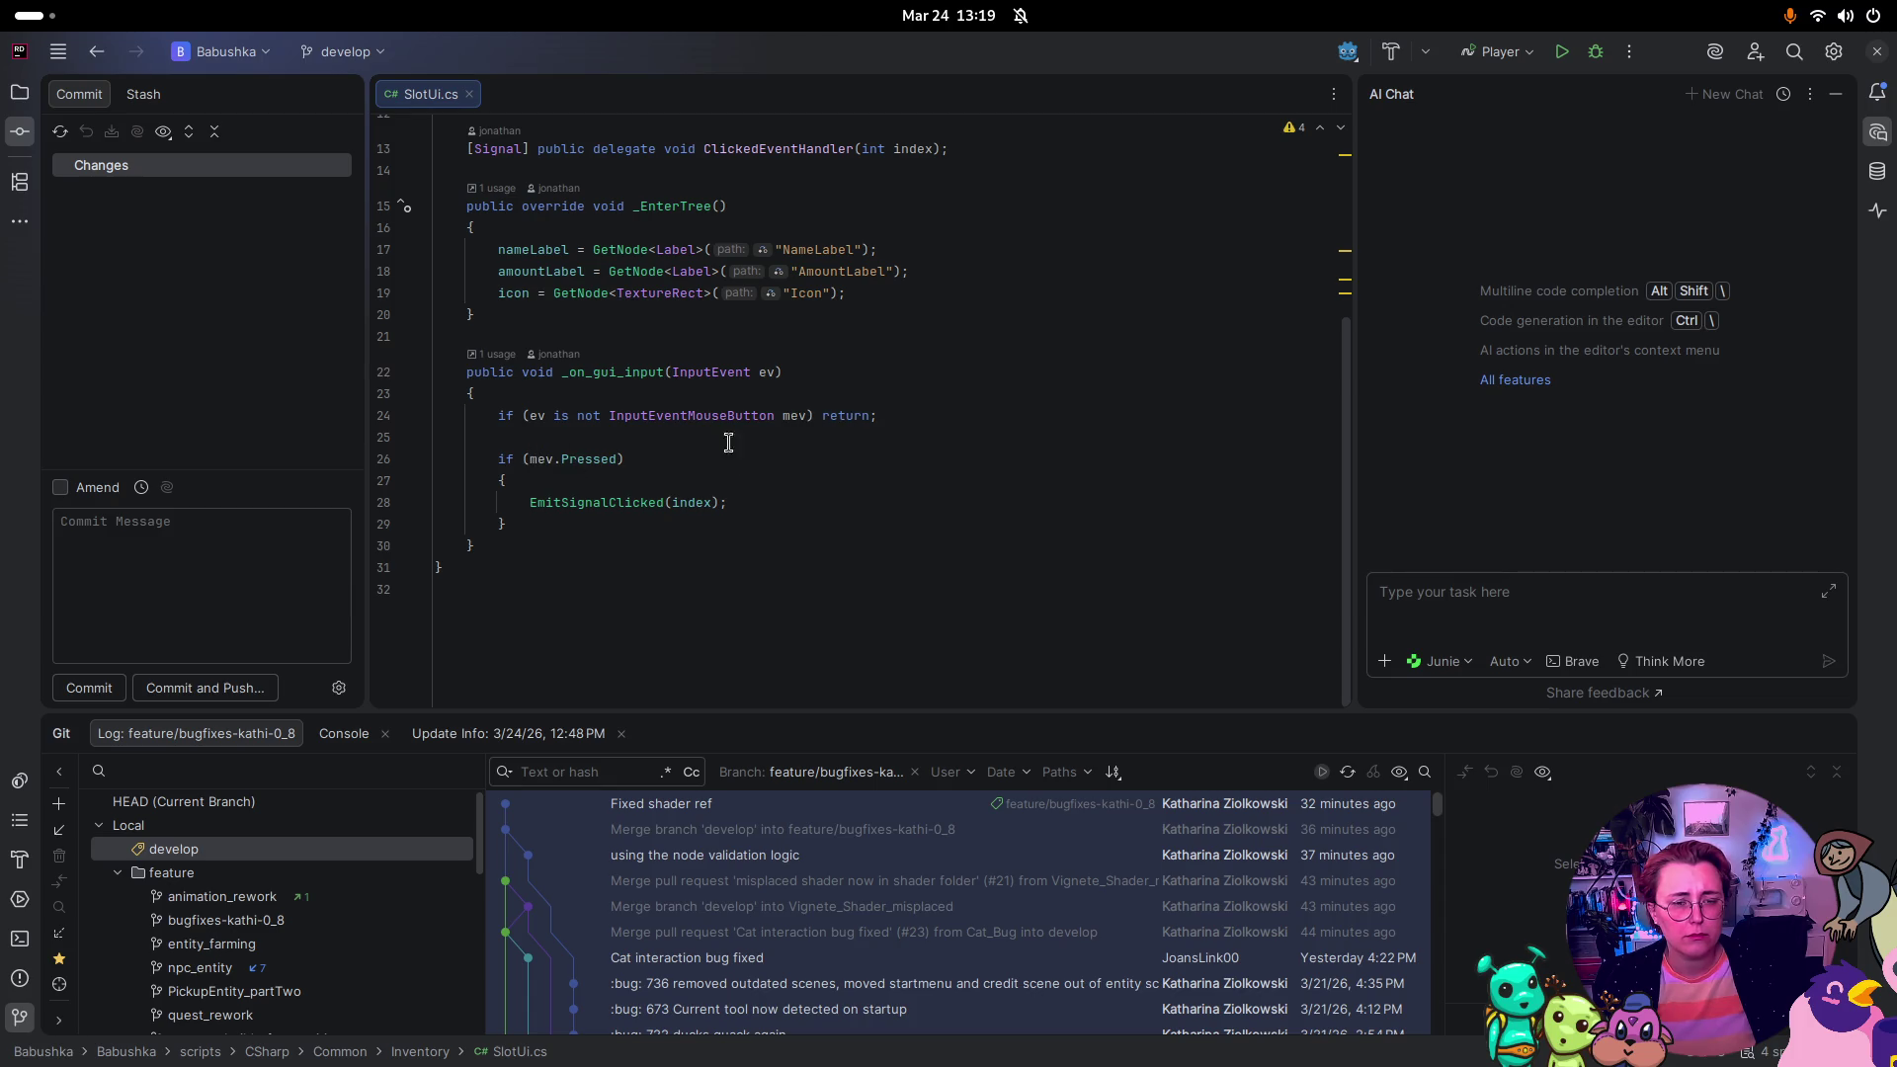
Step: Set a breakpoint on the if (mev.Pressed) line in SlotUi.cs
mouse_move(588, 459)
mouse_move(682, 499)
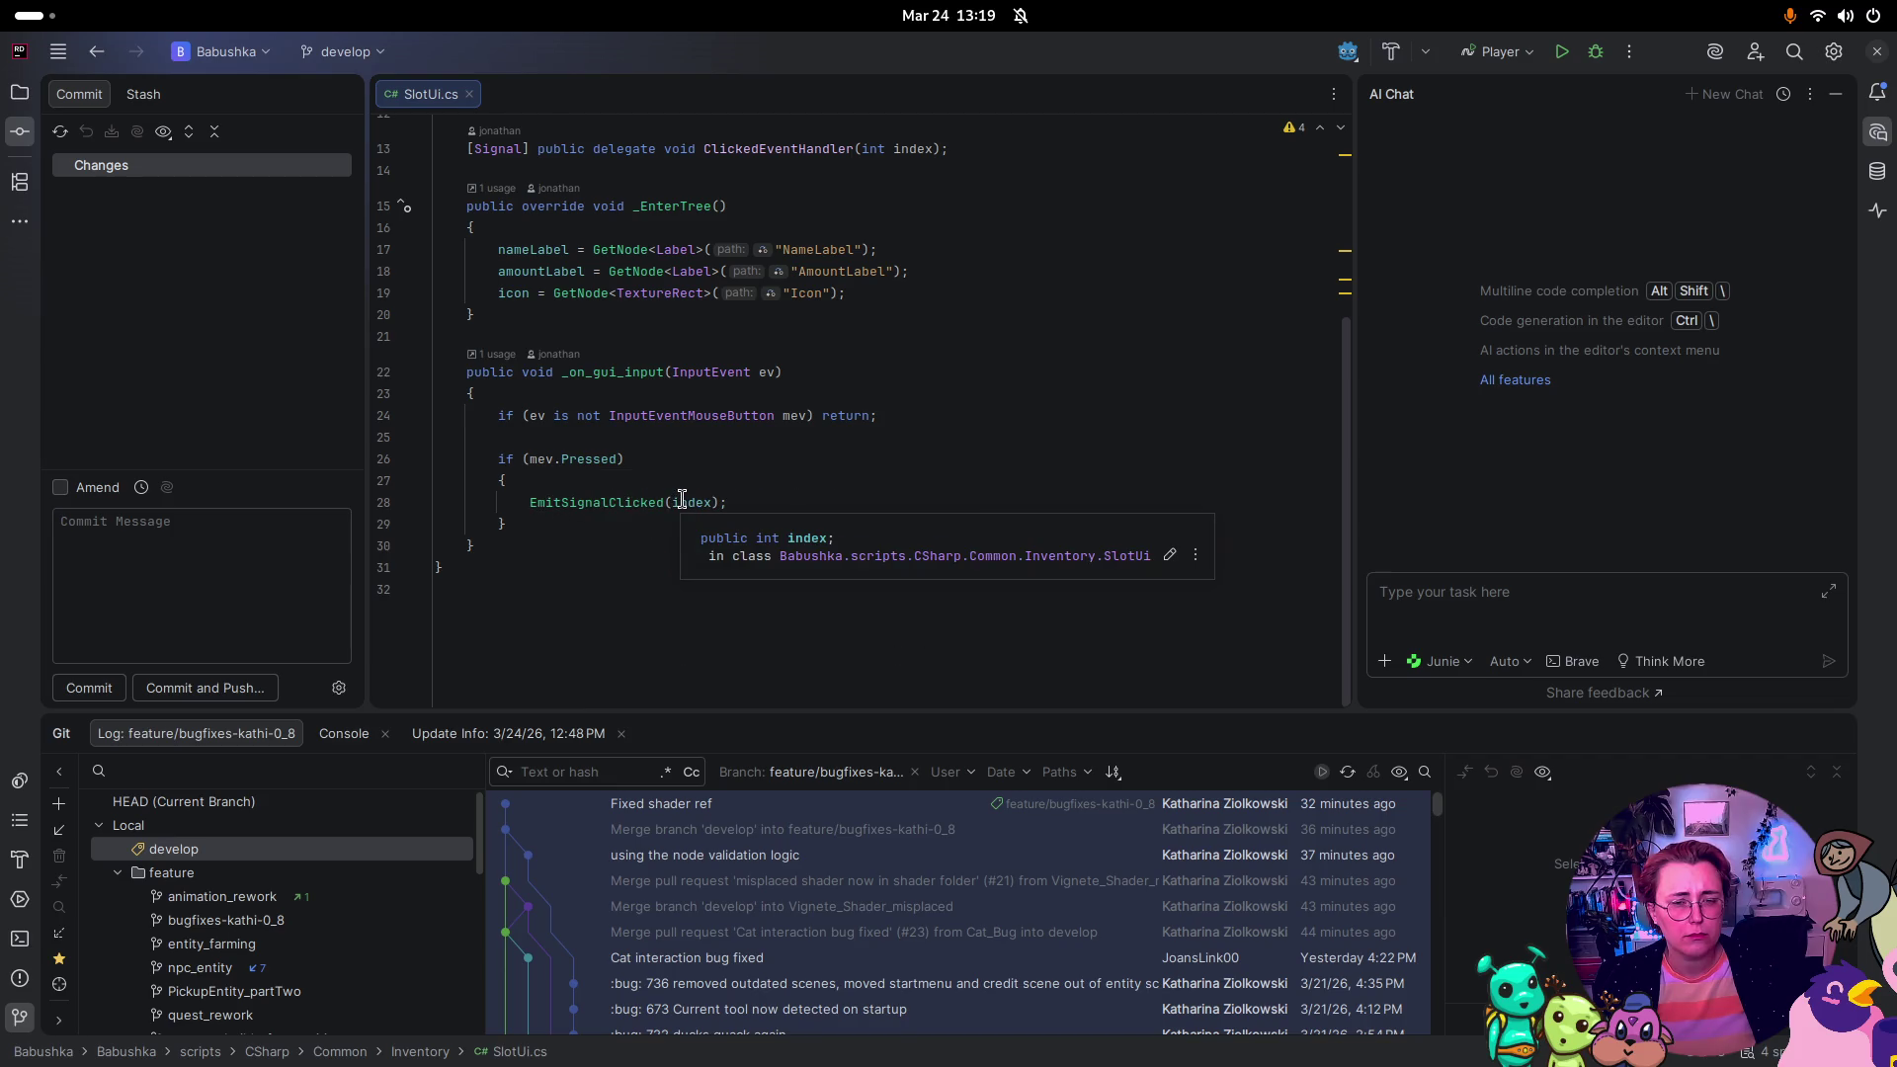
mouse_move(716, 417)
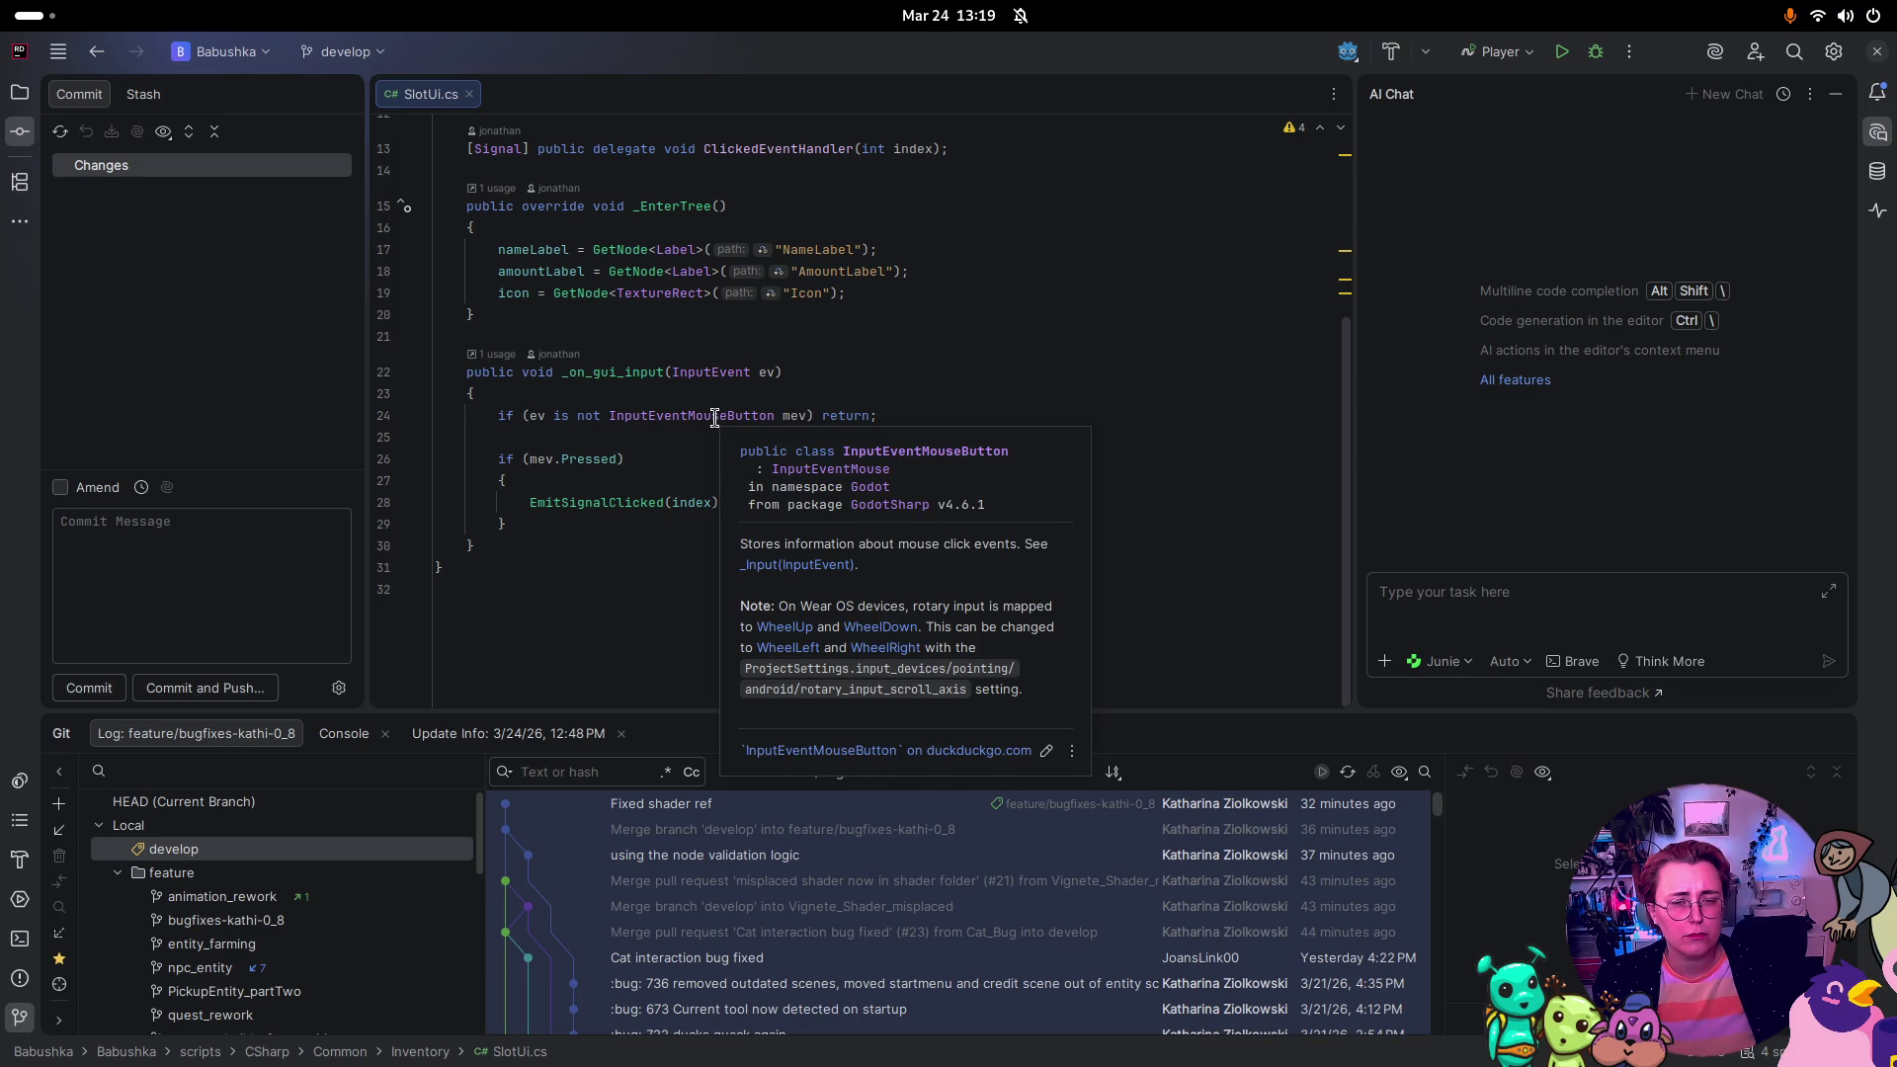
click(384, 459)
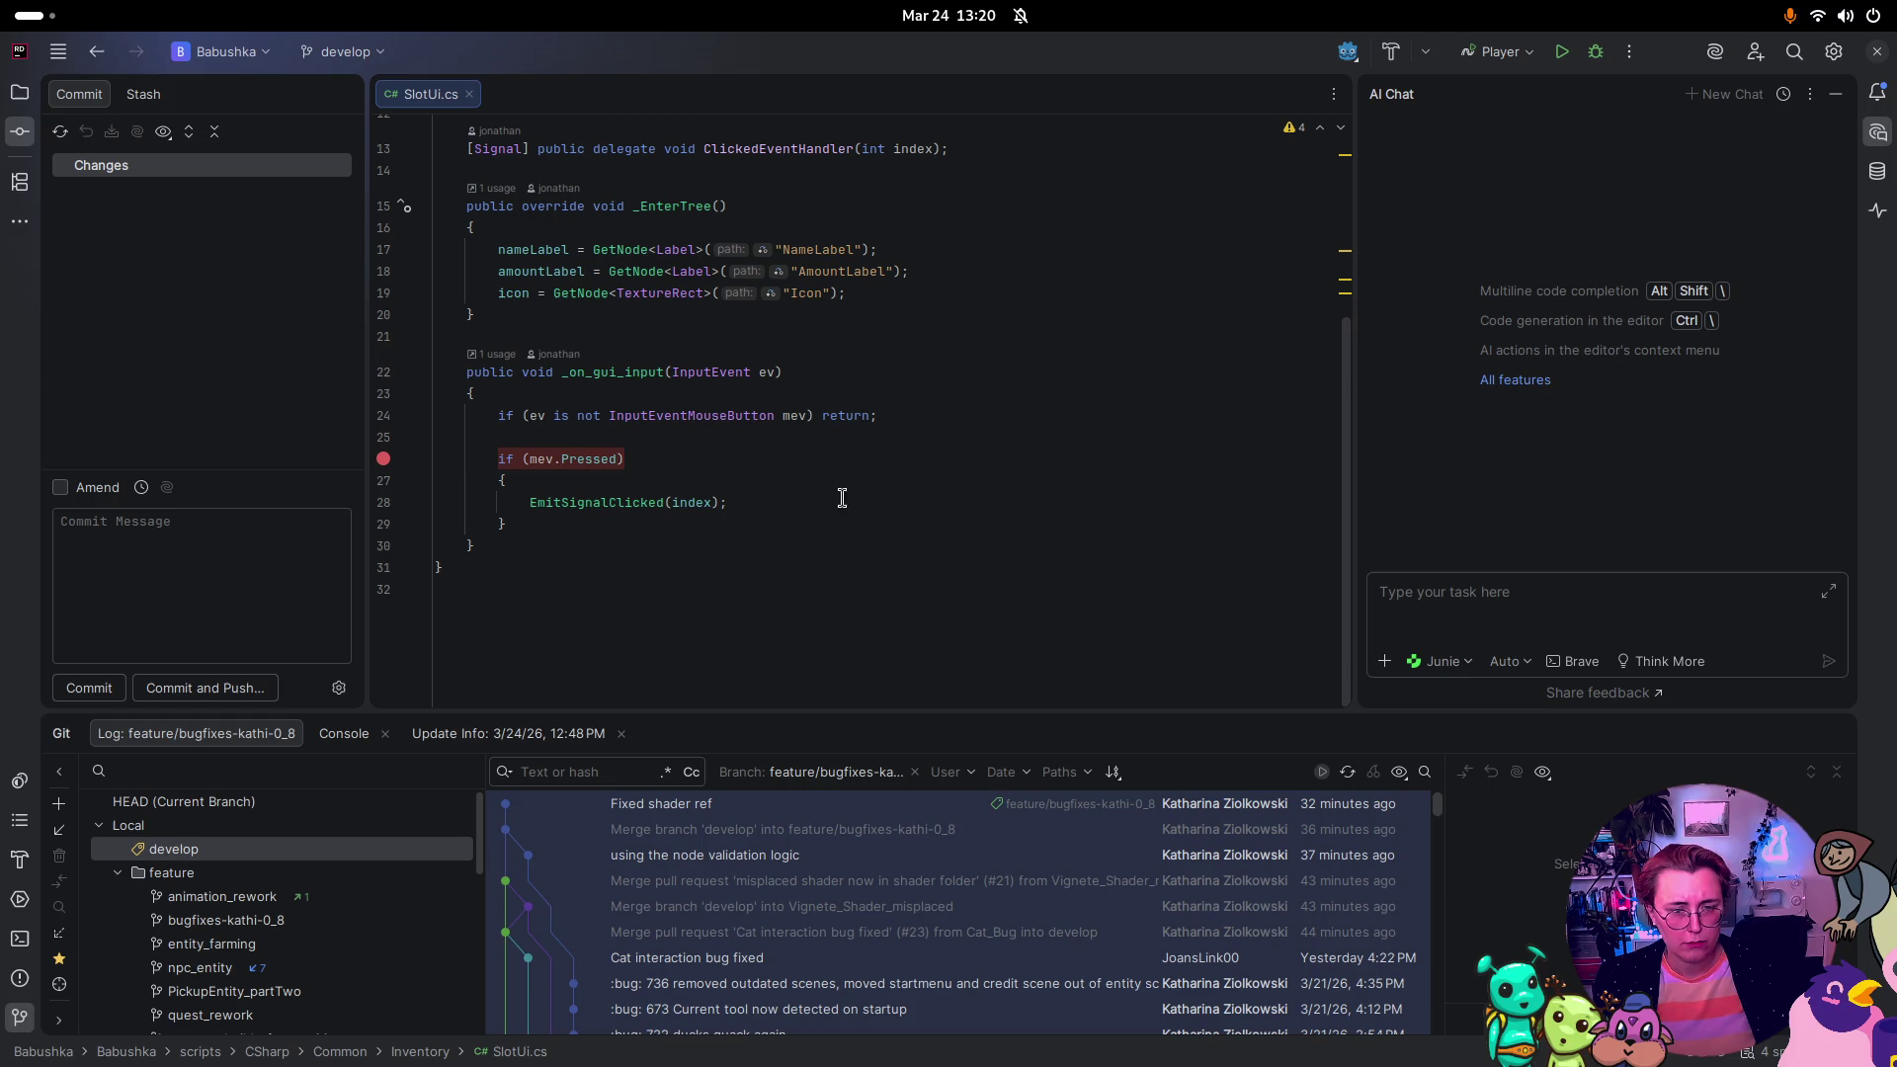
Step: Hide the AI Chat panel and bring Rider back to the front
click(1835, 92)
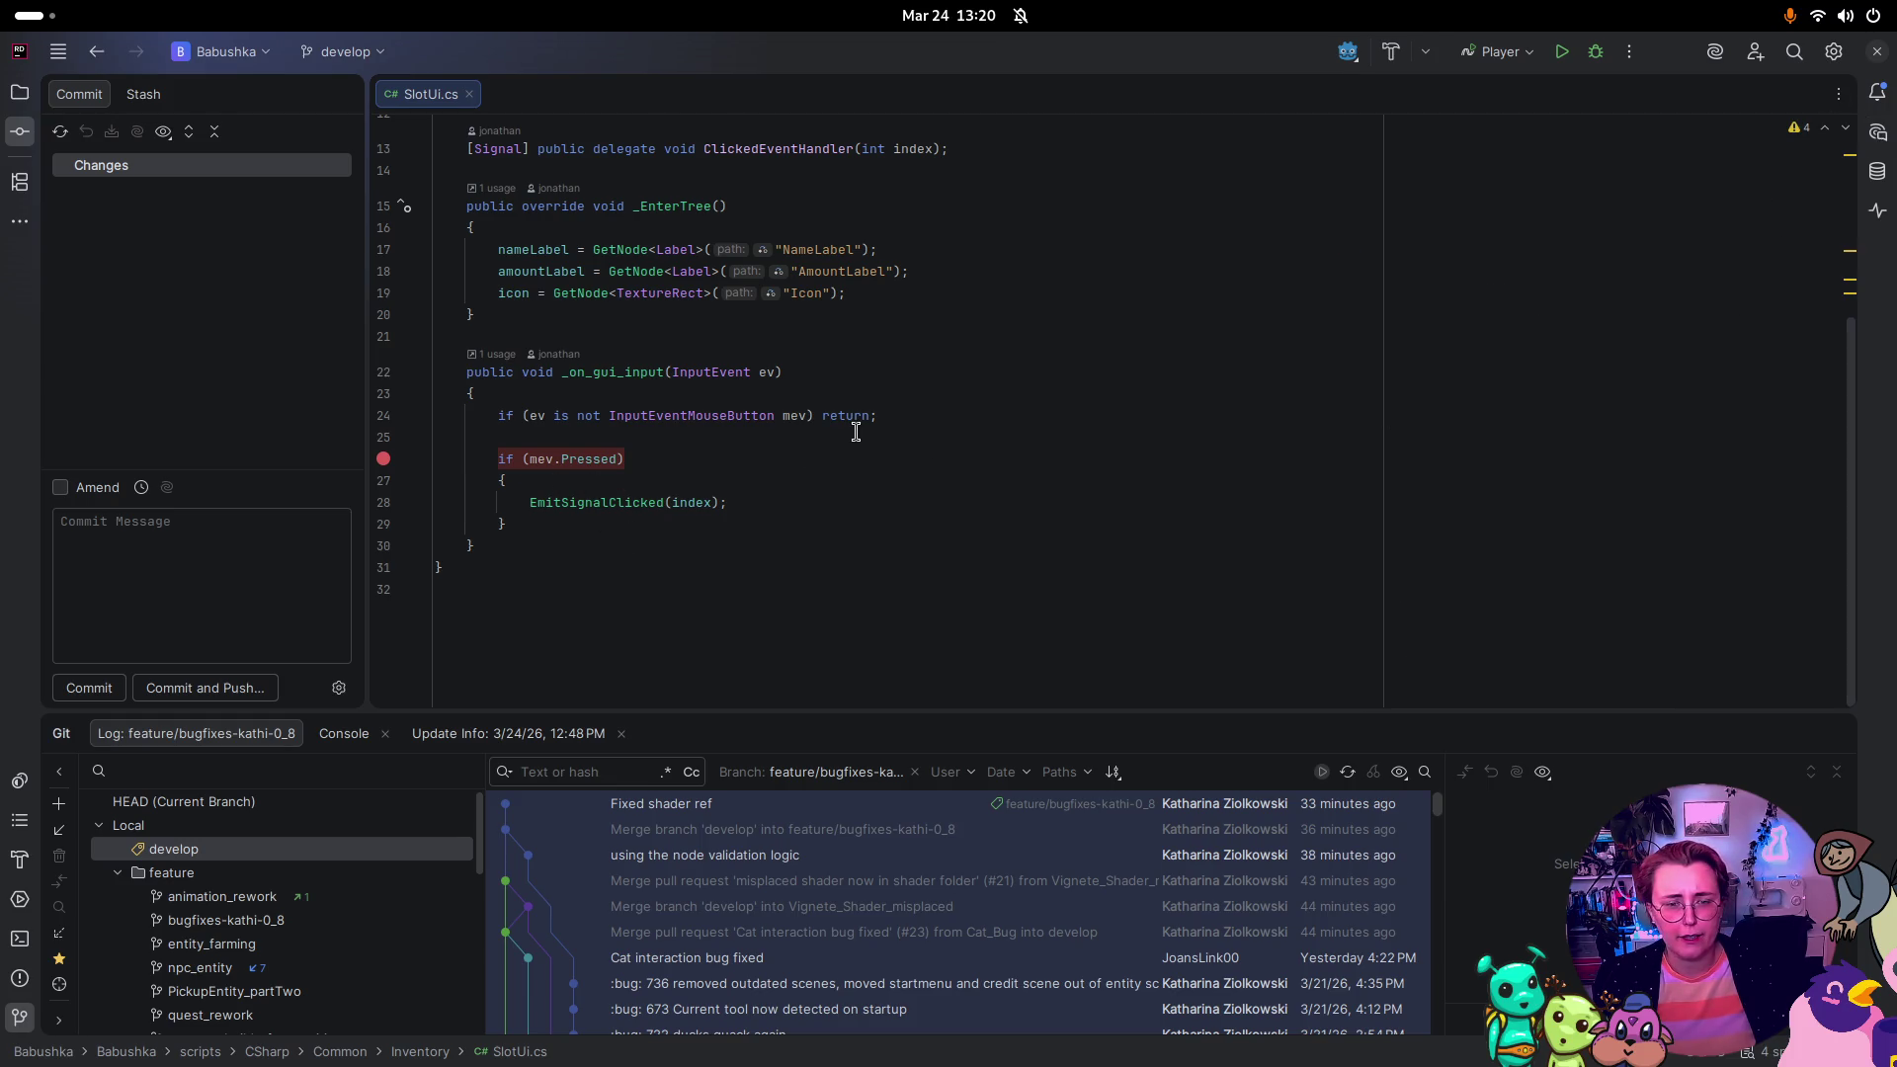
key(super)
click(976, 605)
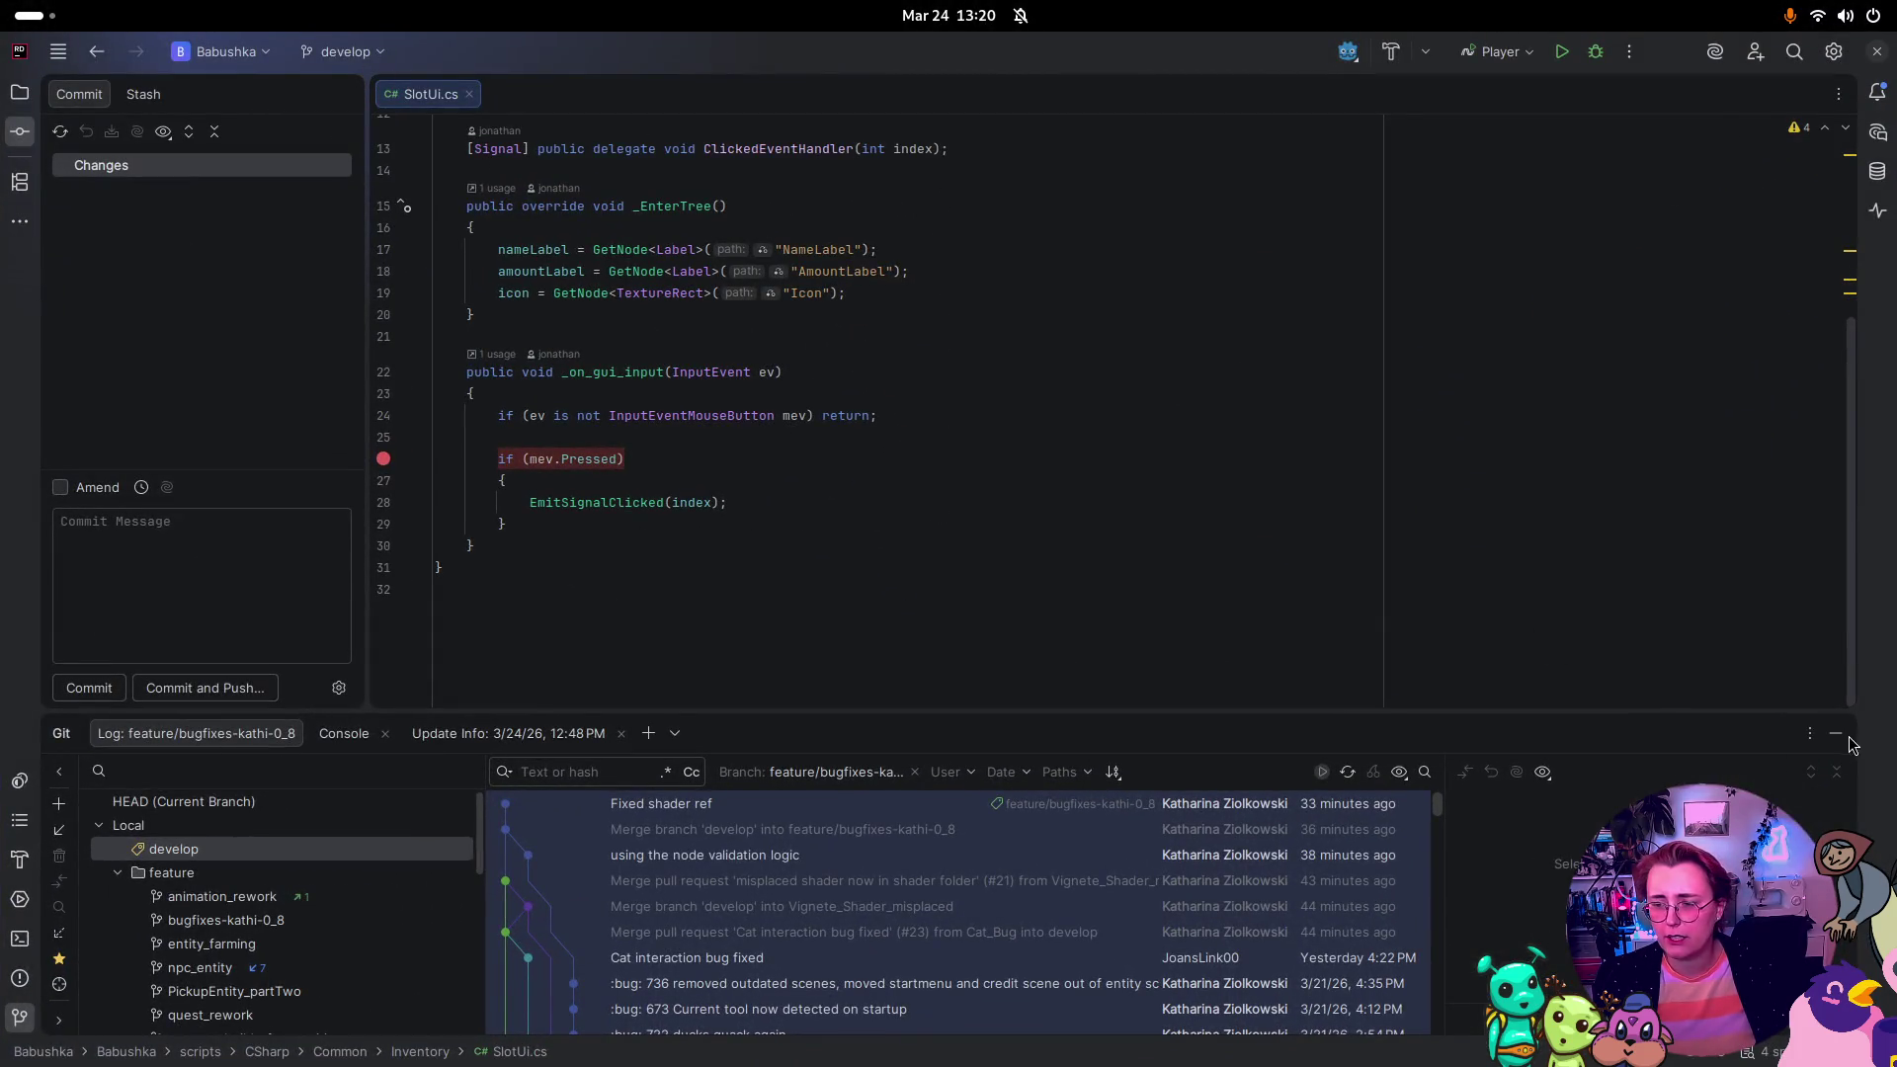
Step: Branch off develop as feature/bugfixes_kathi_08_2 and check the new branch out
right_click(255, 850)
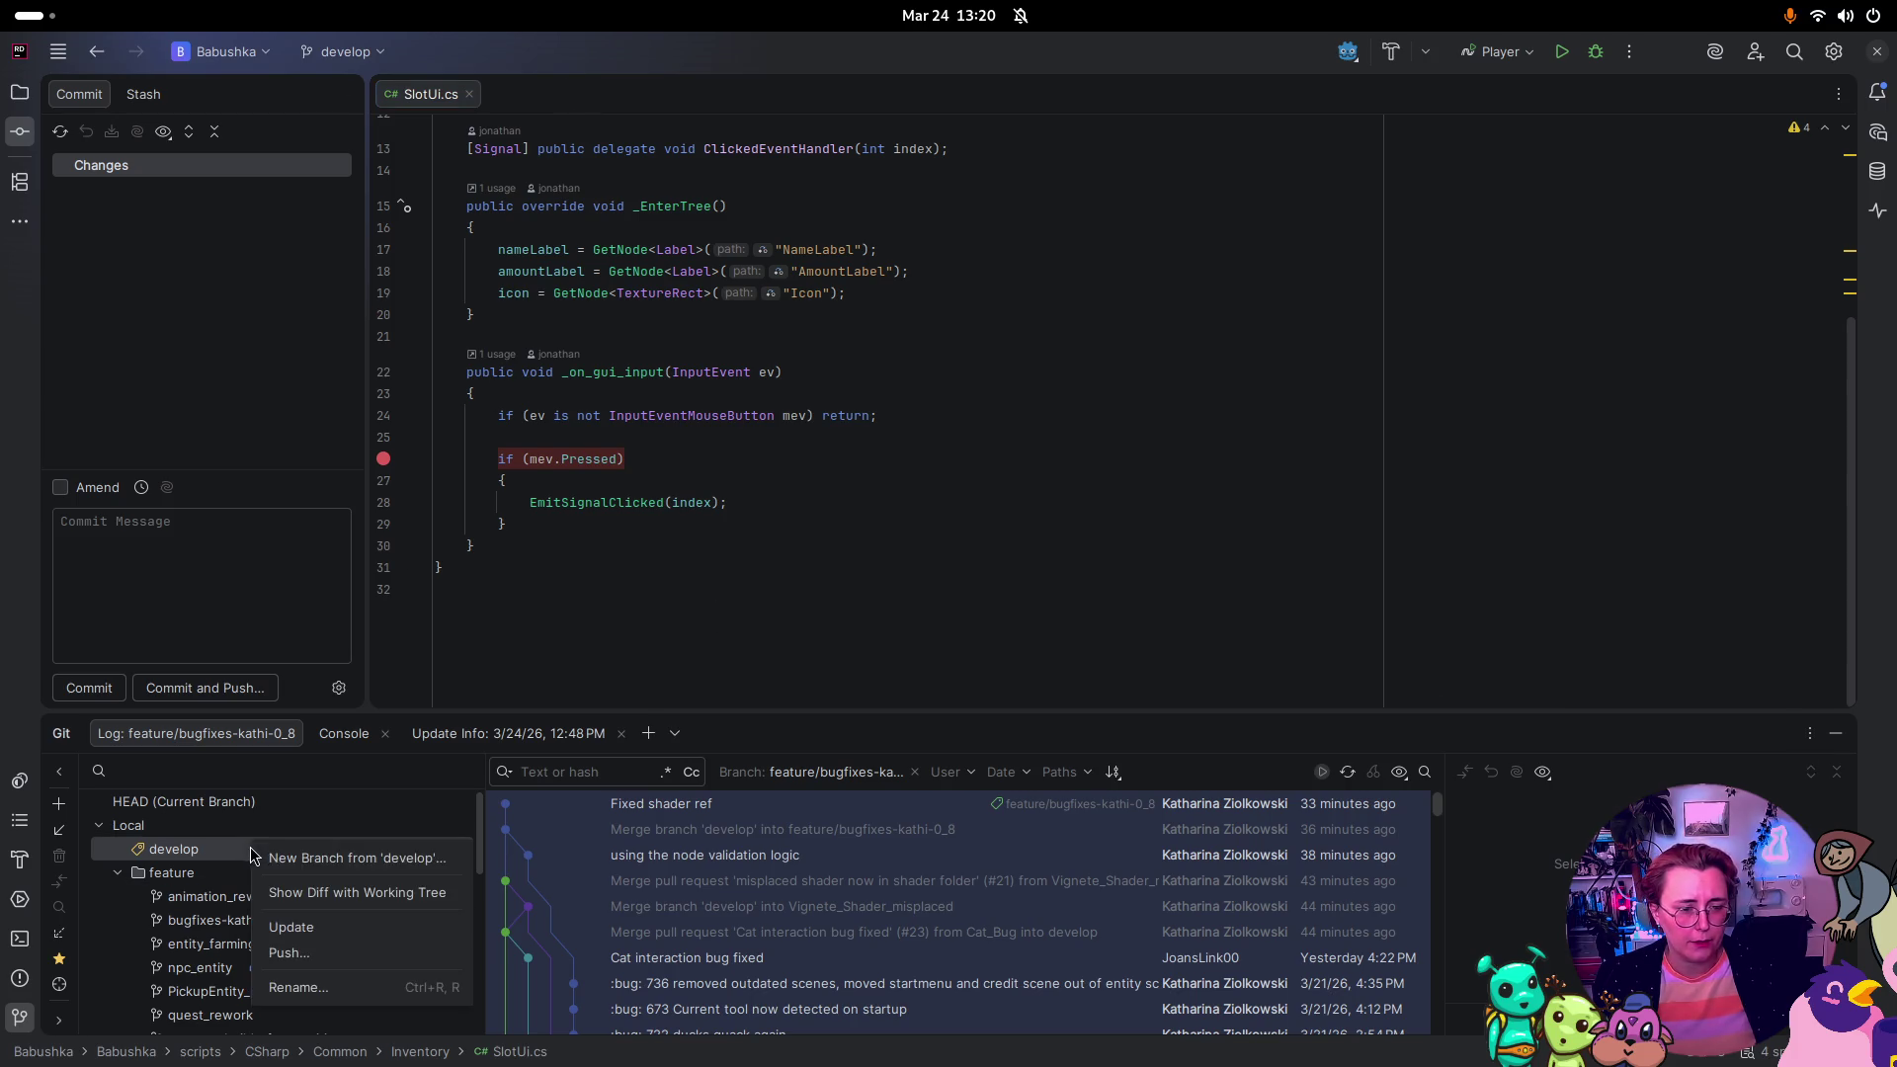
click(350, 862)
text(feature)
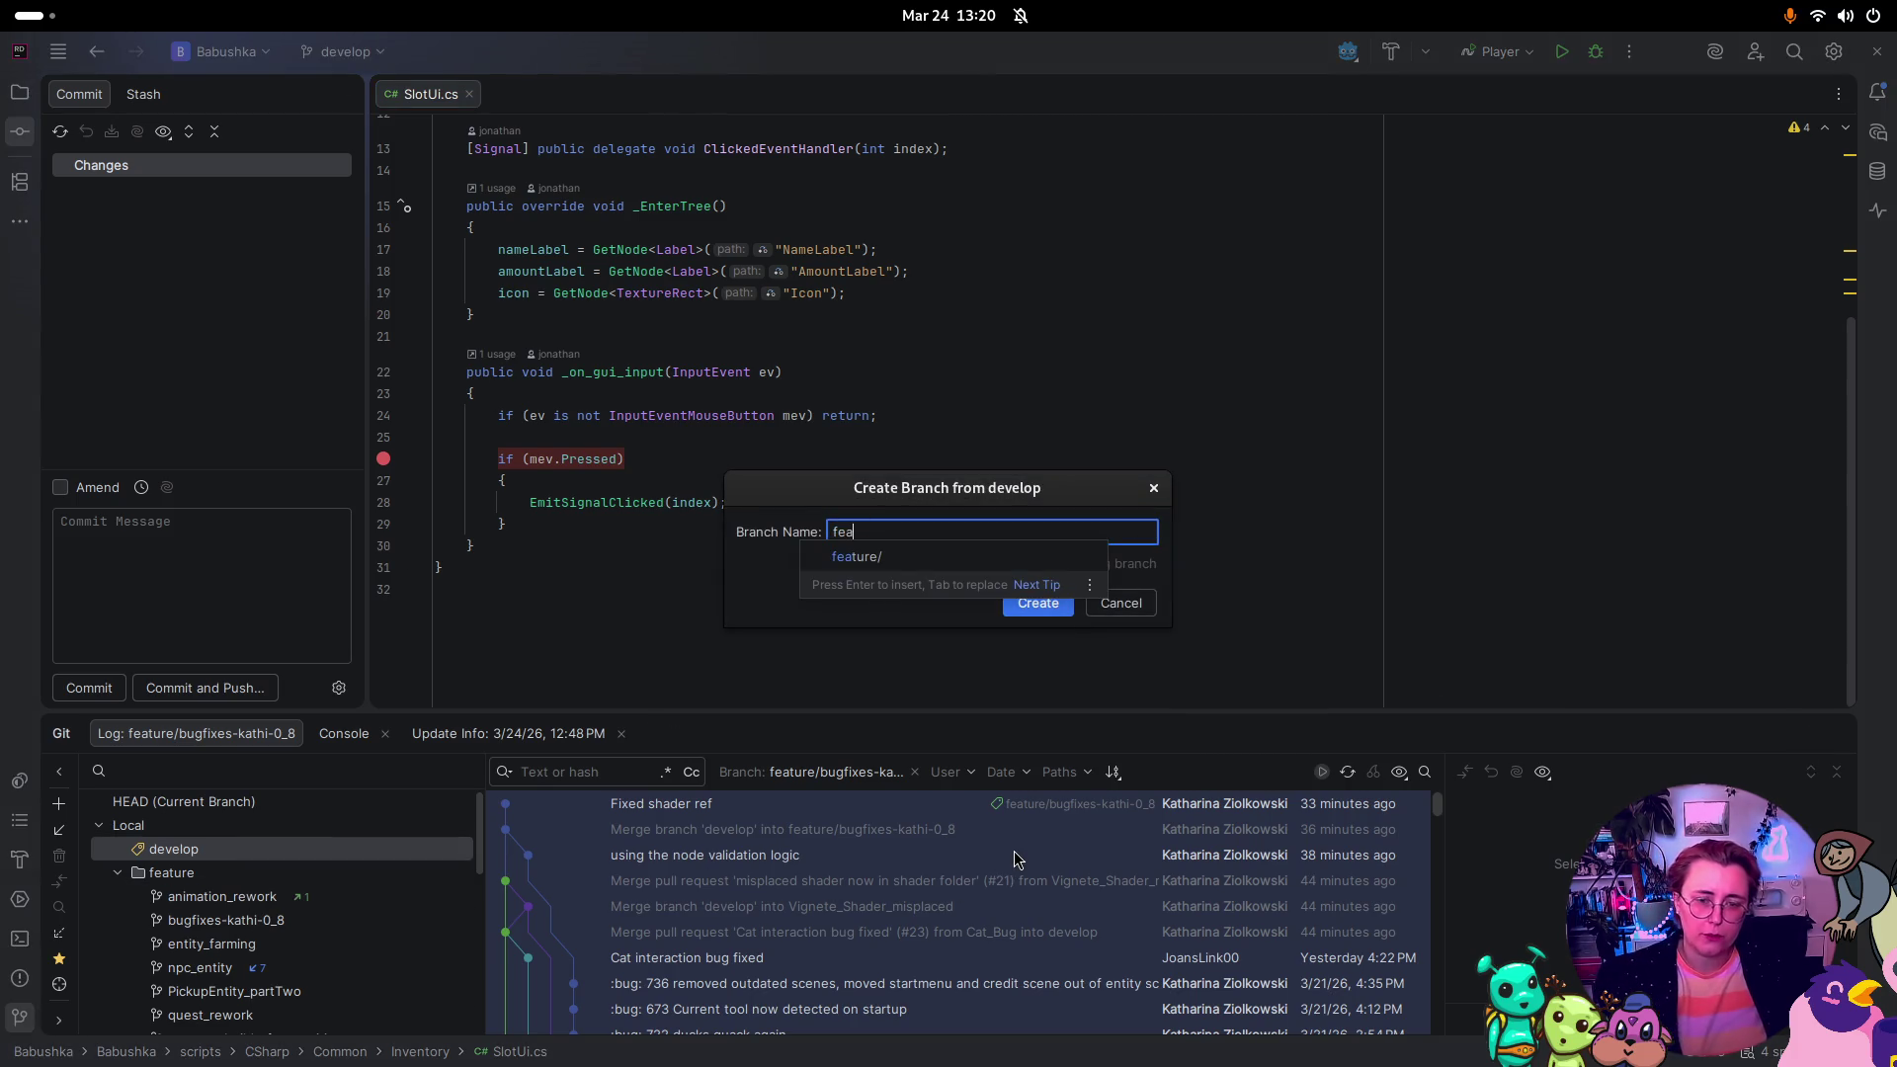
text(/08)
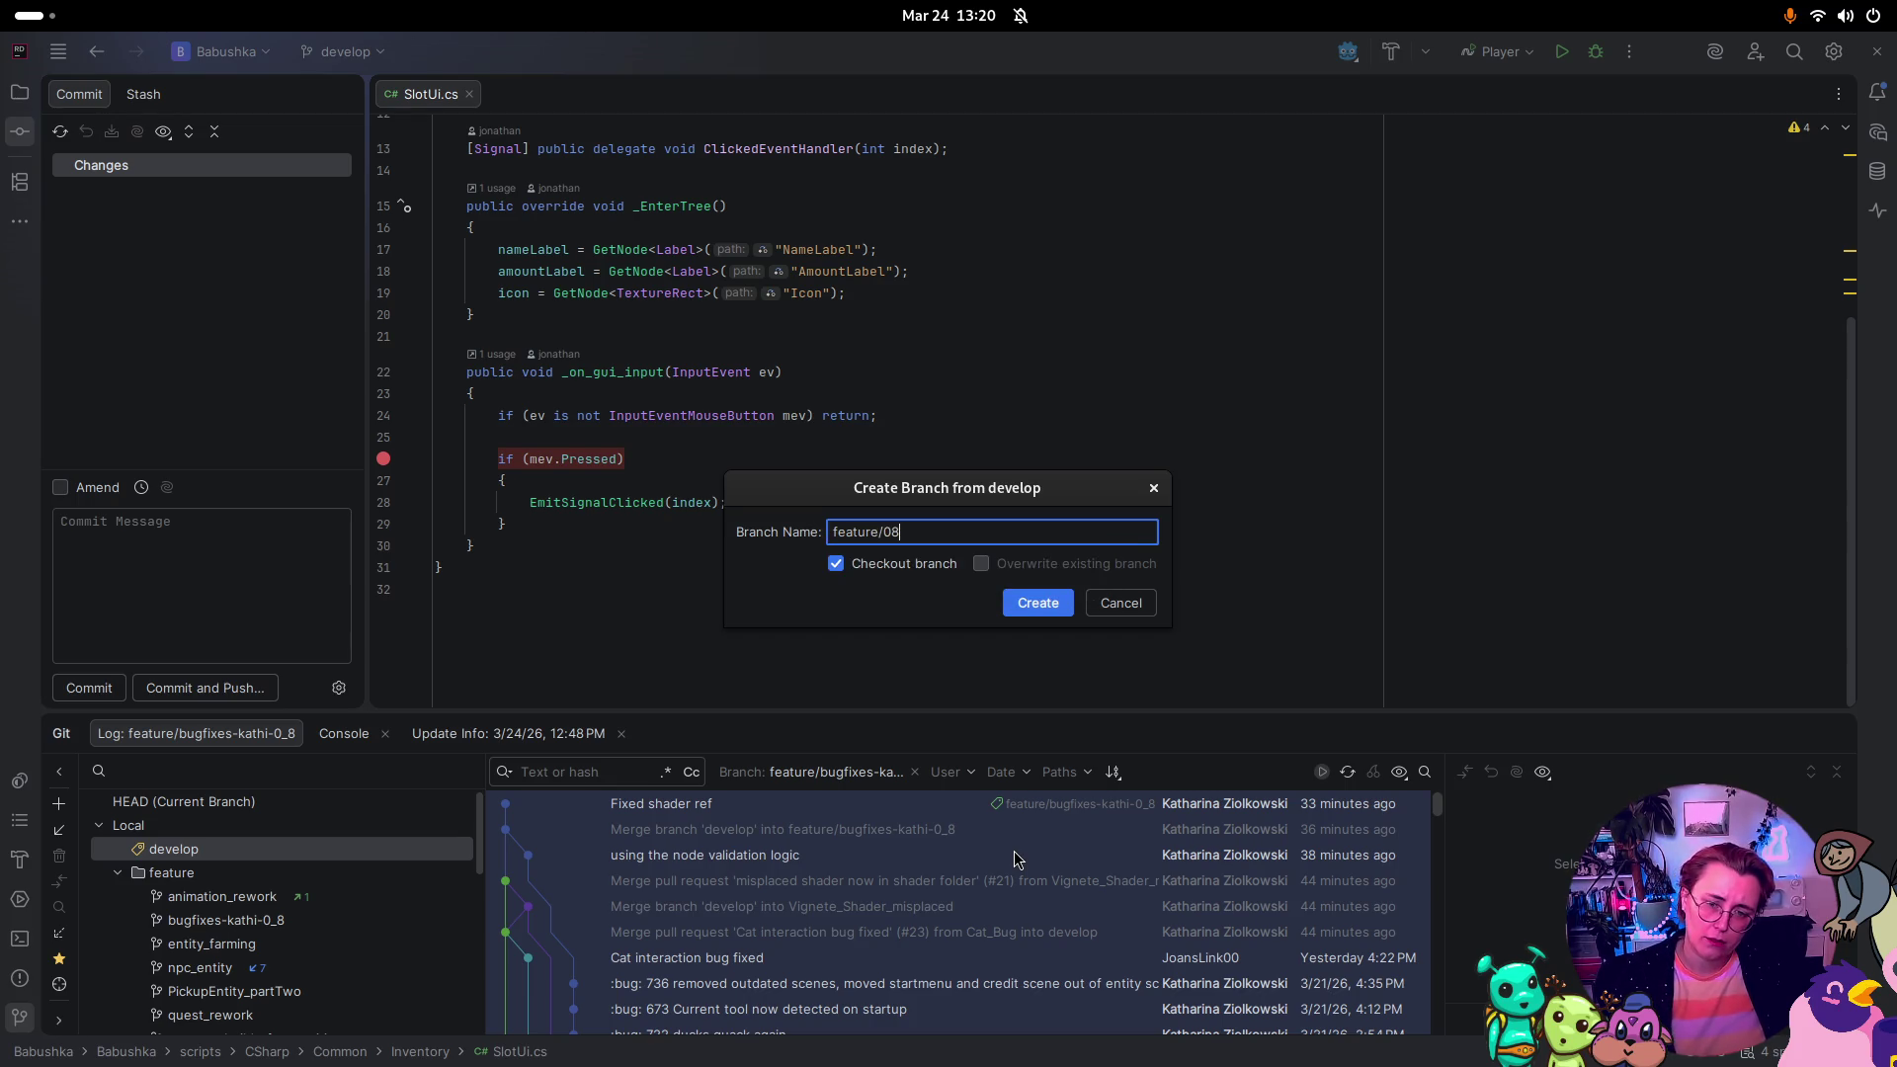
key(BackSpace)
text(kathi)
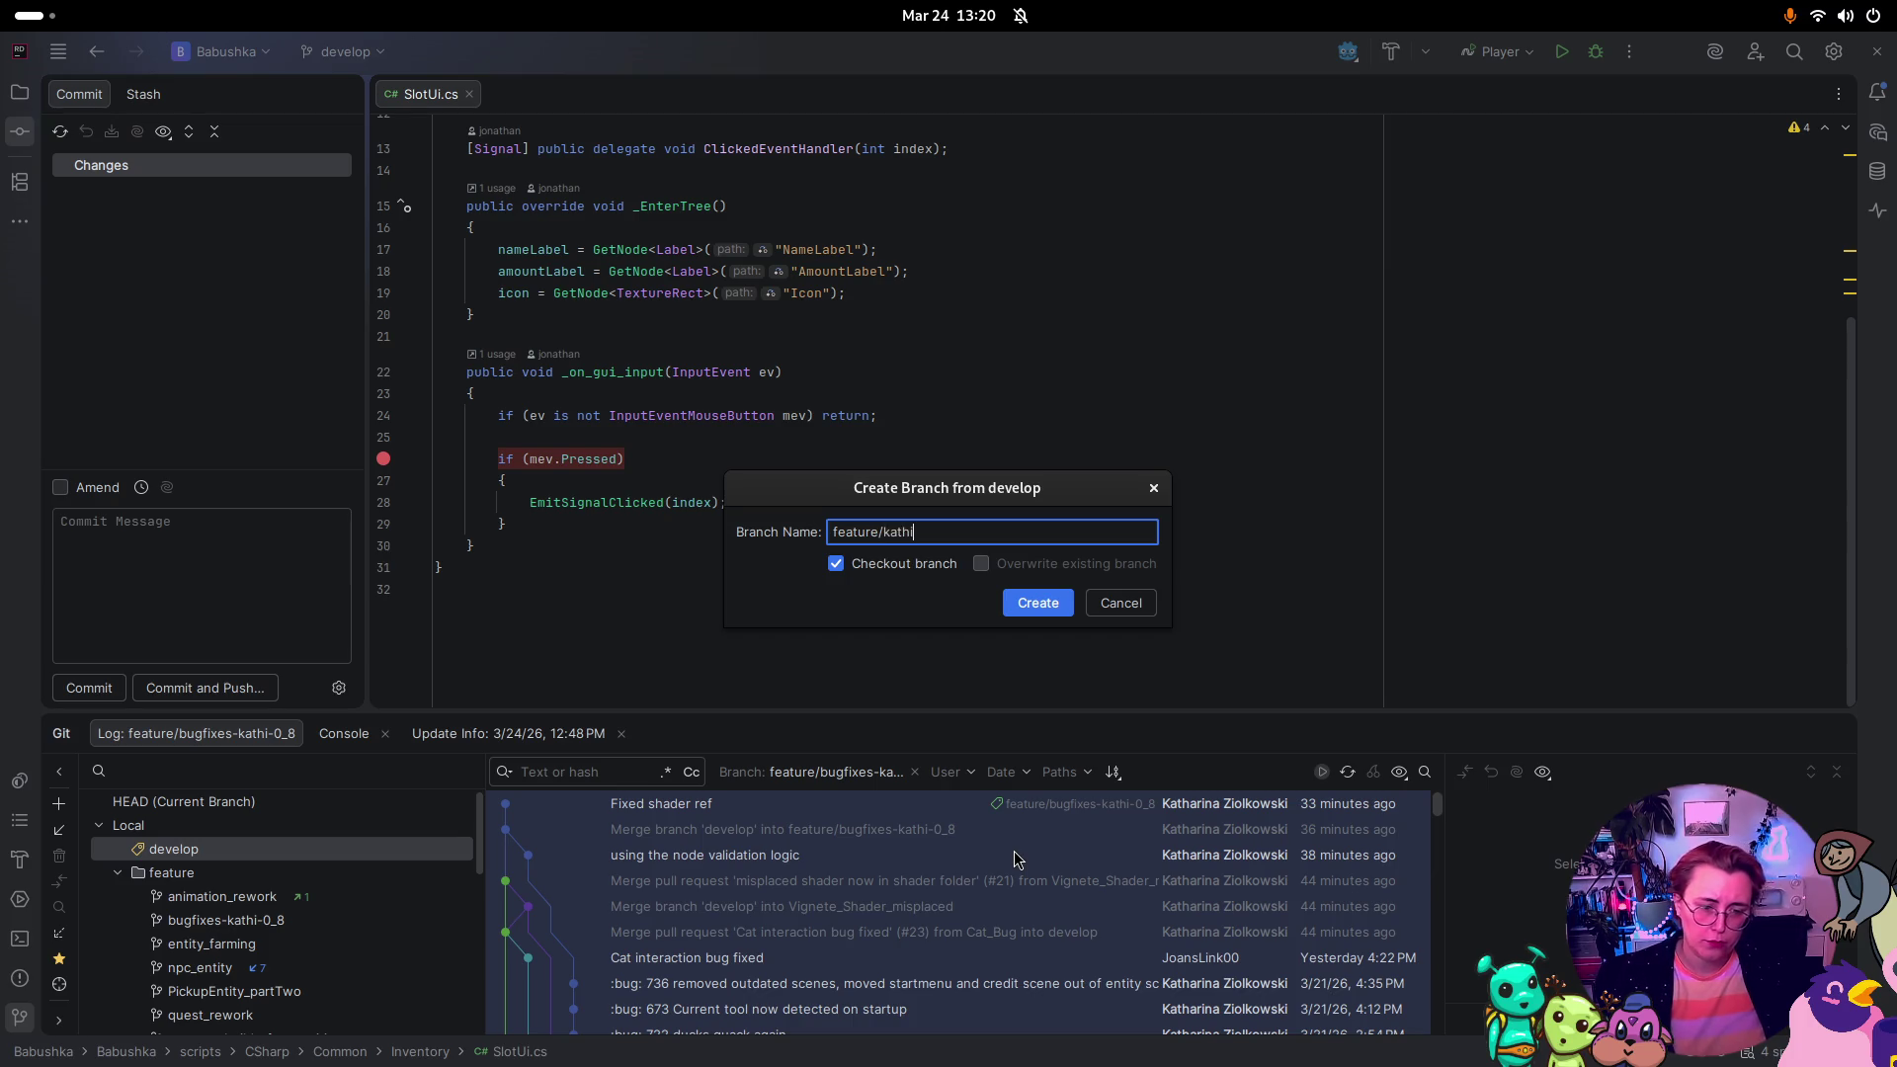
key(BackSpace)
key(BackSpace)
key(BackSpace)
text(bugfixes_kathi)
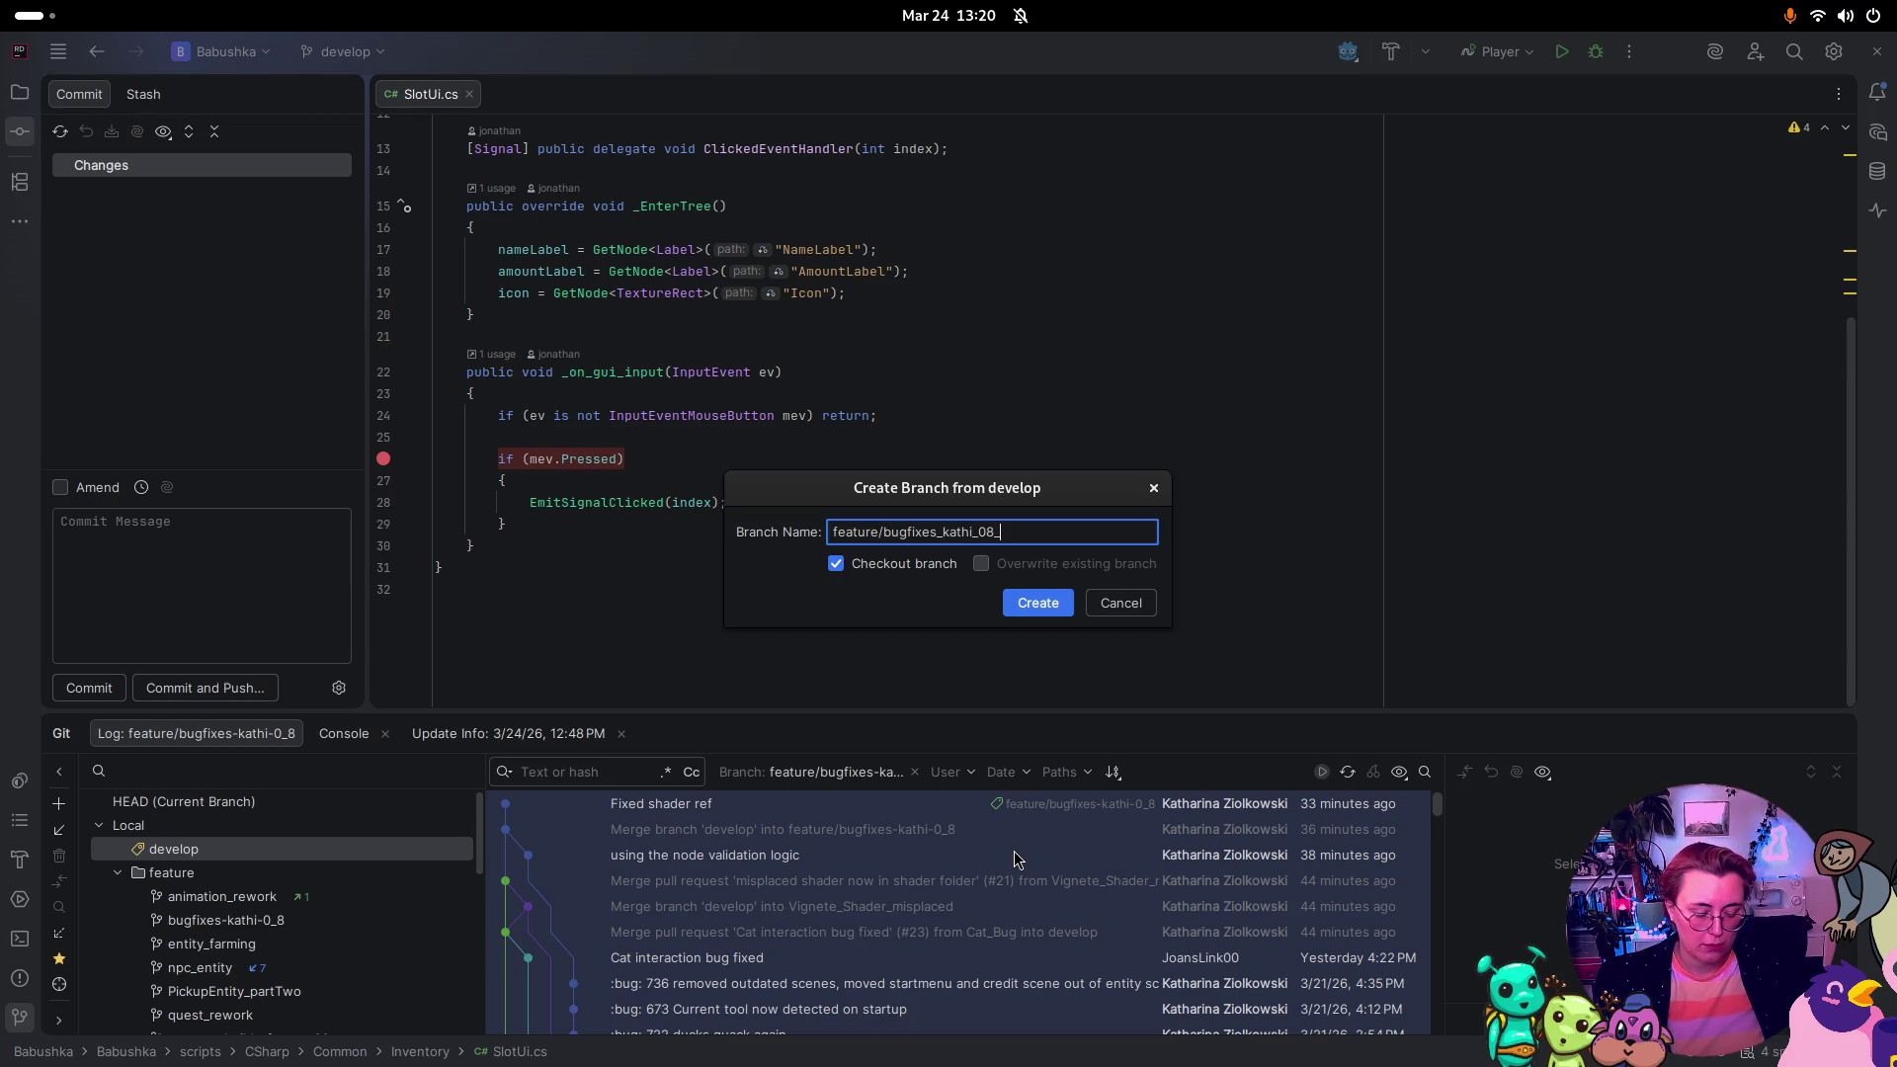
click(1037, 603)
scroll(360, 887, up, 3)
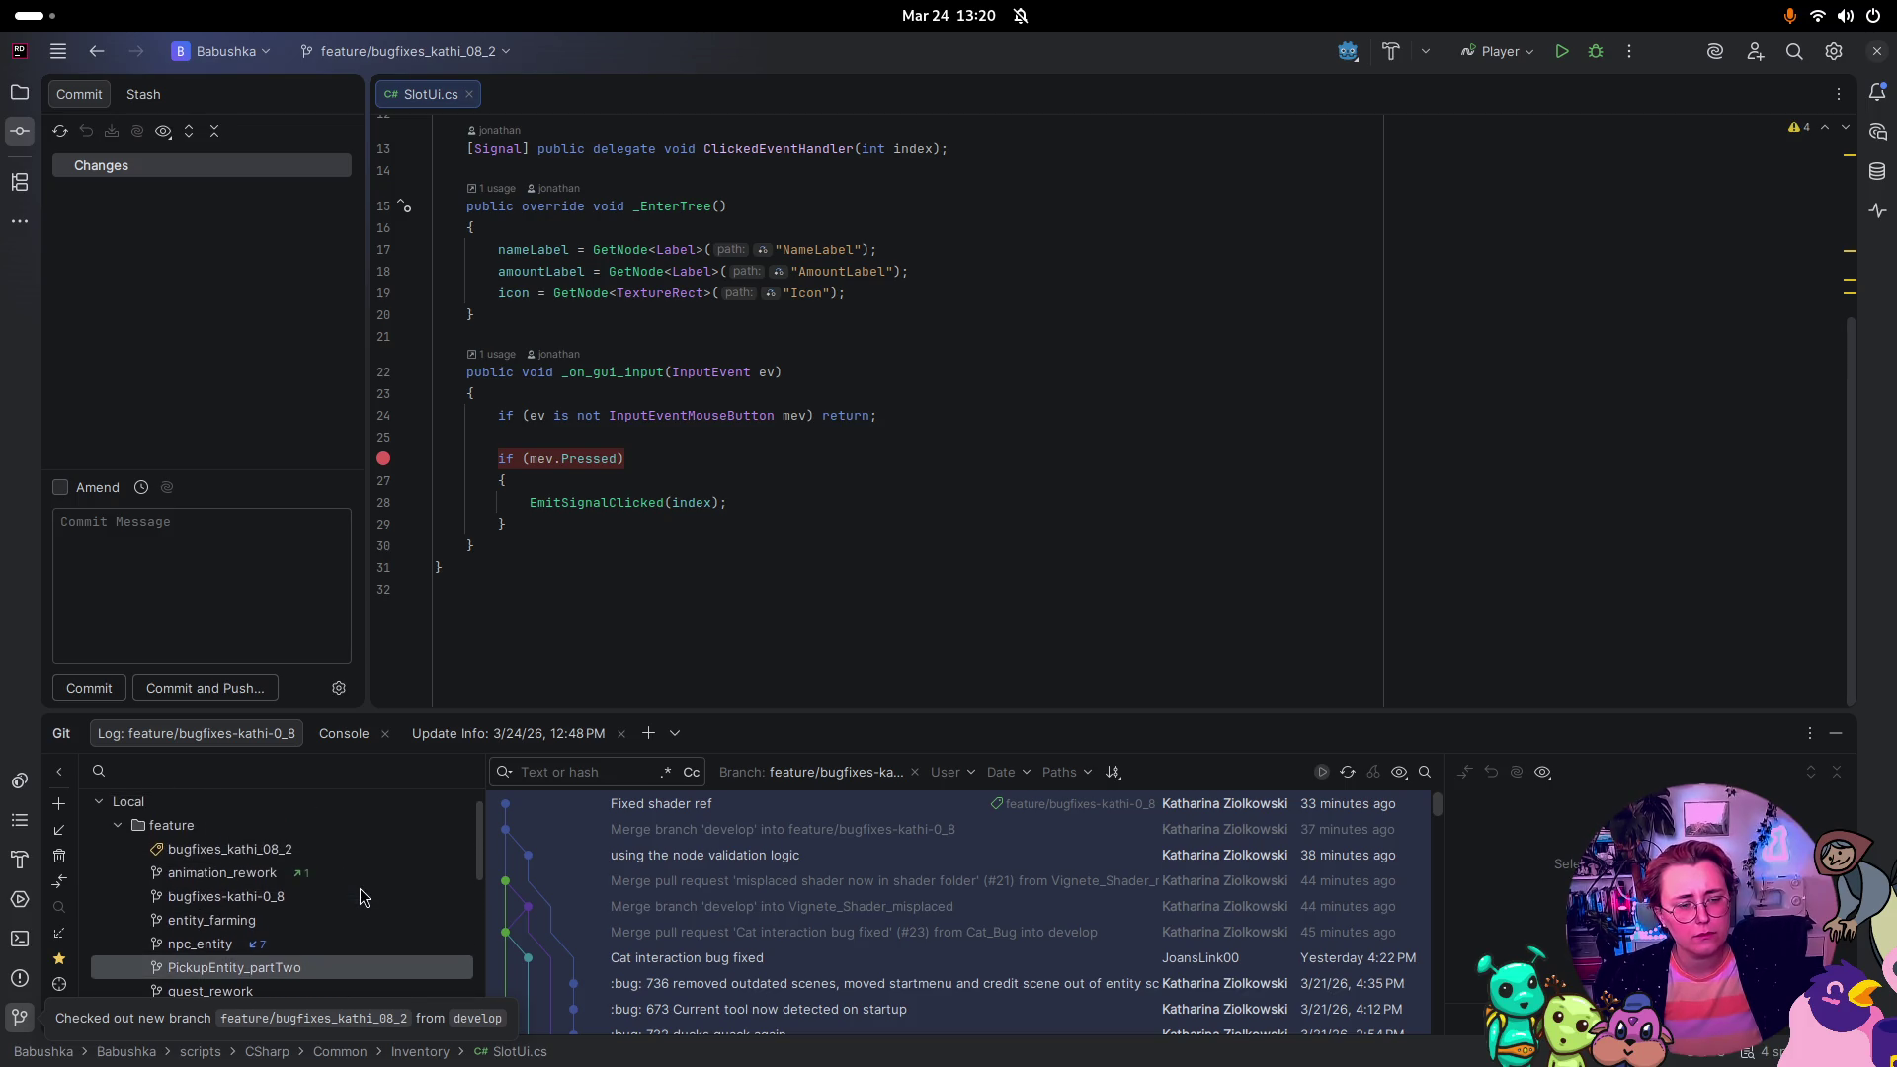
Step: Delete the old bugfixes-kathi-0_8 Git branch
right_click(287, 905)
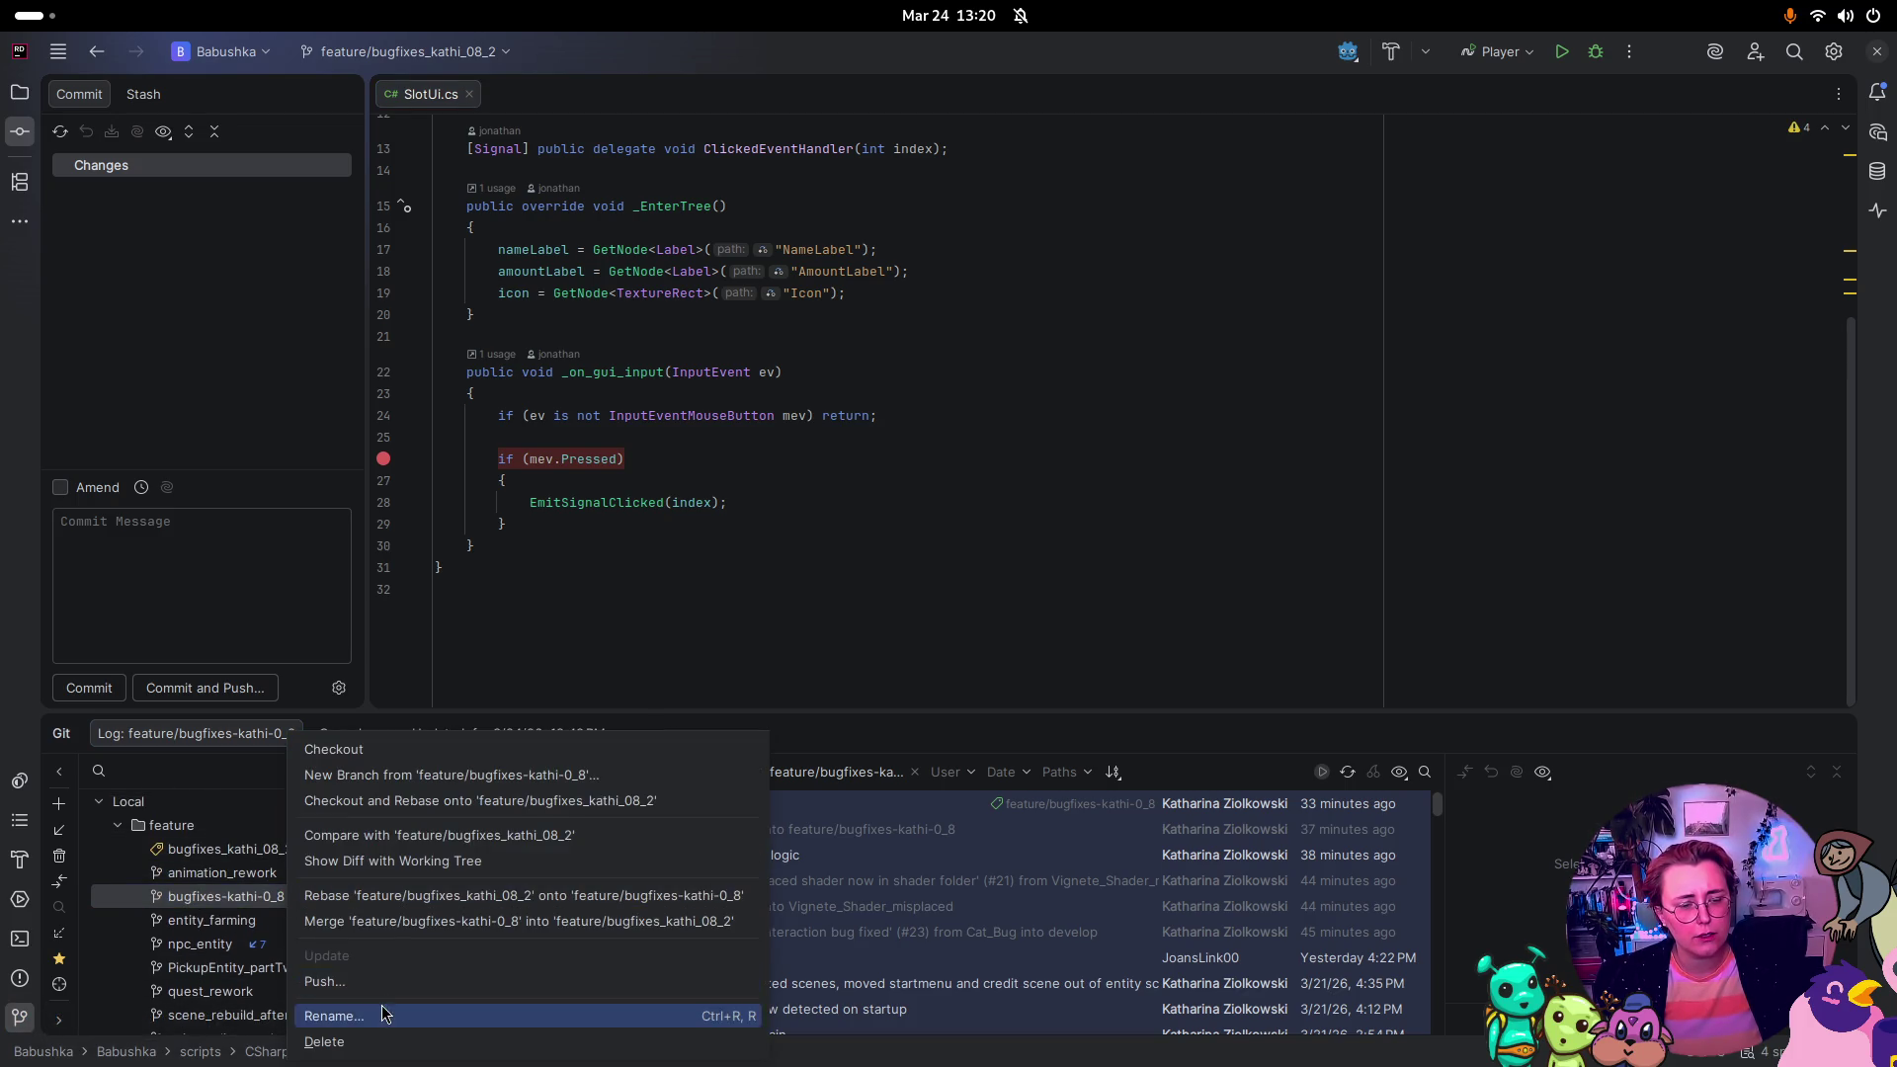
click(390, 1037)
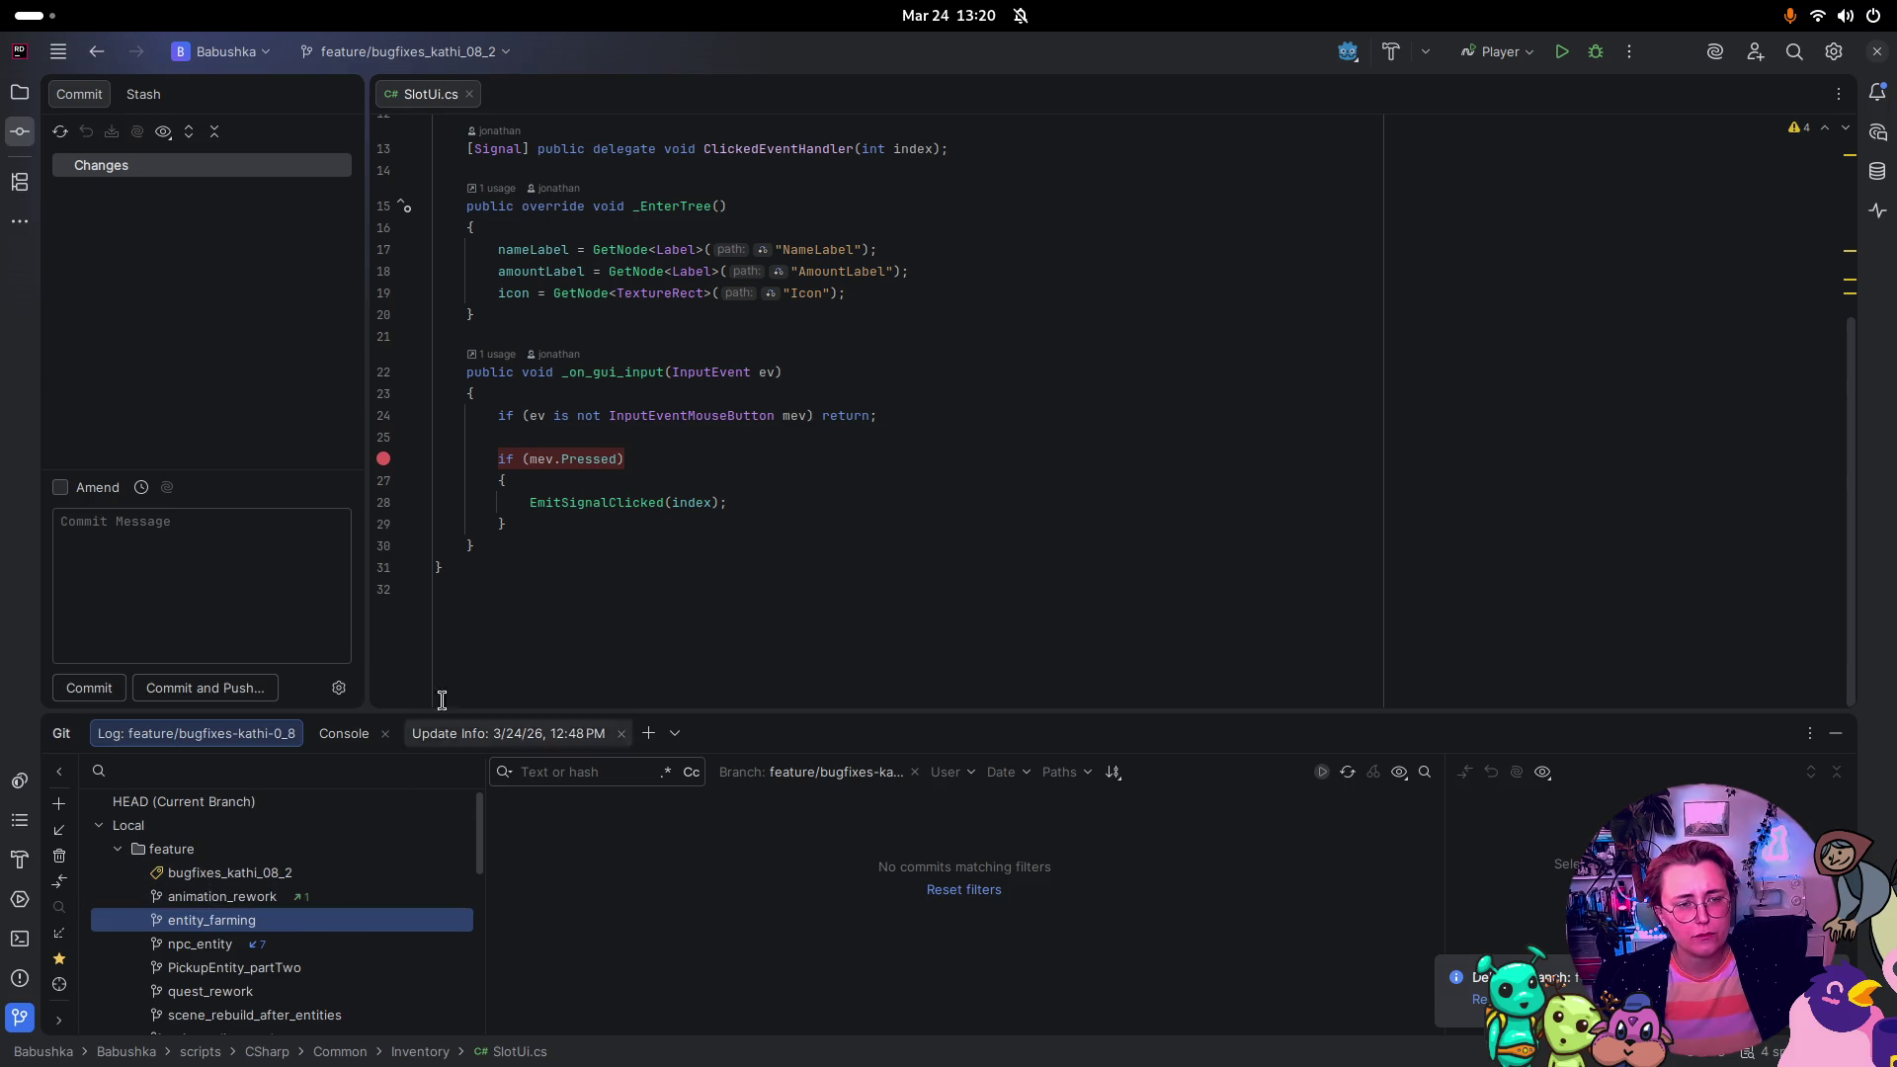
key(super)
click(475, 415)
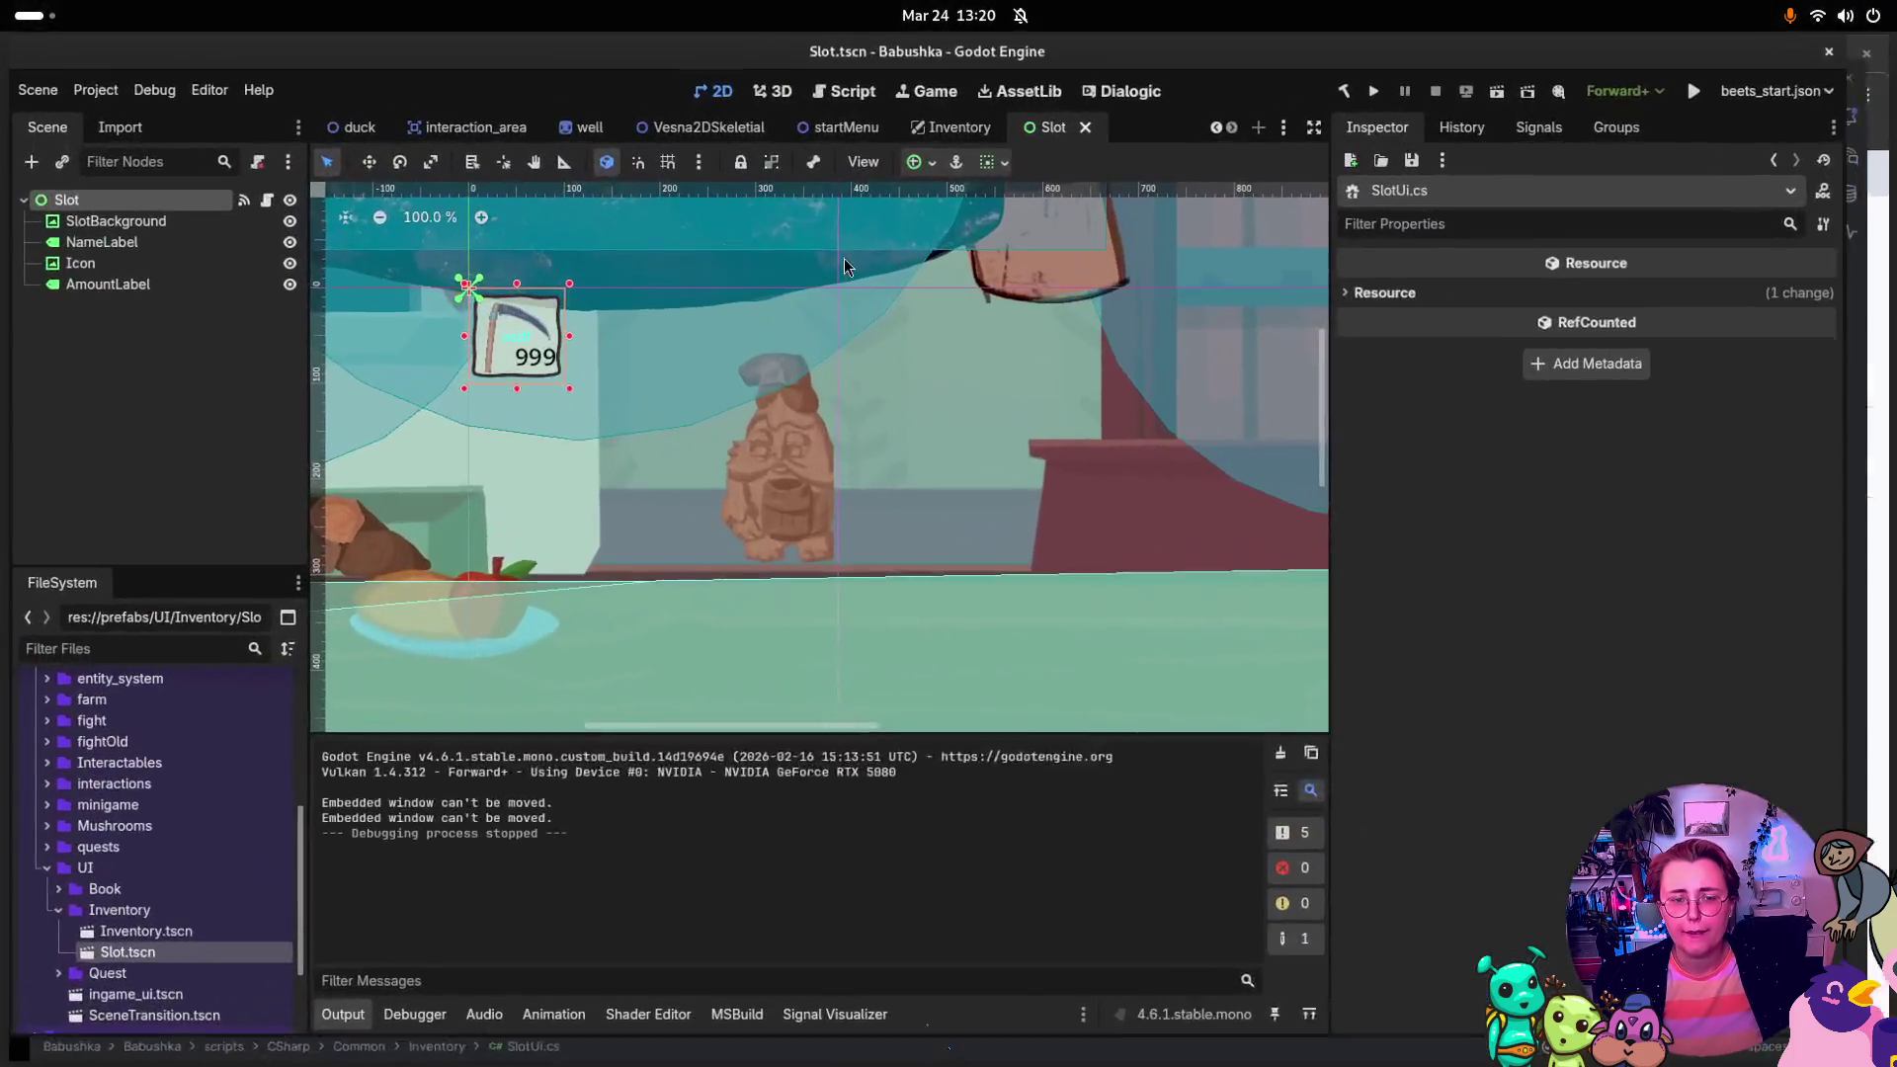
Step: Back in Rider, build and run the Babushka game in debug mode
key(super)
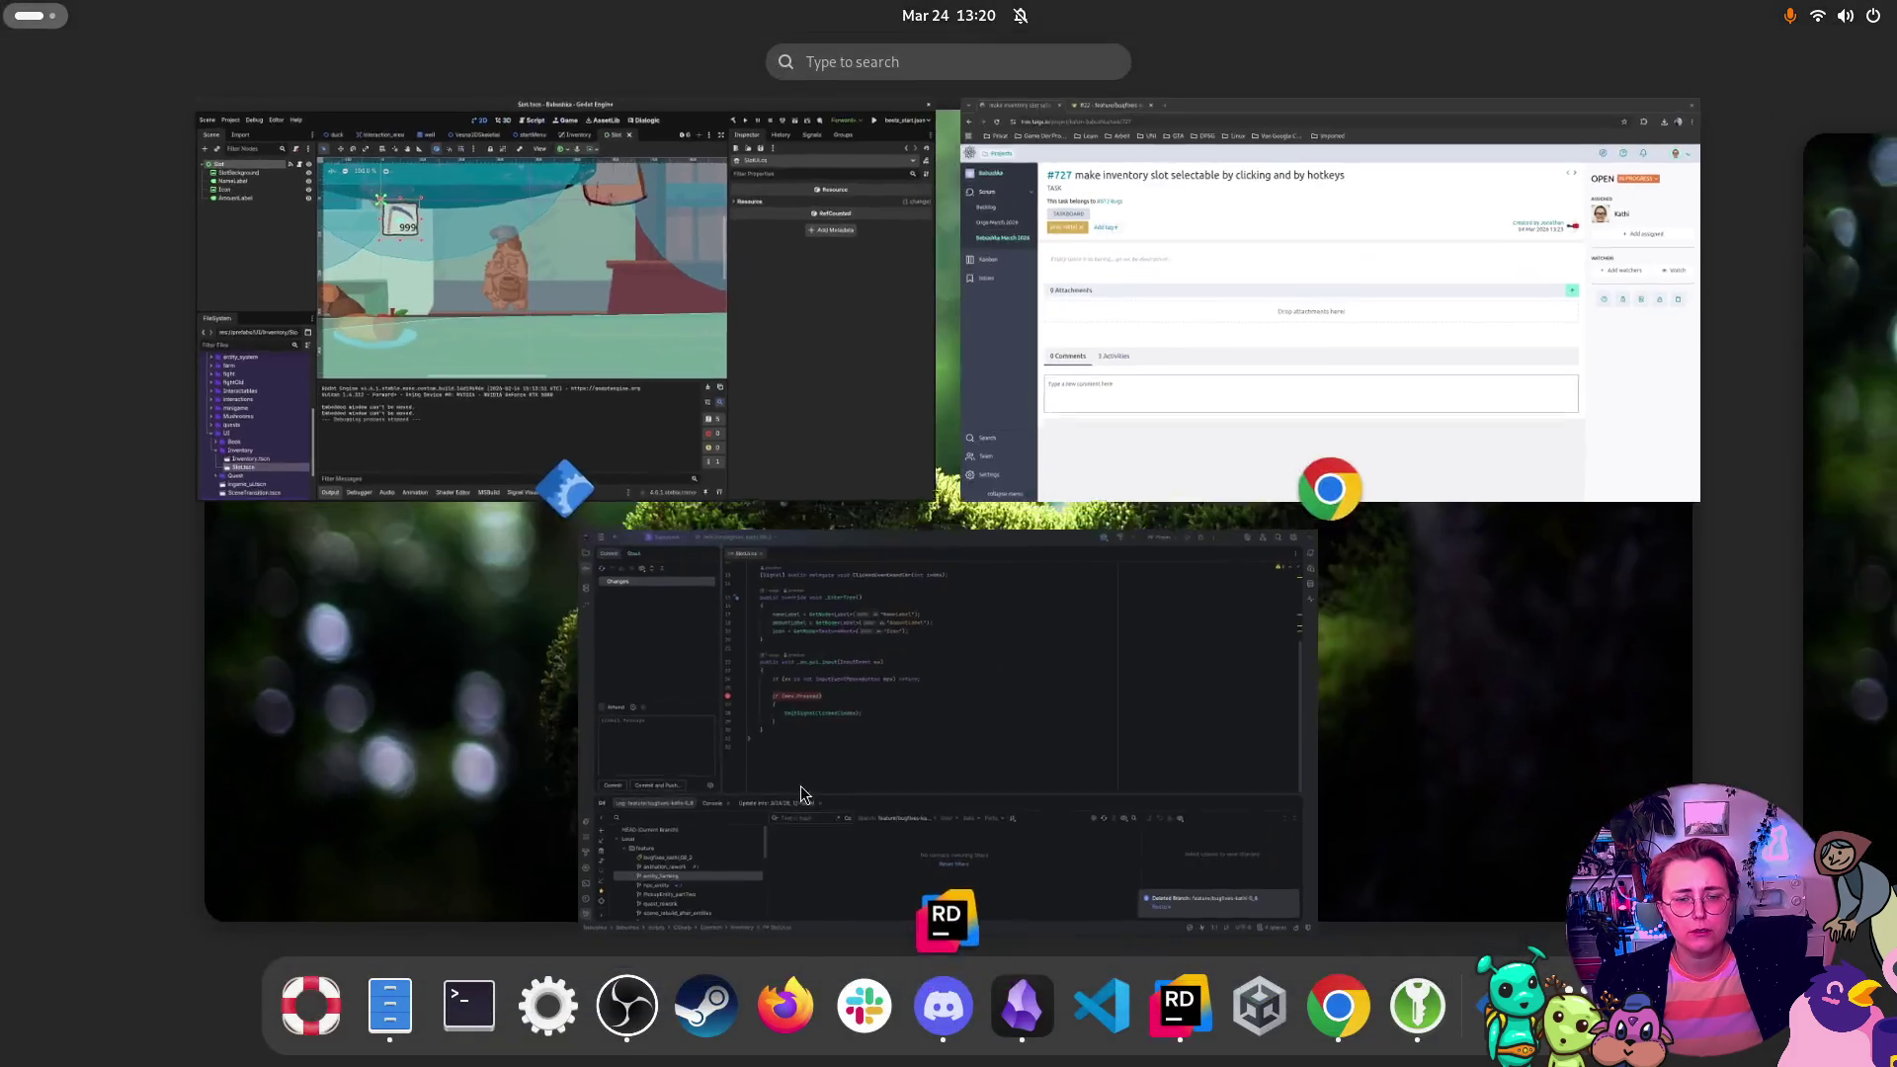
click(797, 810)
click(1572, 60)
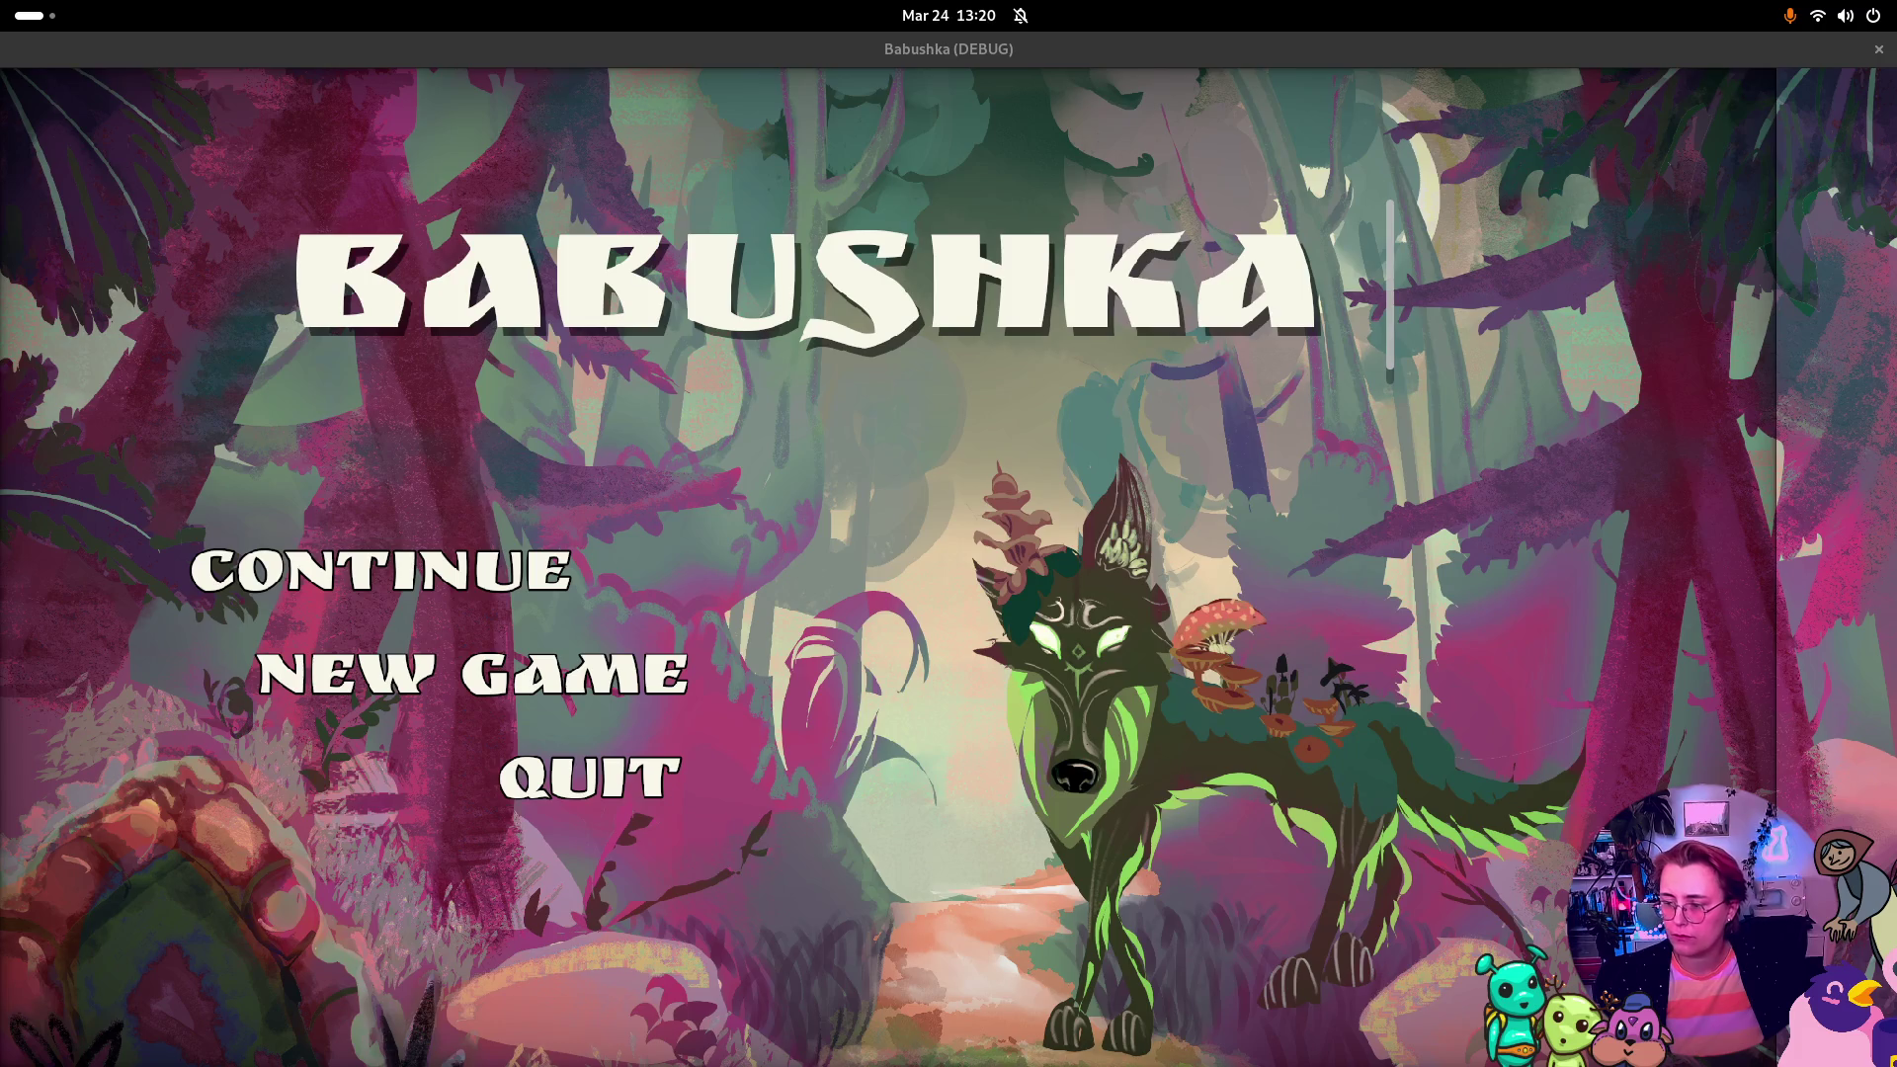
Step: Start a new game, walk to the rake, pick it into the first hotbar slot, then close the game
click(447, 660)
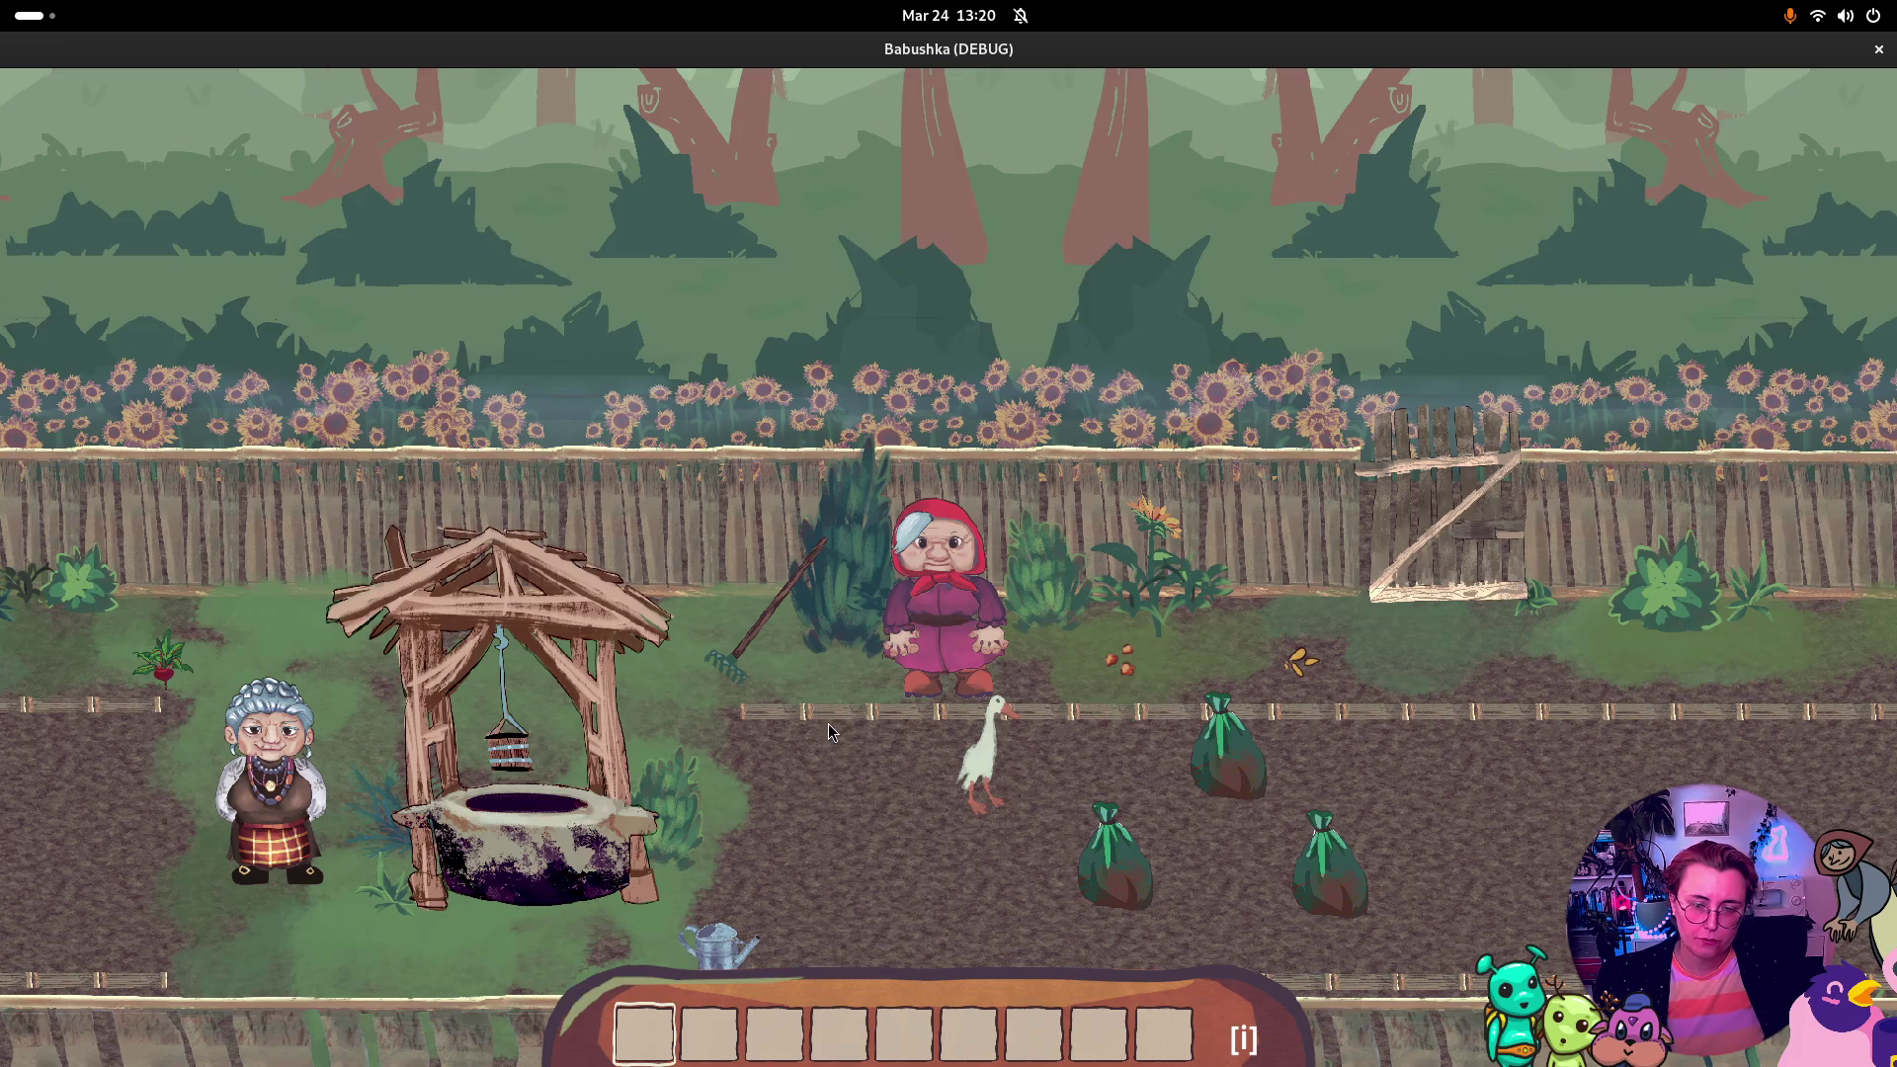
click(828, 732)
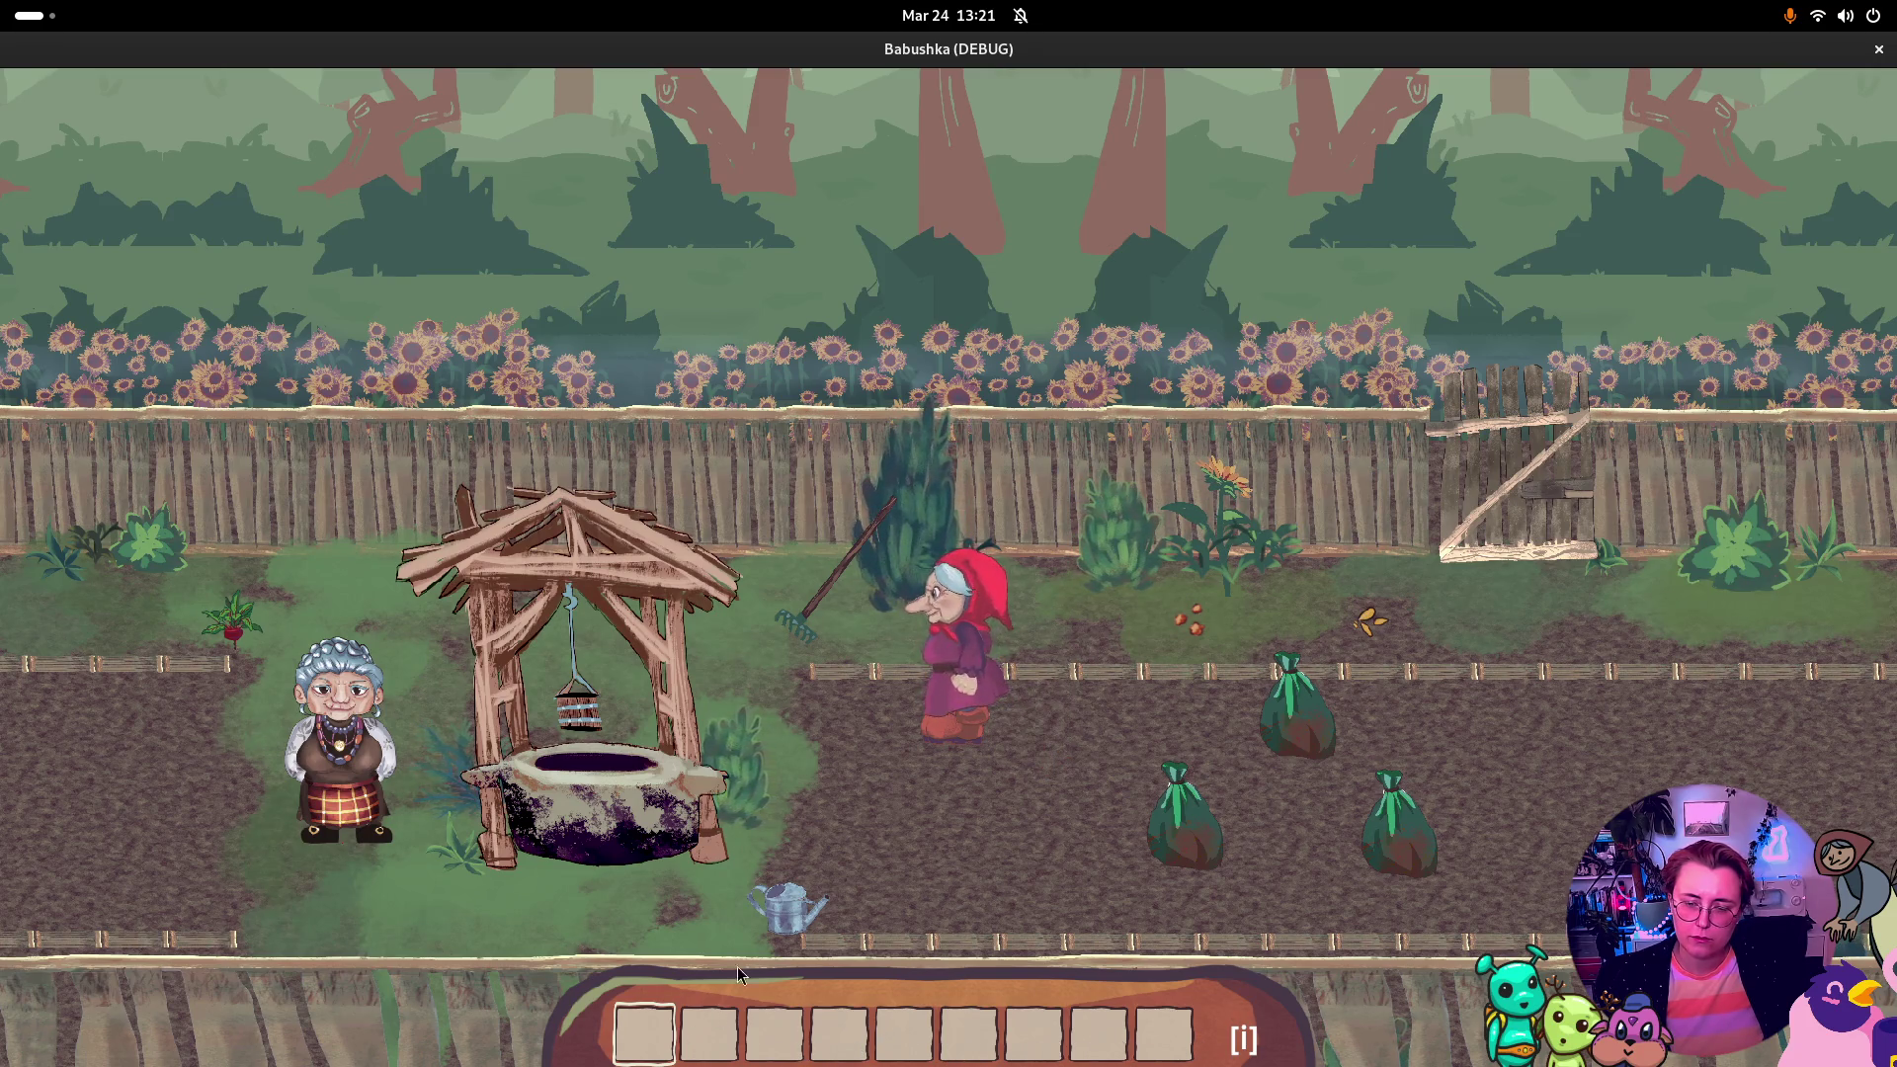
key(w)
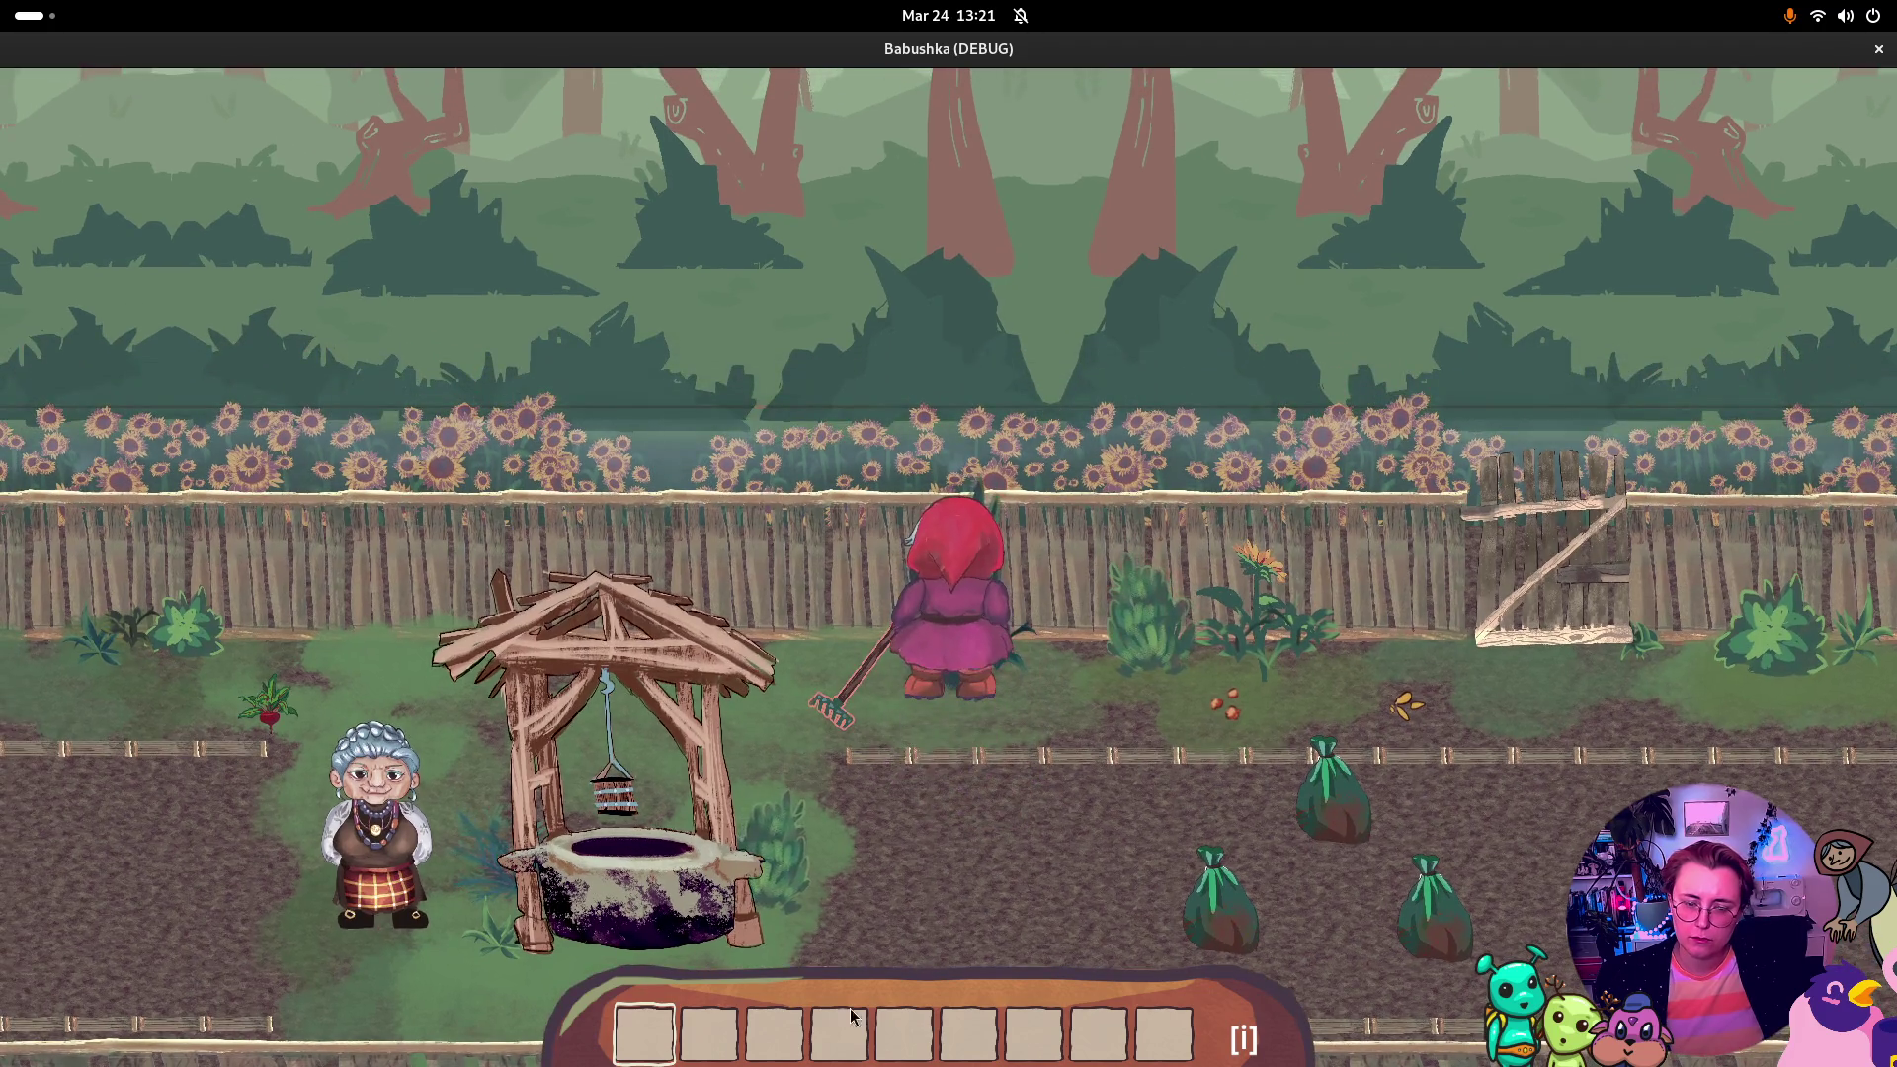
key(e)
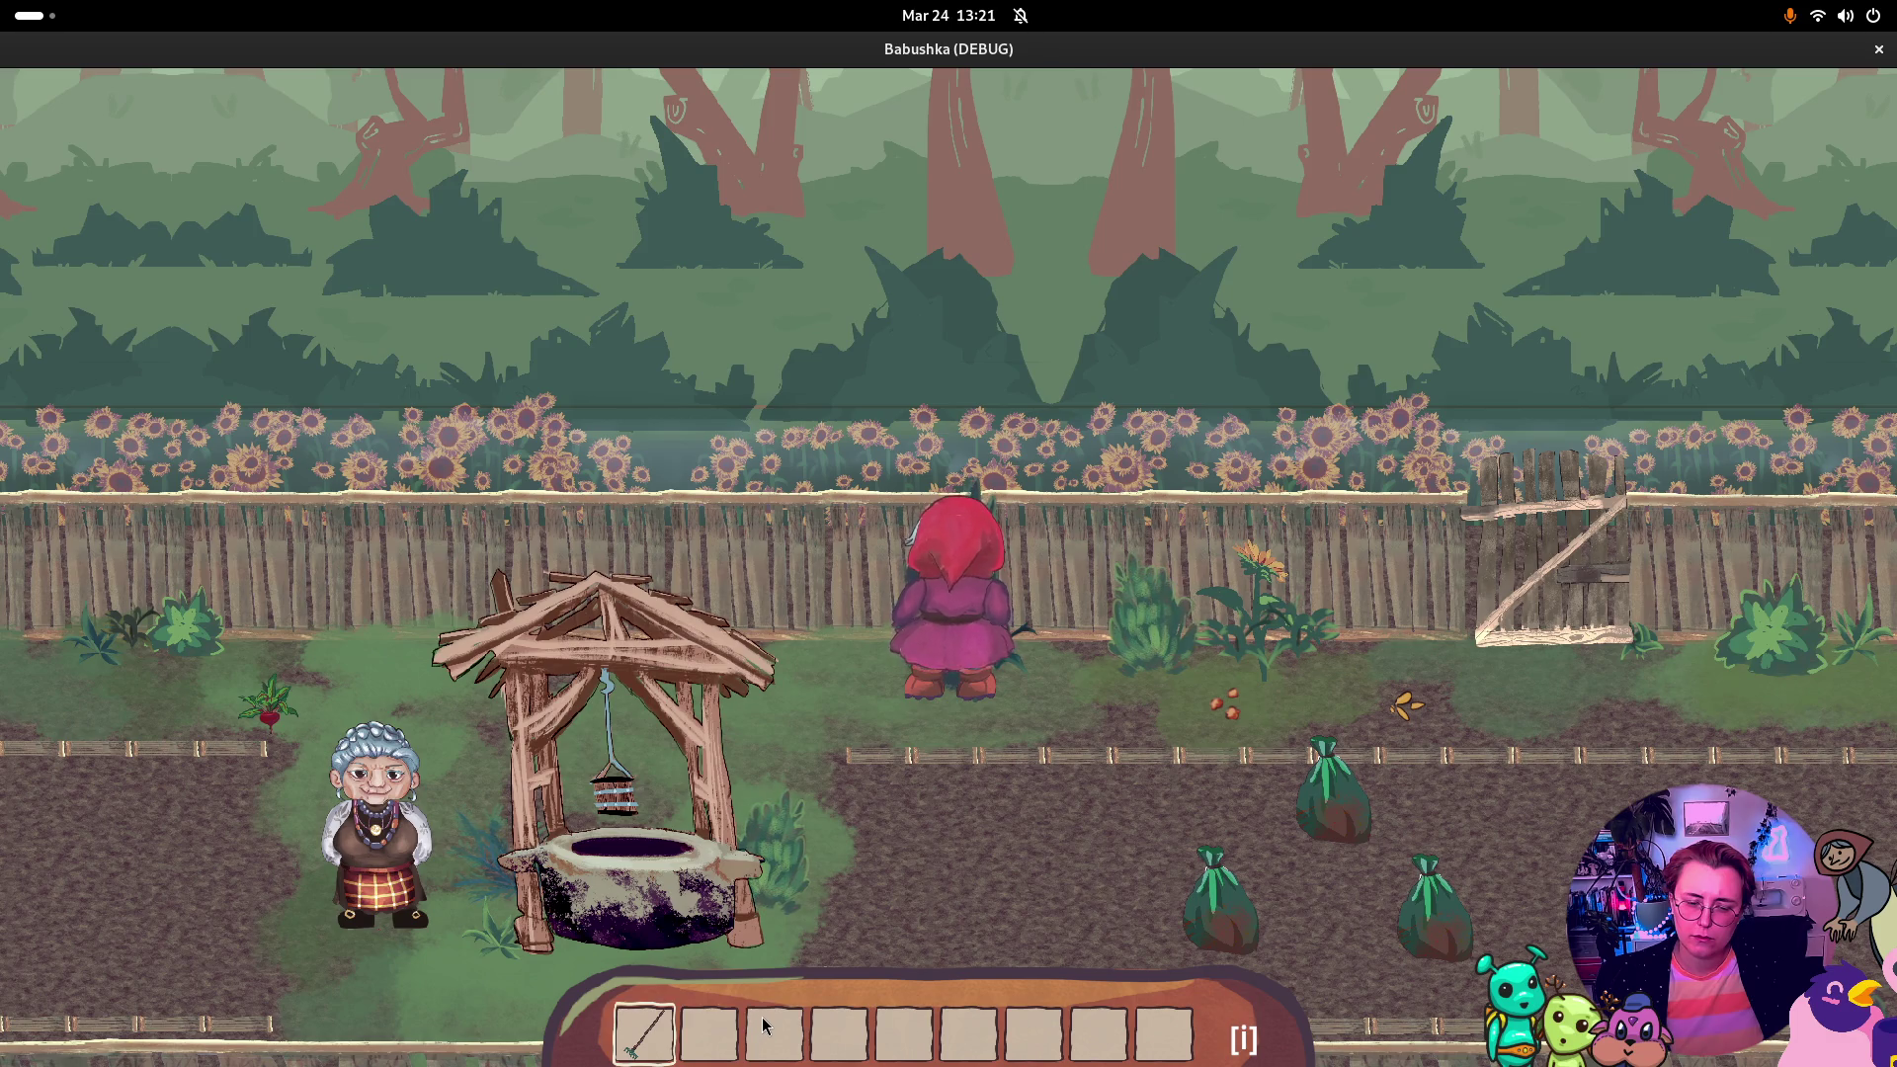
click(1878, 48)
scroll(711, 566, down, 1)
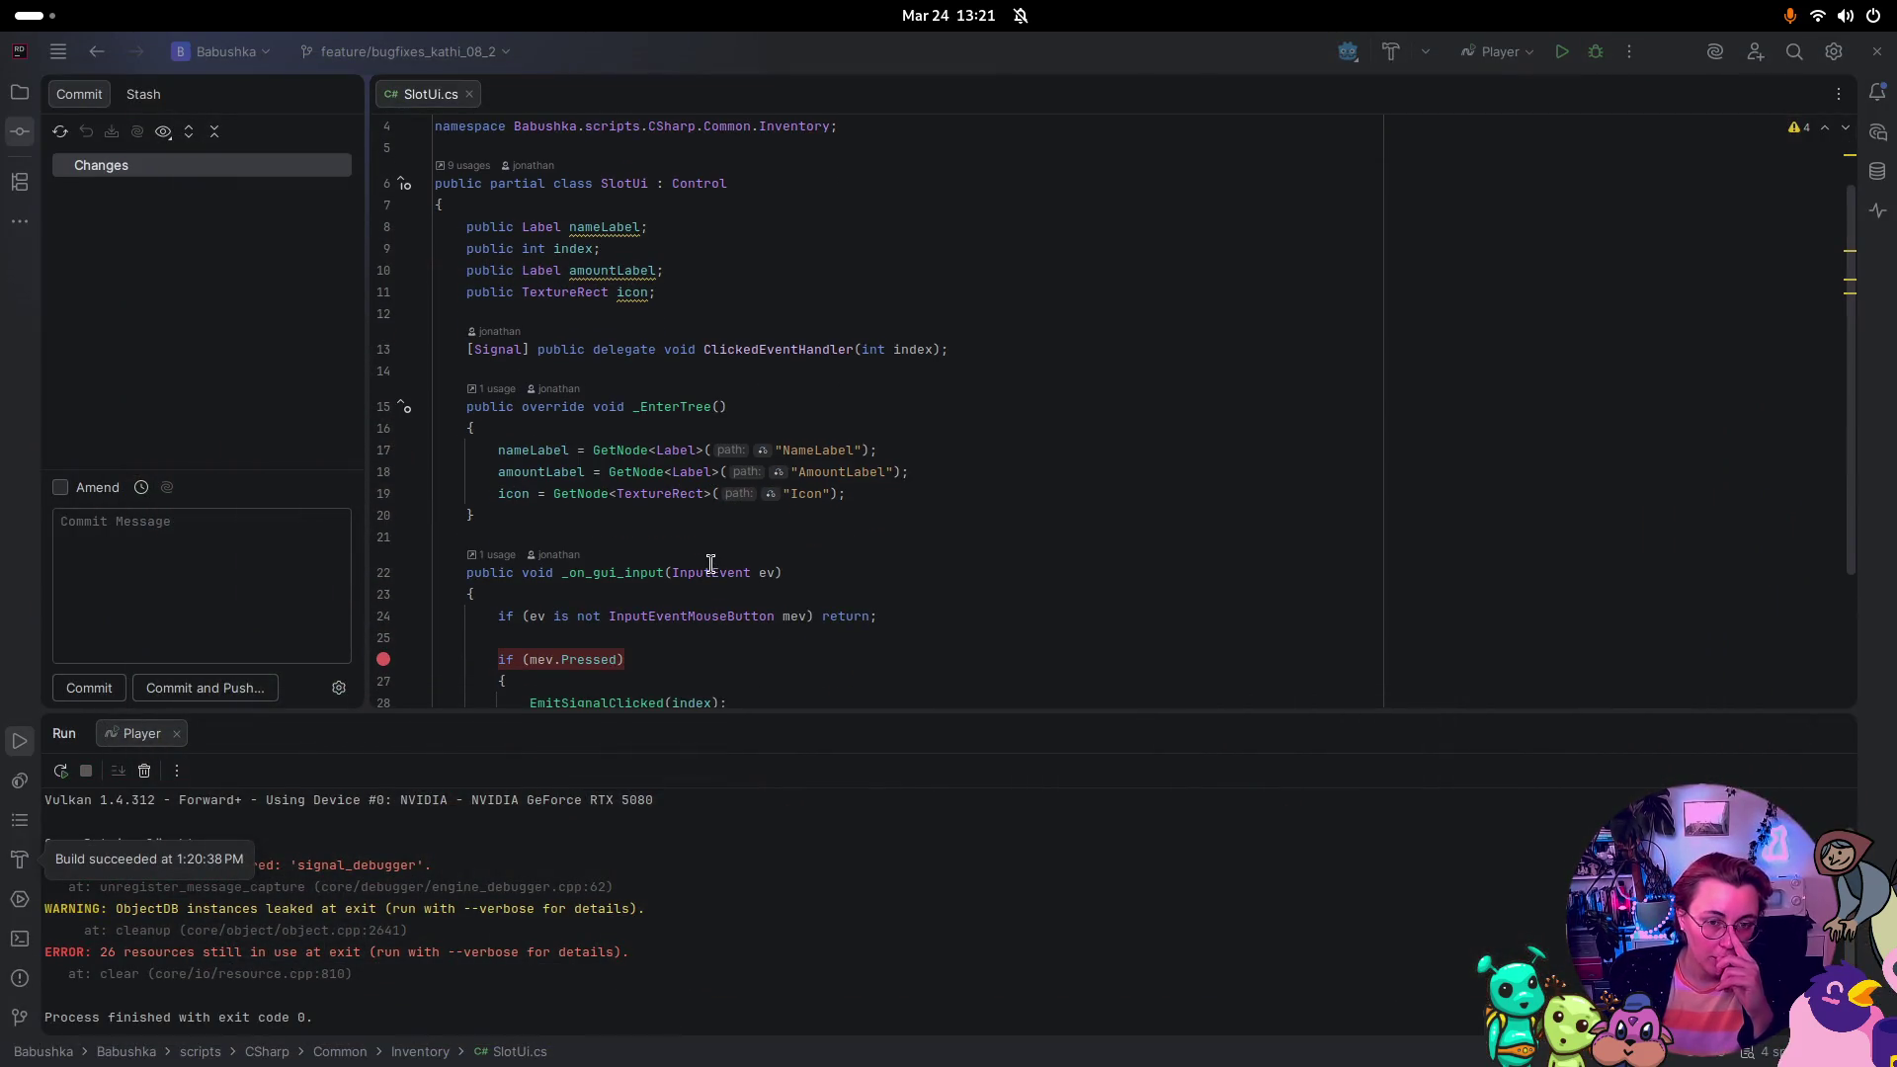
Step: In the Solution tree, expand scripts > Interaction and open MouseInteracter.cs
scroll(696, 413, up, 1)
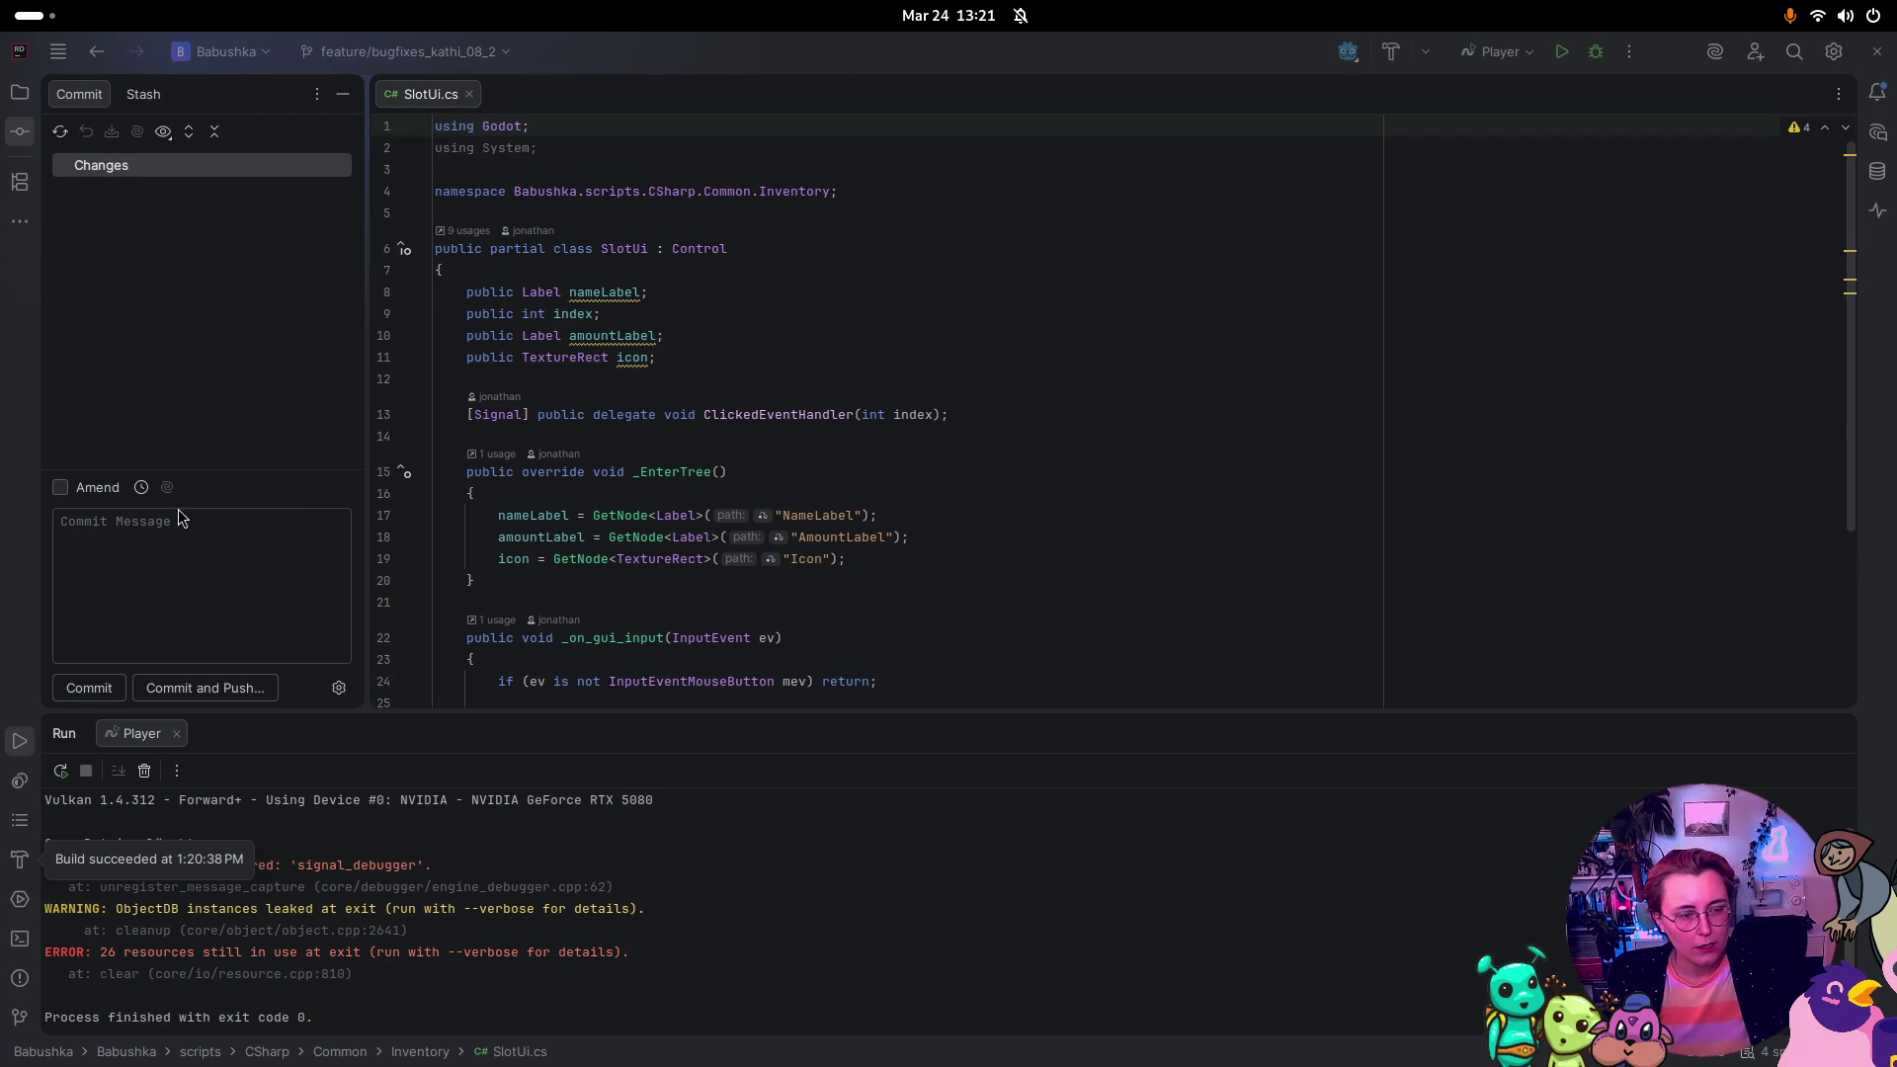
click(36, 93)
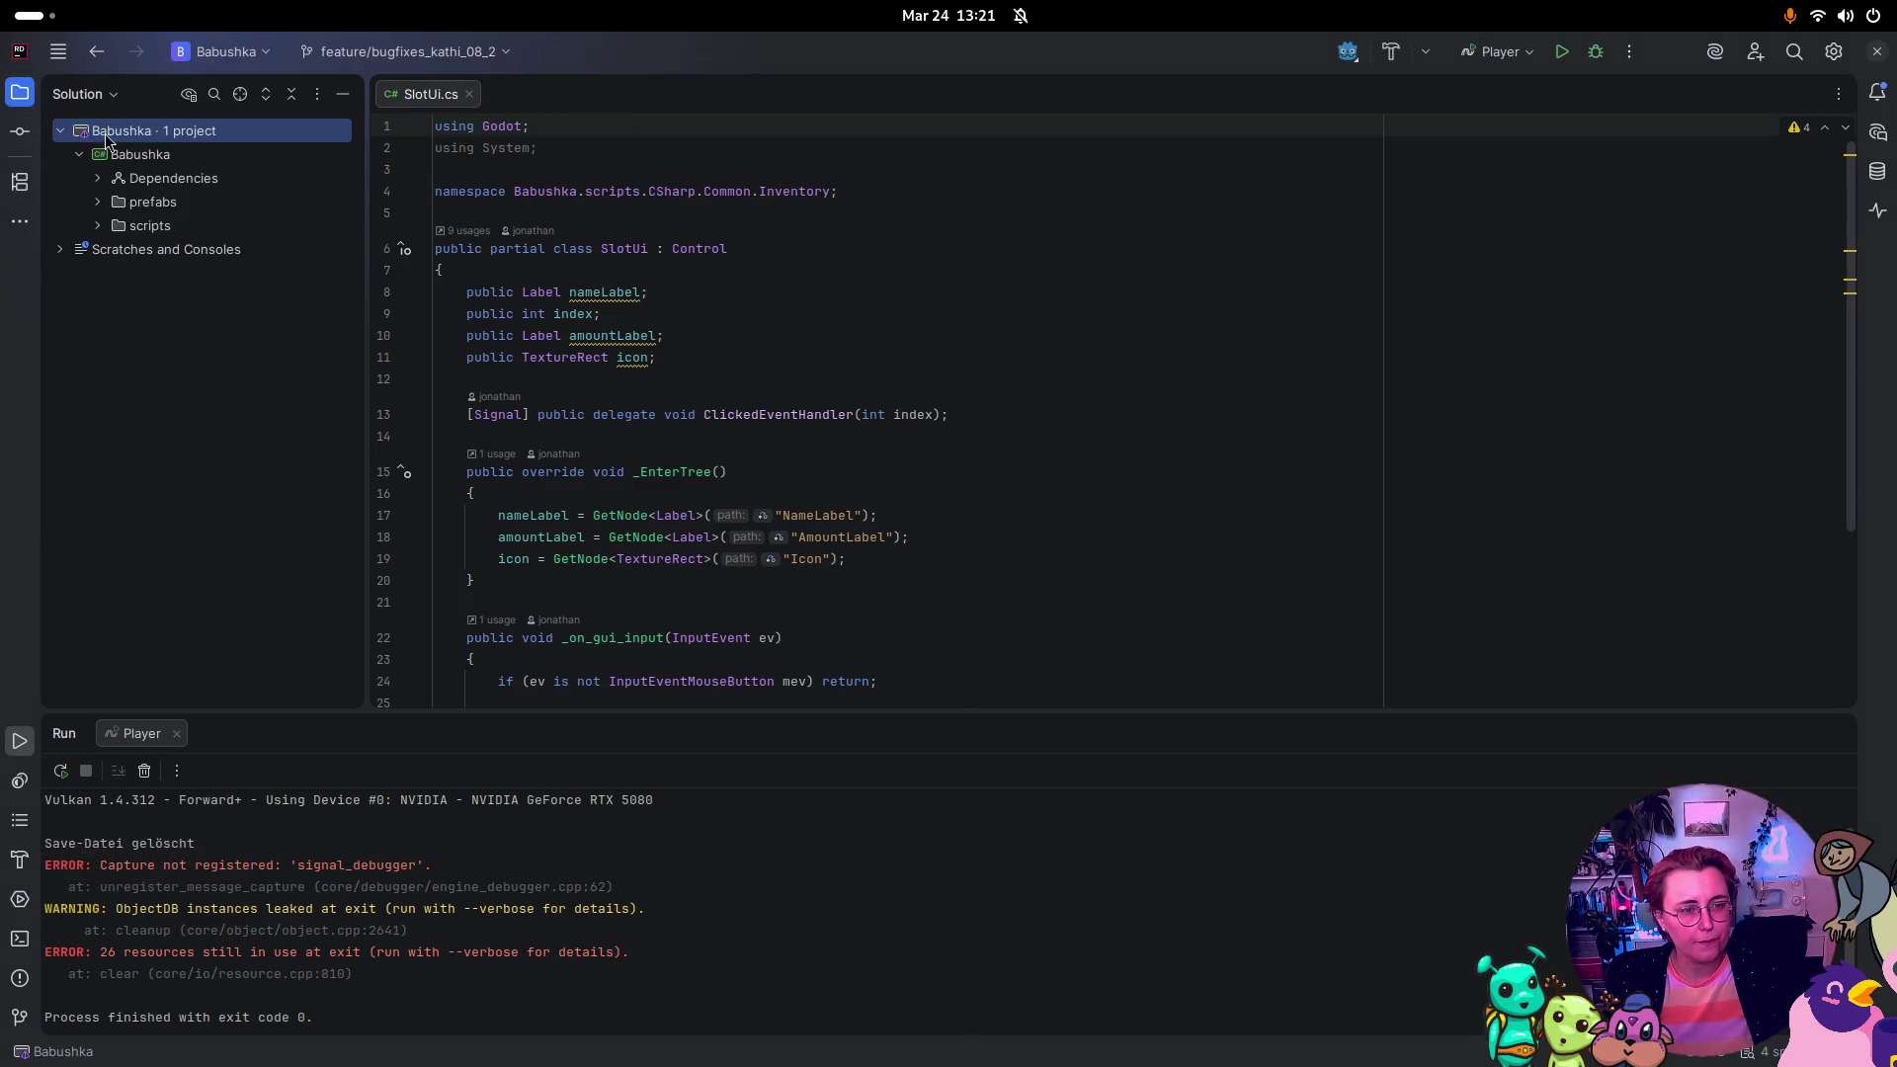
click(98, 227)
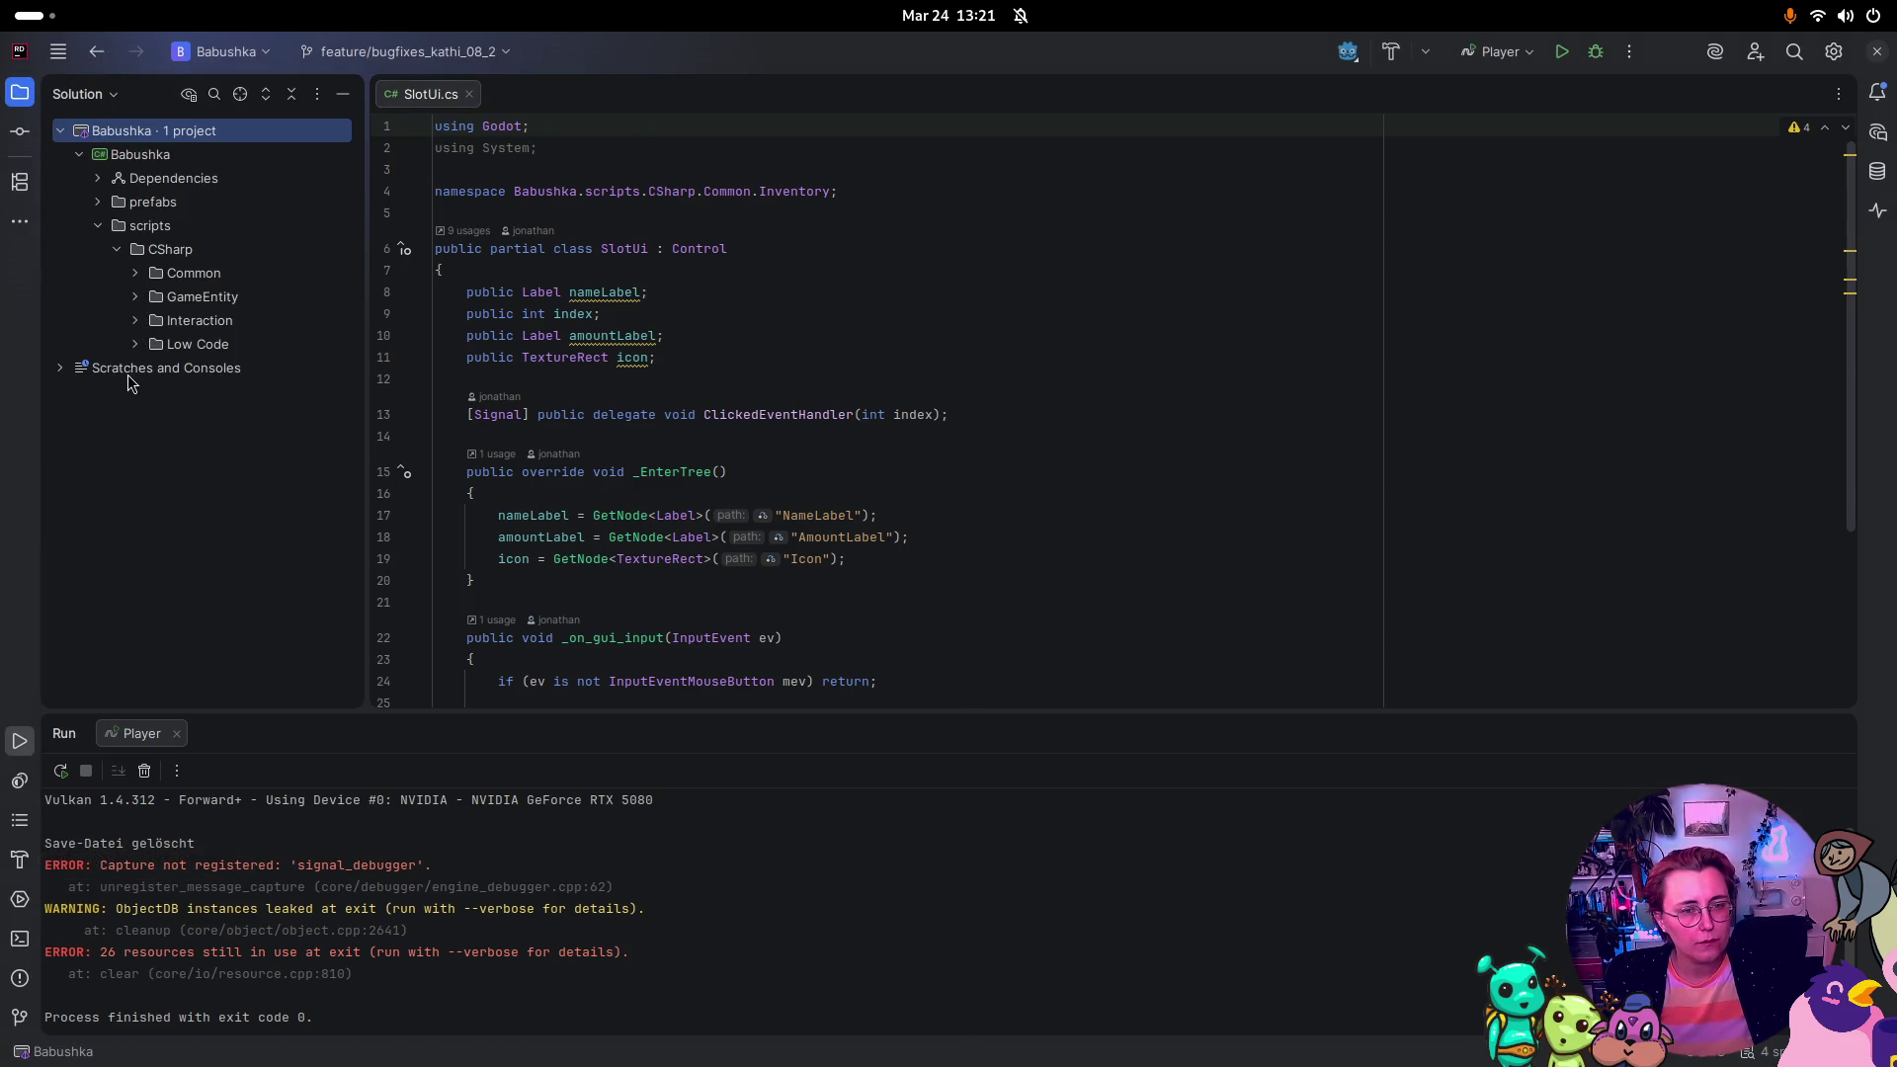
click(137, 345)
click(137, 345)
click(137, 323)
click(136, 323)
click(136, 323)
double_click(259, 413)
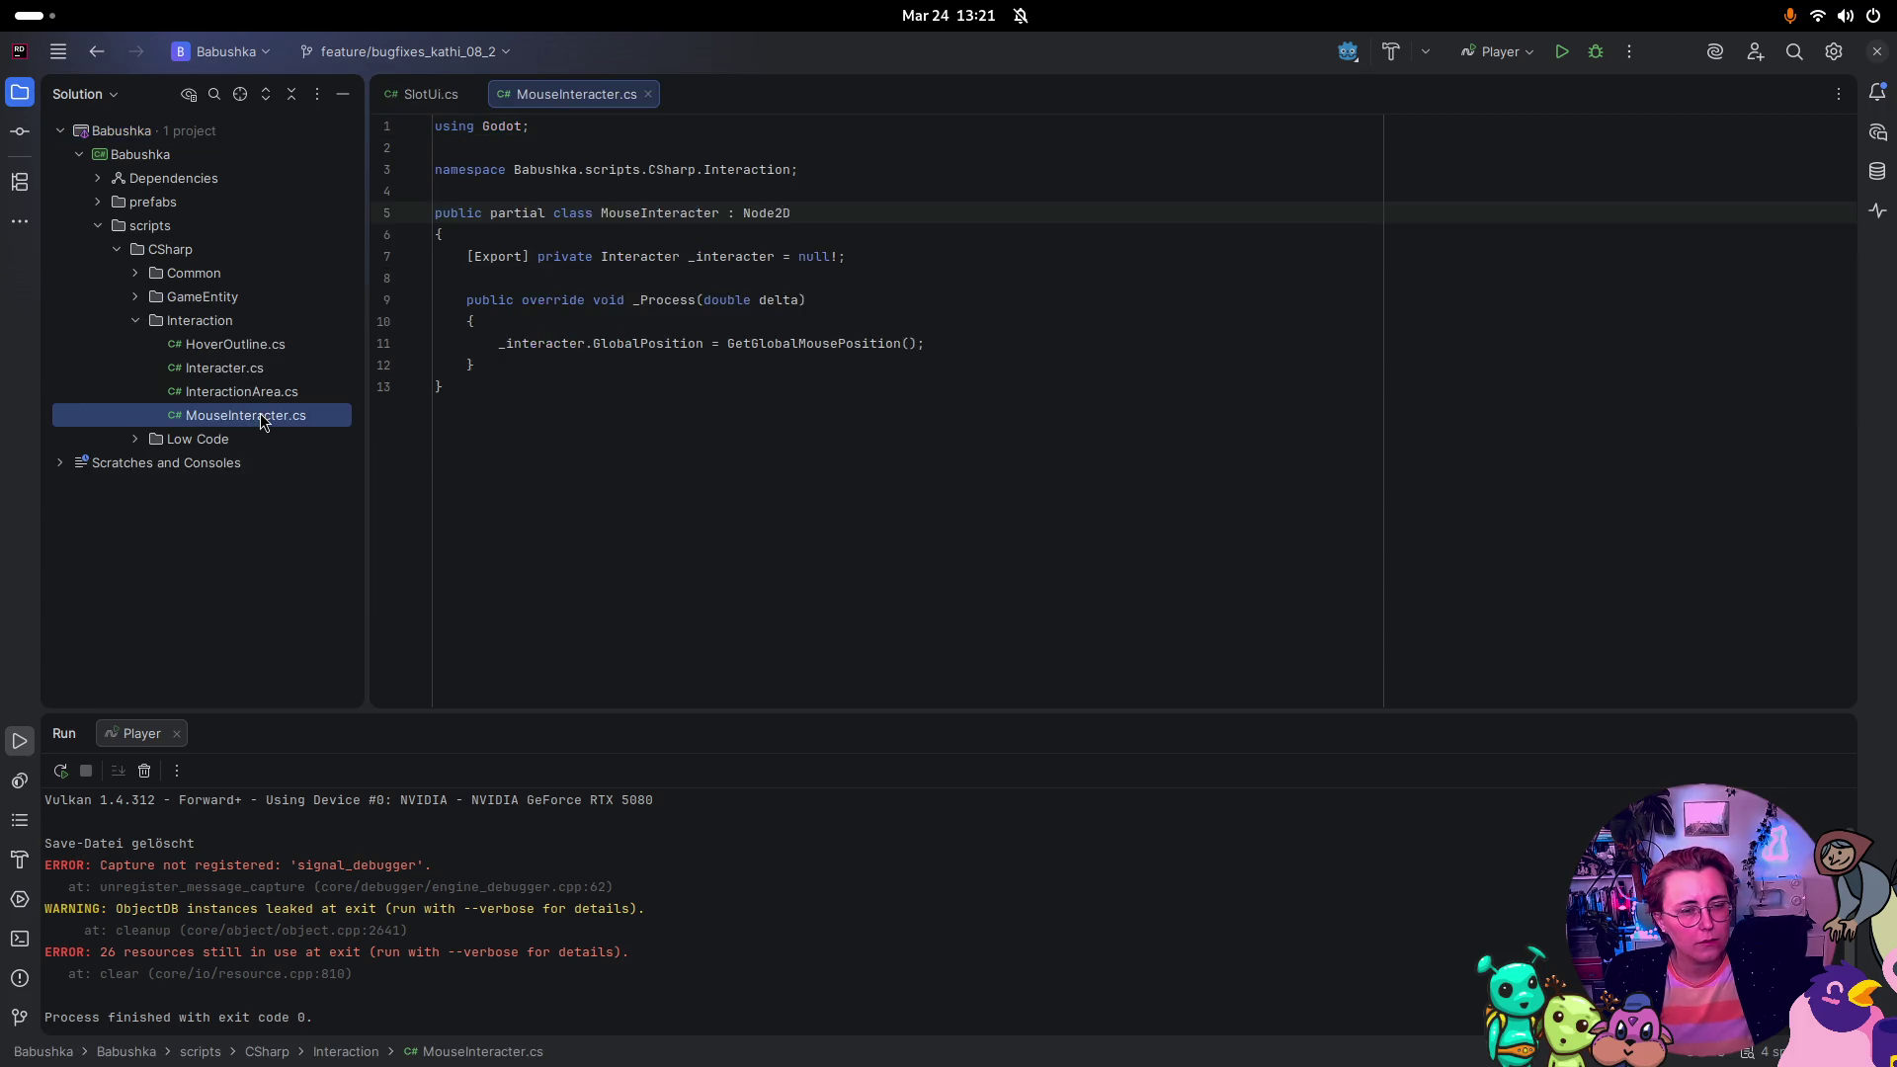
Step: Open InventoryManager.cs from the Common > Inventory folder
click(135, 298)
click(136, 297)
click(136, 275)
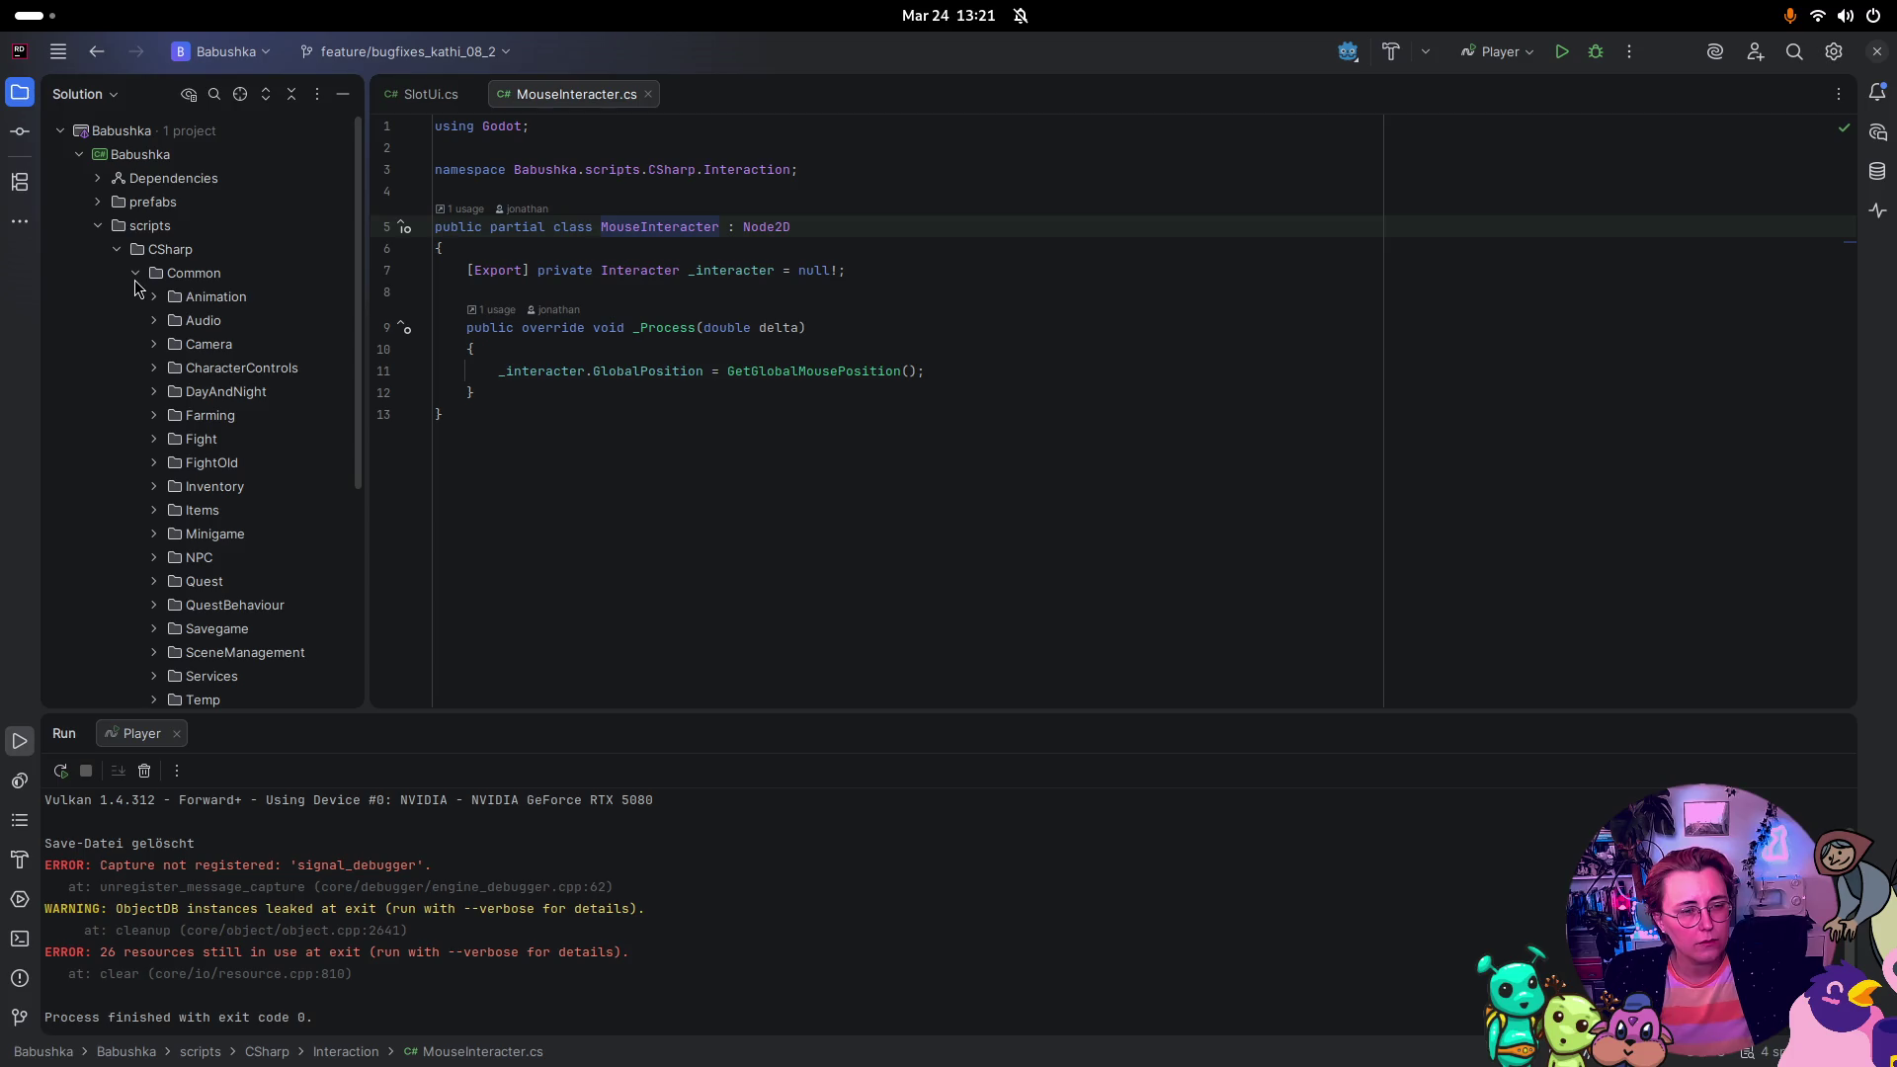
click(153, 487)
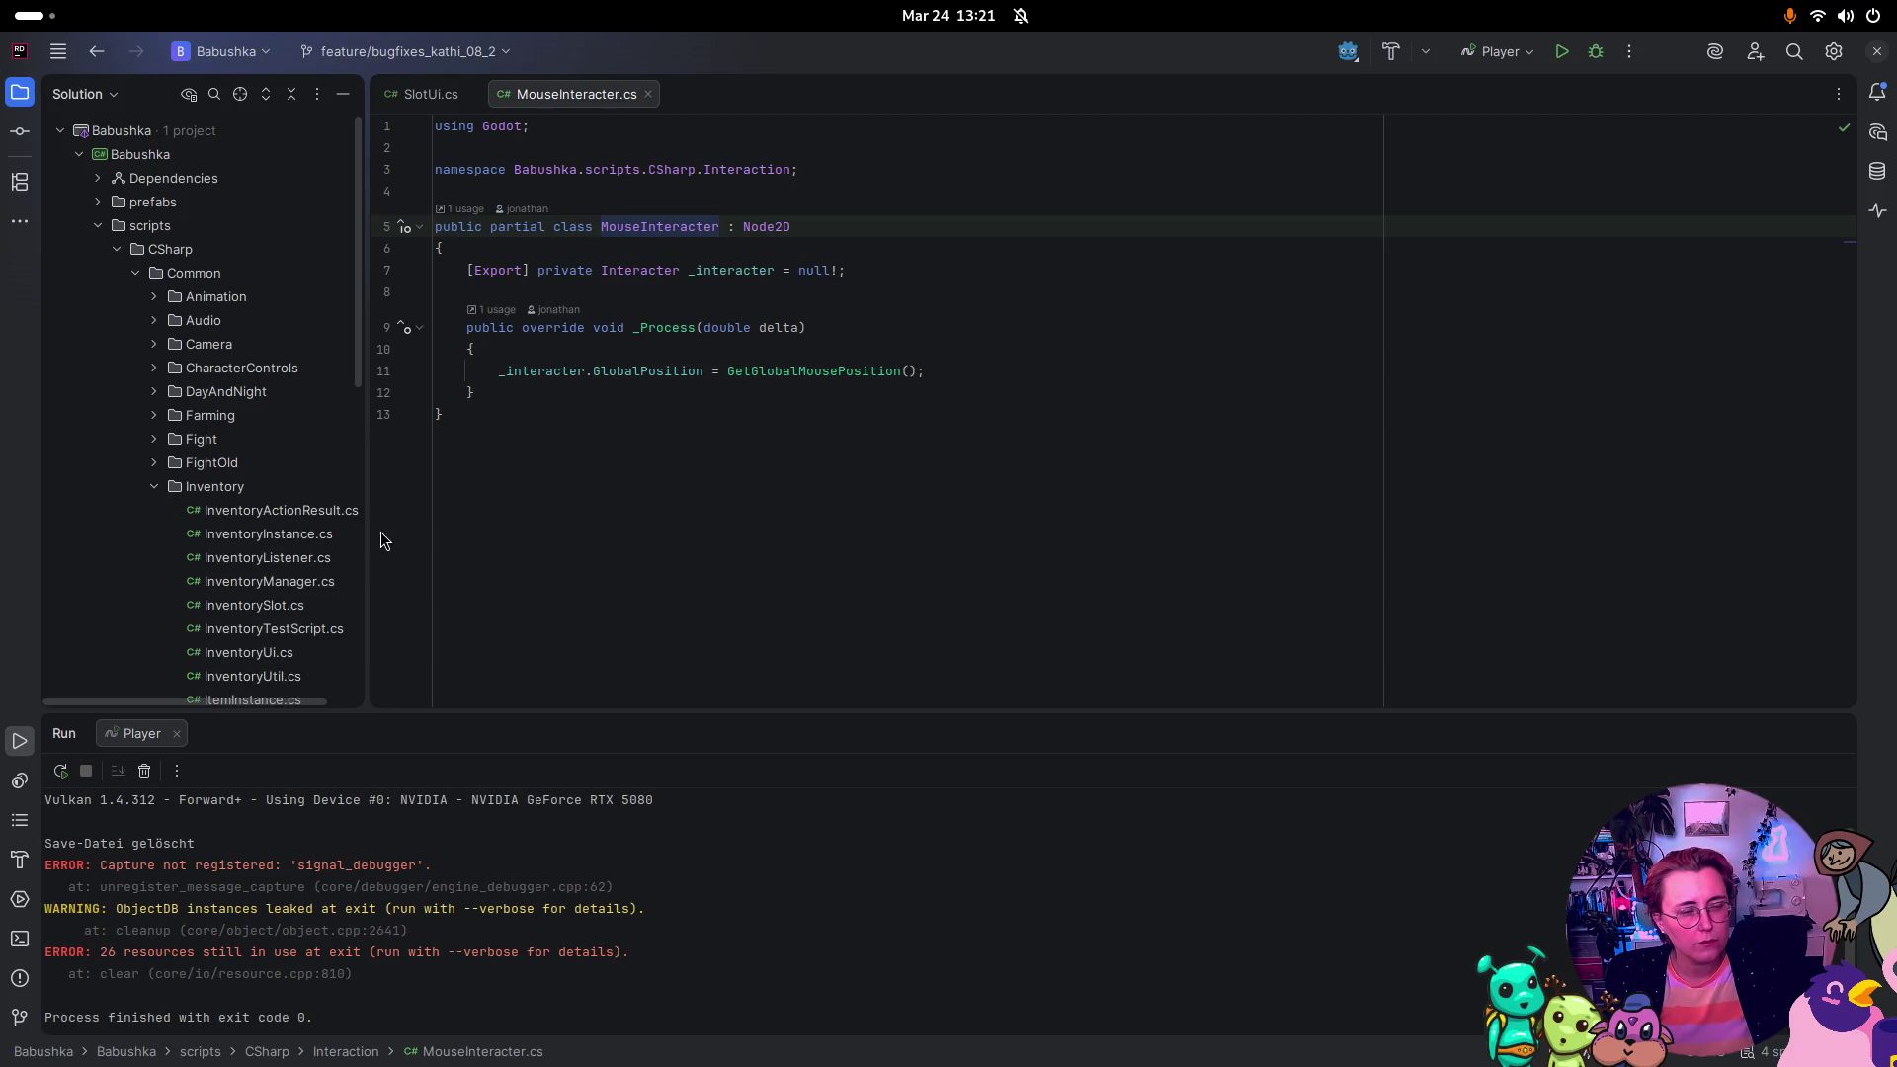
scroll(283, 524, down, 3)
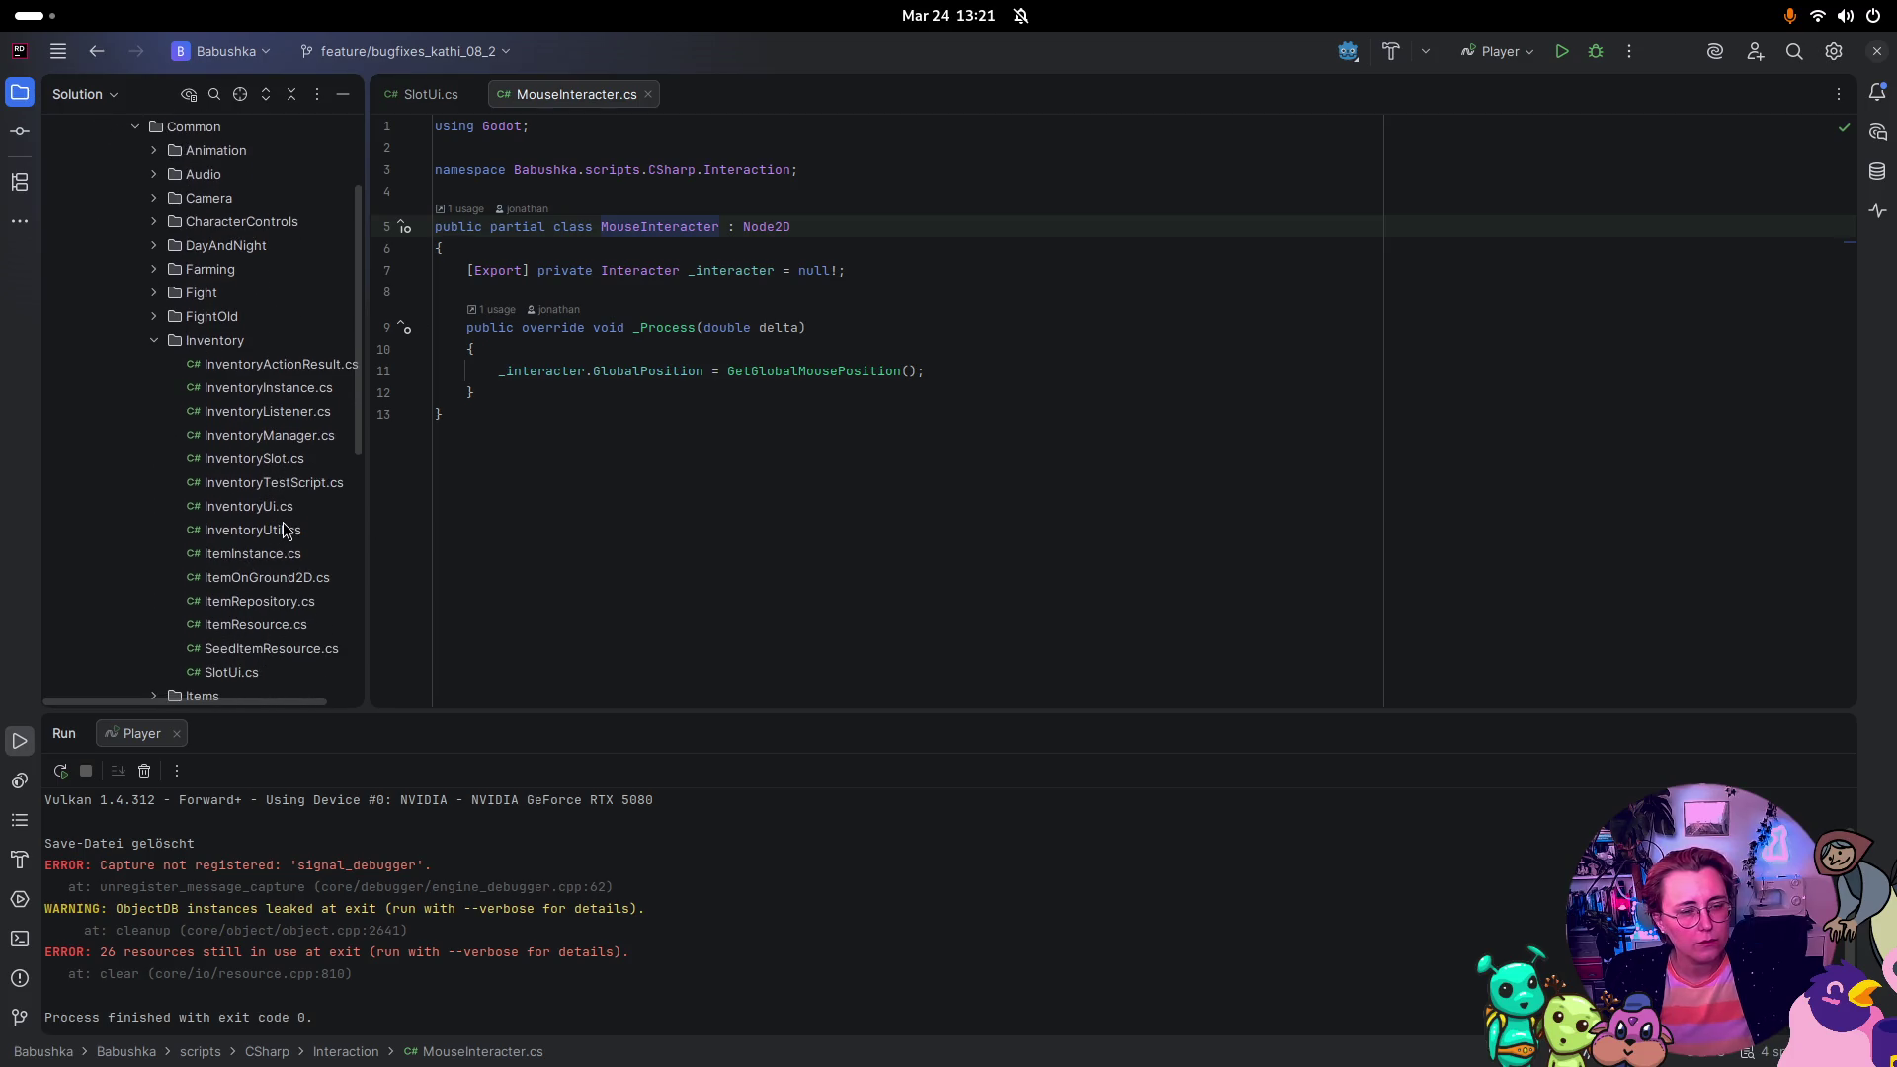
double_click(272, 435)
Step: Widen the solution tree, open InventoryUi.cs, then switch to the Godot editor
scroll(1018, 469, down, 2)
scroll(988, 456, down, 6)
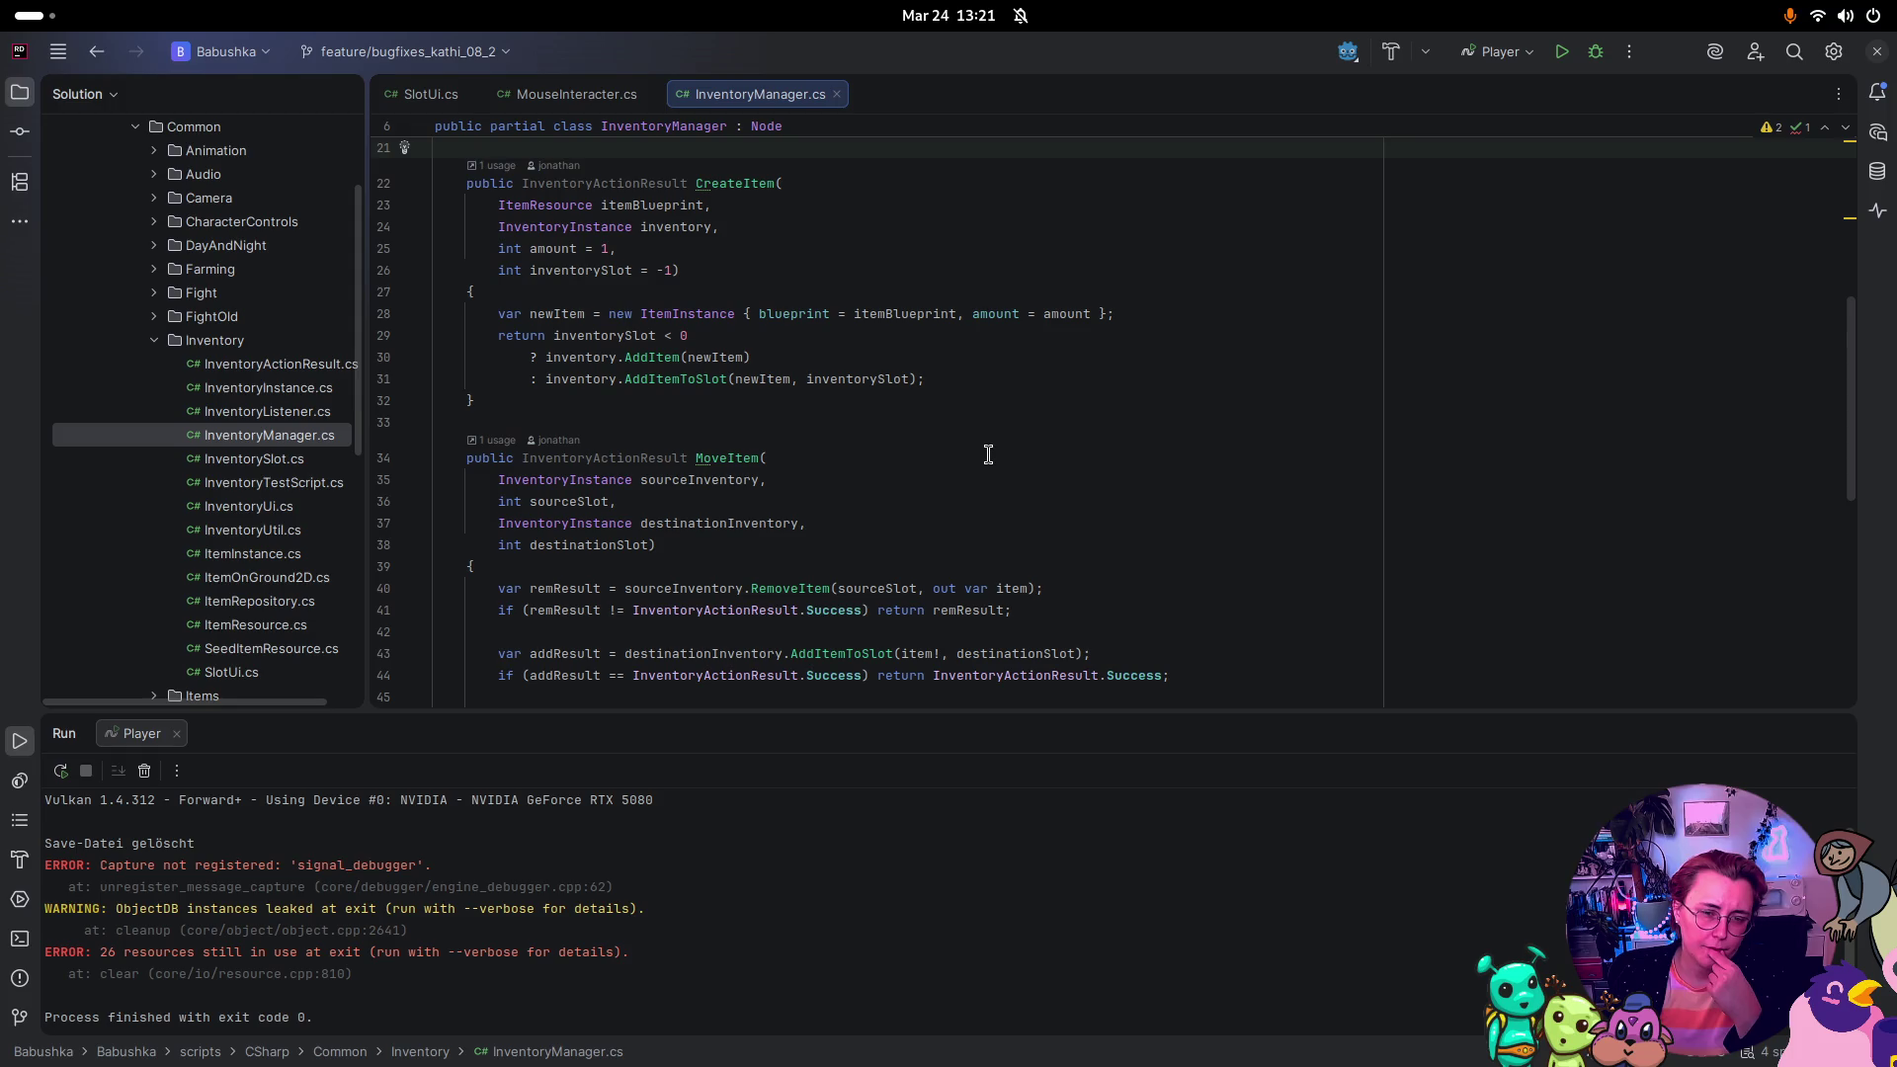
scroll(988, 455, down, 6)
scroll(984, 449, up, 12)
scroll(980, 445, up, 3)
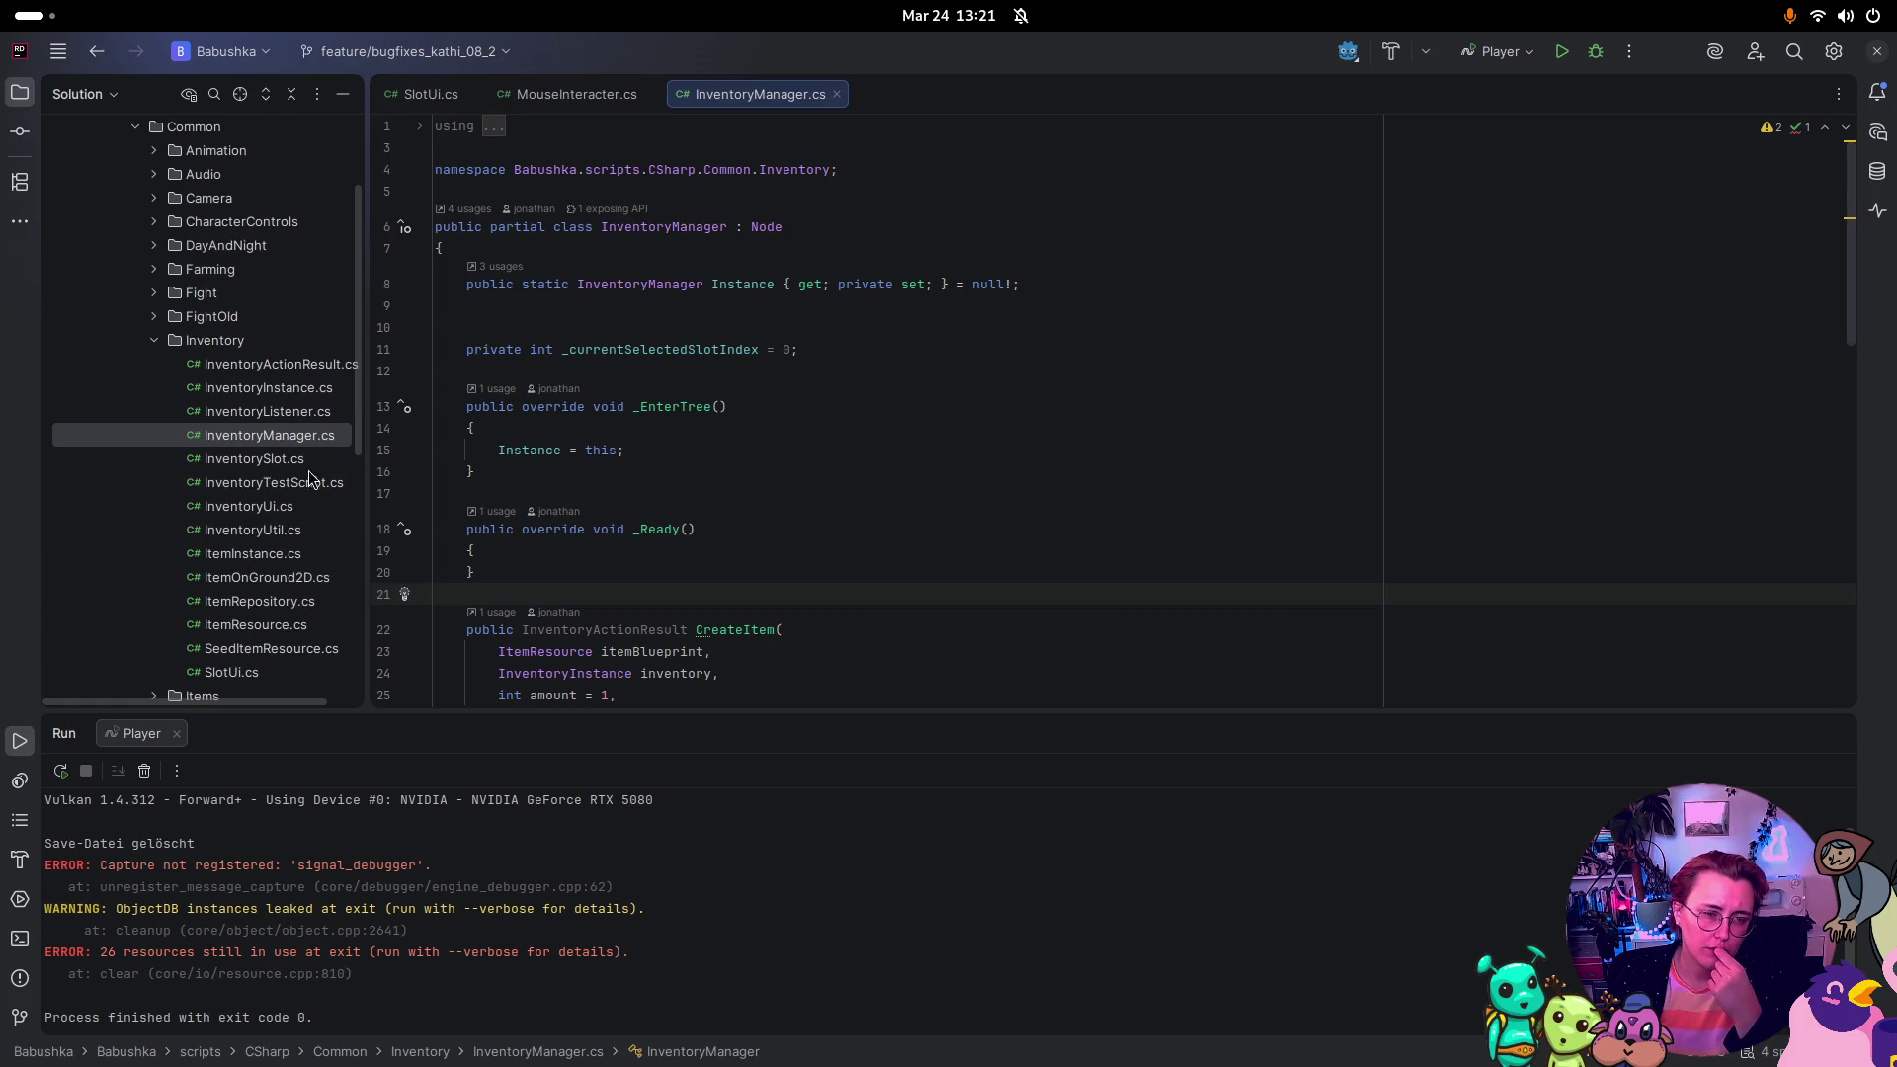
drag(374, 509, 425, 510)
double_click(249, 506)
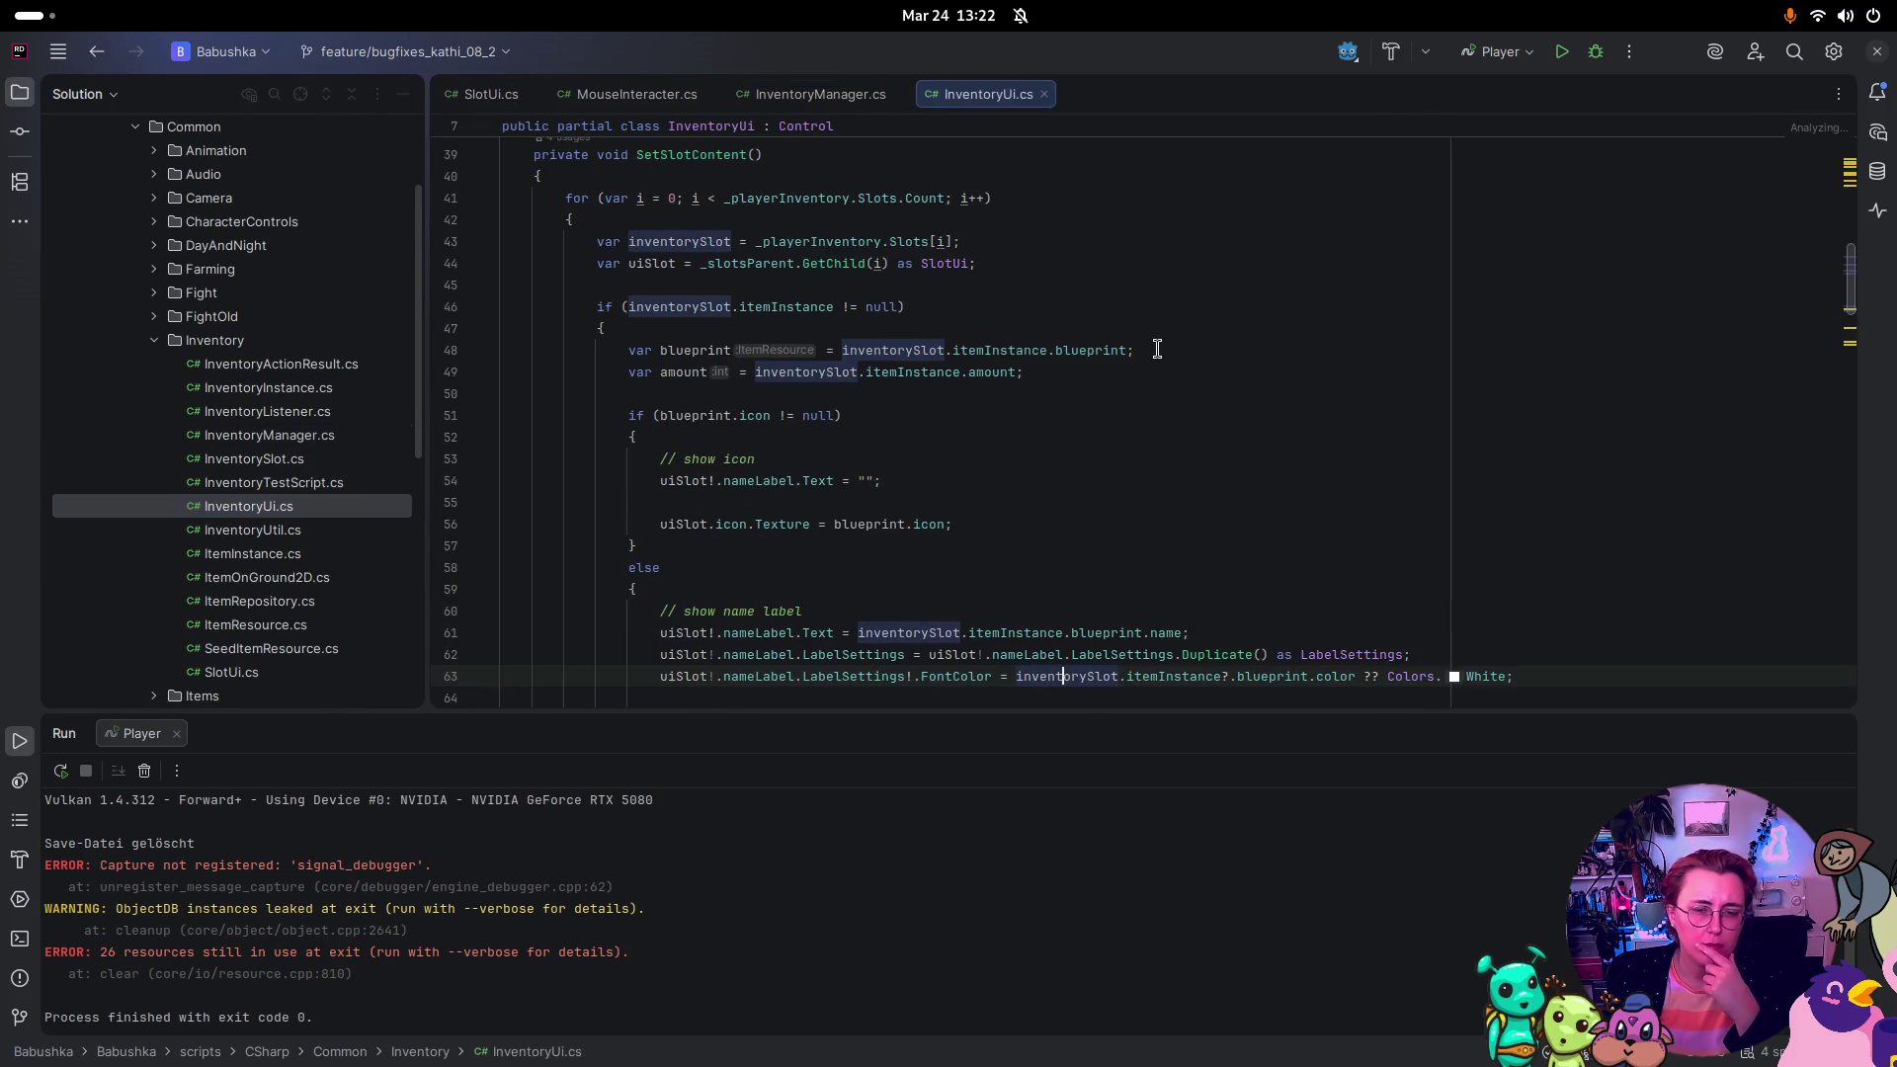
scroll(1198, 324, up, 2)
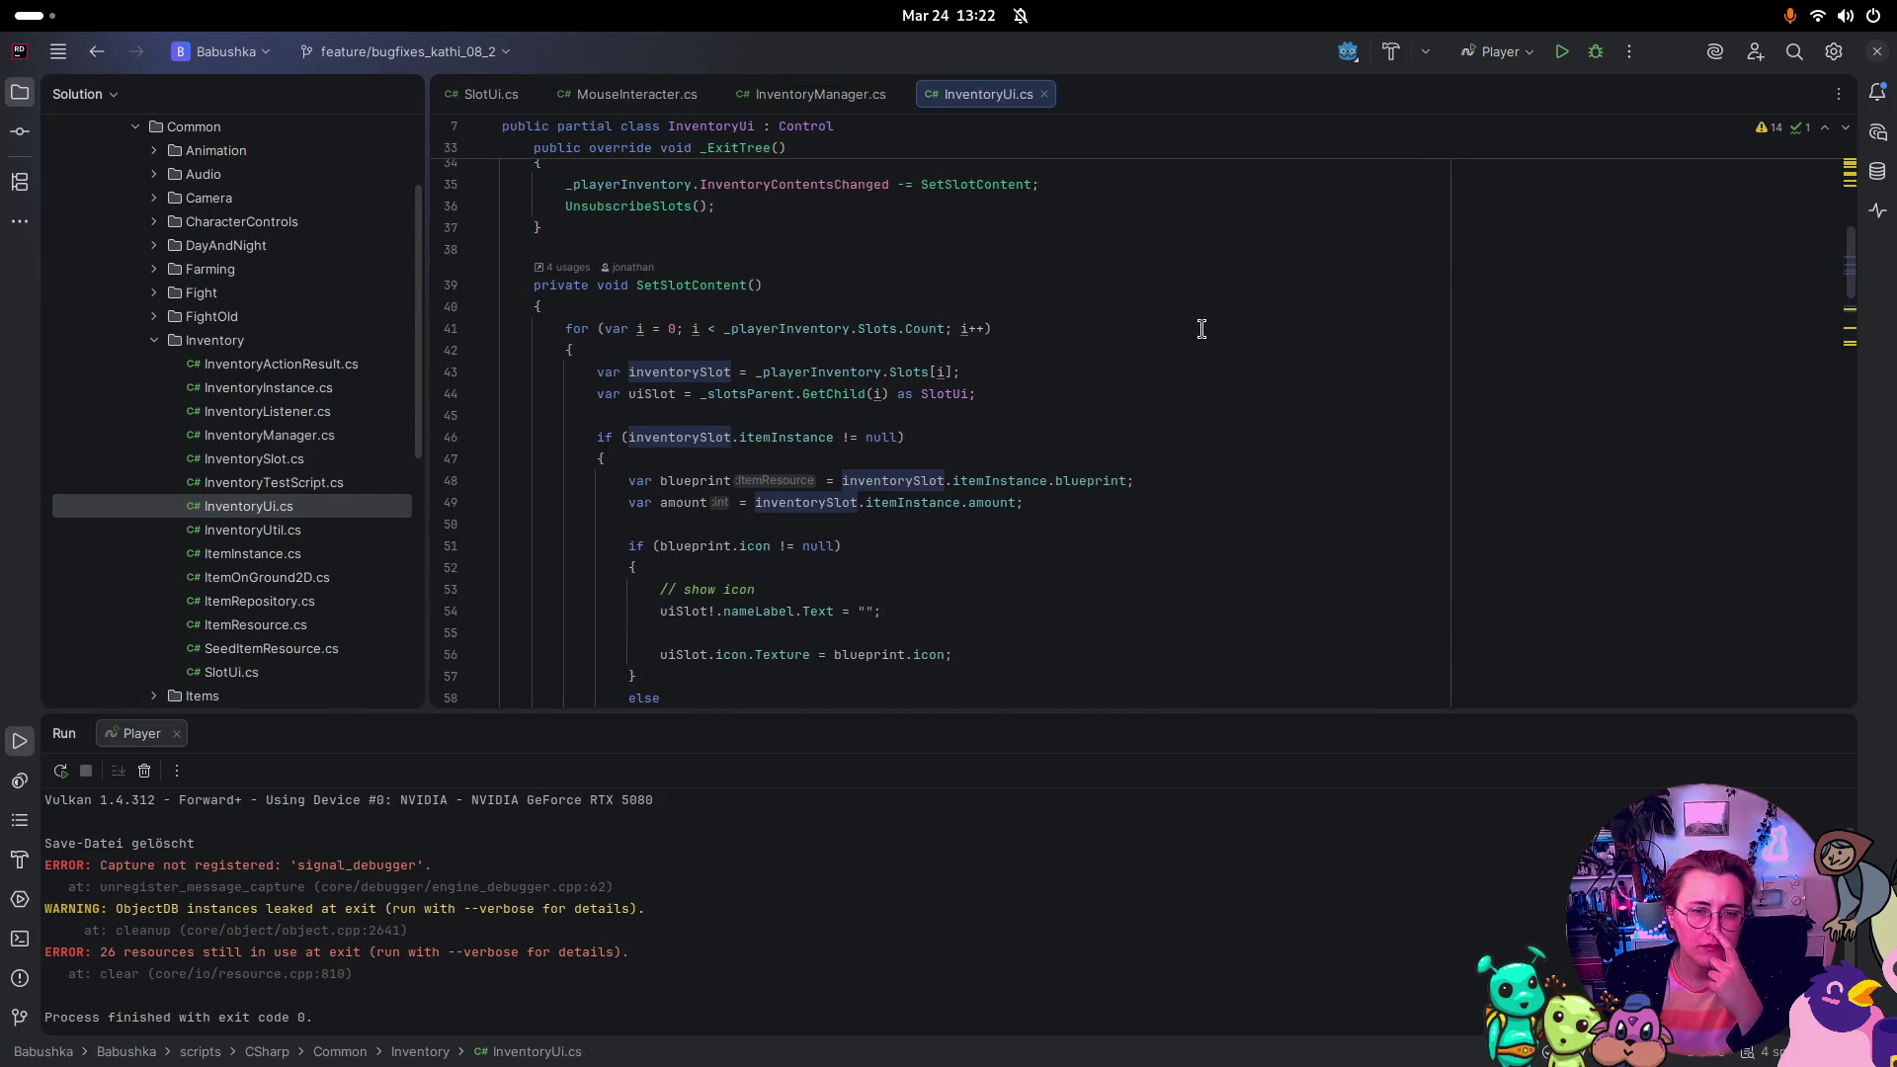
scroll(1203, 329, up, 9)
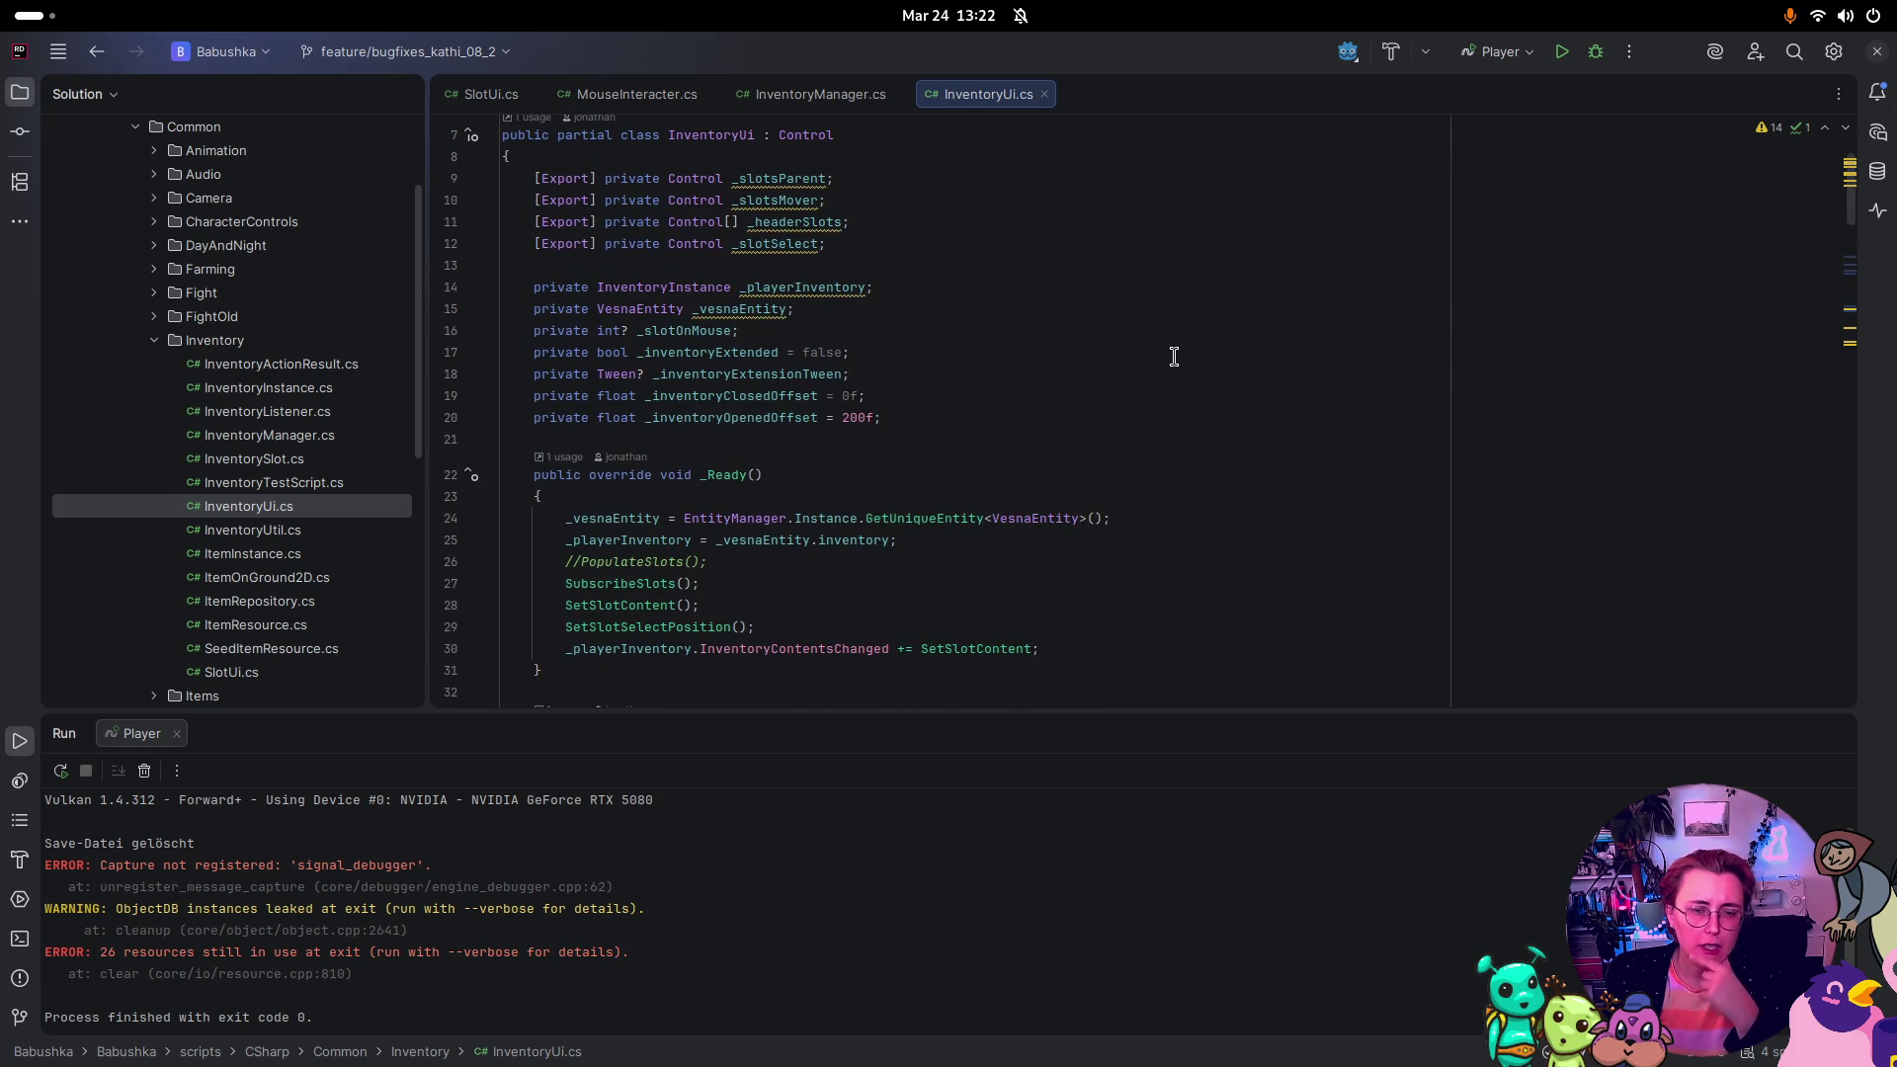
key(super)
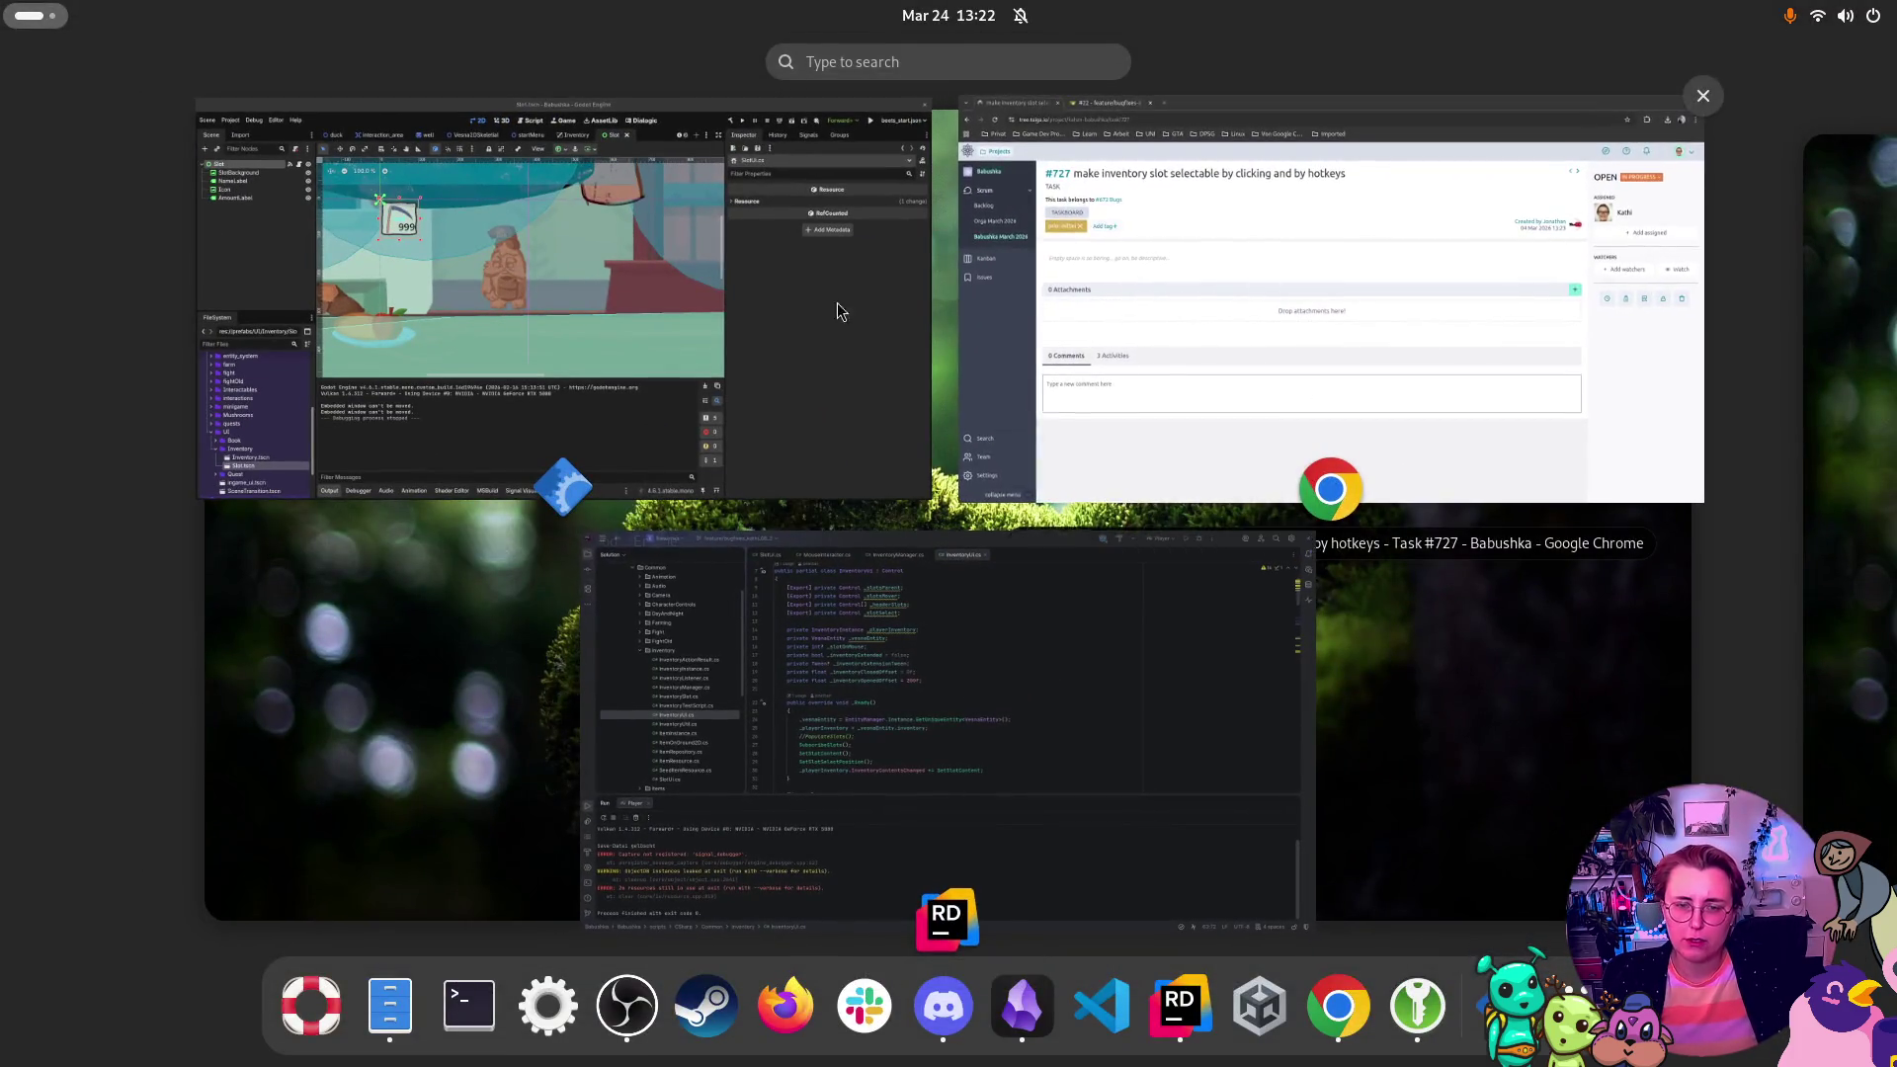
click(544, 284)
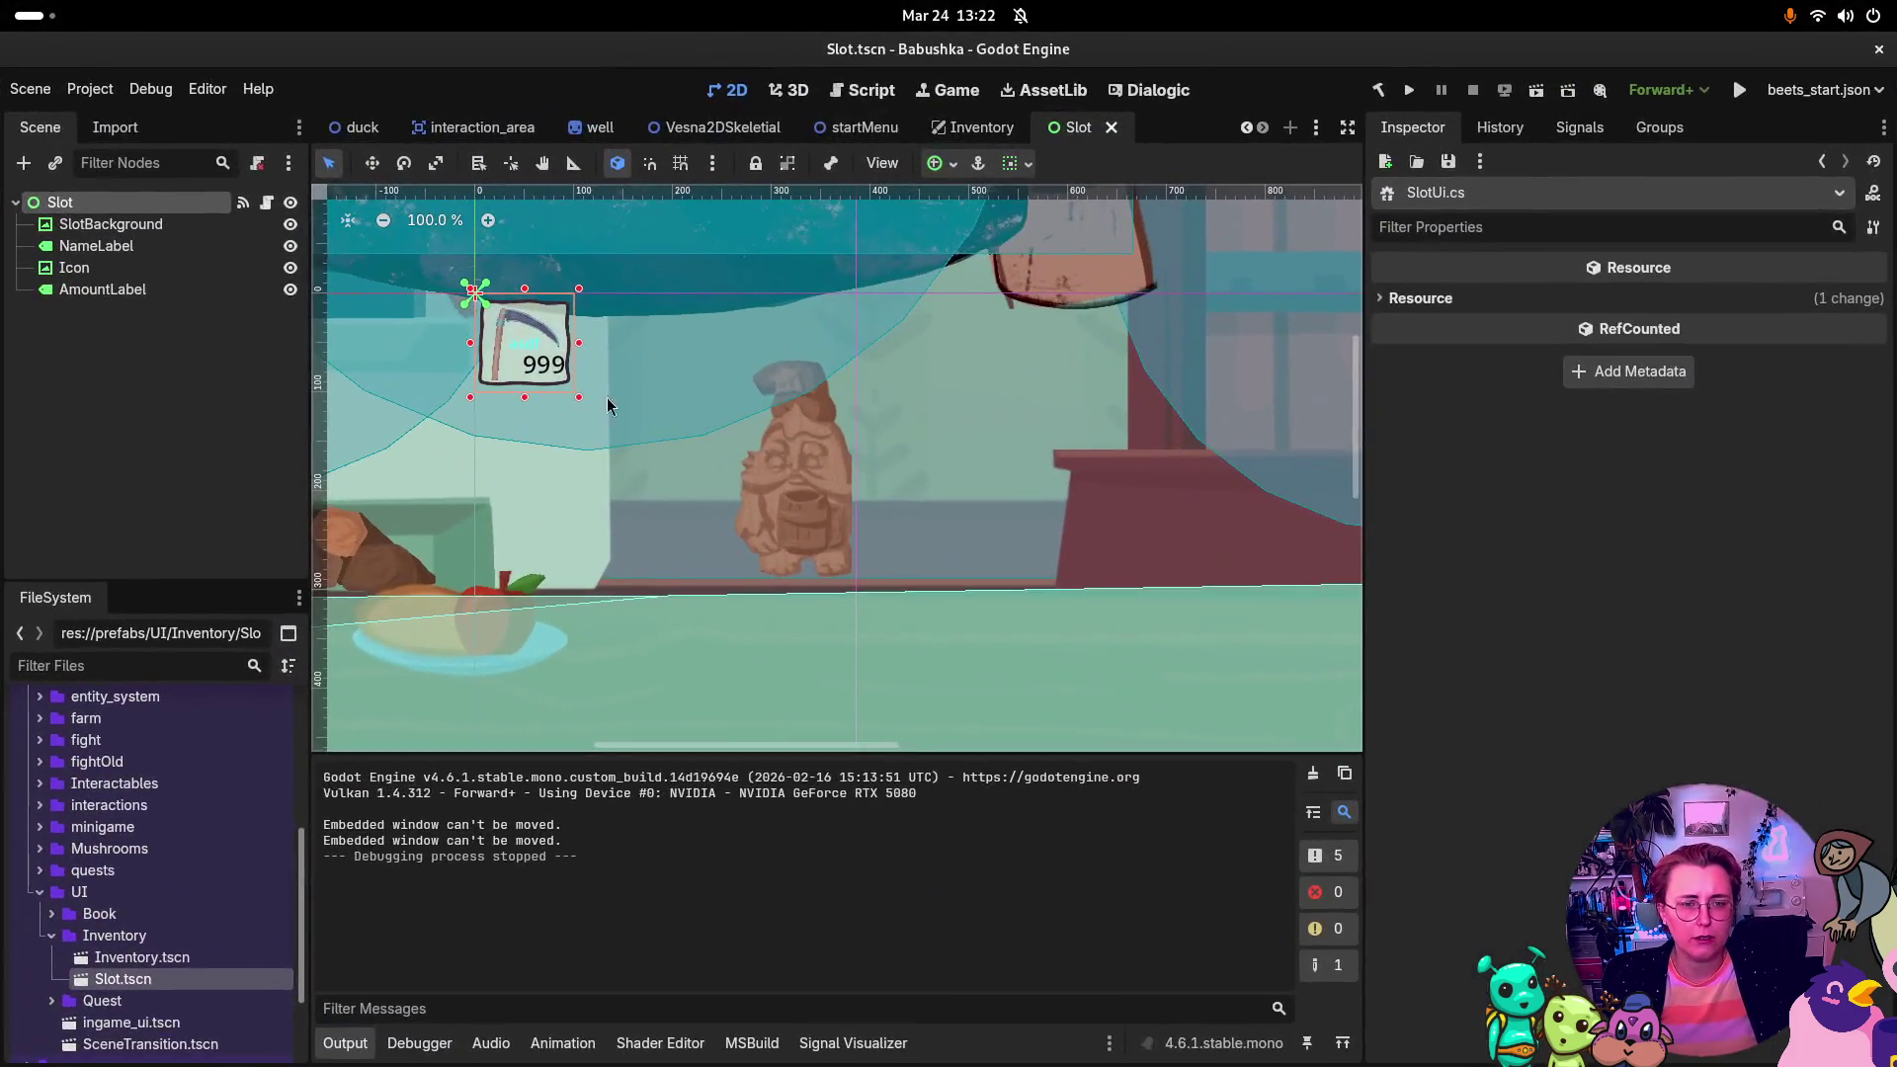
Step: Check the ui_inventory_advance action's mapping in Project Settings > Input Map
click(98, 89)
click(129, 121)
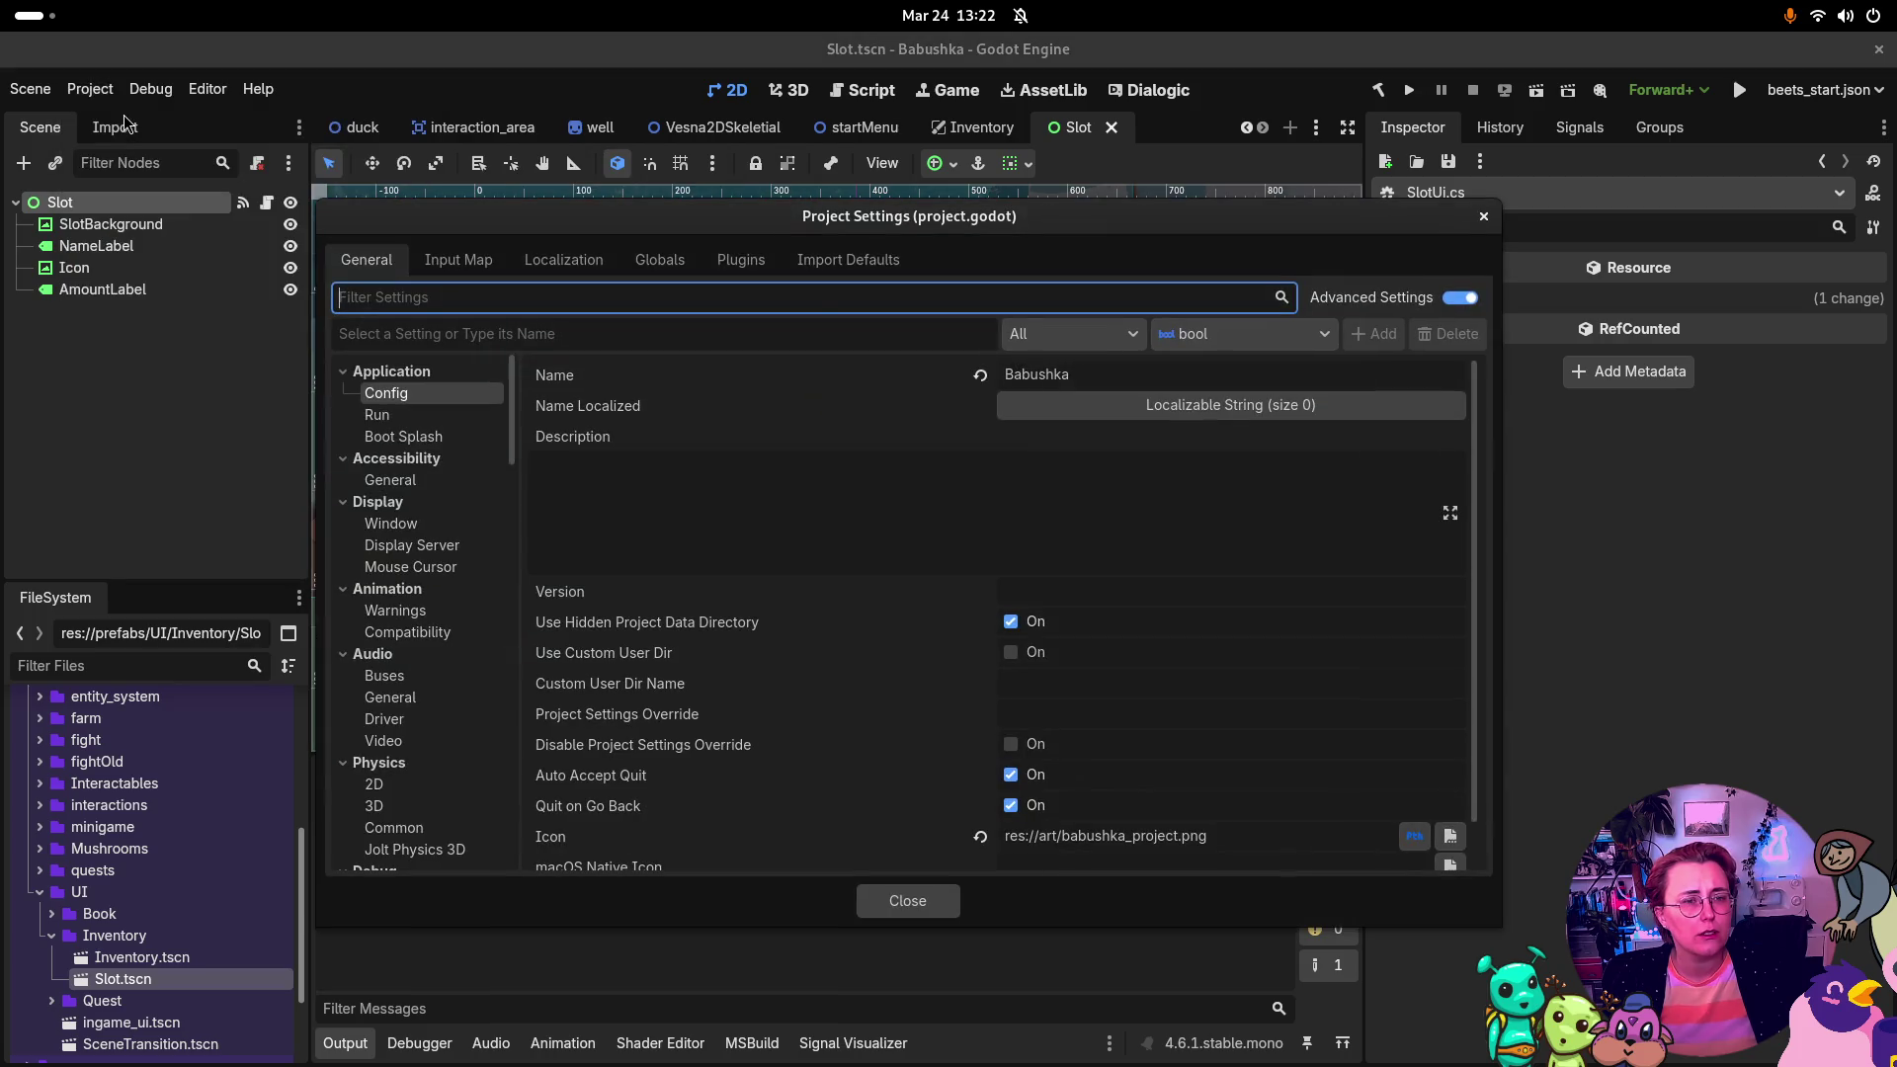
click(459, 259)
scroll(1003, 509, down, 15)
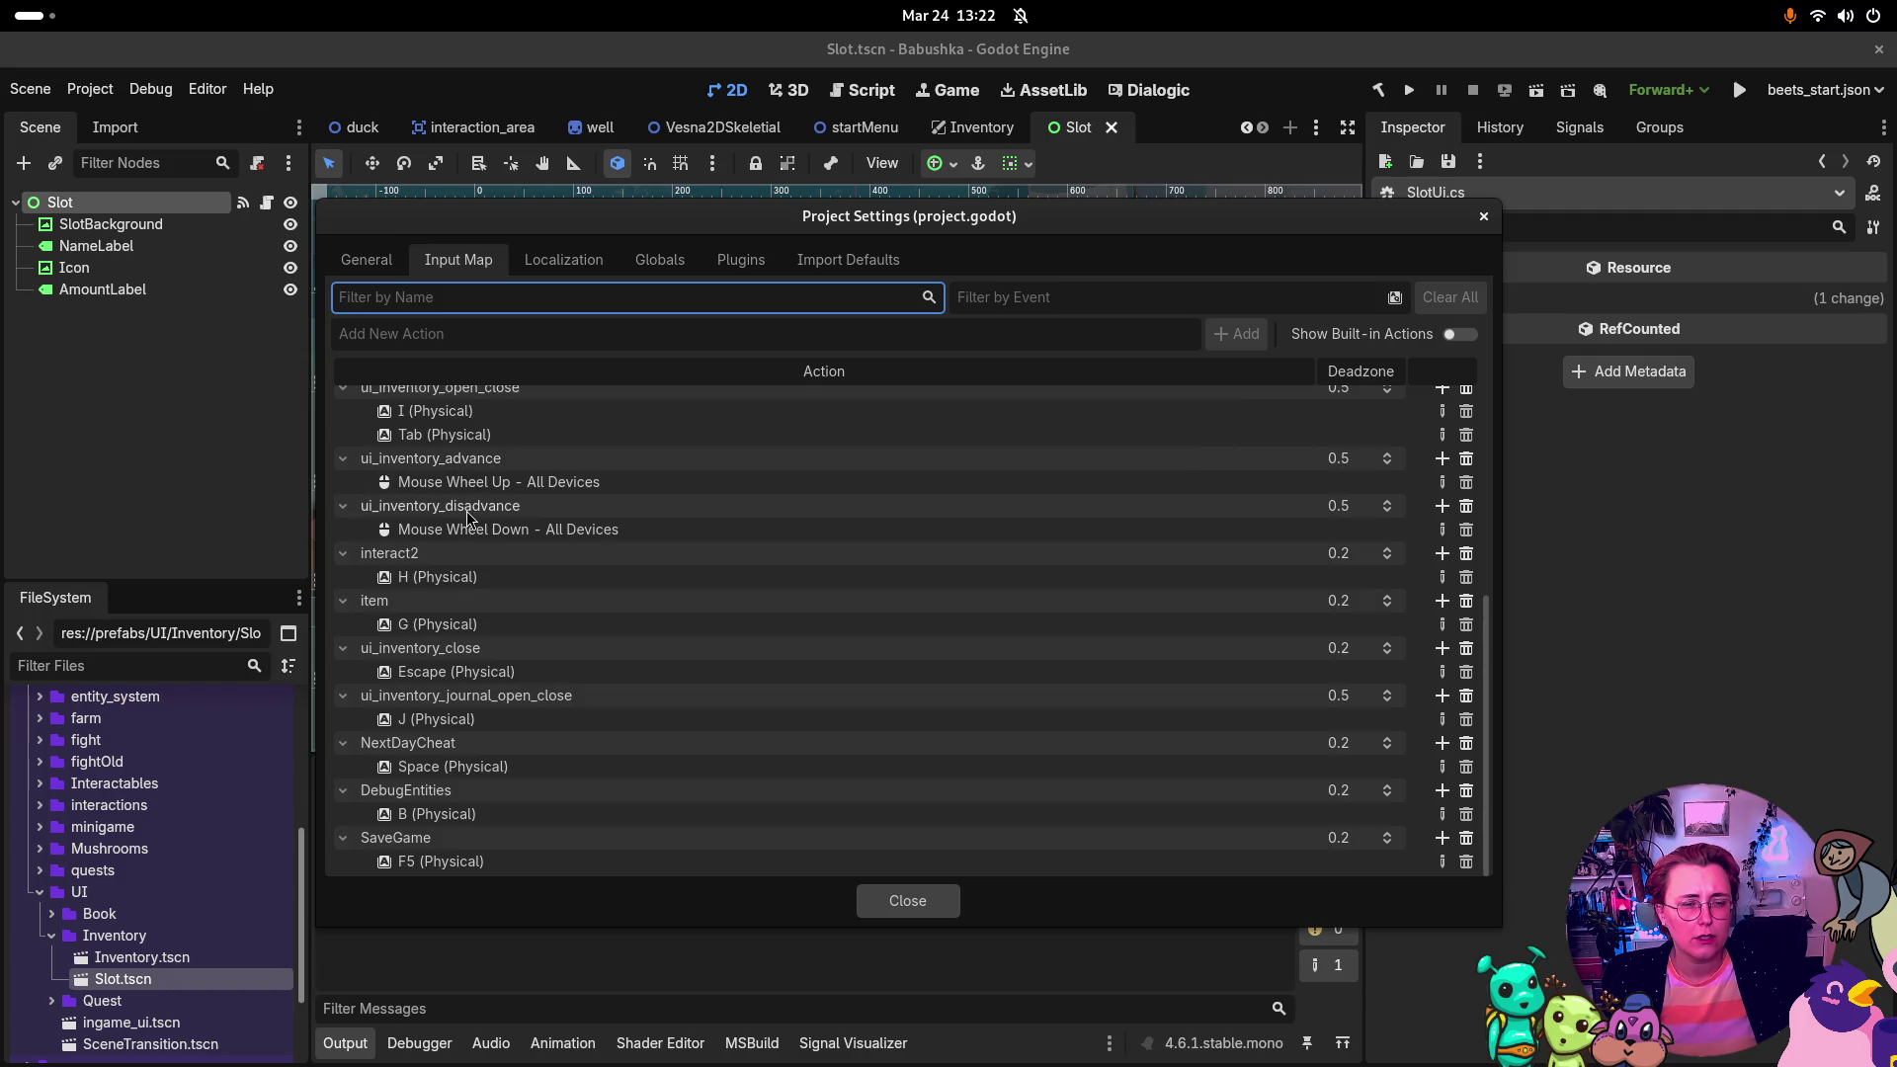
double_click(491, 460)
key(ctrl+c)
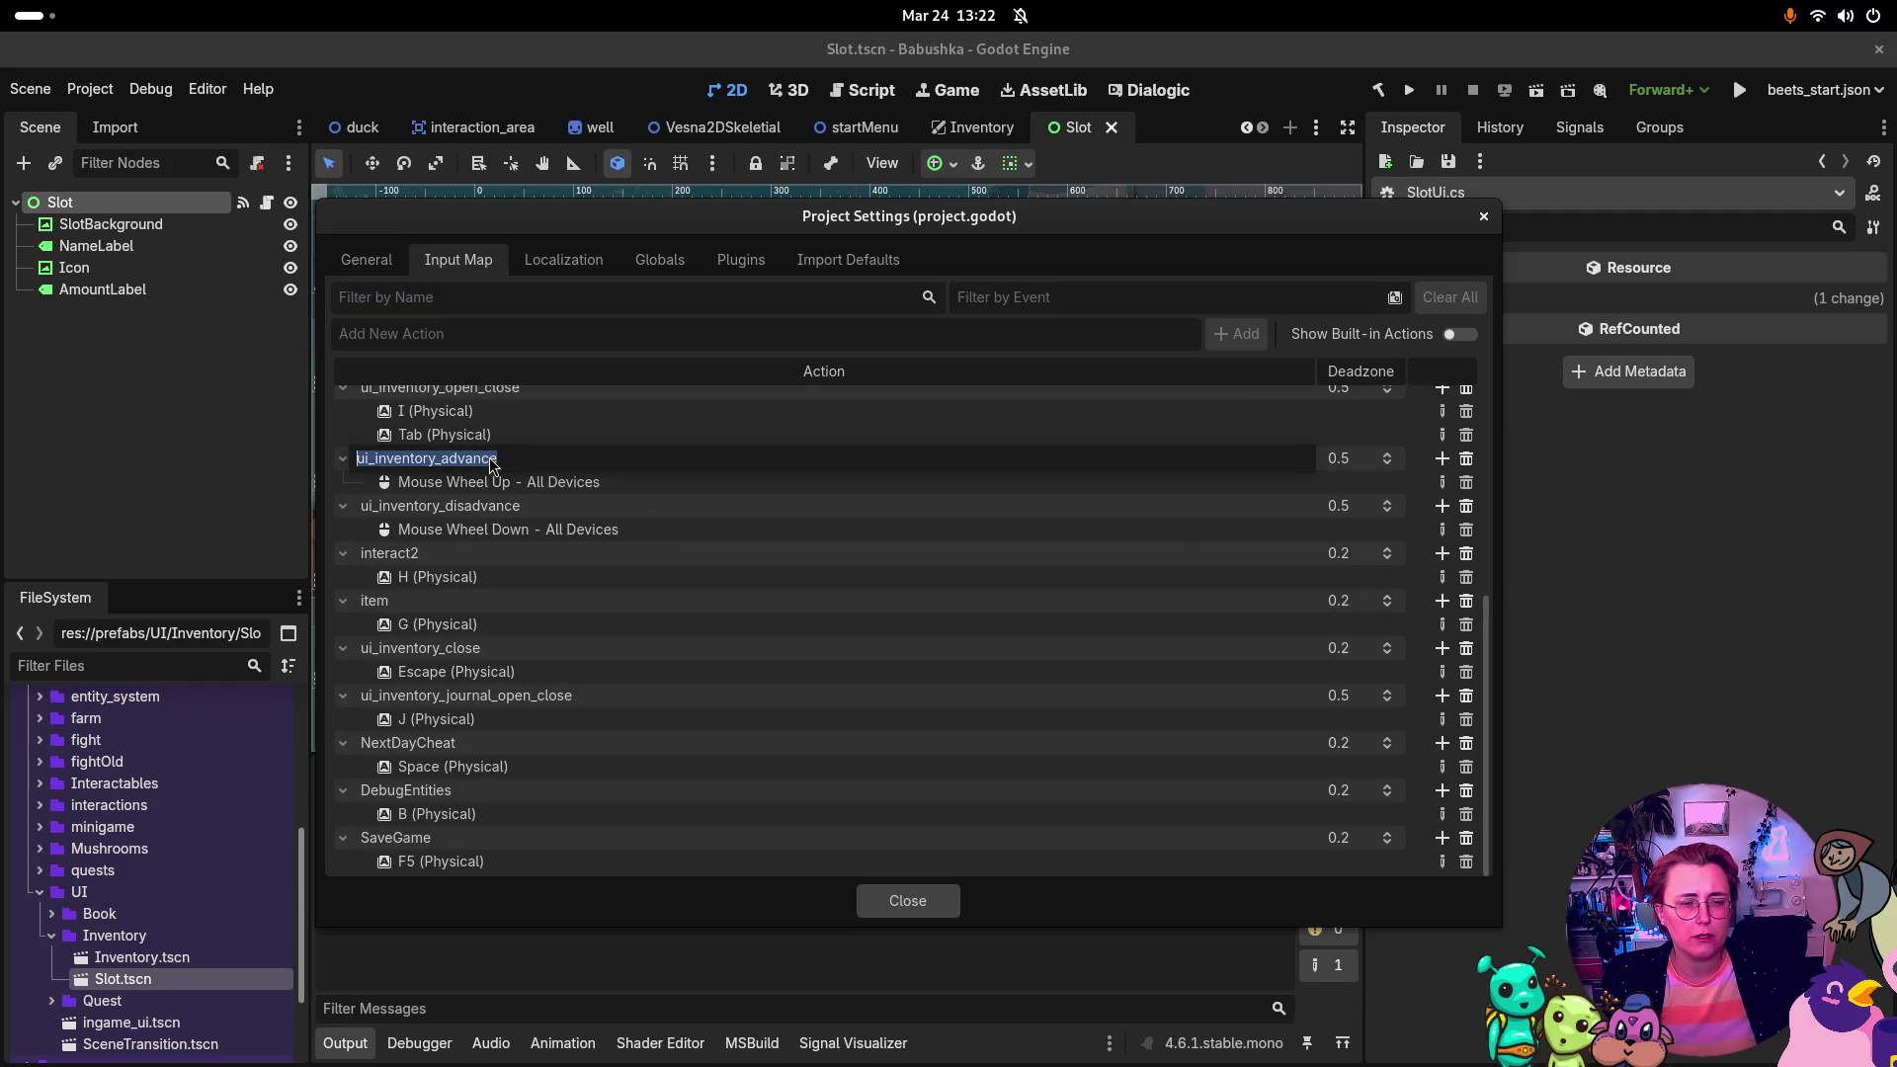
Step: Close Project Settings and bring Rider back to the front
click(865, 901)
key(super)
click(695, 792)
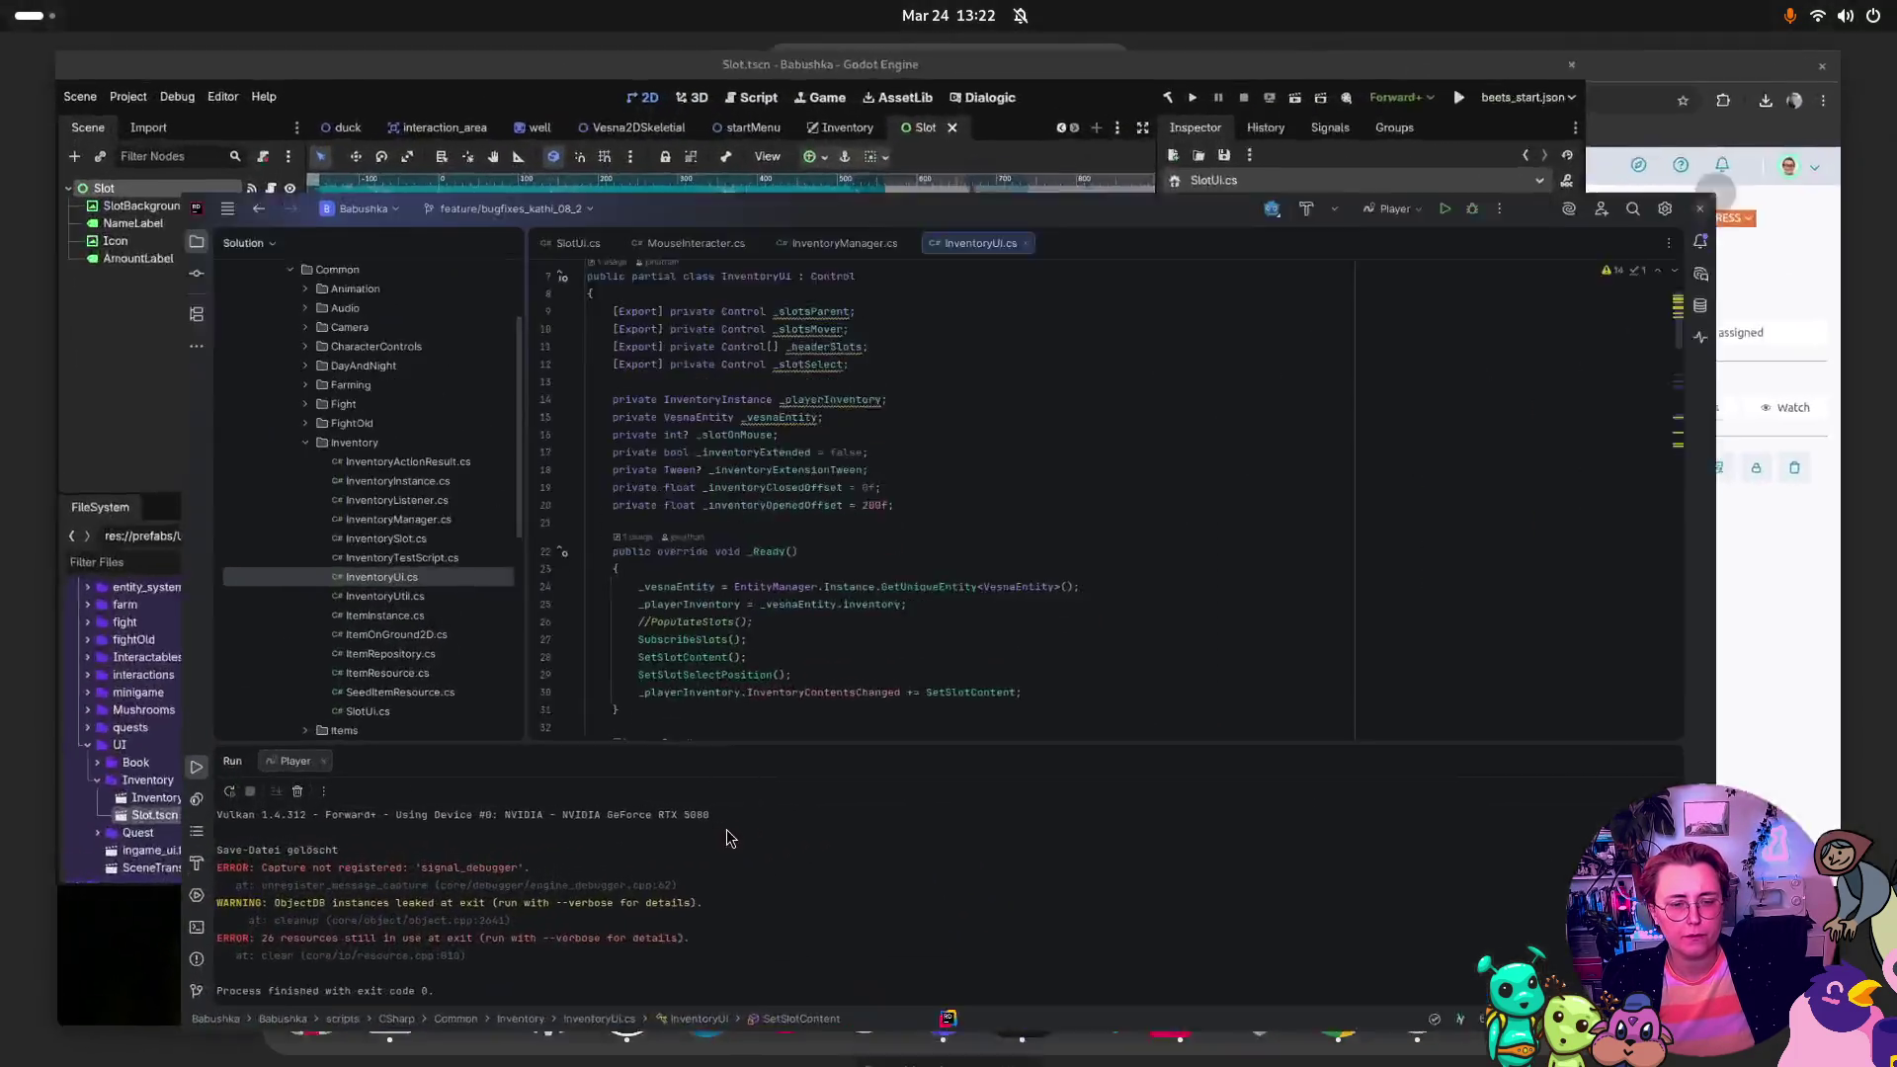
Step: Search for ui_inventory_advance and open its handling in InventoryUi.cs's _Process method
key(shift)
key(shift)
key(ctrl+v)
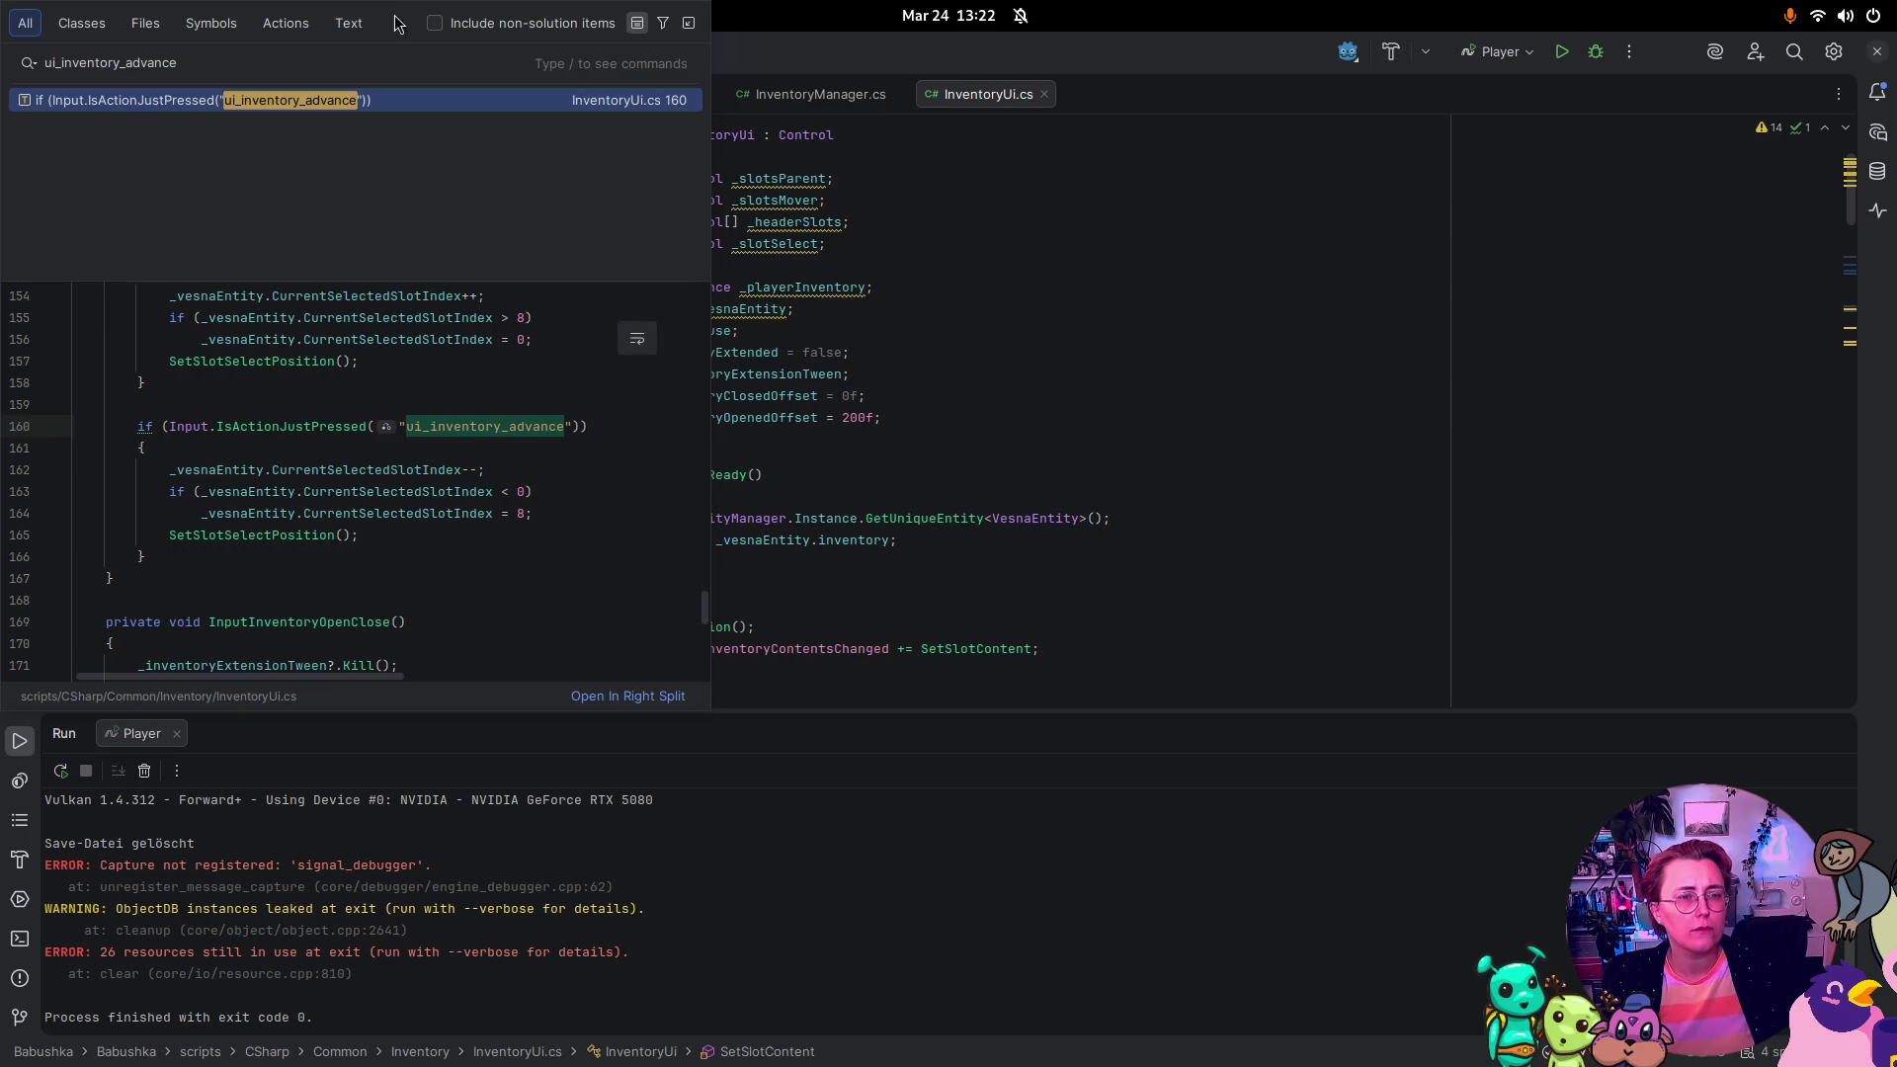
click(387, 100)
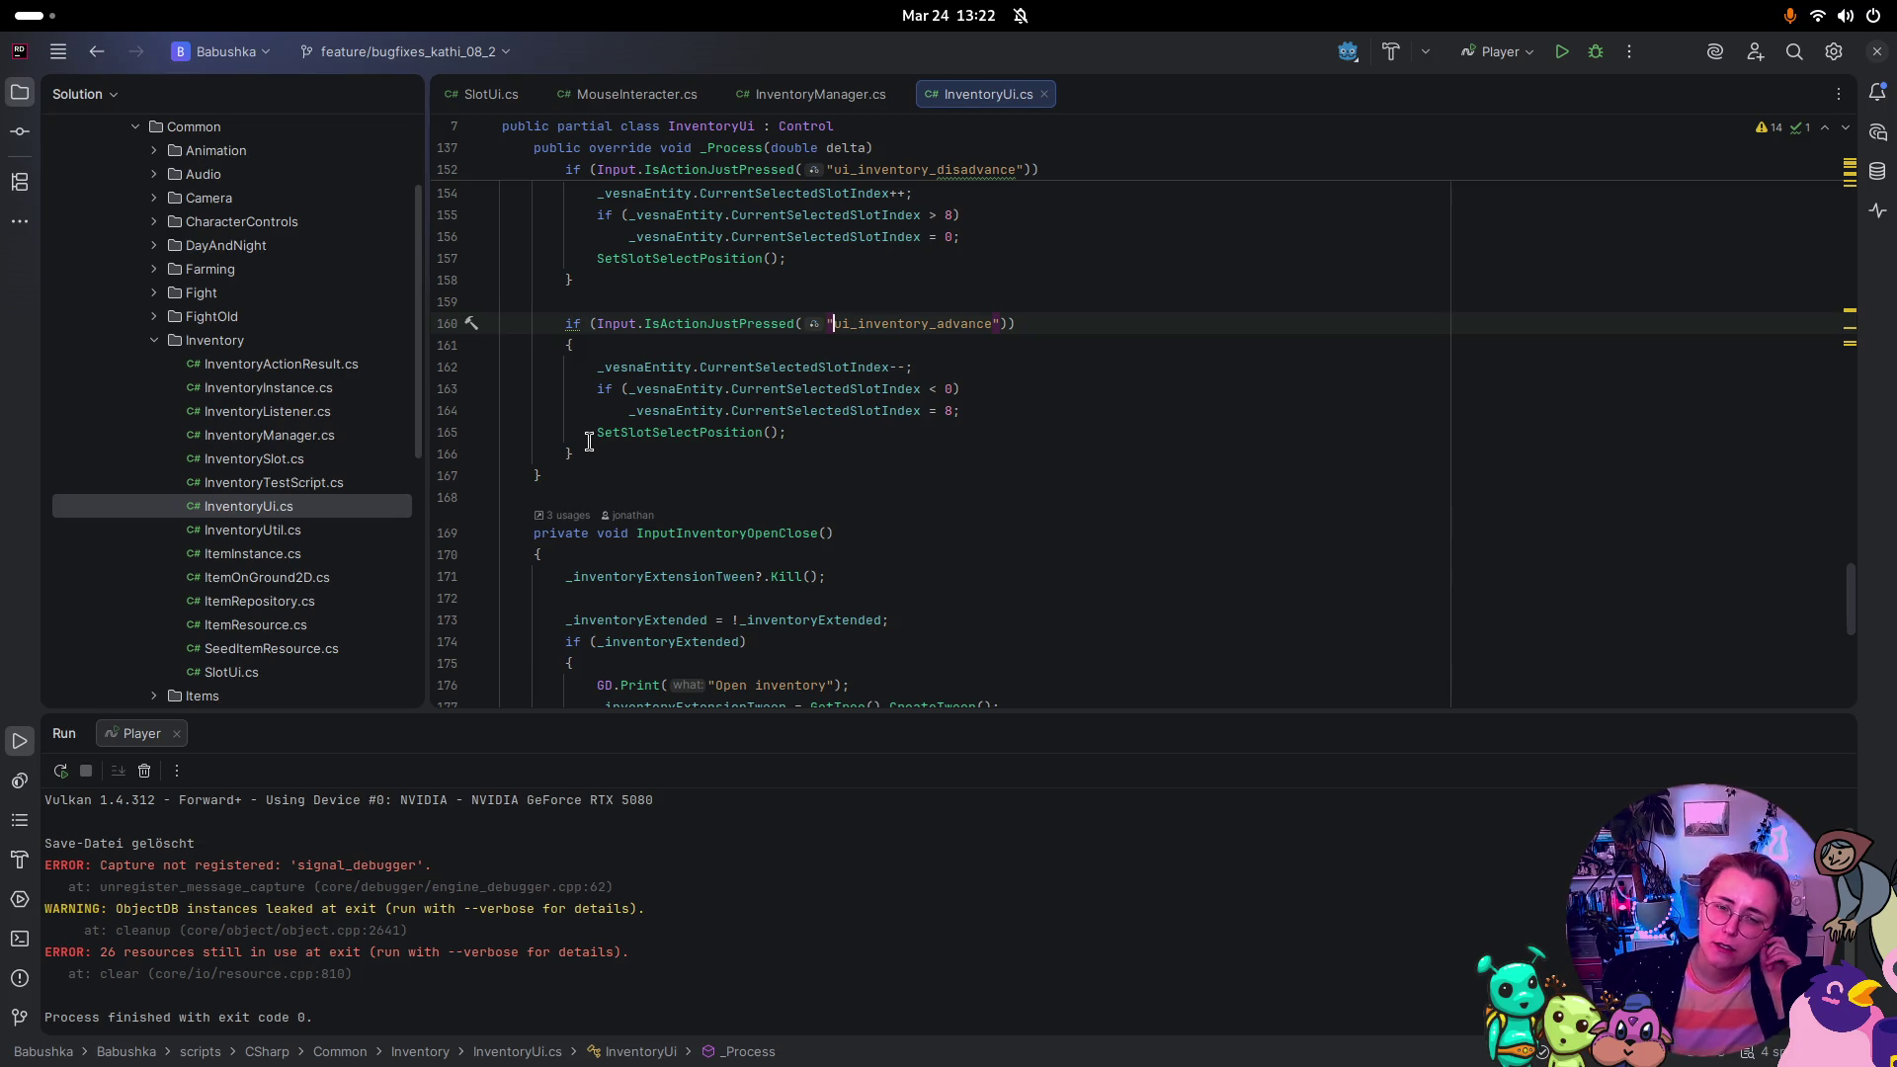
scroll(1052, 438, up, 4)
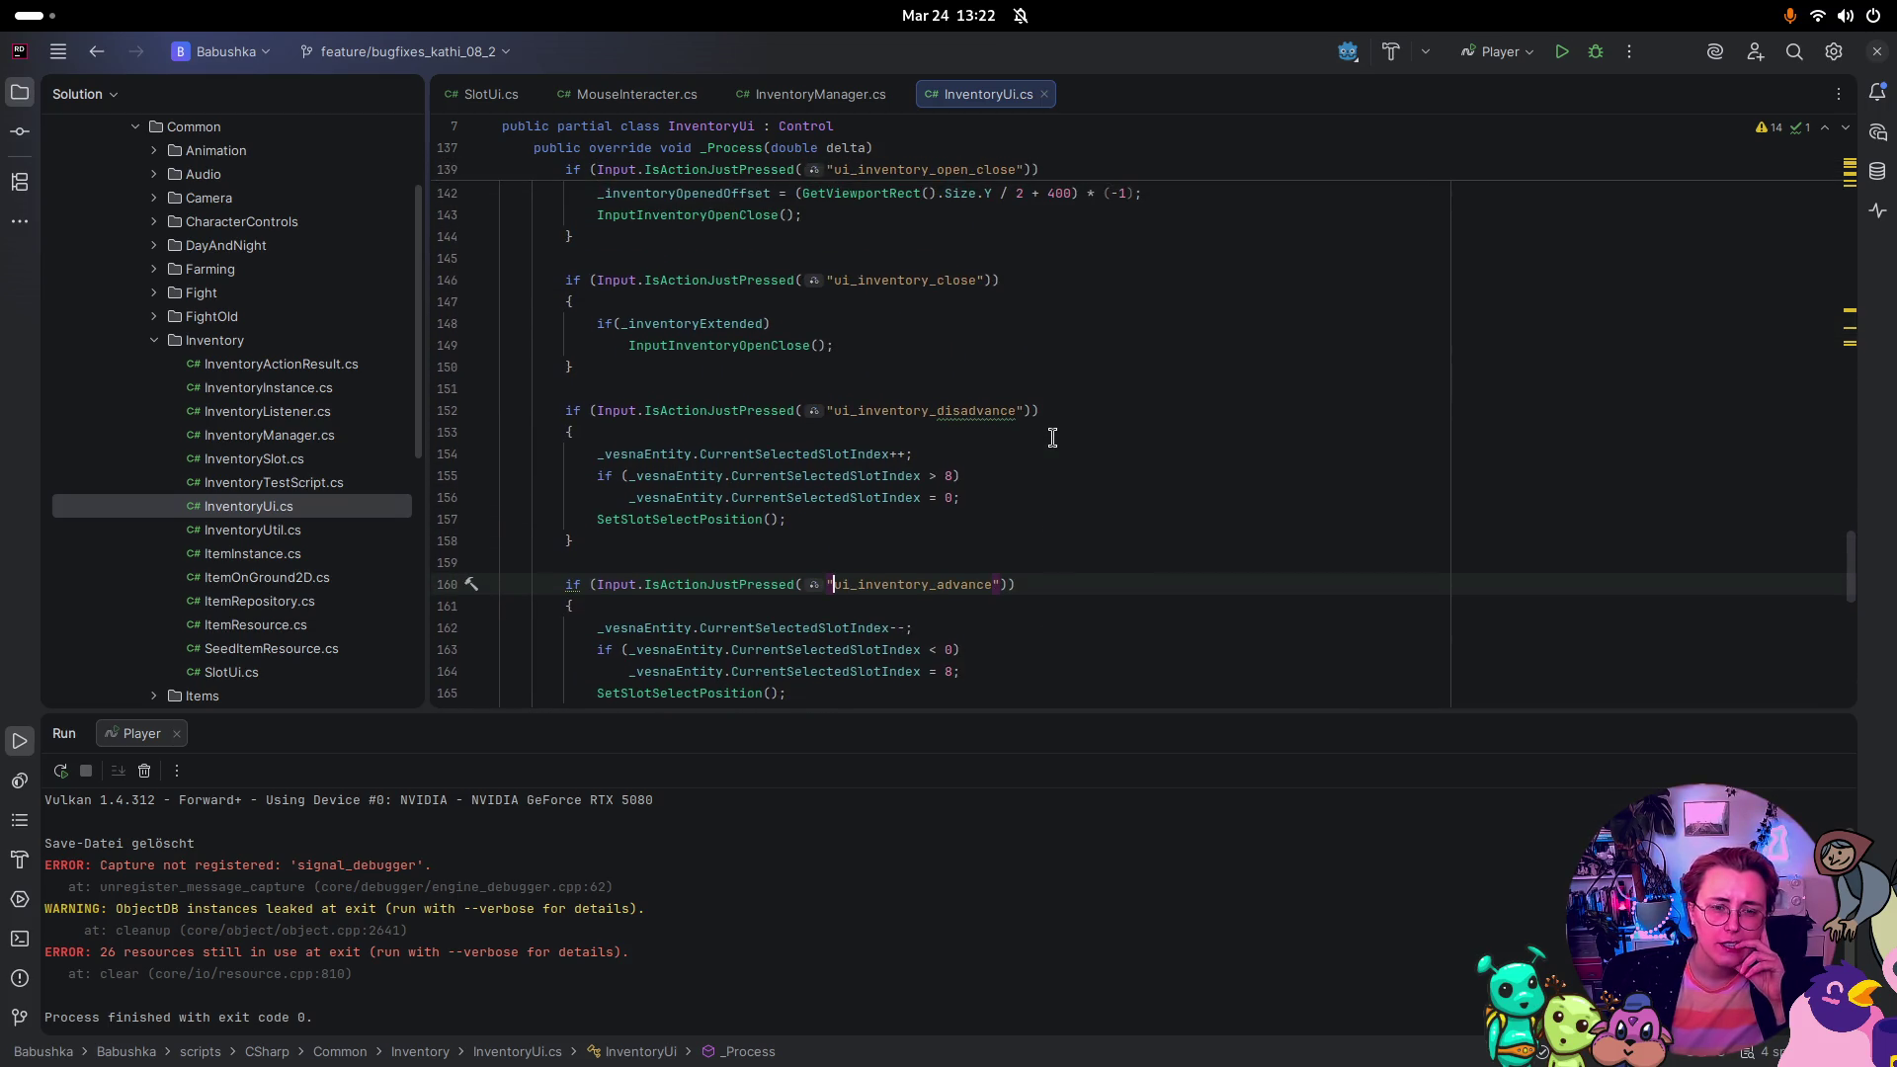
scroll(1053, 438, up, 1)
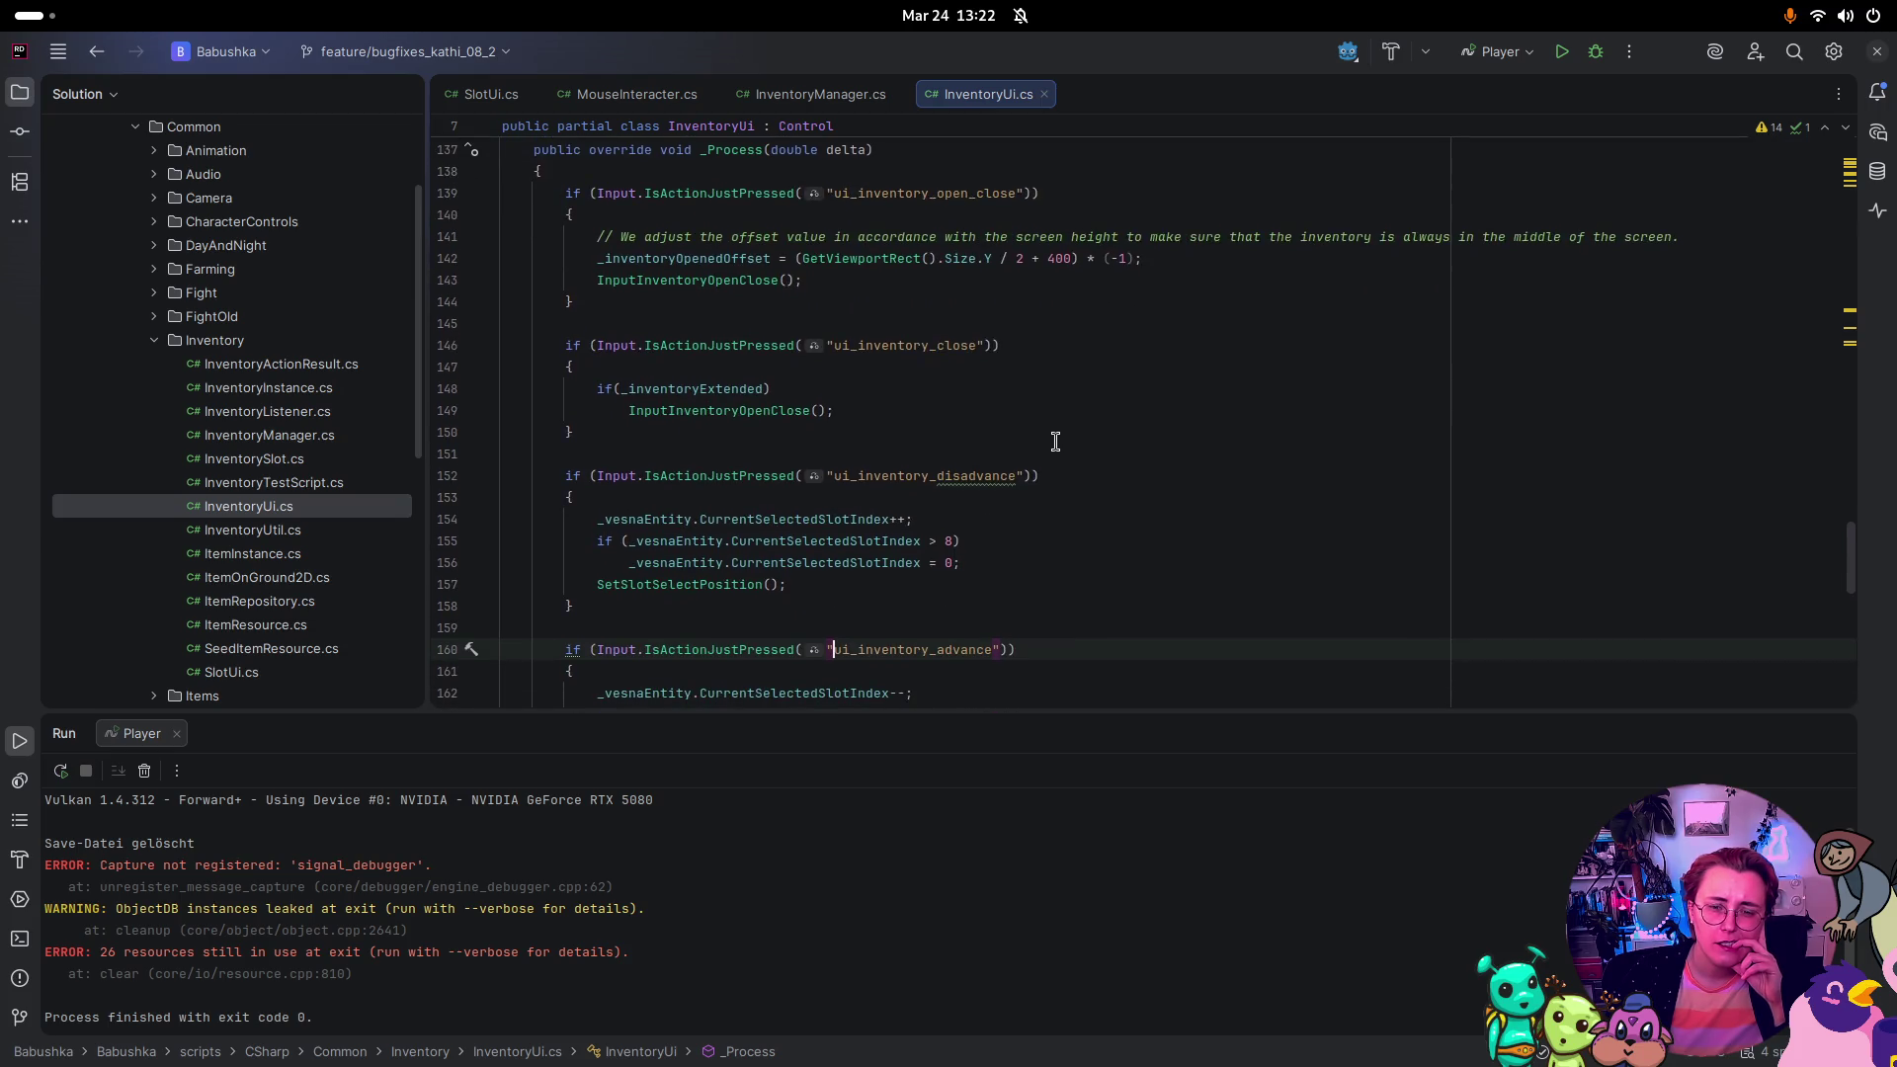
scroll(1055, 441, down, 2)
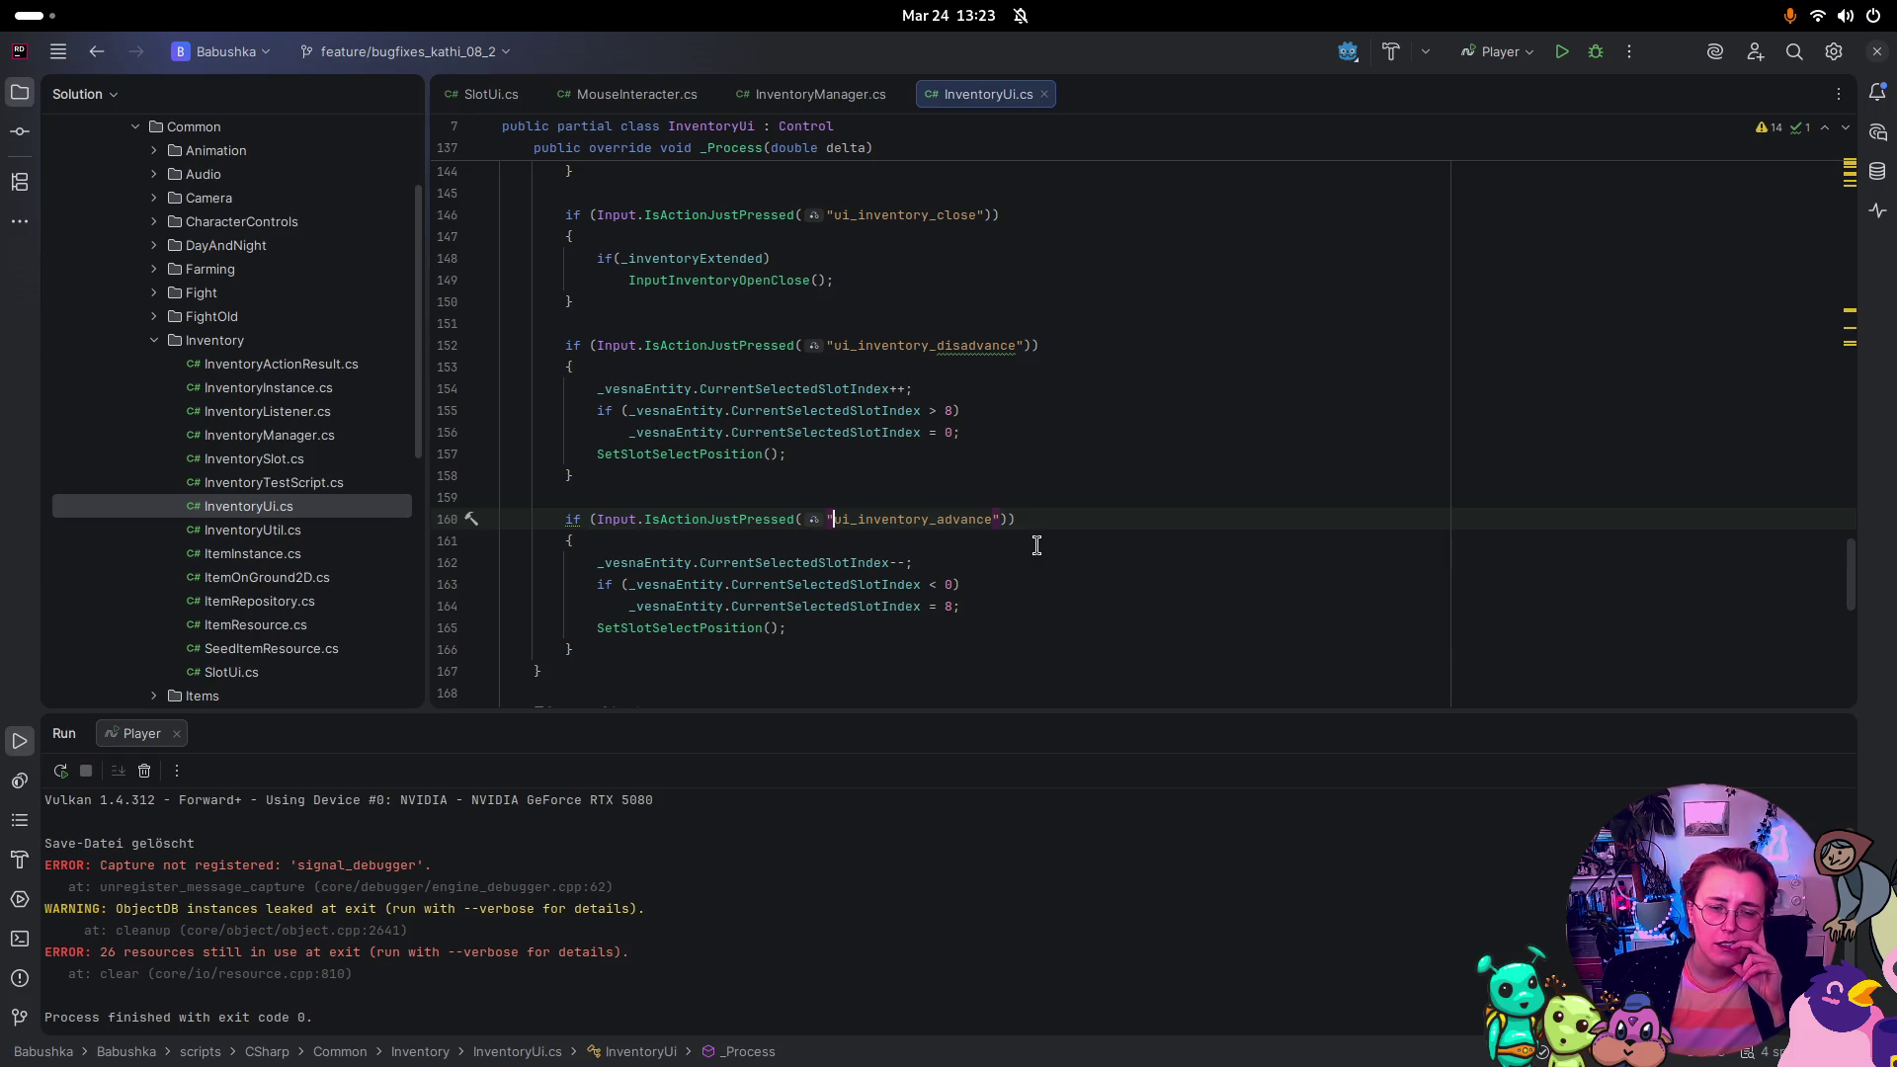
click(699, 455)
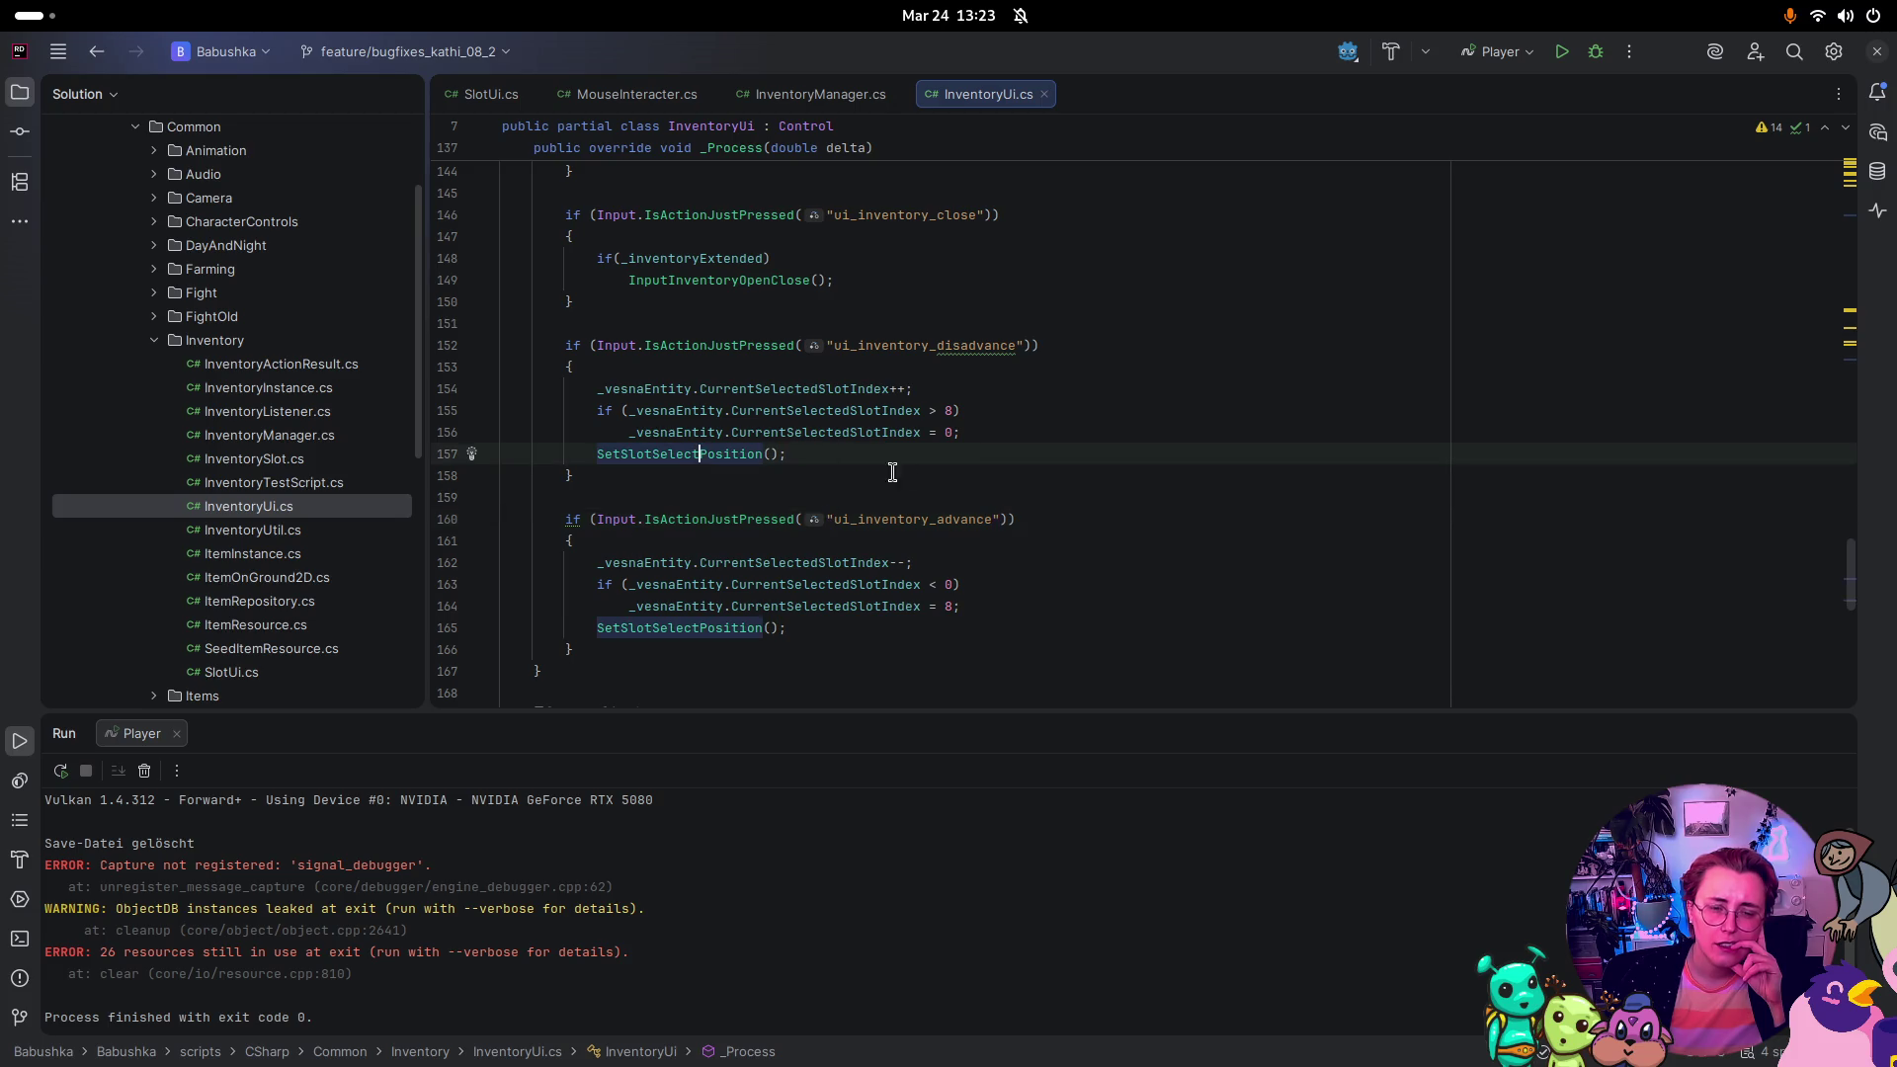
Step: Jump to SetSlotSelectPosition, read through PopulateSlots and SlotClicked, then switch back to Godot
key(ctrl+b)
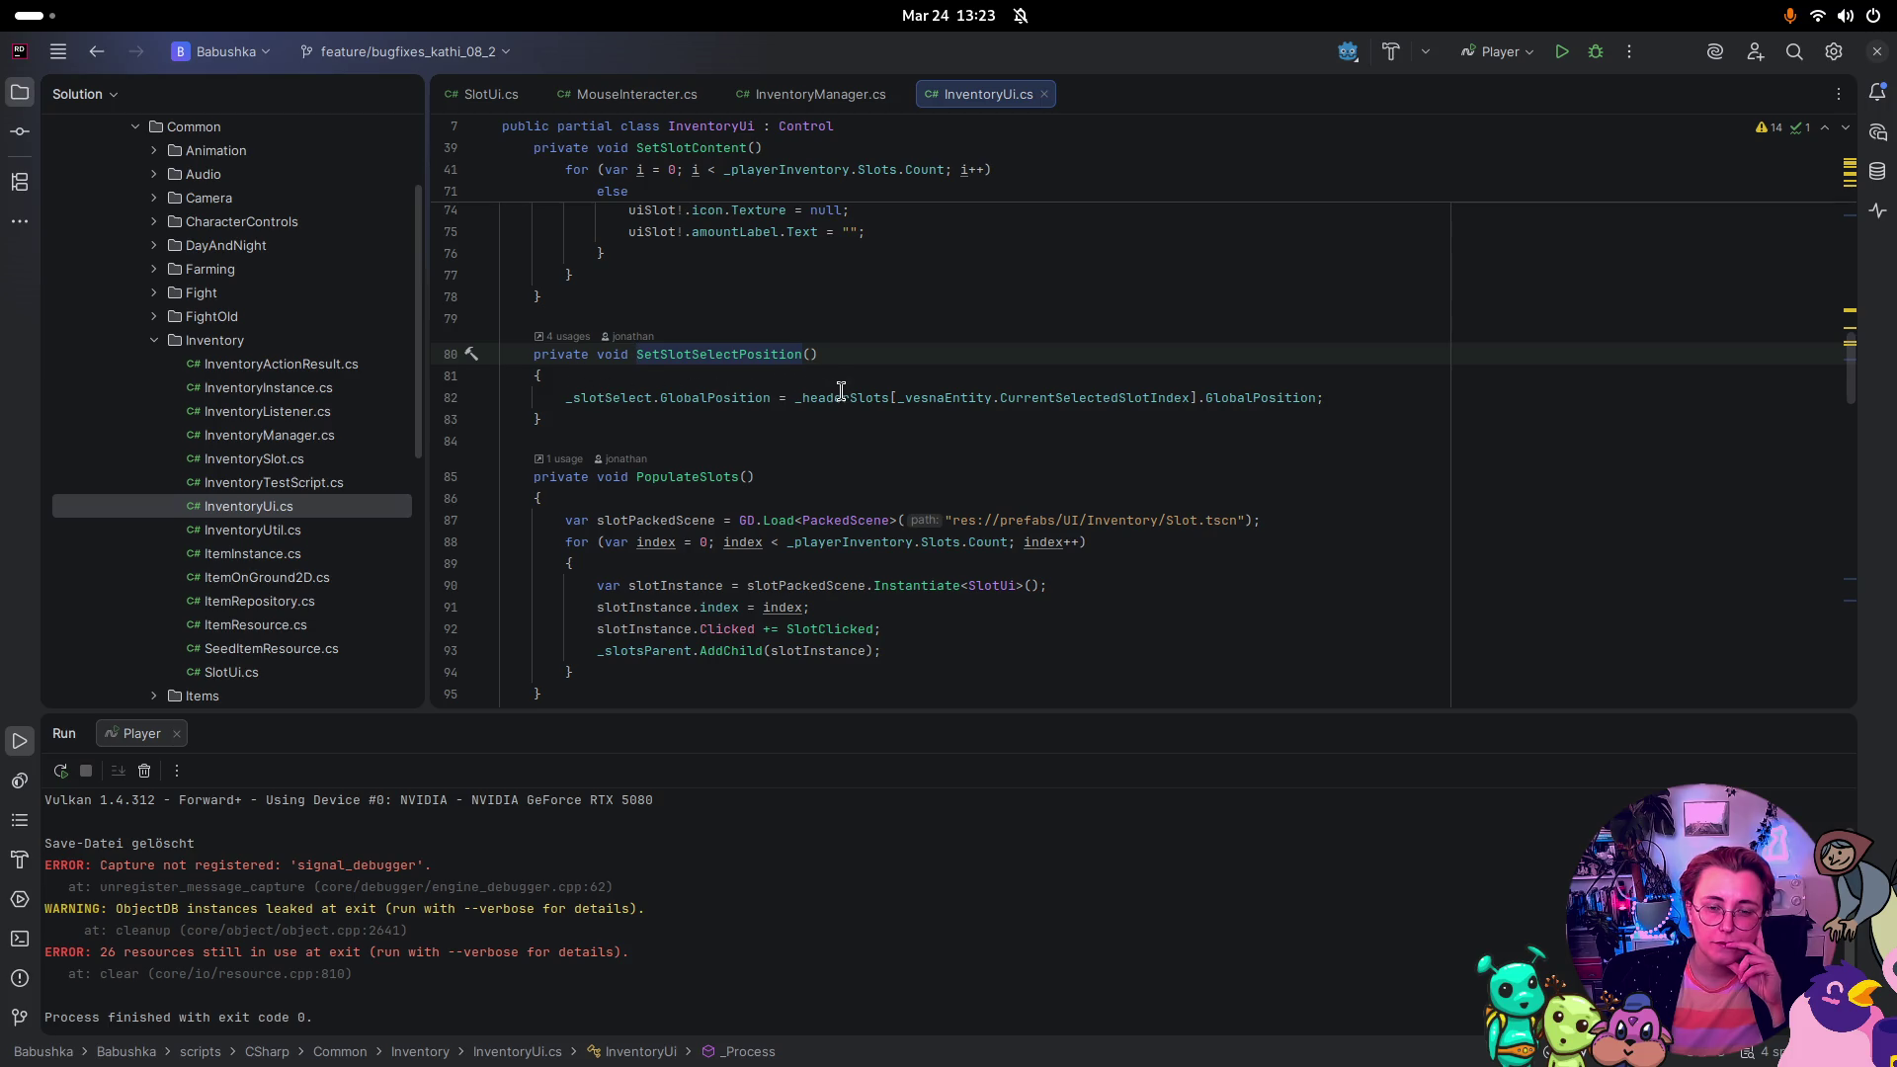
mouse_move(1268, 404)
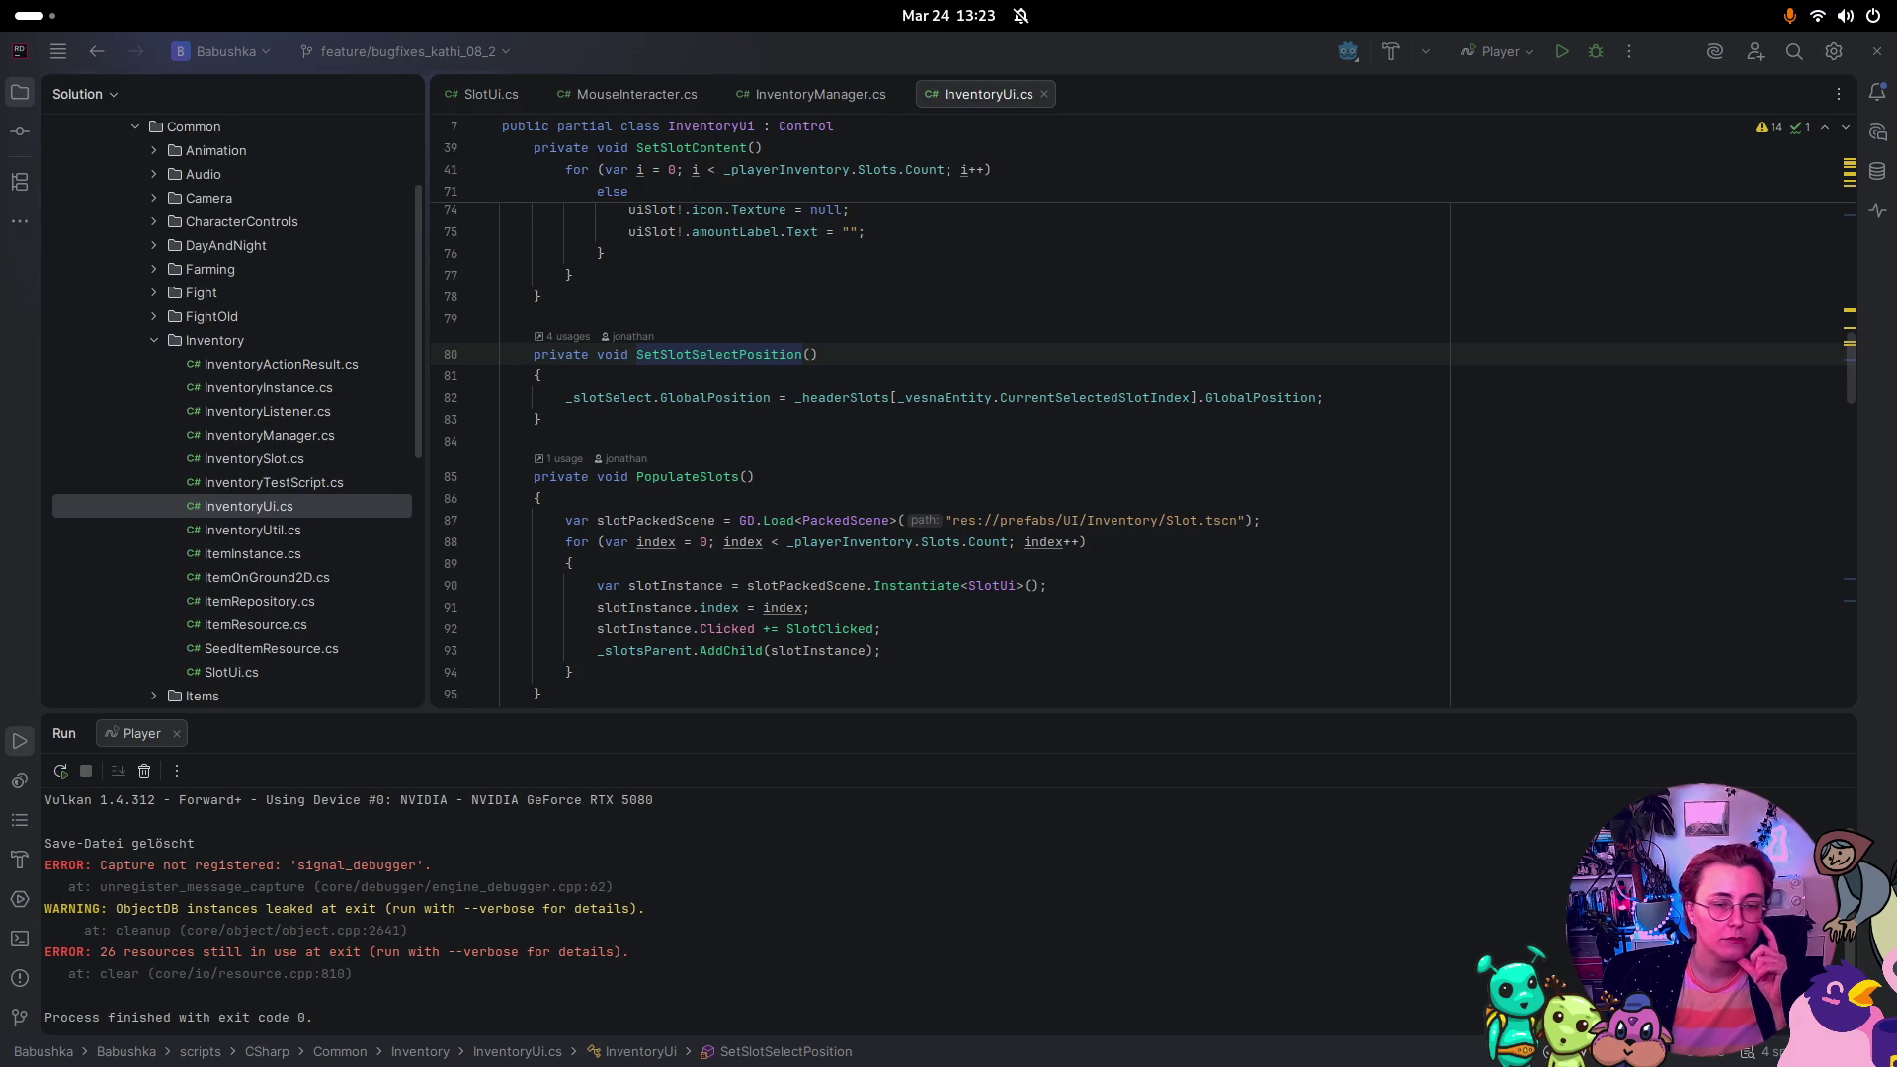
scroll(993, 410, up, 4)
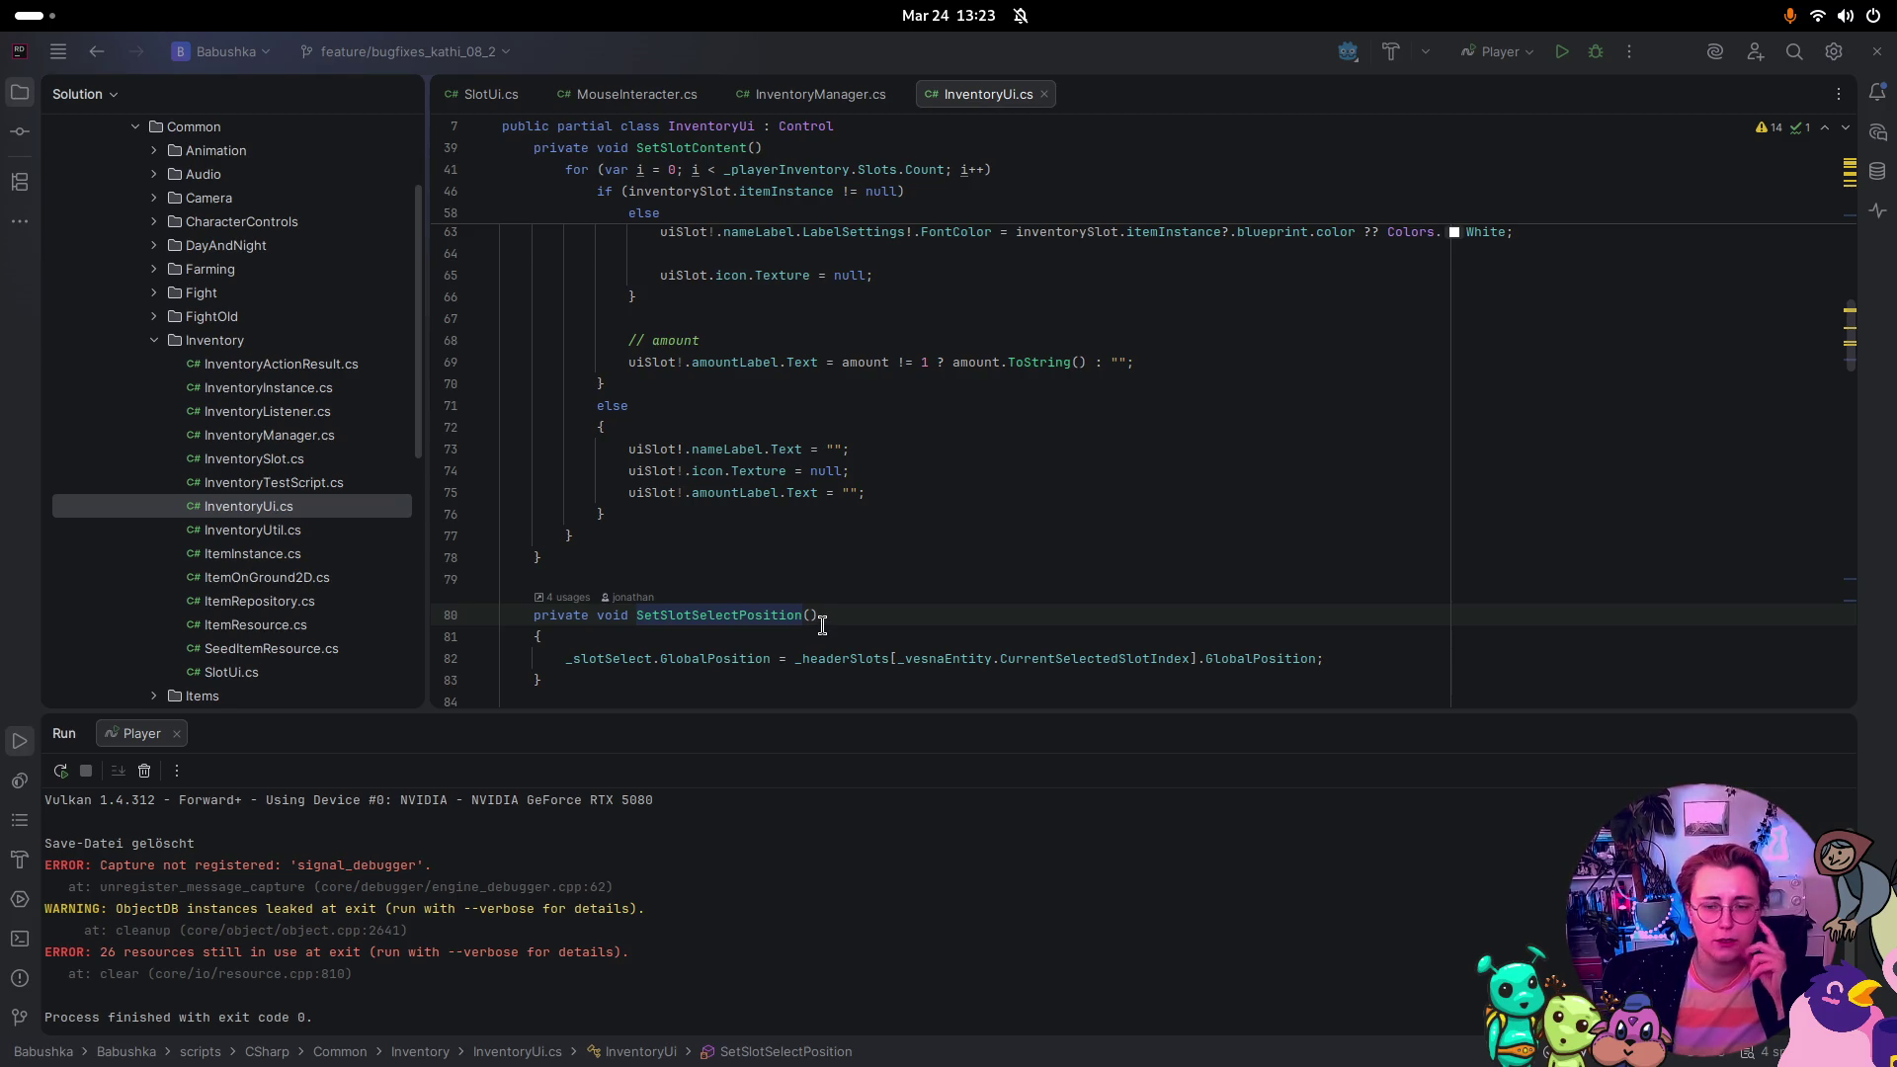
scroll(822, 625, up, 3)
scroll(823, 618, up, 15)
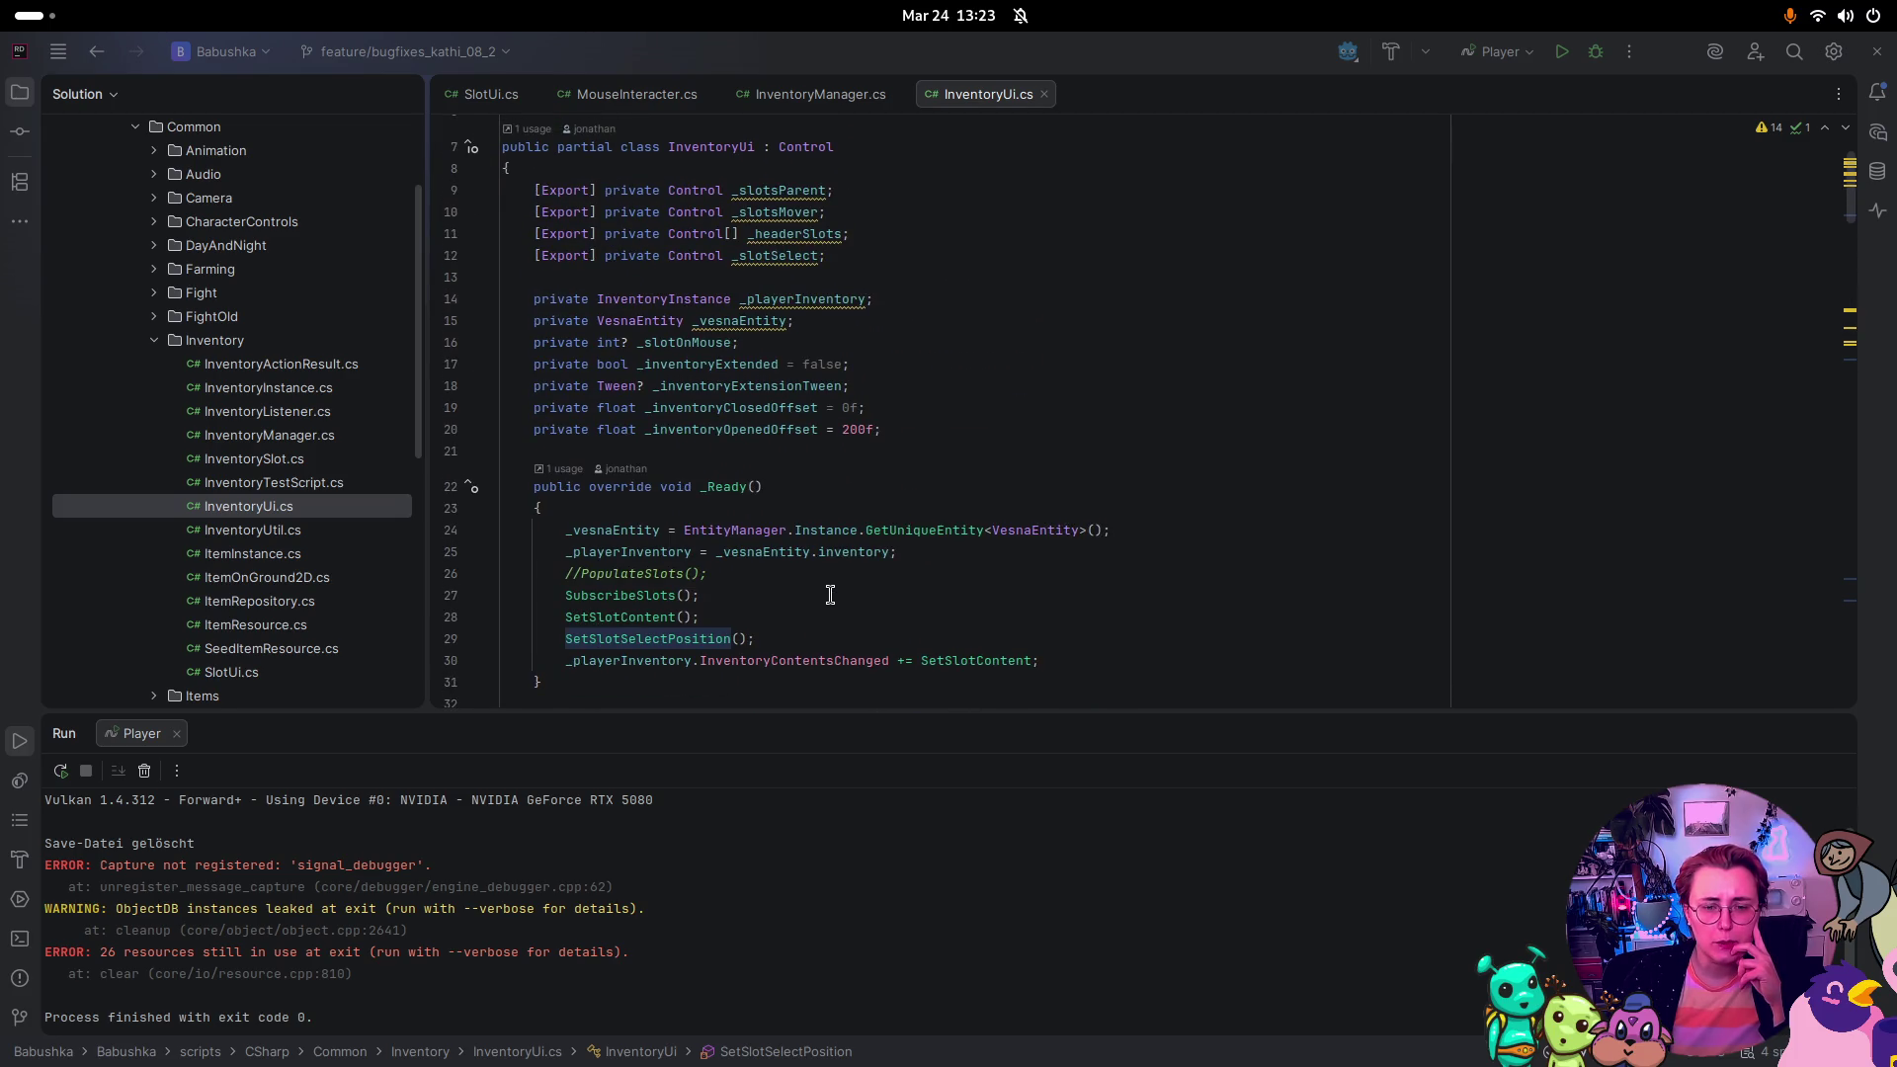
scroll(830, 594, down, 2)
scroll(840, 589, down, 20)
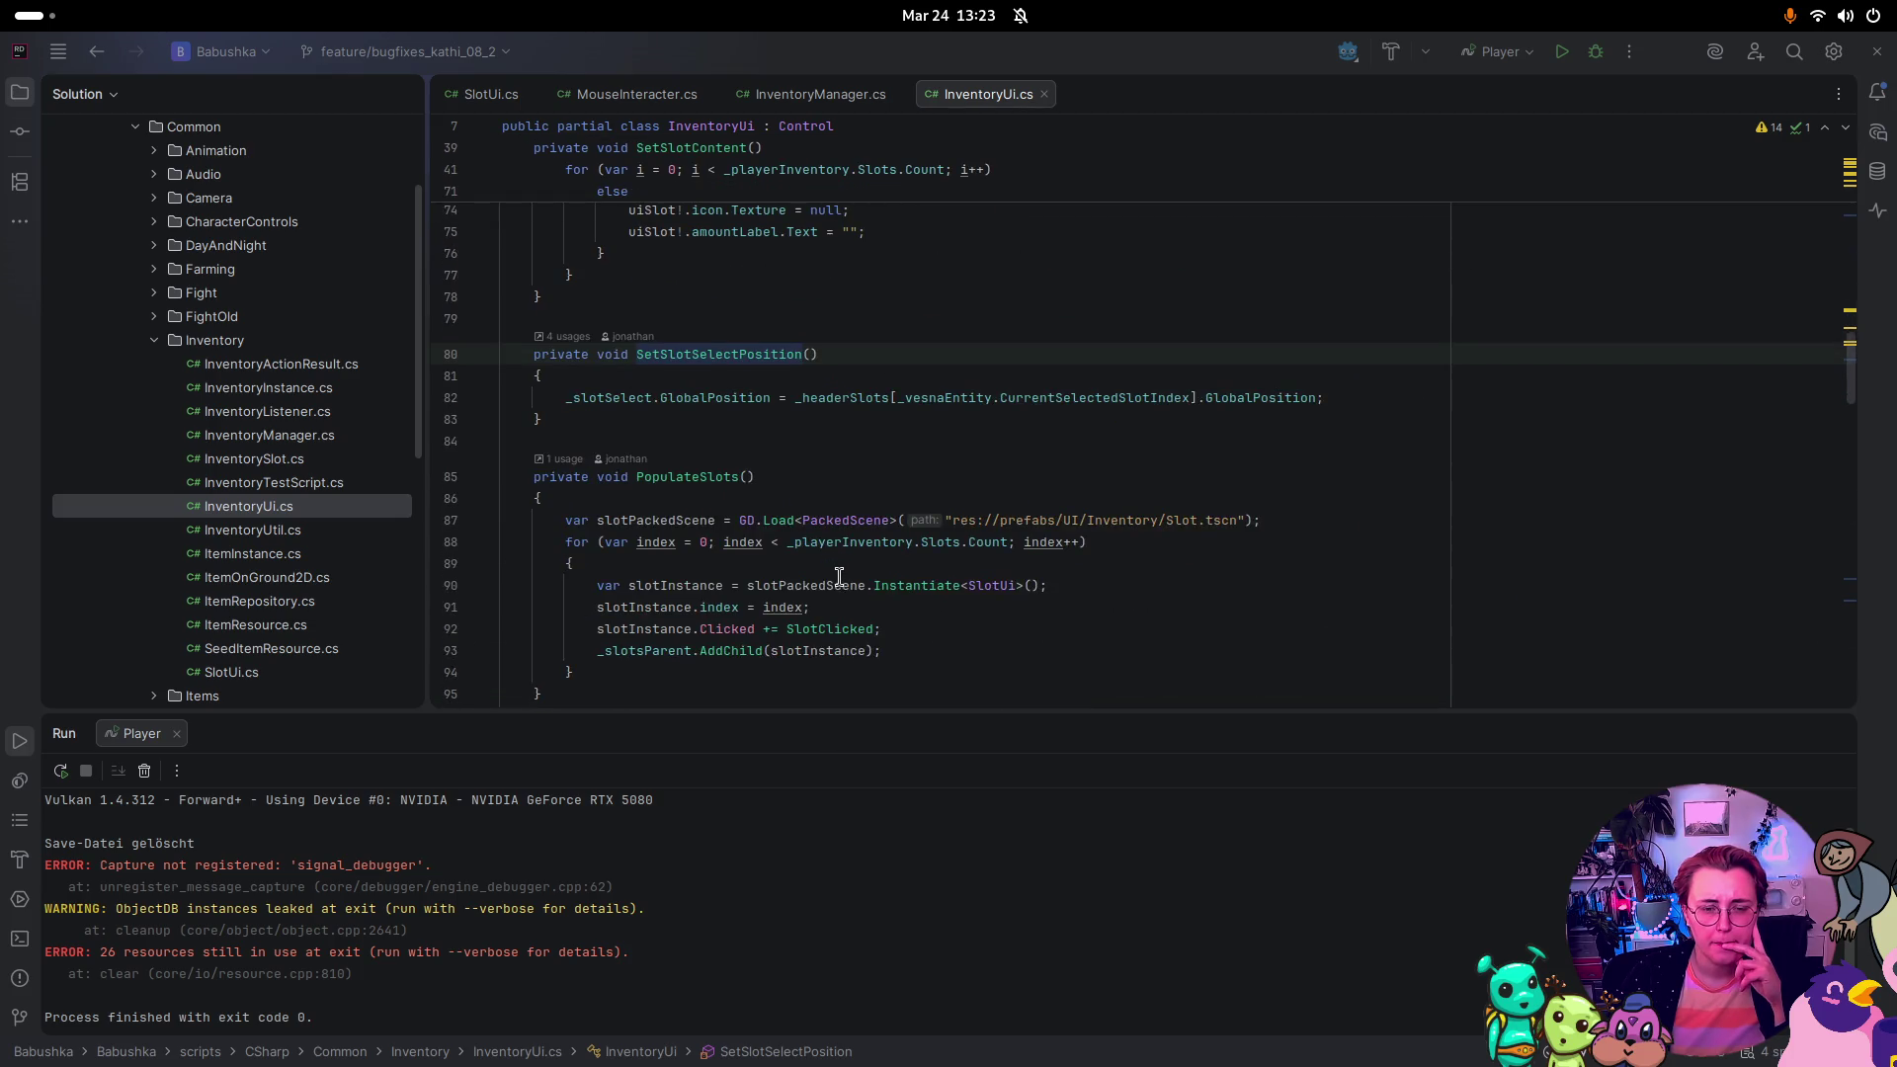
scroll(838, 576, down, 13)
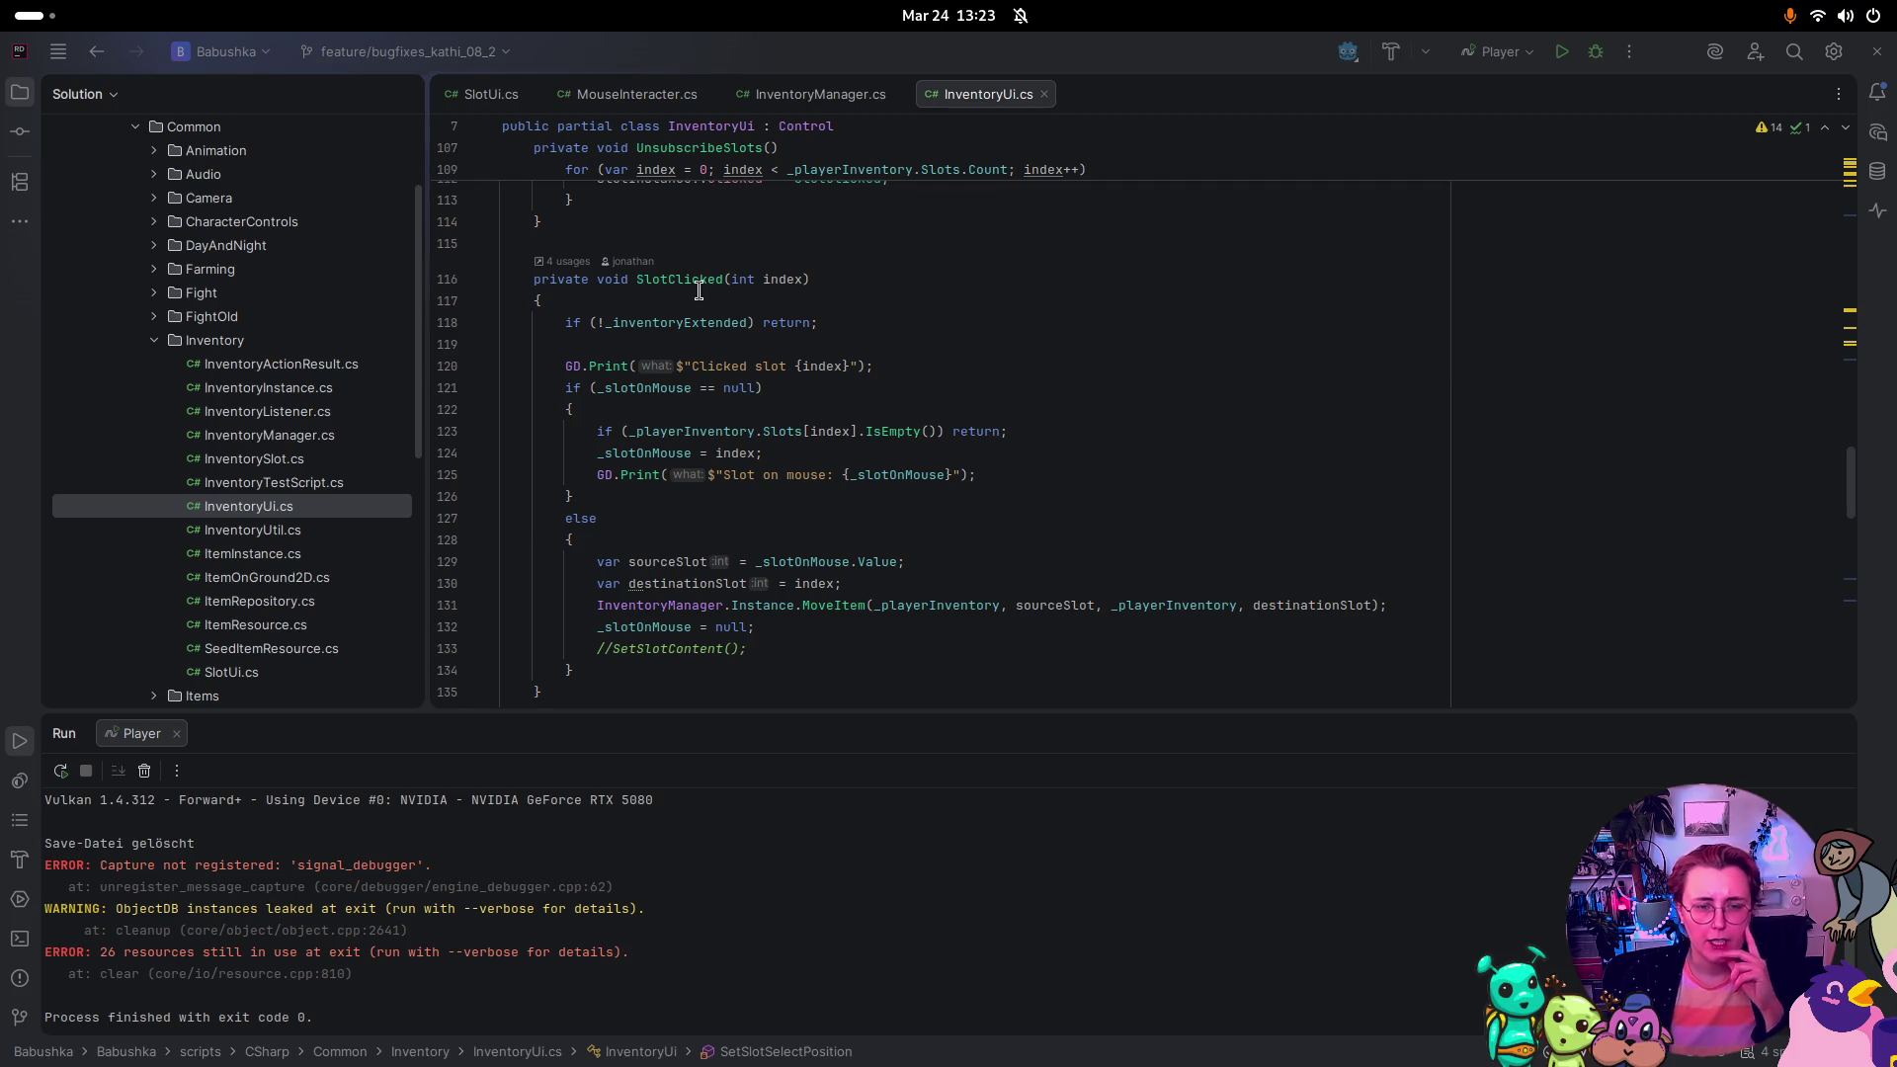
key(super)
click(870, 385)
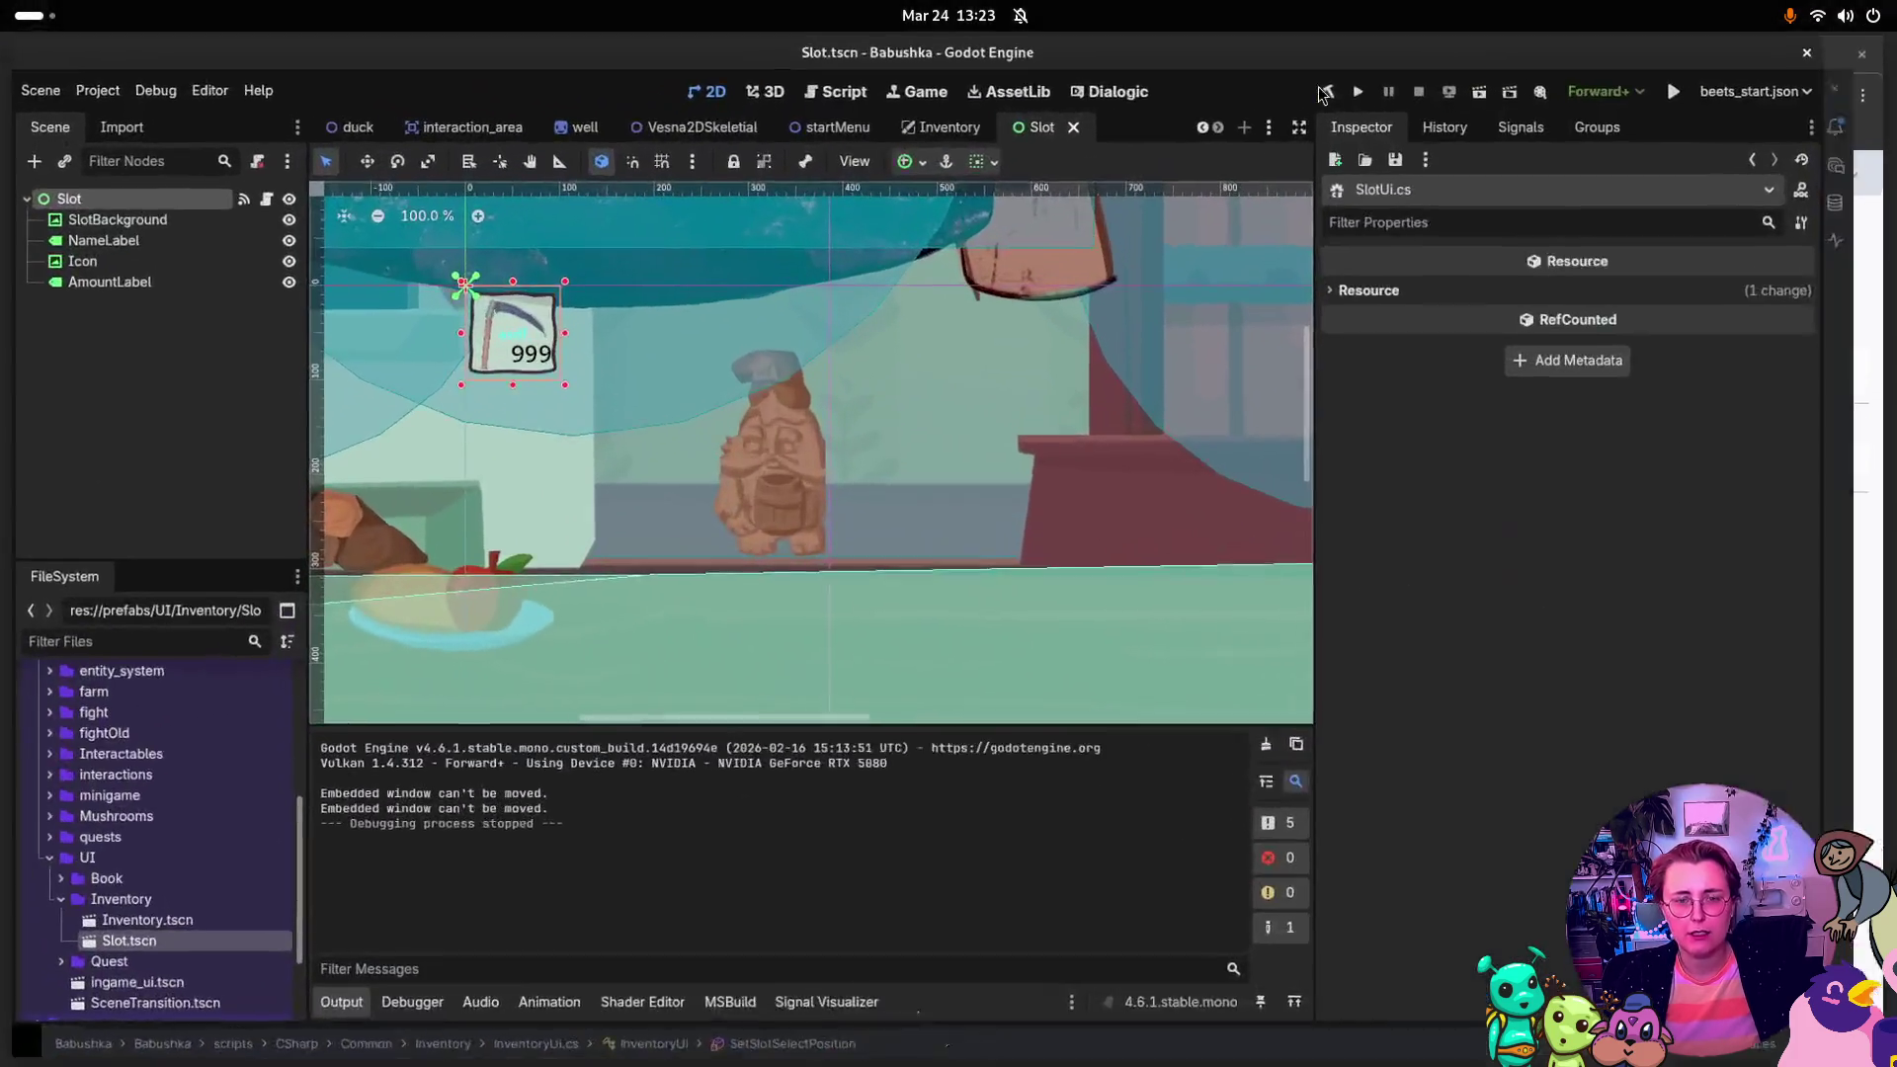
Step: Run the project, start a game, open and close the inventory twice with I, then stop it
click(1410, 91)
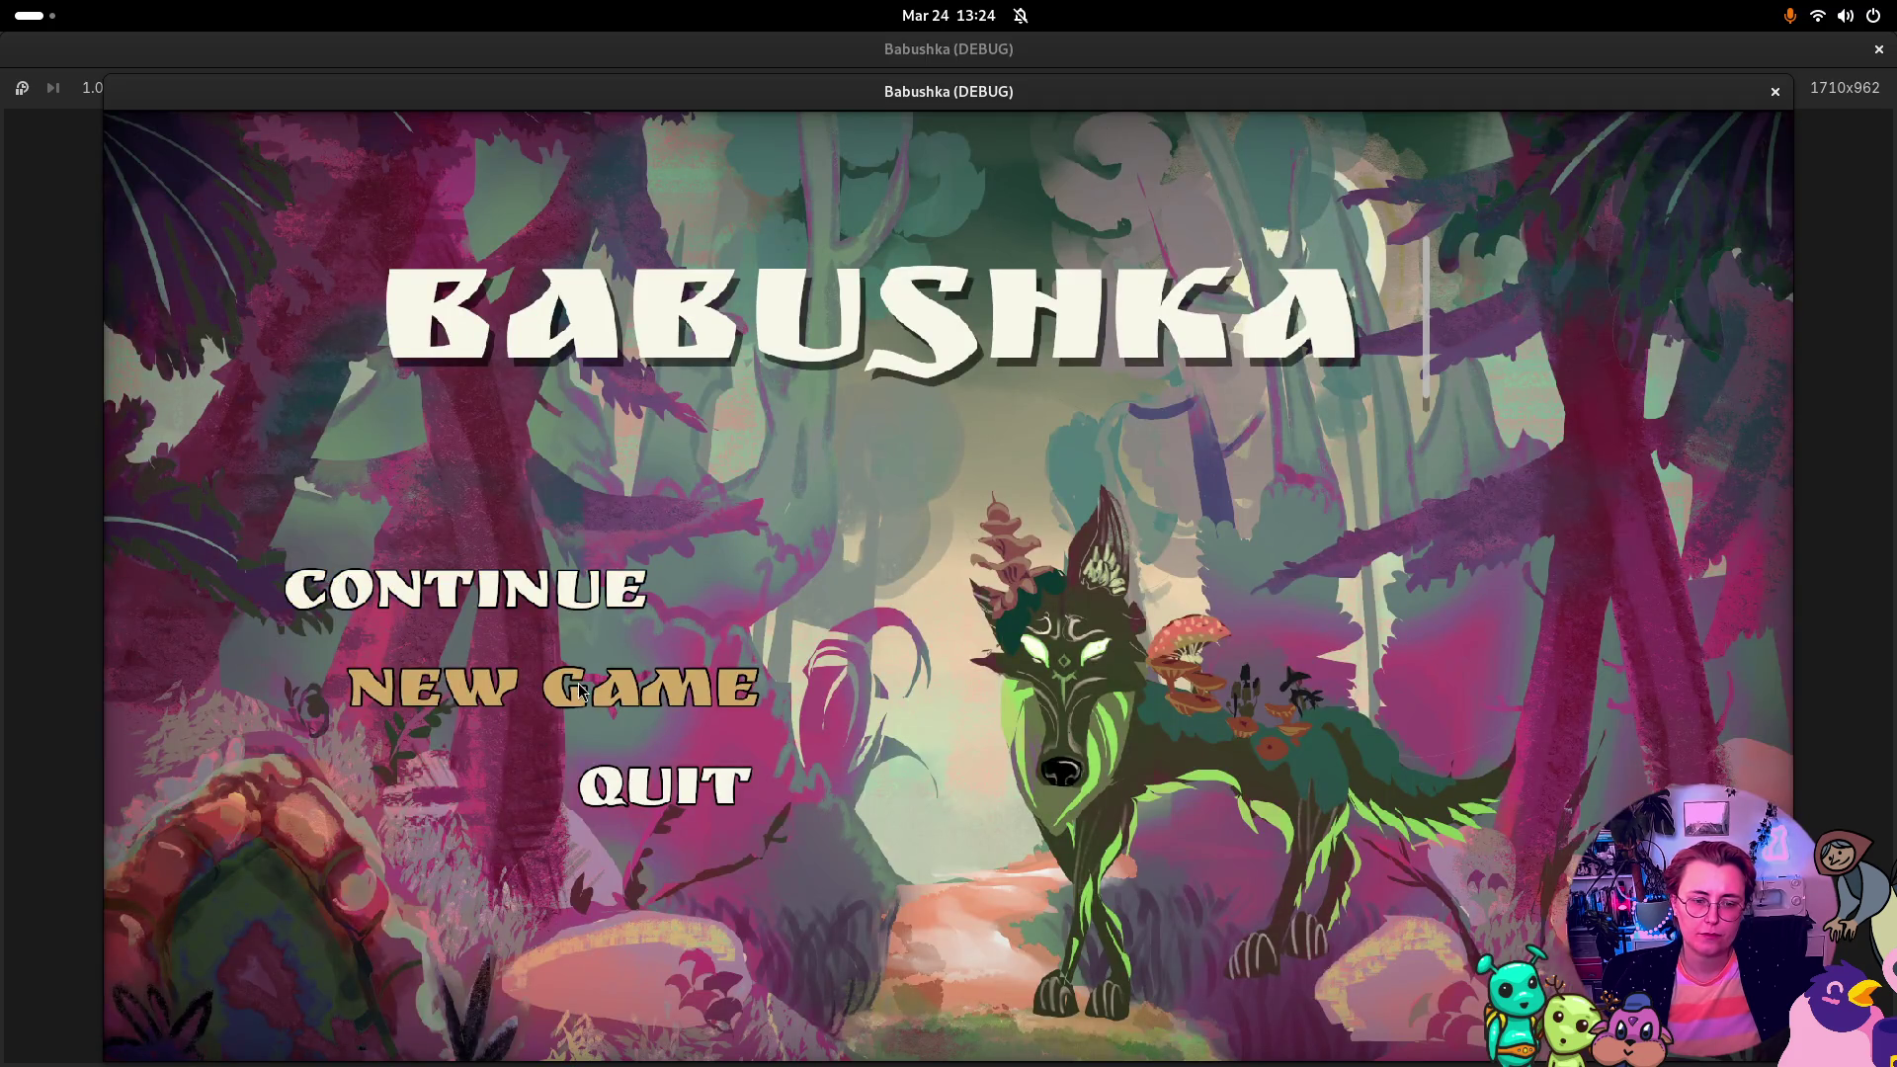
key(Return)
key(i)
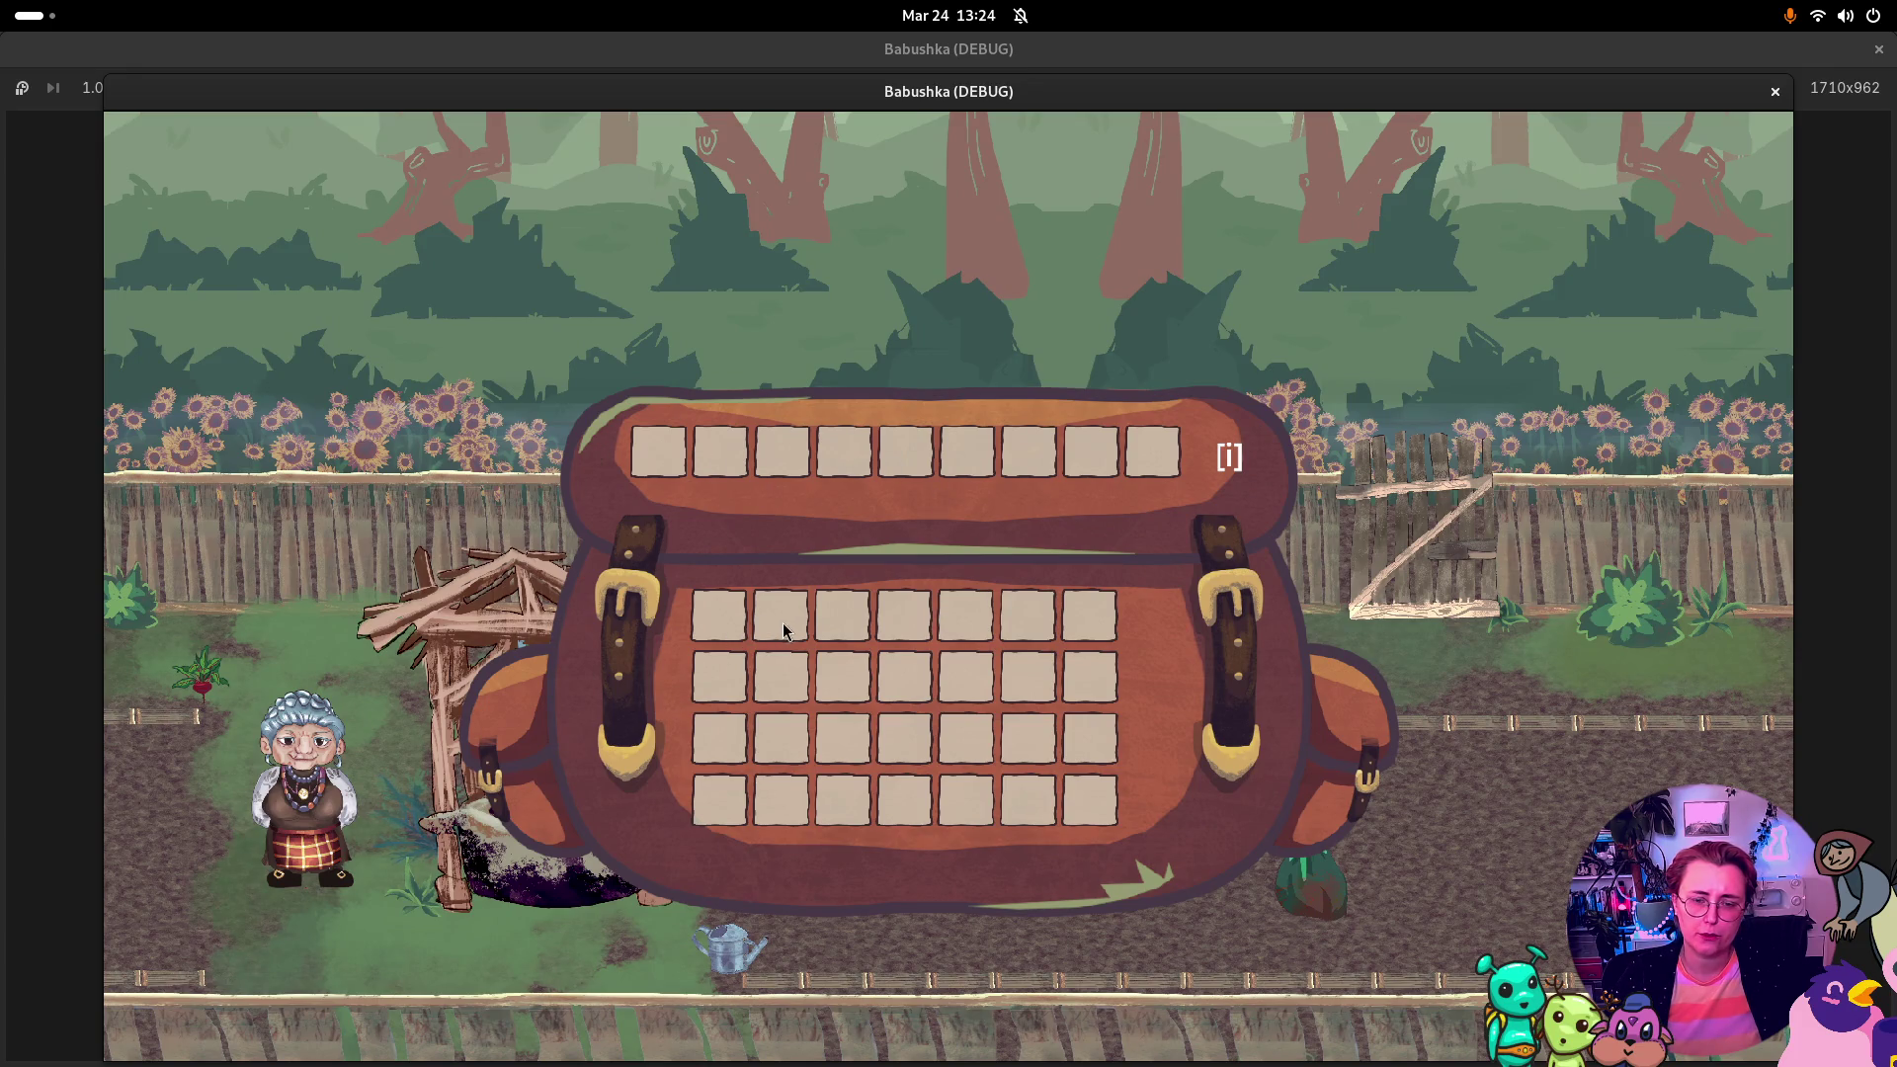
key(i)
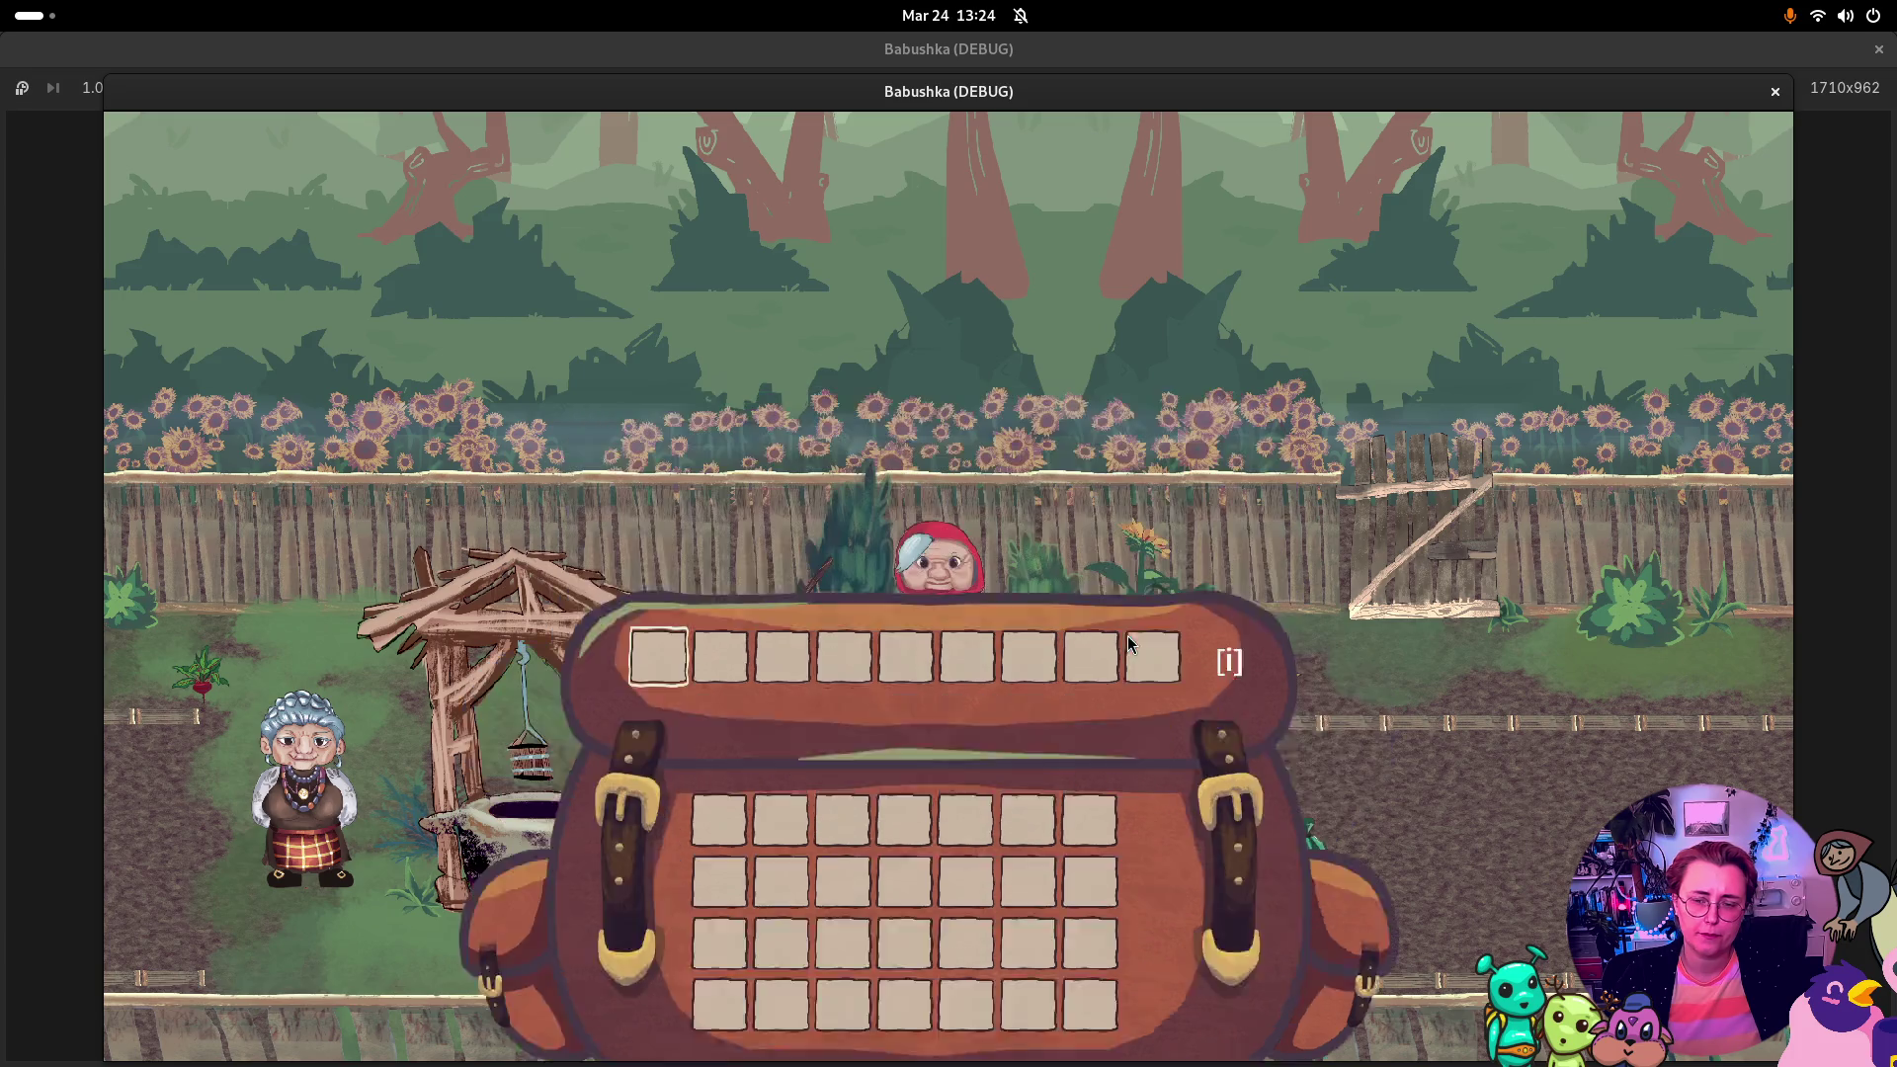
key(i)
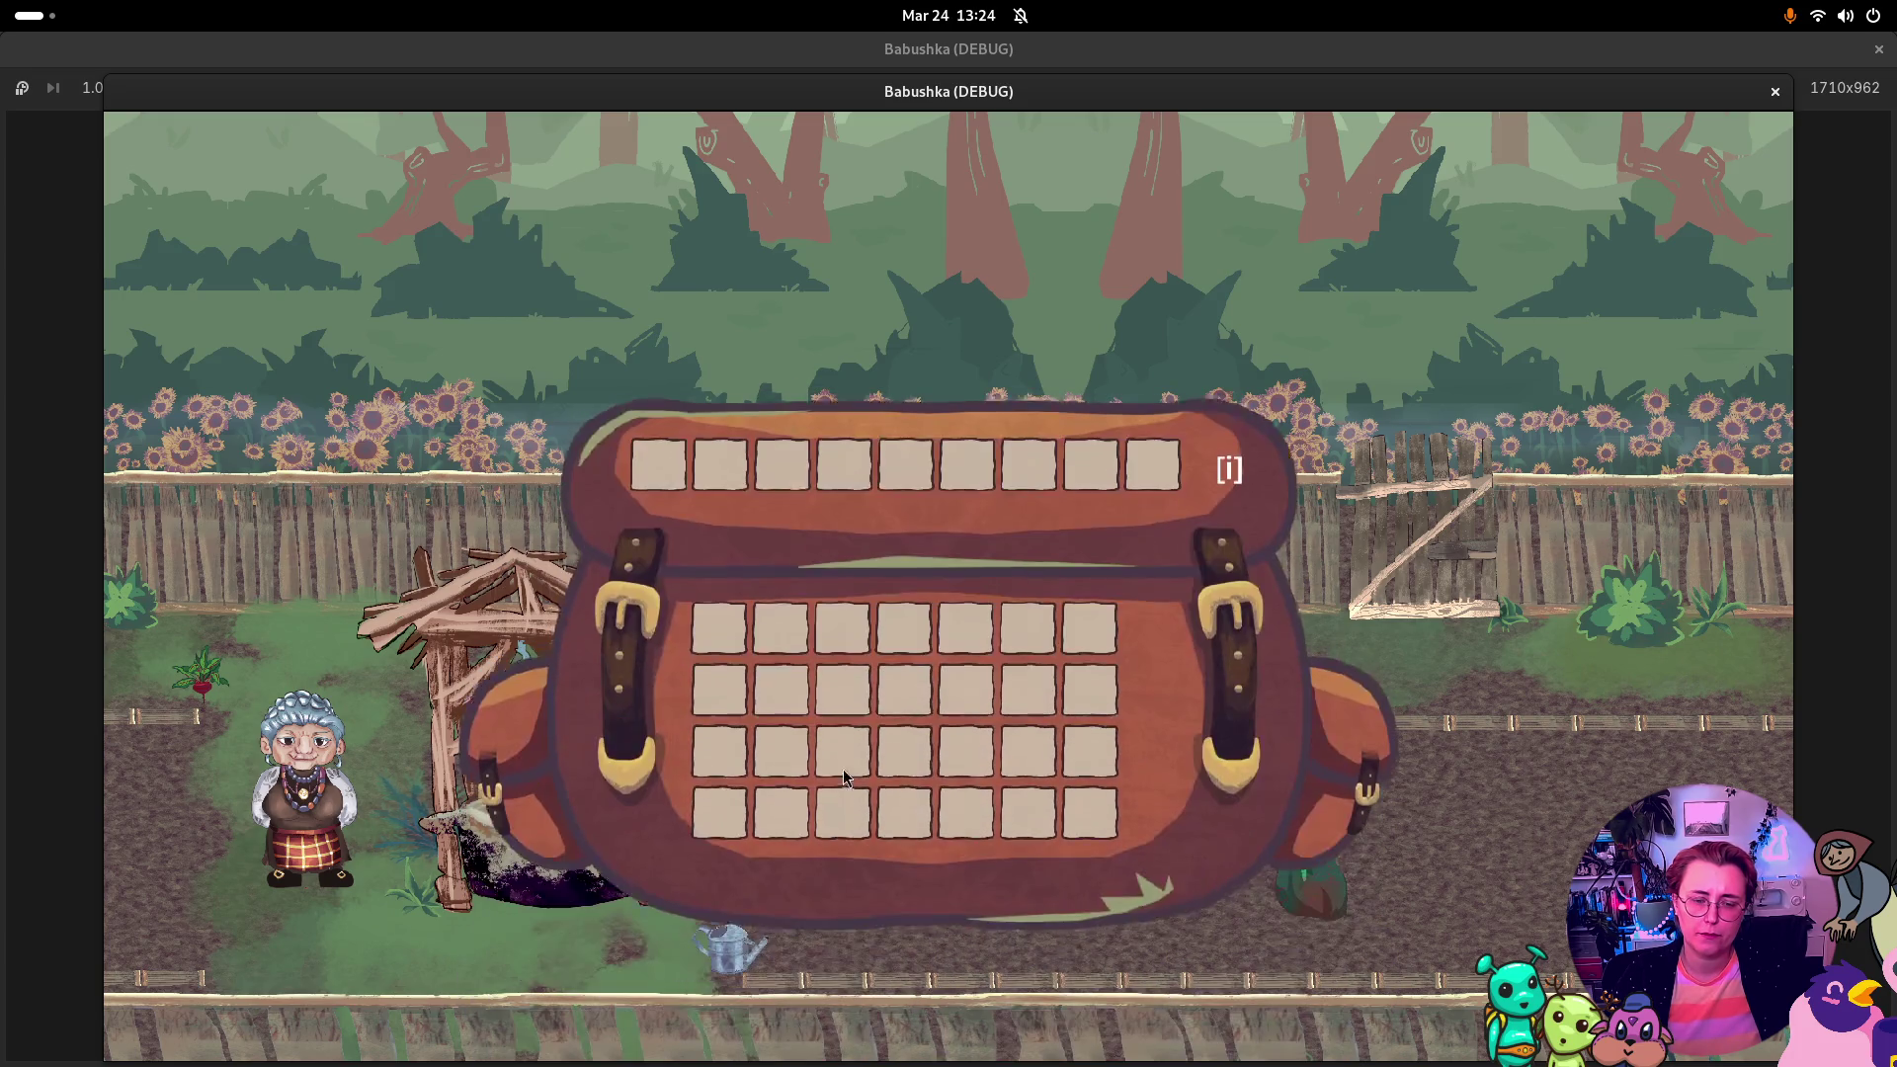
key(i)
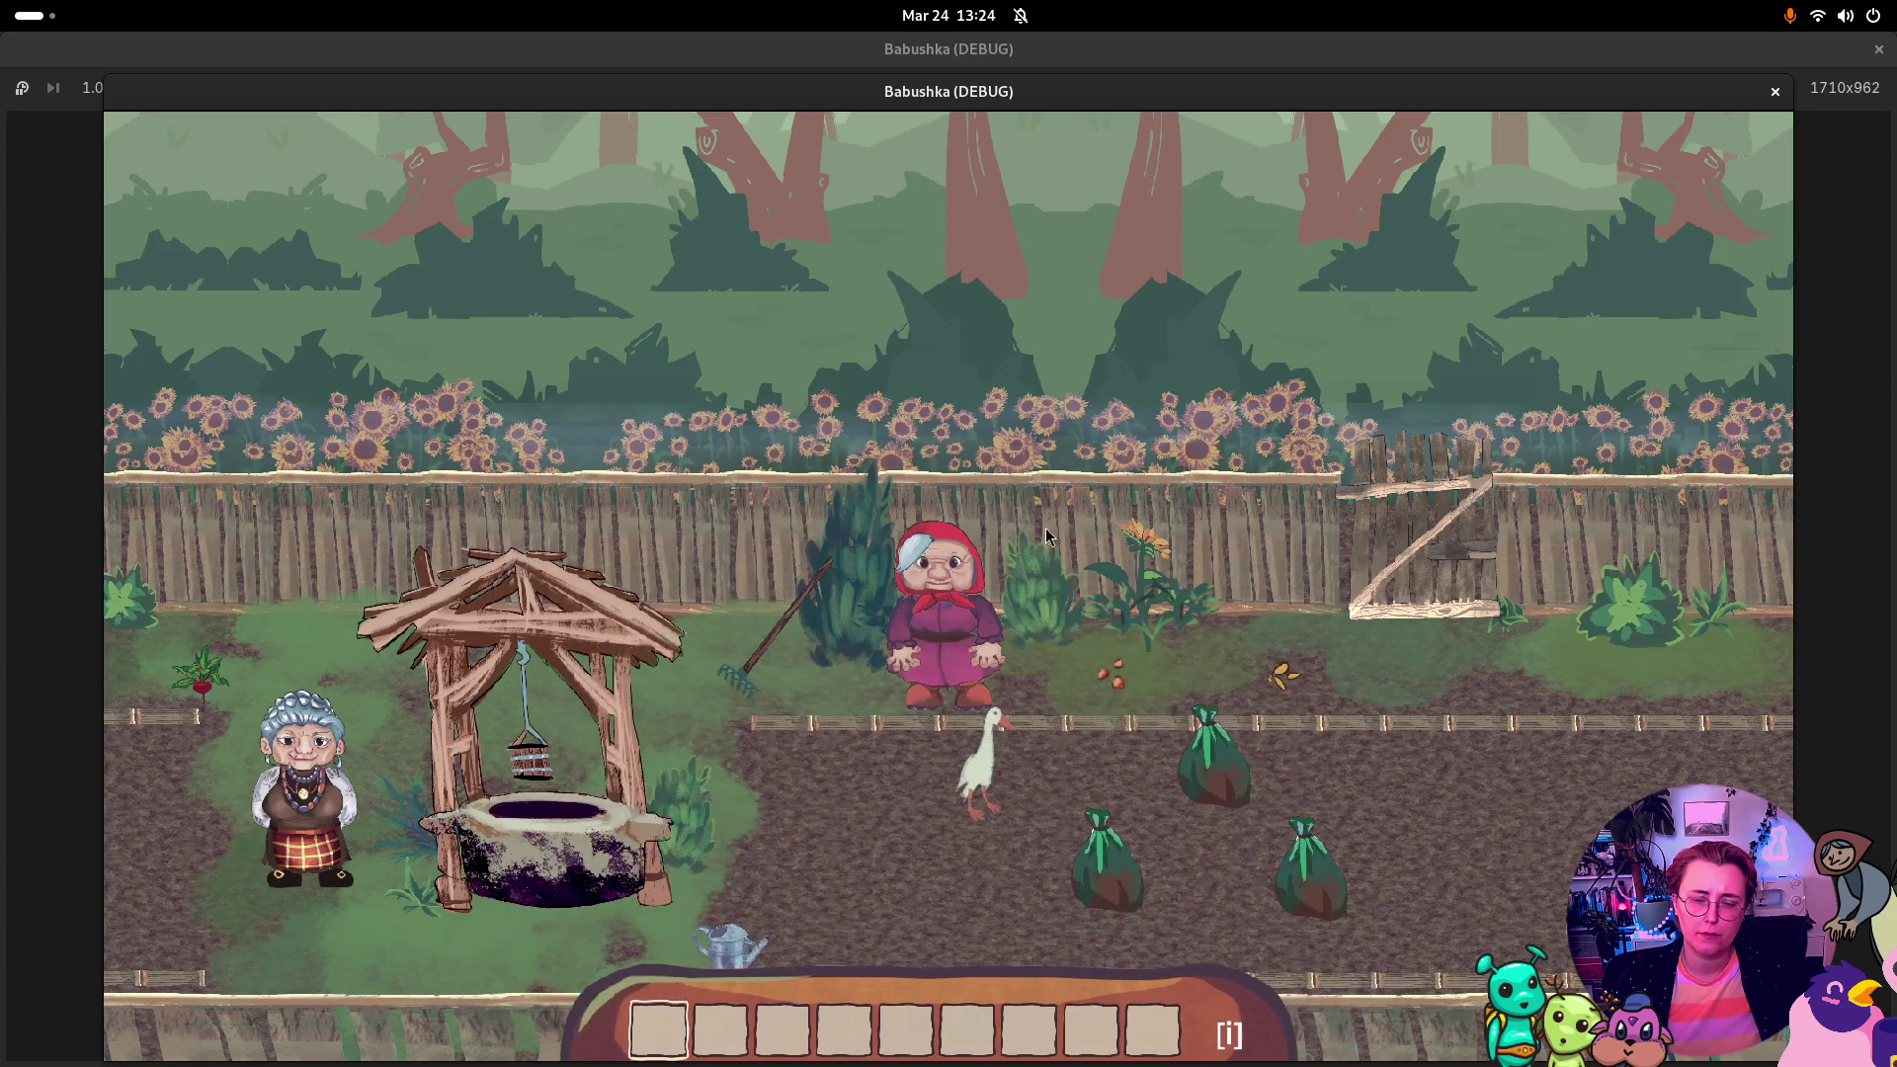
click(1775, 91)
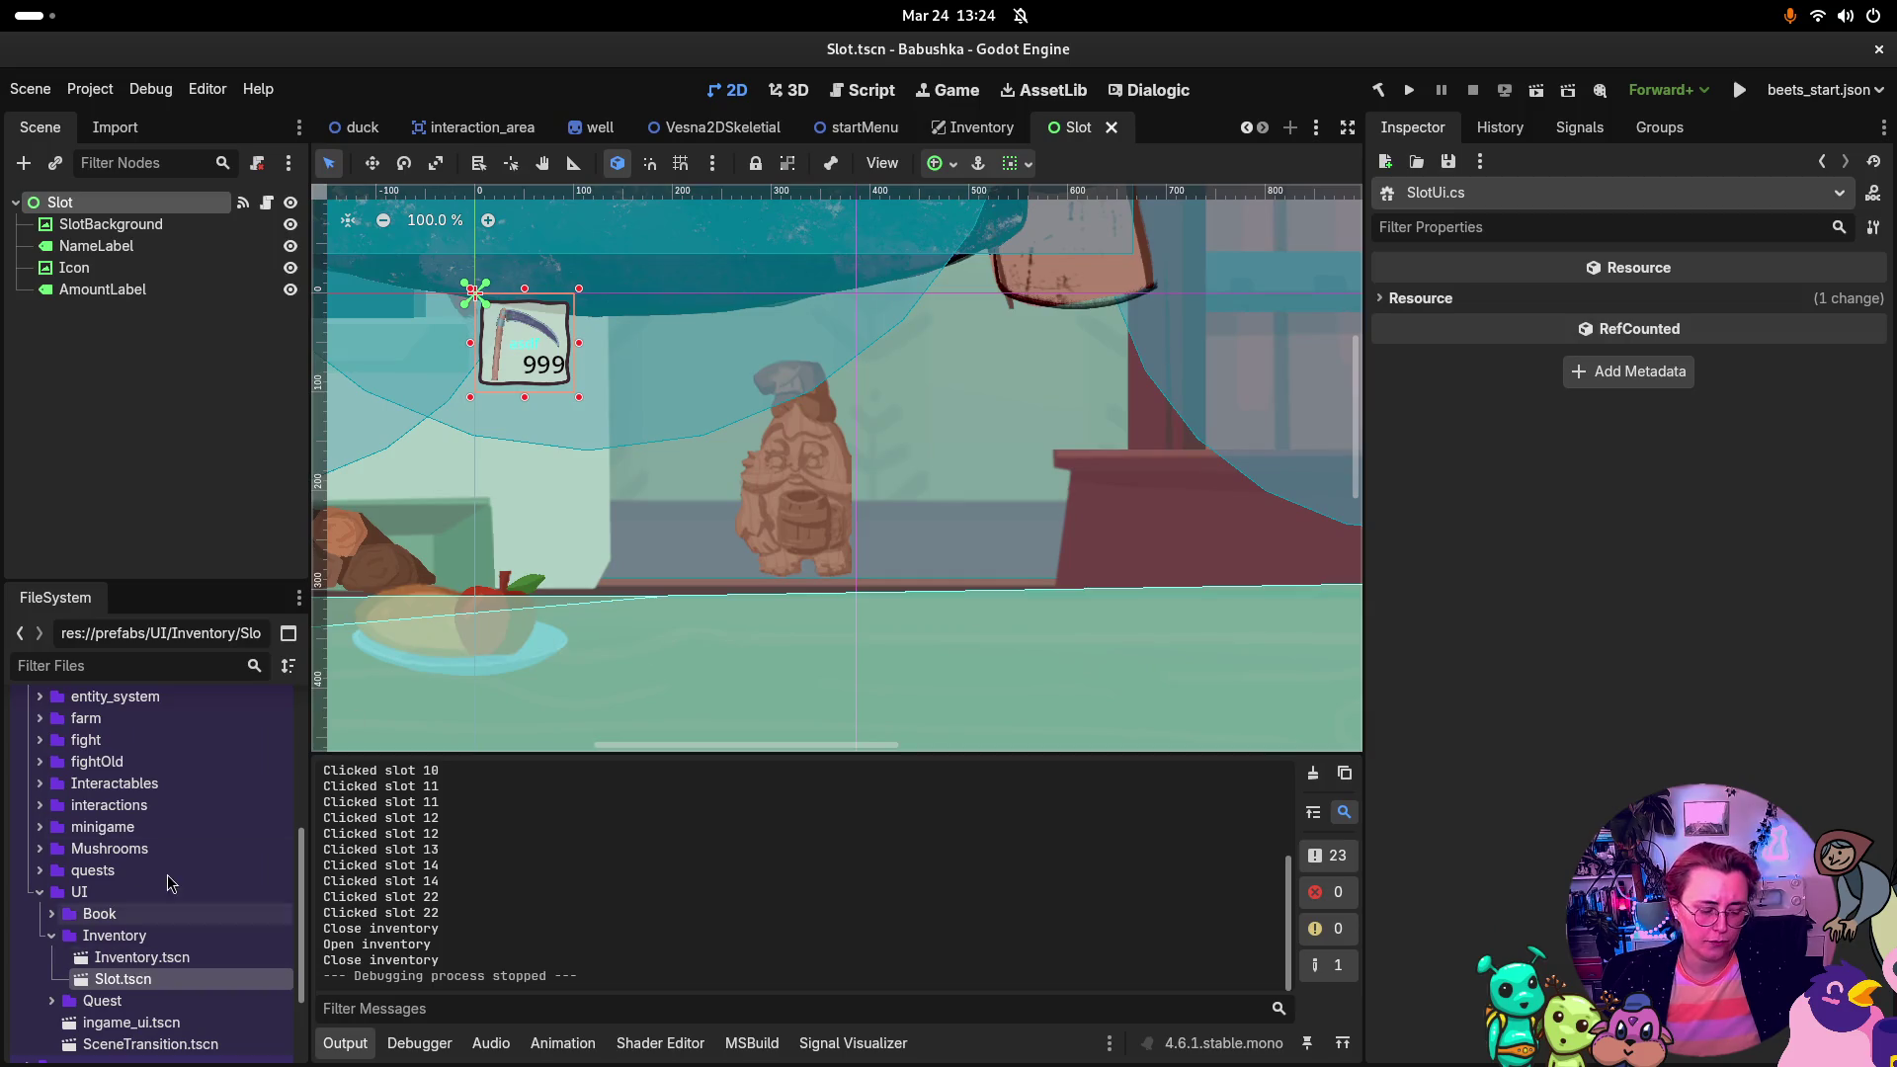
Step: In Rider, trace SlotClicked's usages to its subscription in PopulateSlots on line 92
key(super)
click(948, 1018)
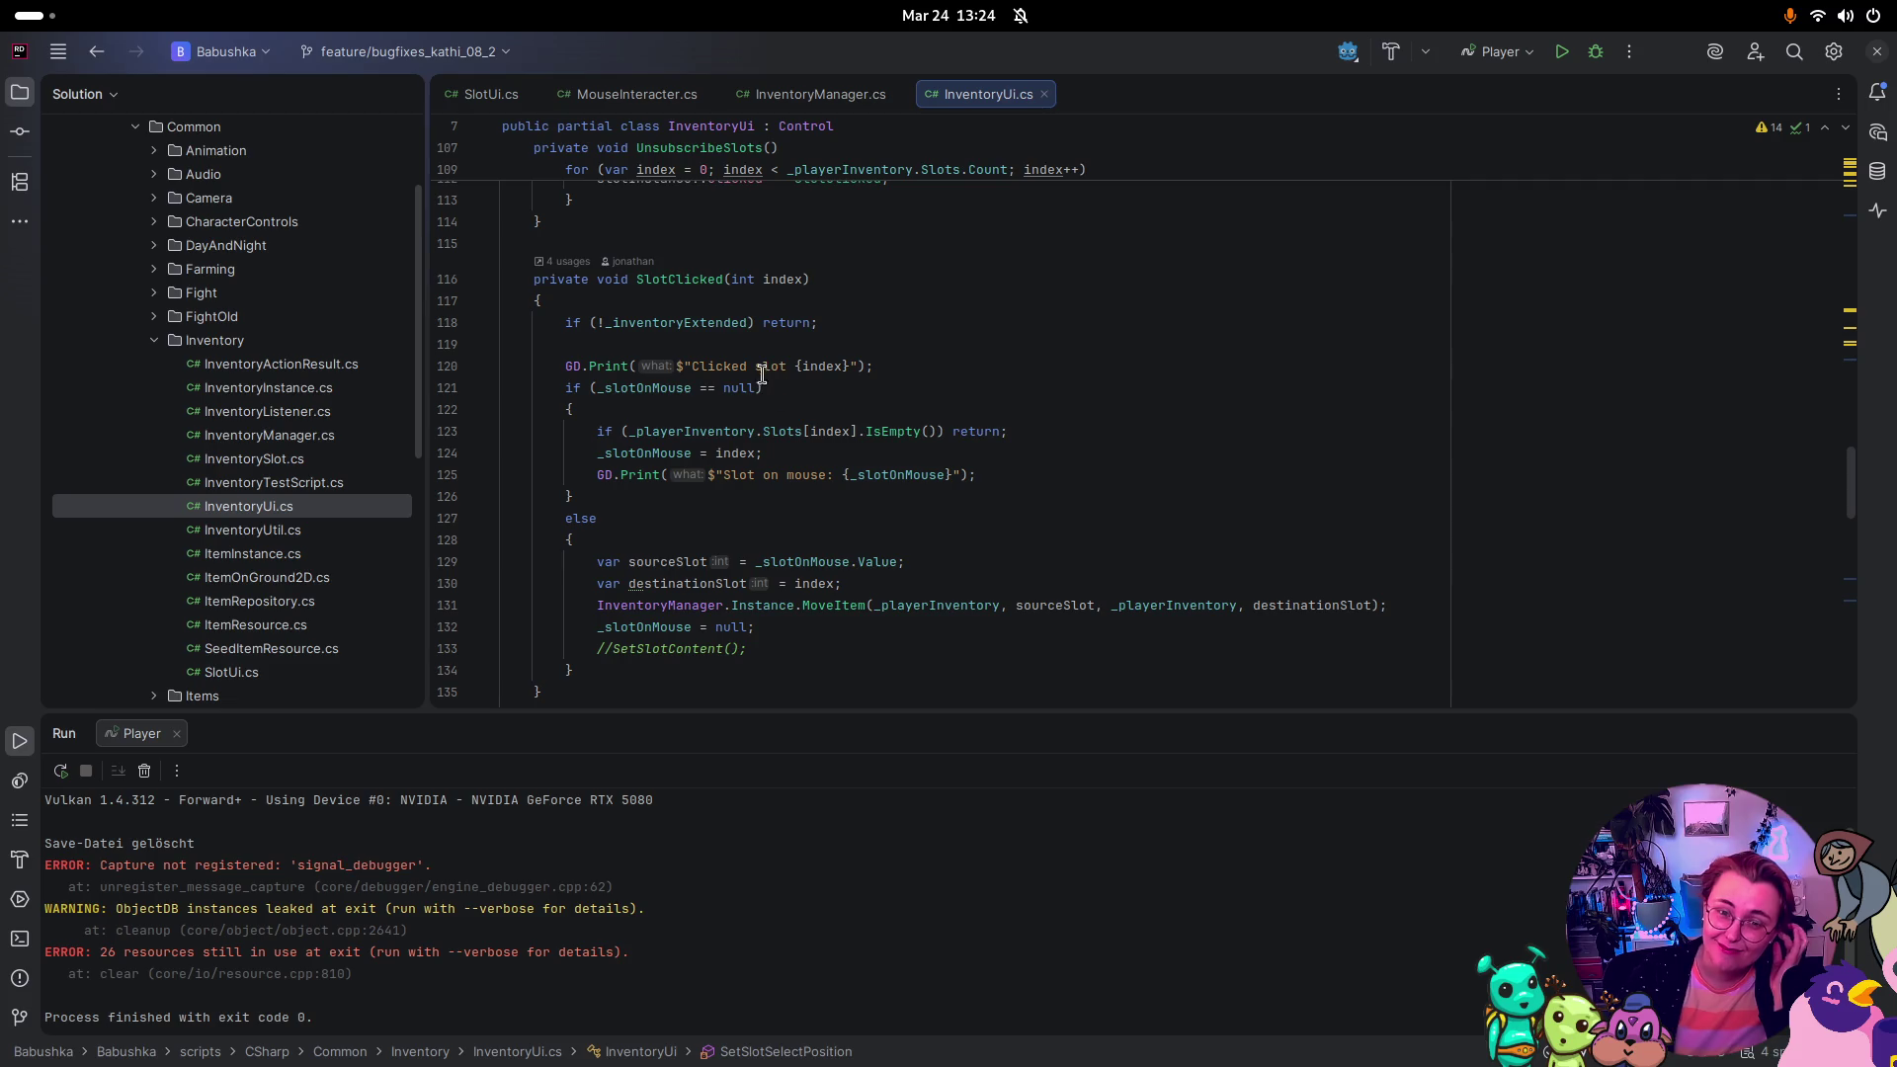
click(706, 280)
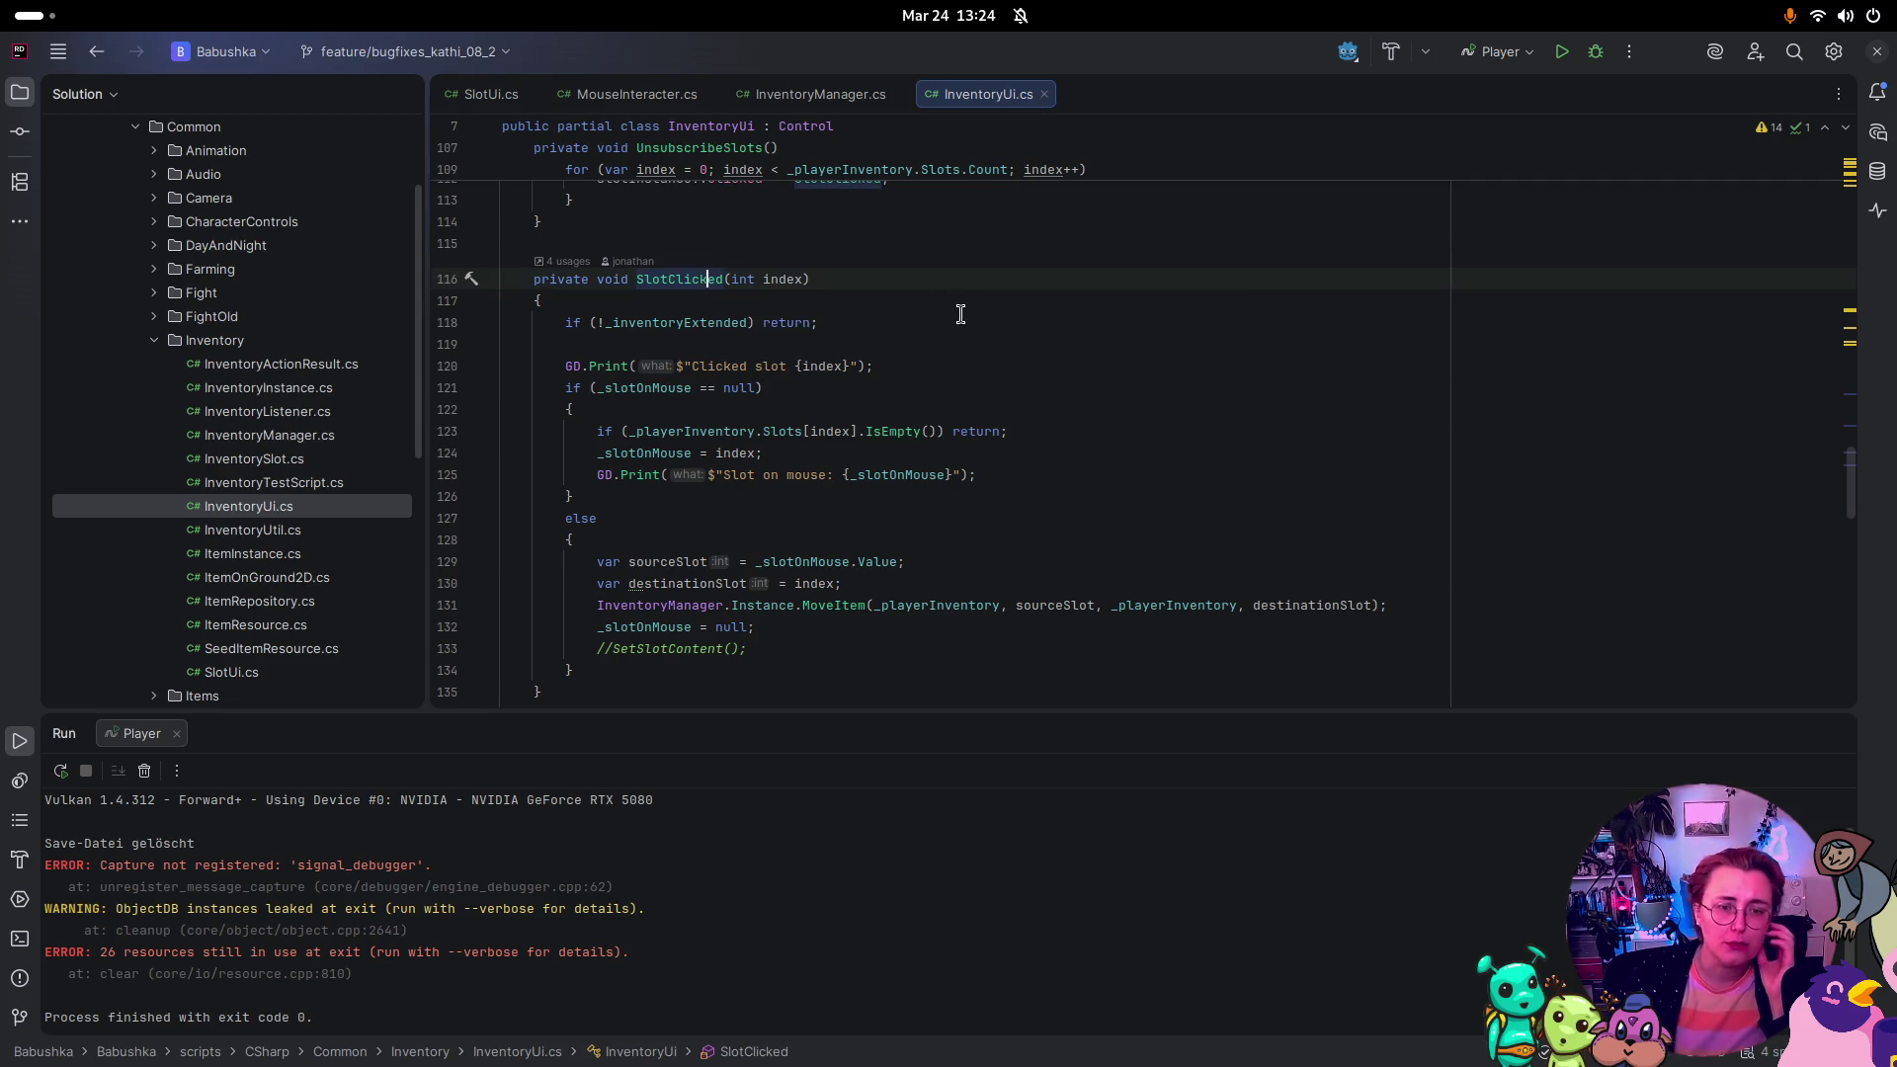
click(564, 261)
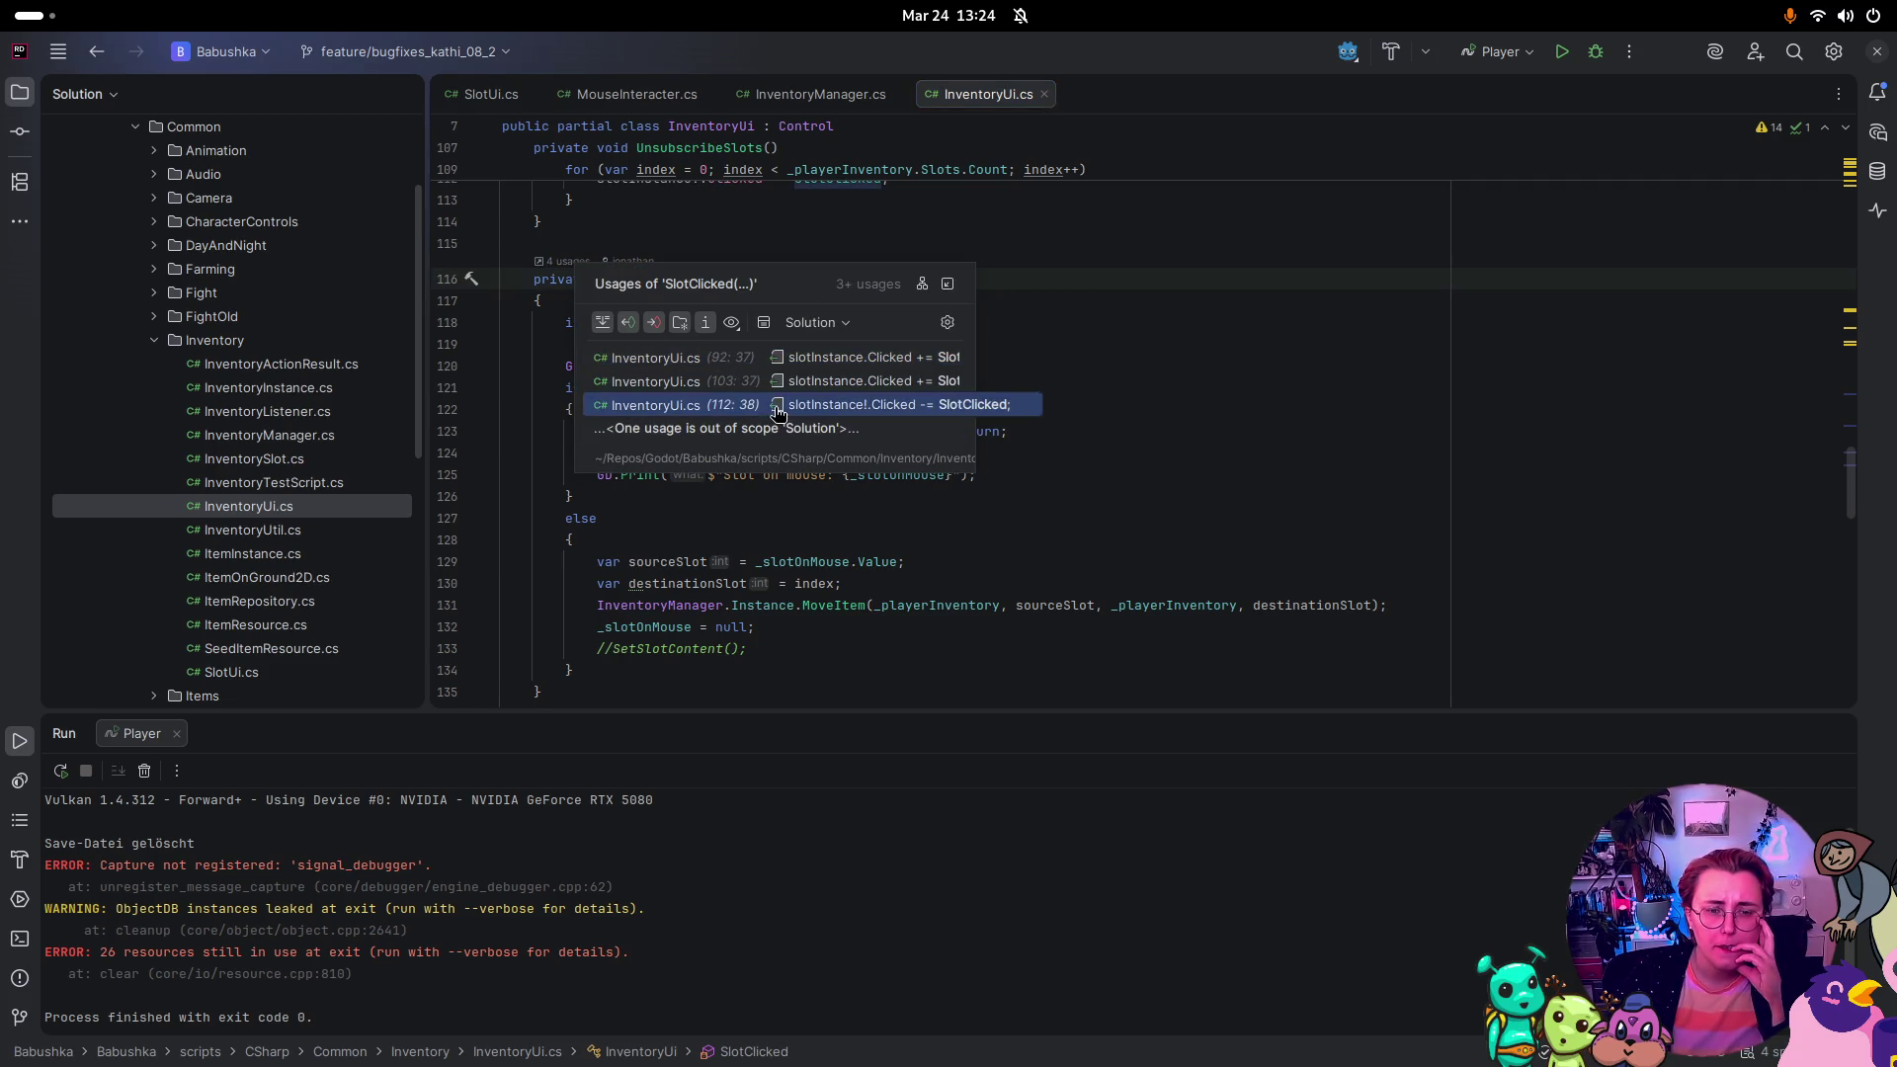
click(837, 365)
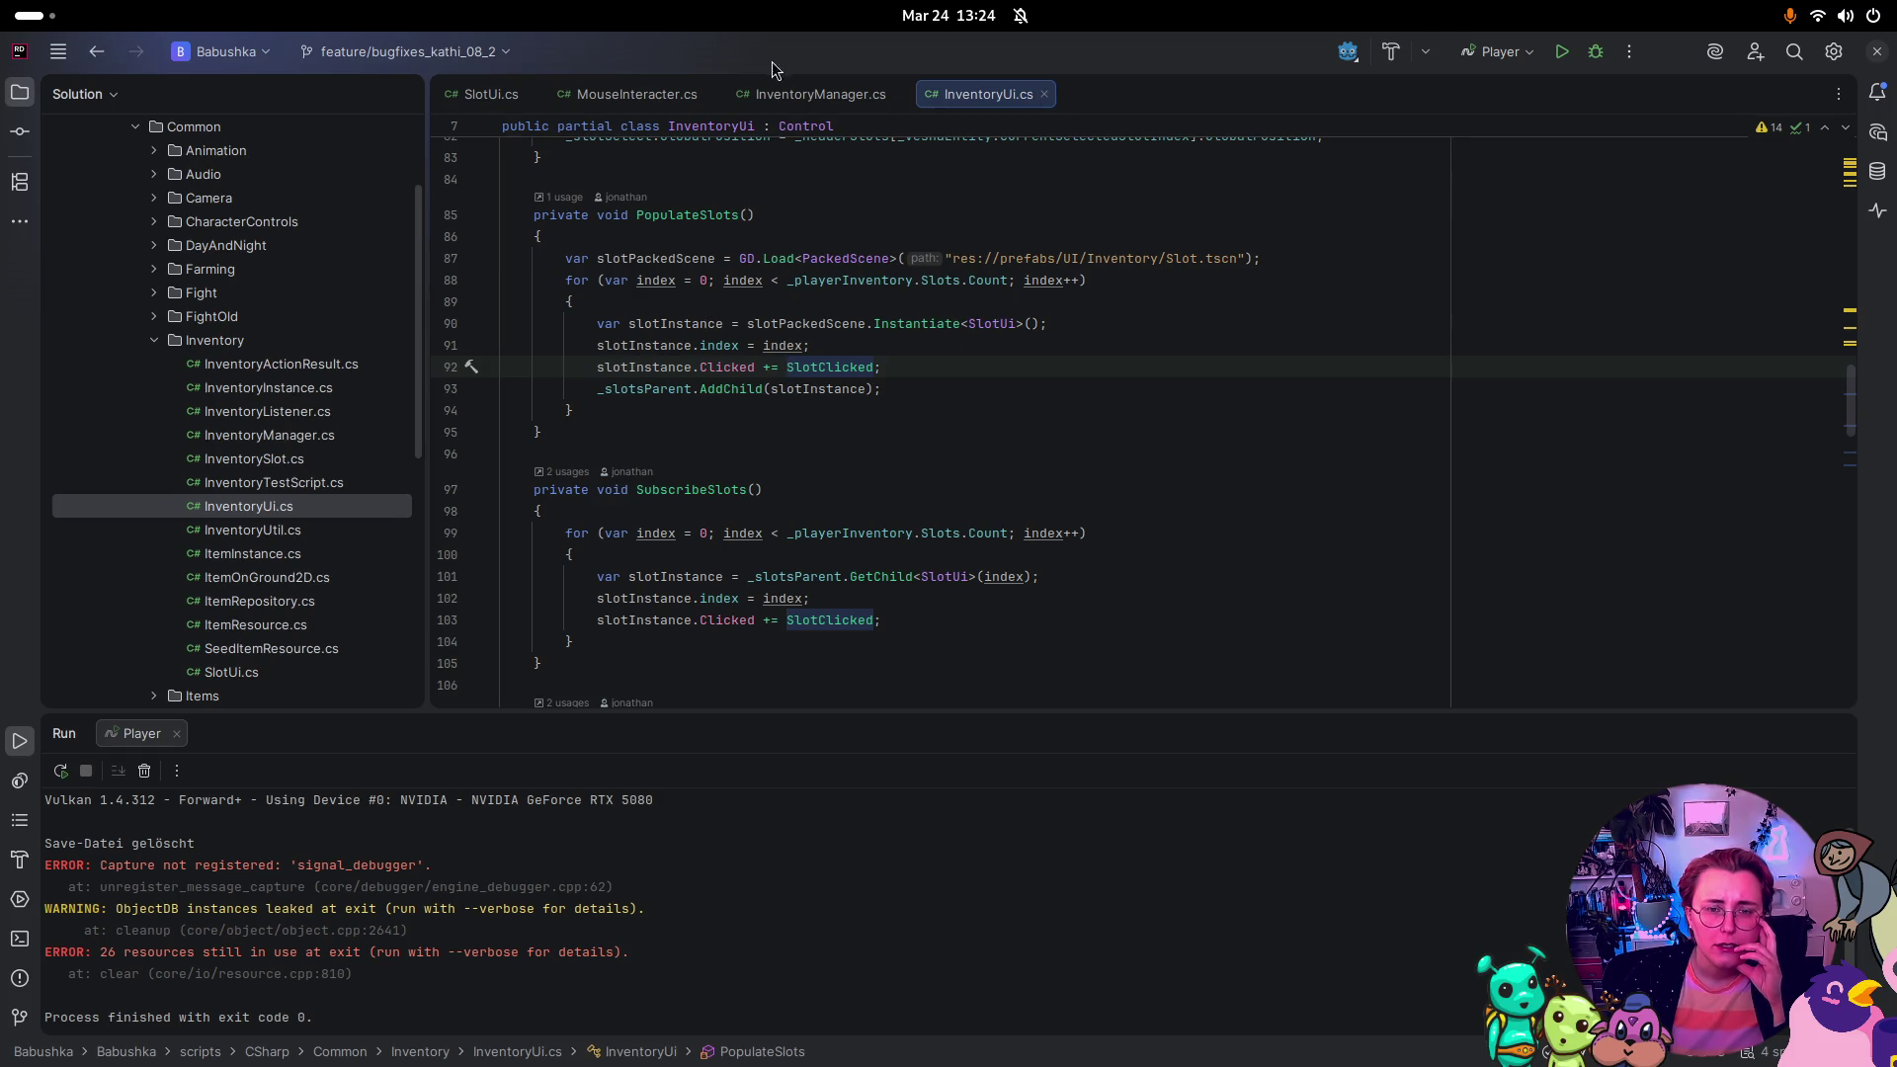
Step: Check usages of SlotUi.cs's _on_gui_input handler, then return to the Godot editor
click(482, 96)
scroll(918, 533, down, 3)
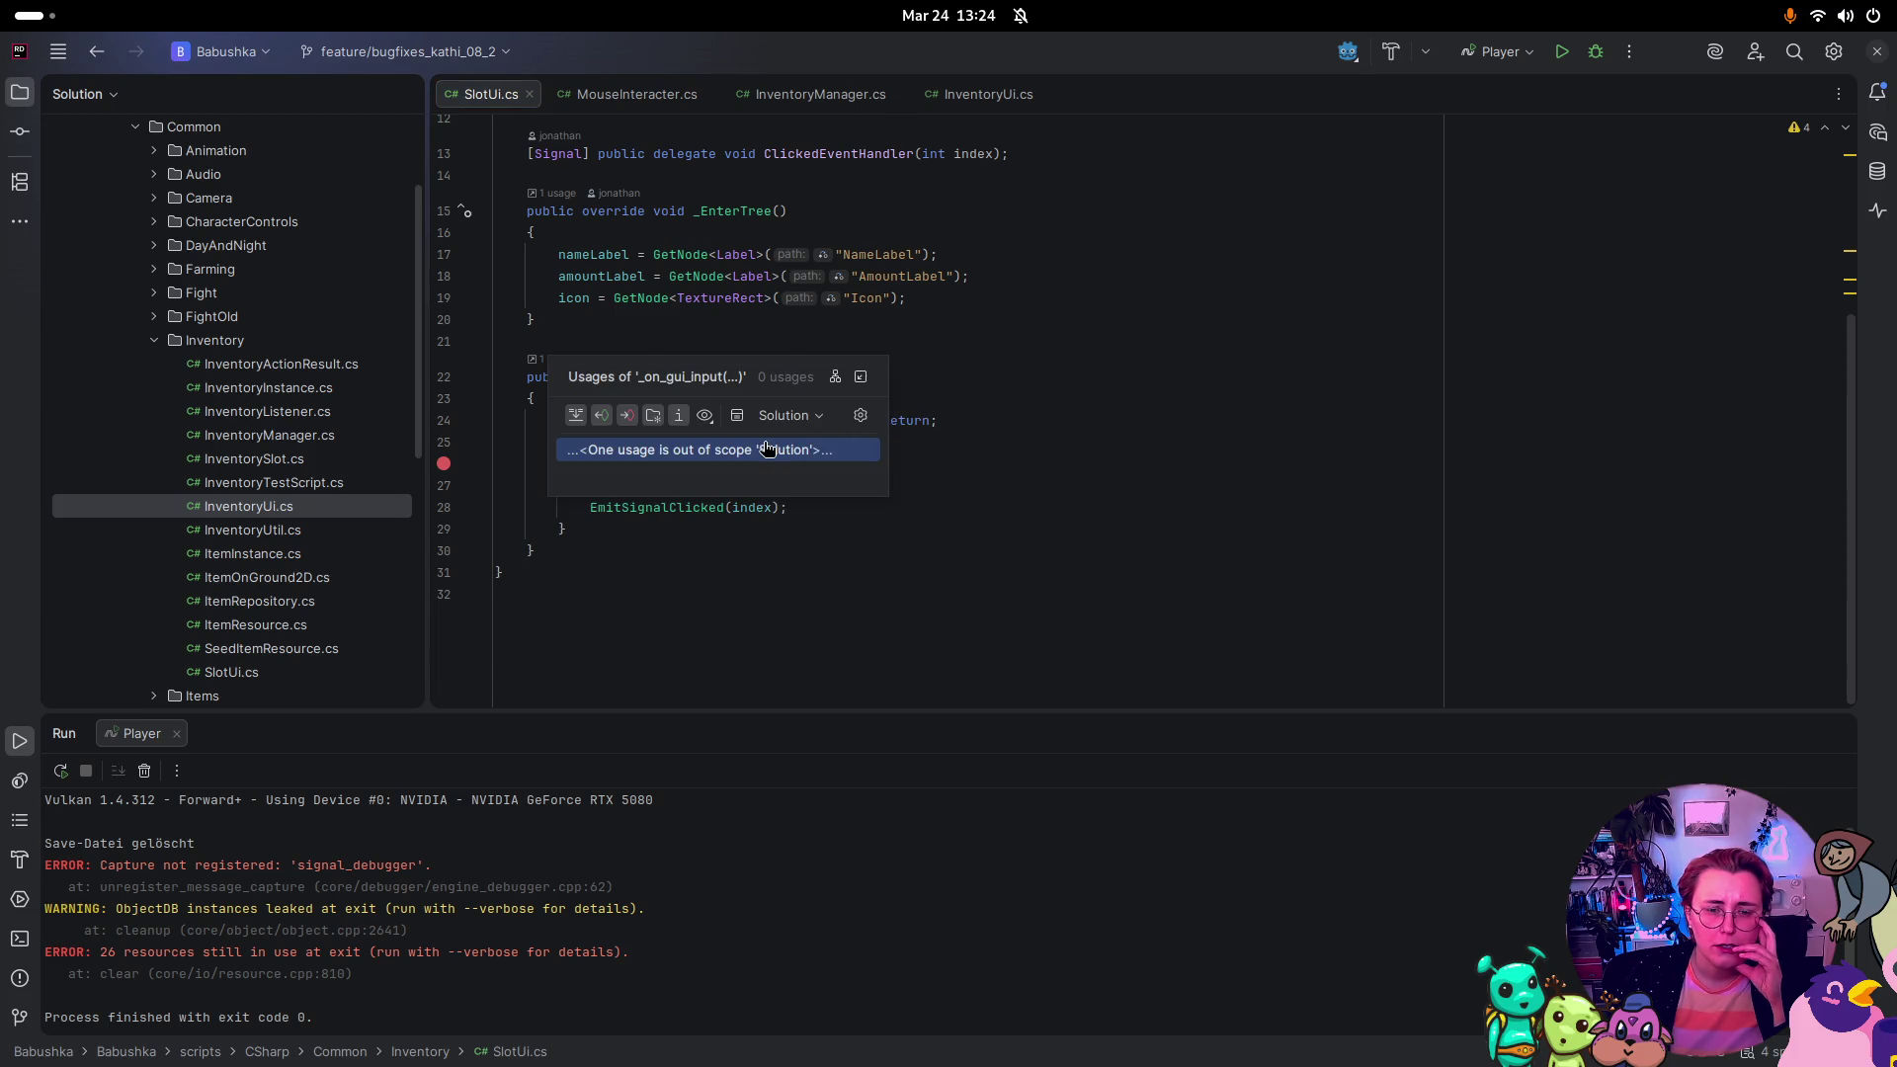
click(1249, 442)
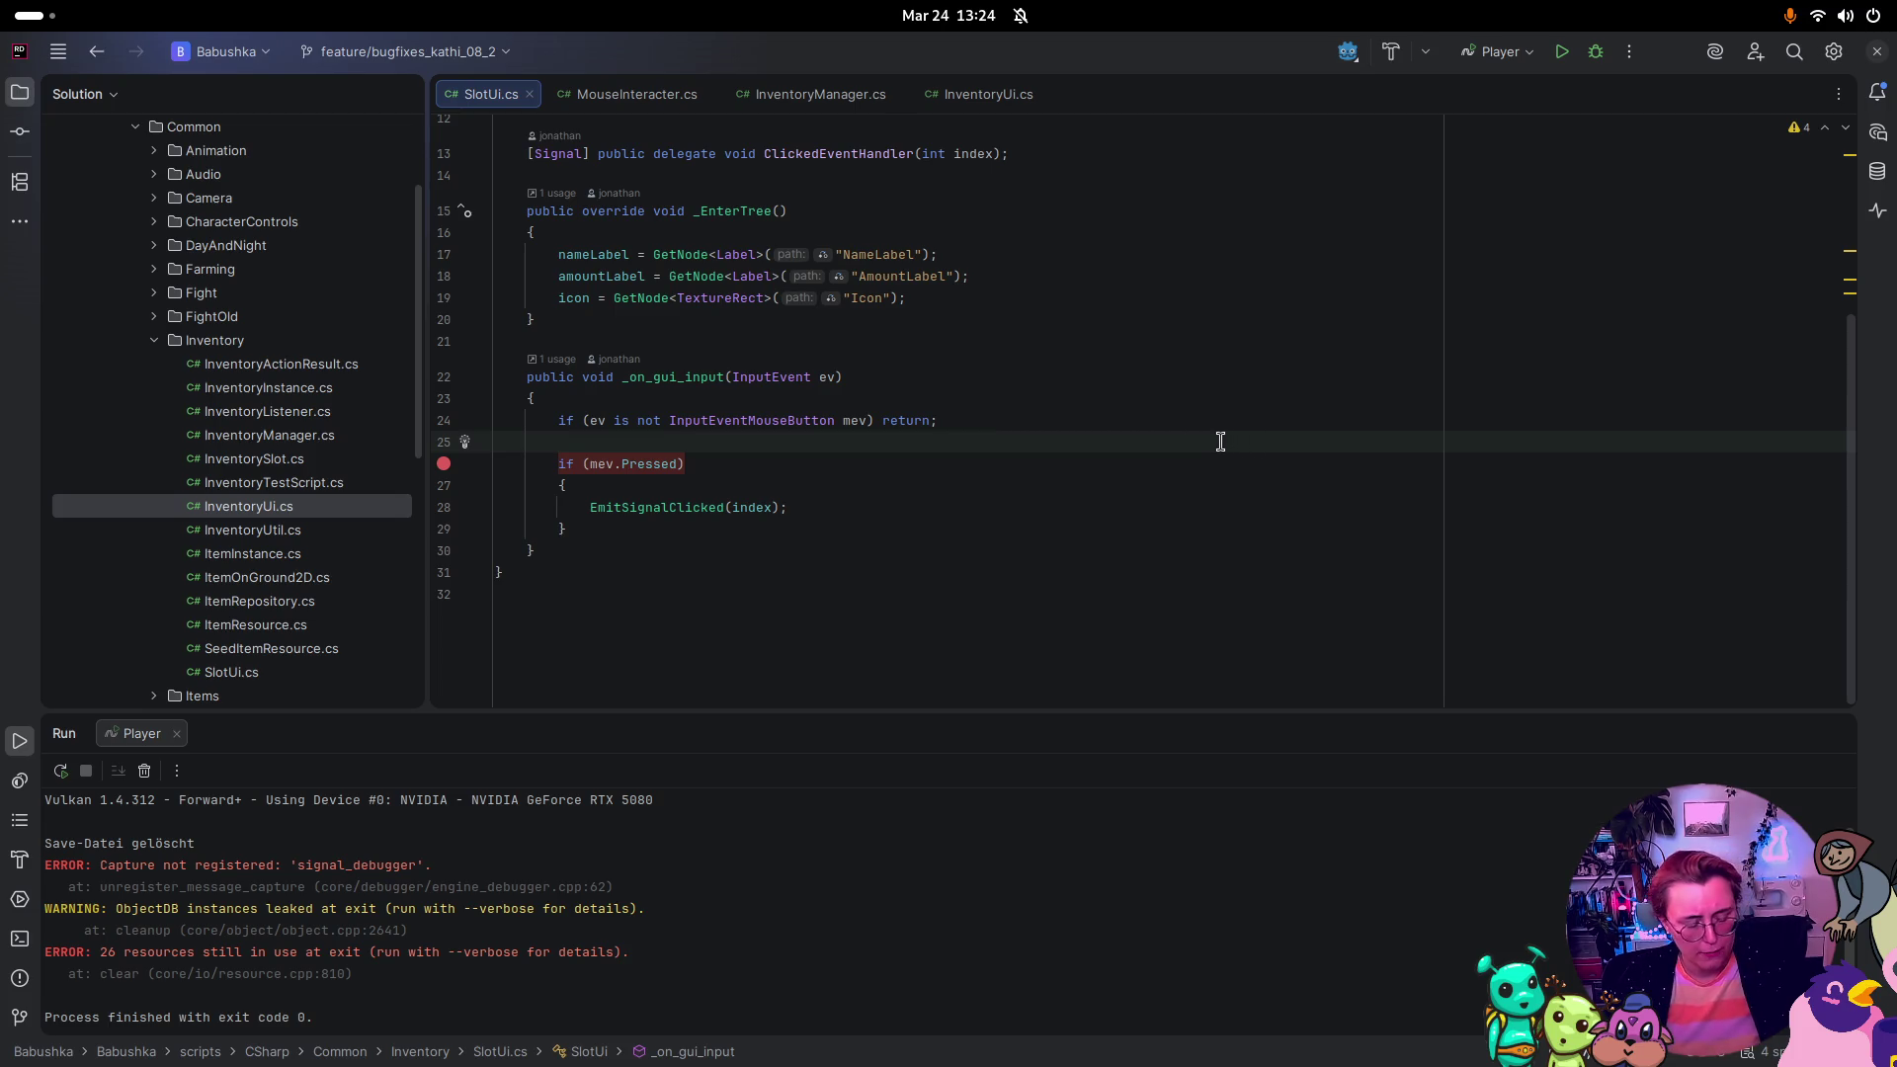
key(super)
click(826, 305)
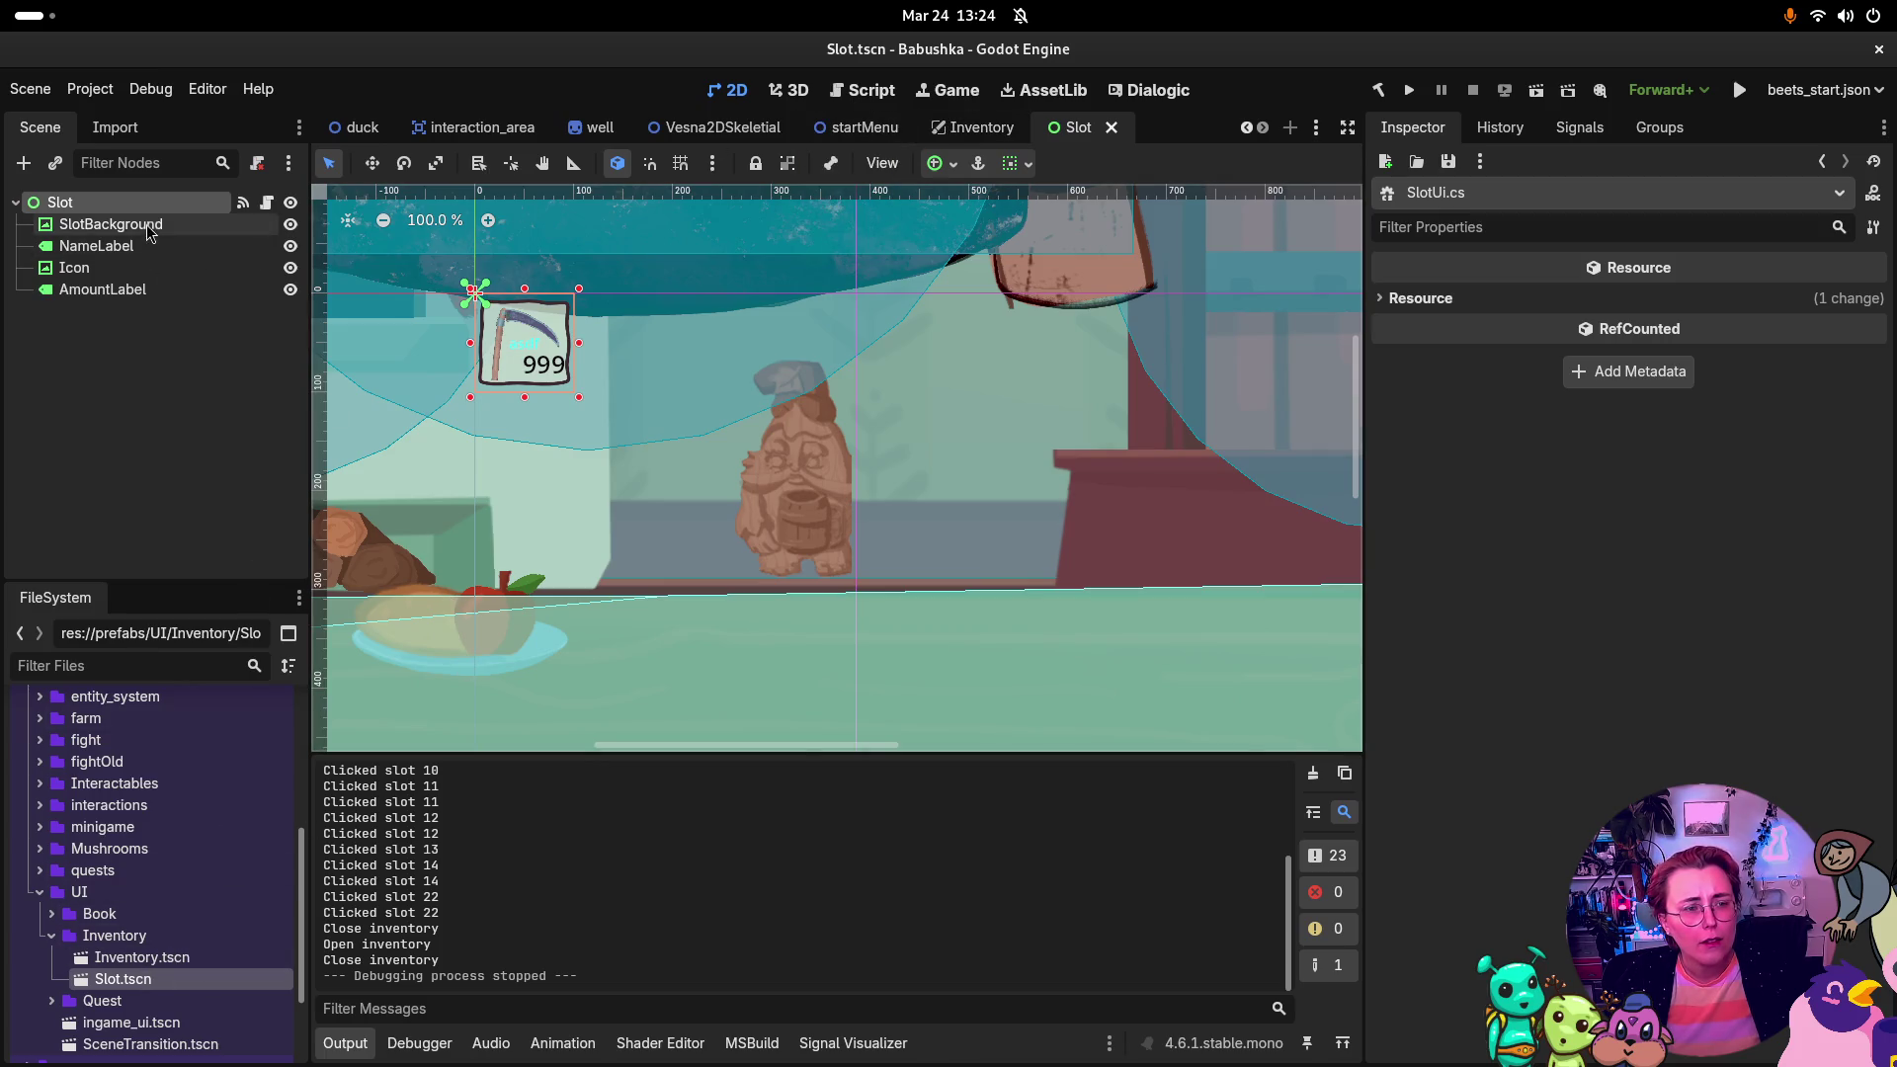
Step: Confirm the Slot root node's gui_input signal connects to _on_gui_input, then switch to the task #727 browser
click(110, 225)
click(59, 201)
click(1579, 128)
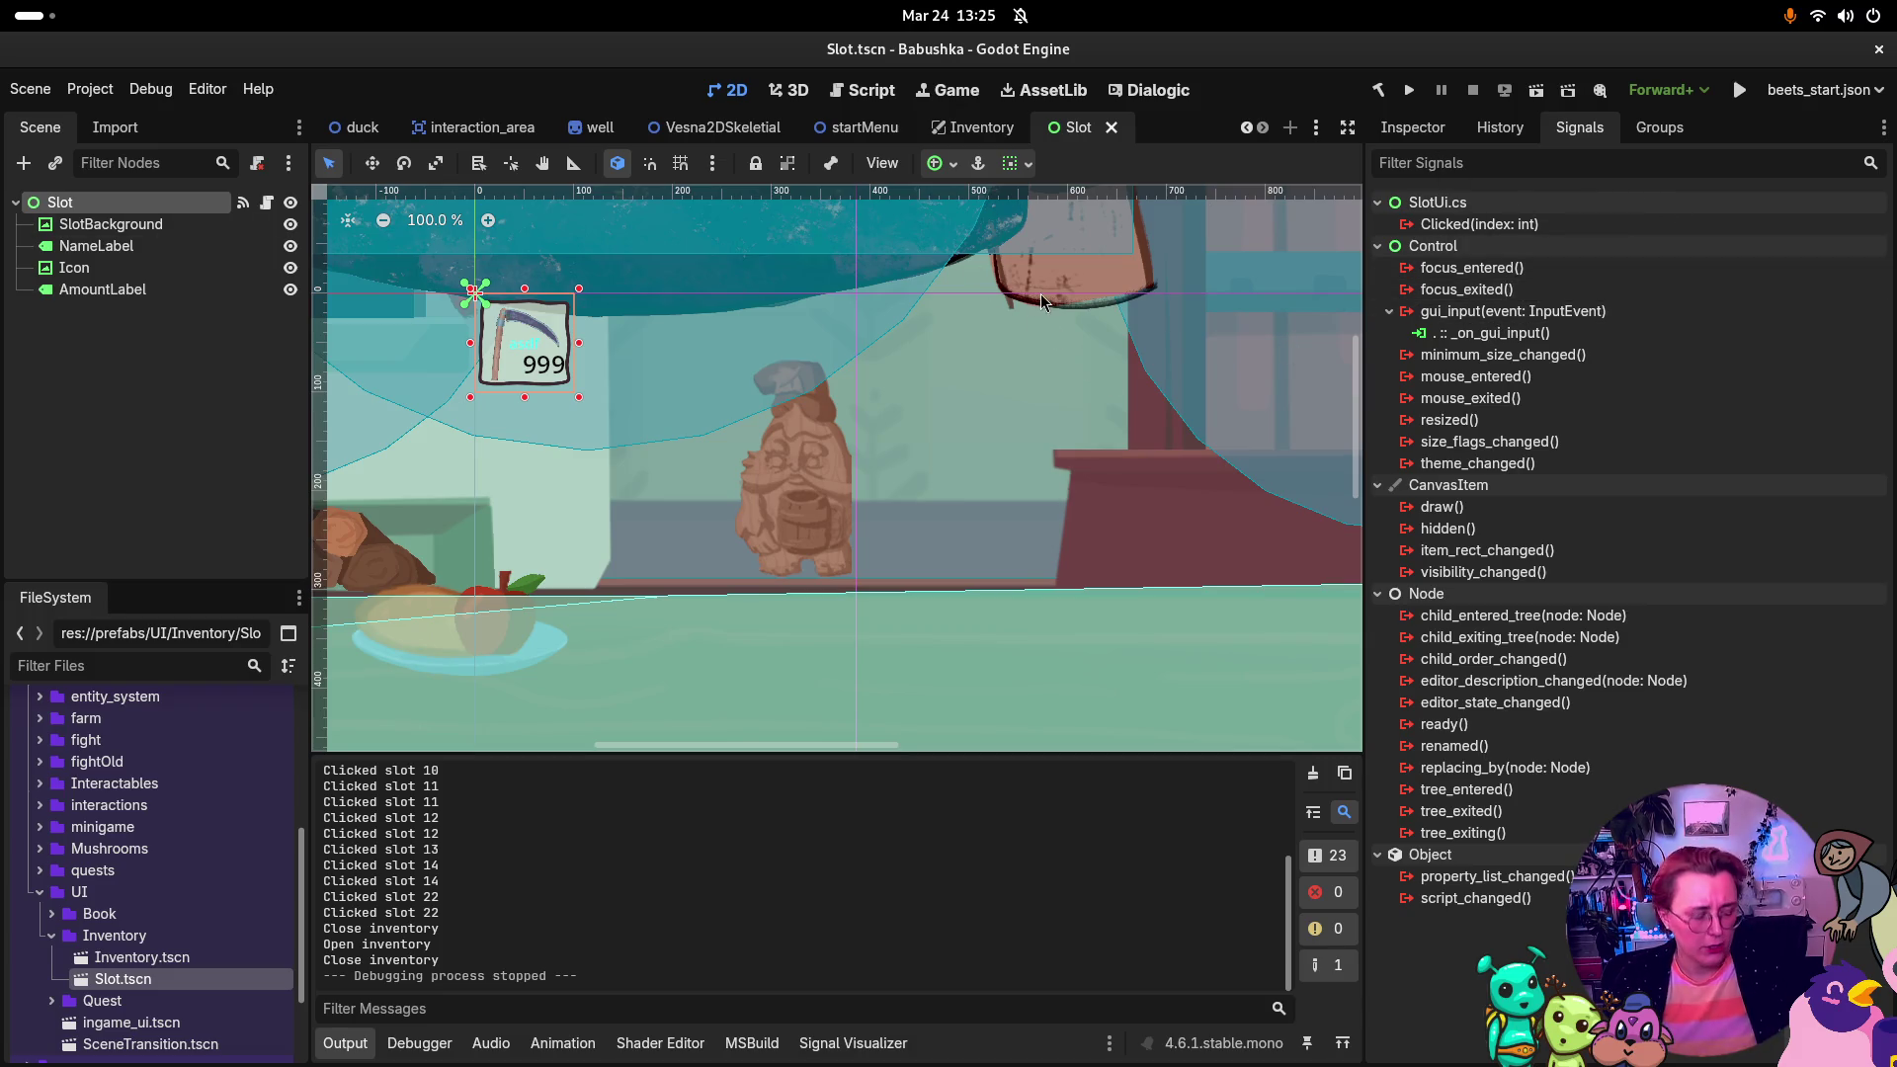
mouse_move(2, 1)
key(Escape)
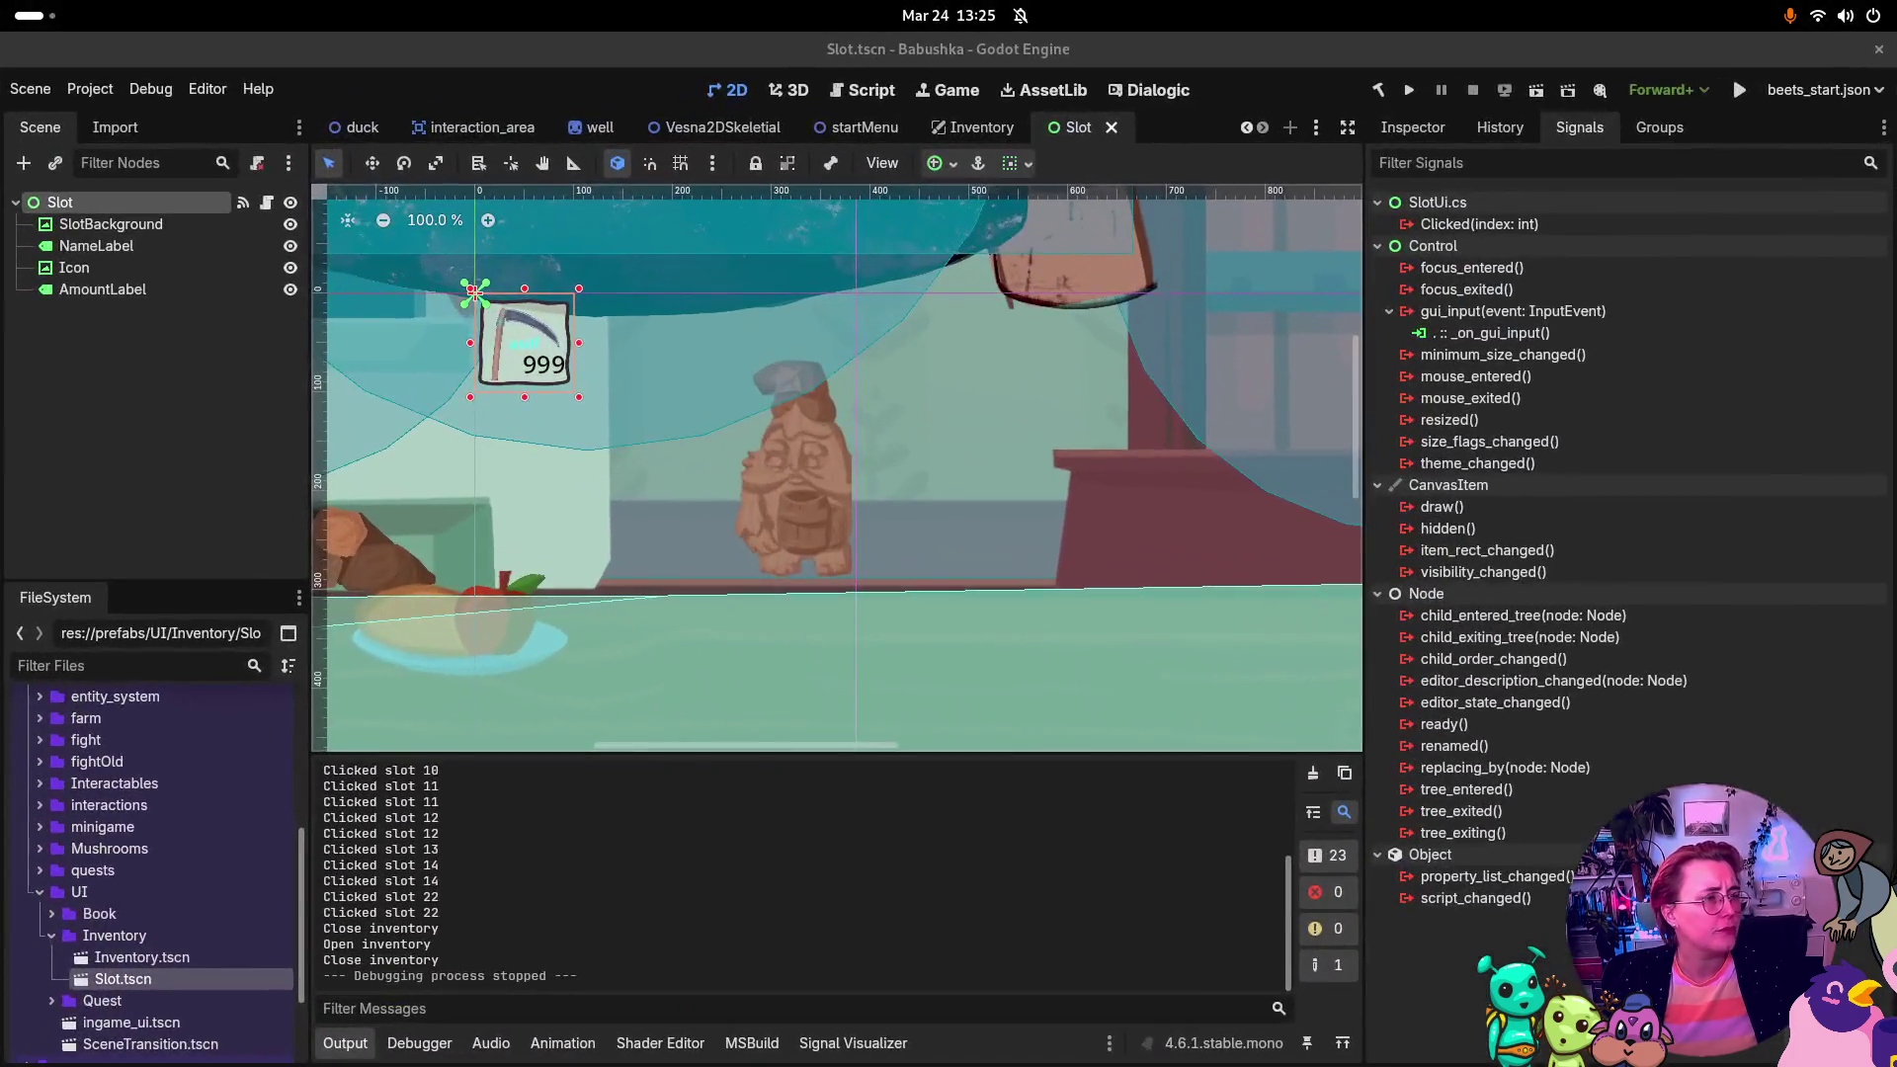
key(super)
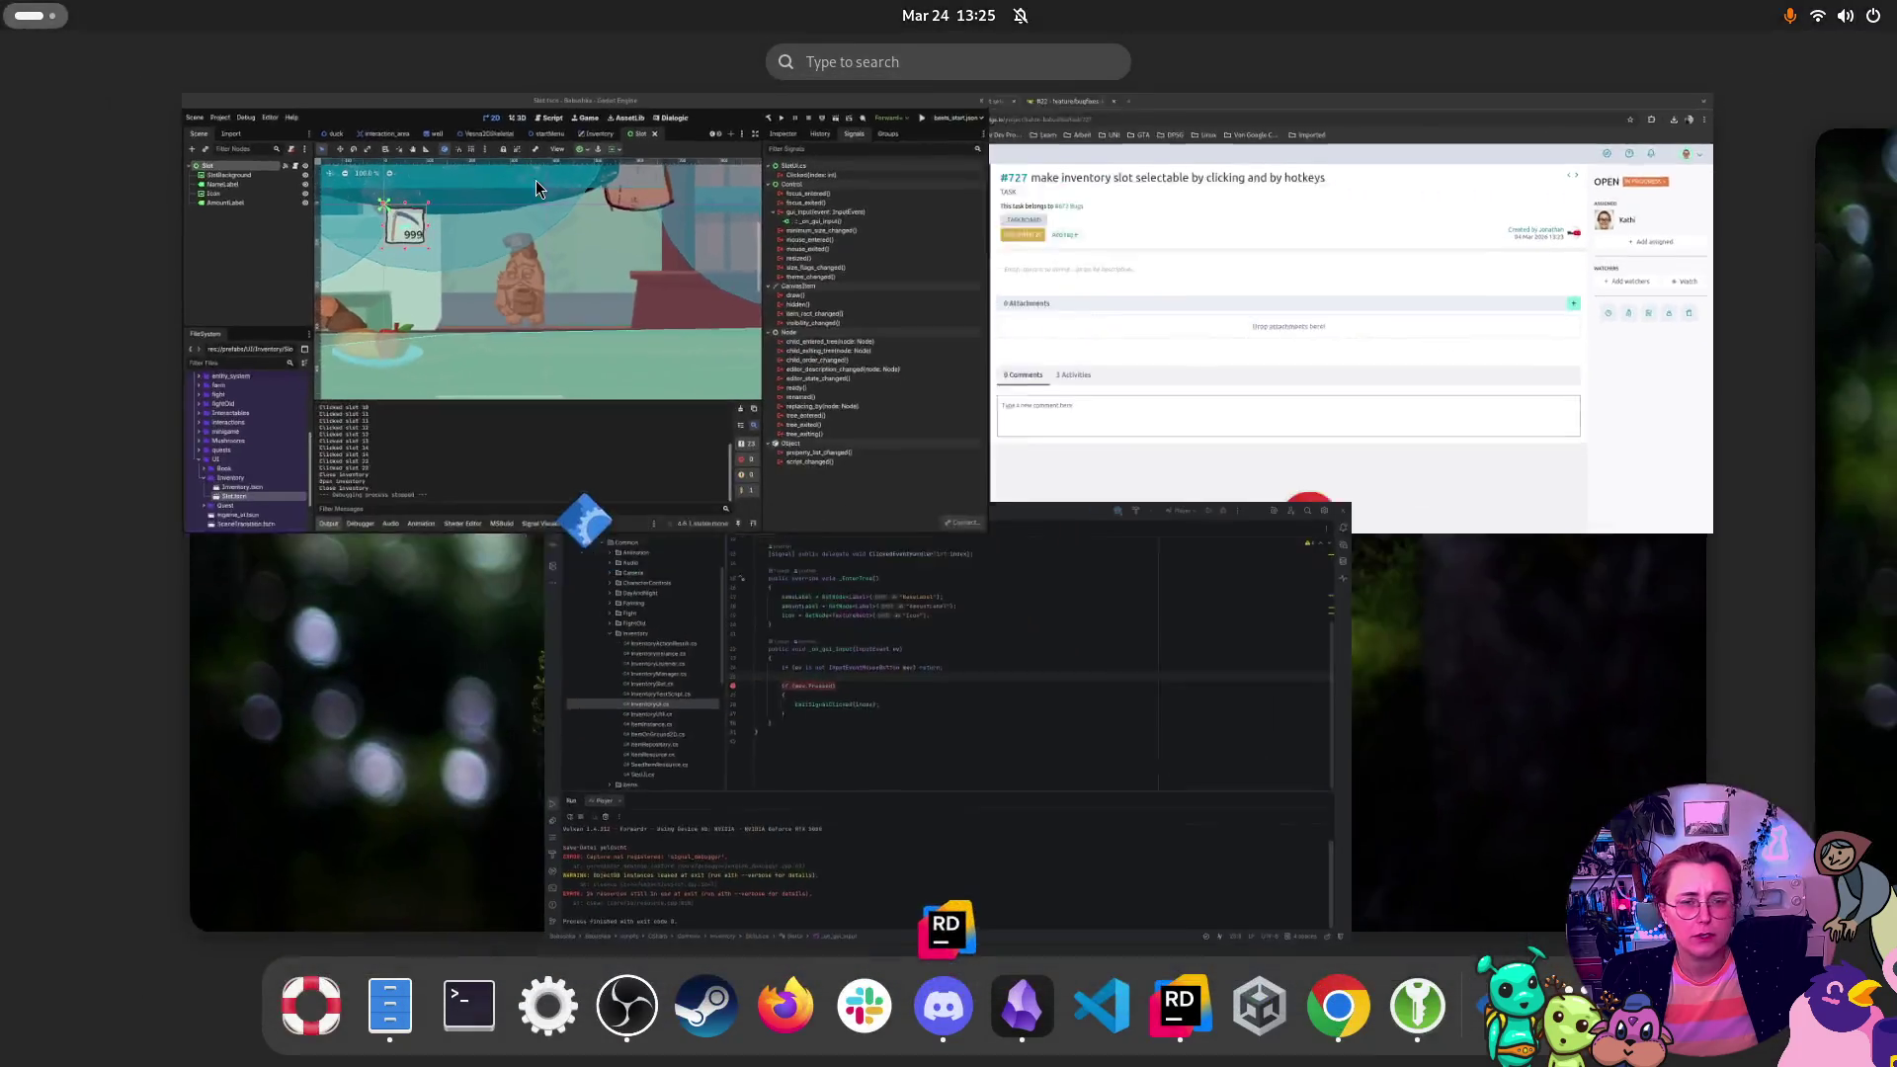
click(1324, 297)
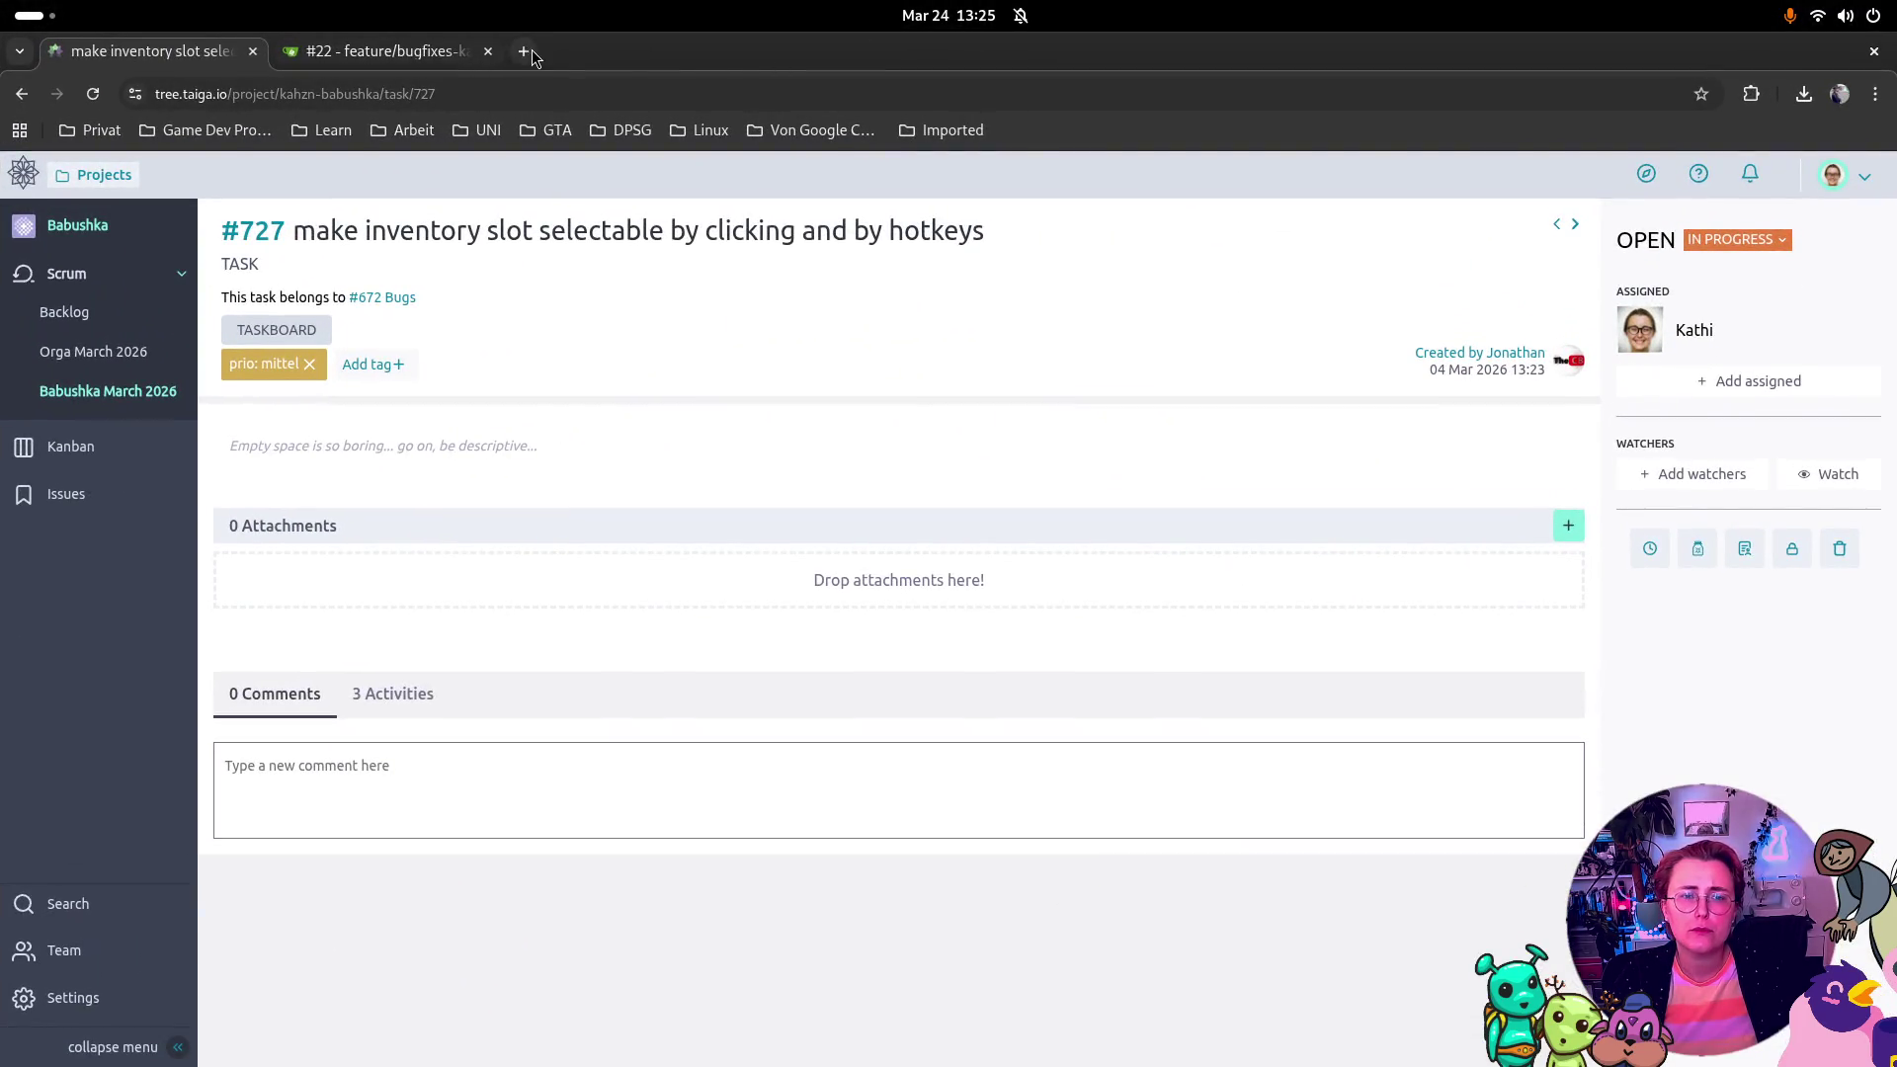
Step: Search 'godot control node gui input' in a new tab and read the Control docs on UI input
click(524, 50)
text(godot )
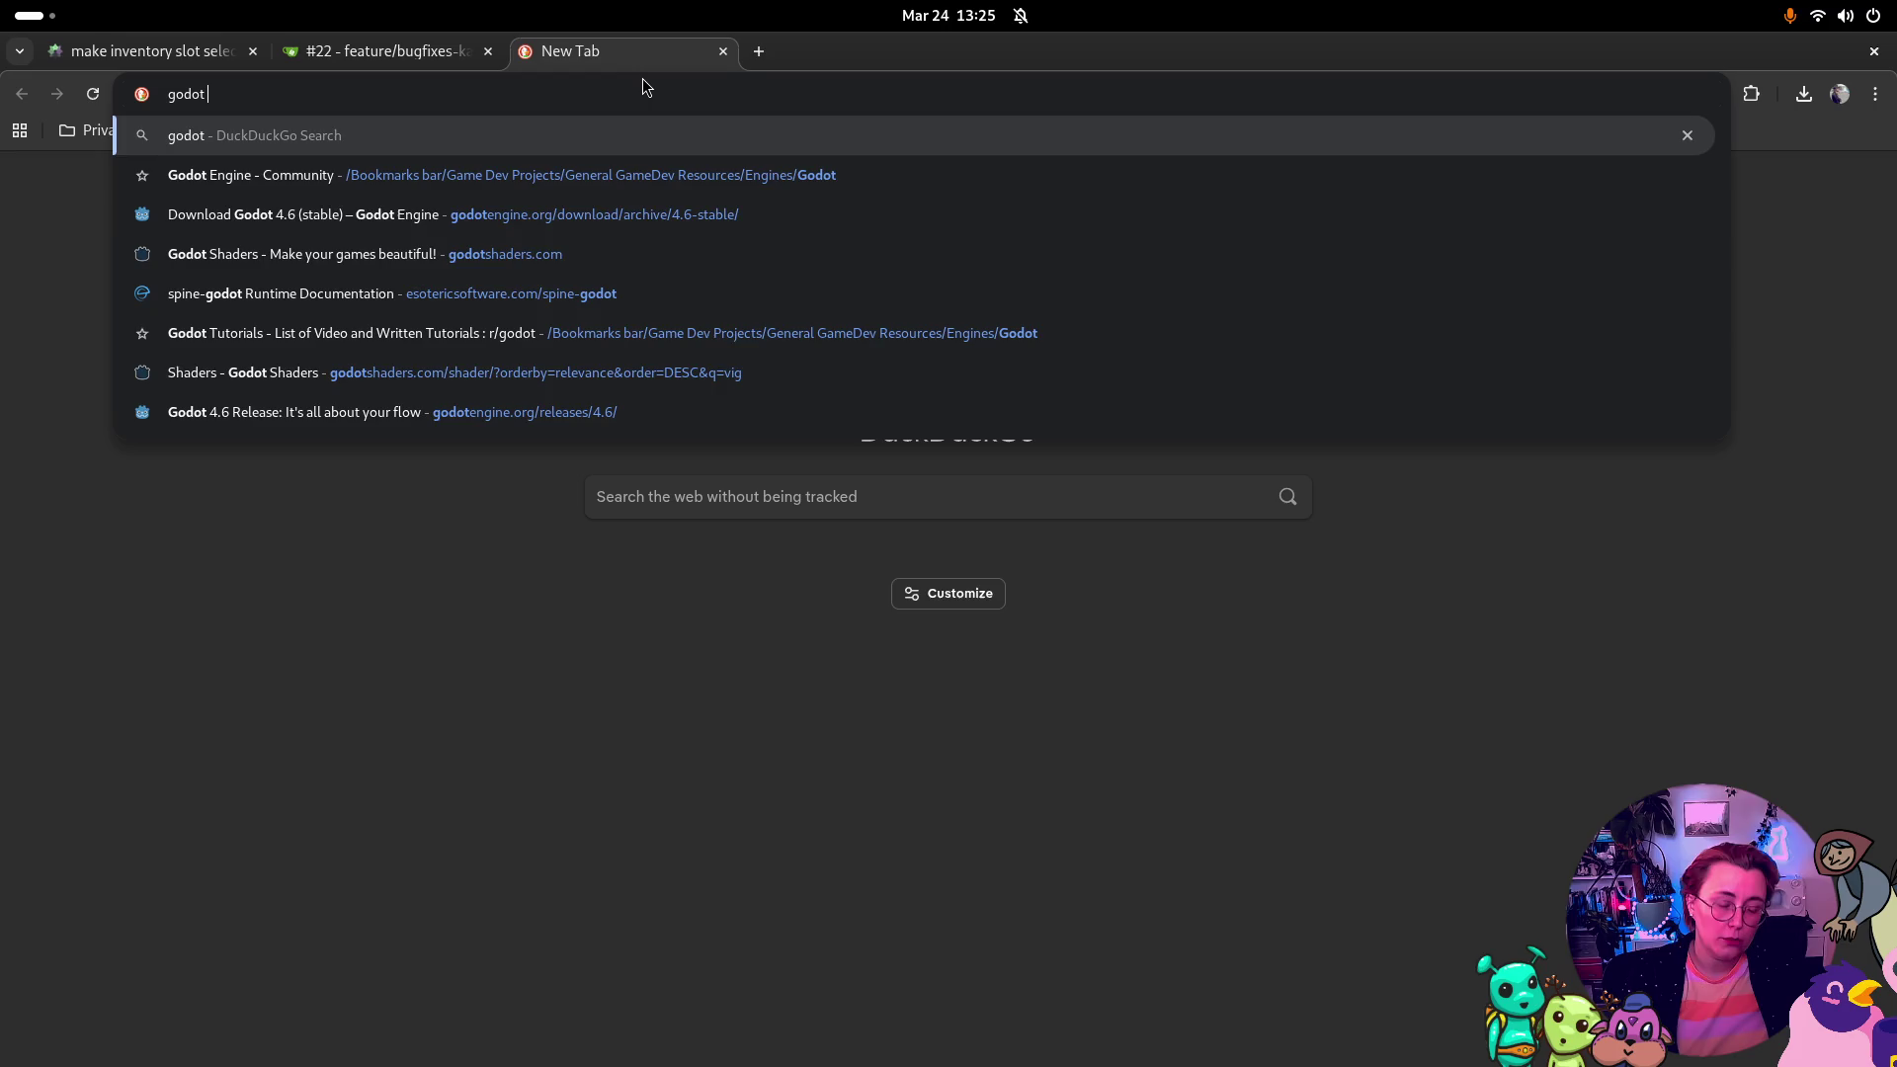
text(control node )
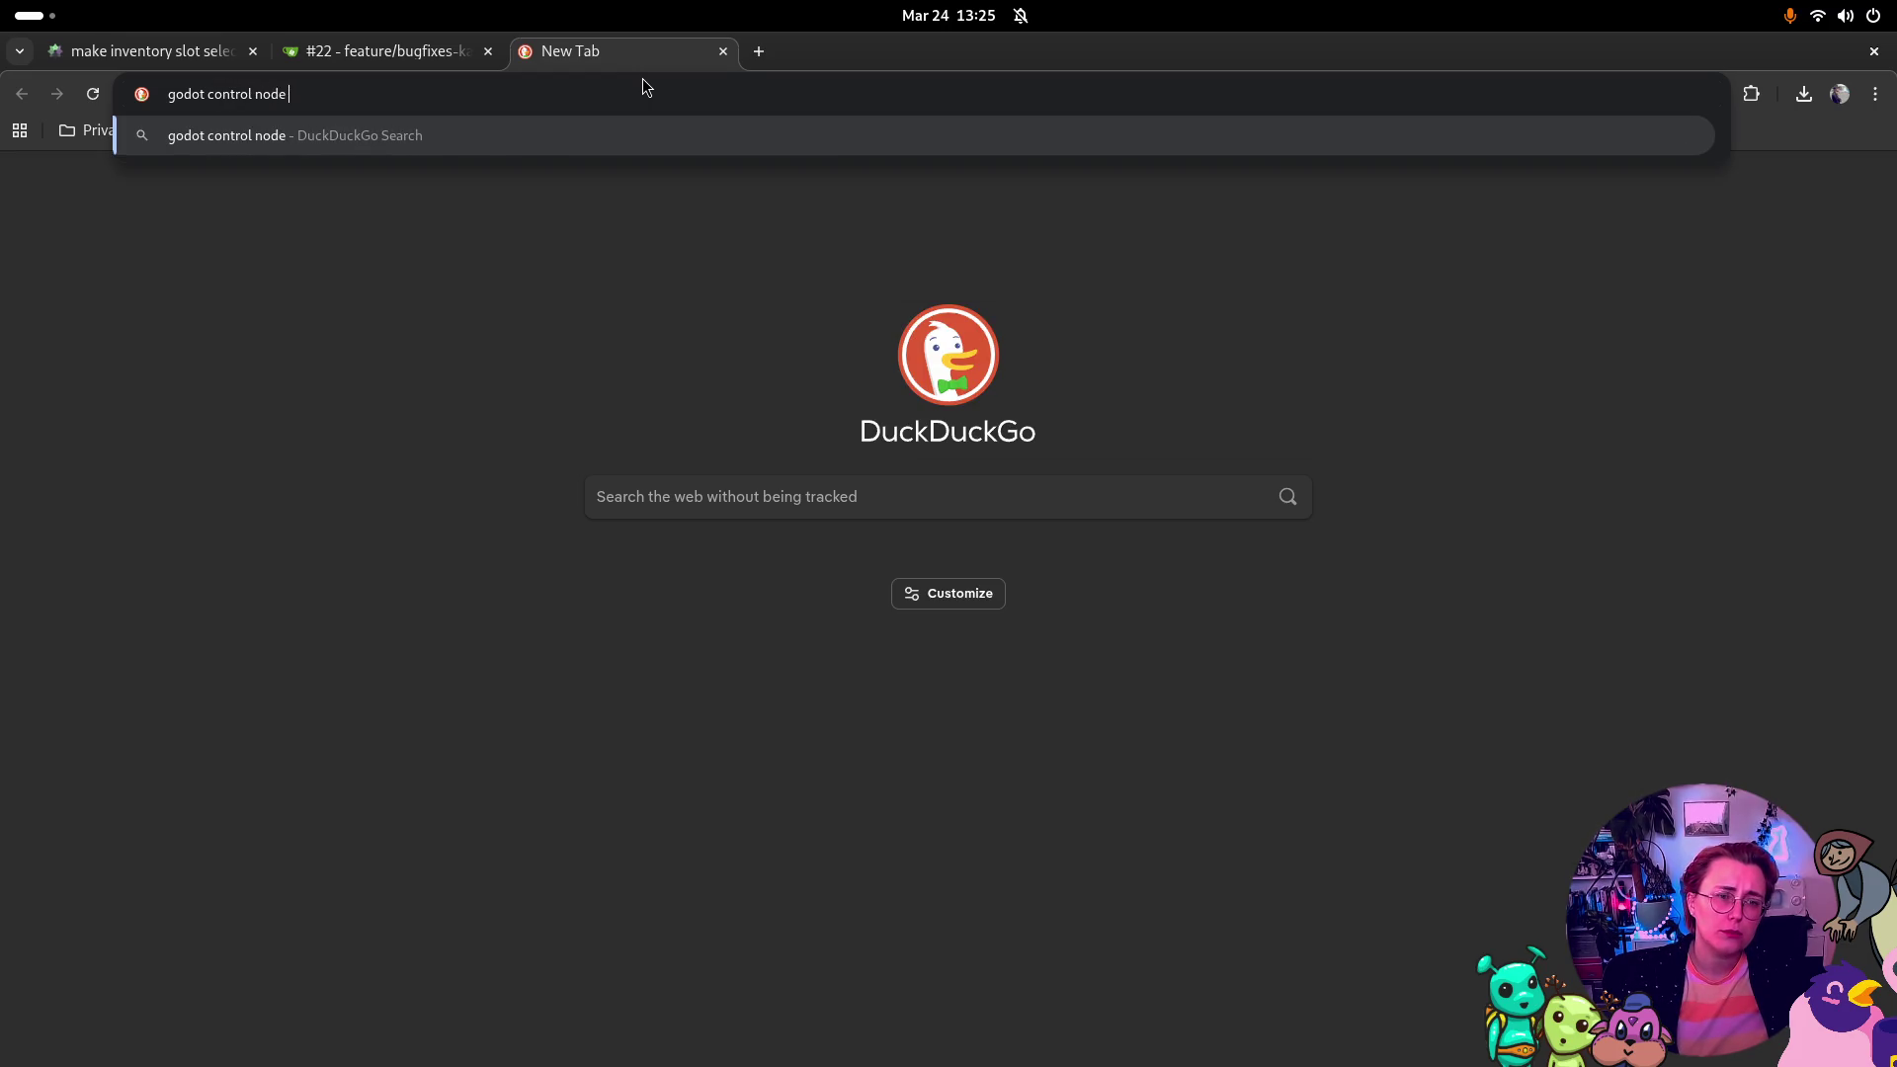
text(gui input)
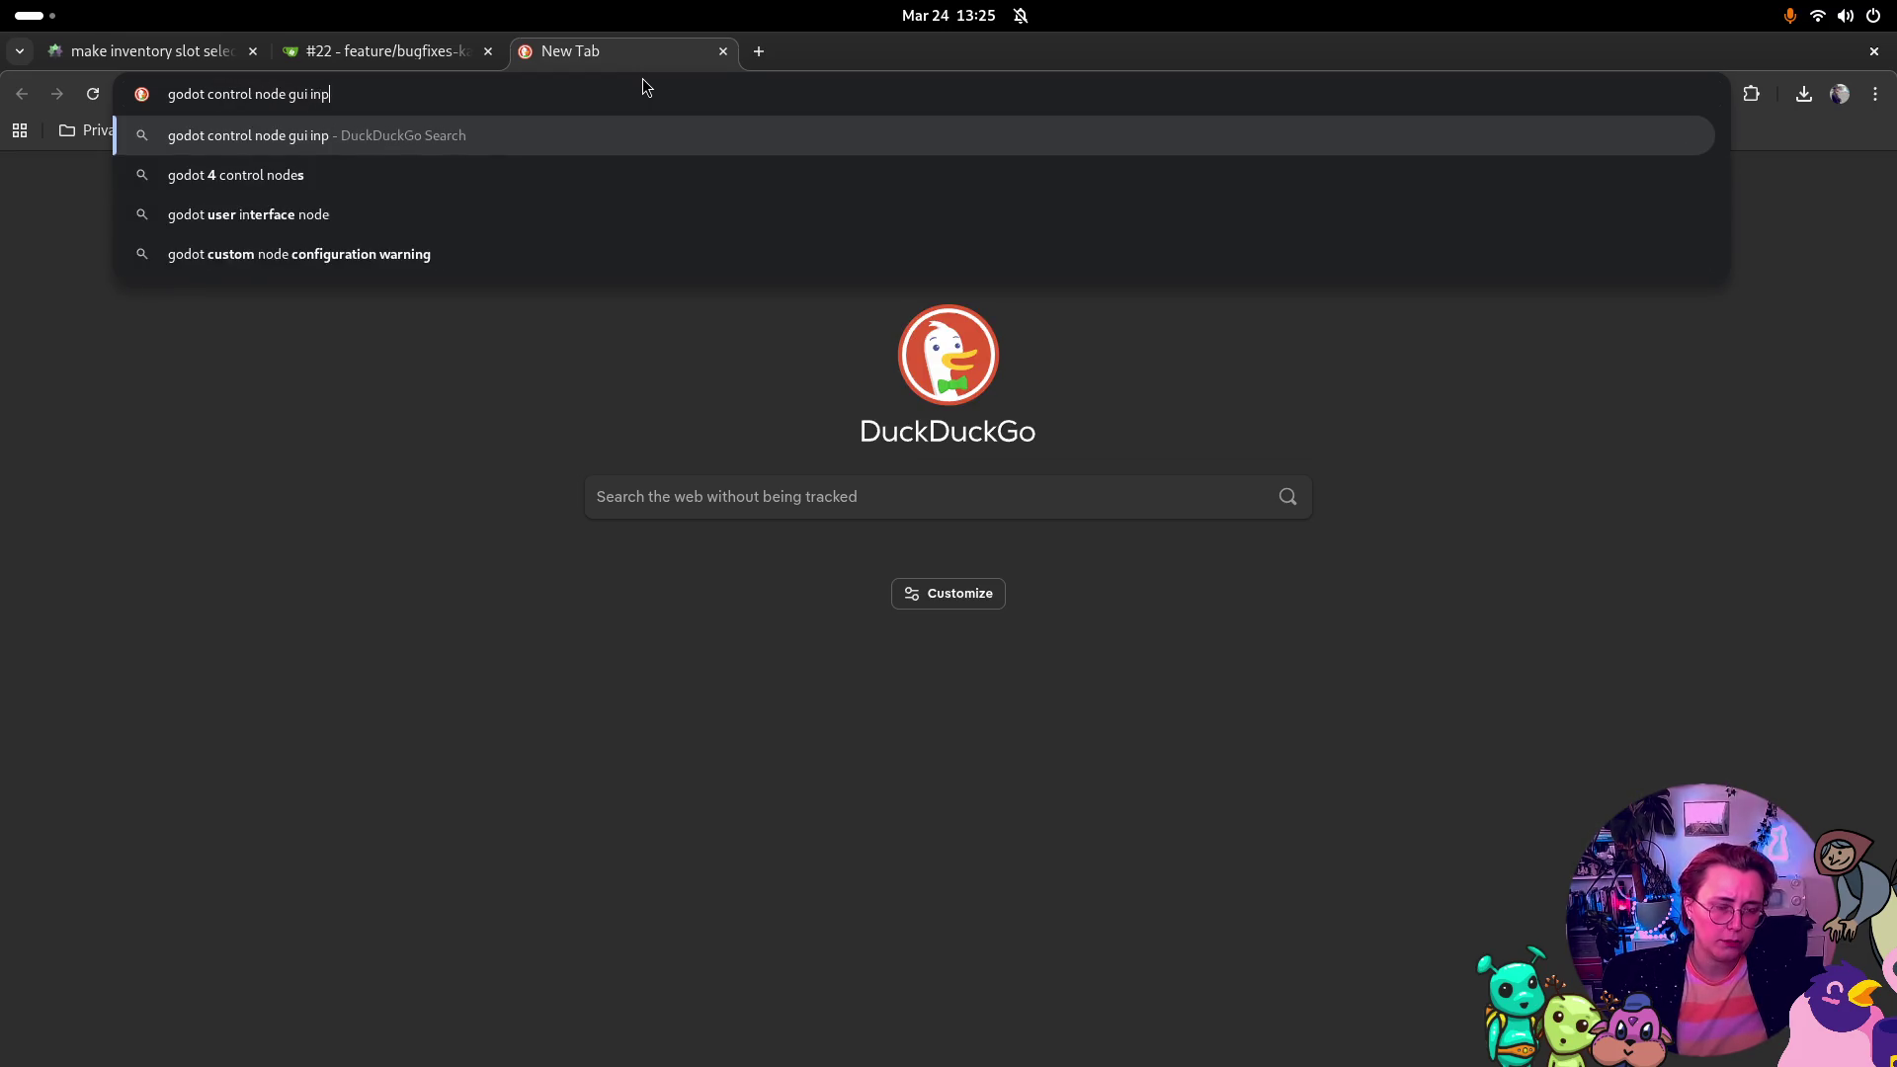
key(Return)
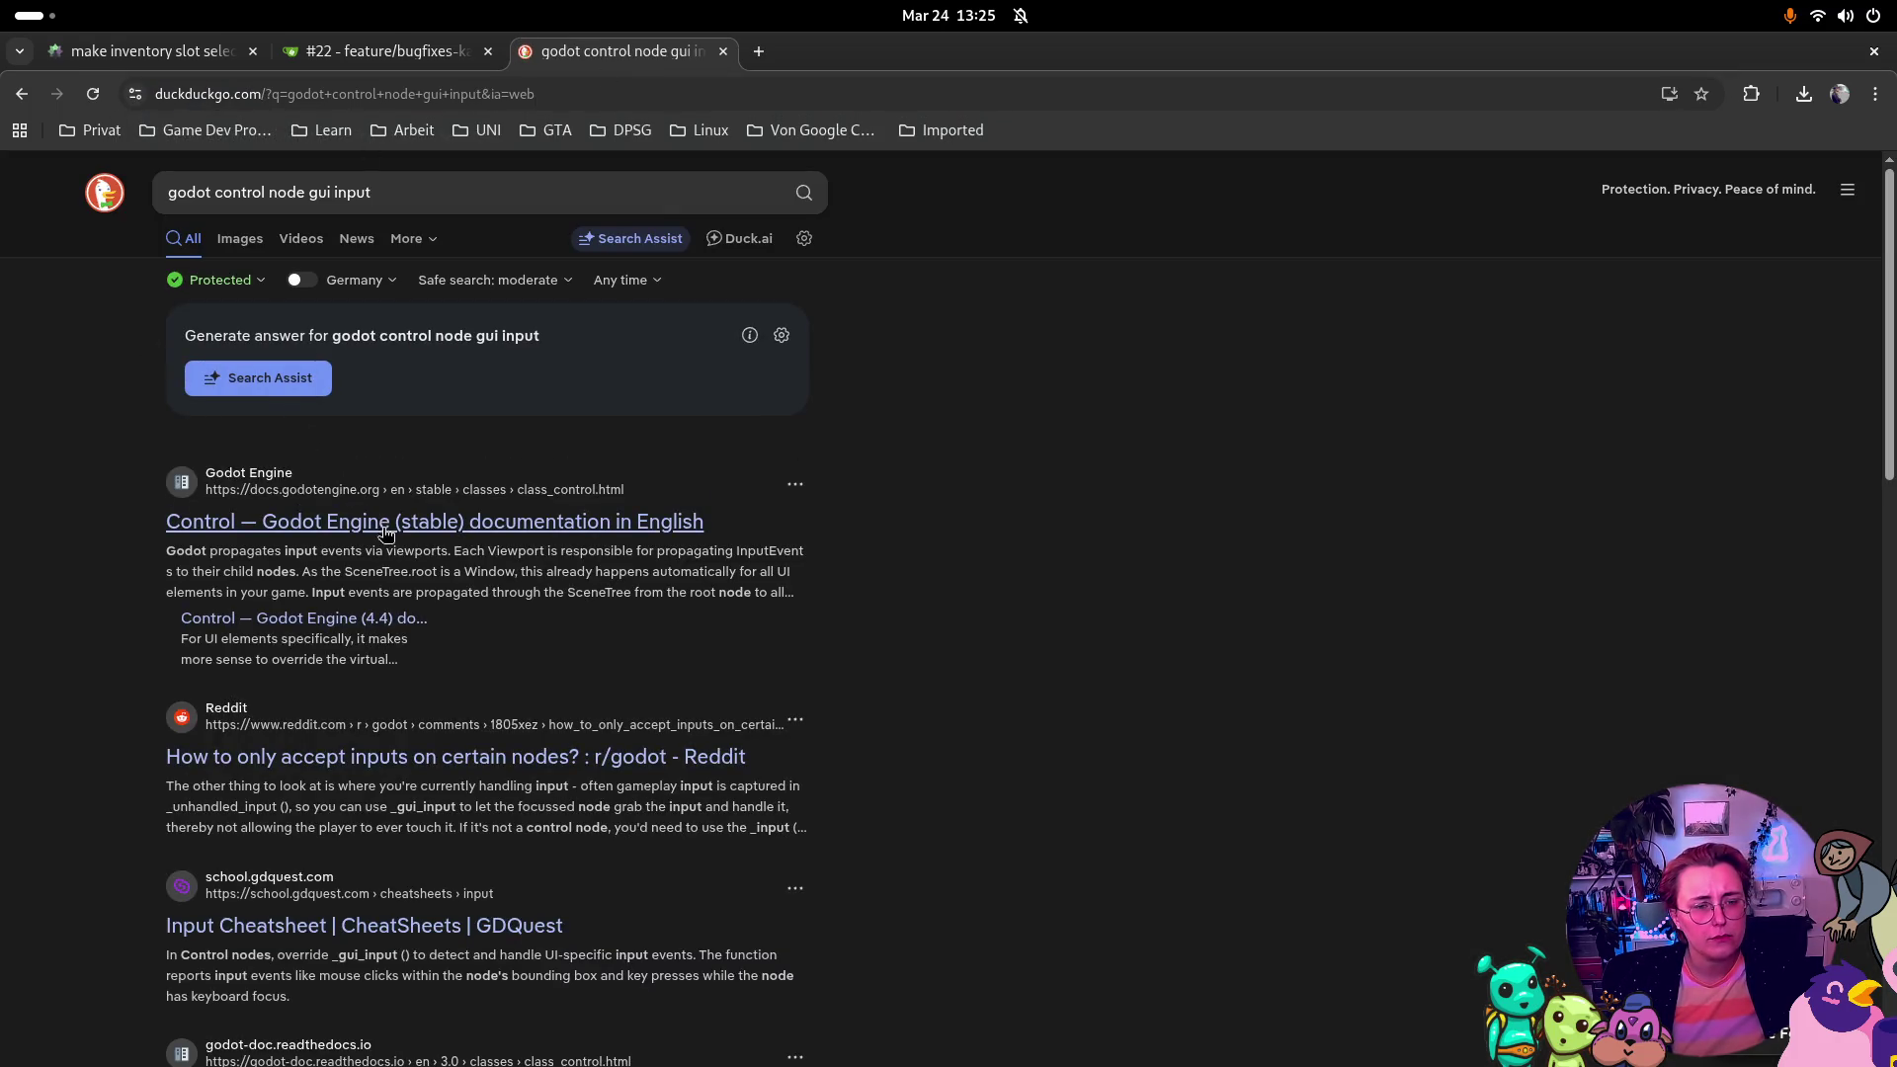
scroll(1378, 460, down, 3)
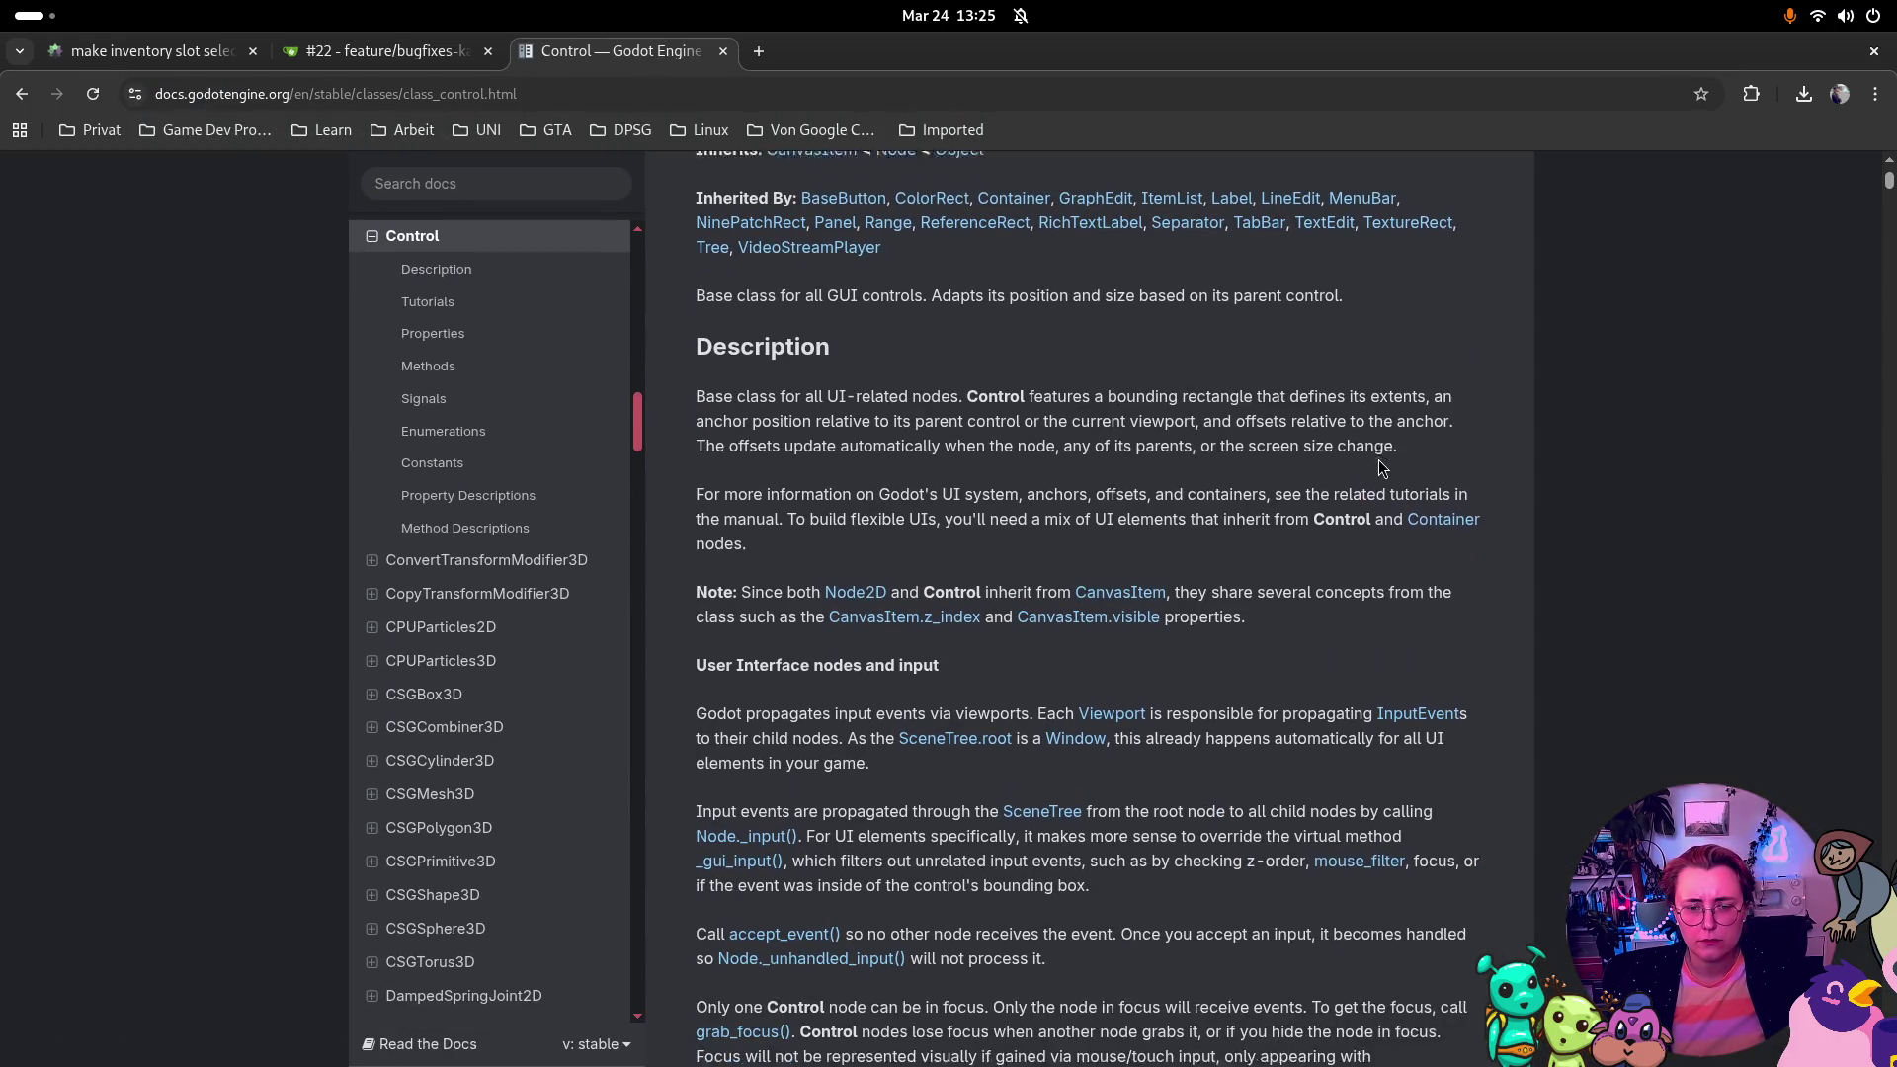
scroll(1531, 413, down, 3)
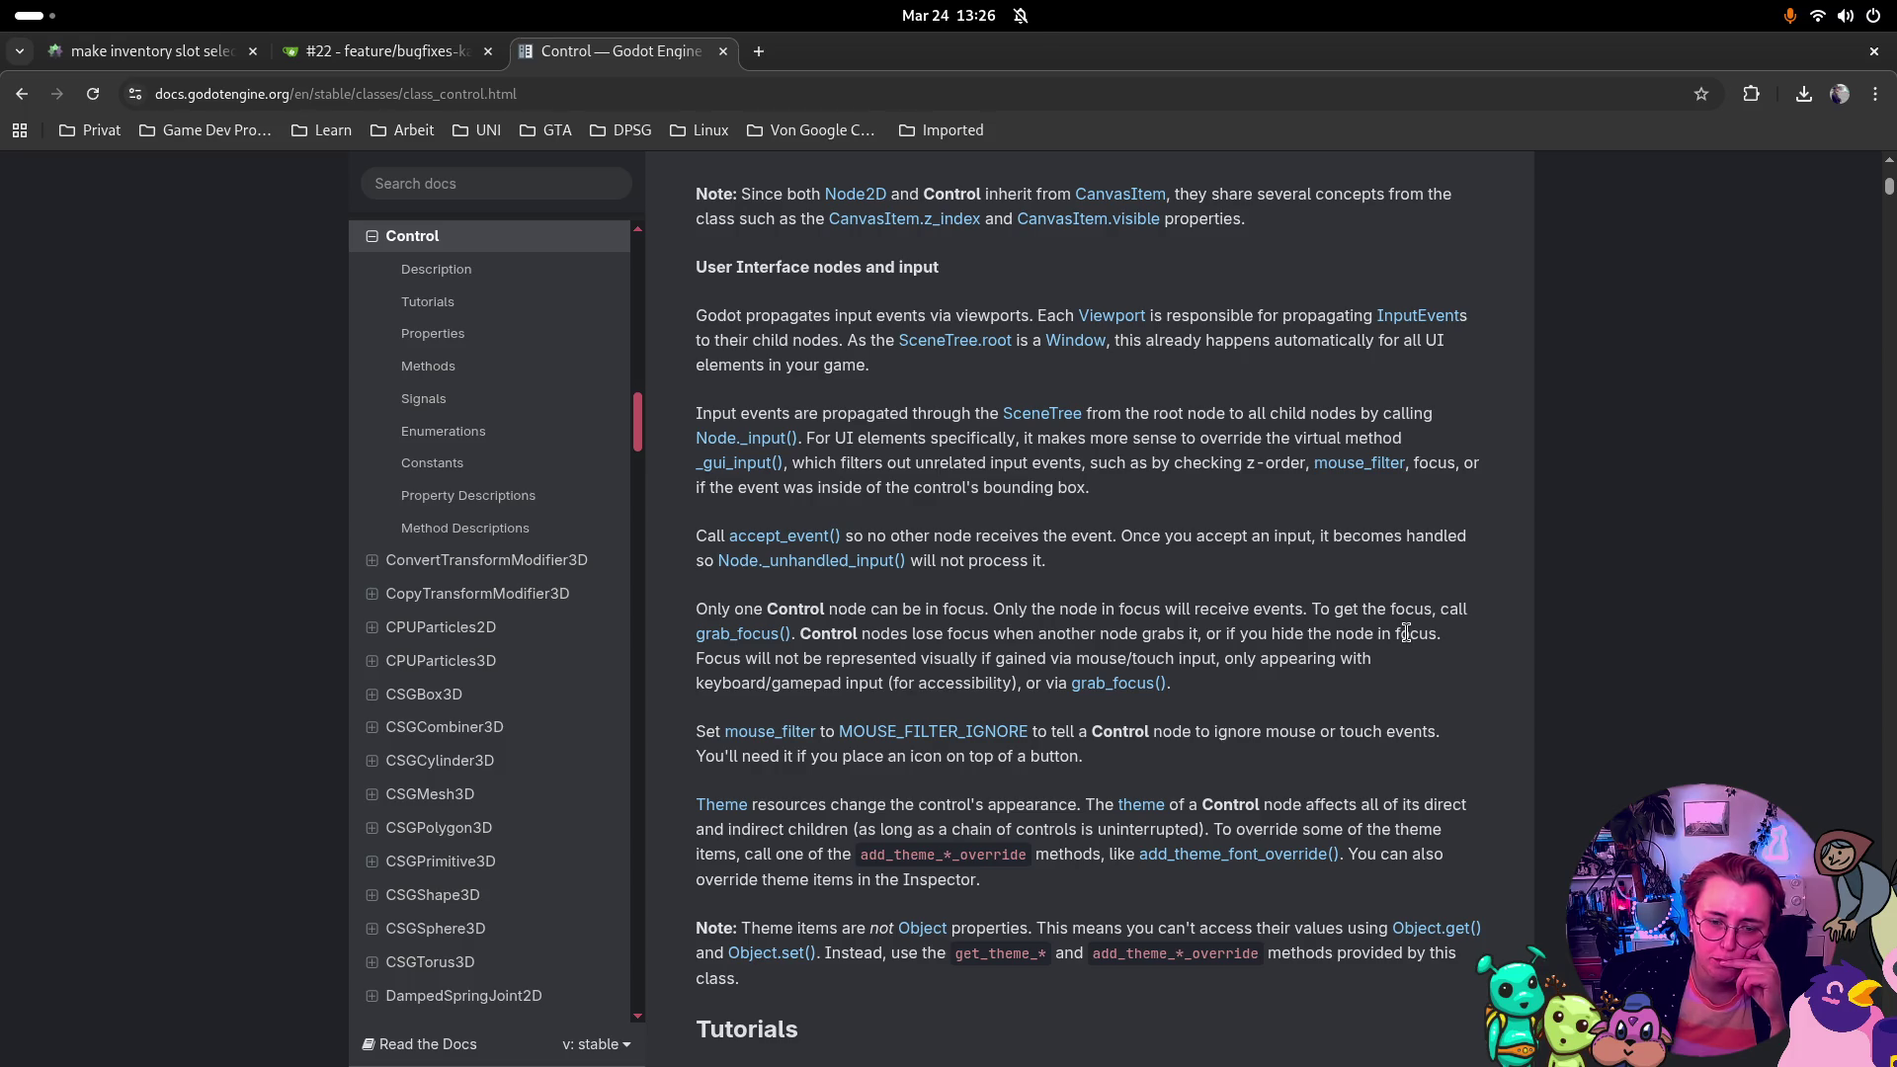
scroll(1397, 638, down, 2)
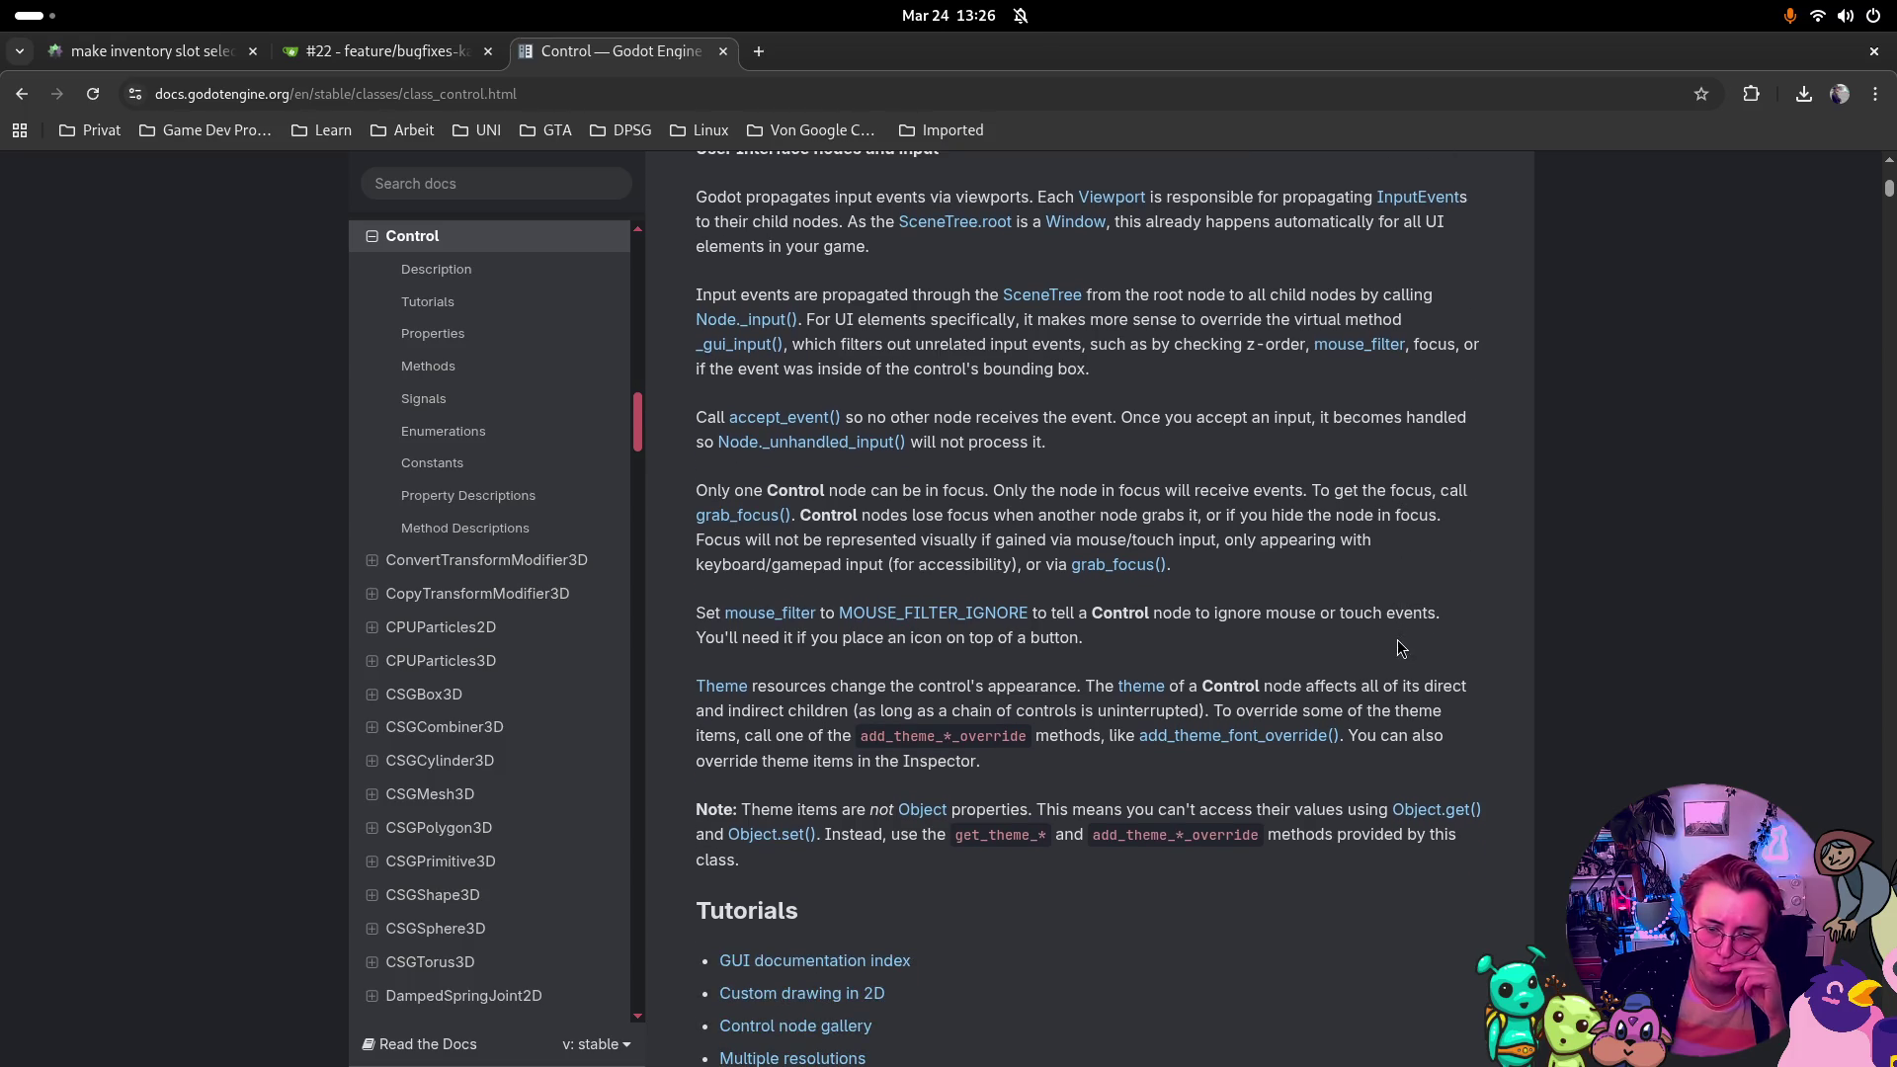
scroll(1393, 647, up, 2)
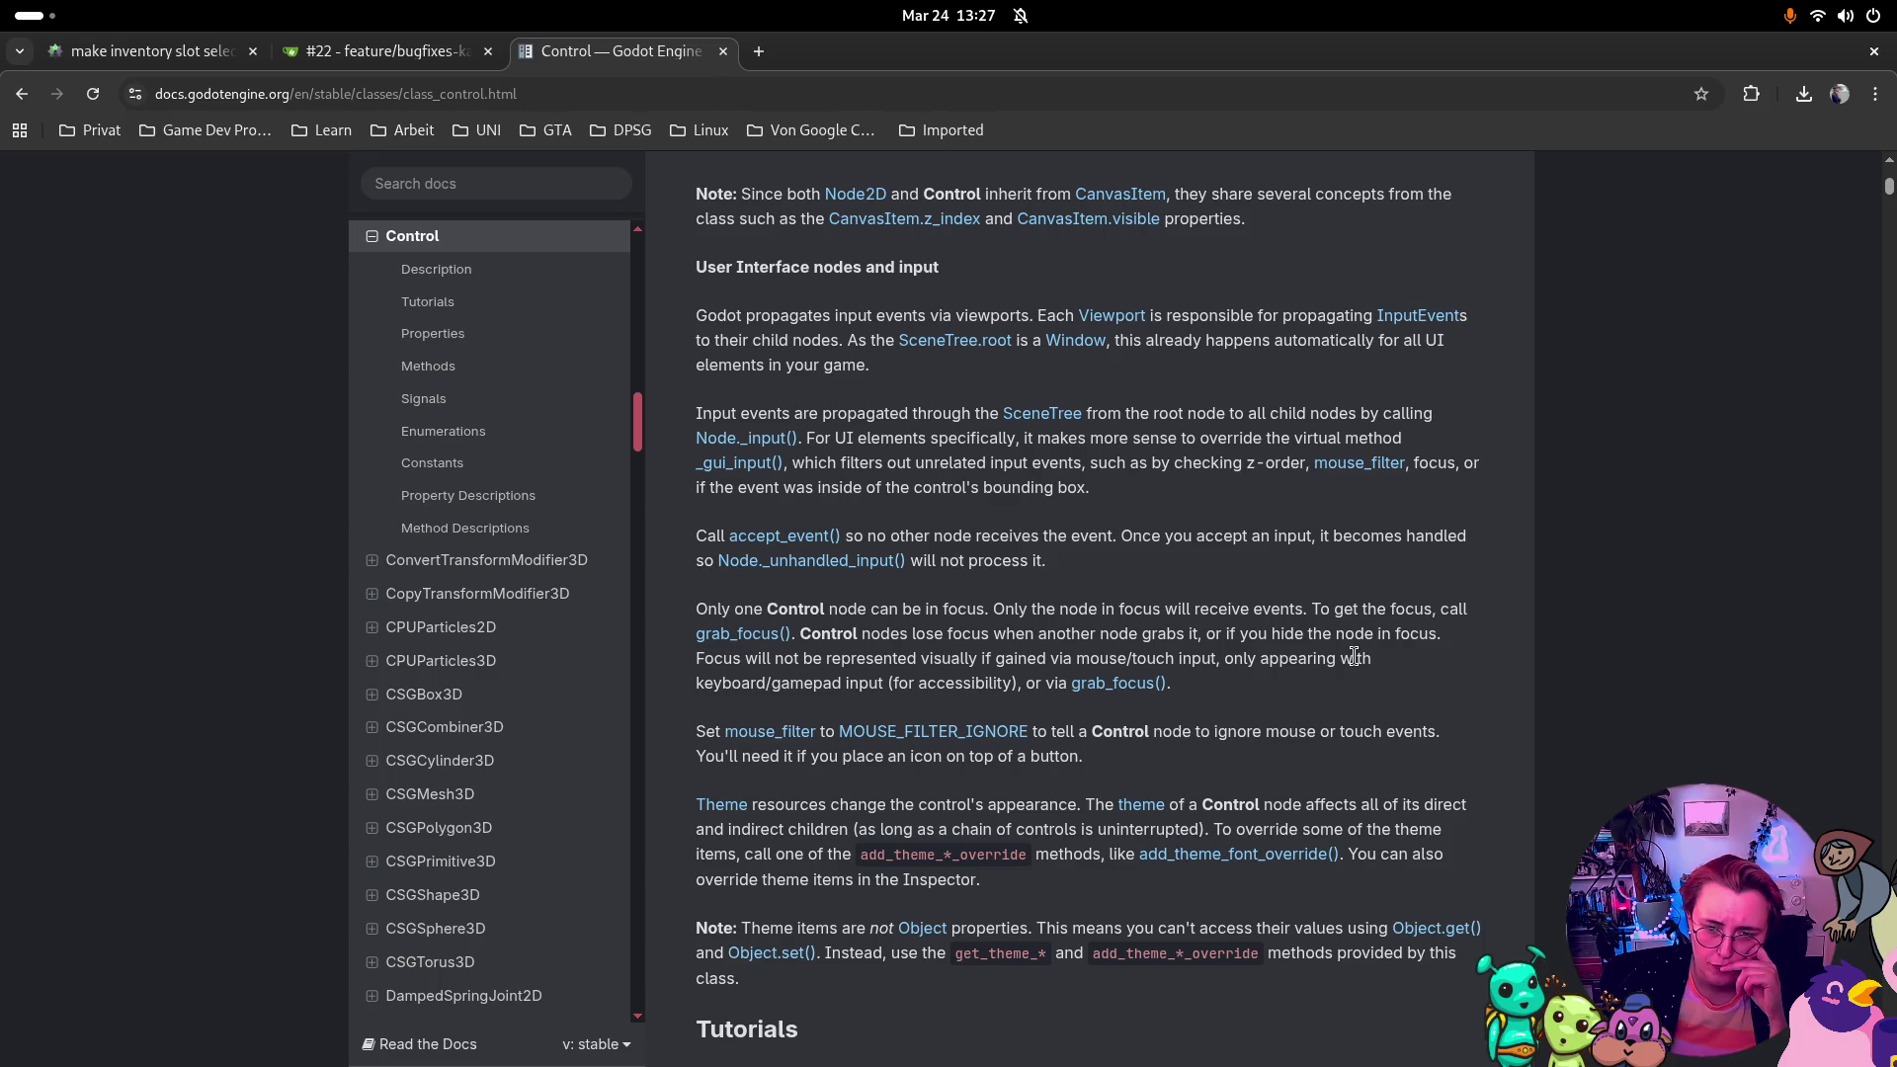
key(super)
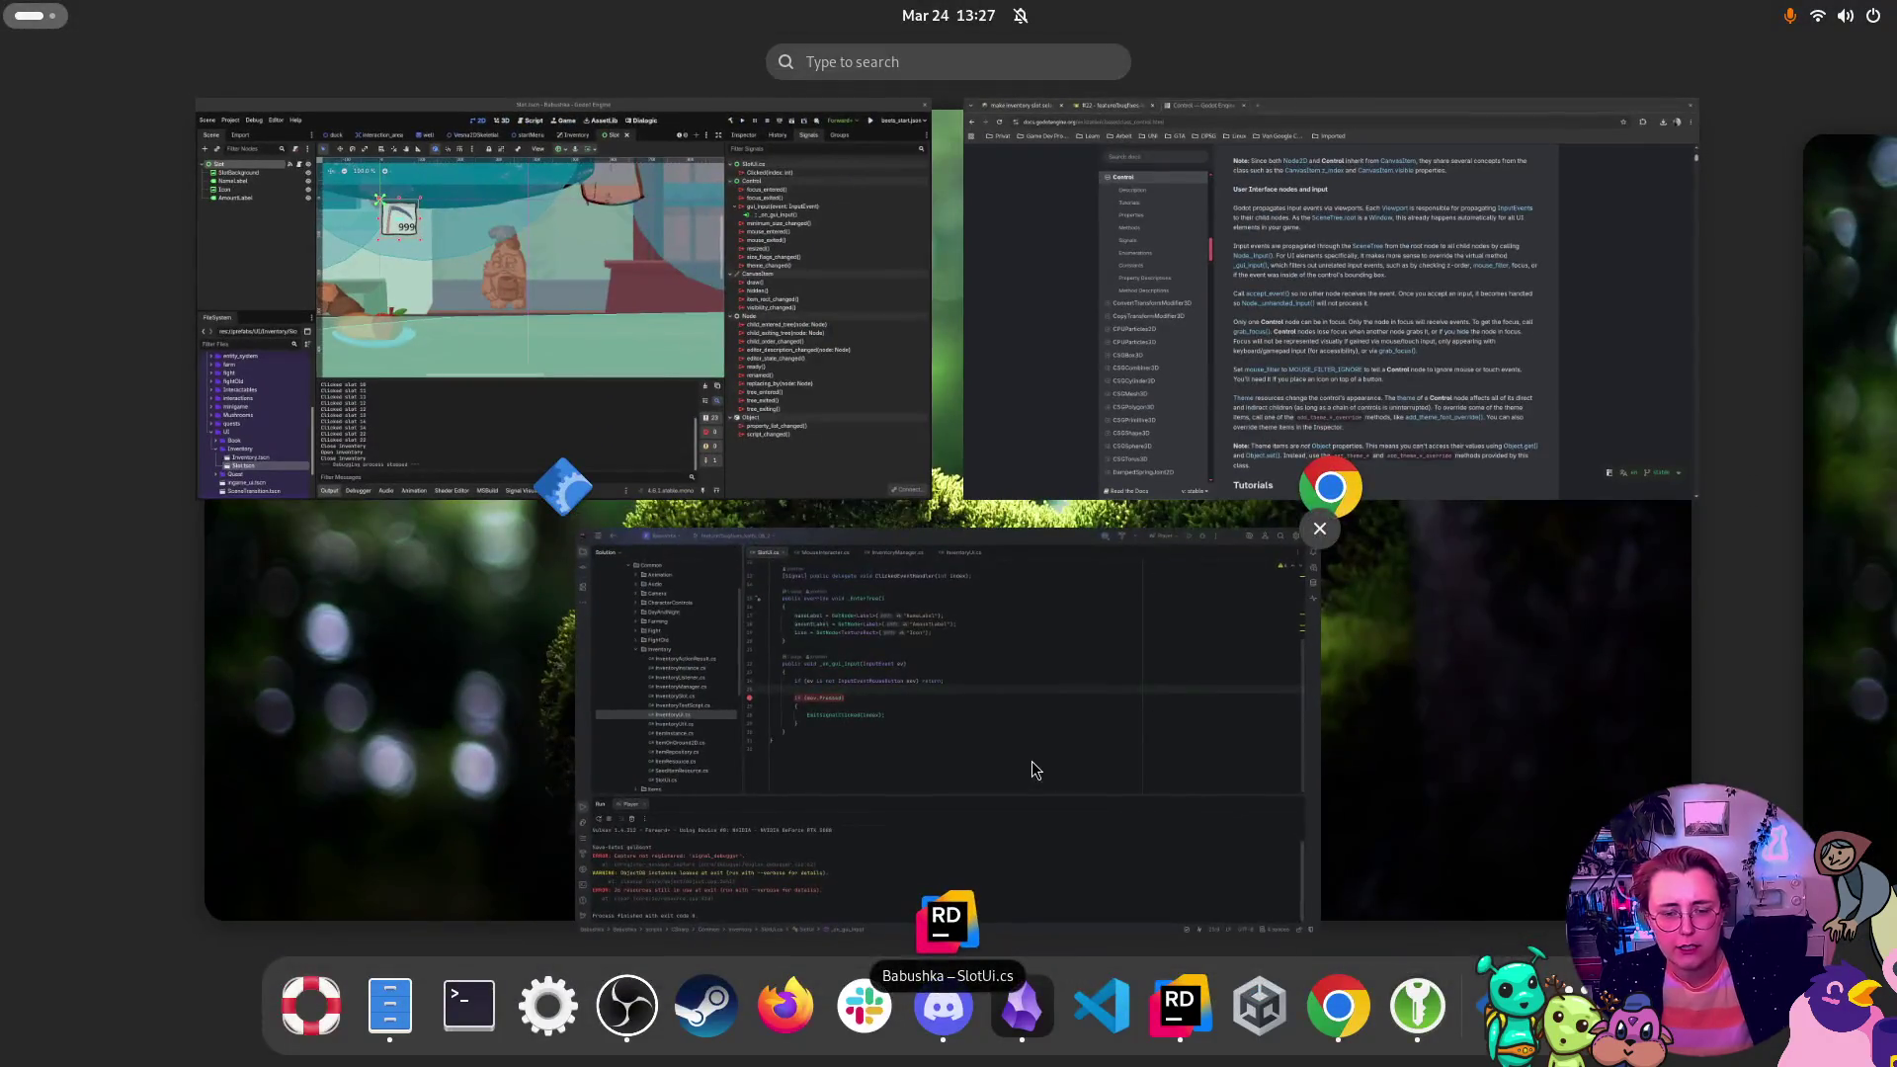
click(1033, 767)
click(1100, 499)
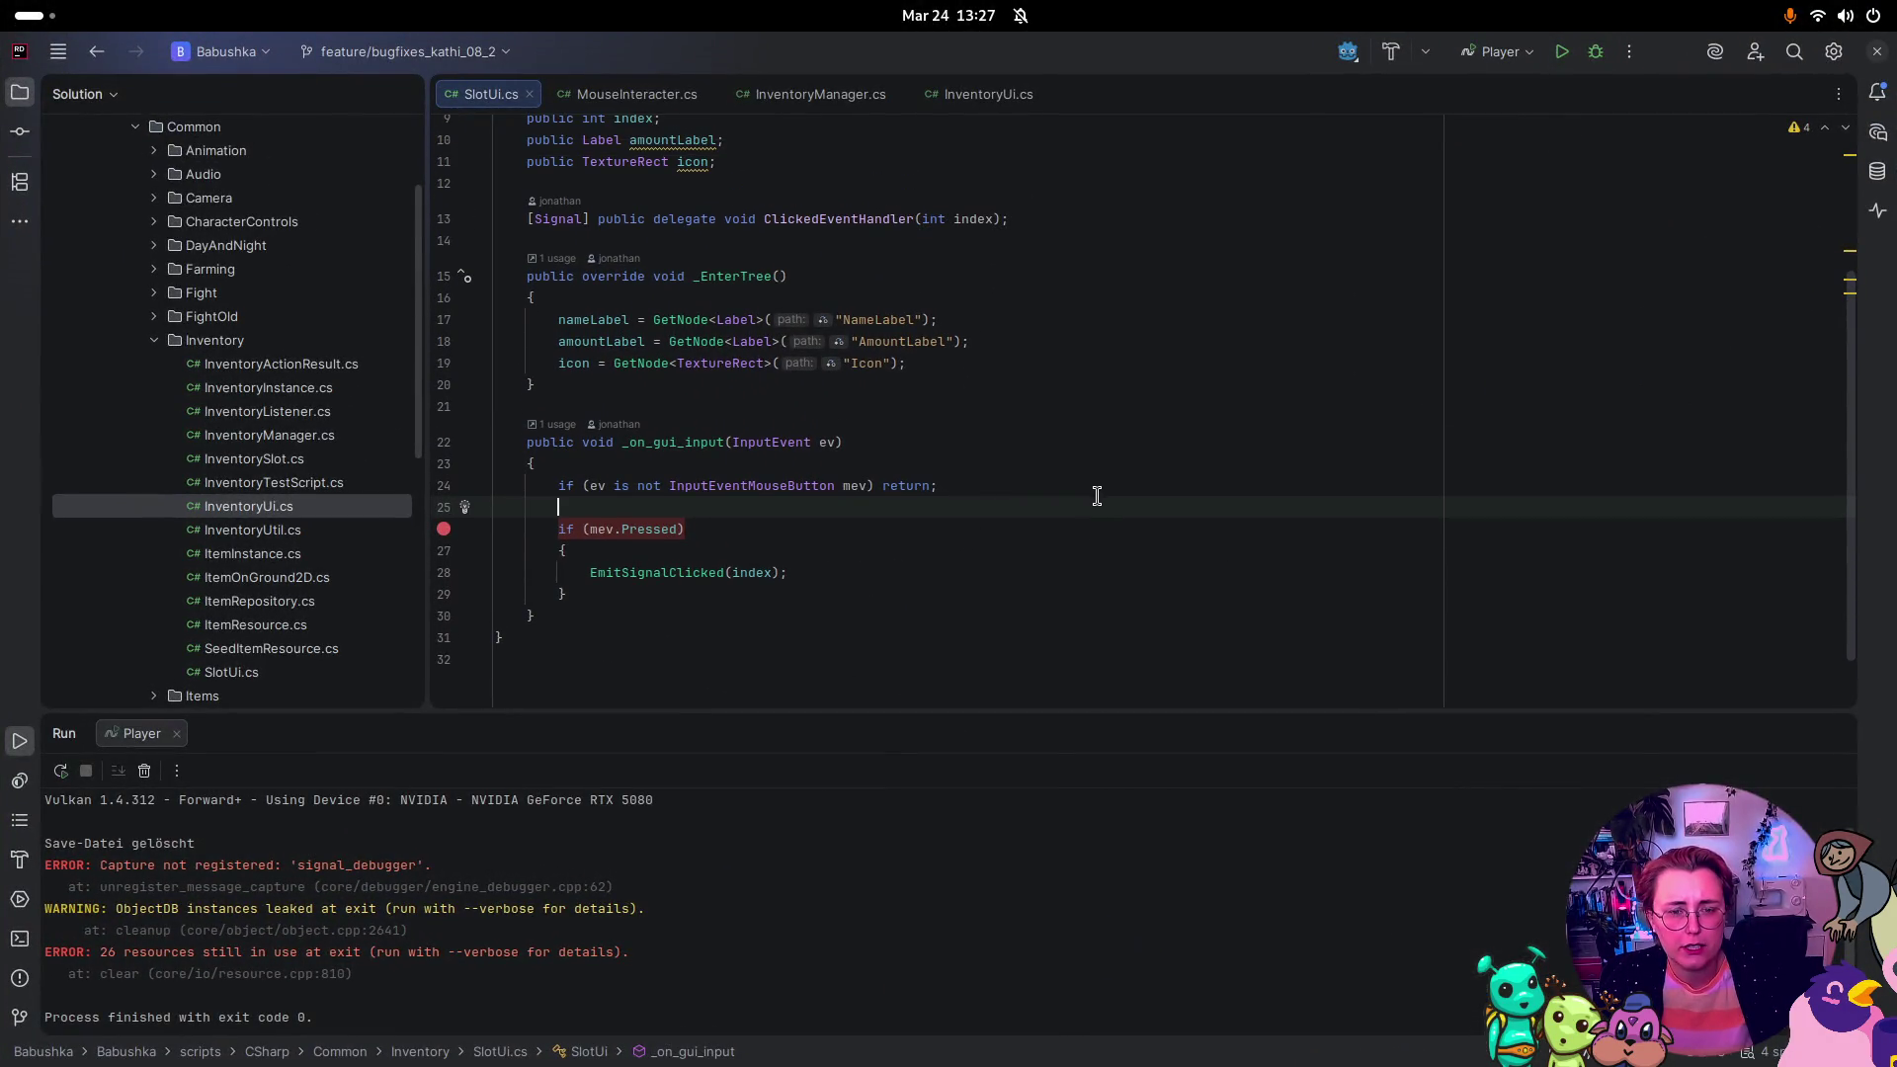
key(super)
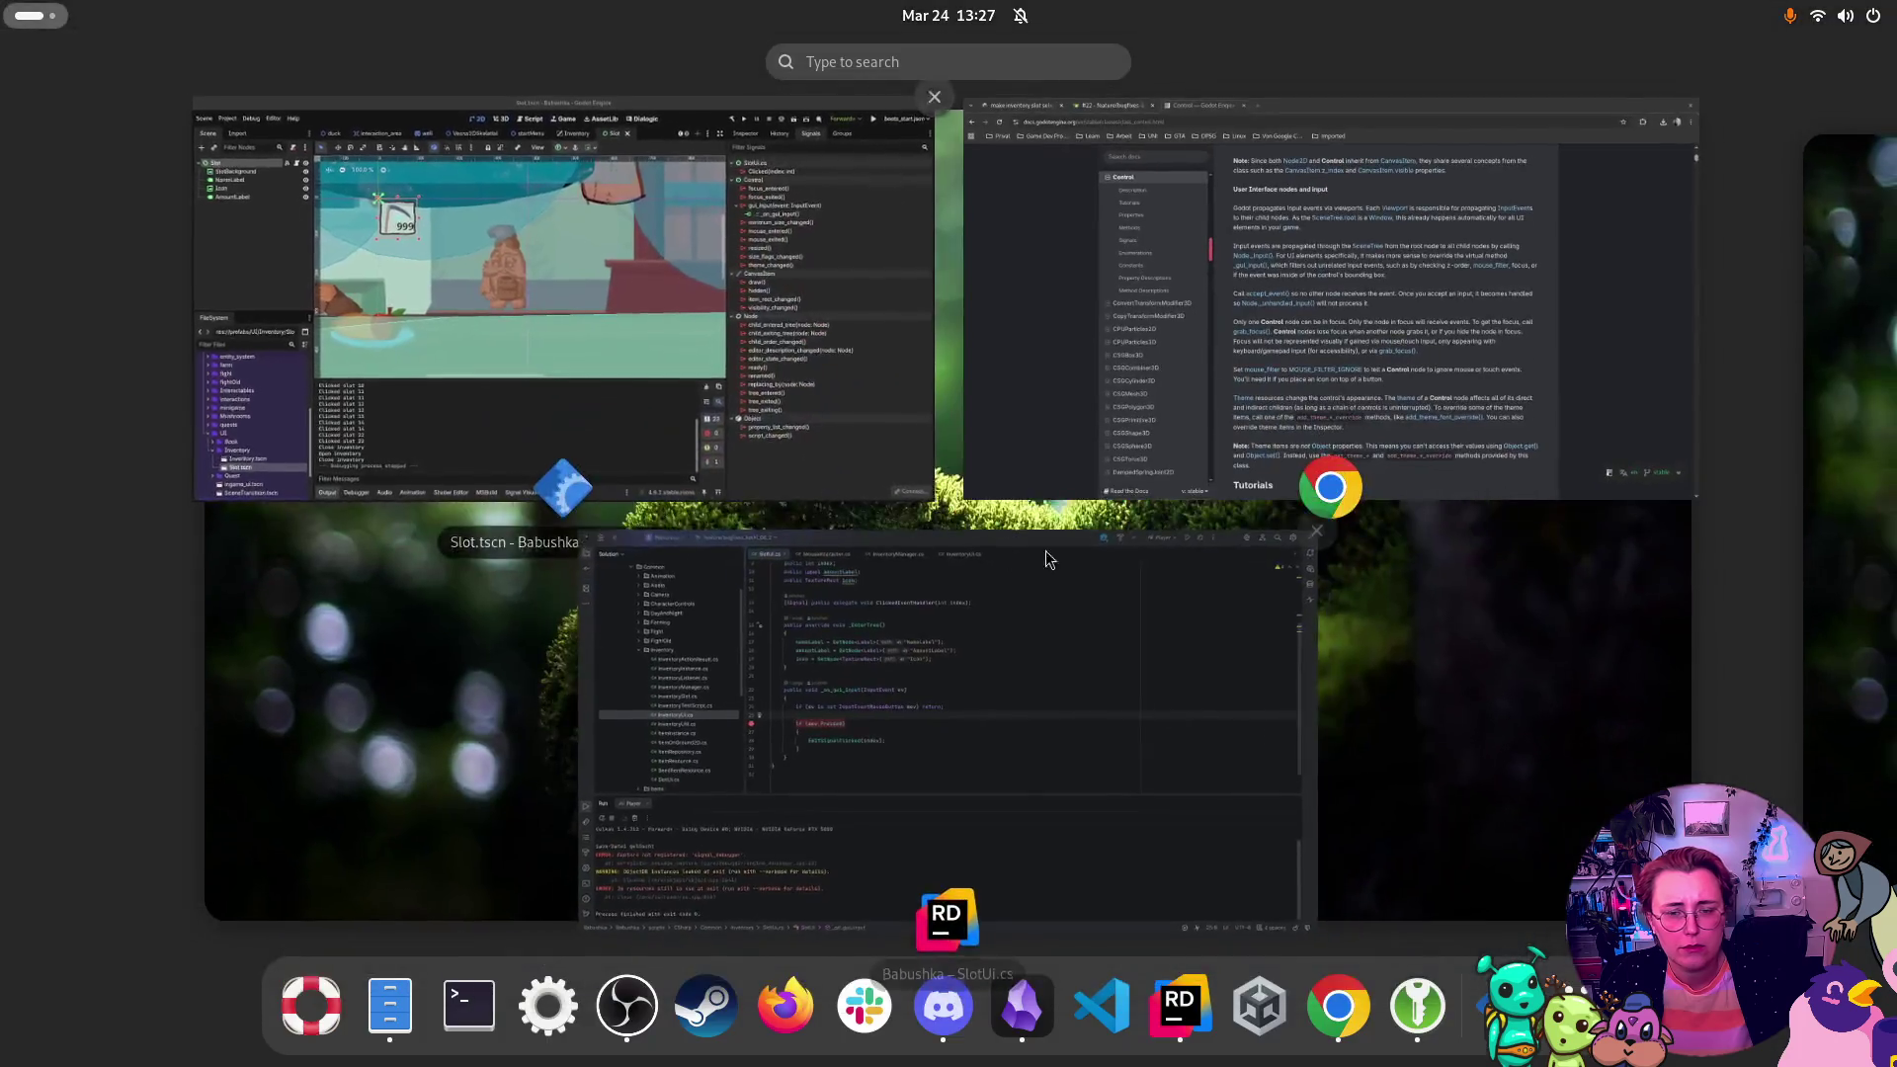
click(1128, 436)
scroll(956, 542, up, 2)
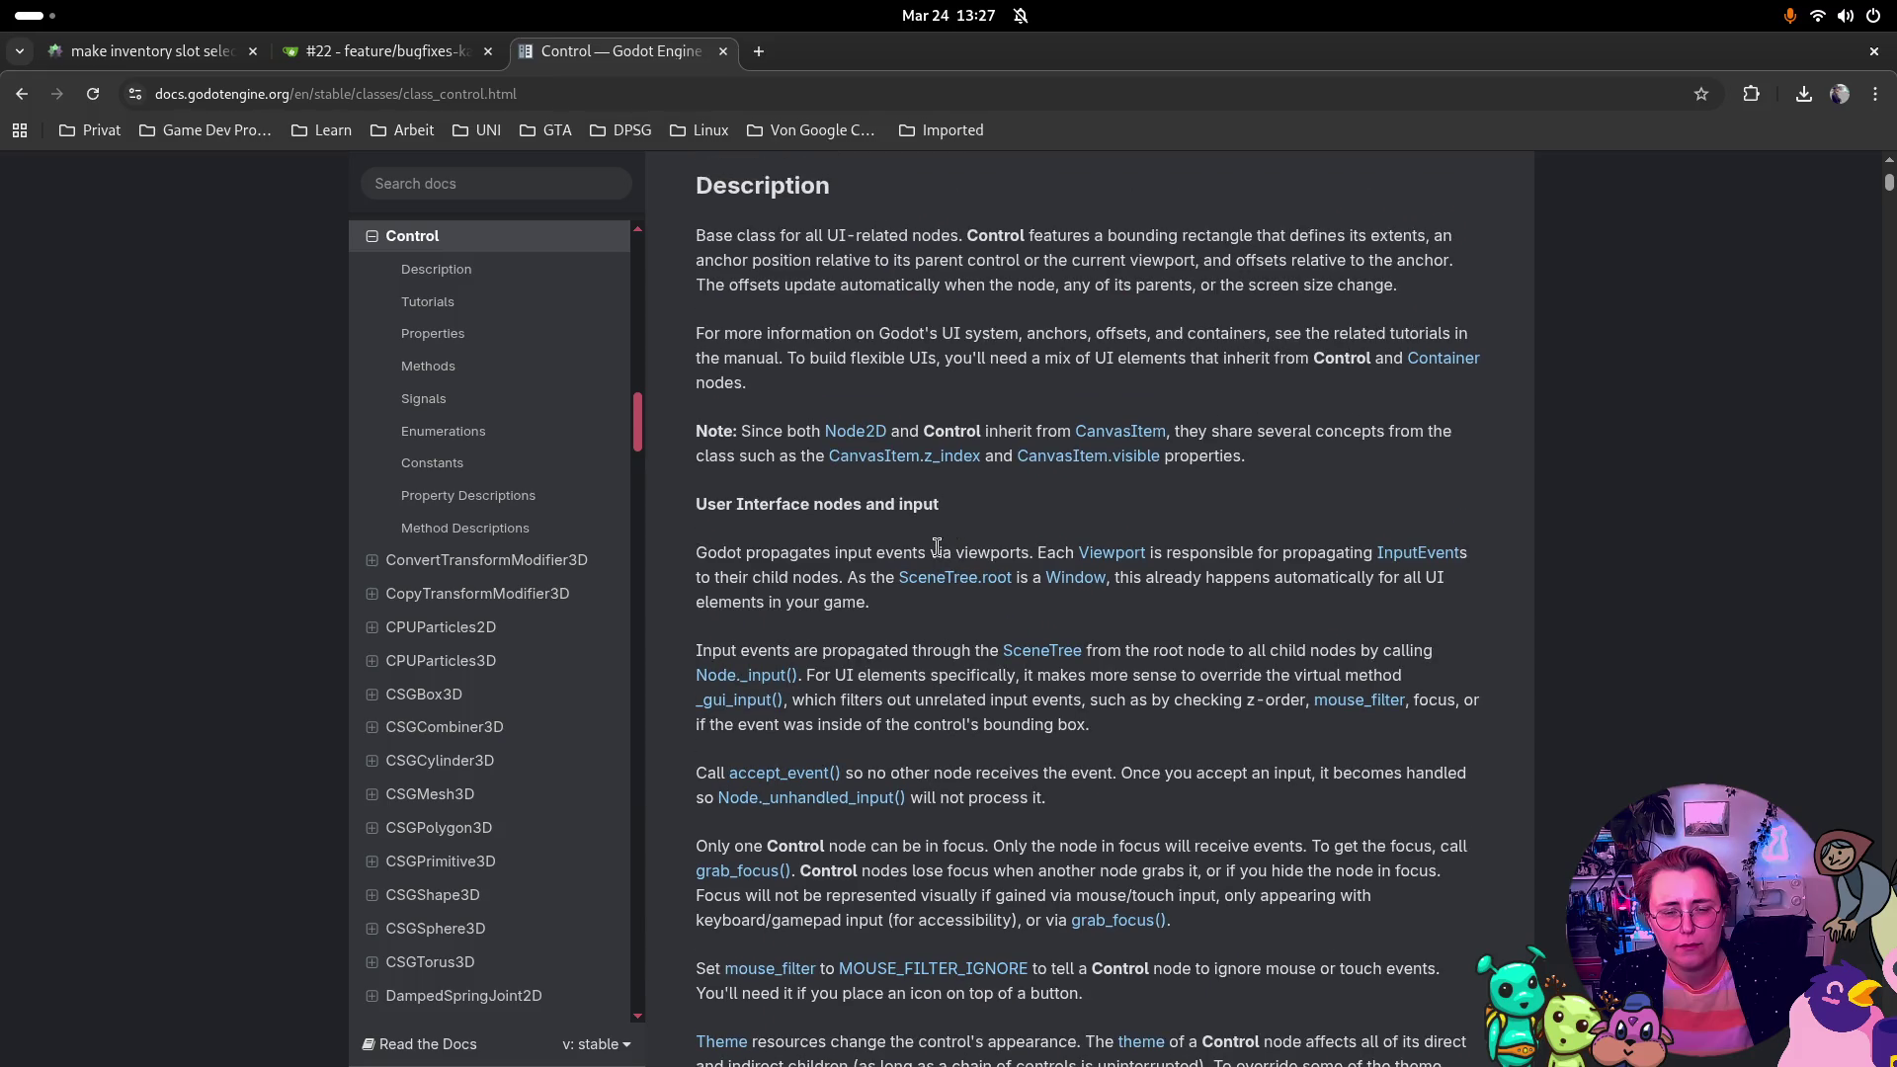
key(super)
click(741, 438)
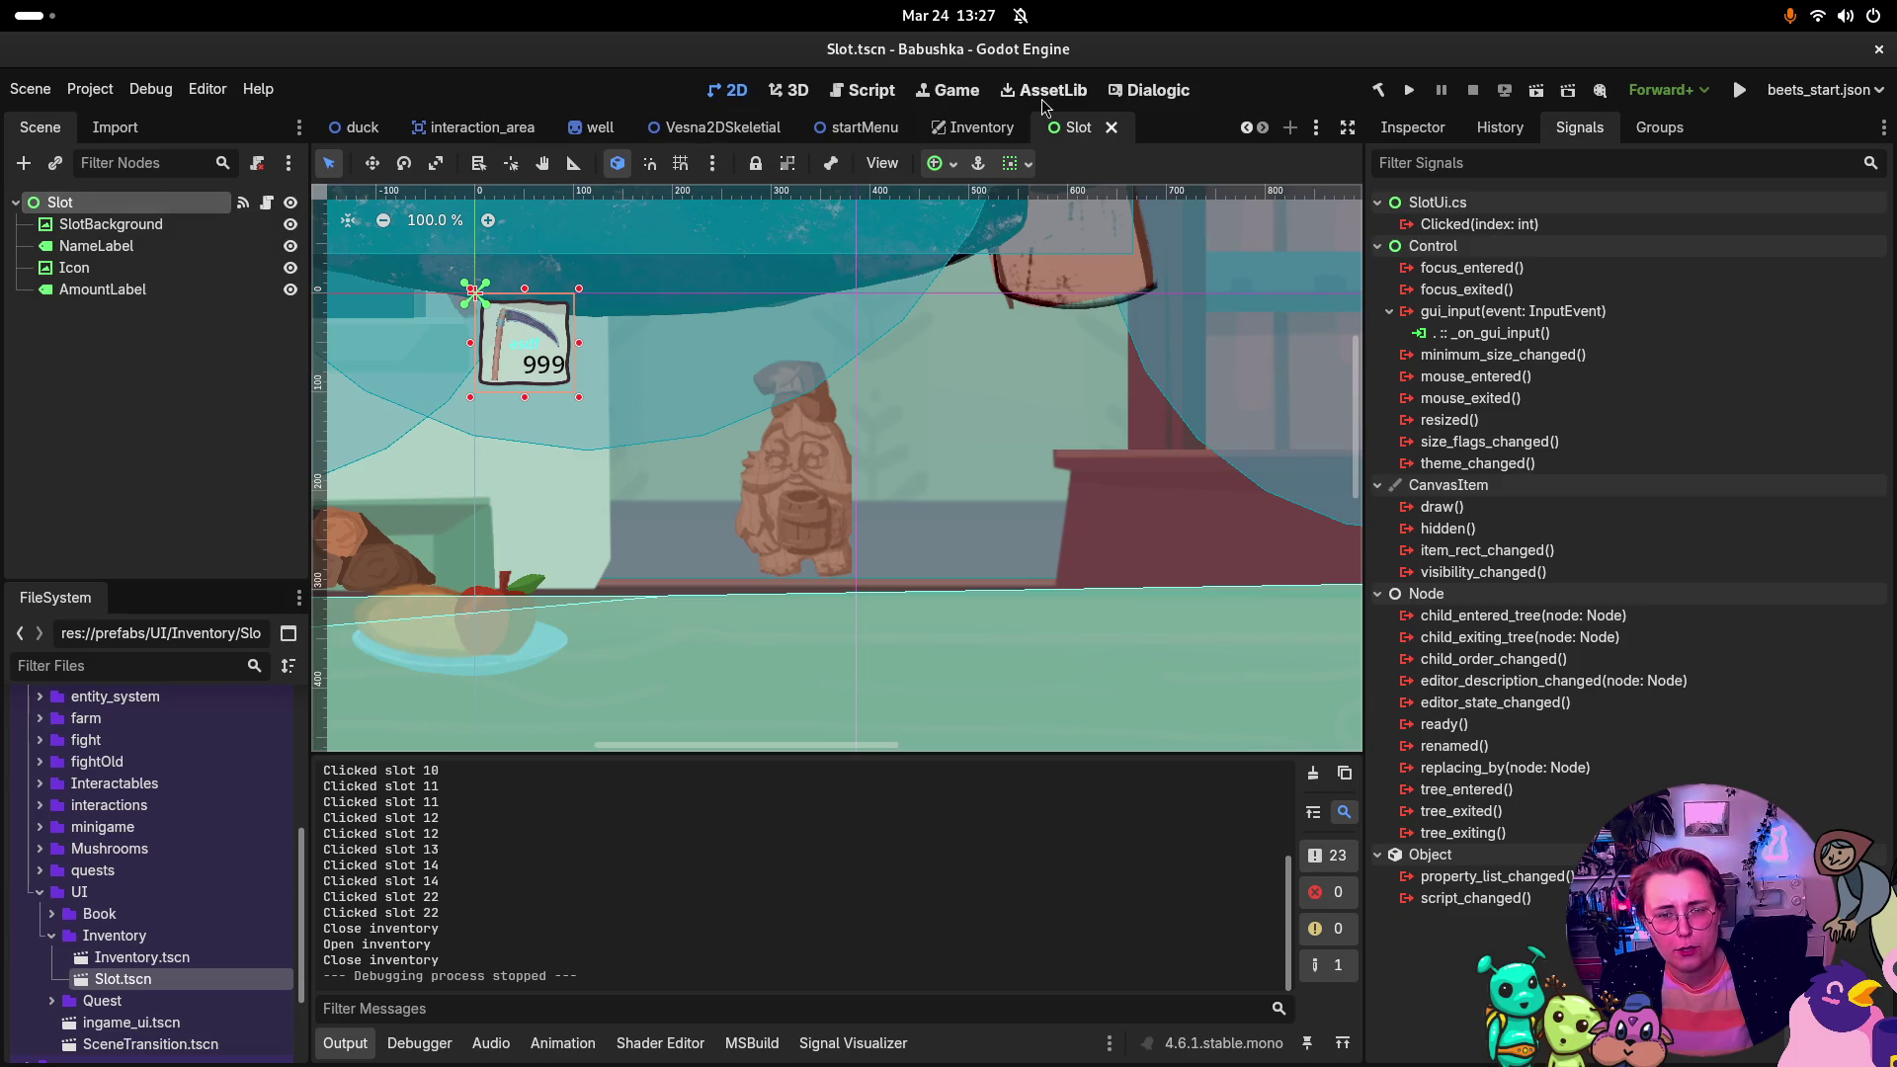
key(super)
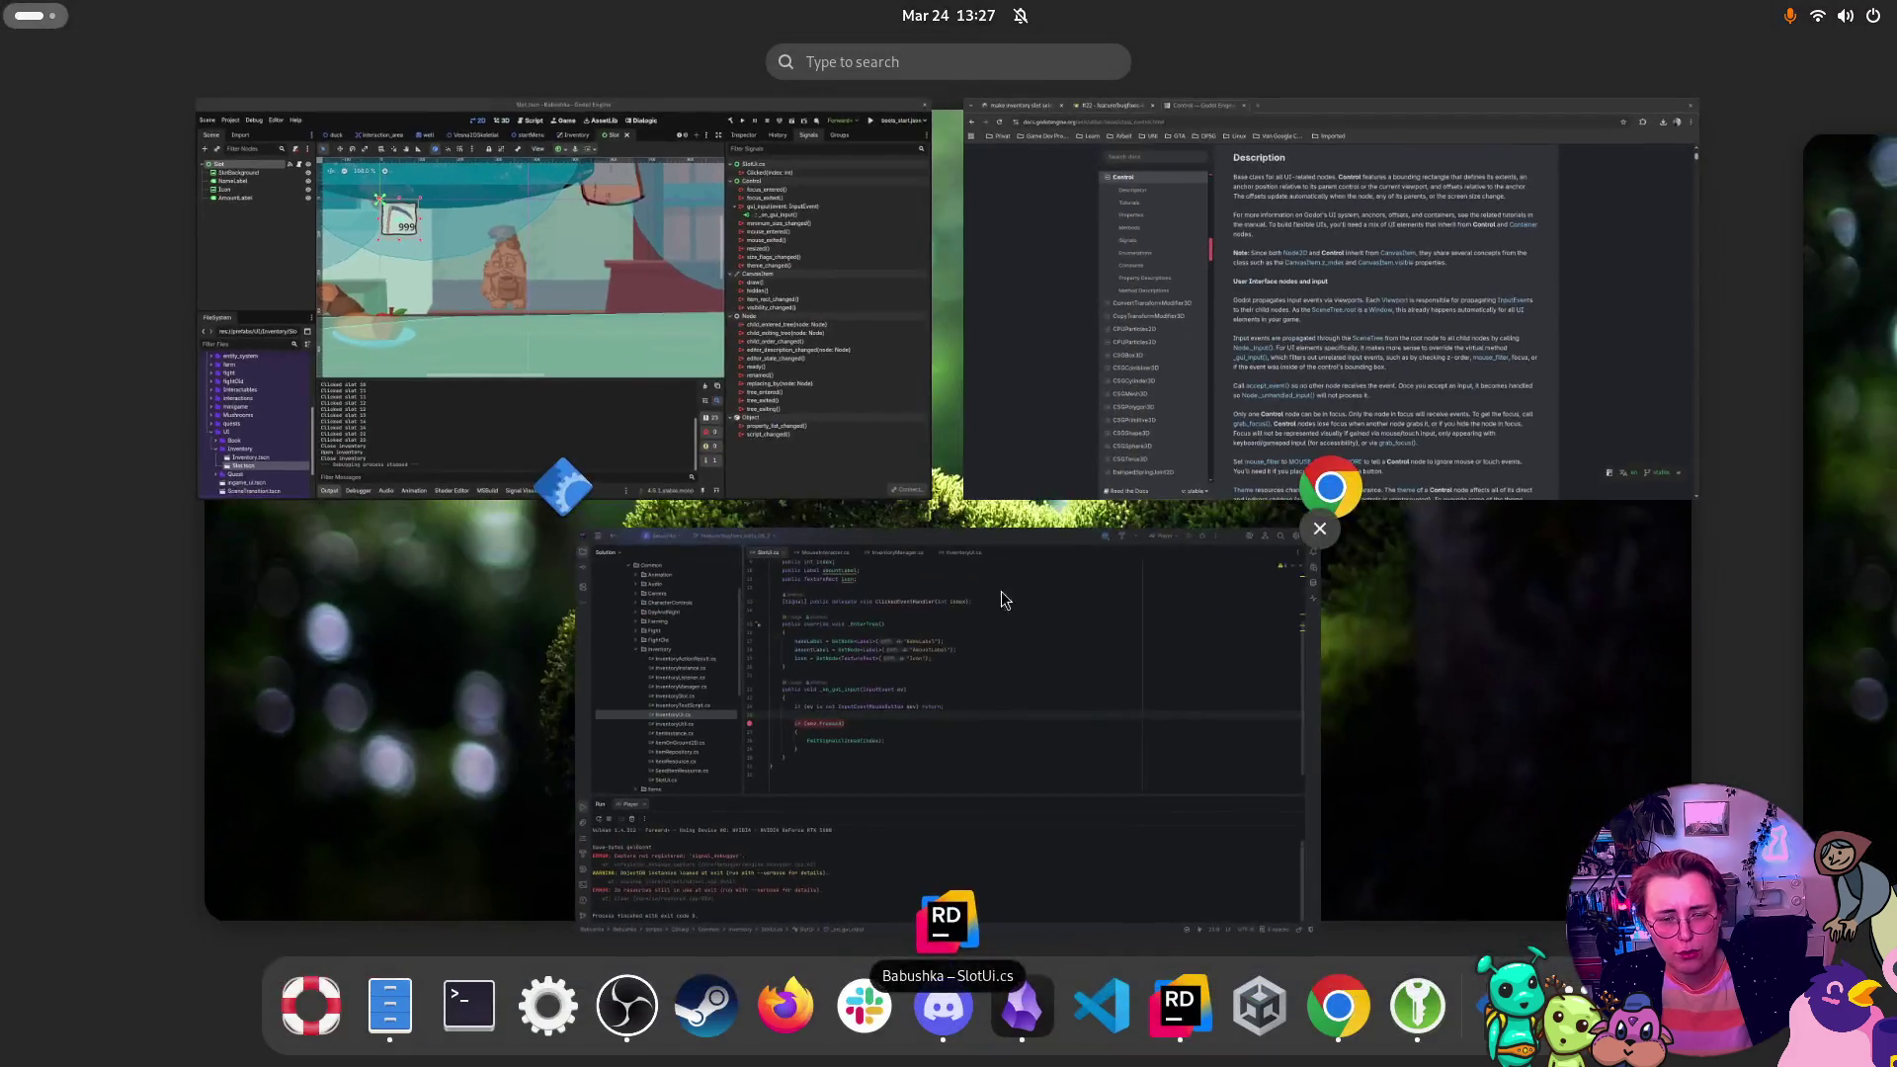
click(1166, 377)
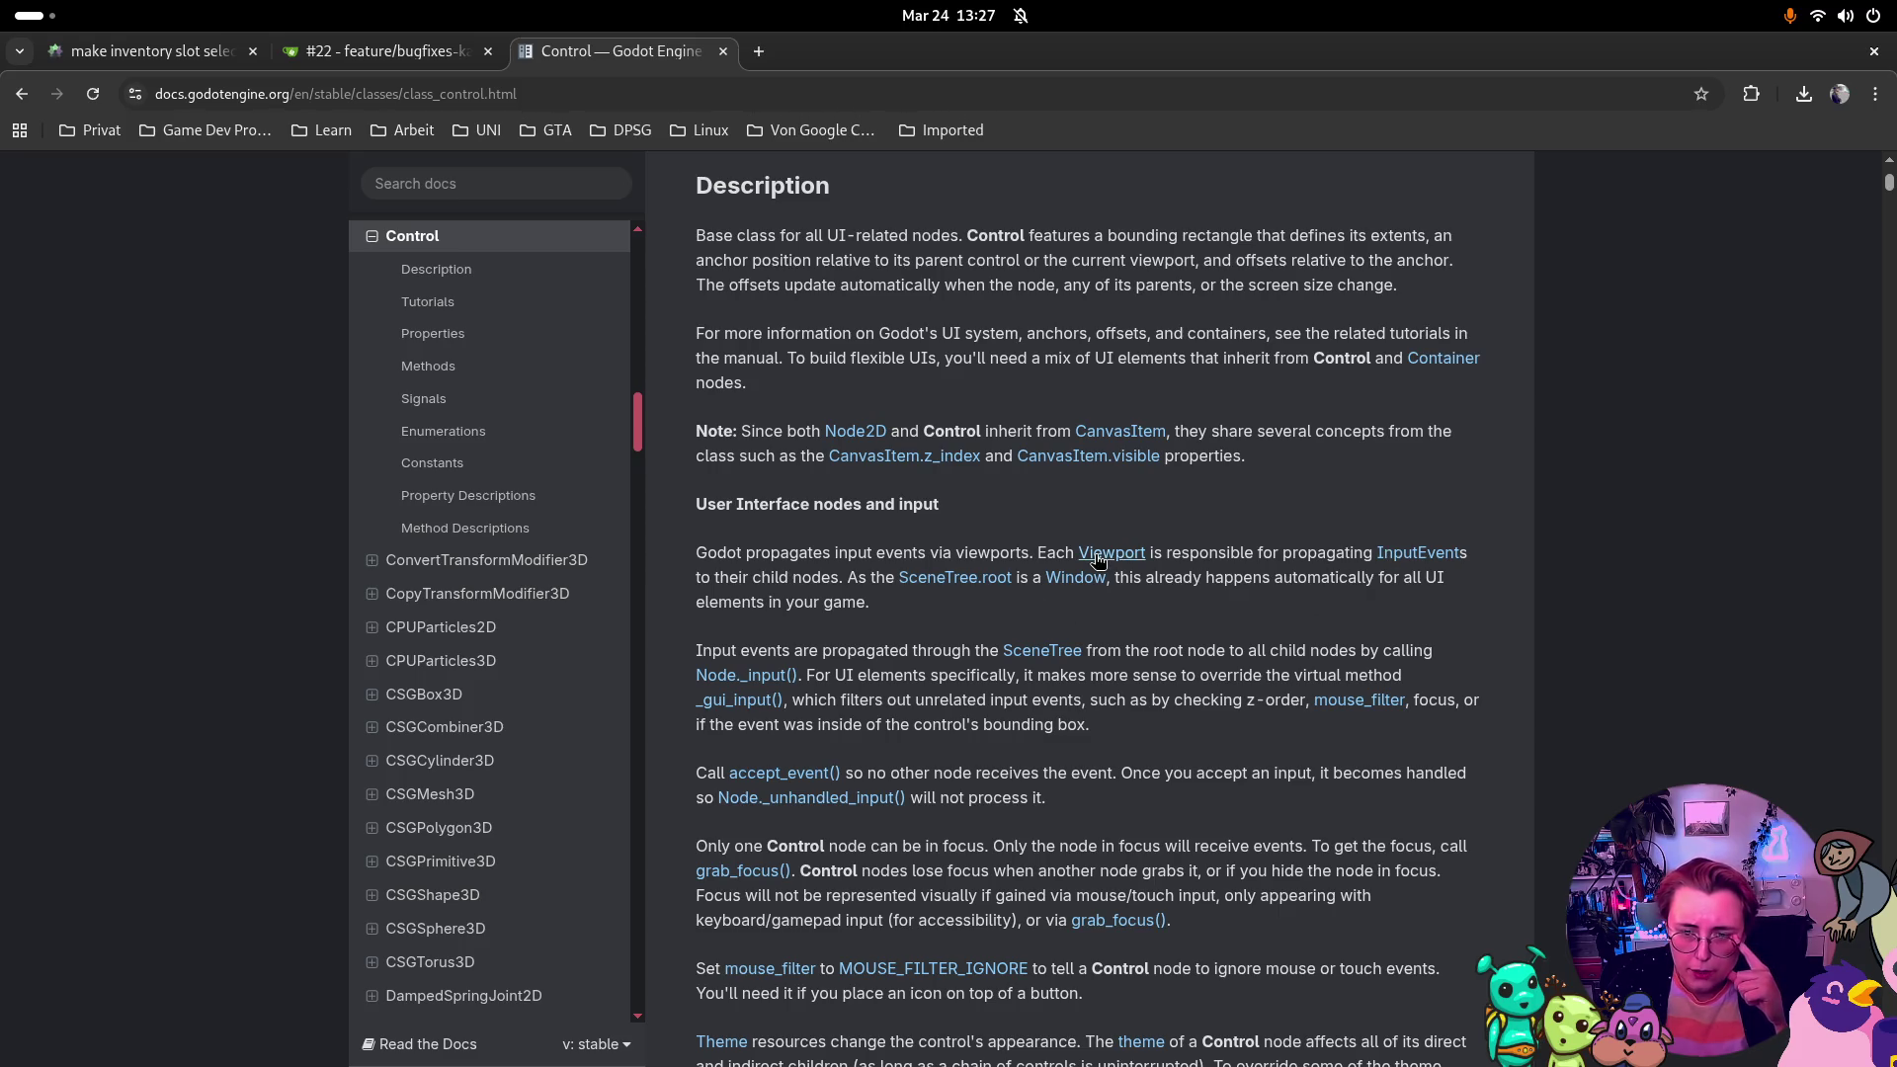
key(super)
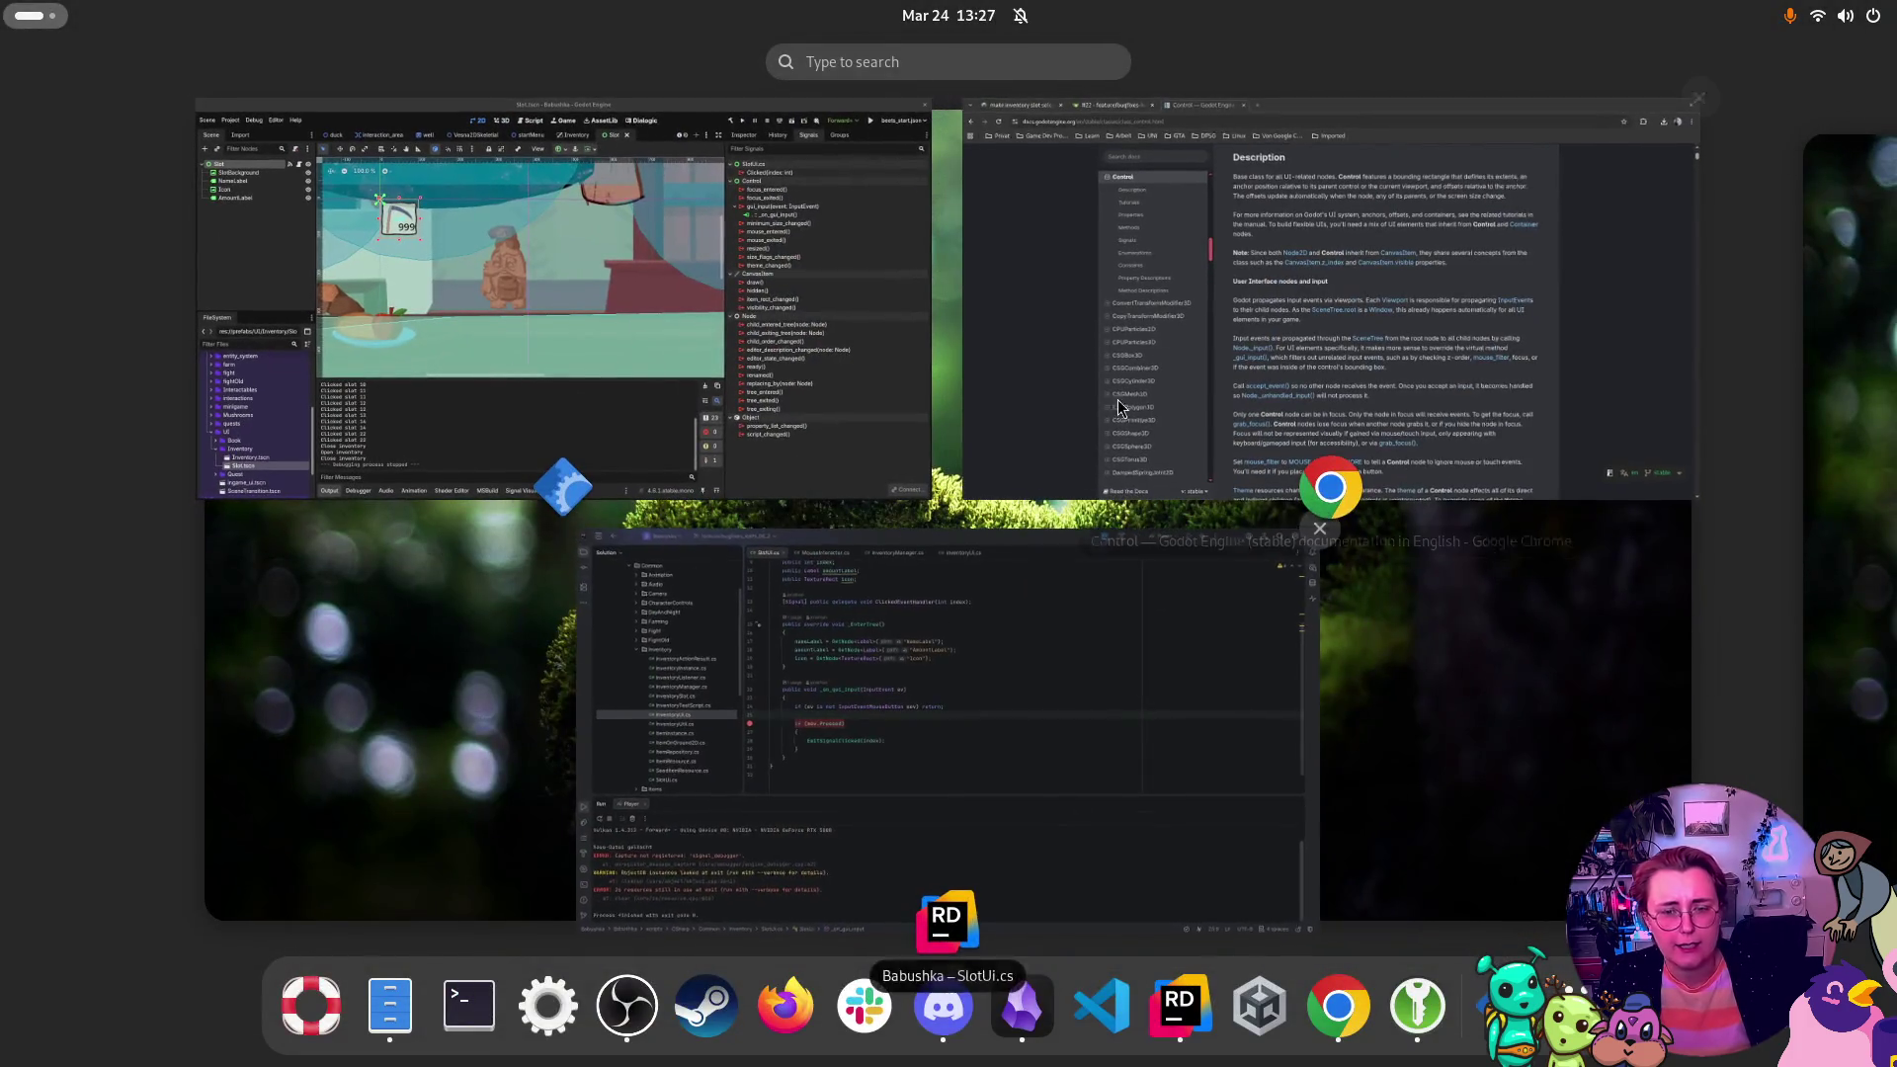
click(697, 239)
Step: Open the Inventory scene, browse the first Slot node, and view the Slots container's properties
click(975, 129)
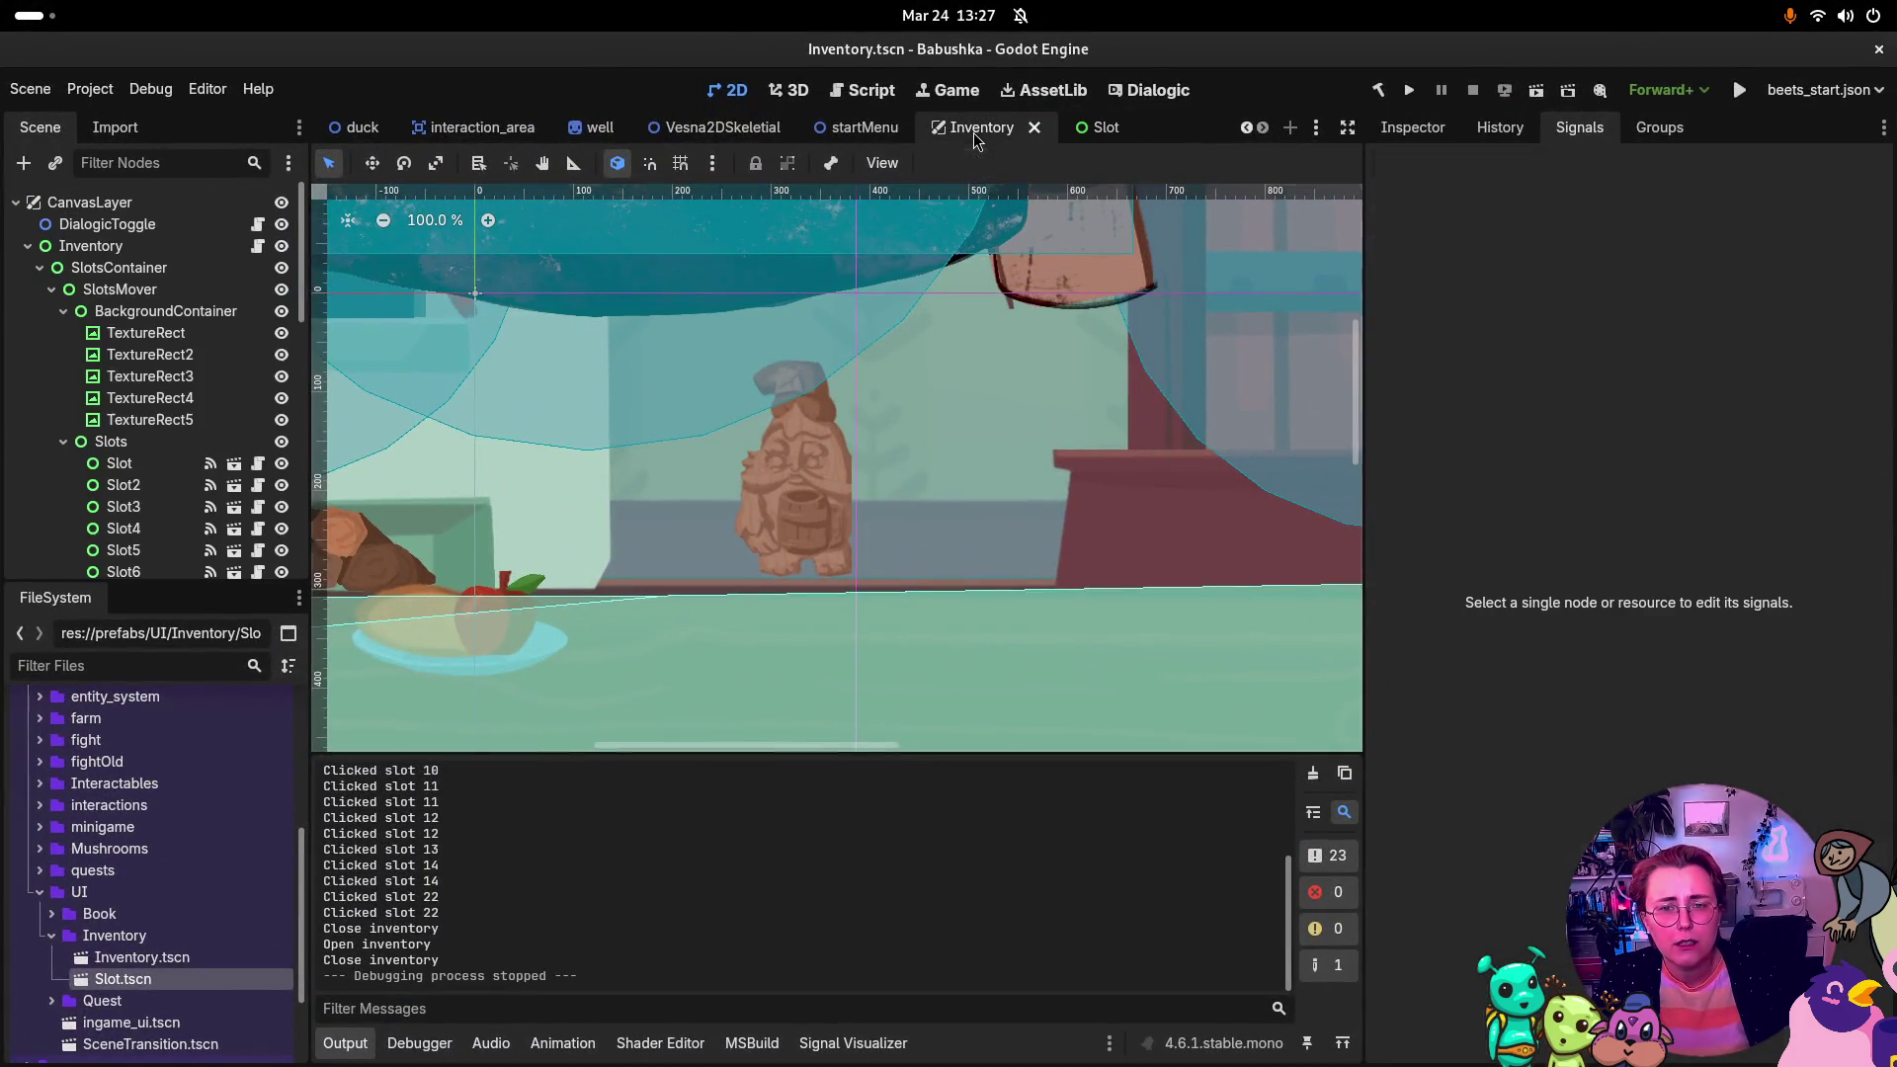
click(63, 312)
click(148, 355)
click(153, 362)
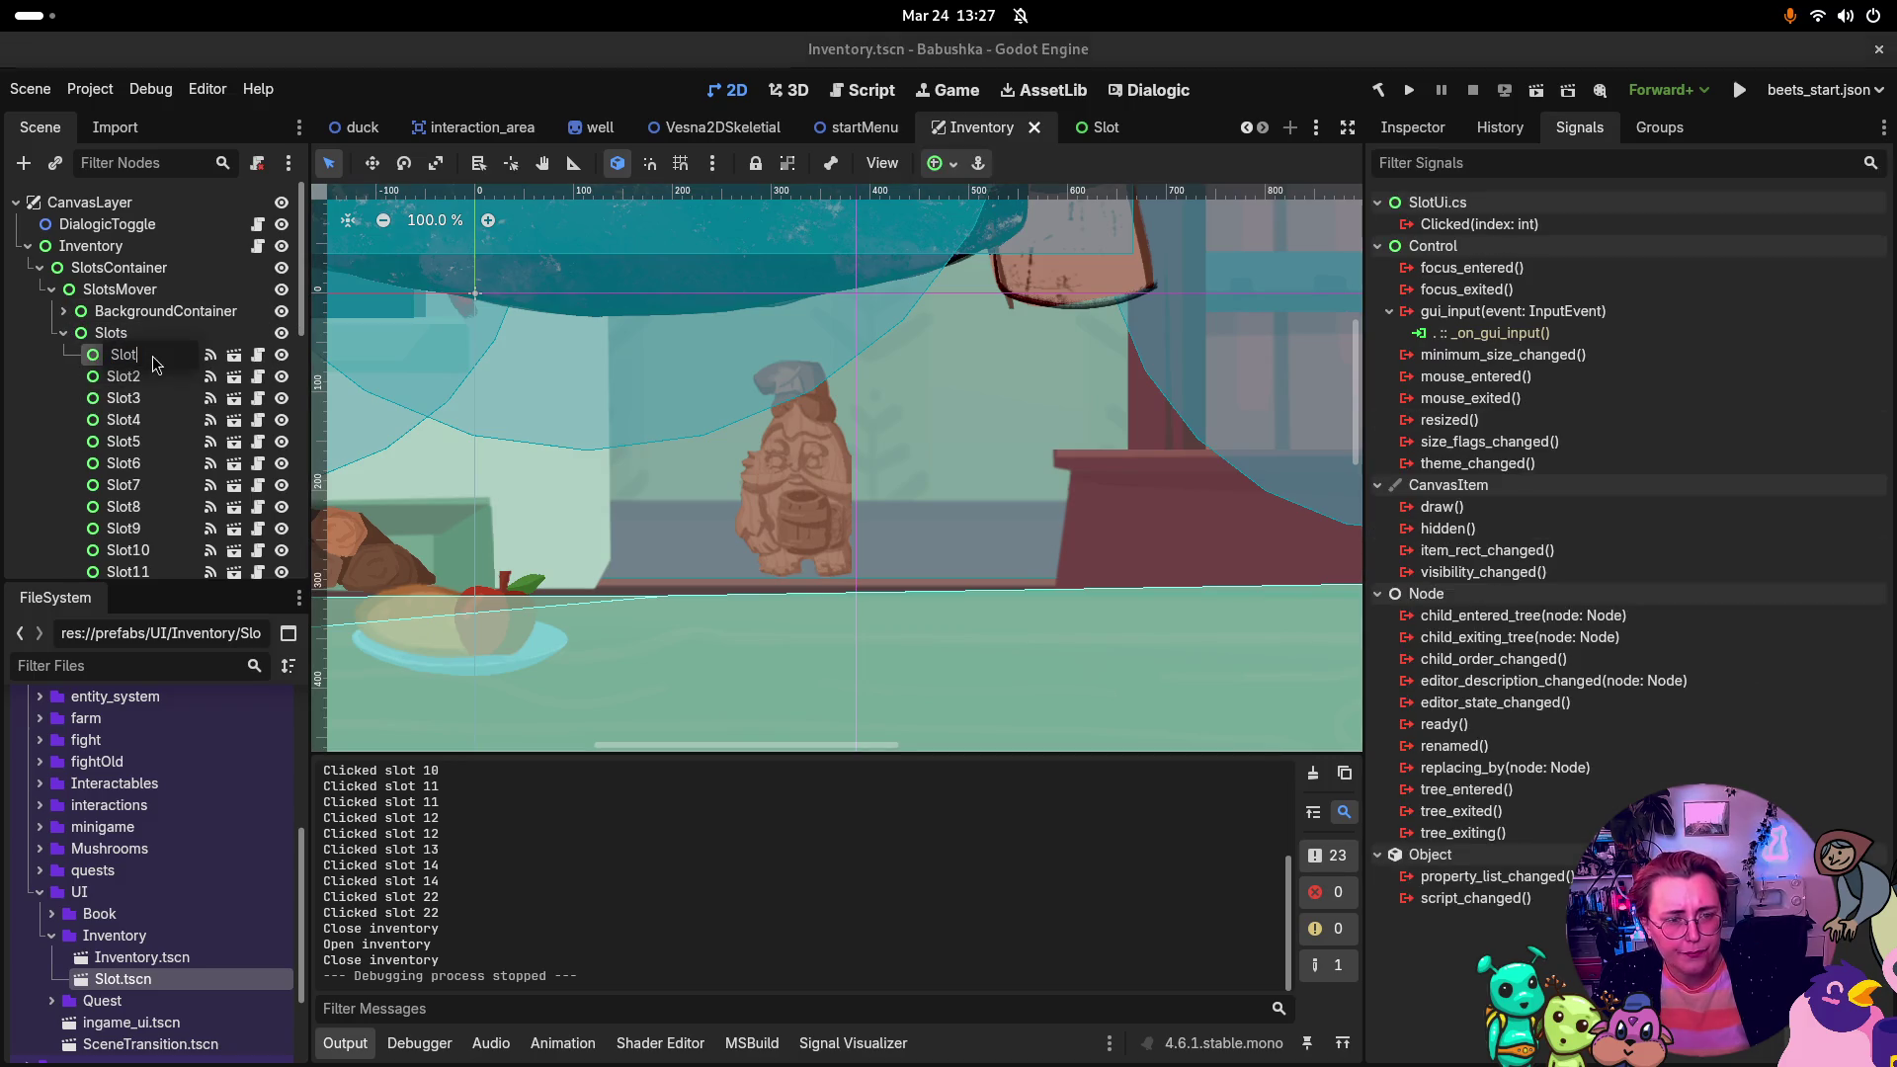
double_click(92, 361)
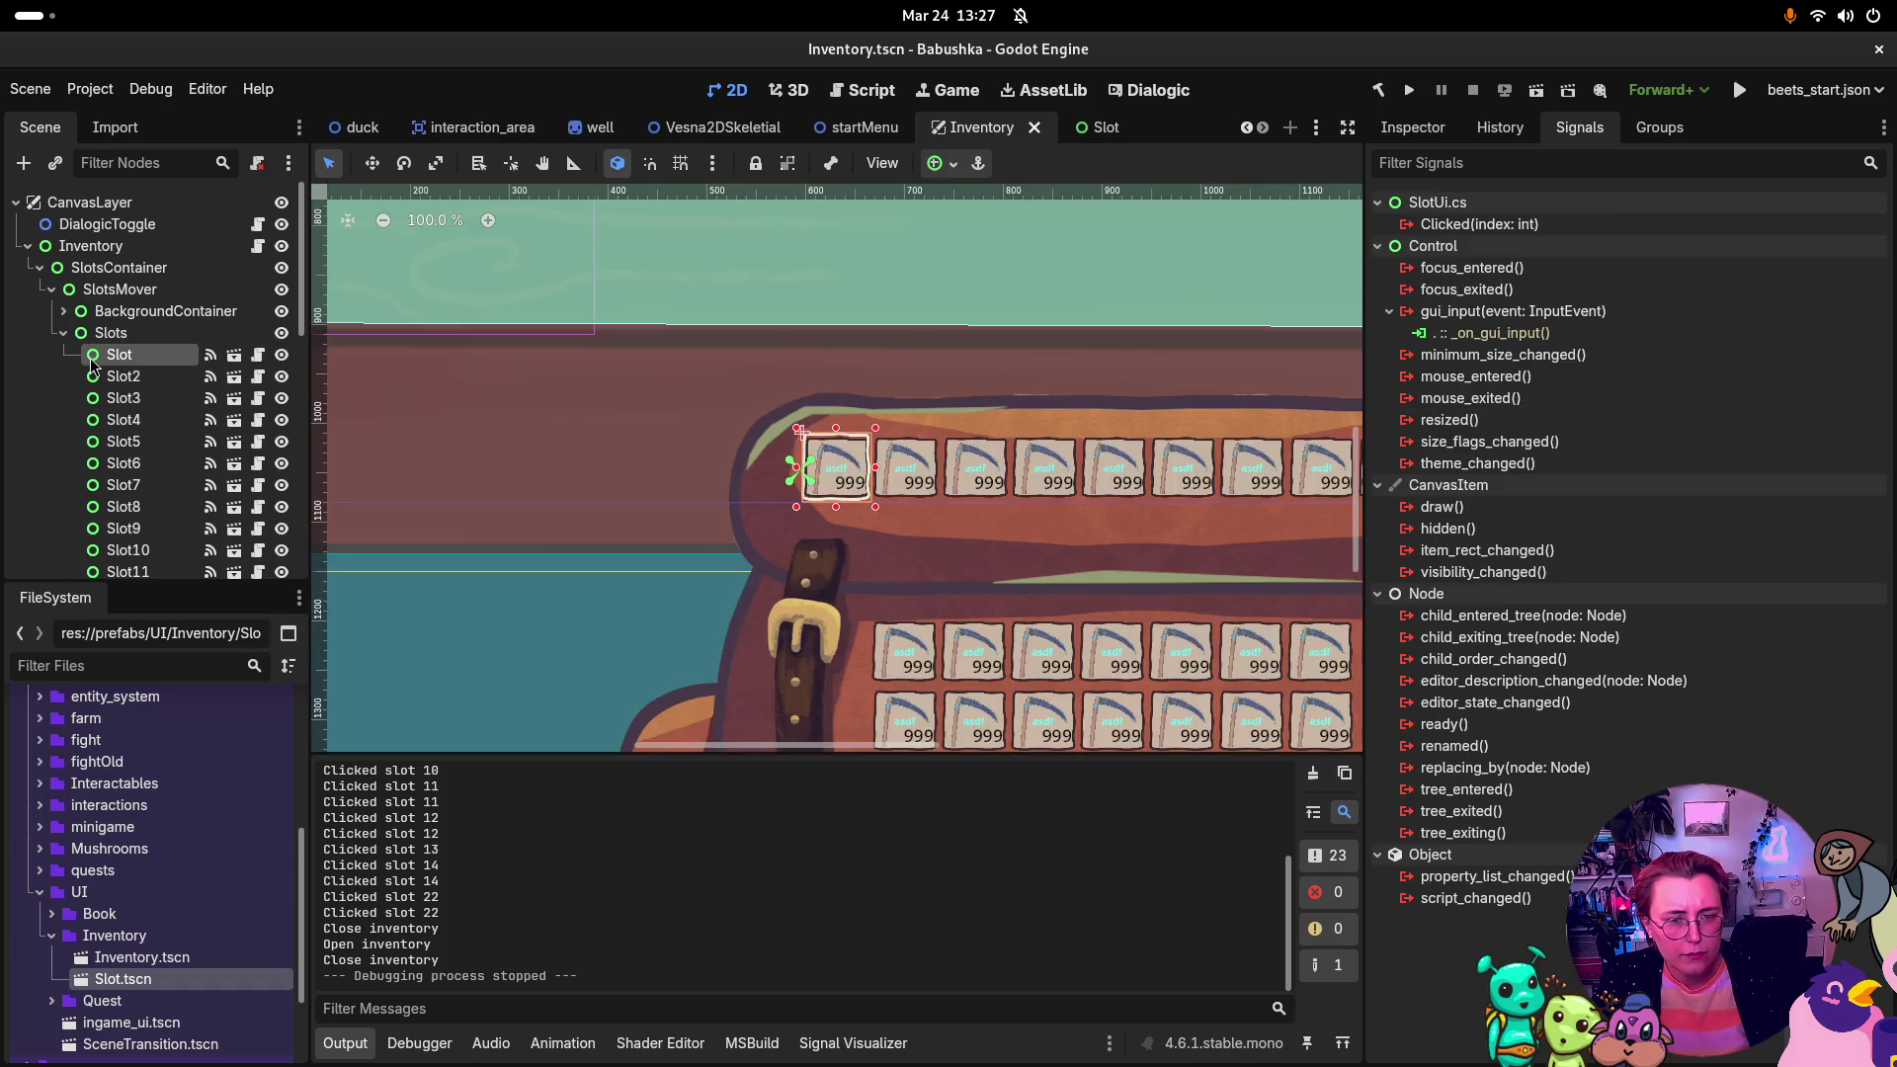
scroll(970, 484, down, 6)
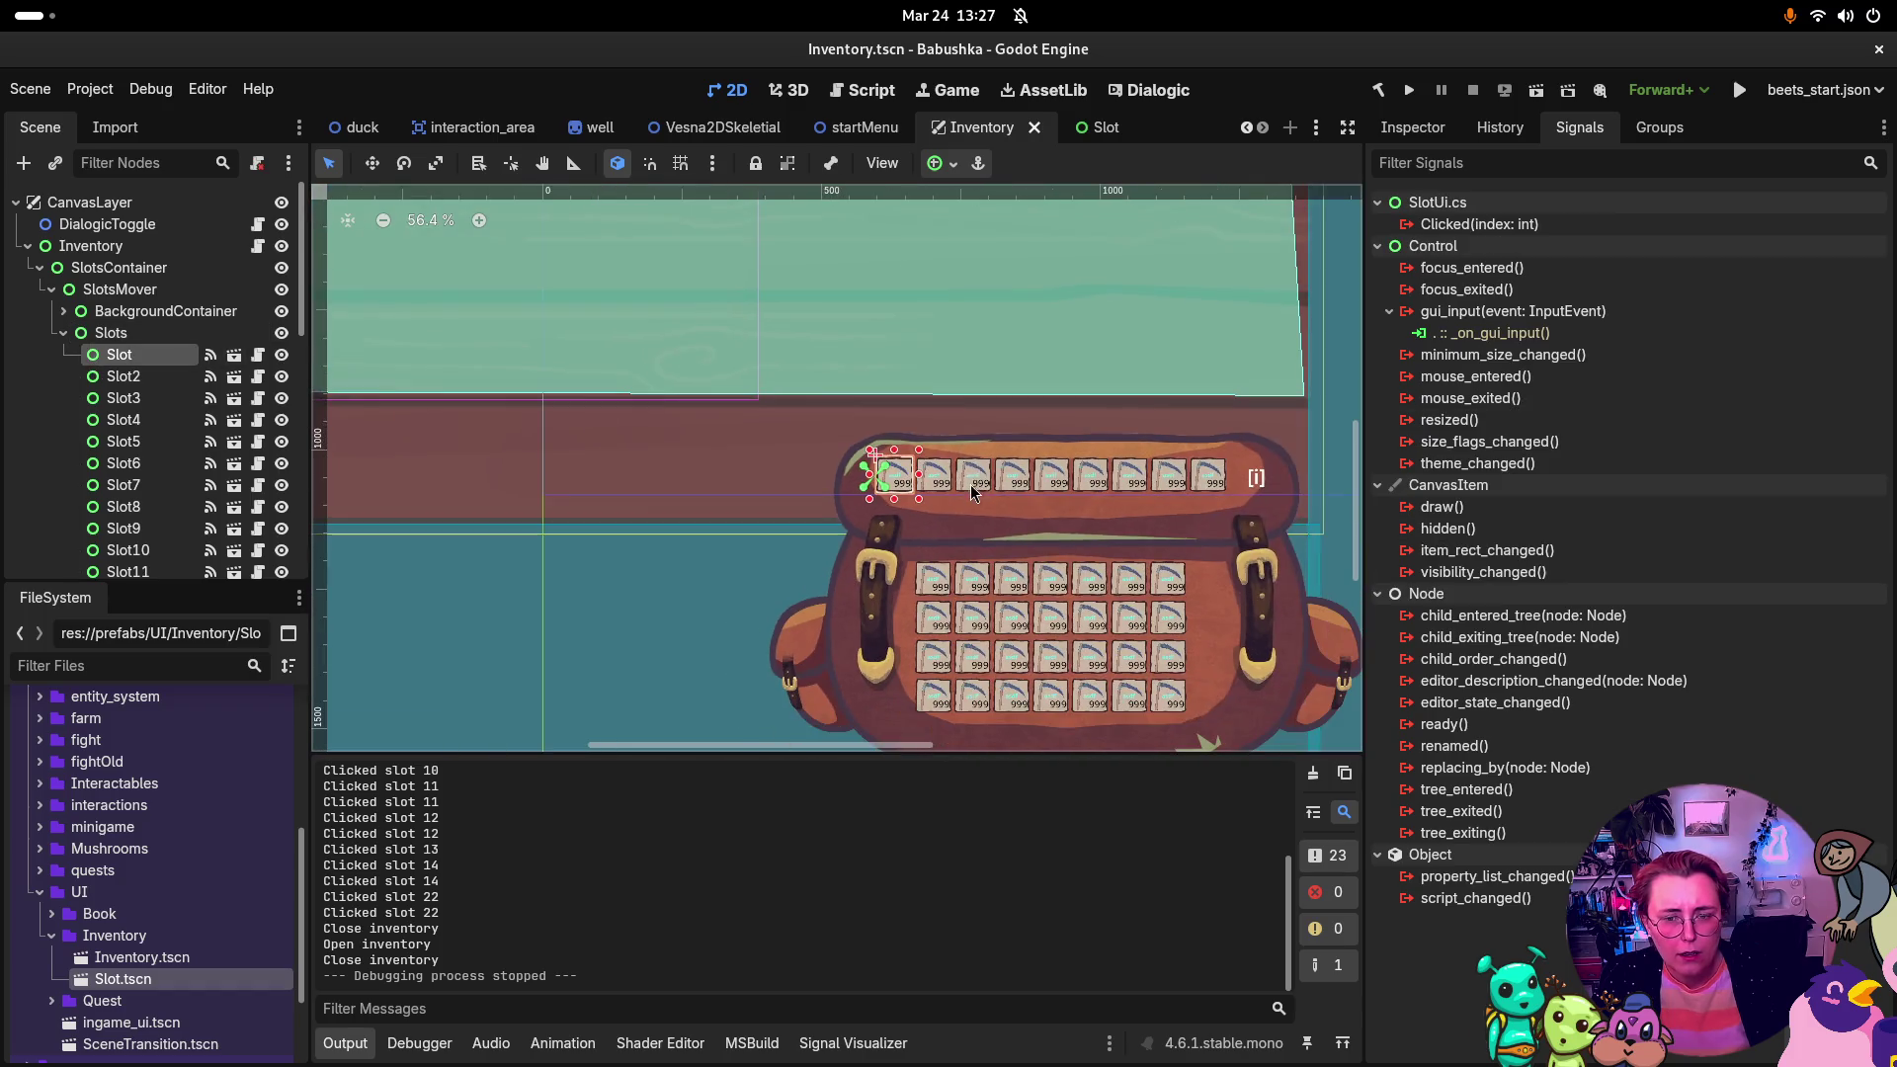
click(172, 339)
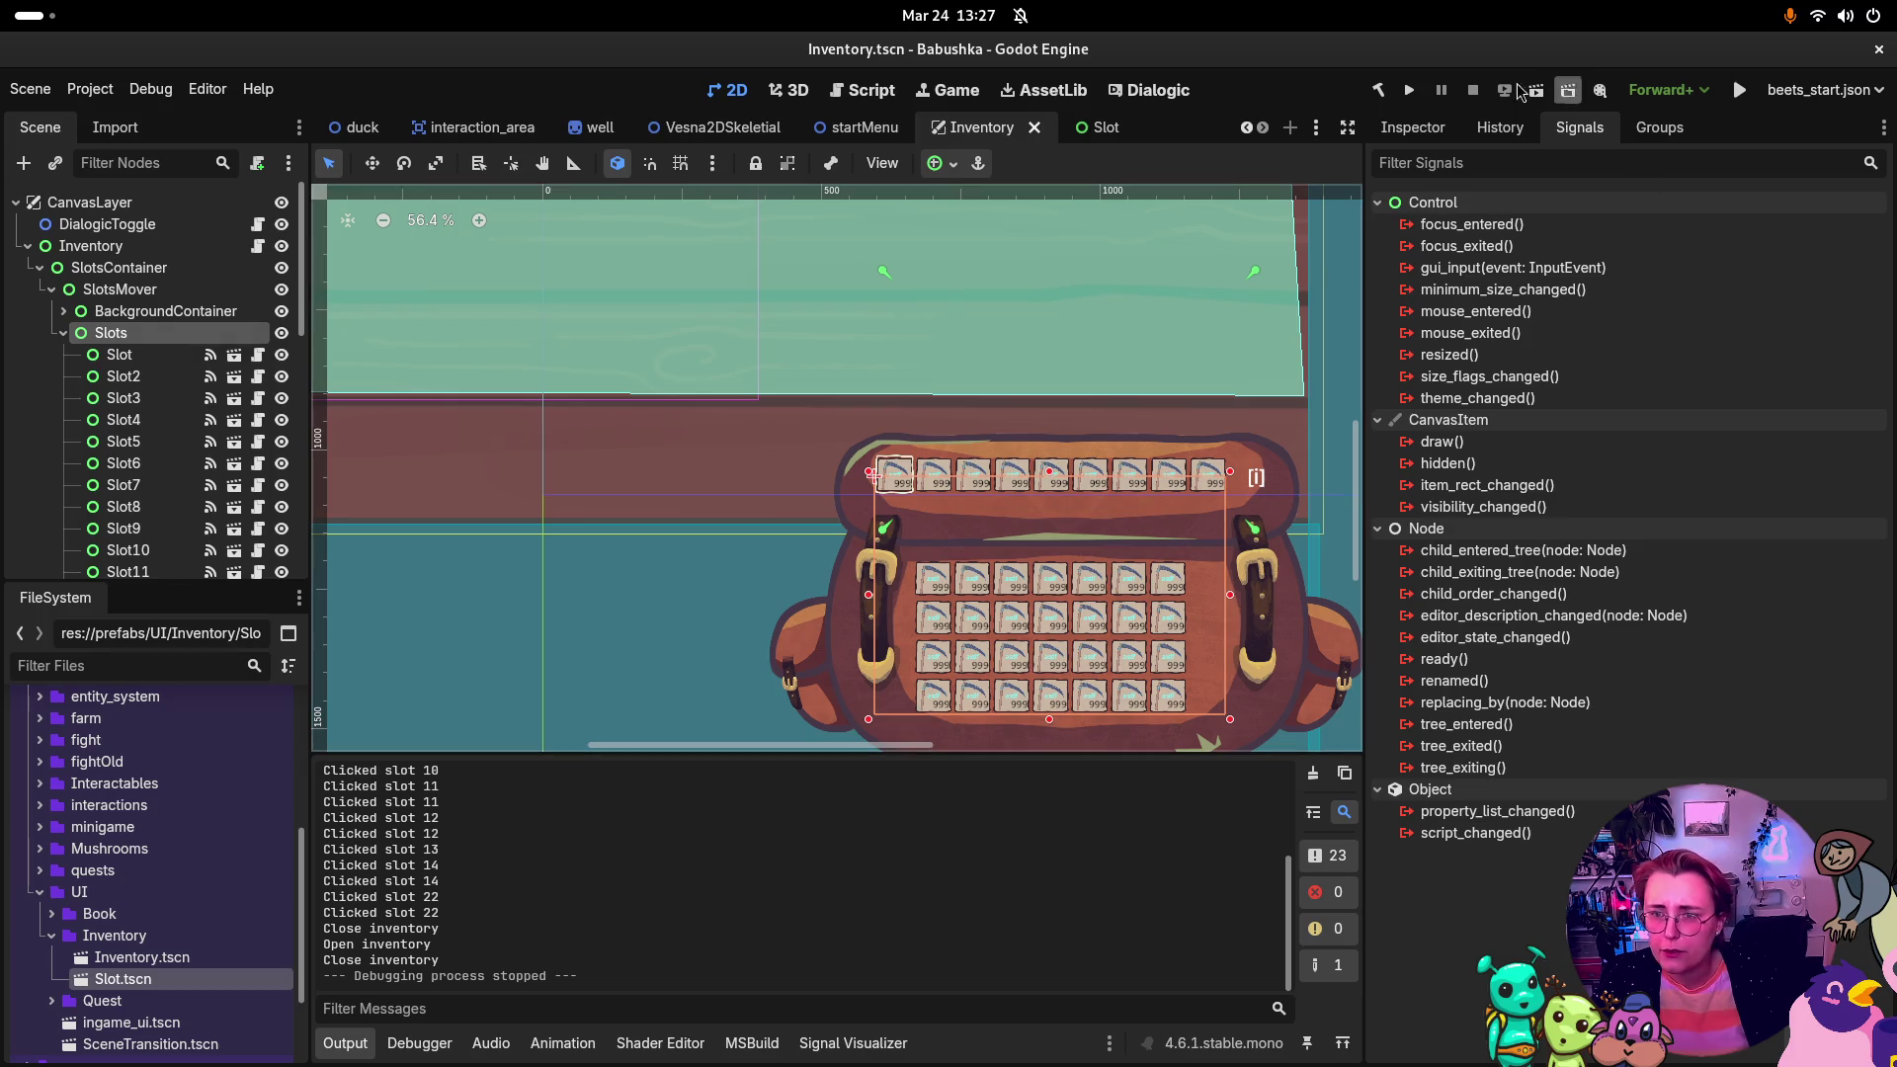
click(1403, 128)
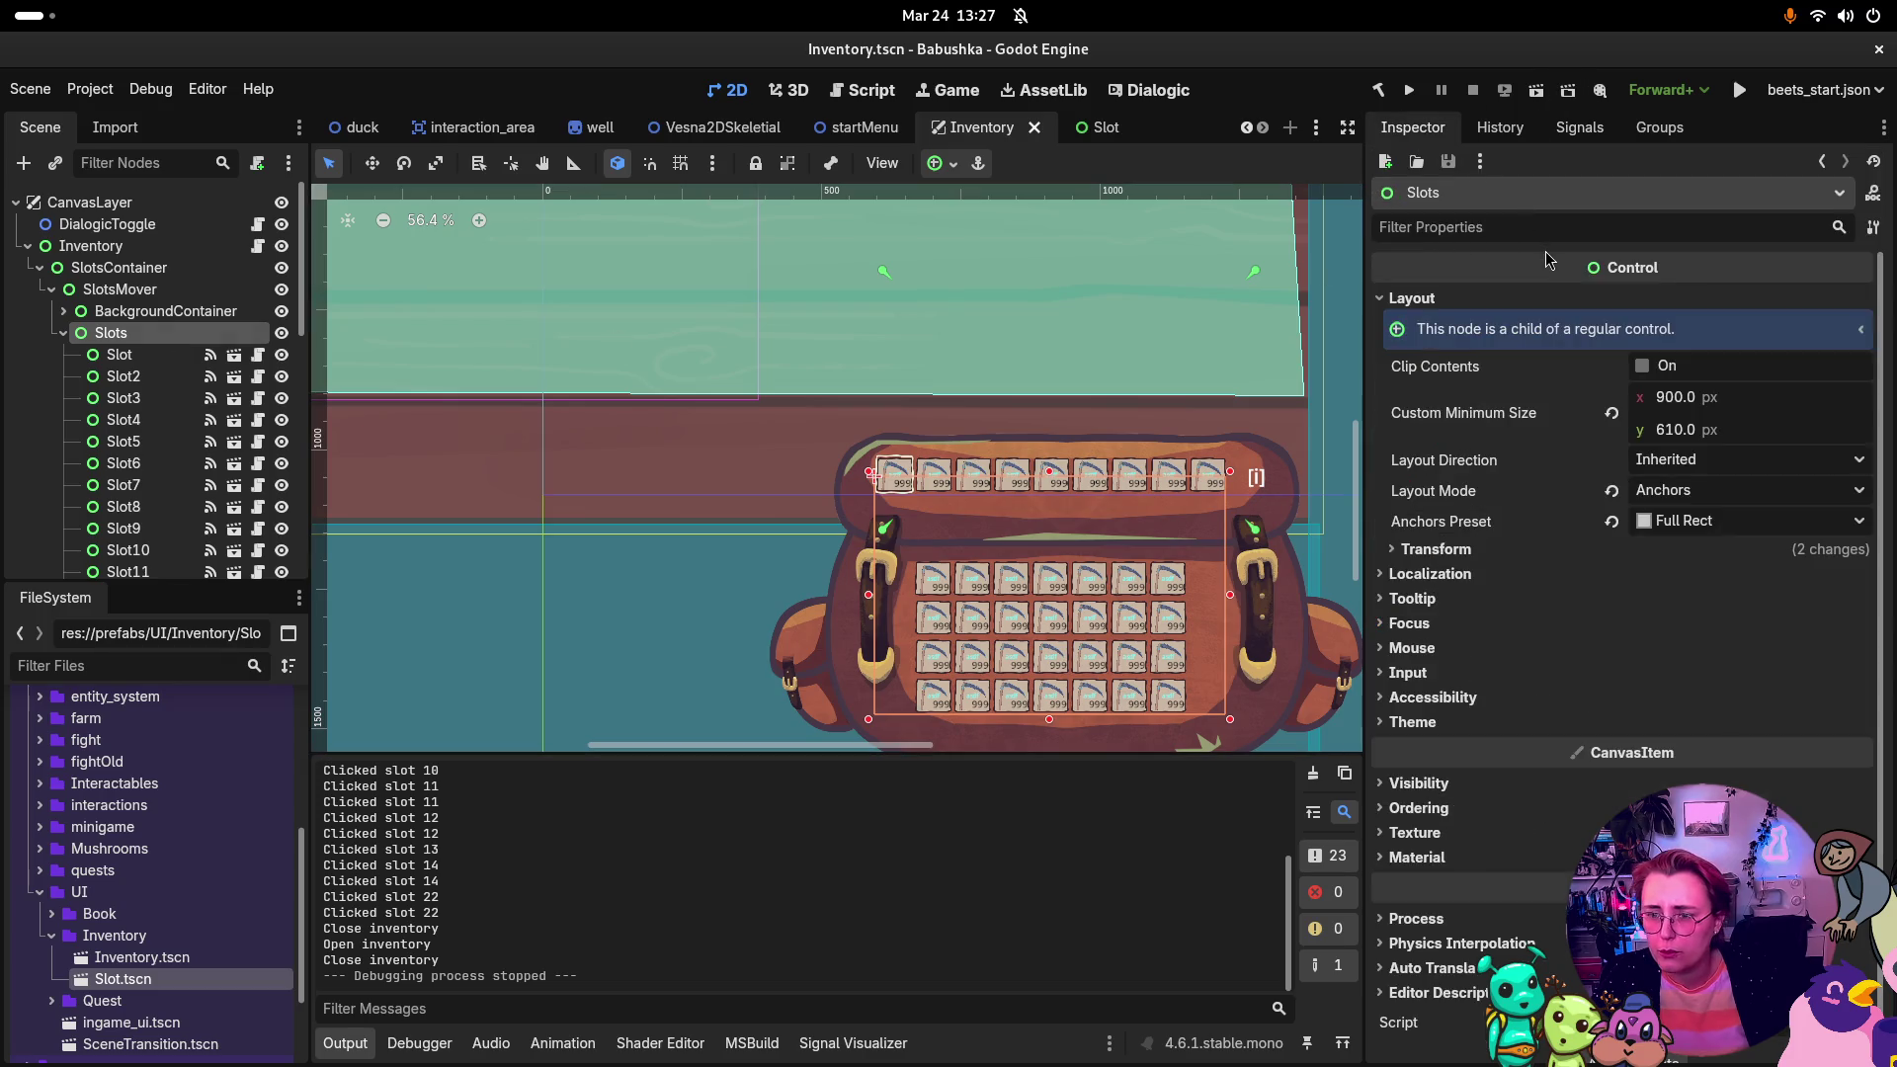
Step: Confirm Inventory's Slots Parent points to Slots, then review the Slots node's layout properties
click(121, 289)
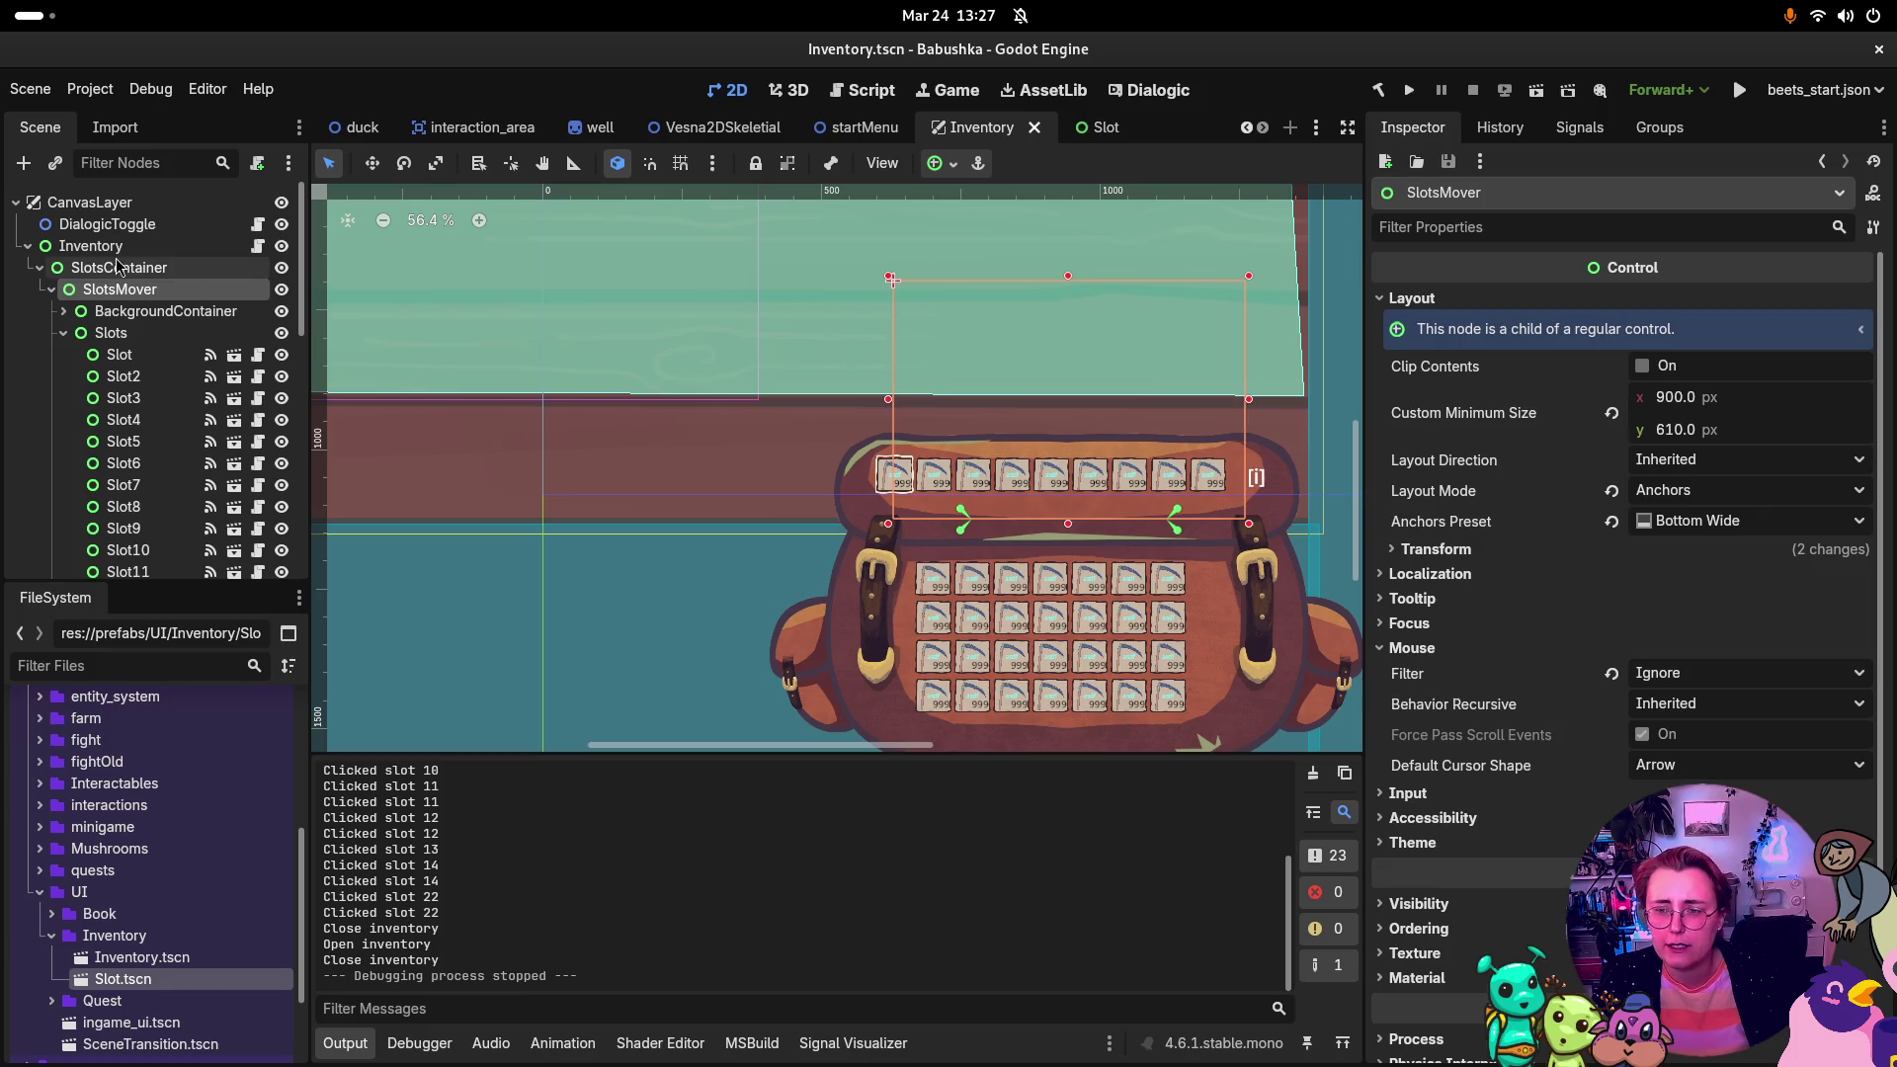
click(119, 266)
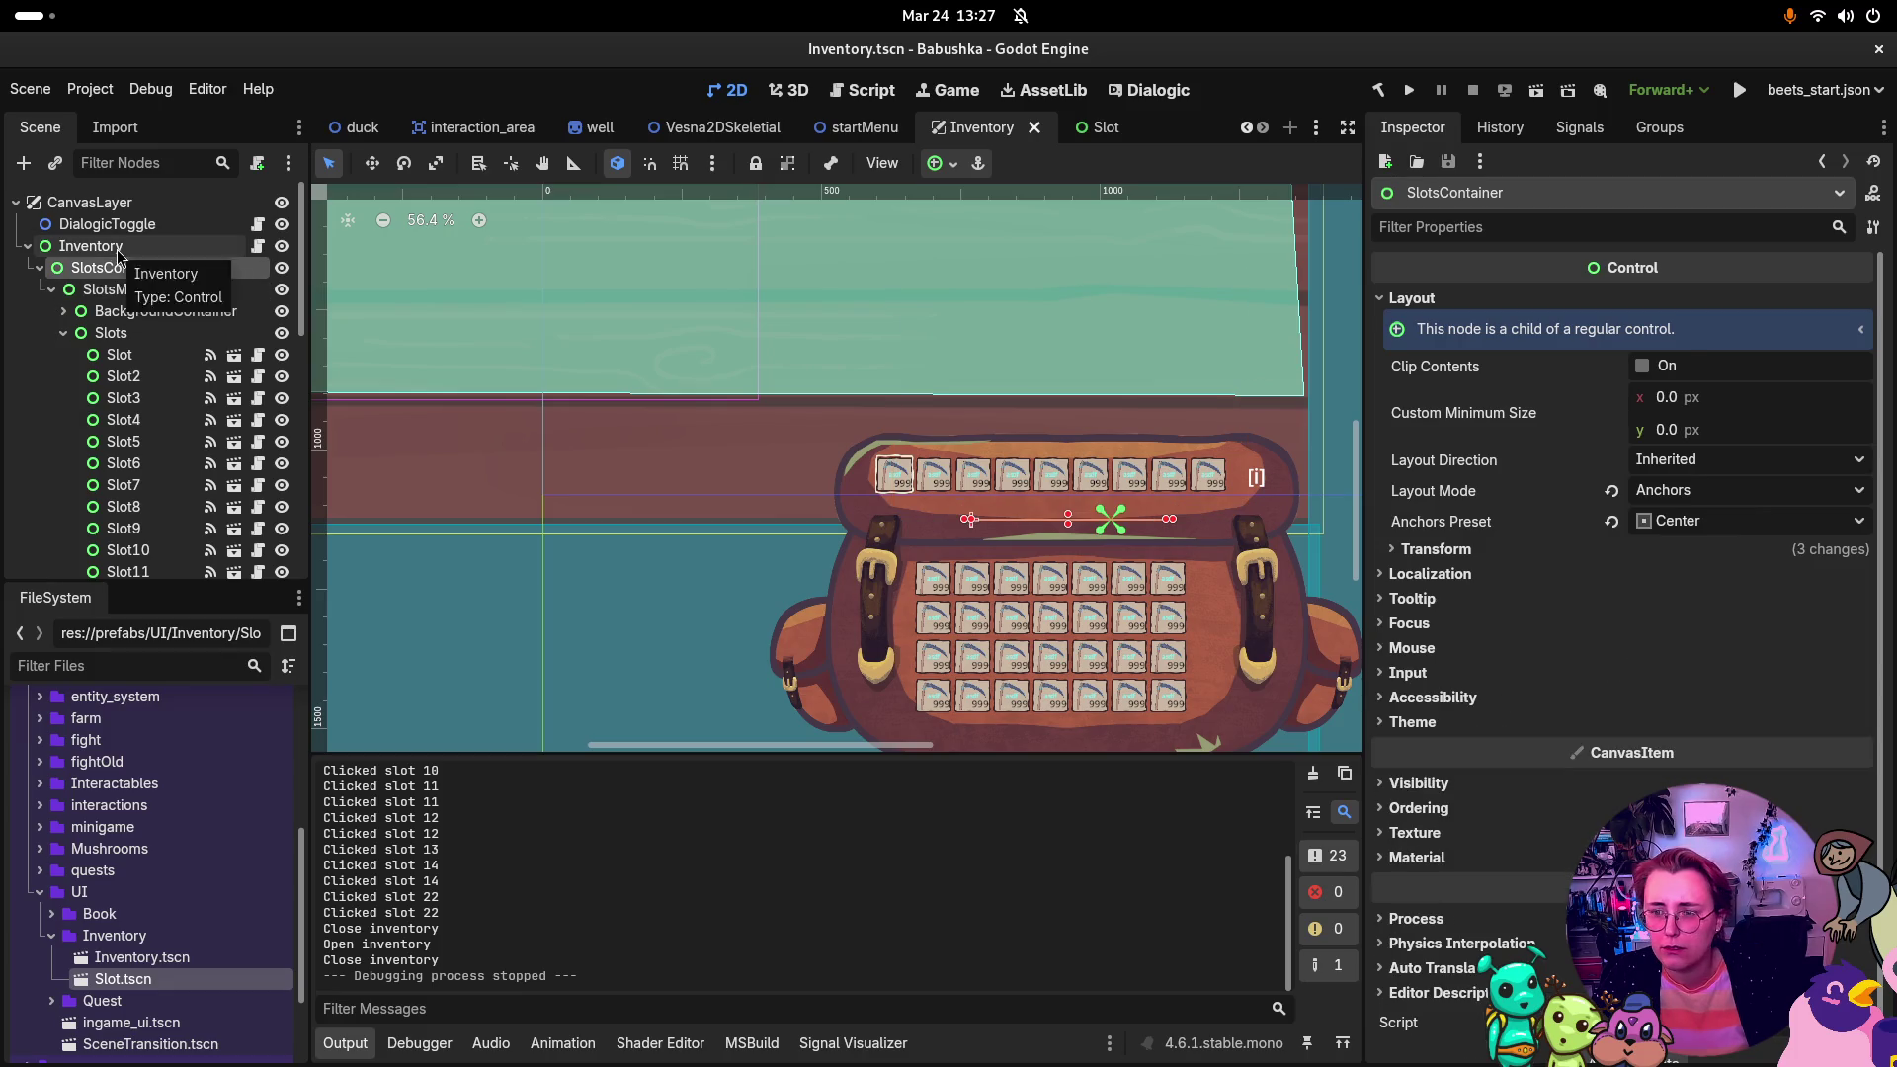
click(119, 249)
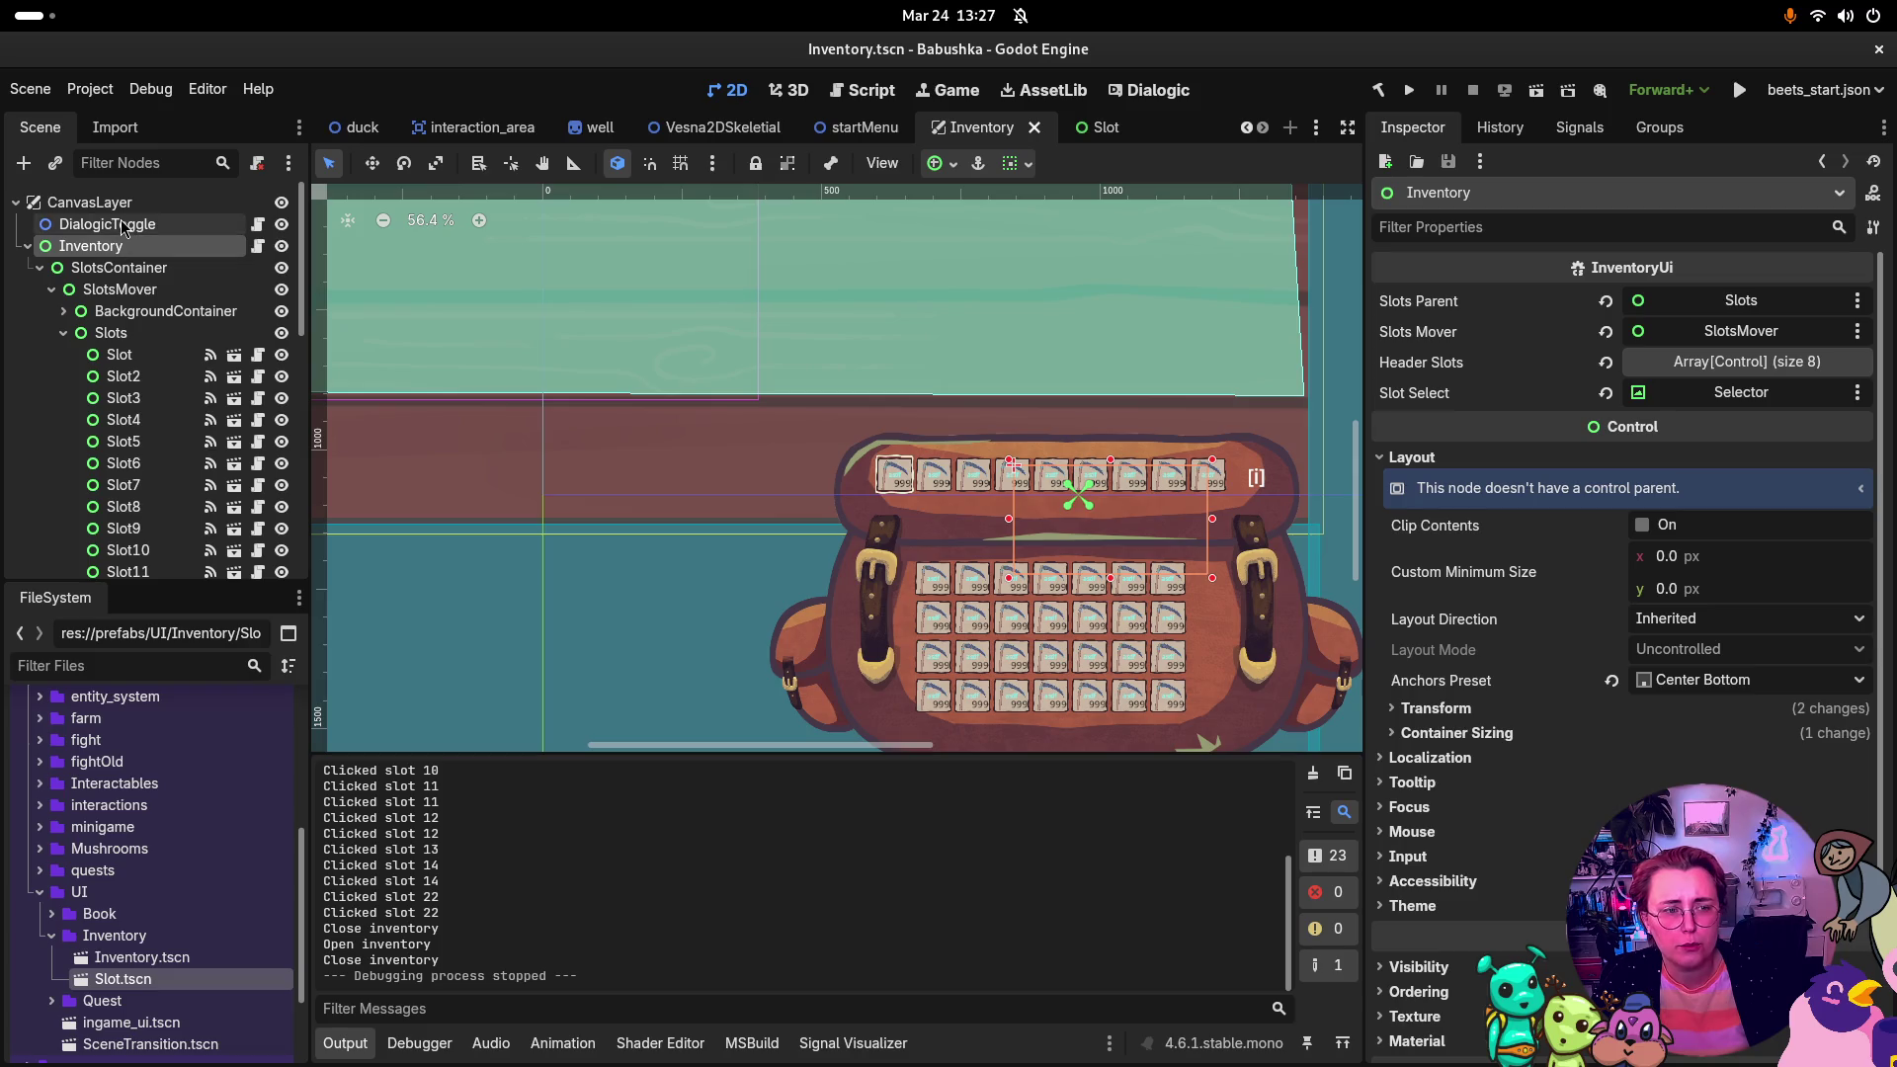
click(127, 206)
click(127, 224)
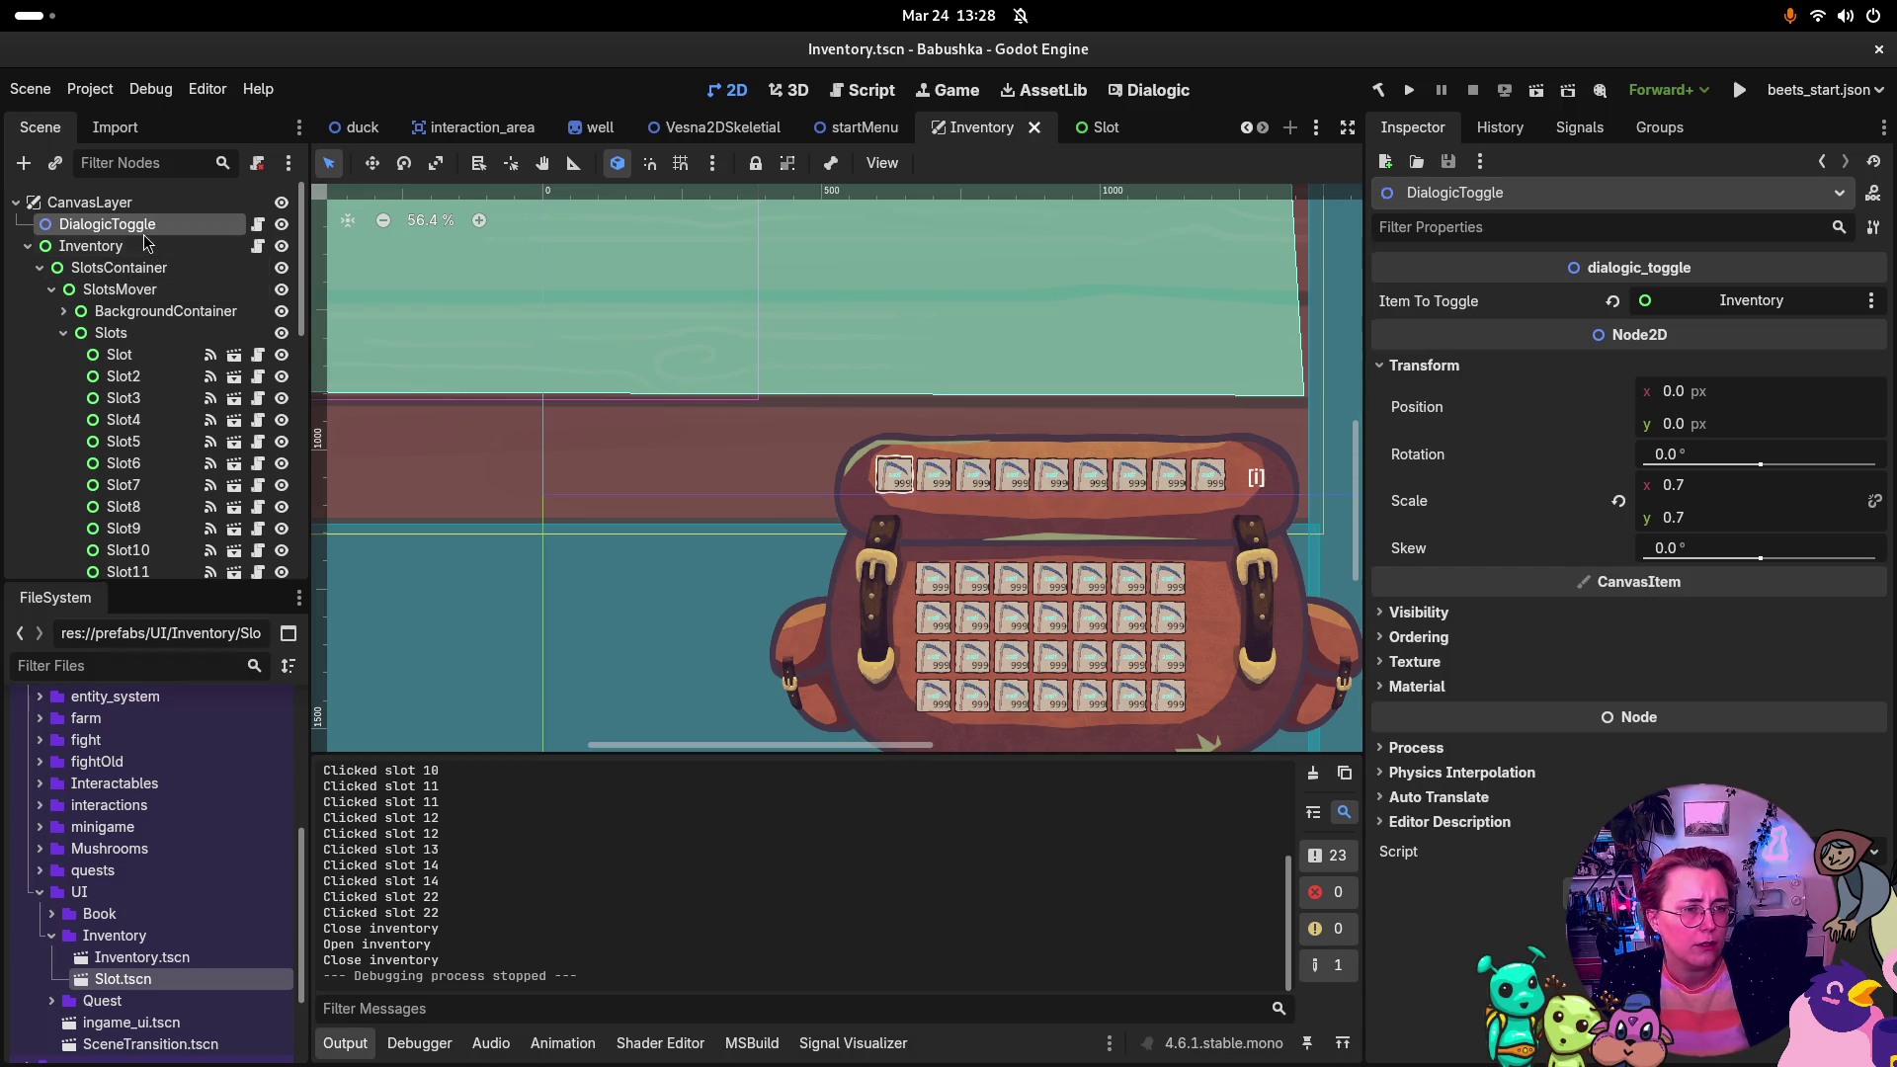
click(139, 271)
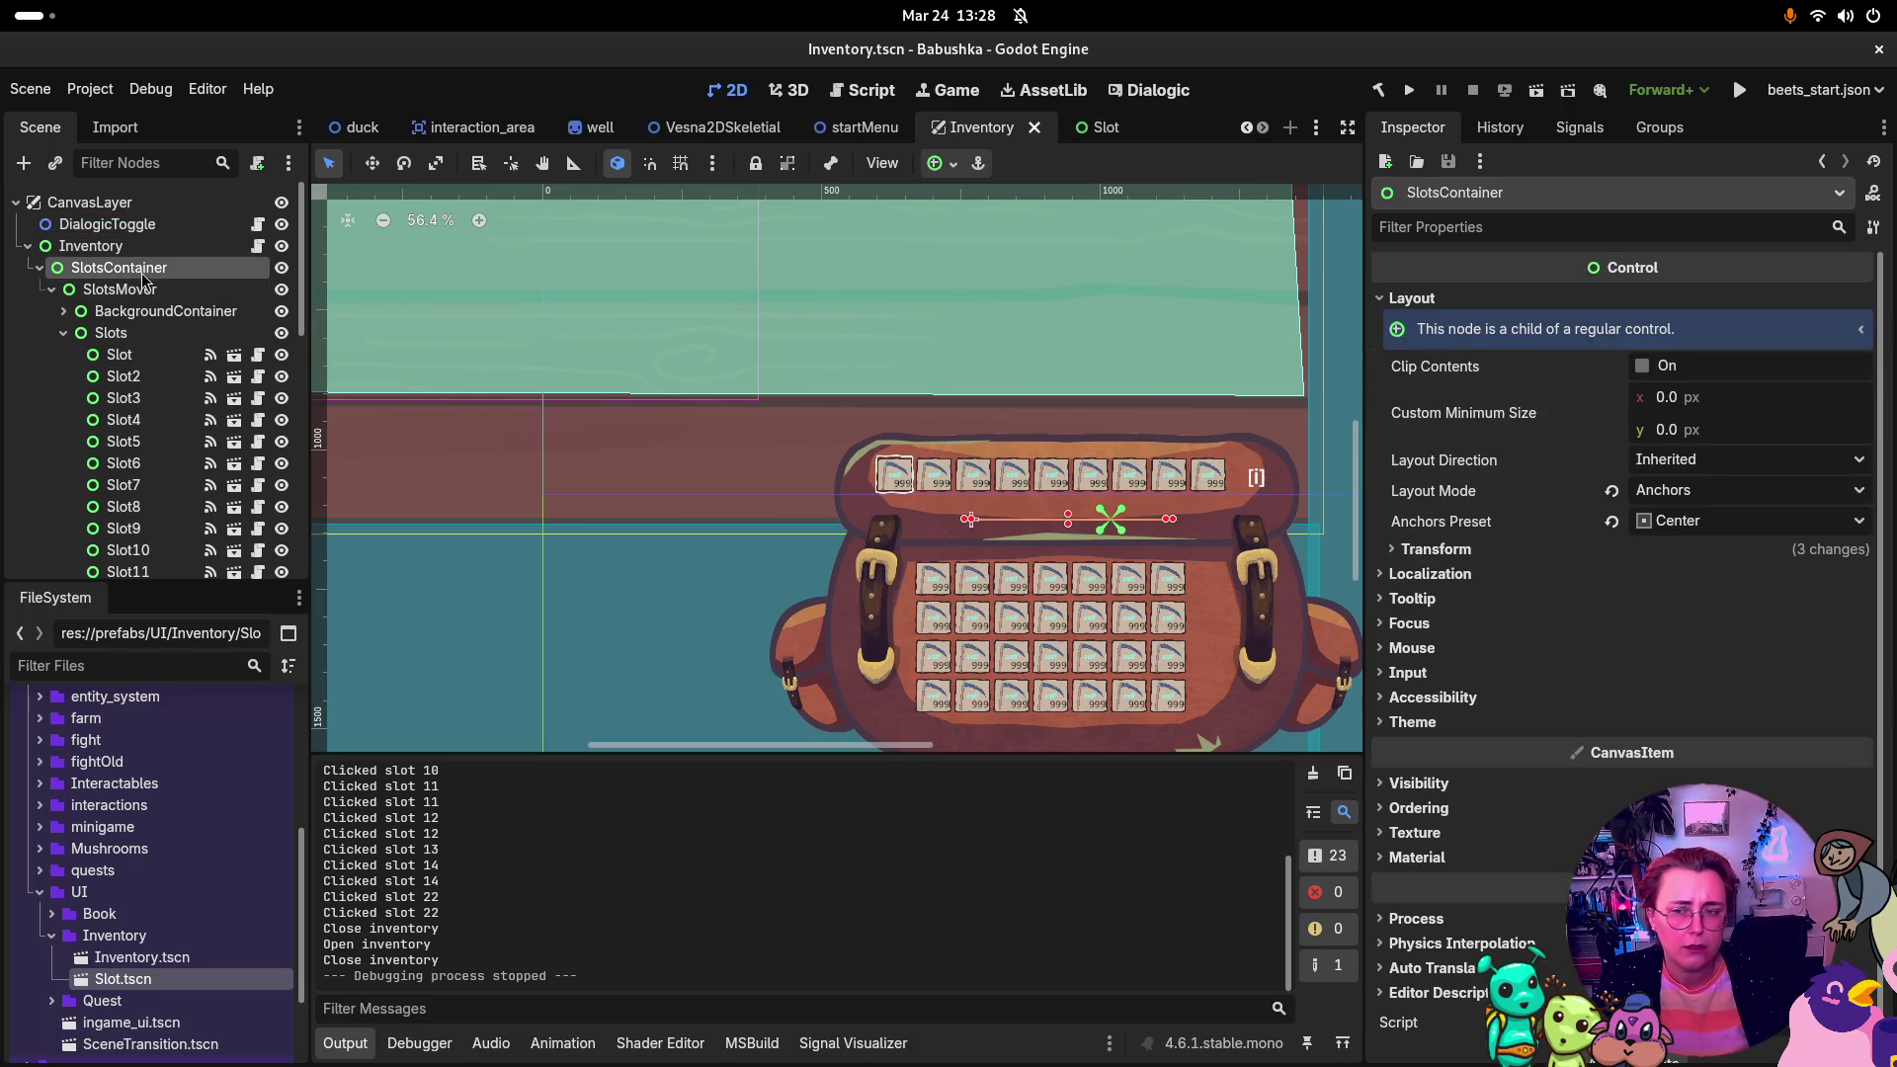
click(148, 254)
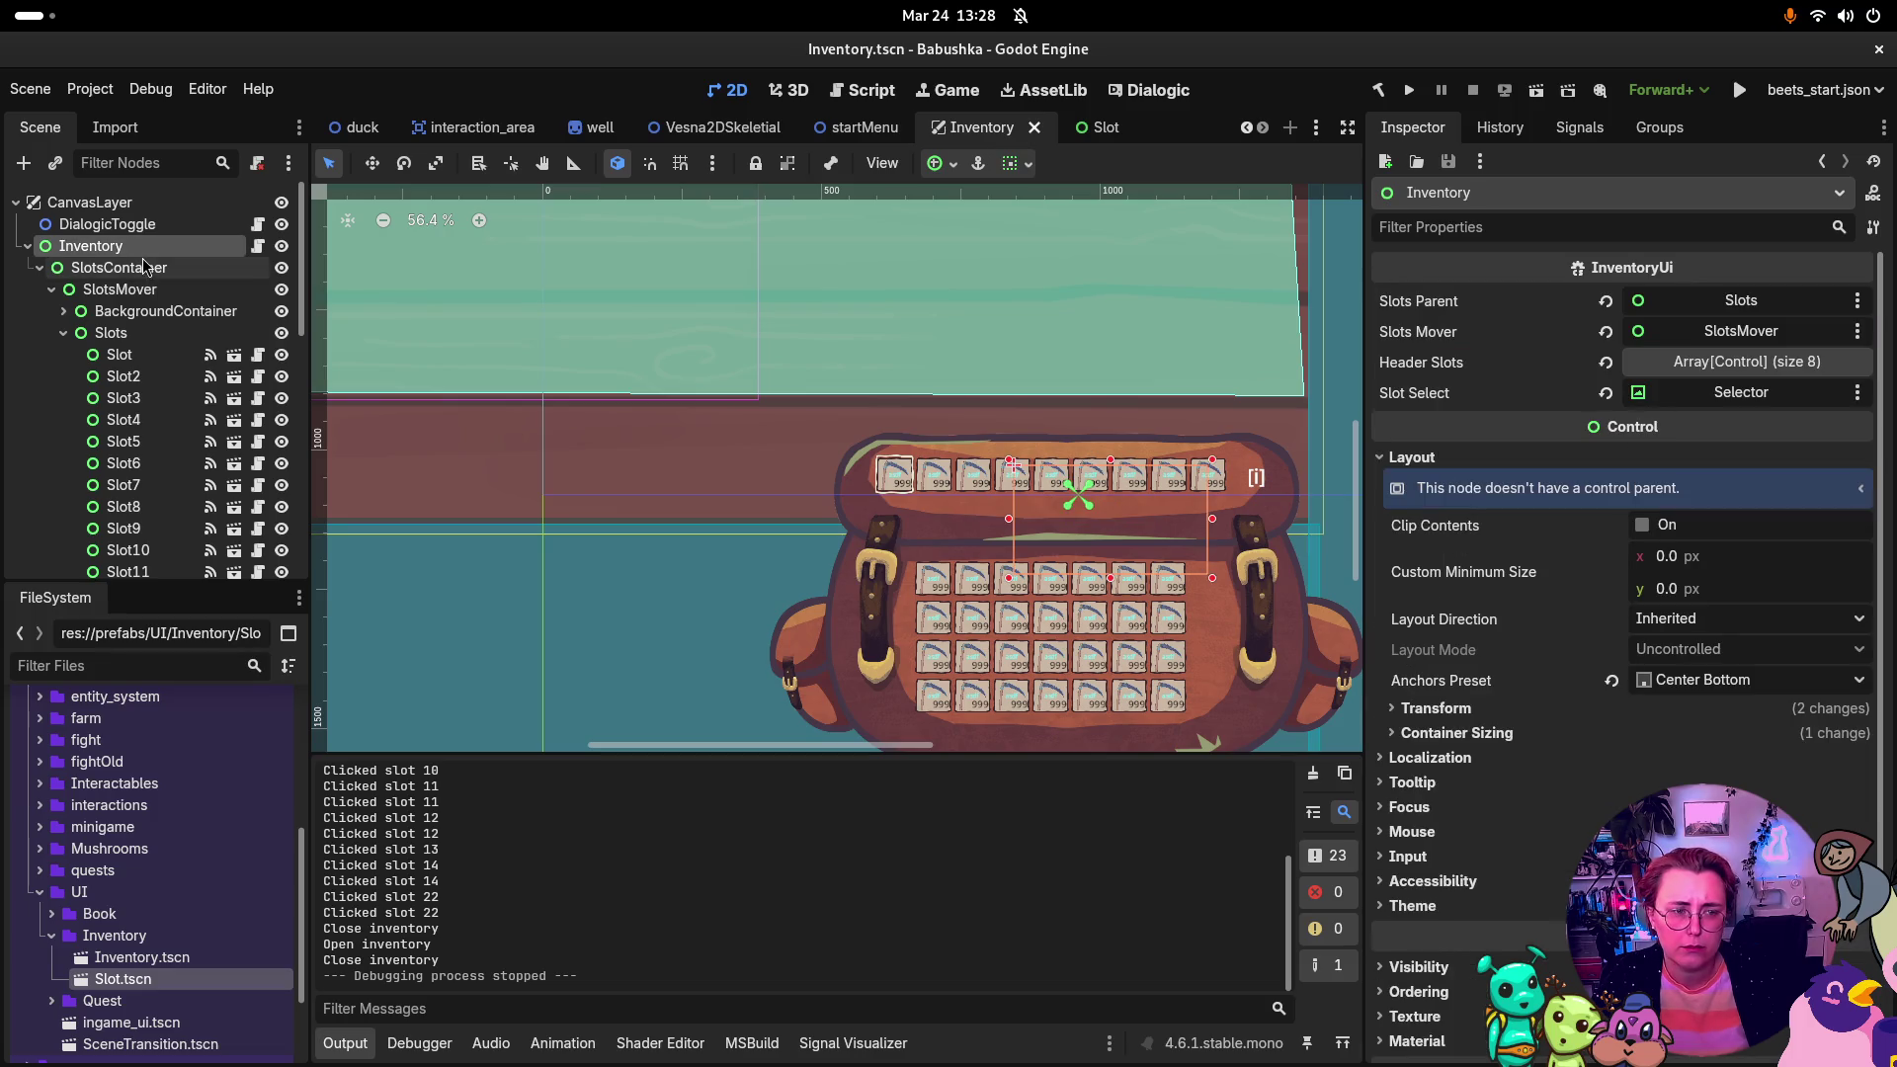
click(126, 334)
scroll(1626, 361, down, 1)
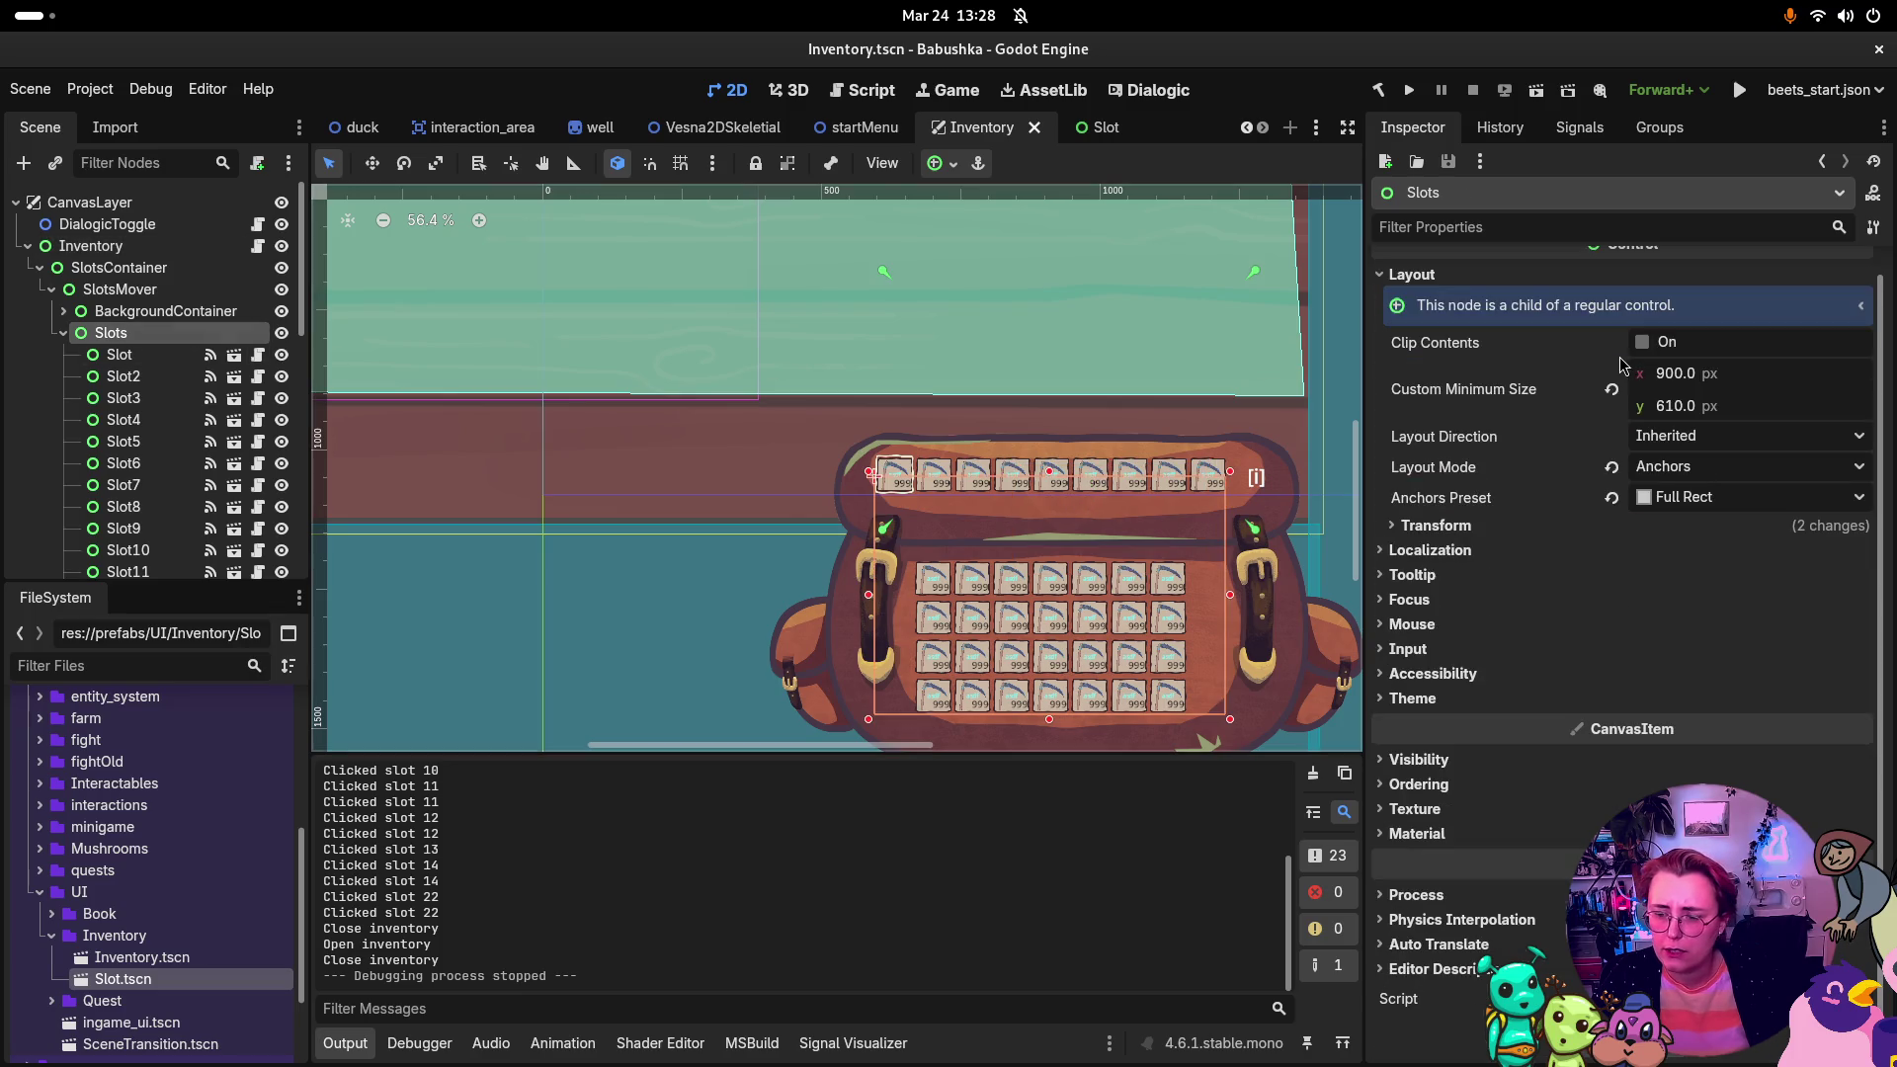
right_click(129, 336)
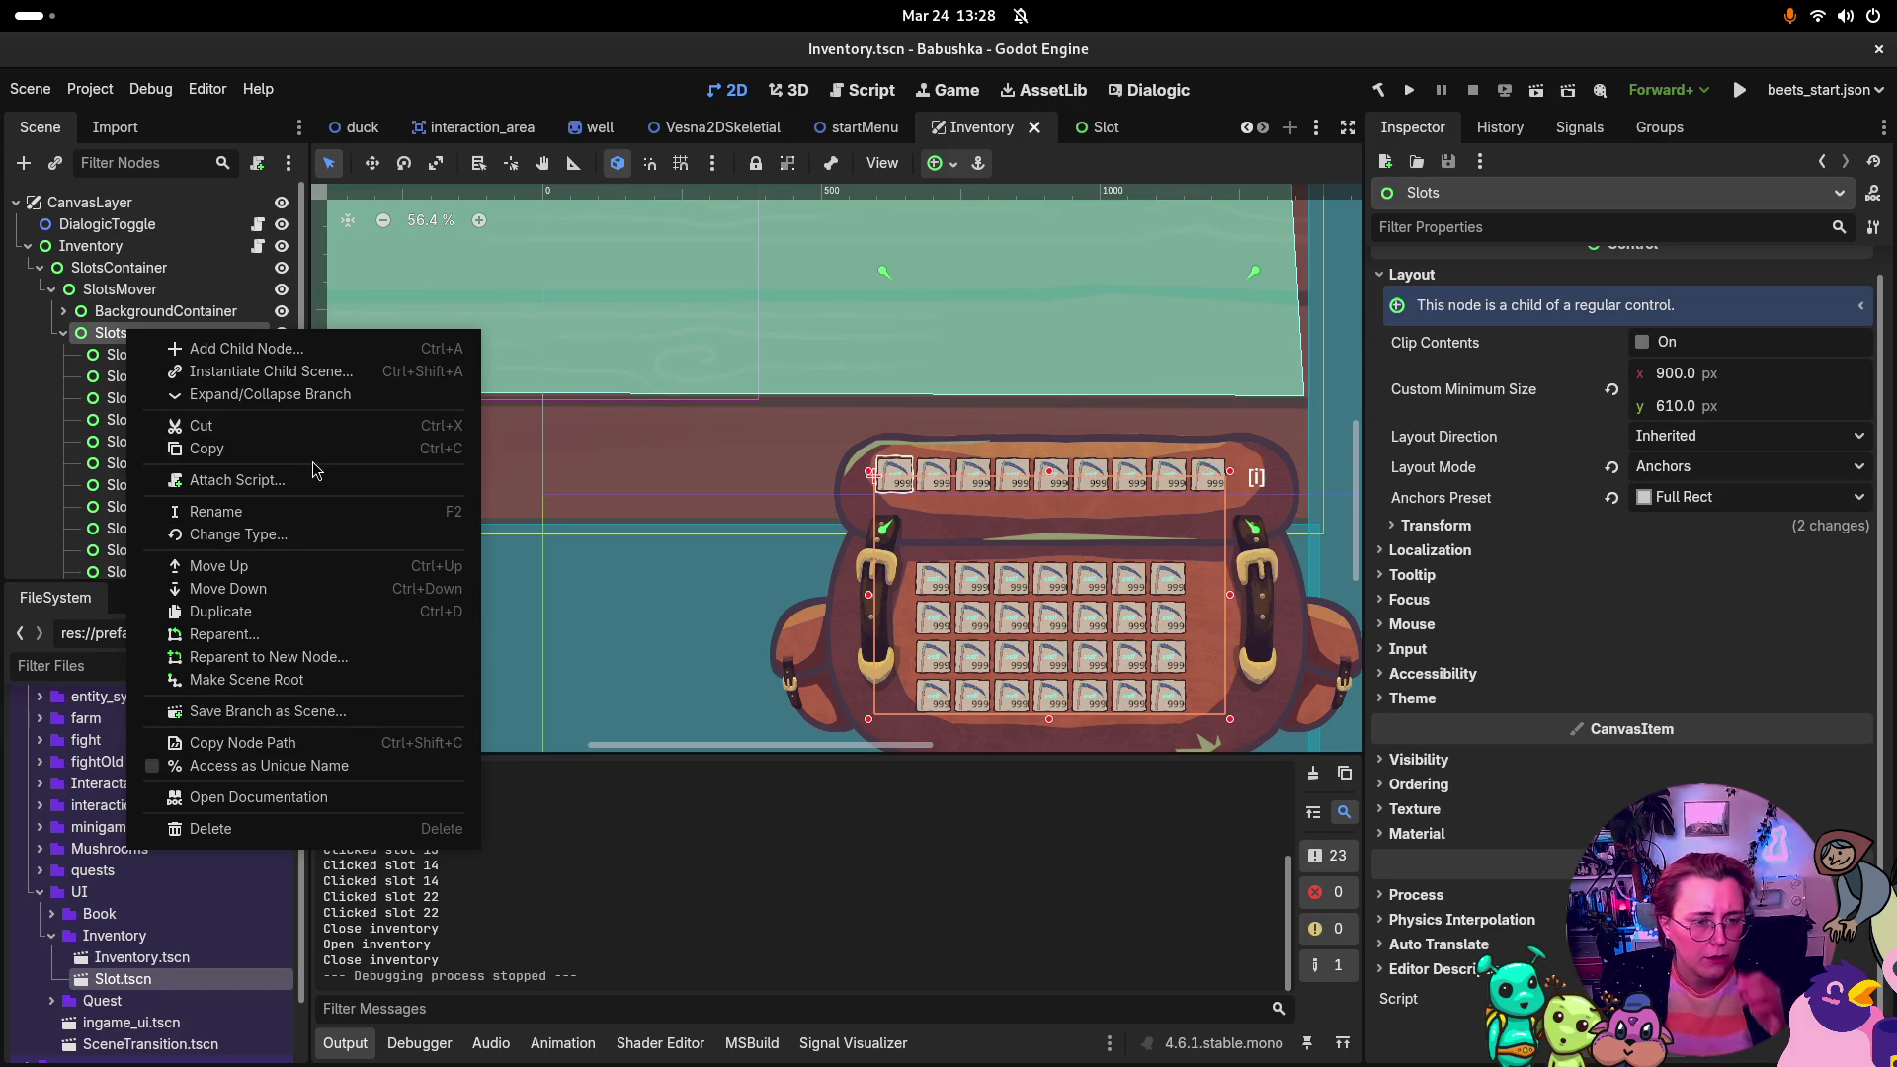
Step: Change the Slots node's type to SubViewport, found by searching 'View'
click(294, 534)
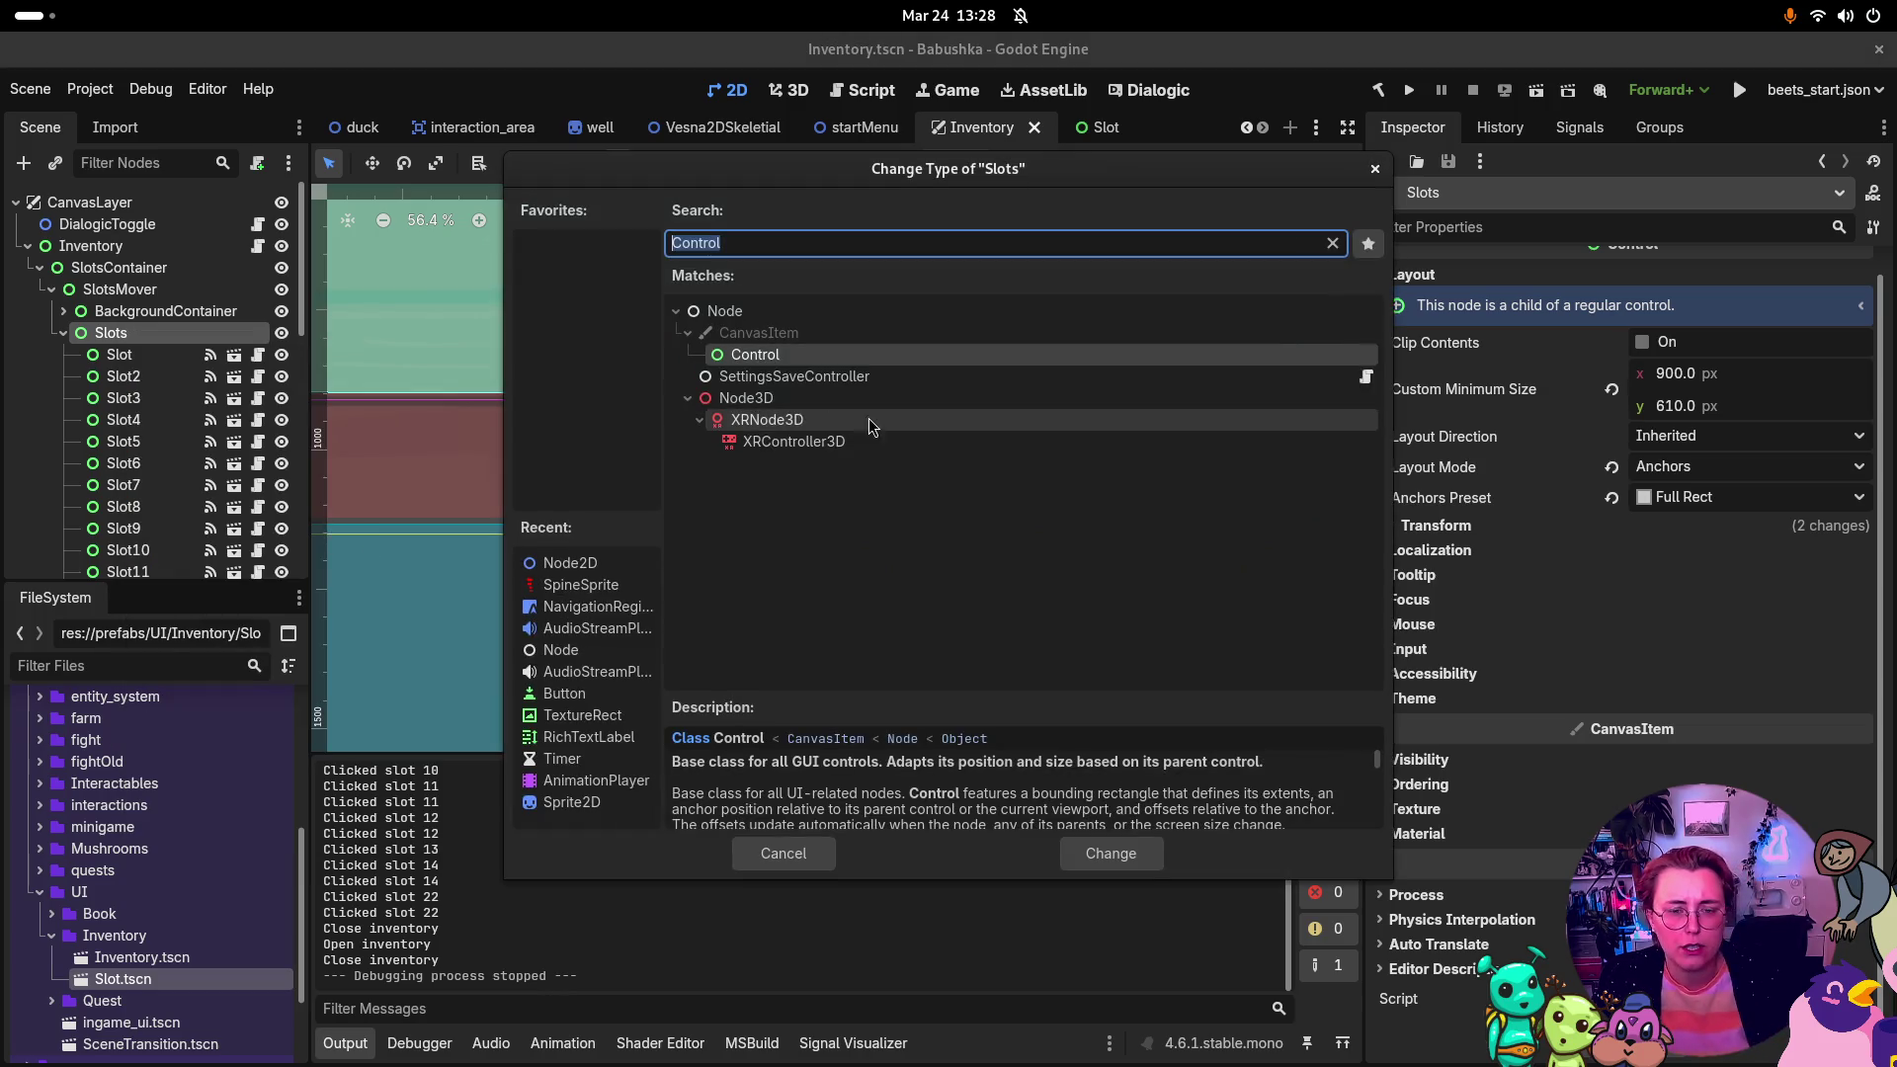
text(View)
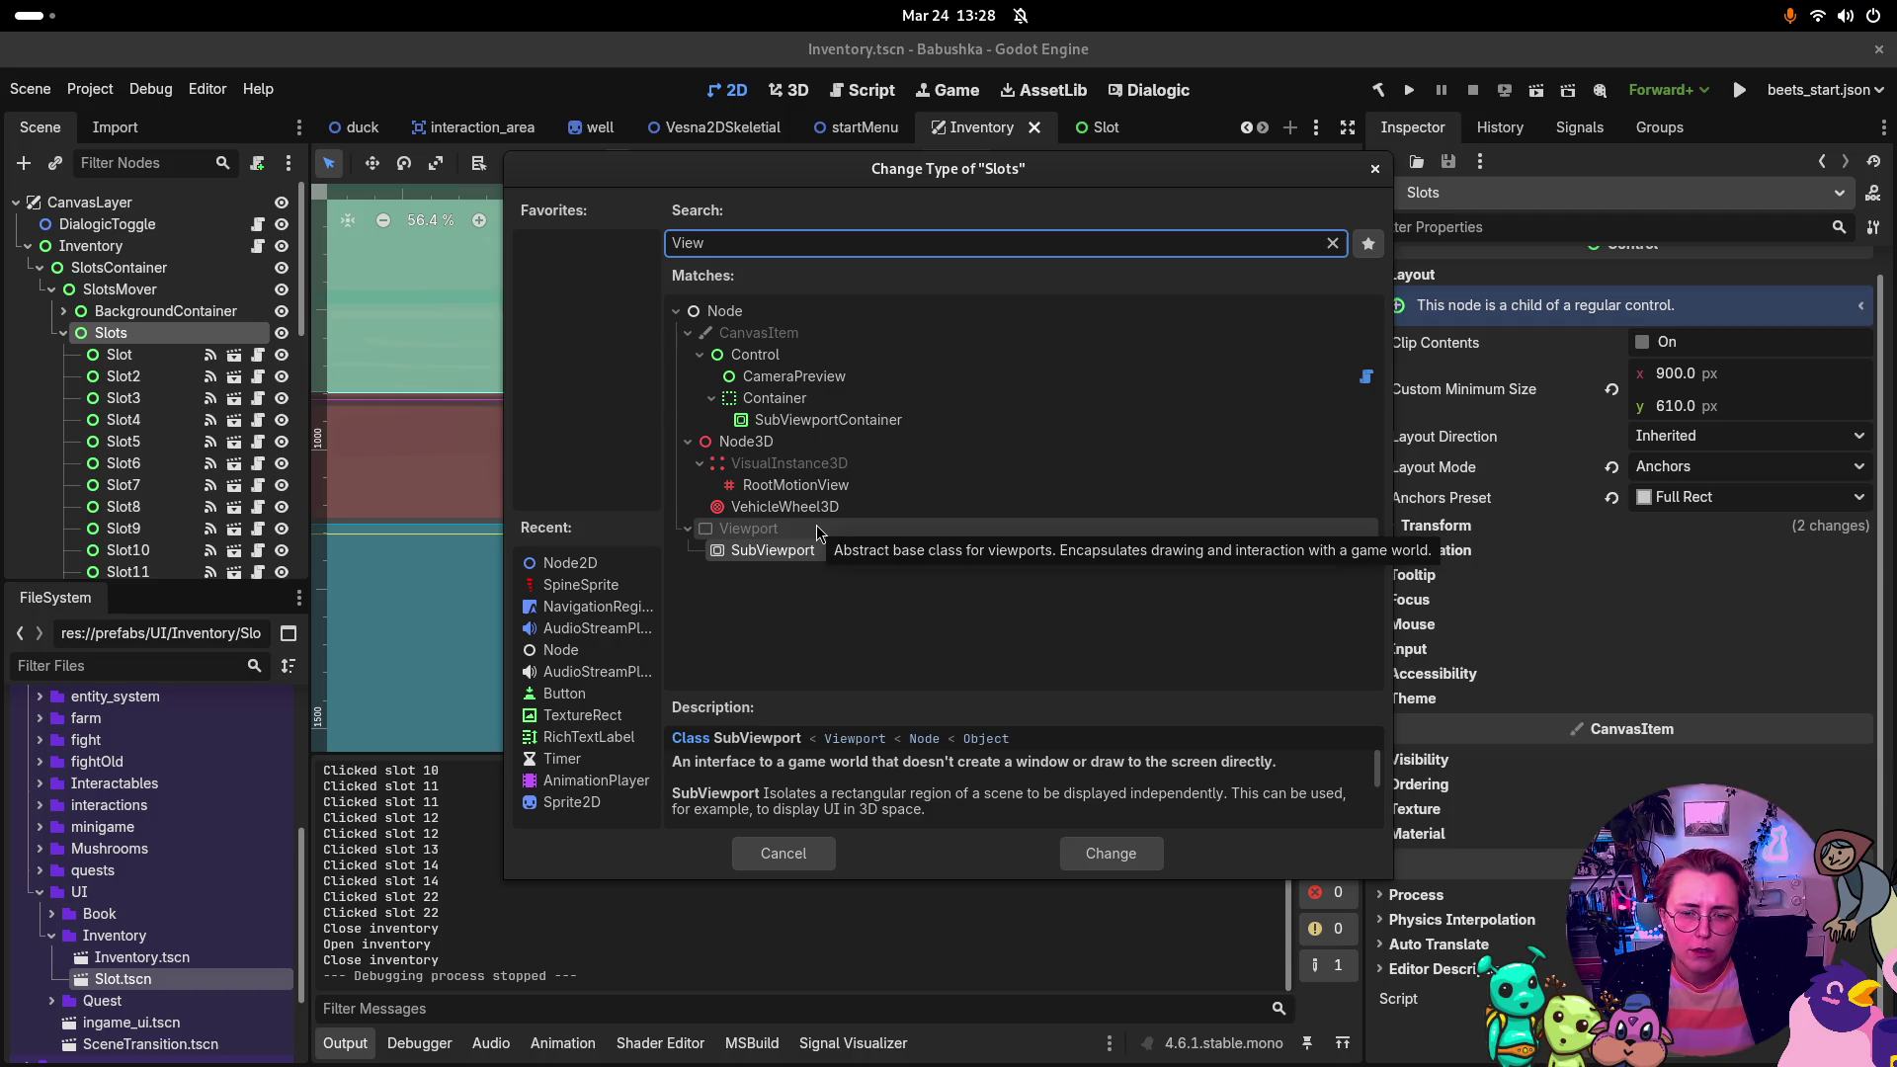
click(811, 556)
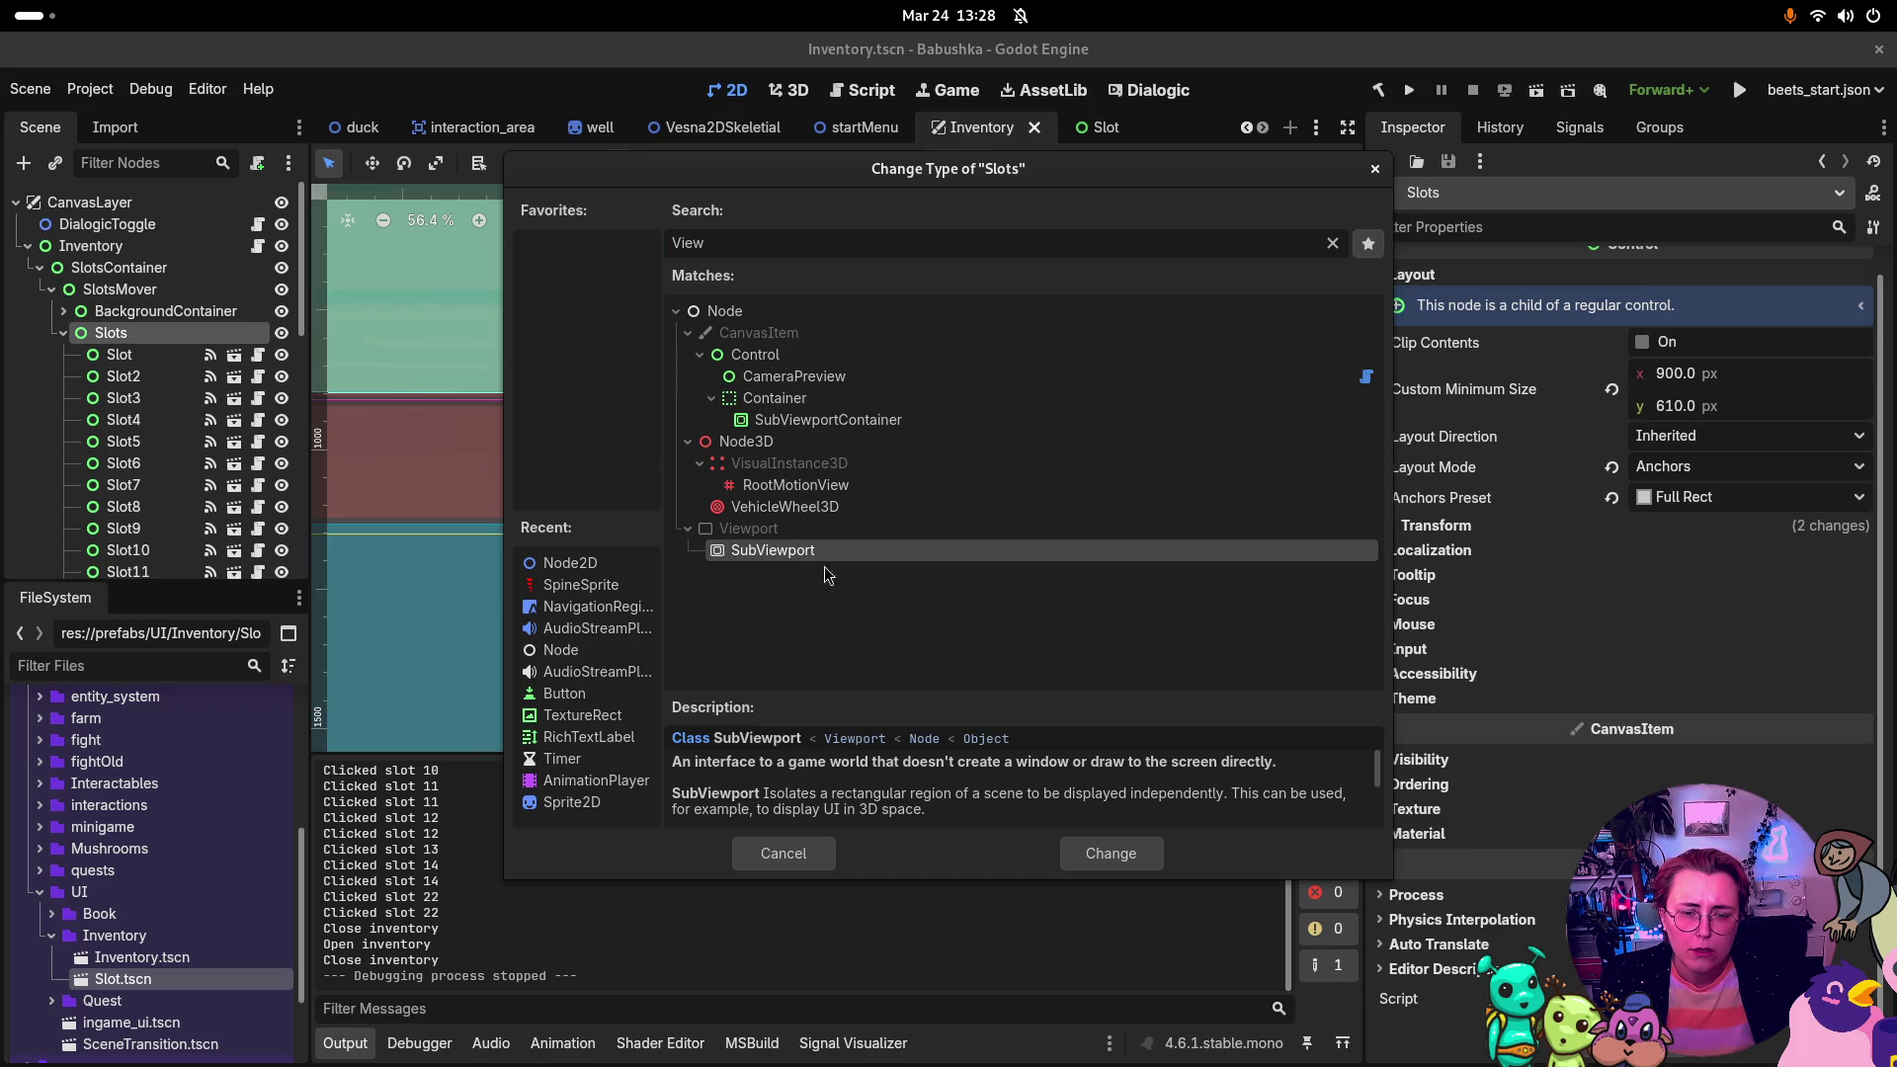
click(1111, 855)
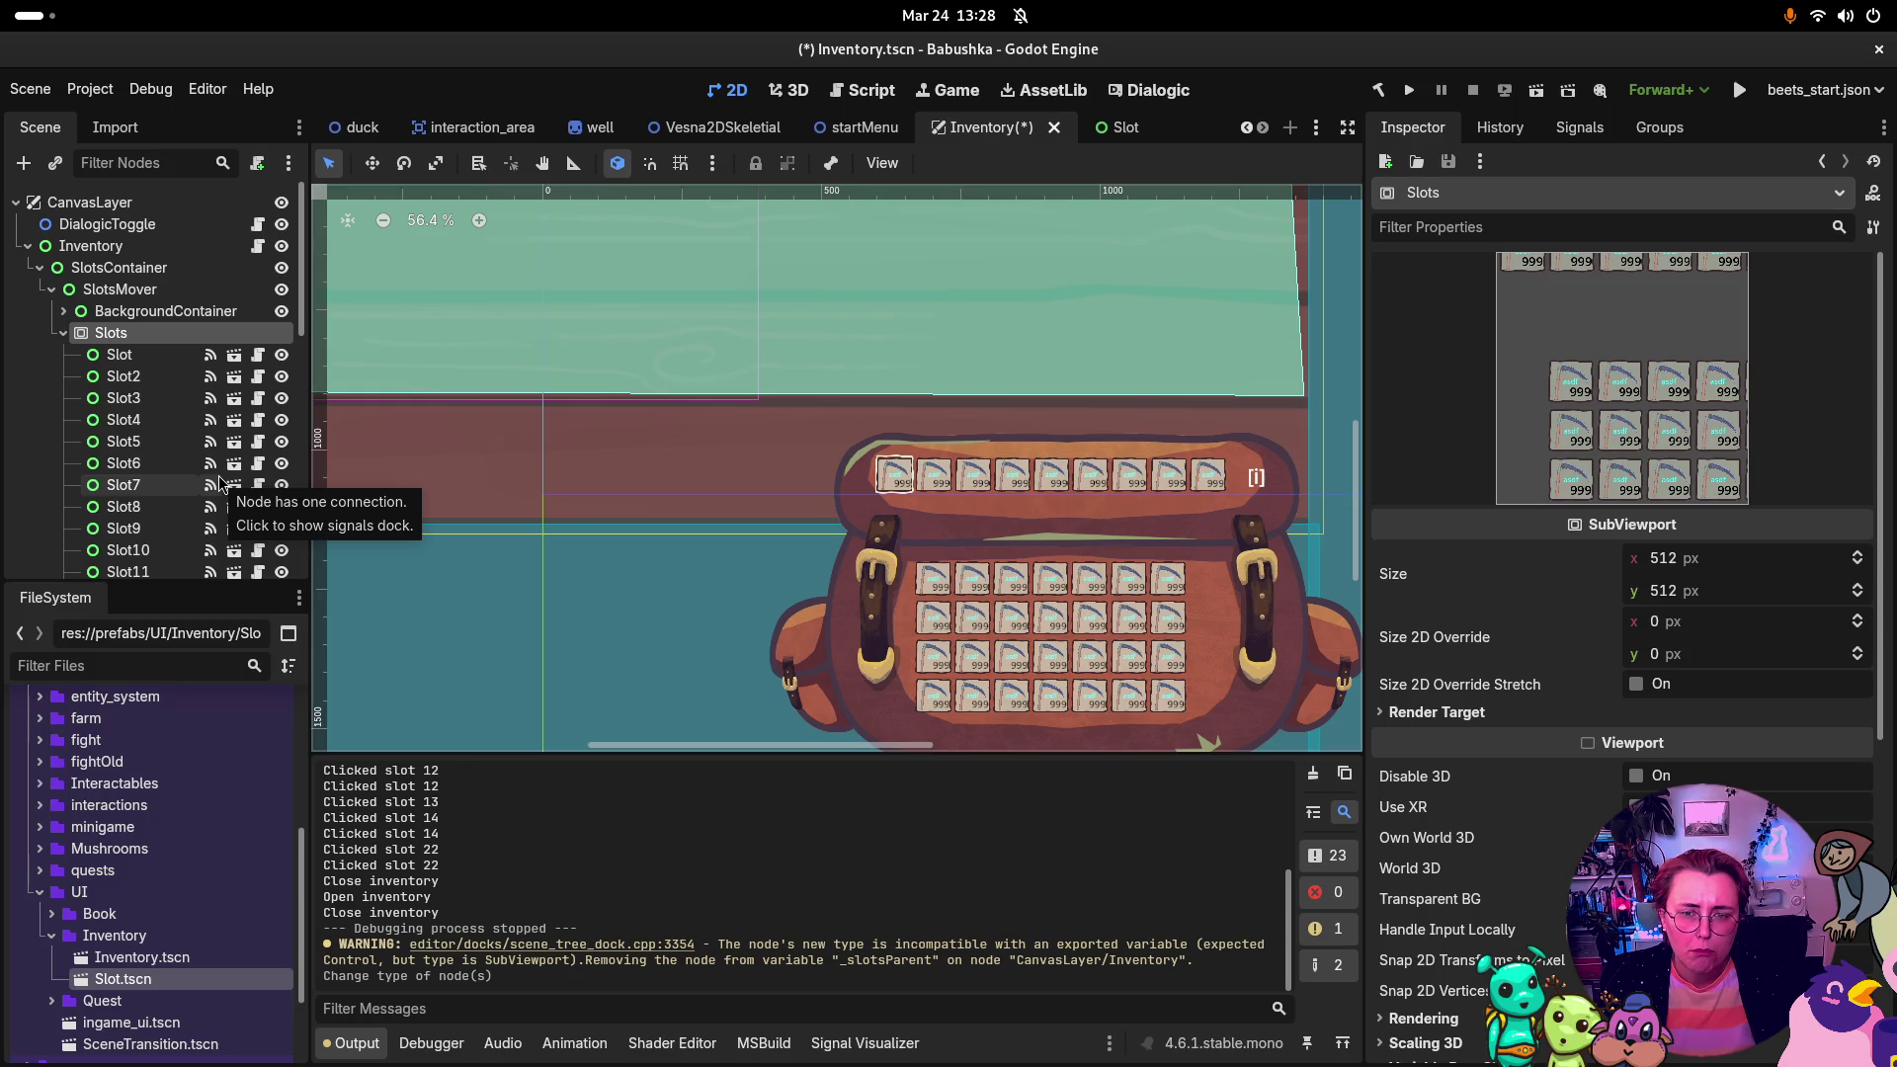
Step: Save the Inventory scene and compare the first Slot's properties with the Slots SubViewport's
key(ctrl+s)
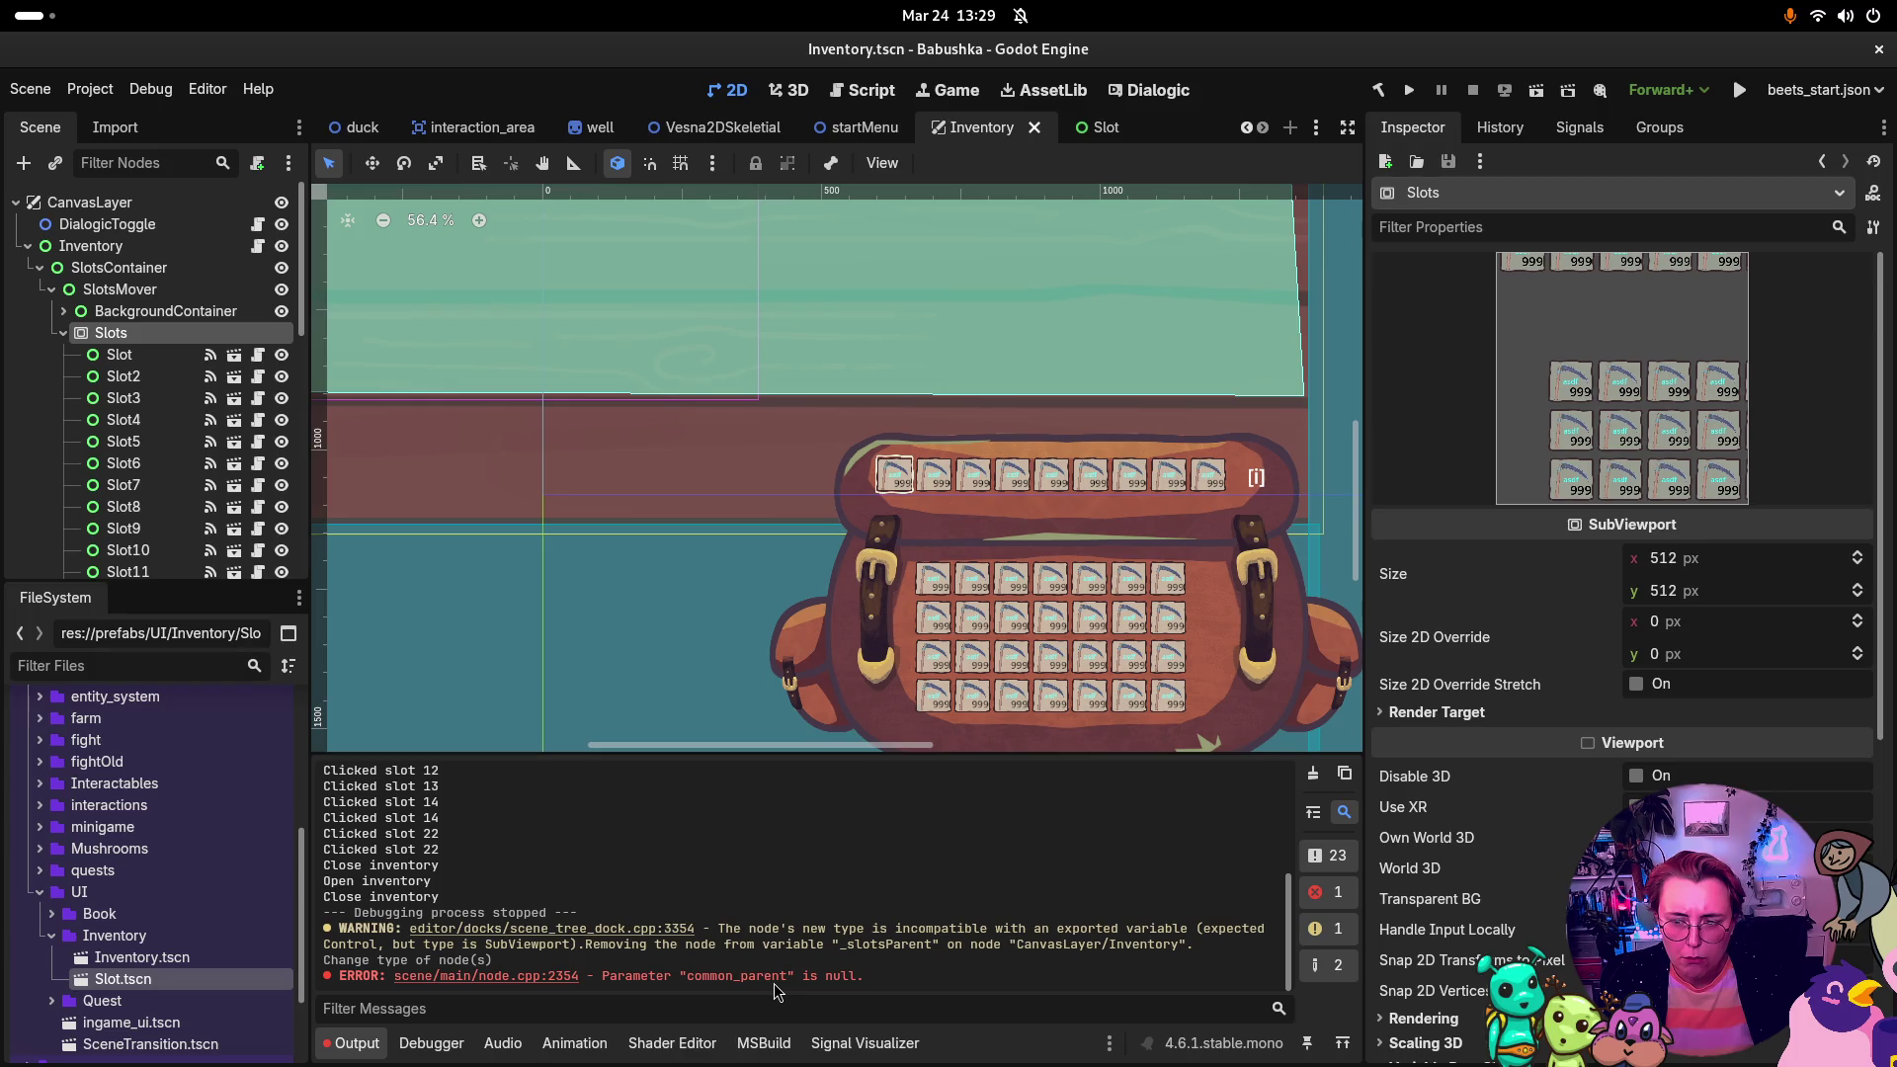
scroll(1425, 621, down, 5)
scroll(1426, 621, up, 4)
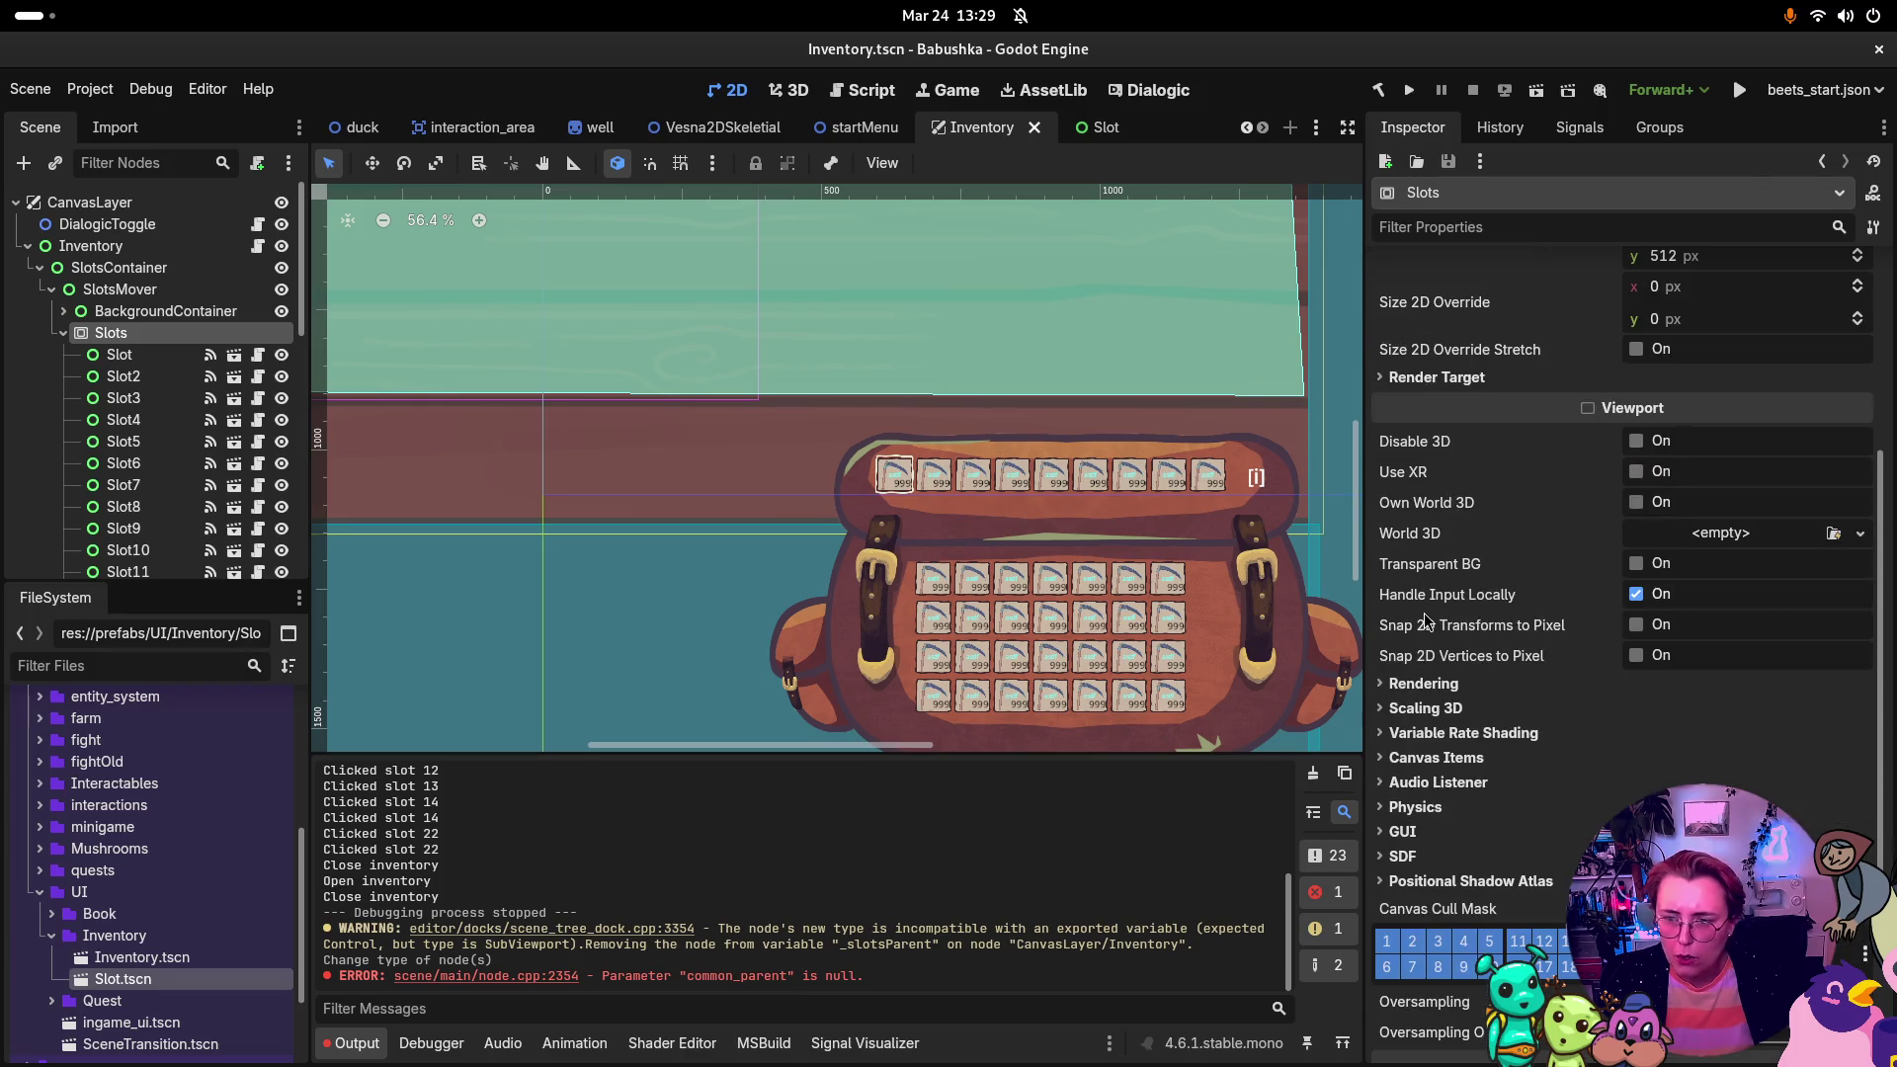
scroll(1426, 620, up, 3)
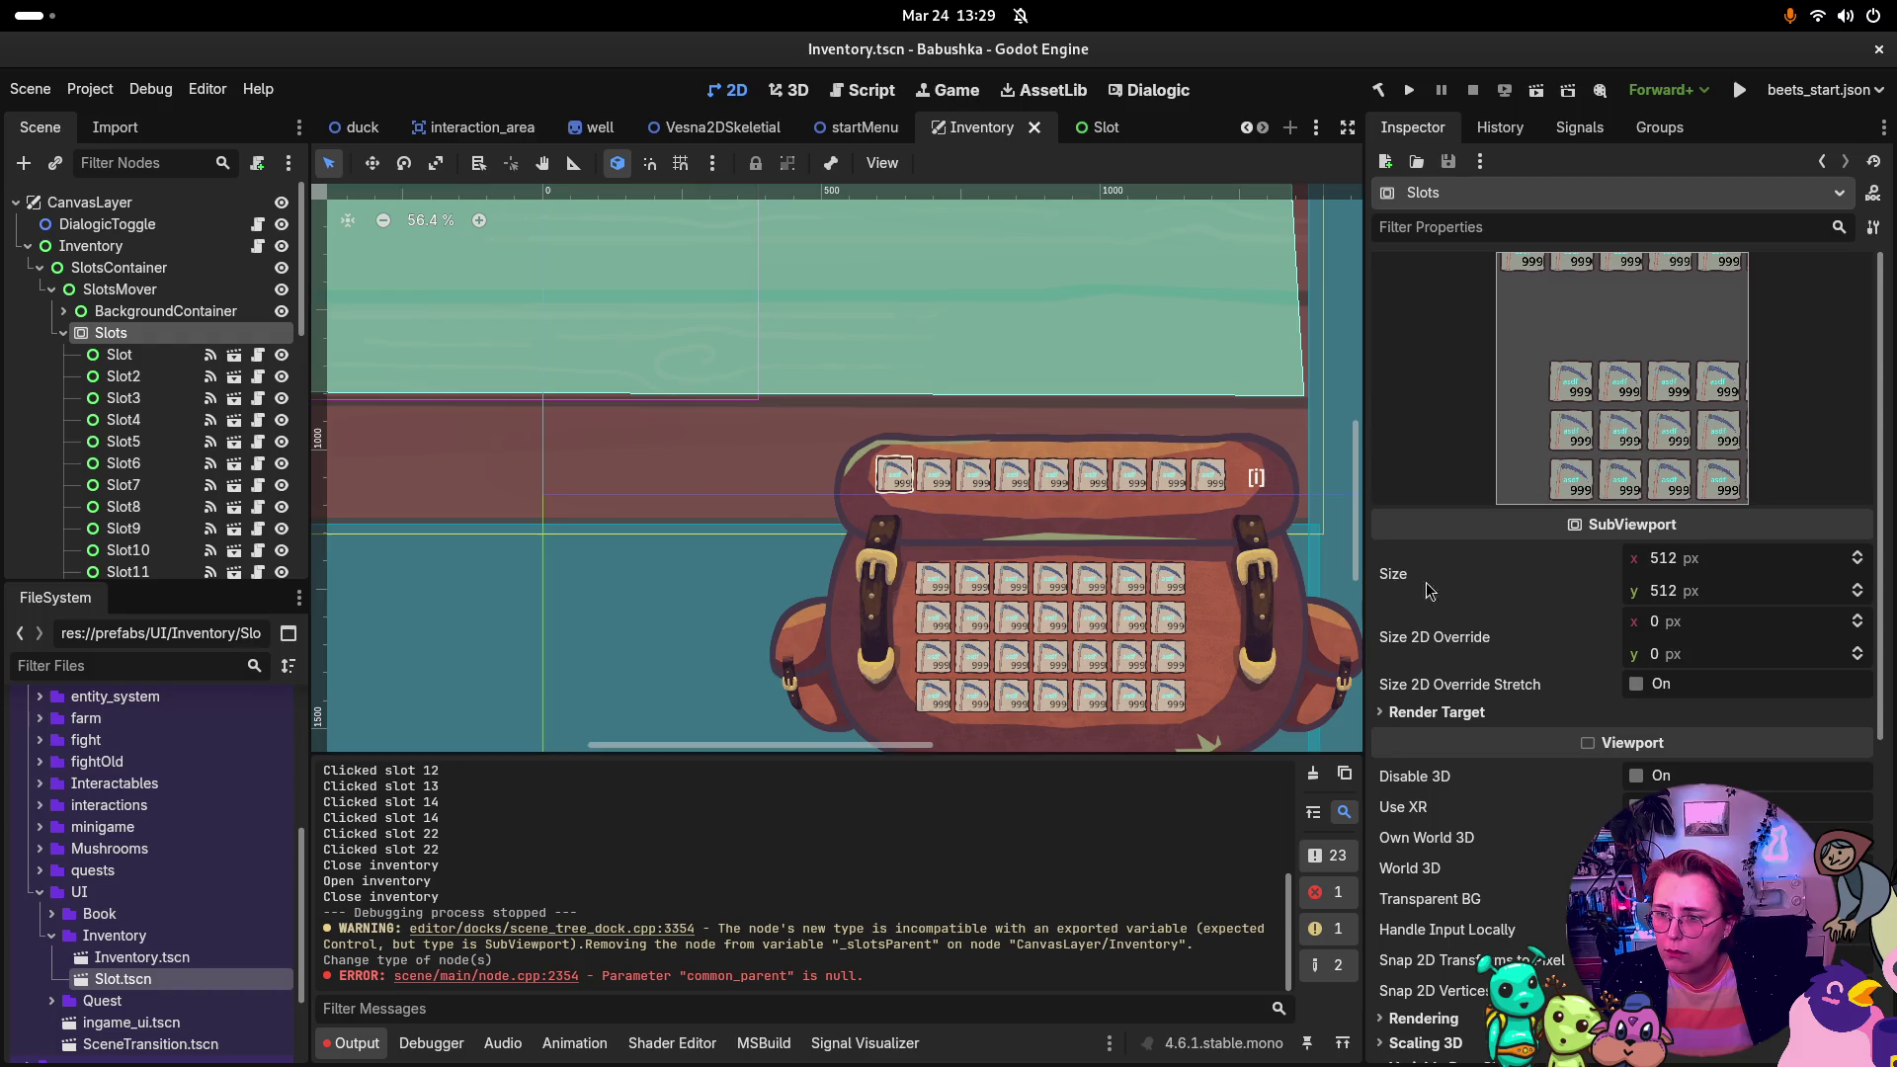
click(148, 354)
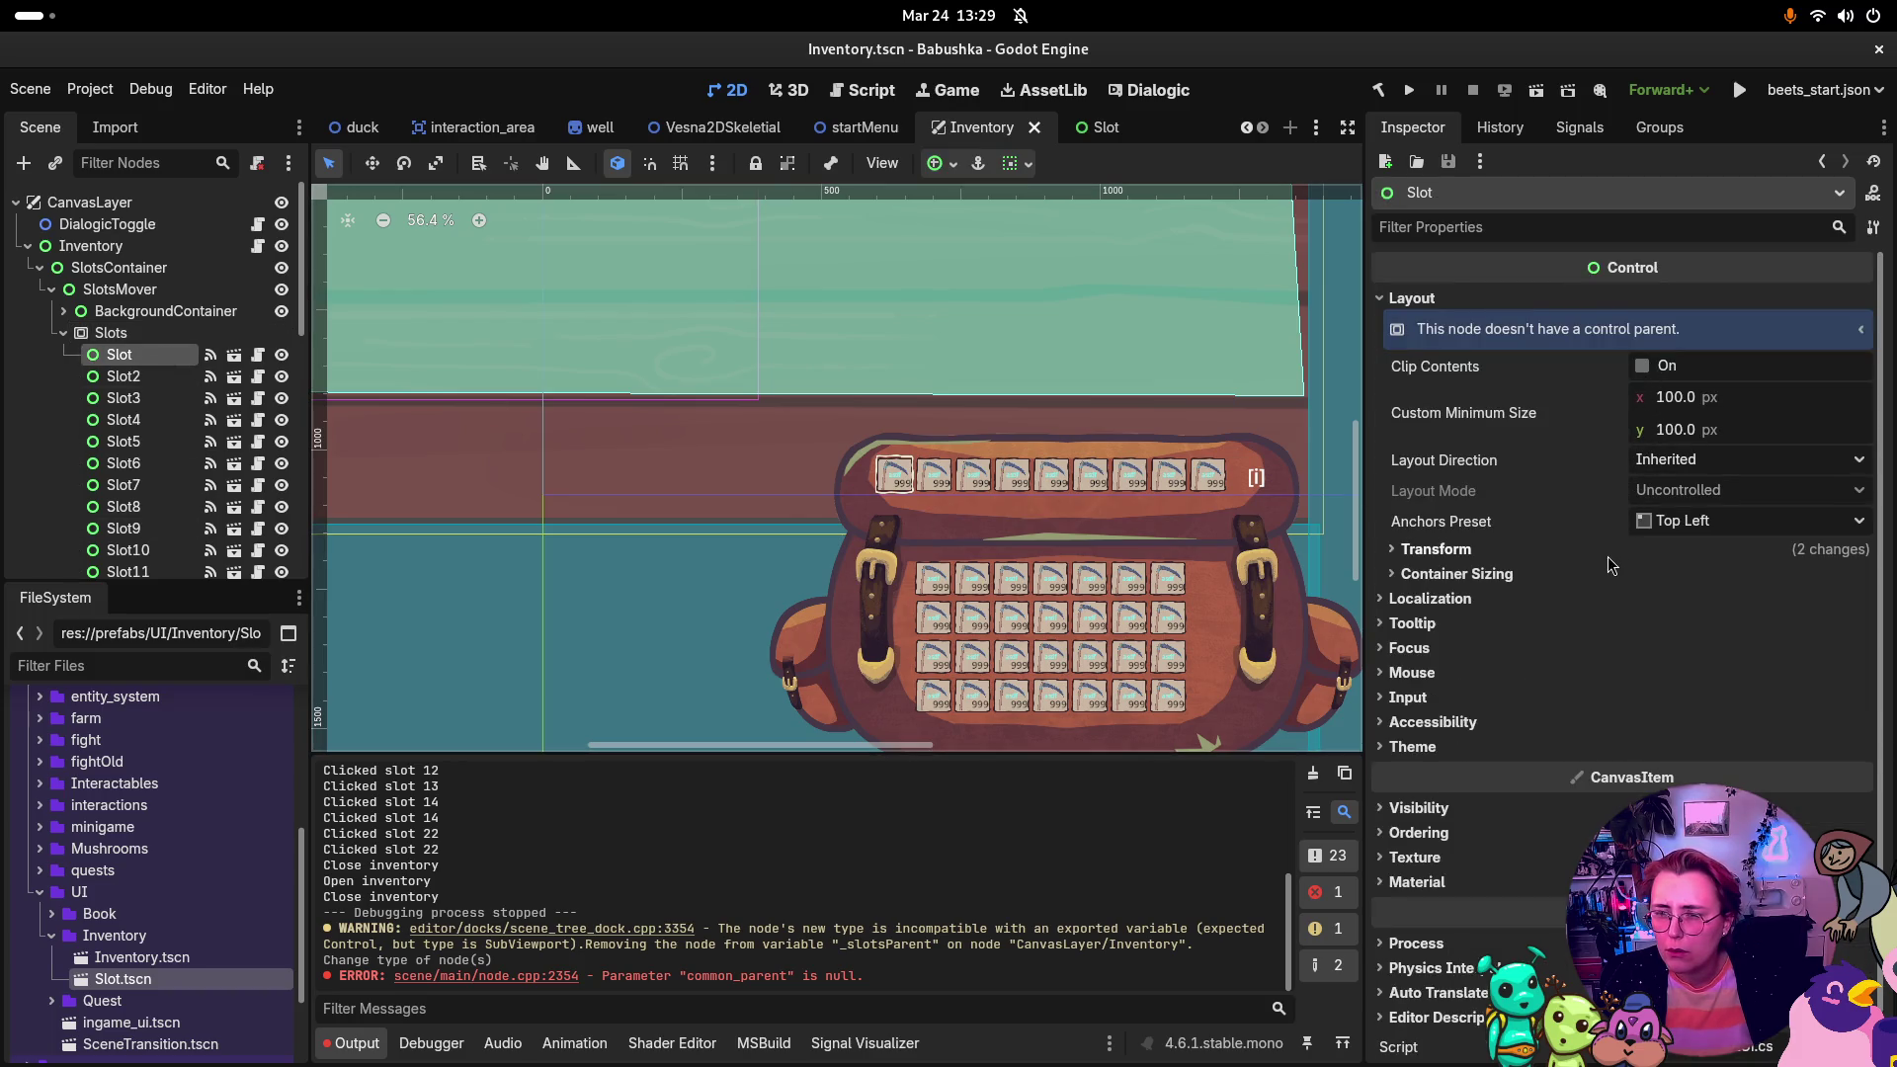
click(114, 333)
scroll(1674, 438, down, 5)
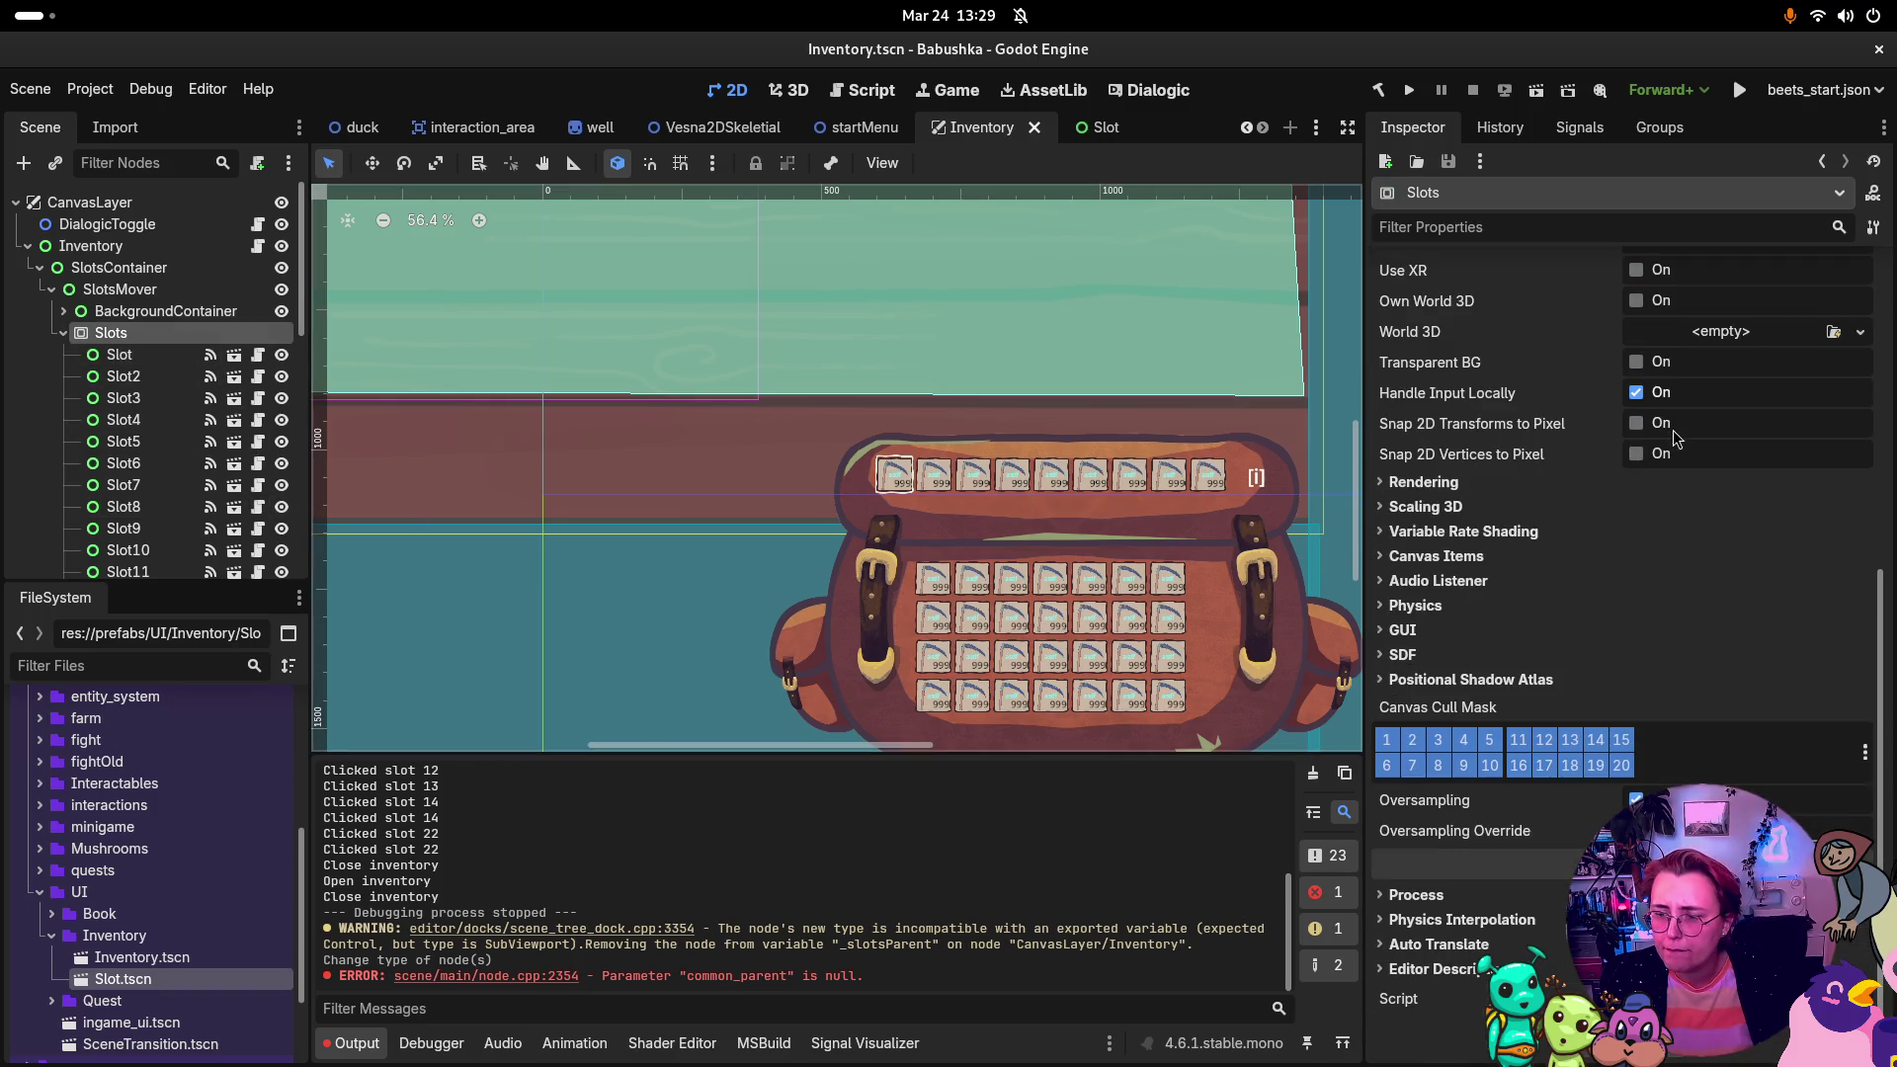
scroll(1666, 438, up, 5)
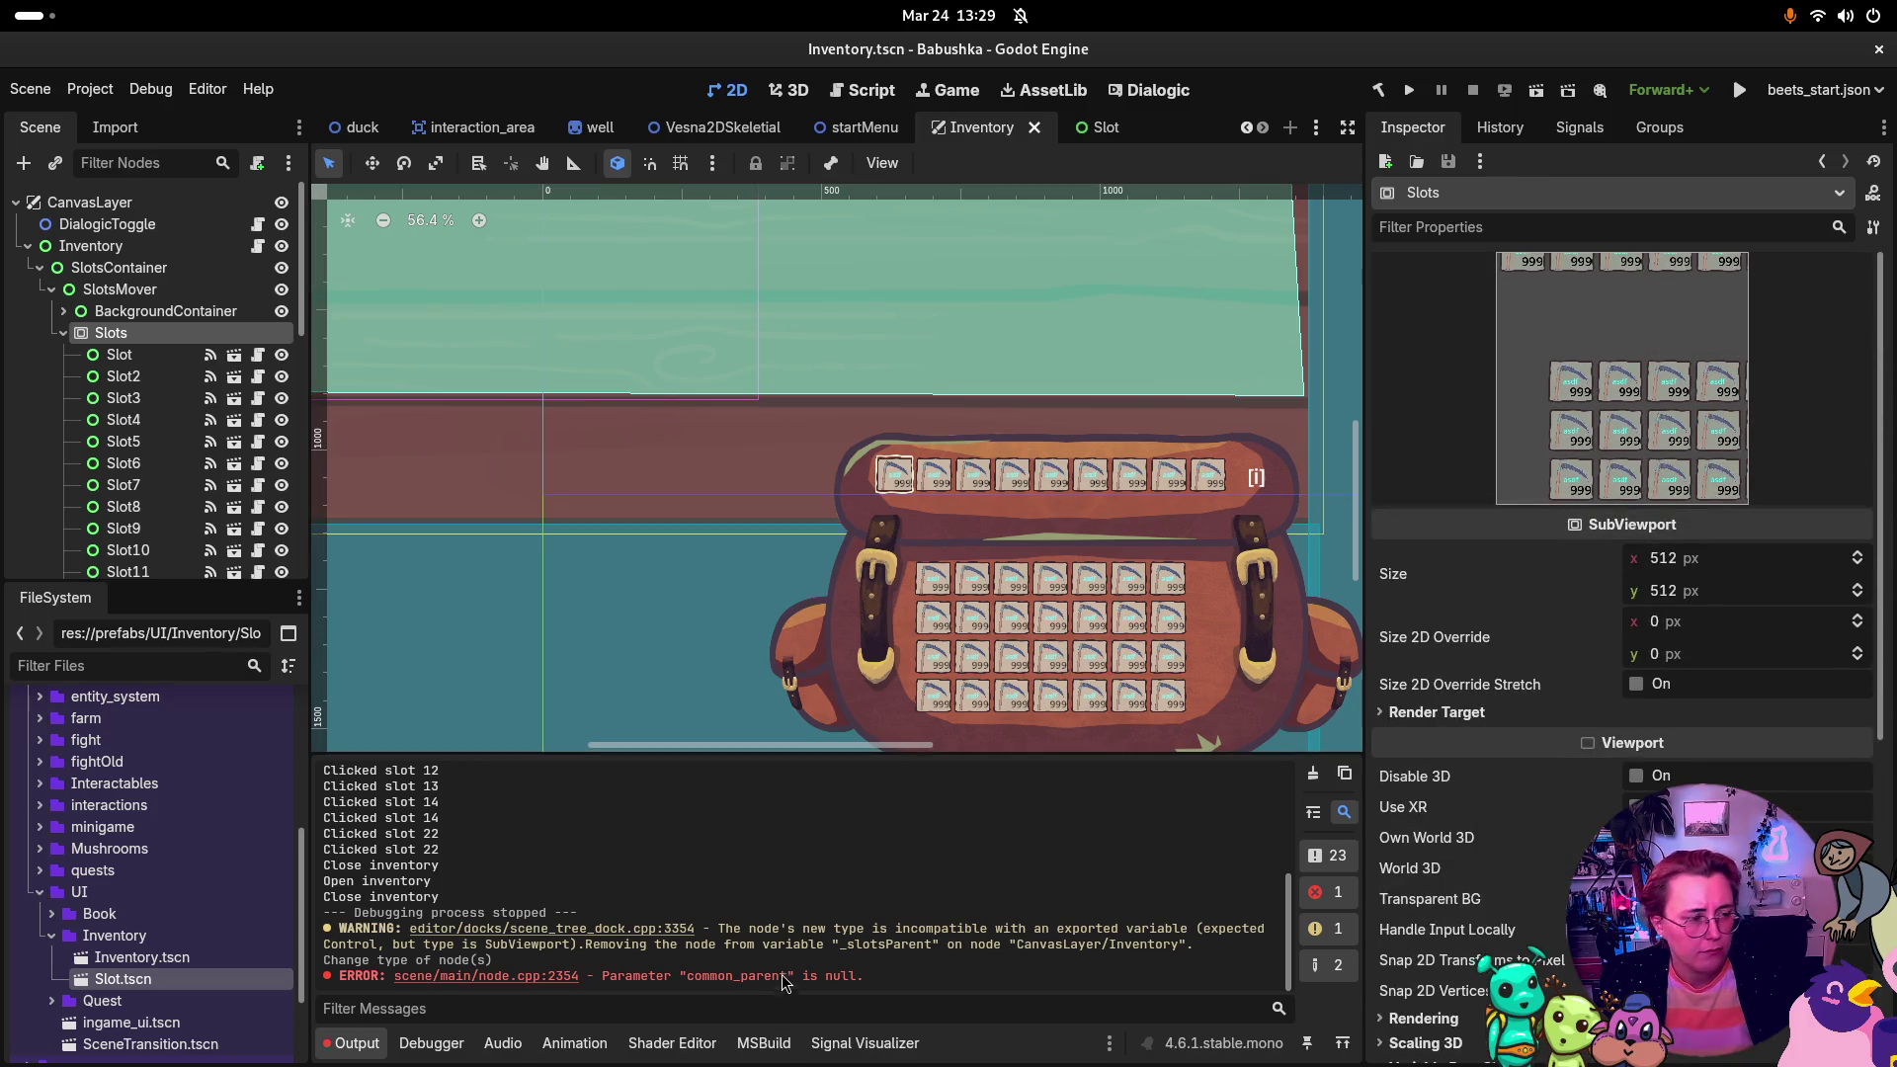
Step: Read the first Slot's no-control-parent explanation, then save the scene again and run the game
click(119, 353)
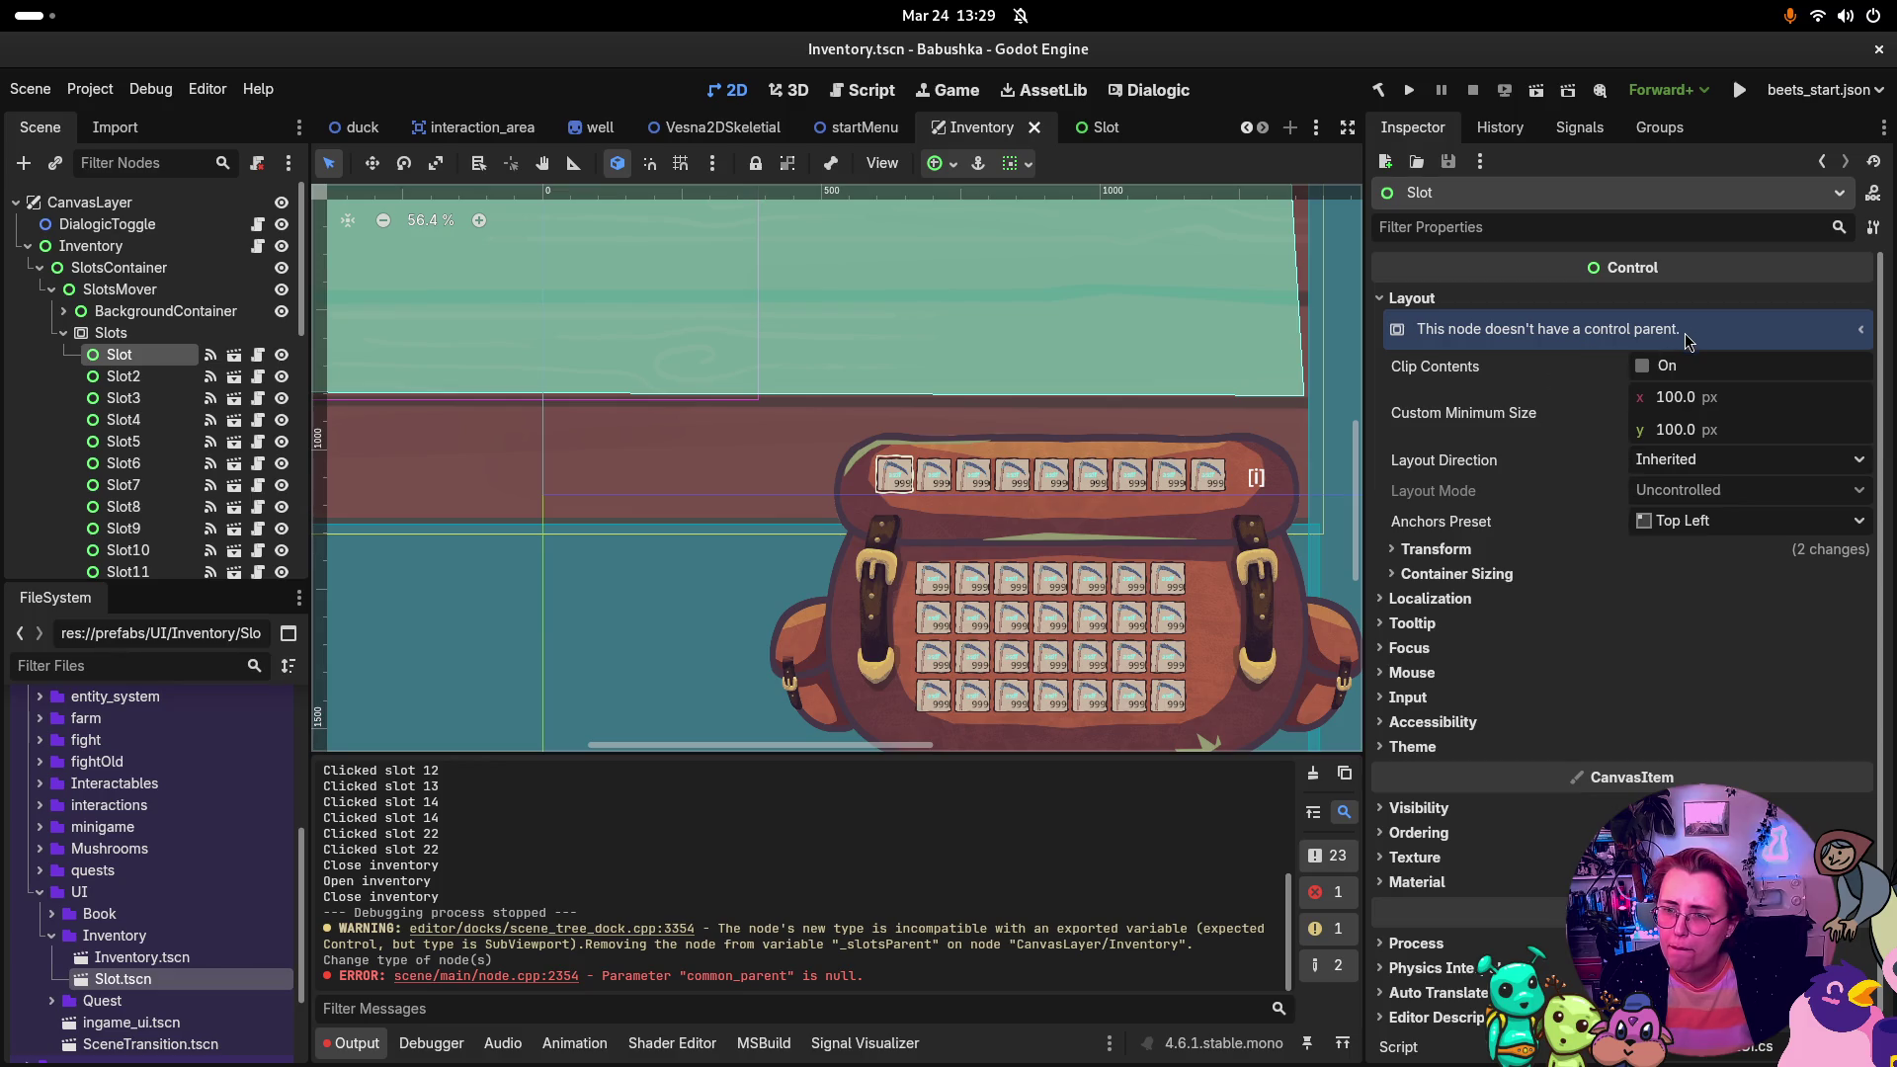
click(111, 334)
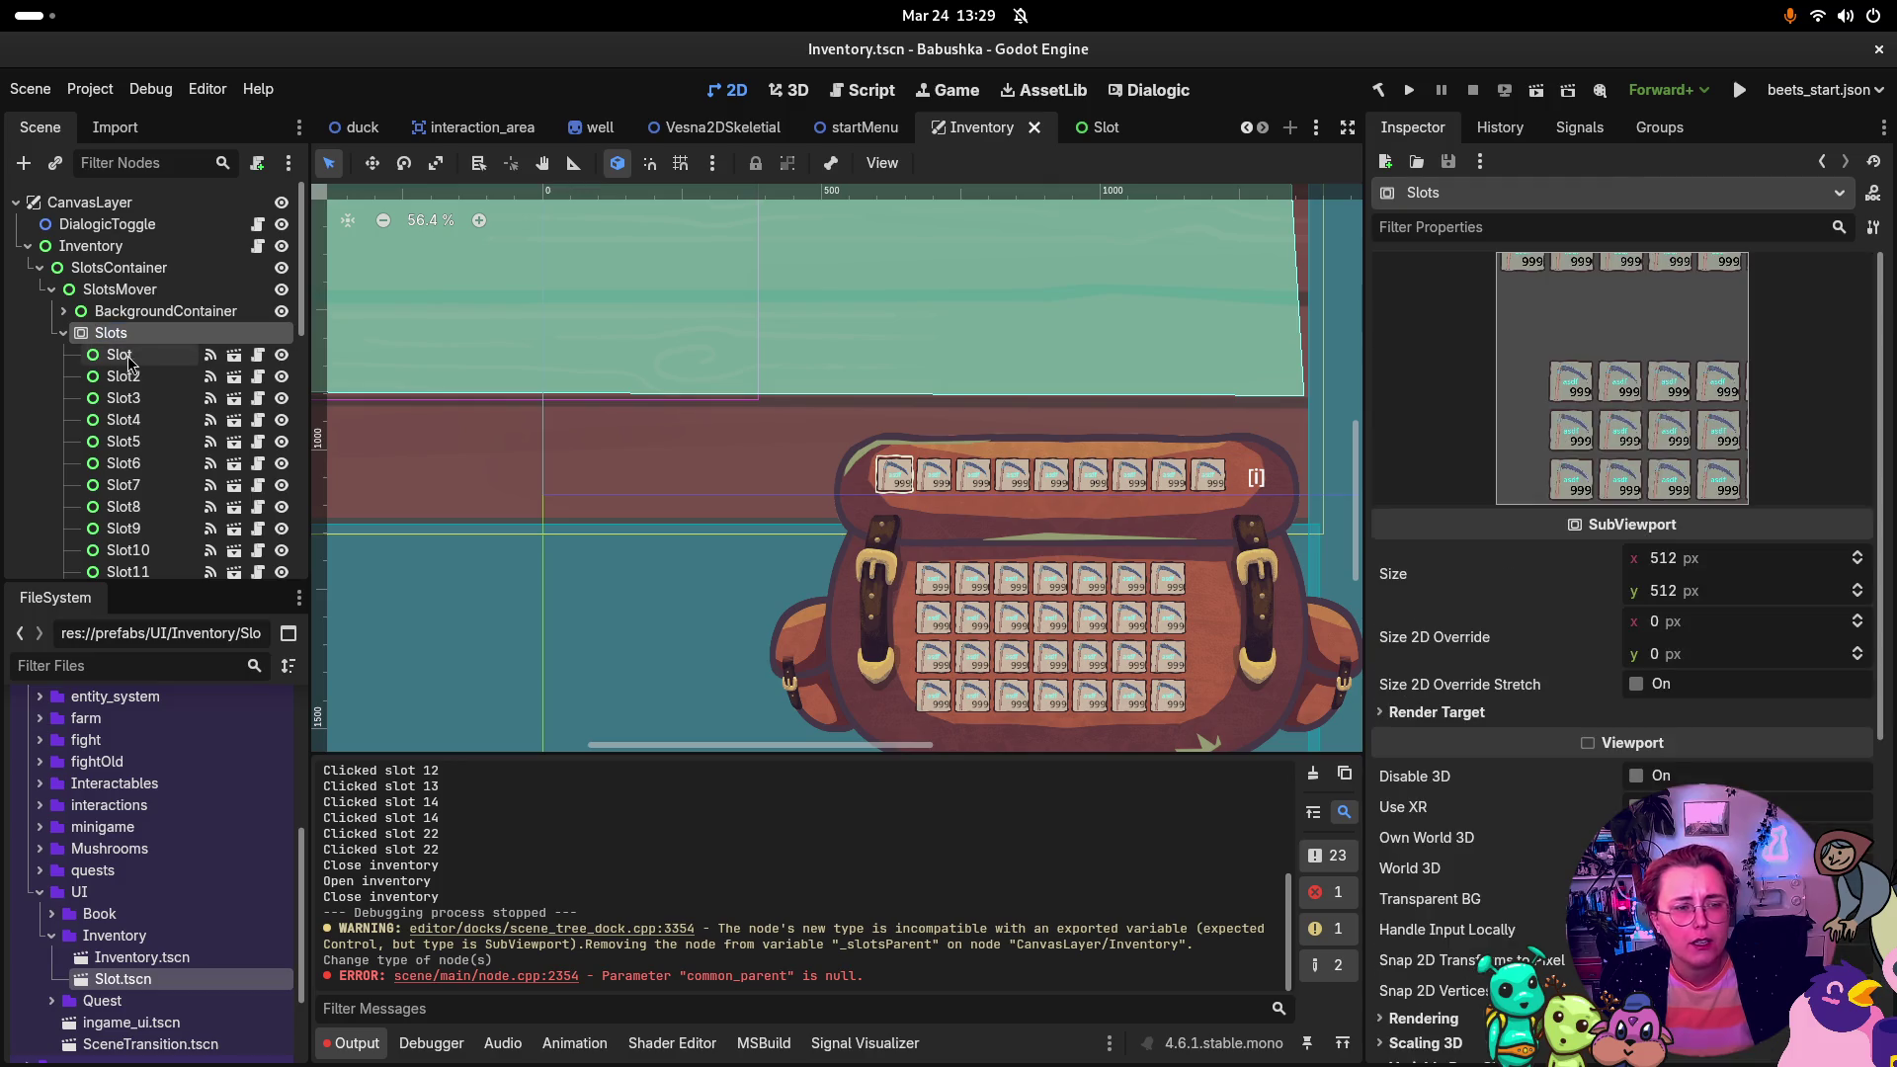
click(119, 354)
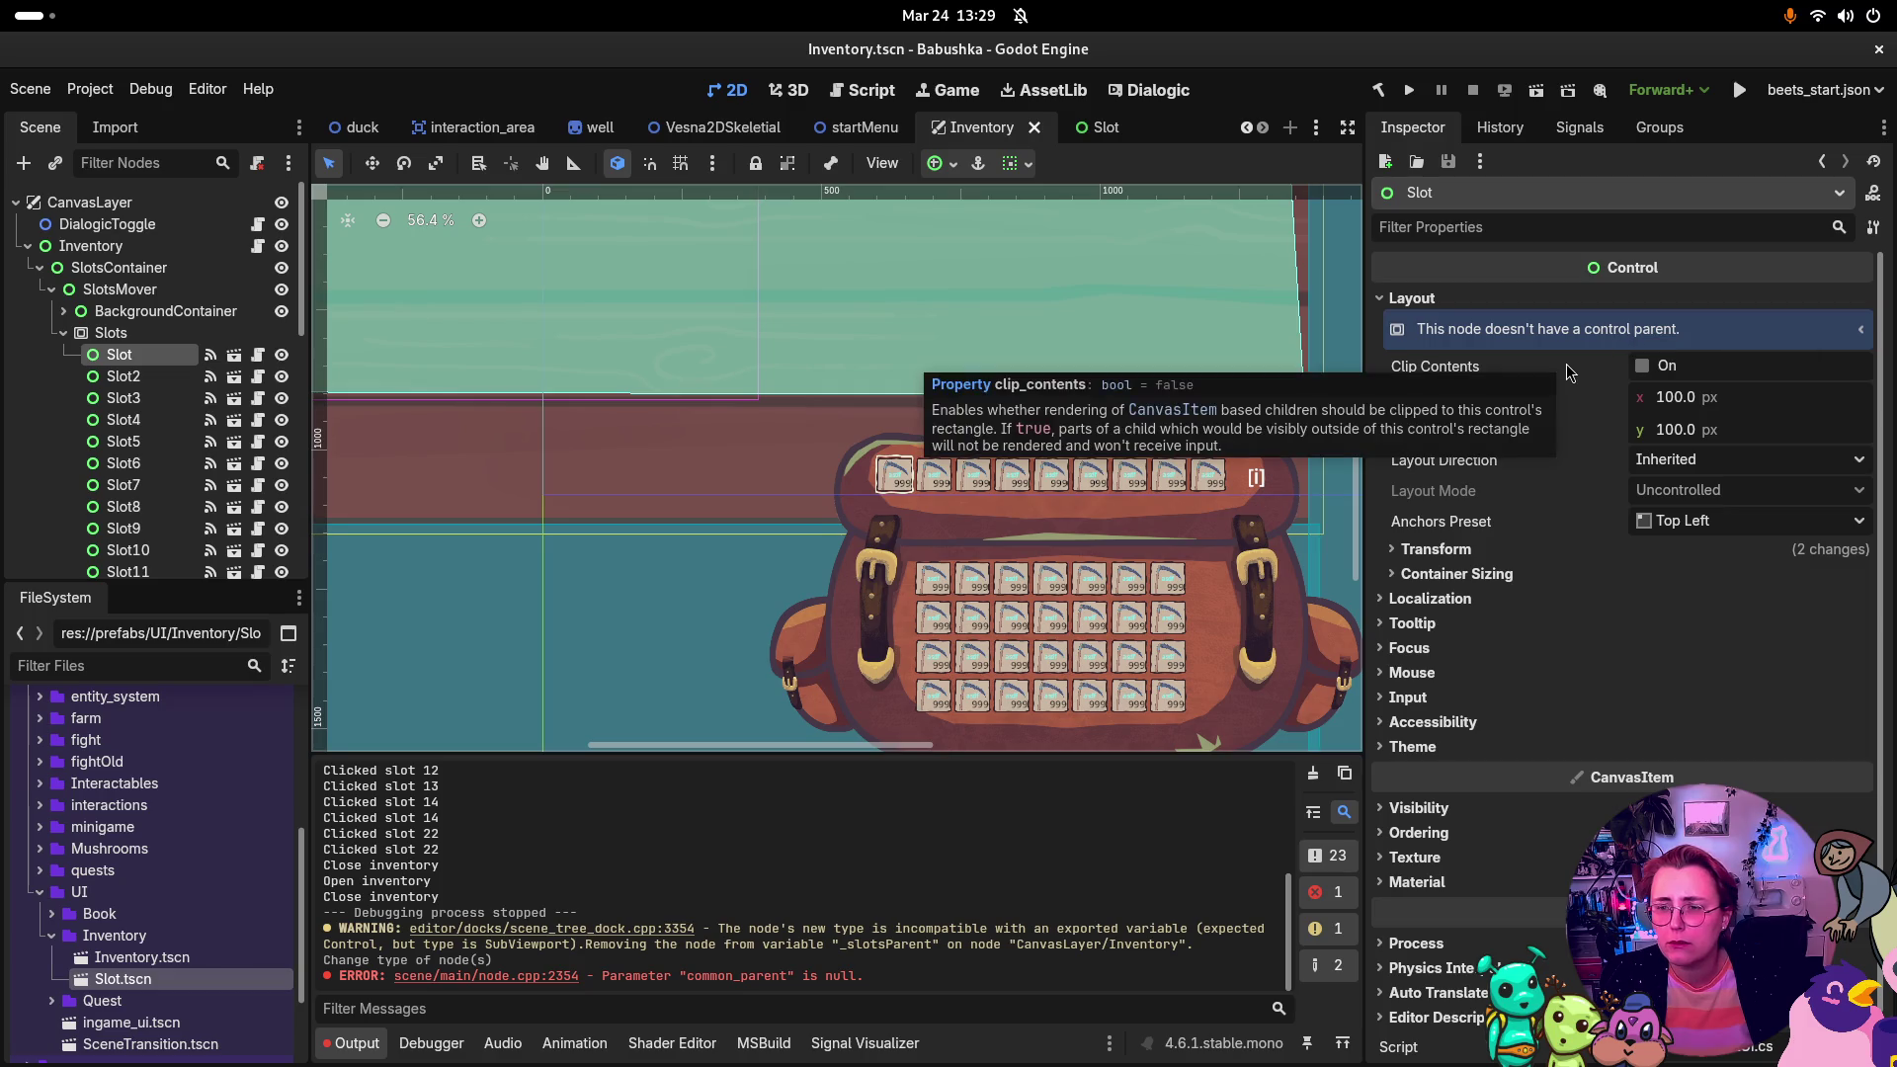
click(1860, 334)
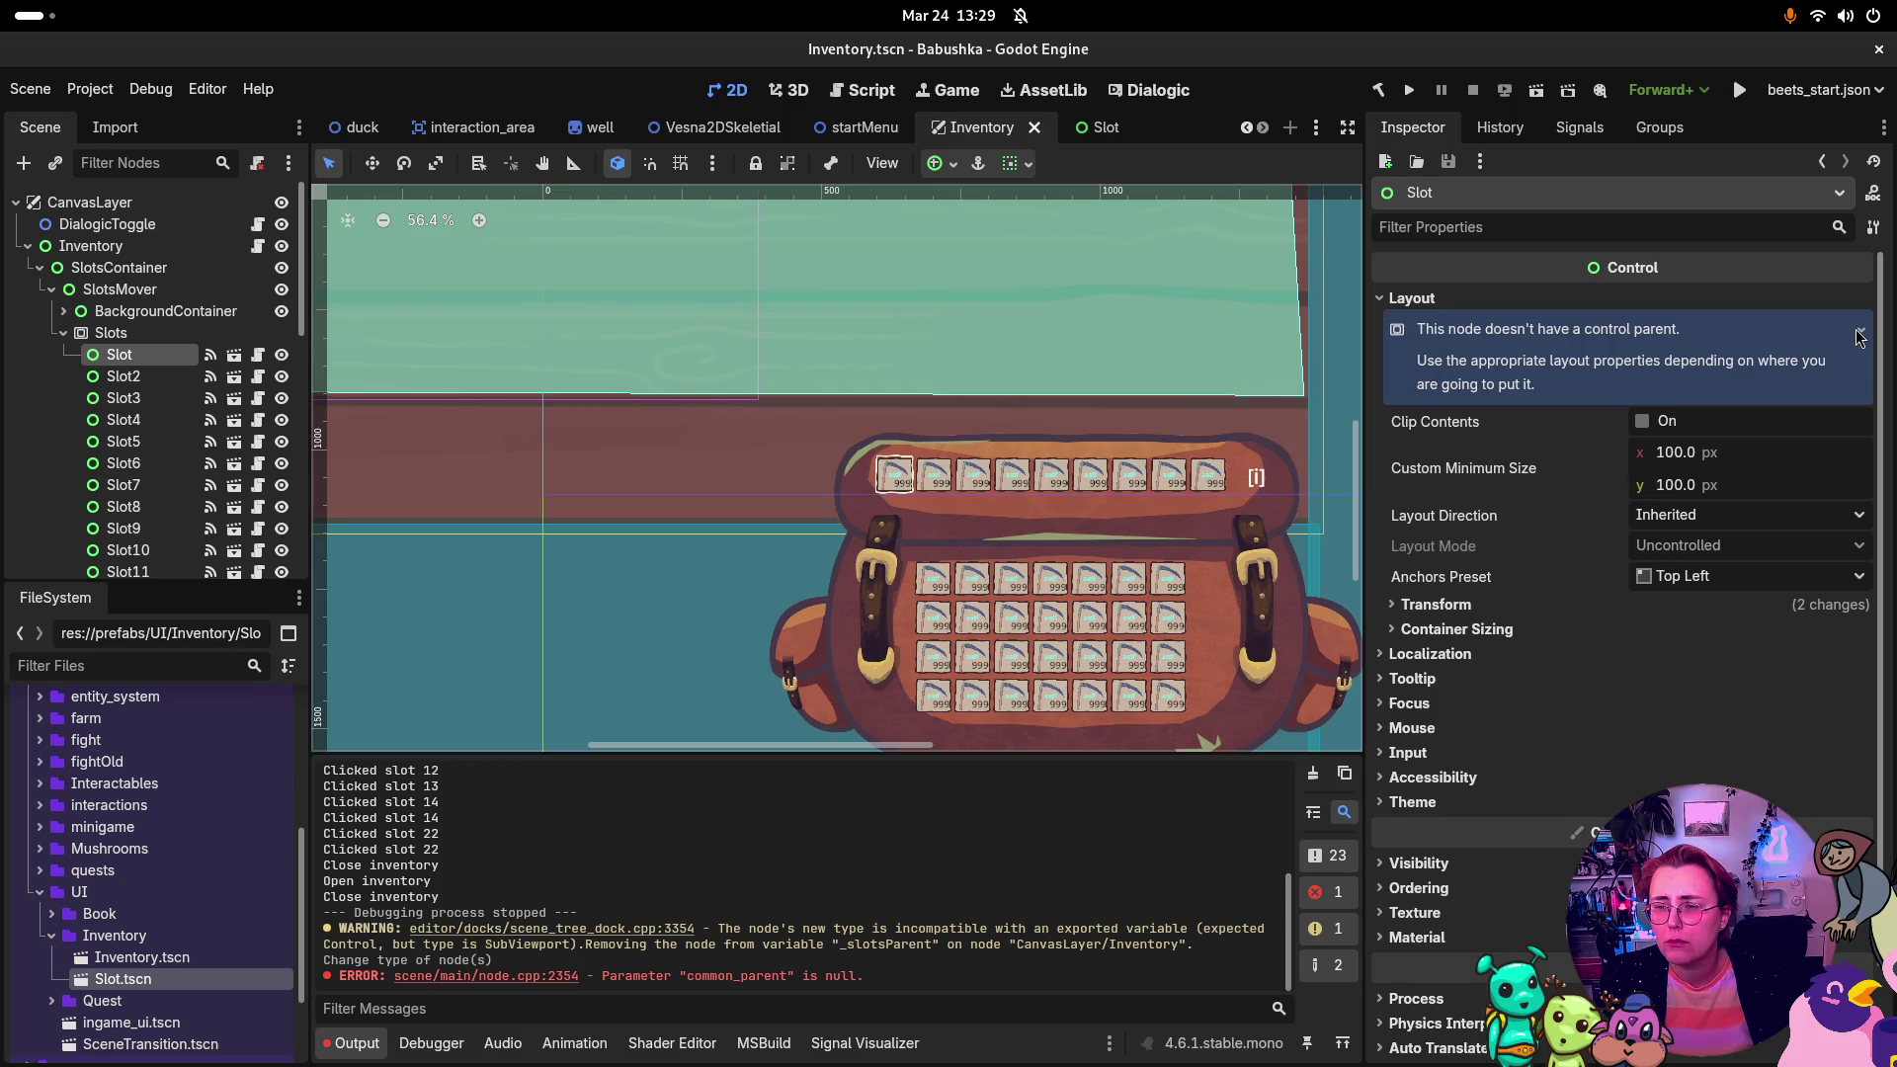
click(1859, 334)
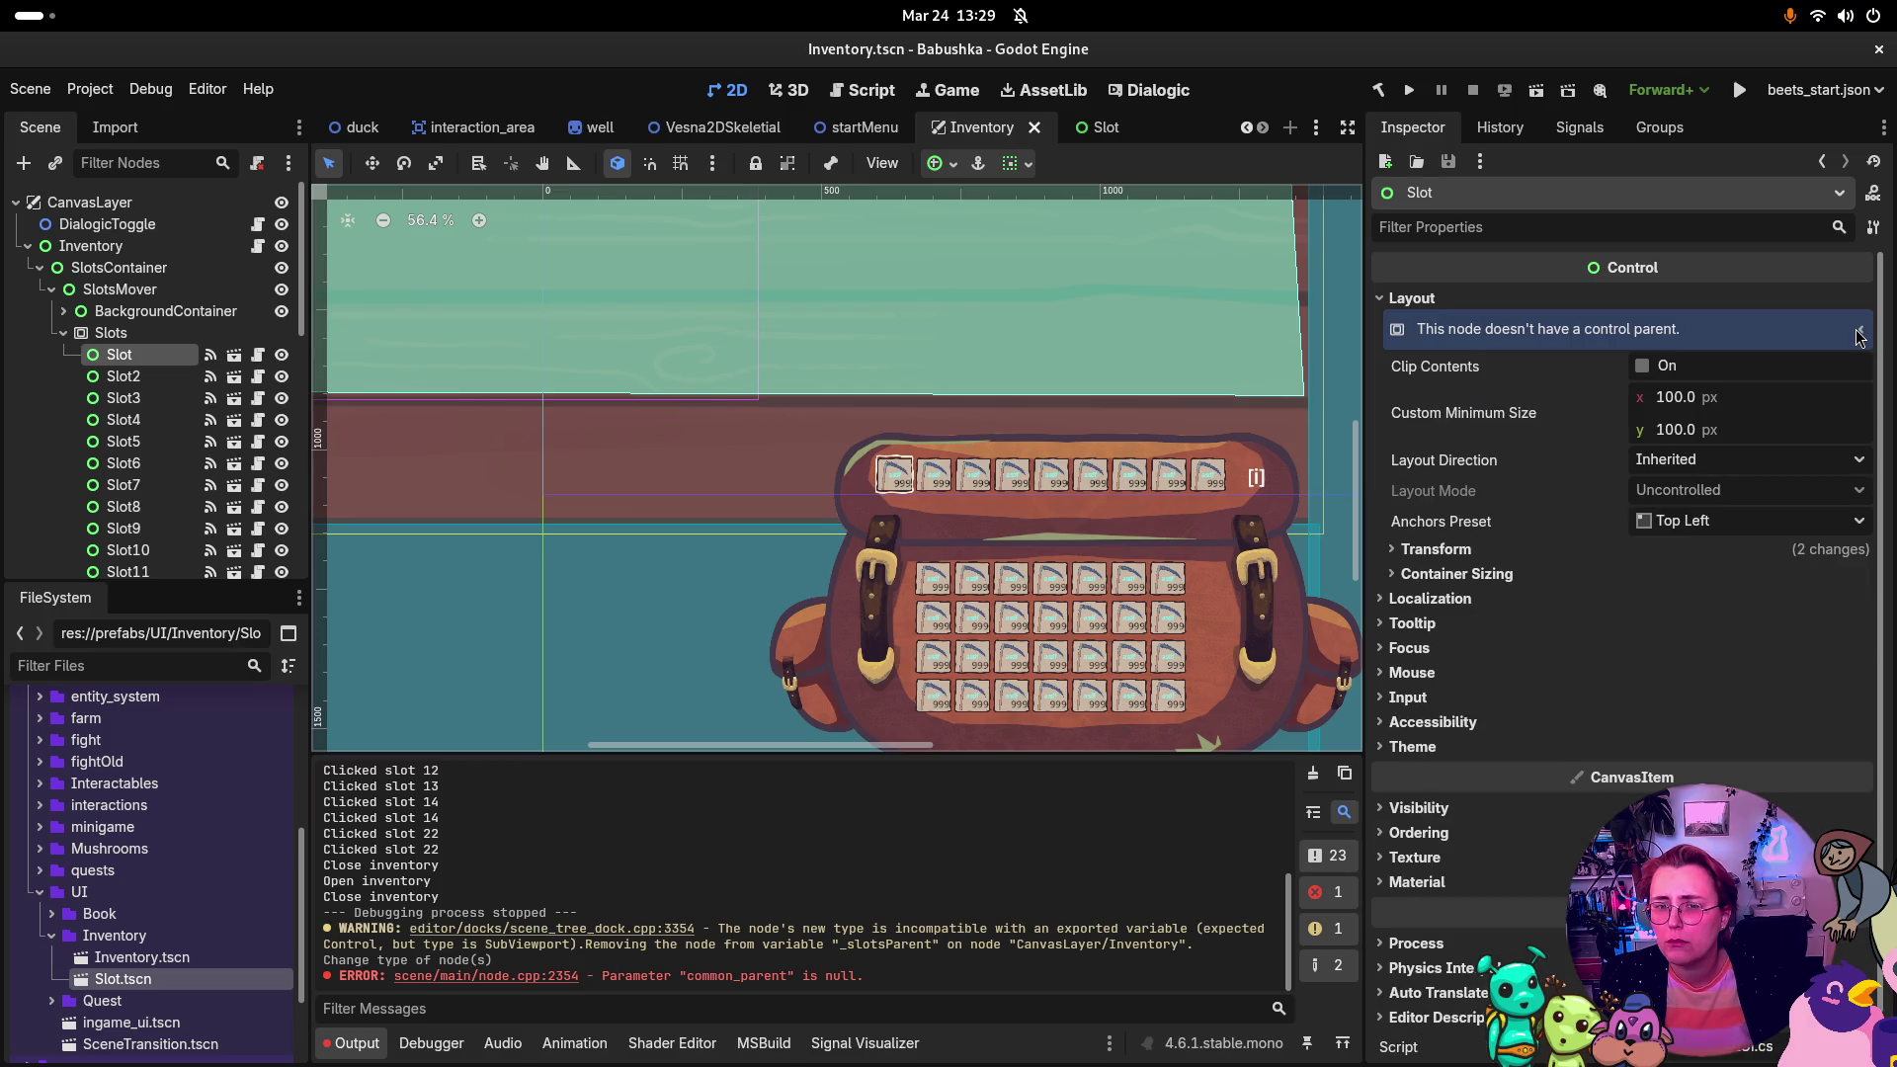
key(ctrl+s)
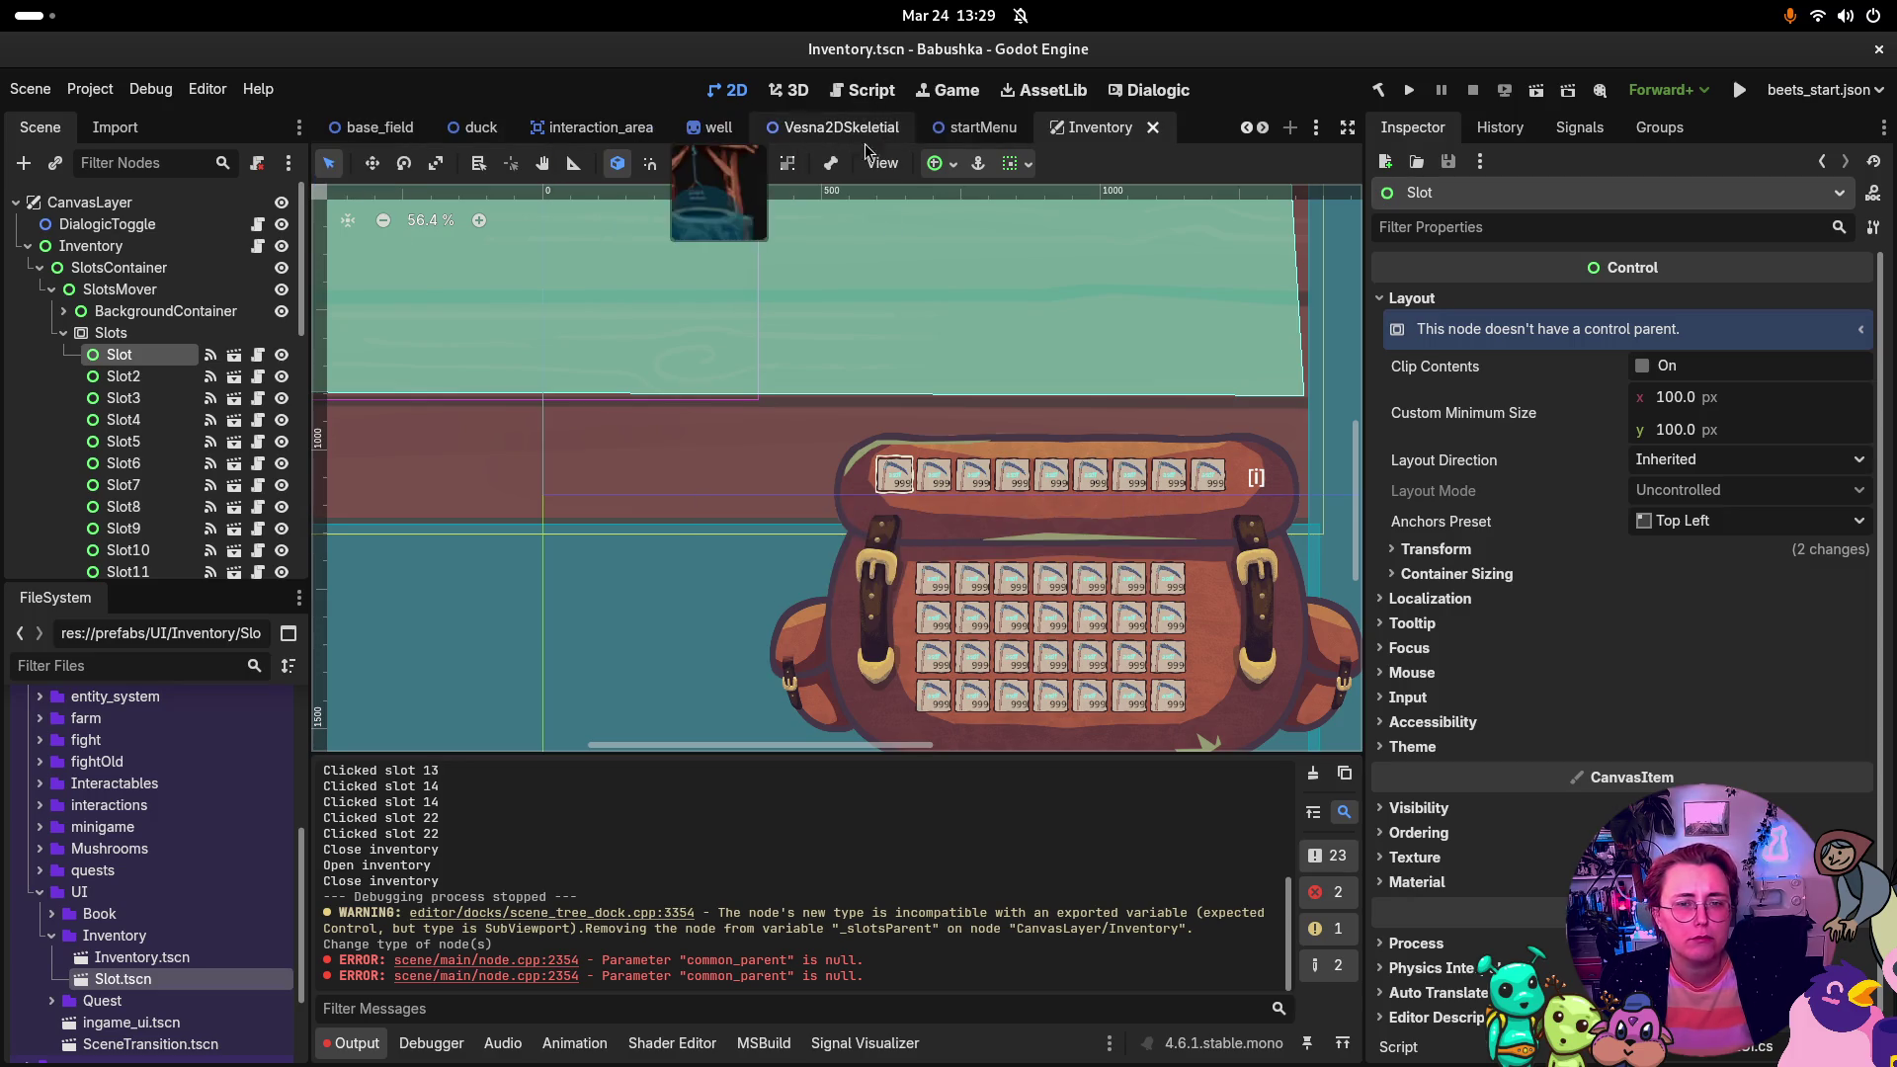
click(1403, 91)
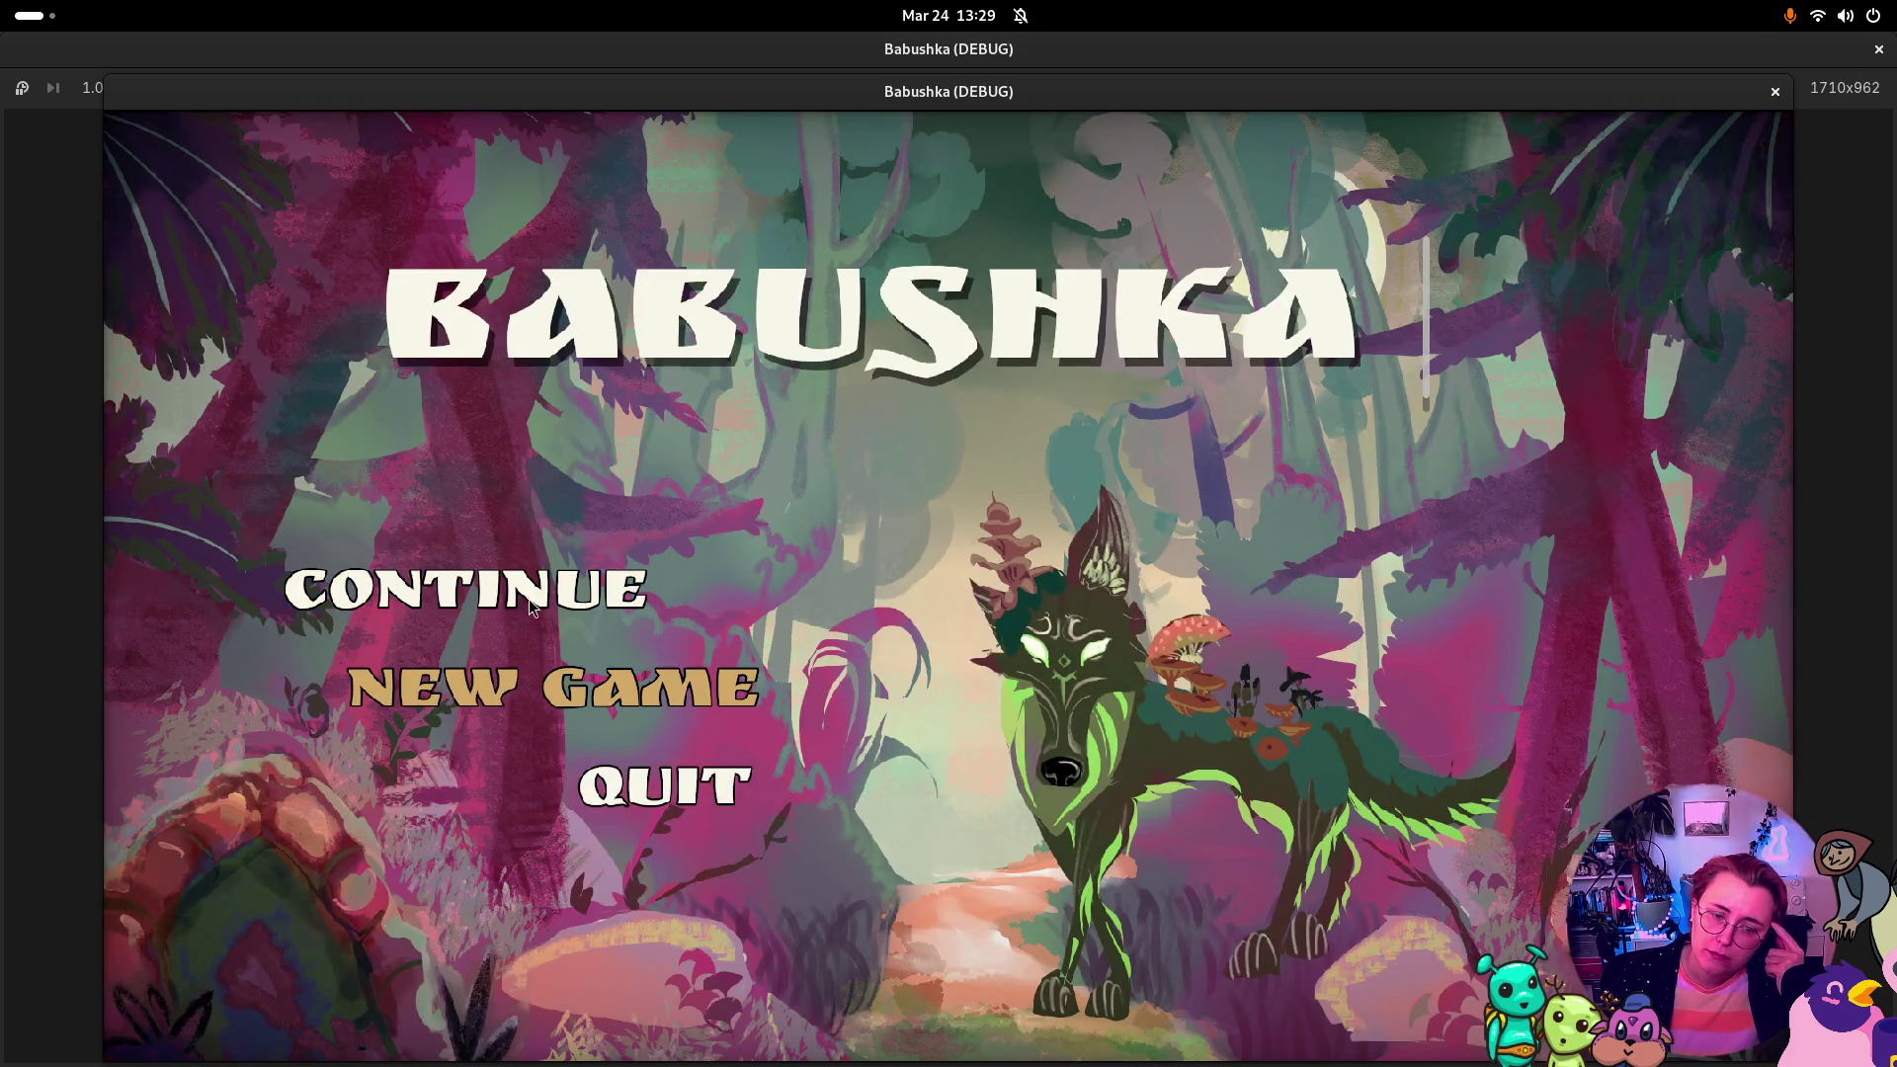
Step: Continue the saved game, open the backpack to find it empty, then stop the game
click(531, 598)
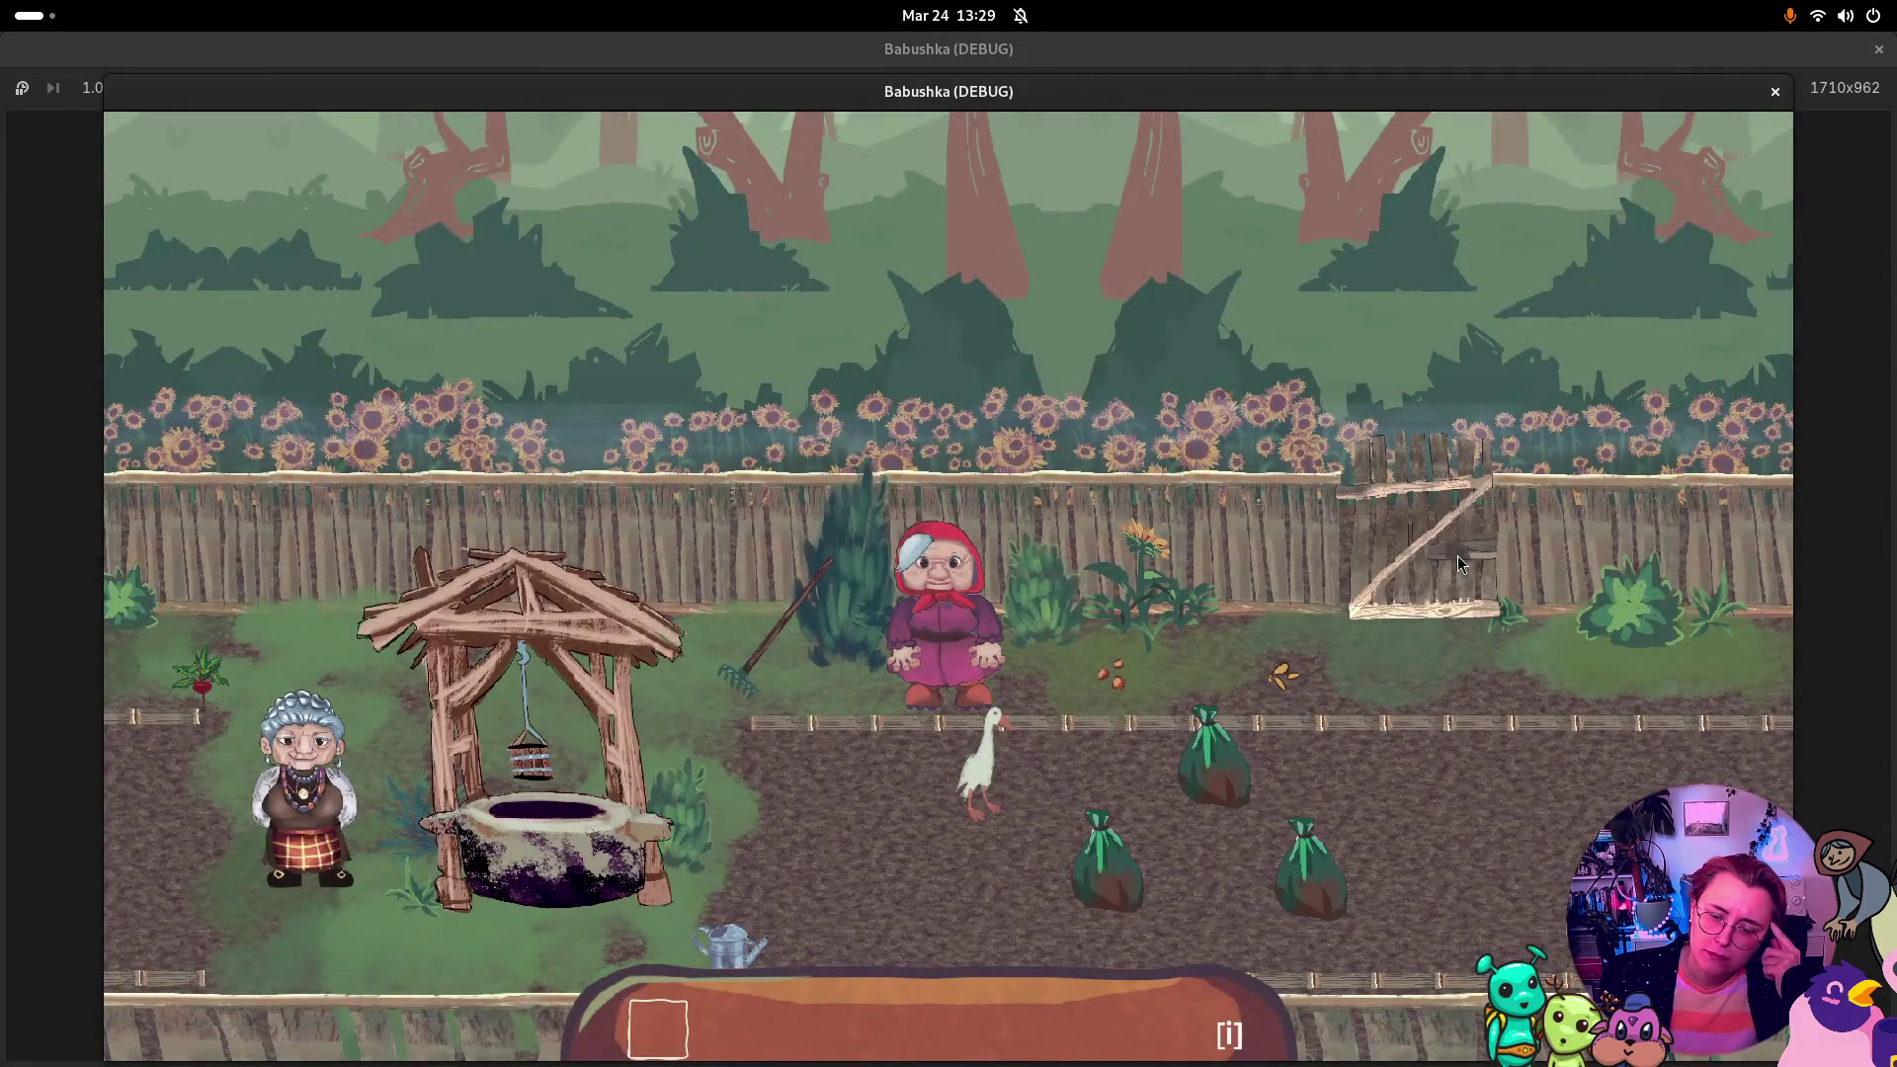
click(1005, 983)
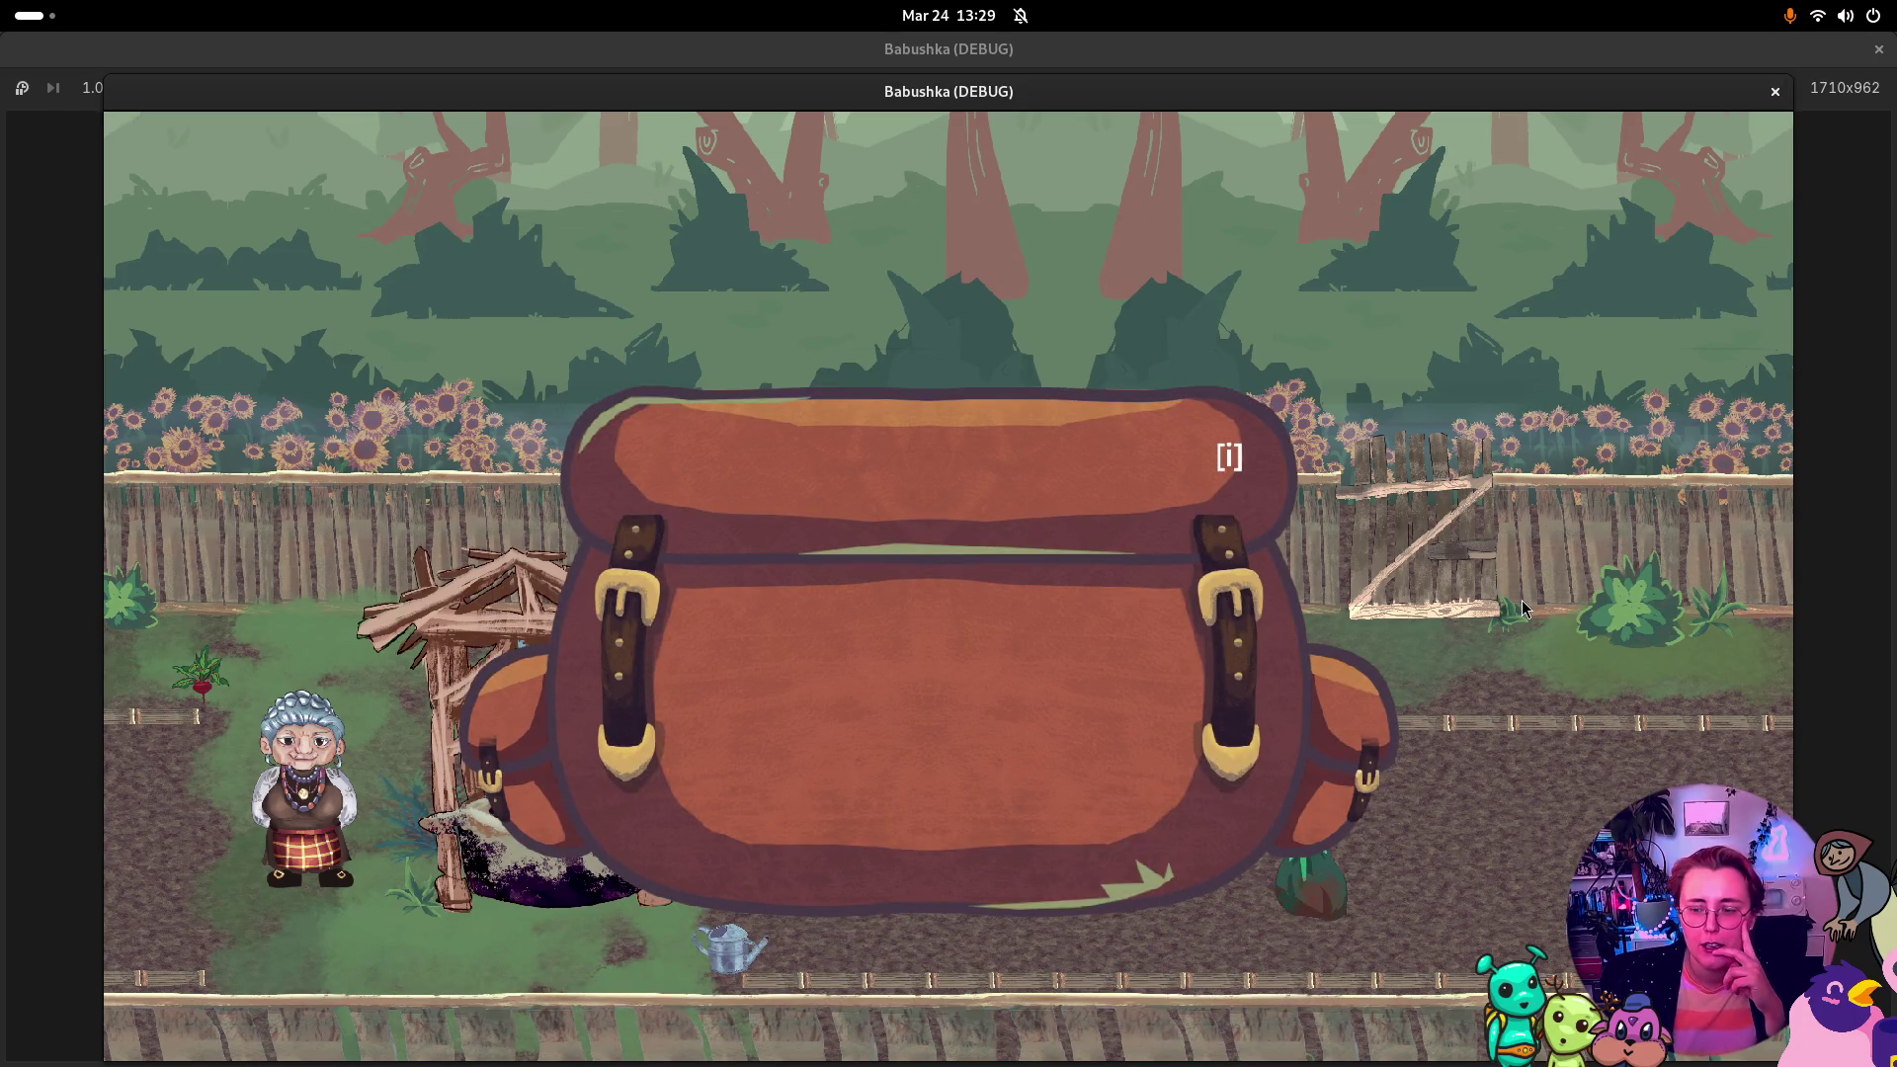
click(1775, 91)
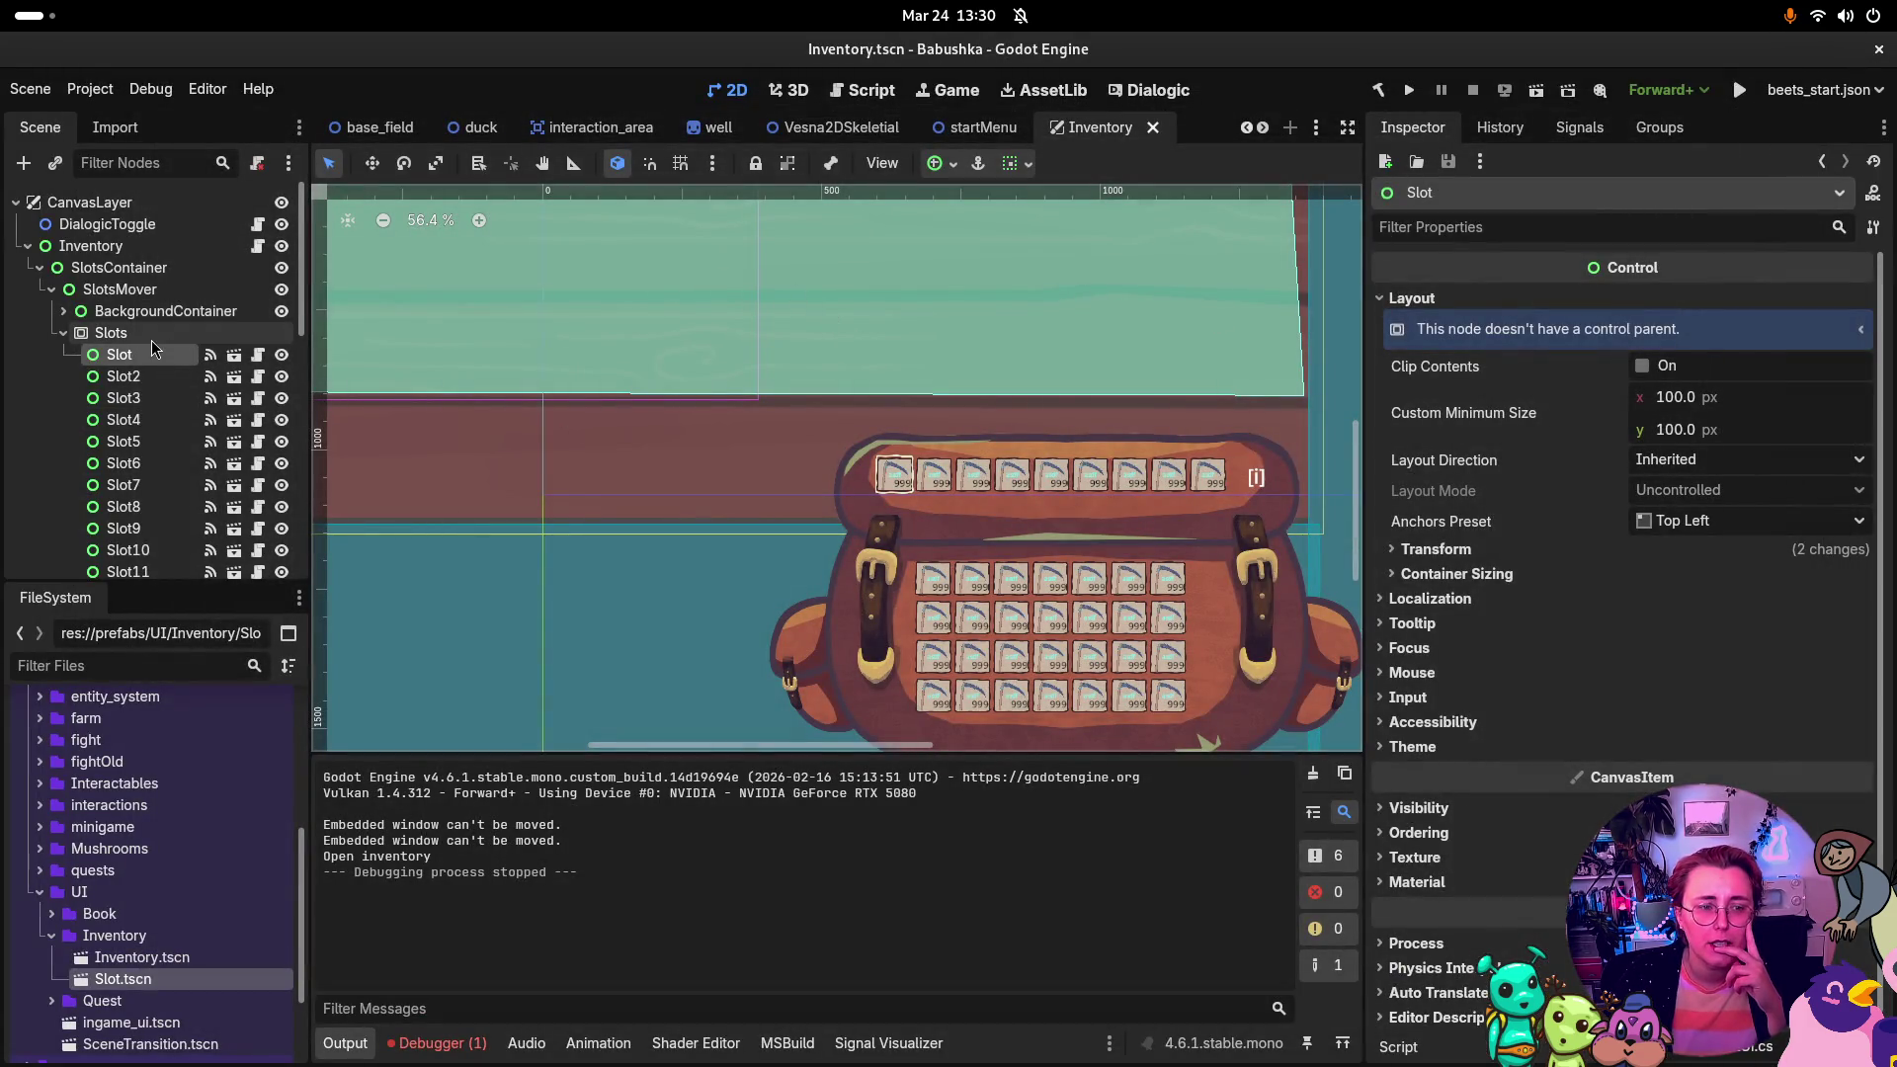
Step: Roll back the Inventory.tscn changes in Rider's Commit view and return to Godot
key(super)
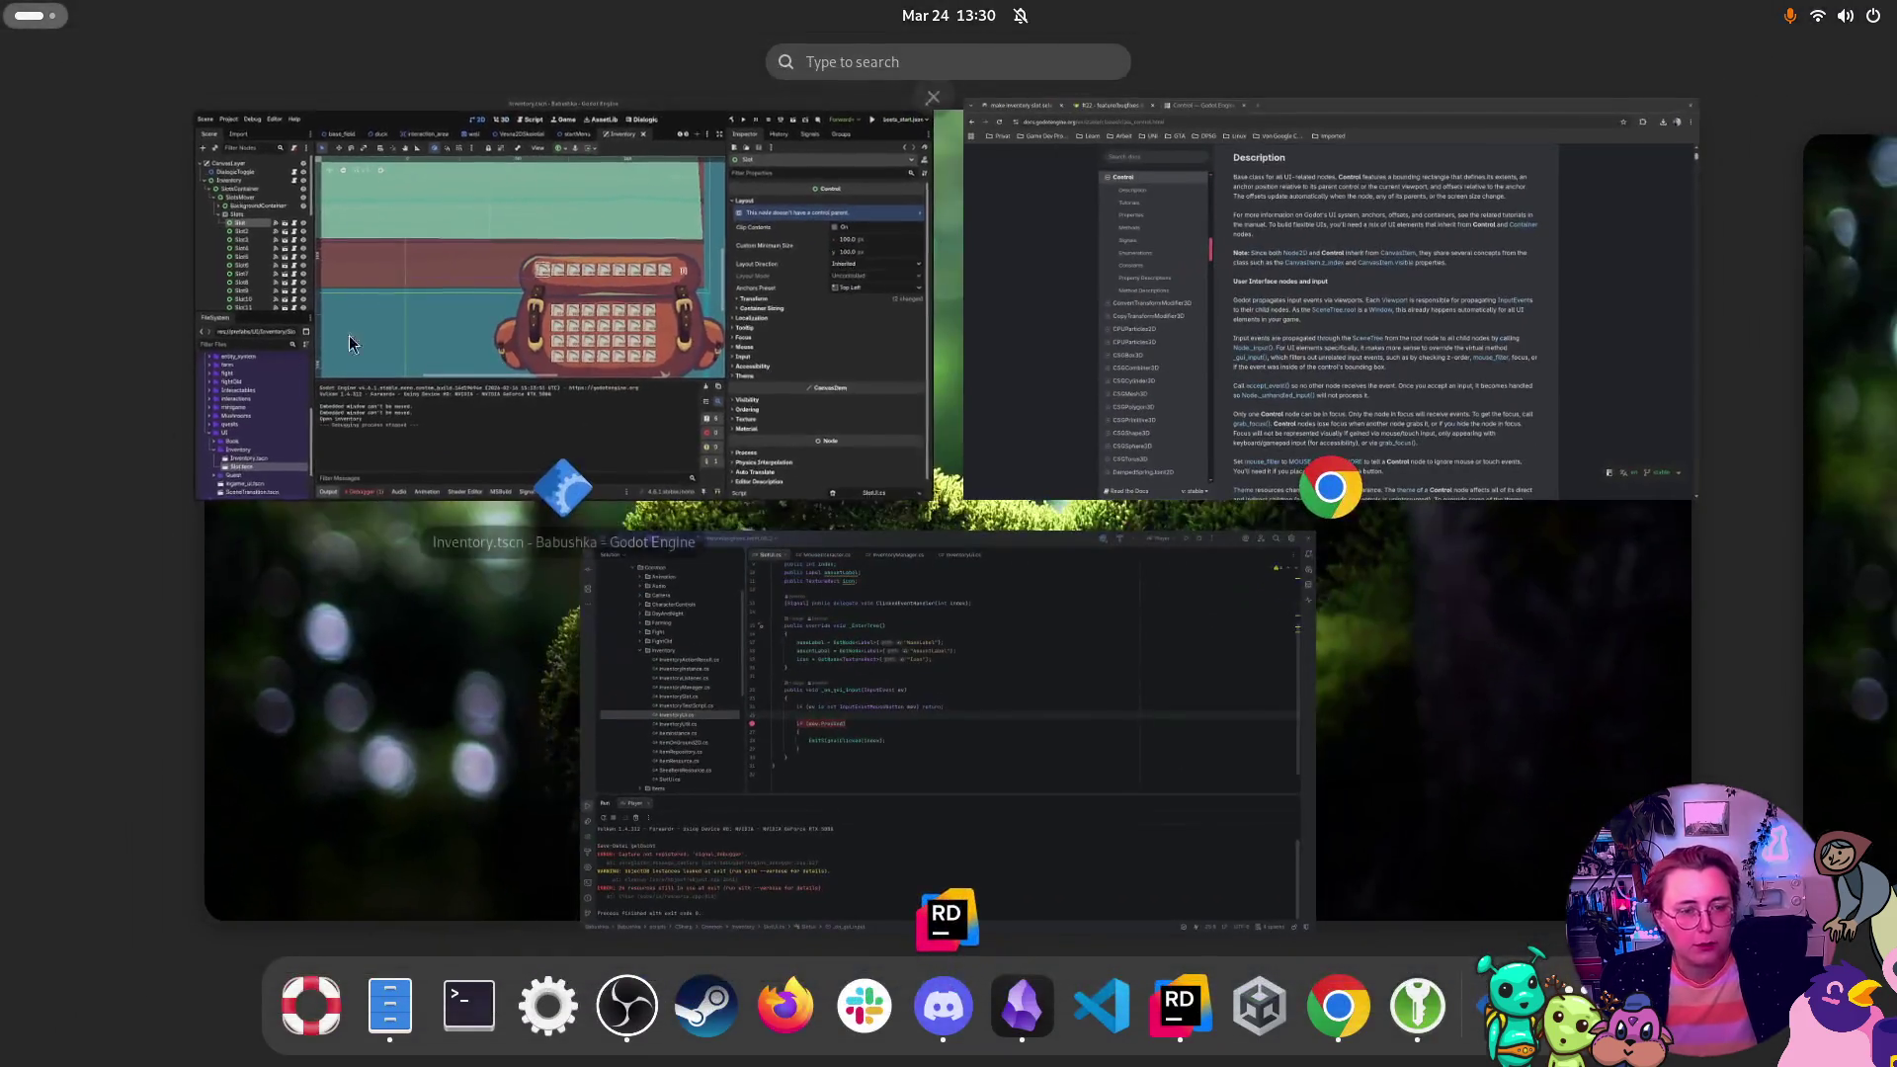
click(692, 593)
click(20, 130)
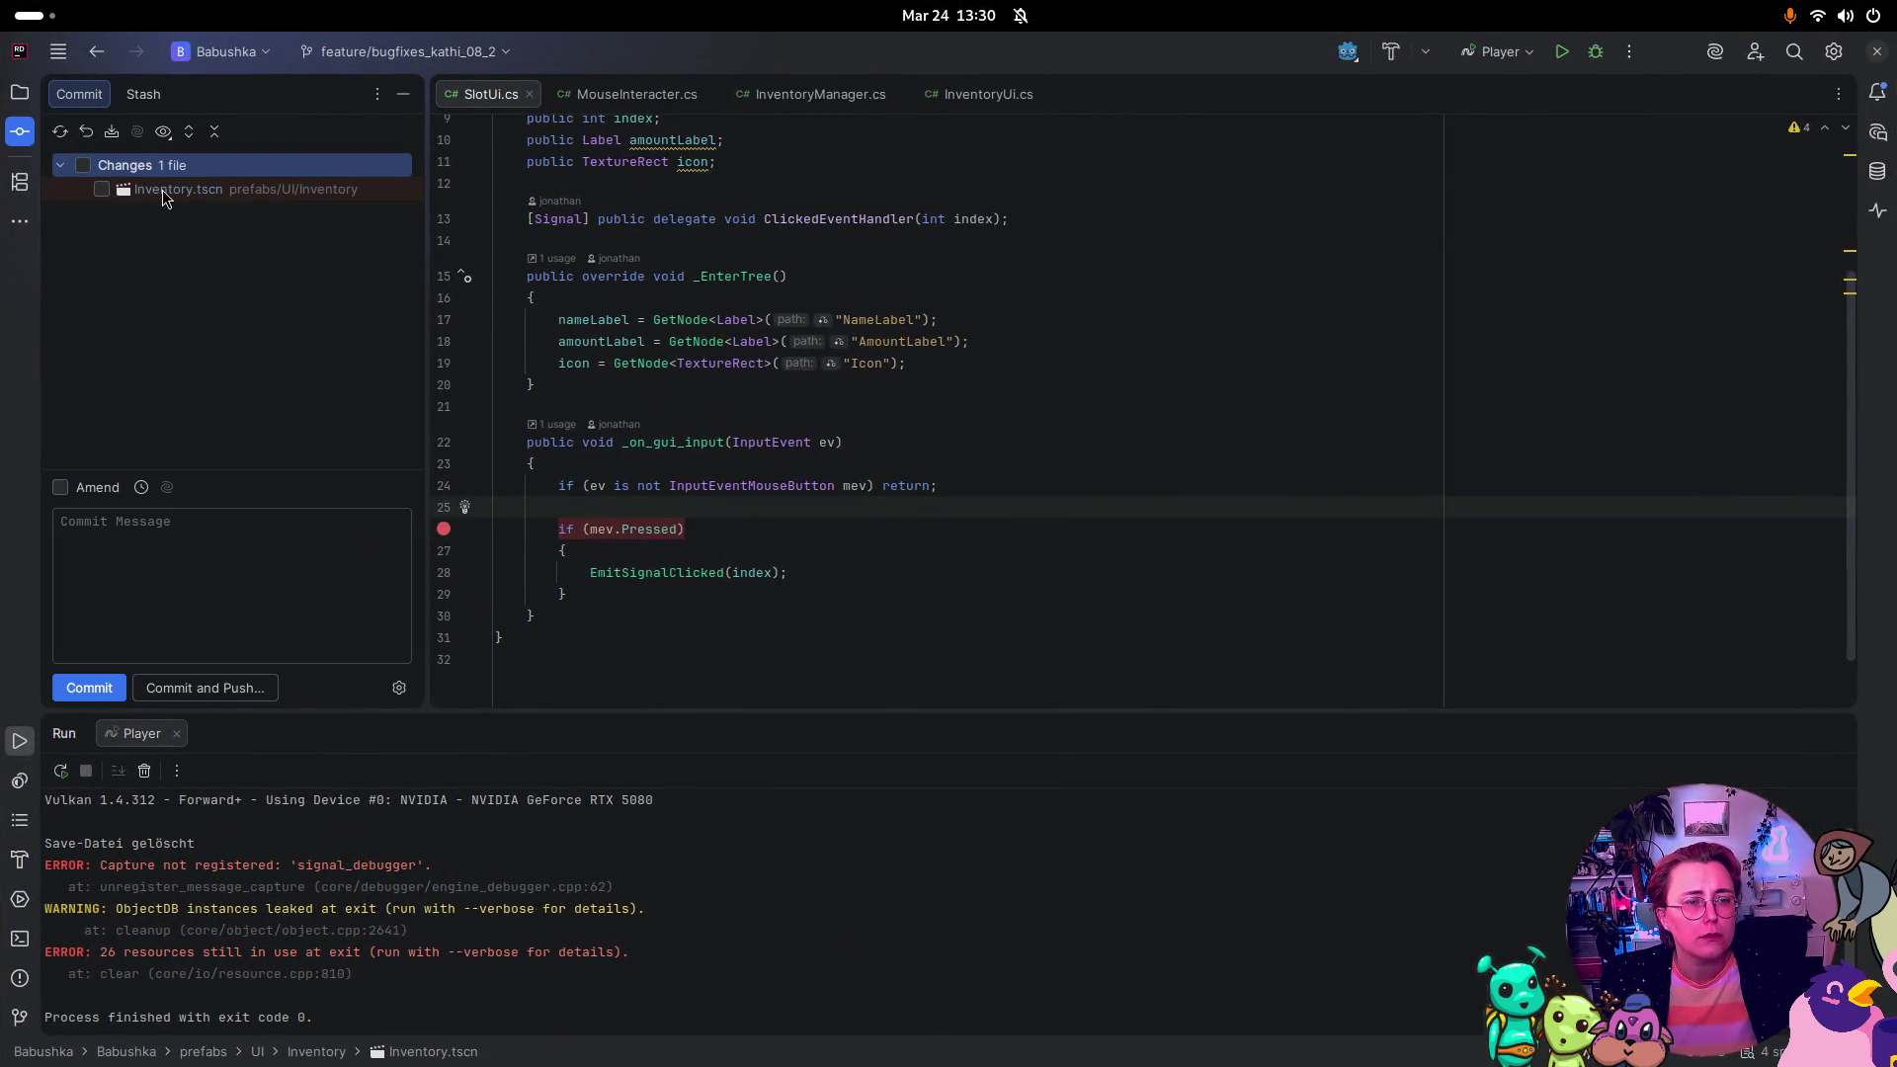
double_click(158, 189)
right_click(158, 189)
key(Escape)
key(ctrl+alt+z)
click(998, 729)
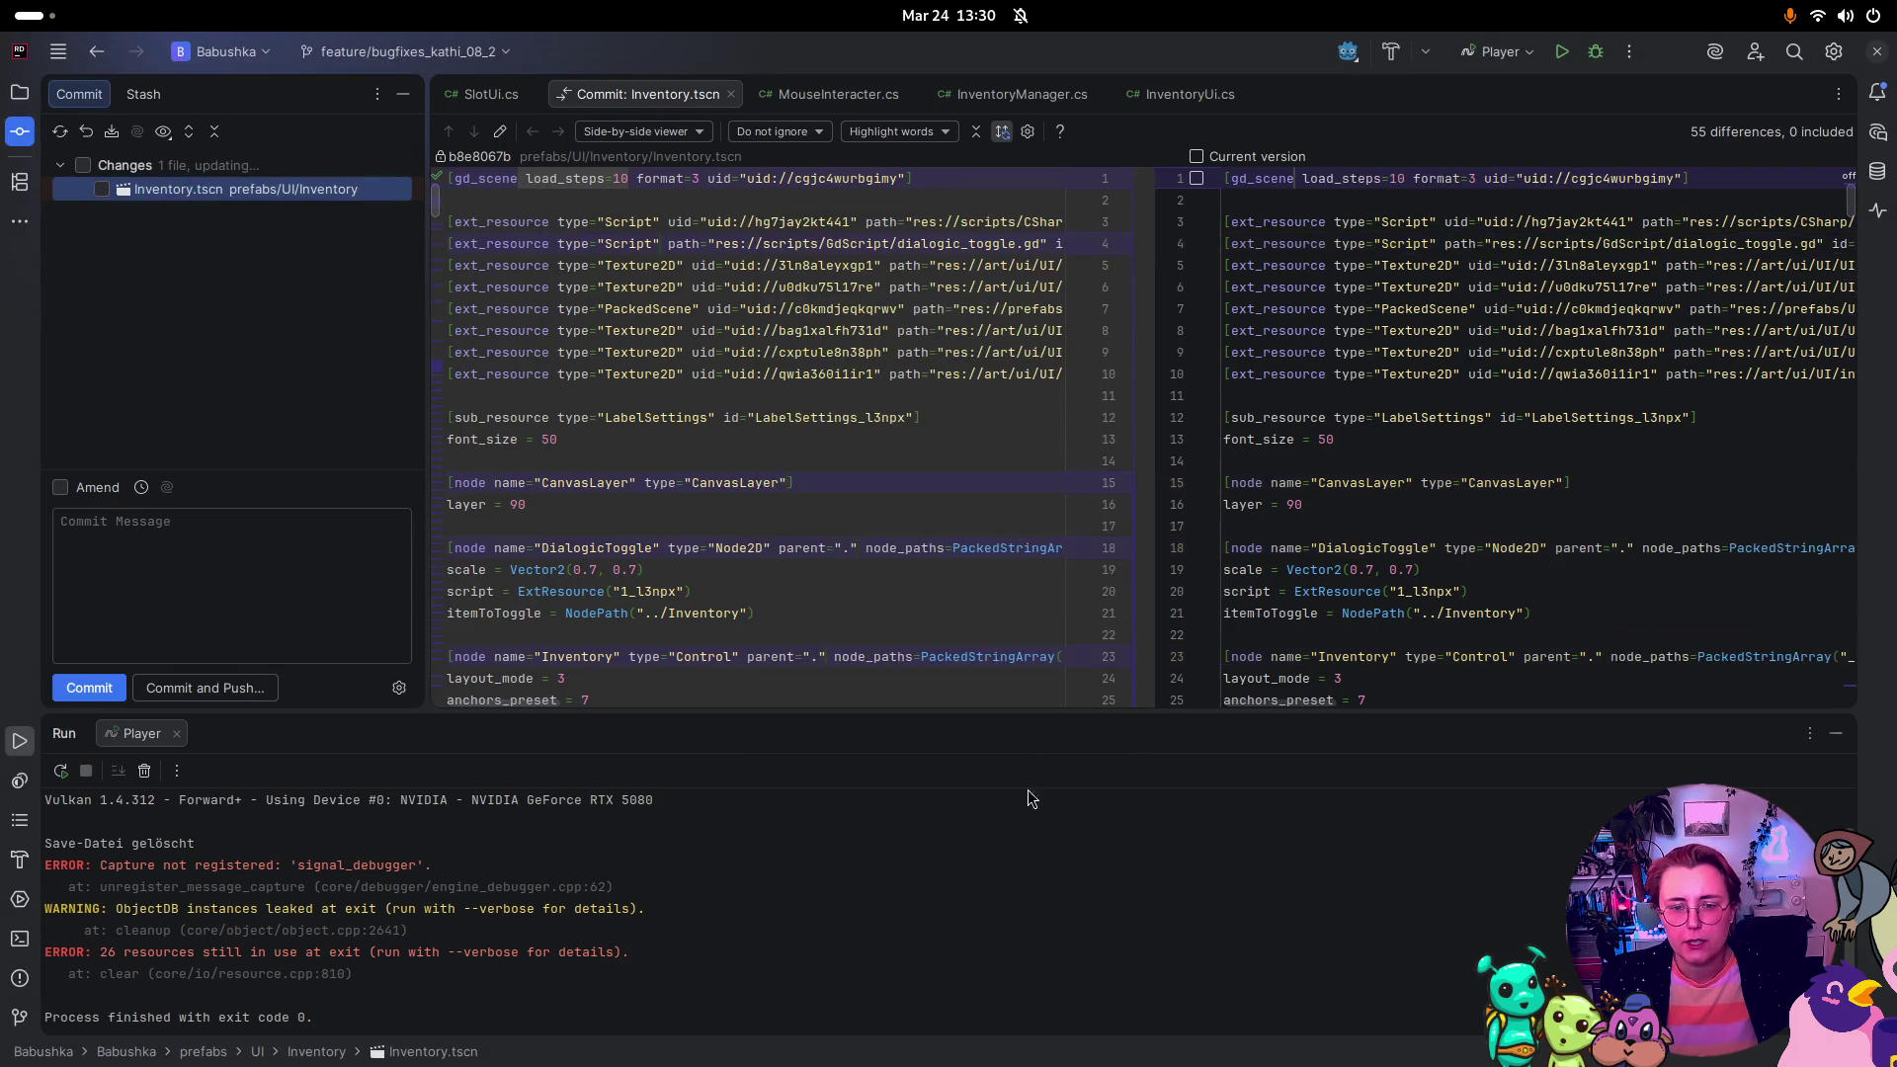
key(super)
click(557, 381)
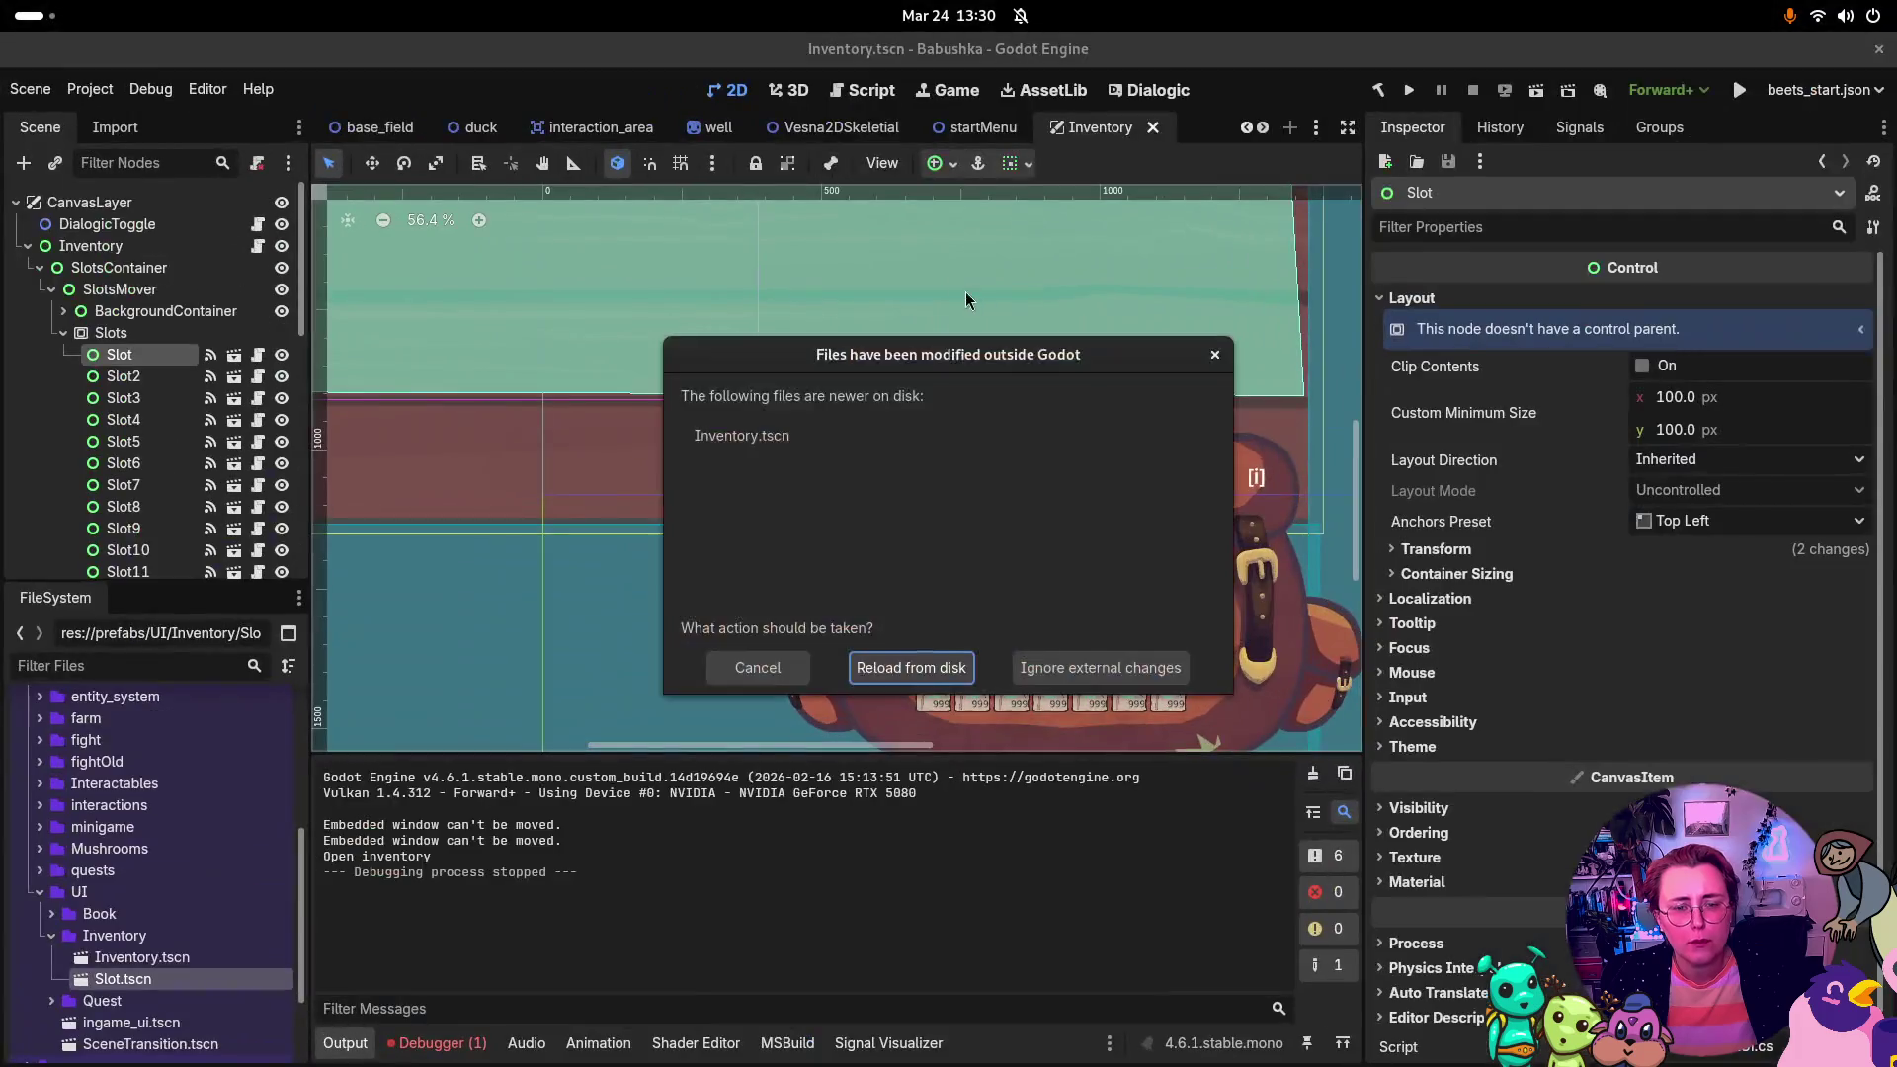
Step: Reload Inventory.tscn from disk and clear the null reference error in the Debugger
click(917, 673)
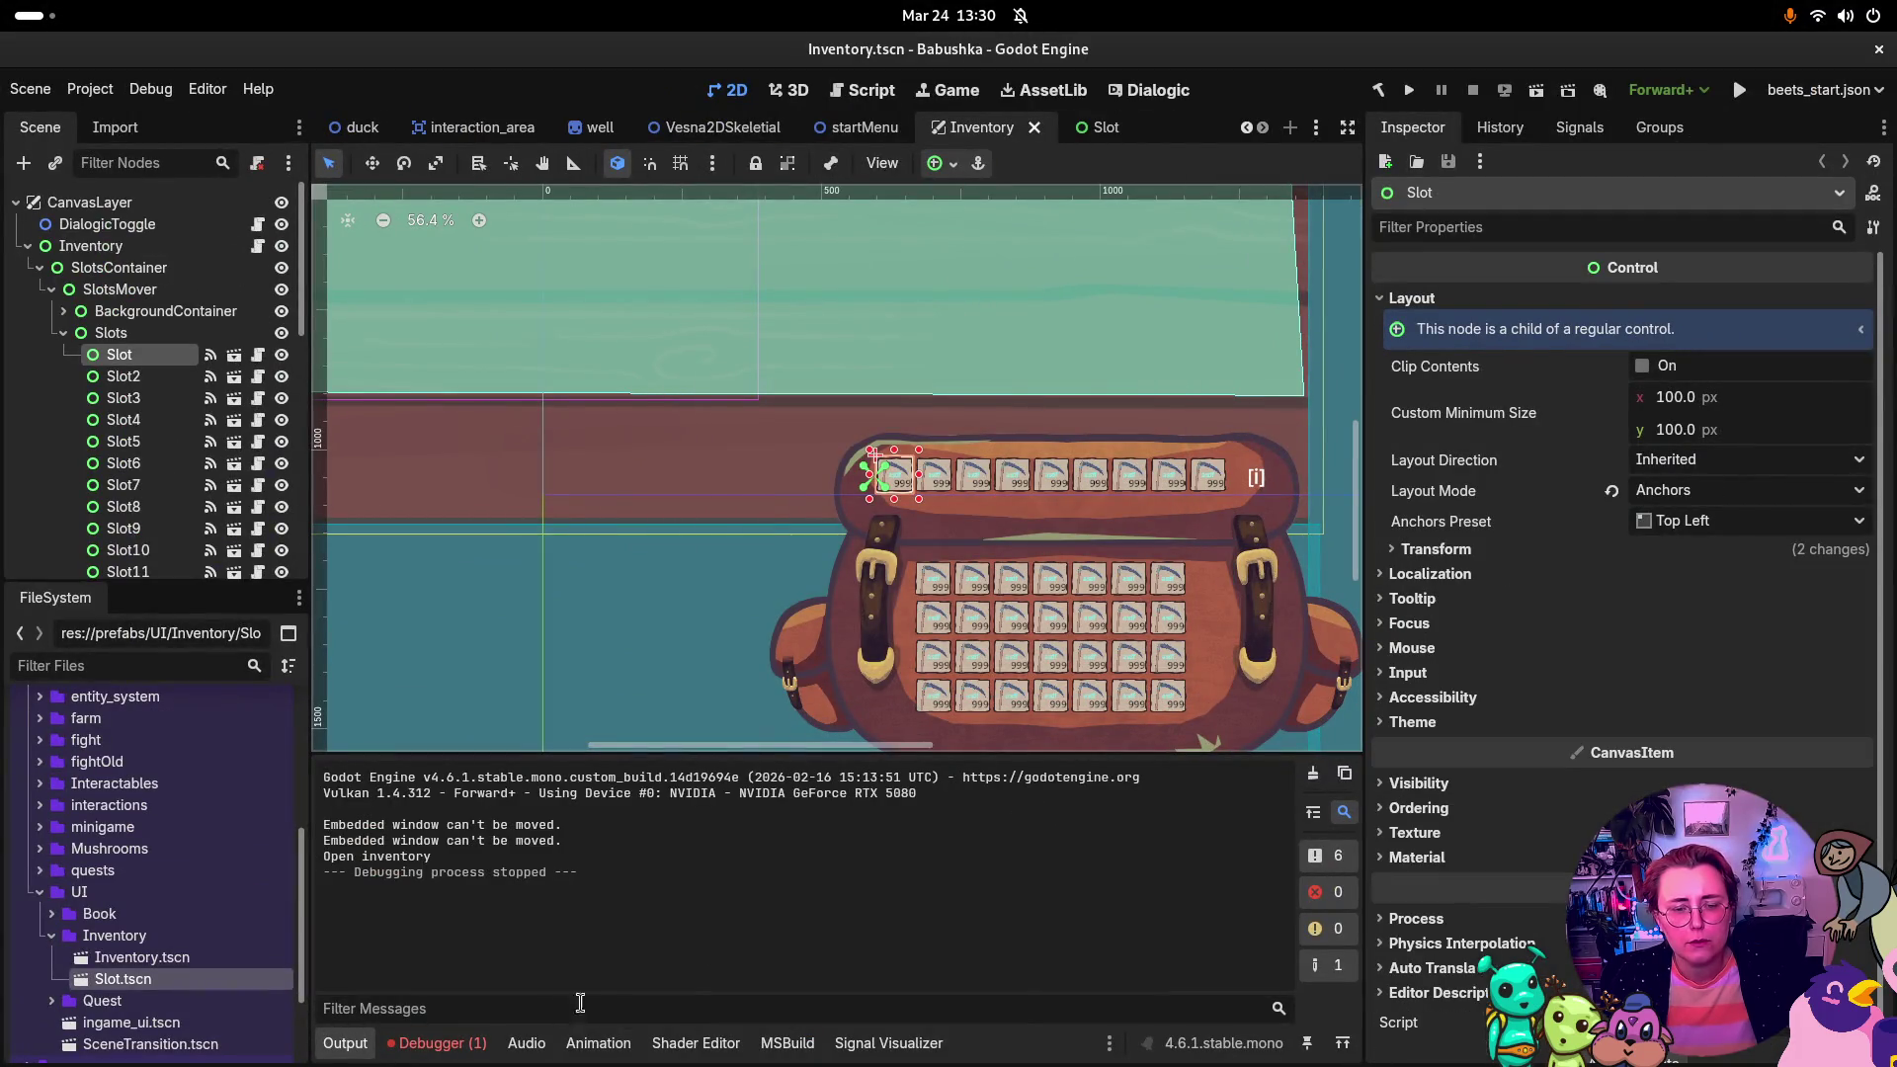
click(436, 1042)
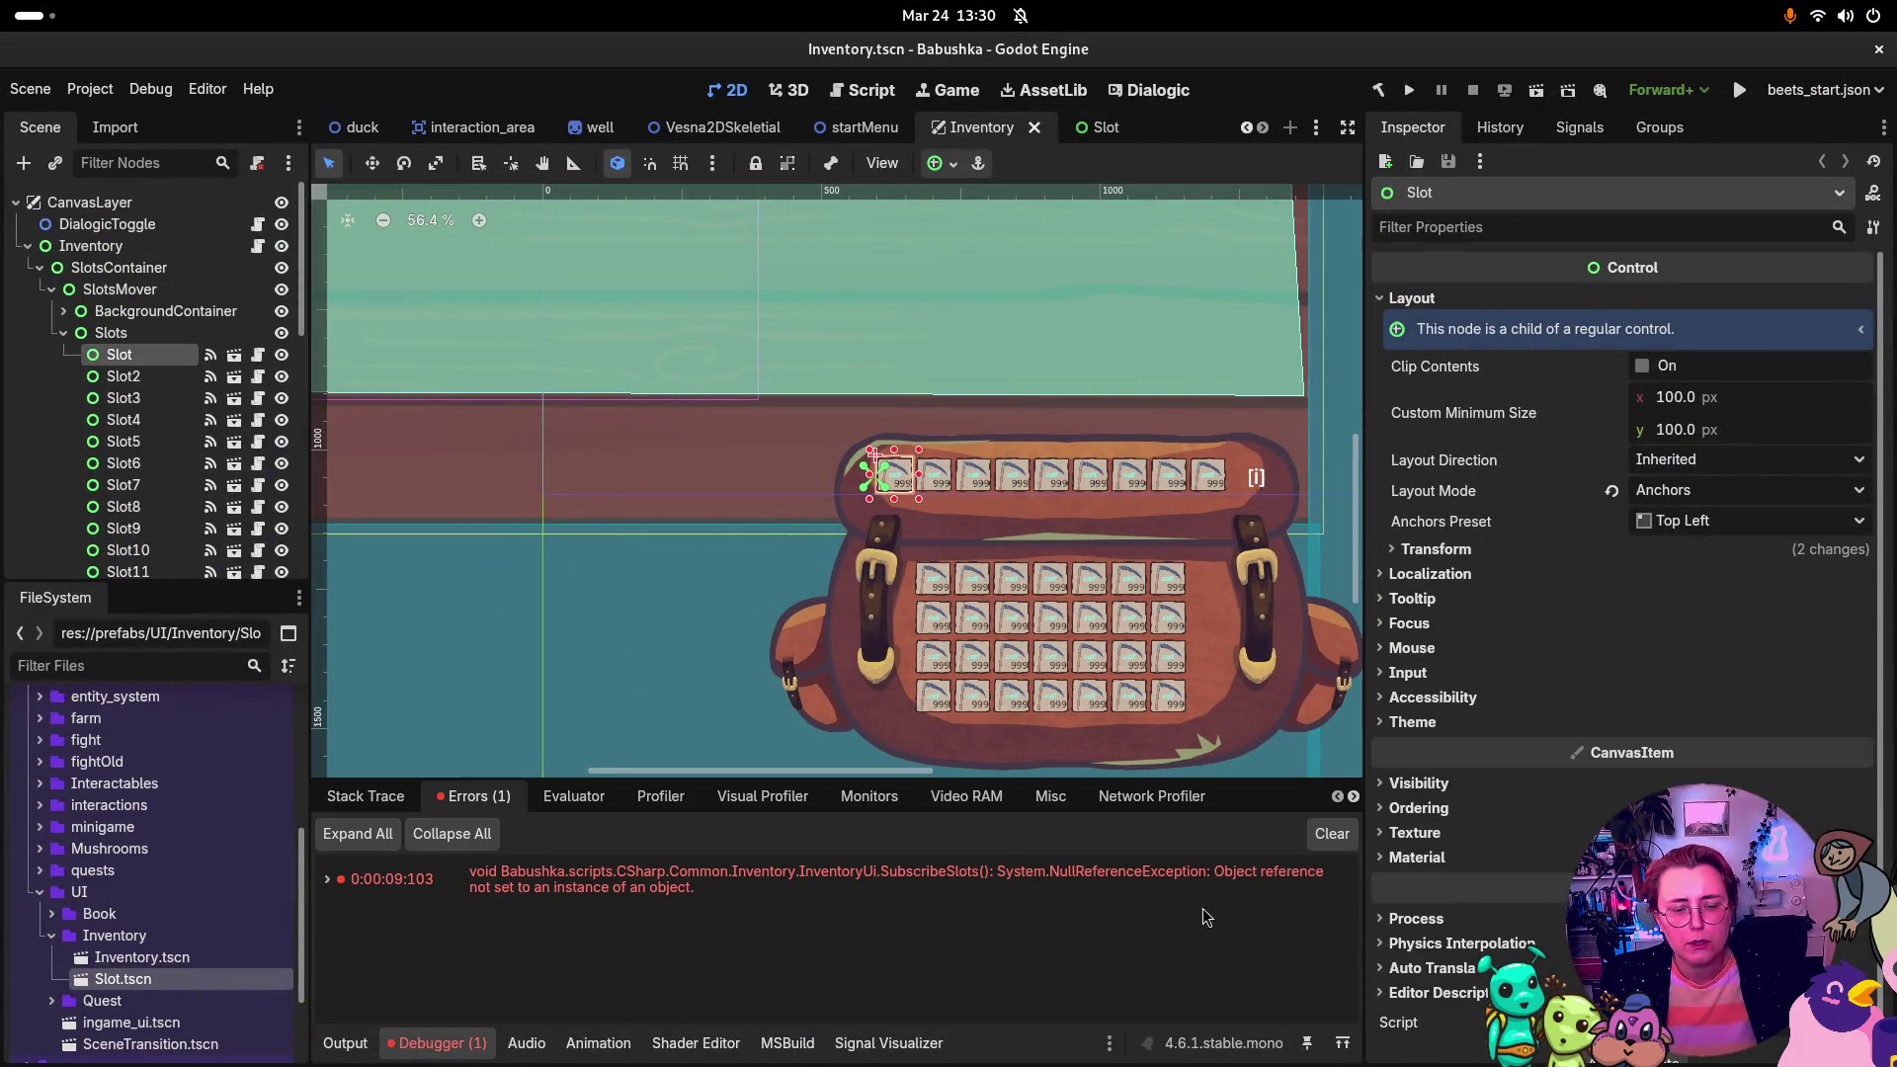
click(1349, 837)
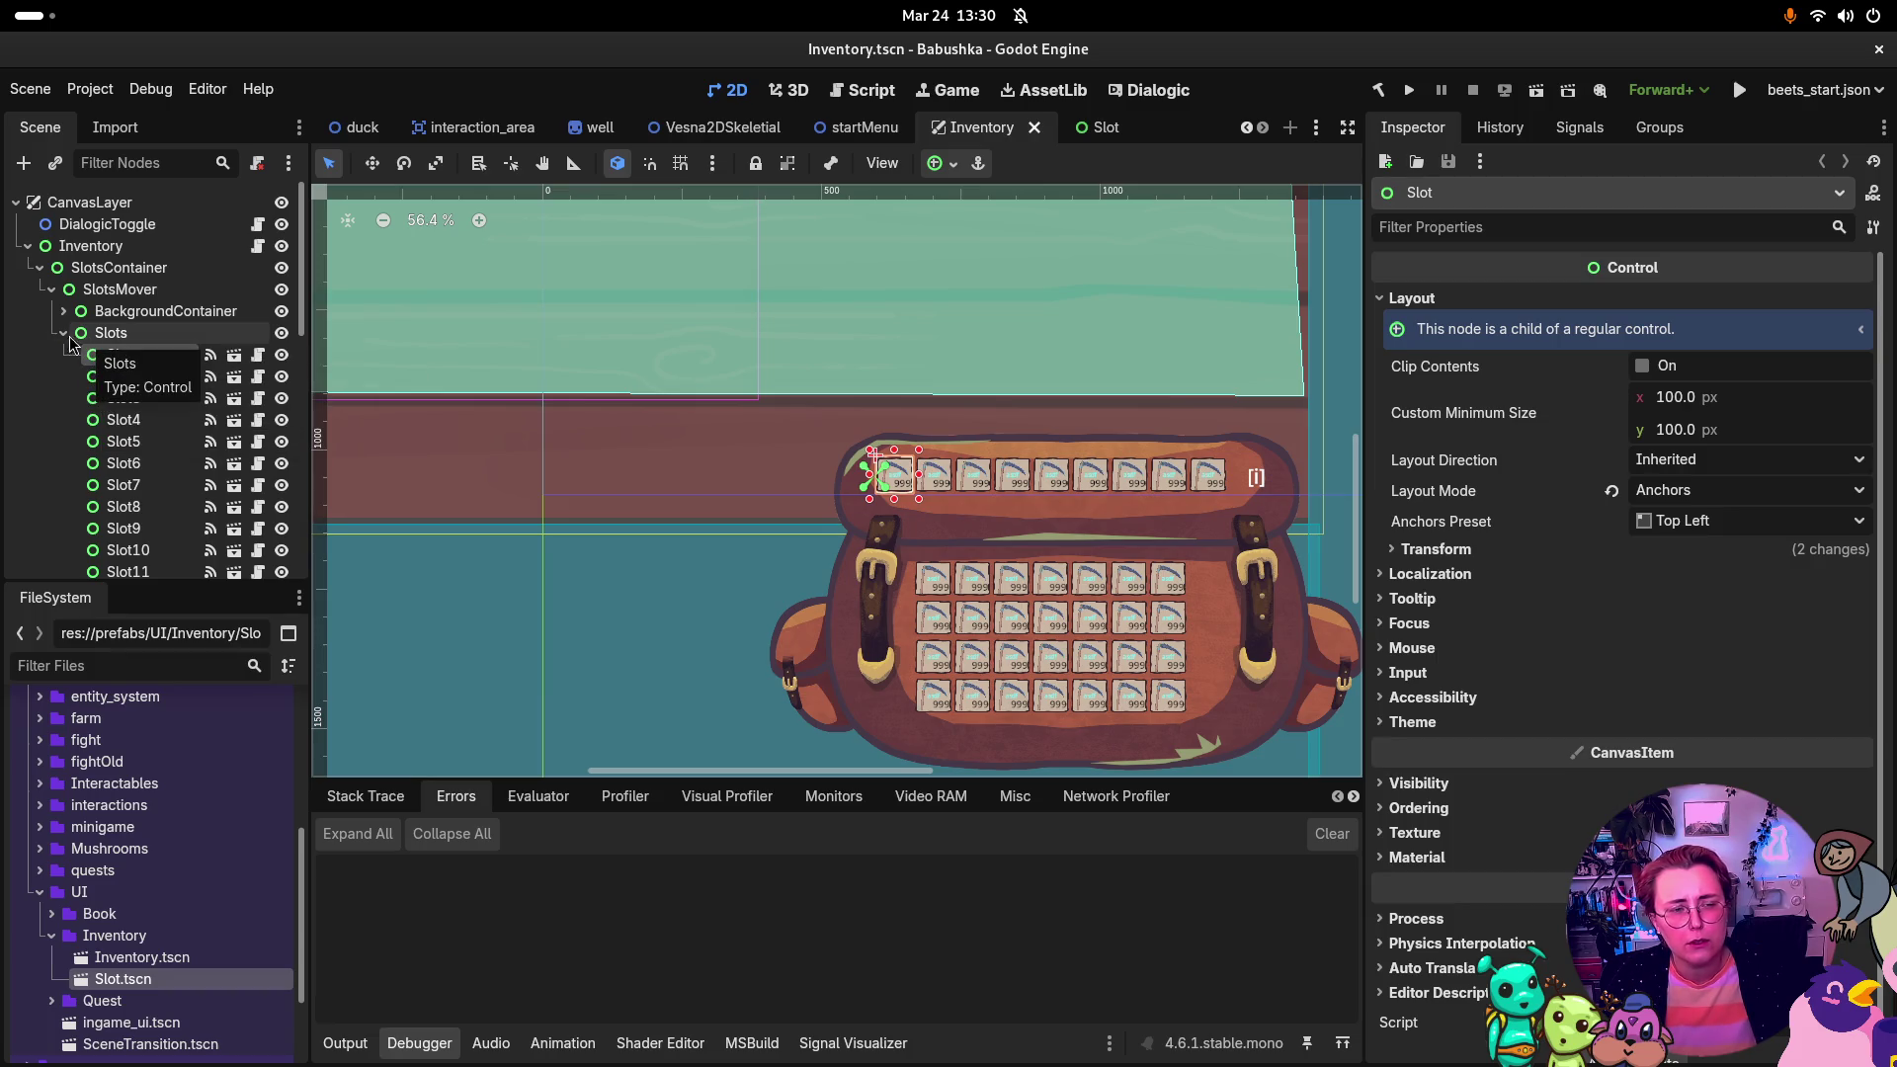
Step: Collapse the Slots branch of the Scene tree
click(62, 332)
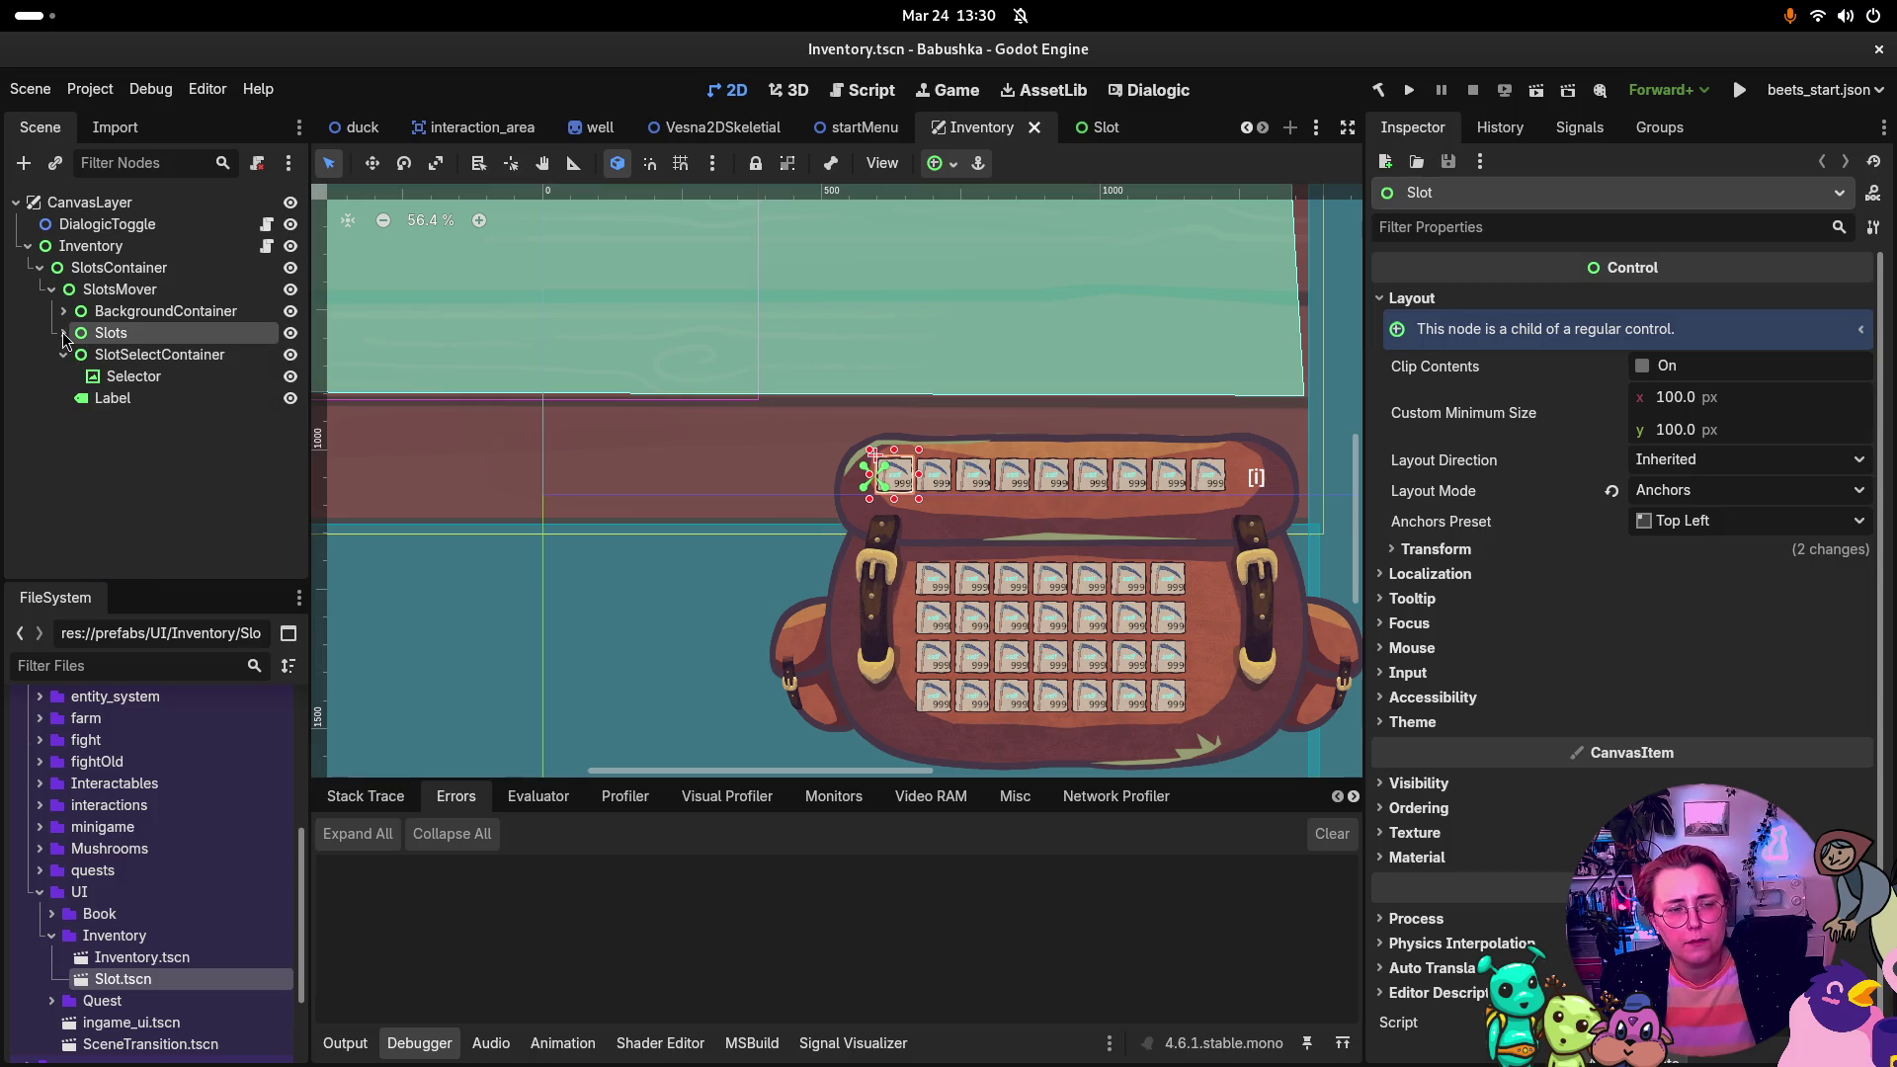
click(62, 332)
click(62, 332)
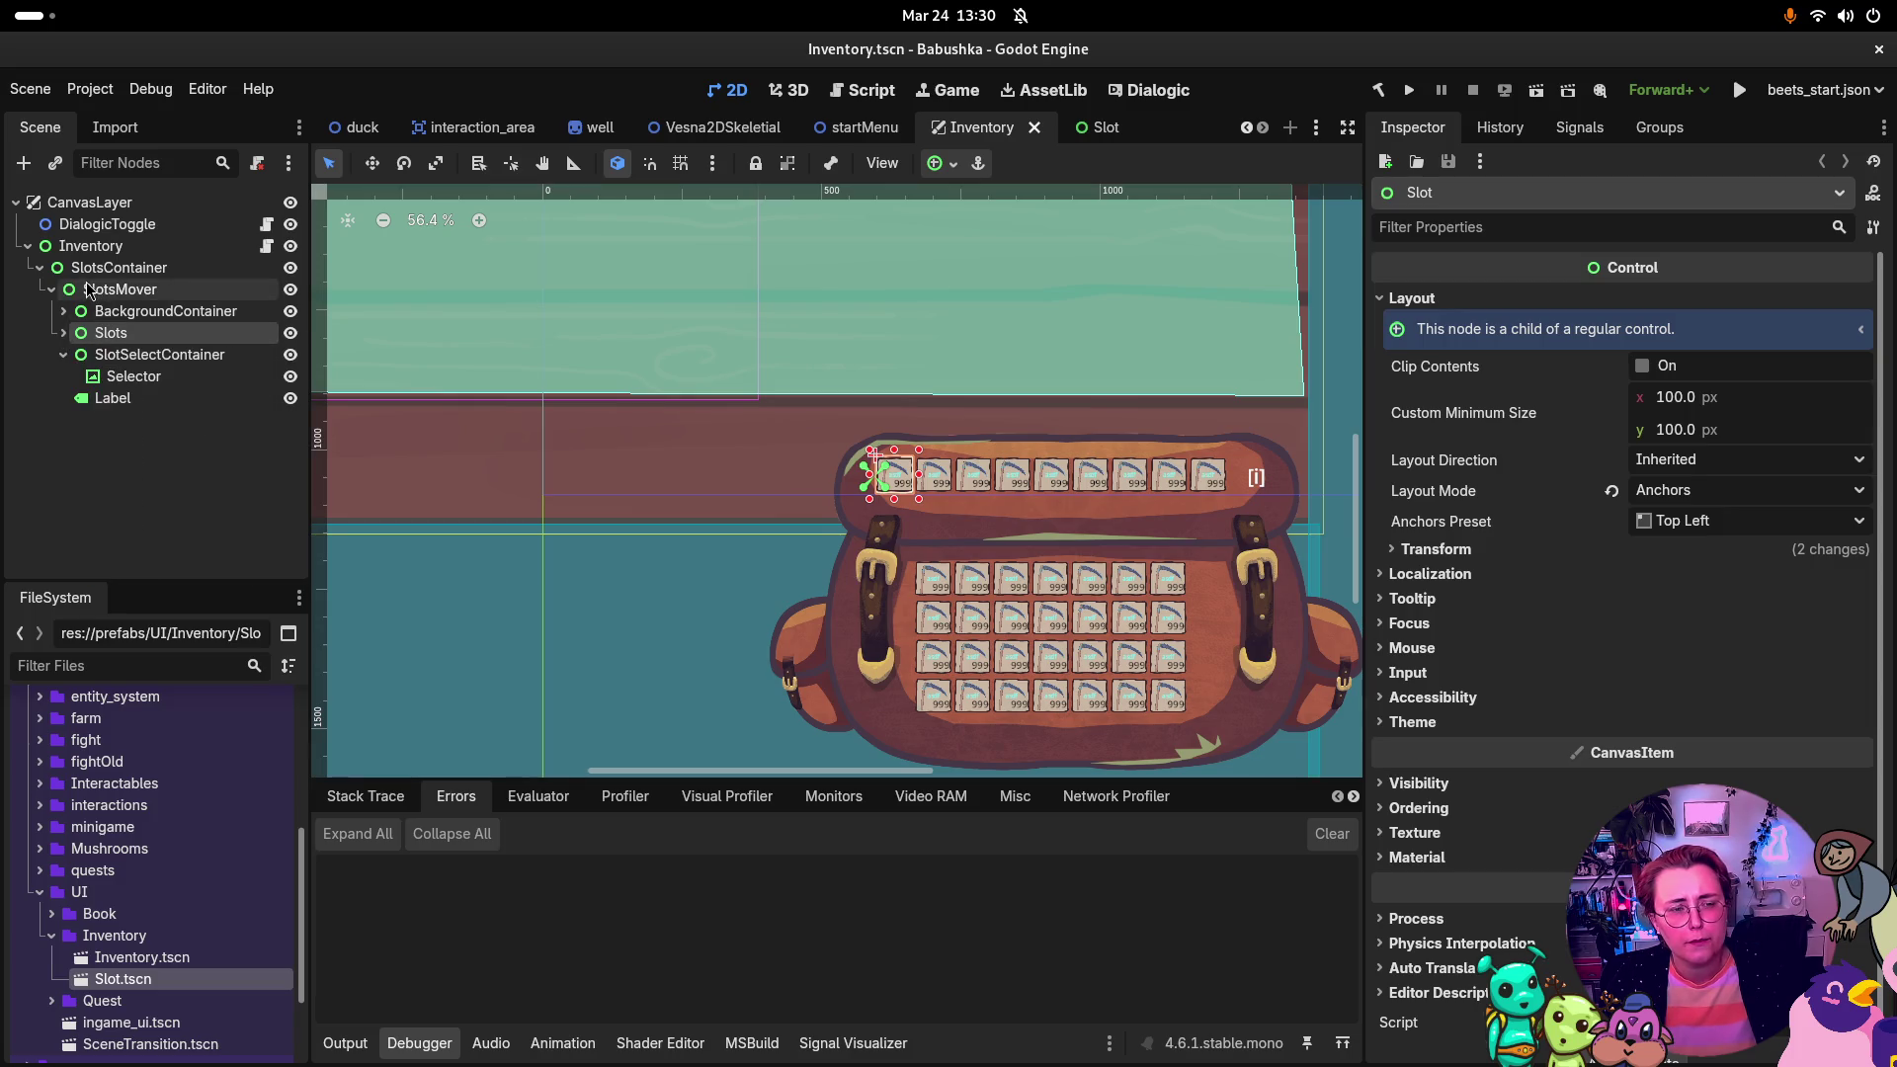
right_click(95, 290)
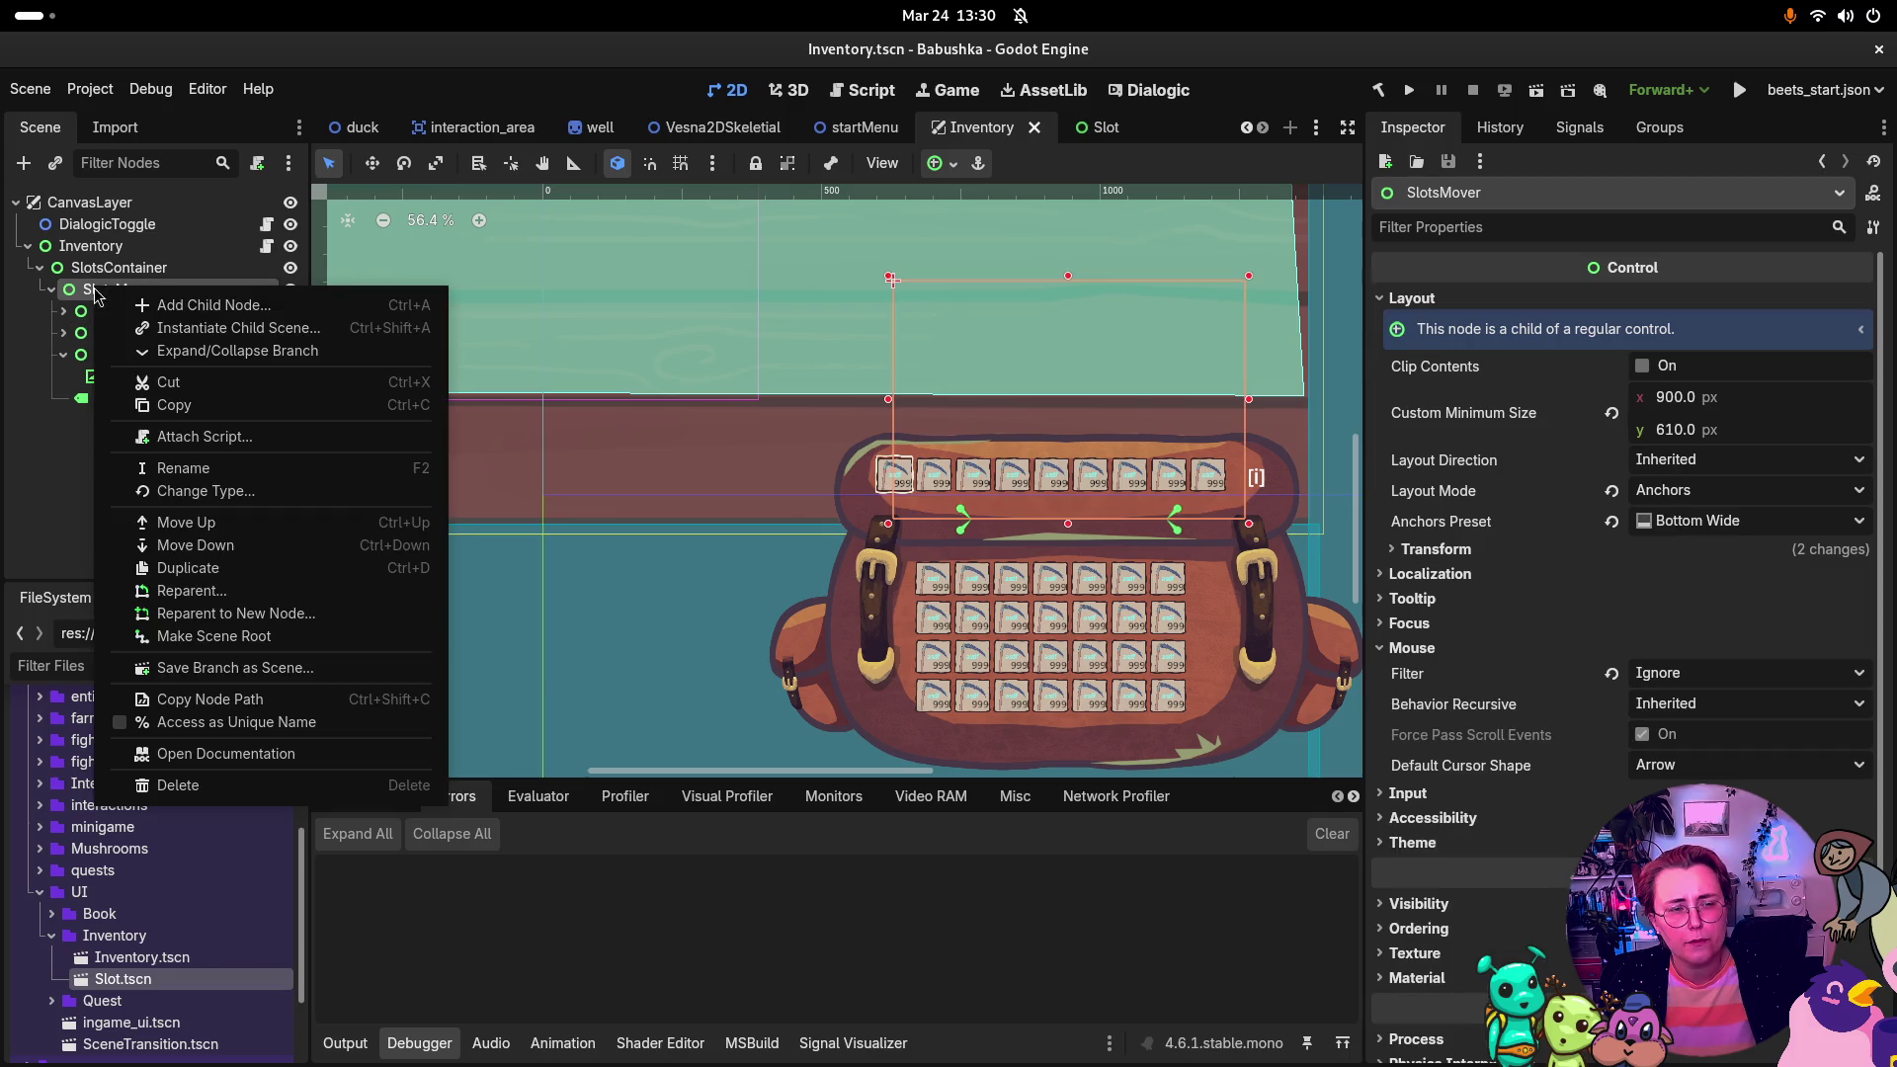
Step: Add a SubViewport child under SlotsMover and change Slots' type to SubViewportContainer
click(202, 308)
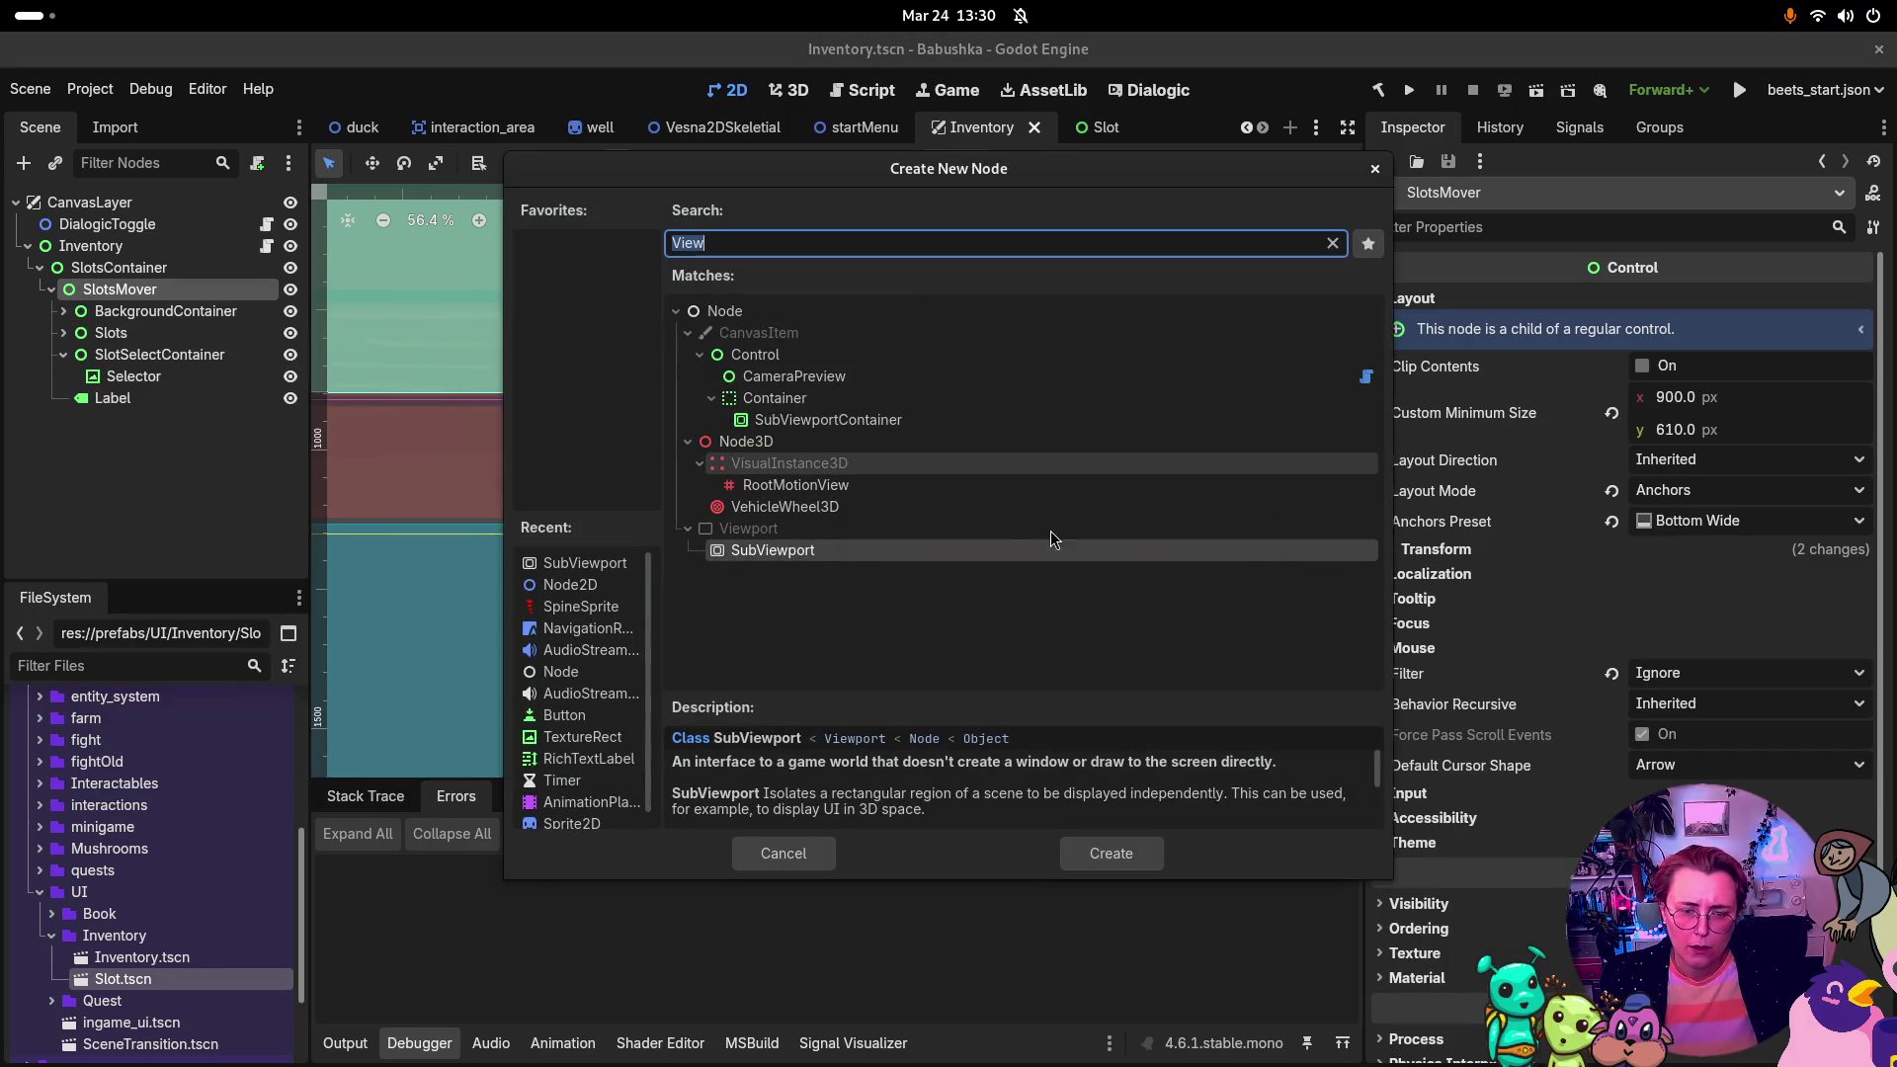
click(1138, 866)
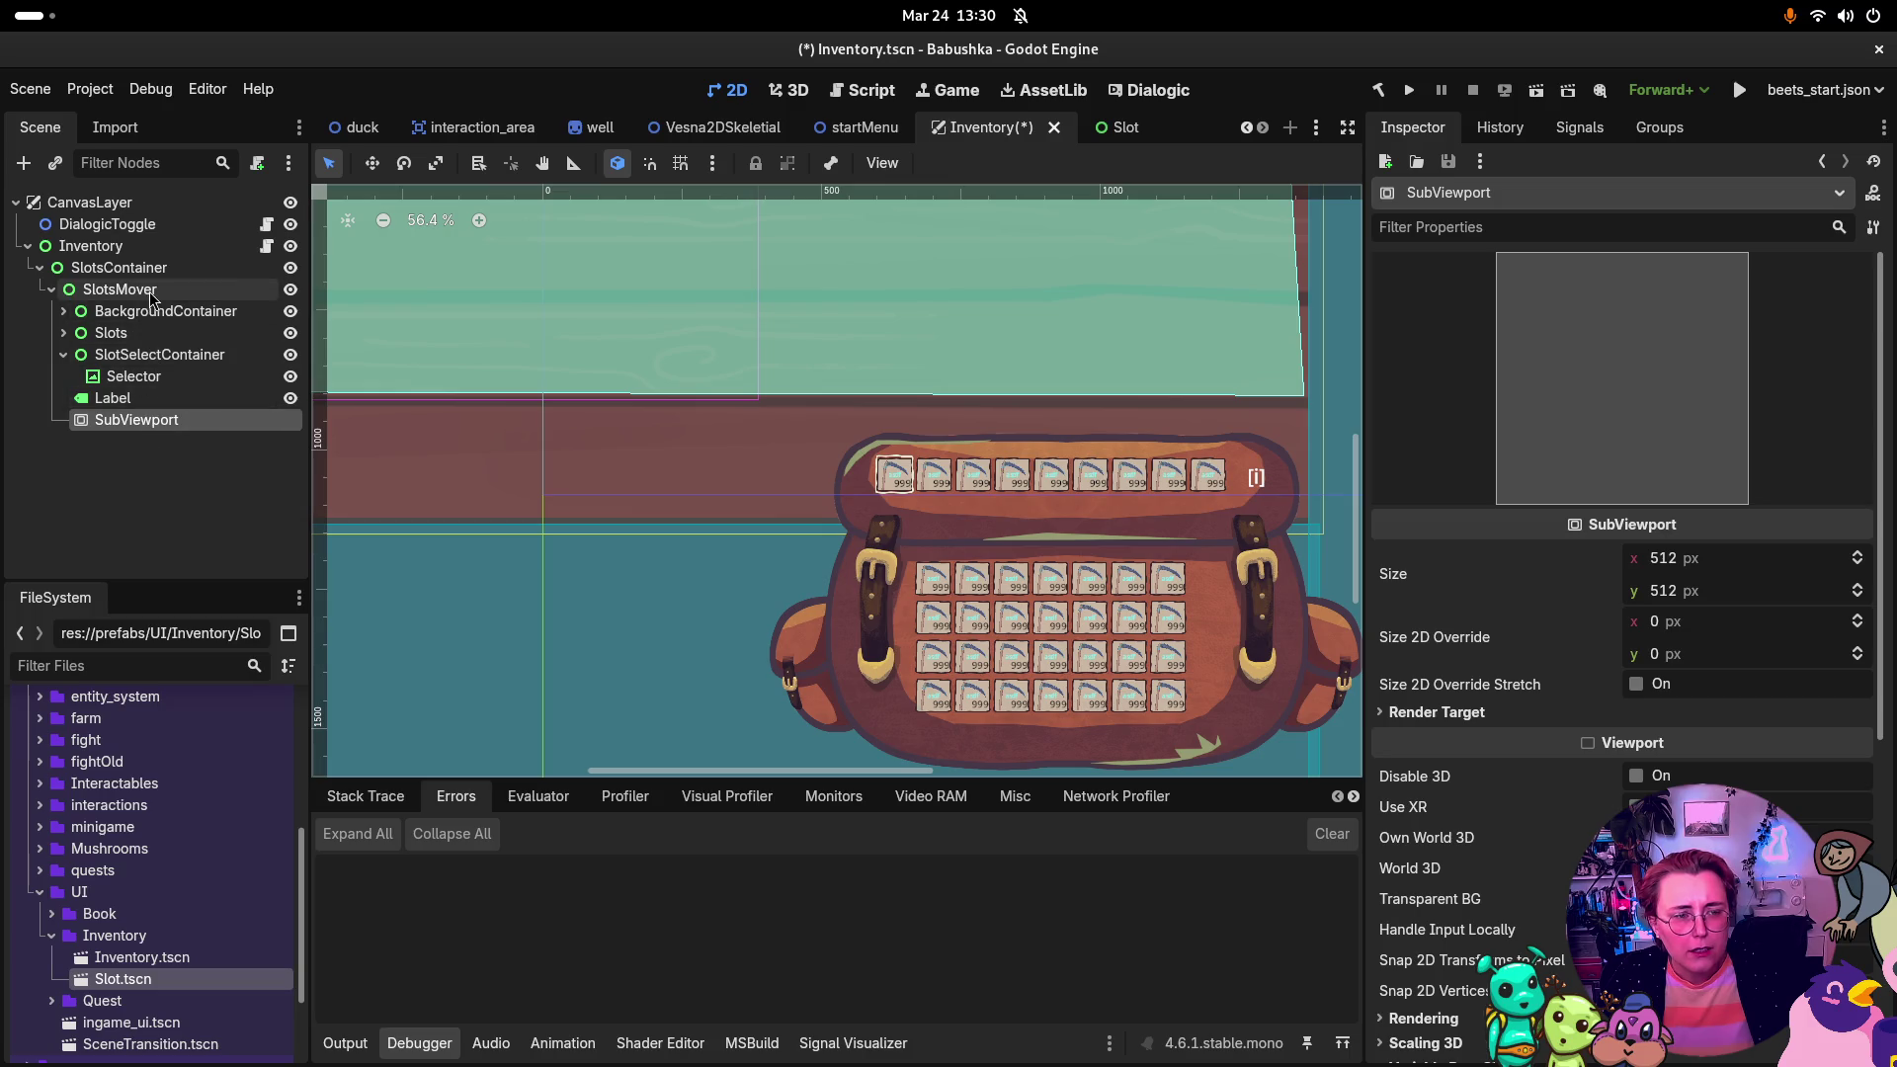
click(136, 339)
click(63, 333)
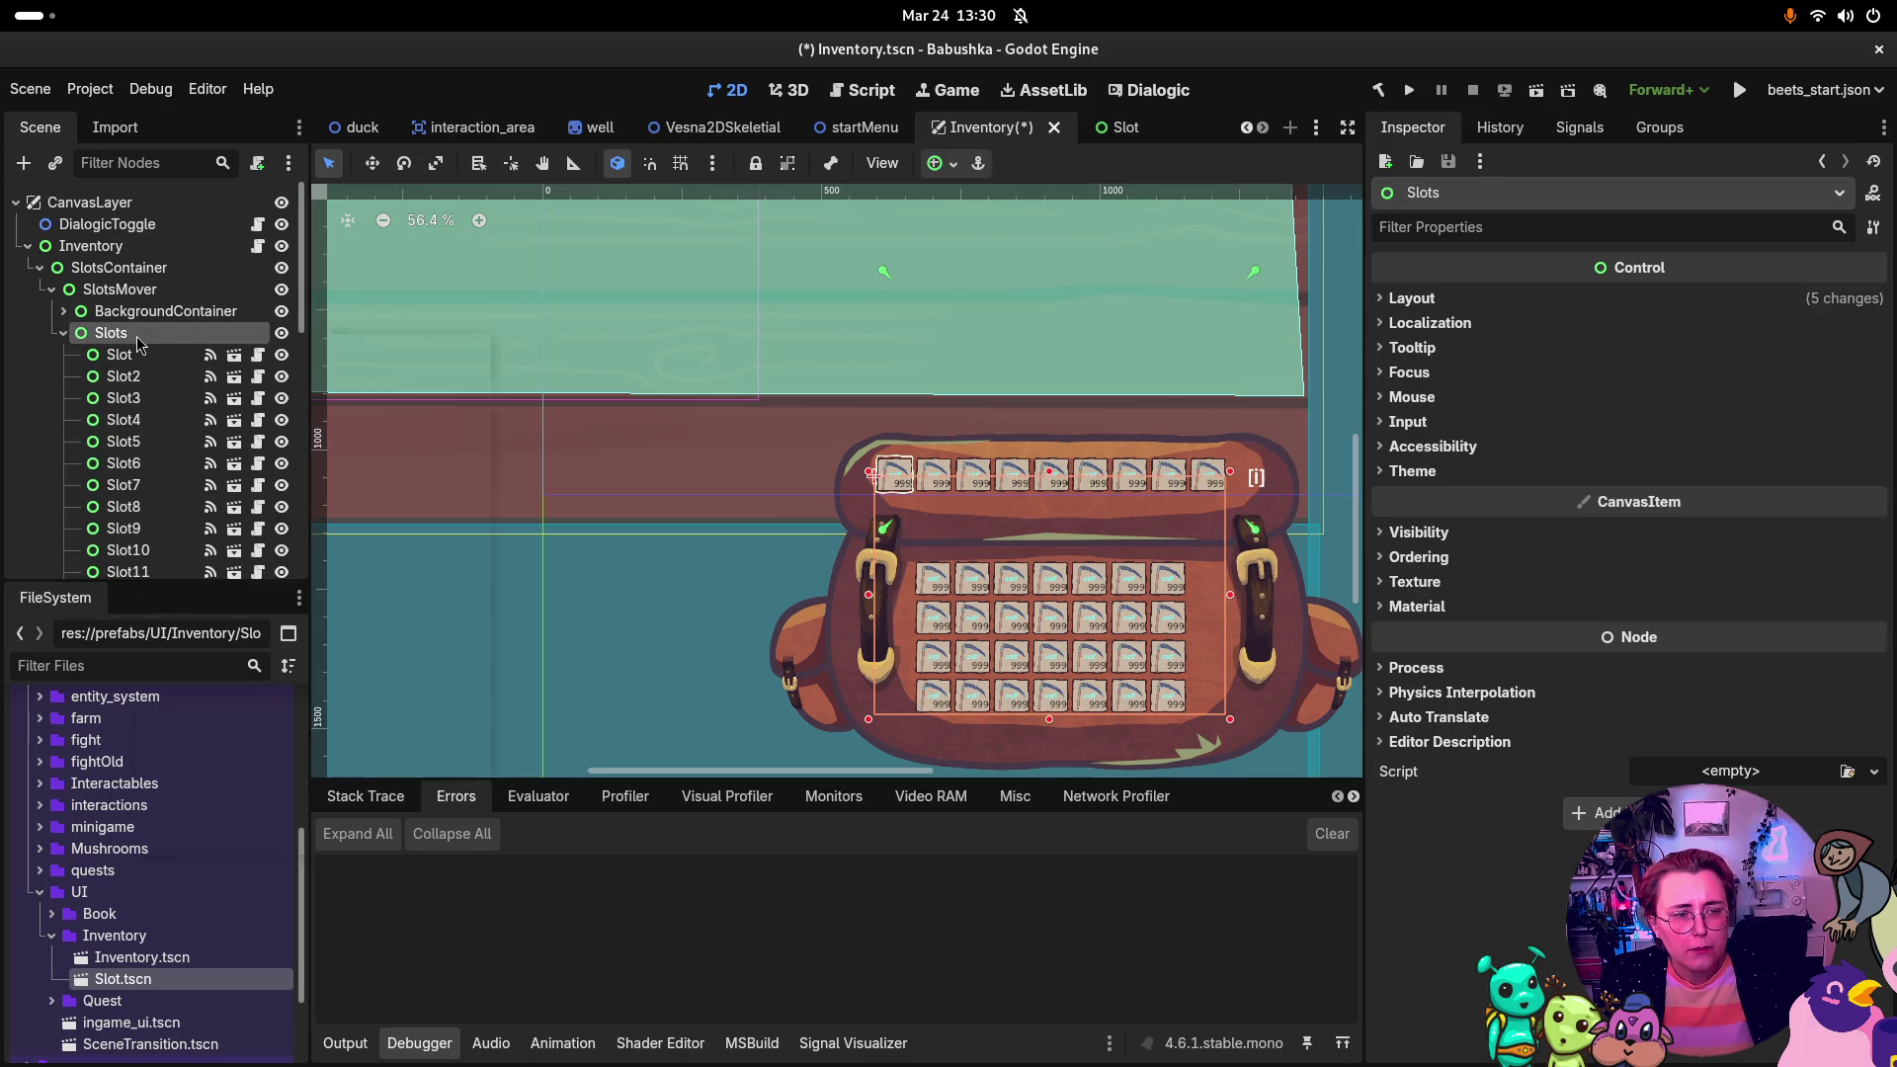
right_click(139, 338)
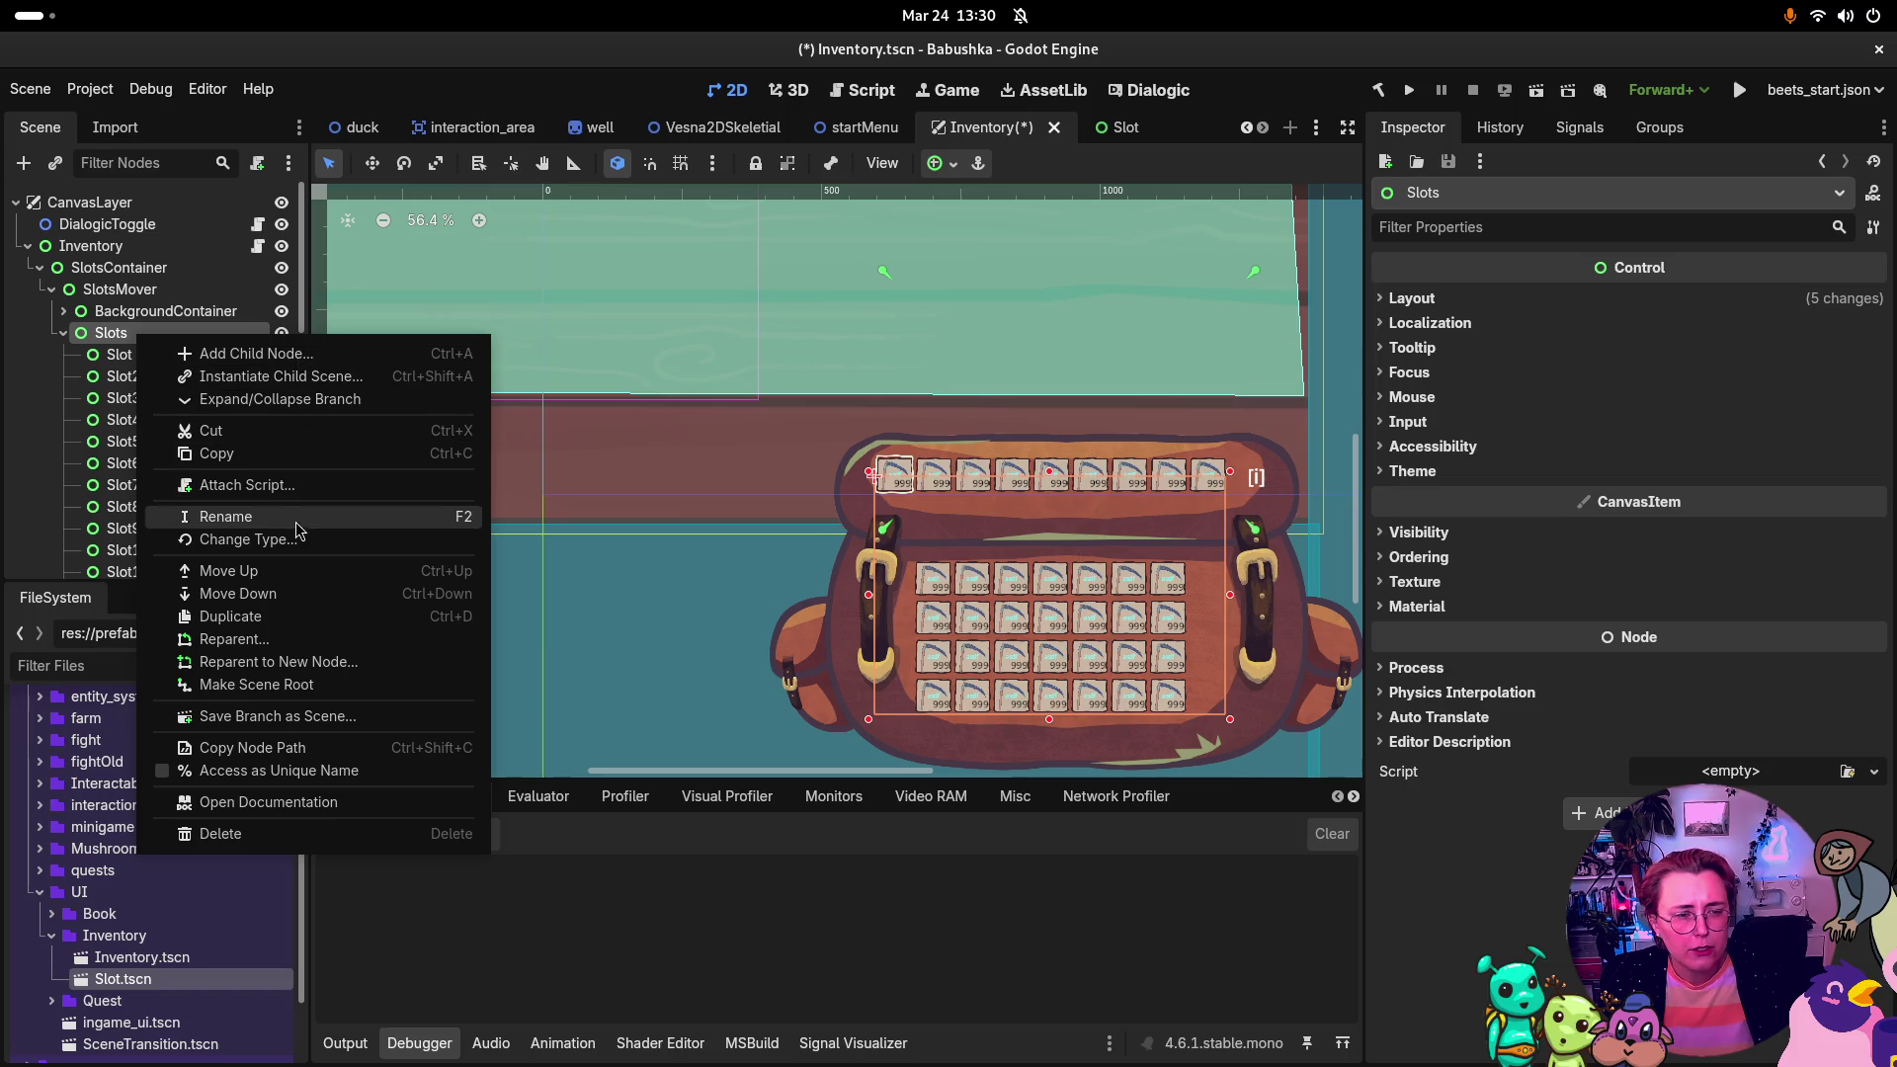
click(310, 544)
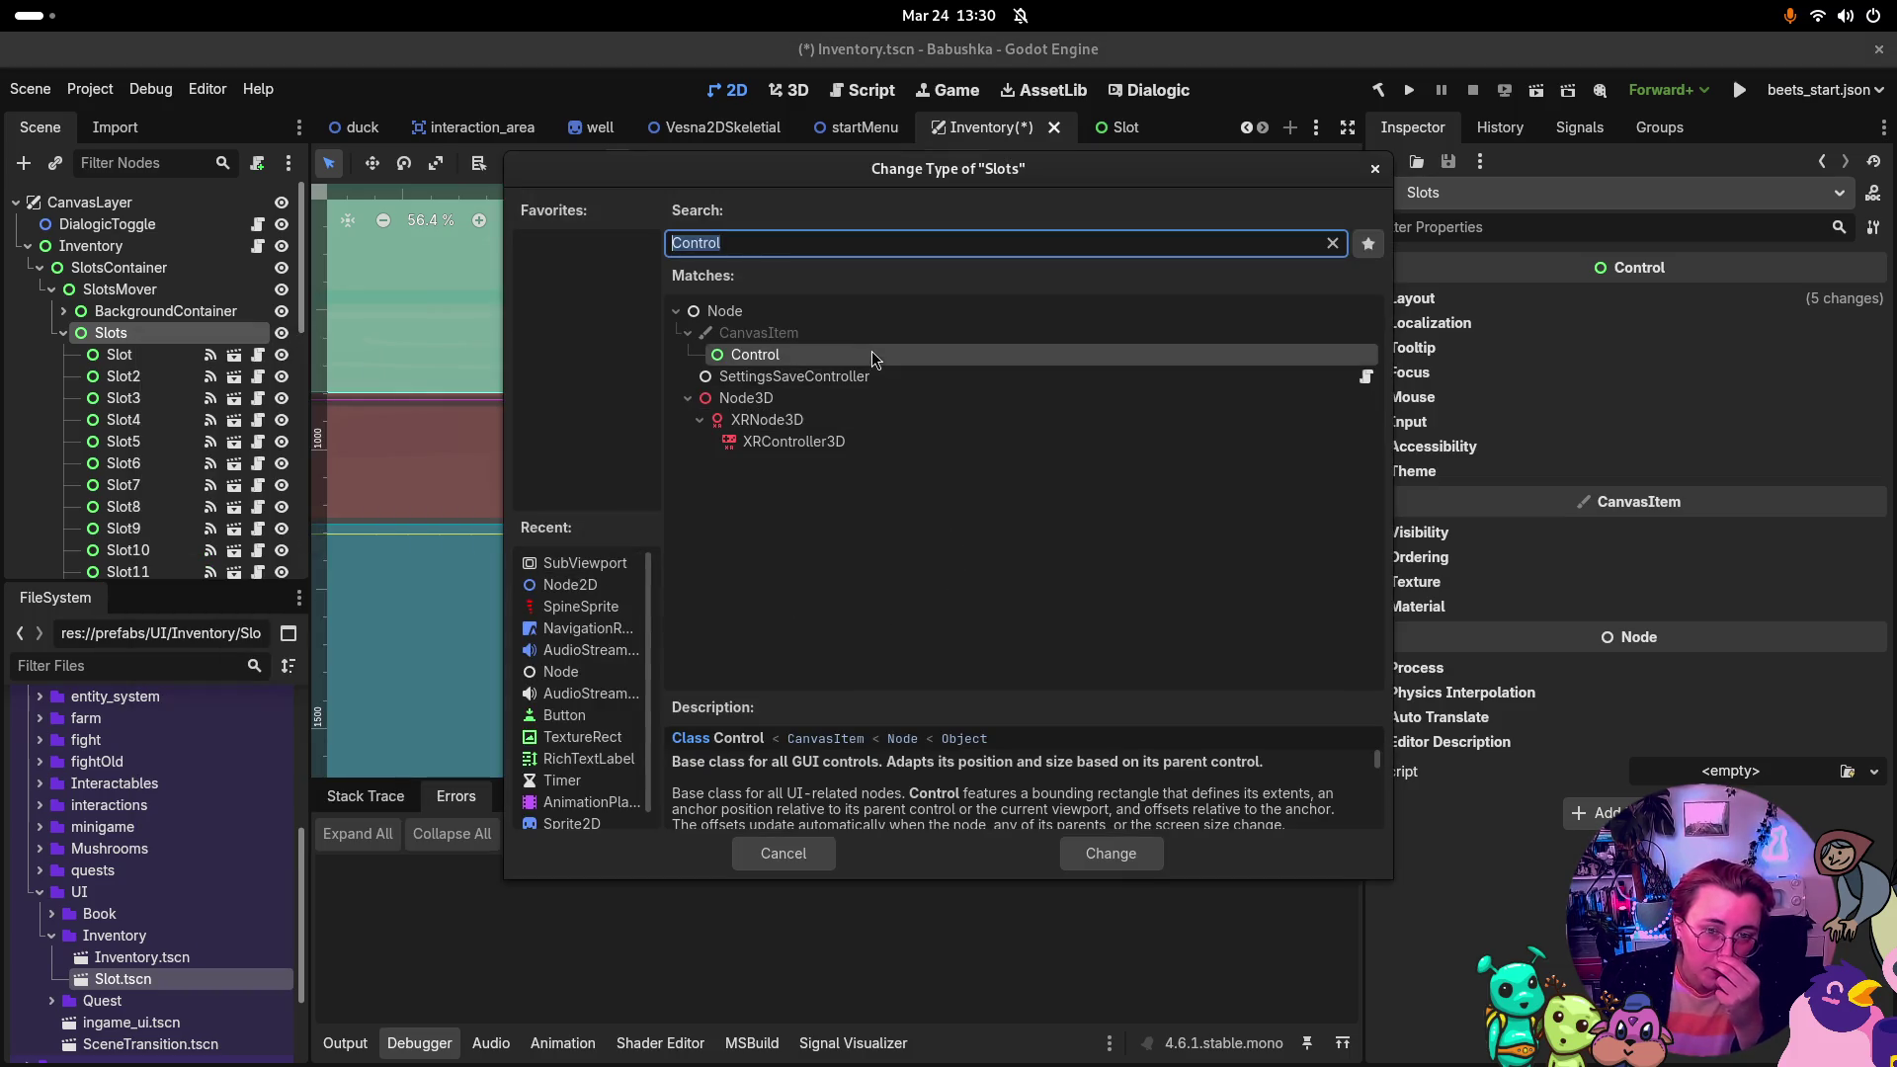
text(View)
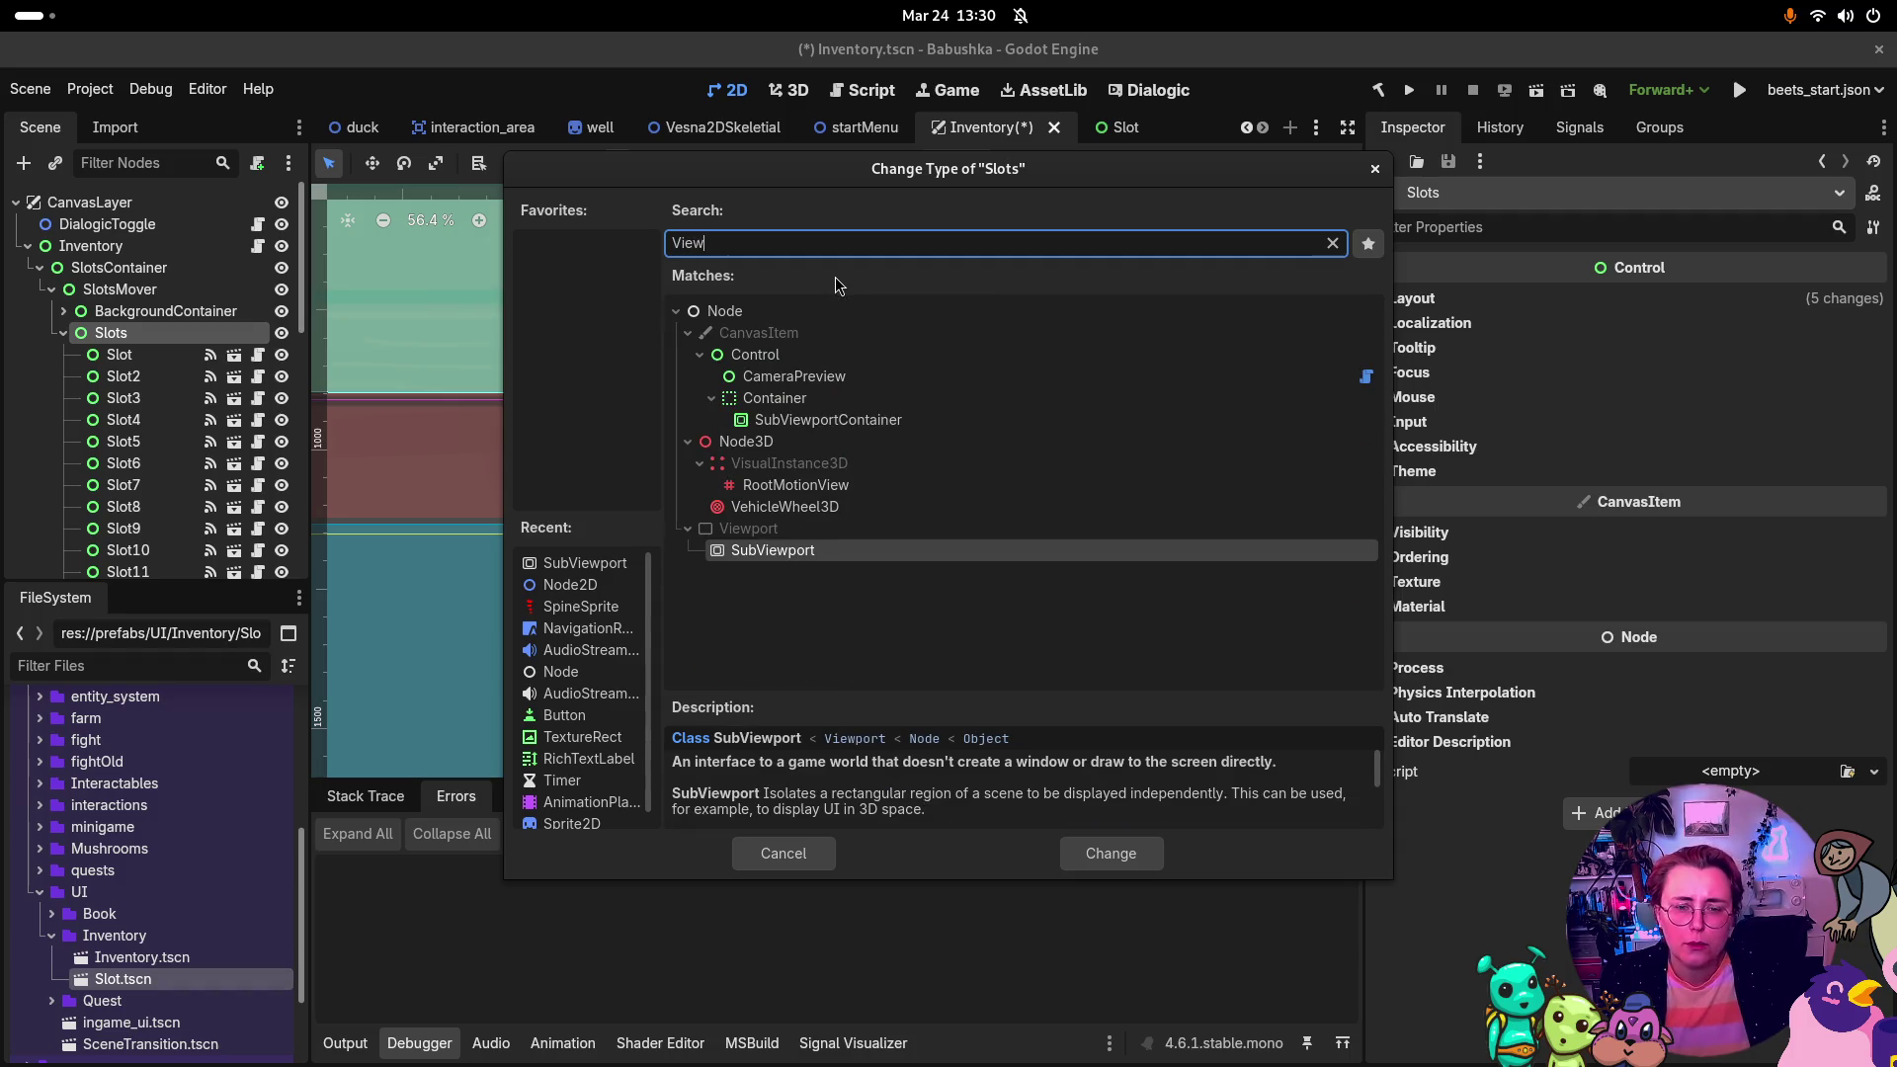
click(850, 421)
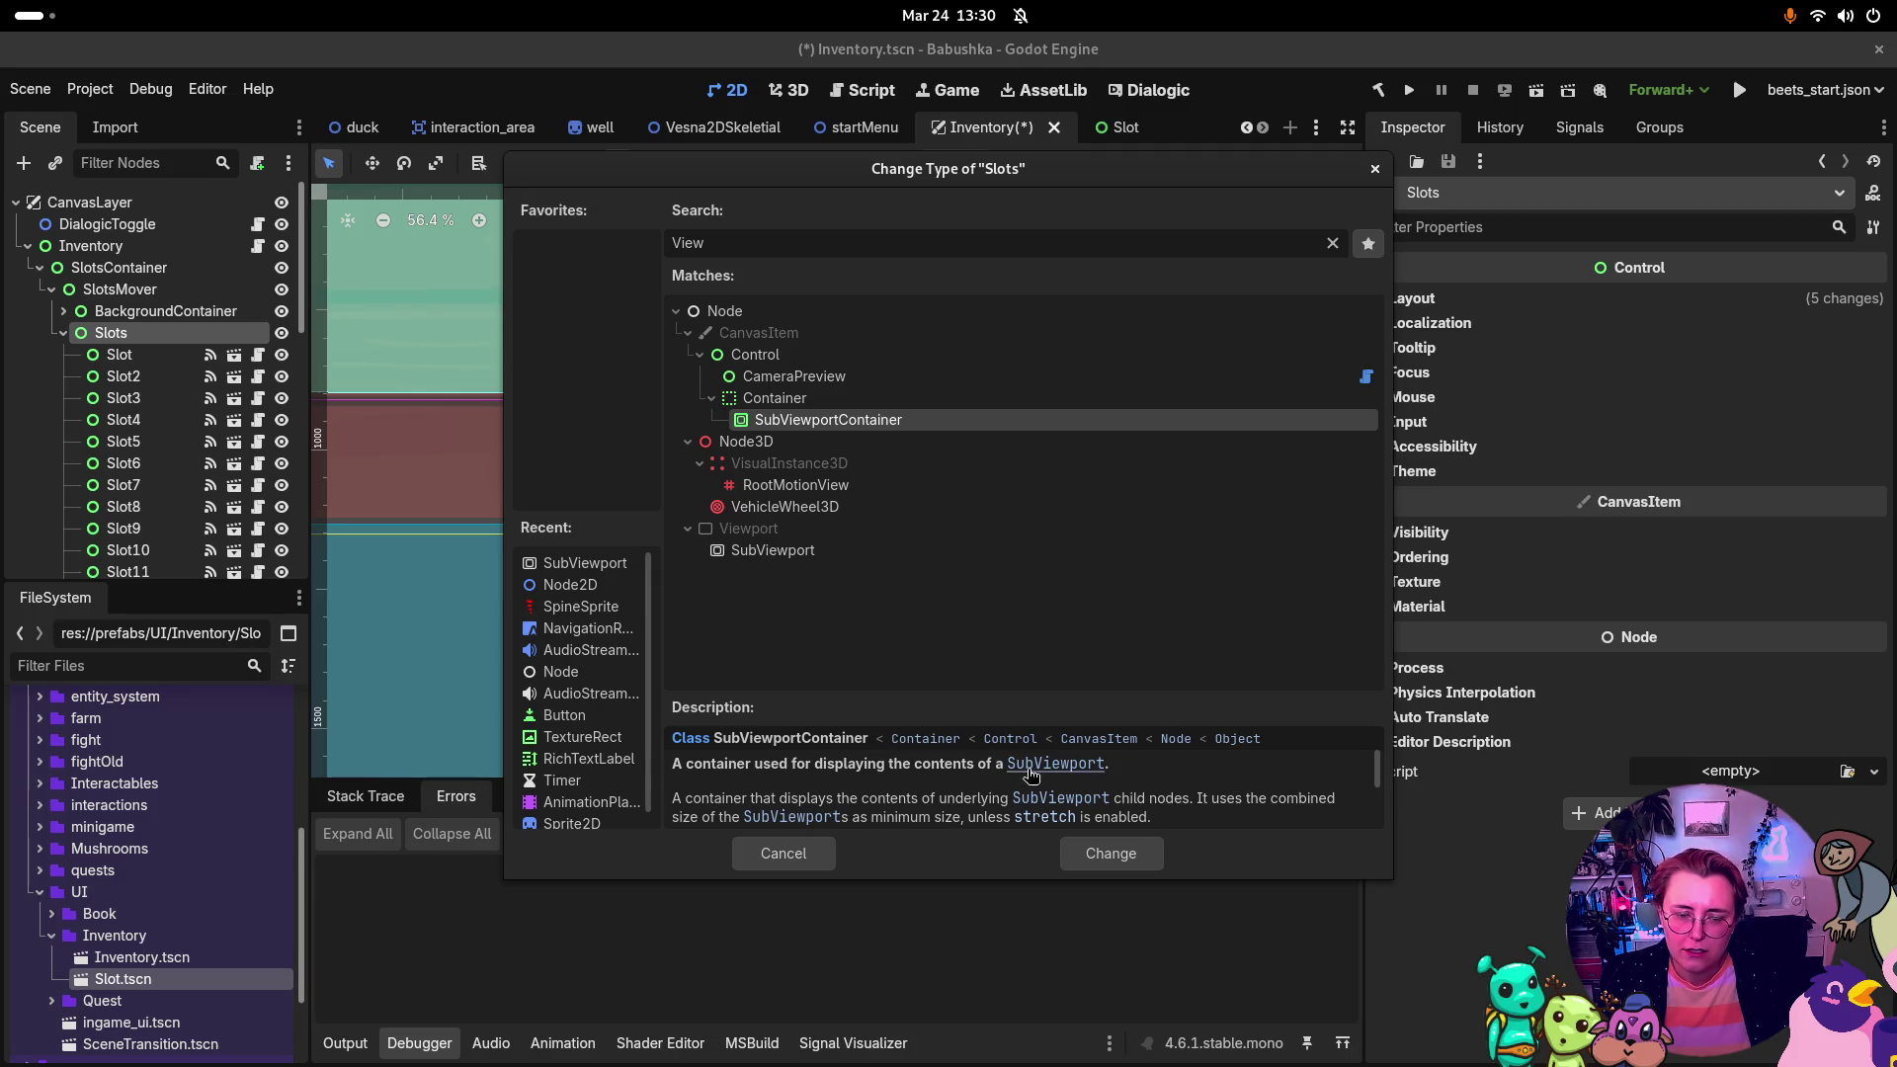
click(1099, 841)
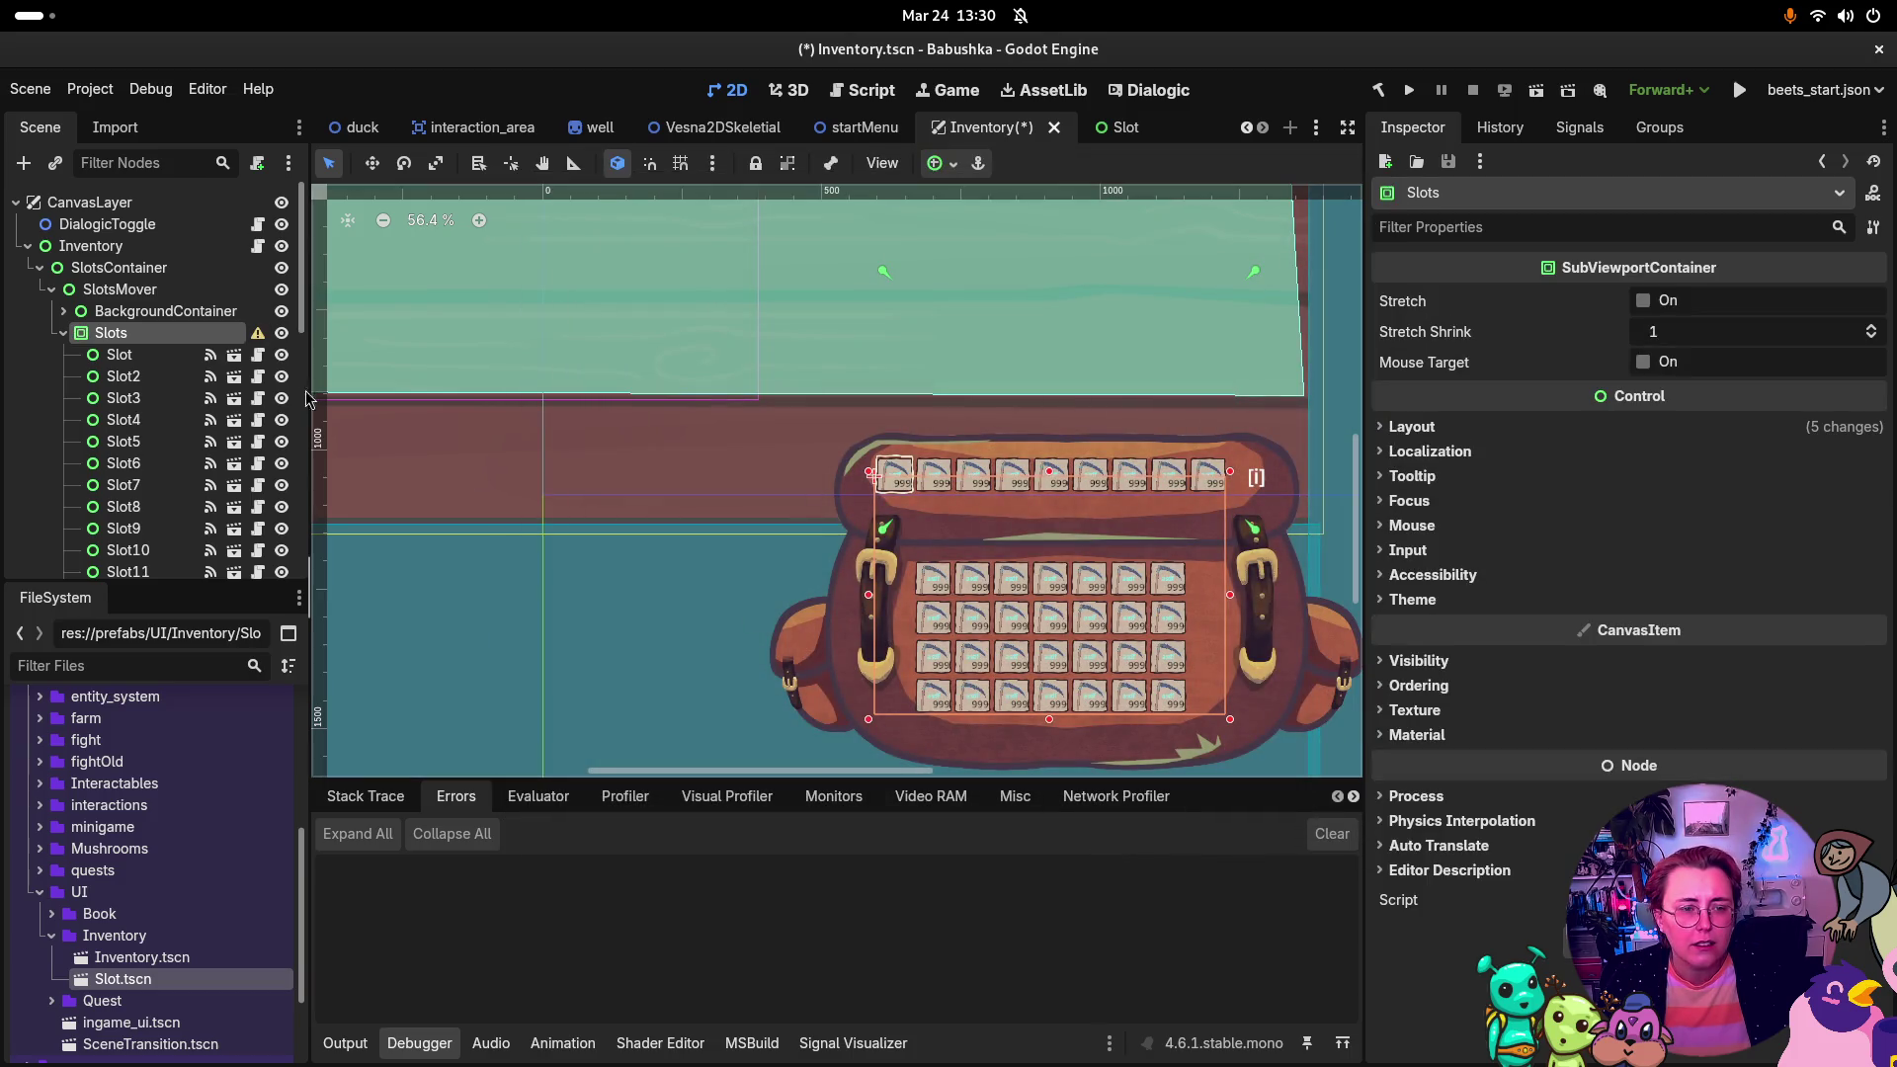
Step: Move the new SubViewport inside the Slots container
mouse_move(264, 342)
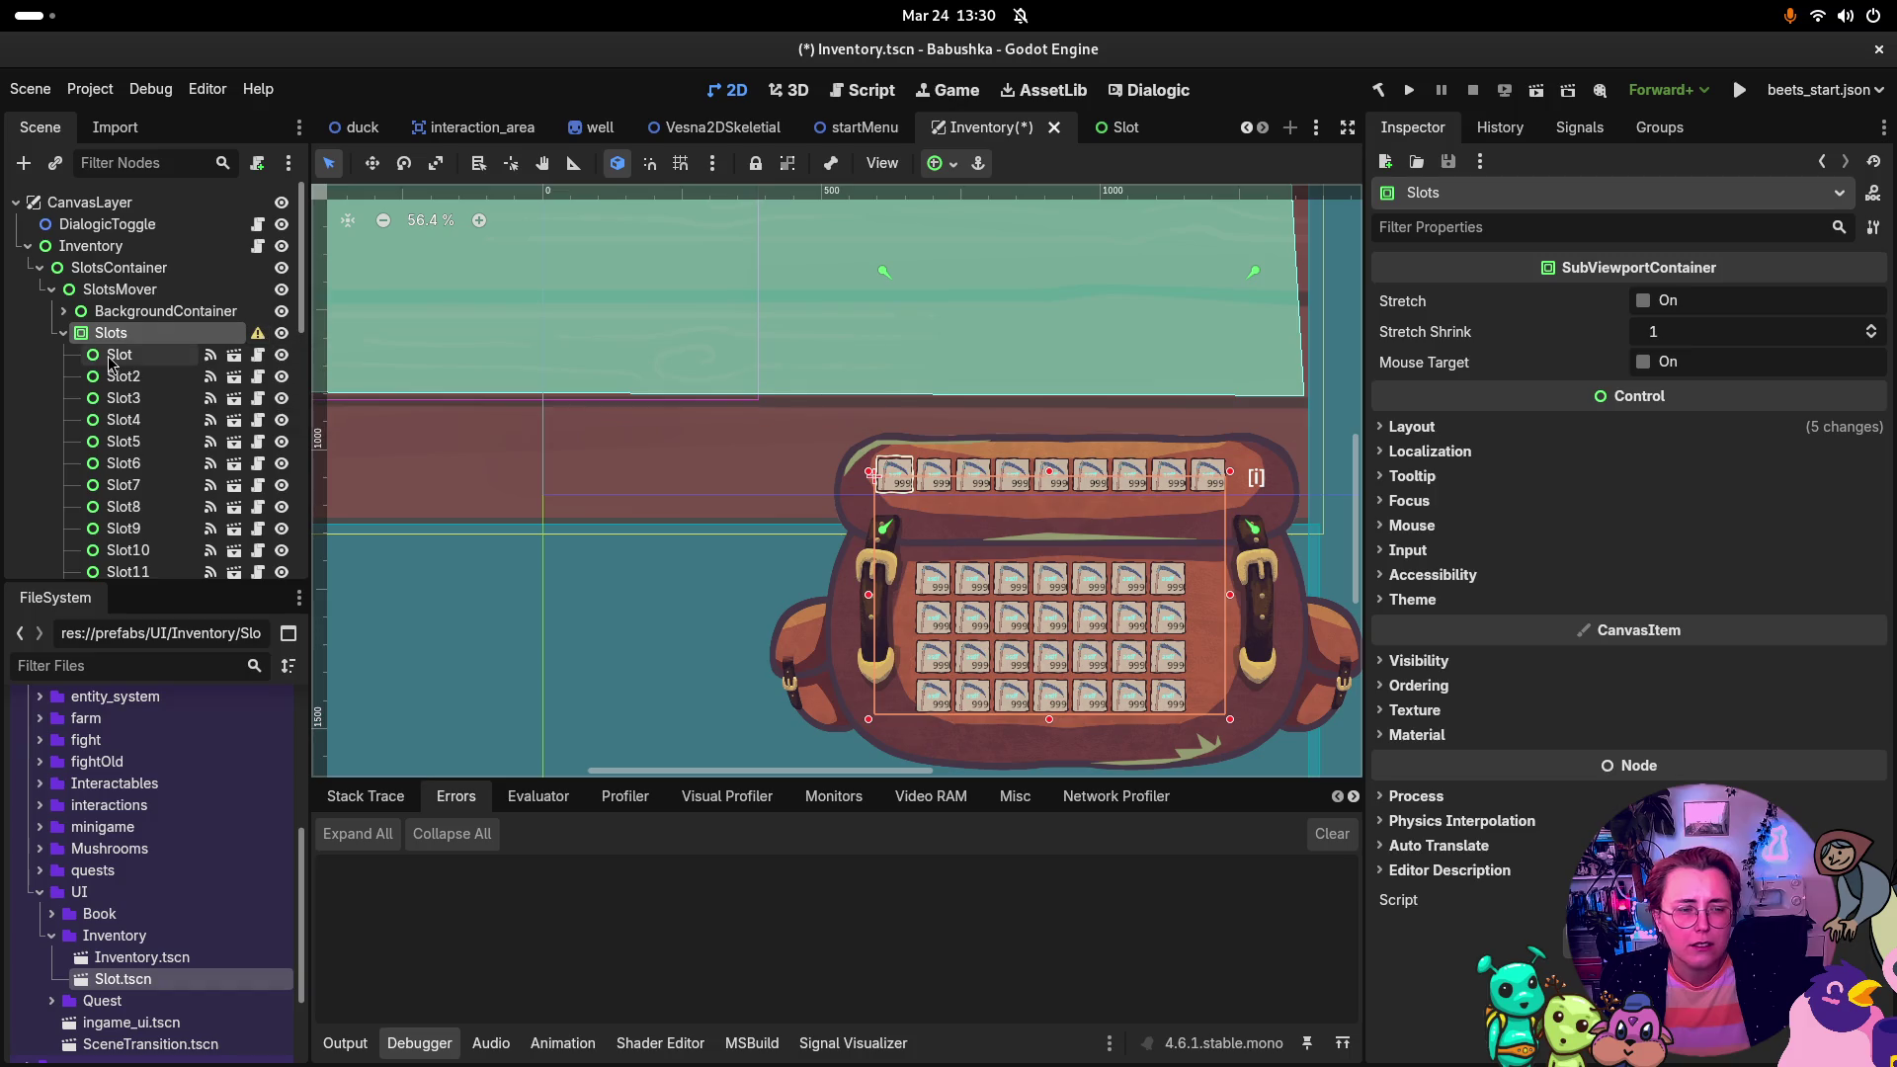
scroll(138, 450, down, 10)
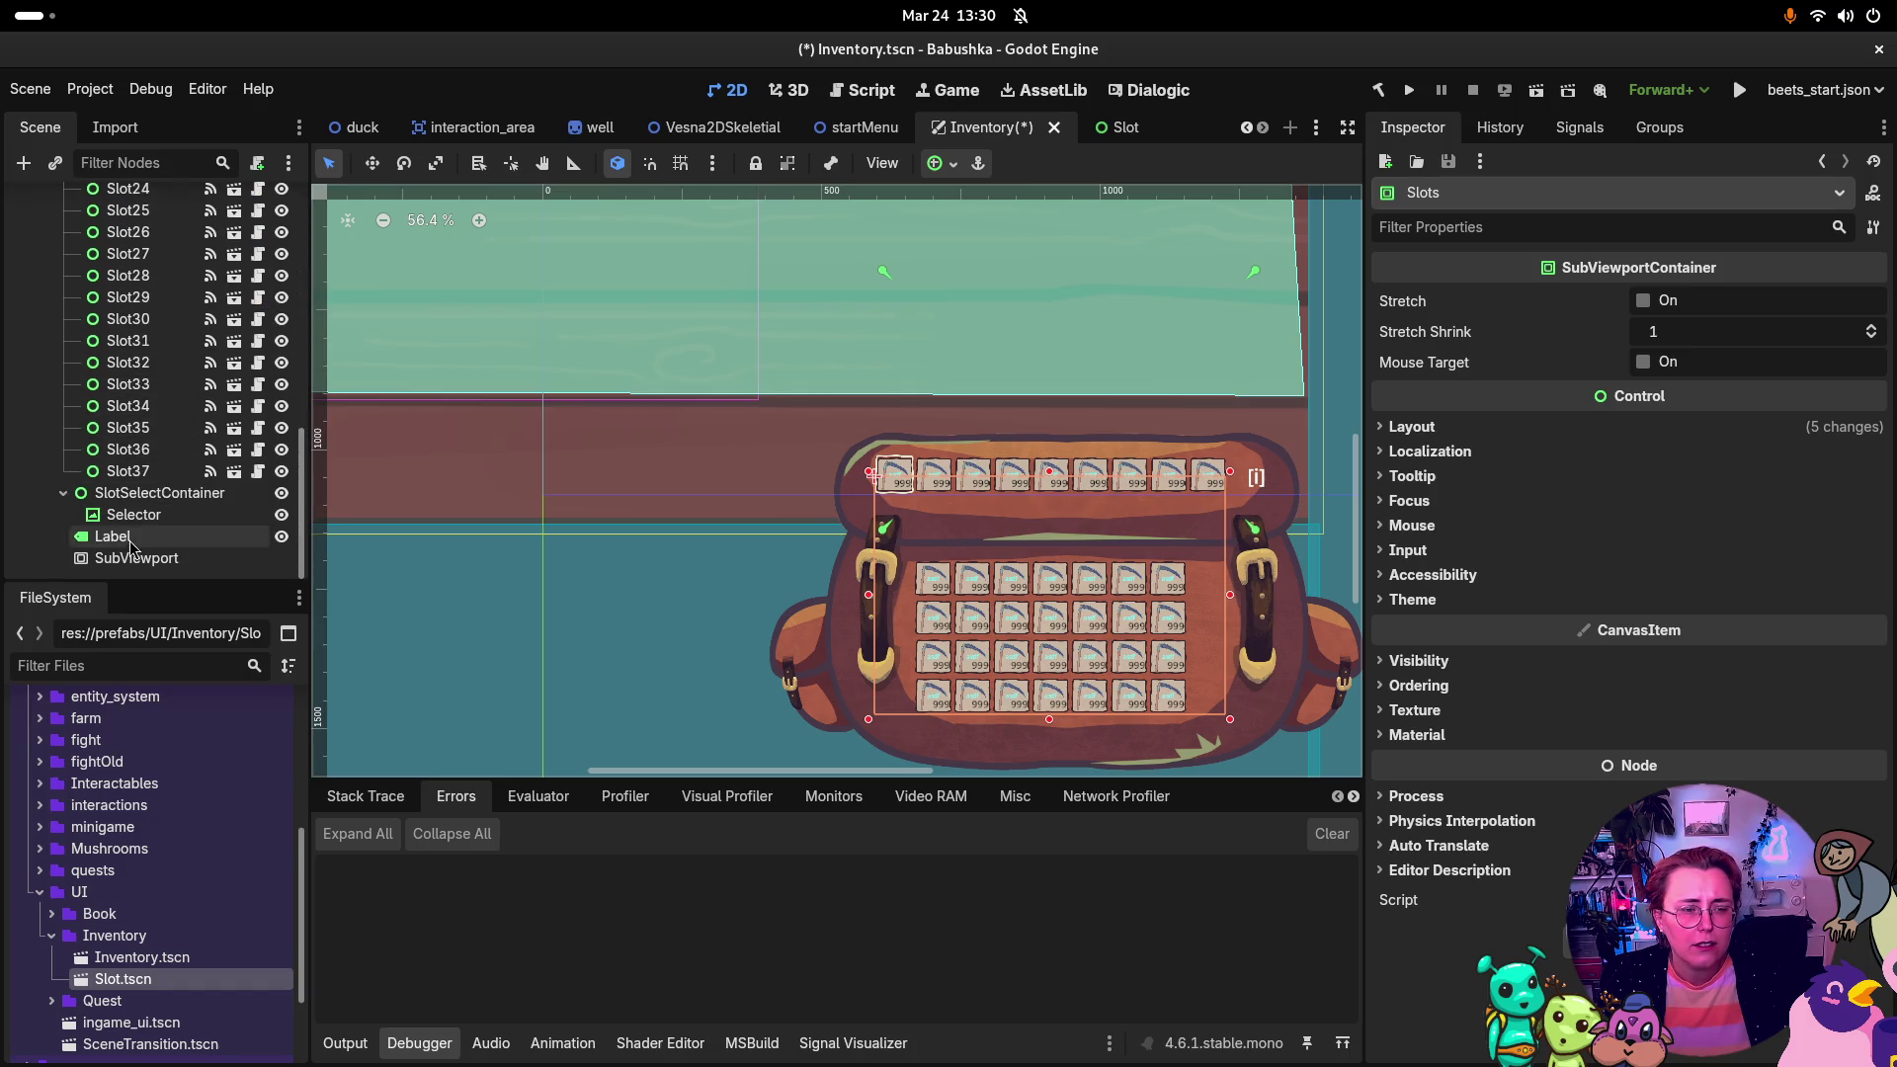
mouse_move(137, 558)
mouse_down()
mouse_move(146, 272)
mouse_move(124, 180)
mouse_move(92, 366)
mouse_move(121, 333)
mouse_up()
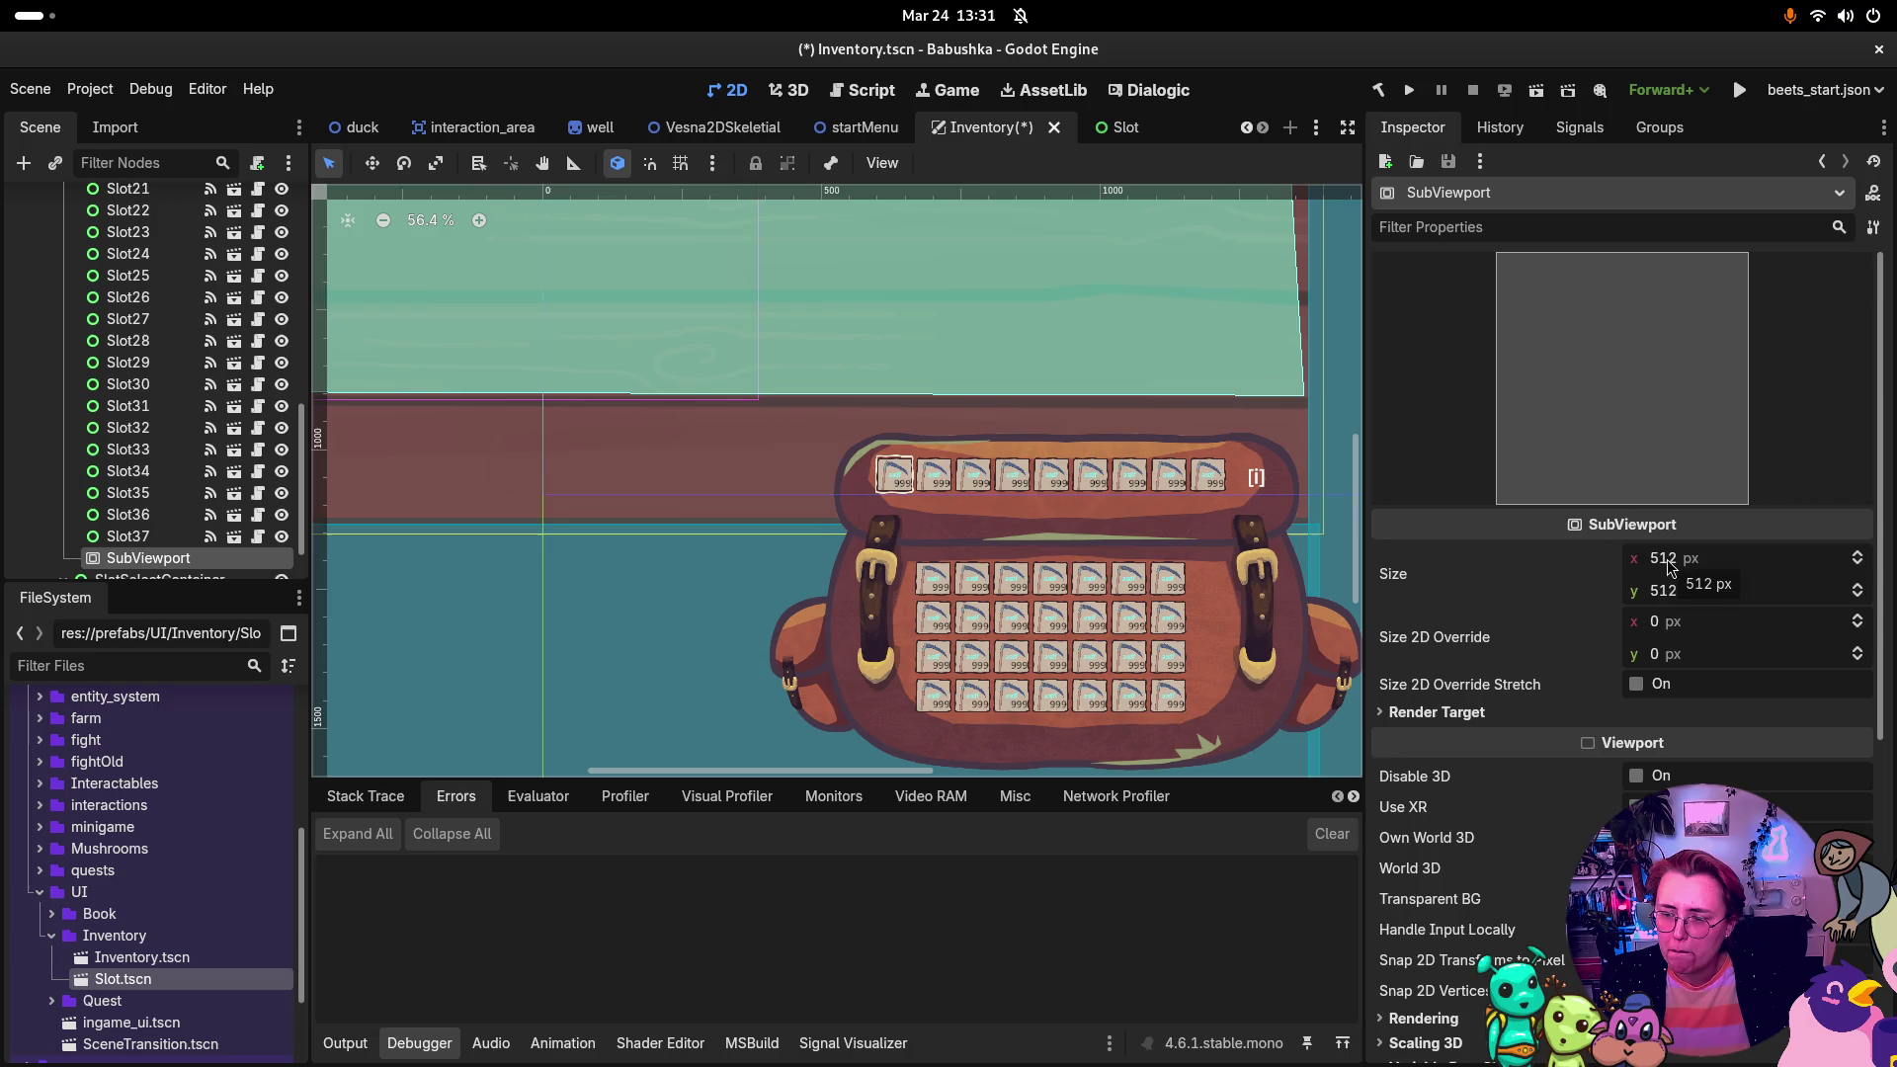
Step: Save the Inventory scene, review its properties, and launch the game
key(ctrl+s)
scroll(384, 125, up, 5)
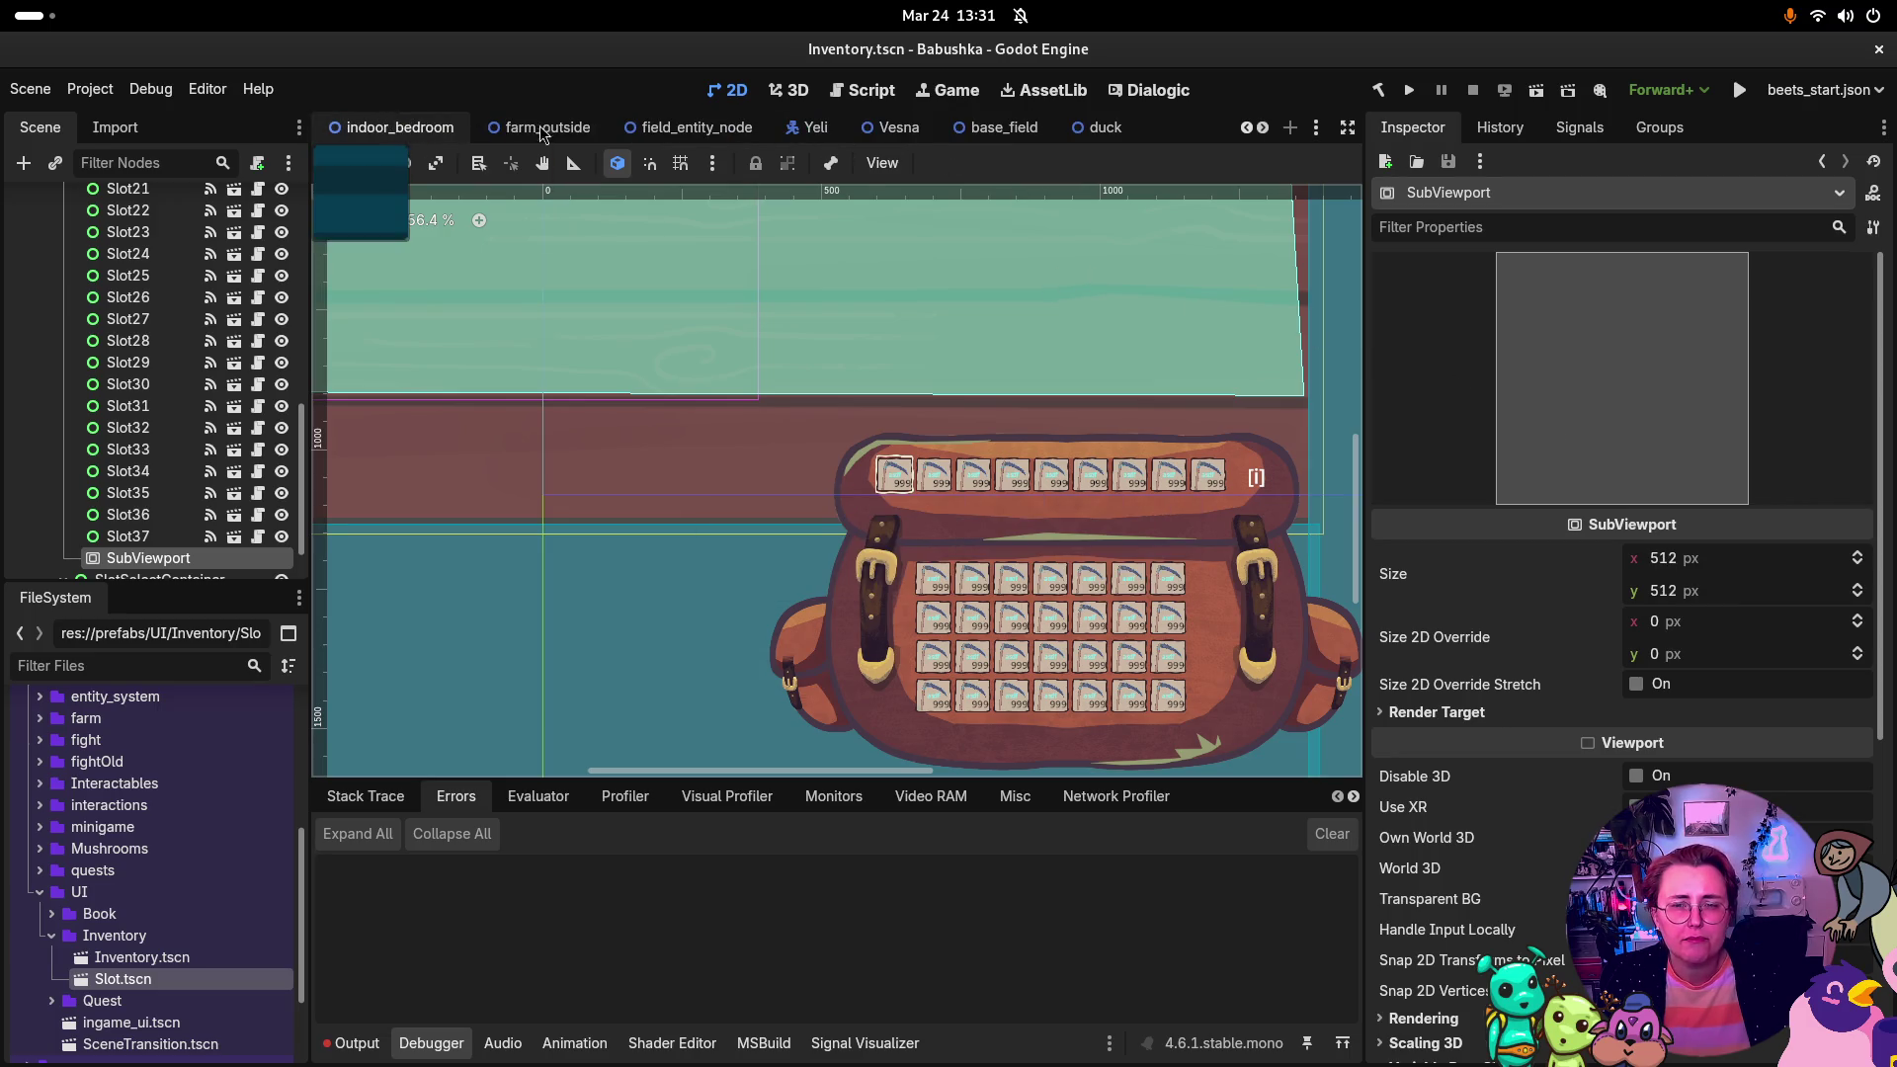
scroll(1087, 128, down, 6)
scroll(998, 373, down, 2)
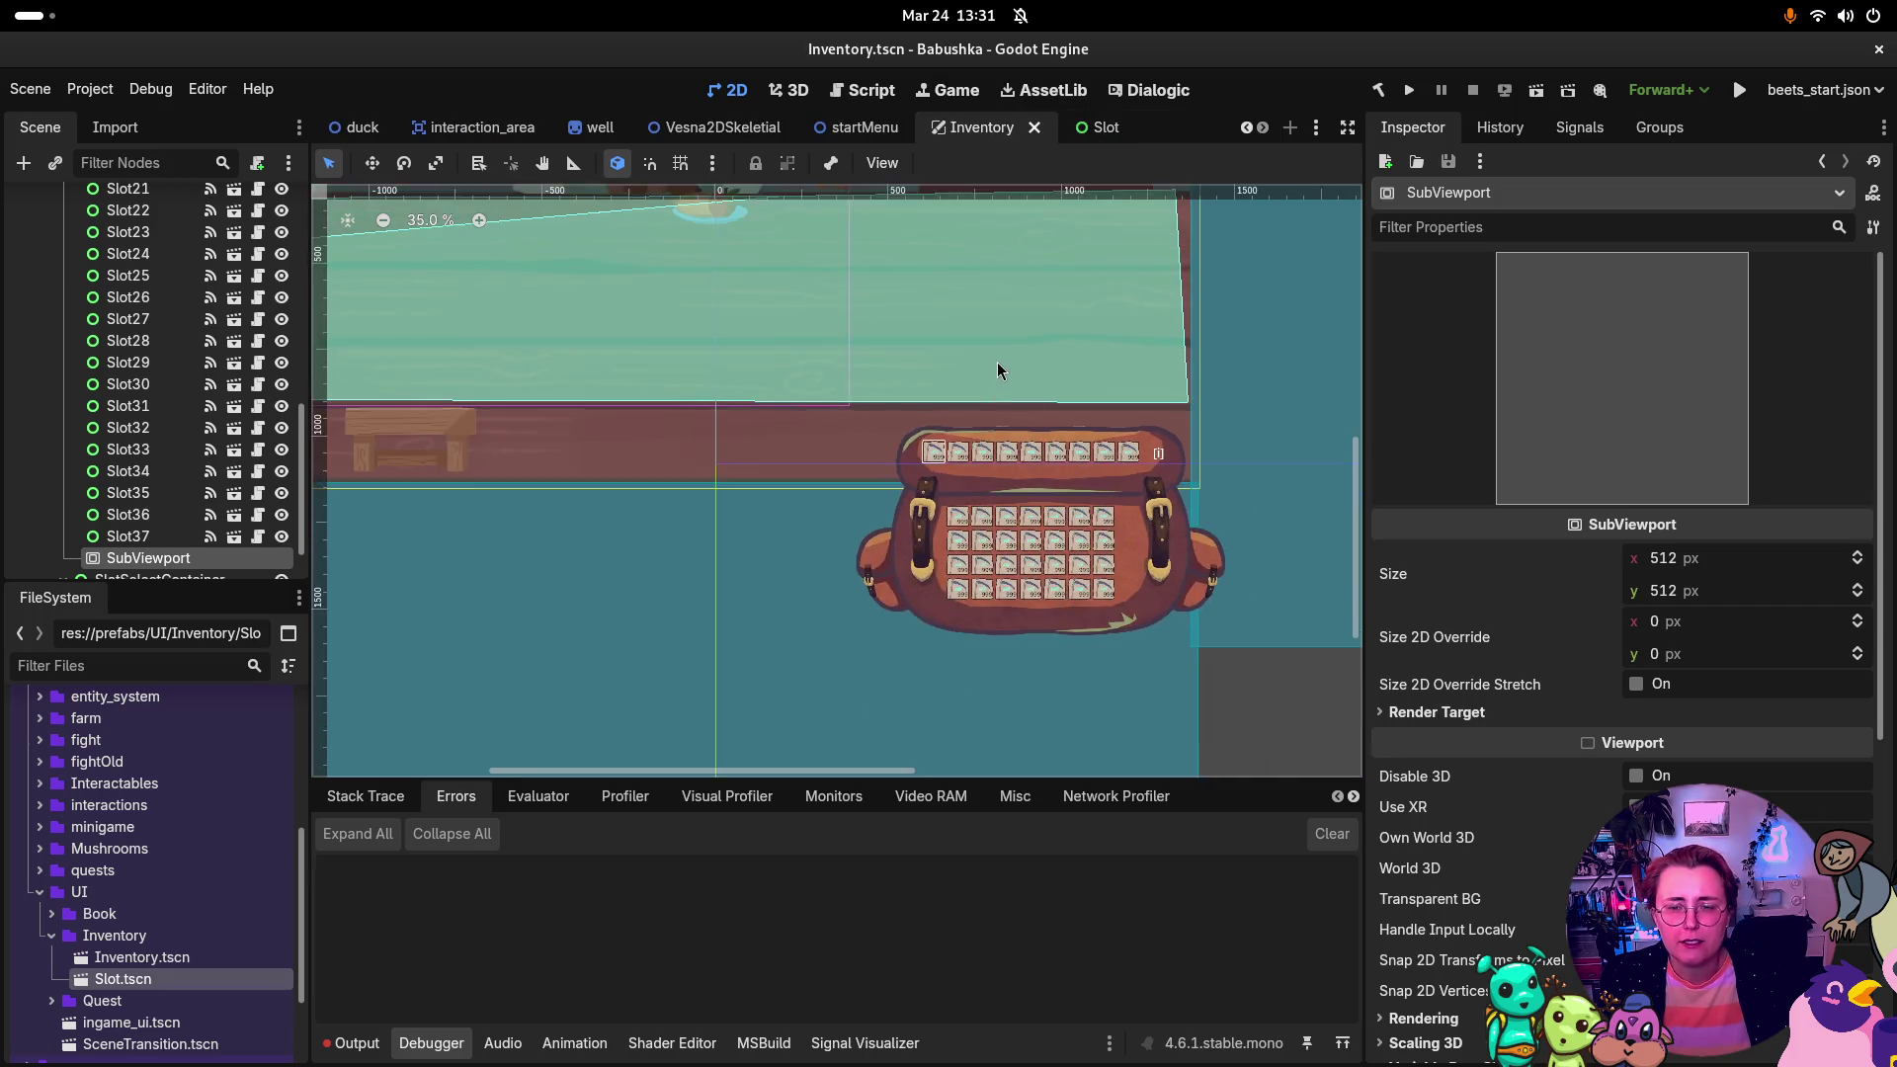
scroll(998, 373, down, 3)
scroll(999, 479, up, 3)
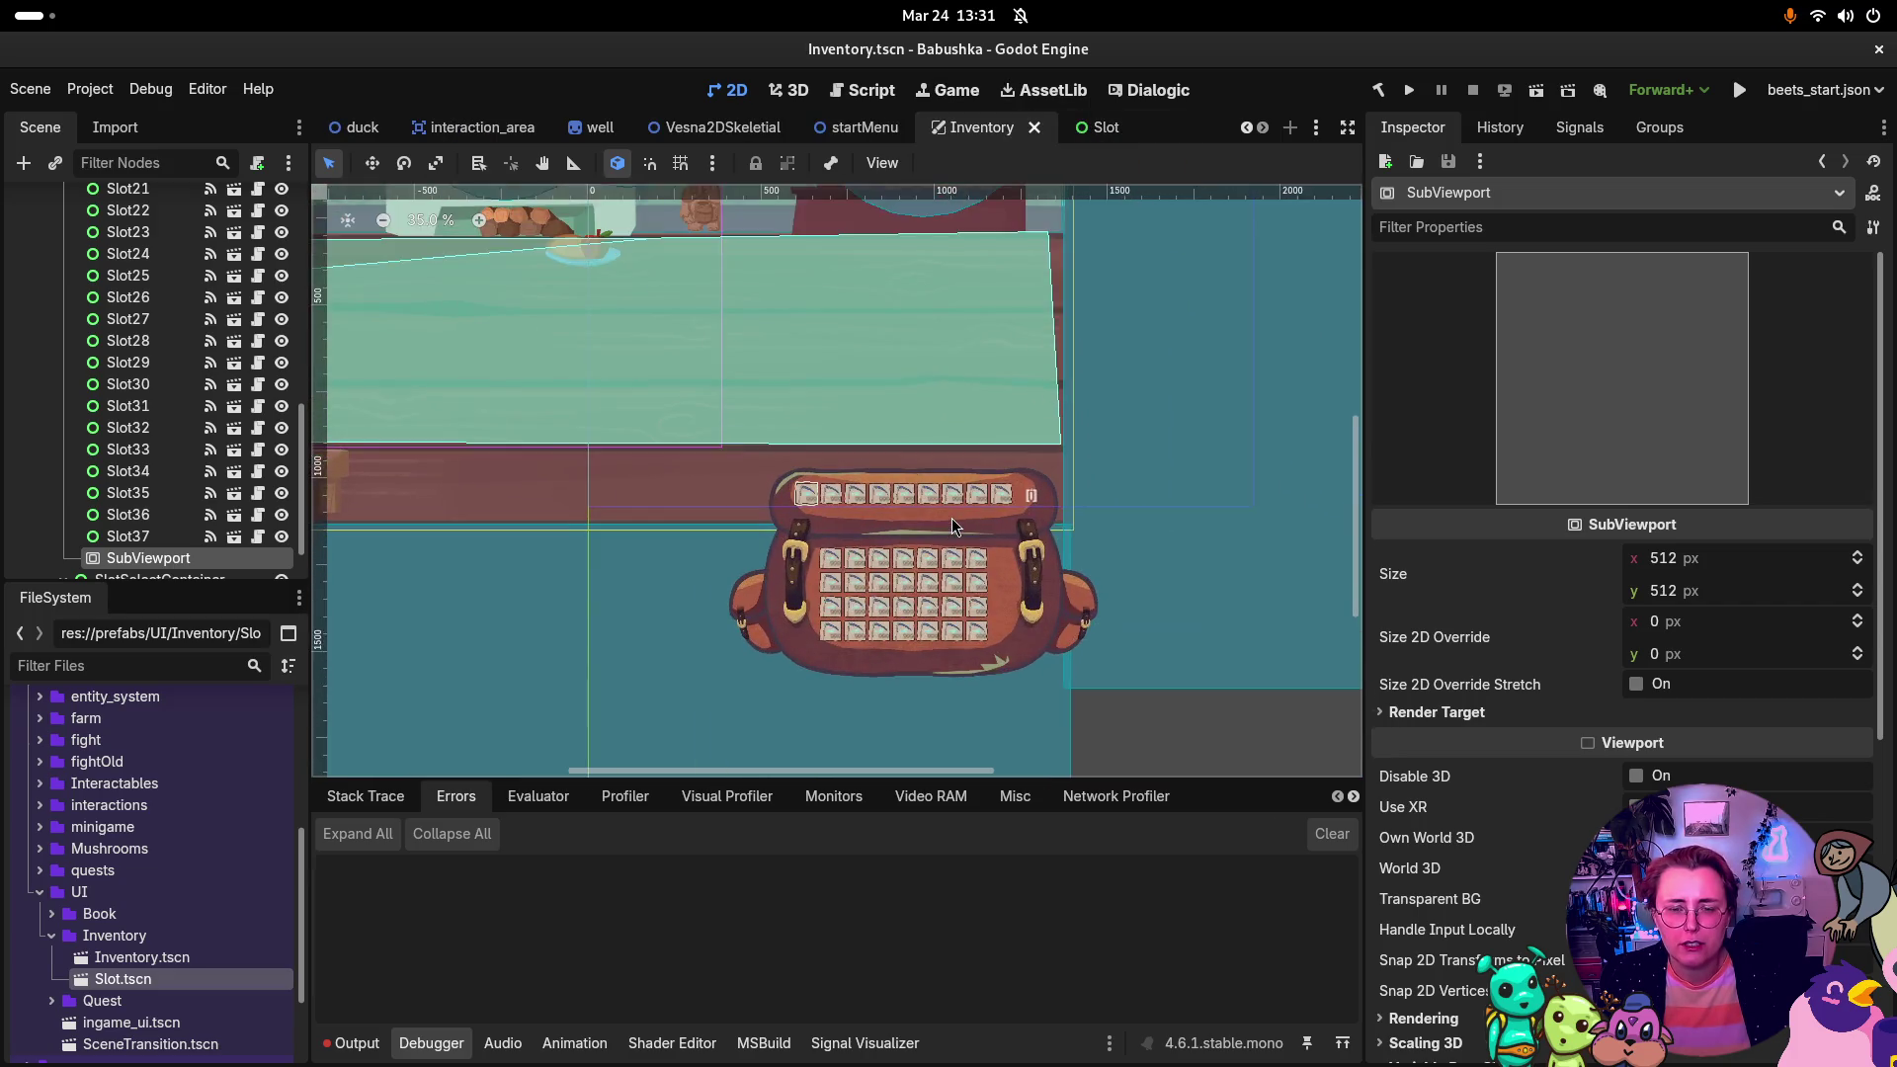
scroll(951, 517, up, 3)
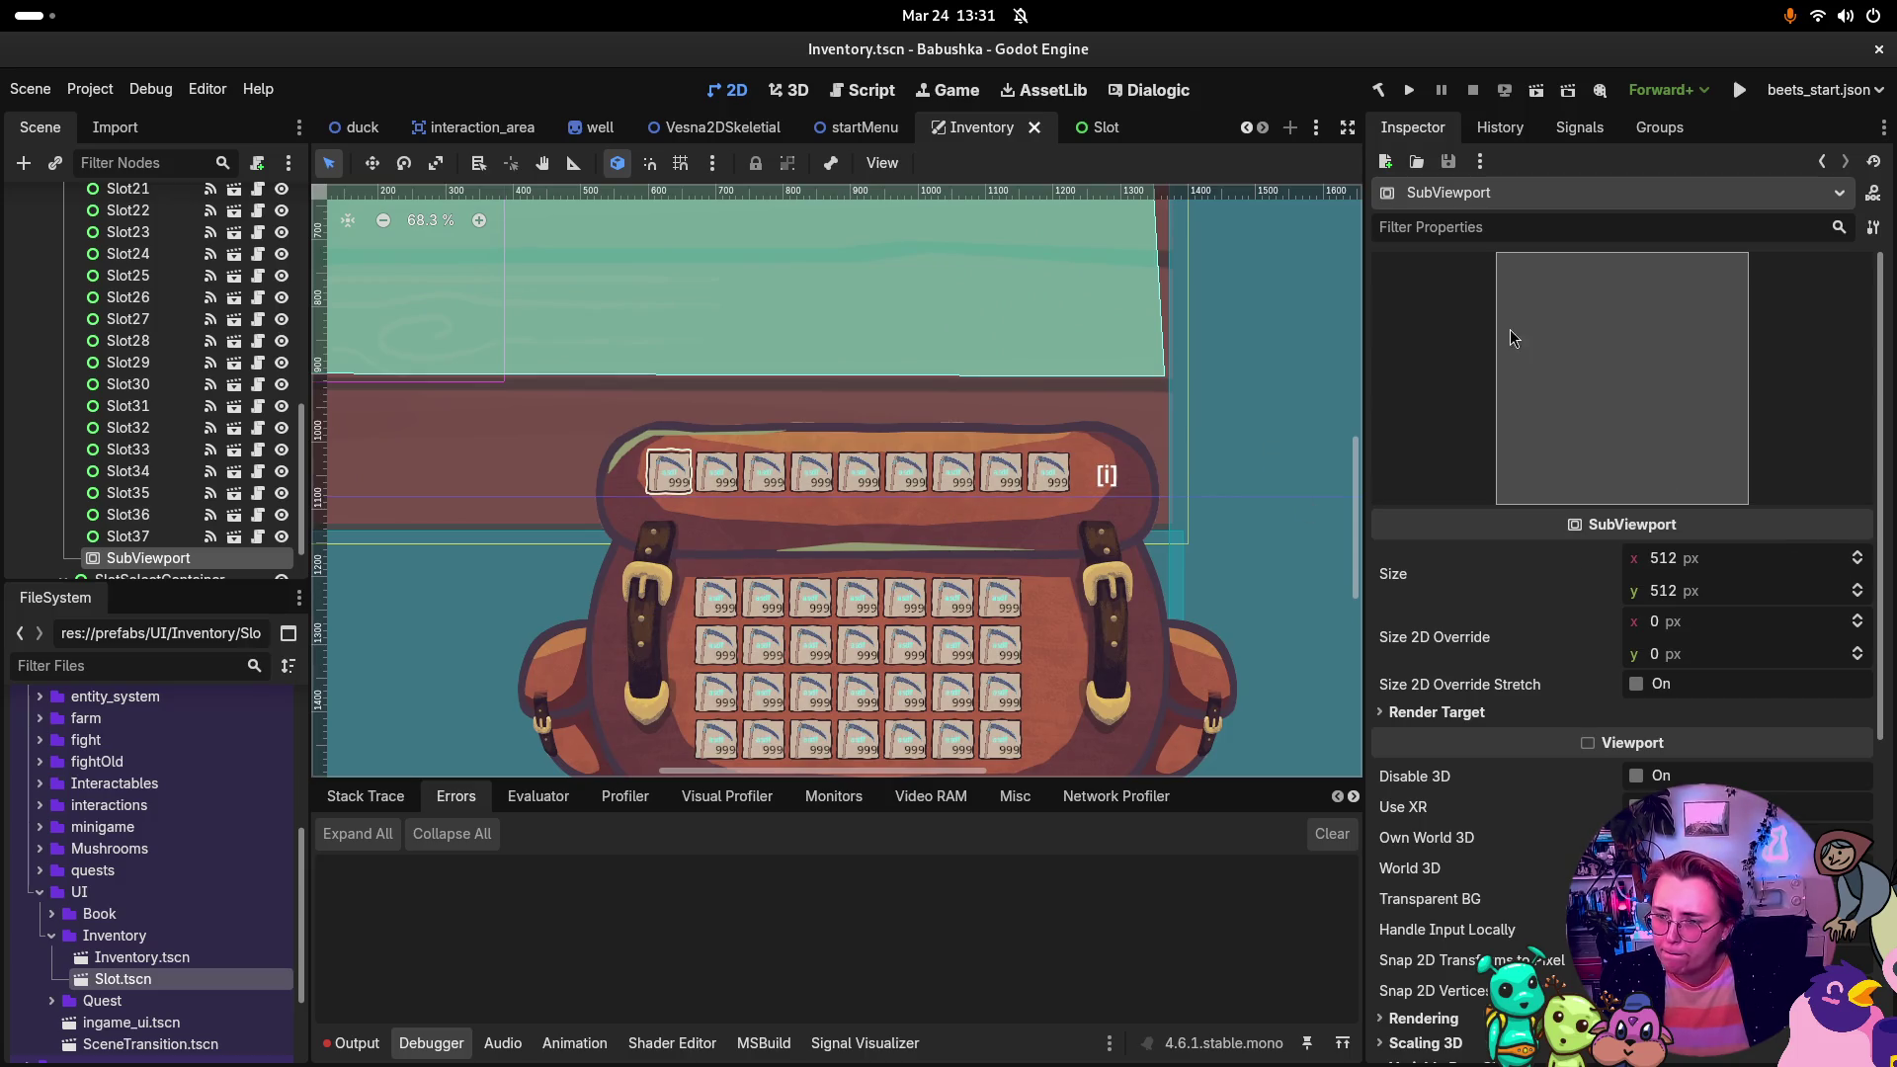
scroll(1769, 632, down, 5)
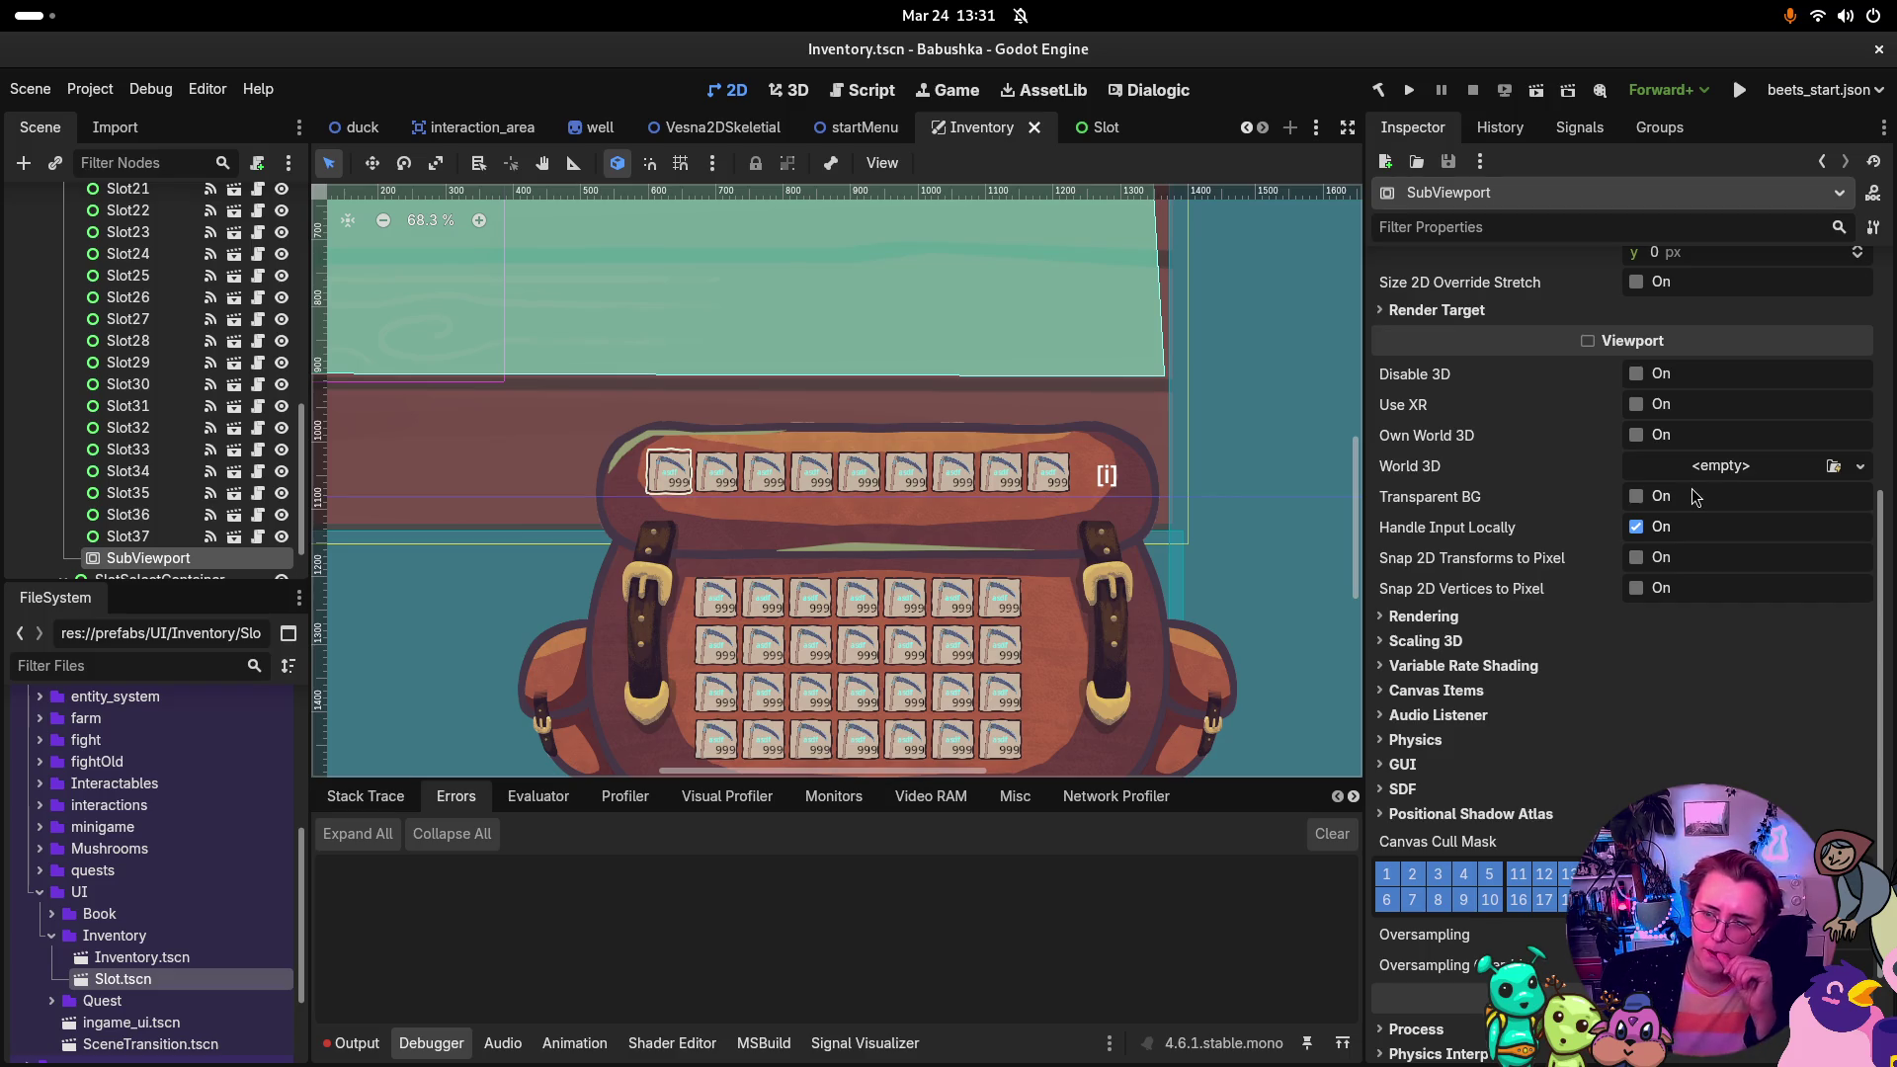
scroll(1645, 474, up, 5)
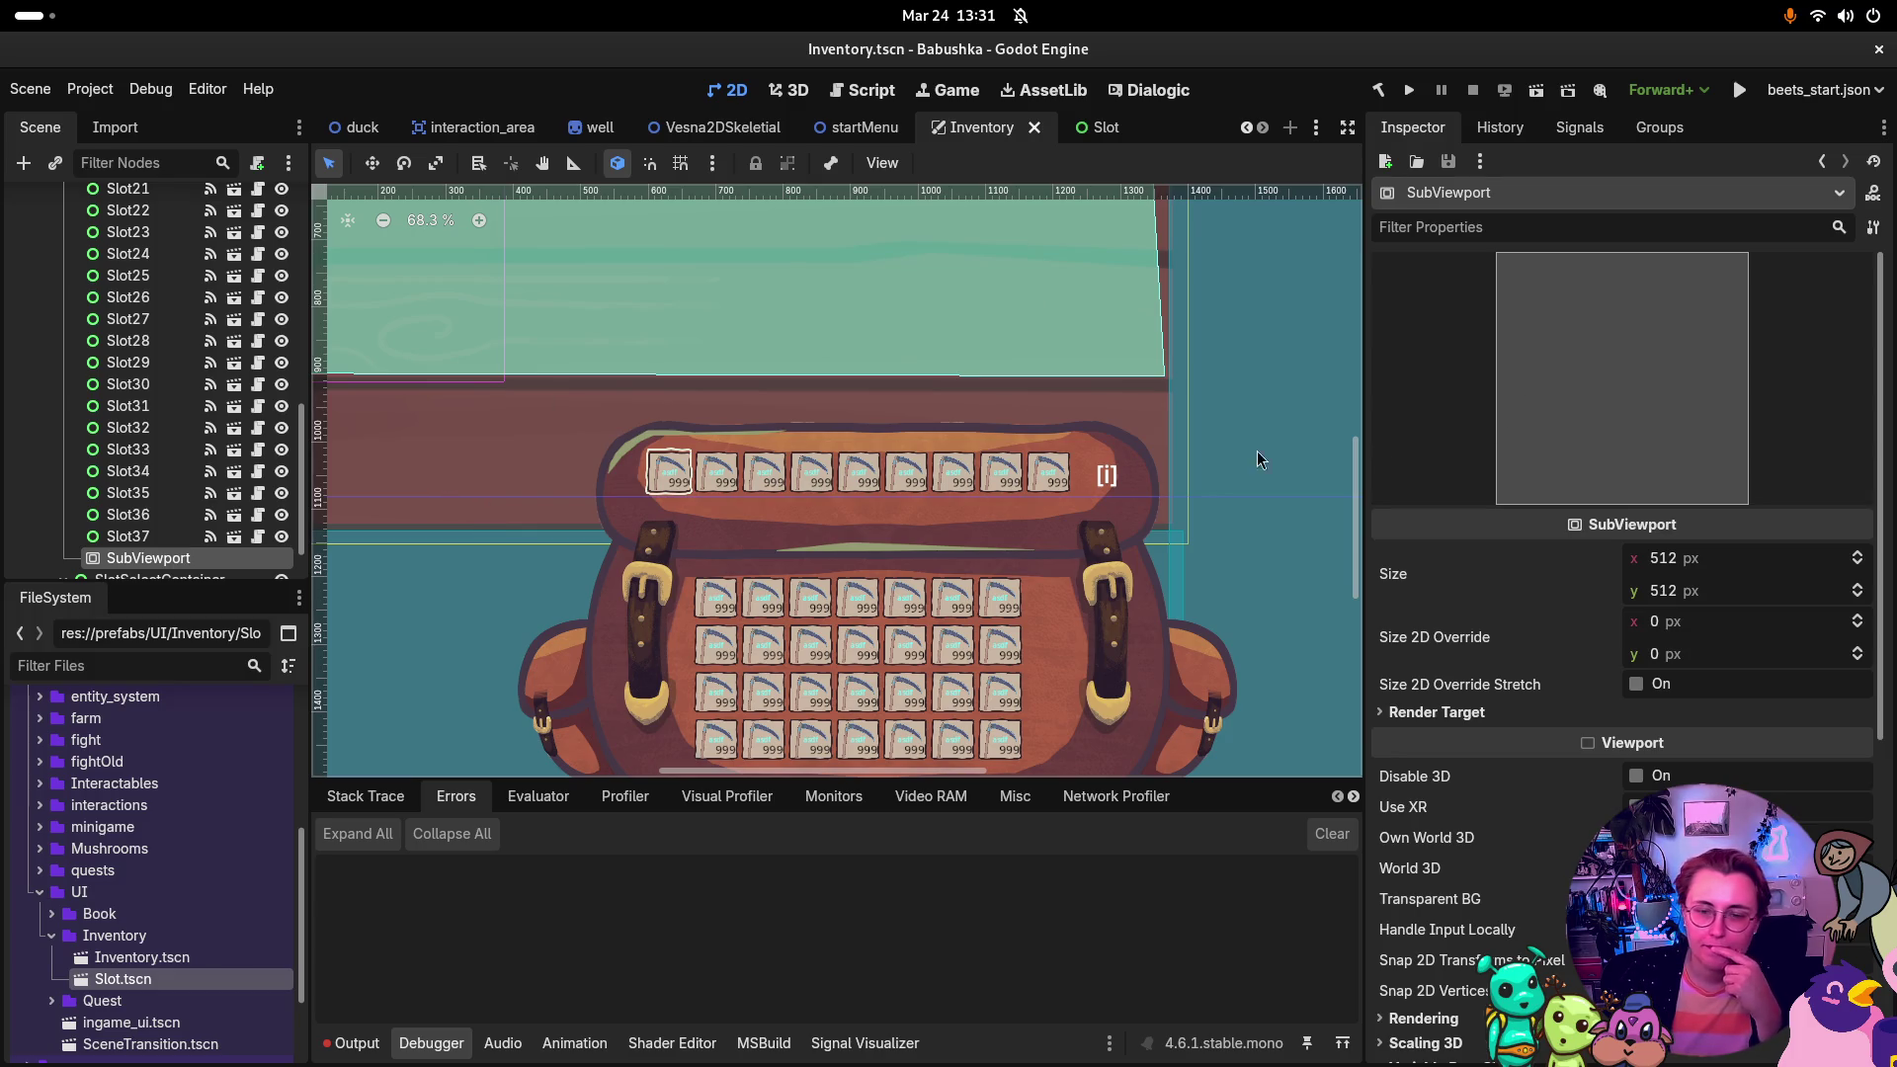
click(1409, 91)
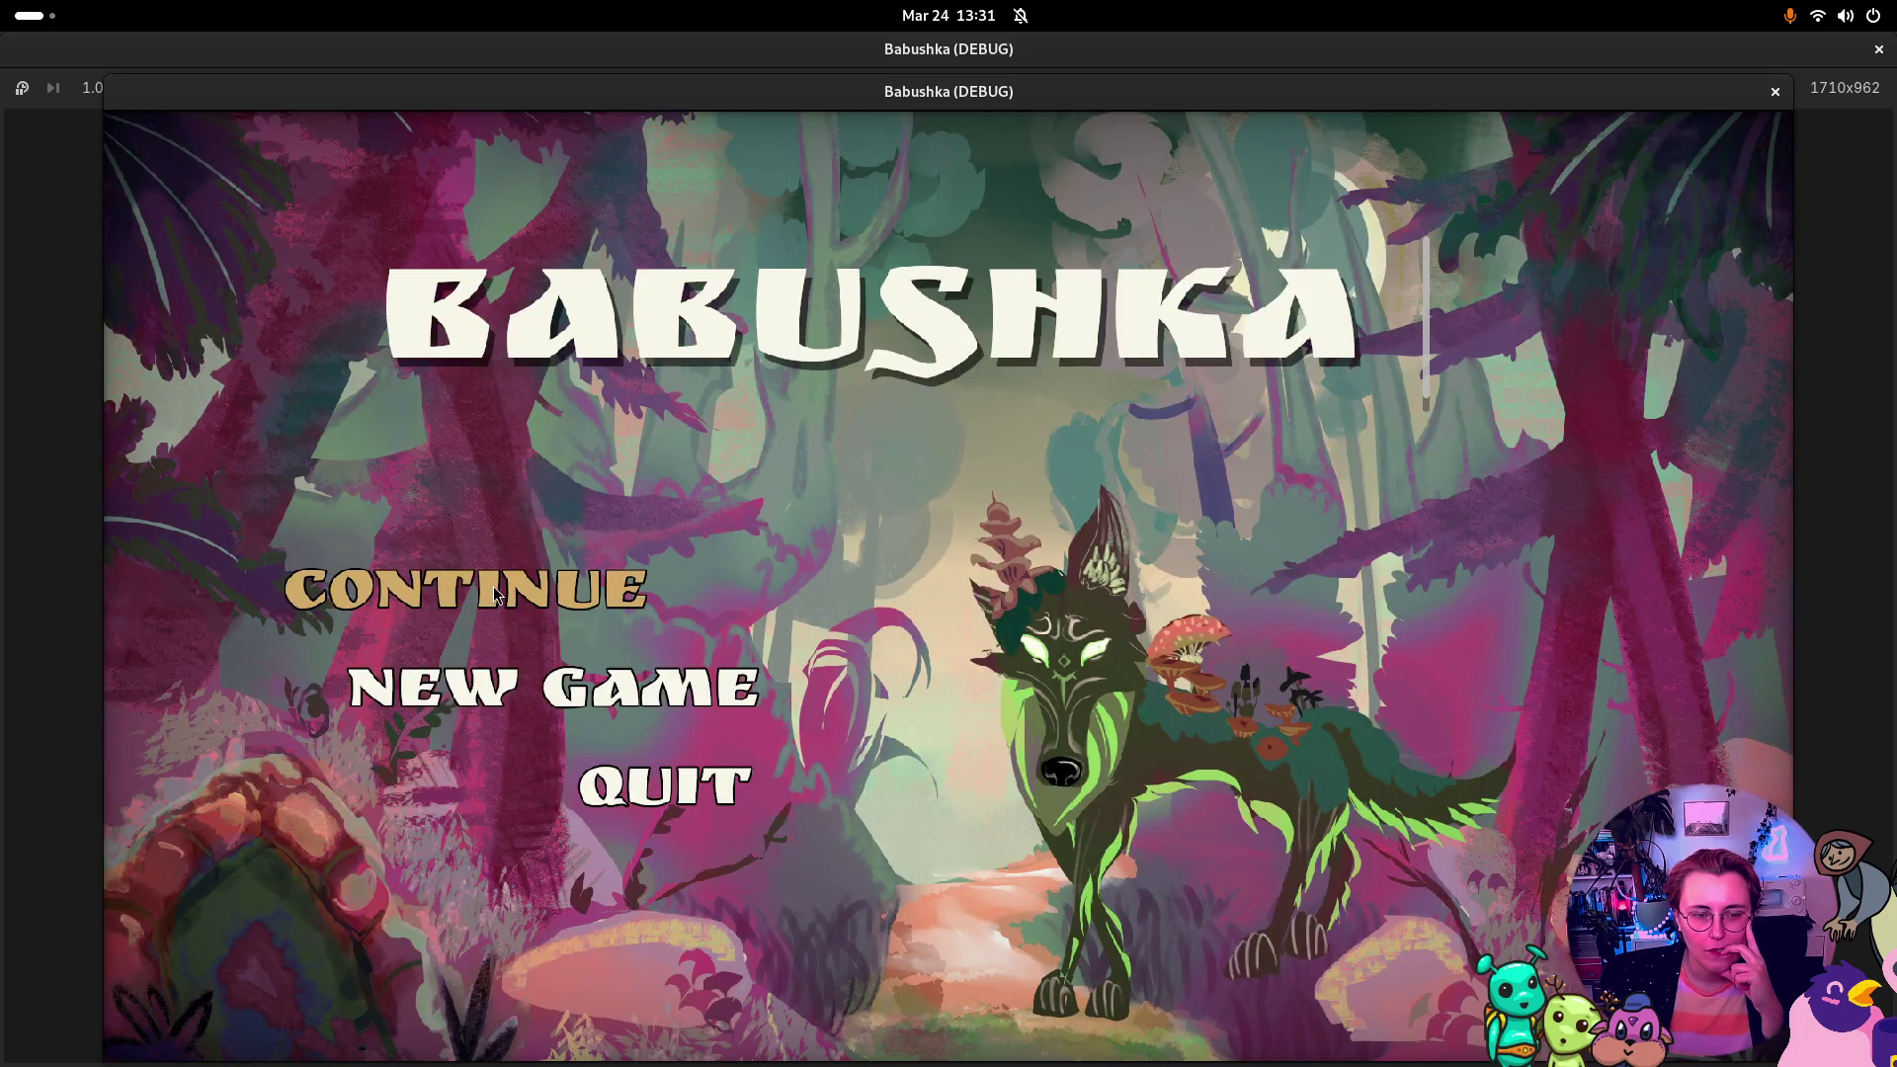
Step: Continue the saved game, toggle the backpack with I to check slots, then stop the game
click(497, 594)
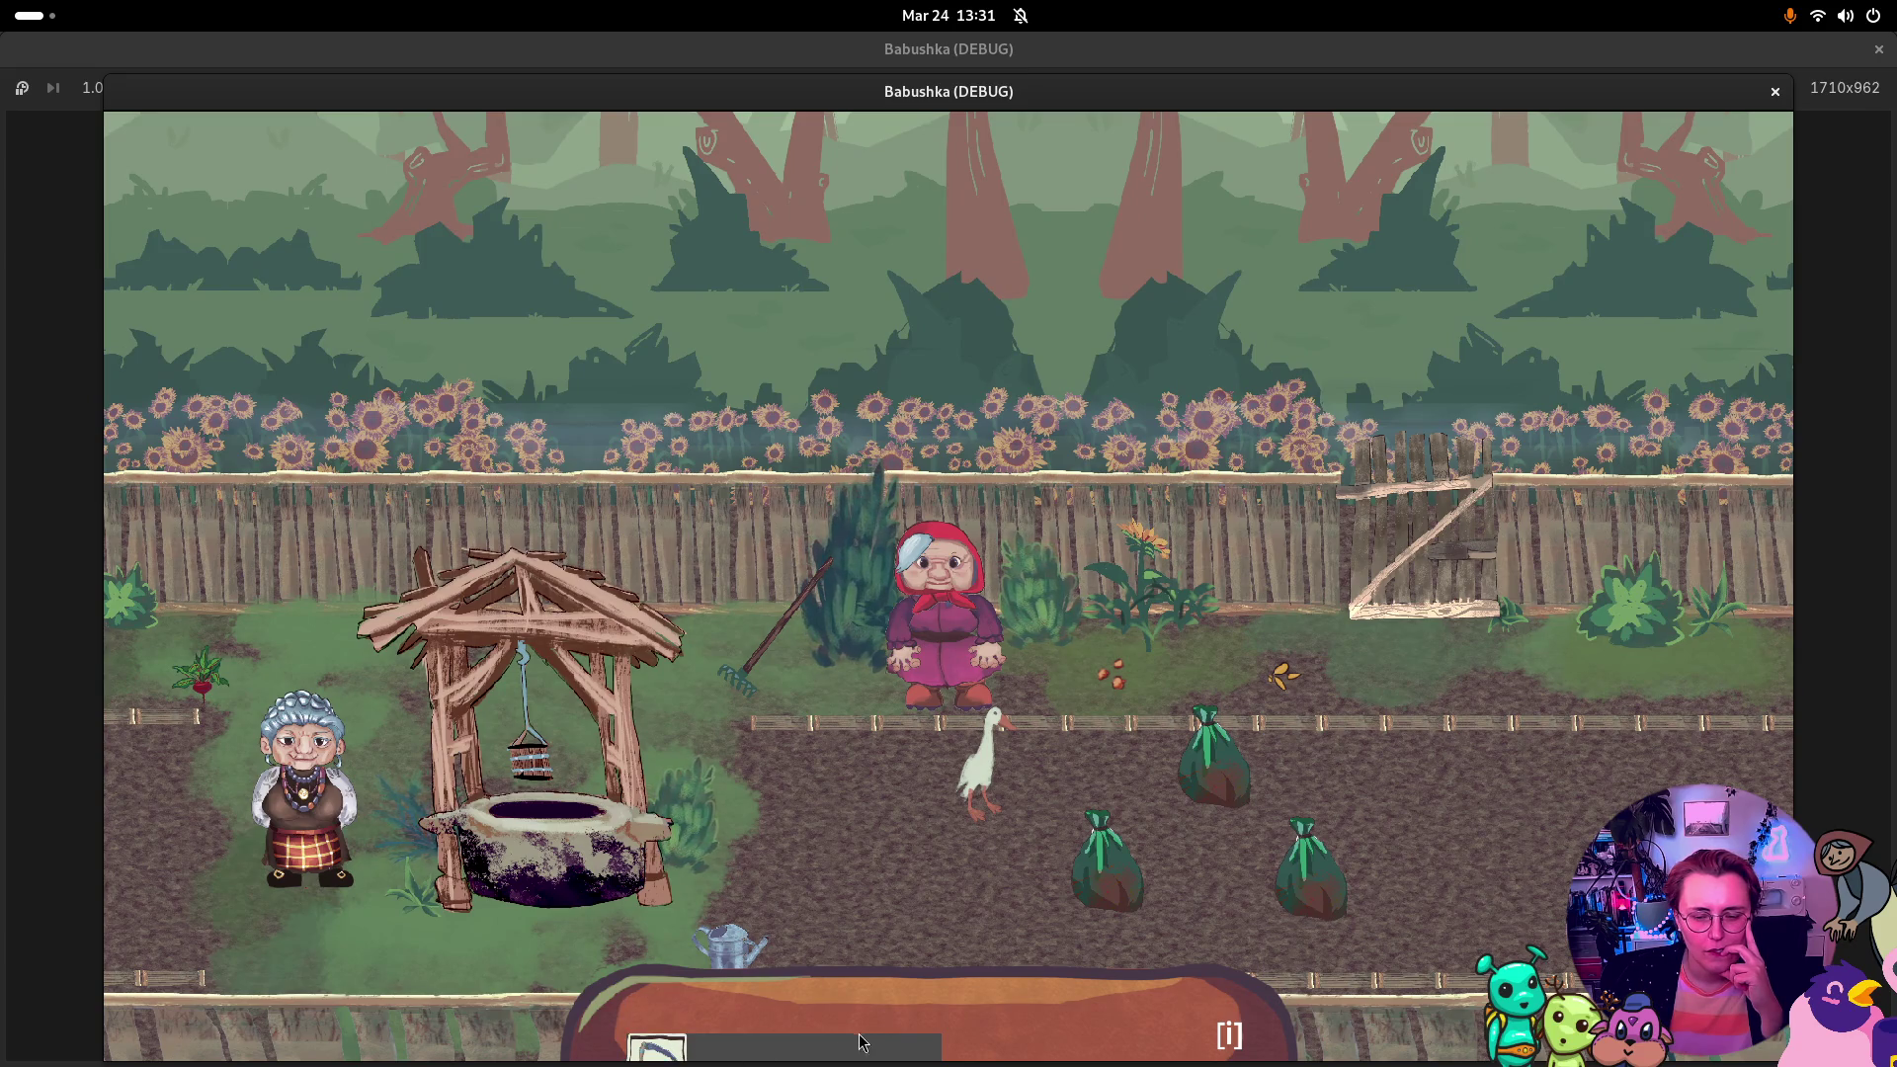
key(i)
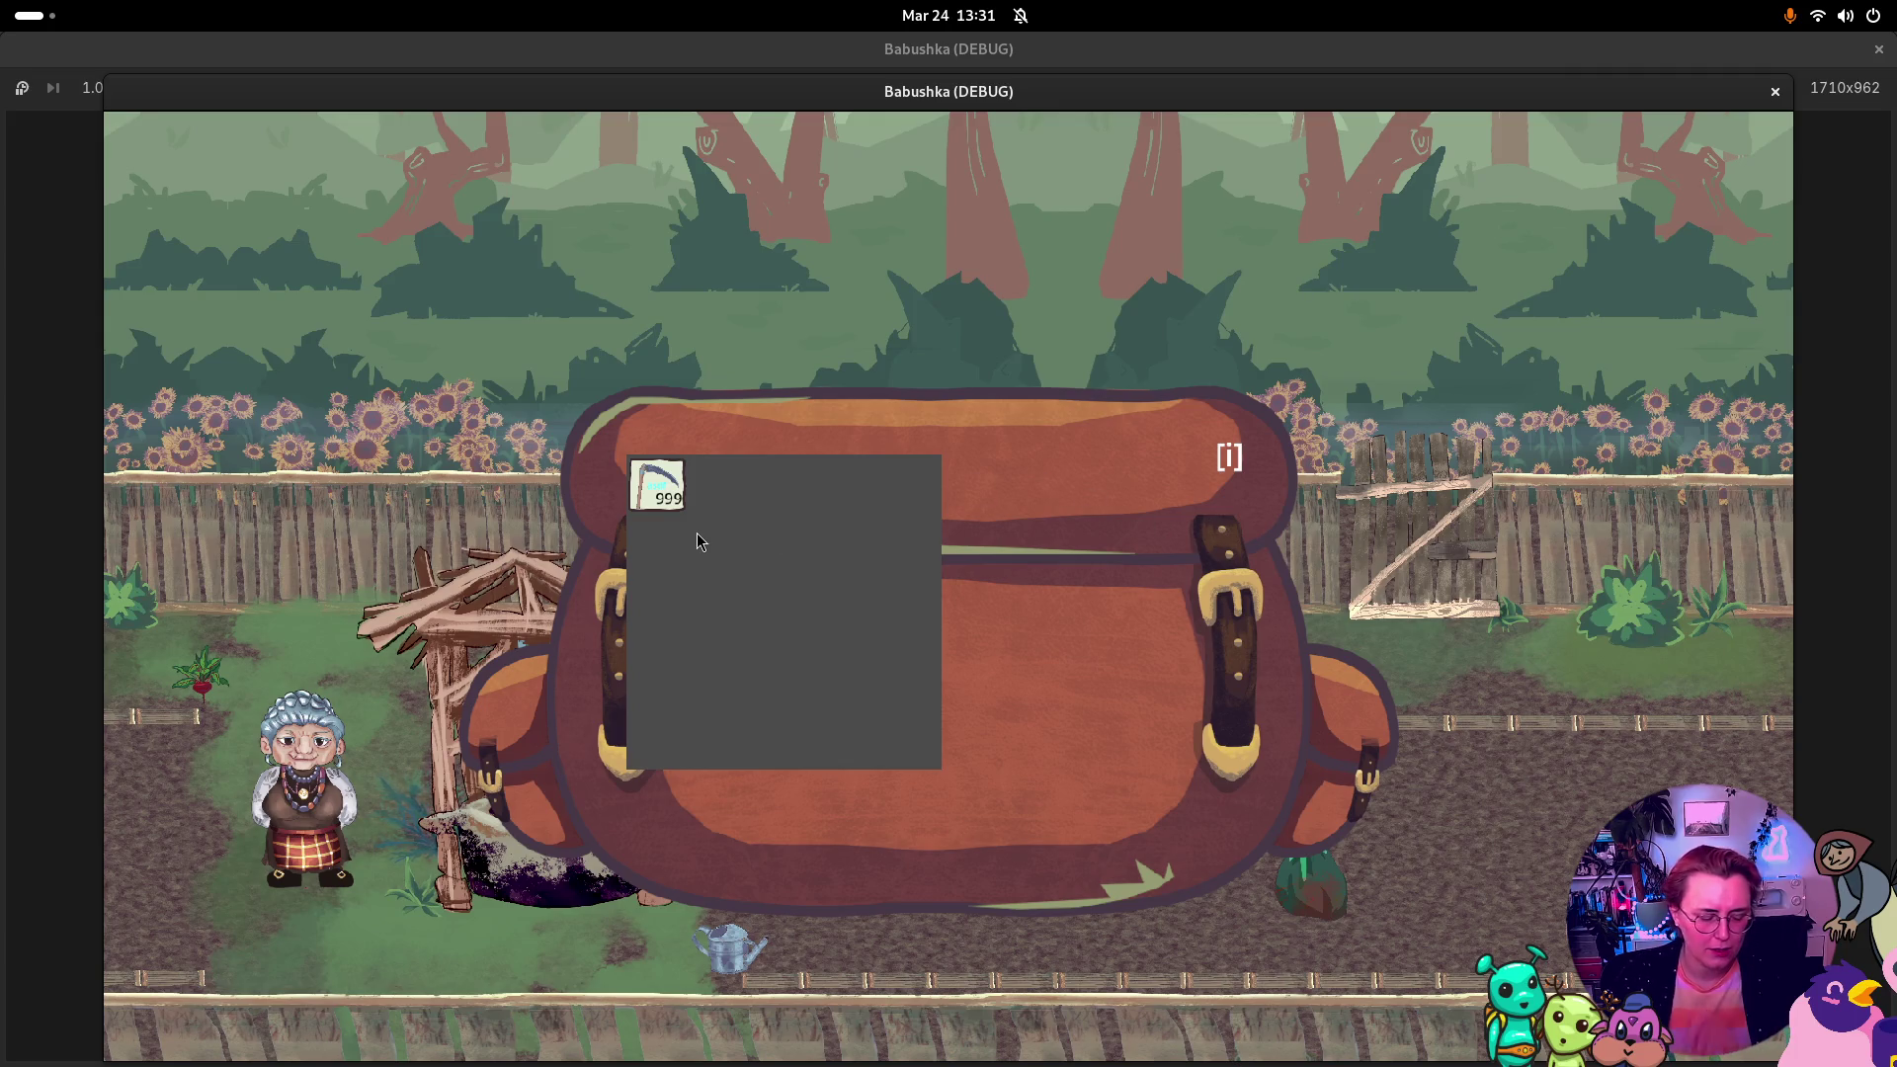
key(i)
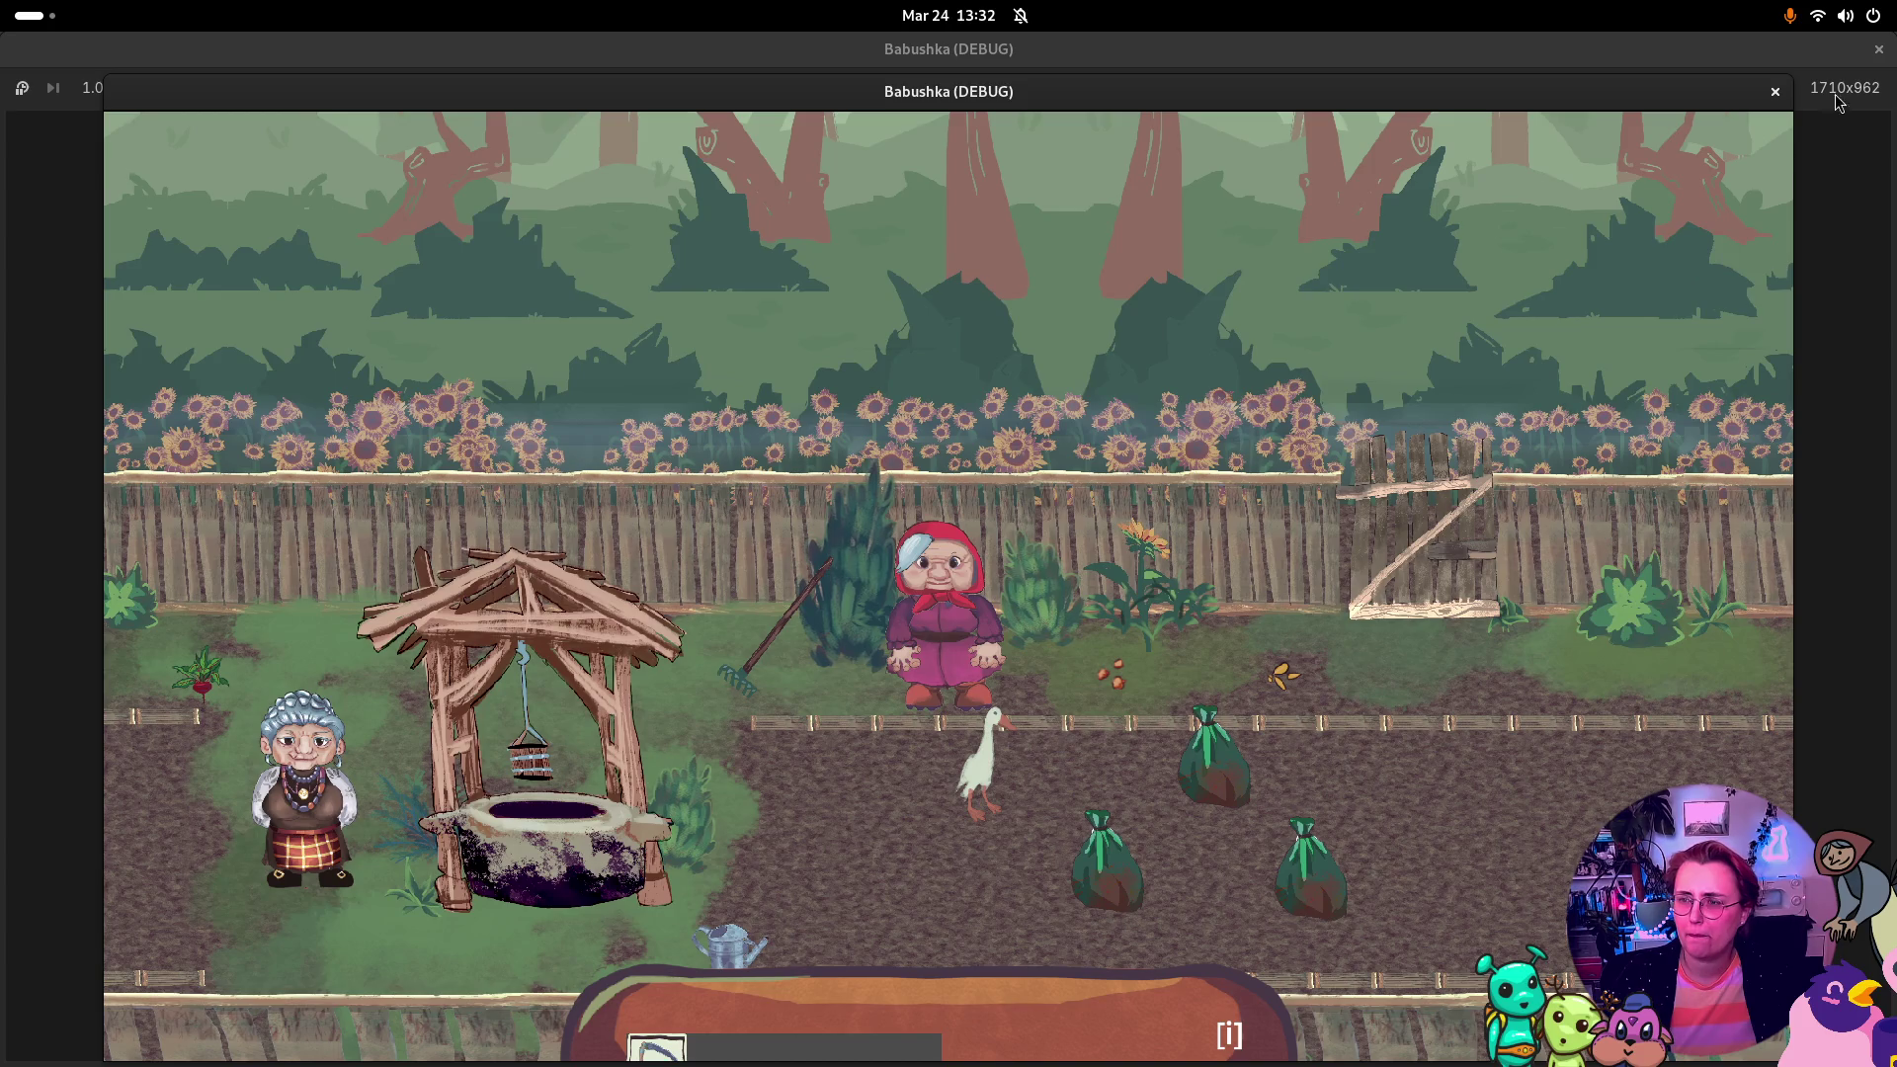
click(1775, 91)
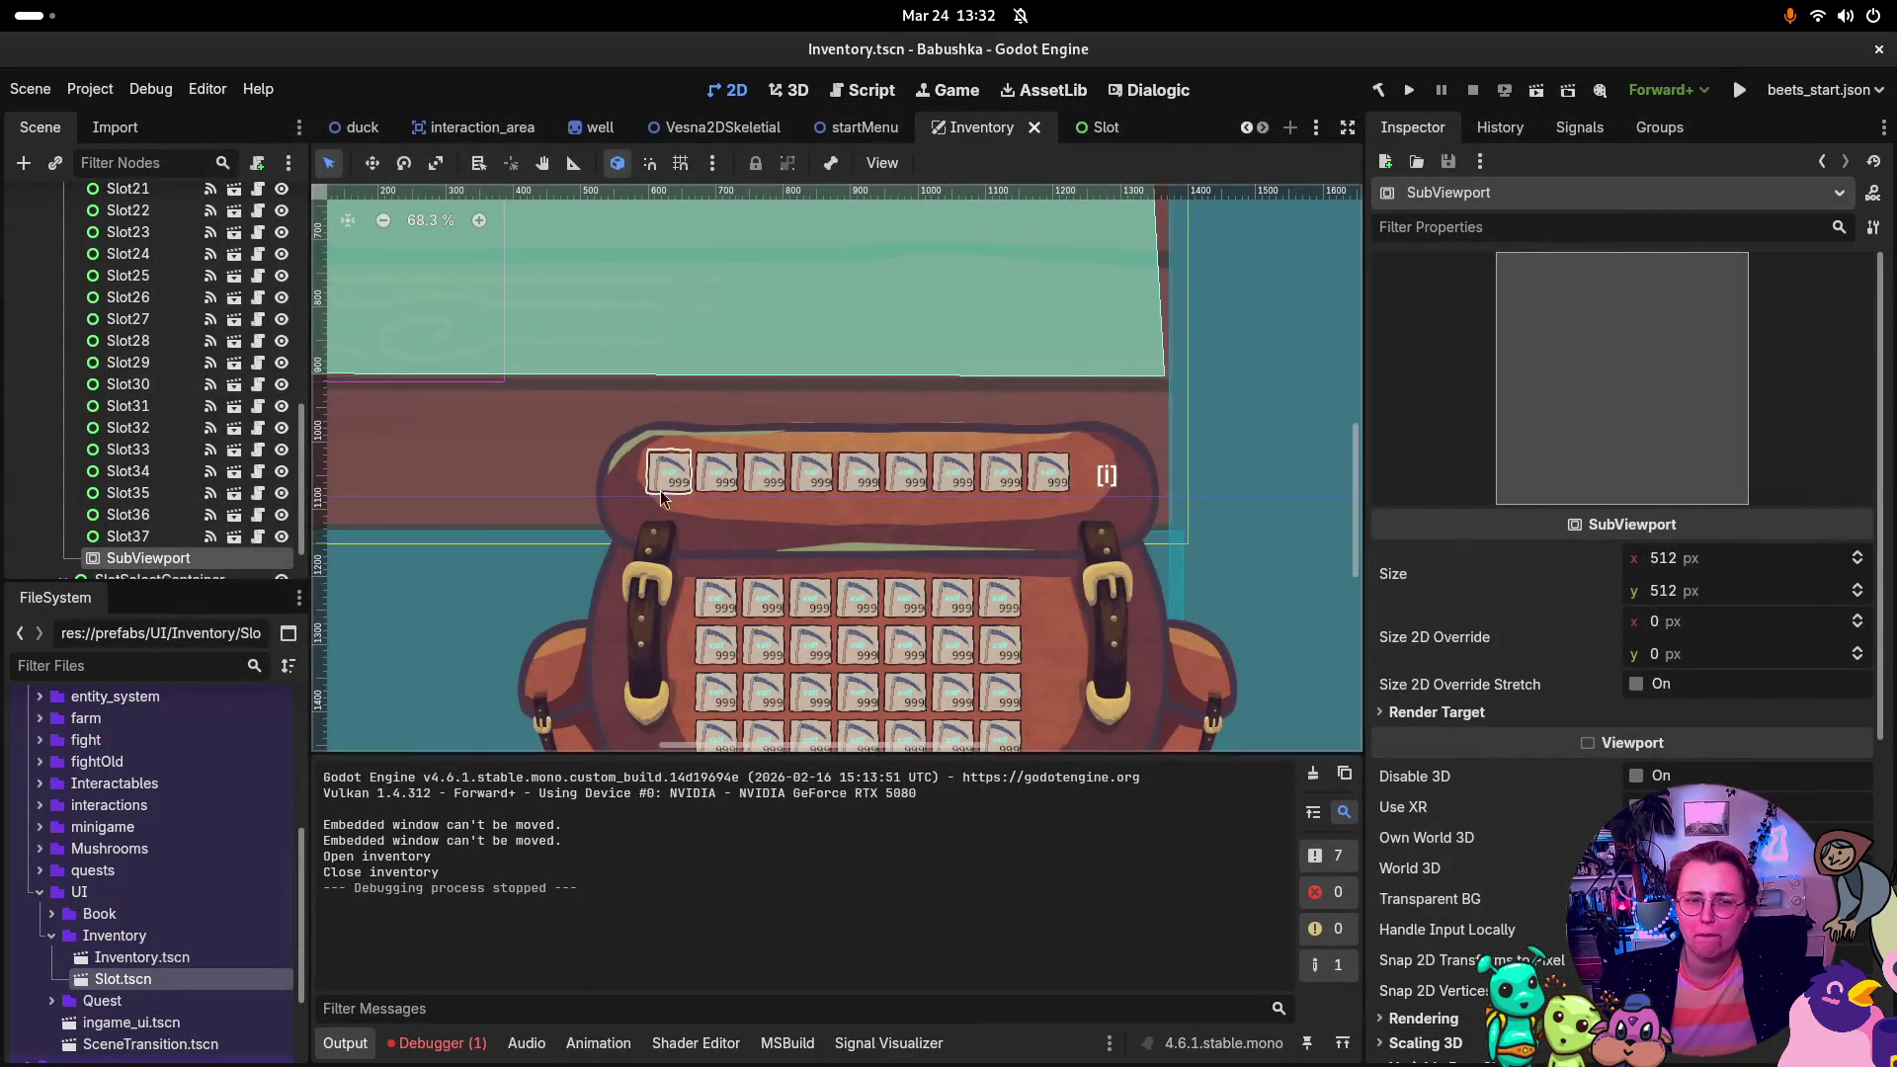
Step: Jump from the Debugger's SubscribeSlots NullReferenceException to InventoryUi.cs line 101 in Rider
scroll(128, 331, up, 5)
scroll(128, 331, up, 3)
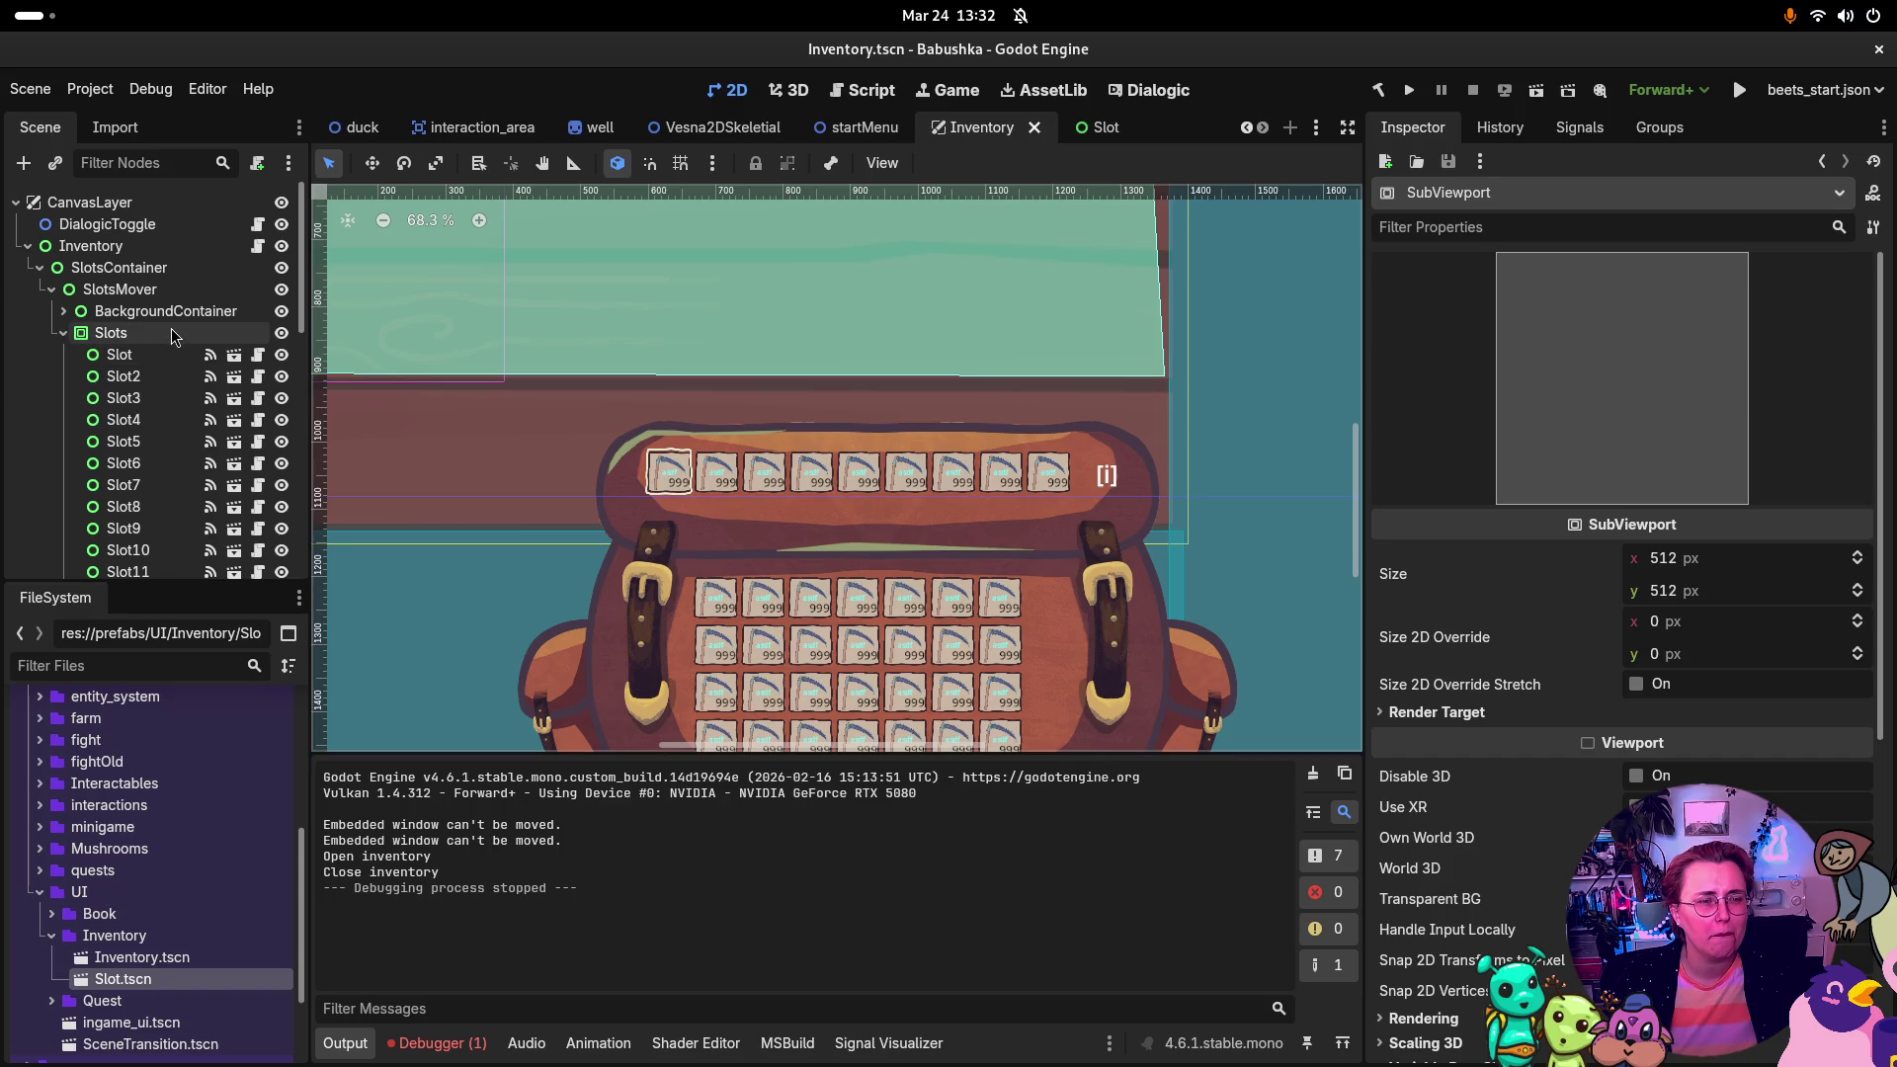
scroll(177, 341, down, 10)
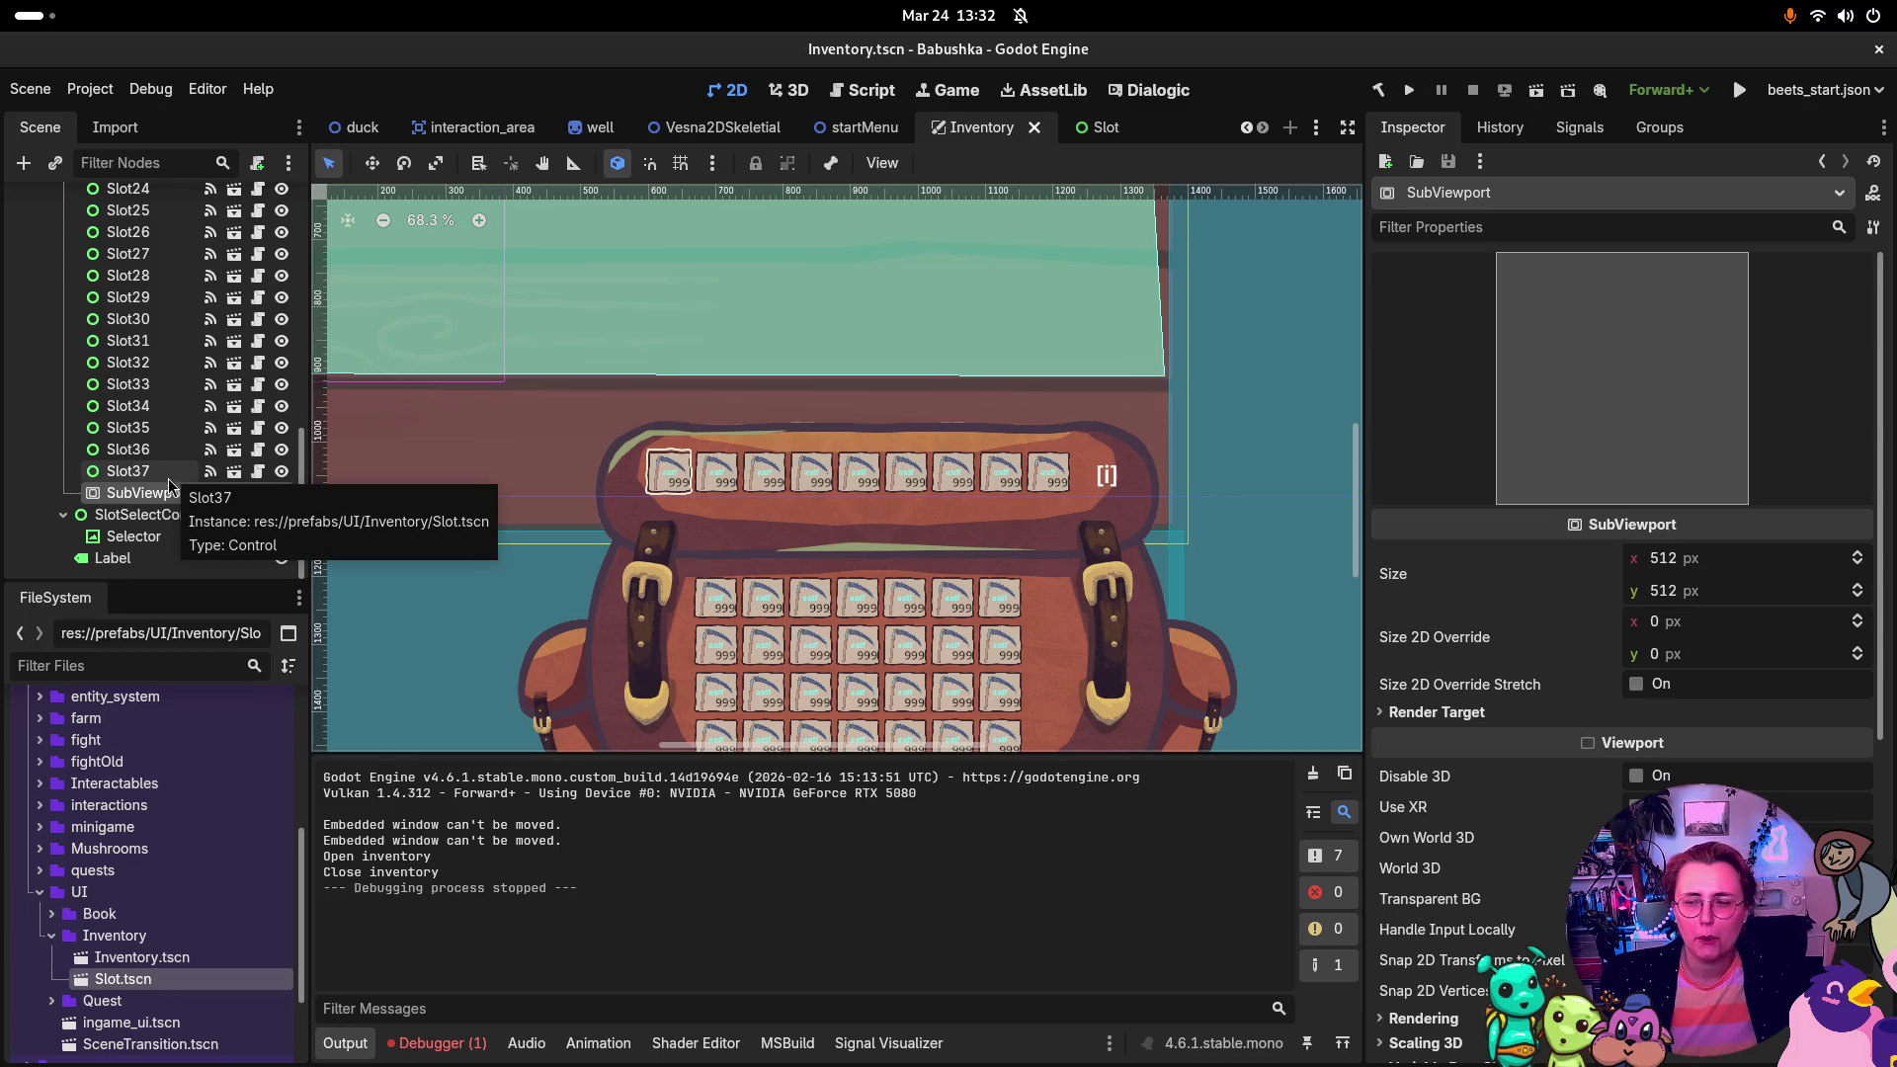
click(450, 1040)
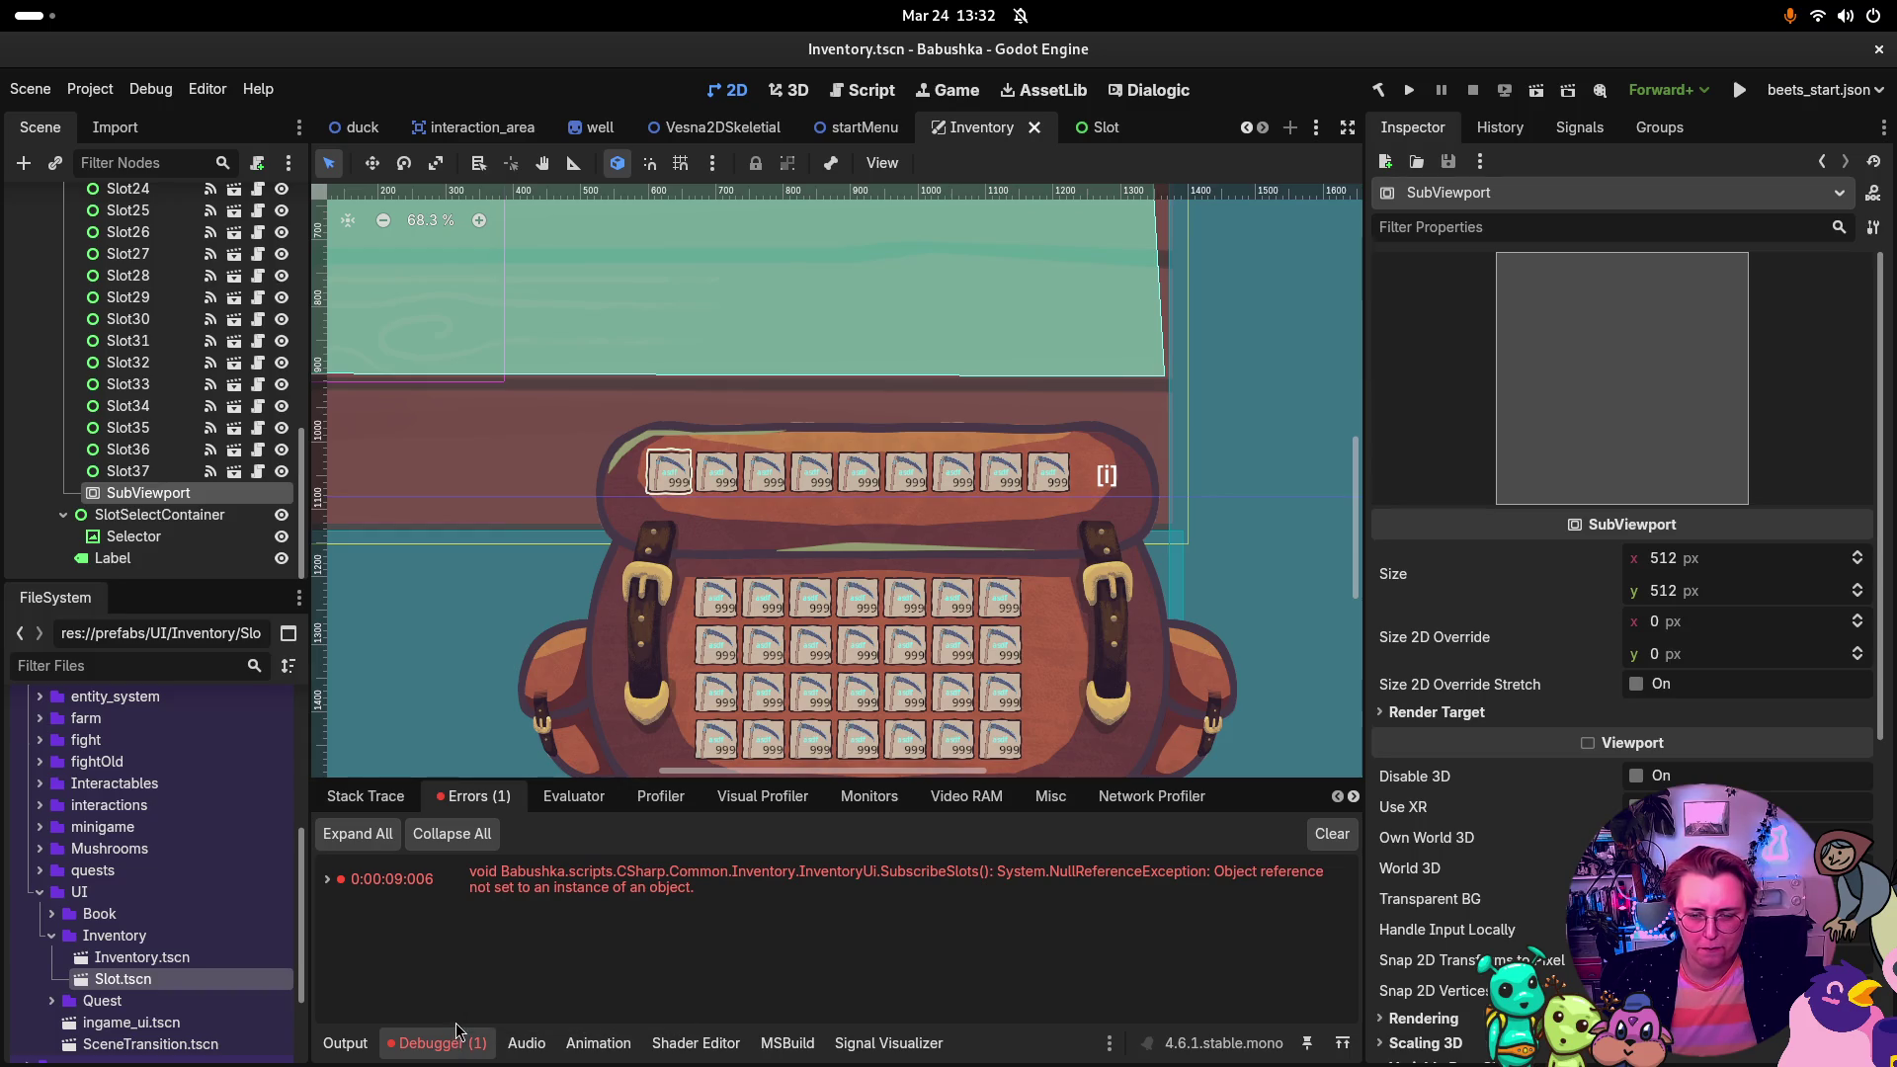
double_click(590, 888)
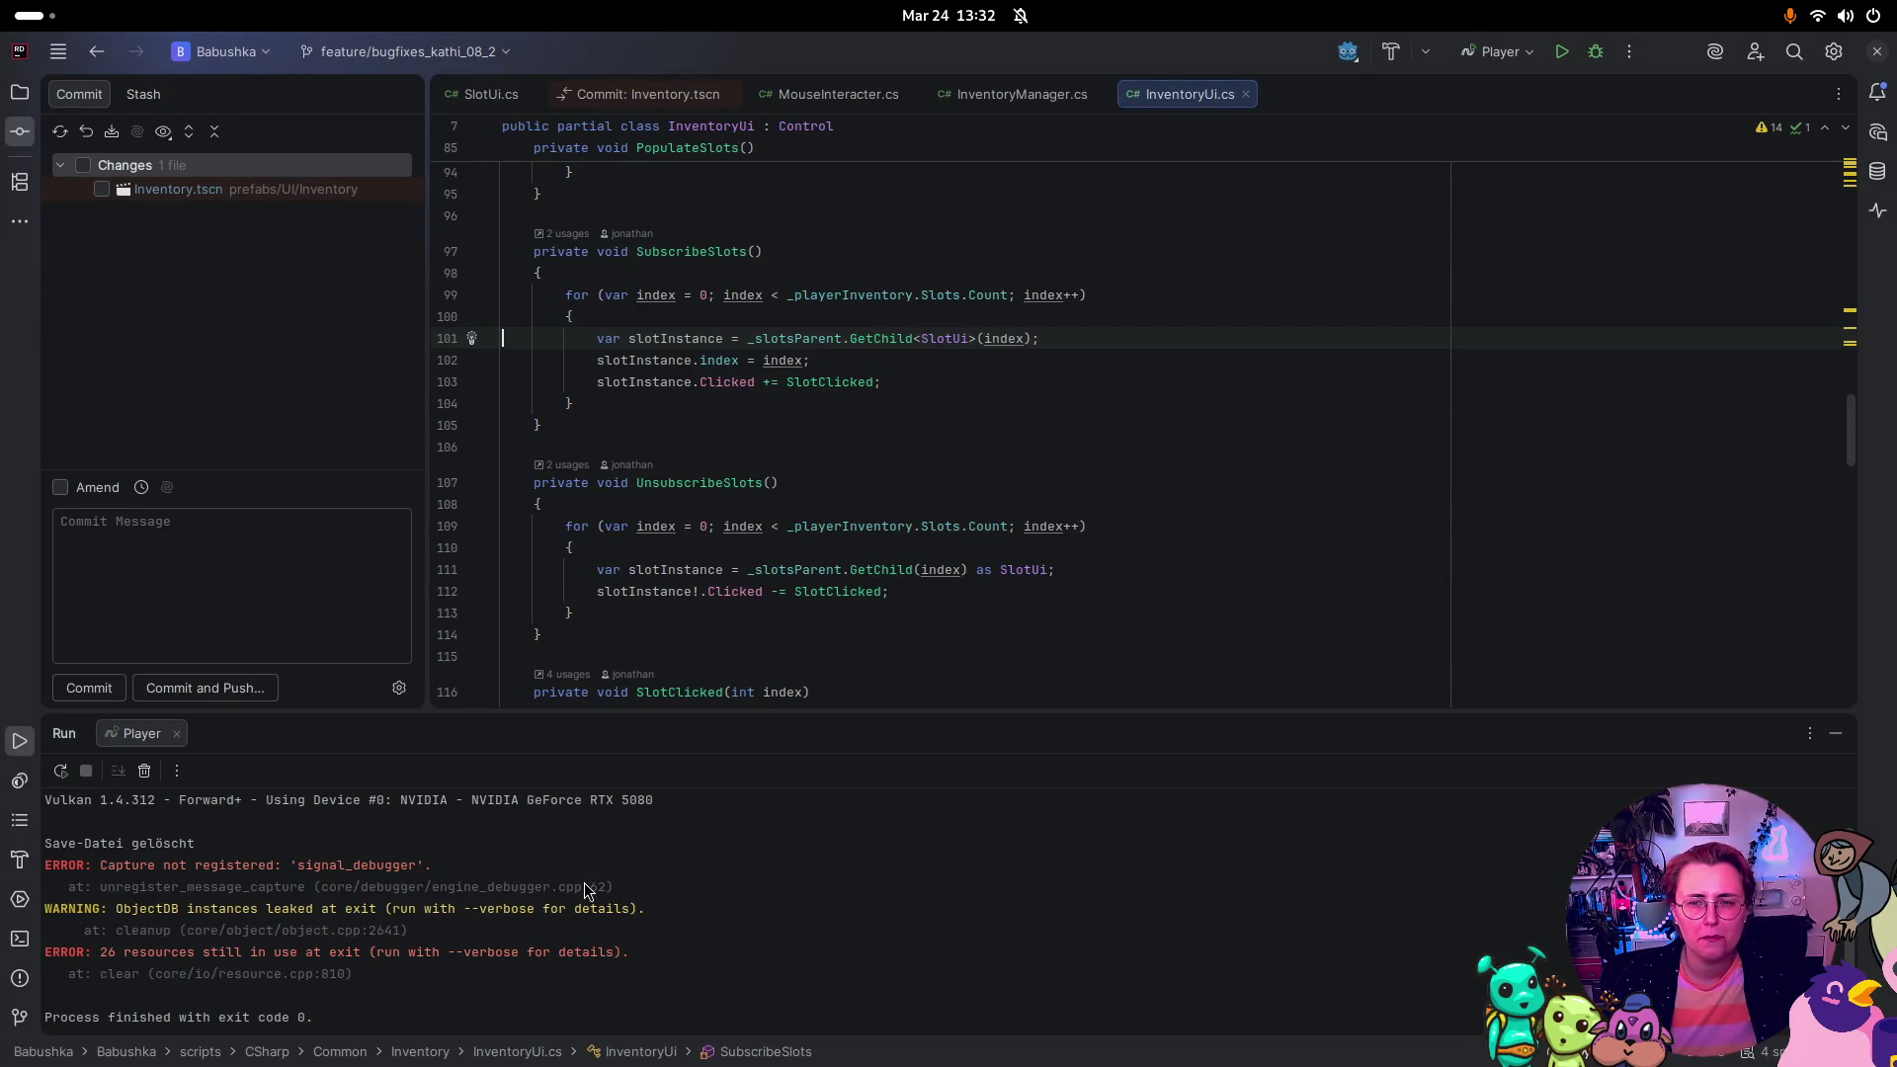
Step: Go to _slotsParent's exported Control declaration in InventoryUi.cs, then bring Godot back
scroll(922, 413, up, 15)
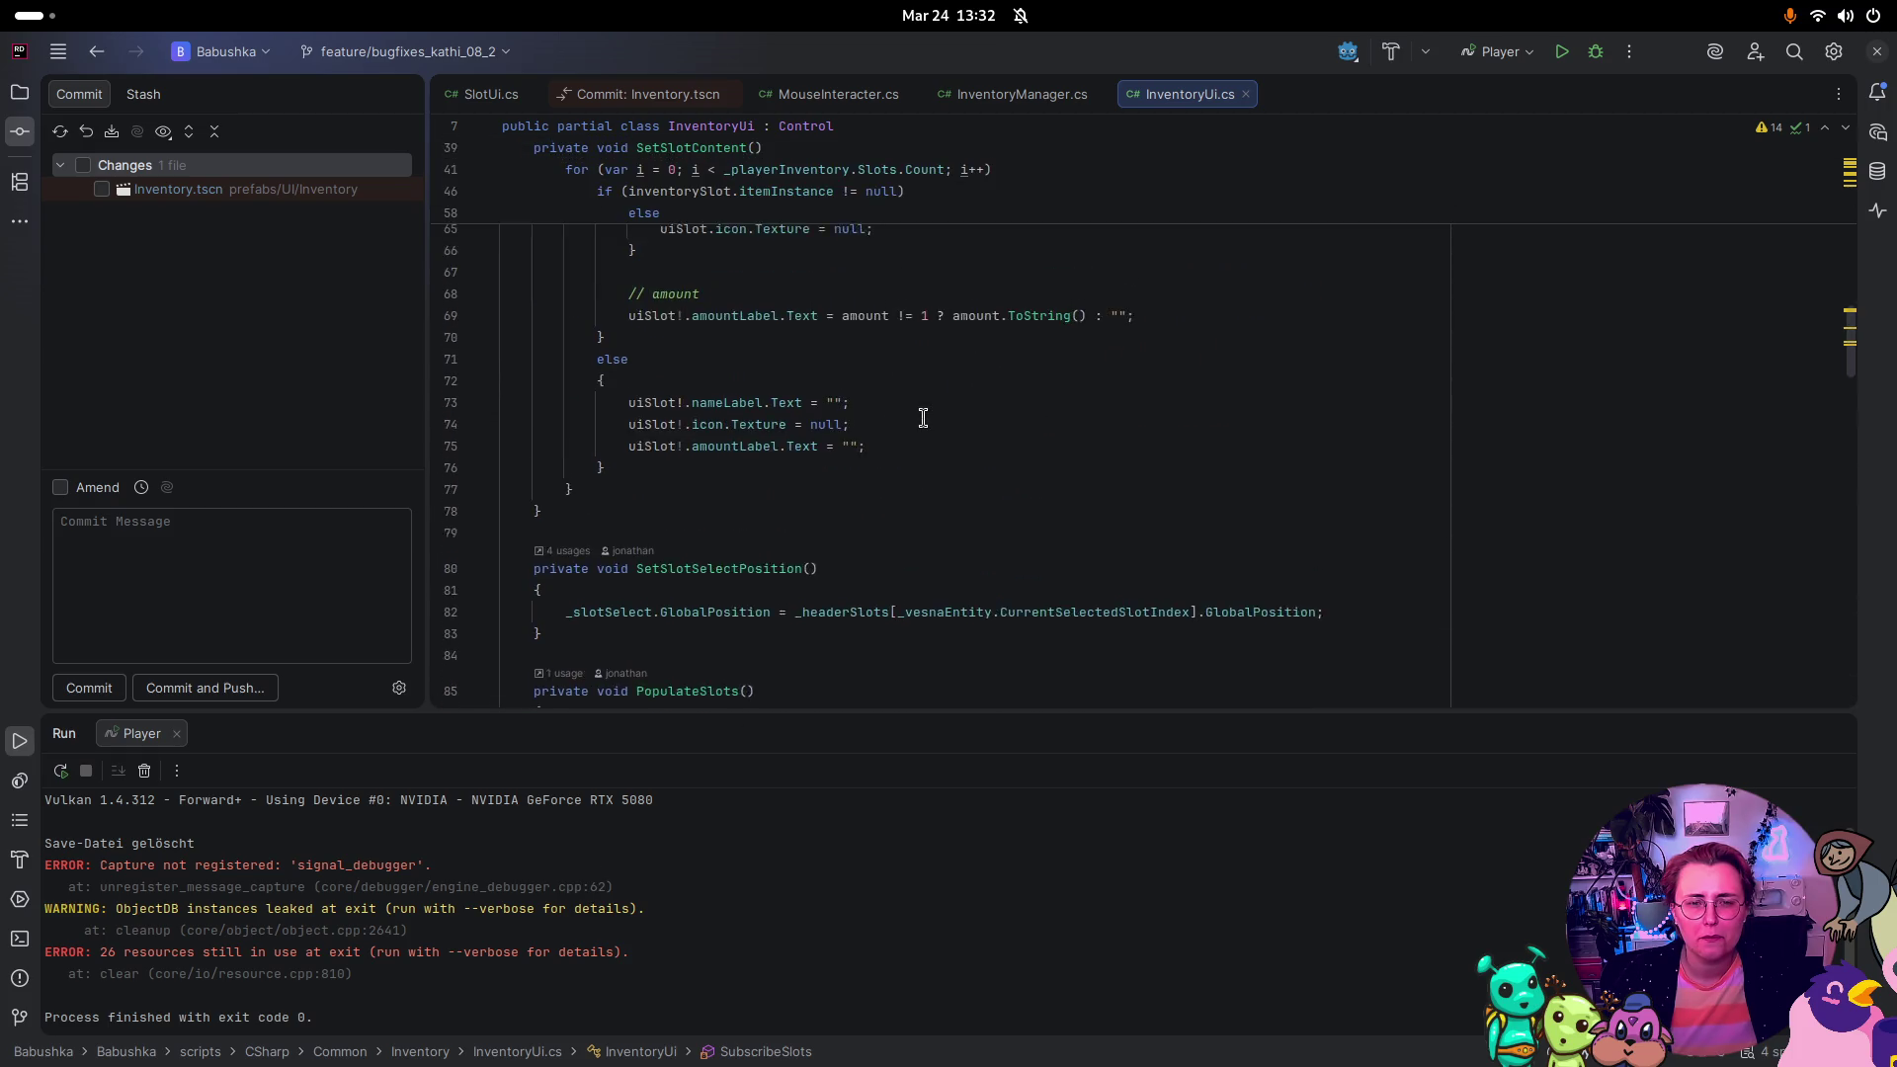
scroll(926, 428, down, 13)
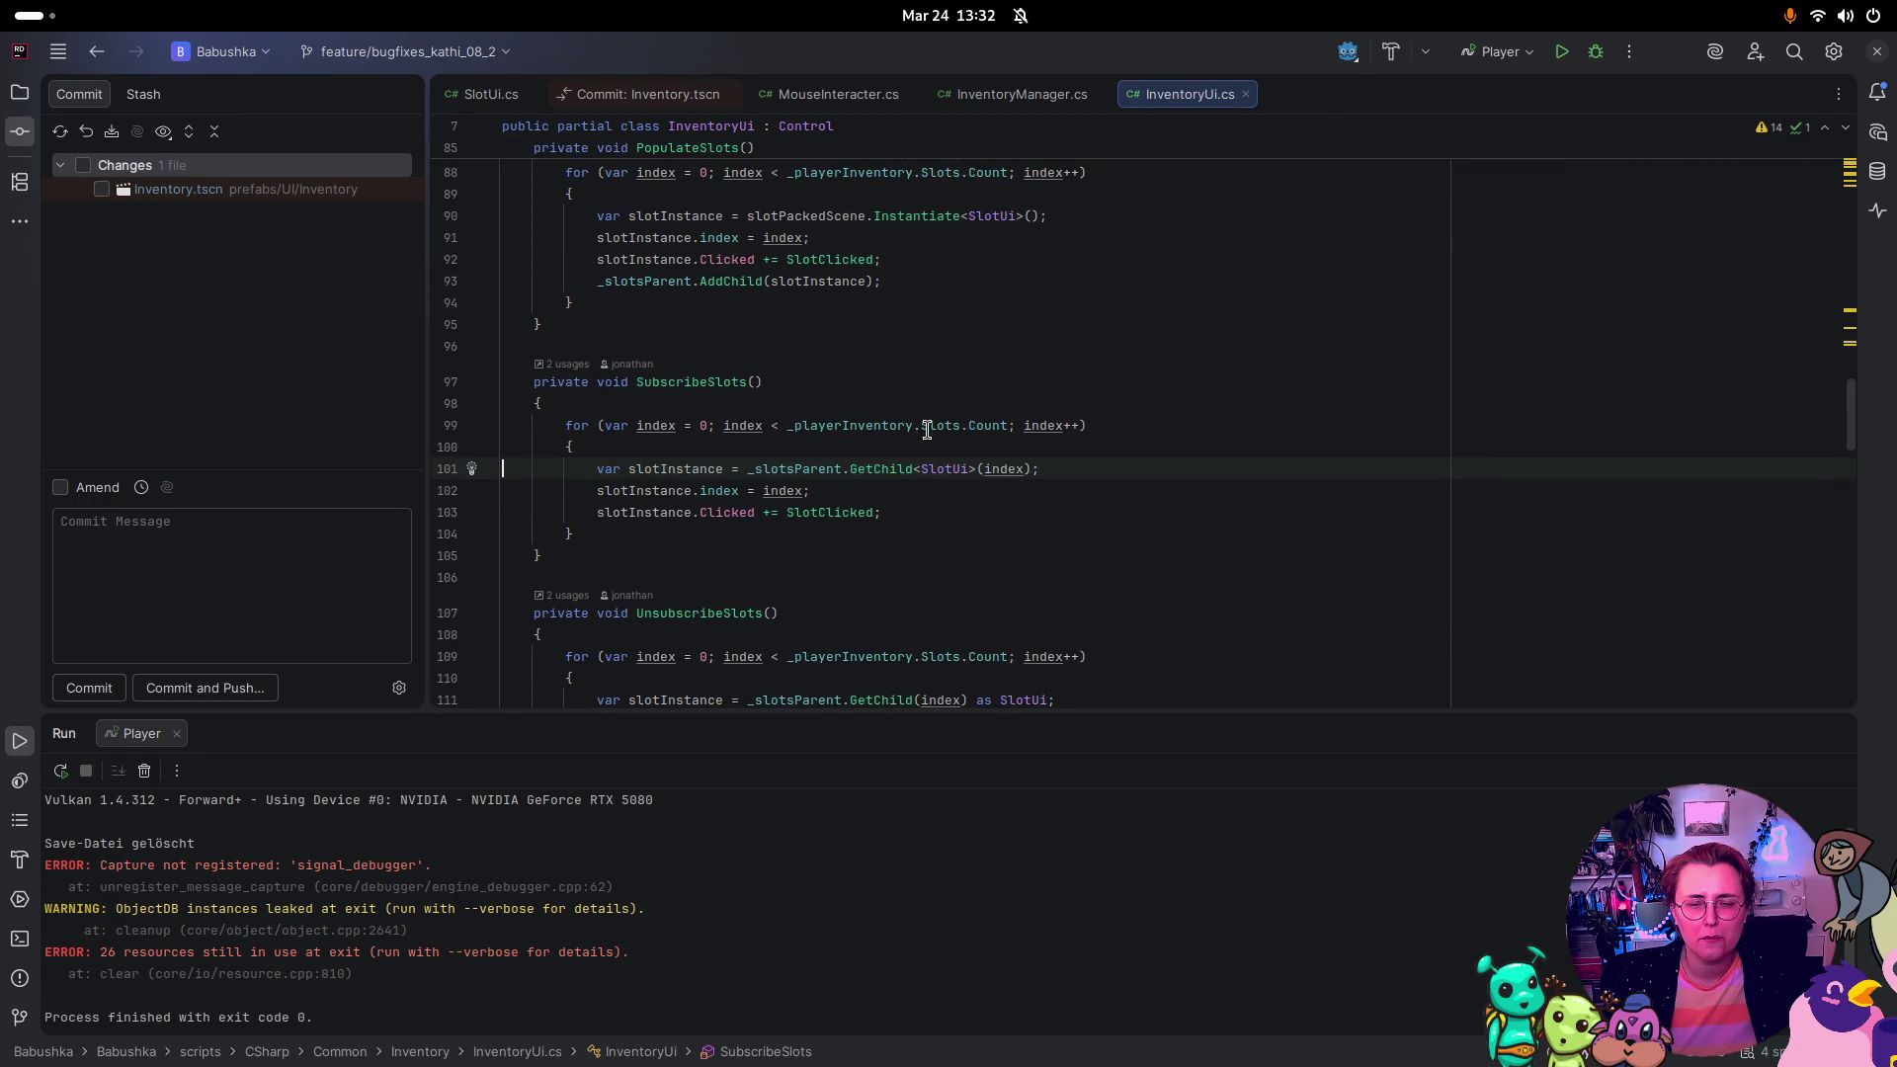
mouse_move(924, 430)
mouse_move(885, 475)
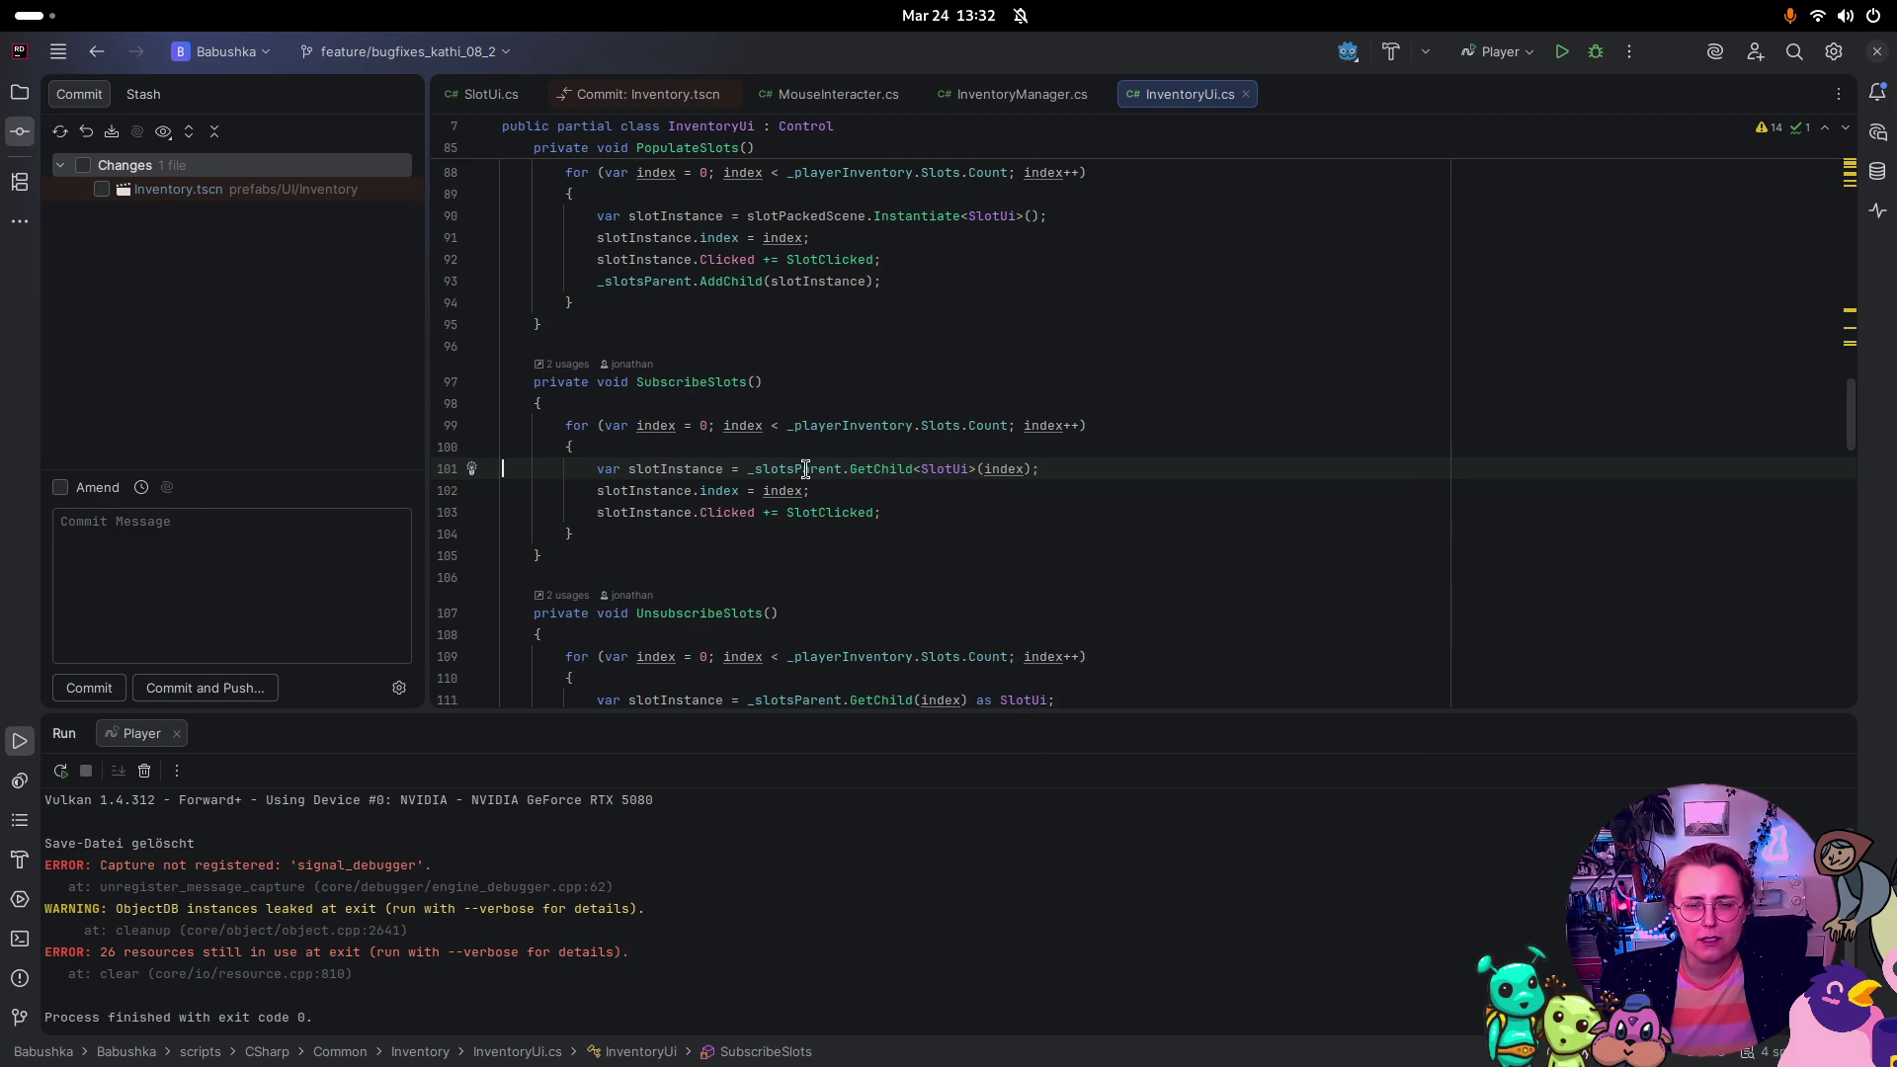
click(806, 470)
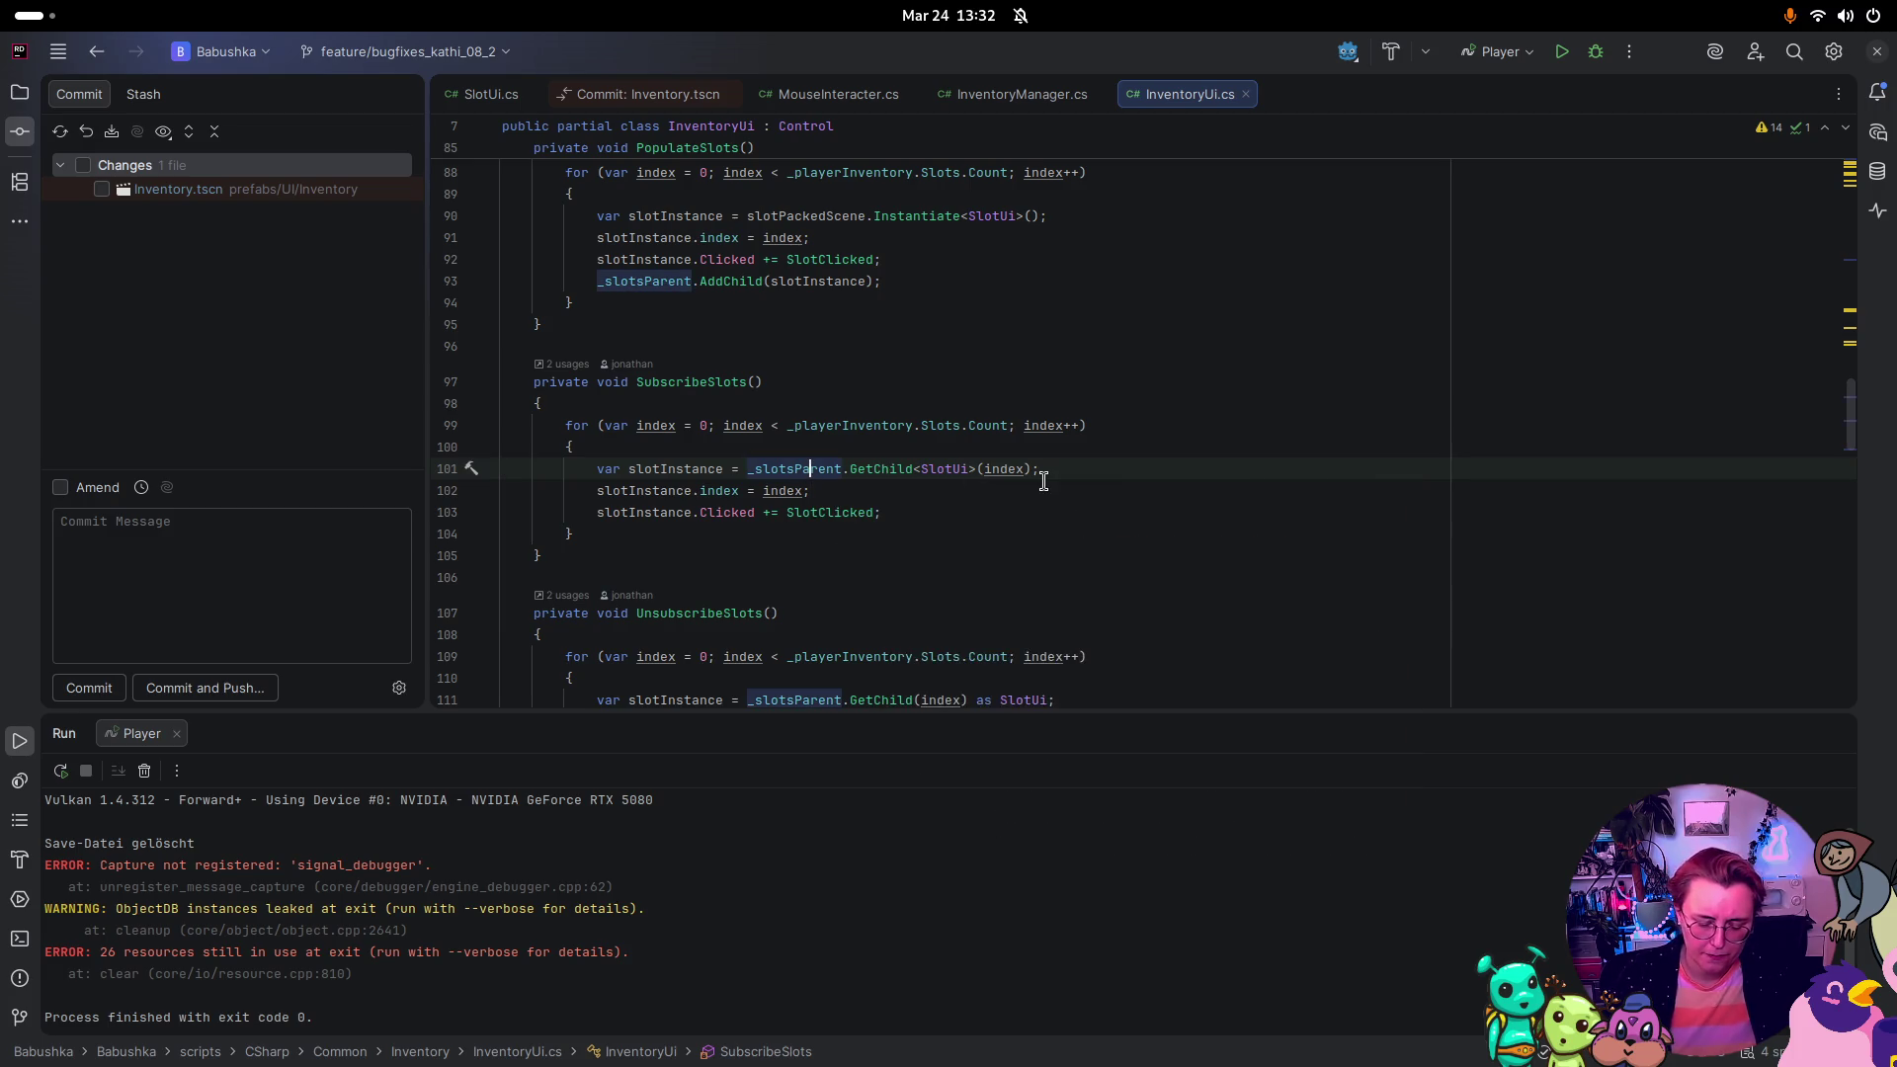
key(ctrl+b)
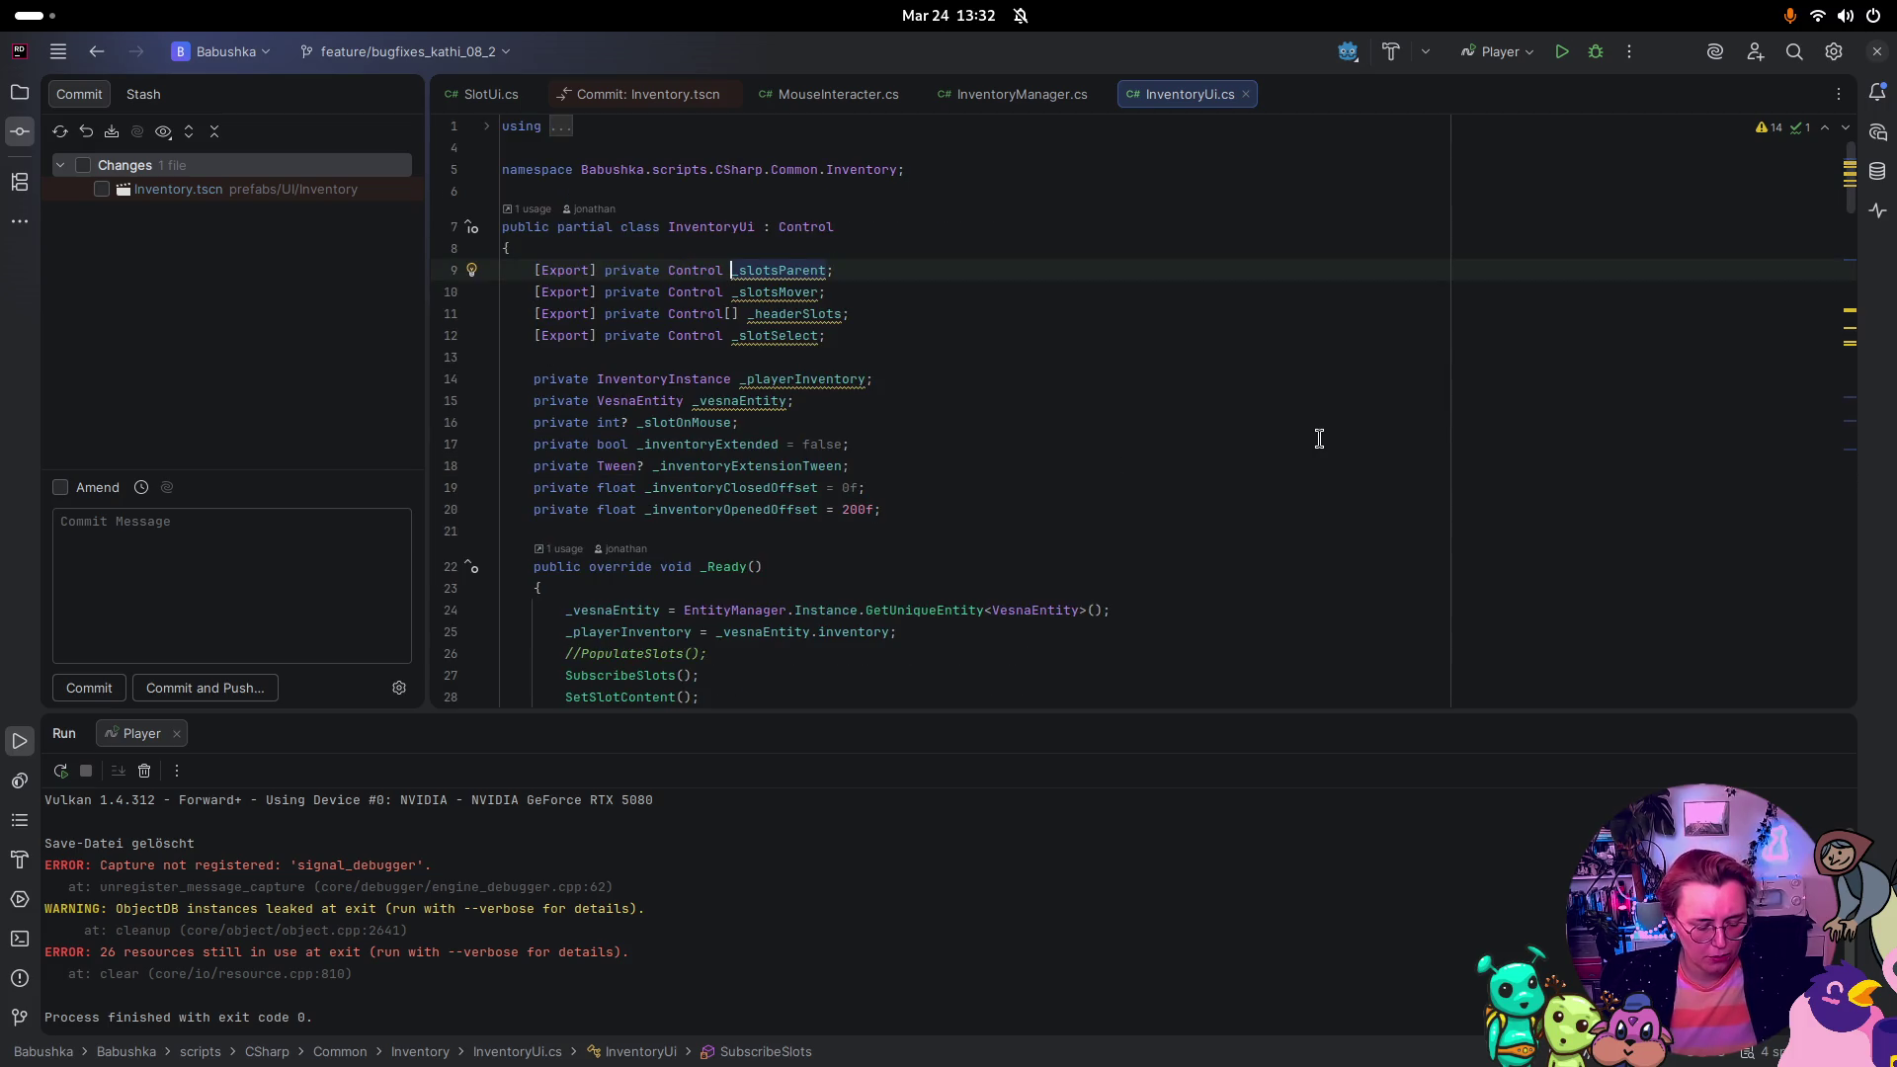
key(super)
click(607, 295)
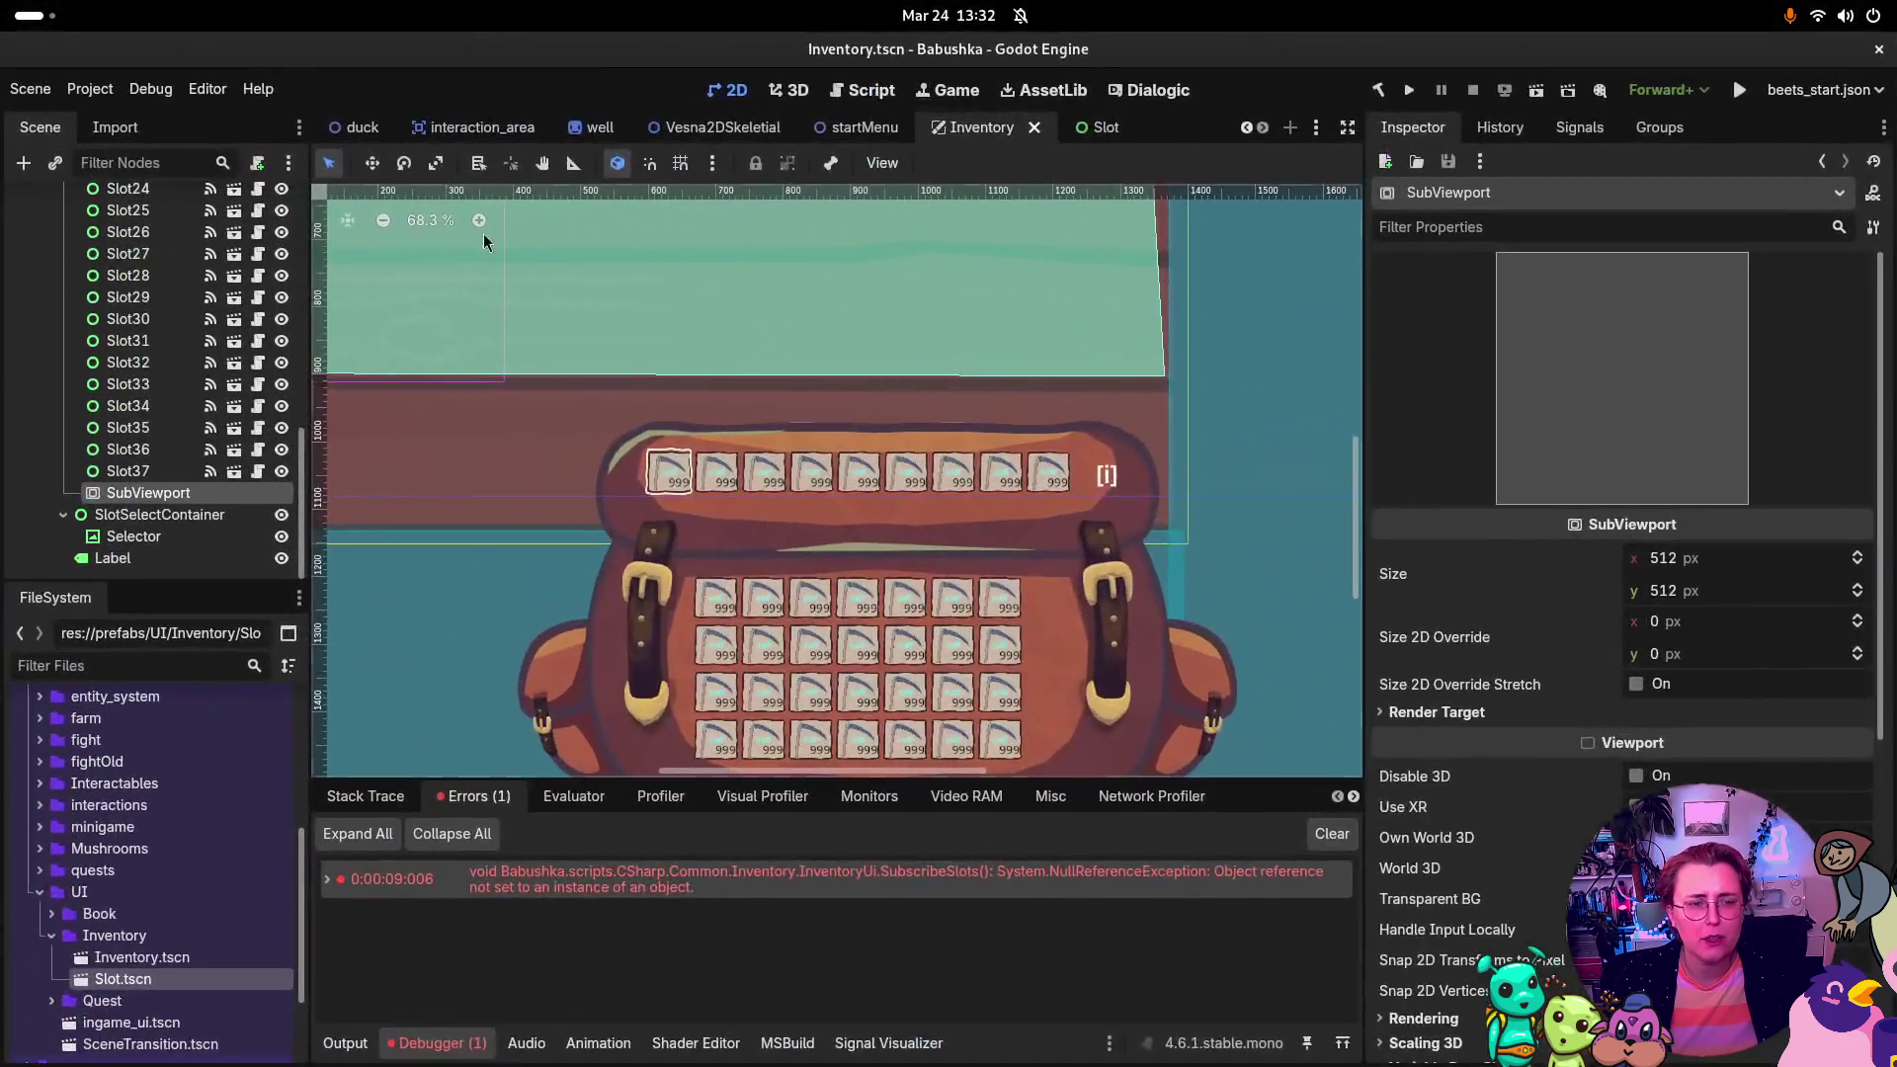
Step: Assign the Slots node as Inventory's Slots Parent, save Inventory.tscn, and run the project
scroll(112, 265, up, 10)
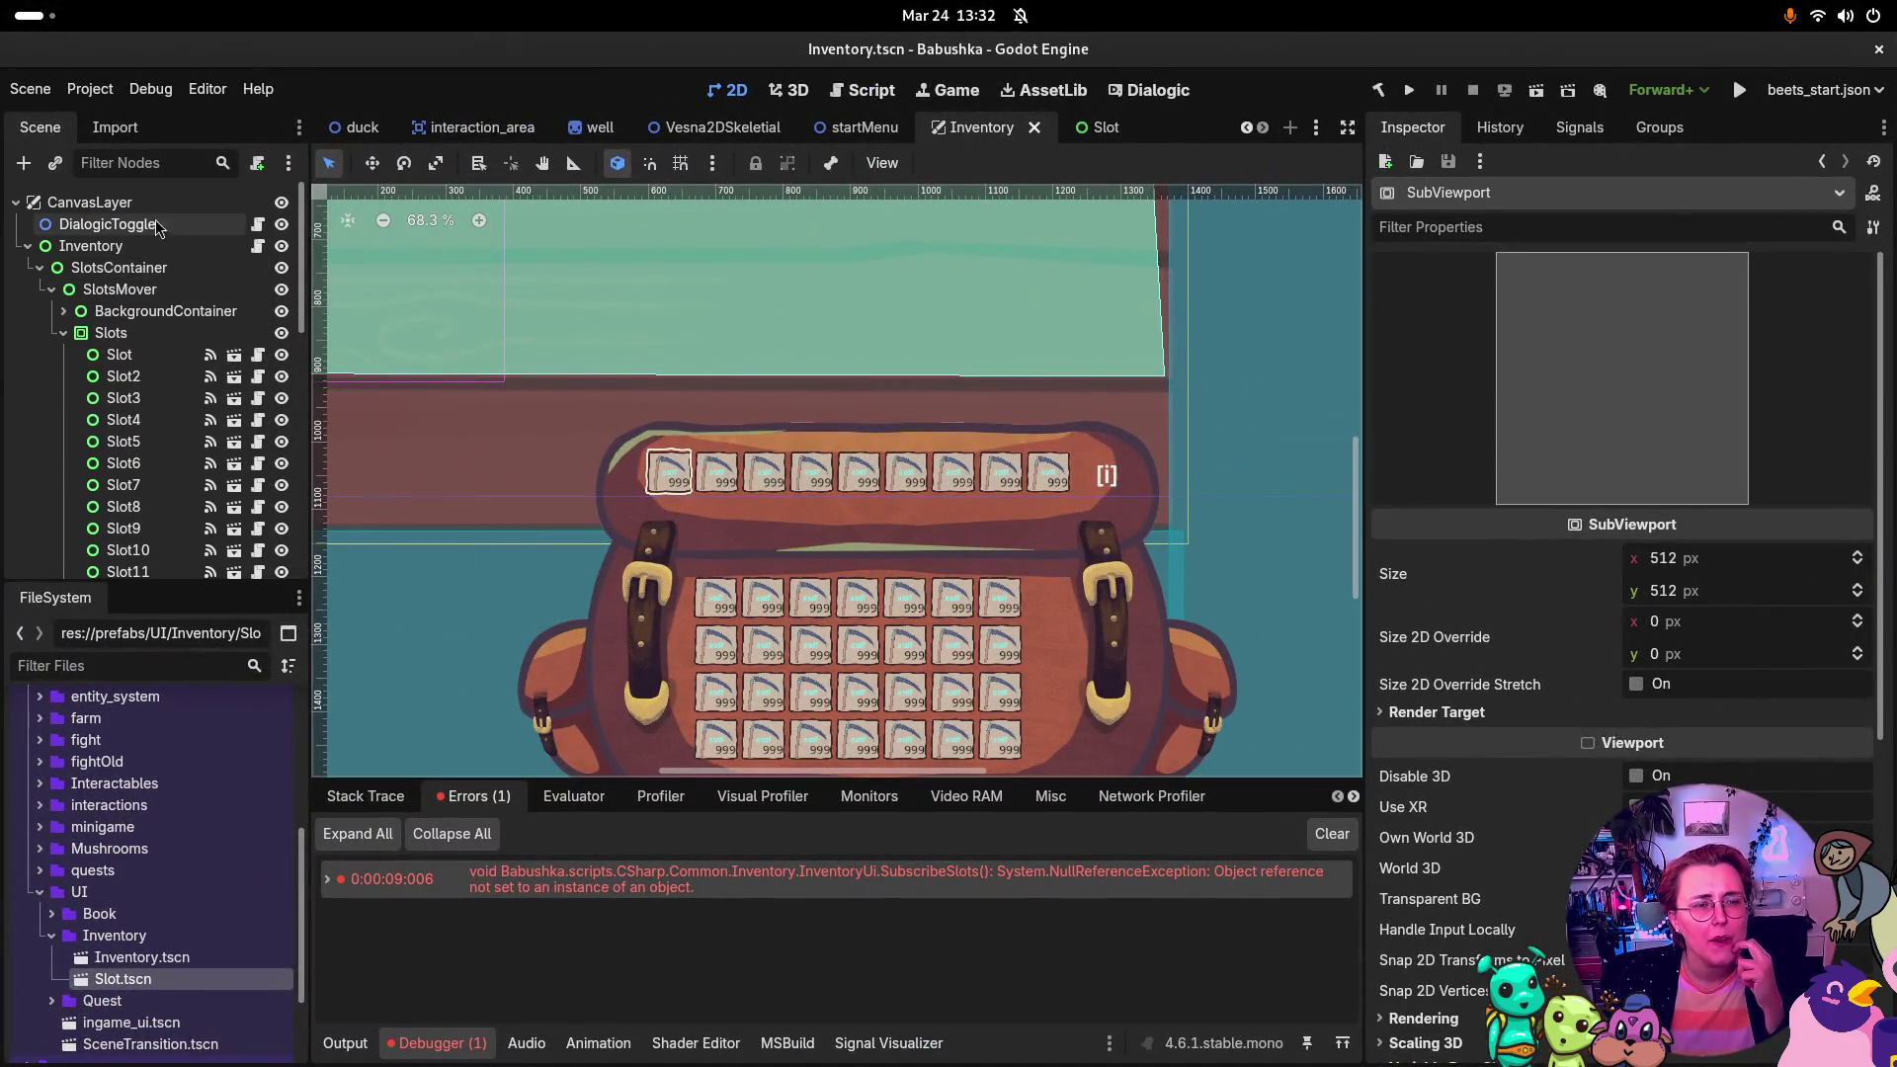
click(219, 205)
click(187, 247)
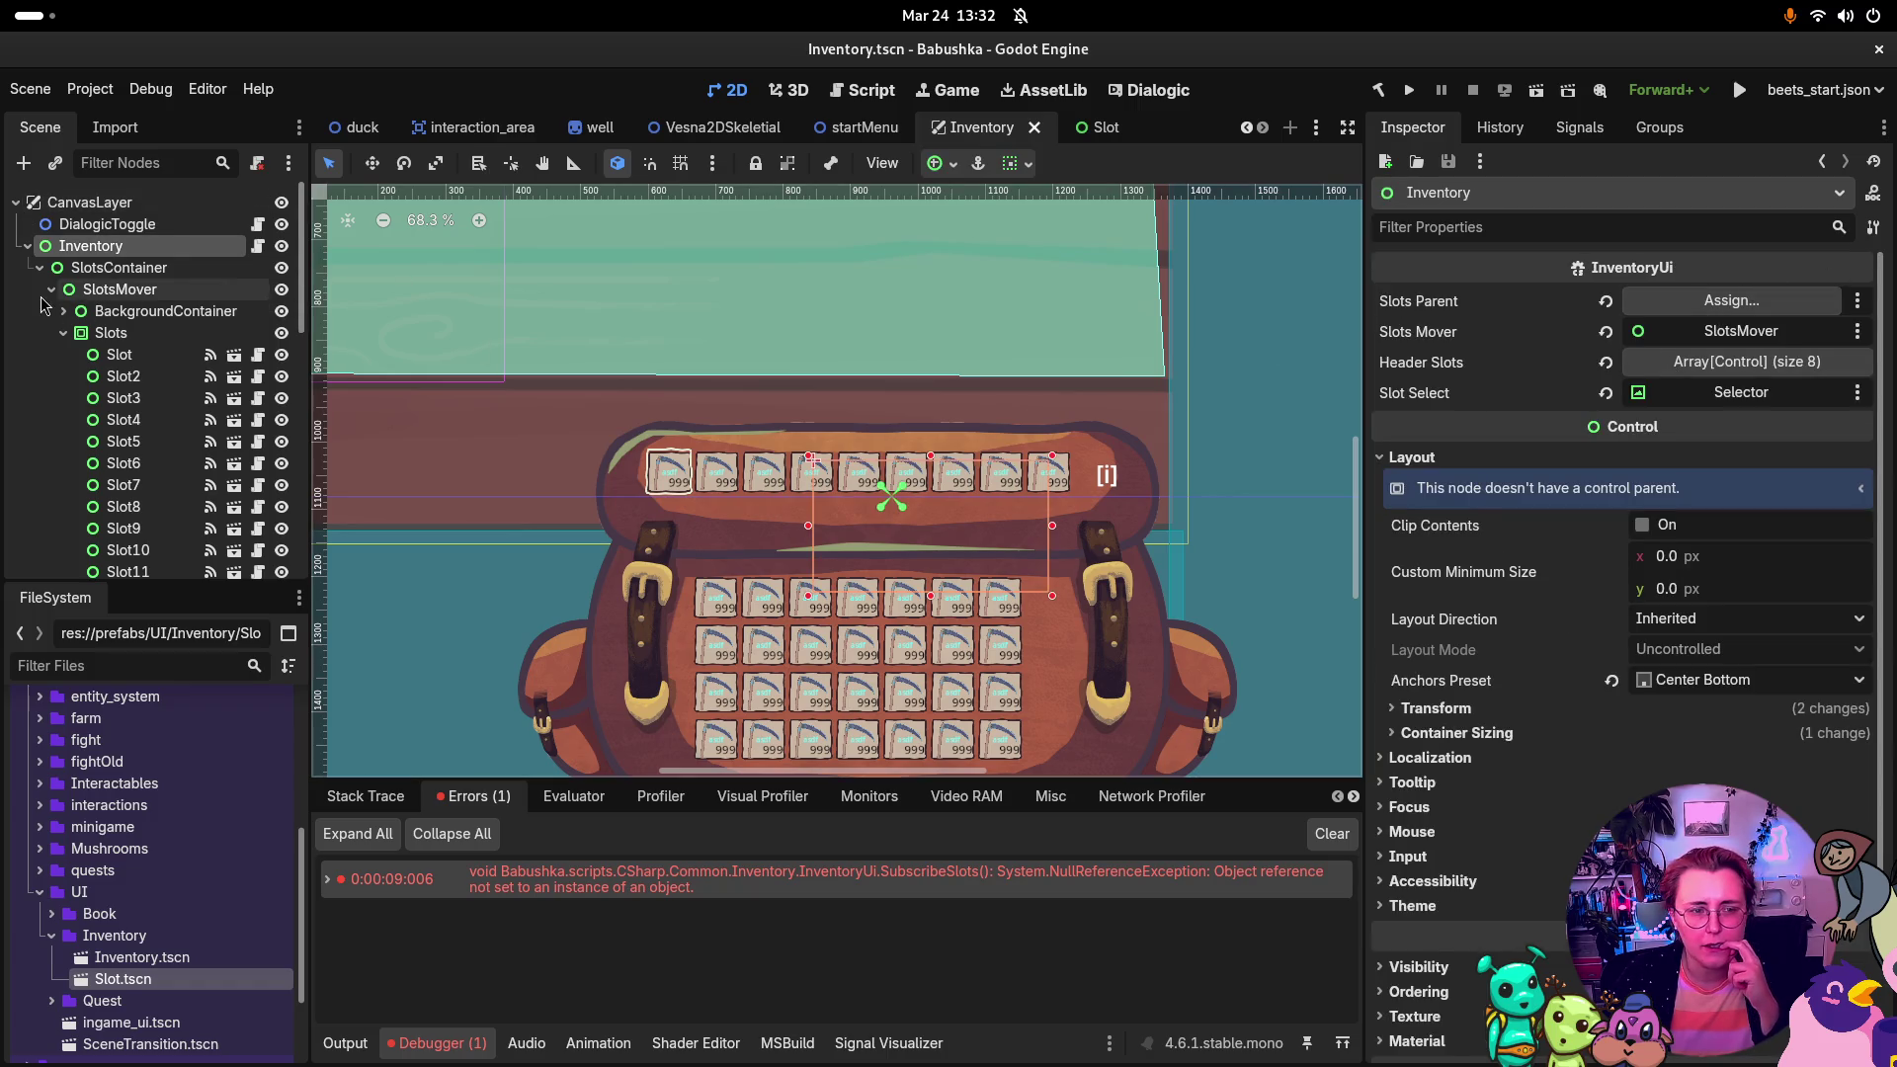
mouse_move(116, 343)
mouse_down()
mouse_move(1485, 273)
mouse_move(1731, 303)
mouse_up()
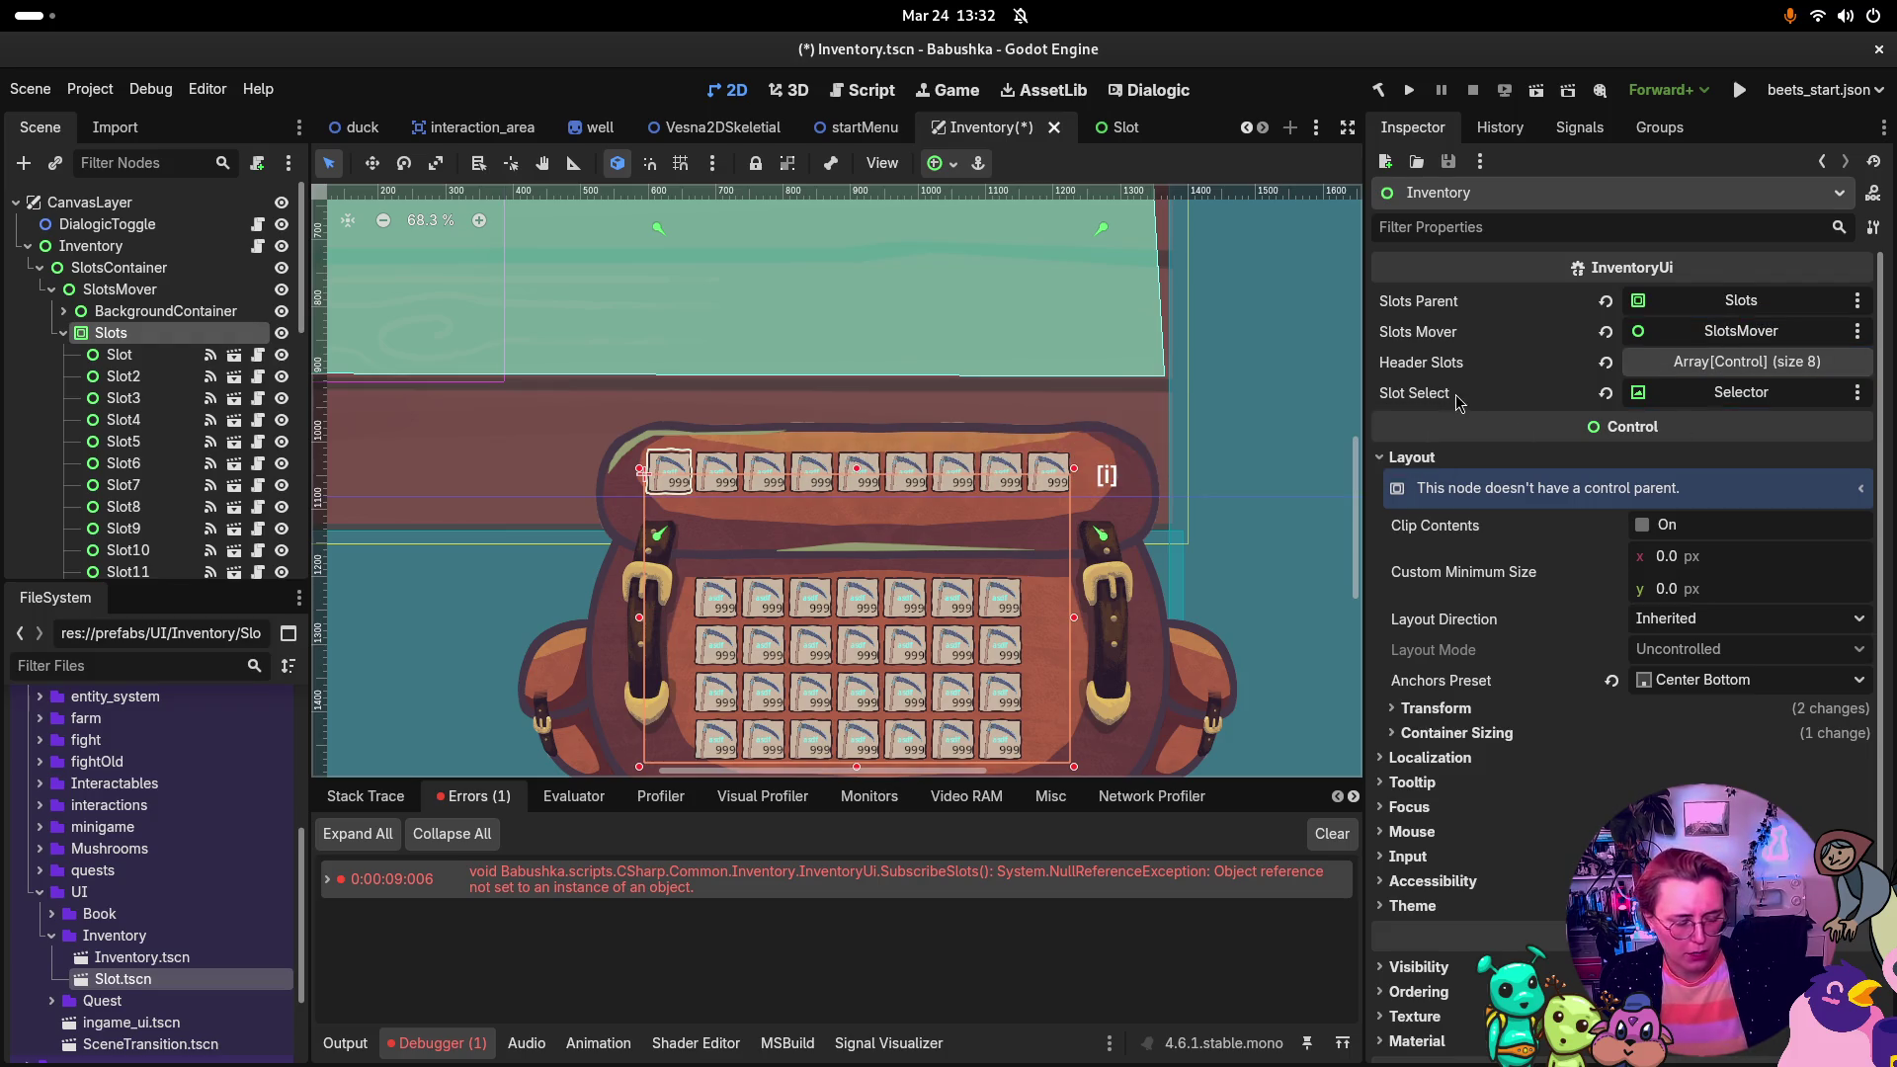
key(ctrl+s)
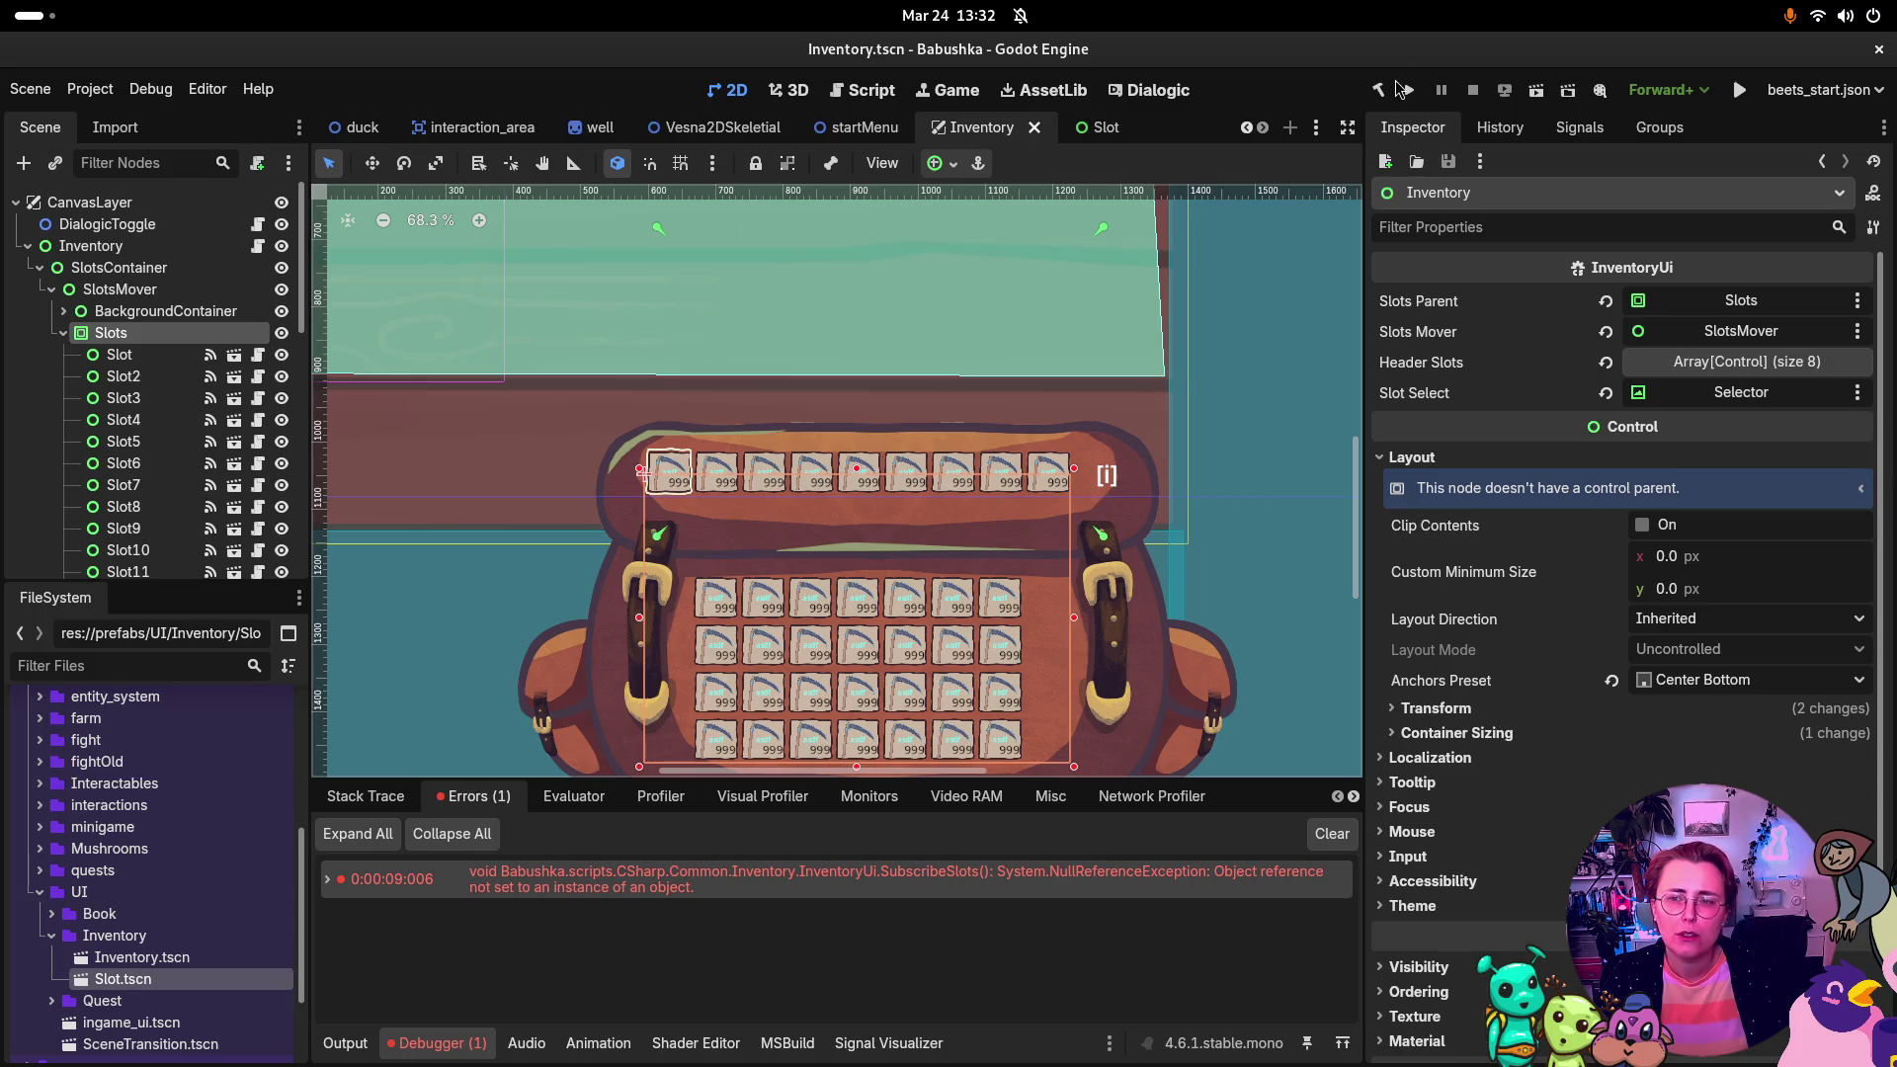
click(1407, 89)
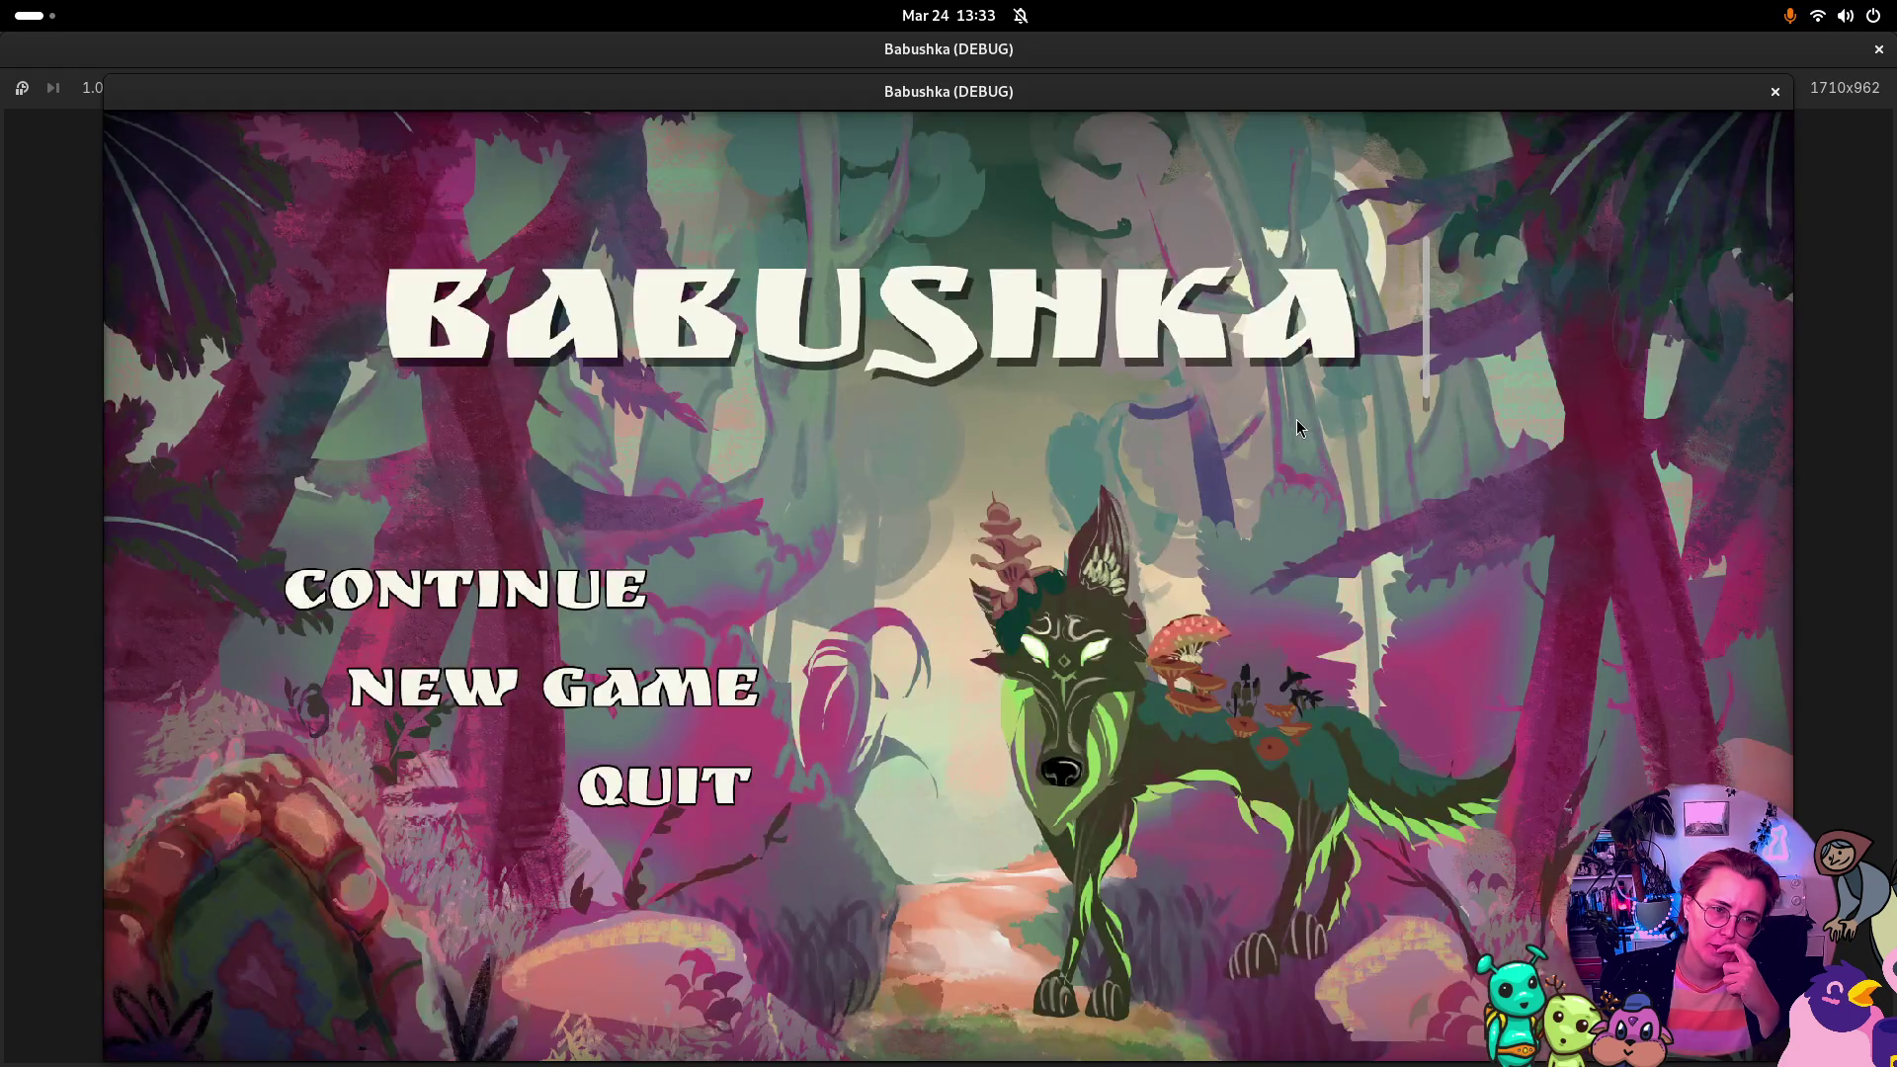
Step: Continue the saved Babushka game, open and close the inventory with I, then stop the run
click(530, 598)
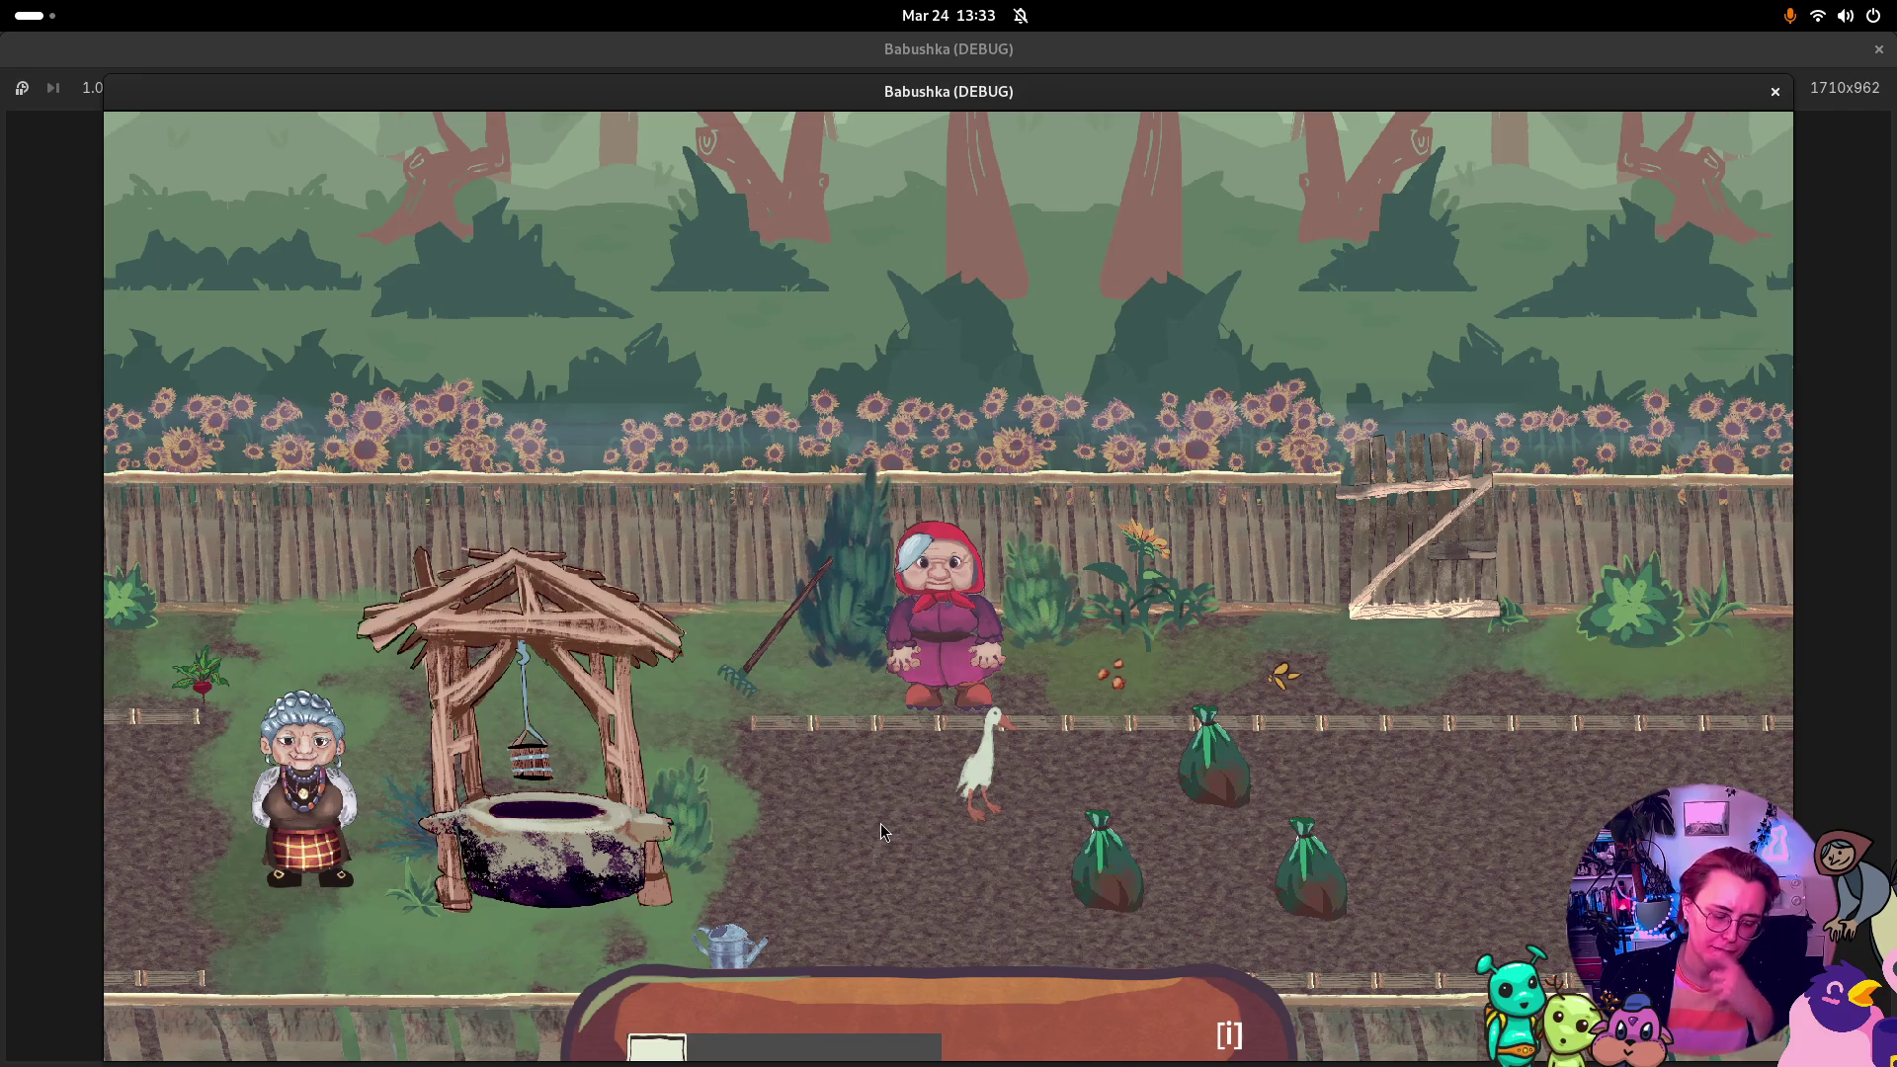
key(i)
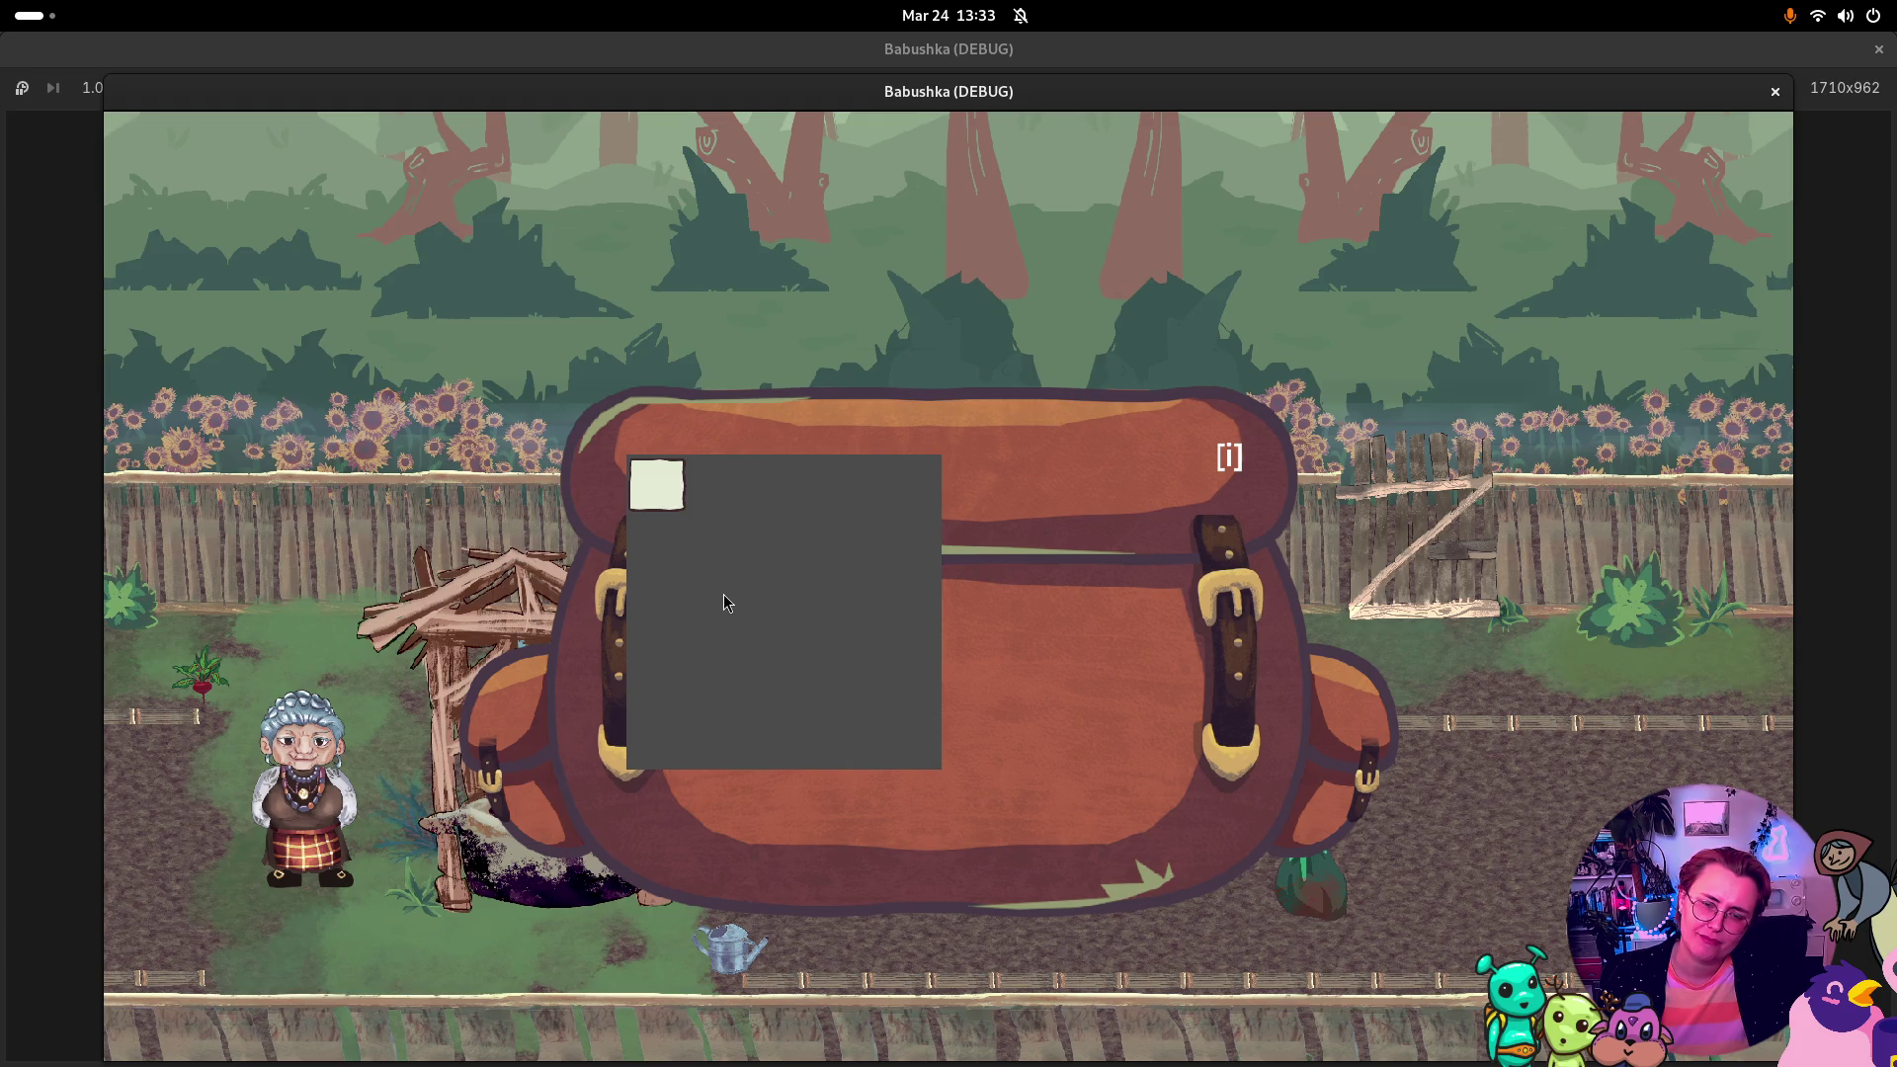
key(i)
click(1775, 91)
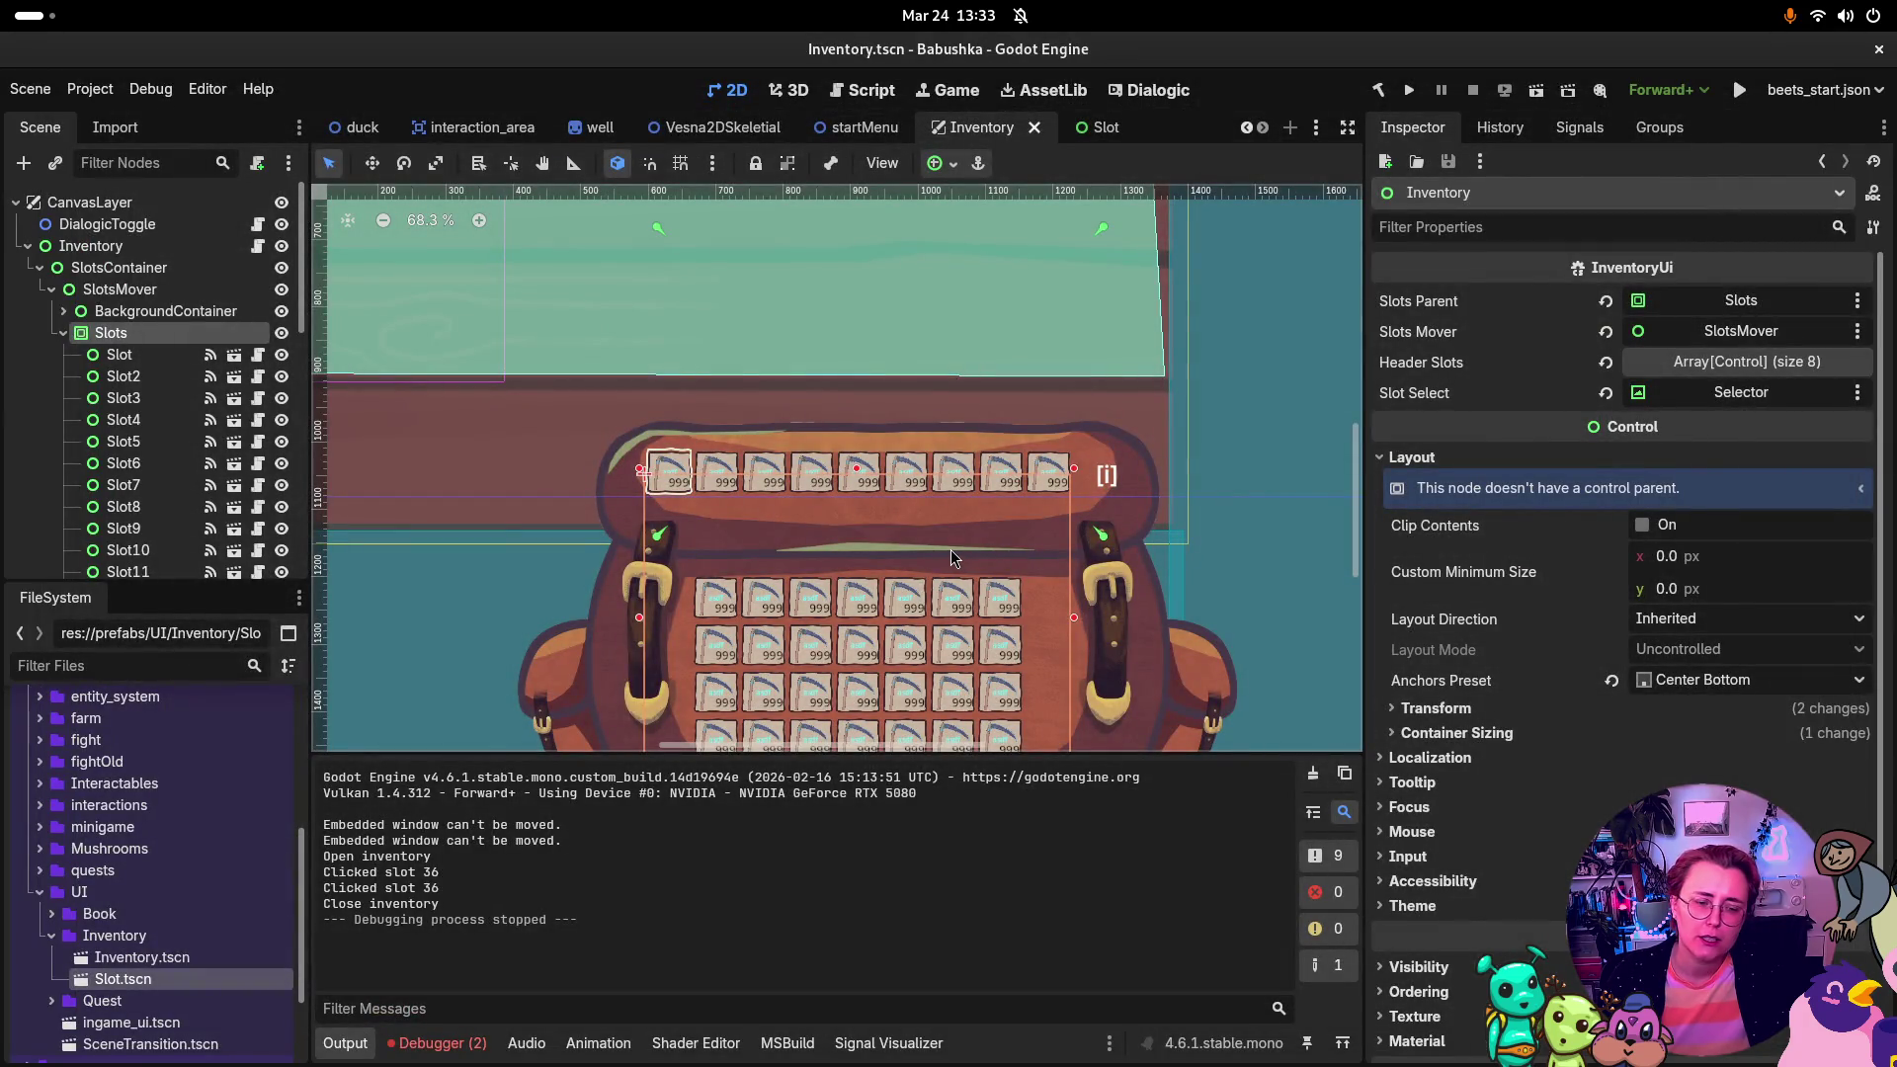
Step: Review the test run's errors in the Debugger and select the SubViewport node
click(479, 1044)
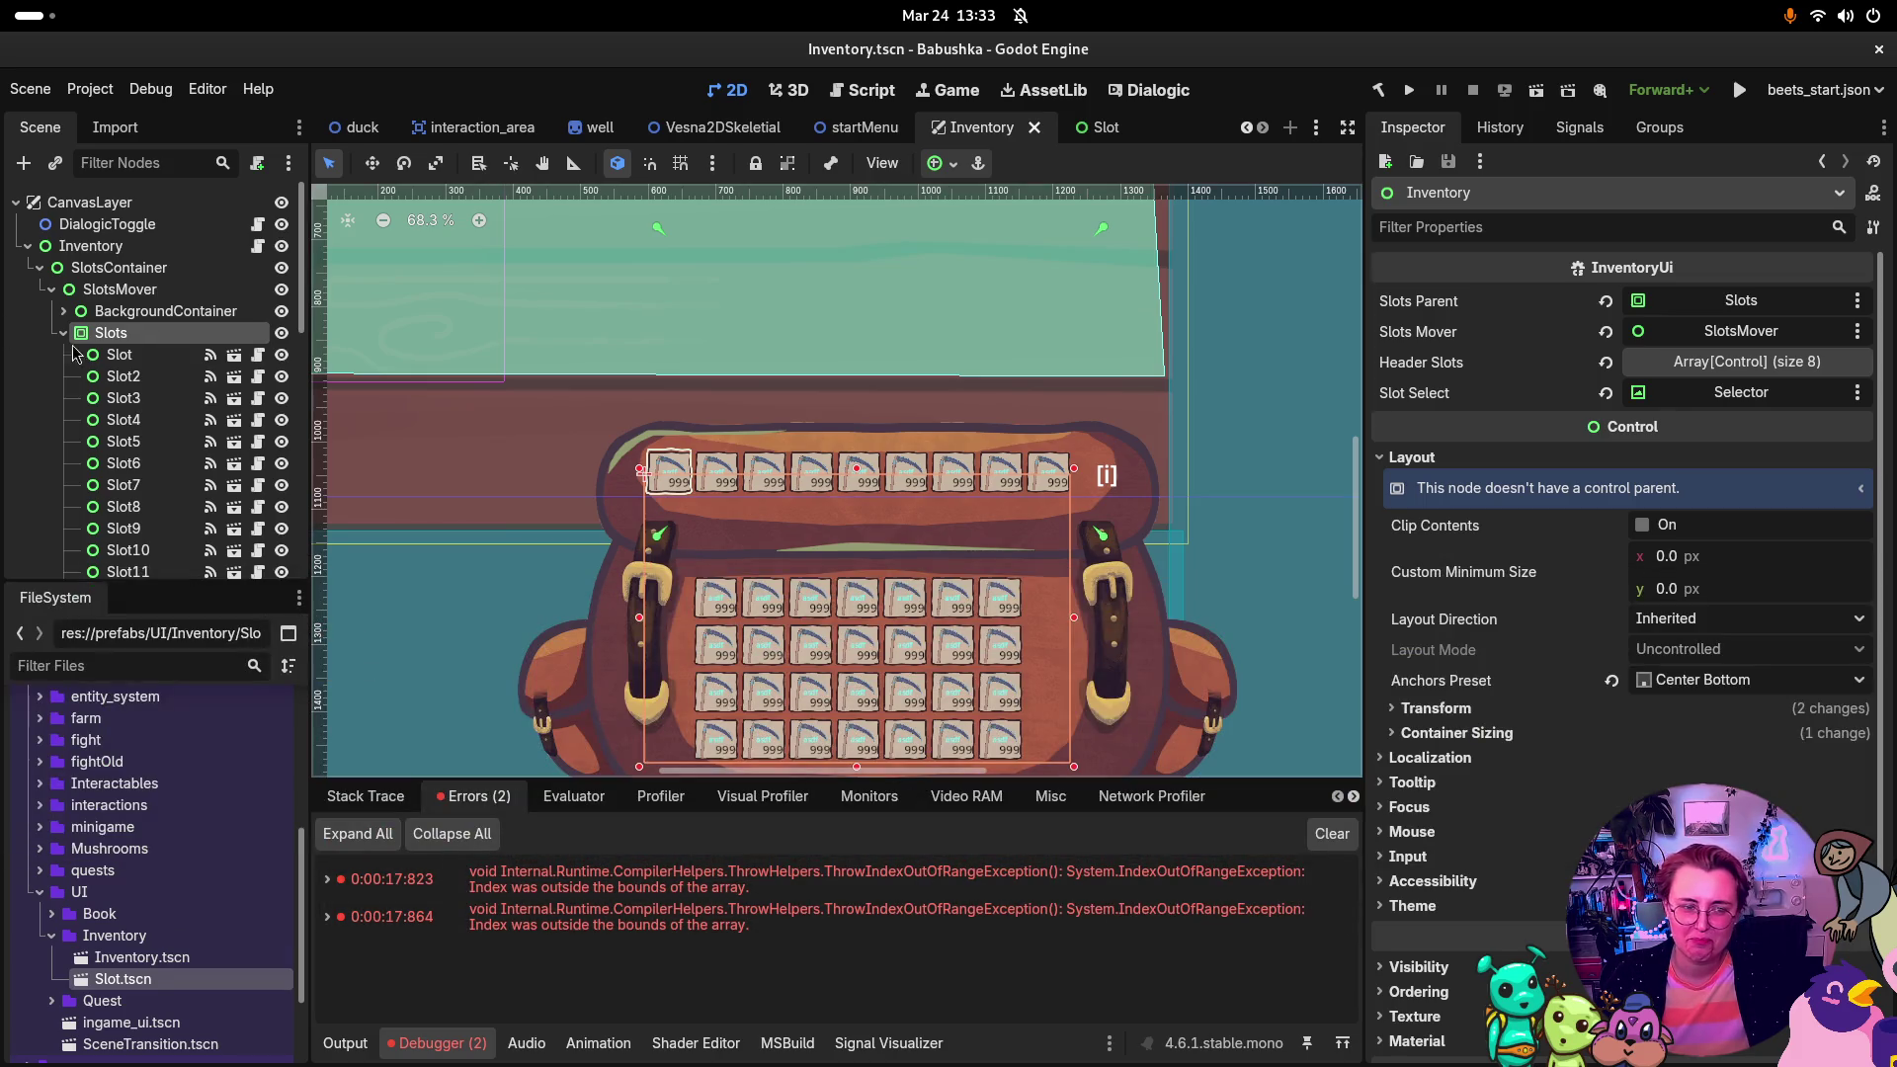
scroll(137, 441, down, 5)
scroll(136, 445, down, 2)
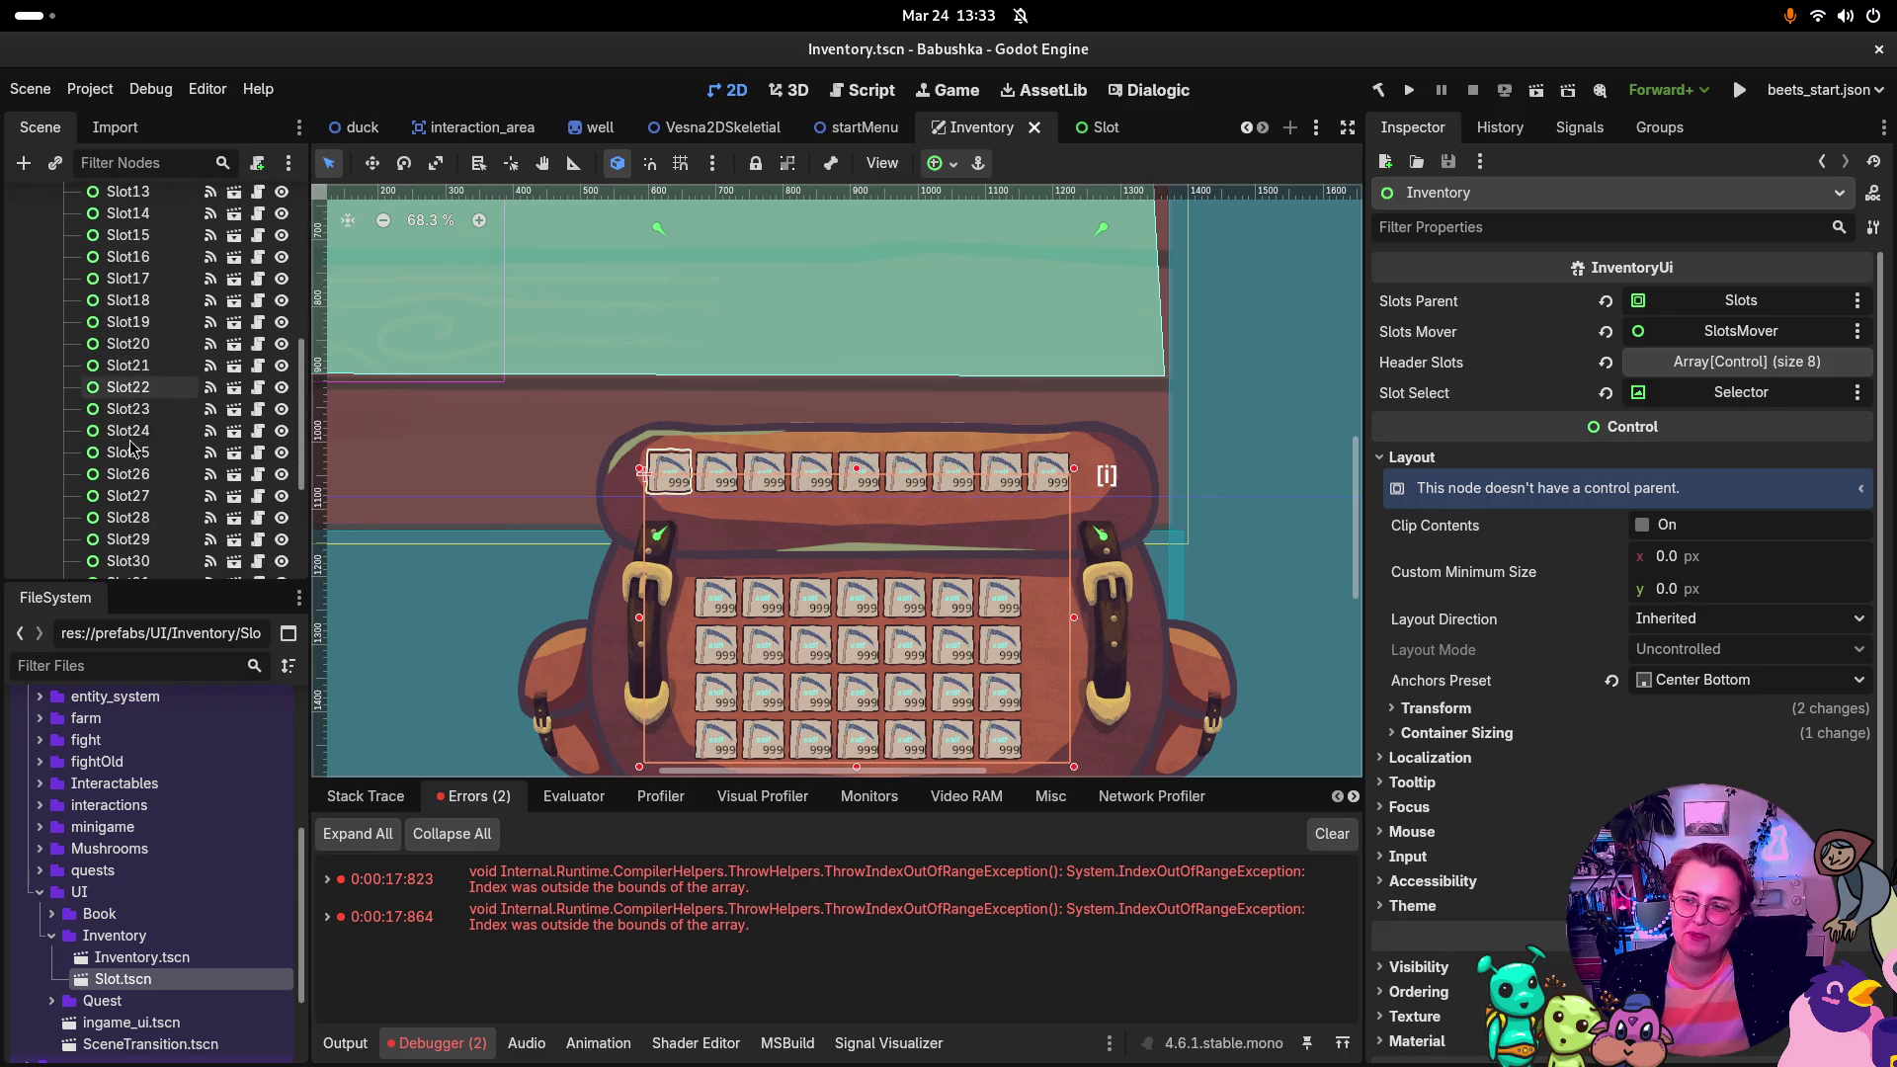
scroll(133, 450, down, 4)
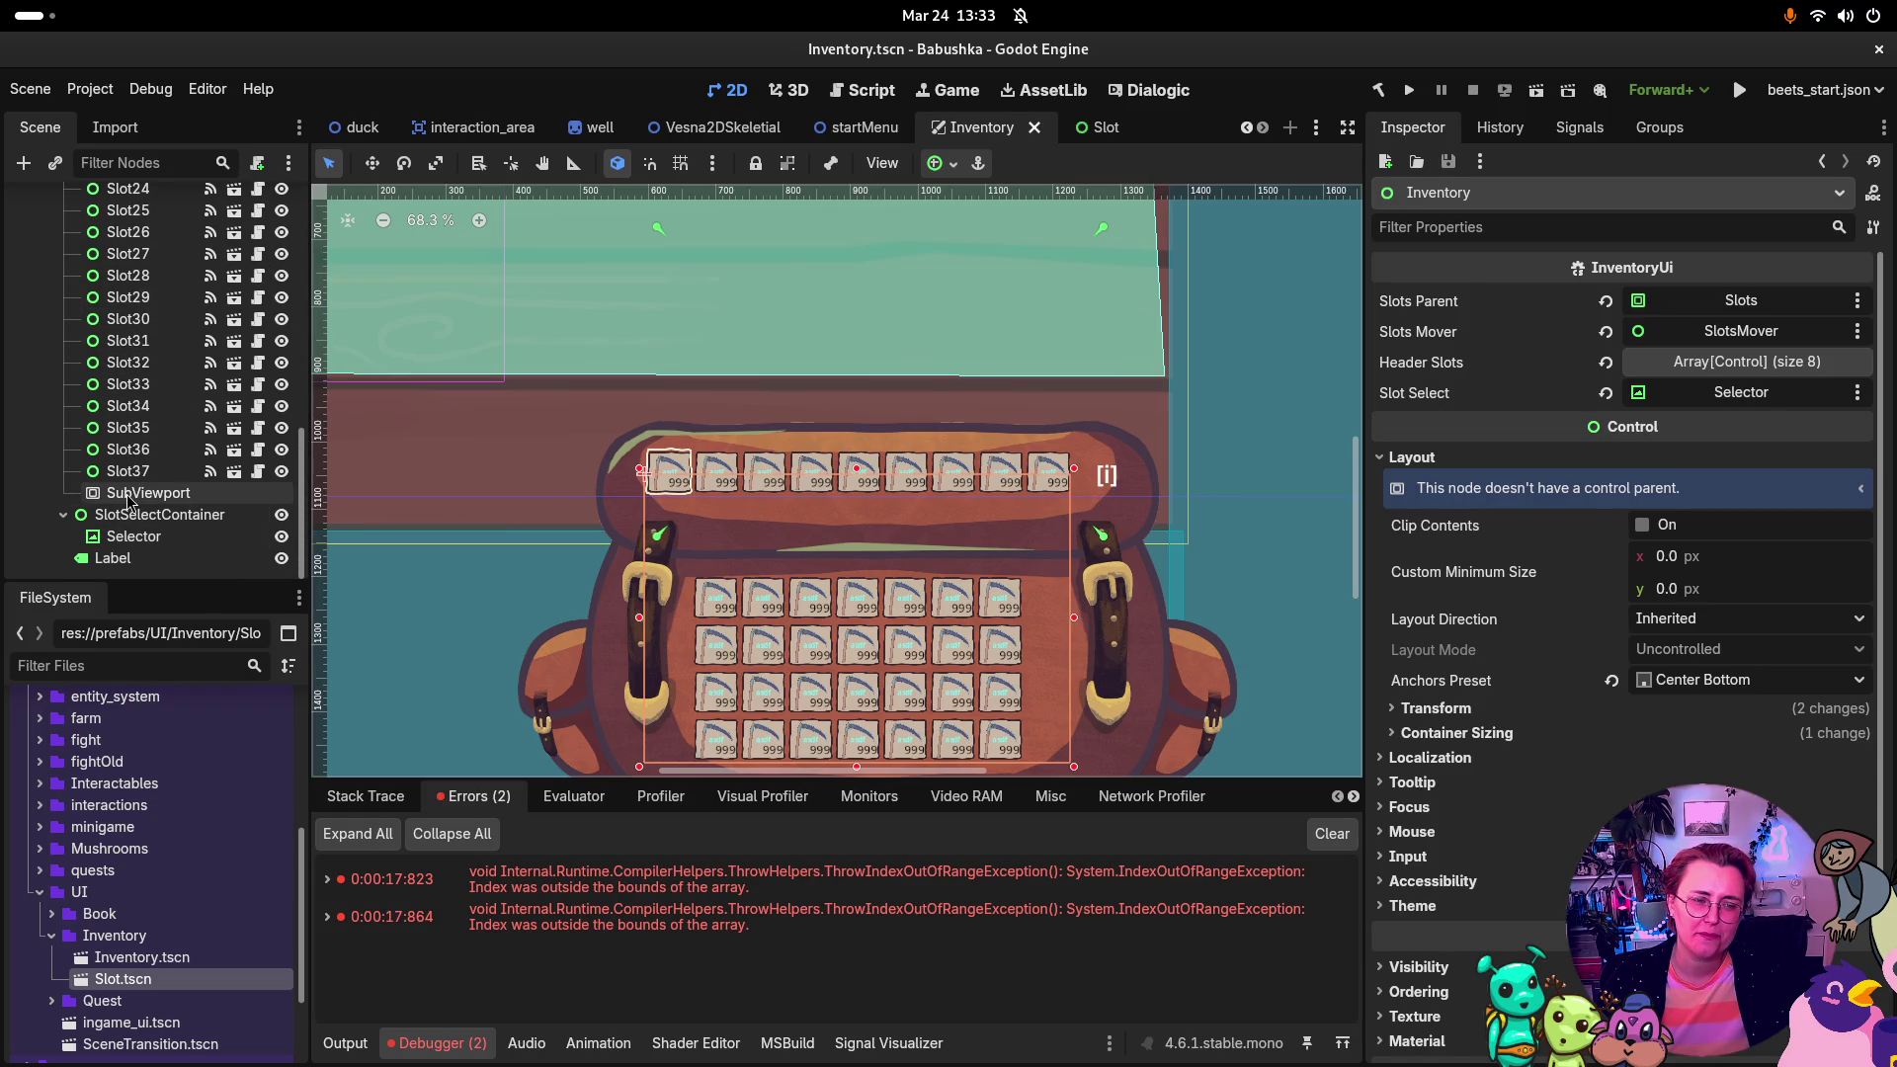
click(126, 493)
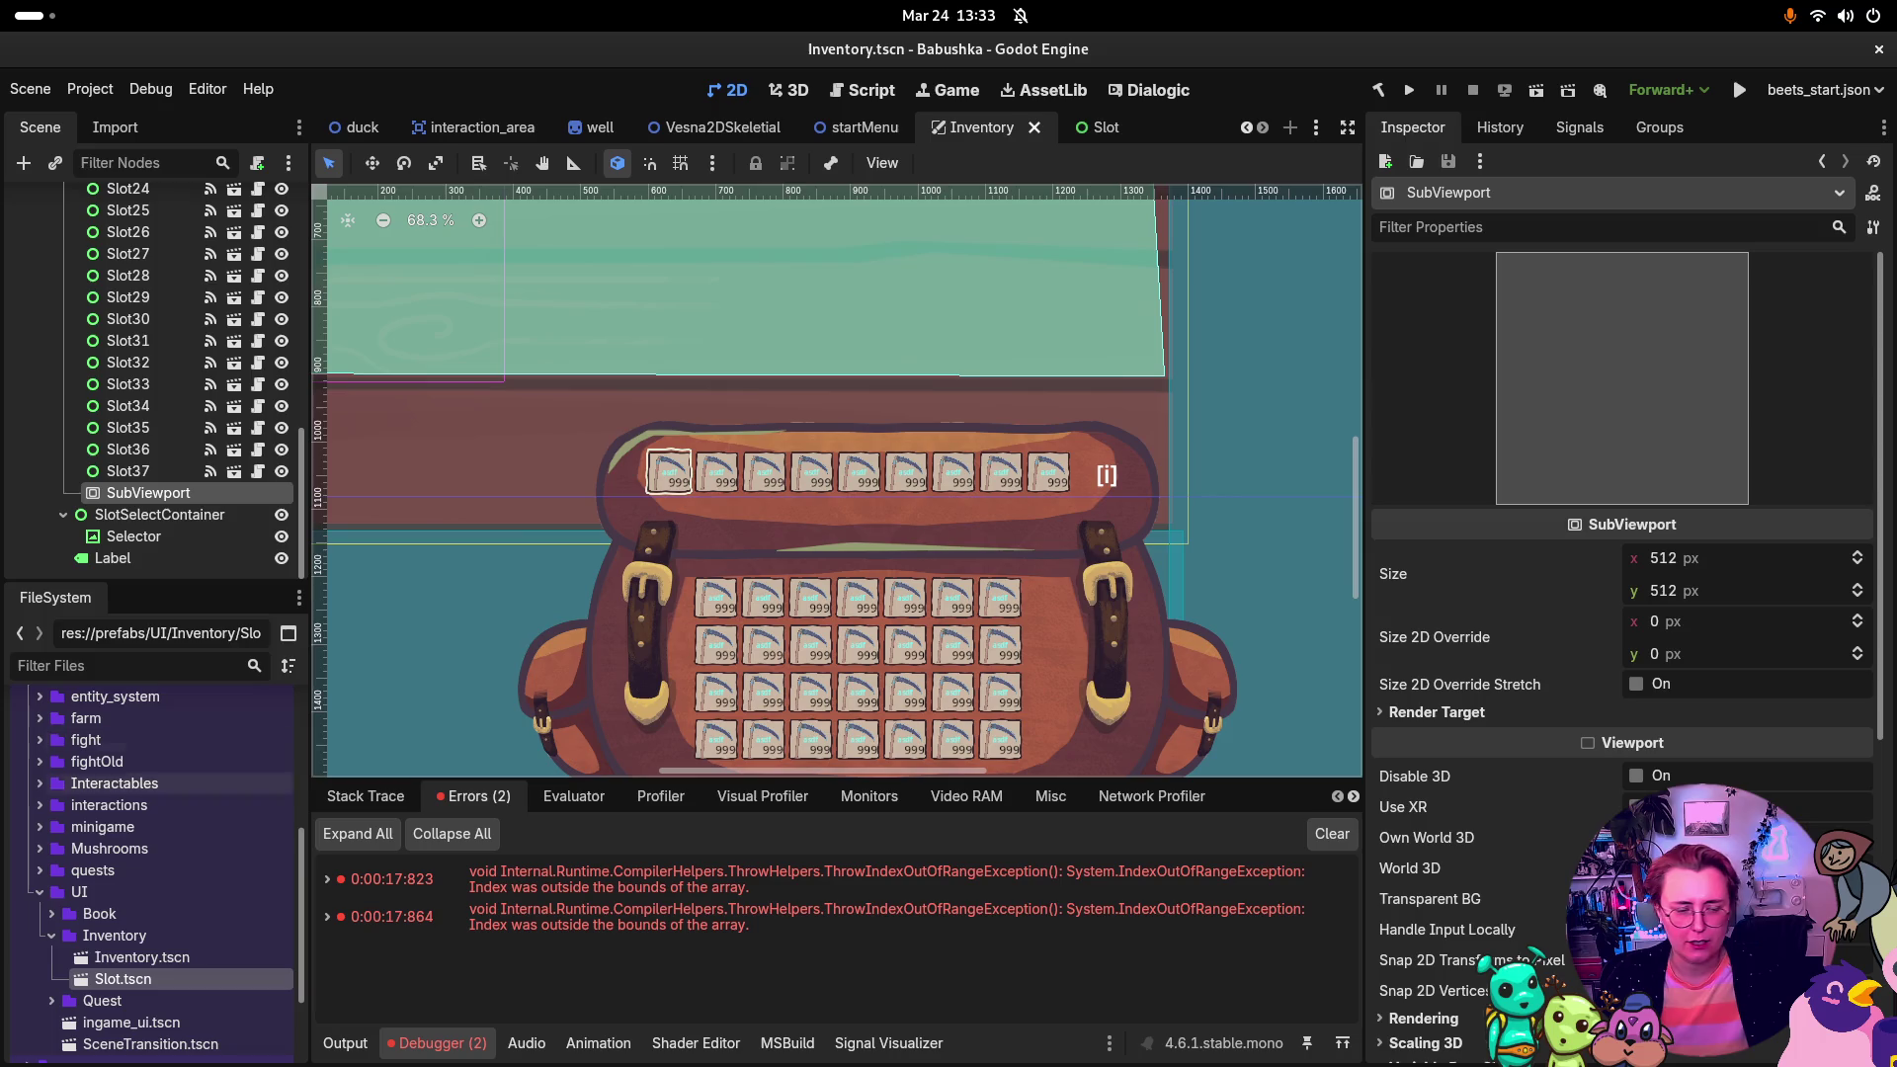
Step: Roll back the uncommitted Inventory.tscn changes in Rider's Commit panel
key(super)
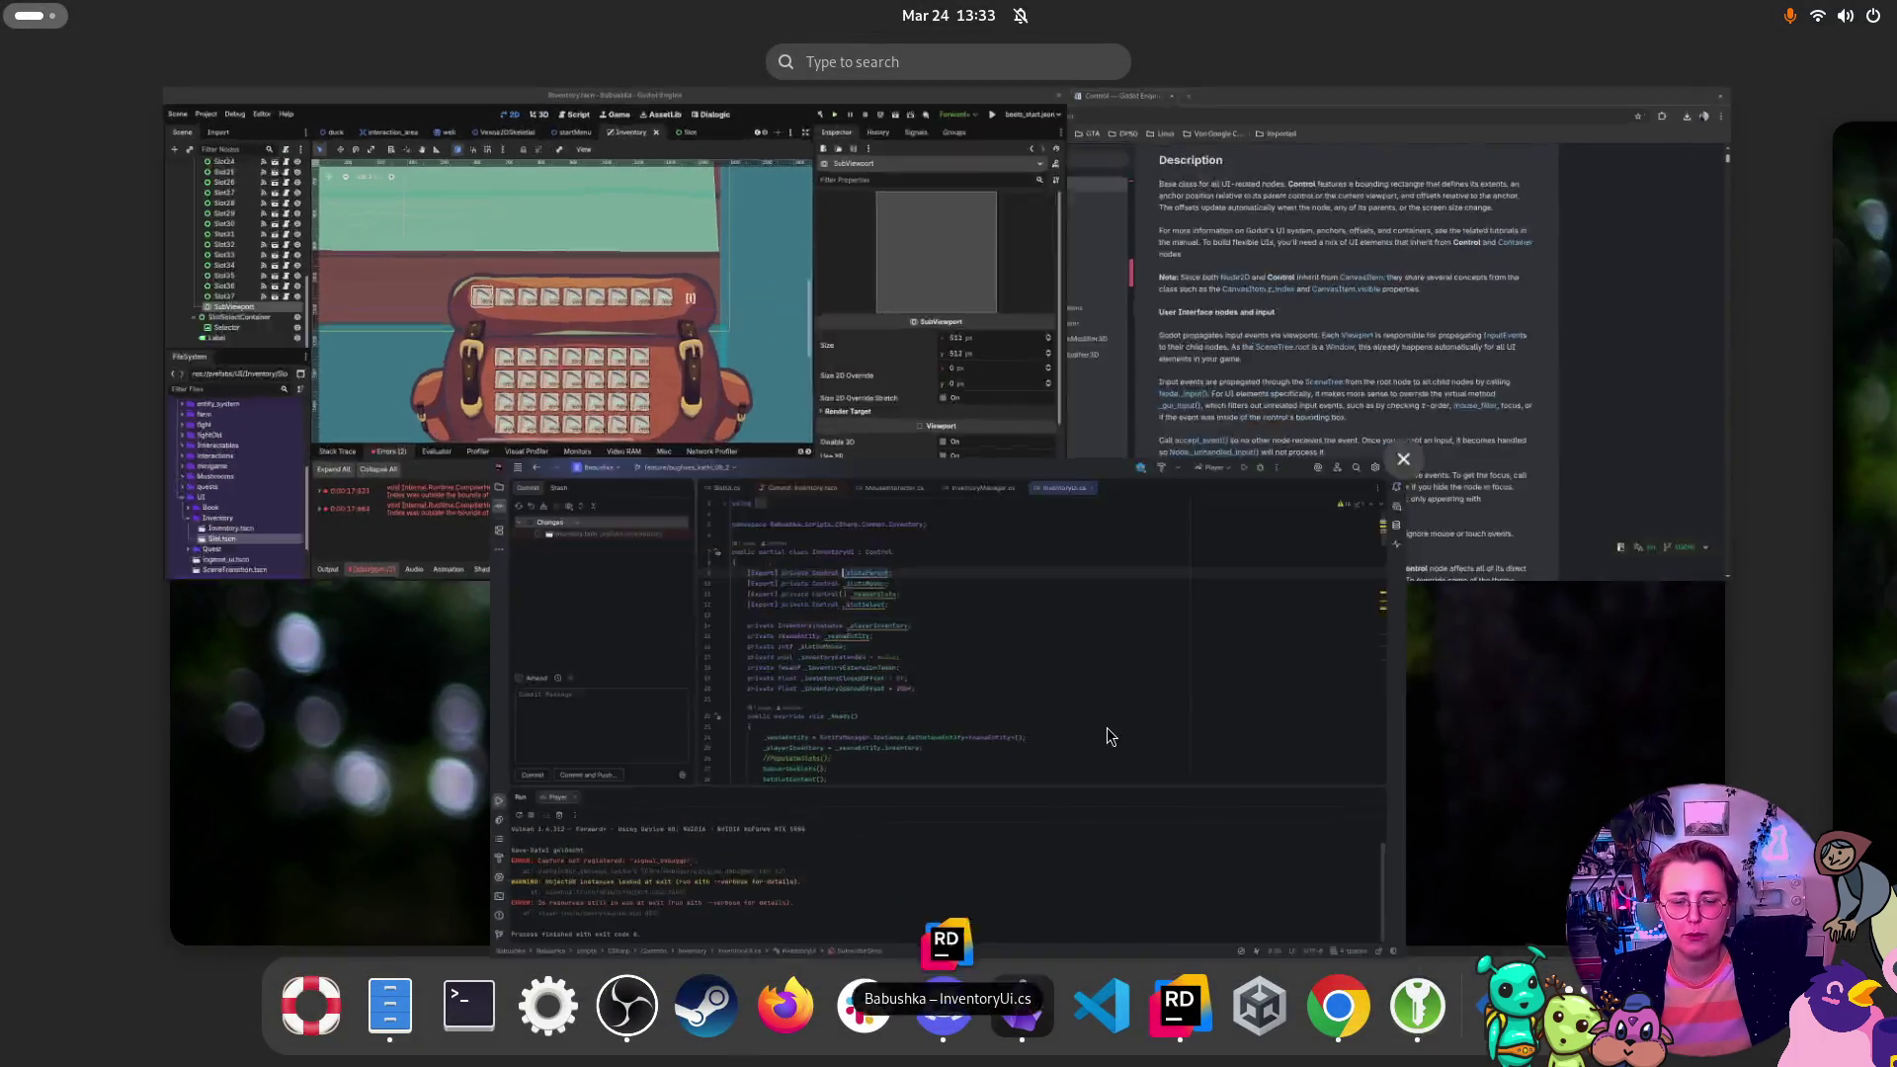
click(1106, 727)
double_click(216, 186)
right_click(217, 181)
click(292, 227)
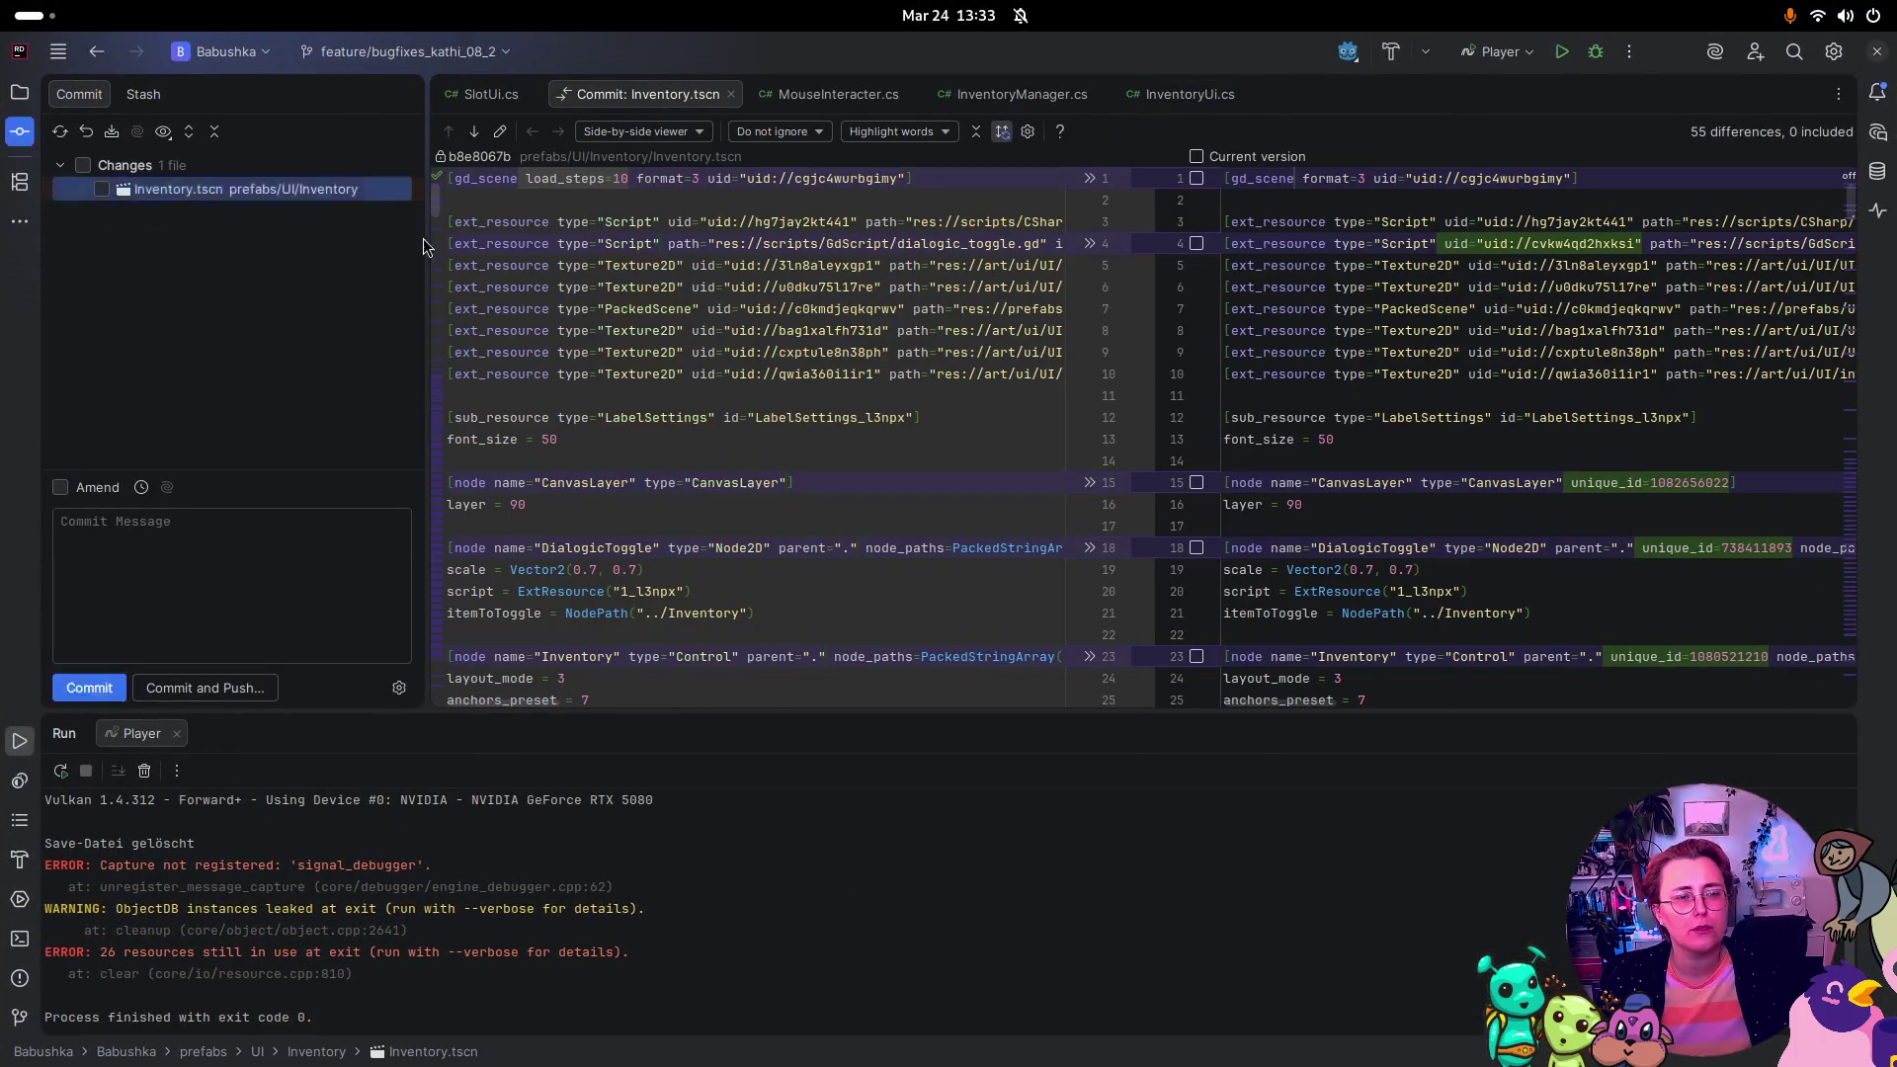
click(993, 731)
Step: Reload the changed Inventory.tscn in Godot and check the Inventory node's fields
key(super)
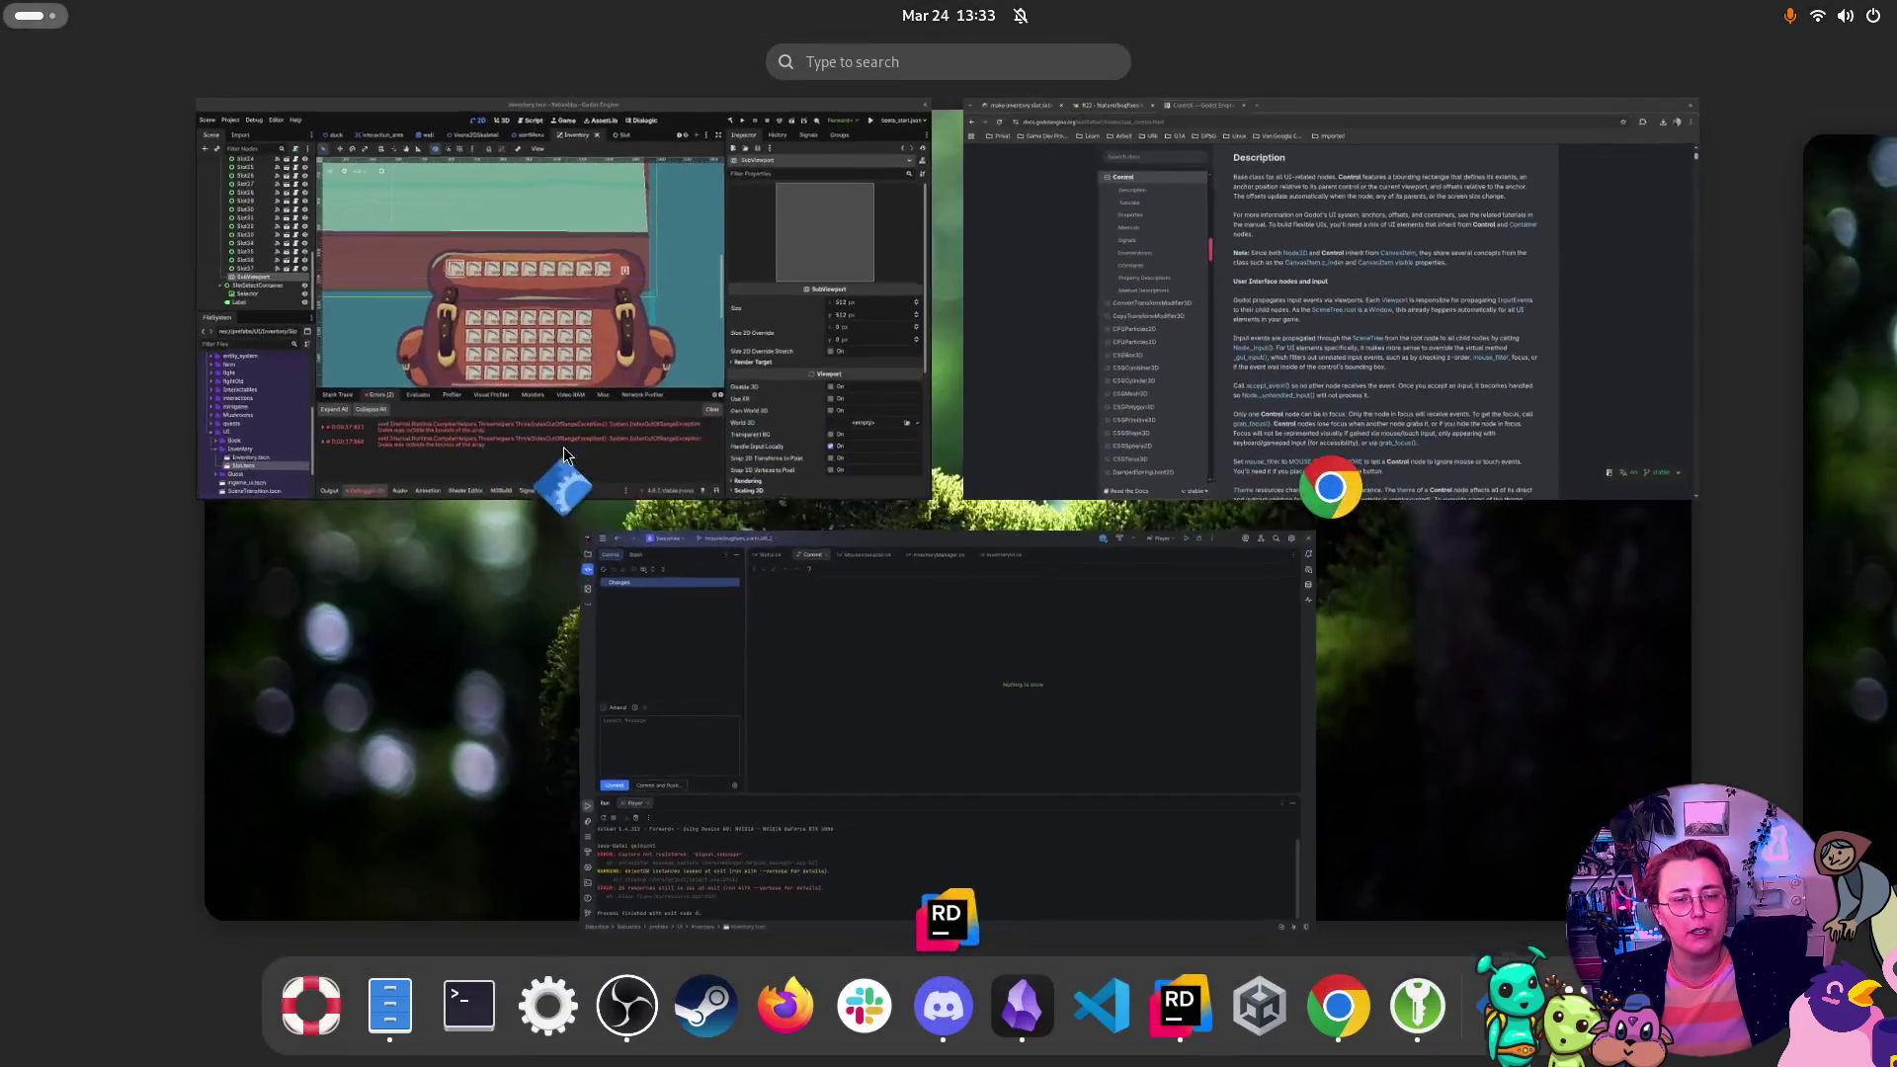
click(690, 363)
click(874, 671)
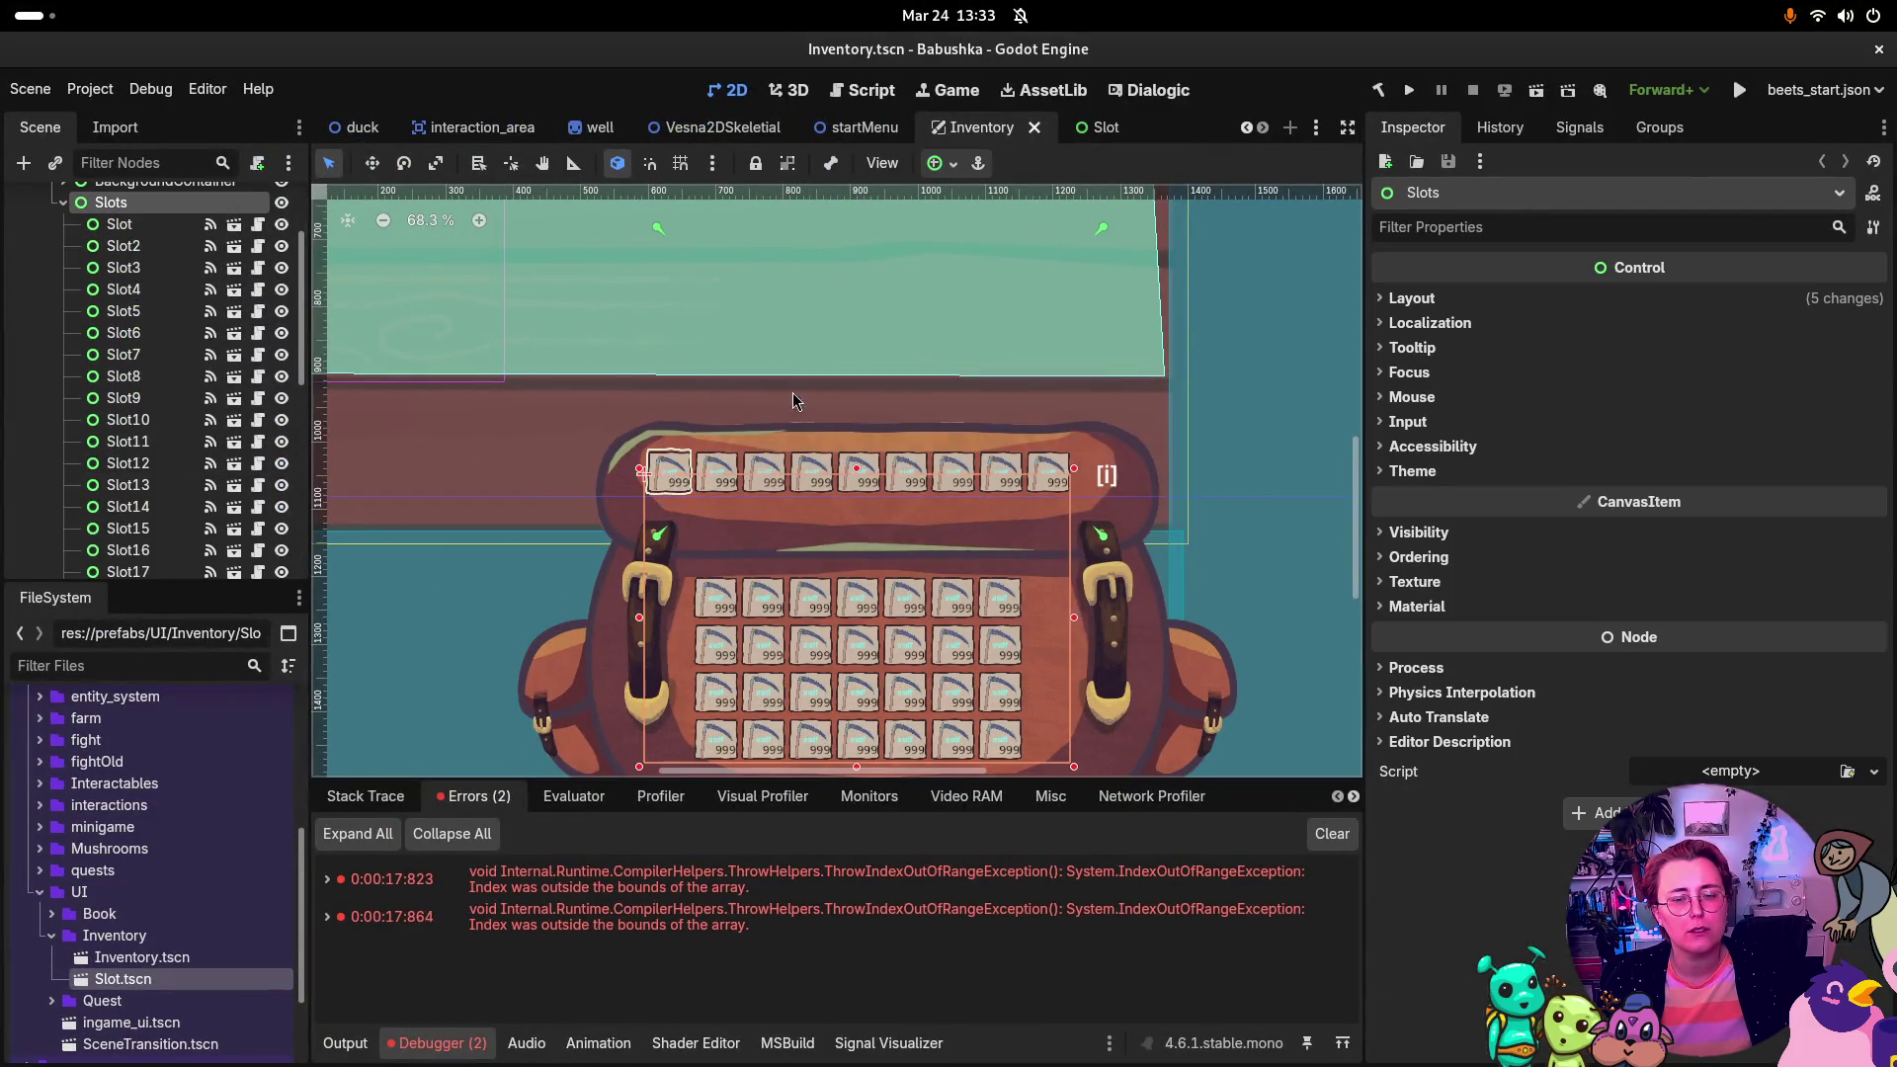
click(191, 269)
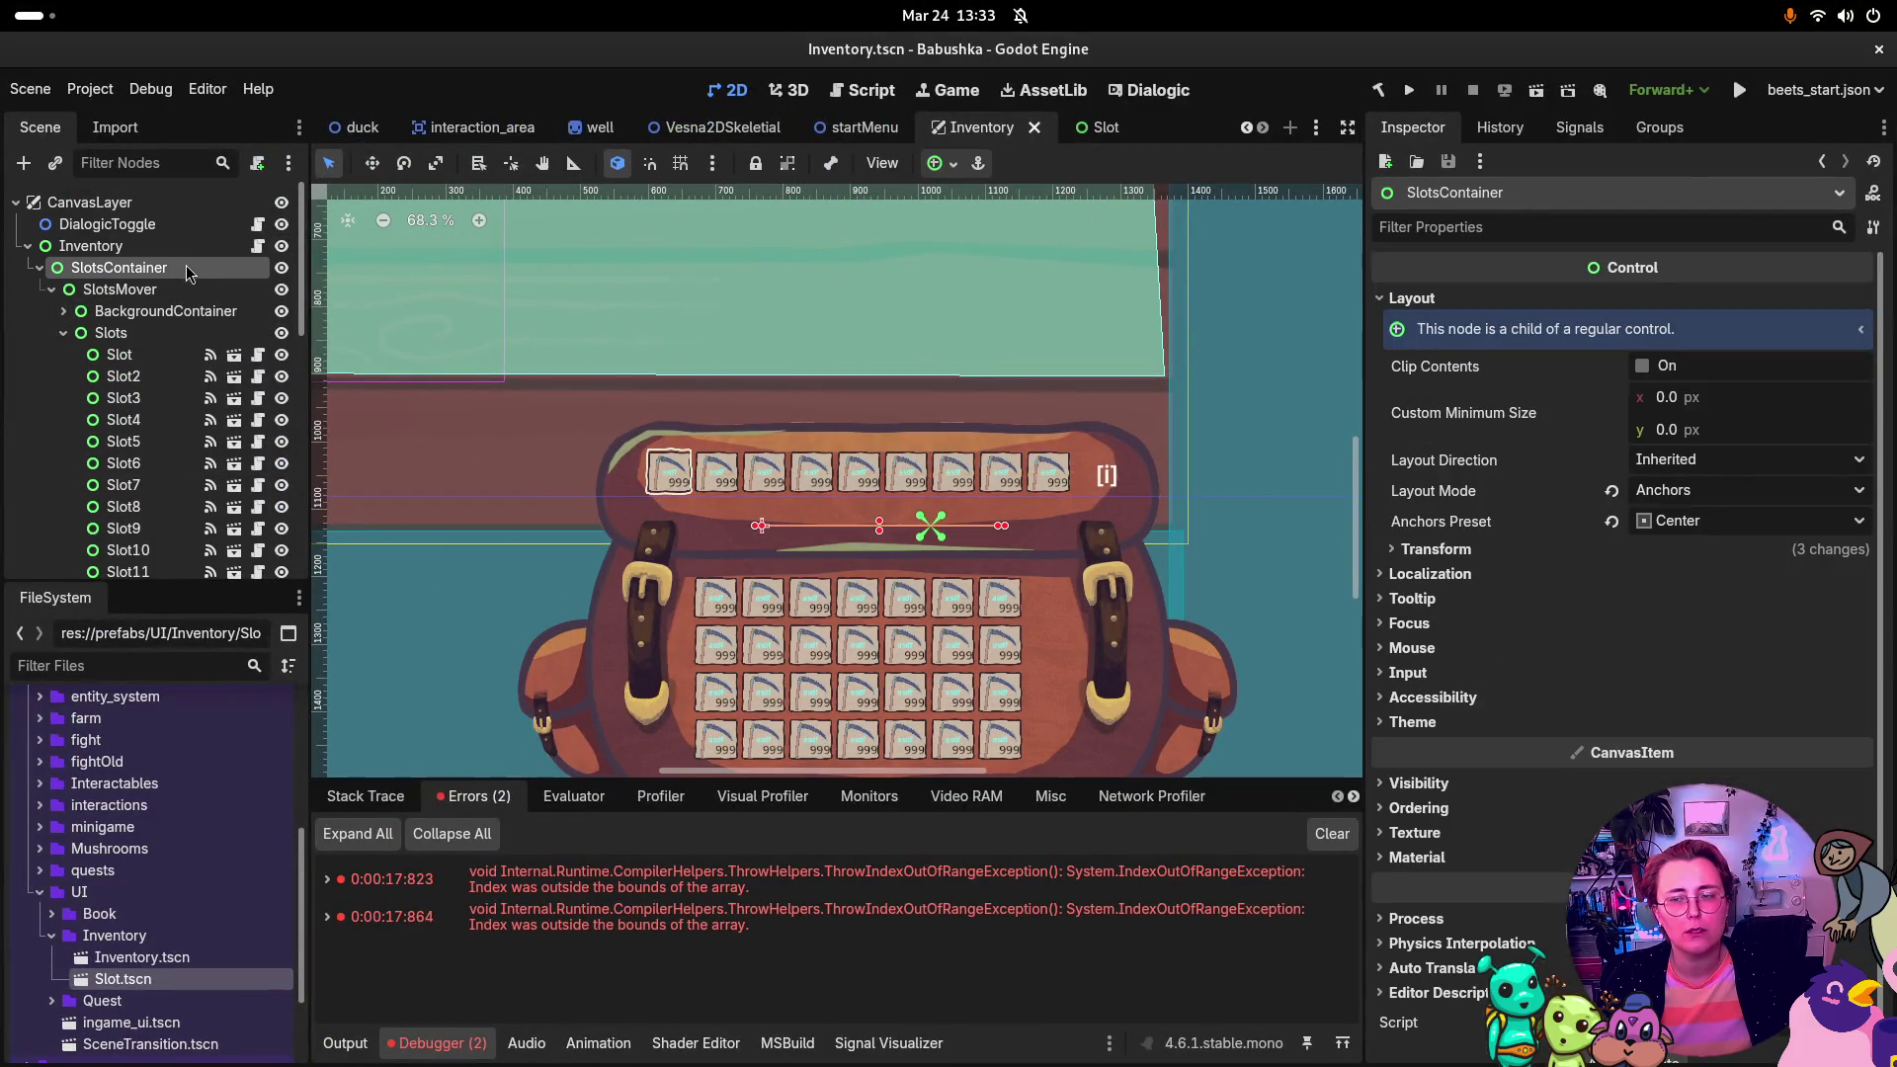
click(134, 251)
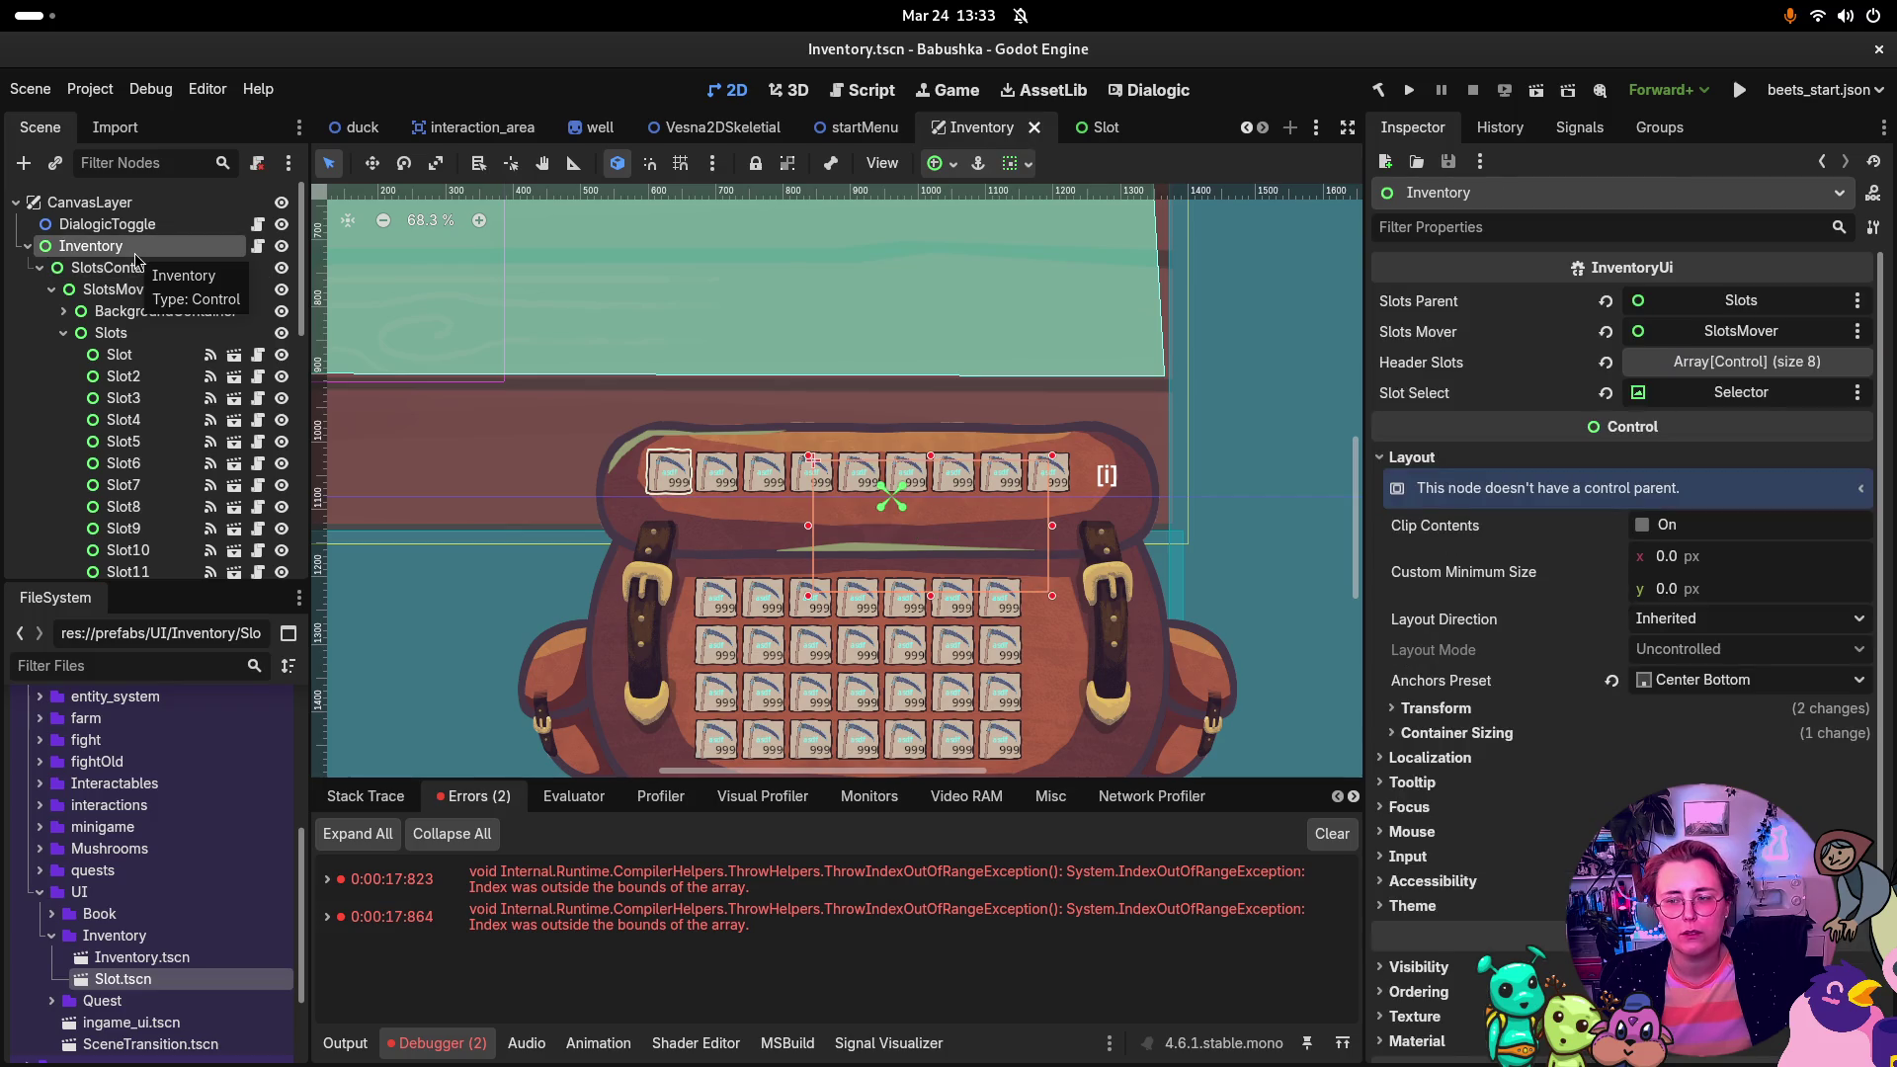
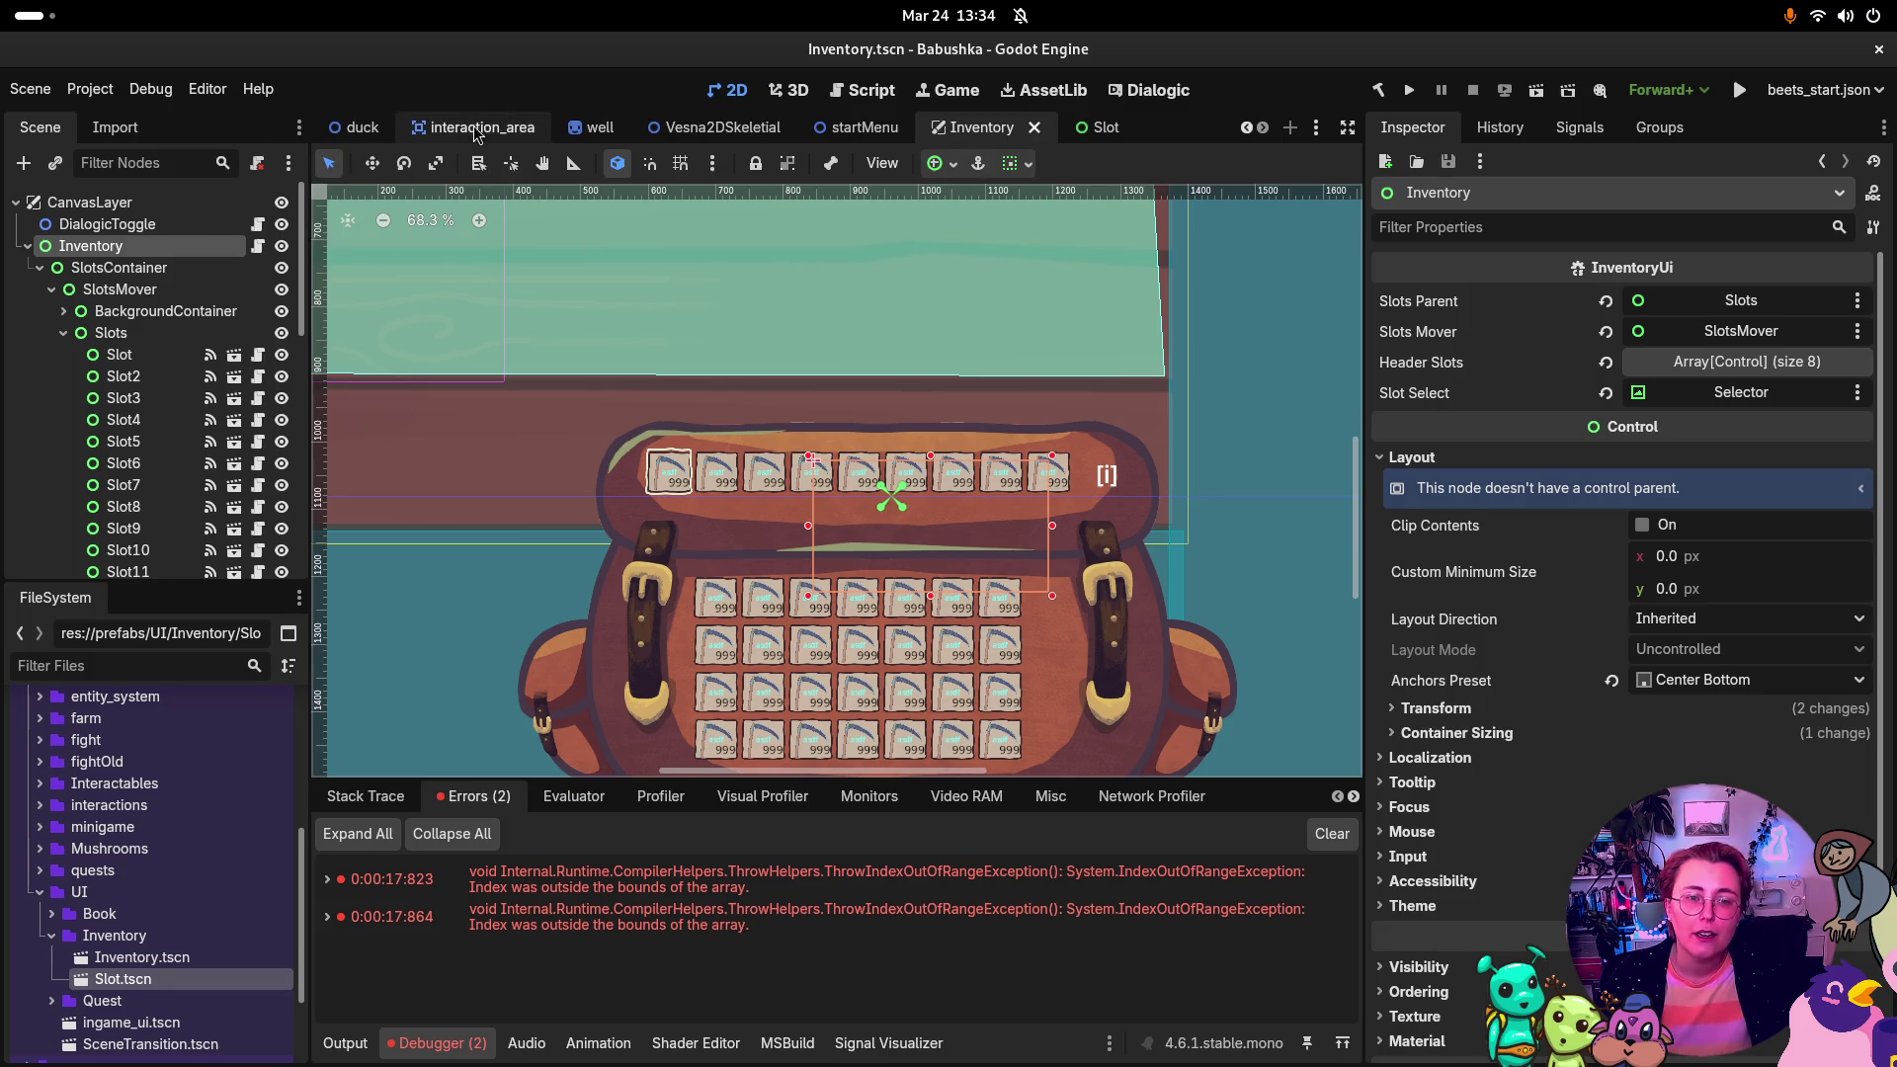
Step: Build and run the Babushka project so its title menu appears
click(1409, 90)
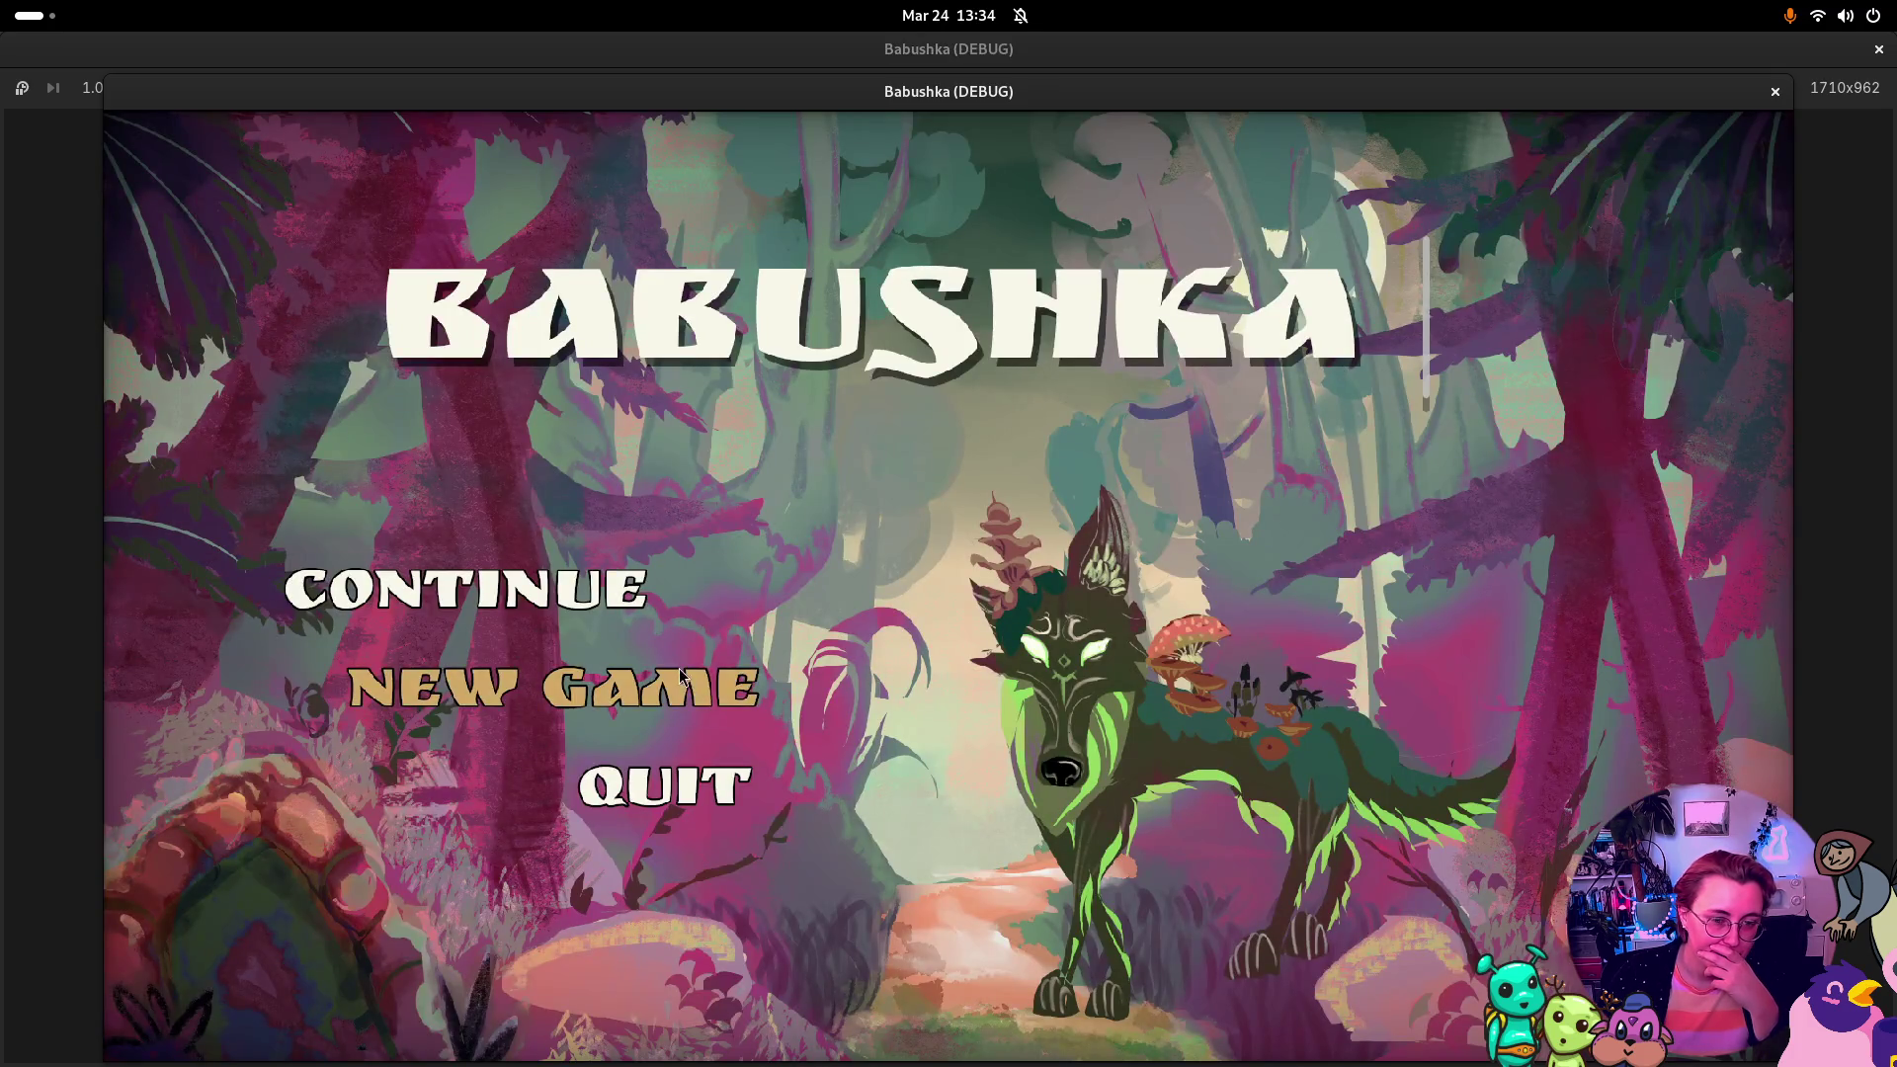
Step: Start a new game, toggle the inventory bag open and closed with I, then stop the game
click(682, 675)
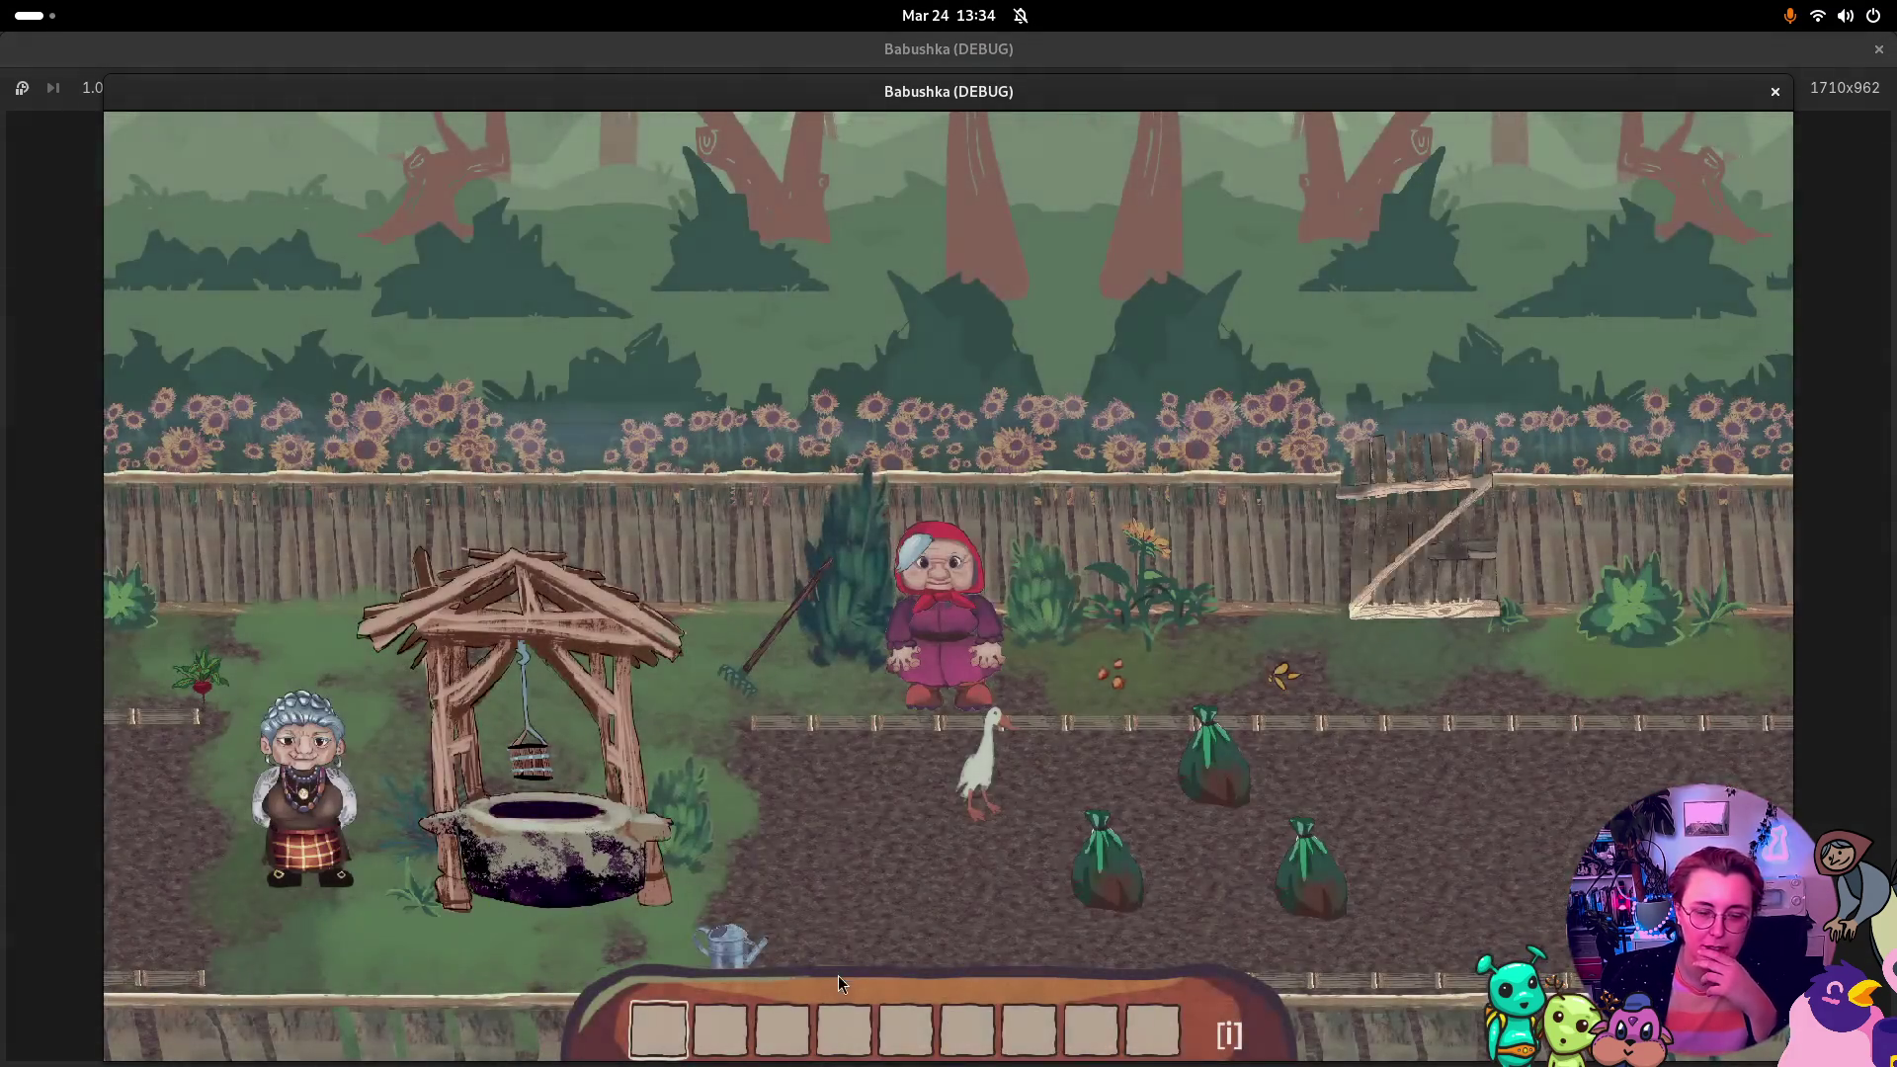
key(i)
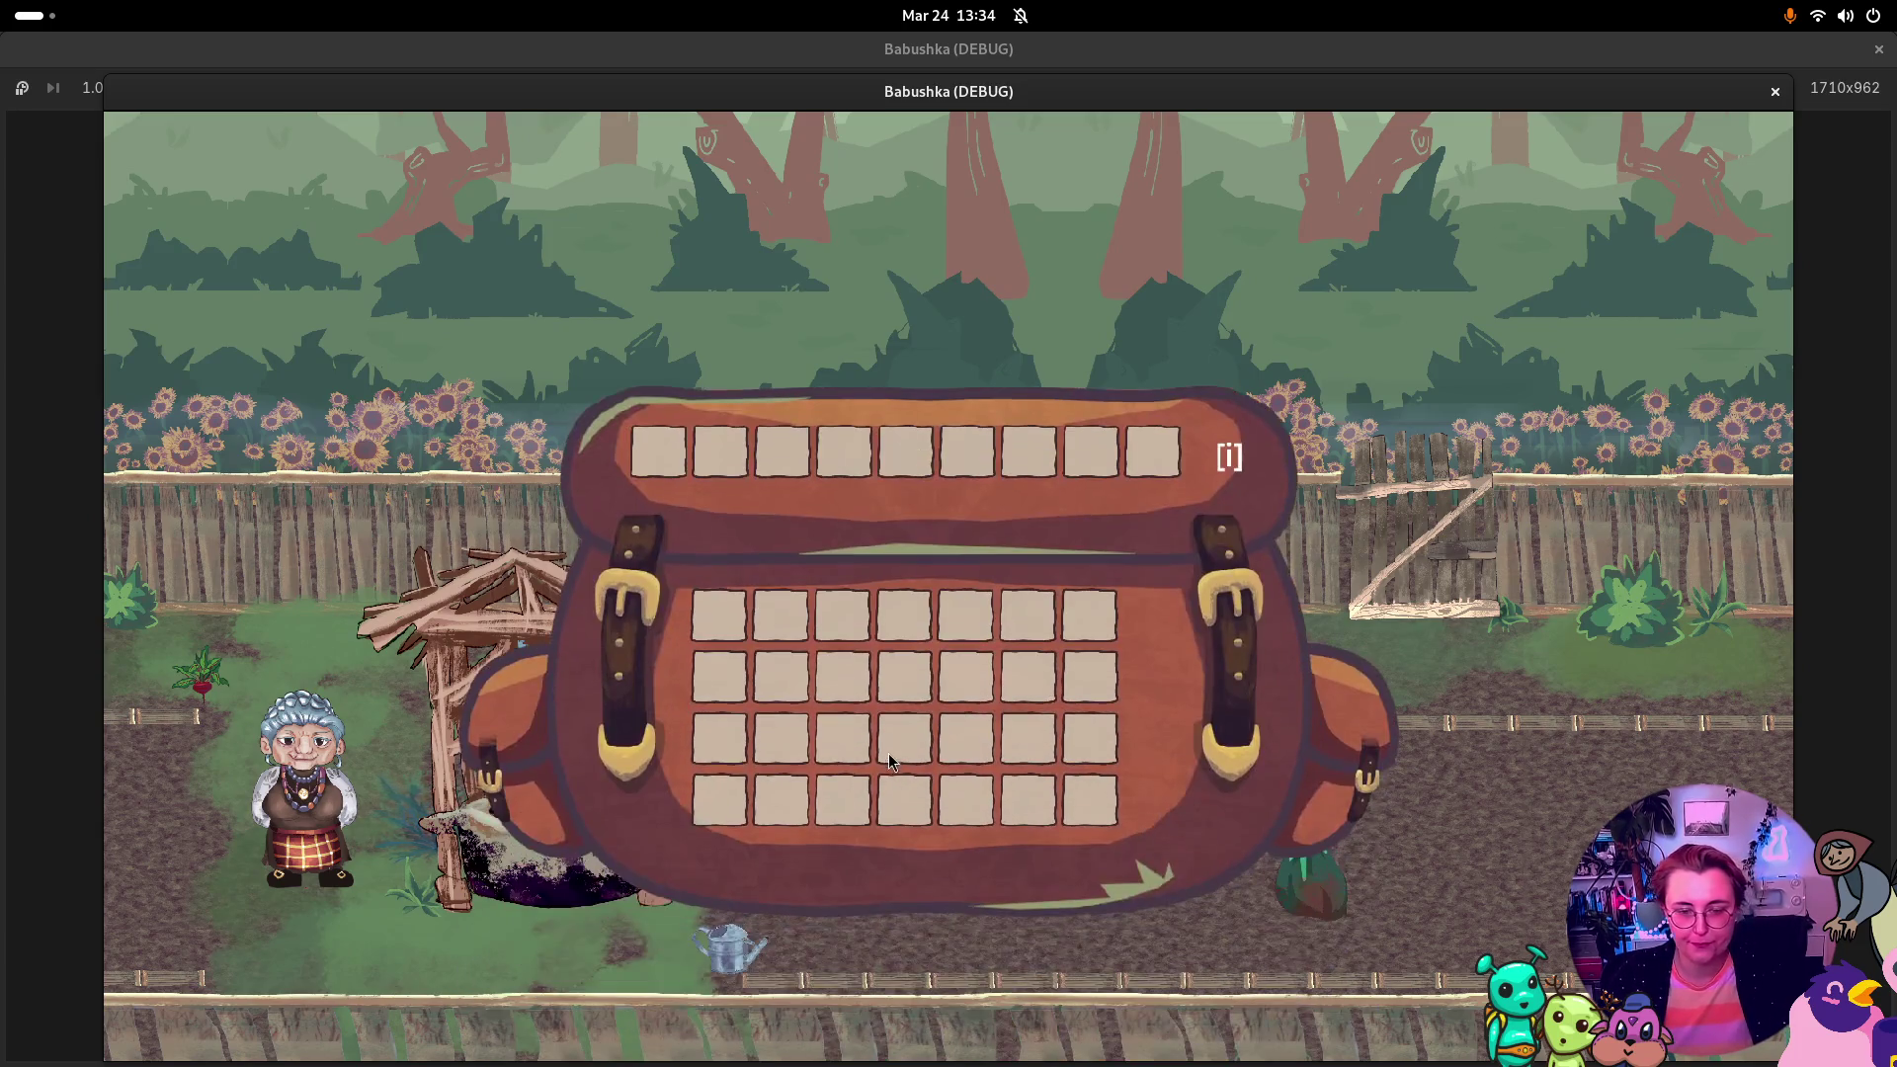
key(i)
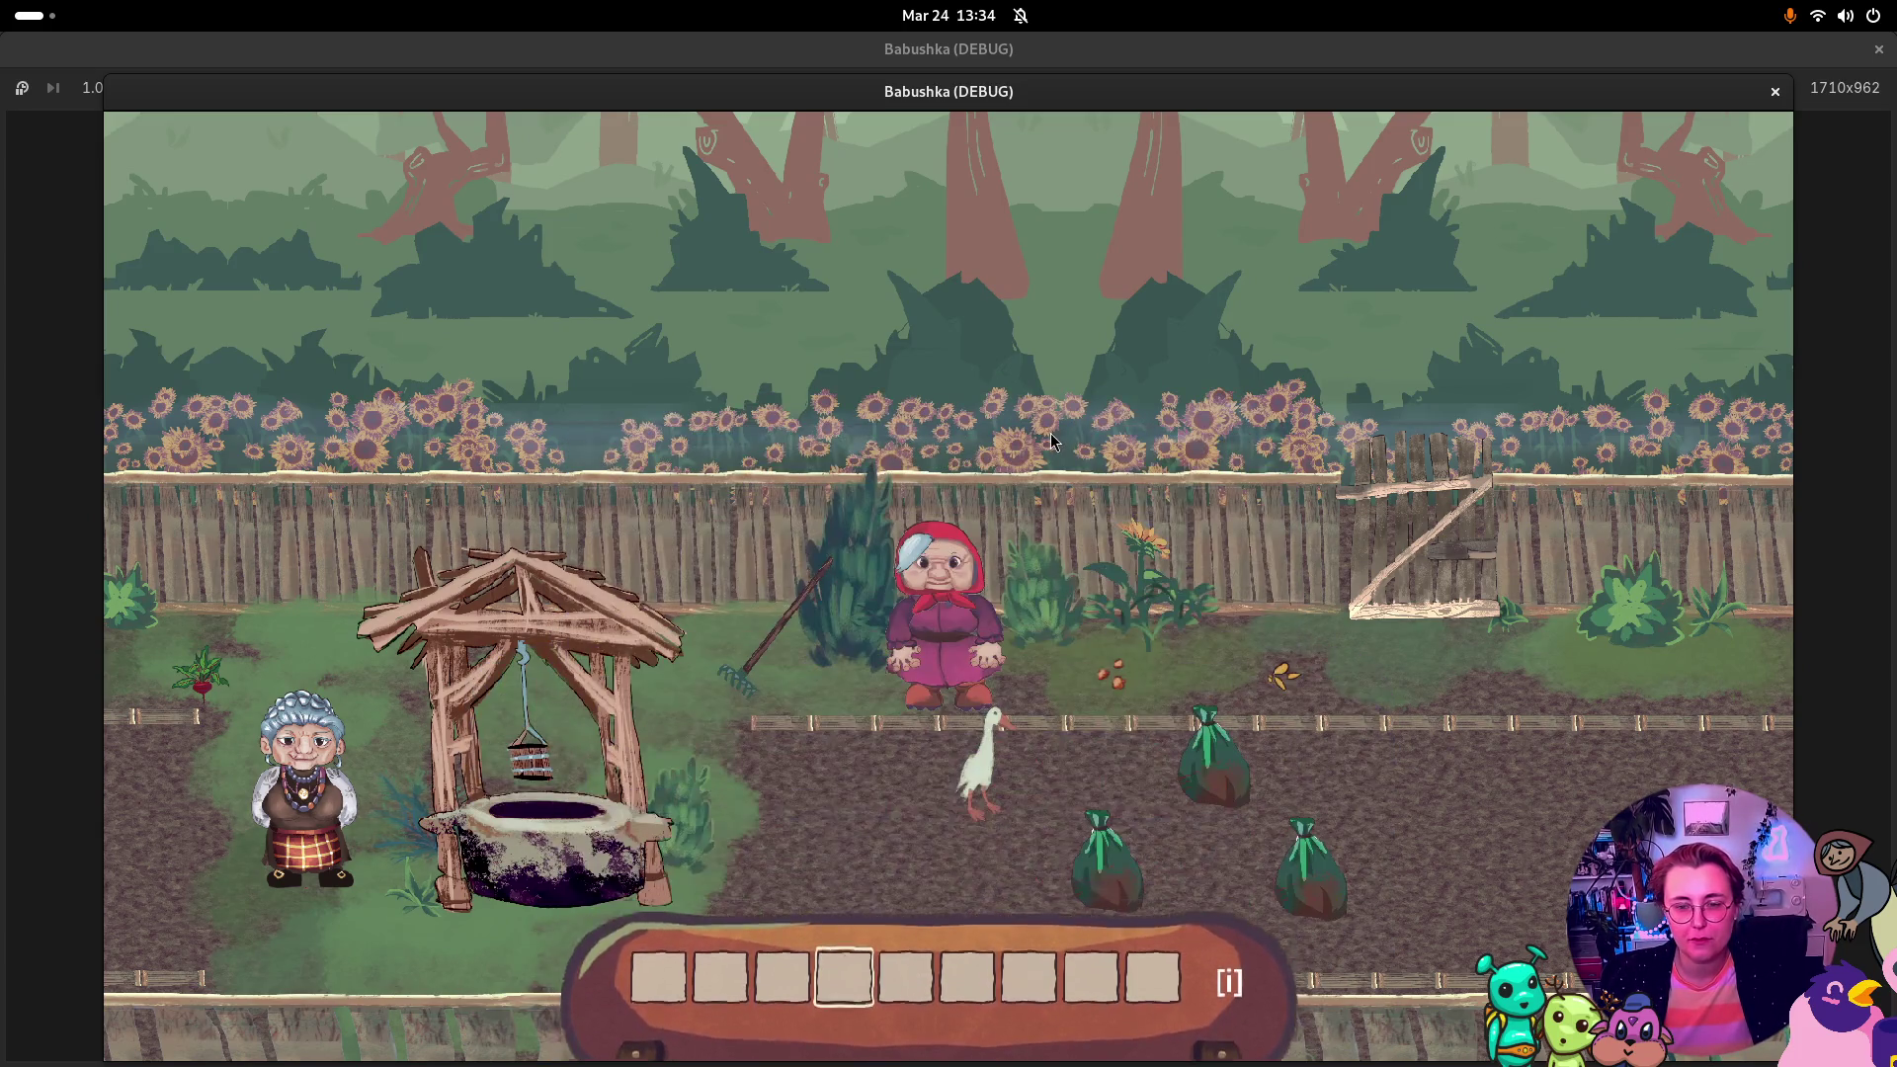
click(1776, 91)
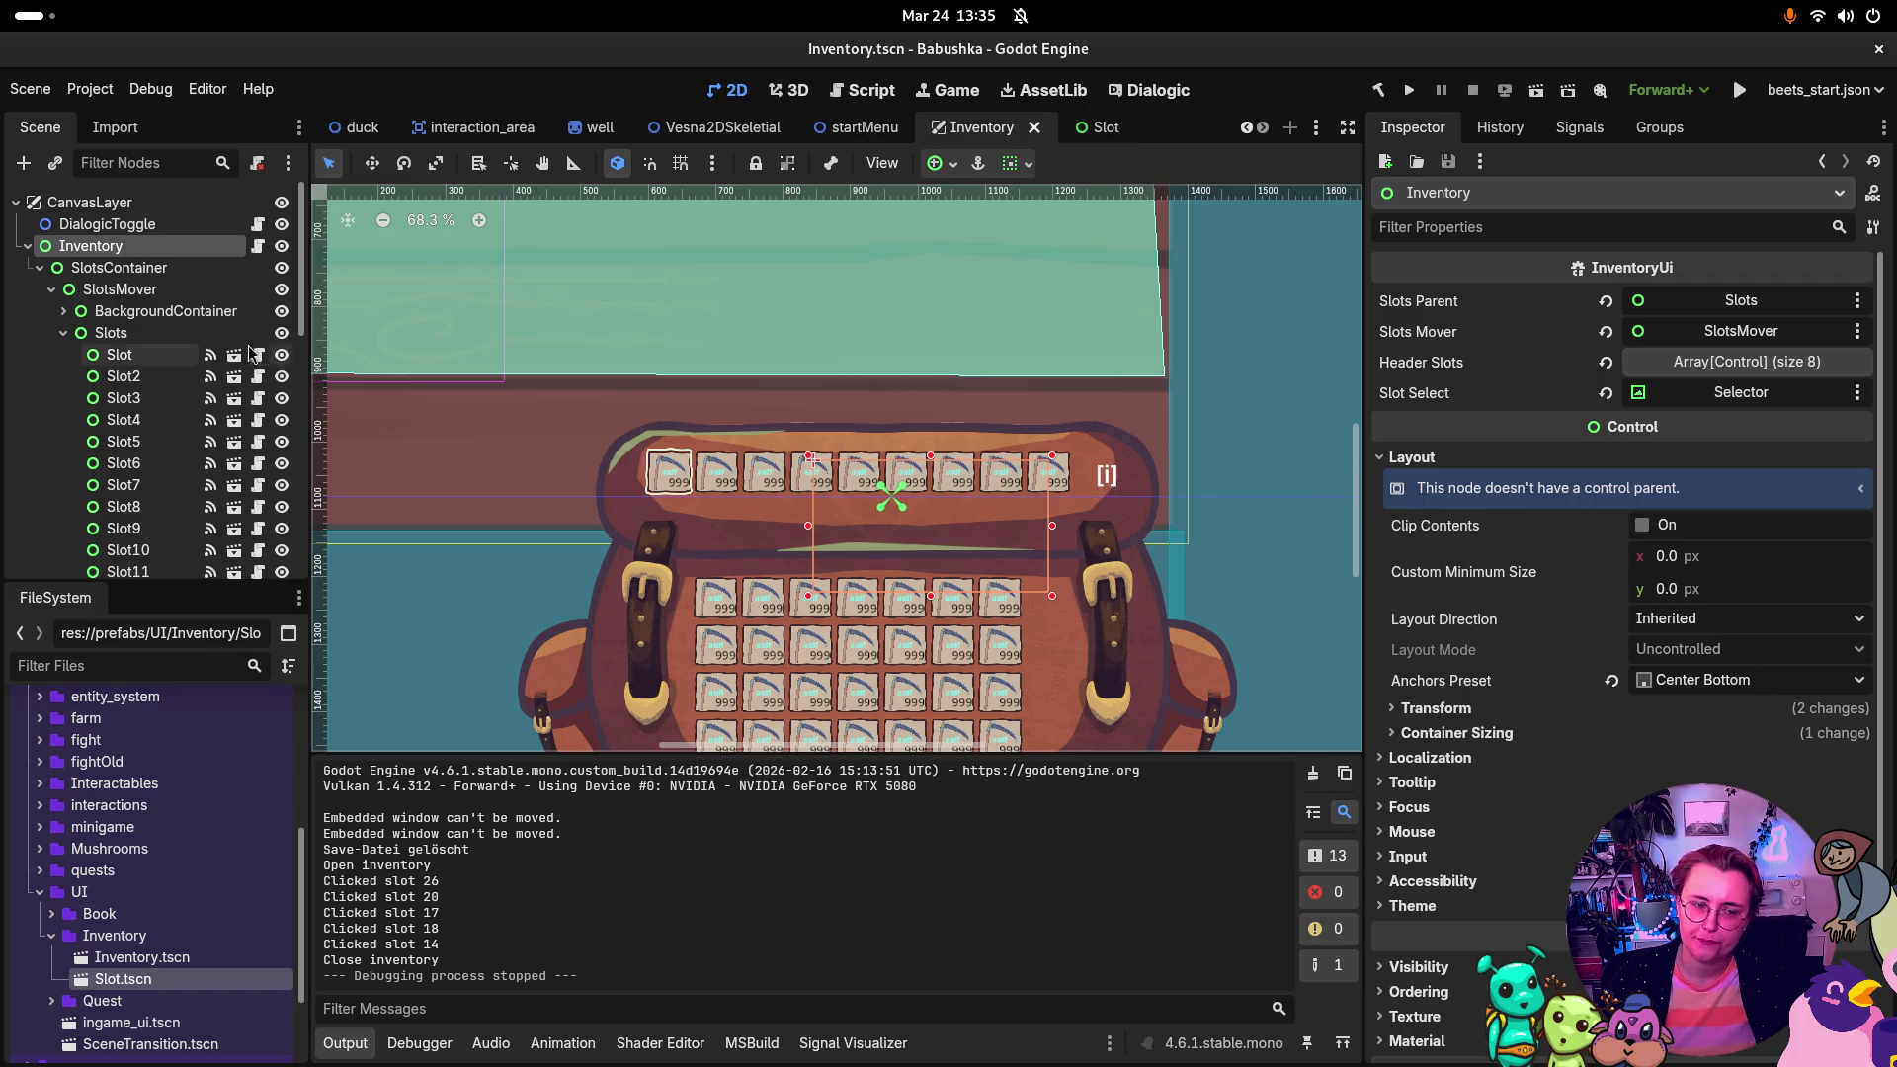
Step: Open the Slot scene and select SlotBackground to review its texture settings
click(1115, 137)
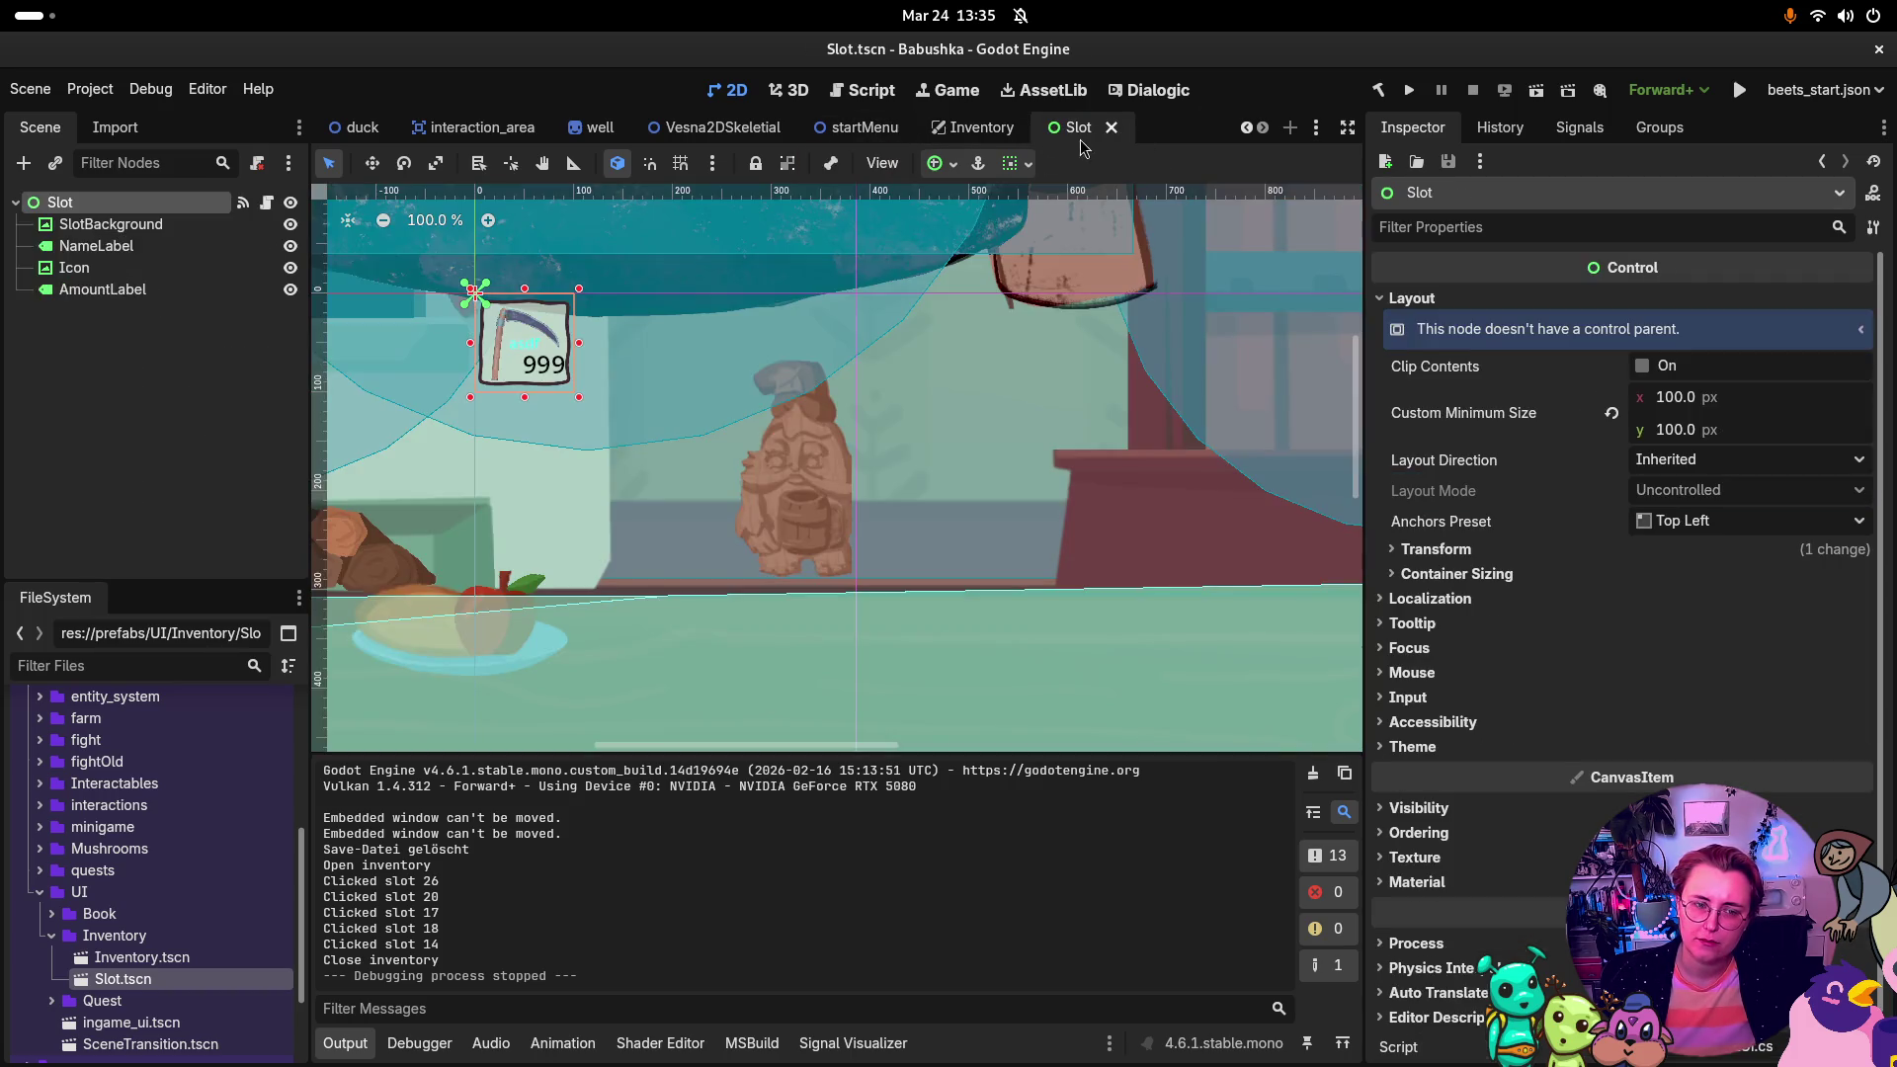
click(104, 224)
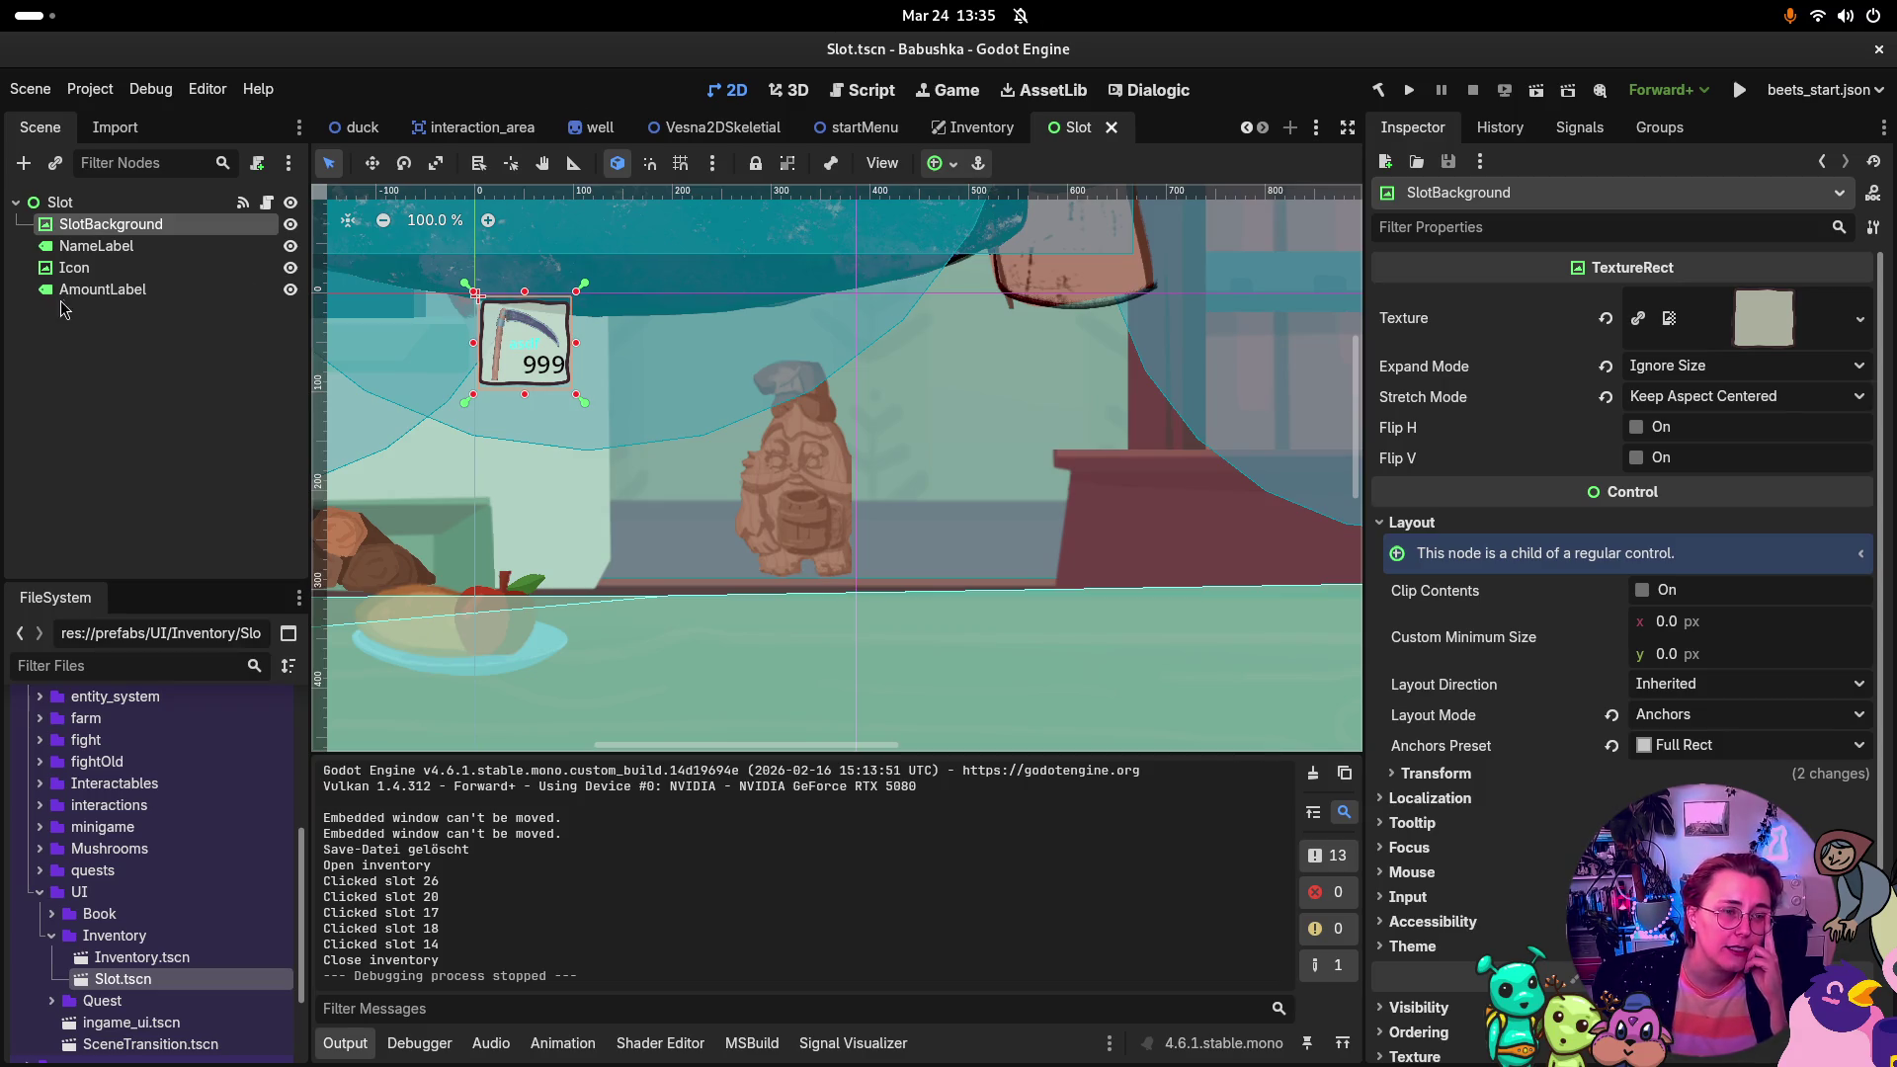
right_click(100, 318)
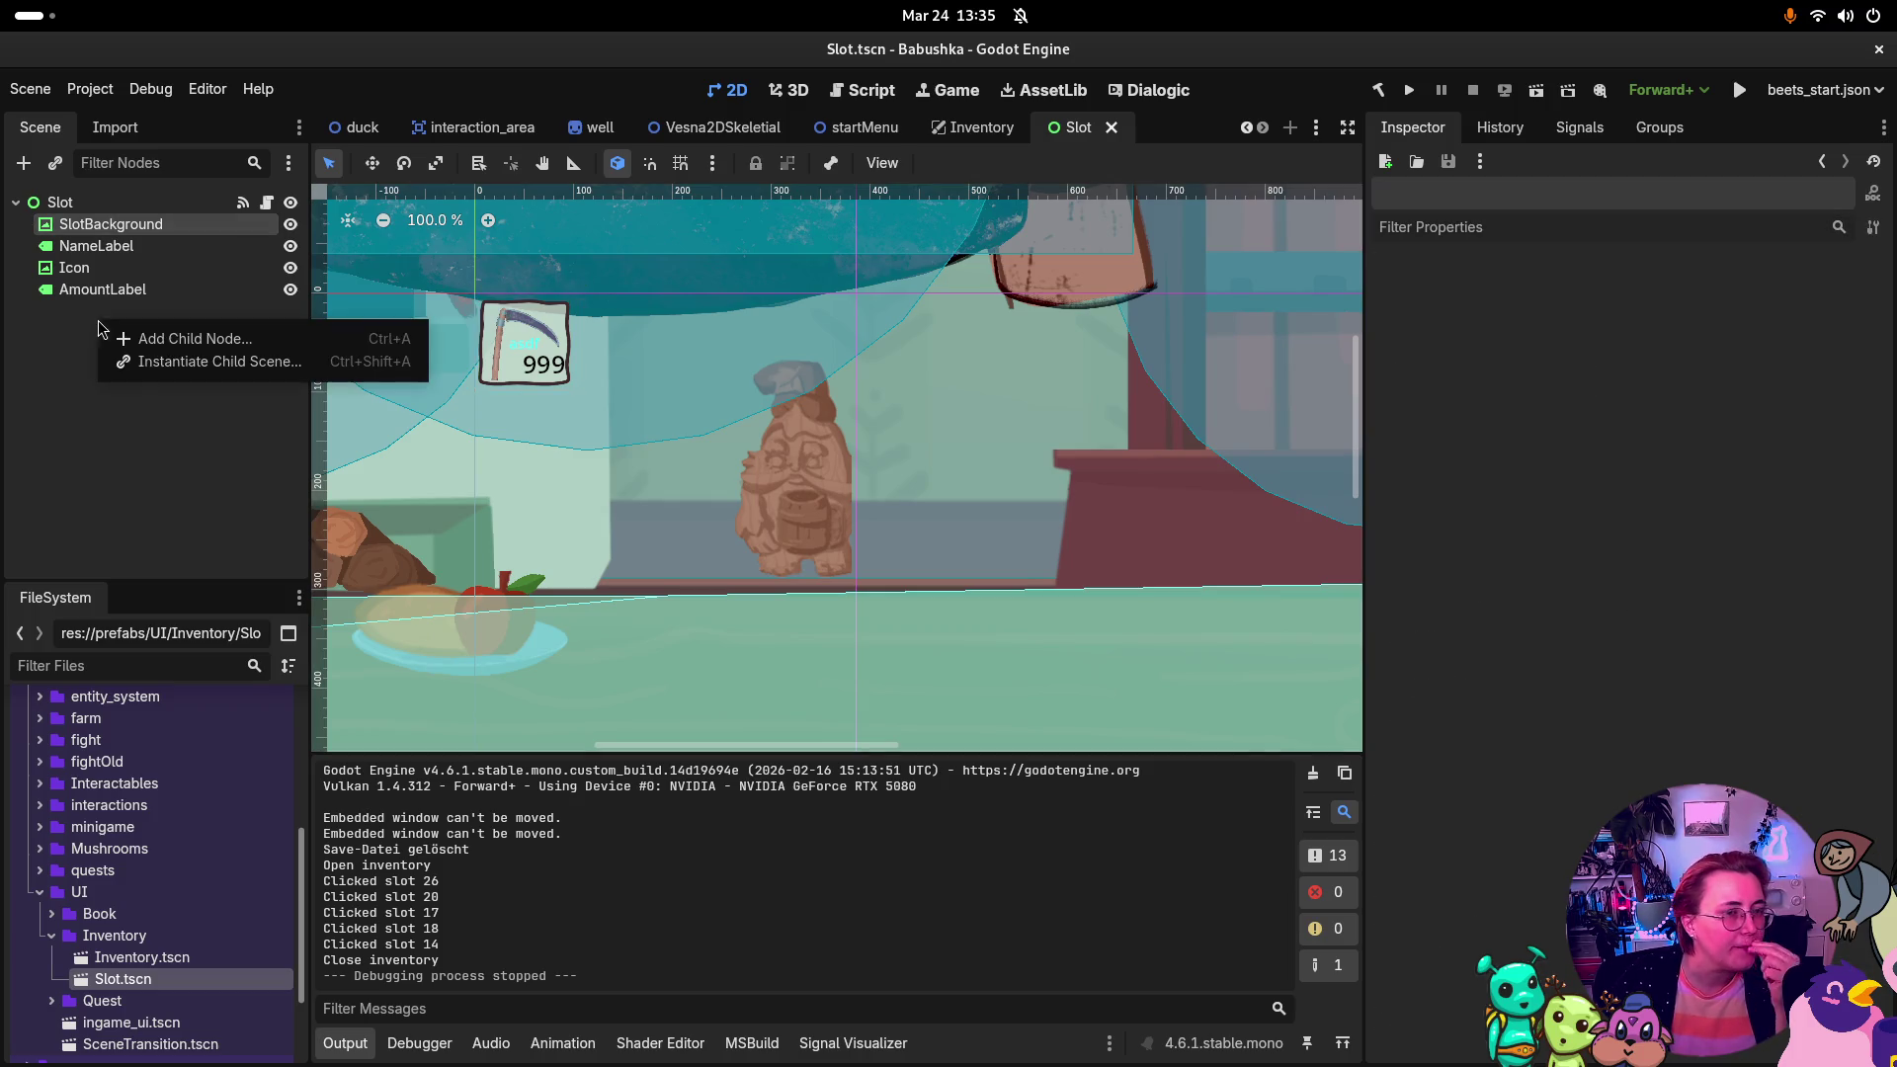
Step: Add a TextureButton child node to the Slot scene by searching 'Button'
click(182, 338)
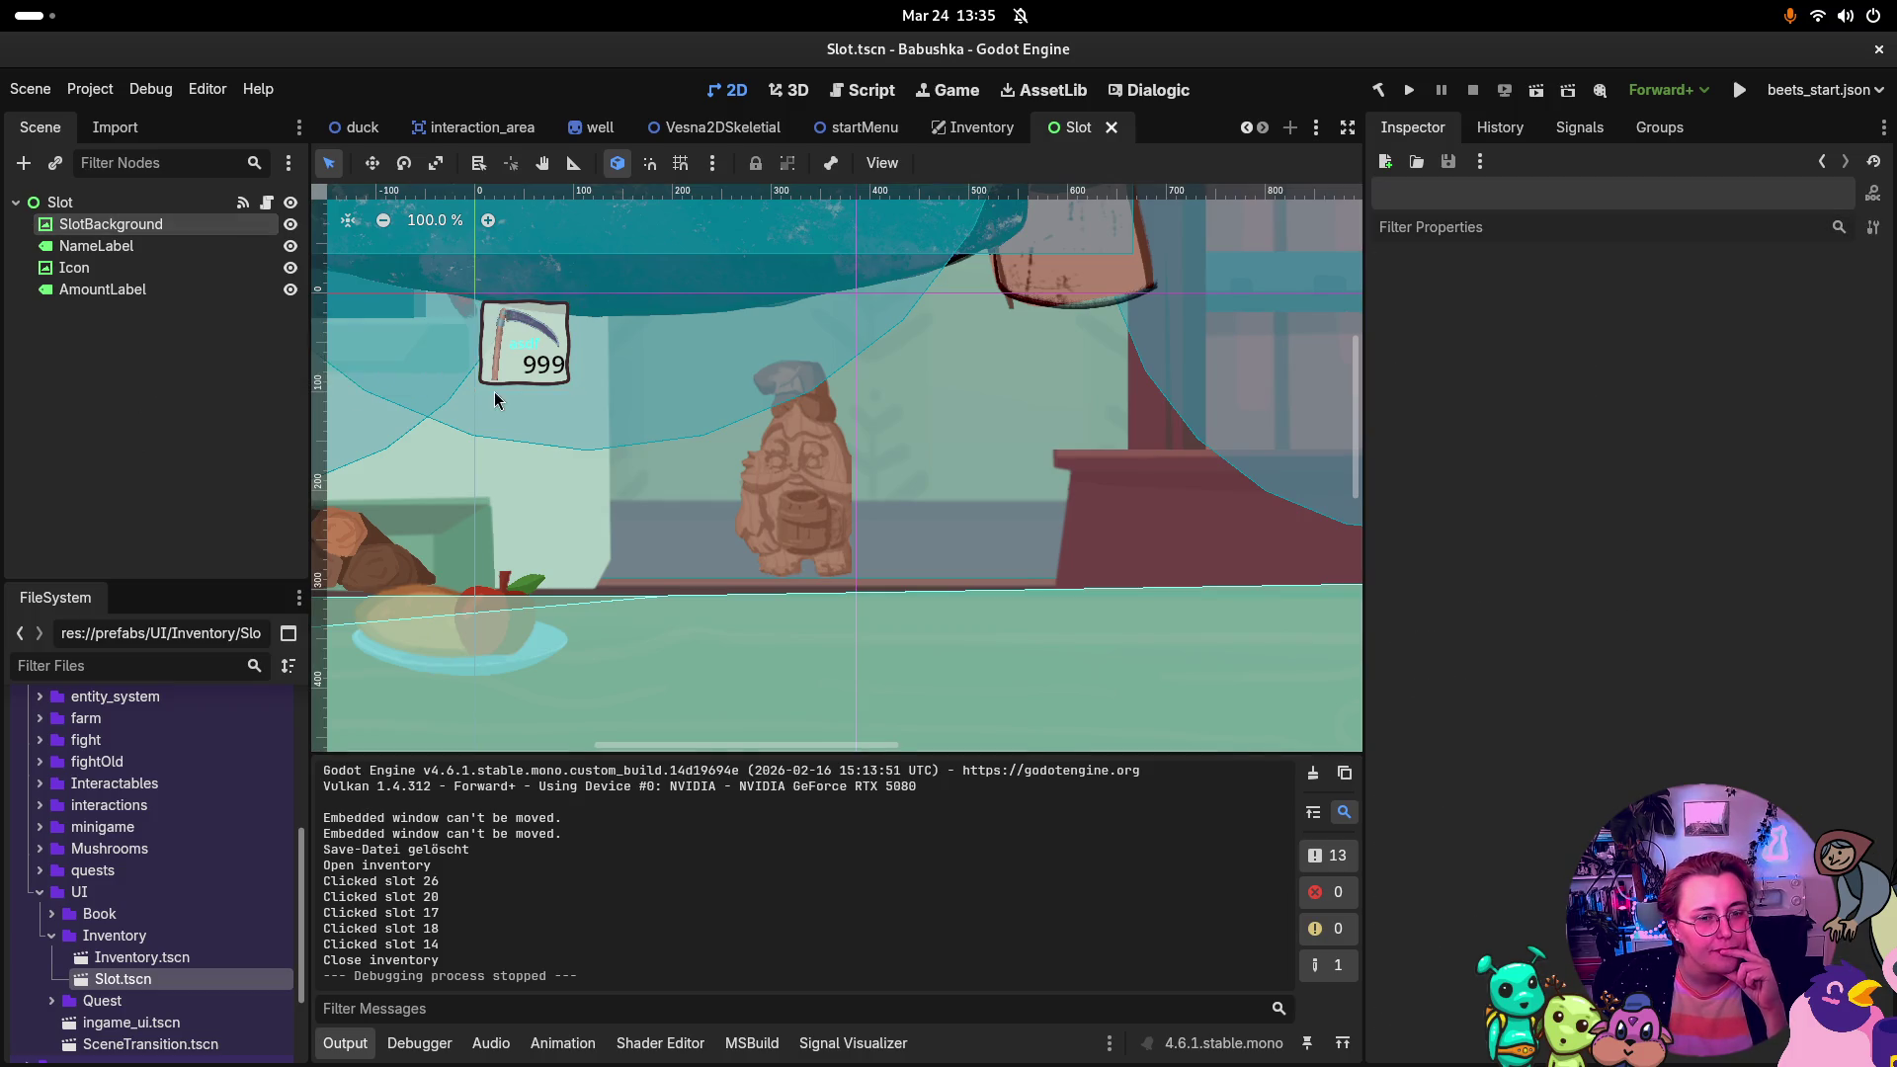
text(Button)
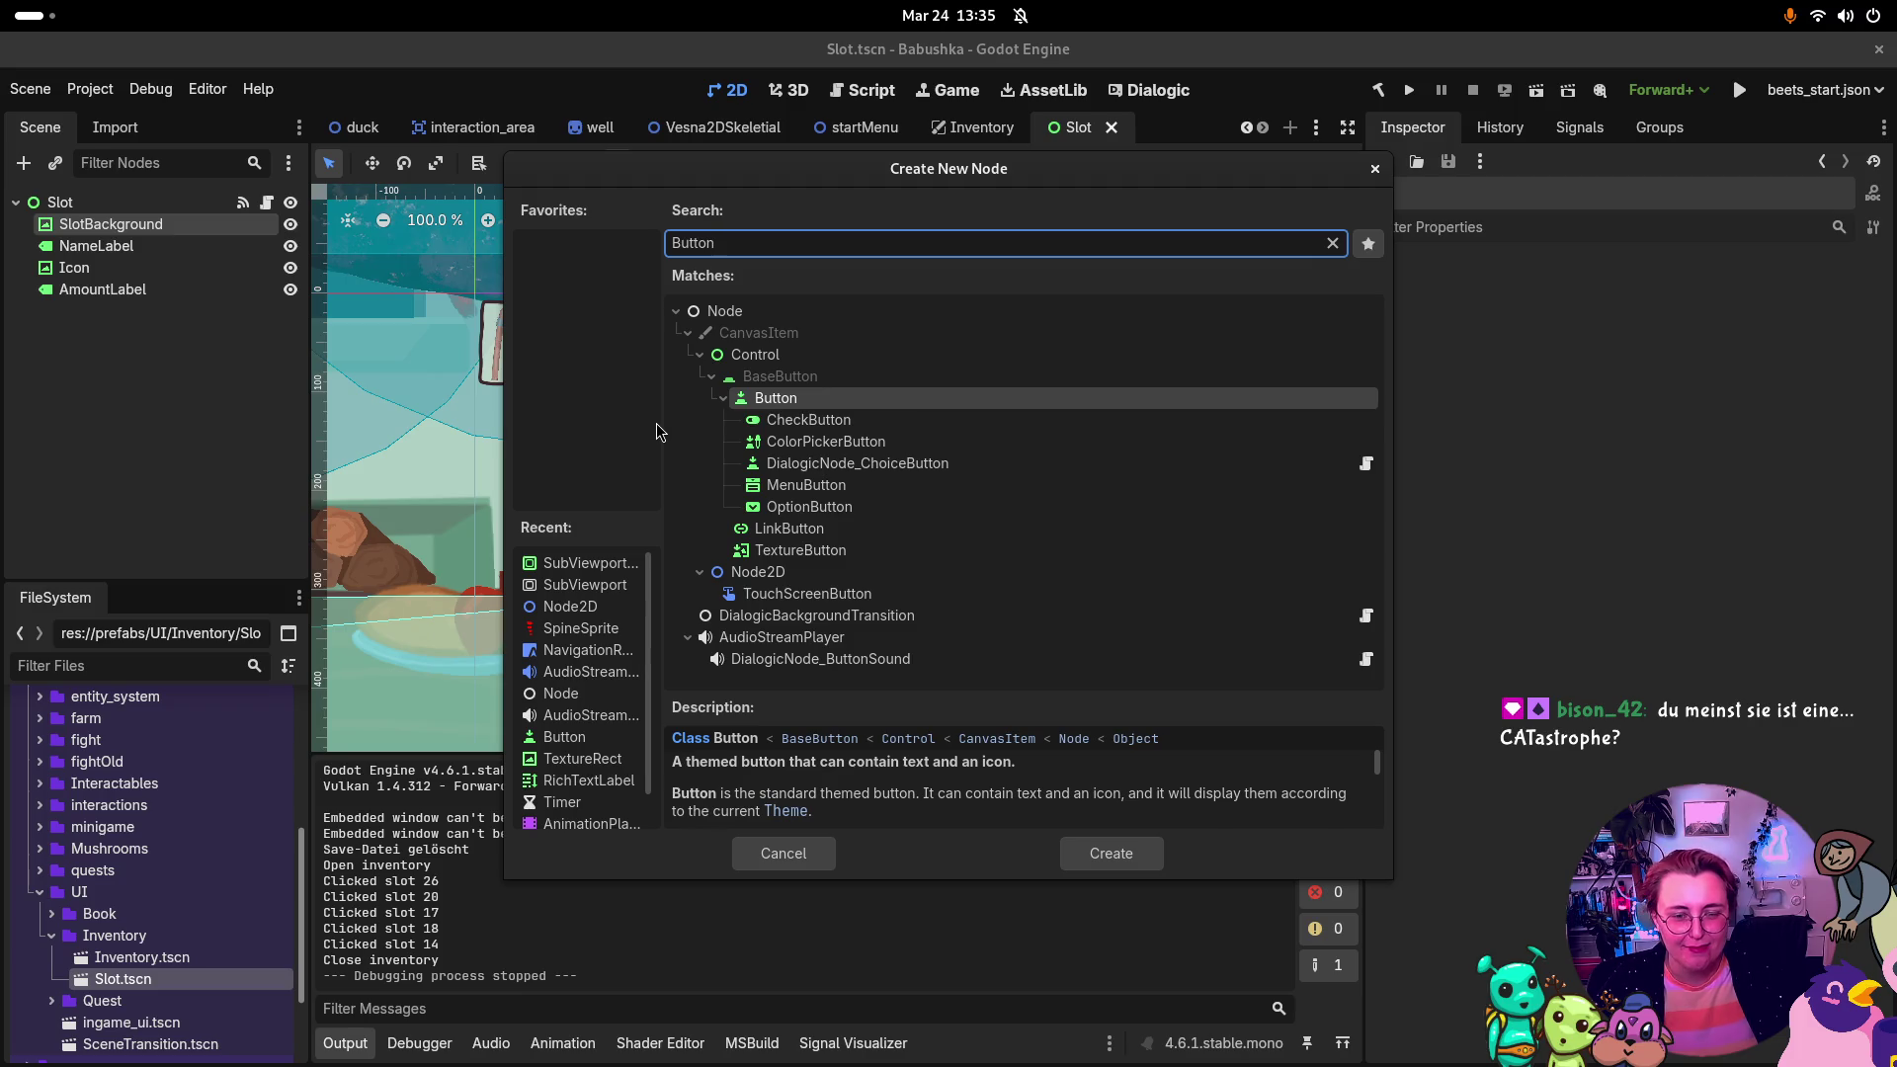
key(Down)
key(Down)
key(Down)
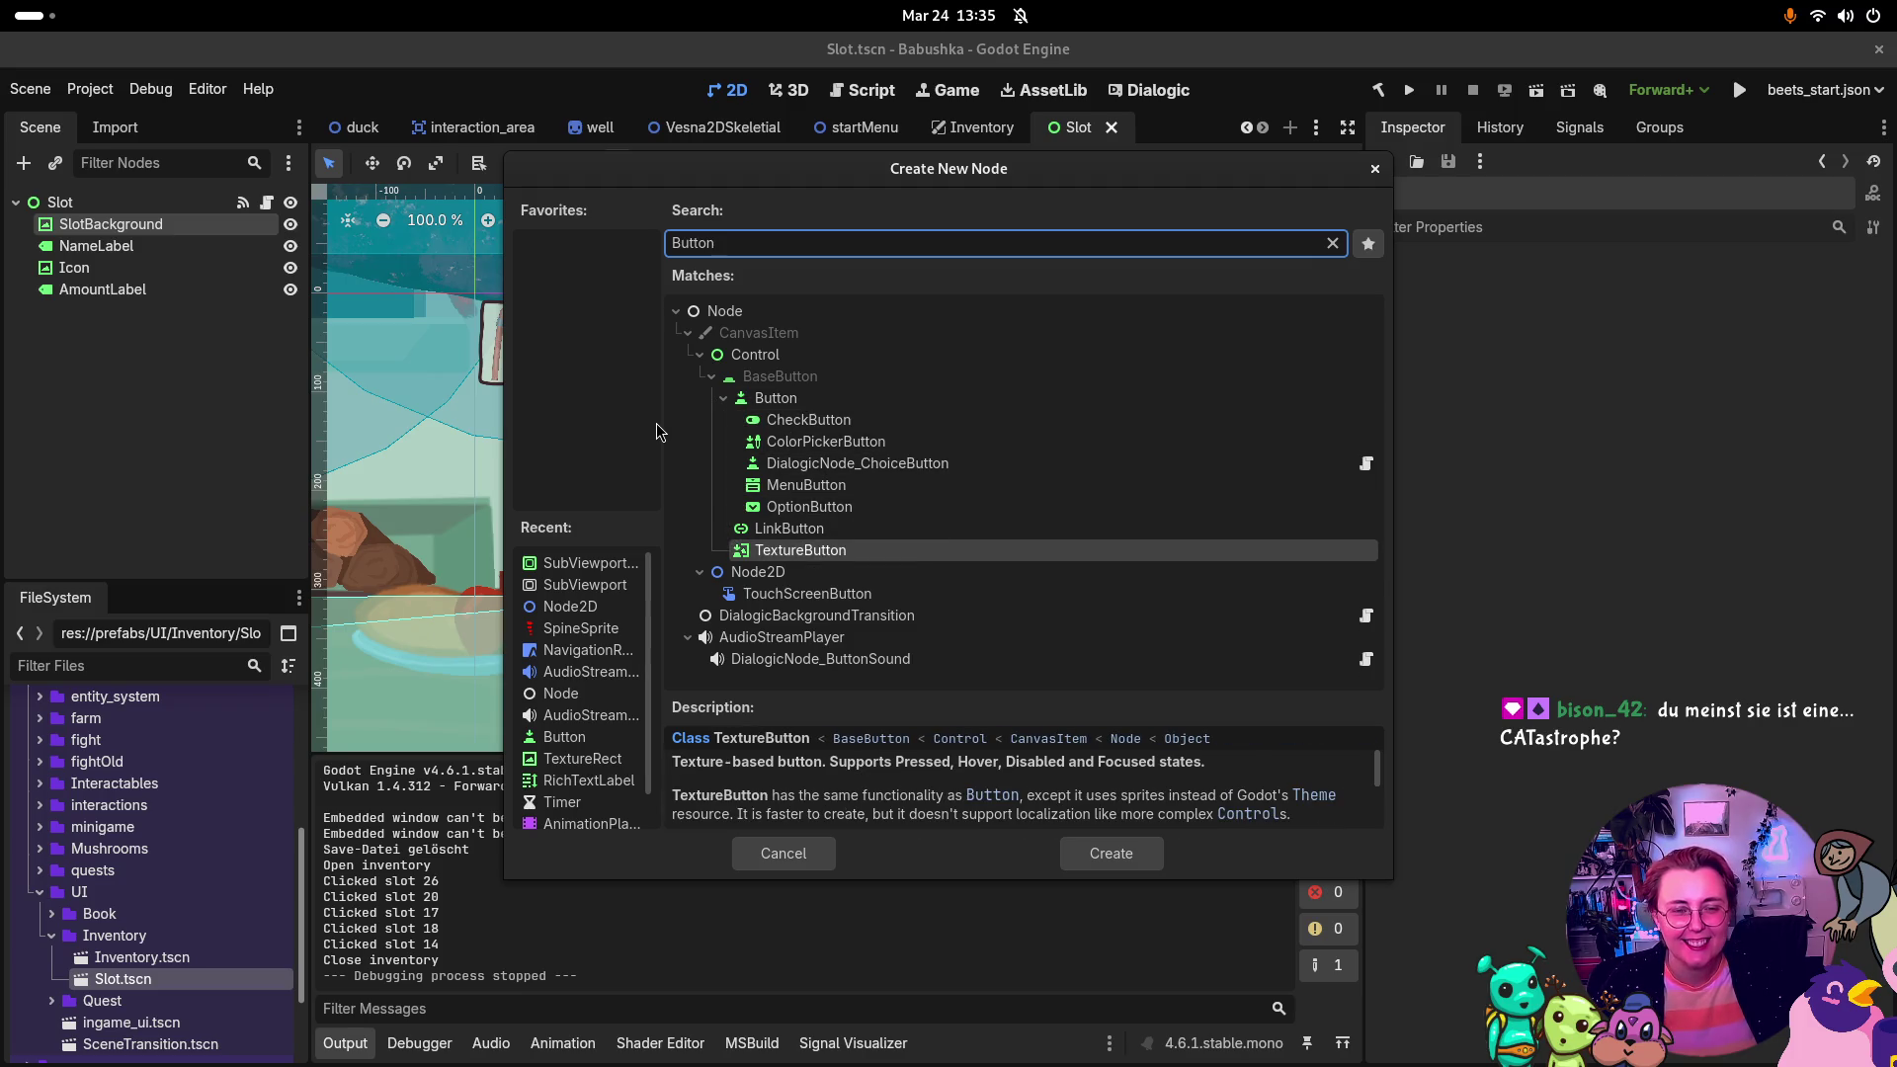
key(Return)
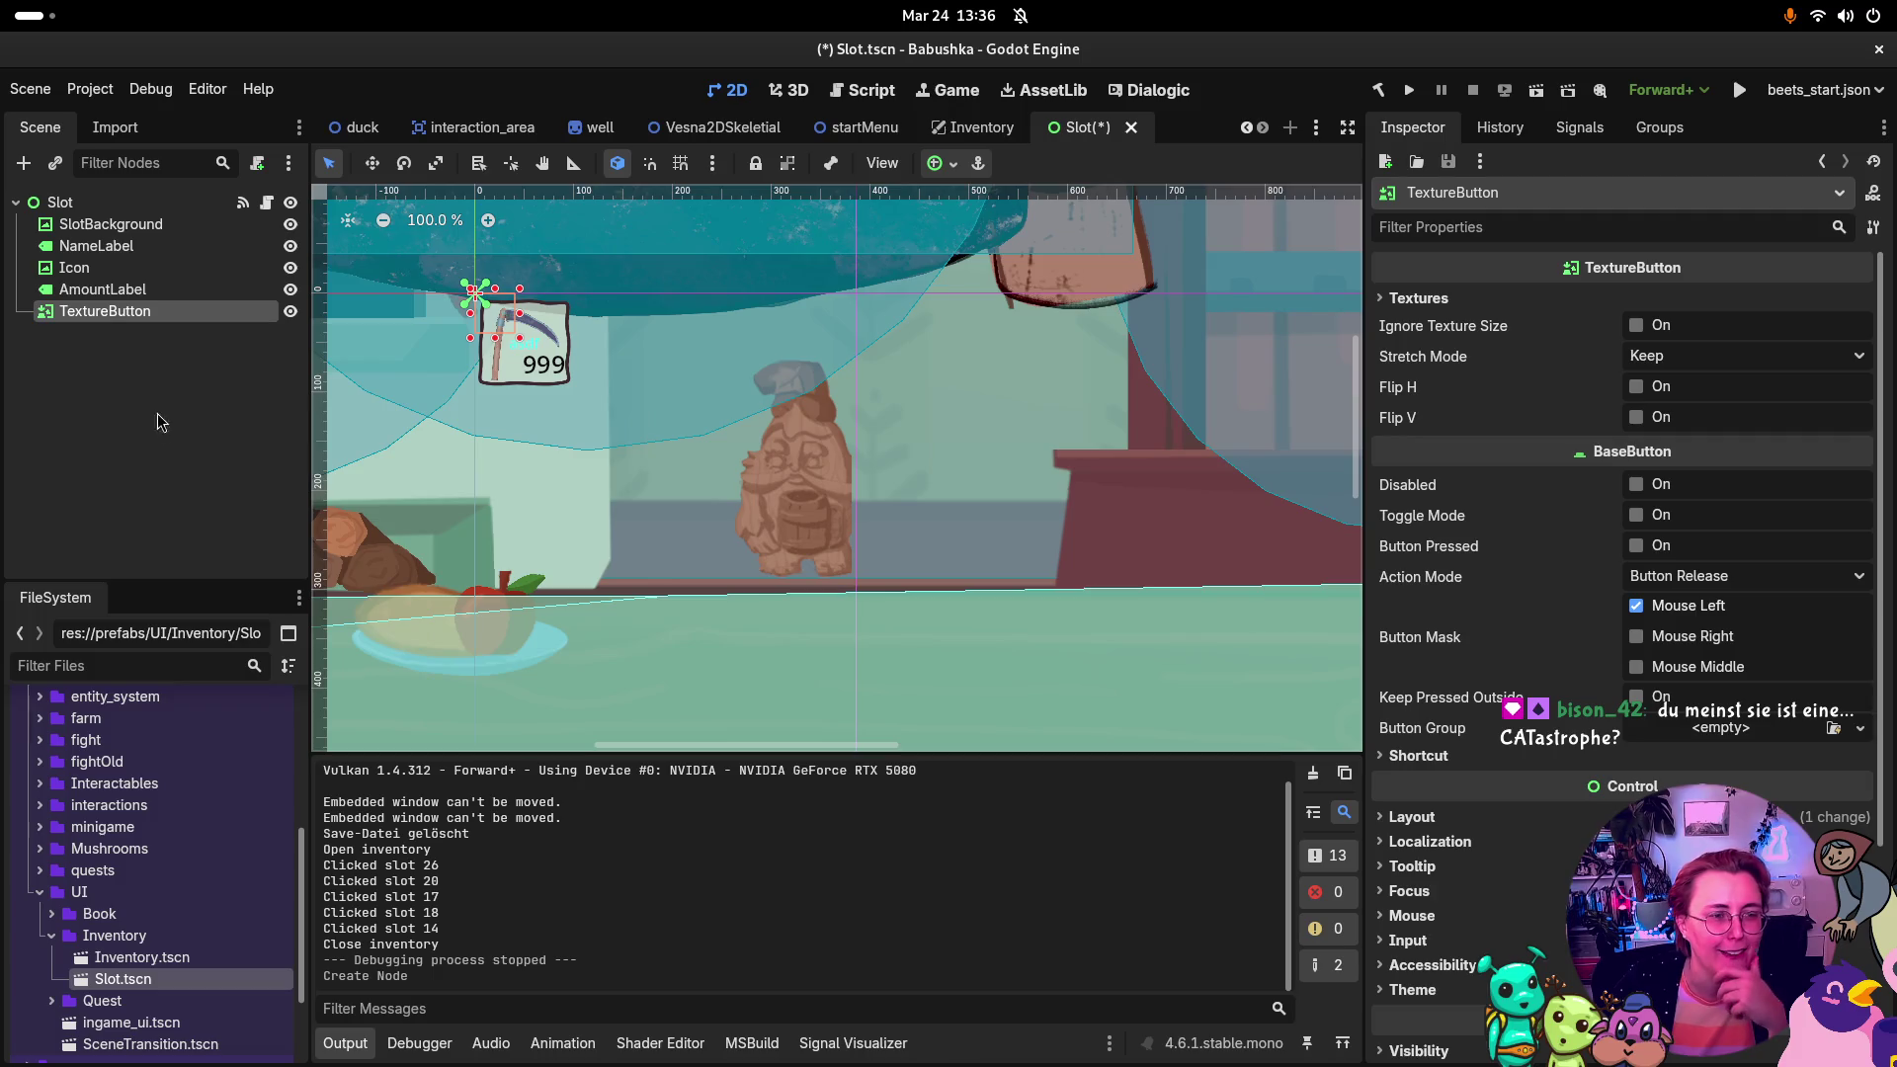
click(127, 270)
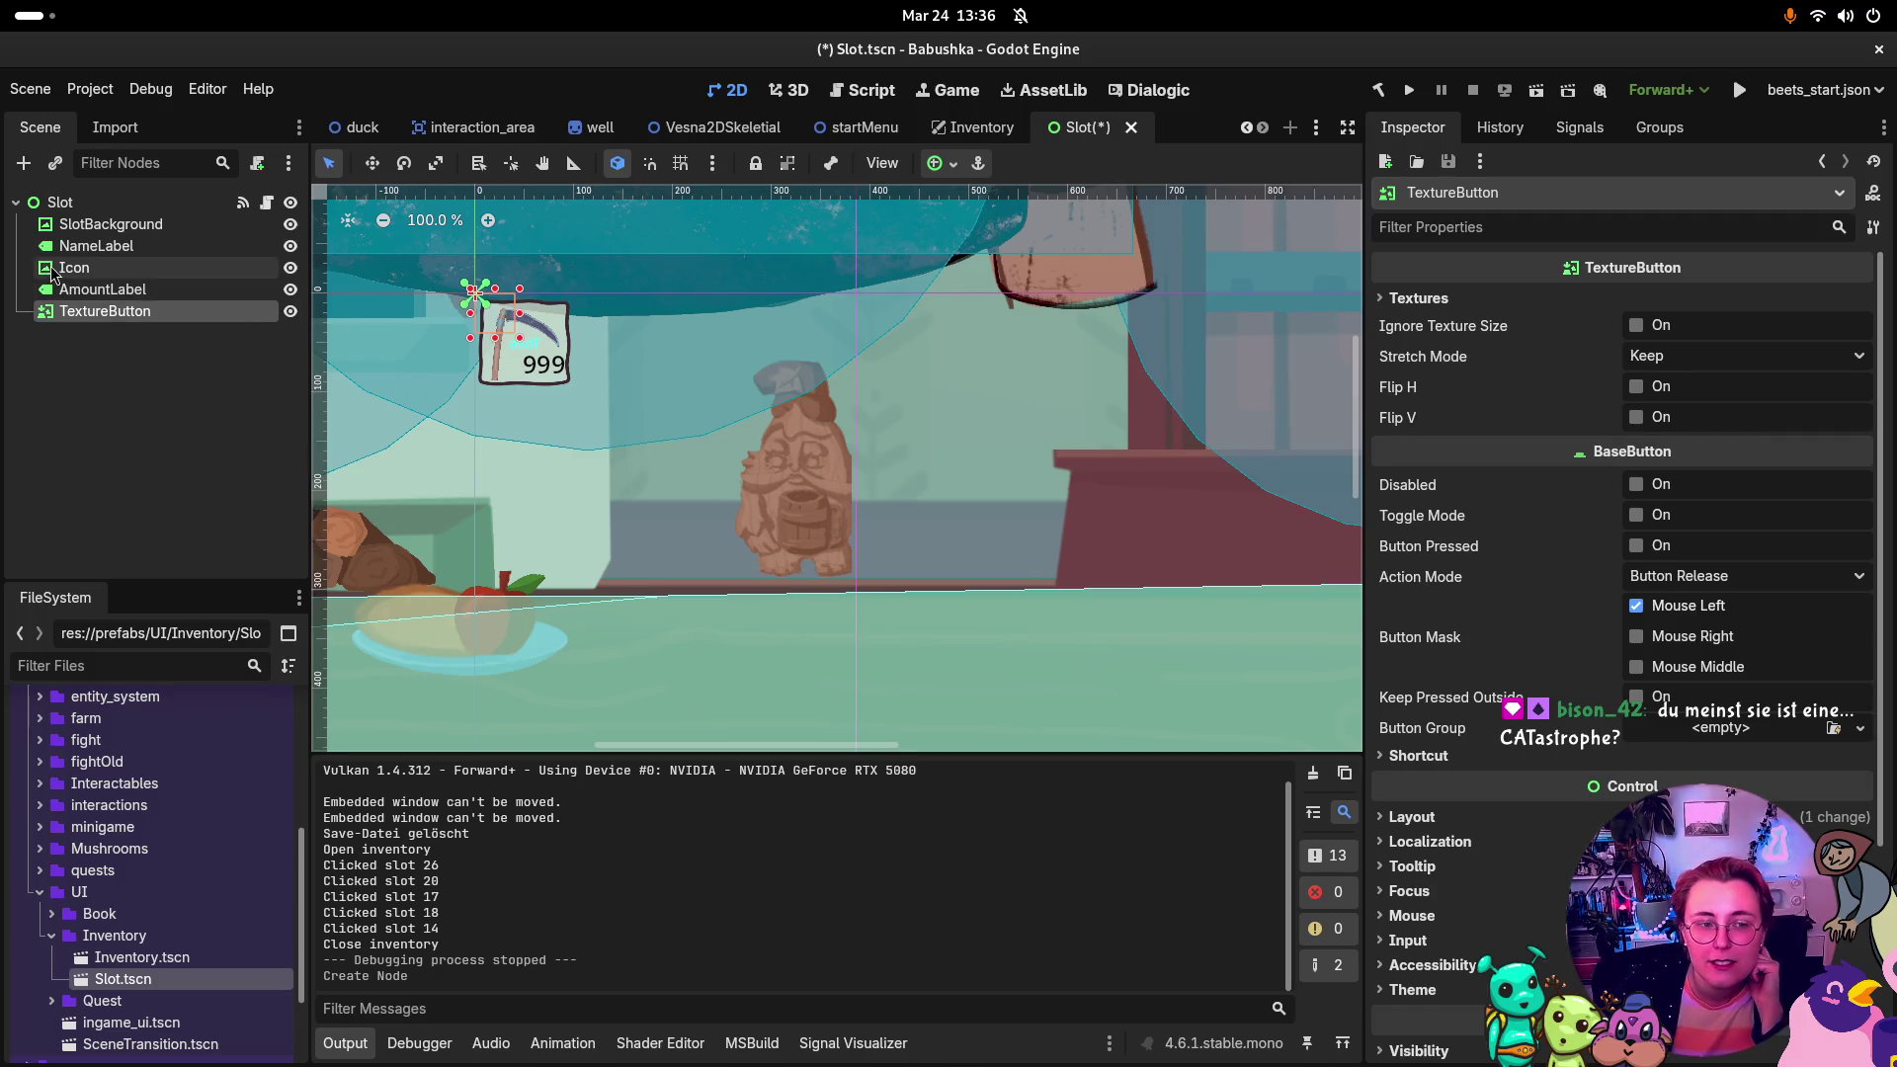
Step: Select SlotBackground and read its Full Rect TextureRect settings in the Inspector
click(138, 227)
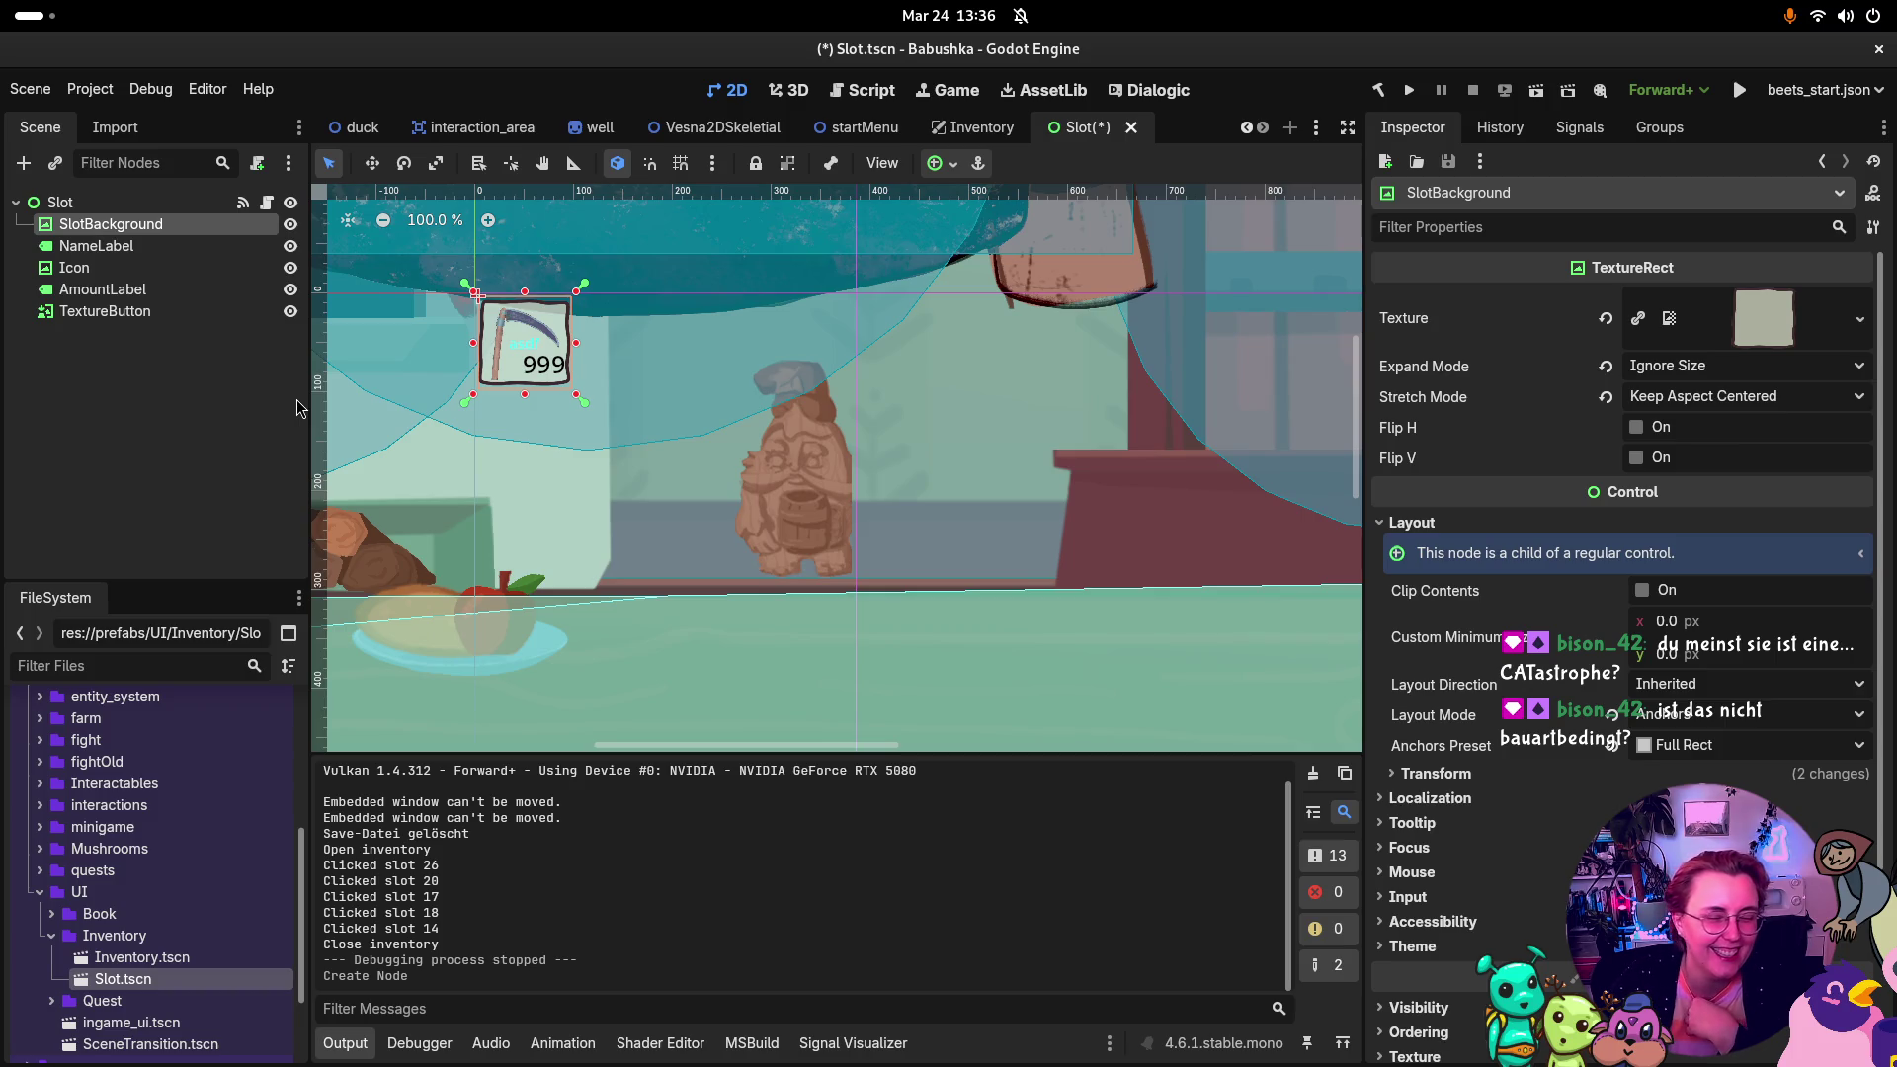
mouse_move(1786, 490)
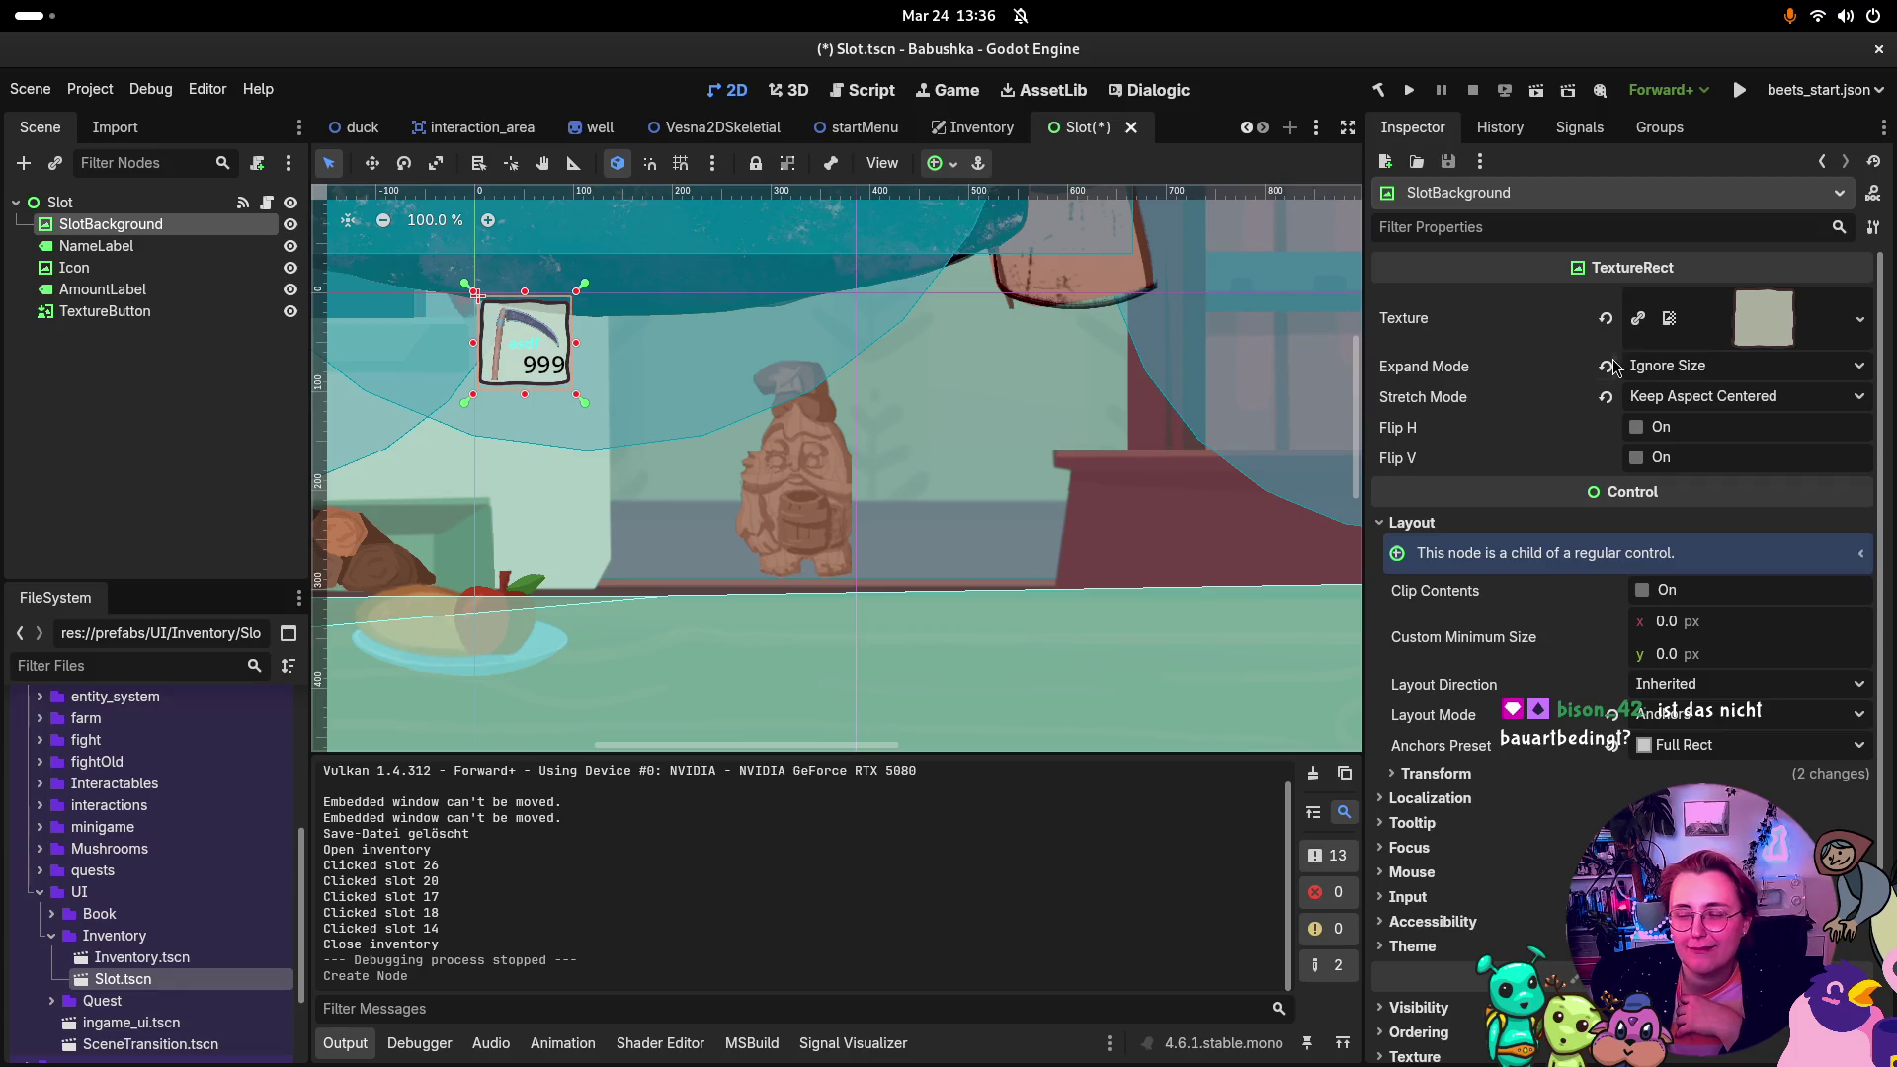
Step: Assign inventory_standard.png as the TextureButton's Normal texture
click(1750, 329)
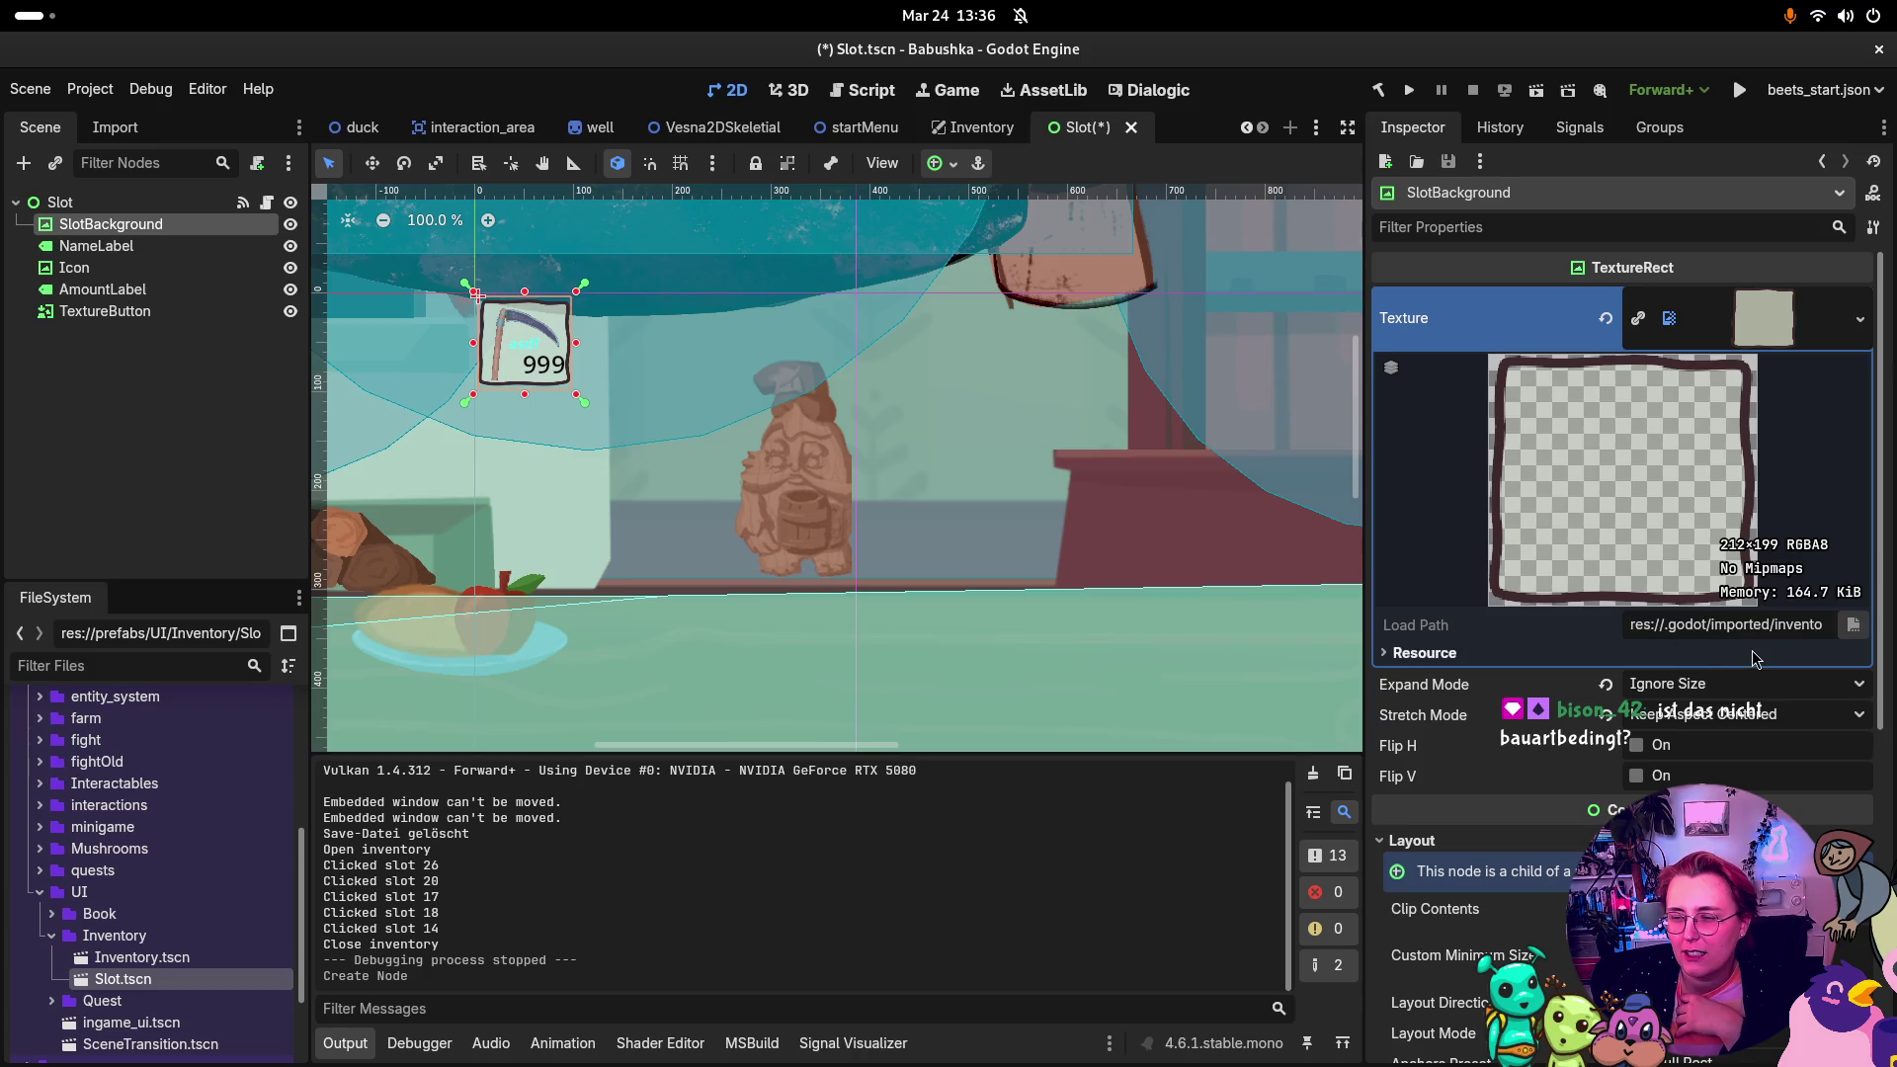
click(1669, 318)
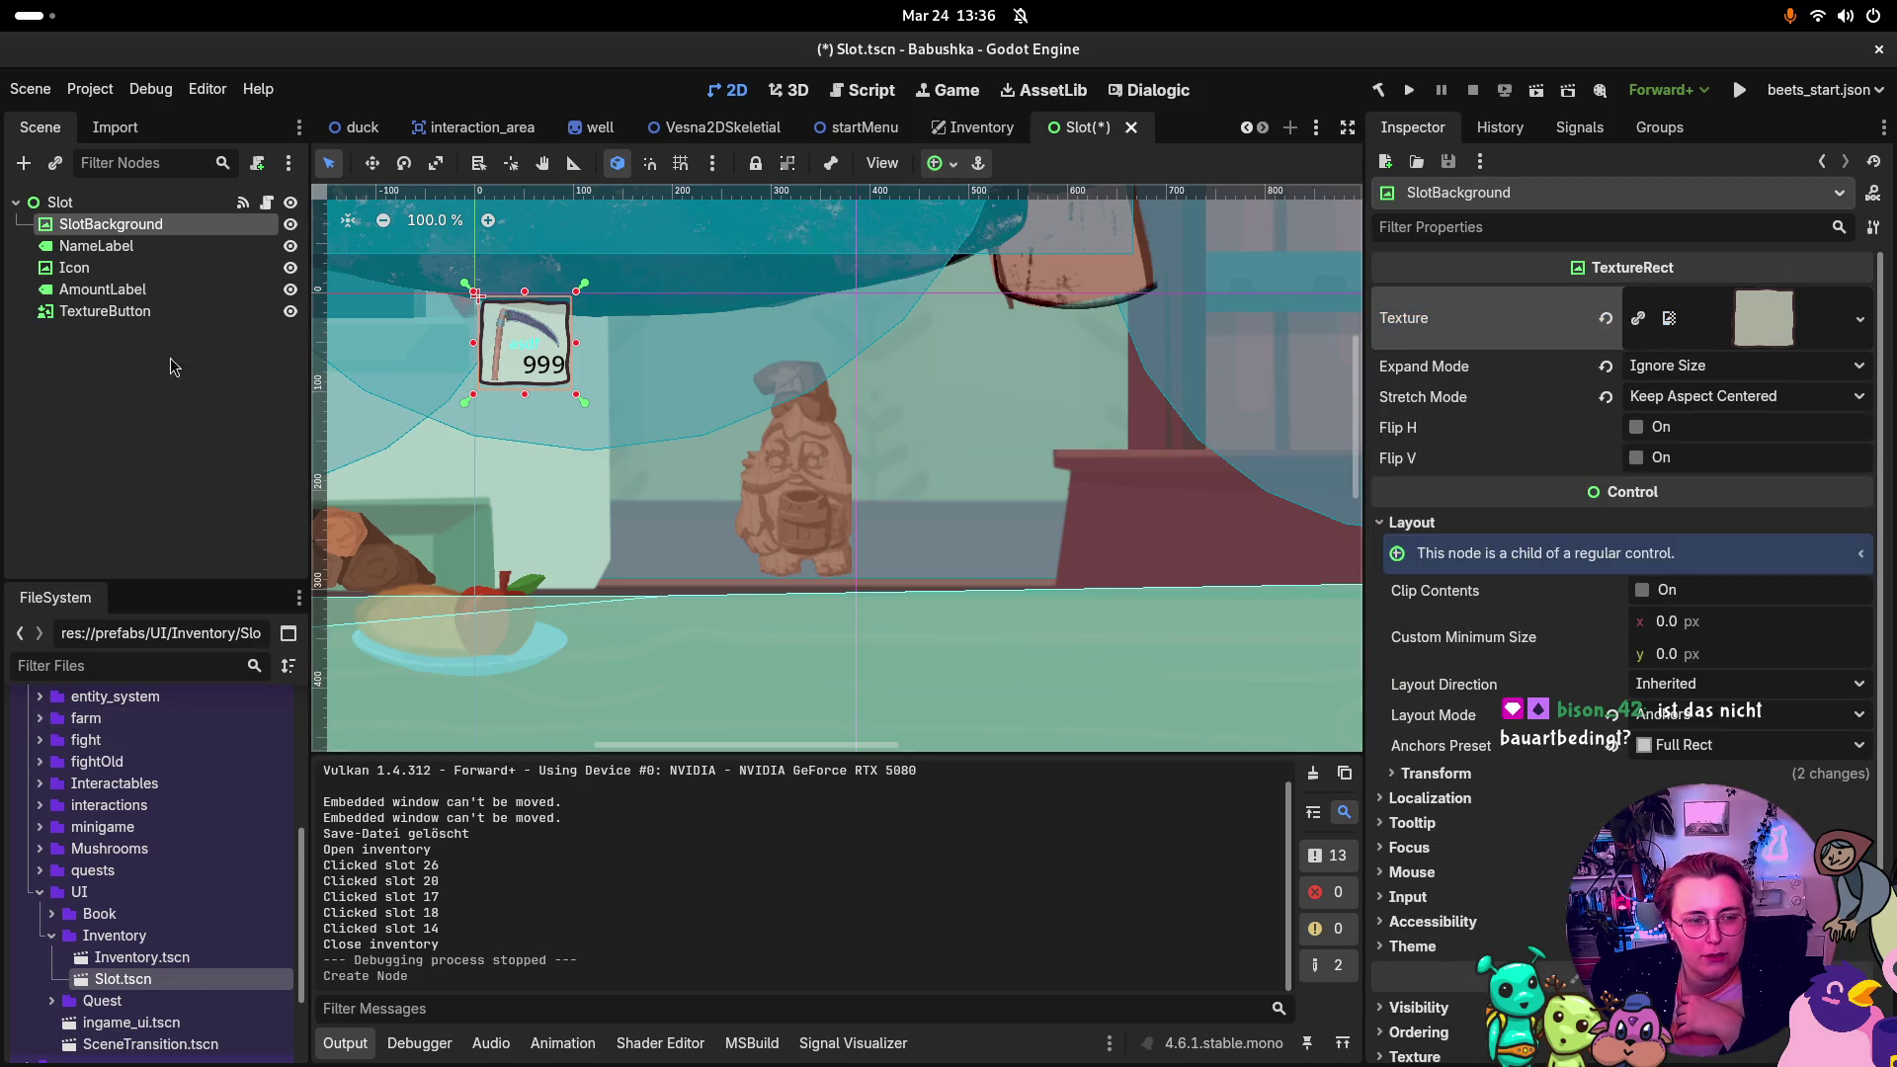
click(158, 311)
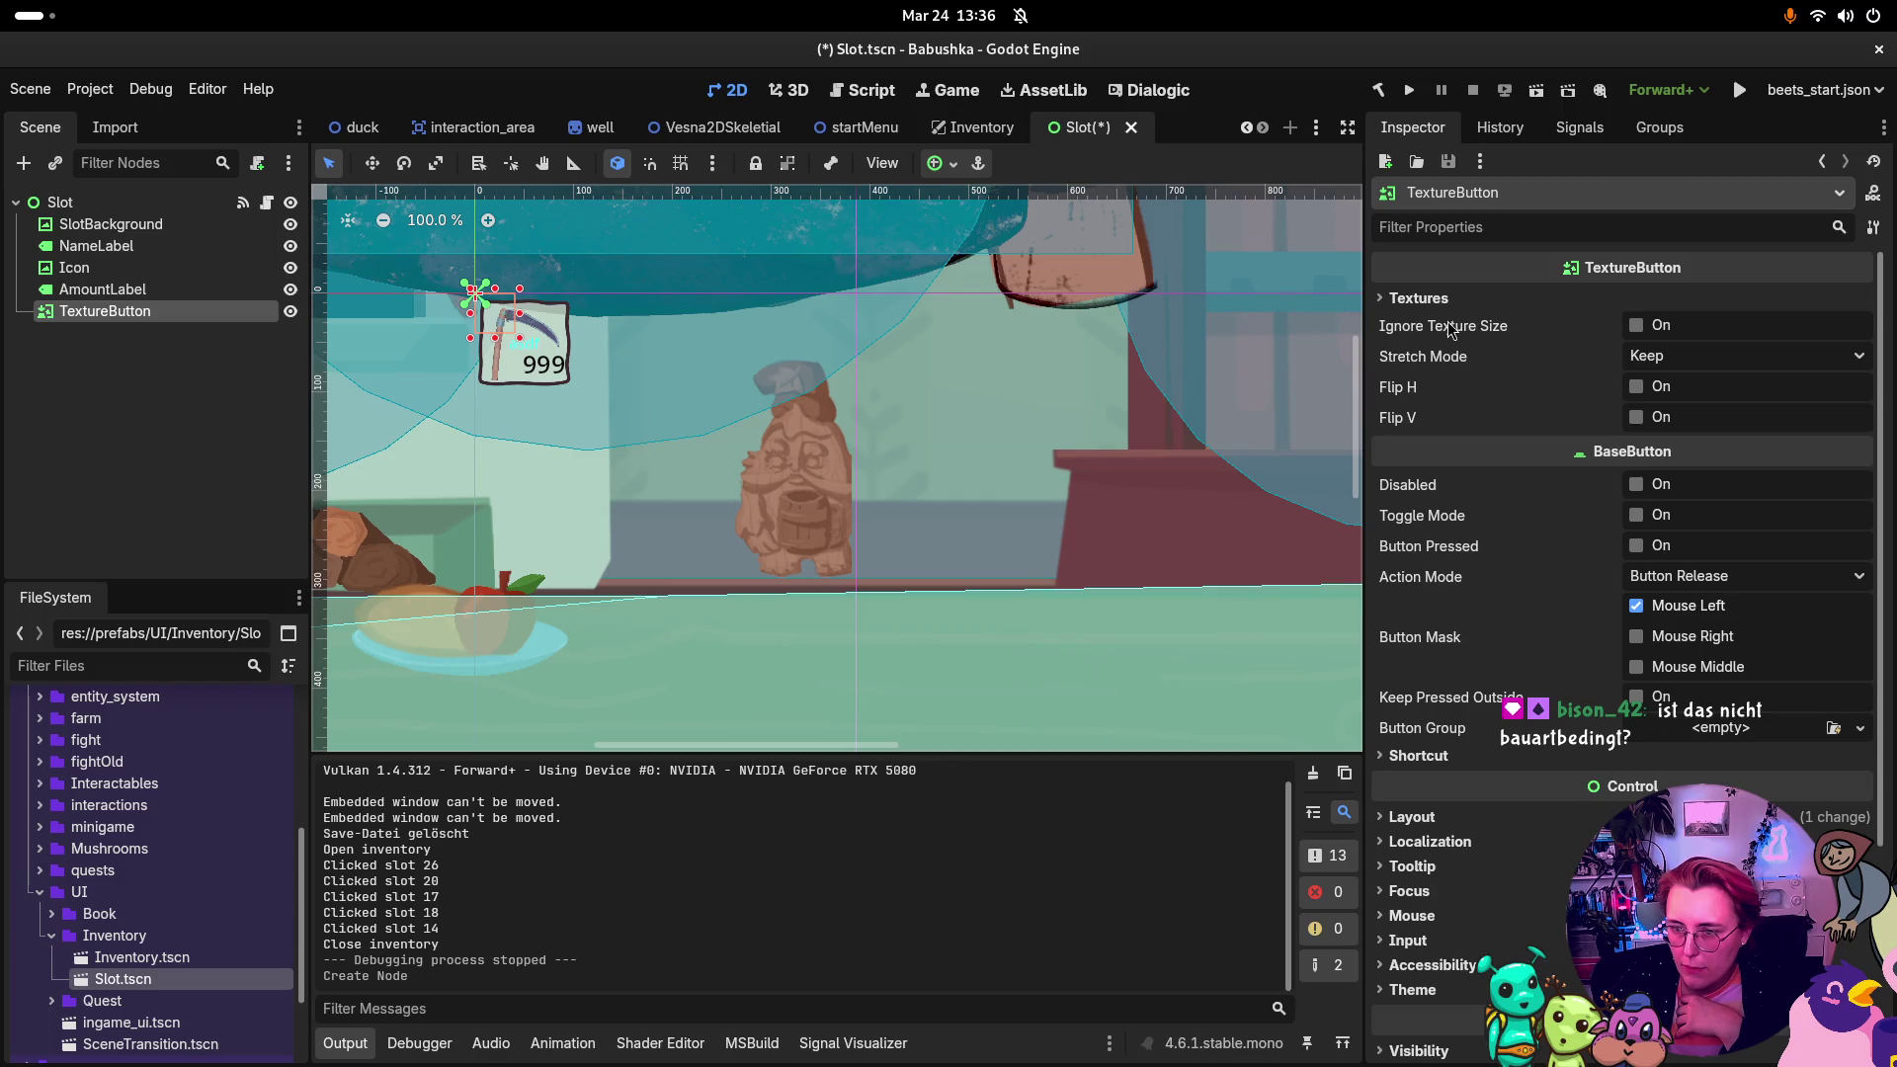
click(1418, 299)
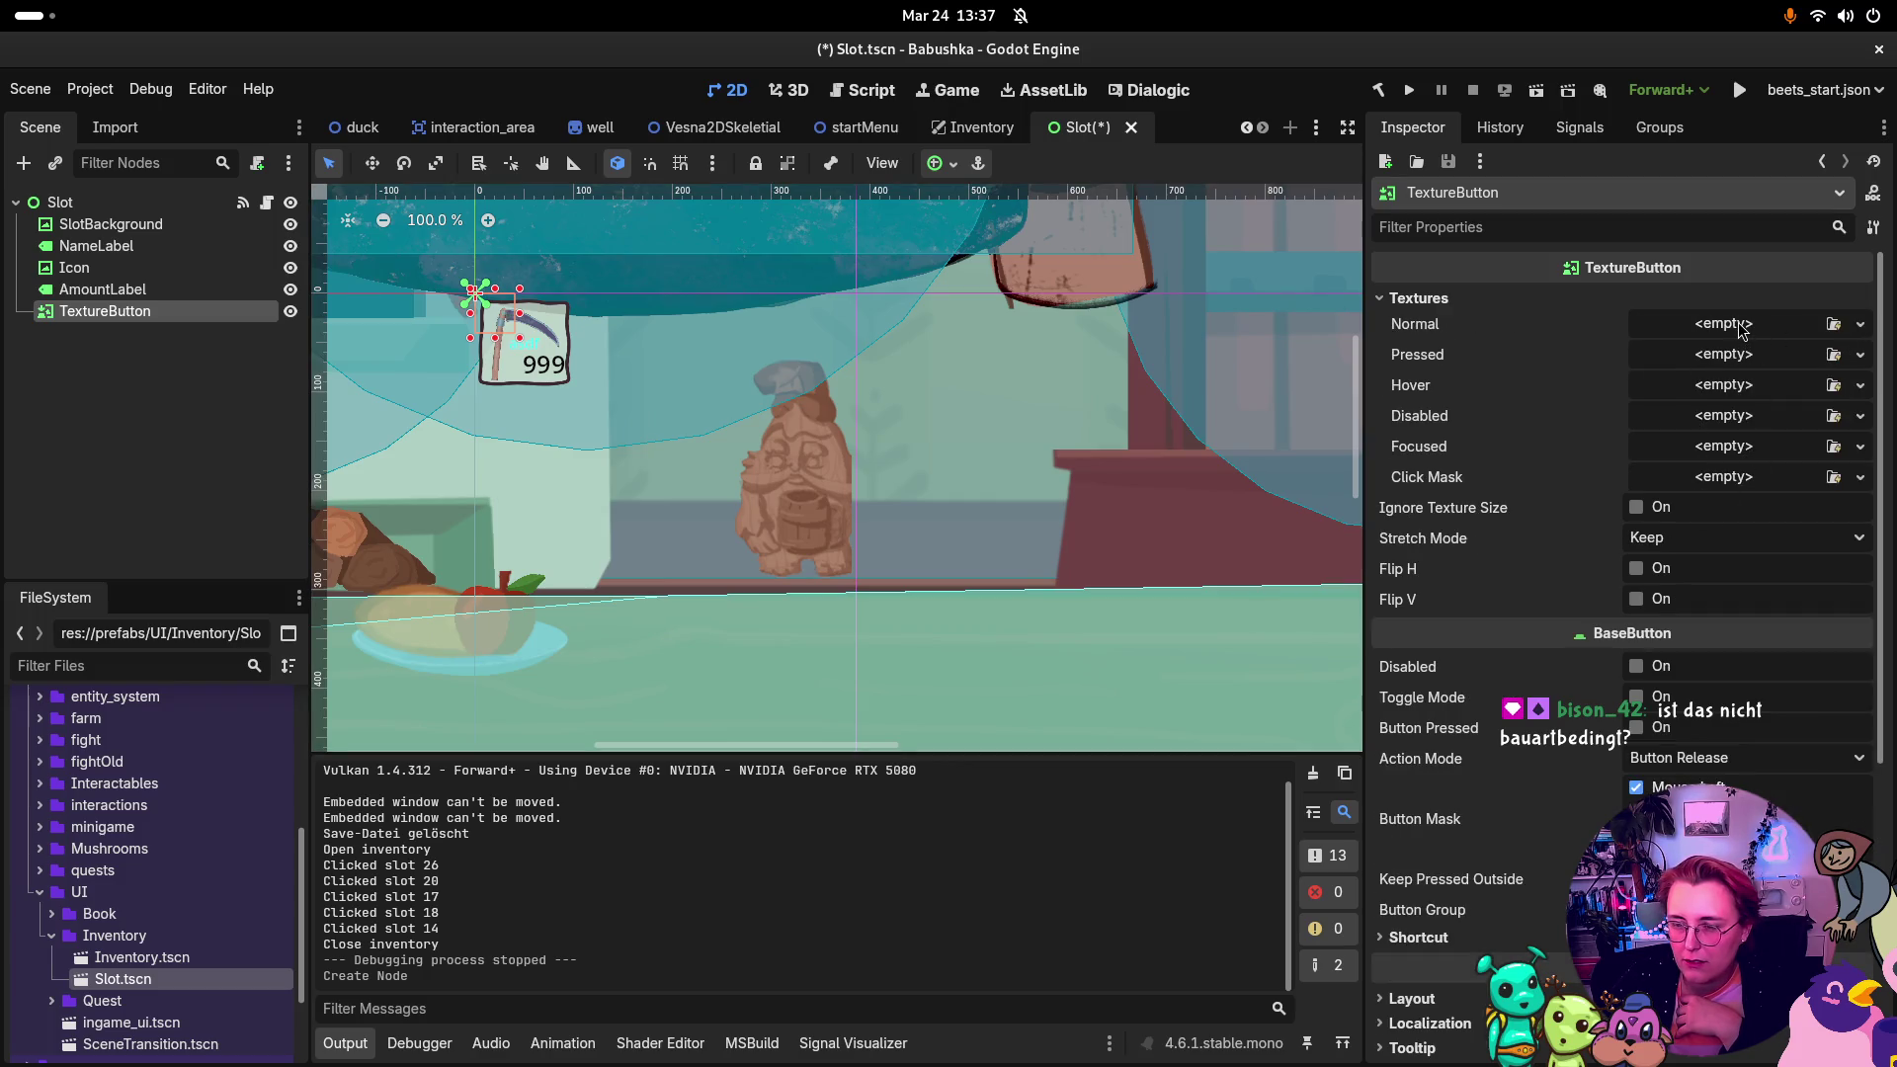
click(1834, 324)
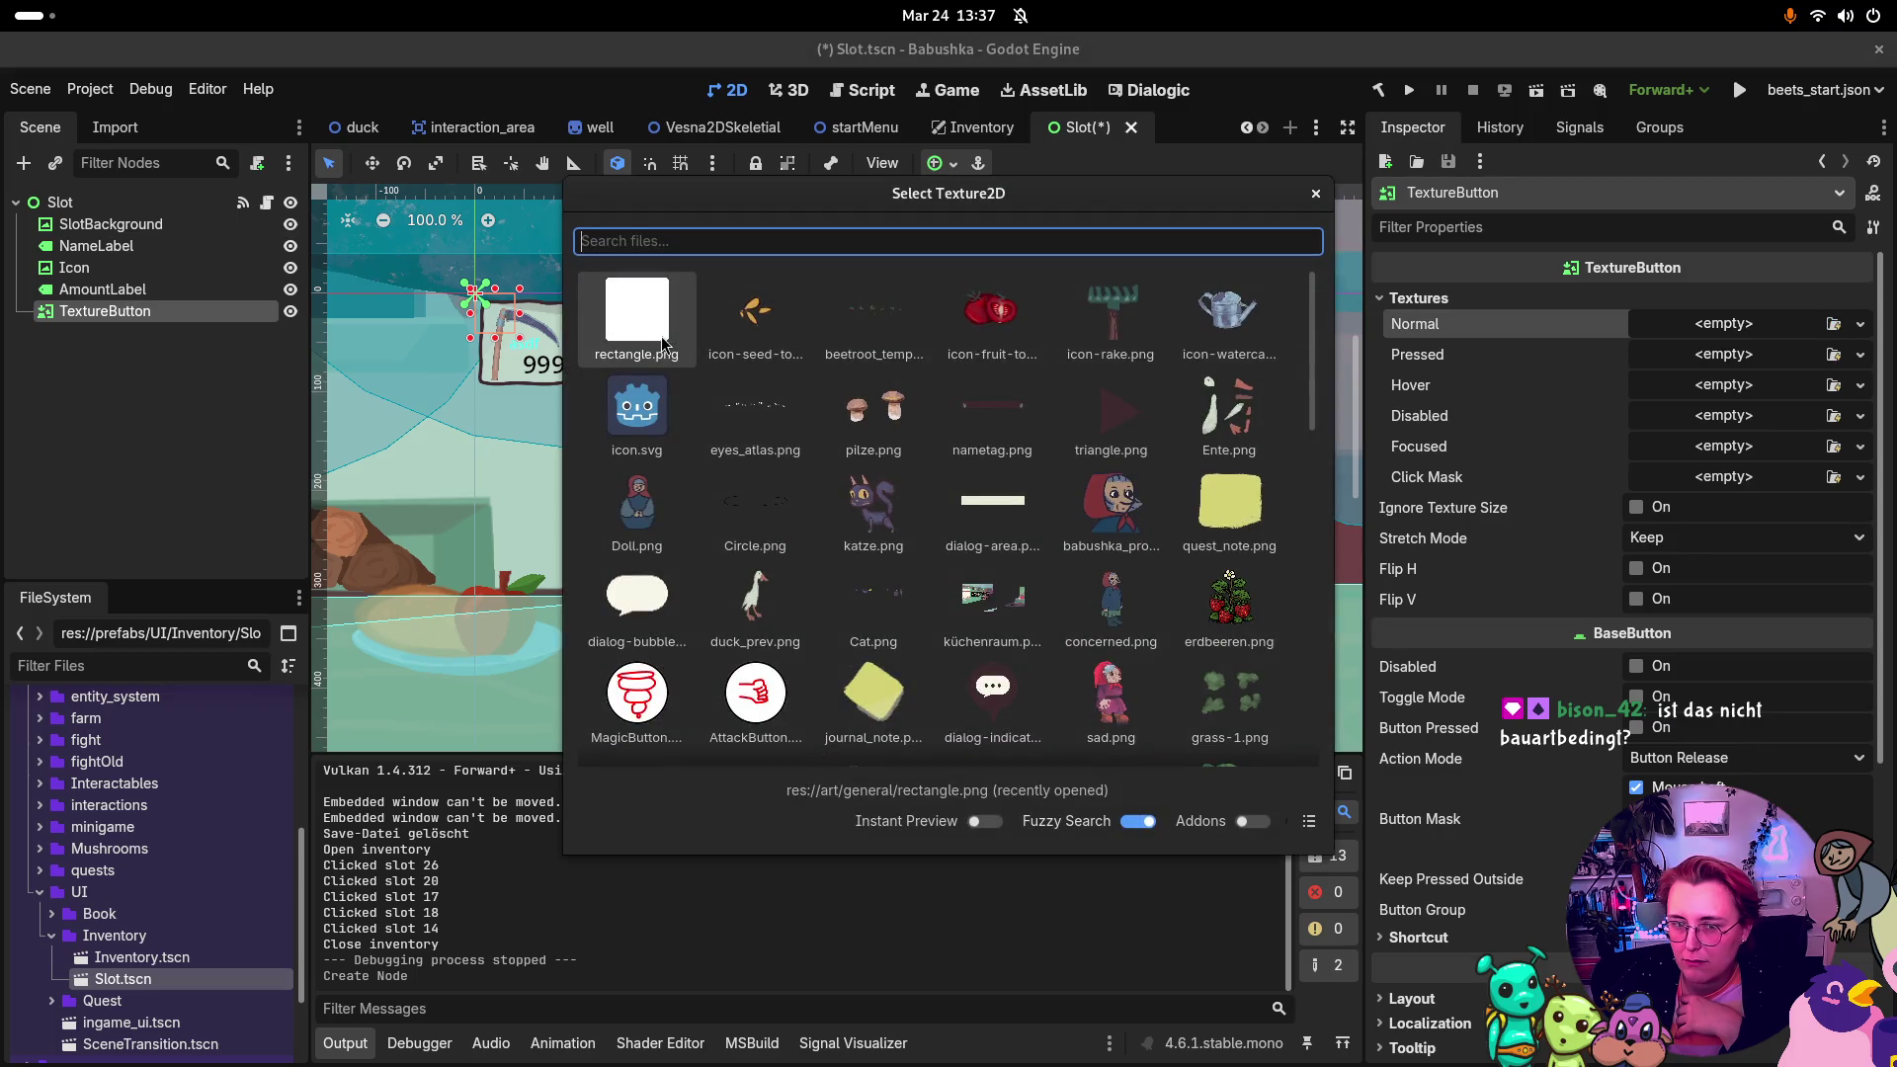
scroll(1112, 524, down, 4)
scroll(1124, 560, down, 4)
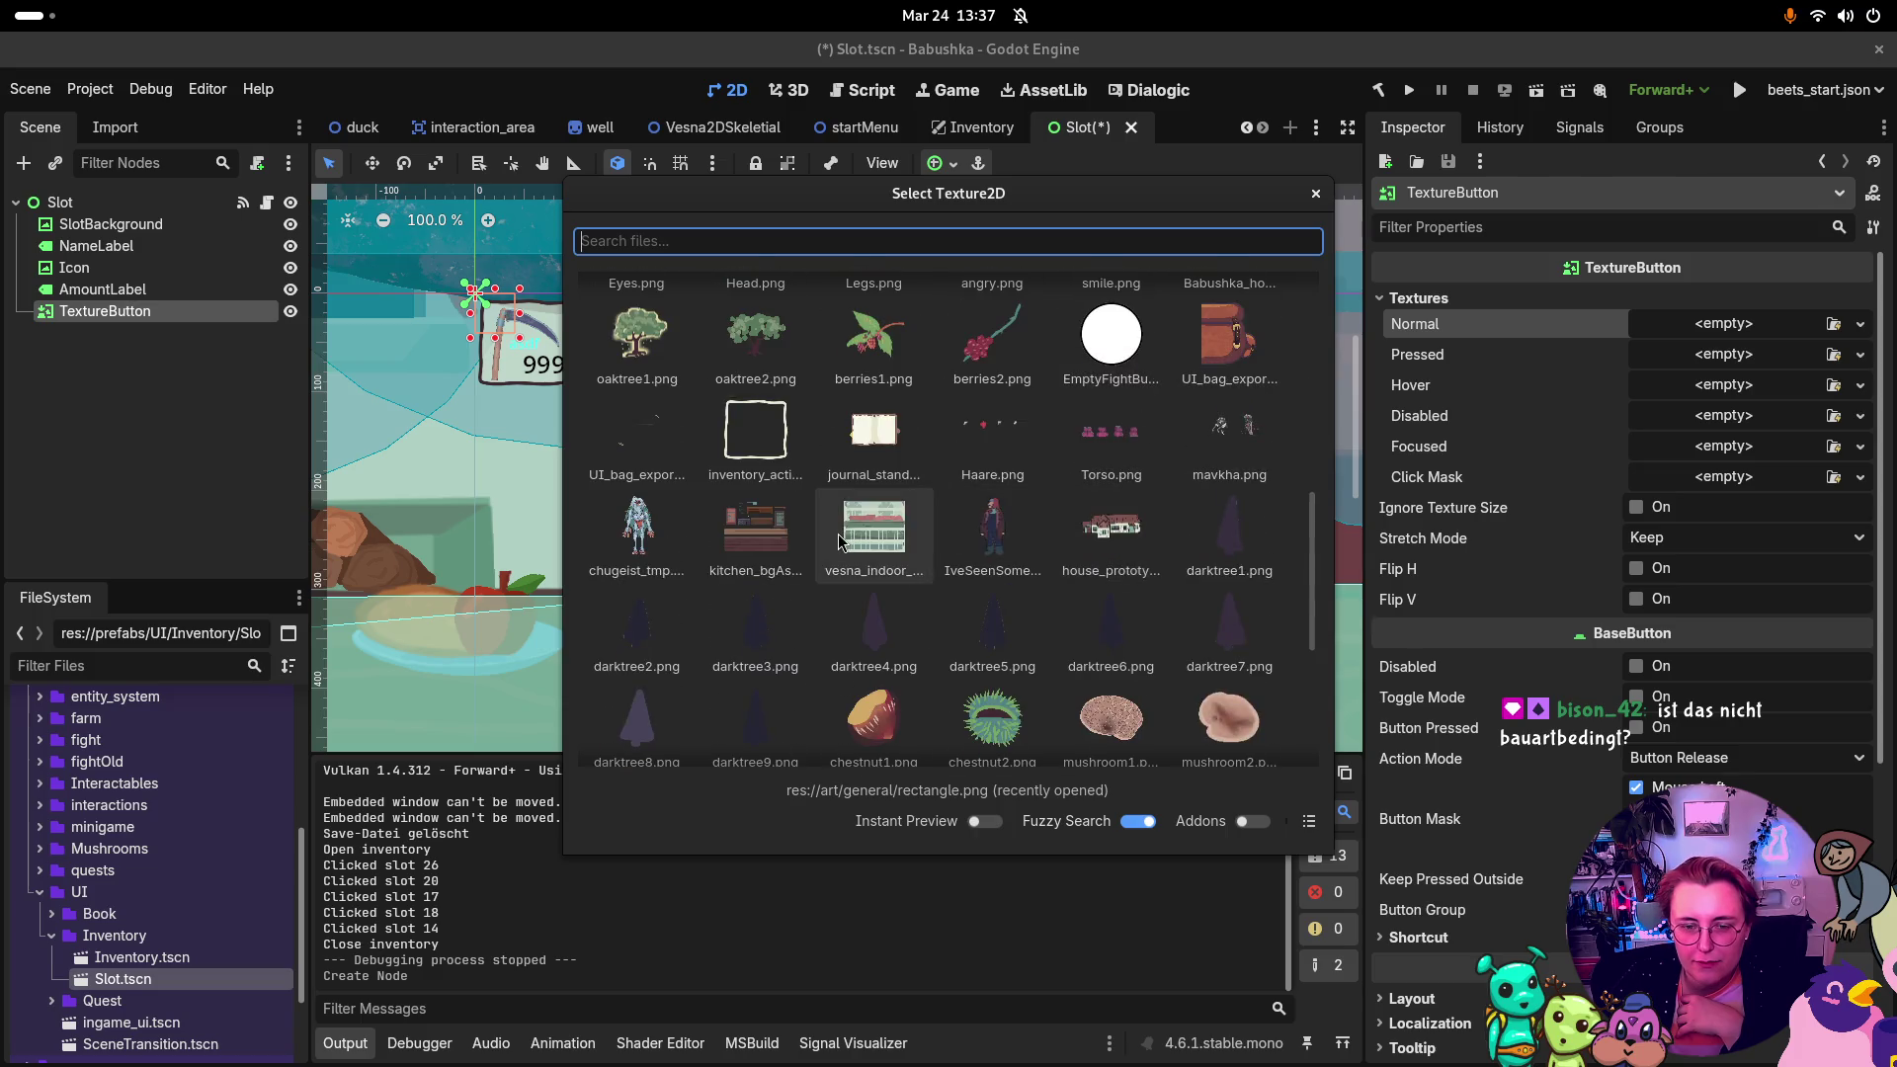
scroll(838, 542, down, 4)
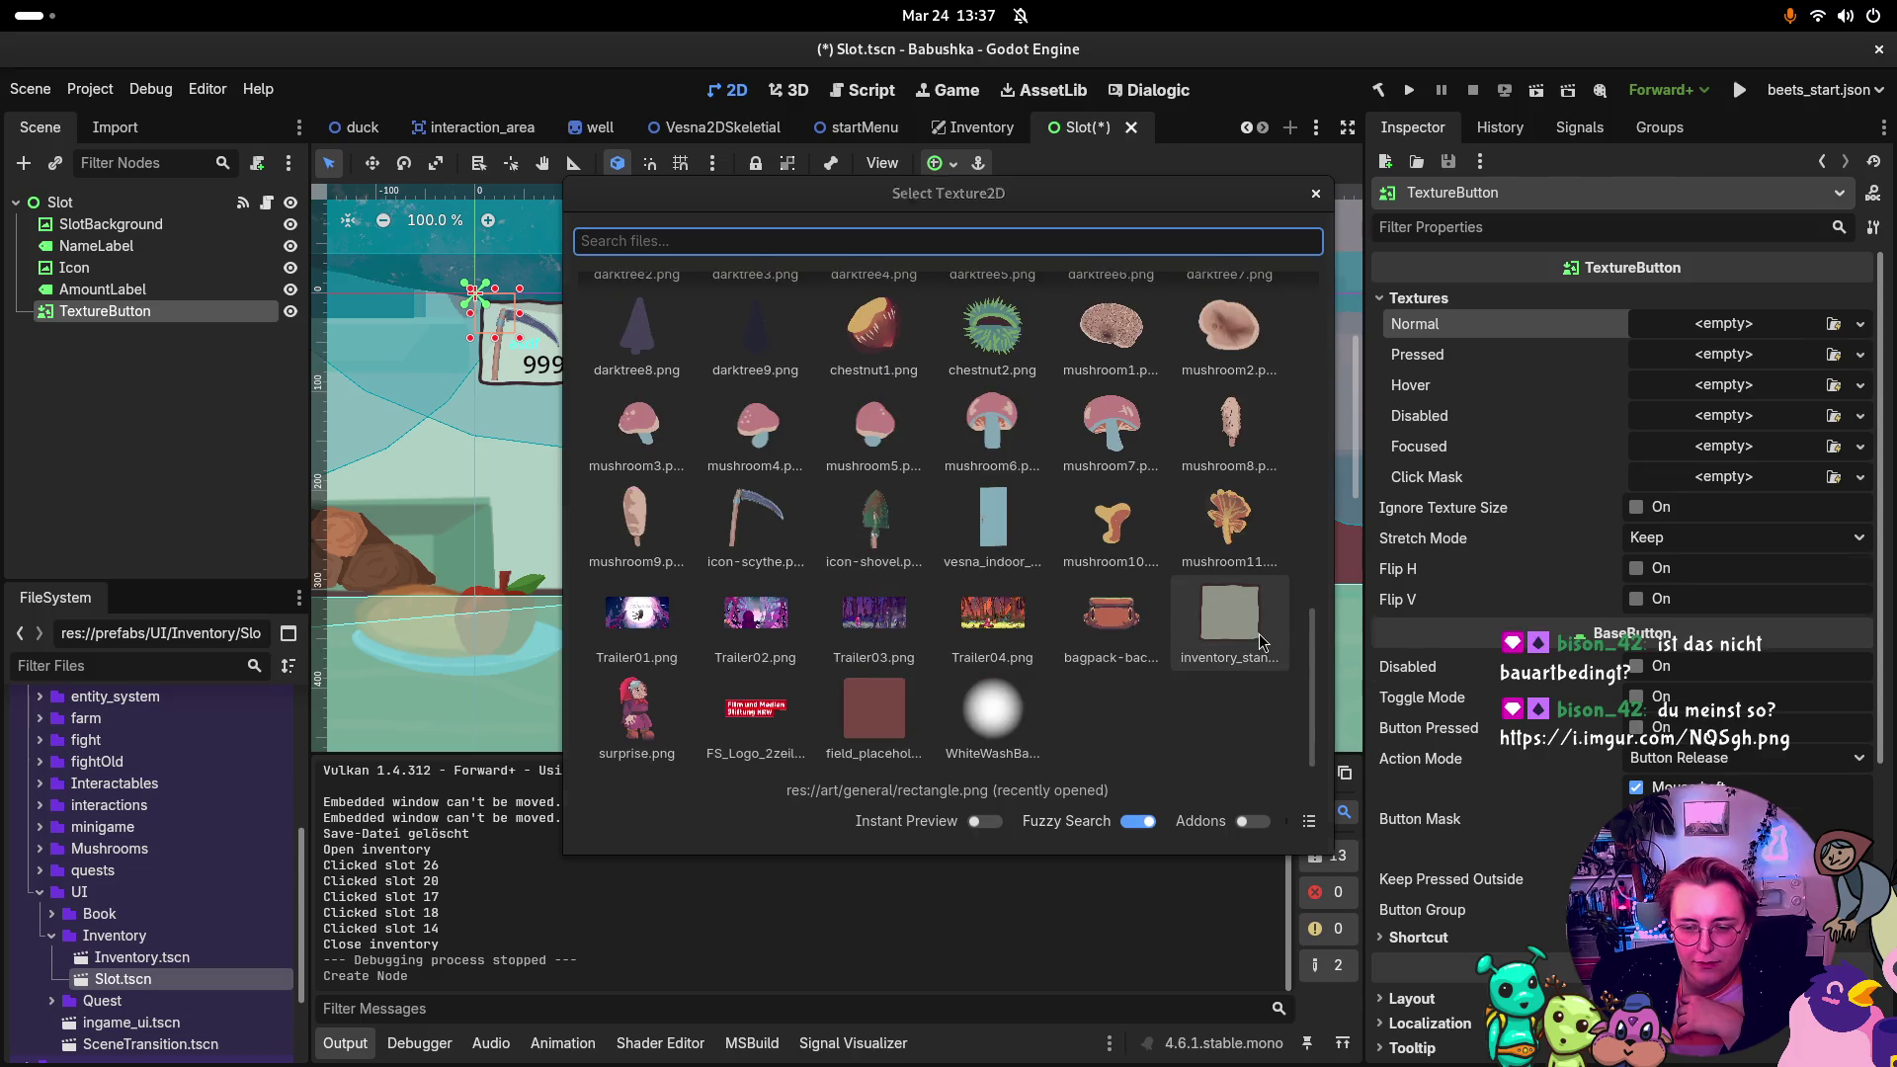
click(1262, 642)
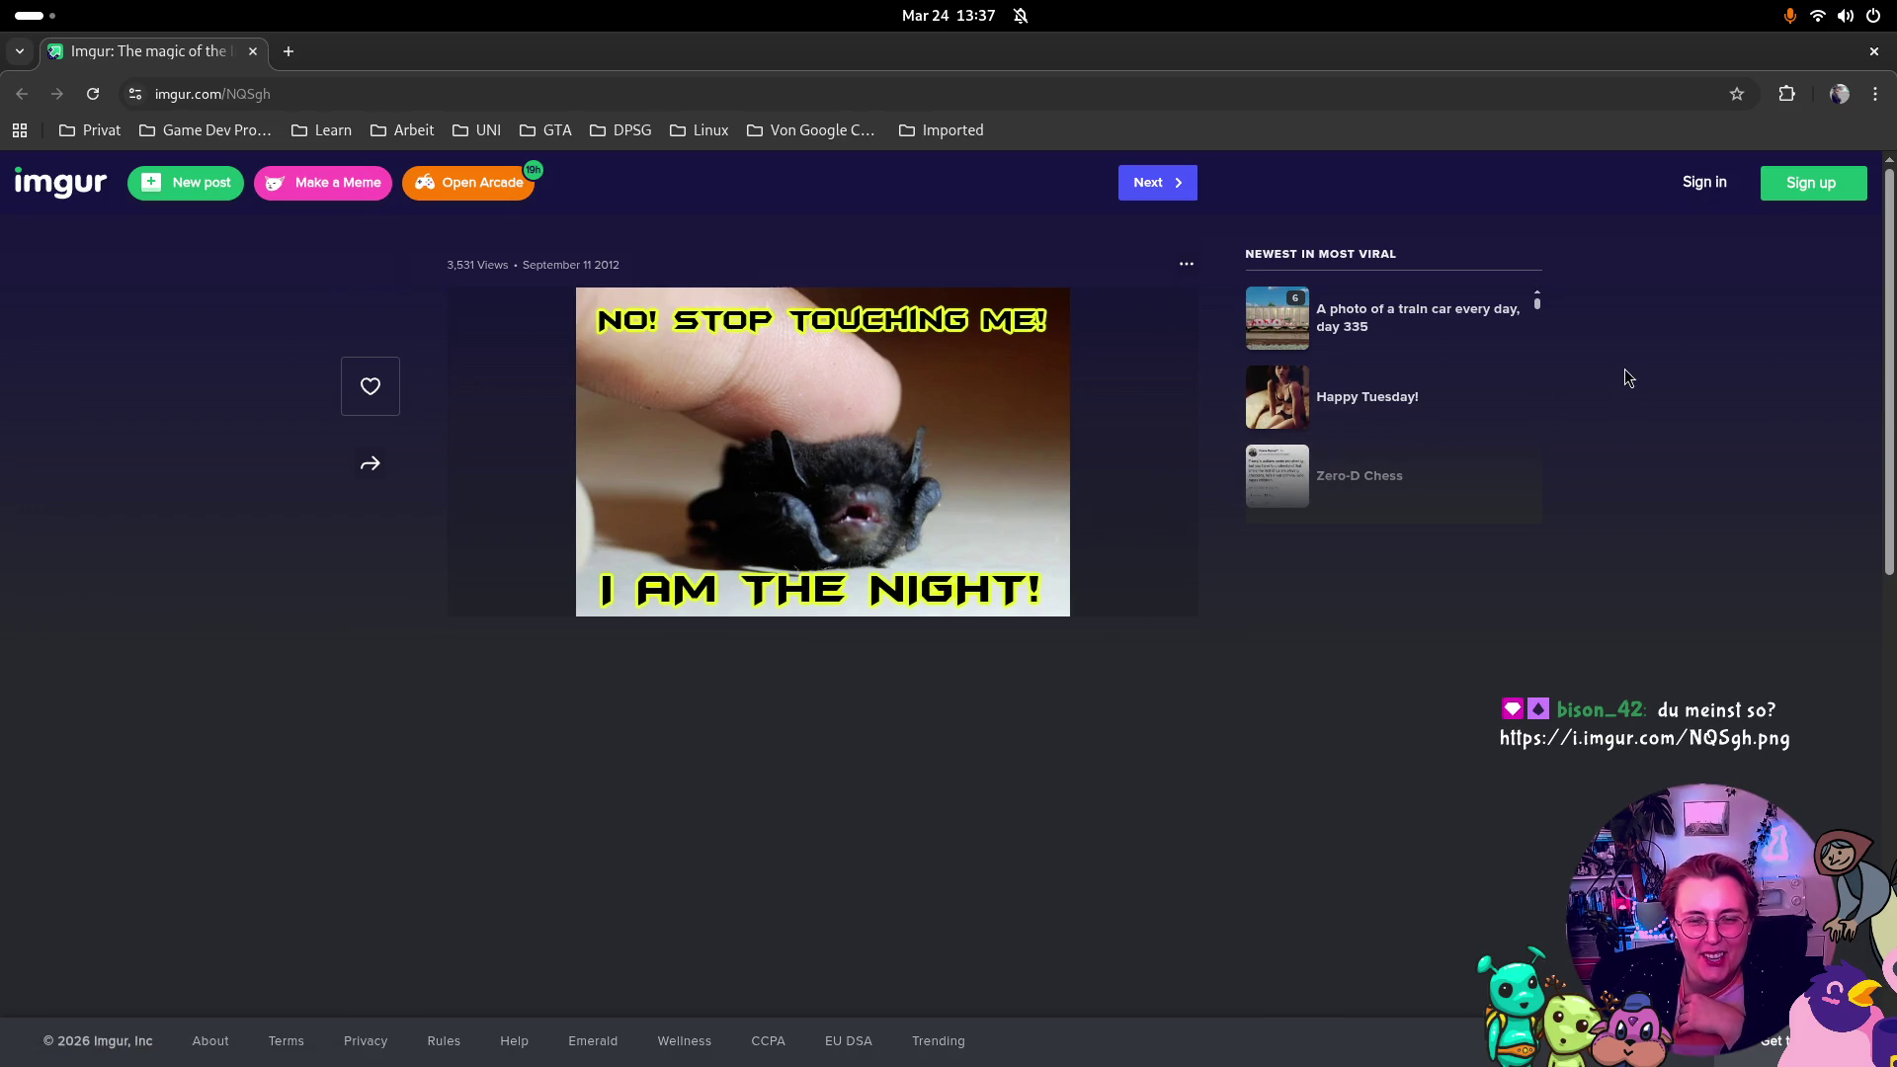
Step: Close the Imgur page in Chrome to get back to Godot
click(1875, 55)
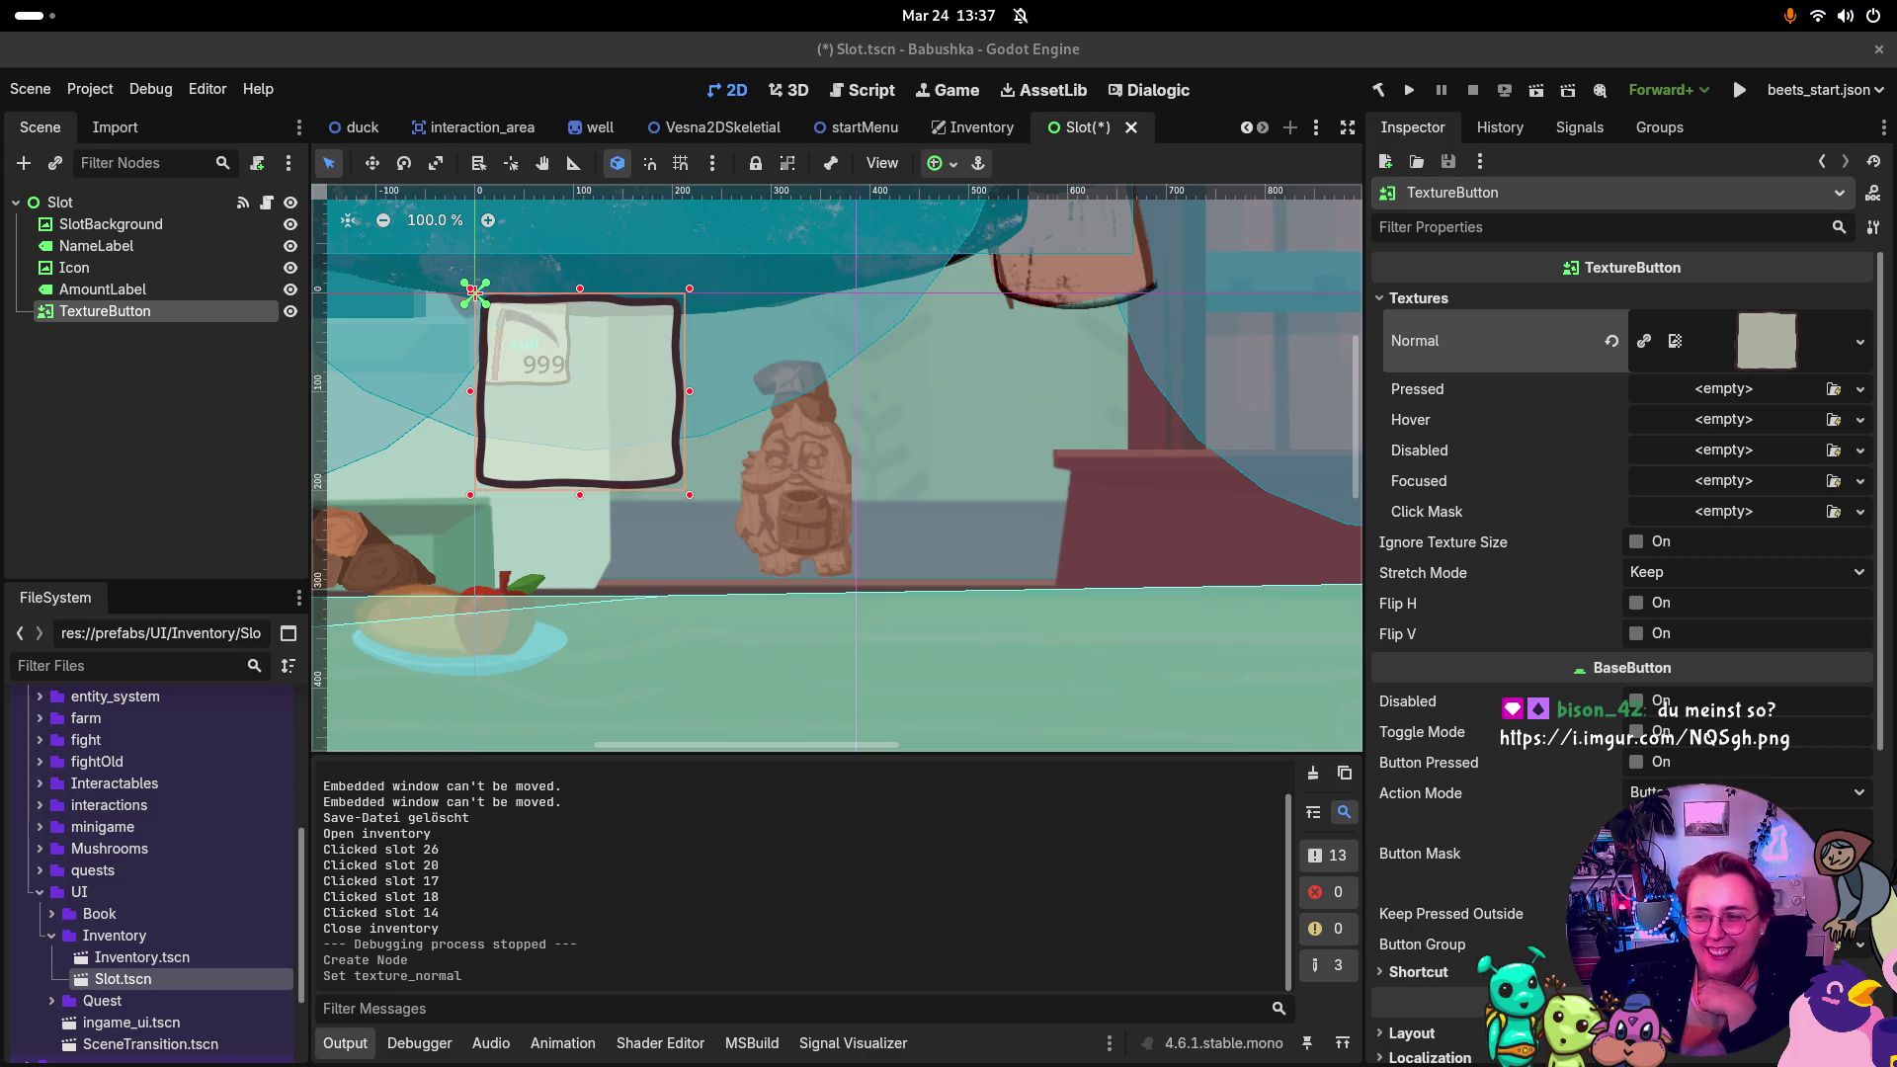
Step: Assign inventory_standard as the TextureButton's Pressed, Hover, Disabled and Focused textures
key(Up)
key(Up)
key(Up)
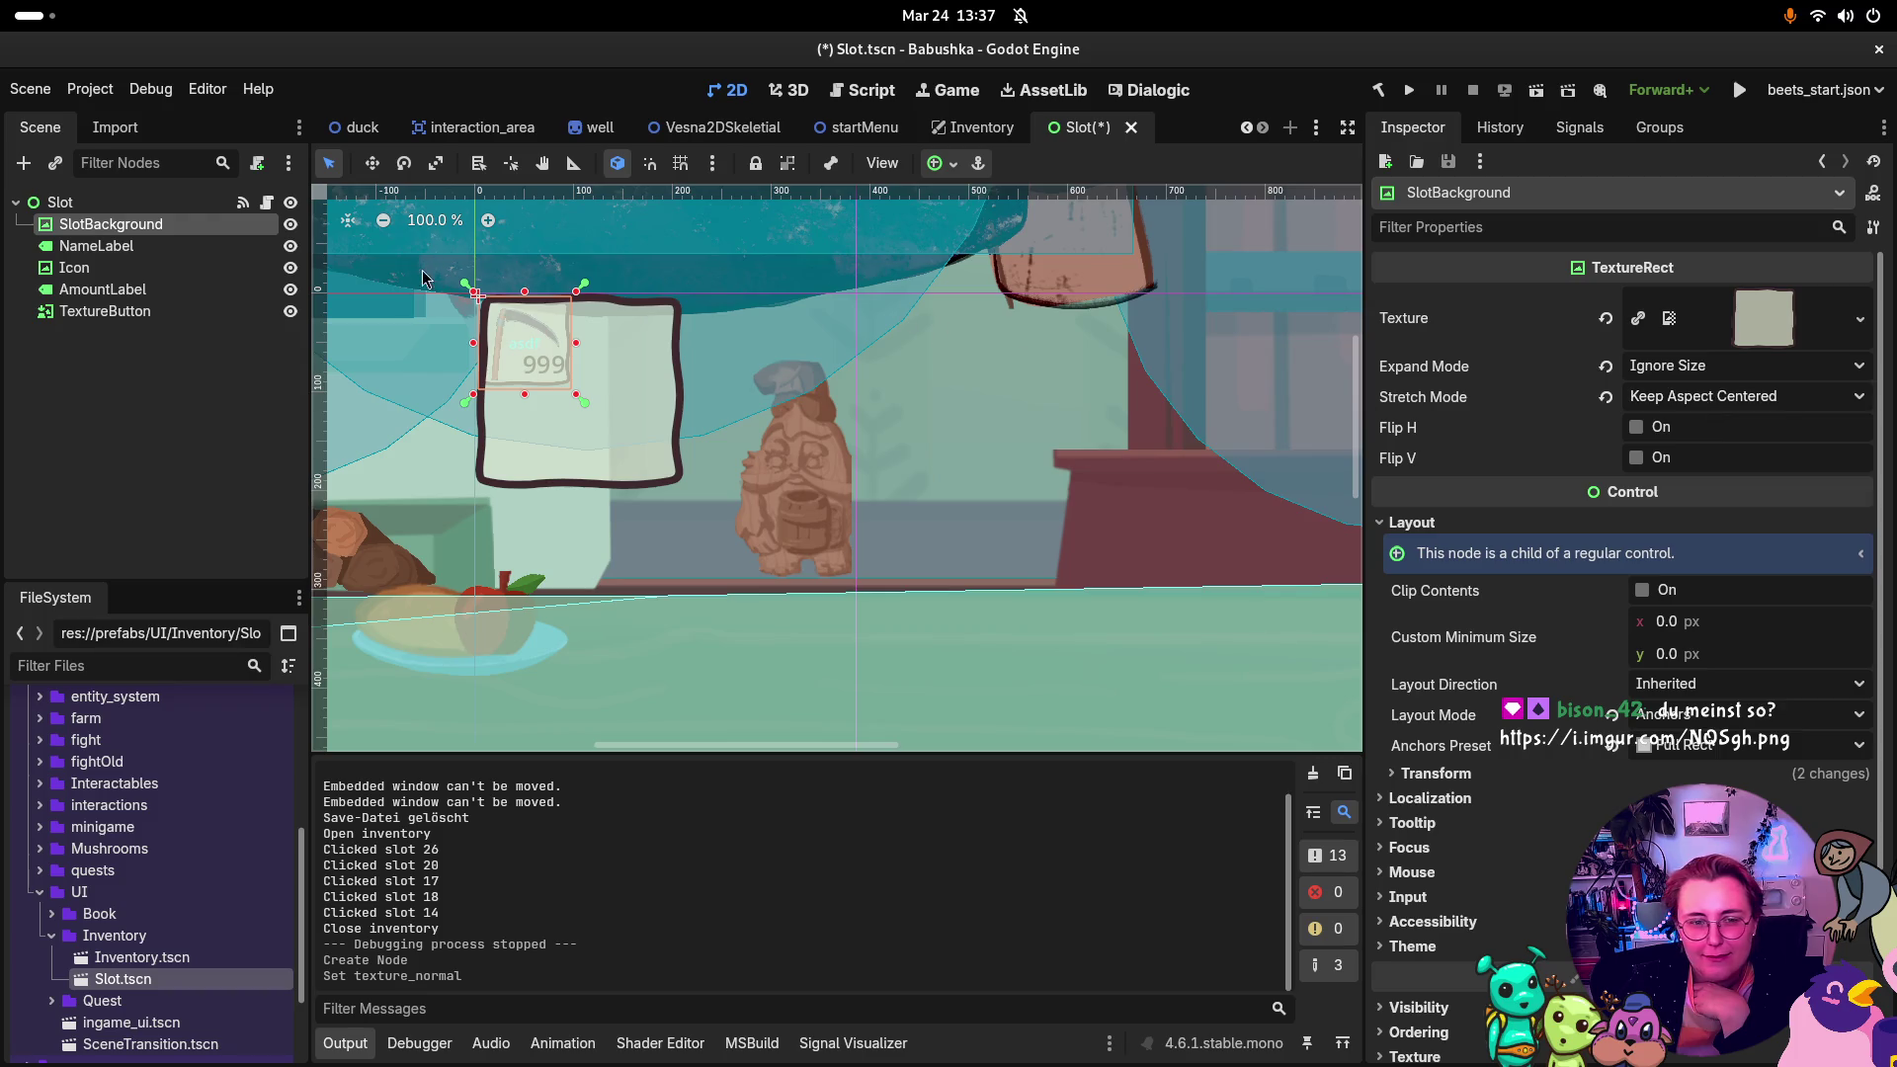
click(105, 311)
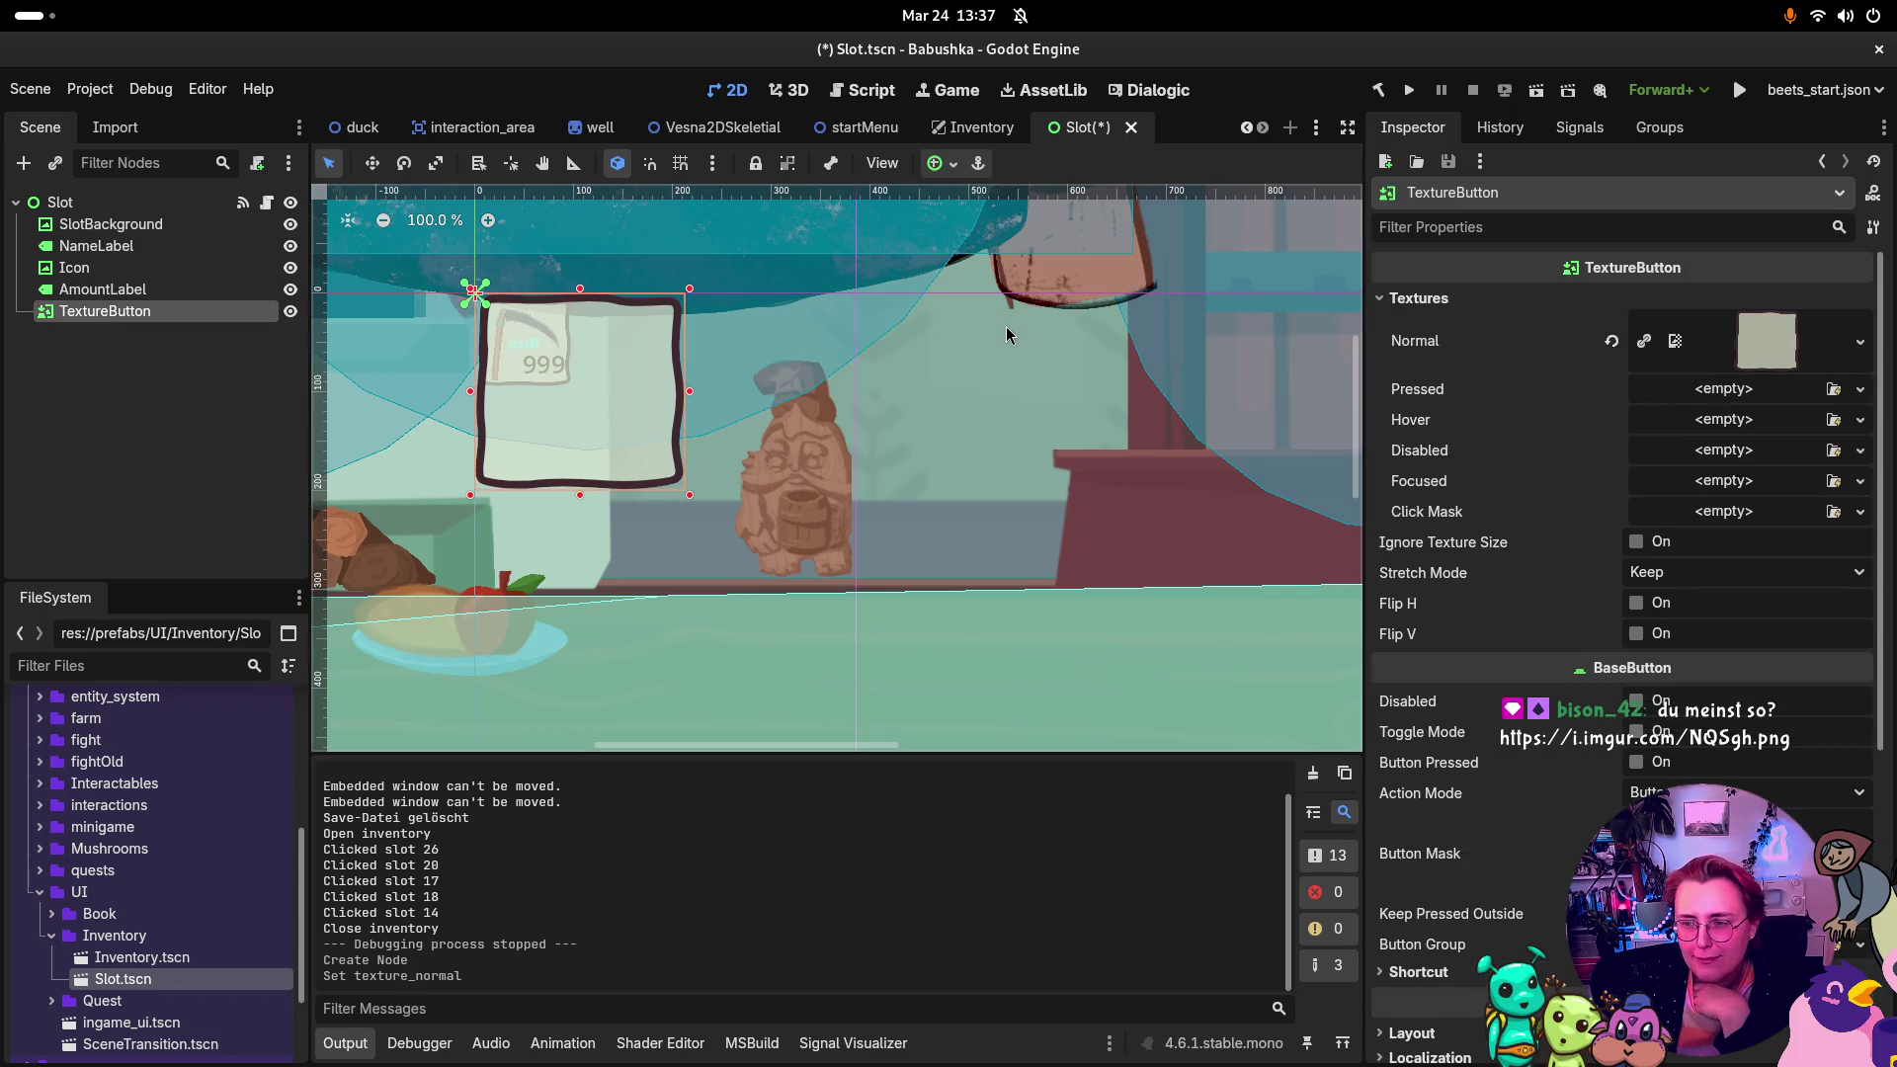
click(1834, 389)
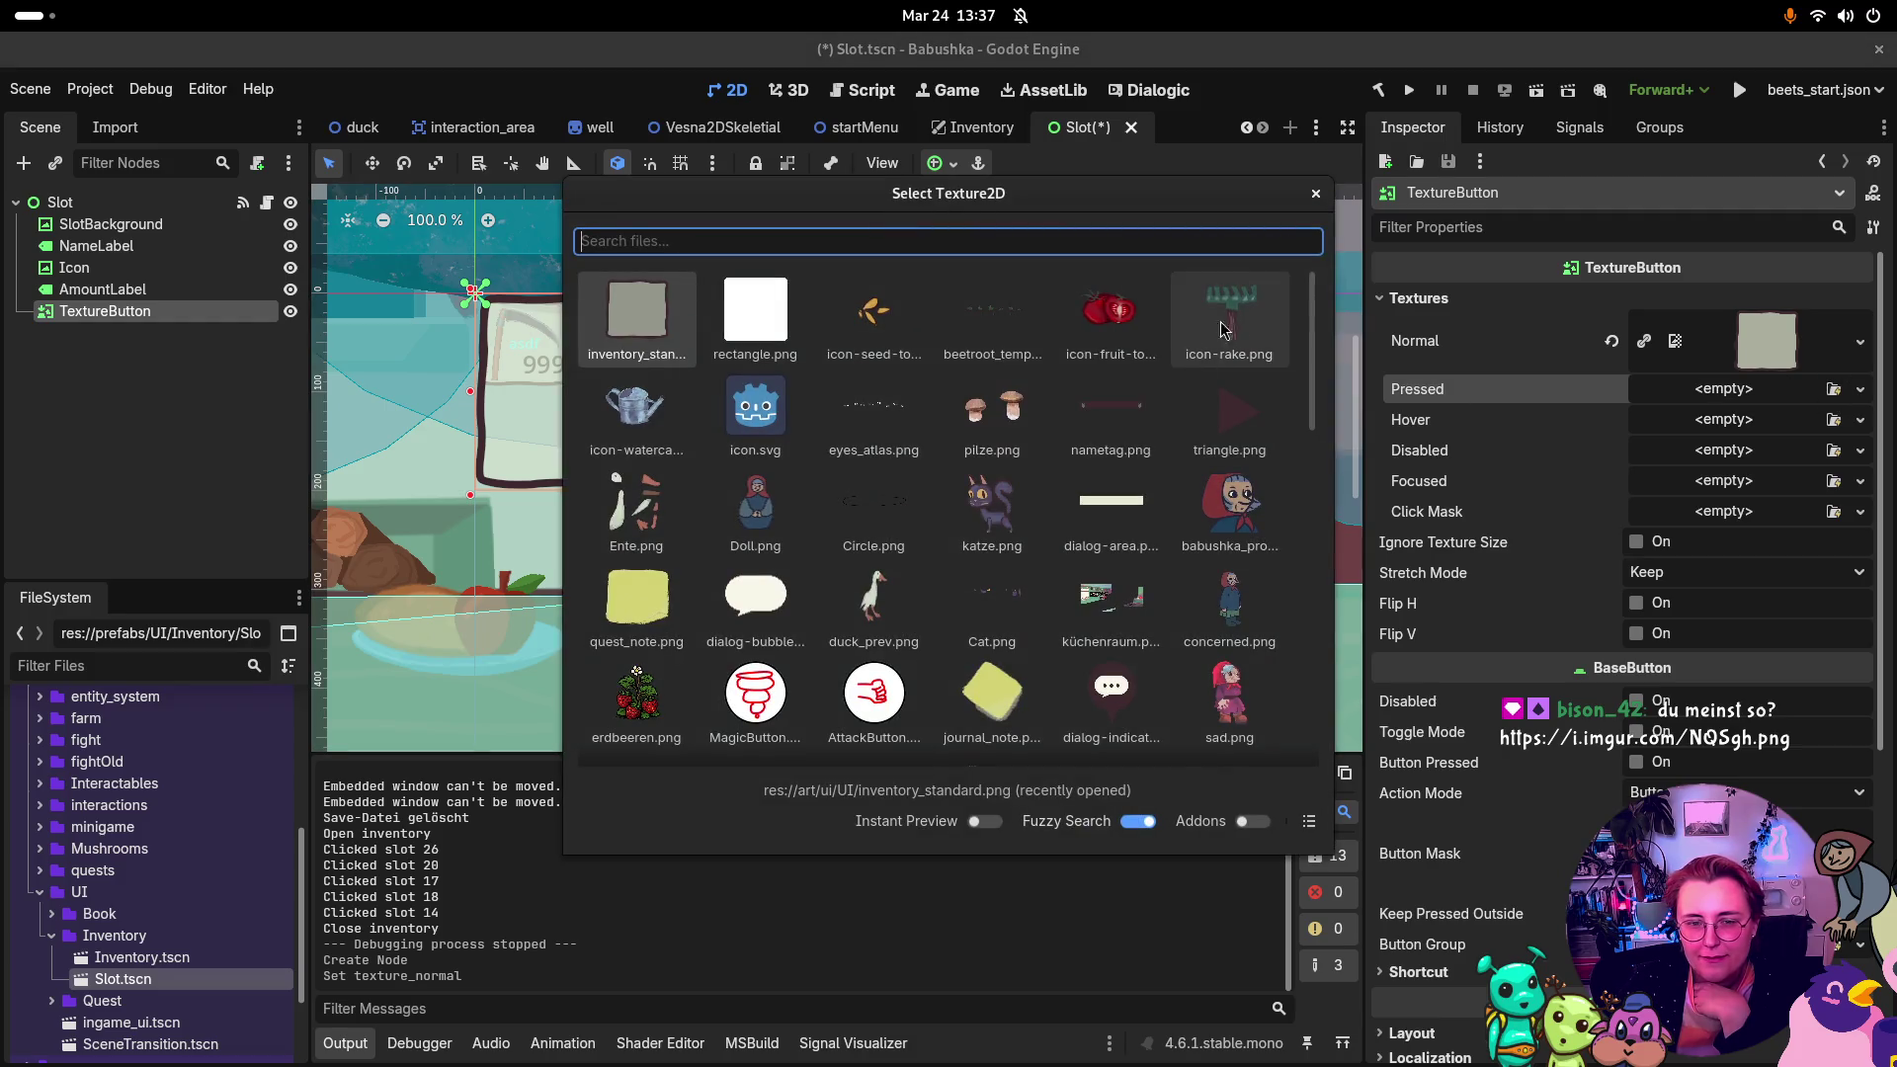
double_click(662, 348)
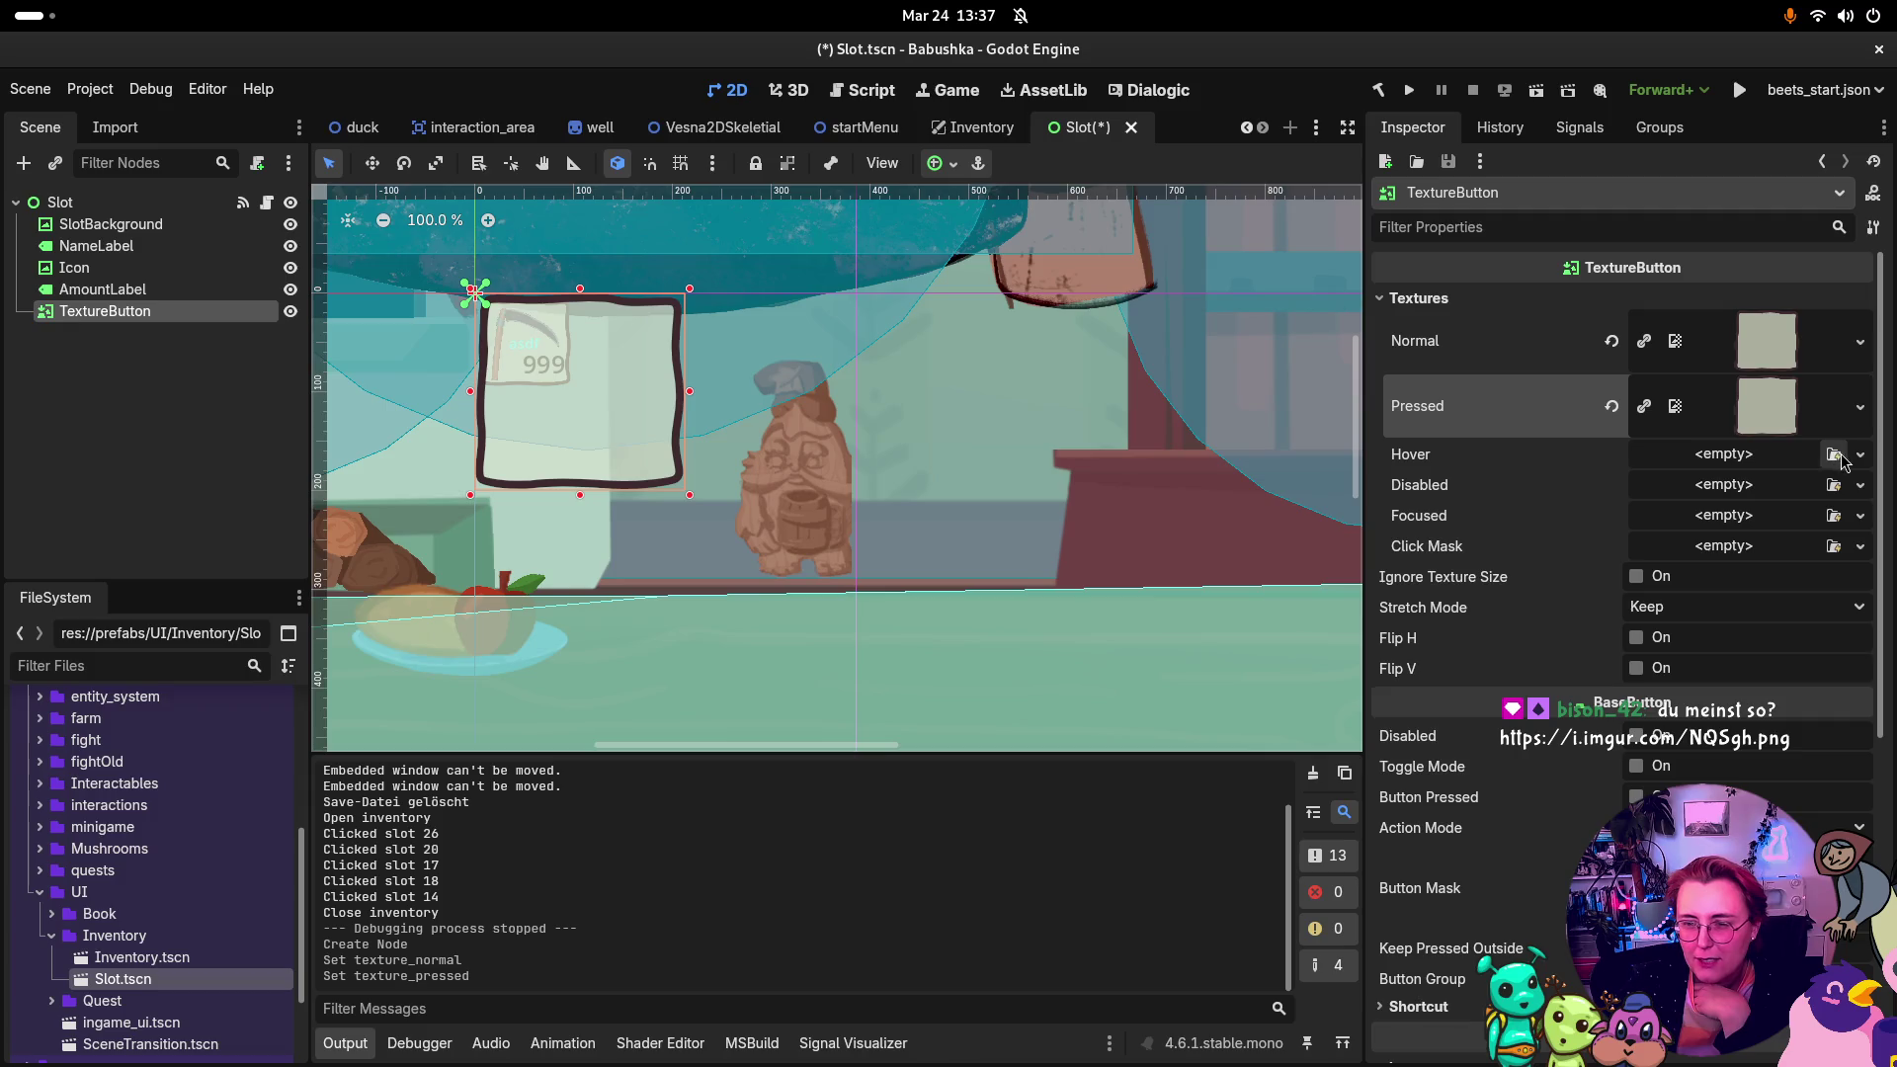
click(1833, 453)
double_click(640, 316)
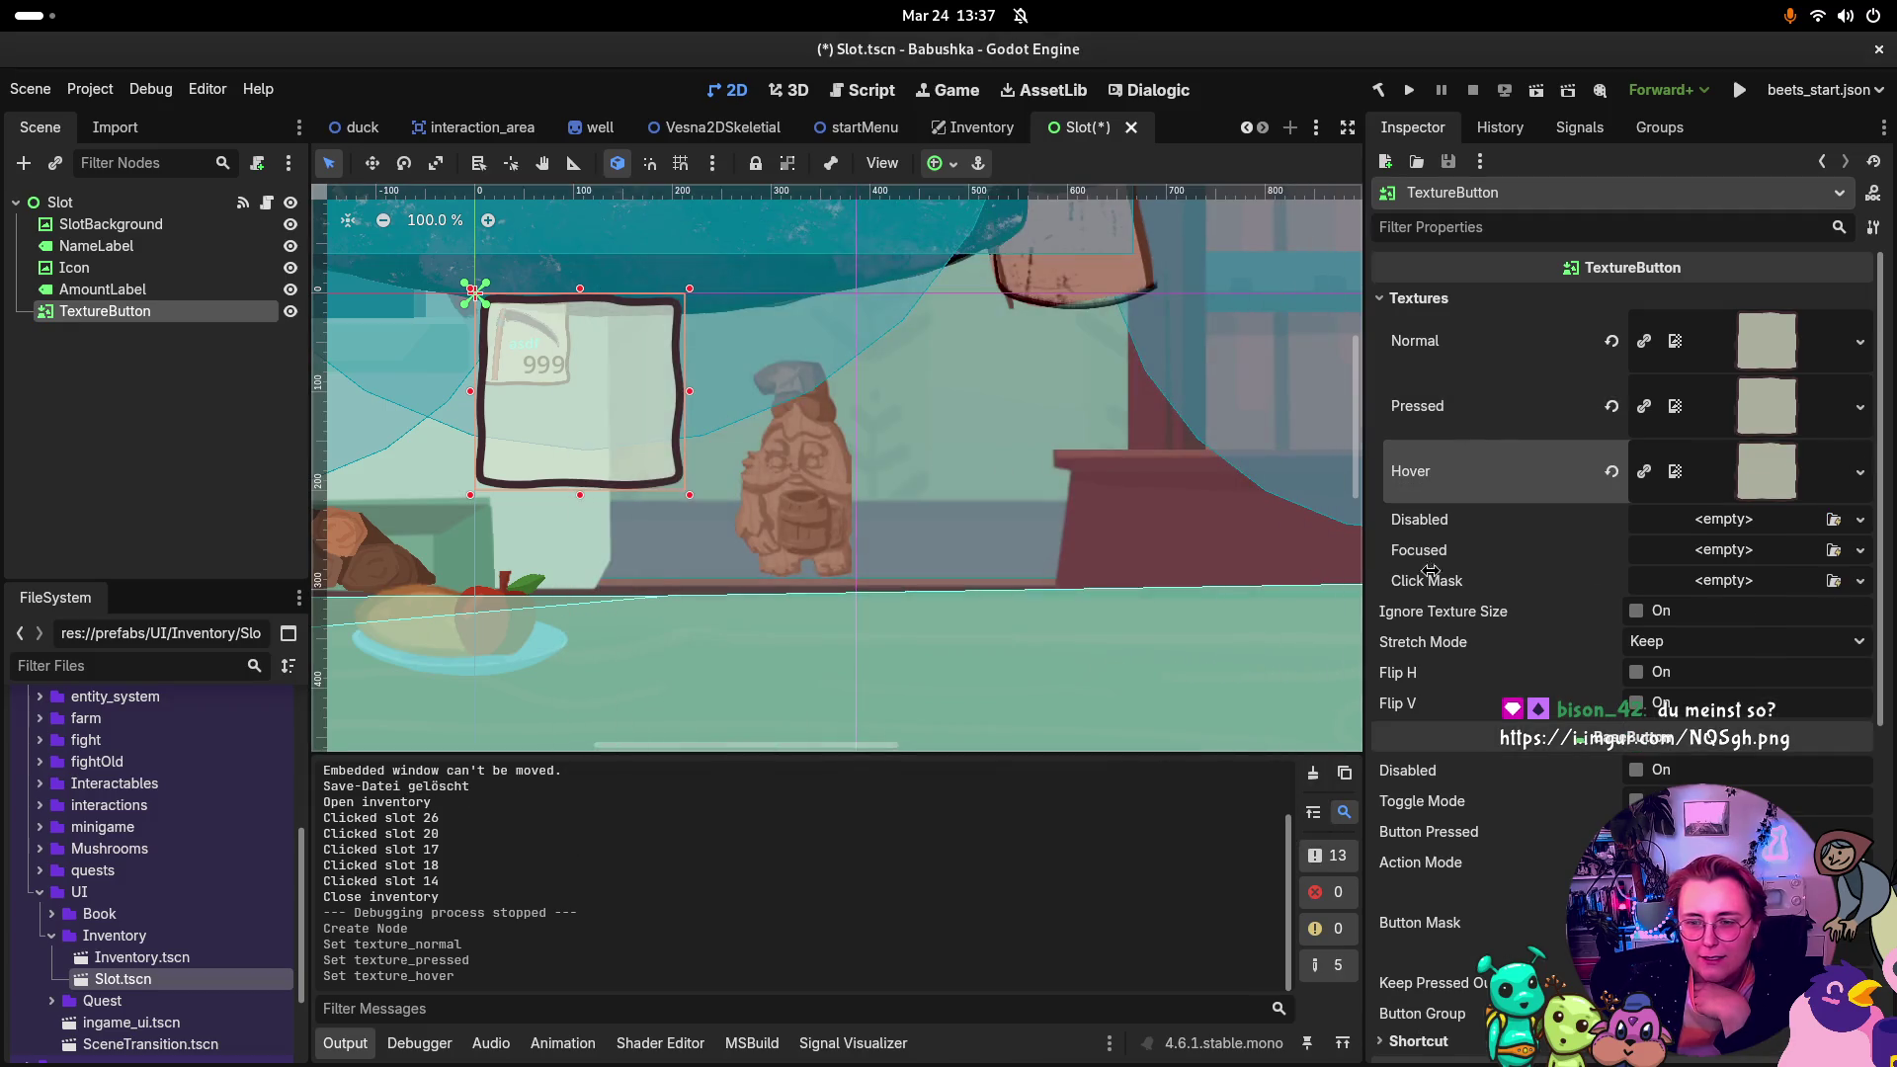
click(1833, 519)
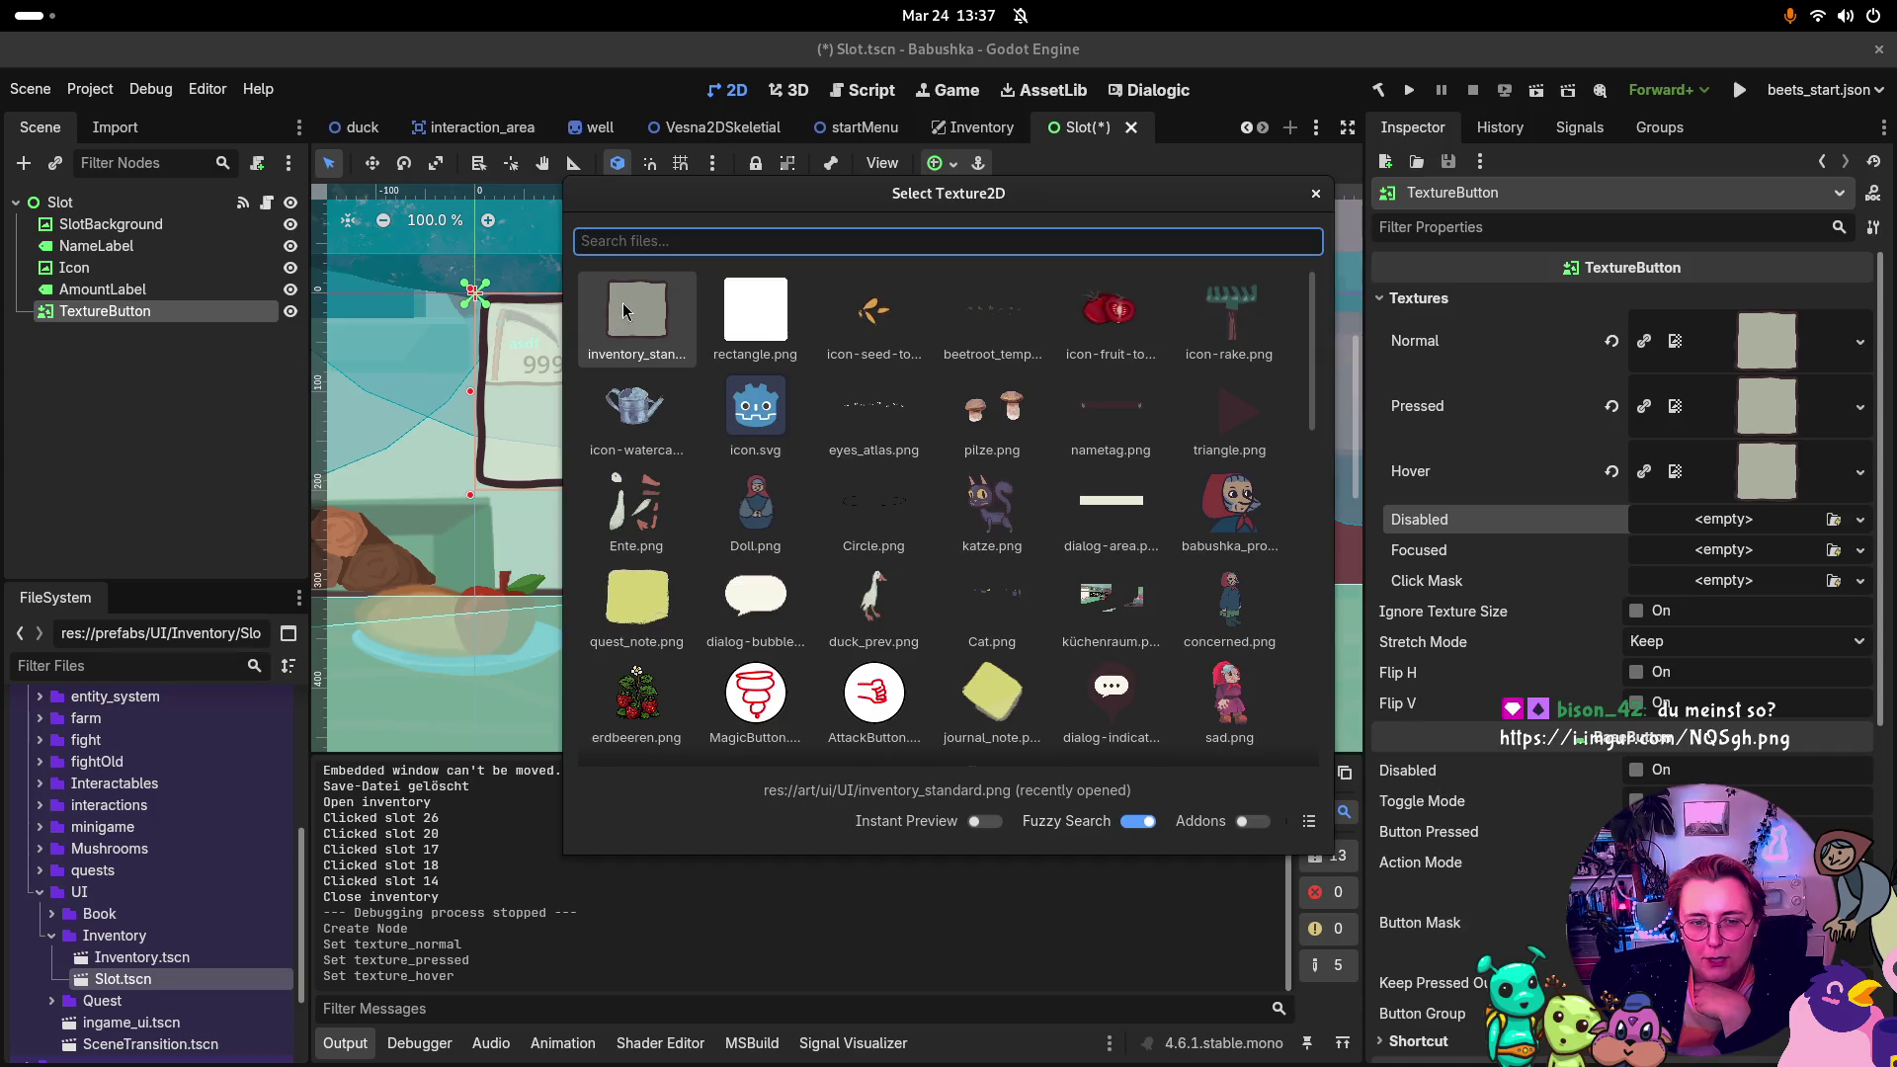
double_click(641, 317)
click(1833, 584)
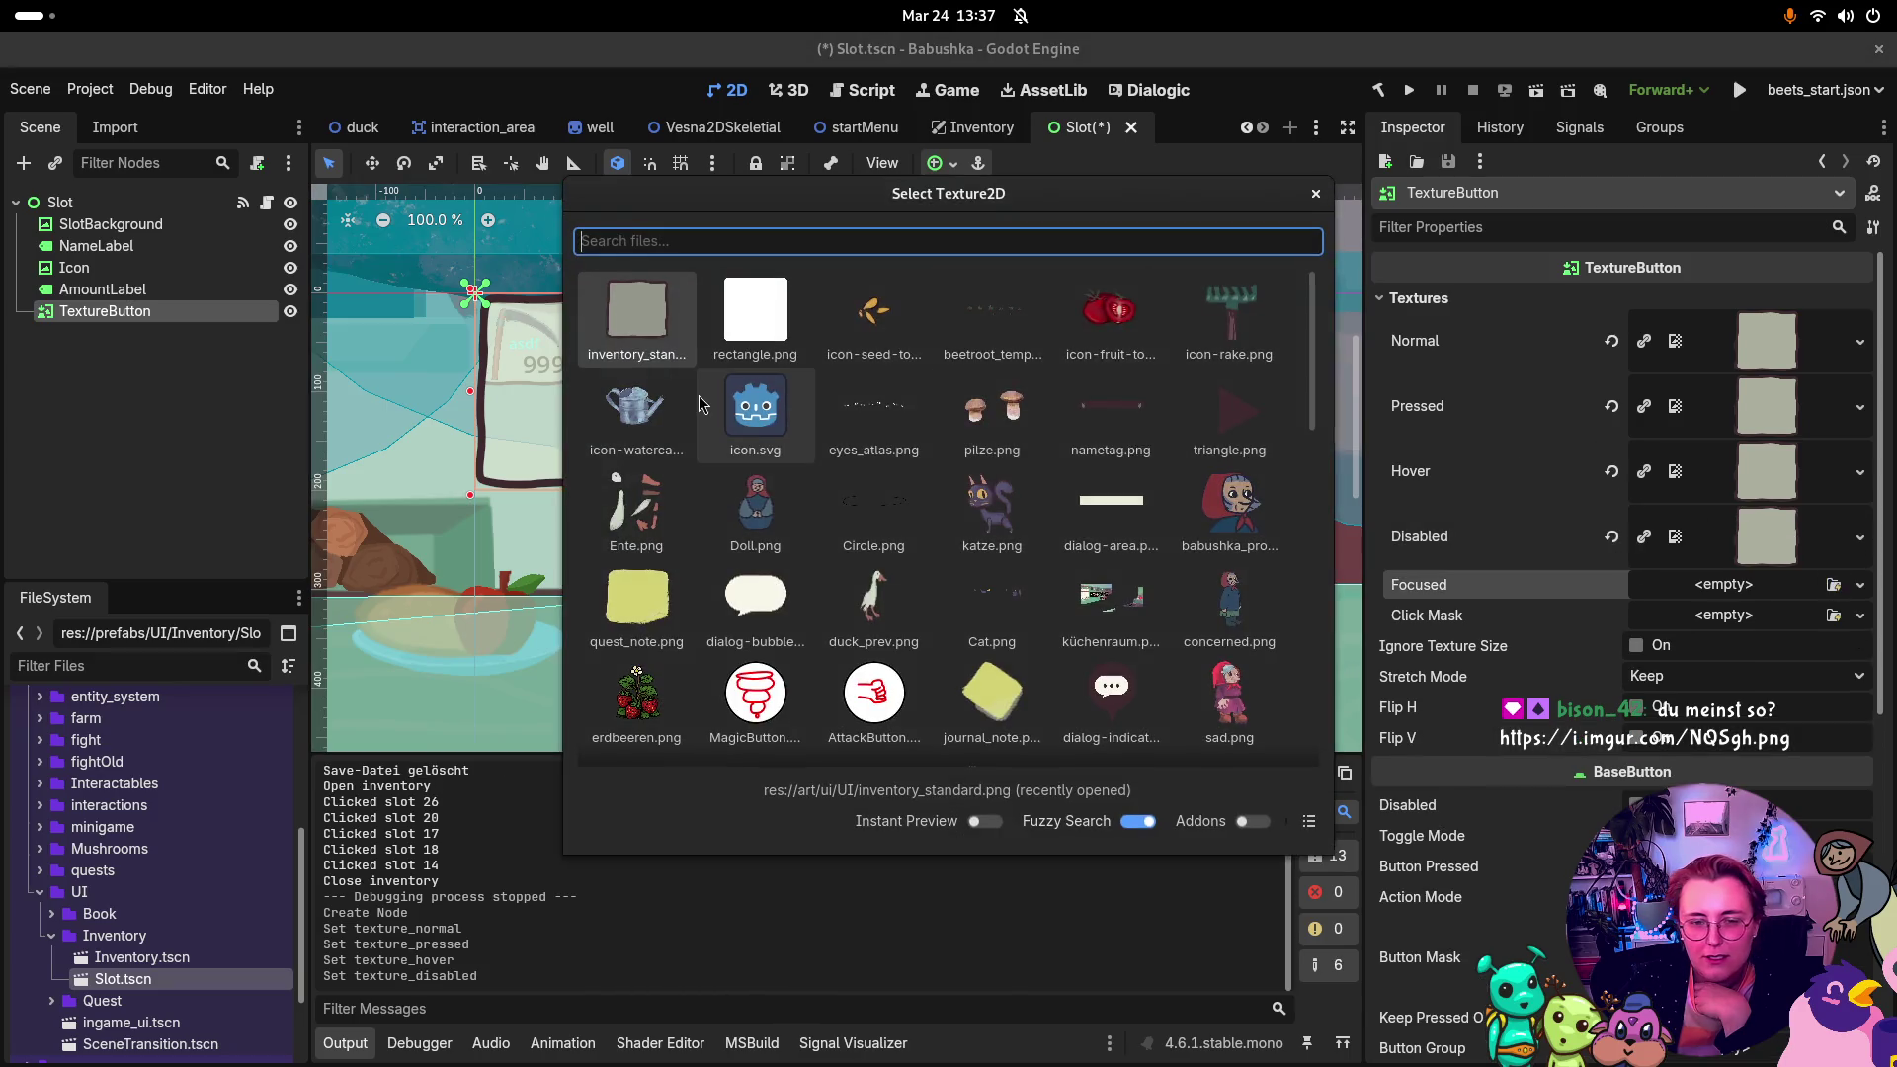
double_click(641, 316)
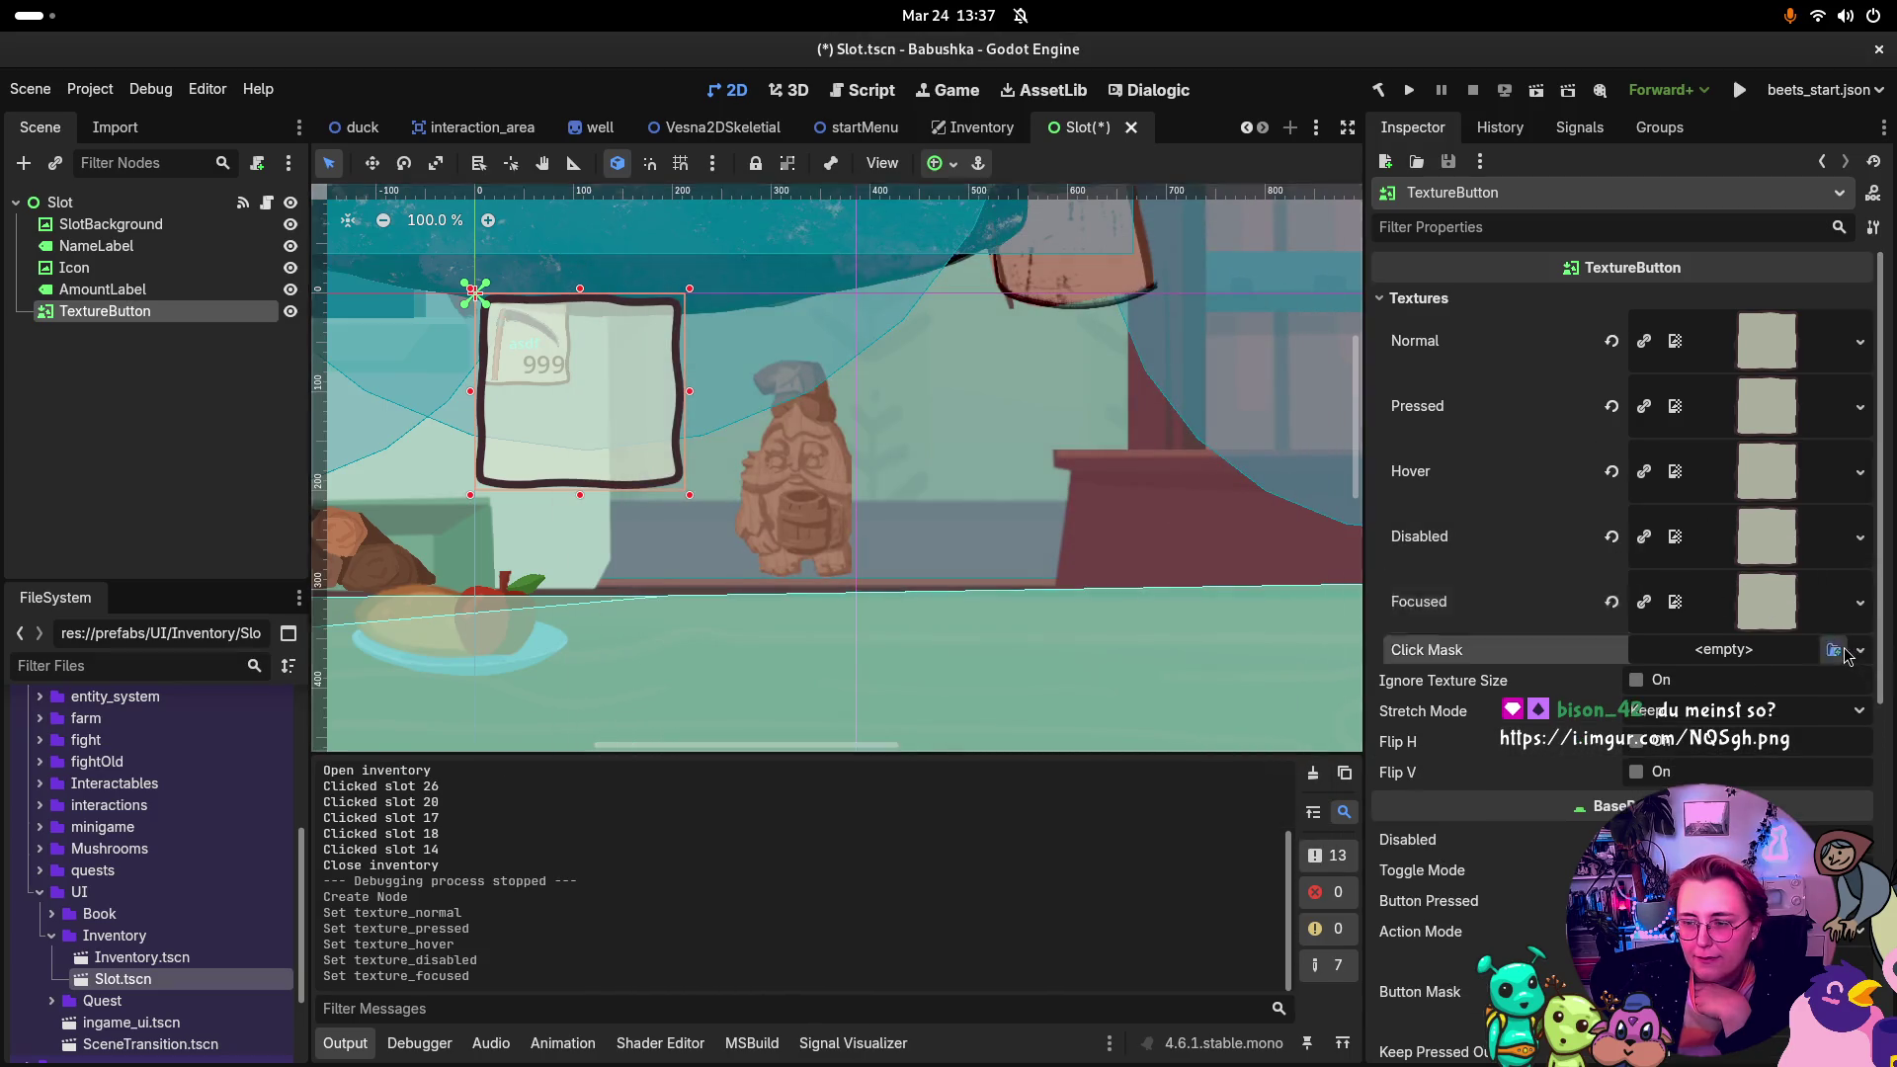
Step: Enable Ignore Texture Size and set Stretch Mode to Keep Aspect Centered, comparing with SlotBackground
click(1834, 649)
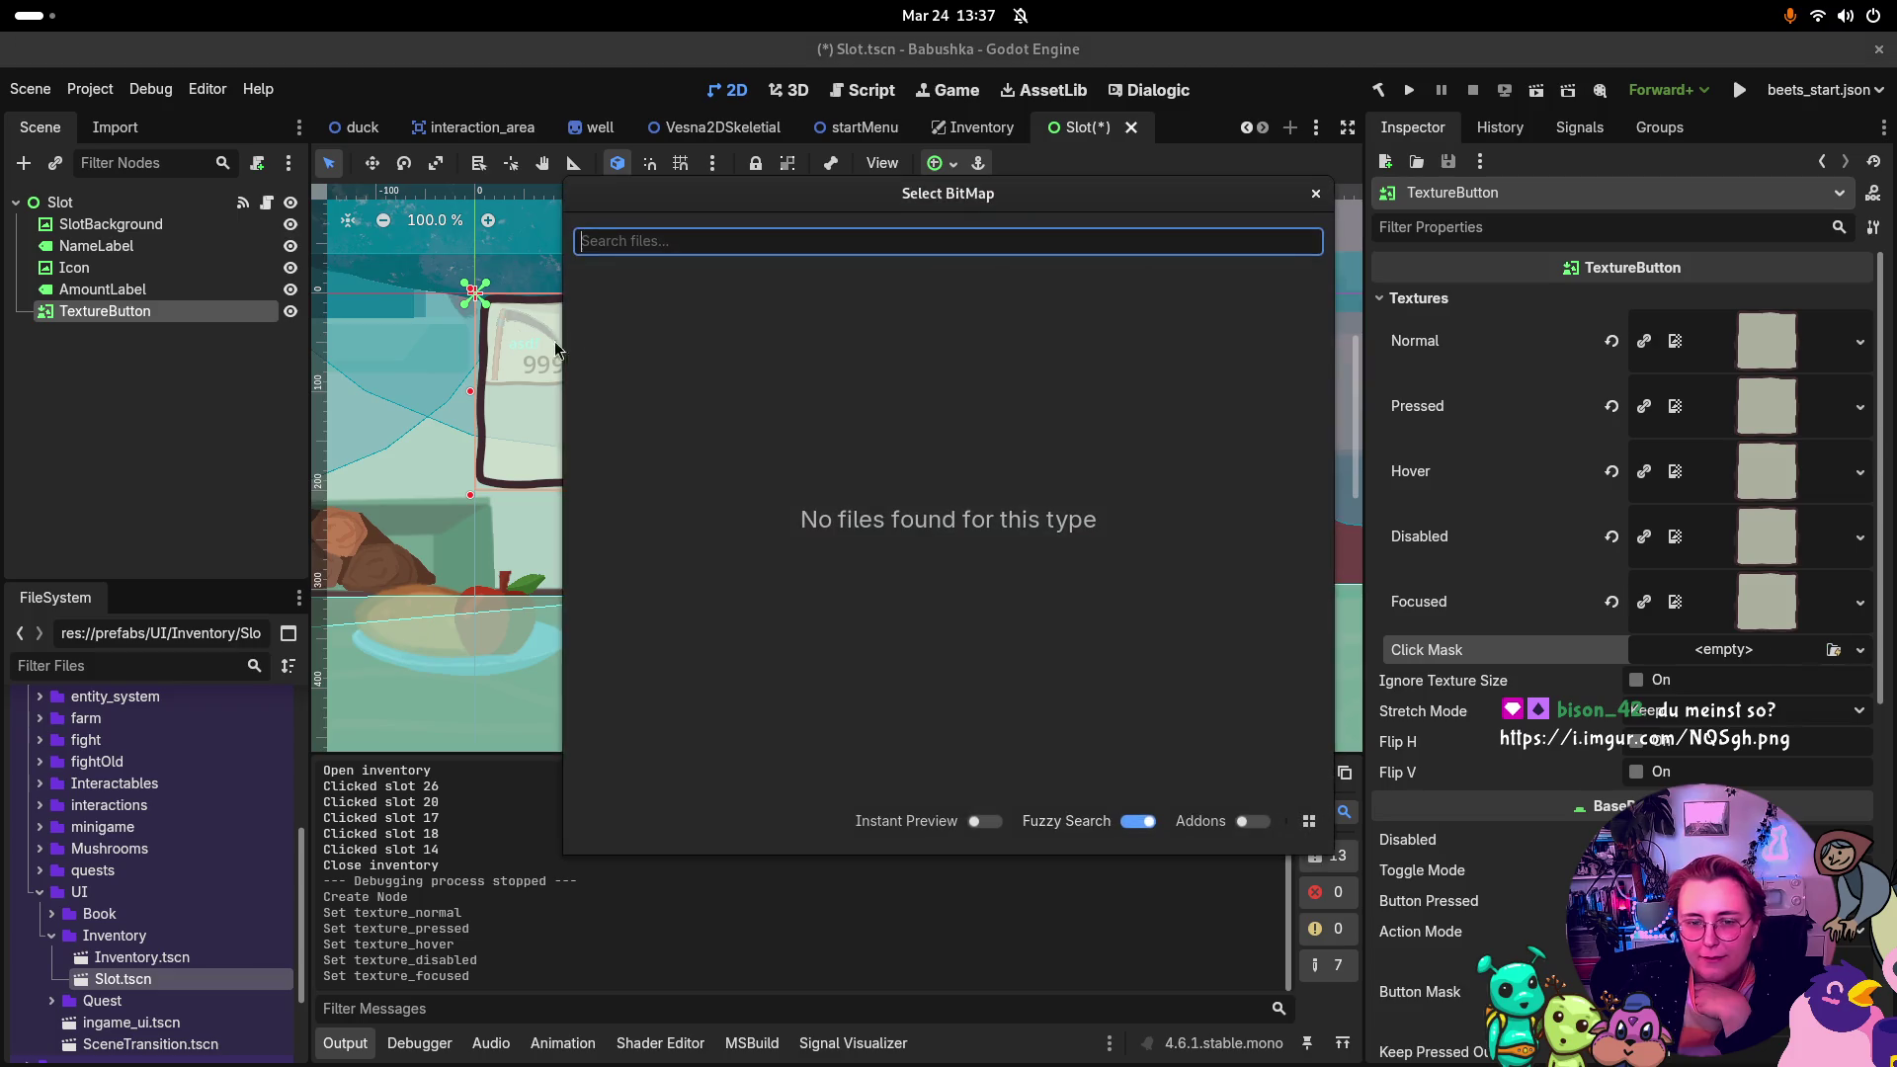
click(1317, 195)
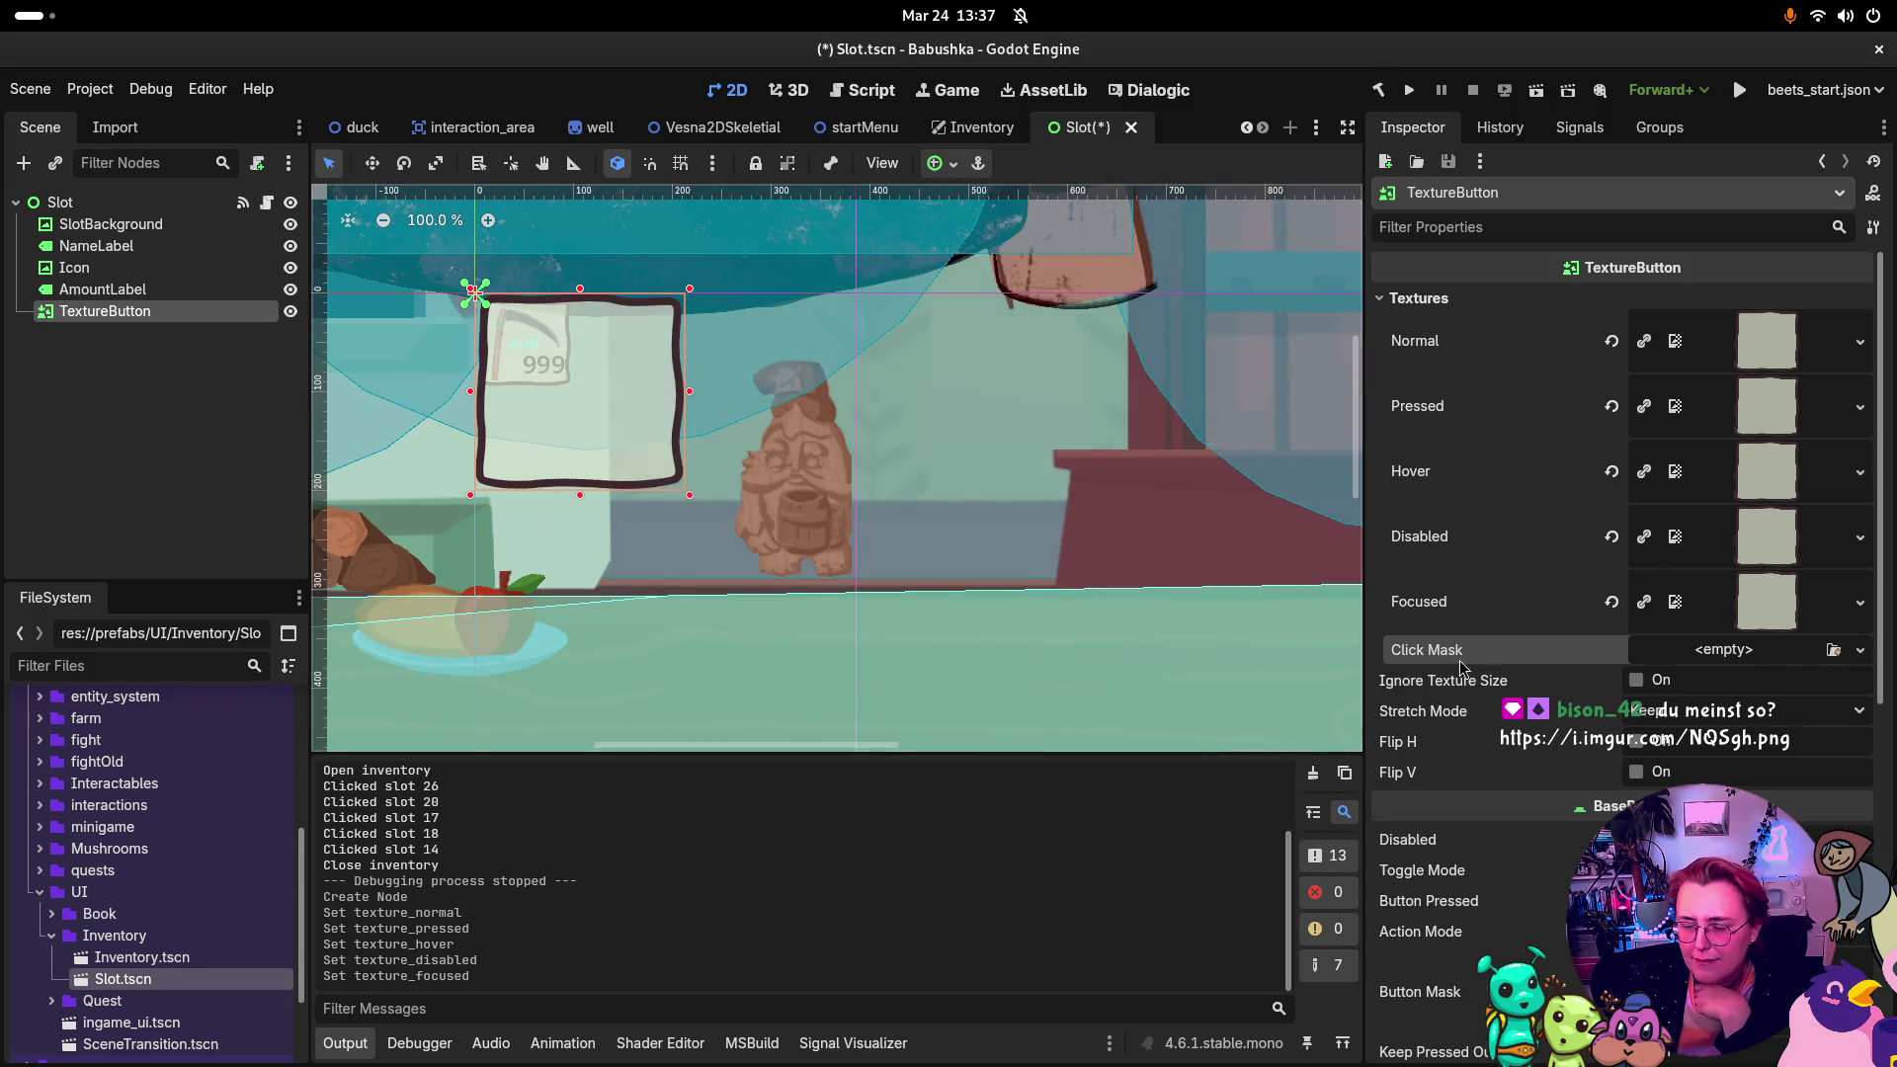
click(1637, 685)
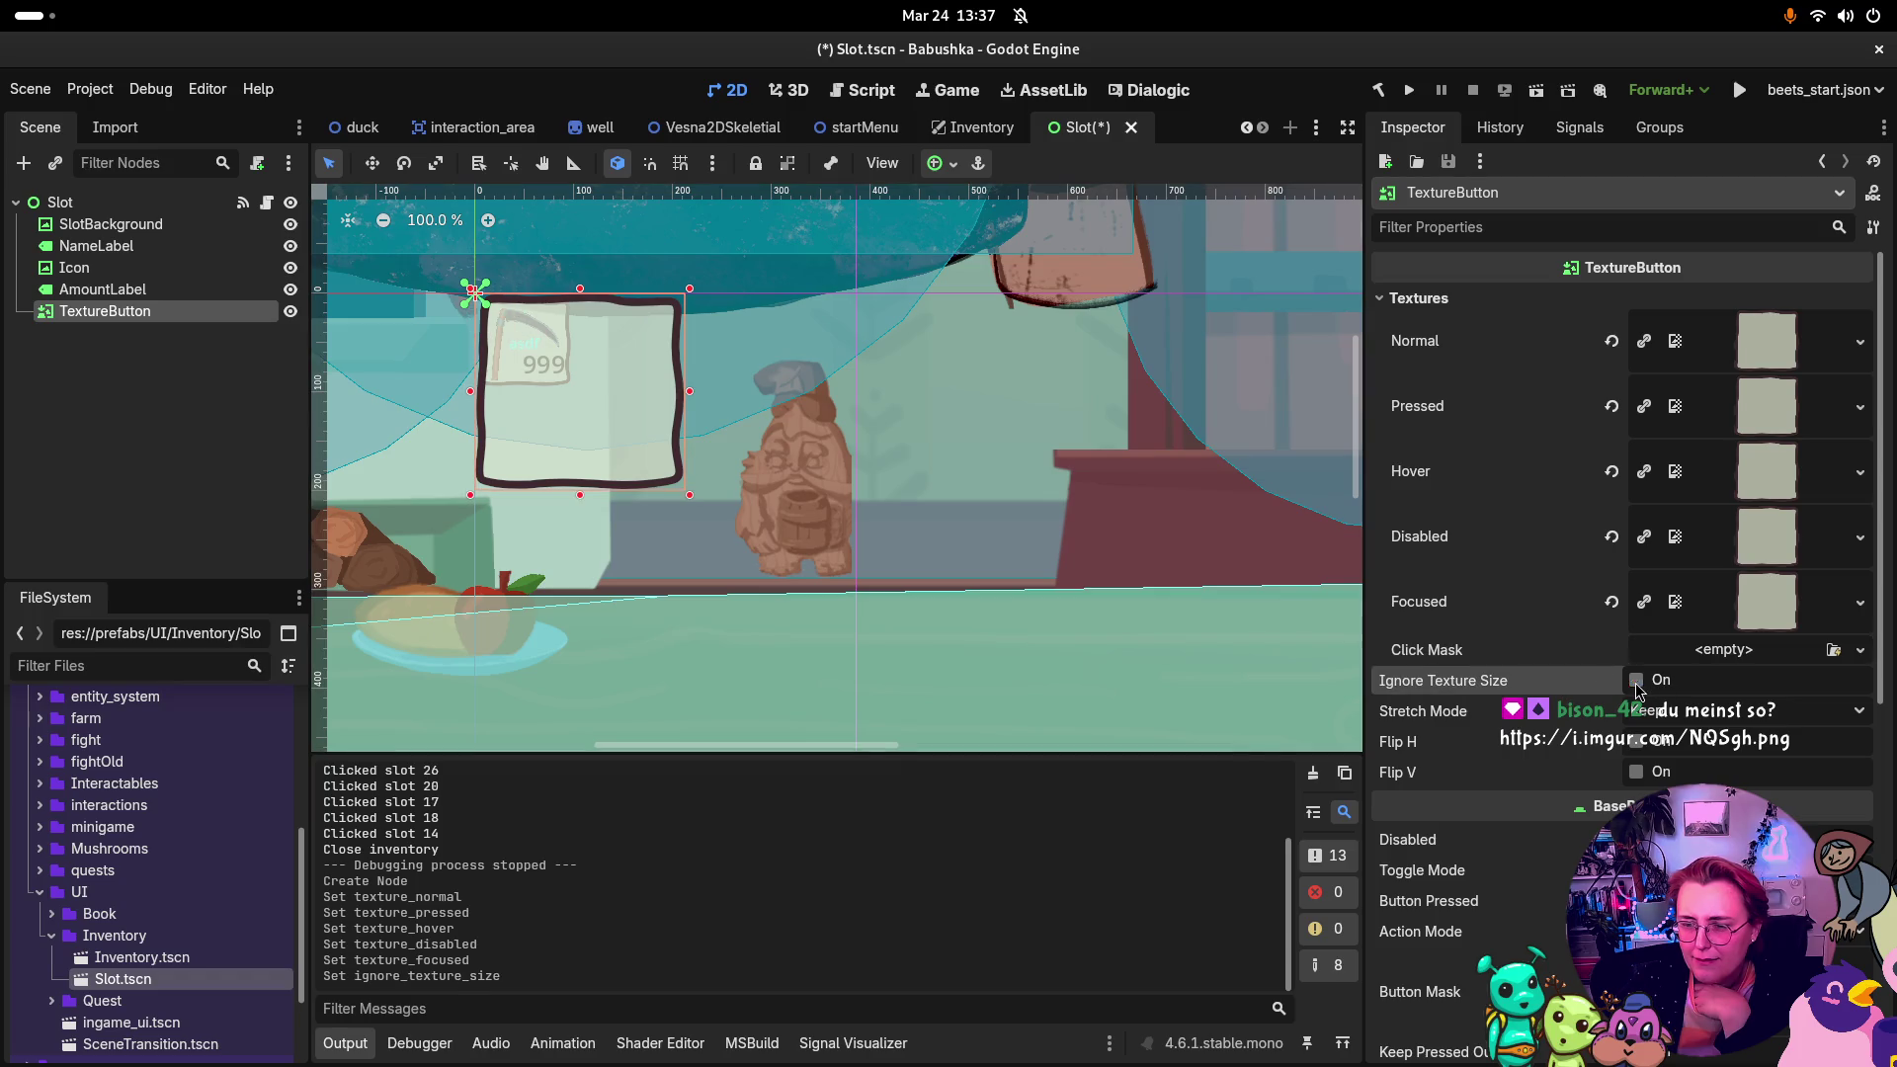
click(1722, 722)
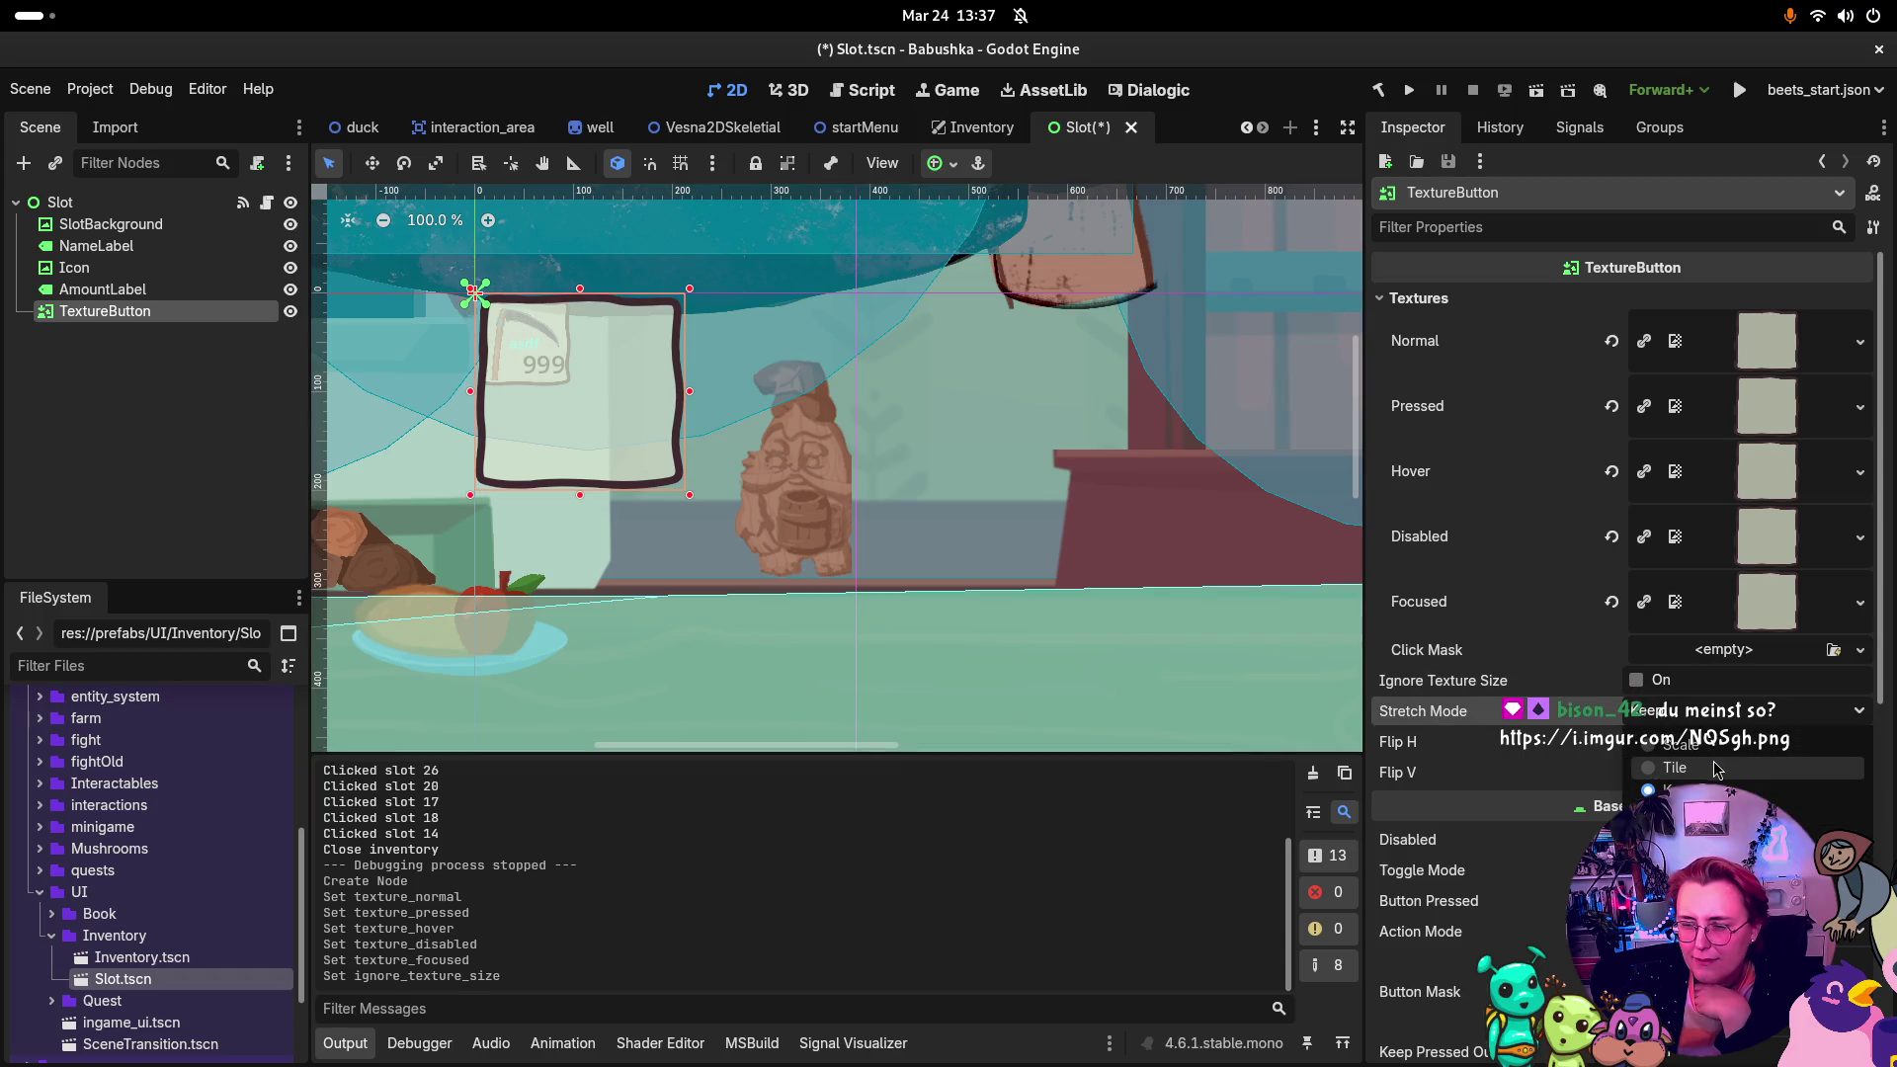
click(136, 227)
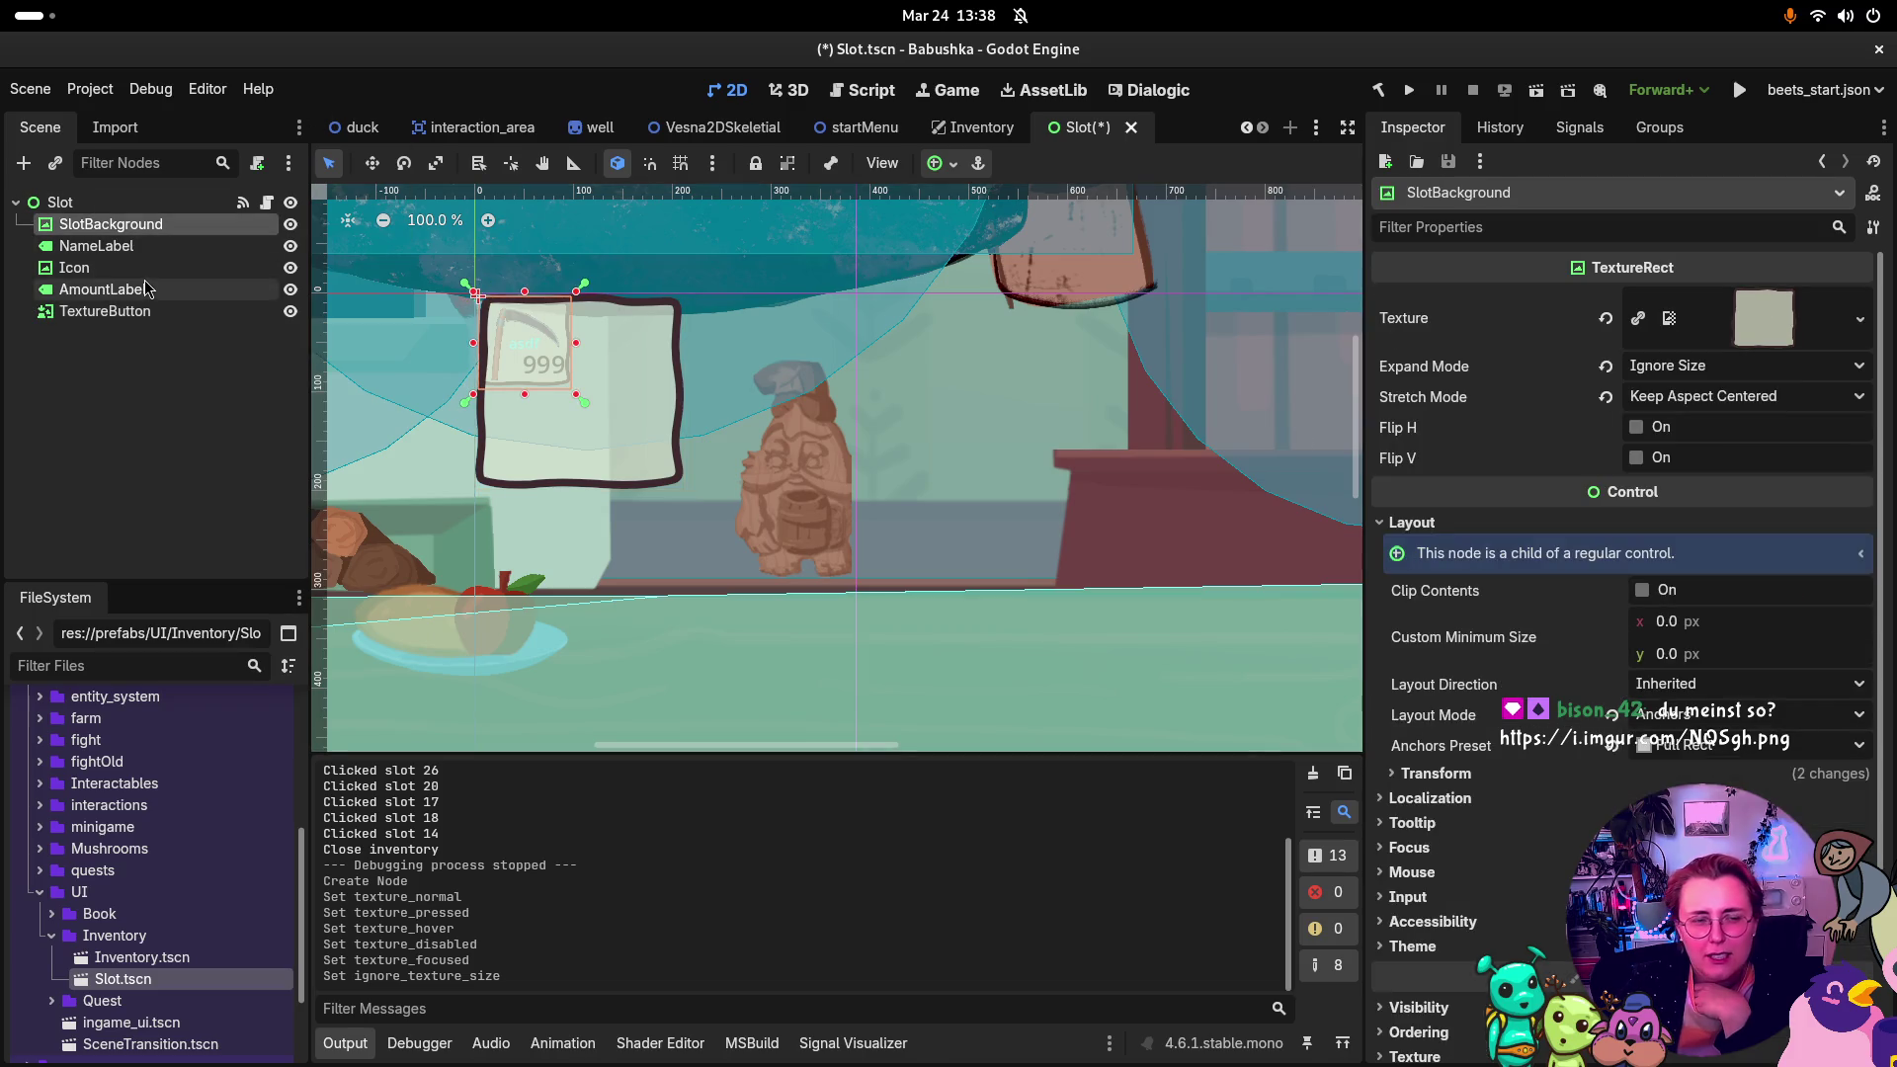
click(138, 311)
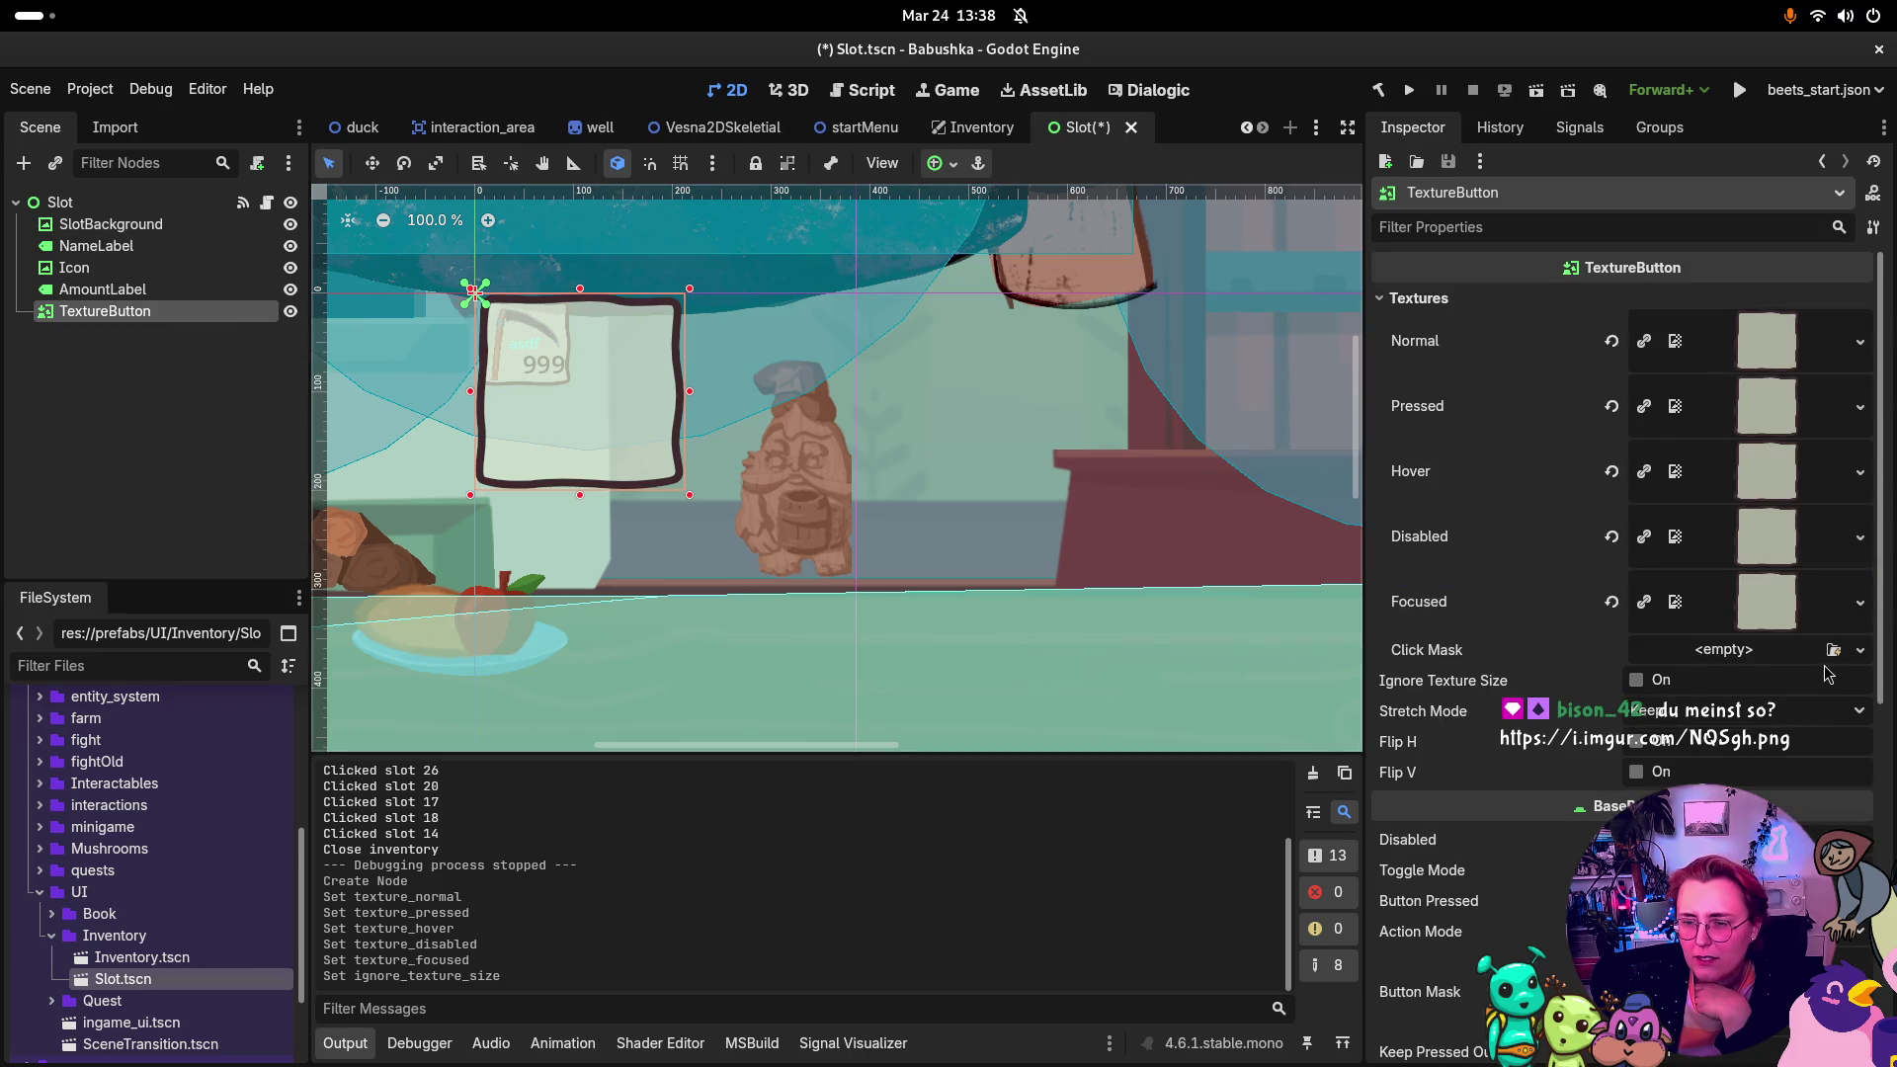
click(1787, 713)
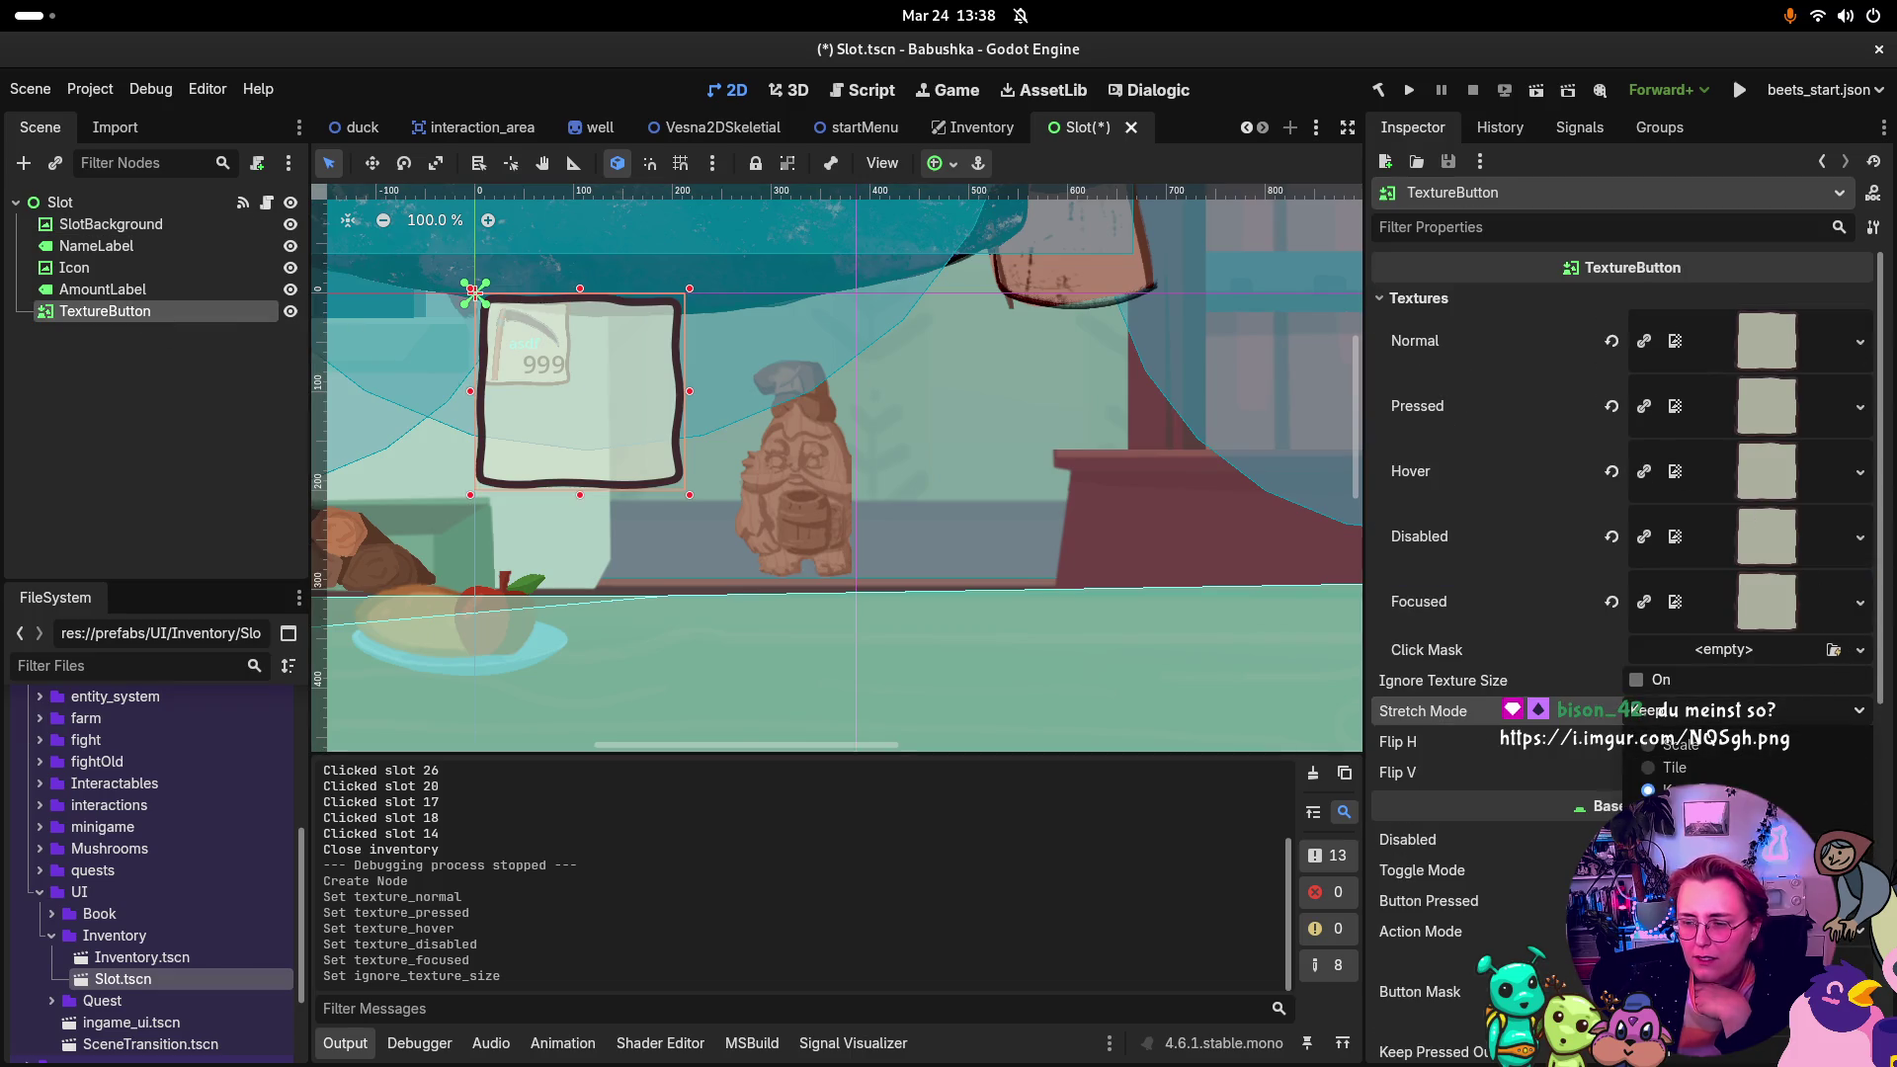
click(1700, 857)
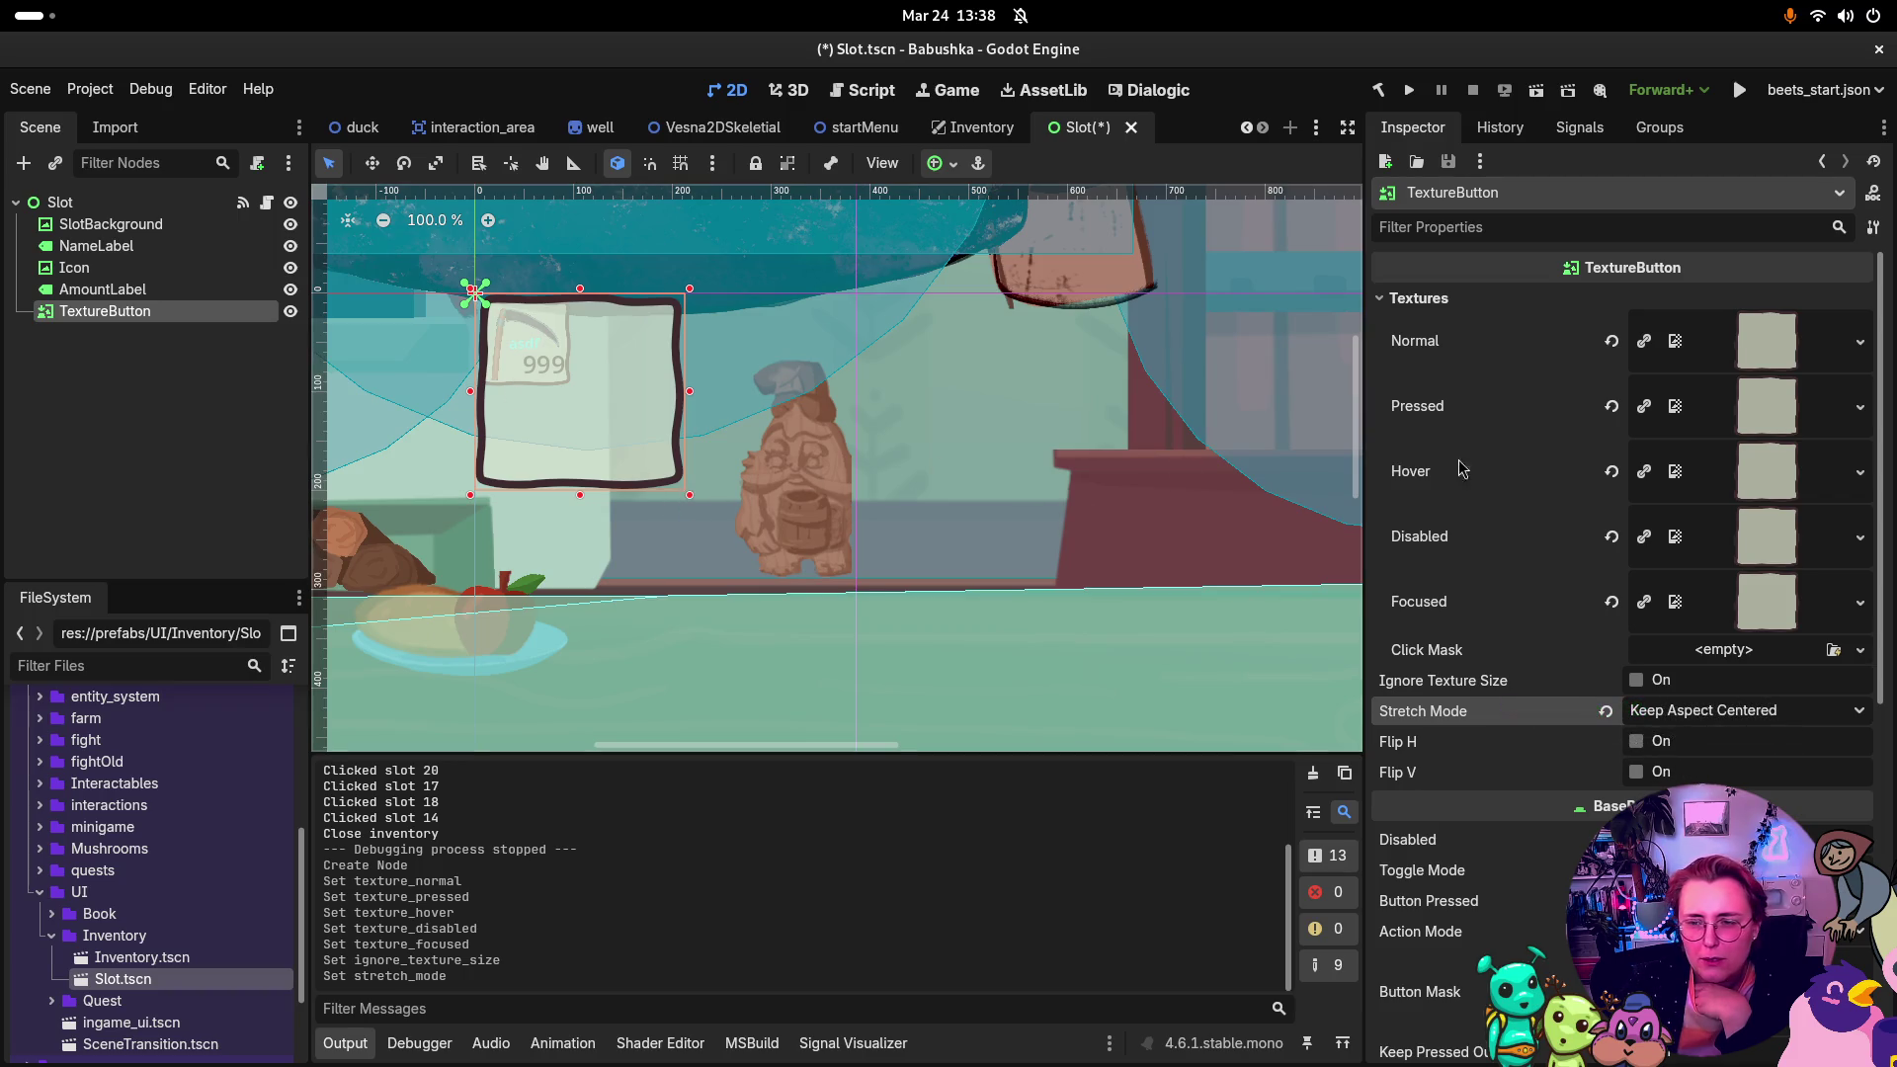
click(175, 229)
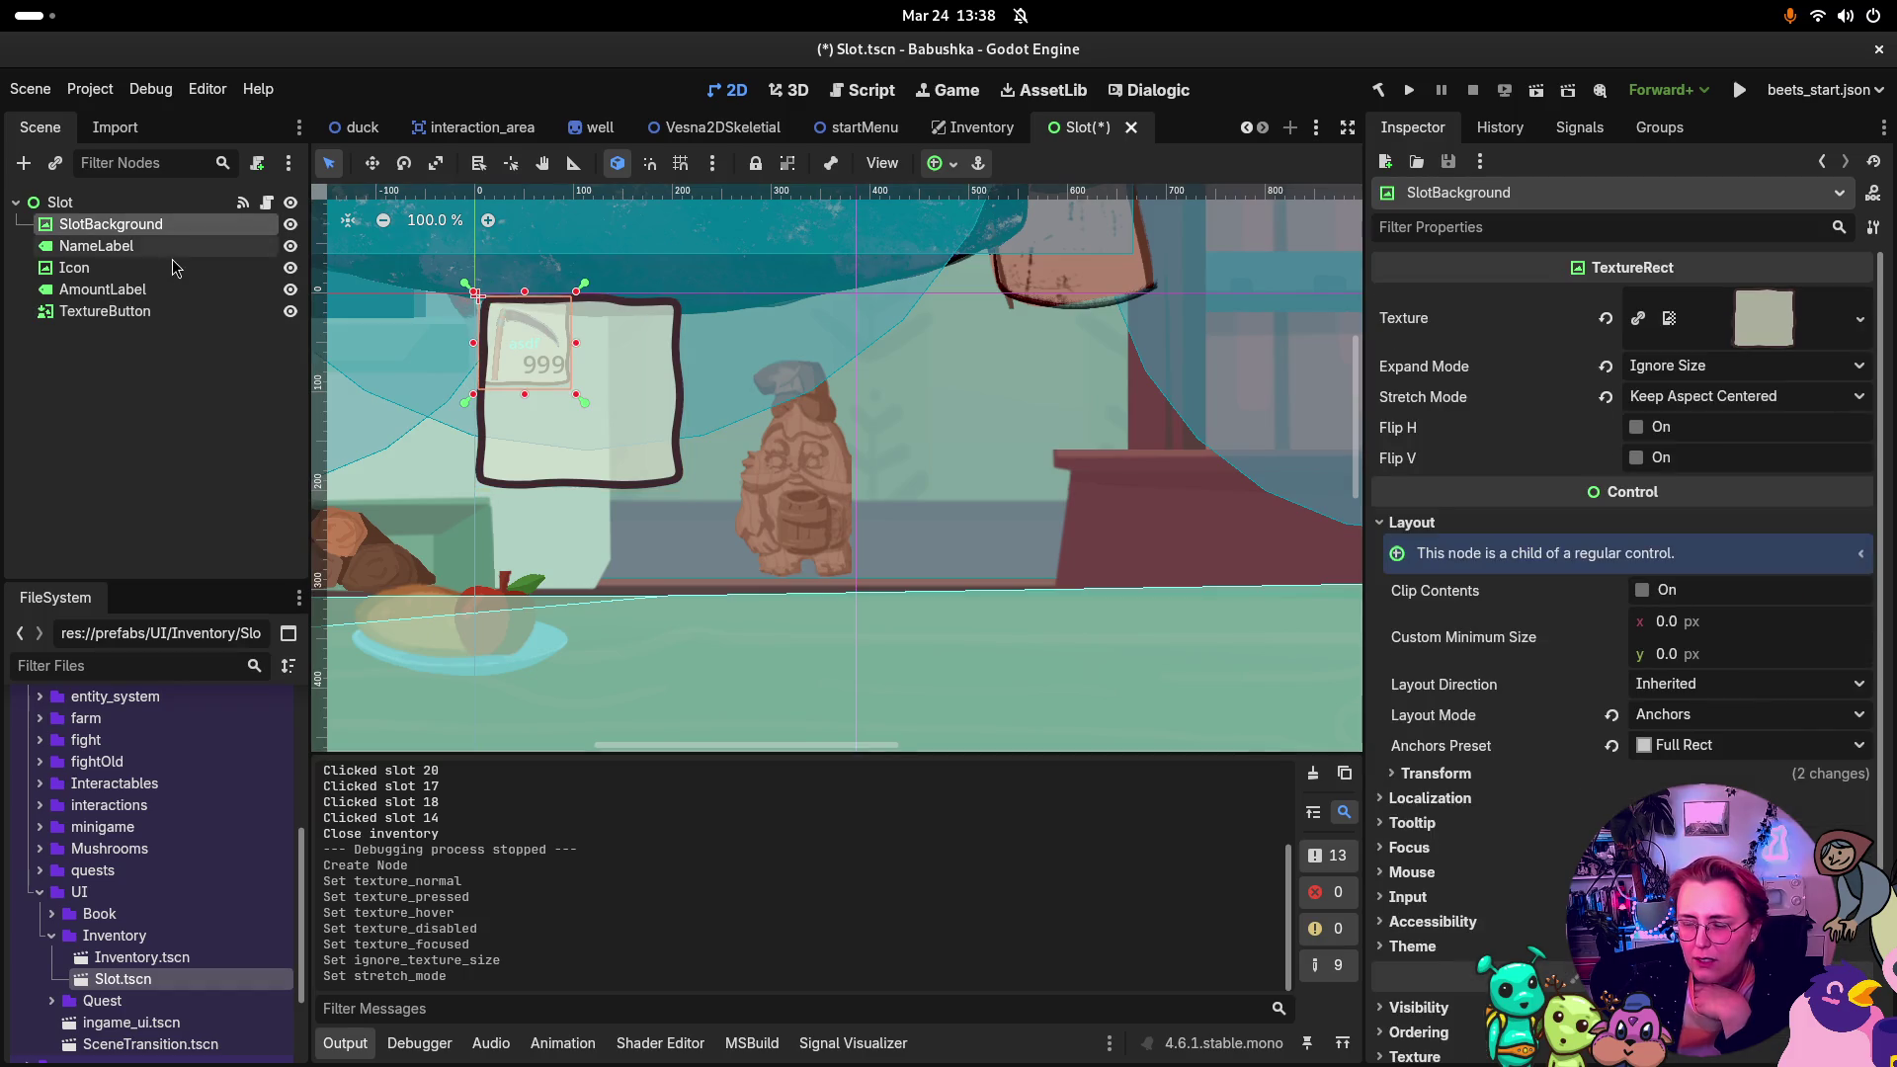
click(143, 312)
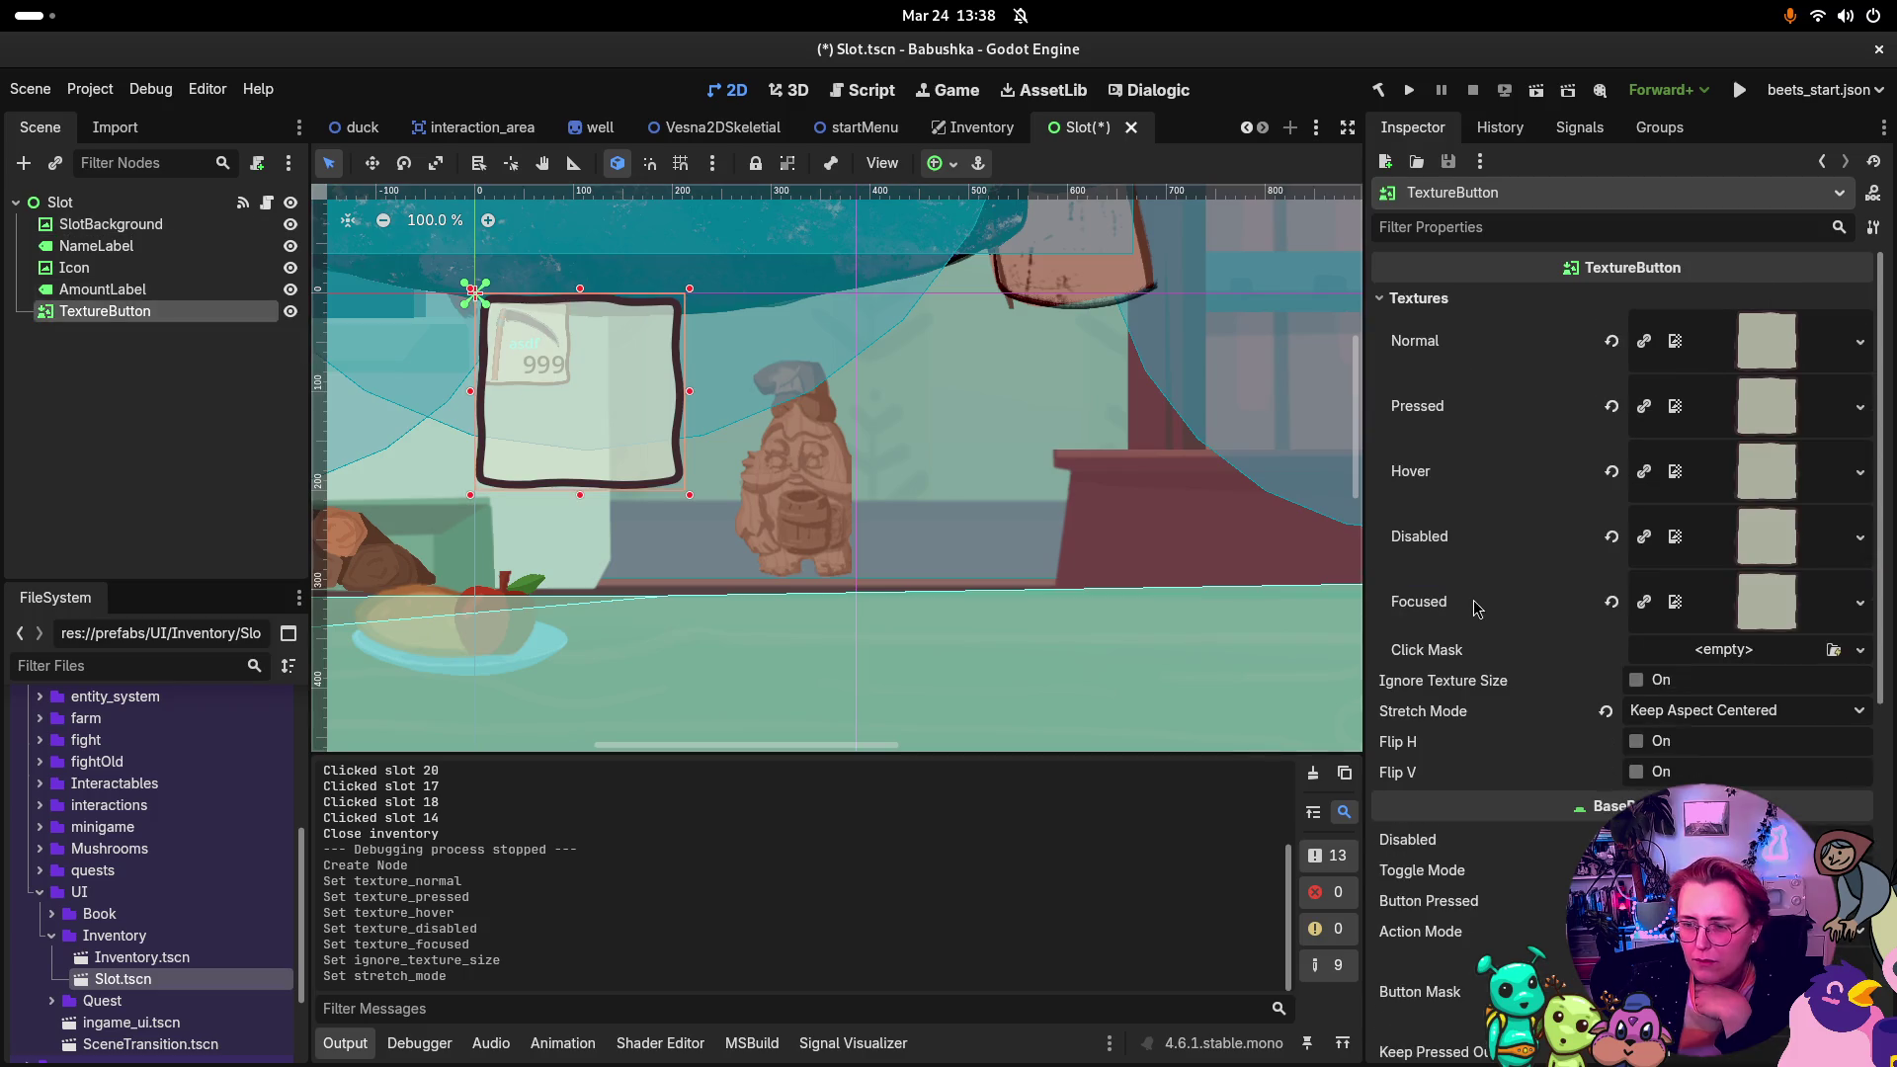
scroll(1817, 638, down, 2)
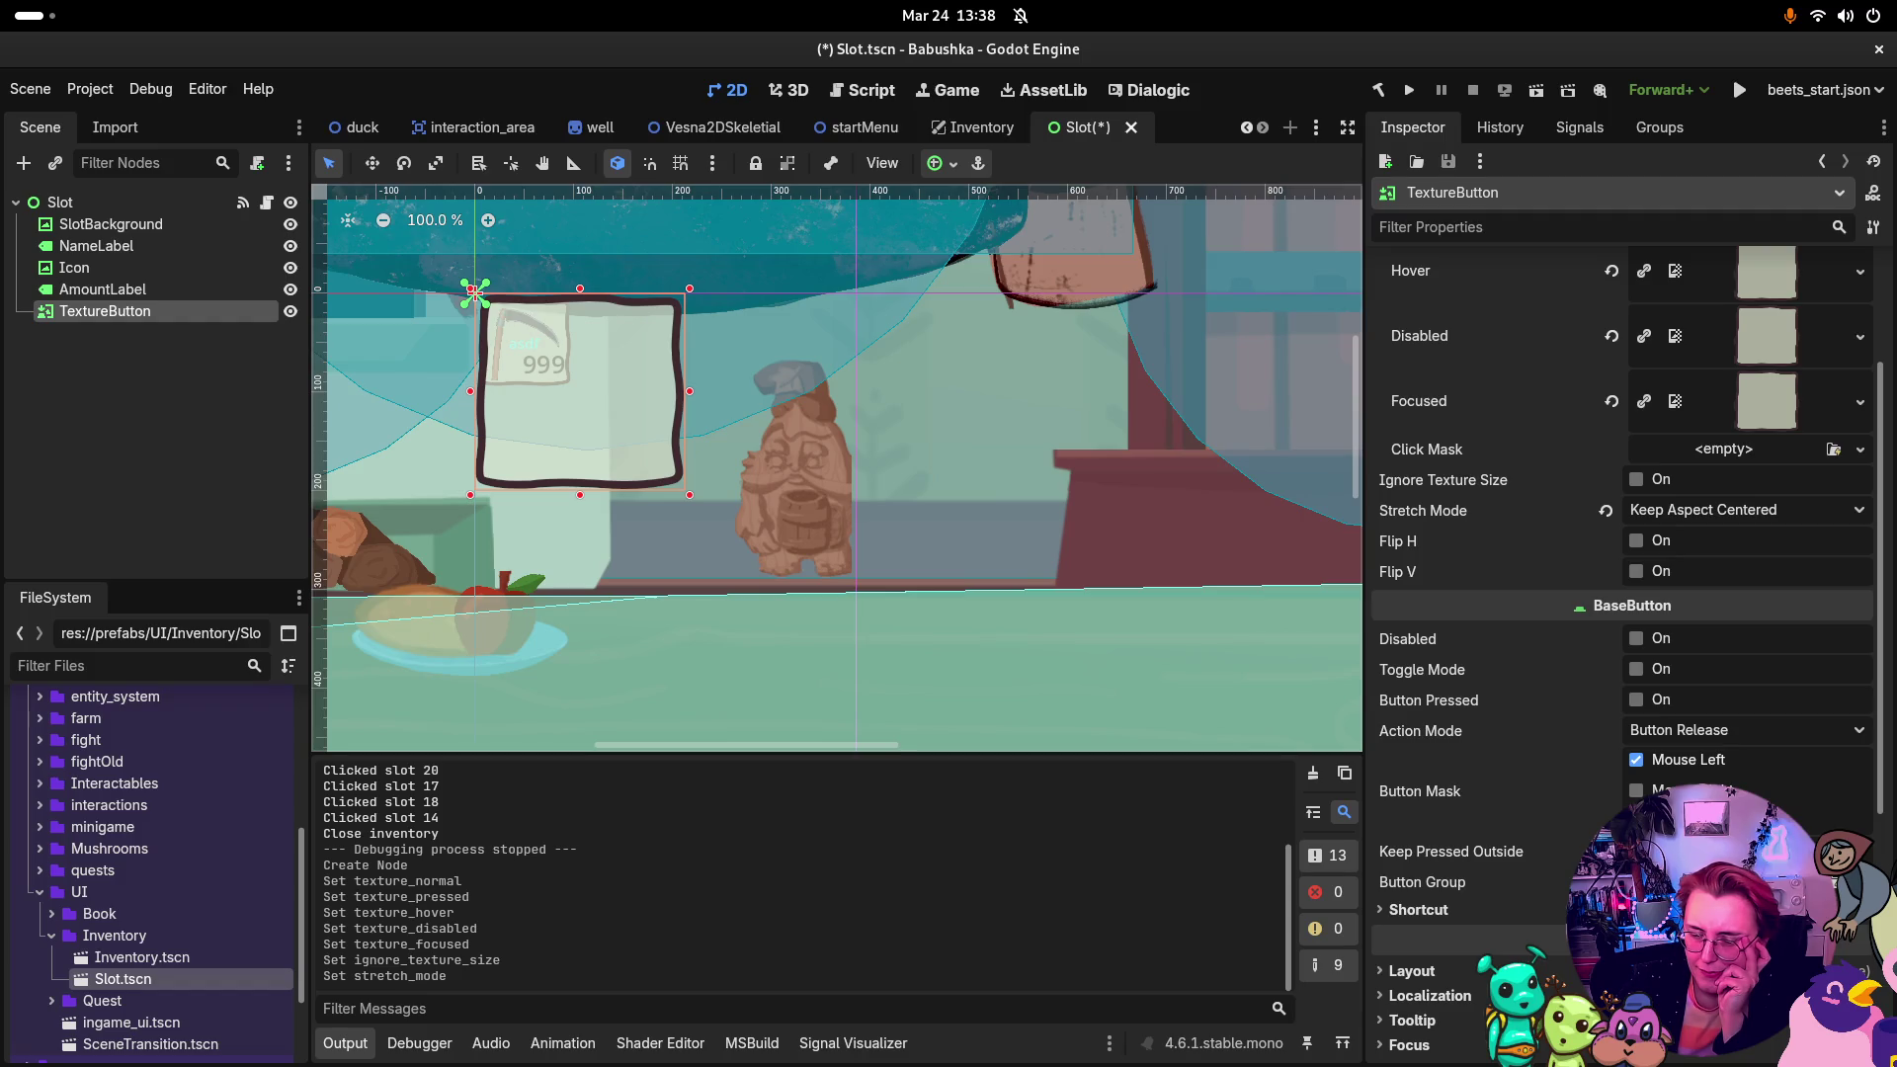
Step: Compare the TextureButton's layout settings with SlotBackground's transform values
scroll(1546, 765, down, 4)
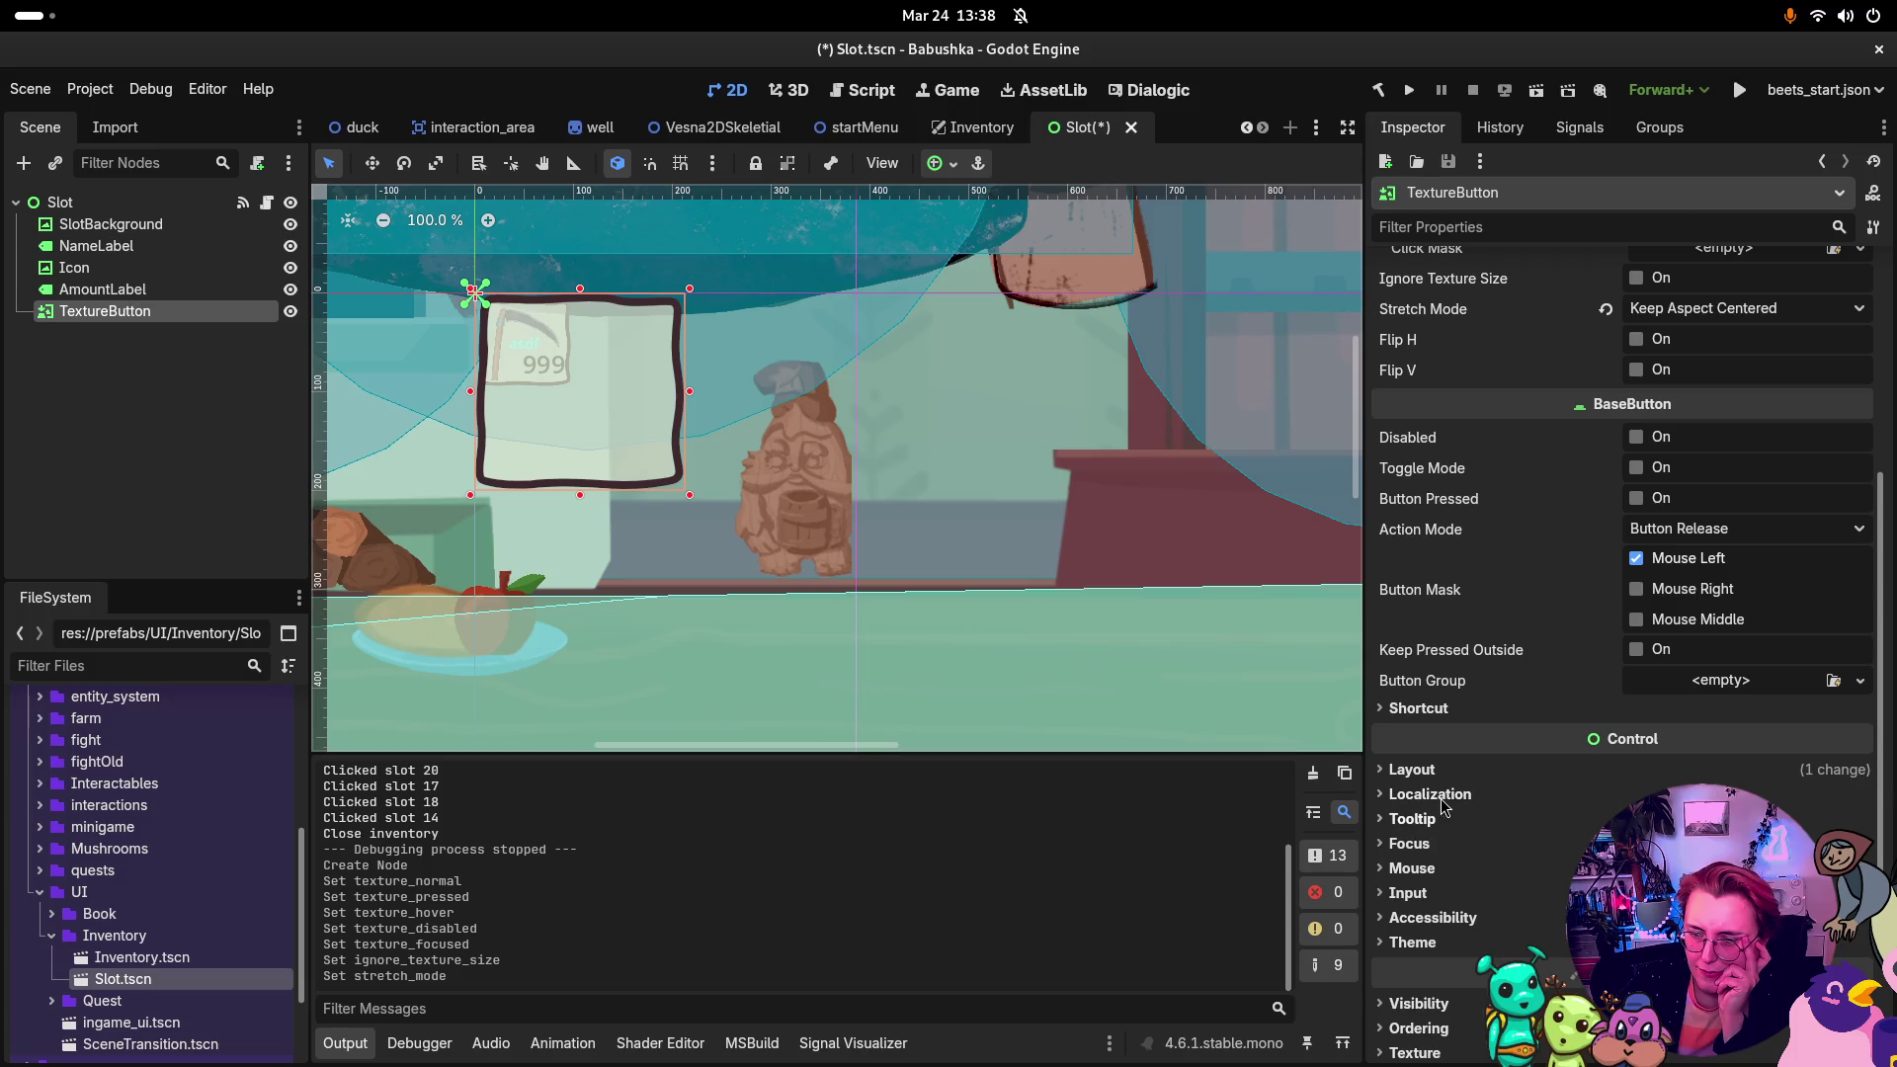
click(1408, 774)
click(1408, 774)
scroll(1423, 919, down, 2)
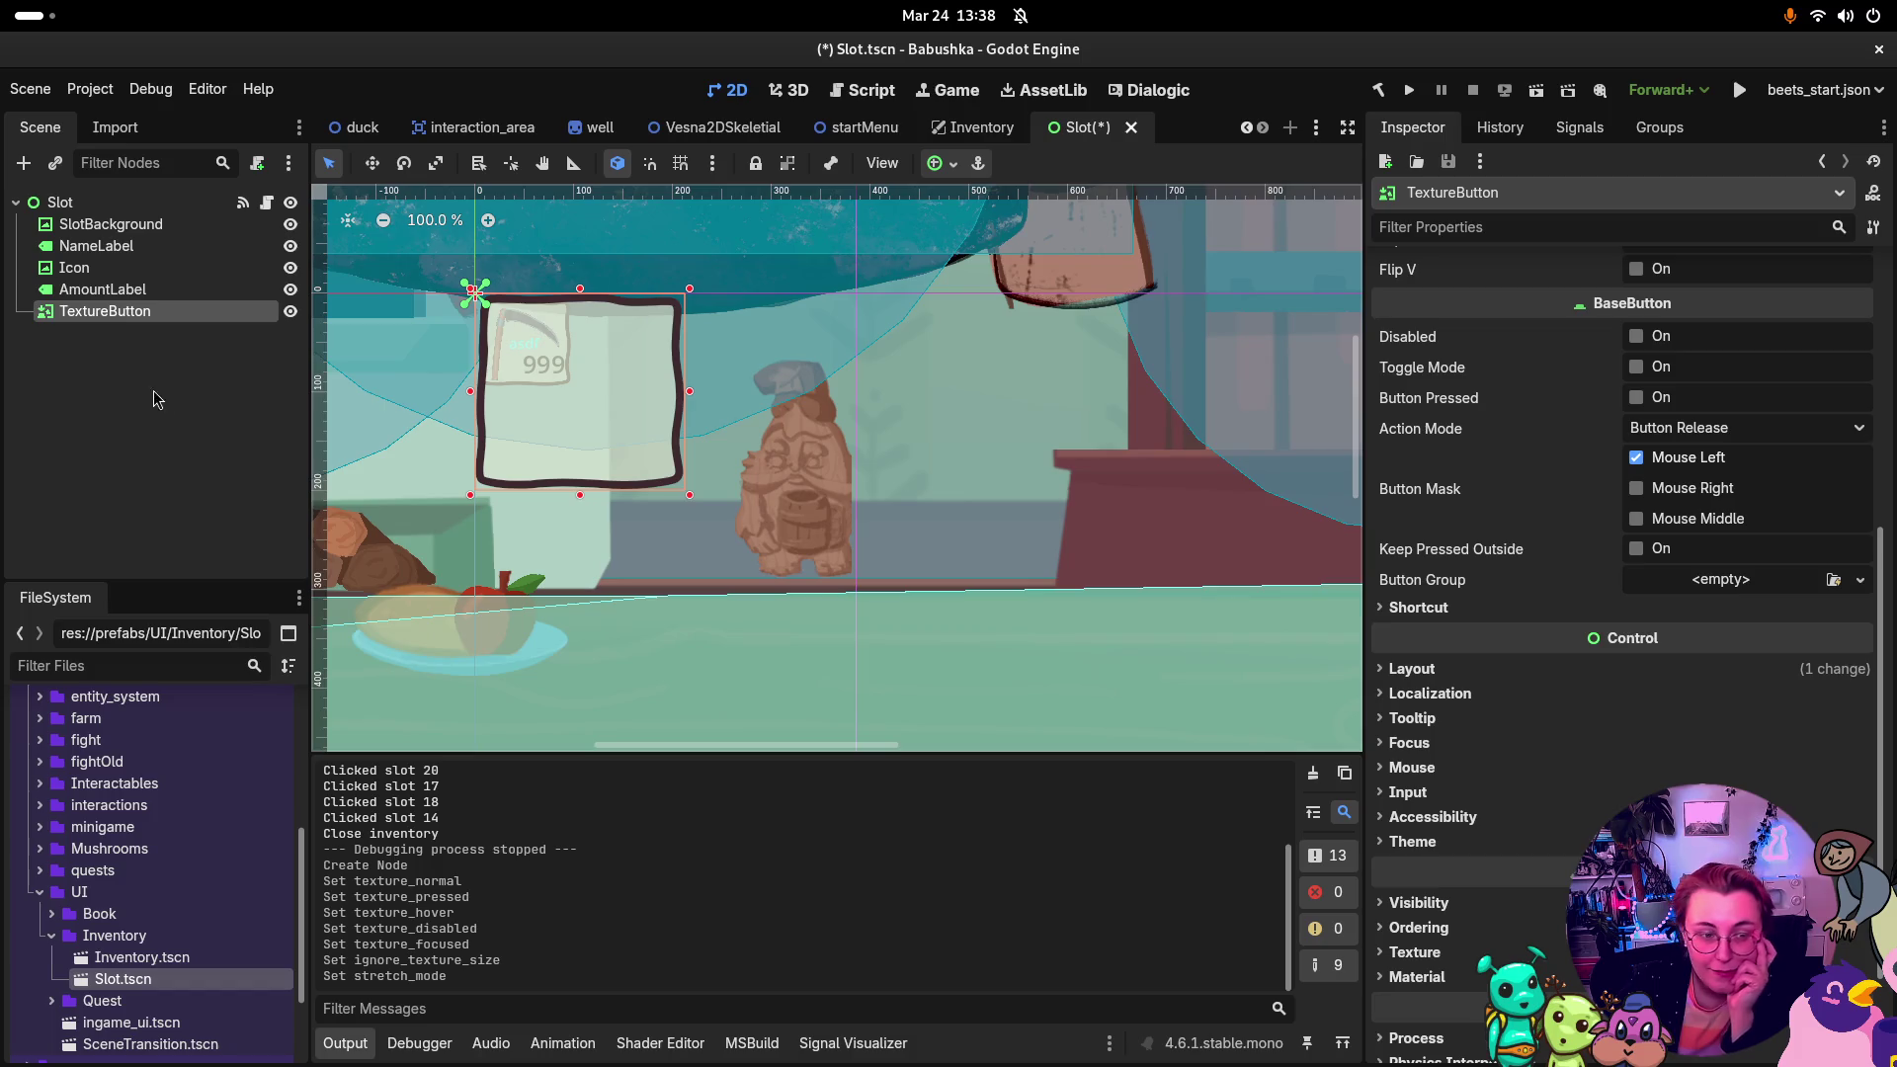
click(103, 226)
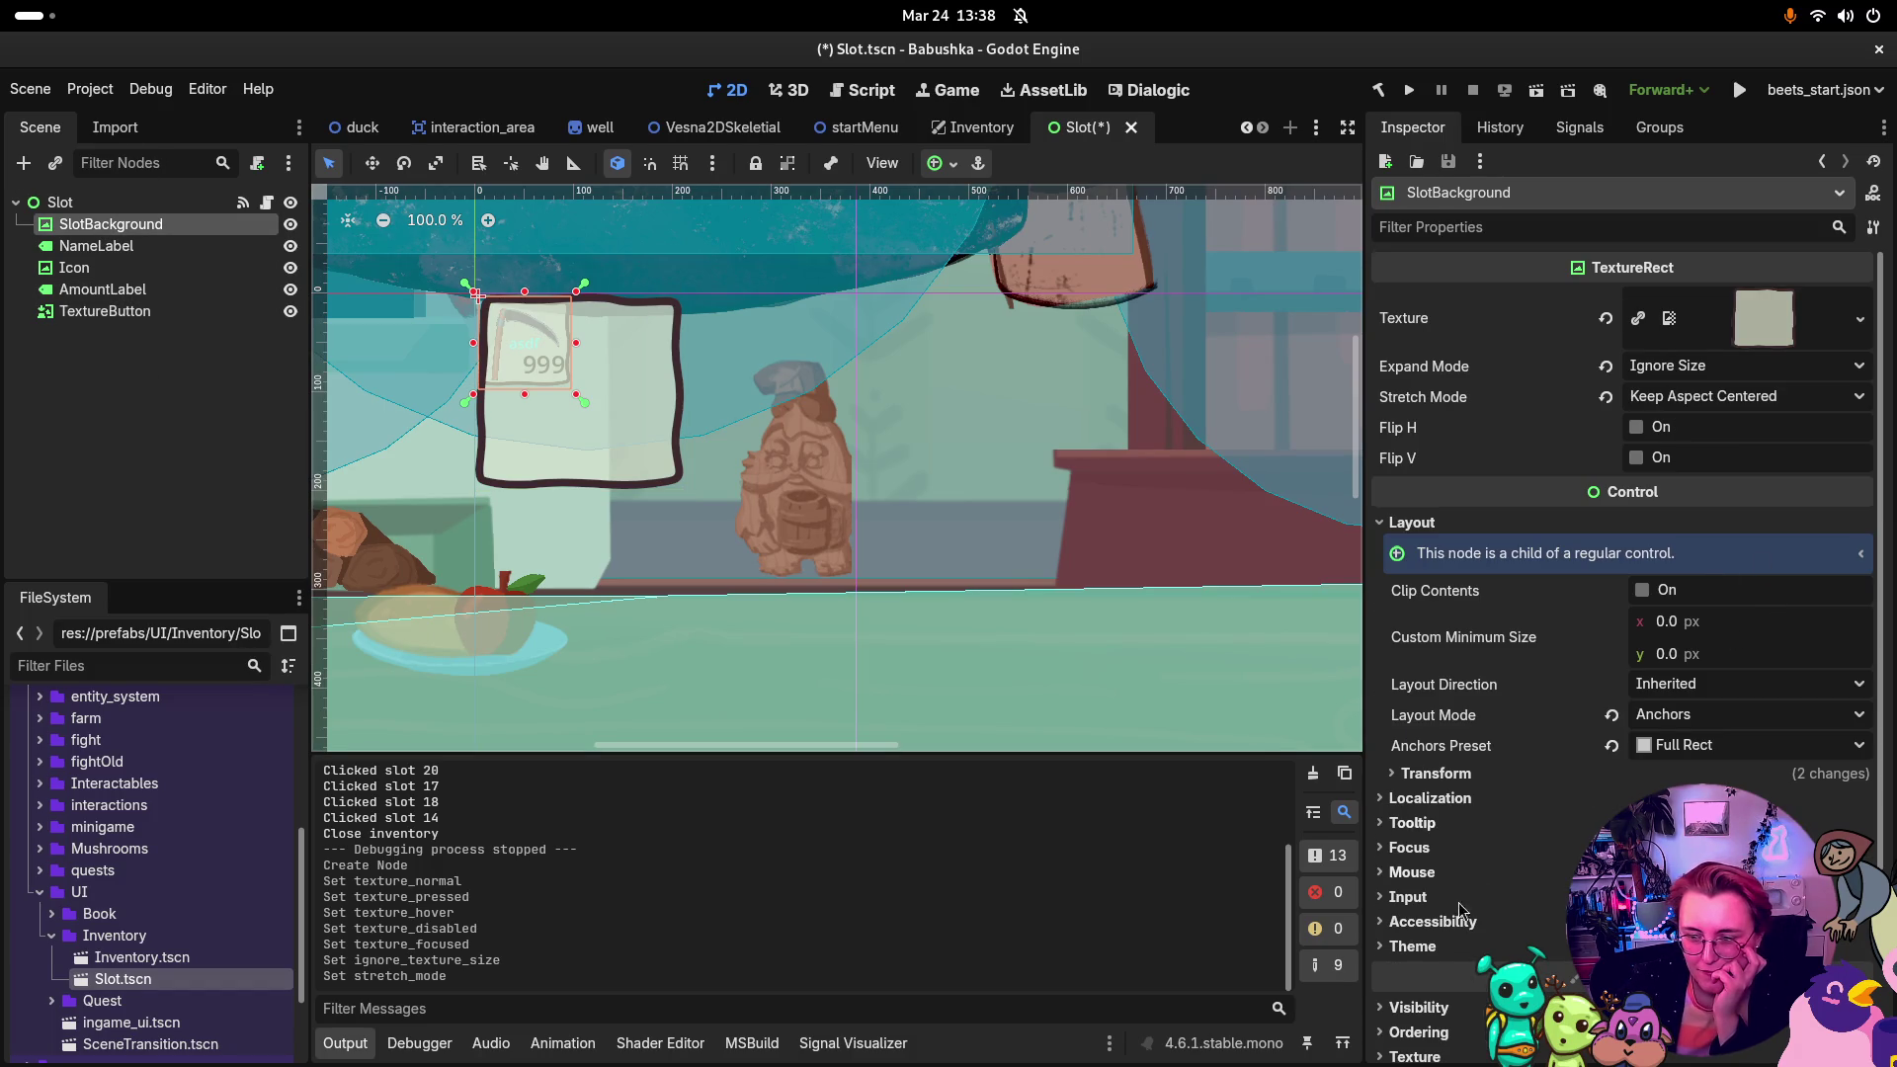
click(1441, 775)
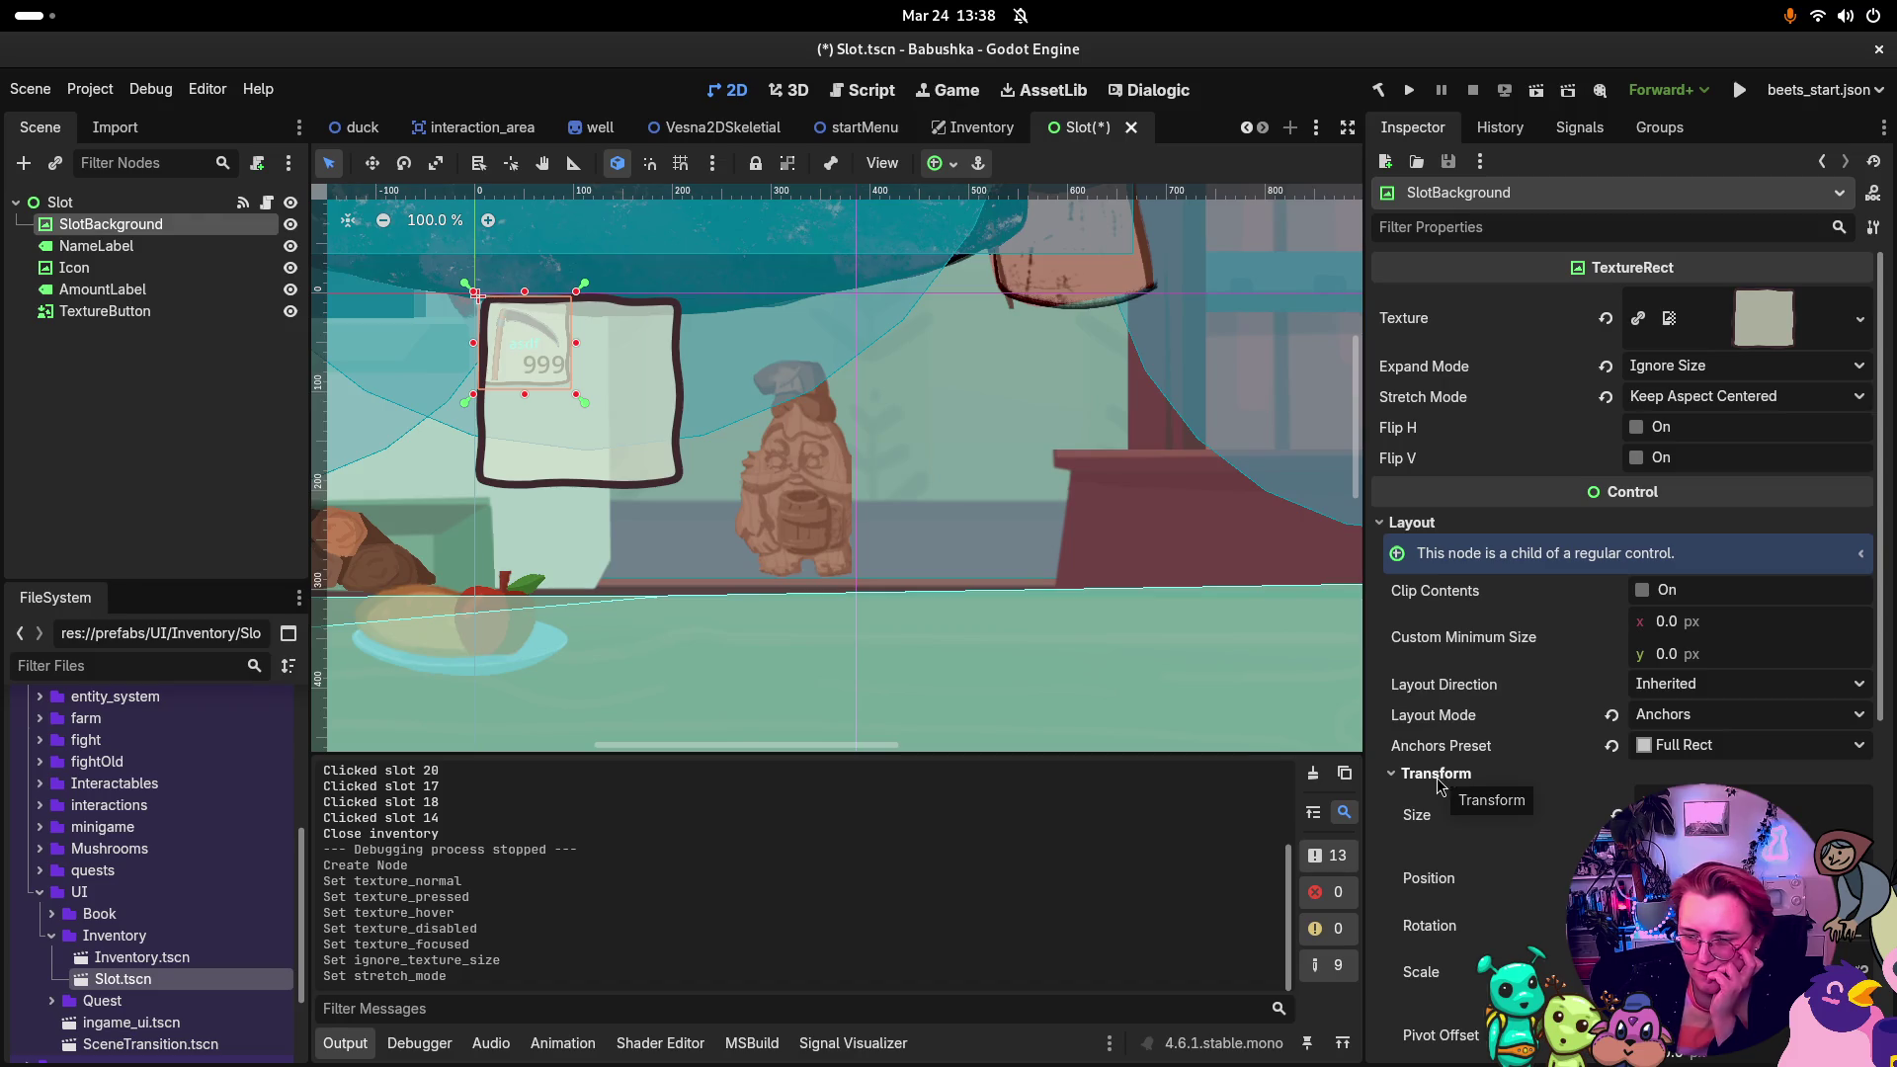
click(1438, 780)
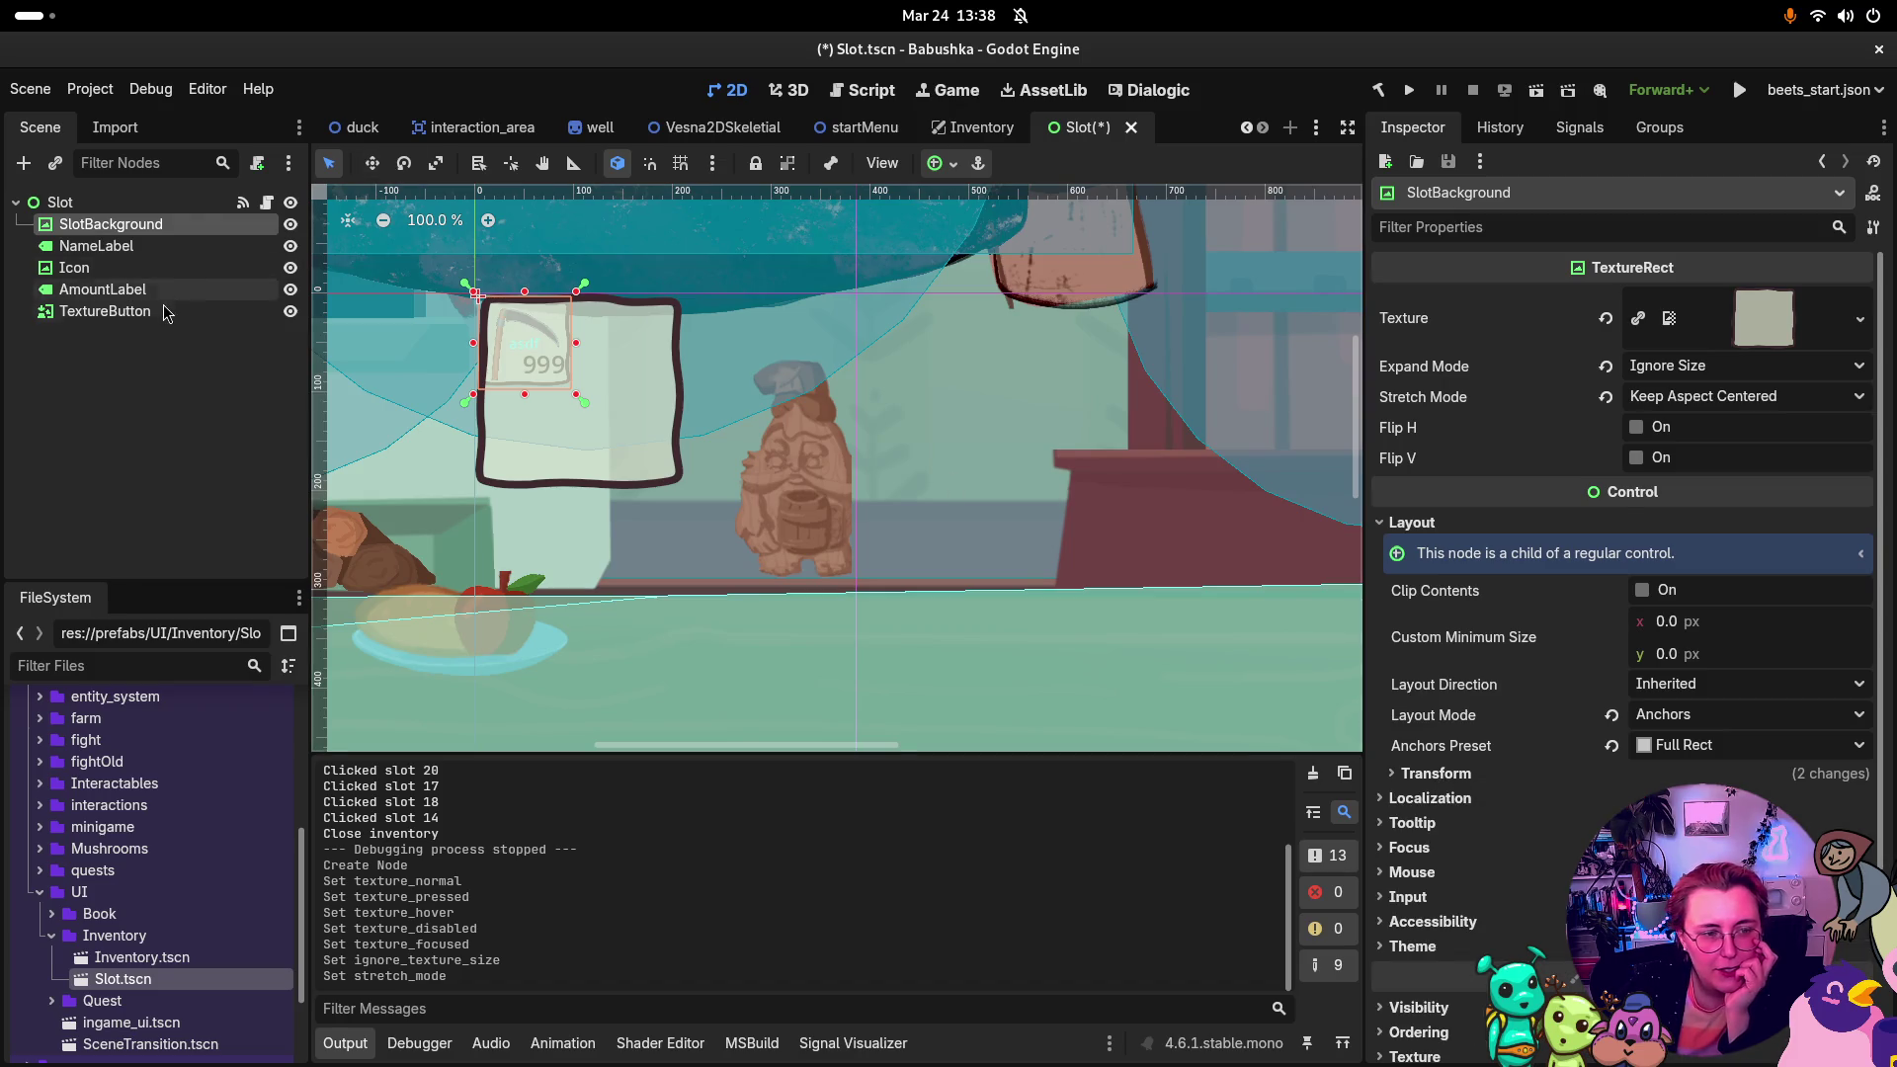
click(104, 311)
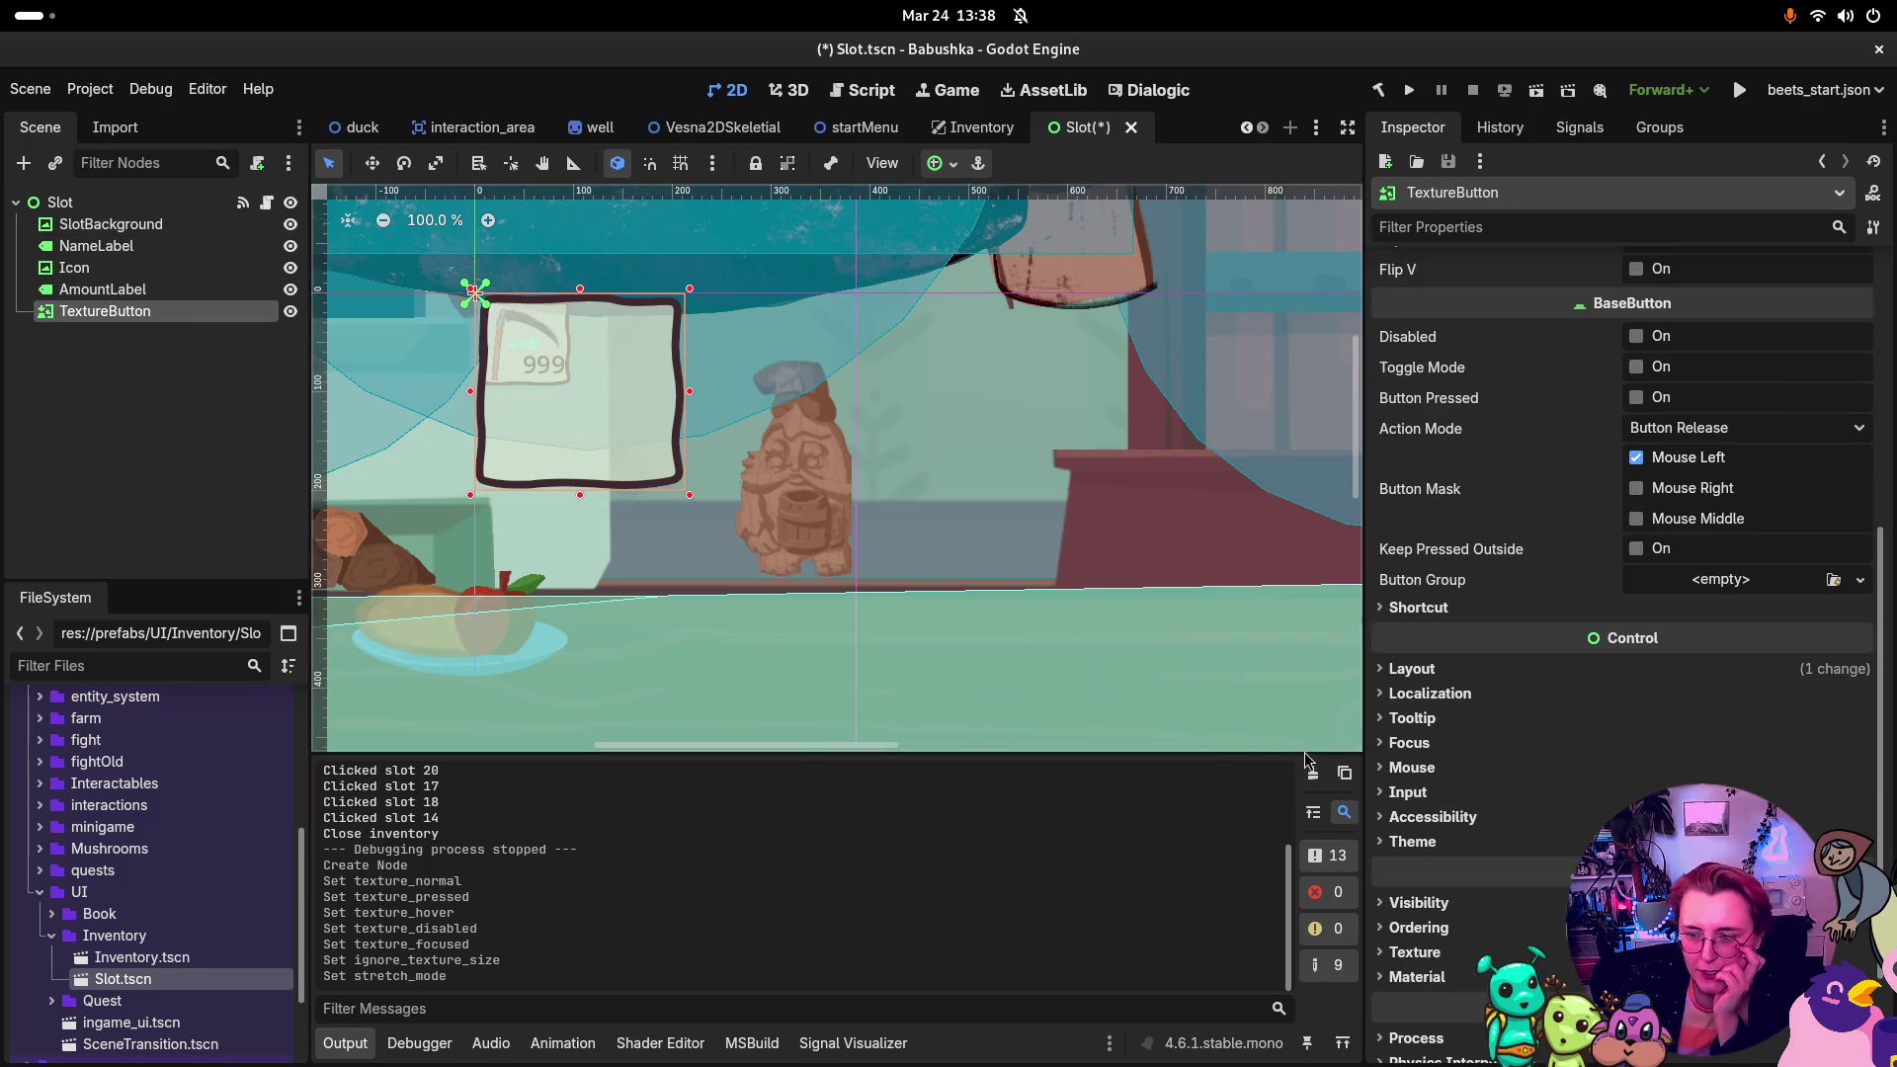
Step: Resize the TextureButton to 212 × 199 px to match the slot frame
click(1413, 669)
click(1433, 889)
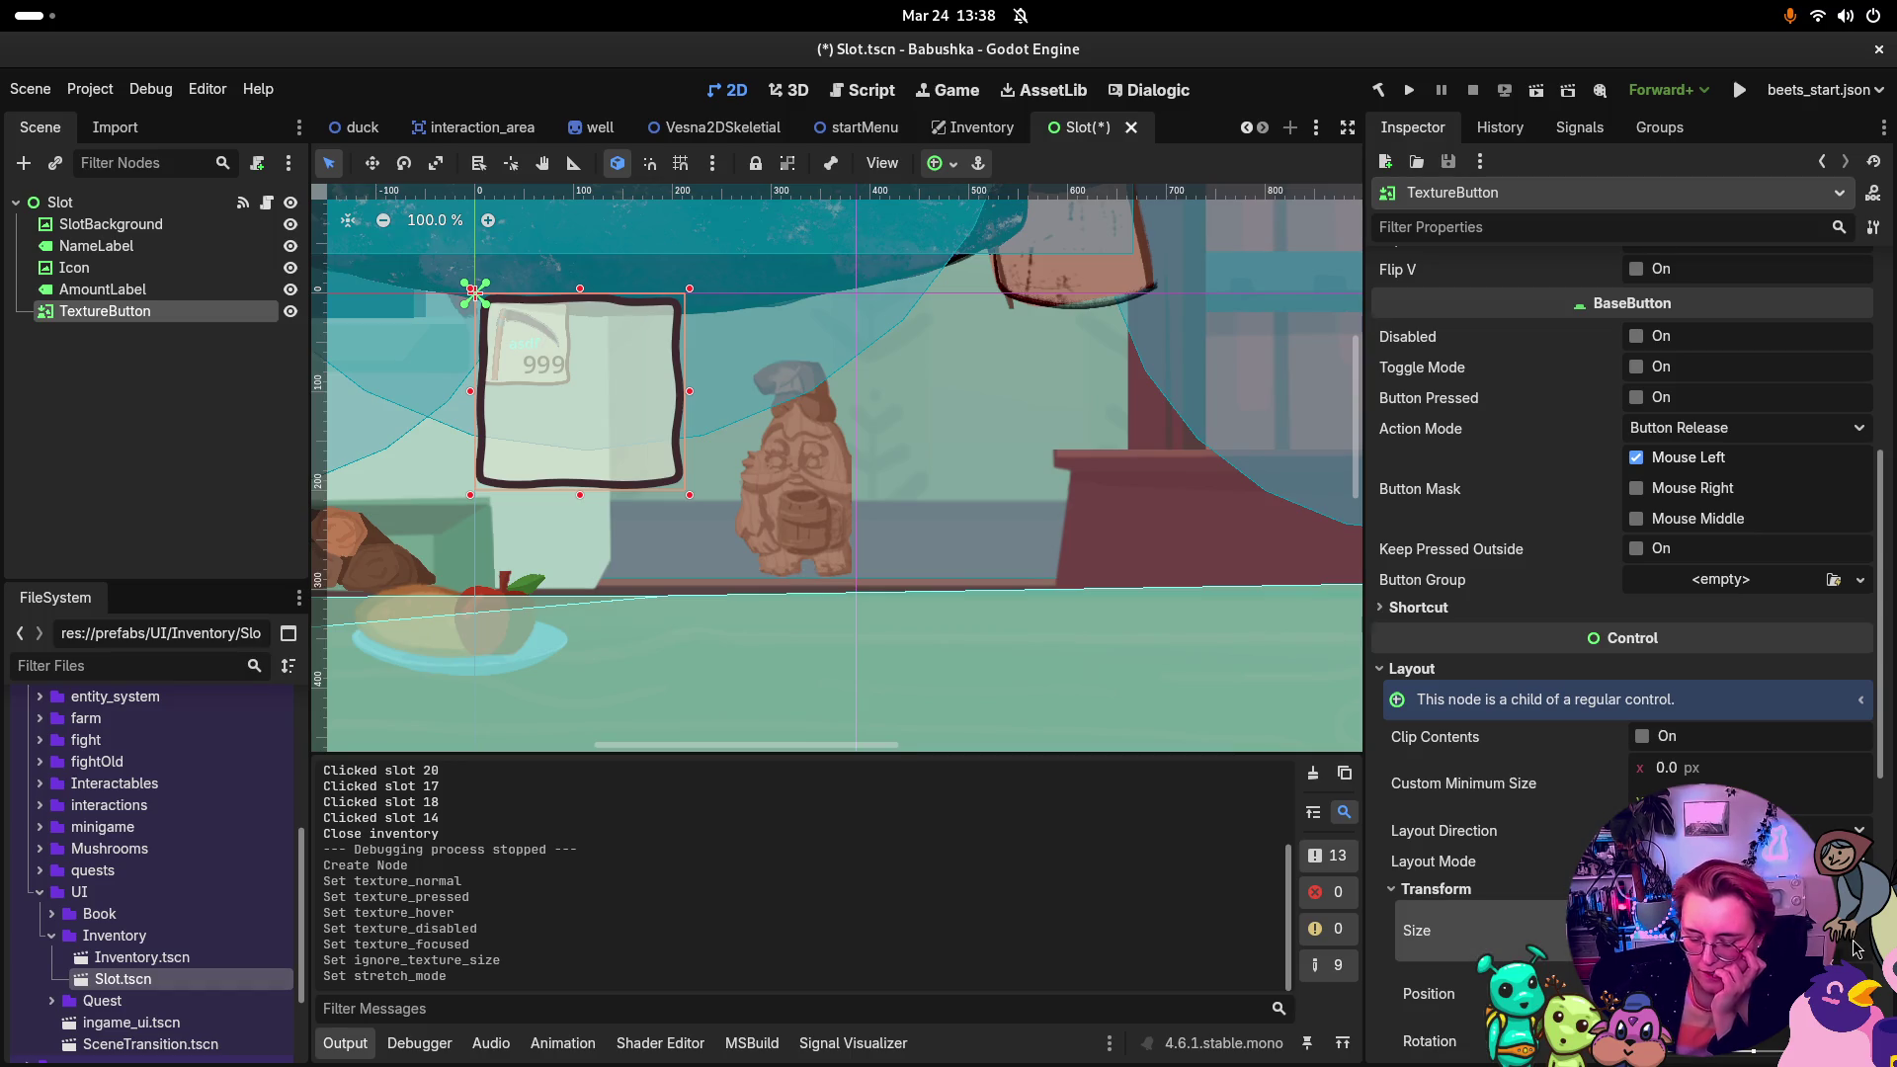
key(Return)
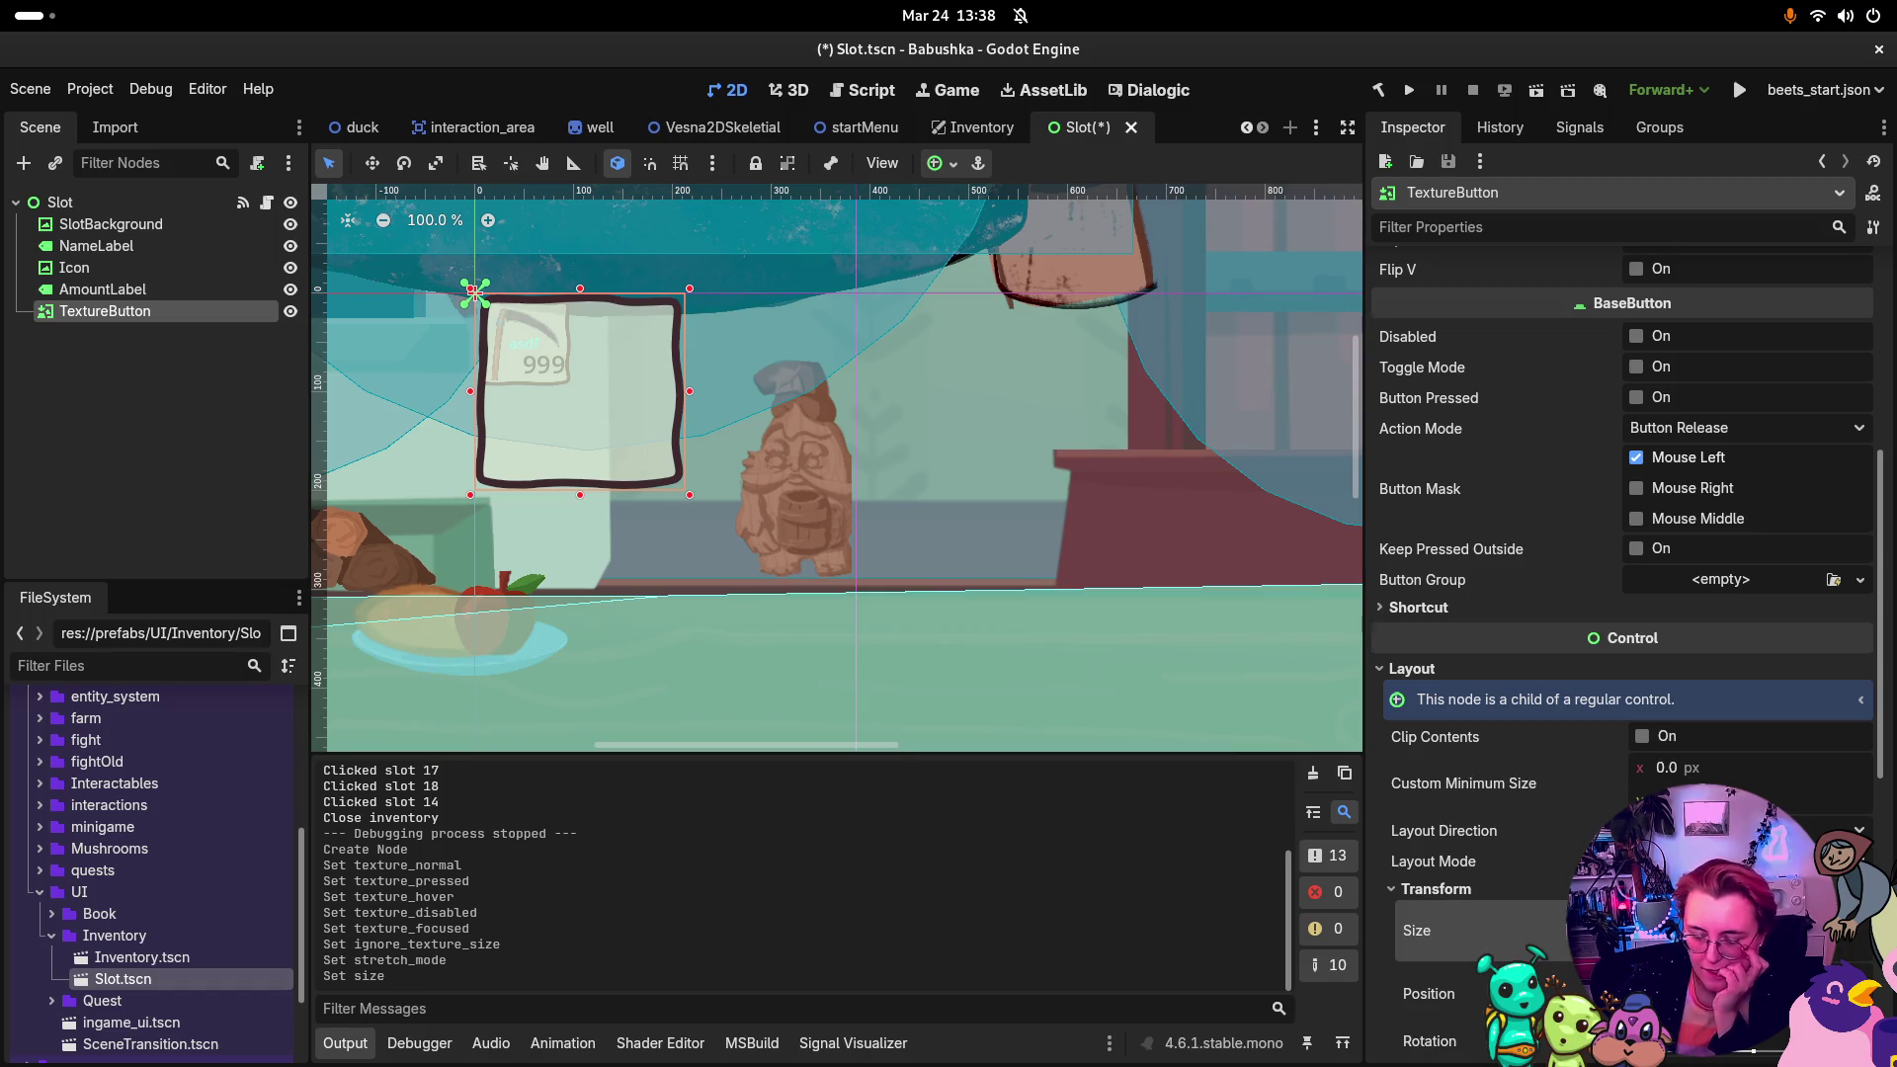
key(Return)
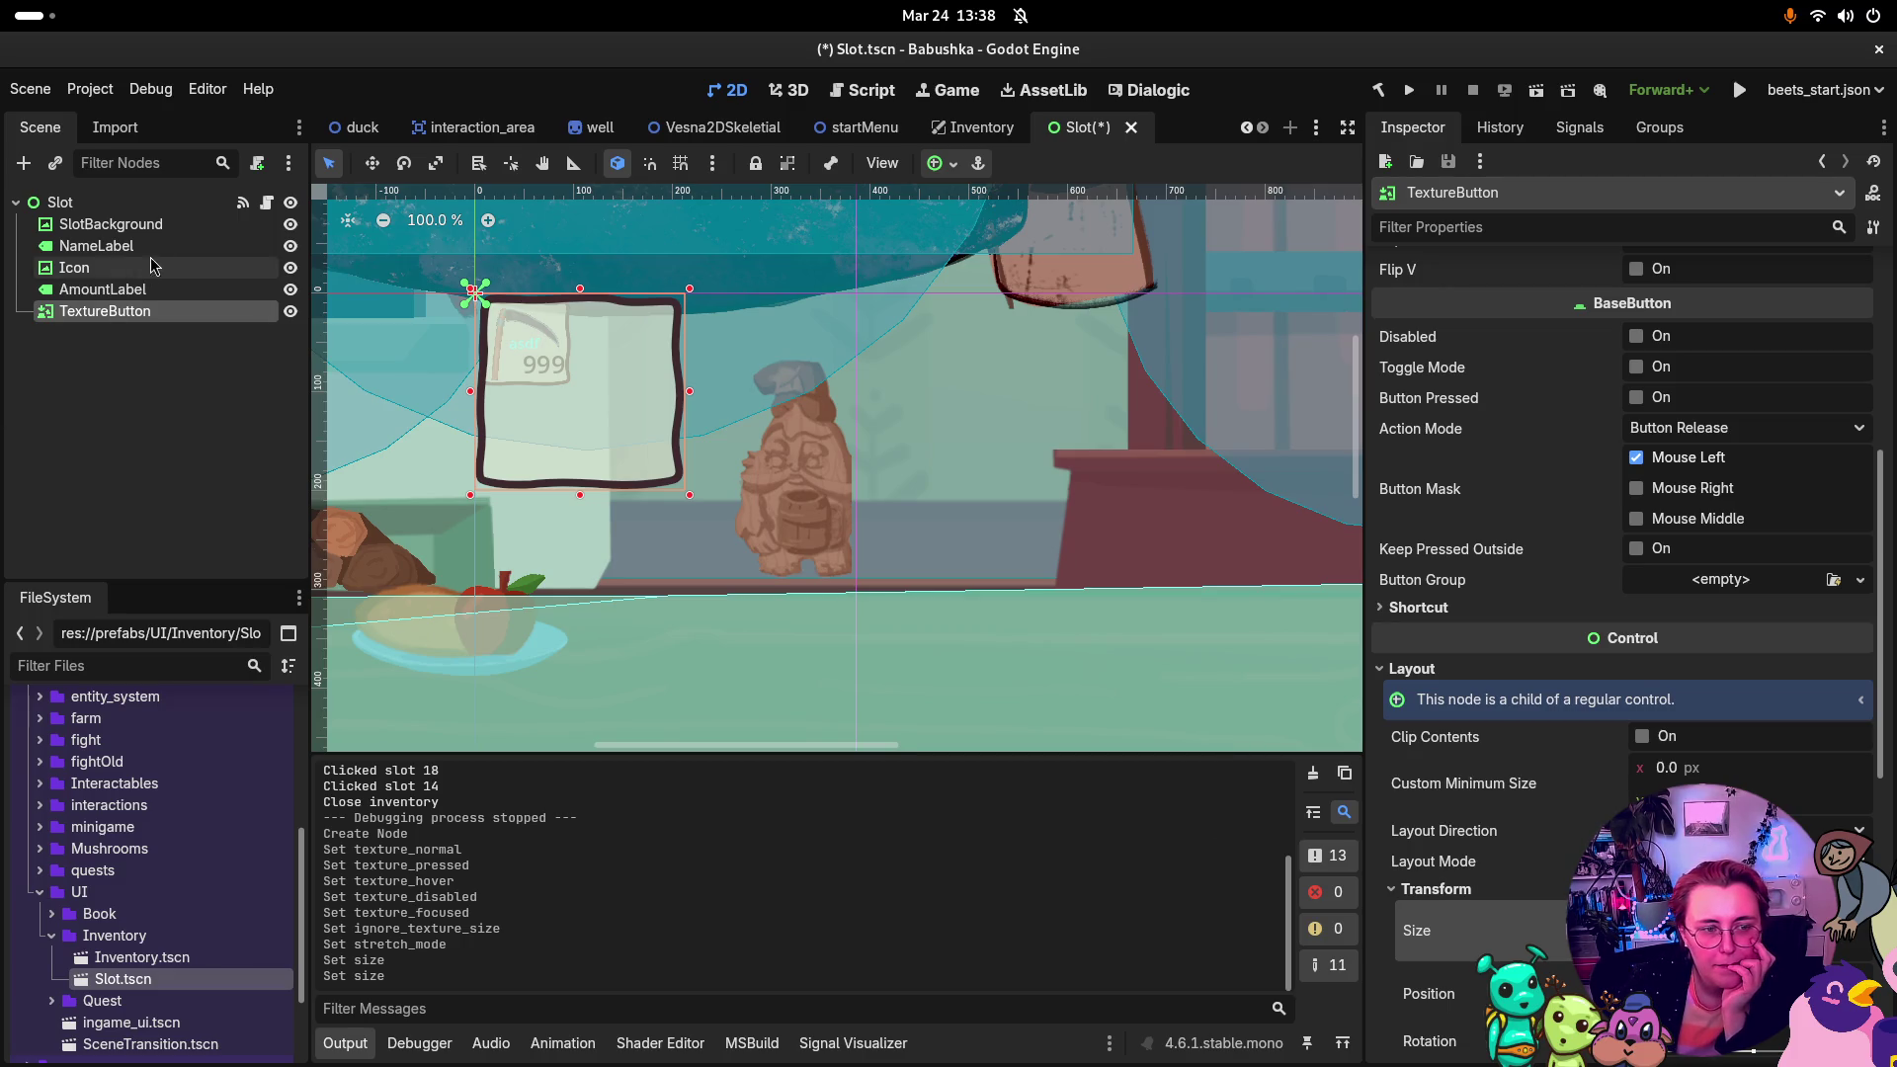
Step: Check SlotBackground's size against the TextureButton's layout values
click(108, 224)
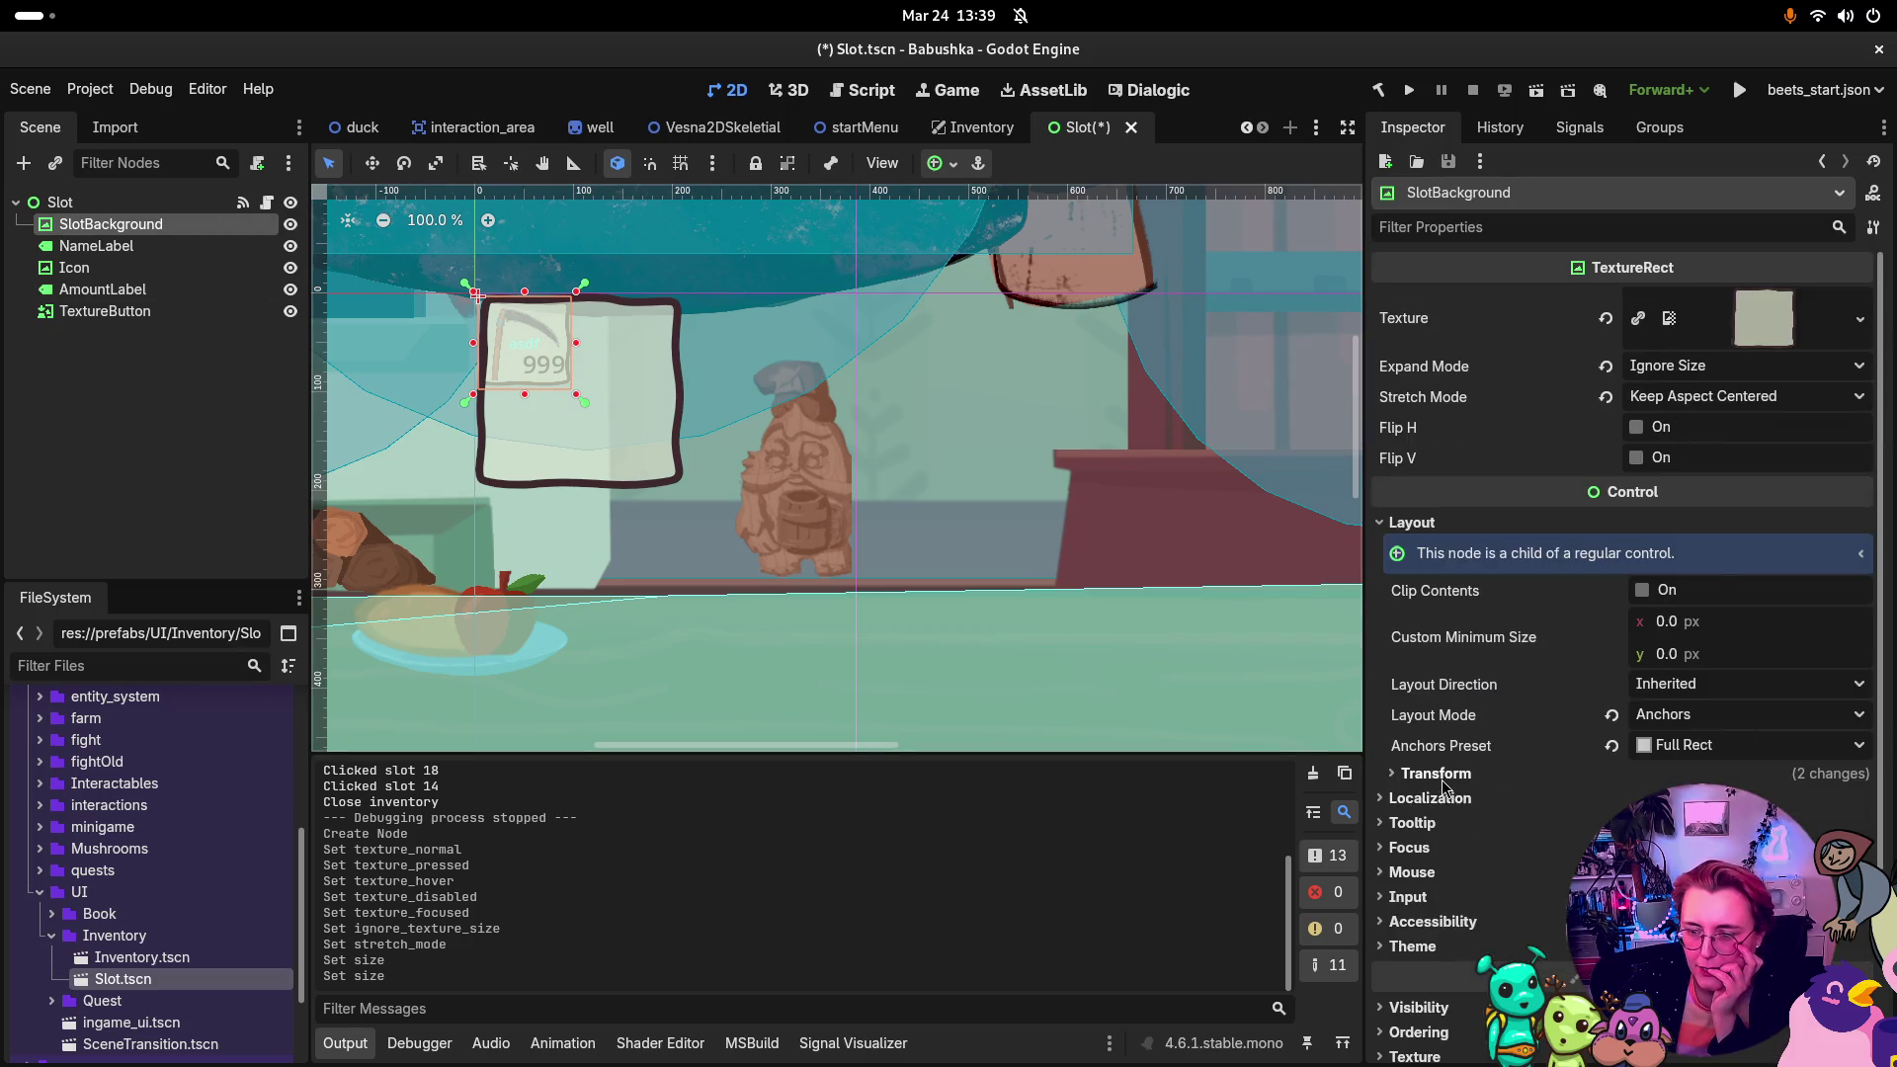
click(1435, 774)
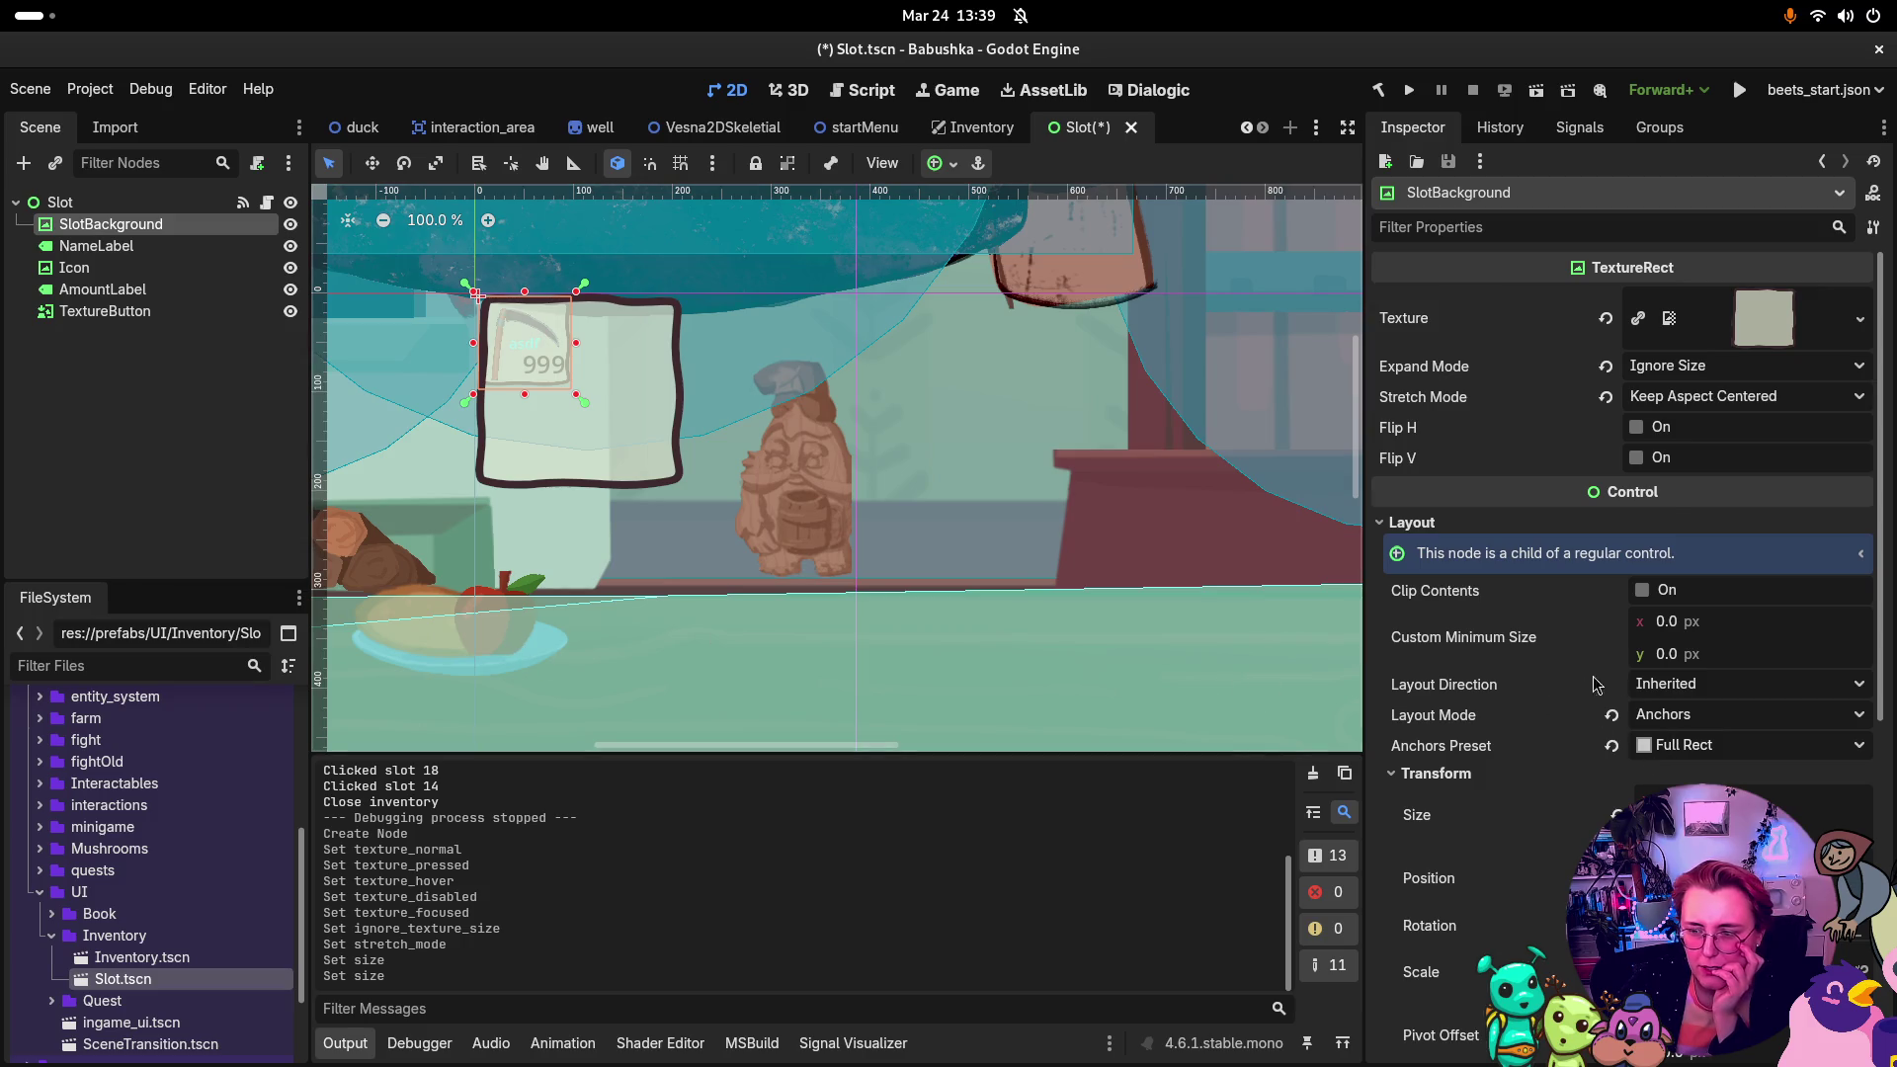
scroll(1635, 680, down, 2)
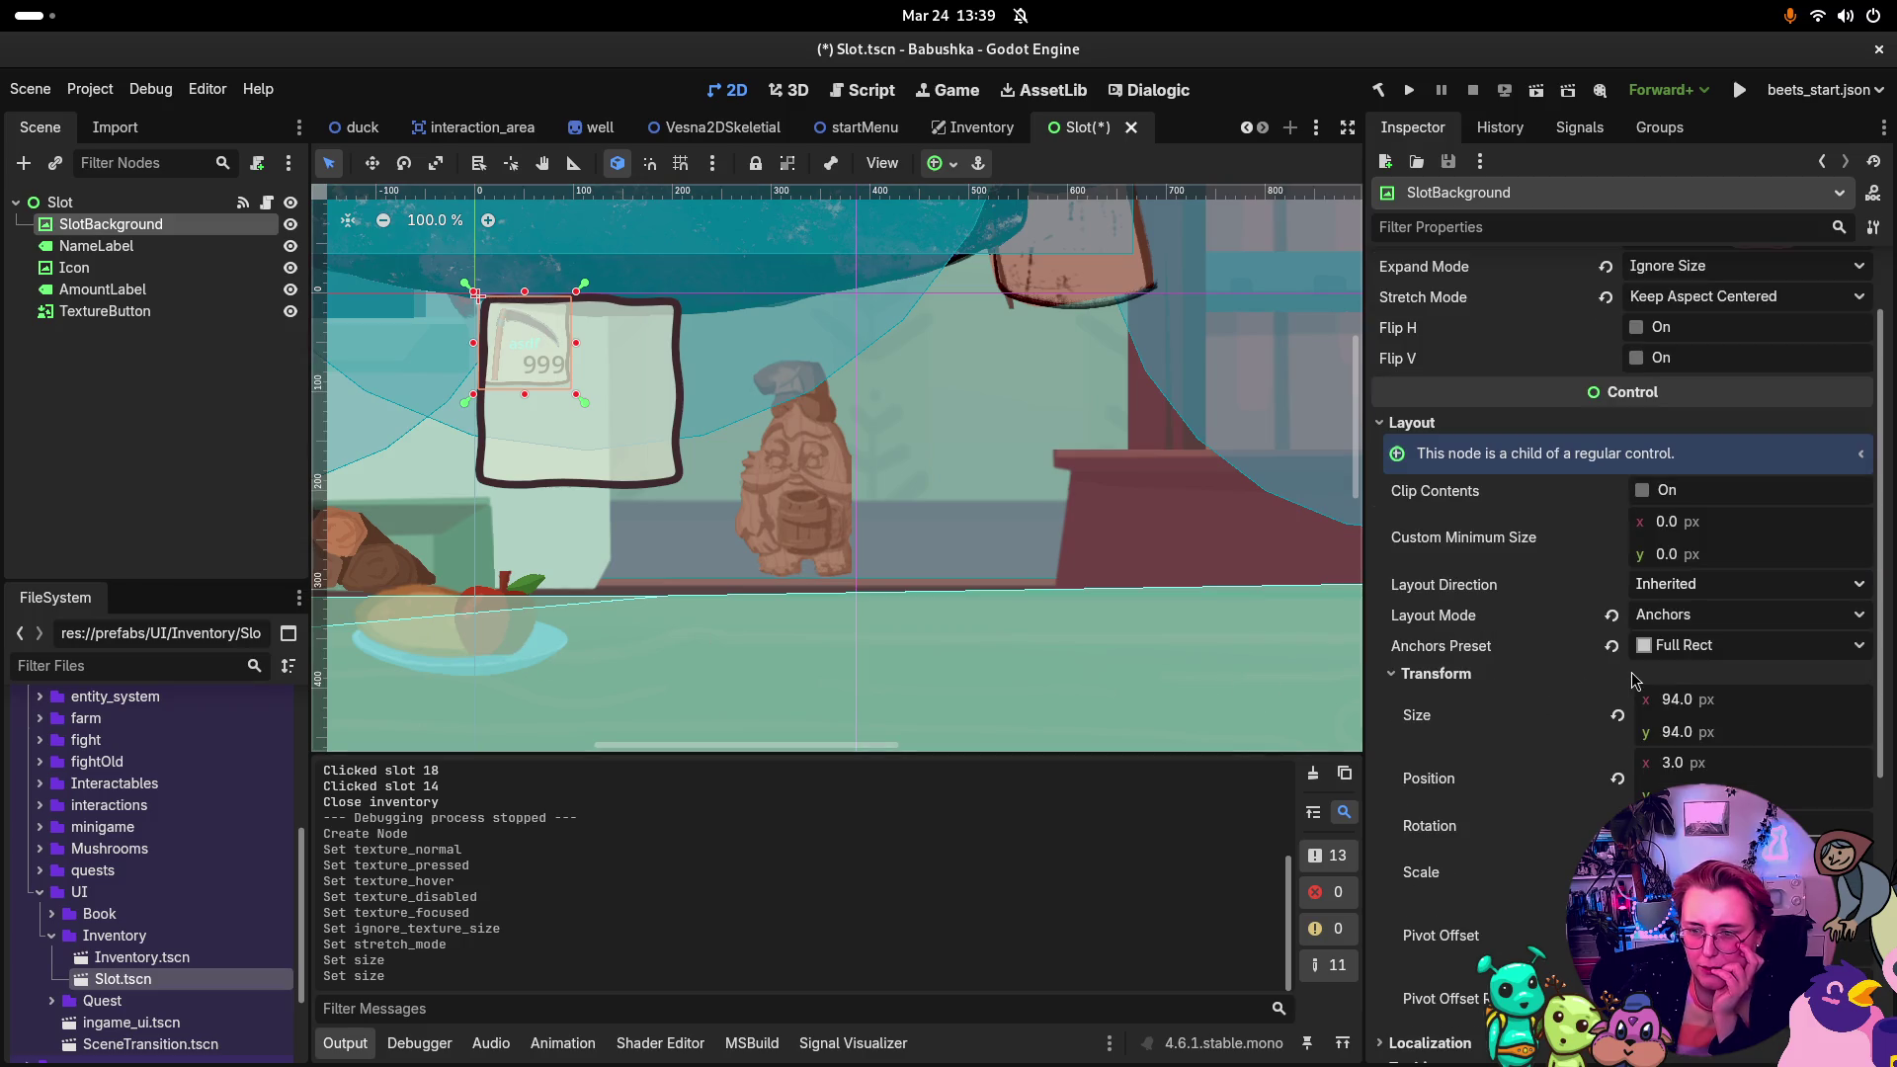
click(148, 319)
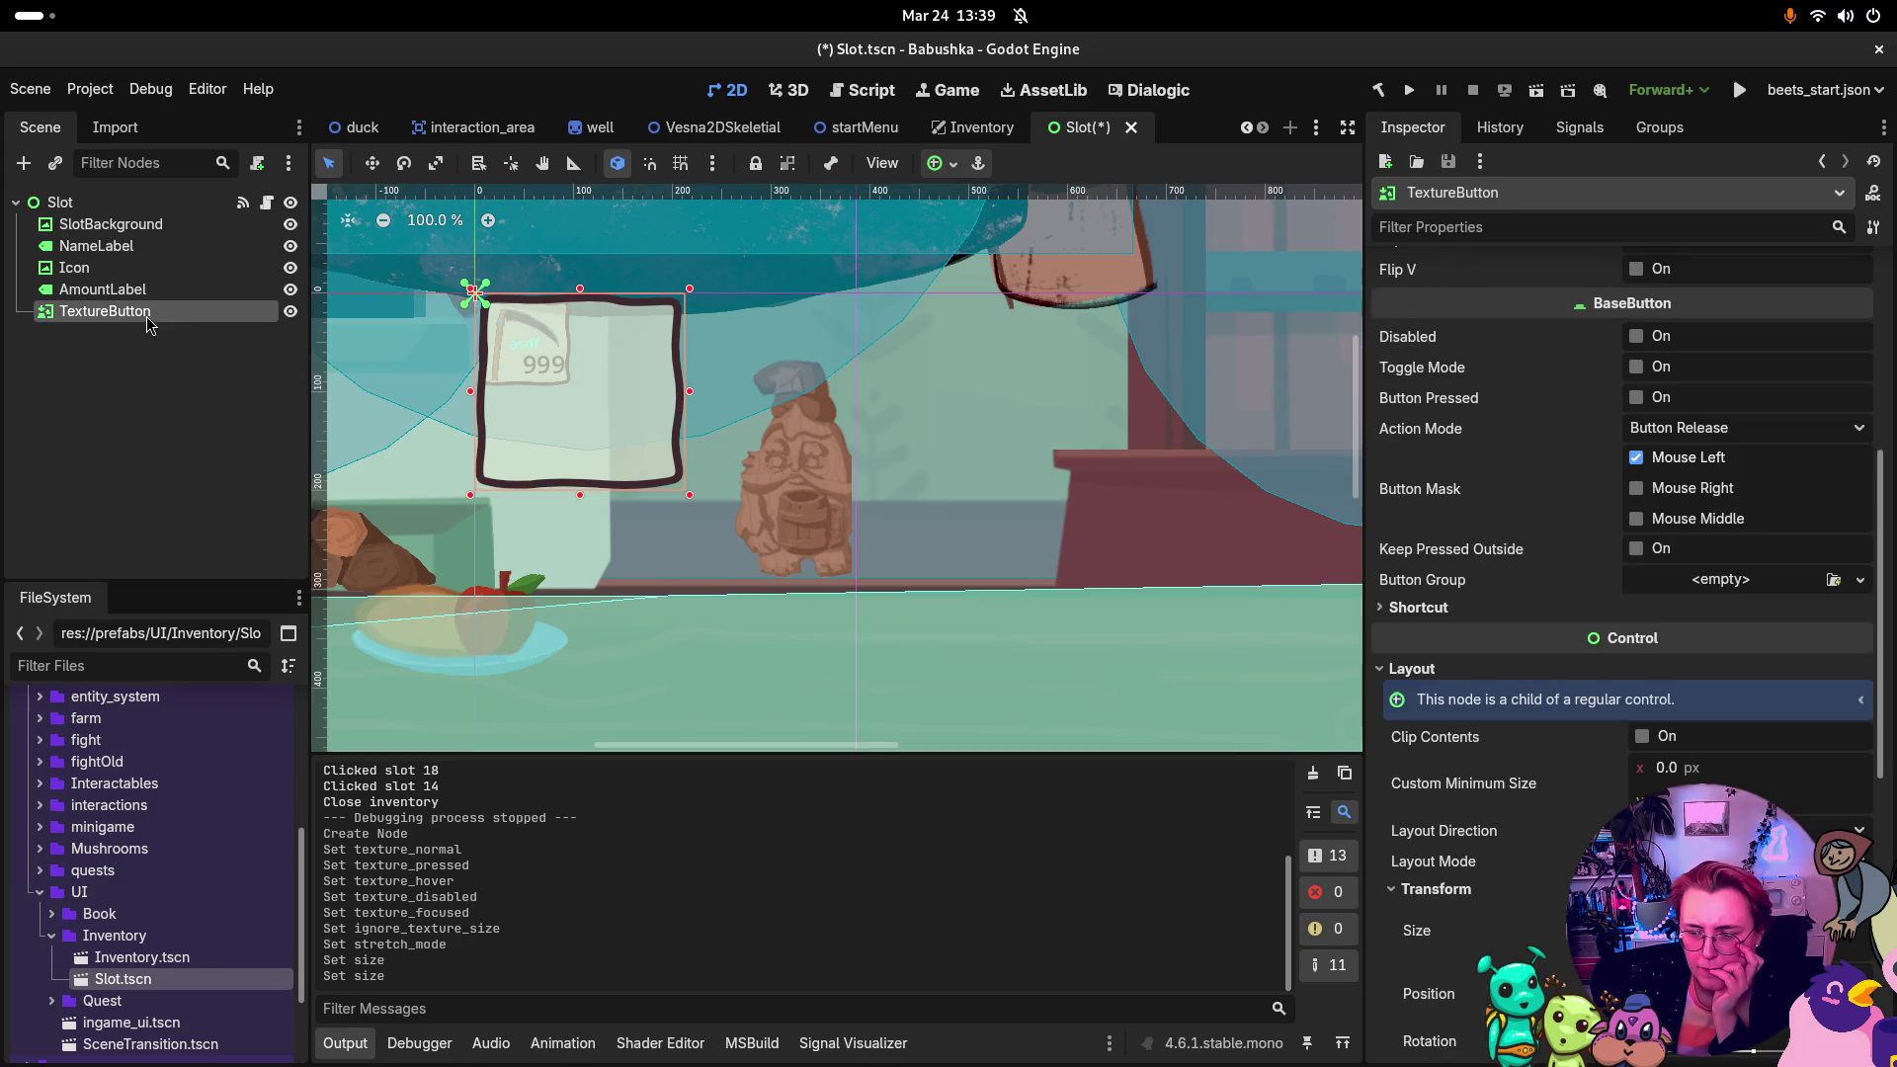
scroll(1572, 805, down, 3)
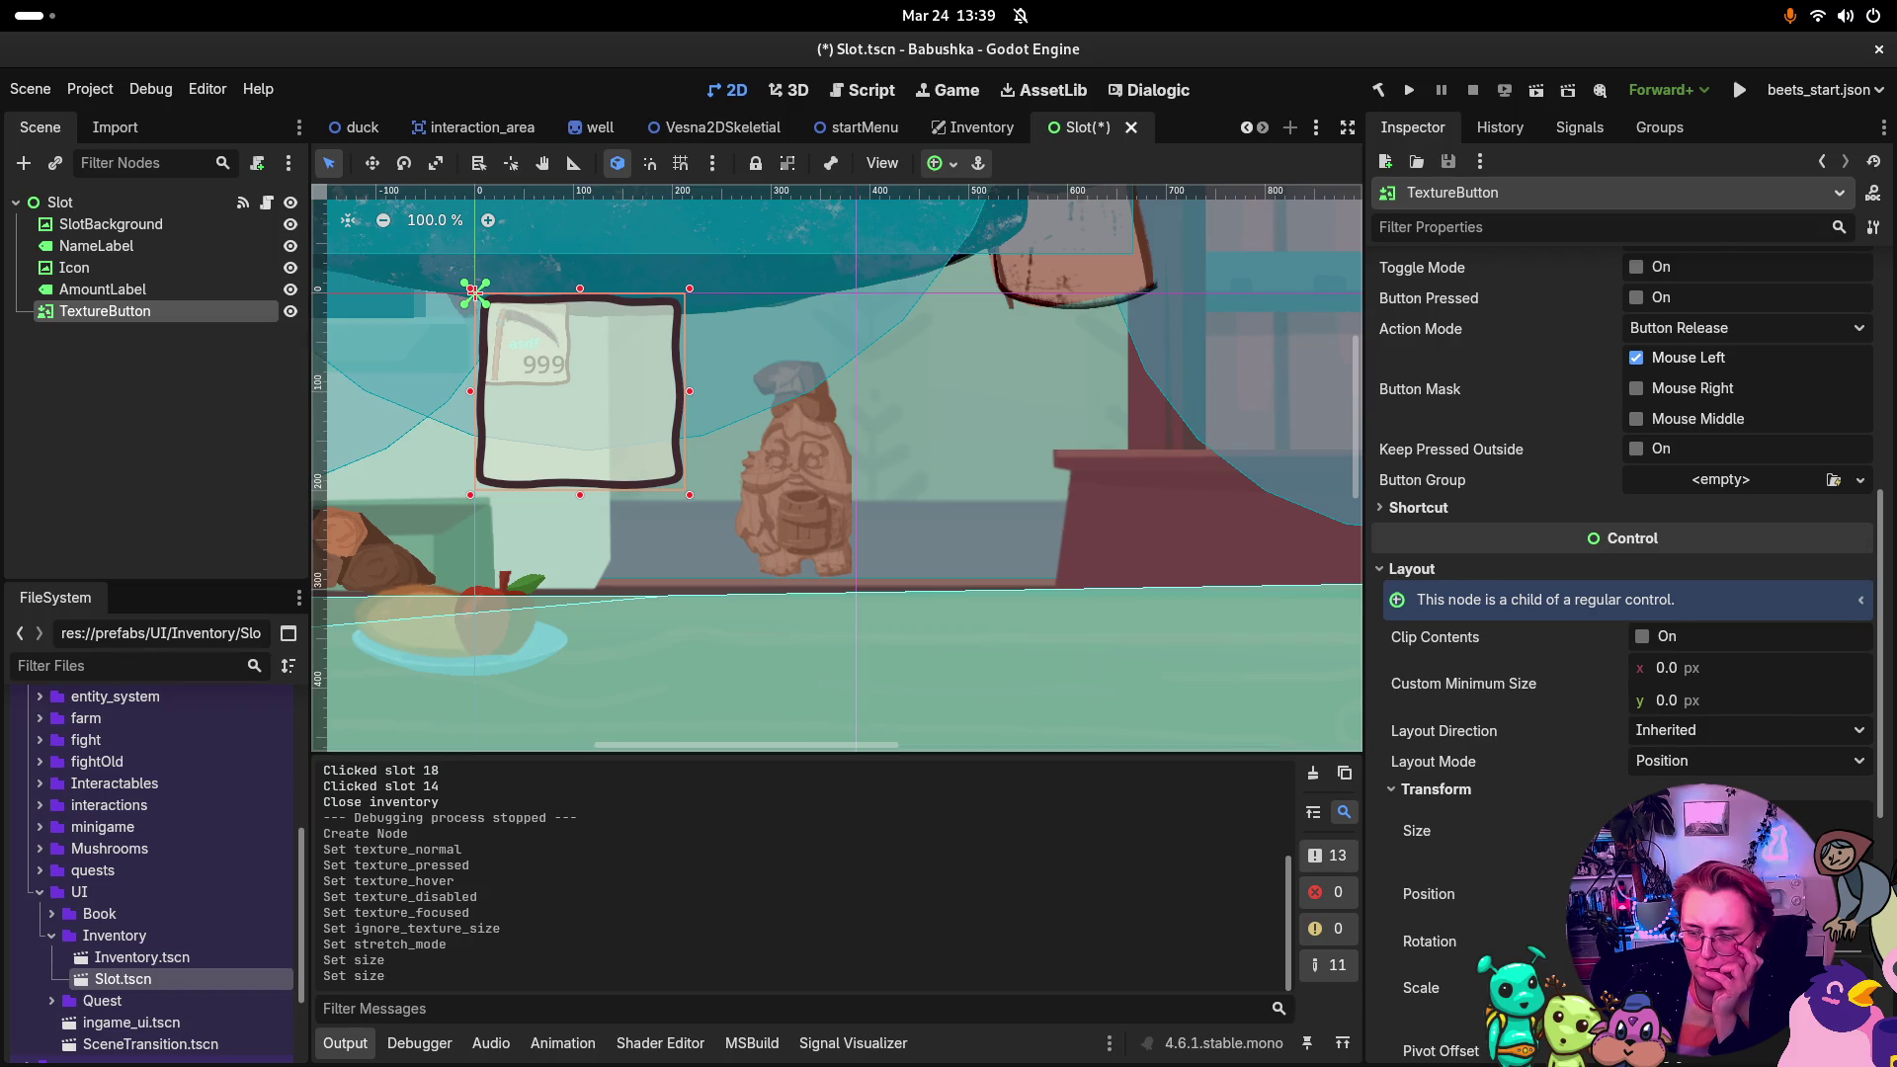
scroll(1621, 593, down, 4)
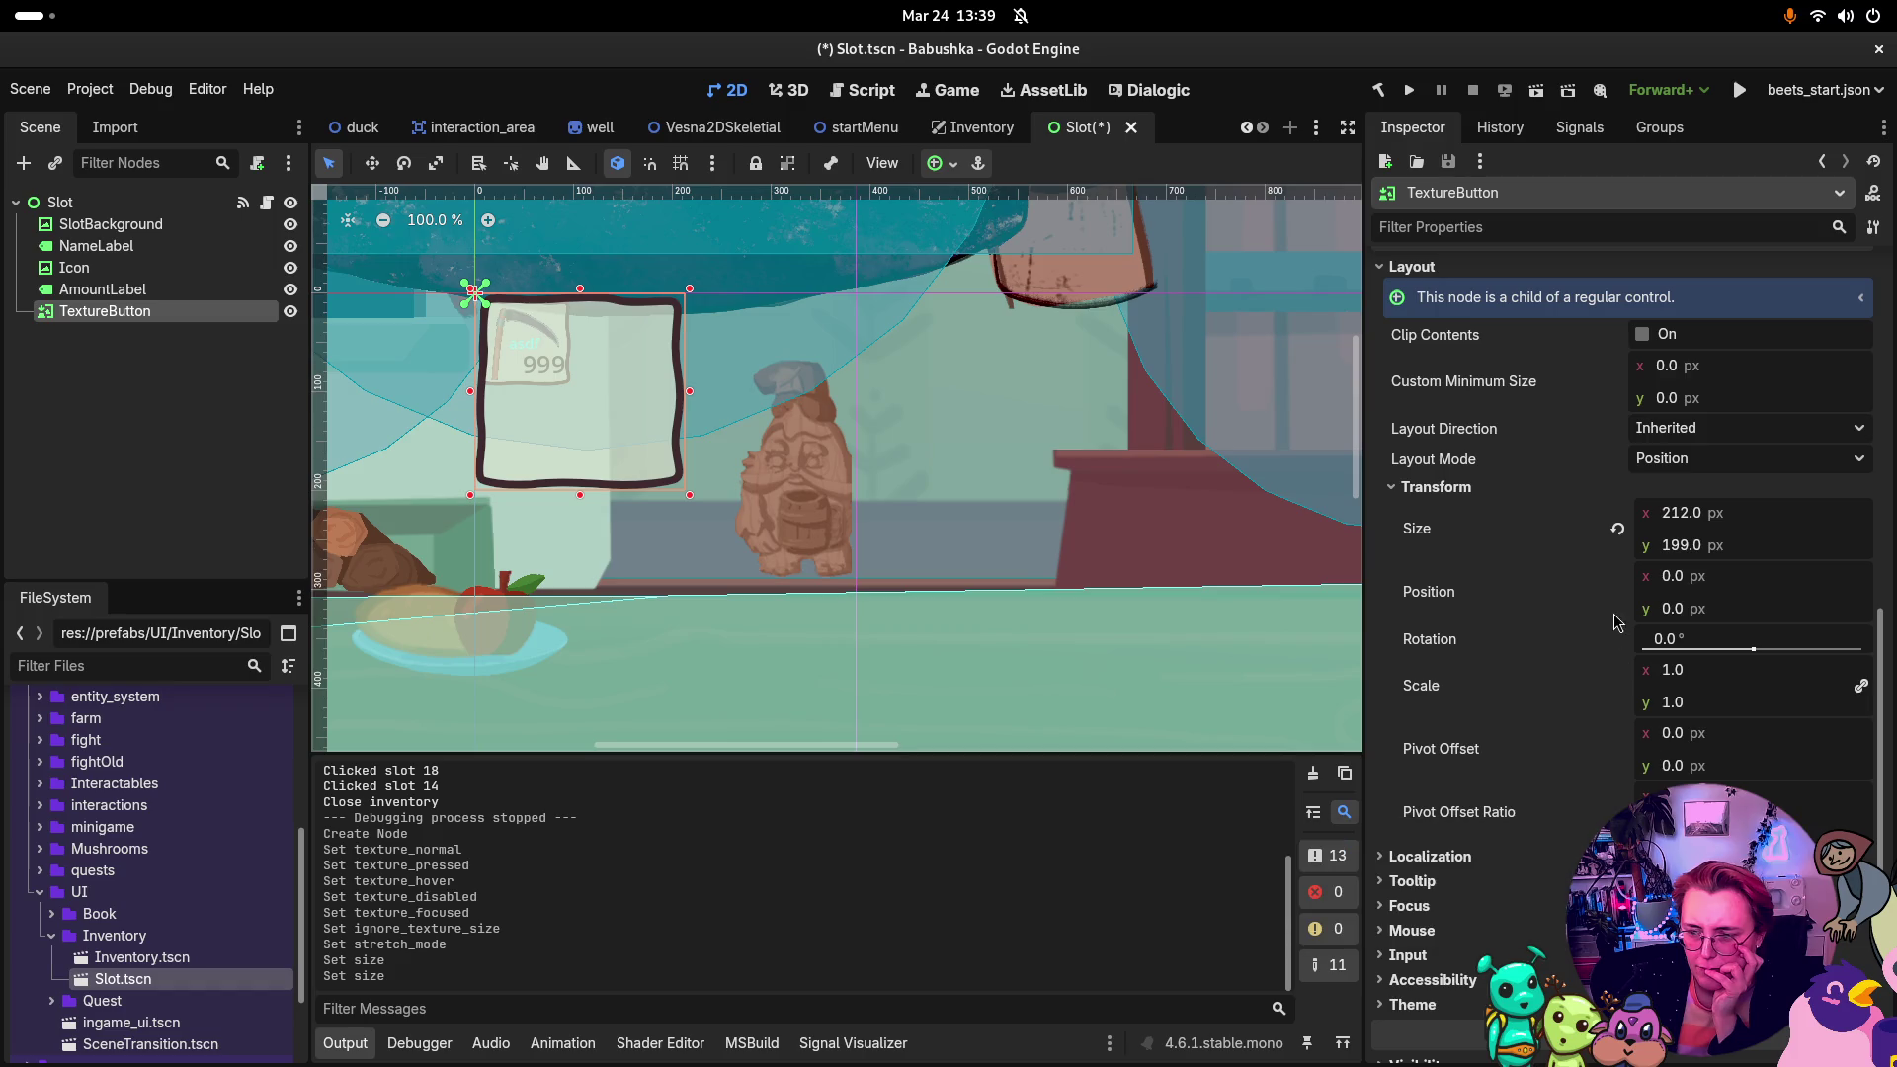
scroll(1537, 604, up, 5)
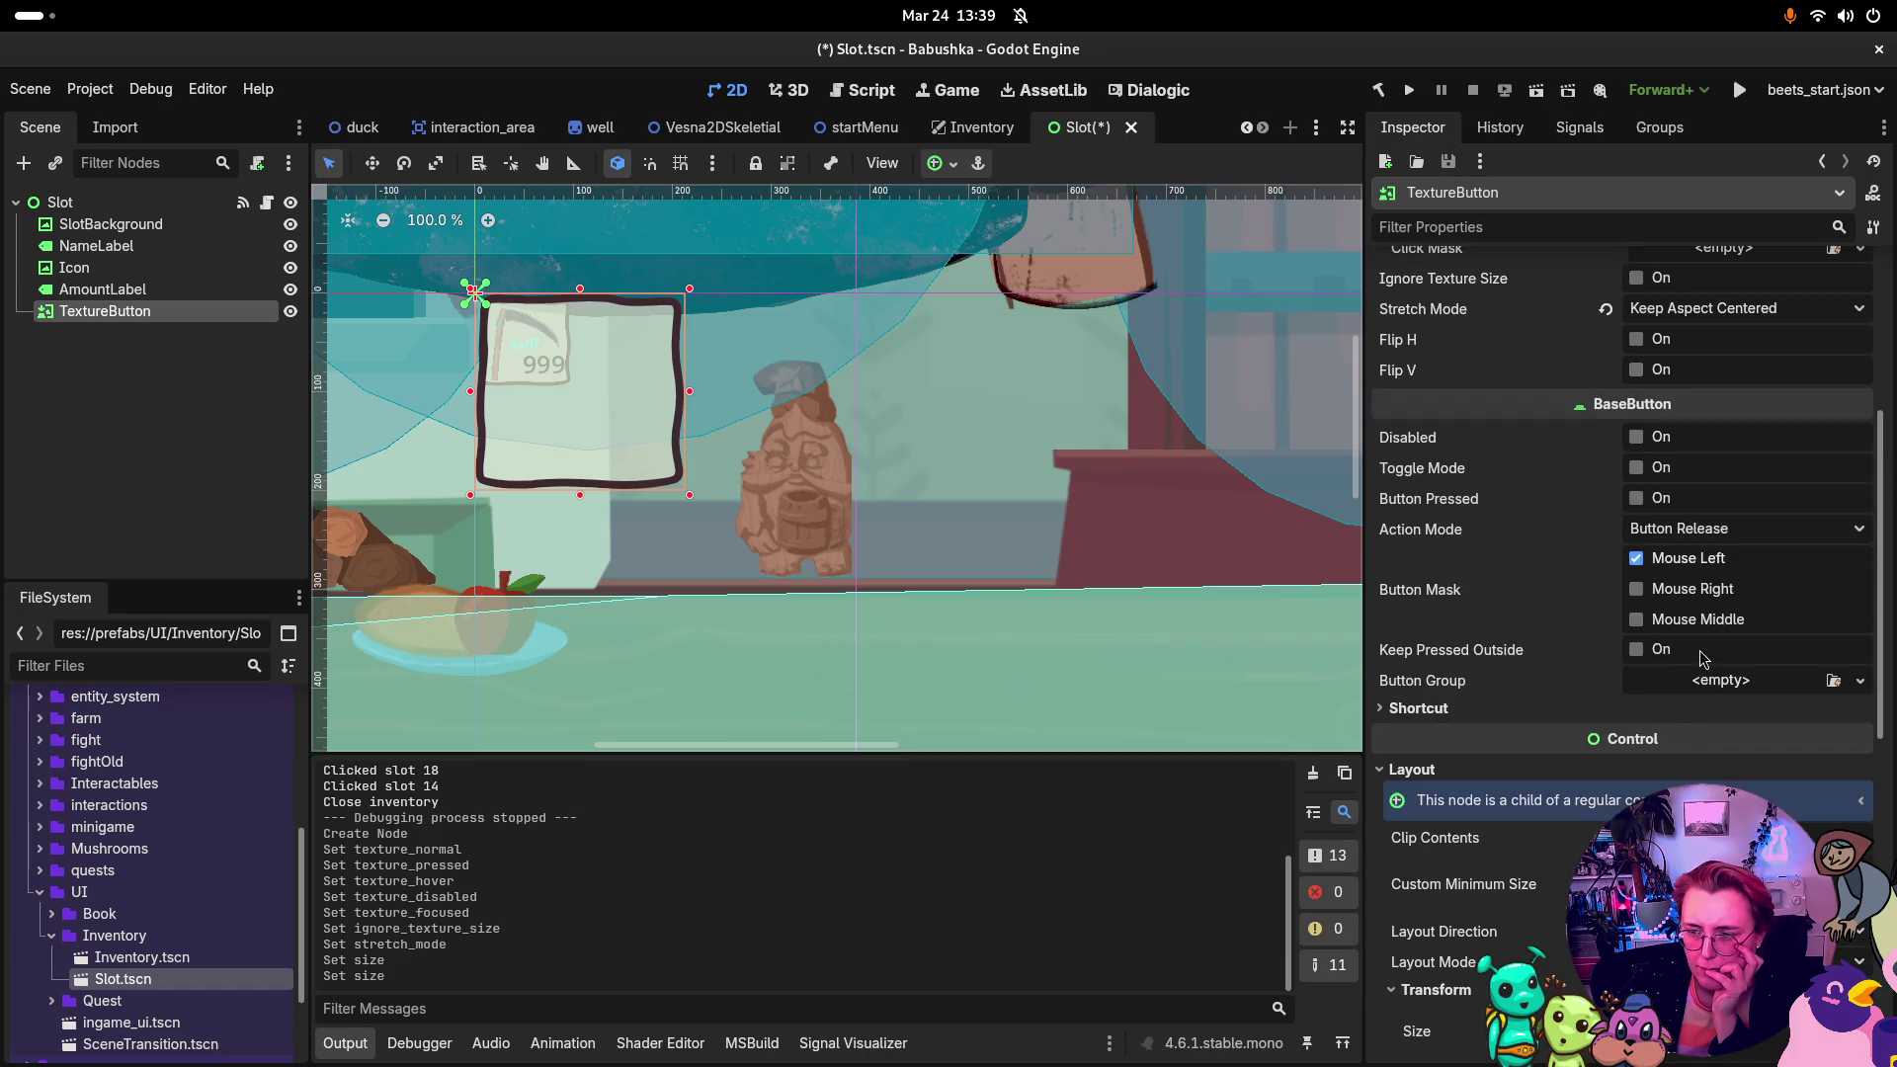
scroll(1702, 573, up, 1)
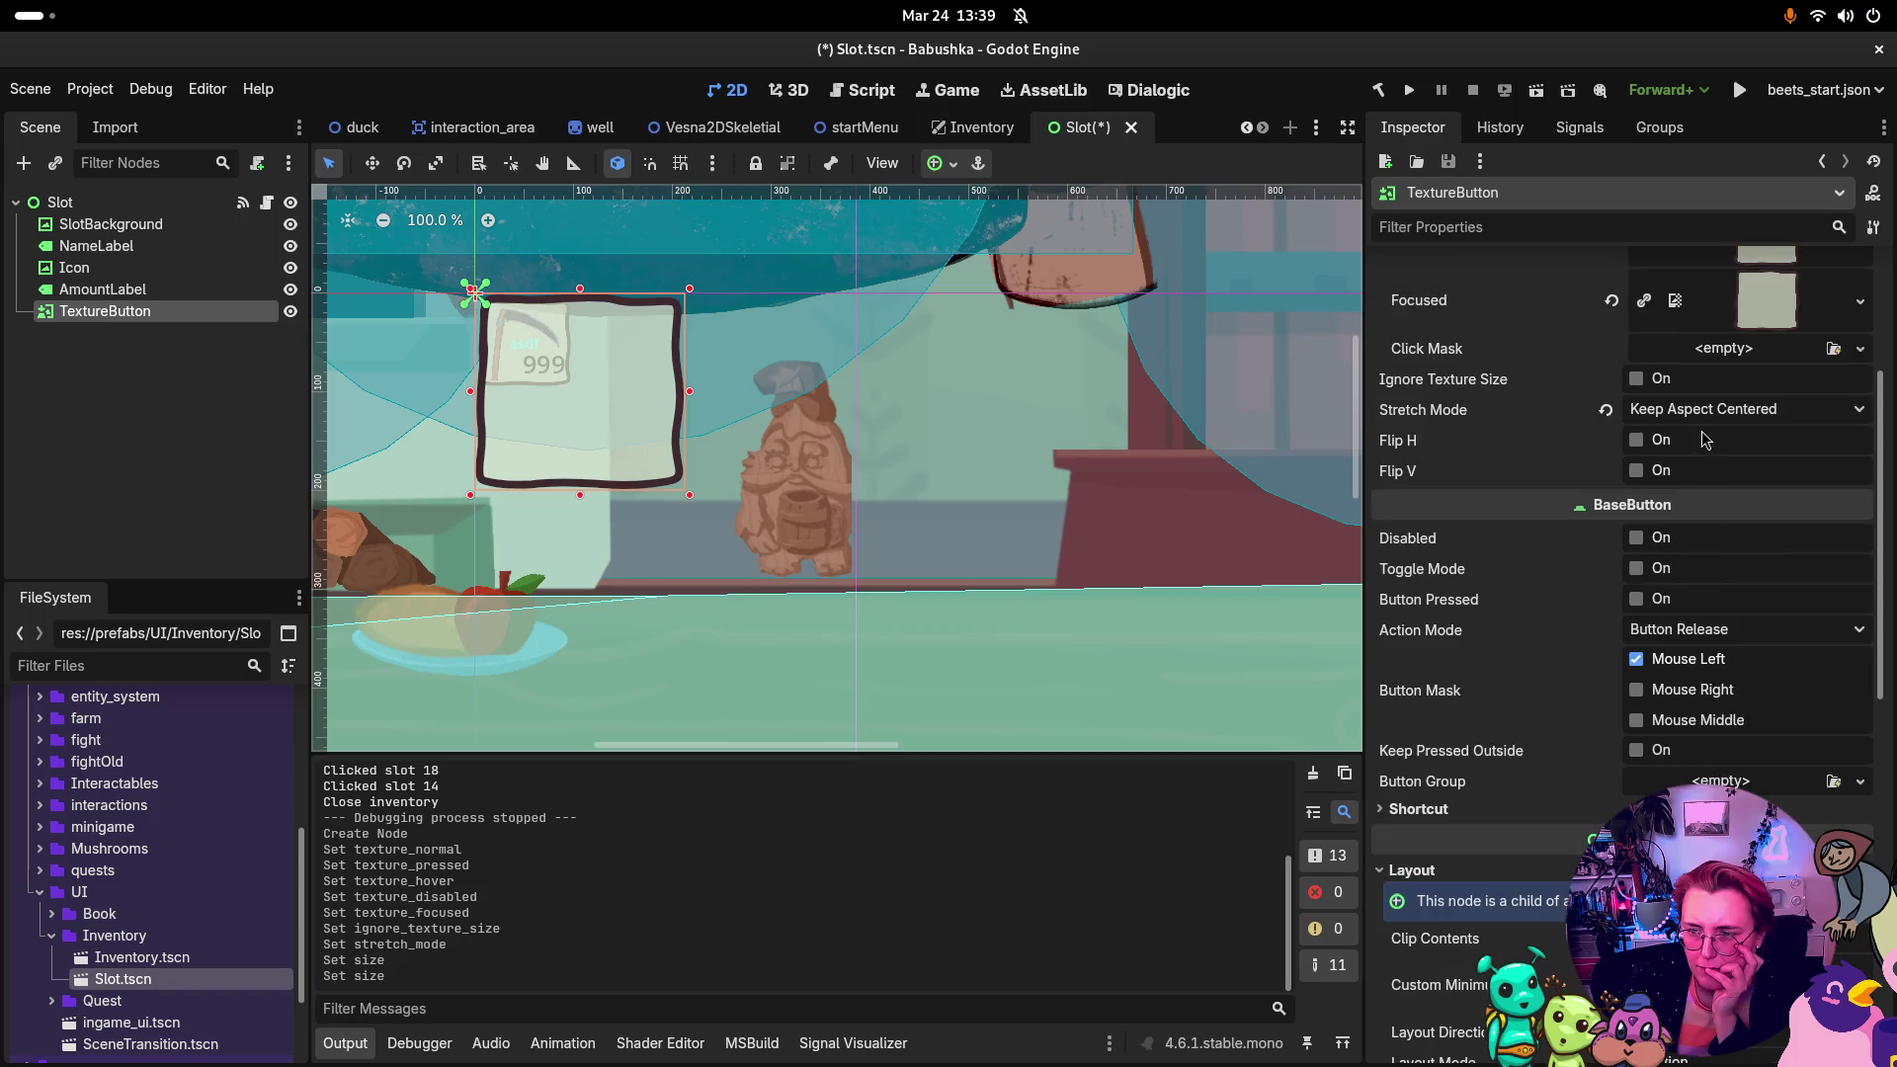
scroll(1702, 434, up, 1)
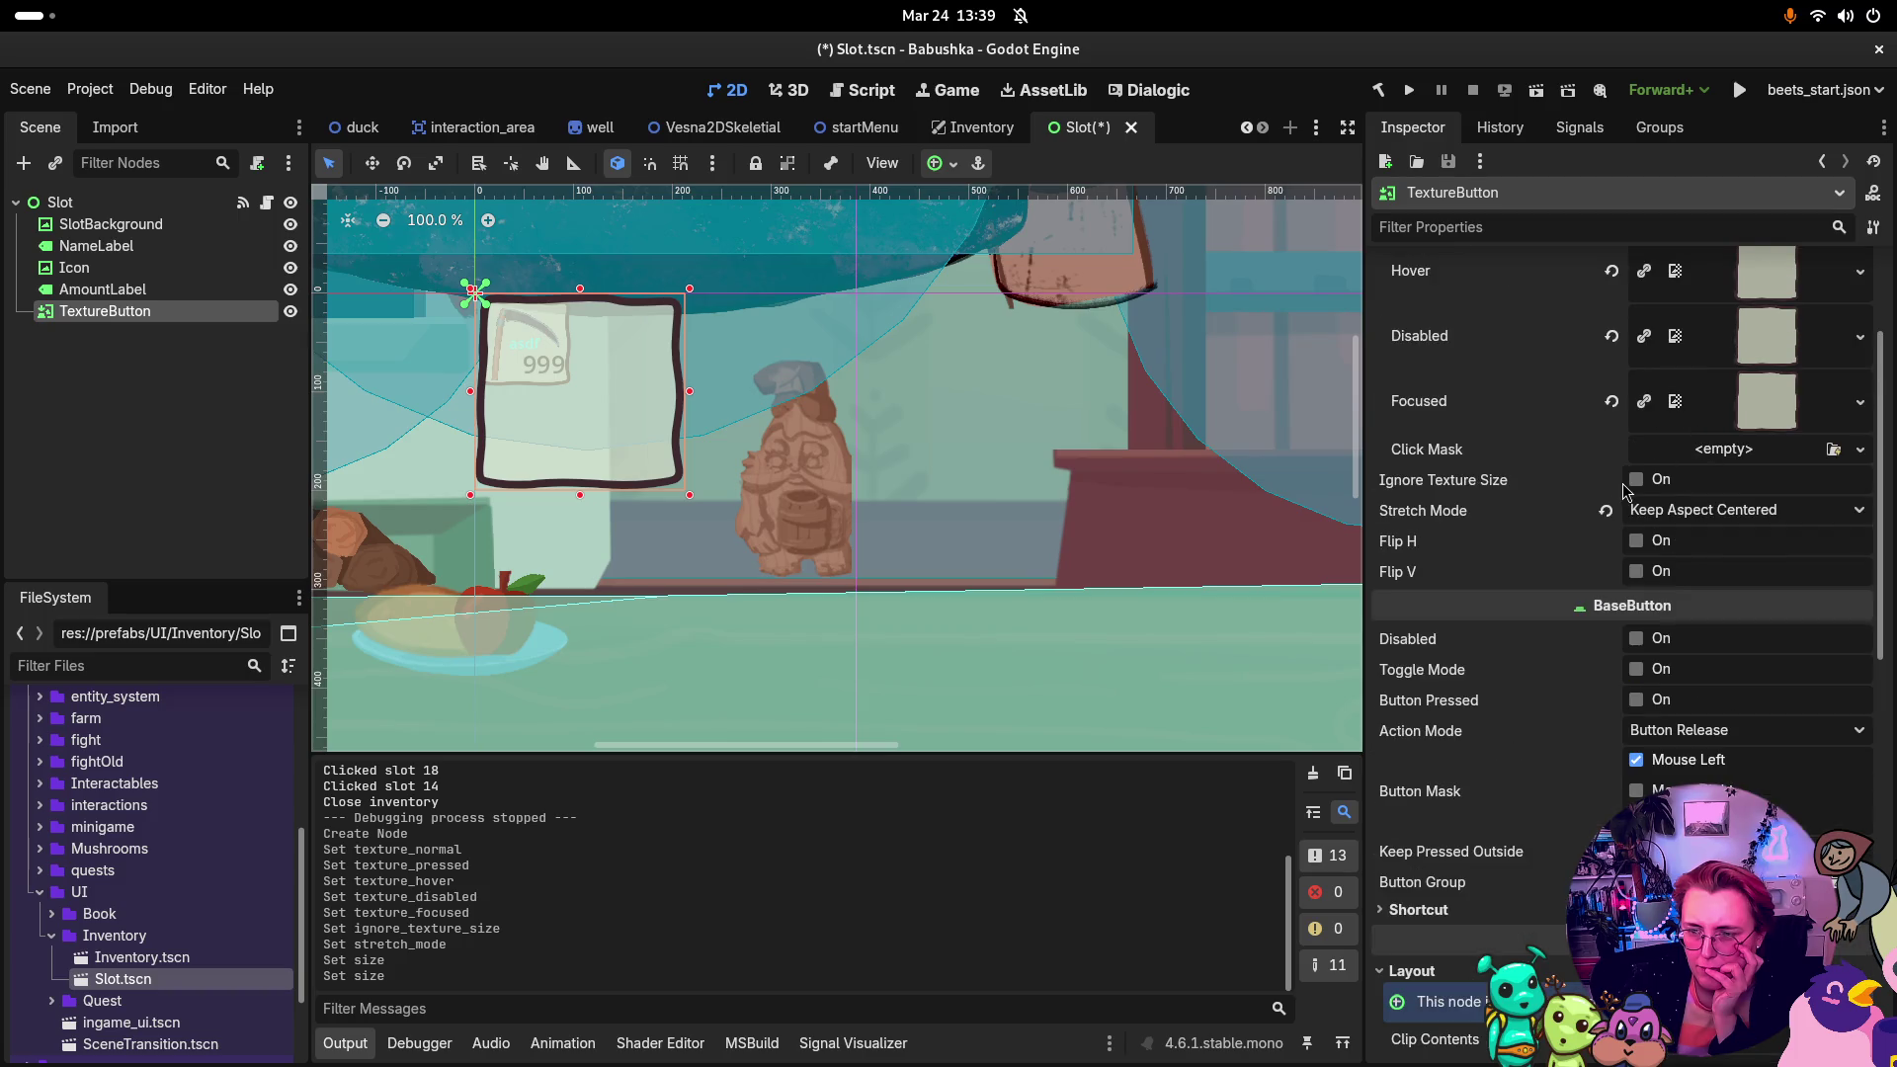
scroll(1657, 502, up, 2)
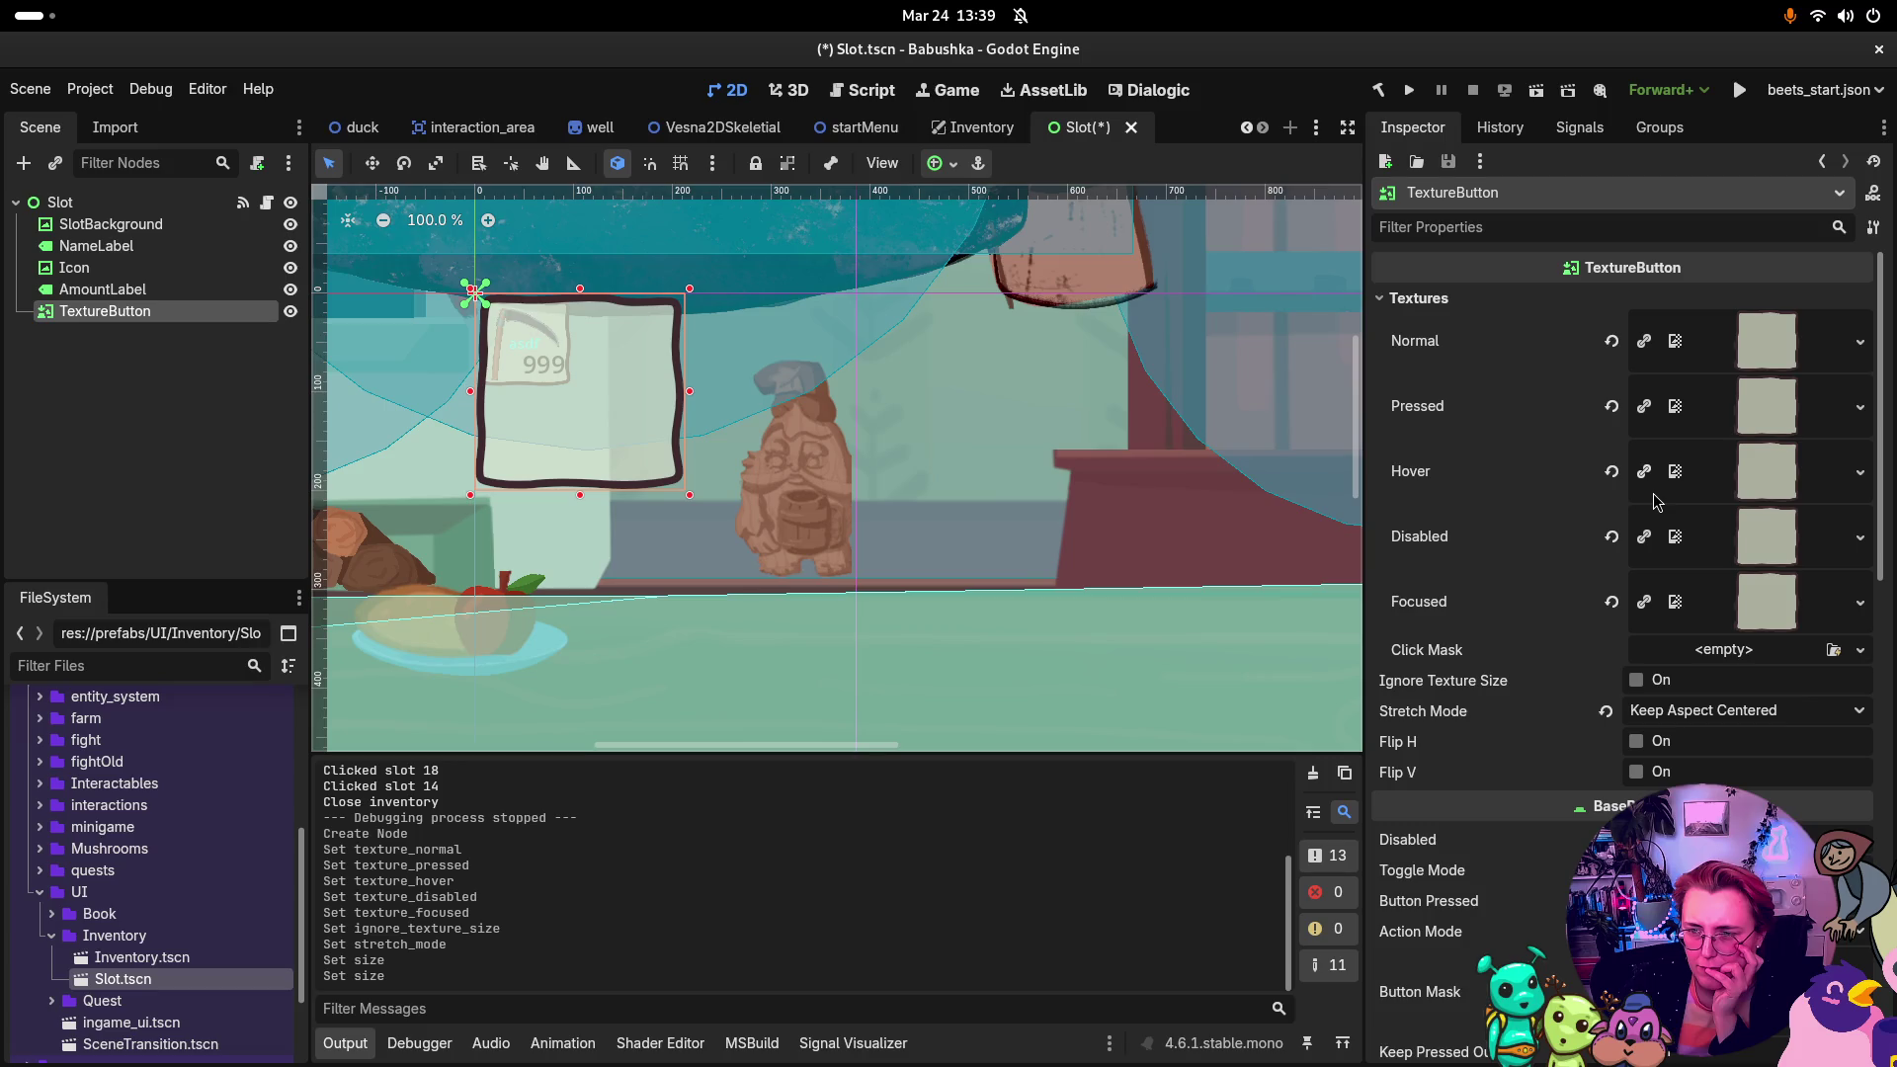
scroll(1657, 502, down, 7)
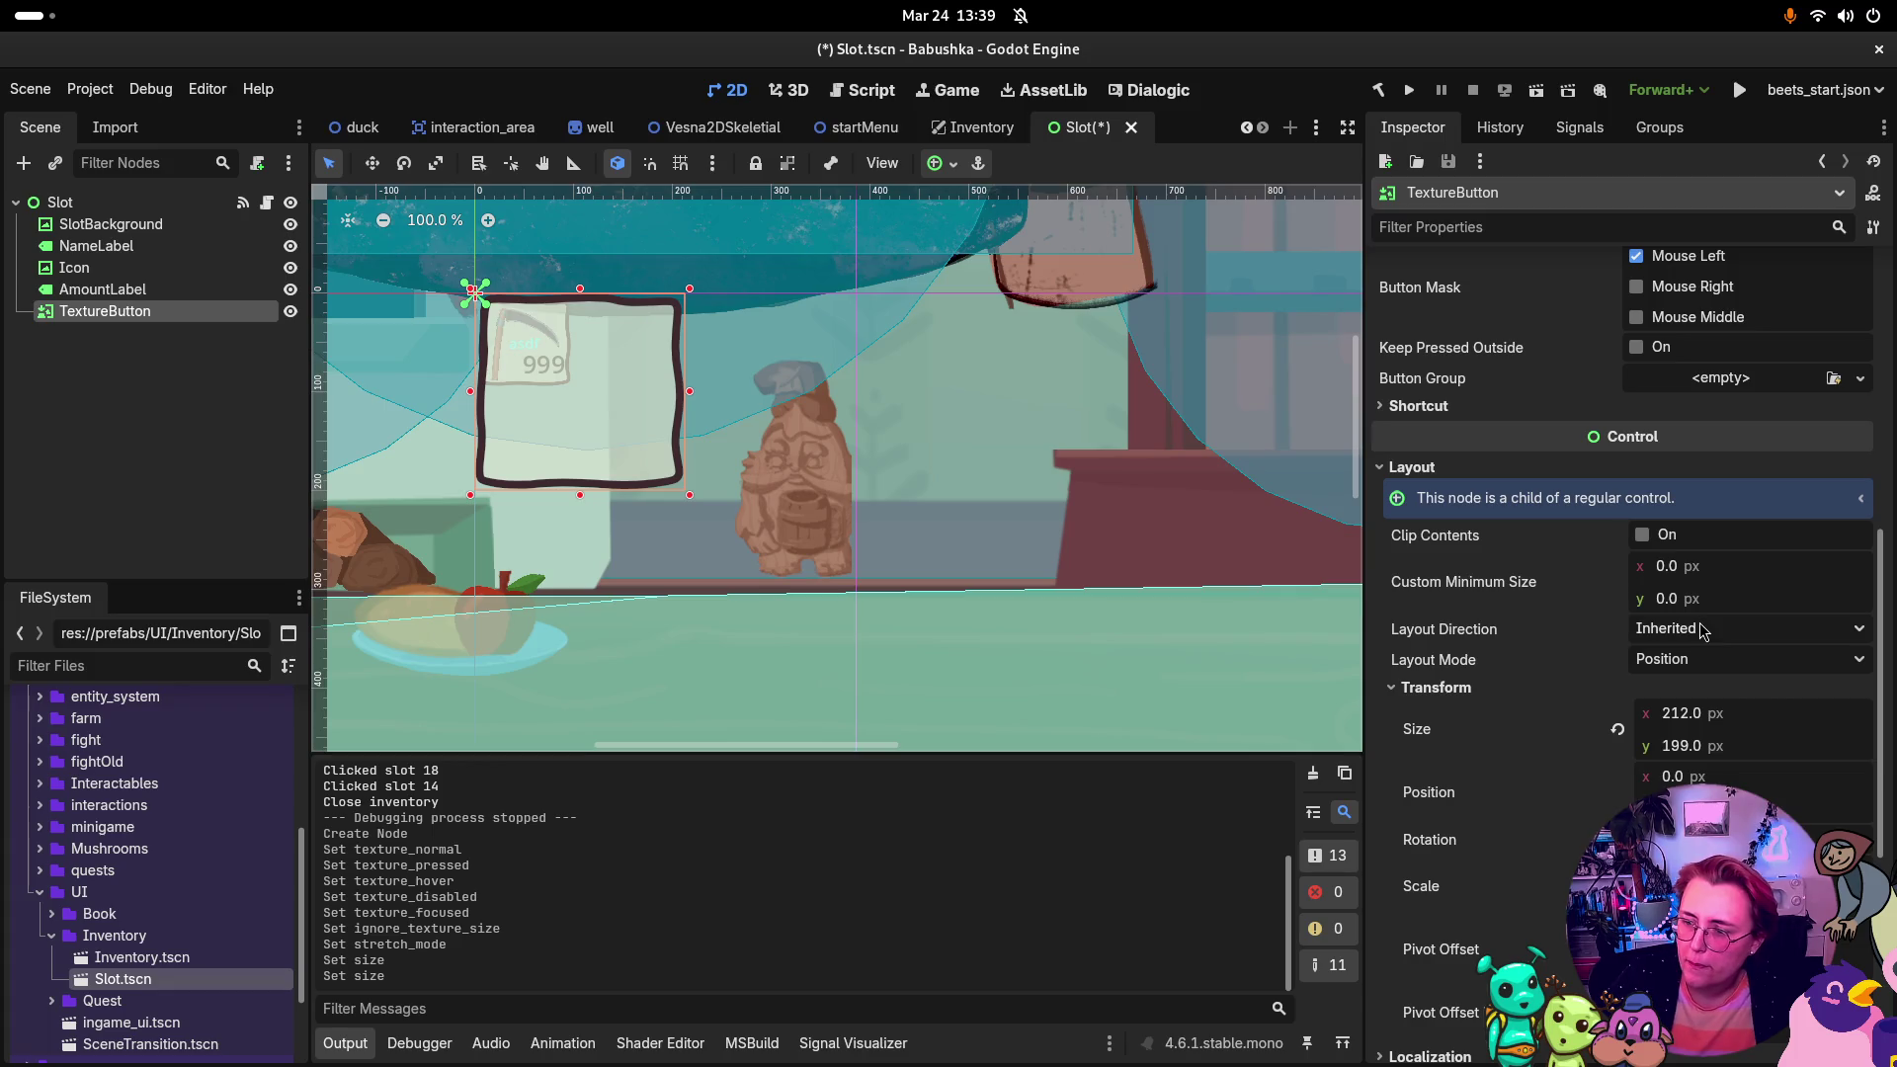
Step: Leave Layout Direction on Inherited and select the Slot root node
click(1712, 638)
click(1720, 633)
click(1719, 633)
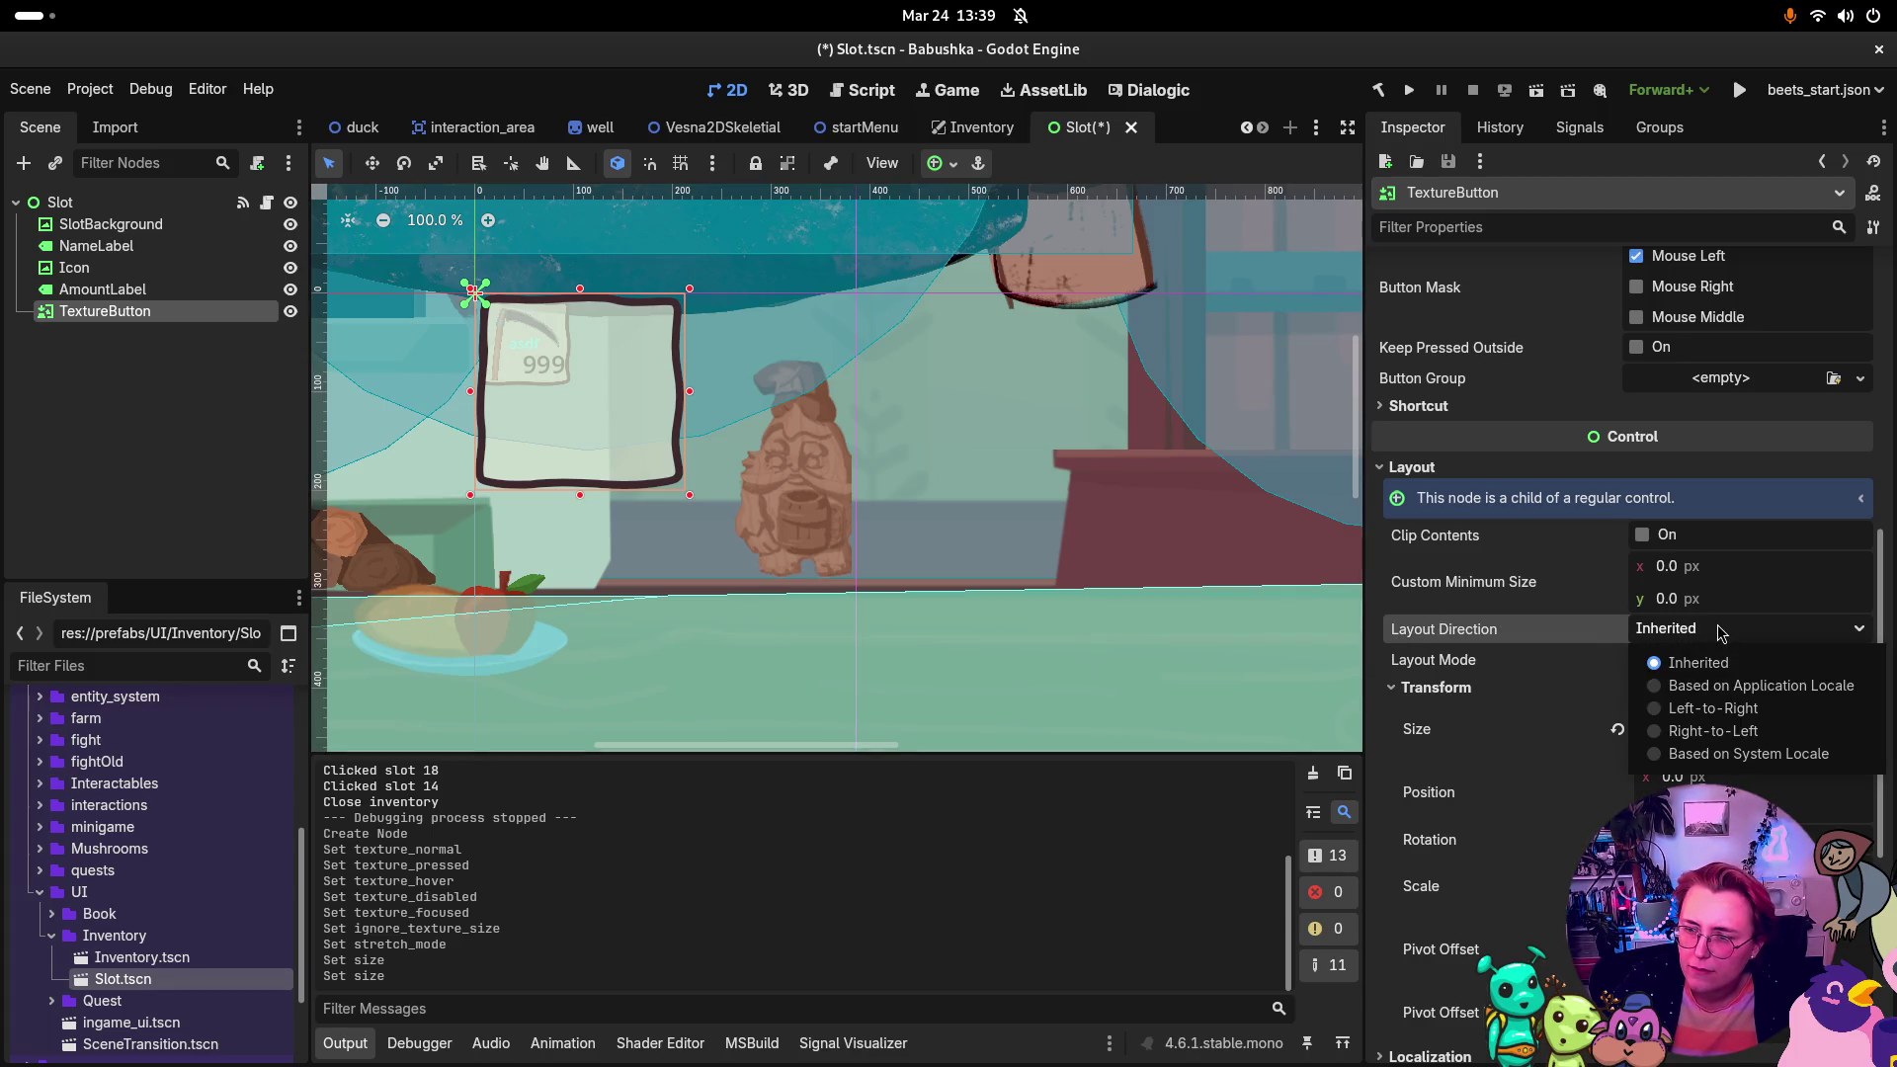
click(170, 237)
click(129, 203)
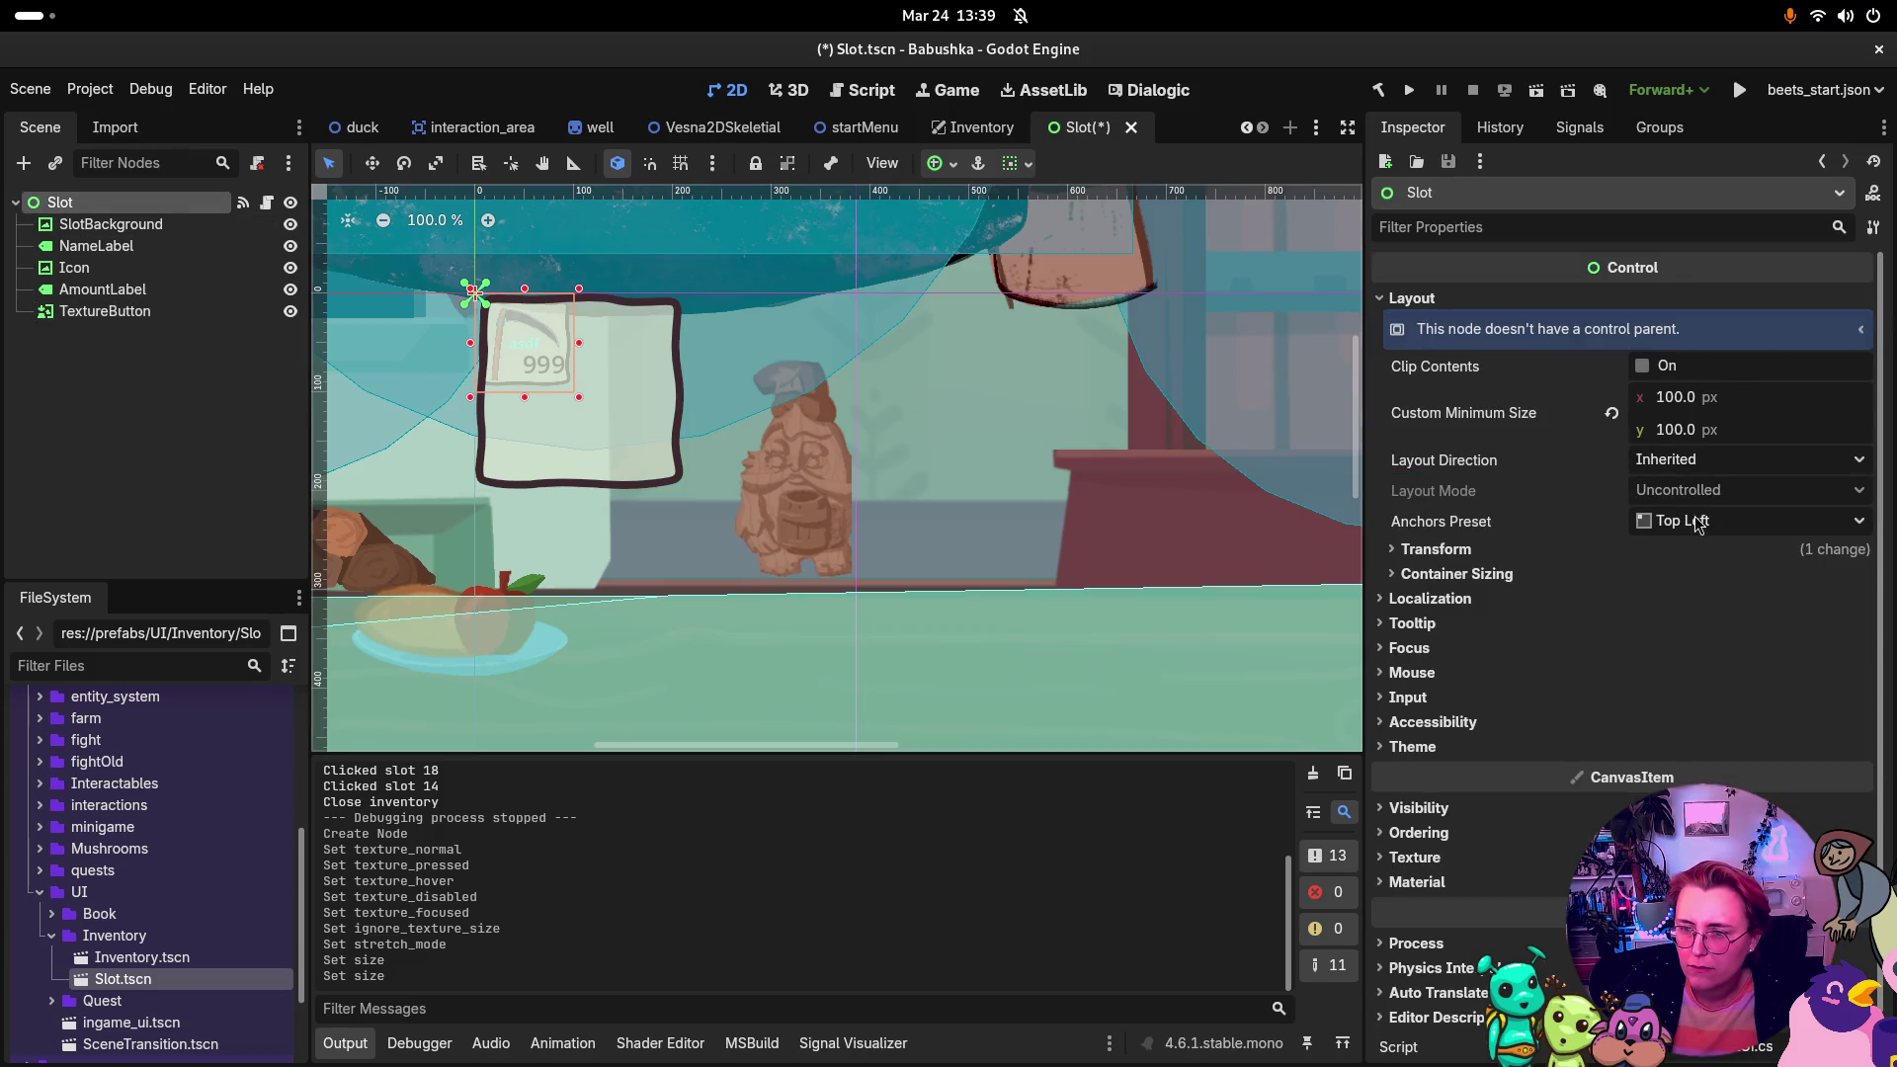
Step: Inspect the Slot root's and SlotBackground's transform sizes and positions
click(1591, 553)
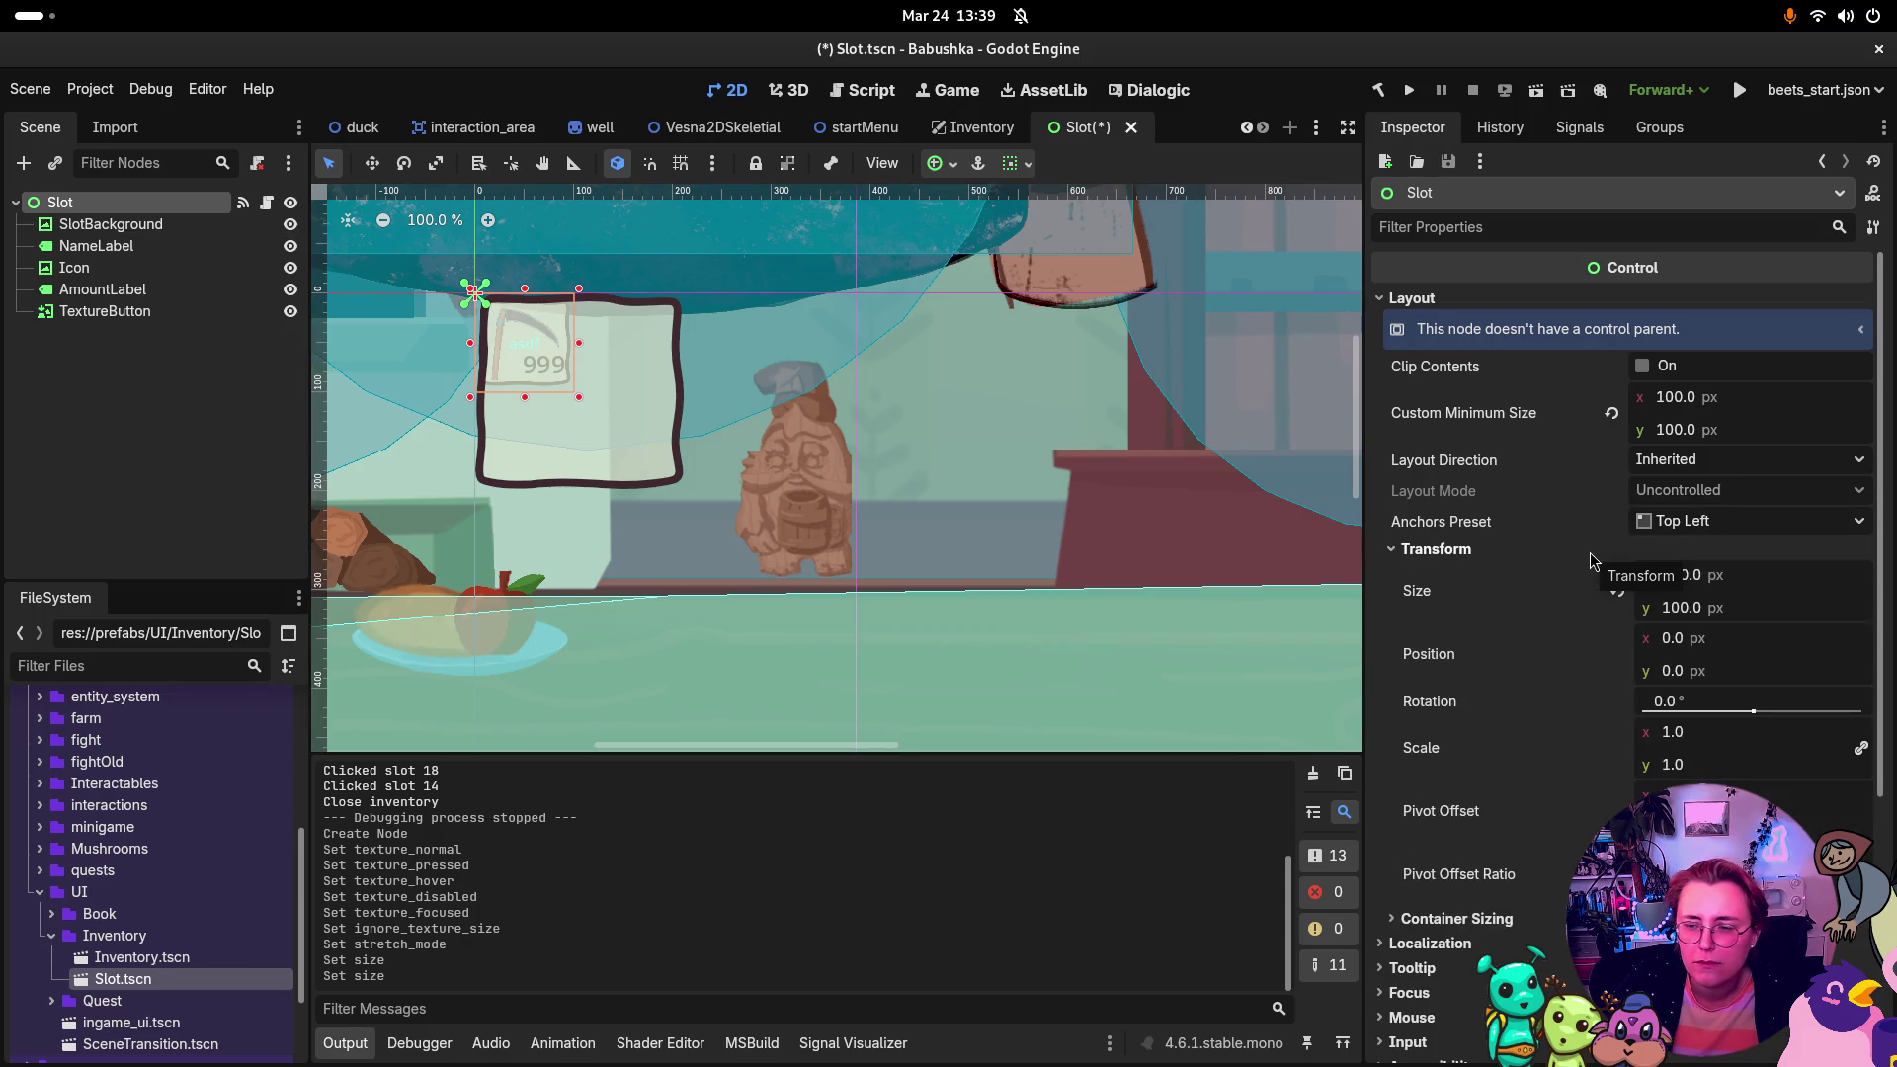
click(1591, 553)
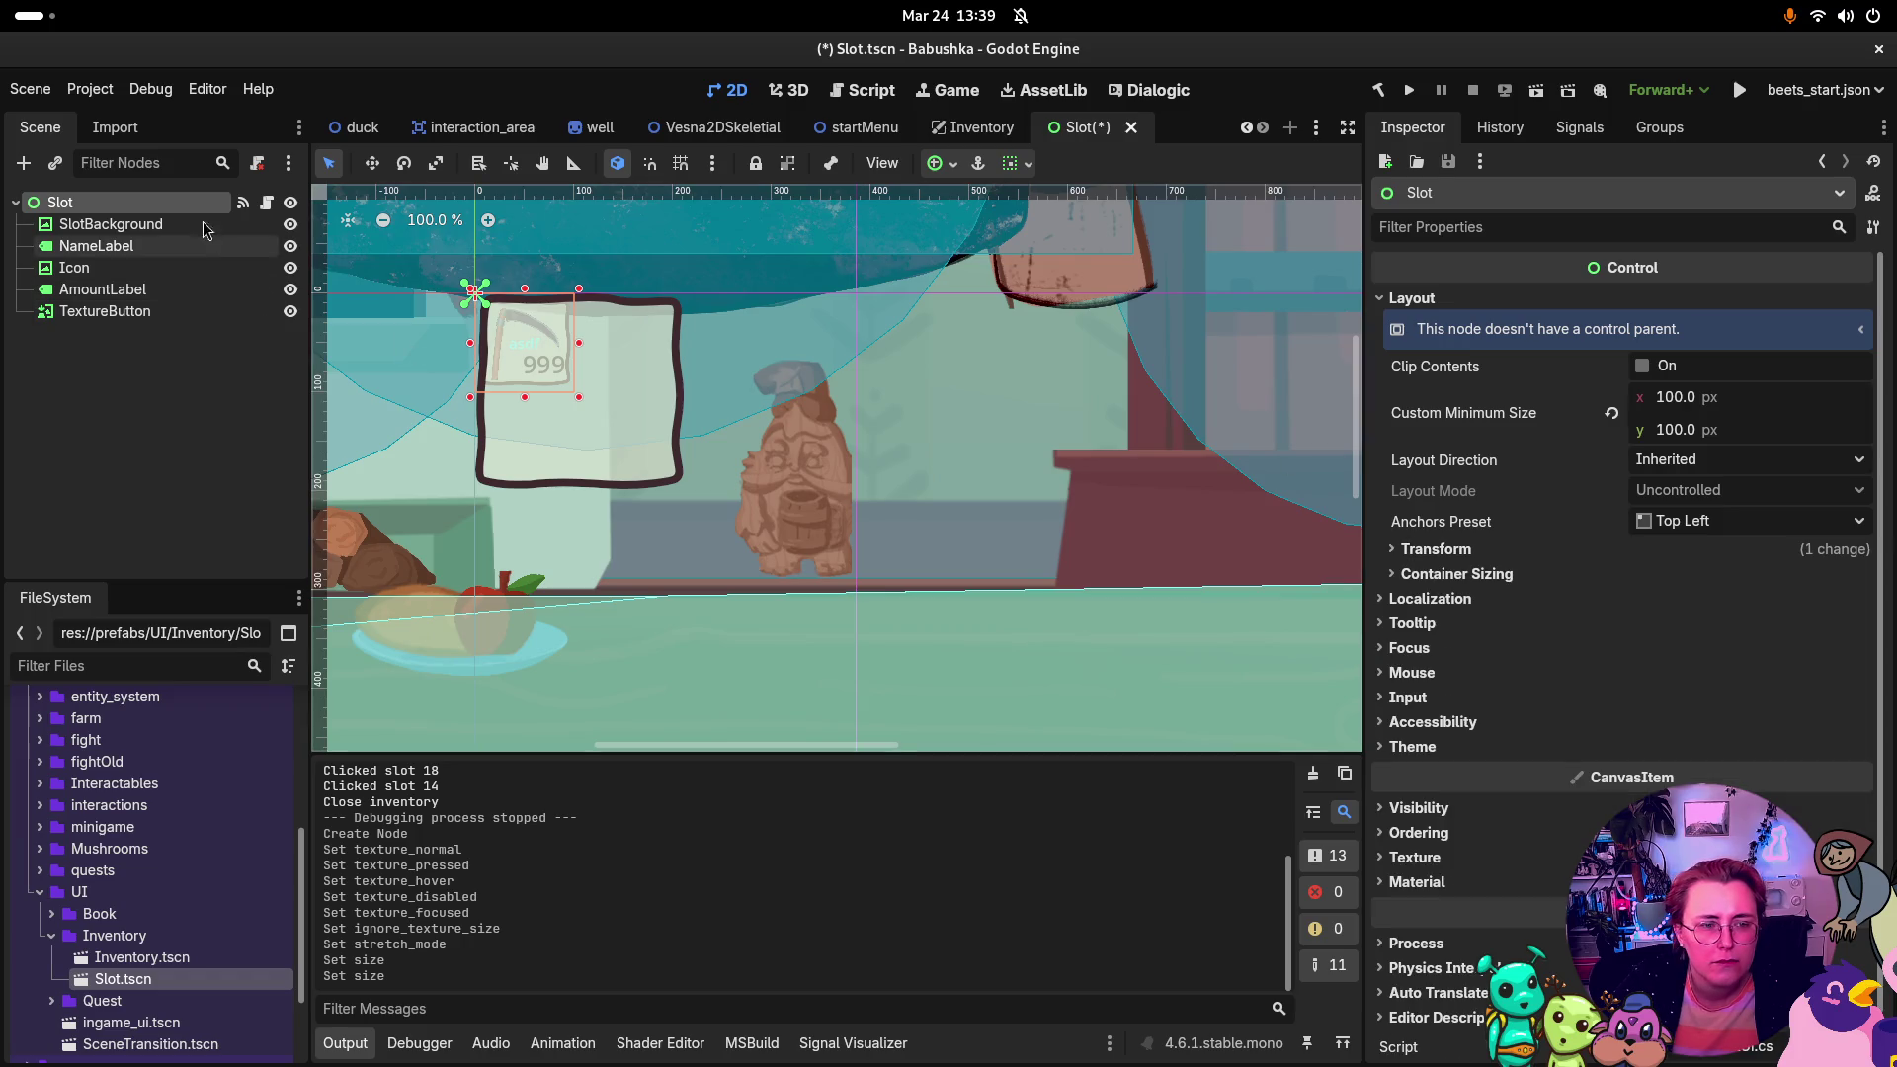
click(110, 225)
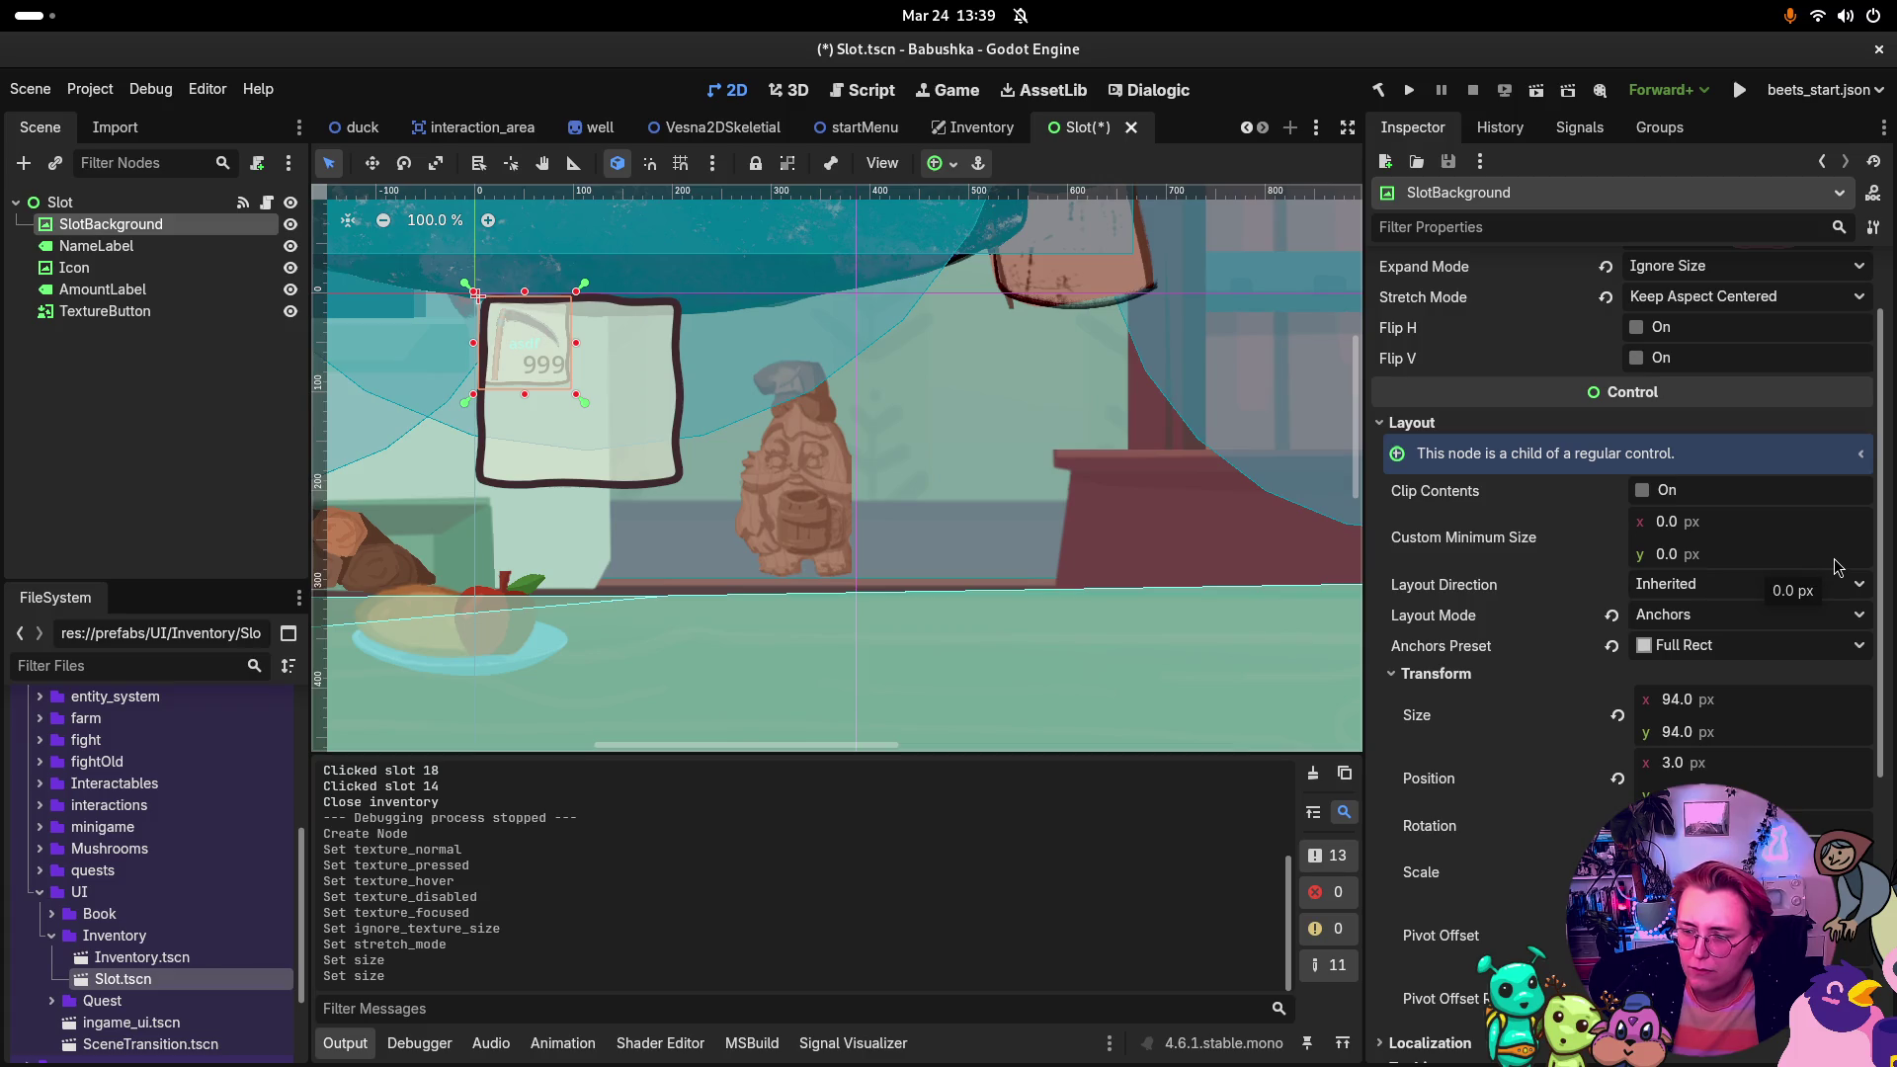
scroll(1835, 566, down, 5)
scroll(1836, 566, up, 5)
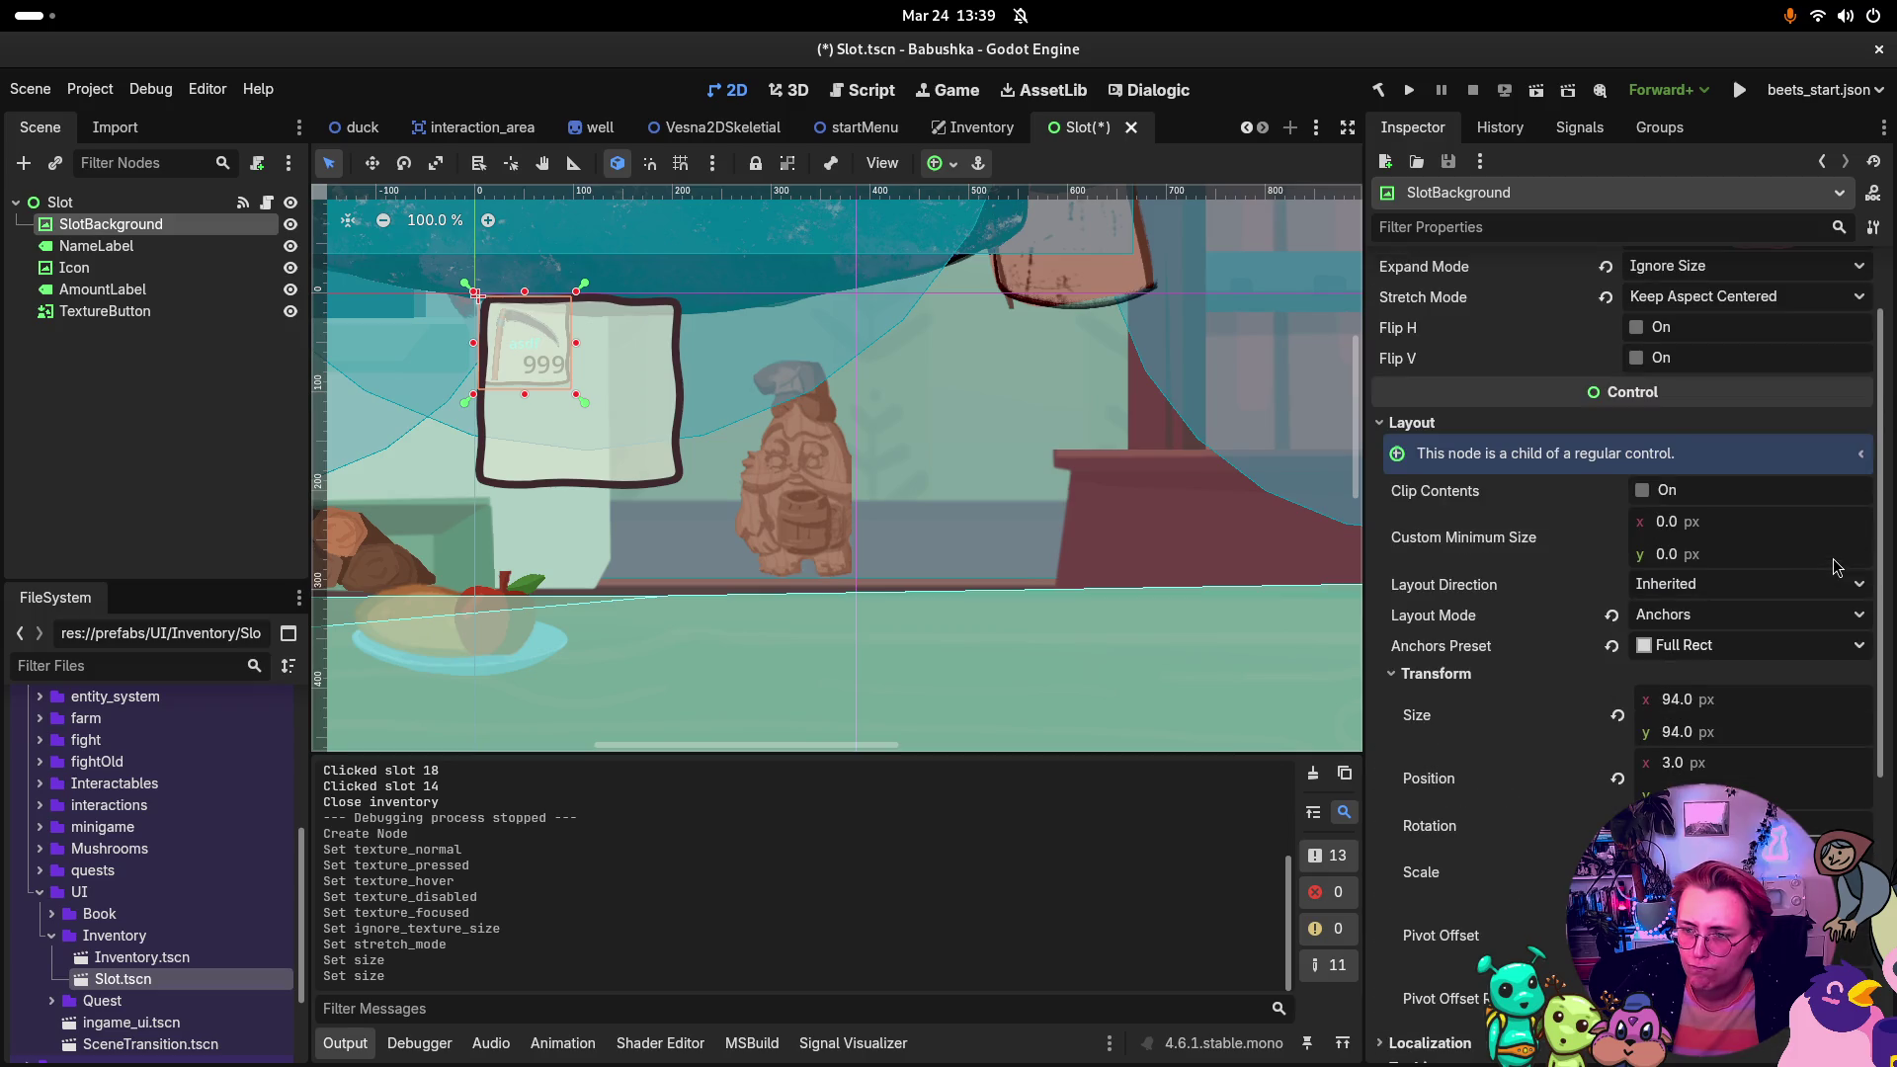
scroll(1854, 570, up, 2)
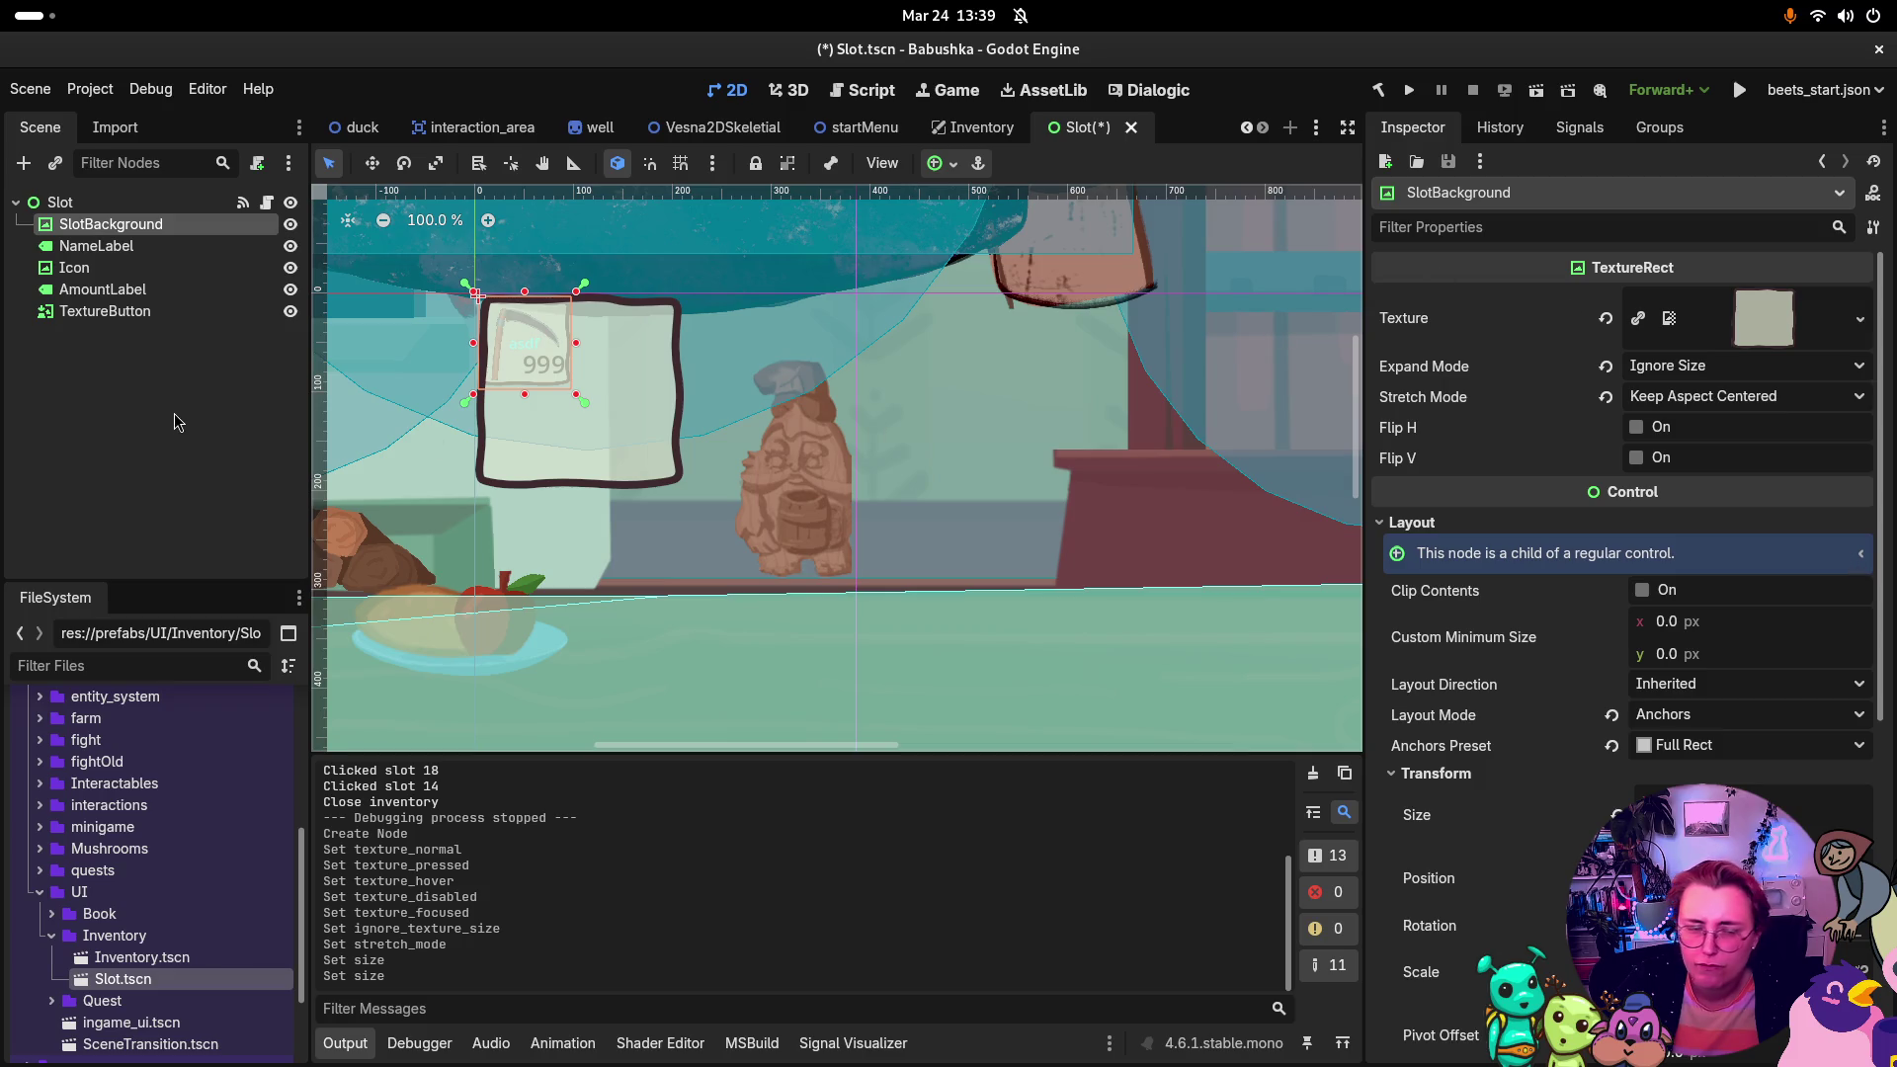
Step: Toggle Ignore Texture Size on the TextureButton
click(141, 317)
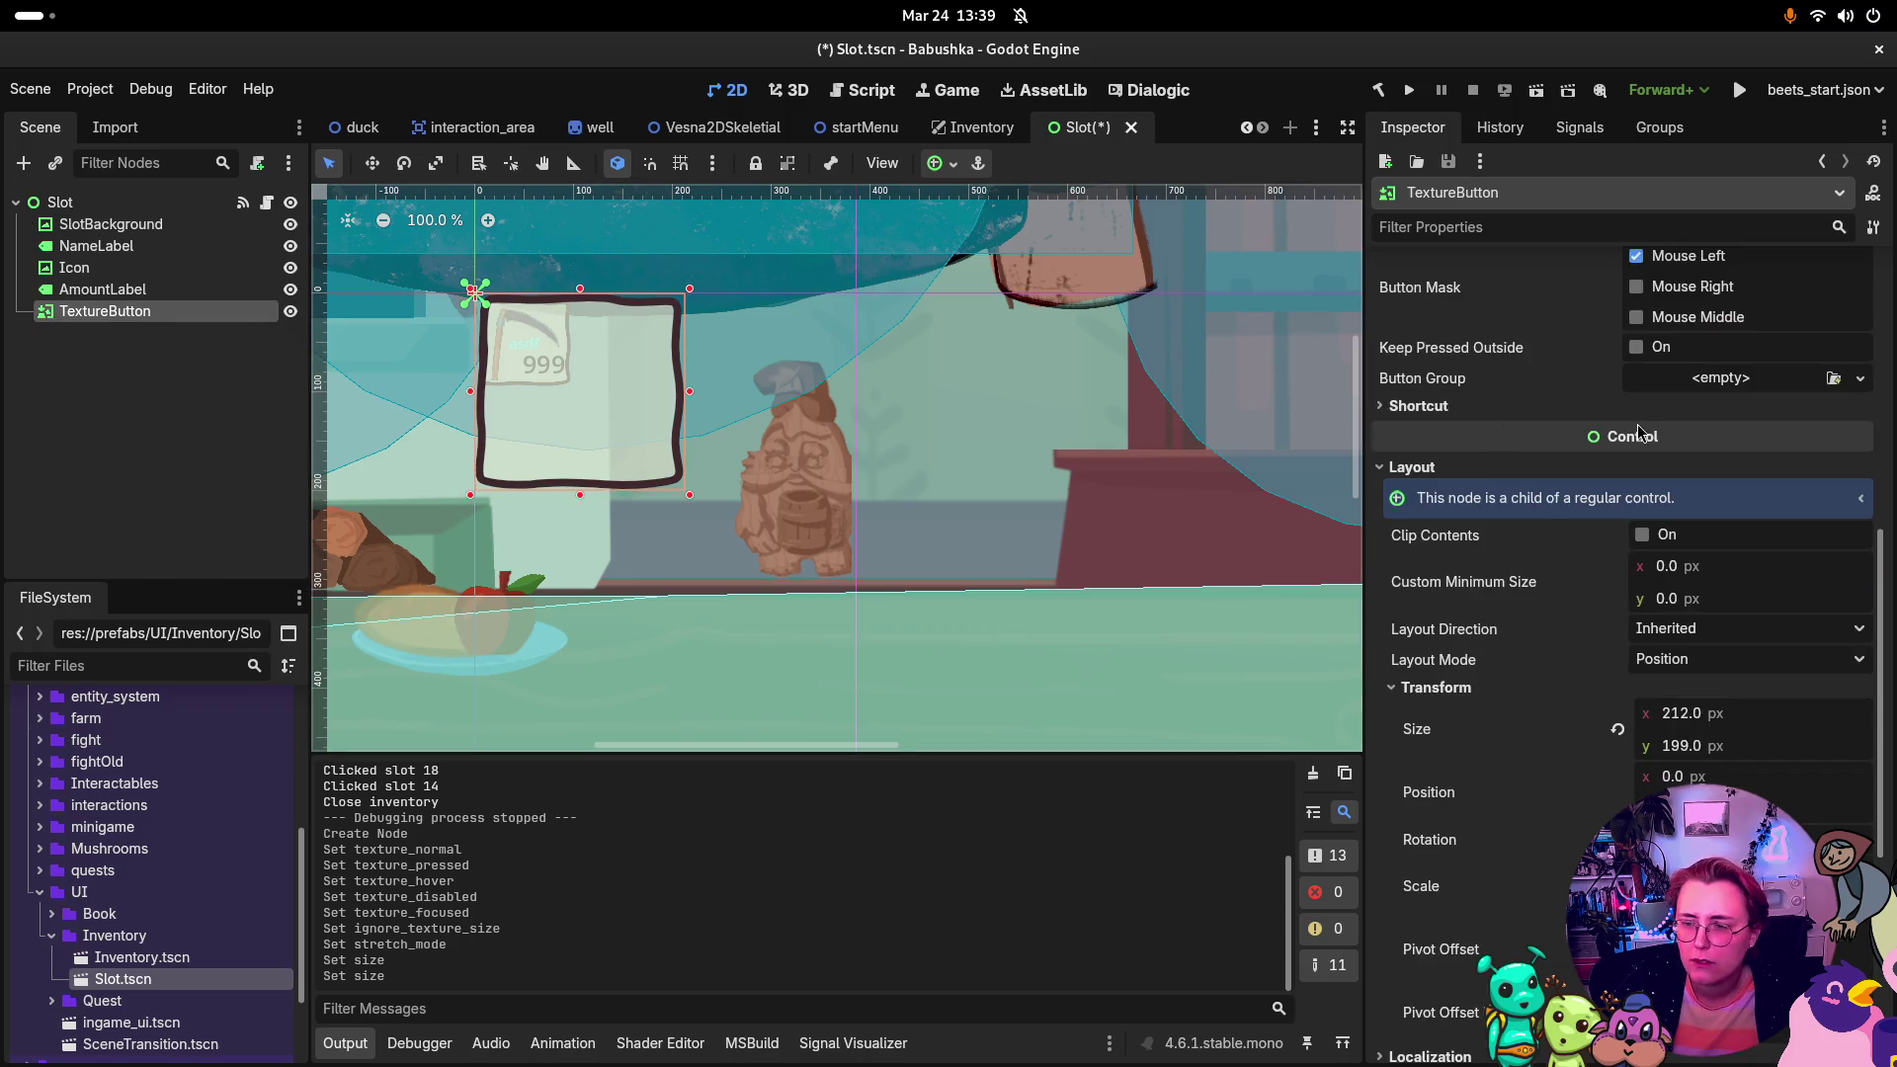
scroll(1635, 378, up, 3)
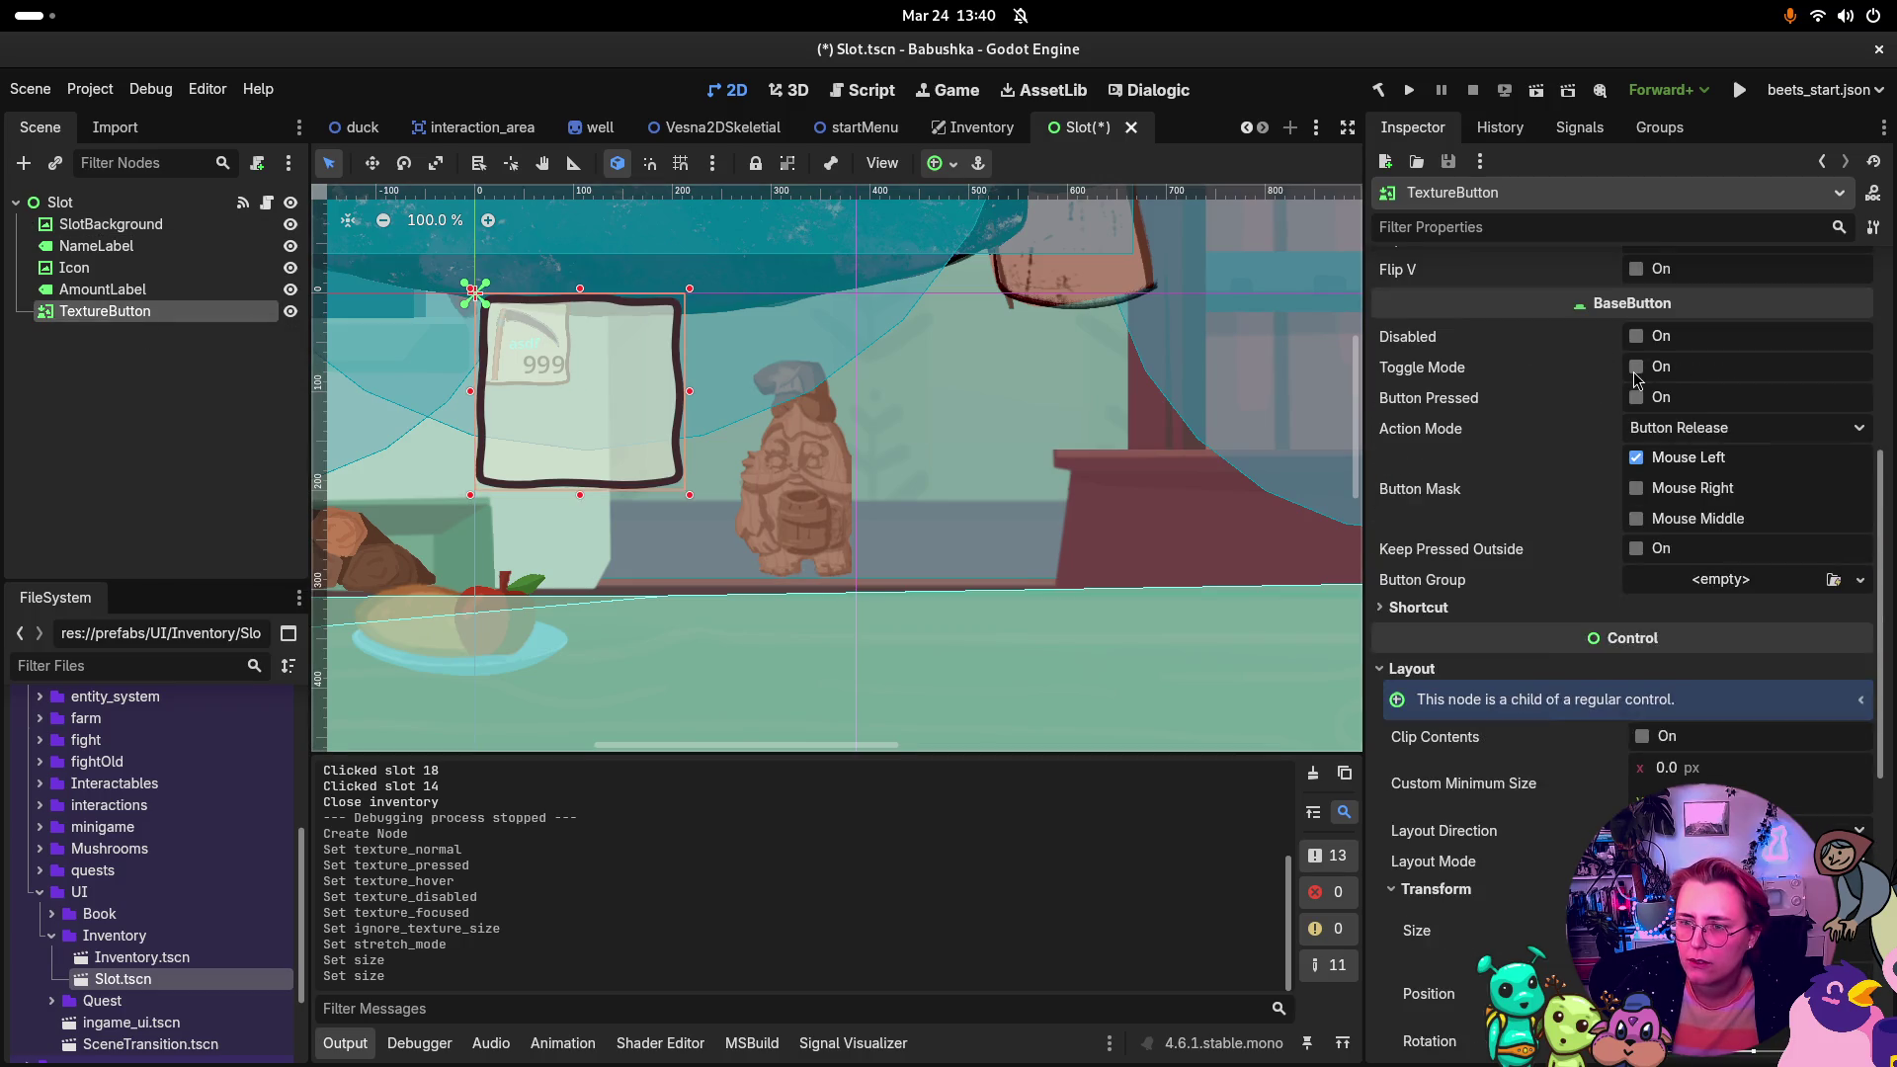
scroll(1637, 379, up, 6)
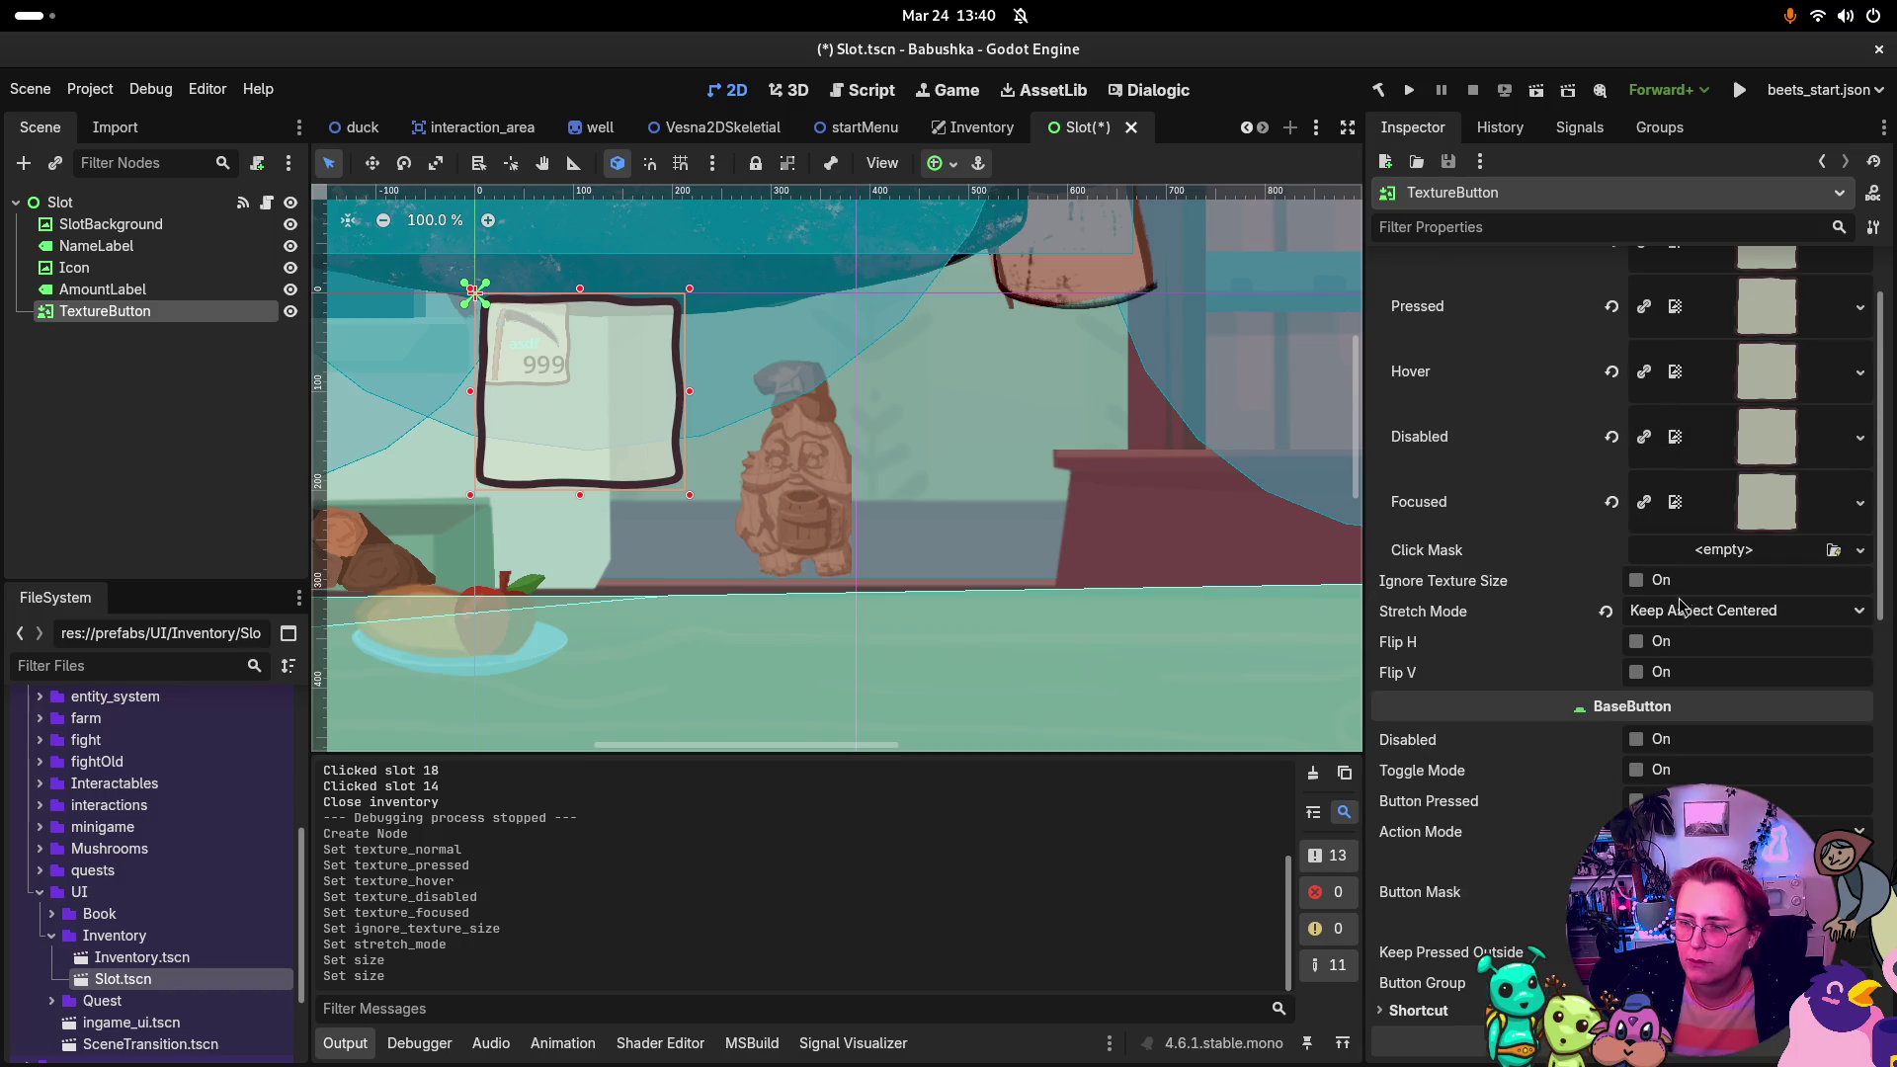
click(1637, 580)
scroll(1645, 579, down, 7)
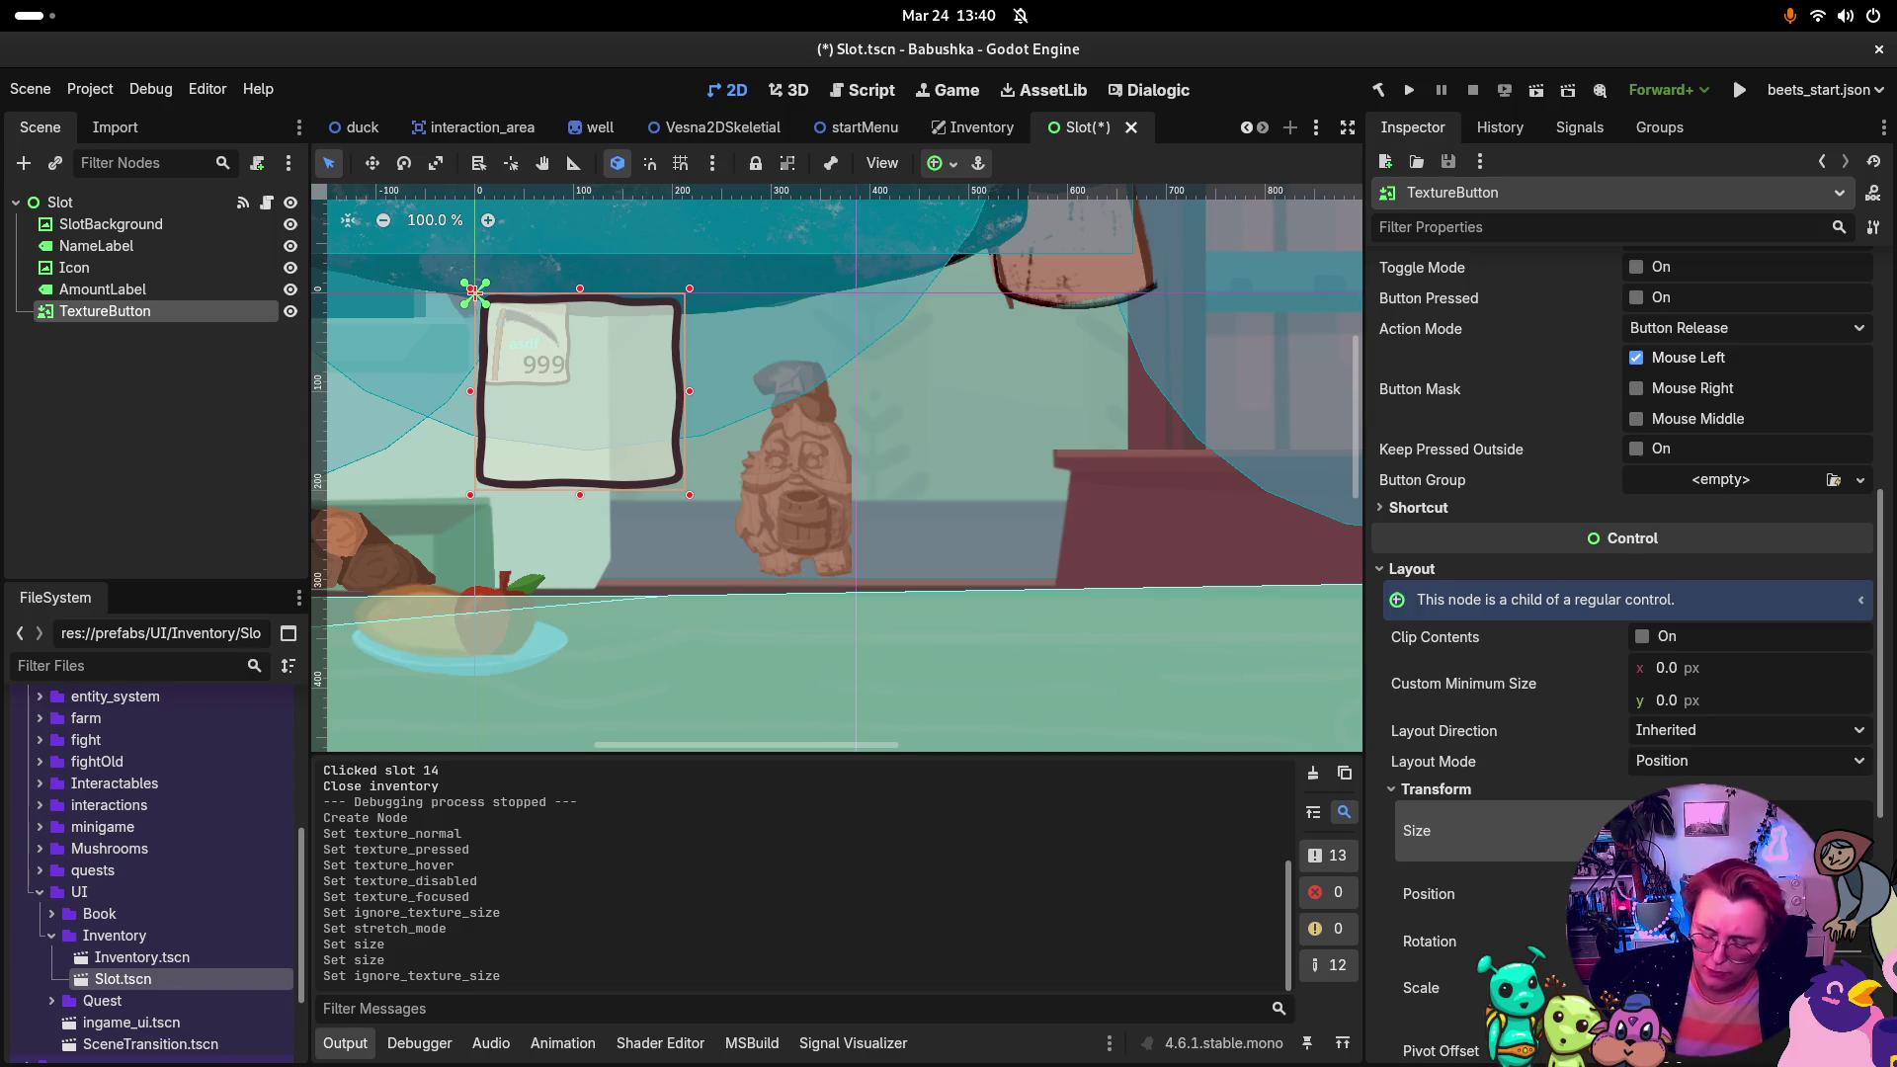
Step: Set the TextureButton size to 94 × 94 px and its position to 3, 3
key(Return)
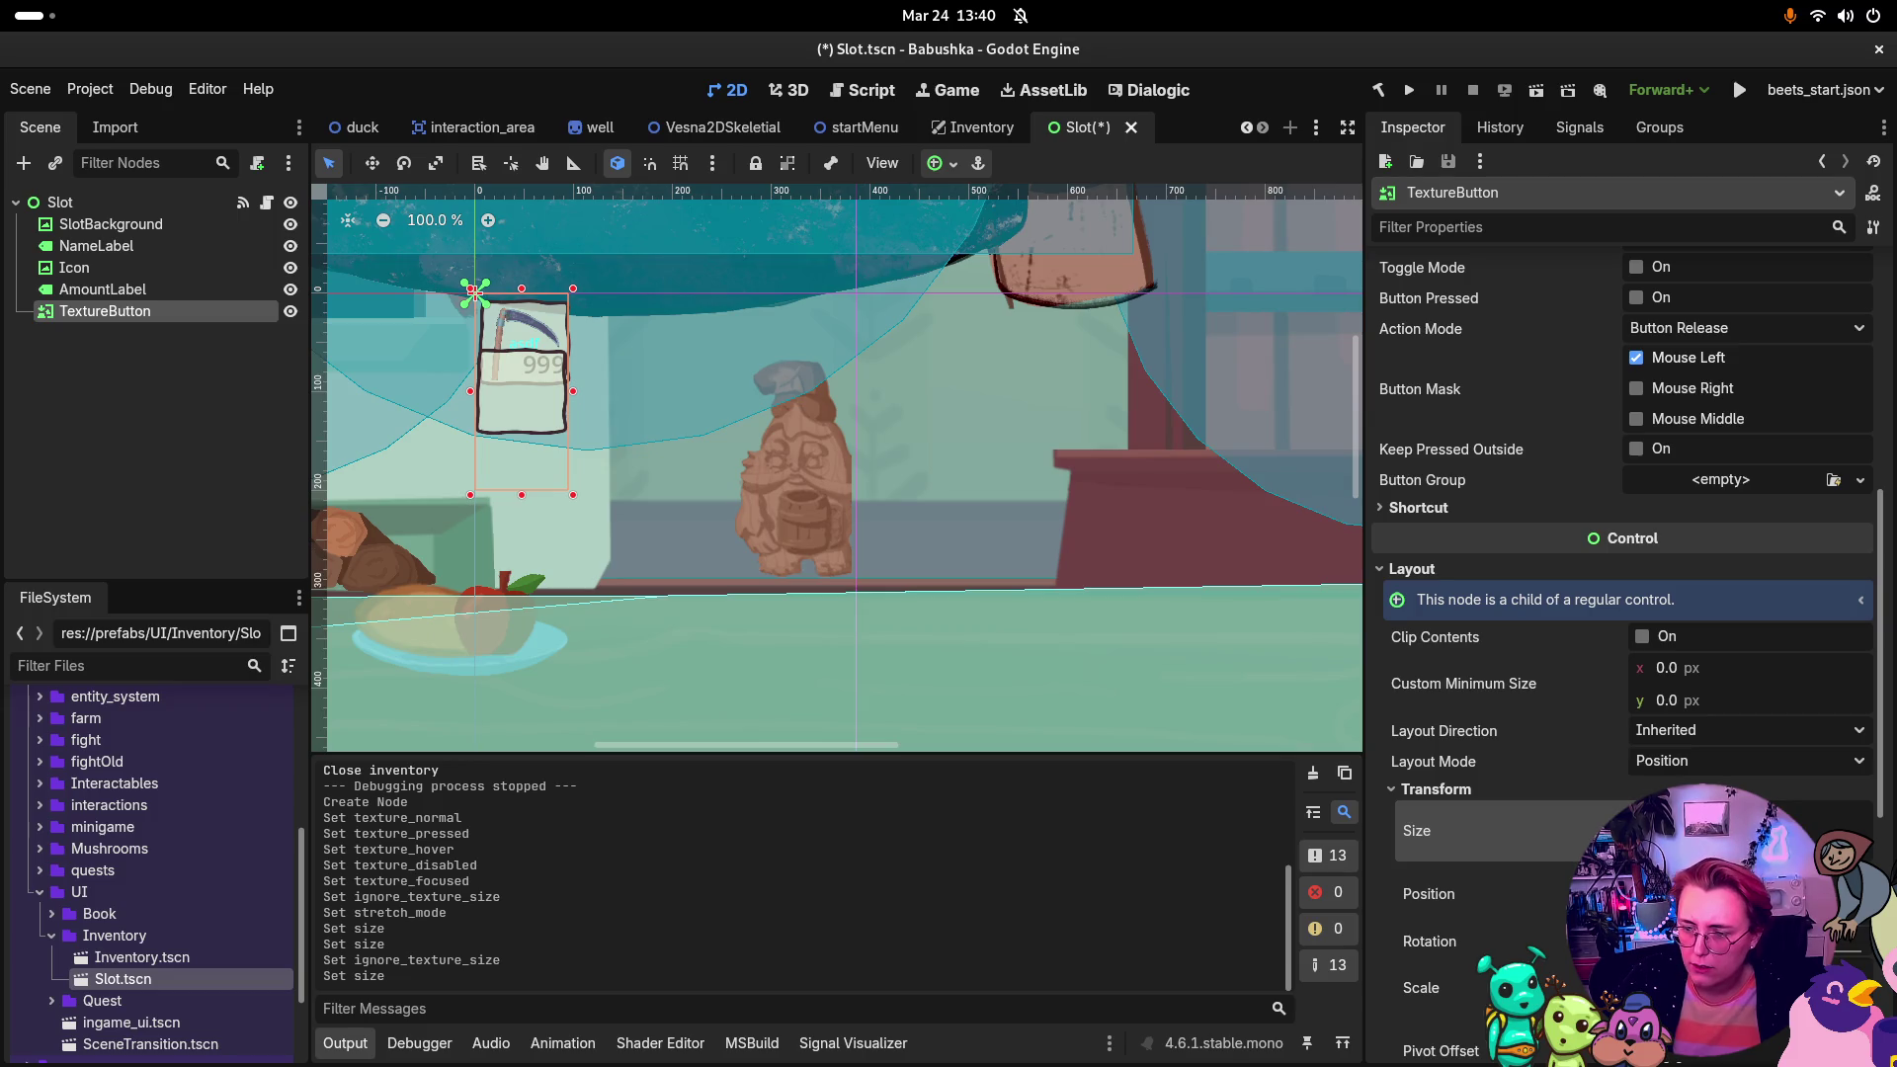
key(Return)
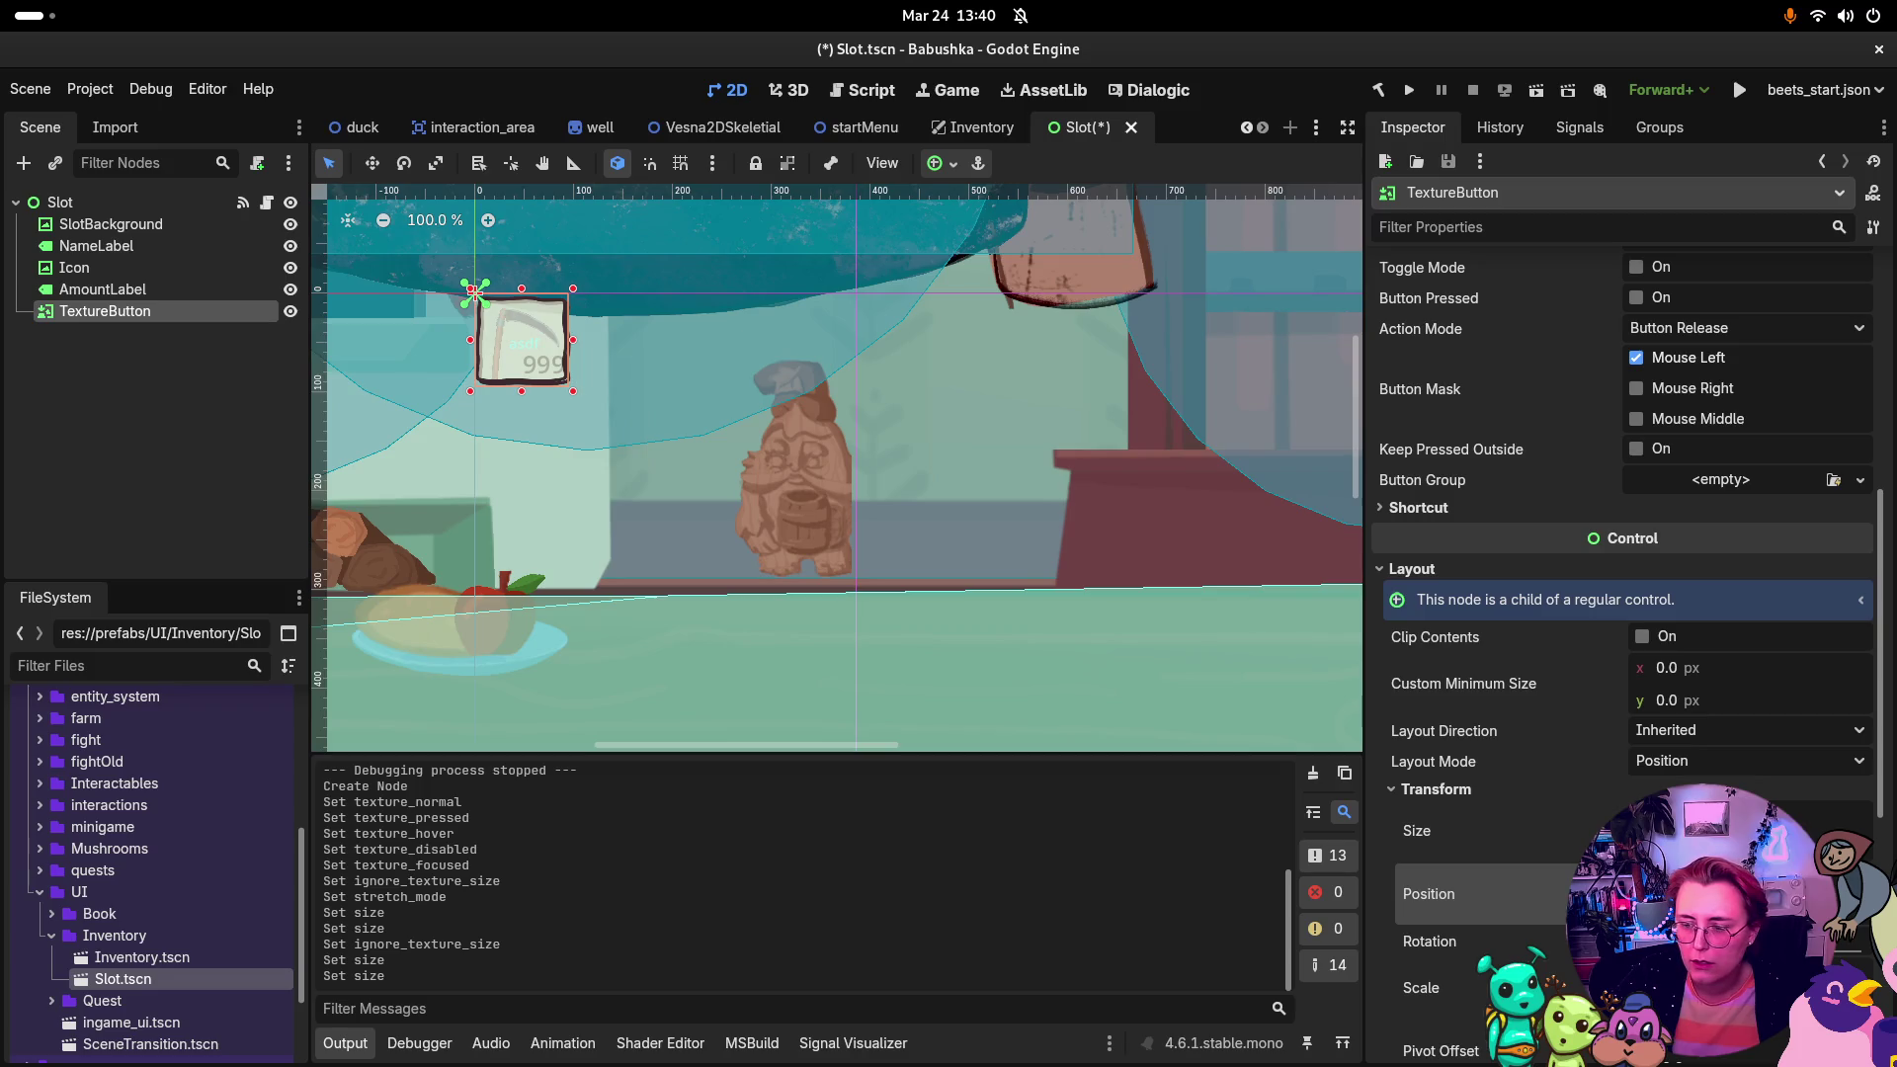
key(Return)
key(Return)
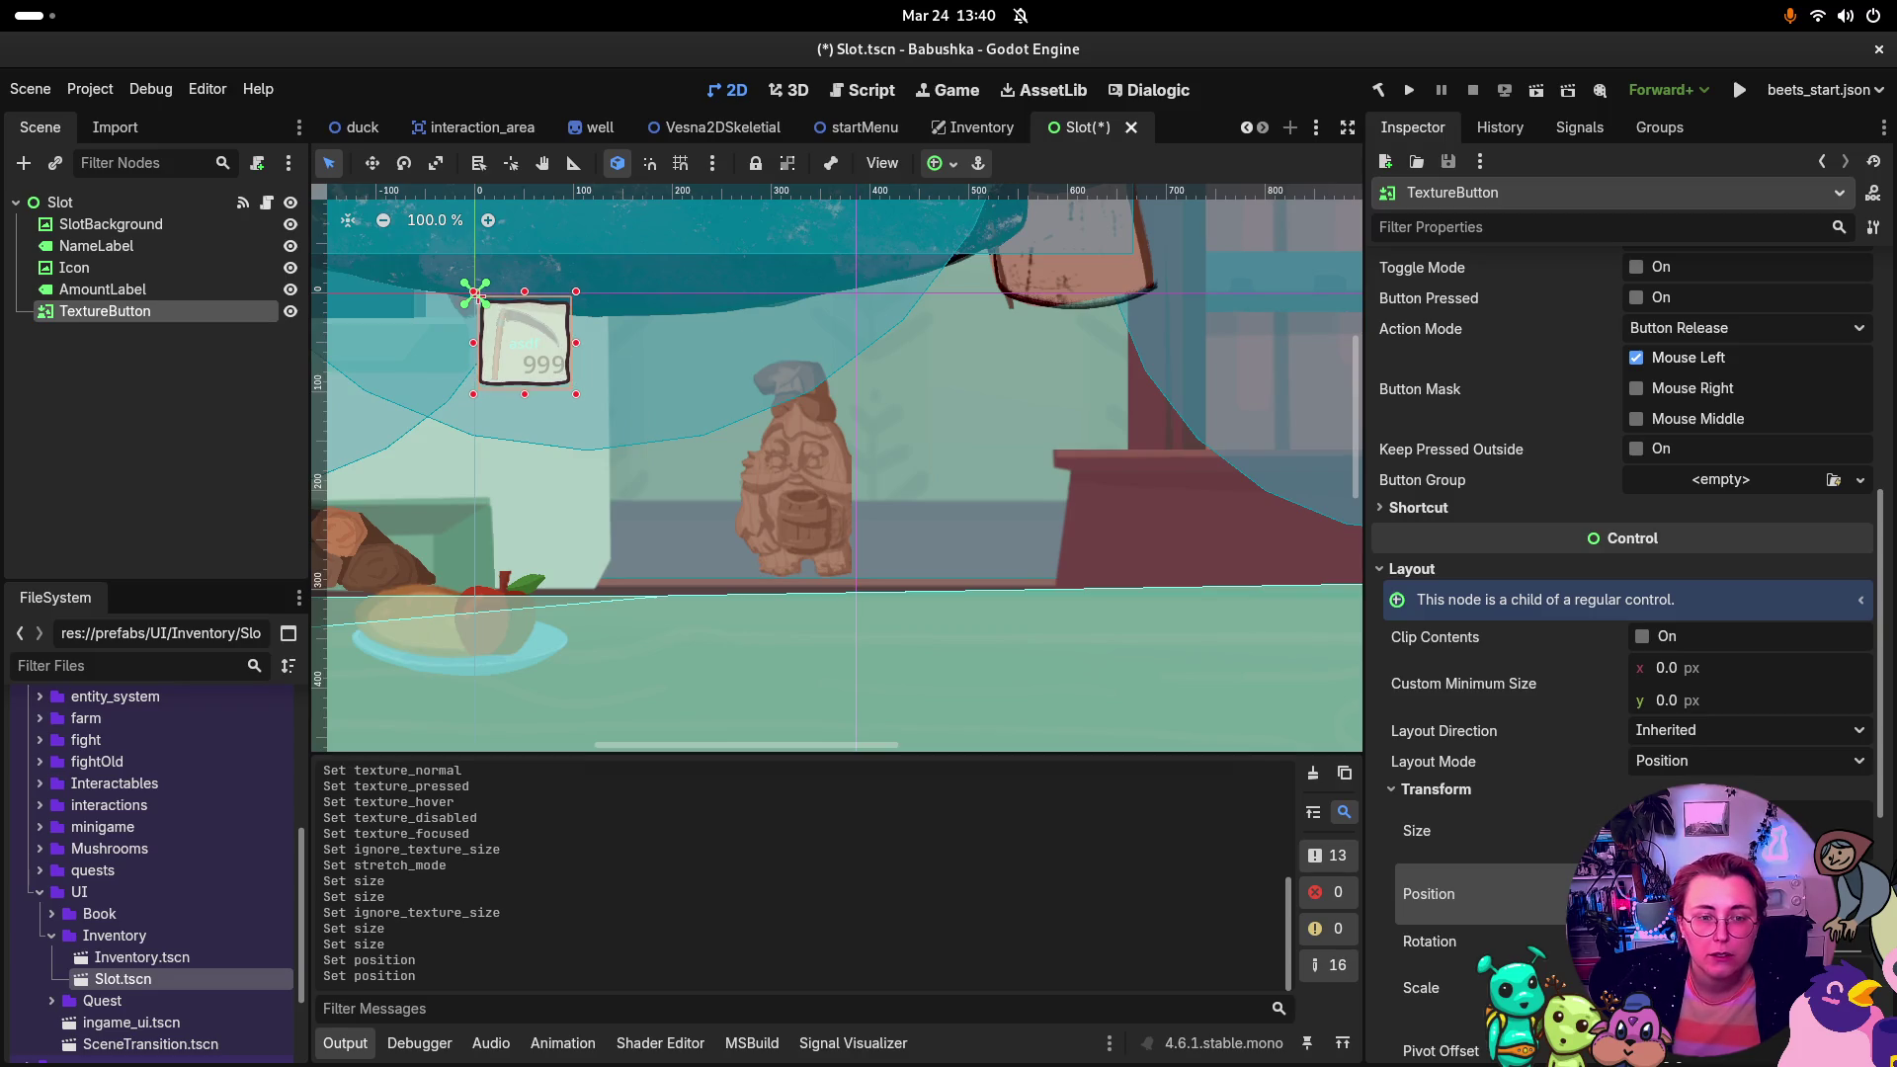
Step: Move TextureButton directly below SlotBackground in the Scene tree and hide SlotBackground
scroll(1581, 691, down, 3)
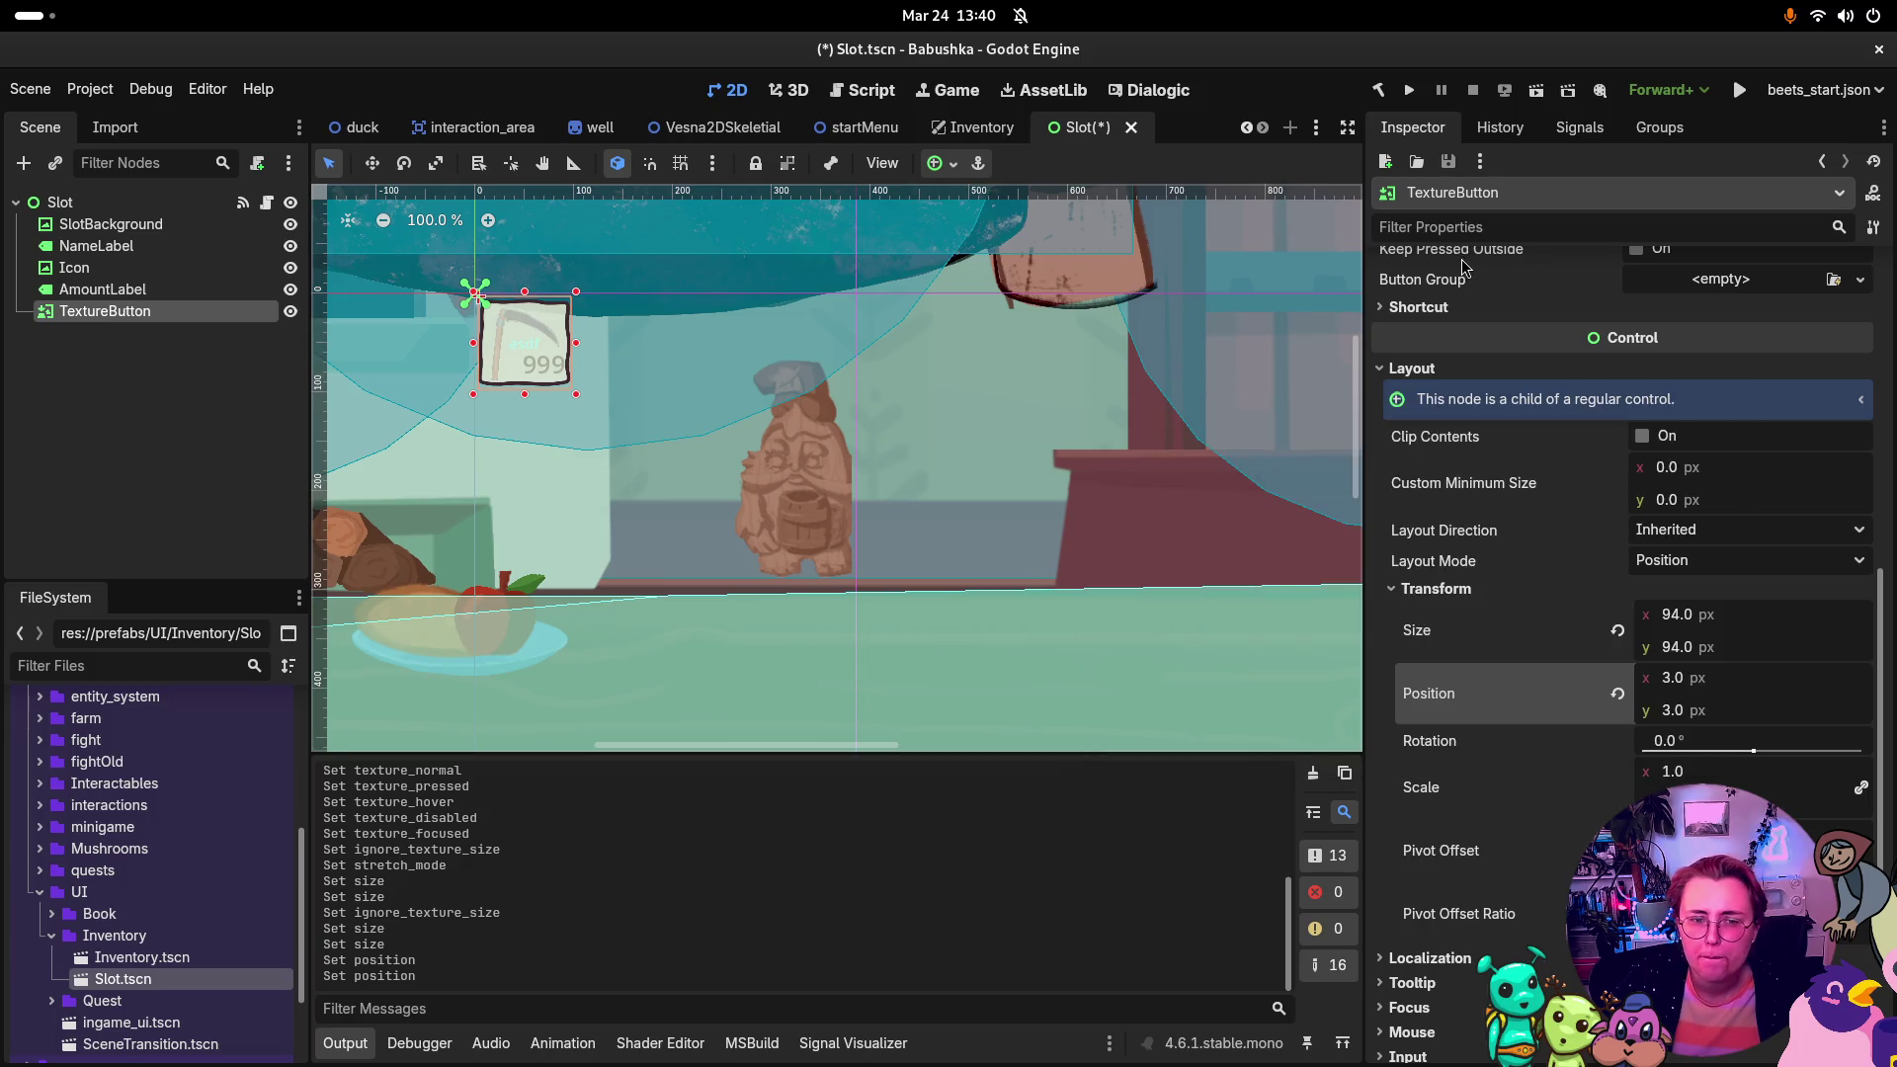
drag(168, 312, 150, 241)
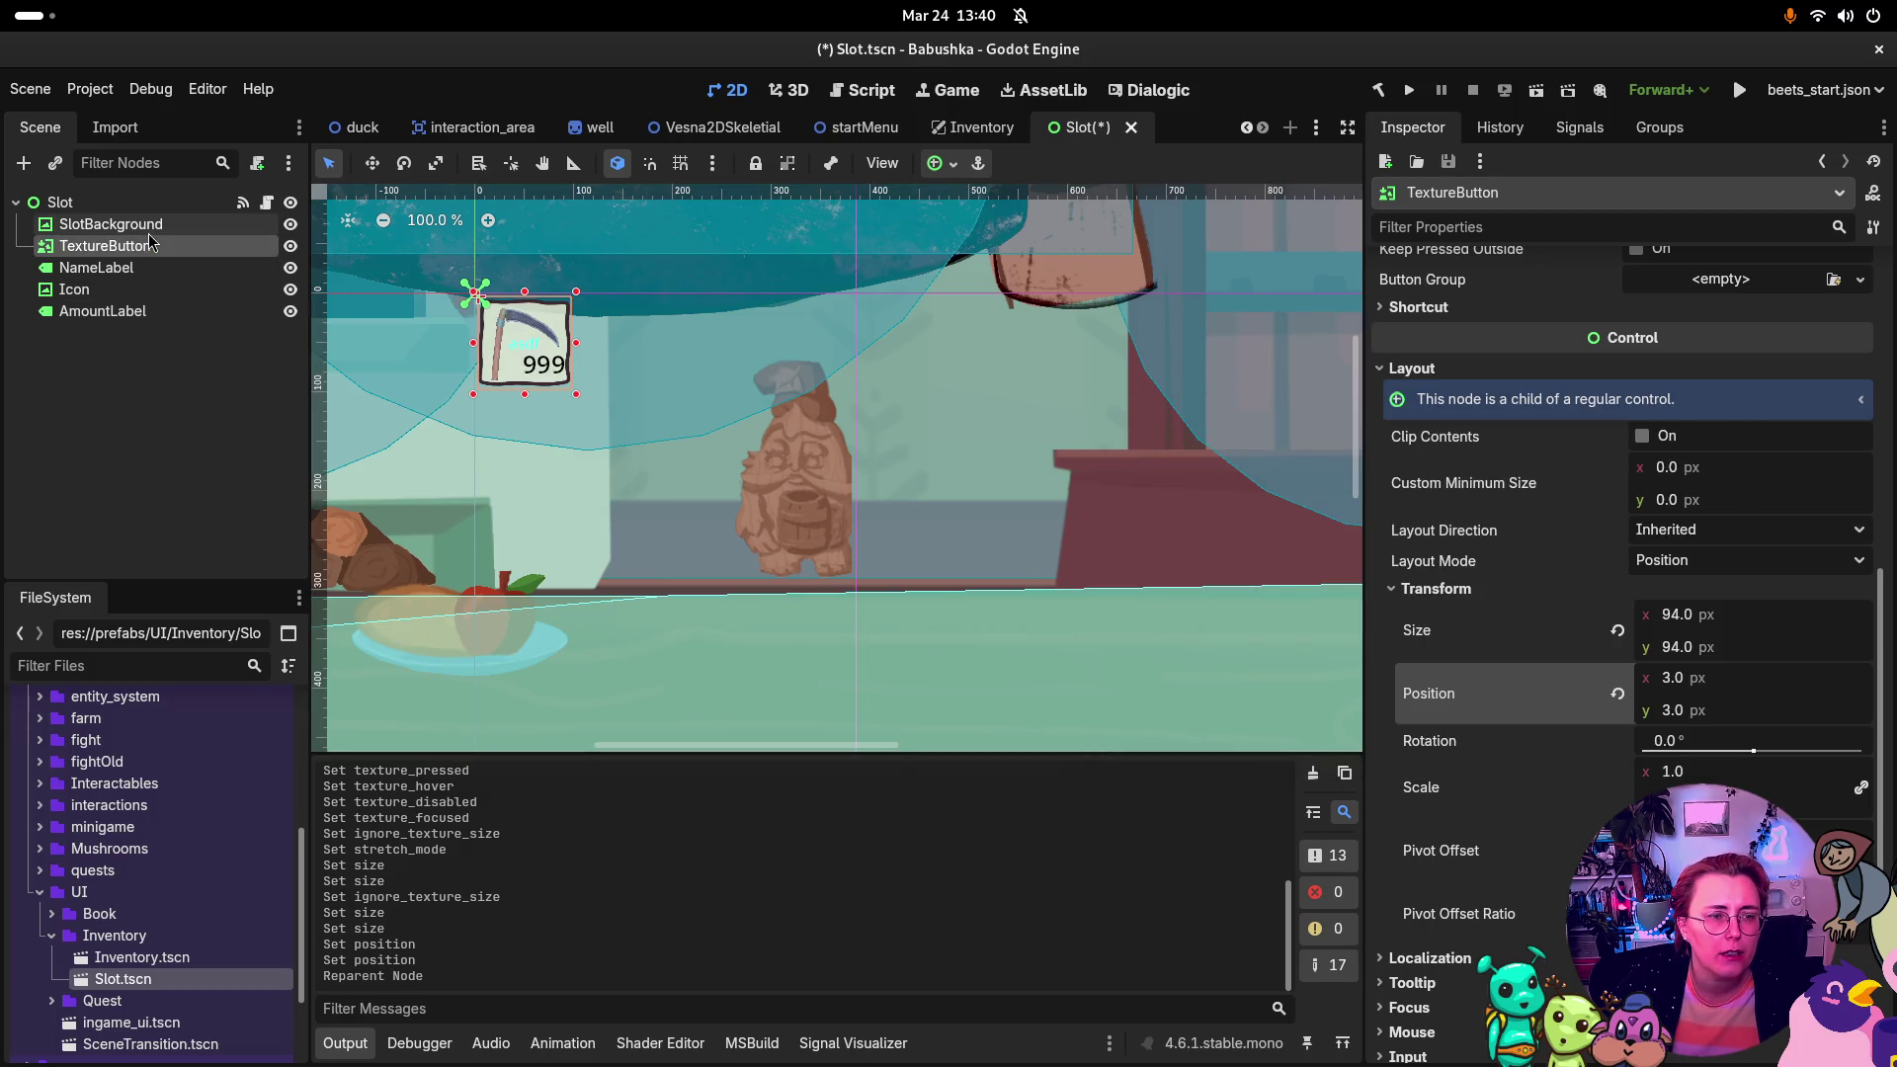
click(289, 224)
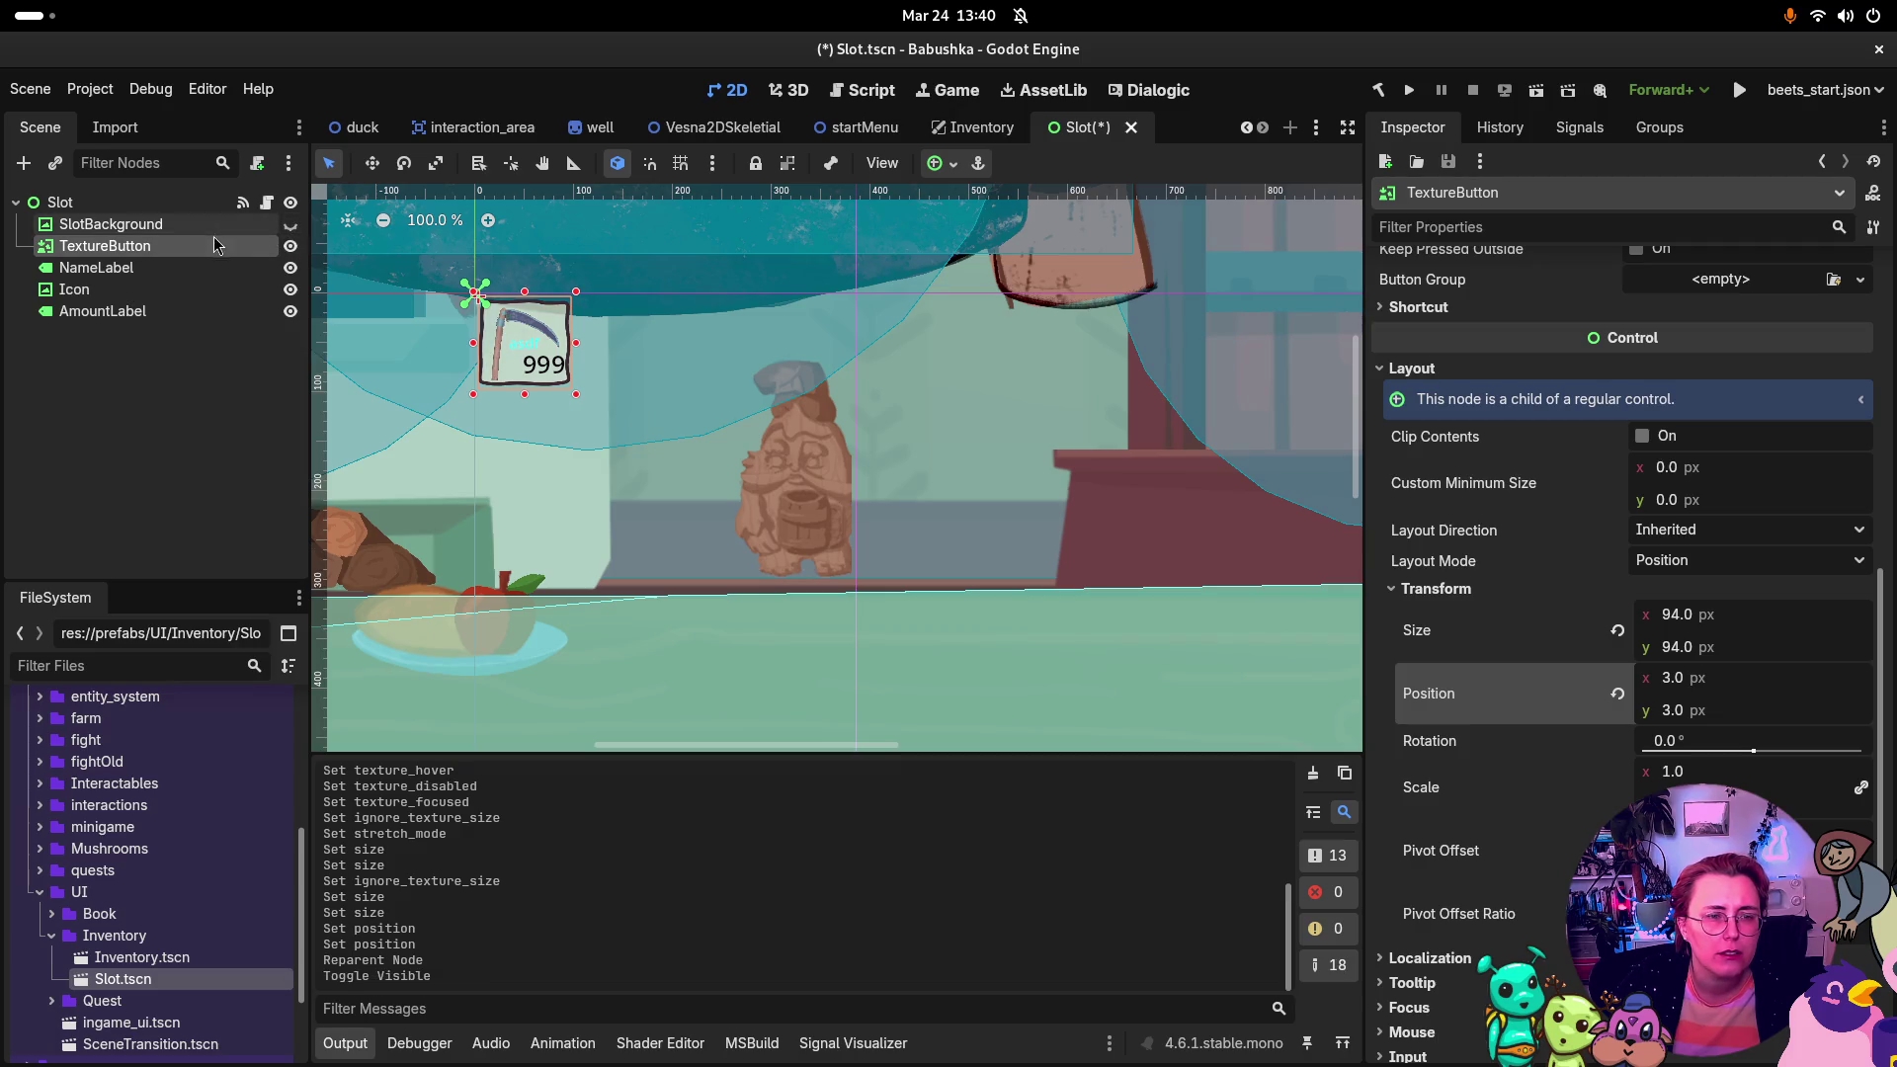
double_click(218, 243)
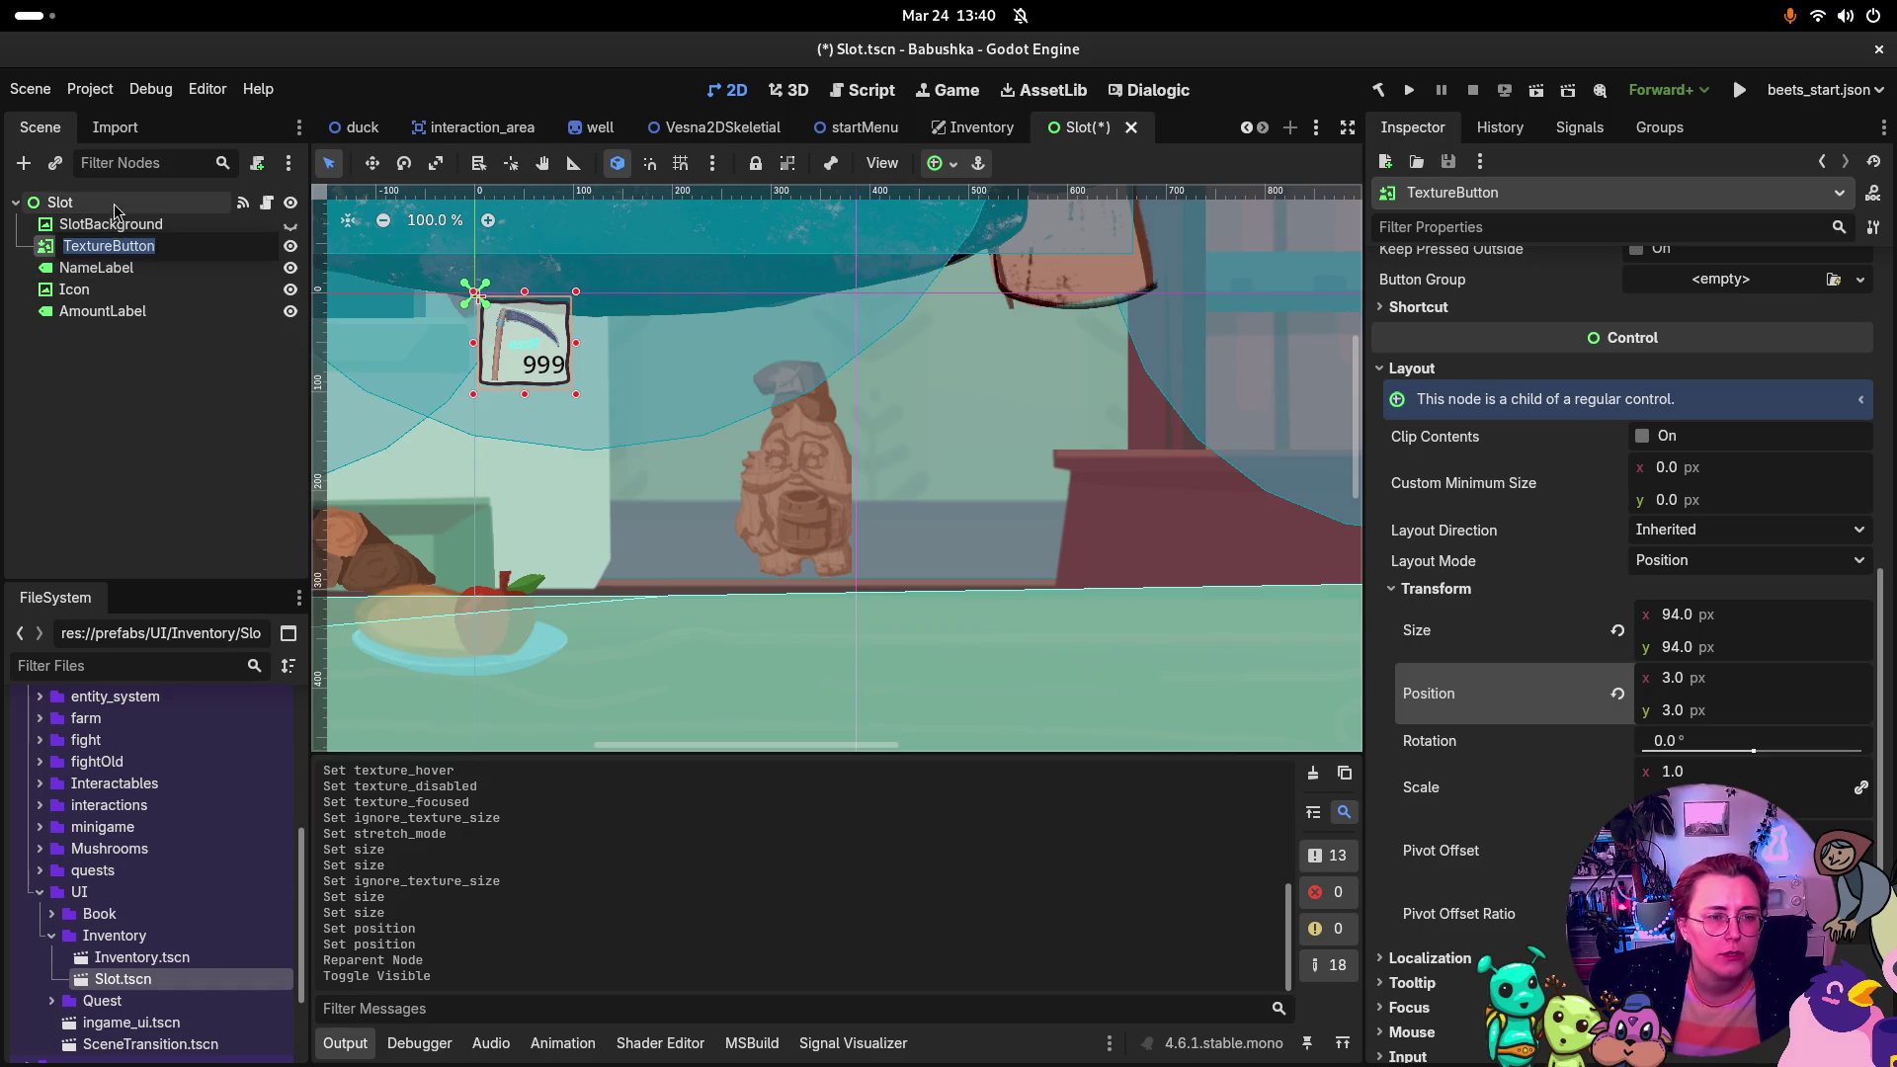
key(Escape)
click(1494, 132)
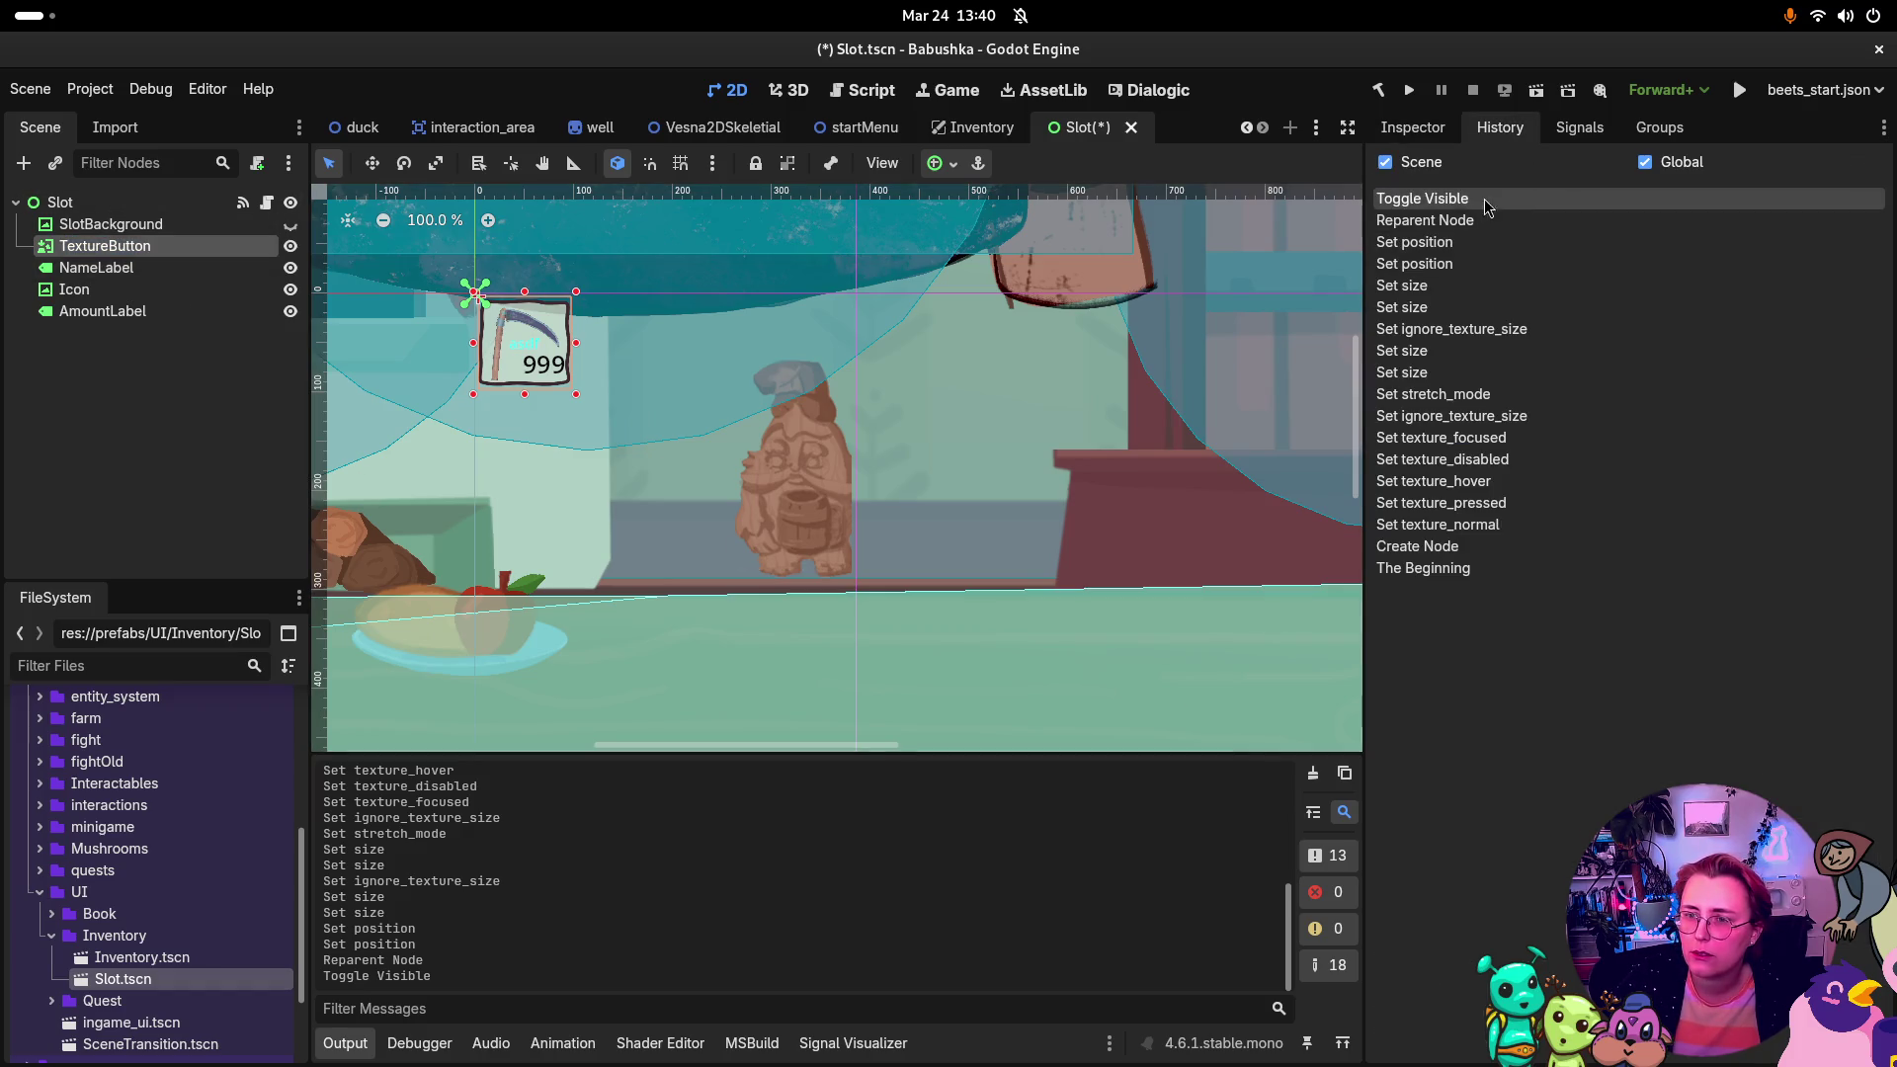
click(1578, 129)
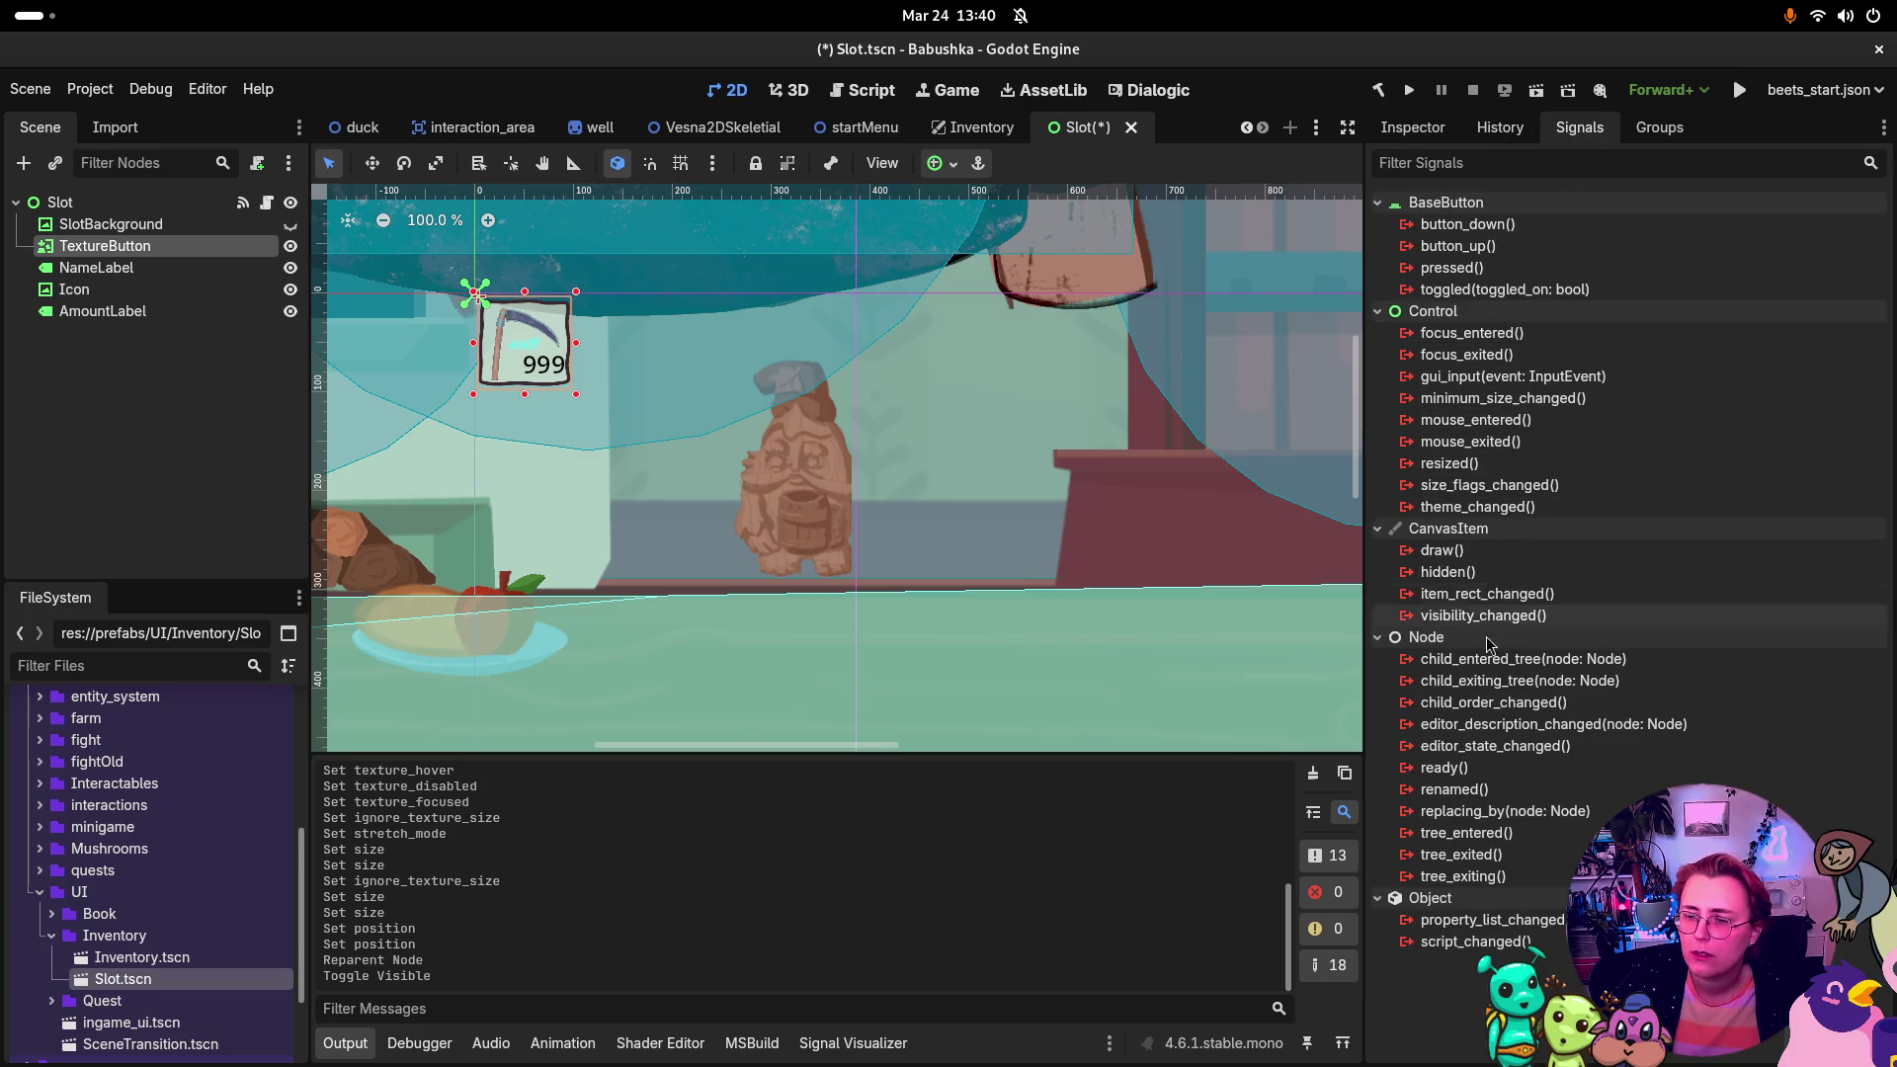
Step: Connect TextureButton's button_down signal to the Slot script's _on_gui_input method and save Slot.tscn
click(99, 202)
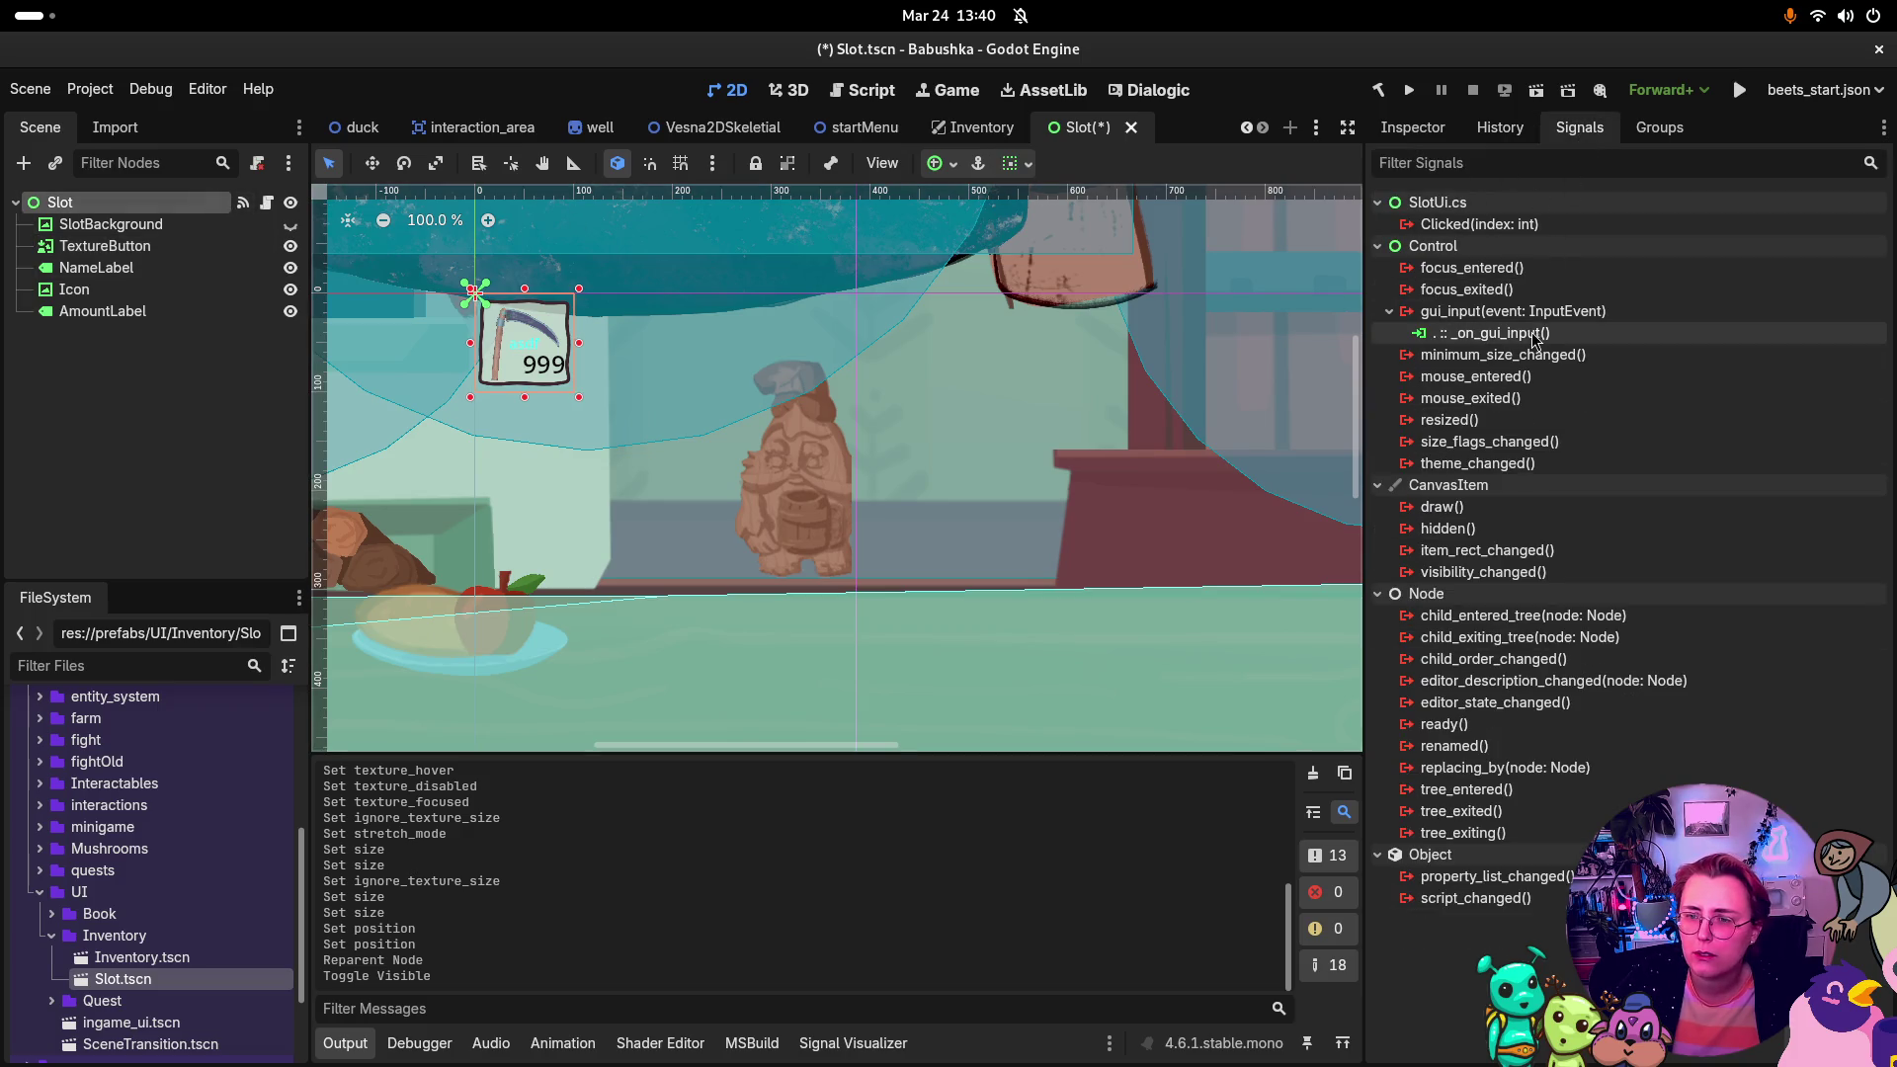
click(99, 246)
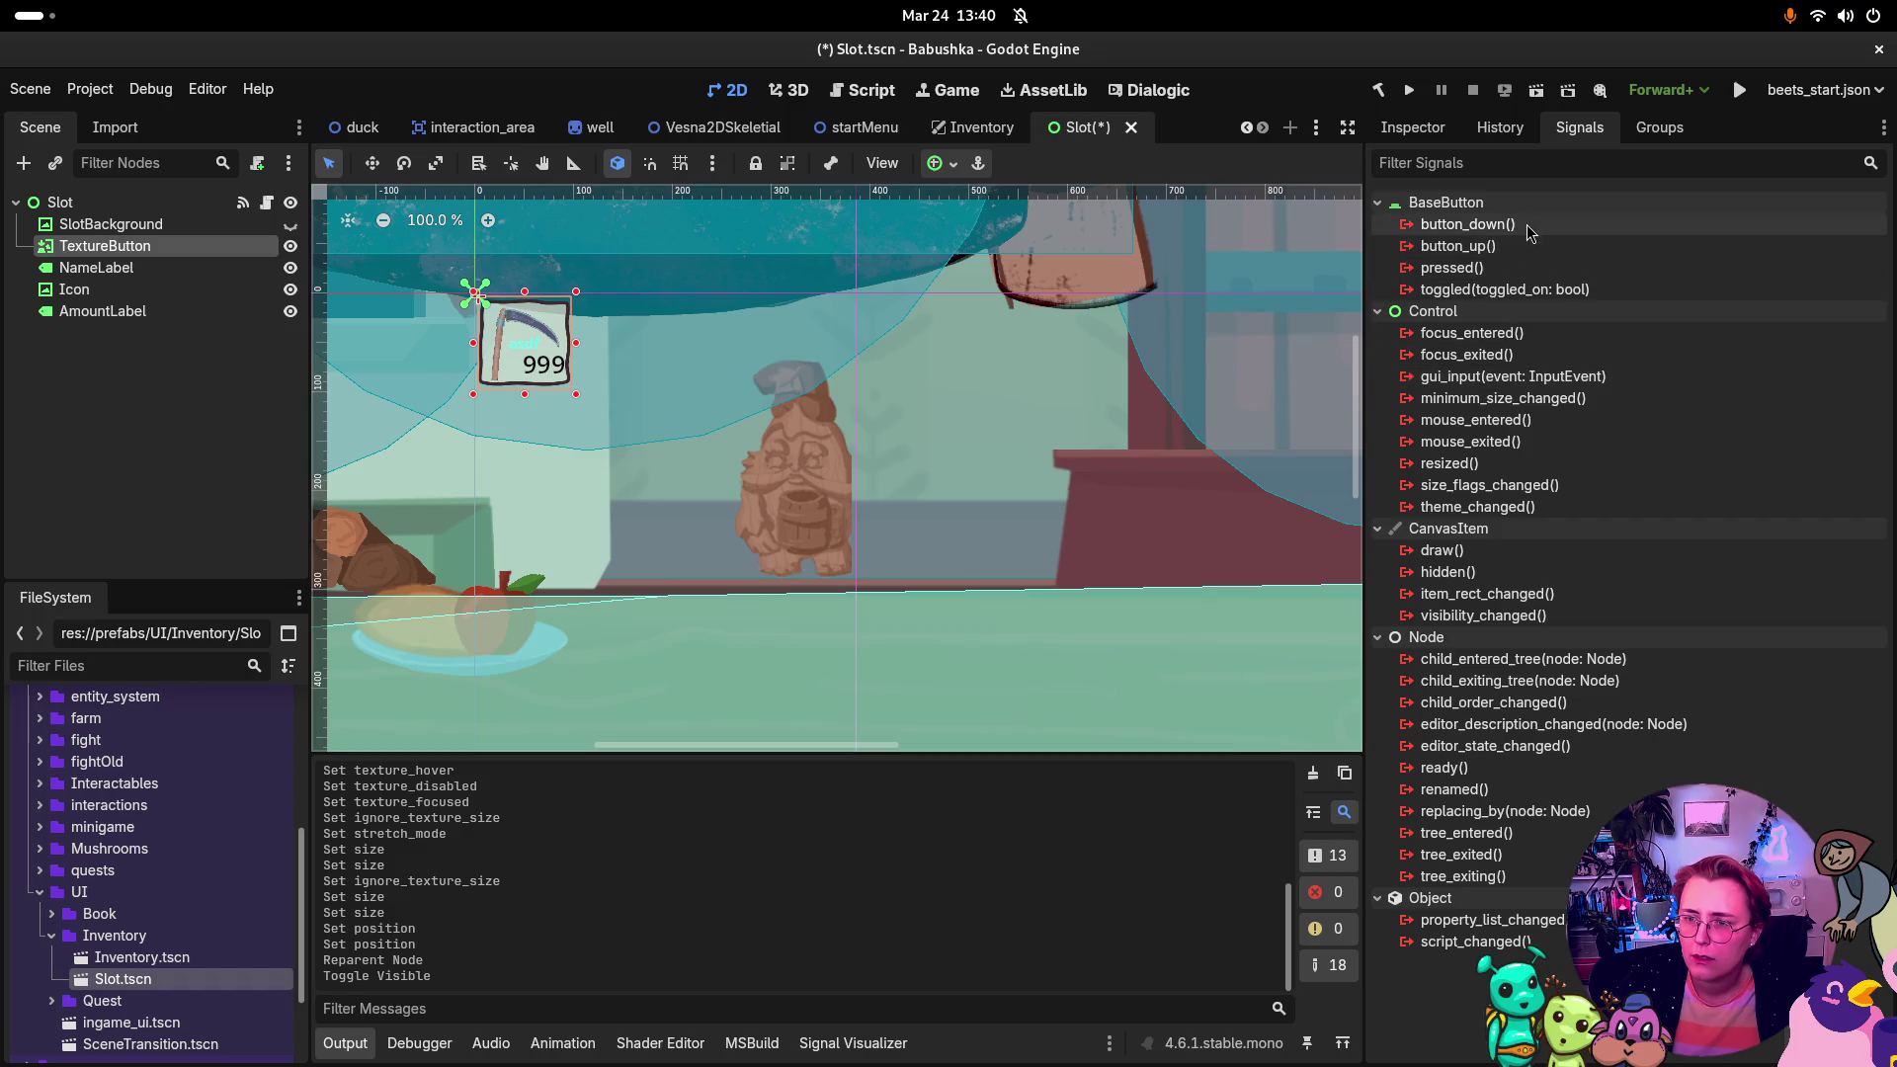
click(1645, 232)
double_click(1645, 230)
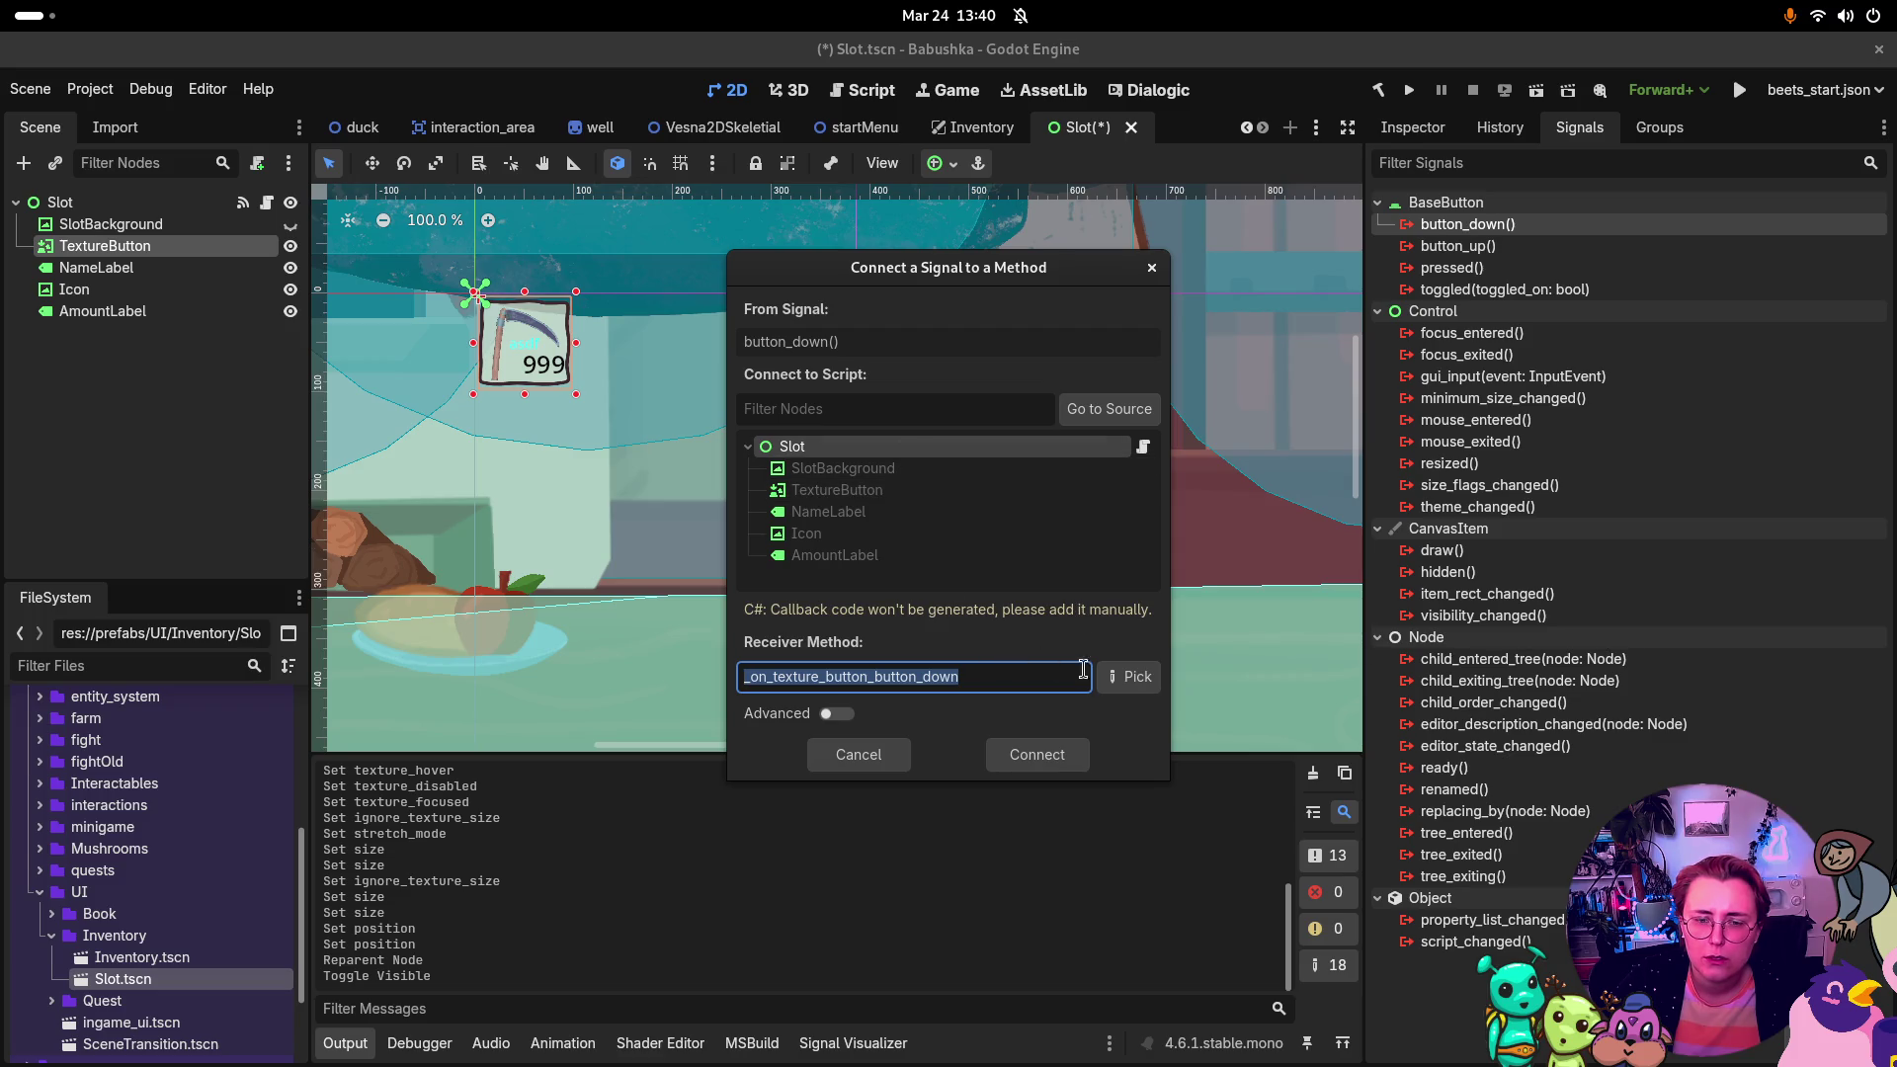
click(1119, 687)
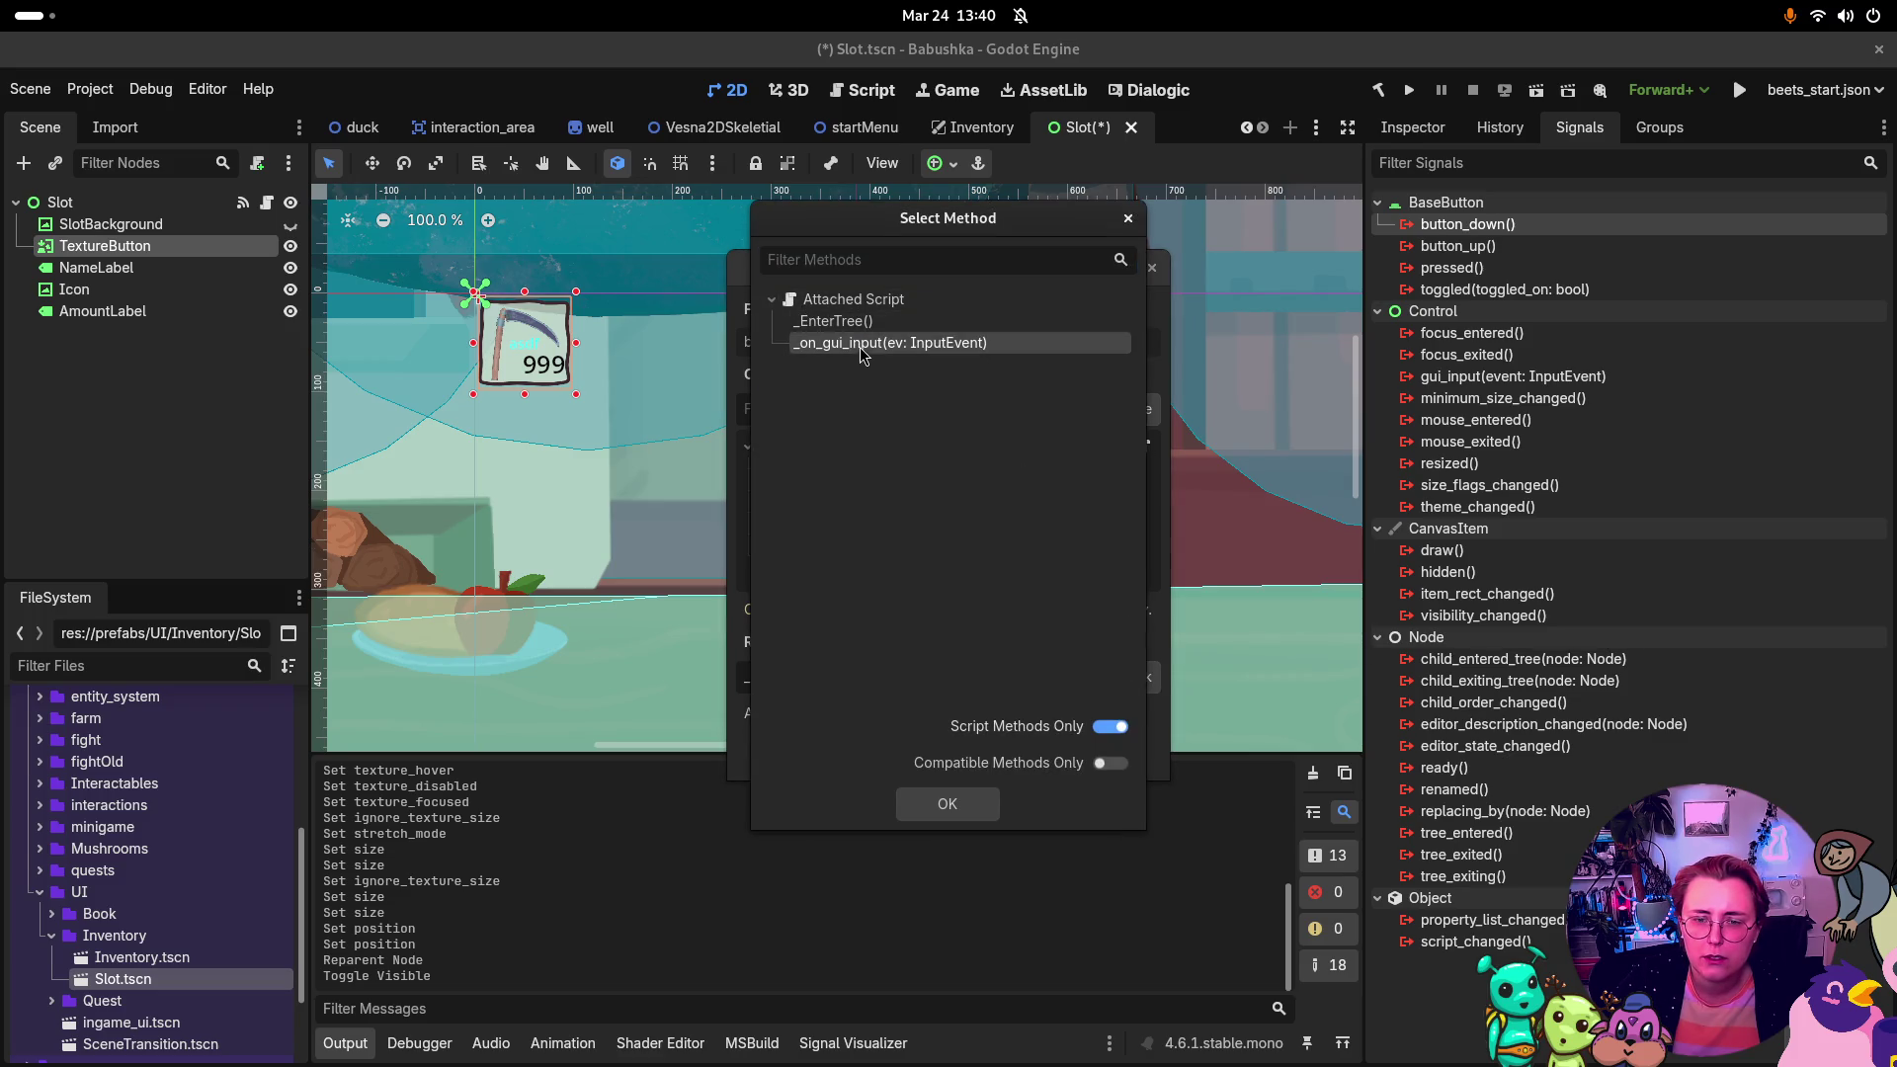
click(959, 804)
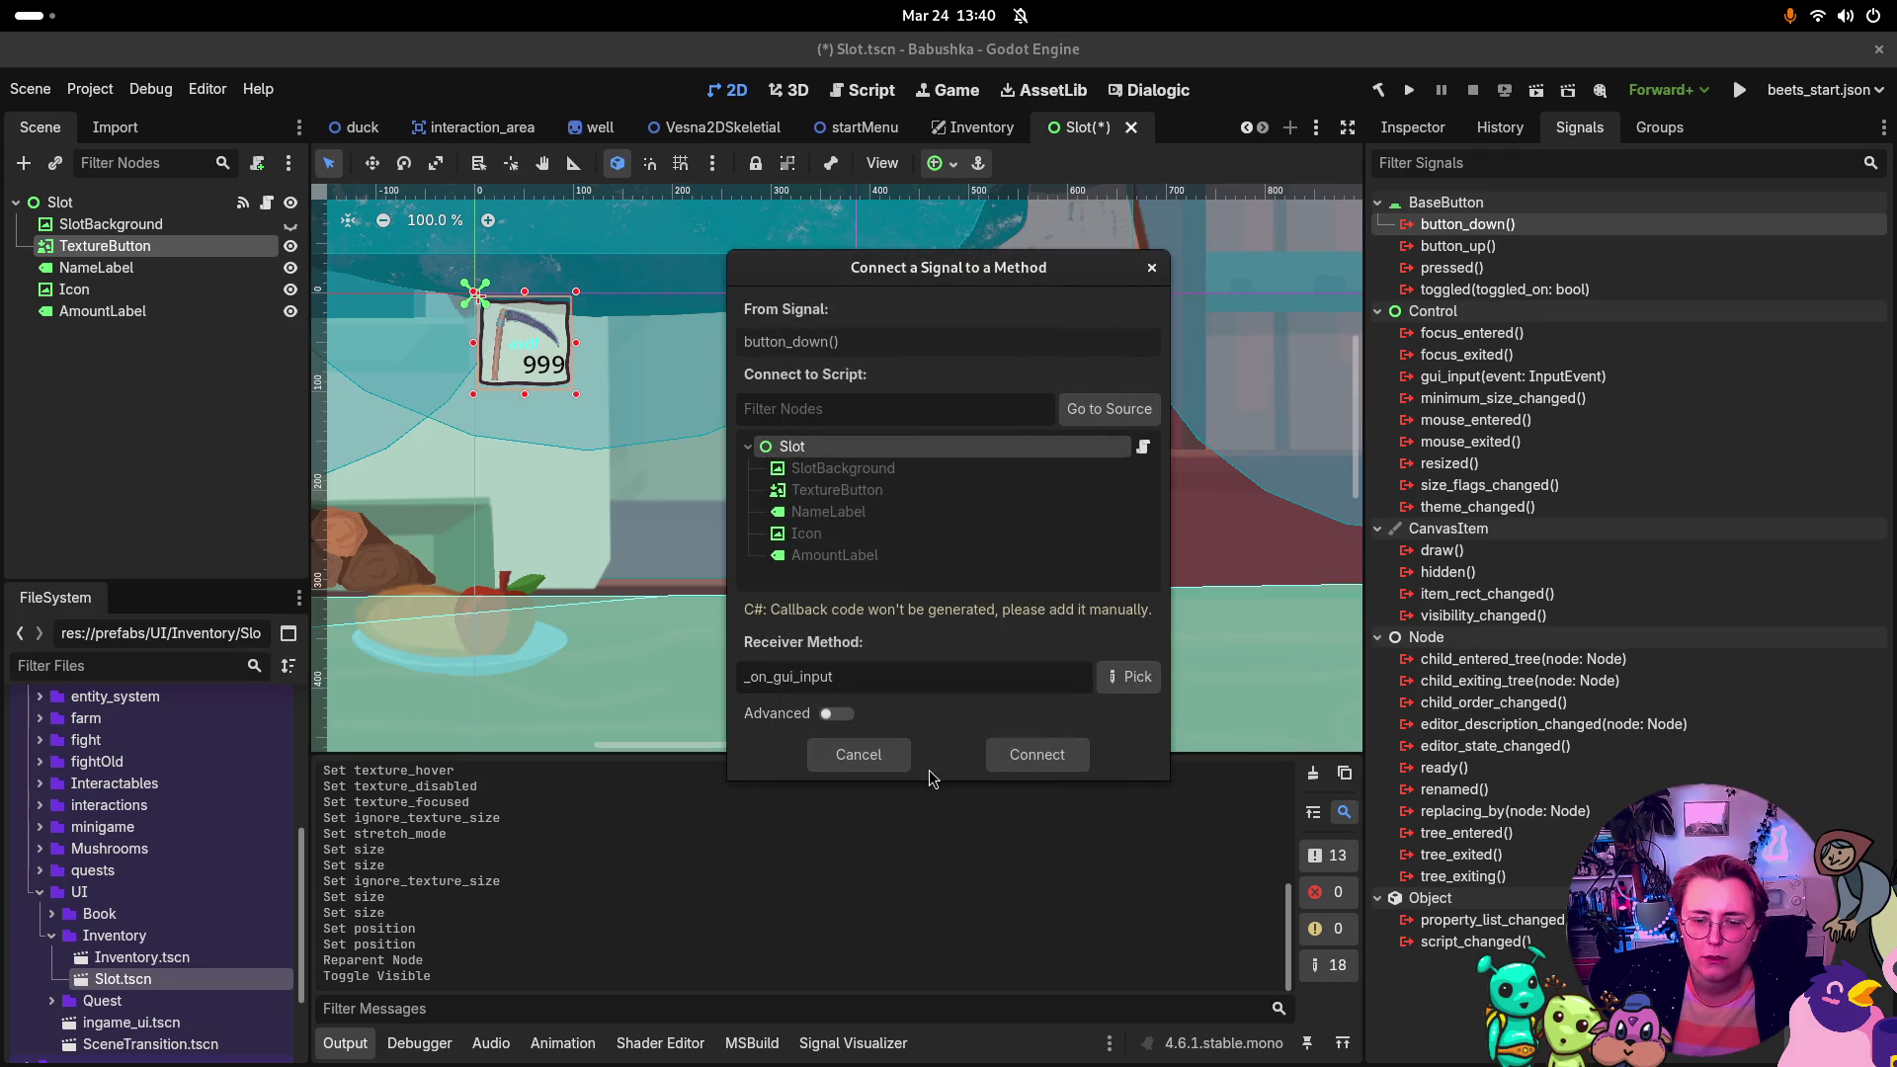
click(1029, 757)
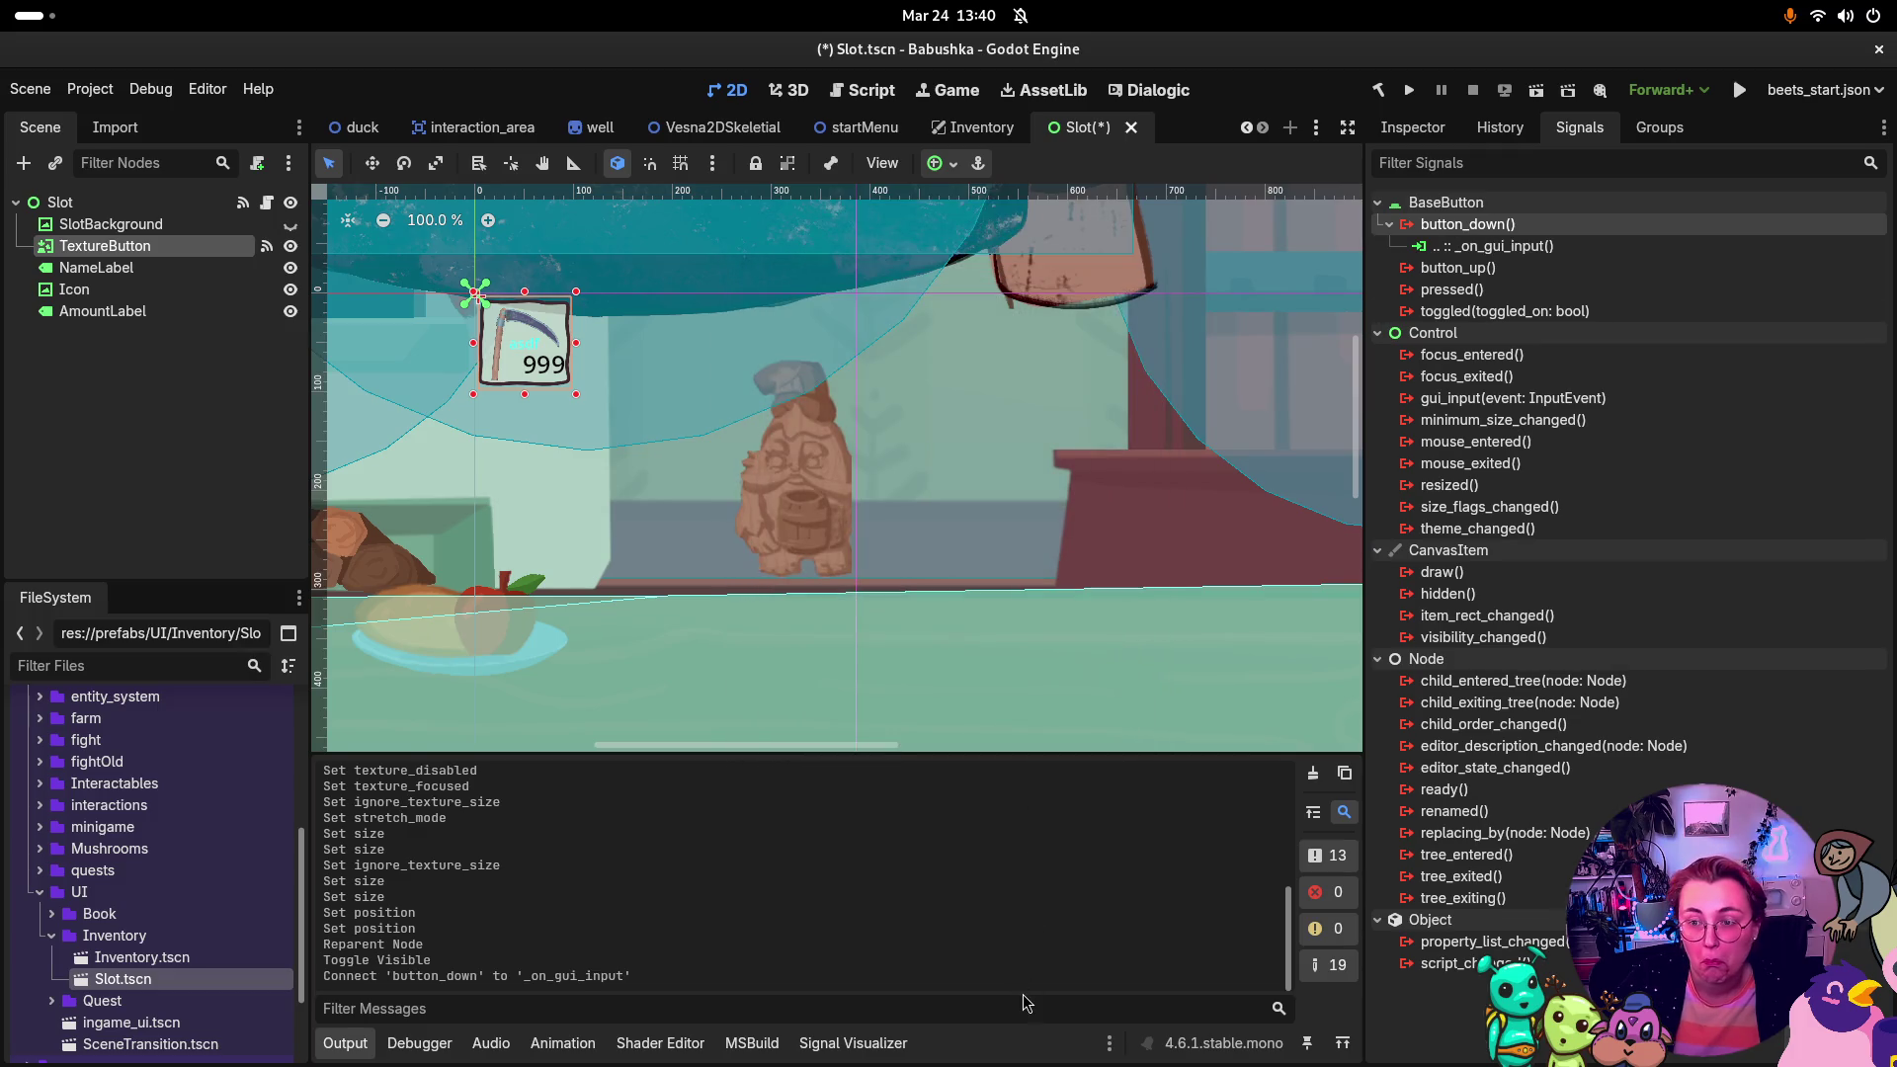
key(ctrl+s)
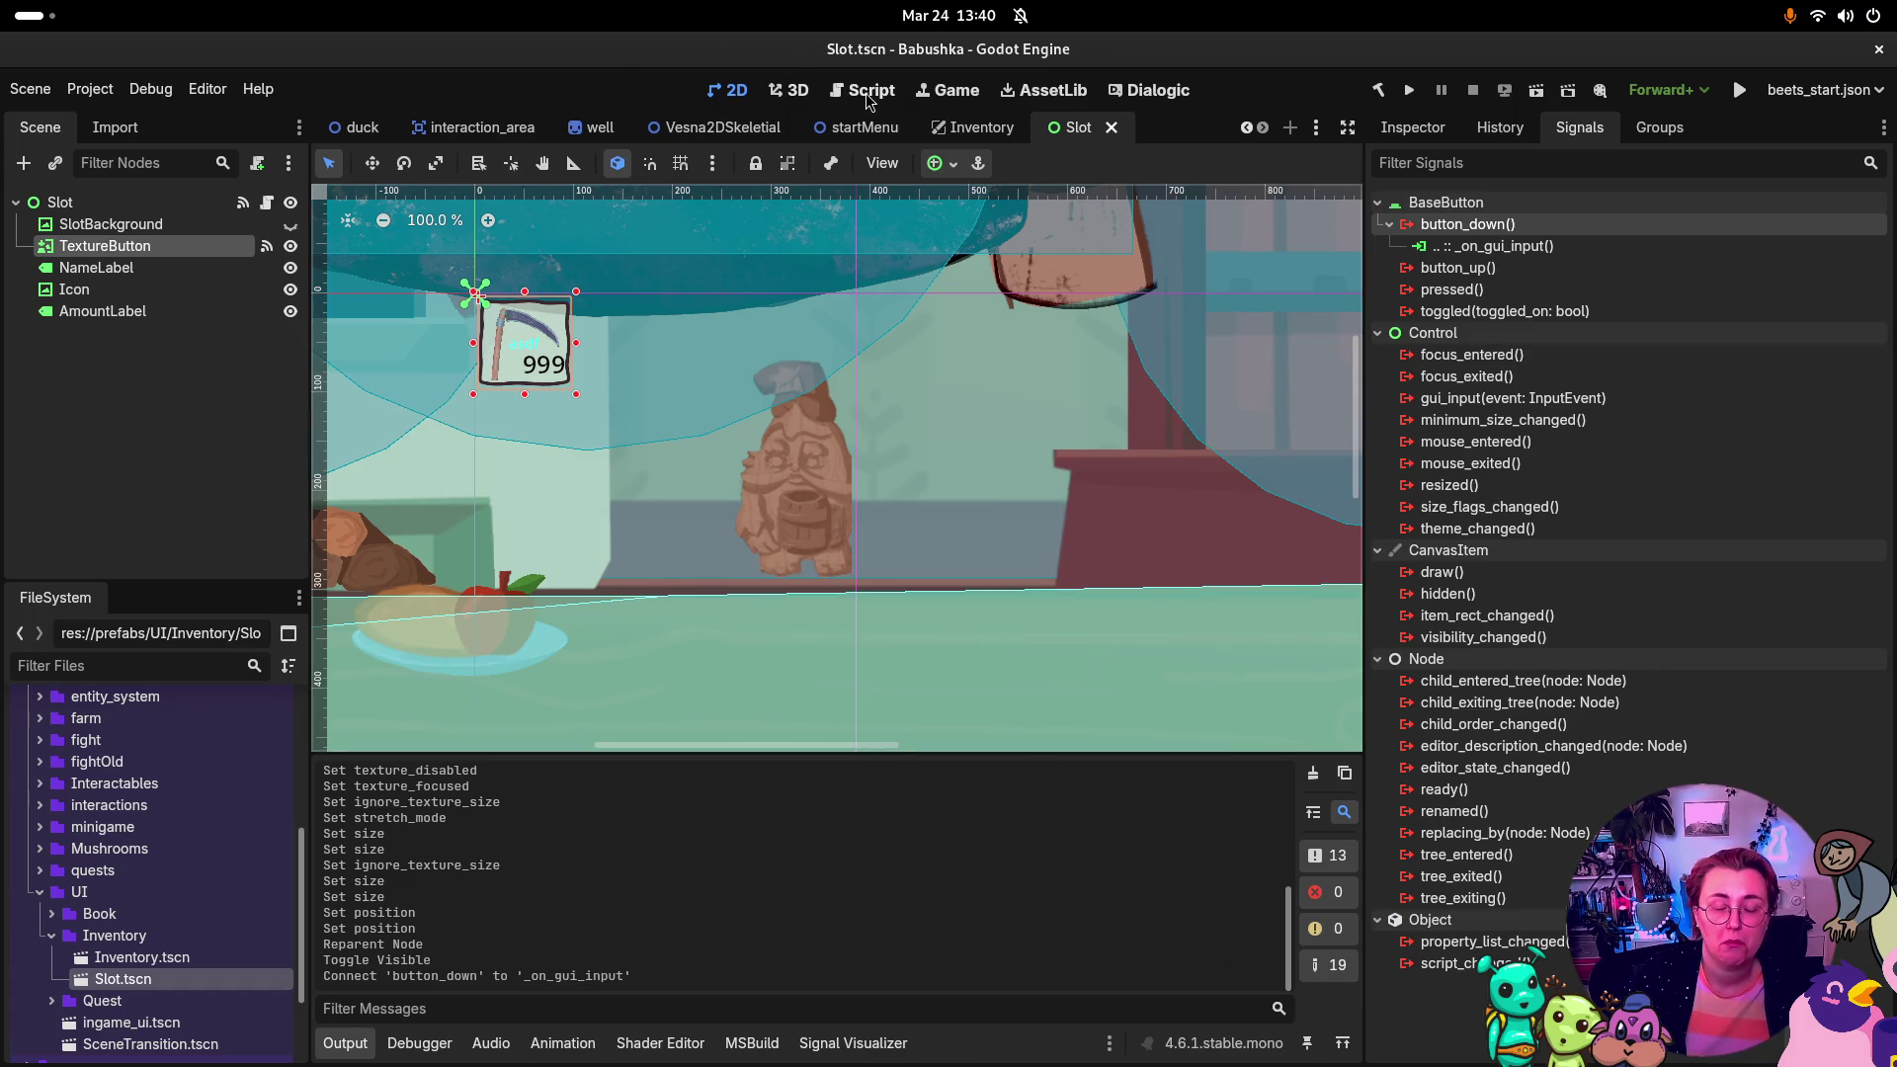
Step: Play-test the project by continuing the saved game into the garden, then close it
click(1409, 90)
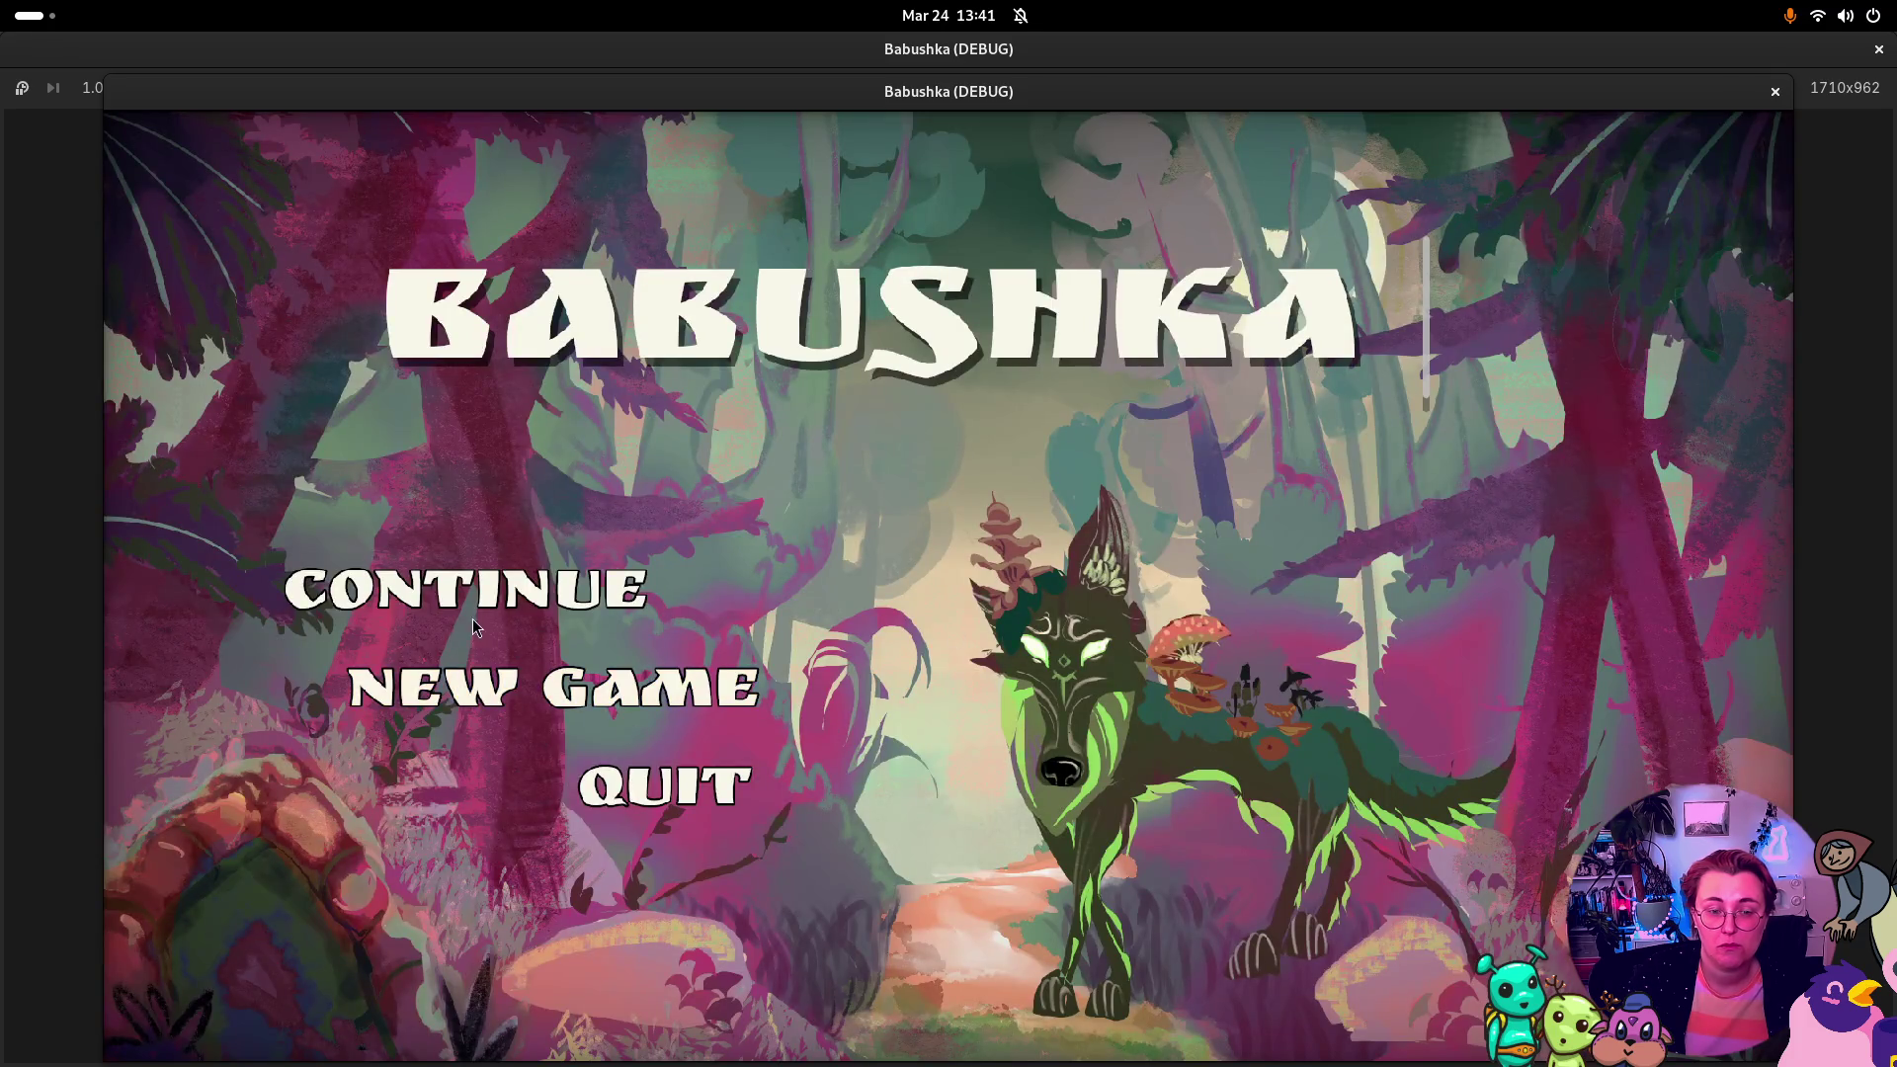
click(474, 597)
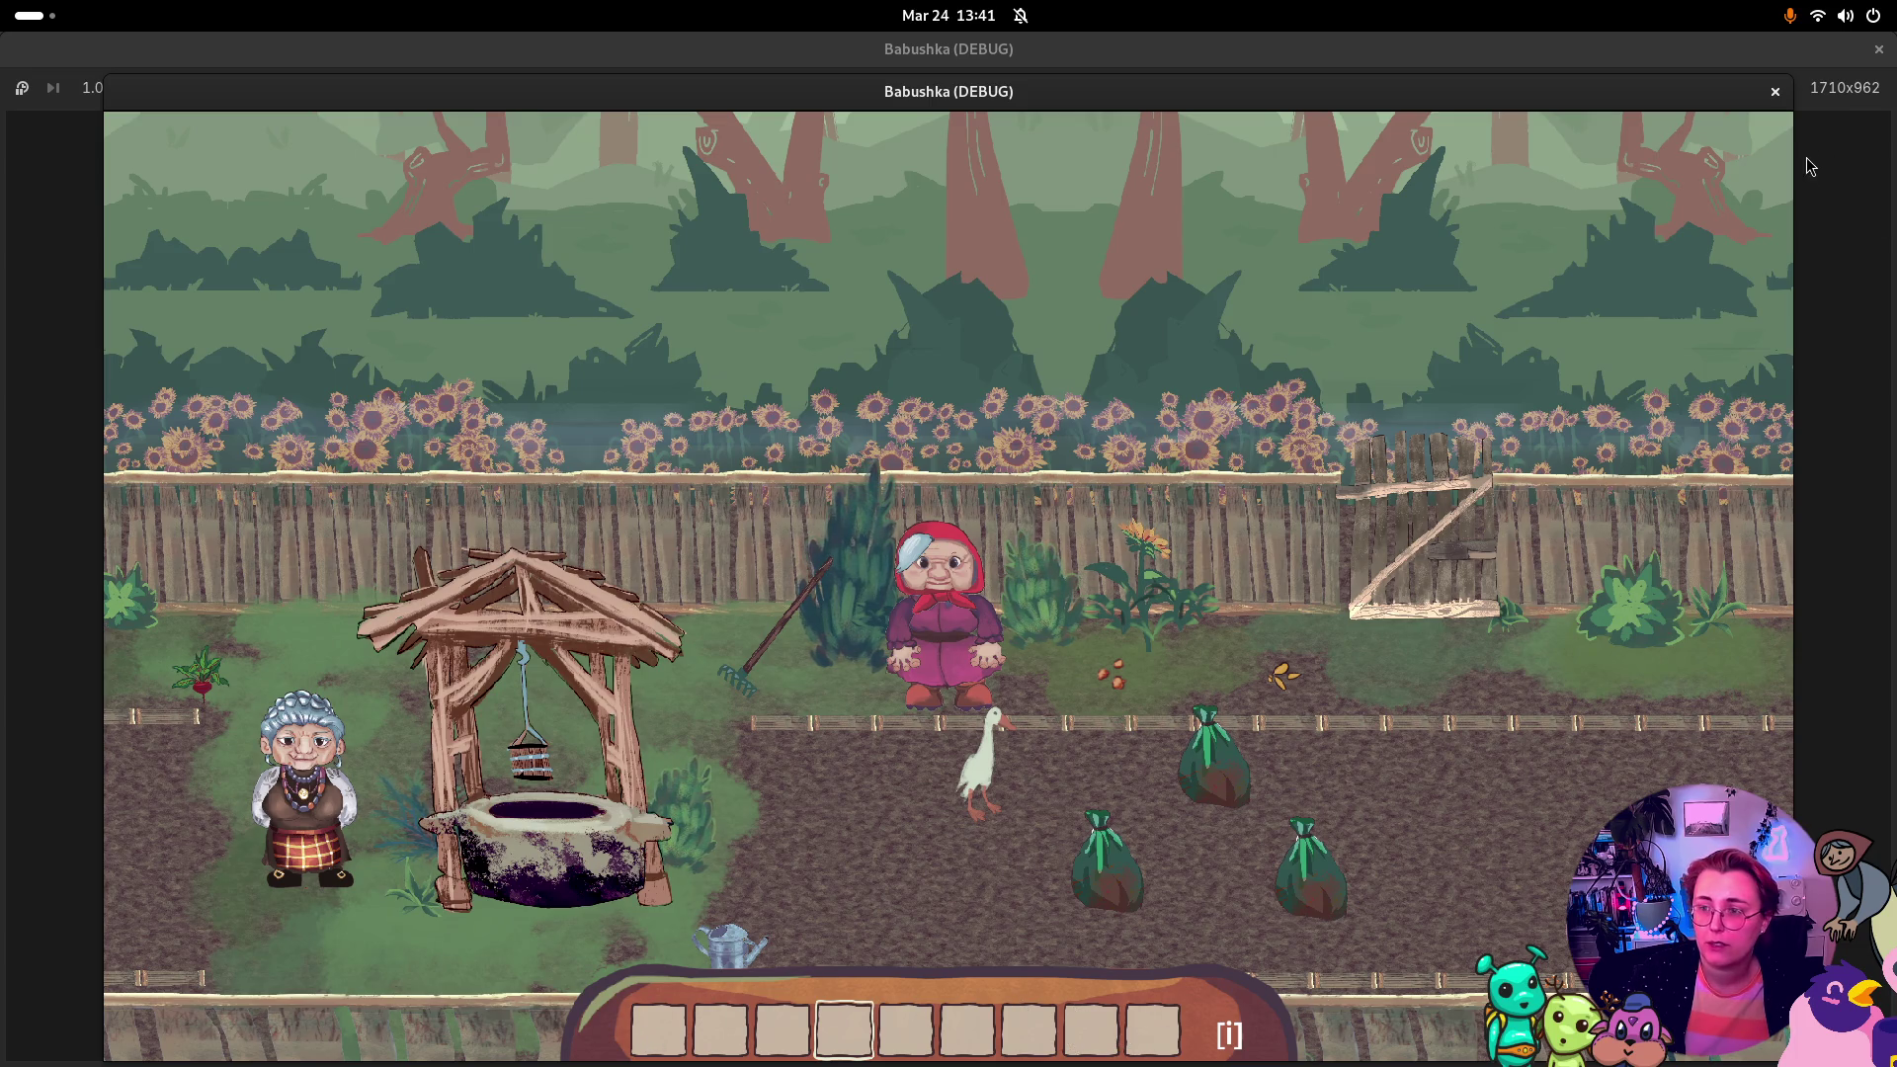
click(1776, 91)
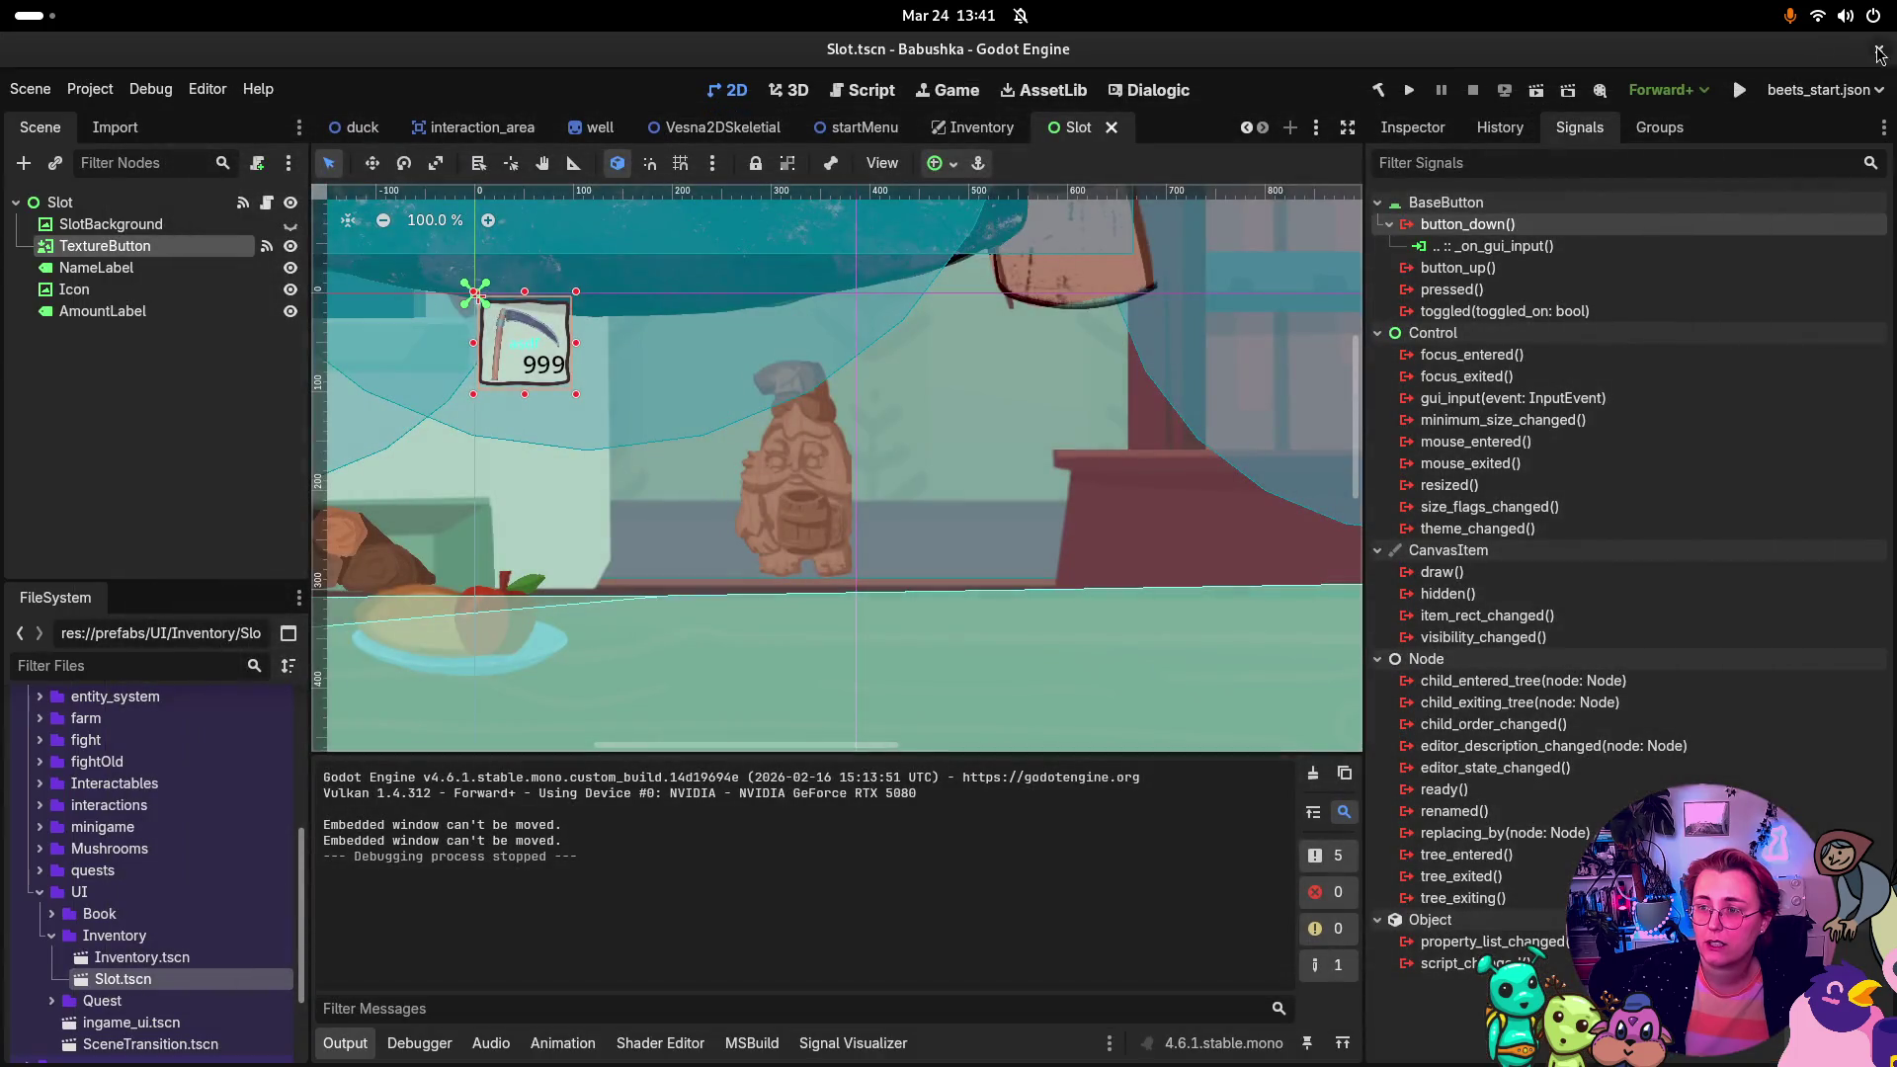
Step: Switch to Rider to review the Slot.tscn commit diff
key(super)
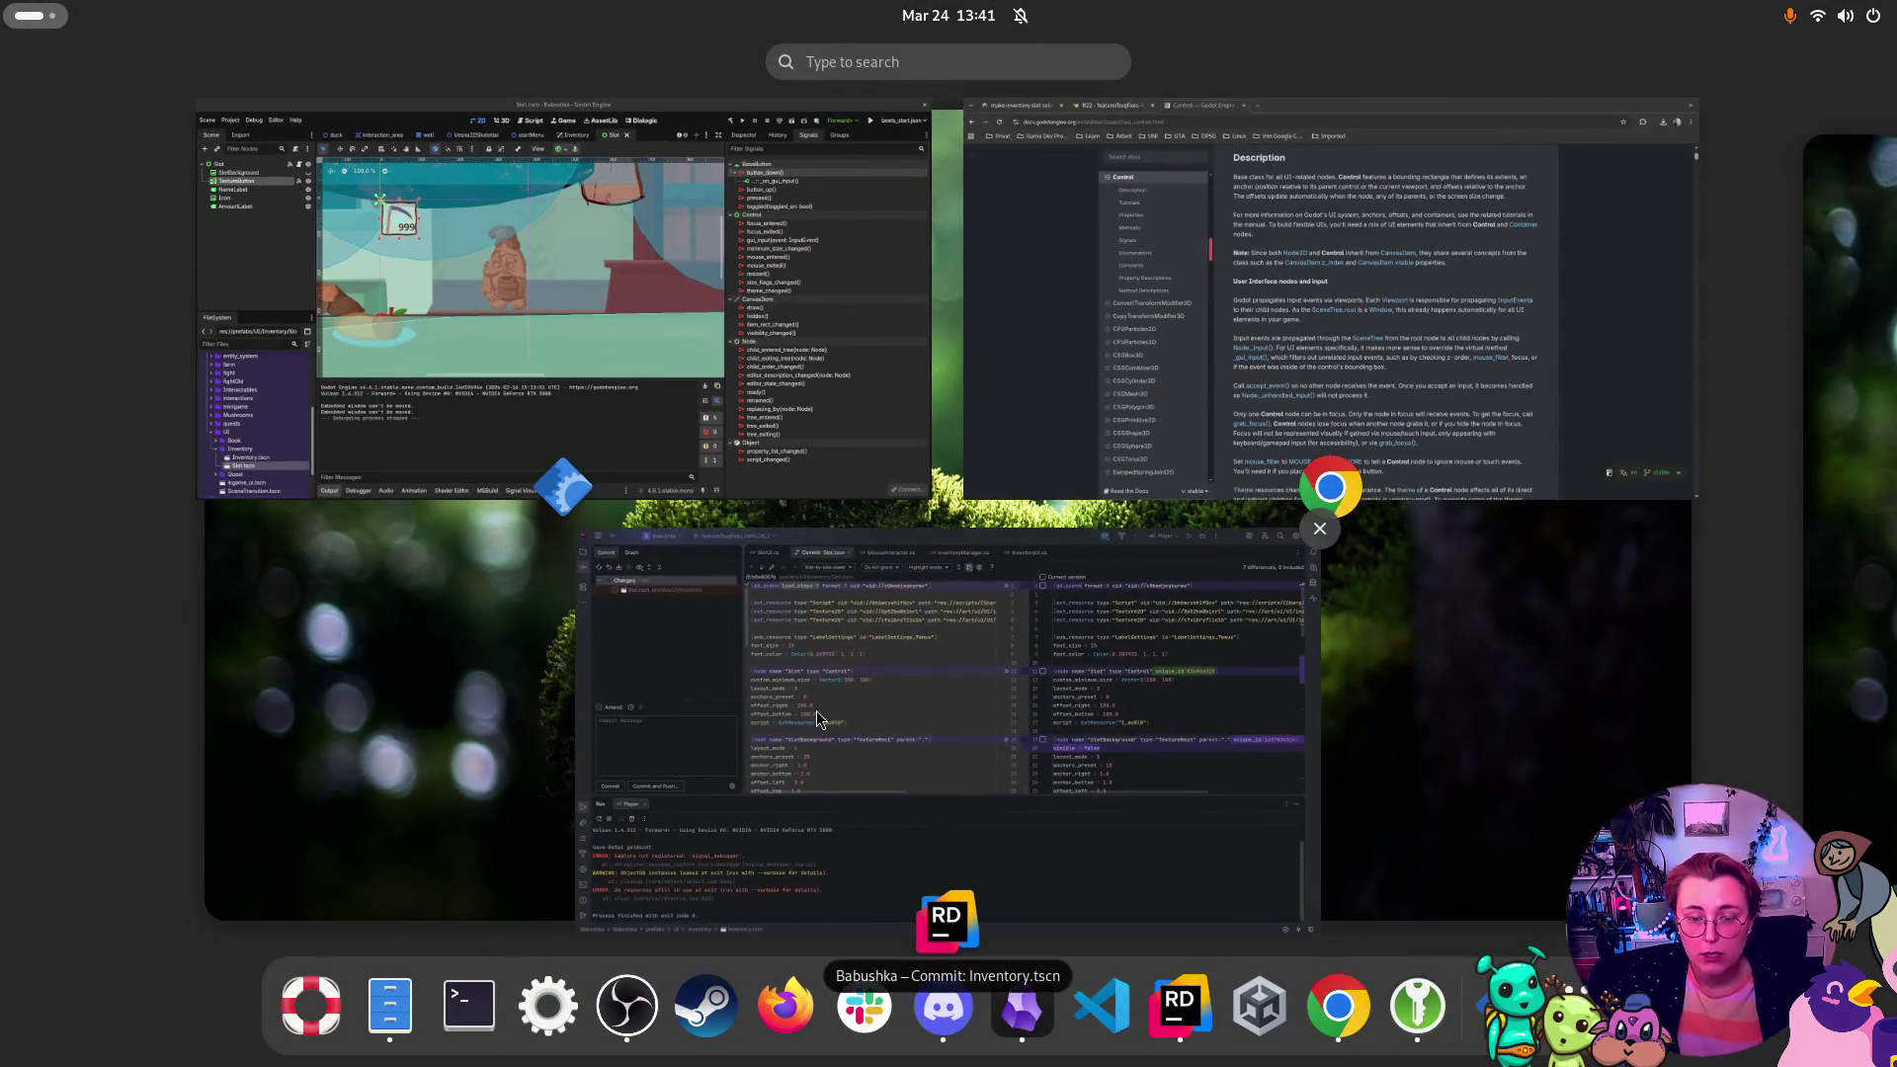
click(810, 721)
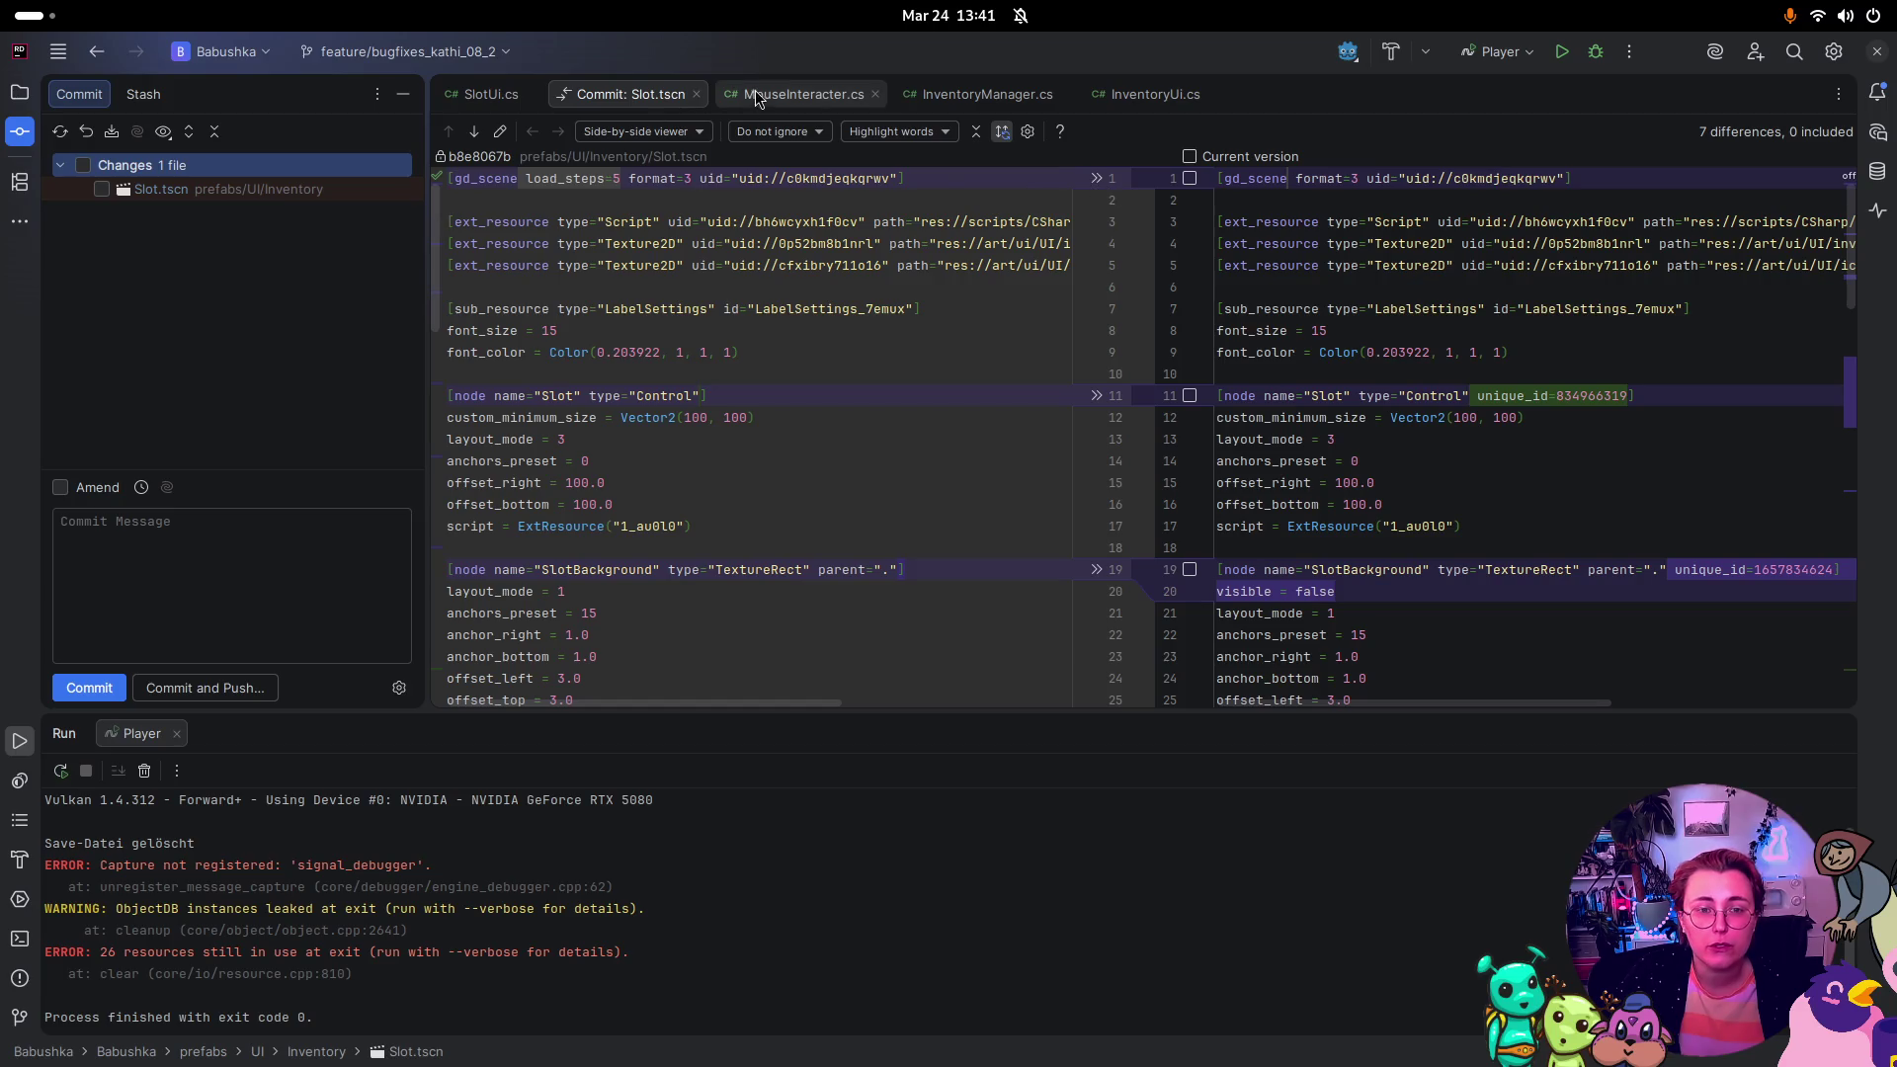
click(700, 92)
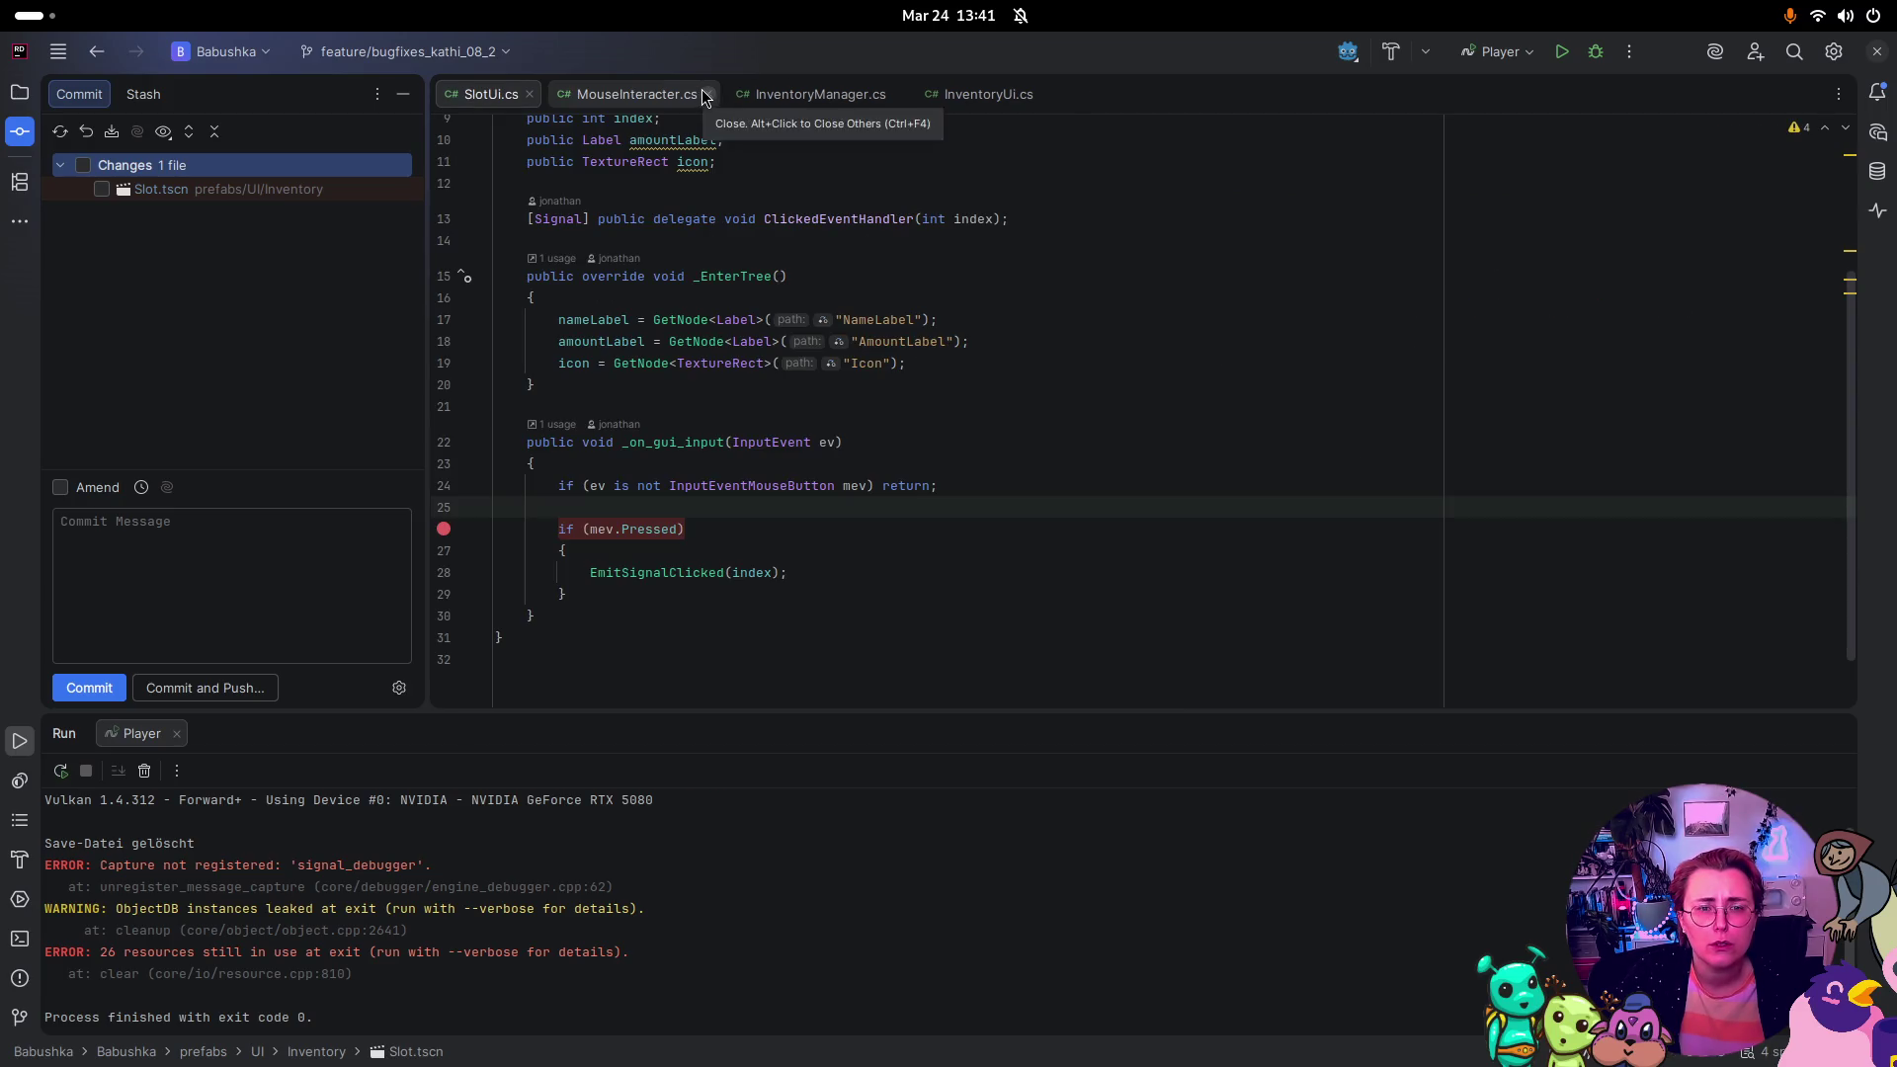
Step: Debug the game from Rider, continue the save, open the inventory with I, and click a slot
click(1595, 52)
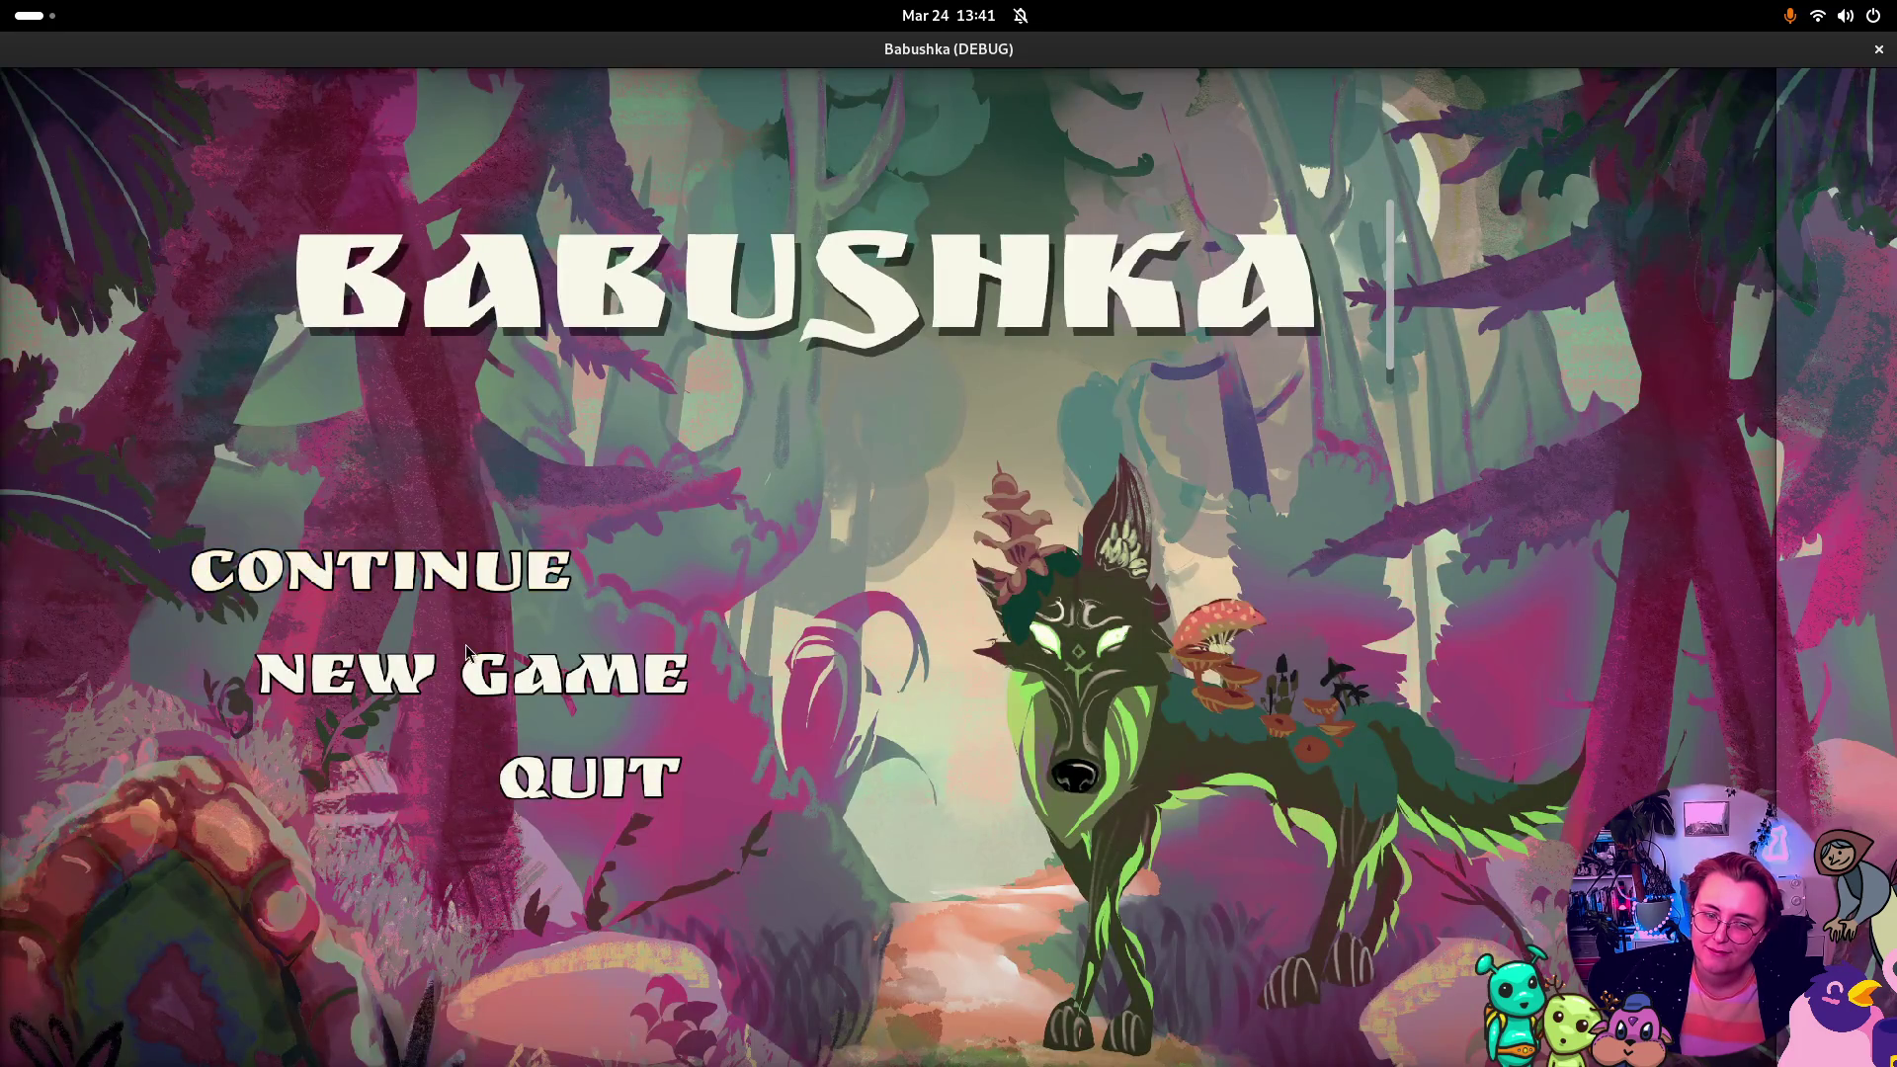
key(Return)
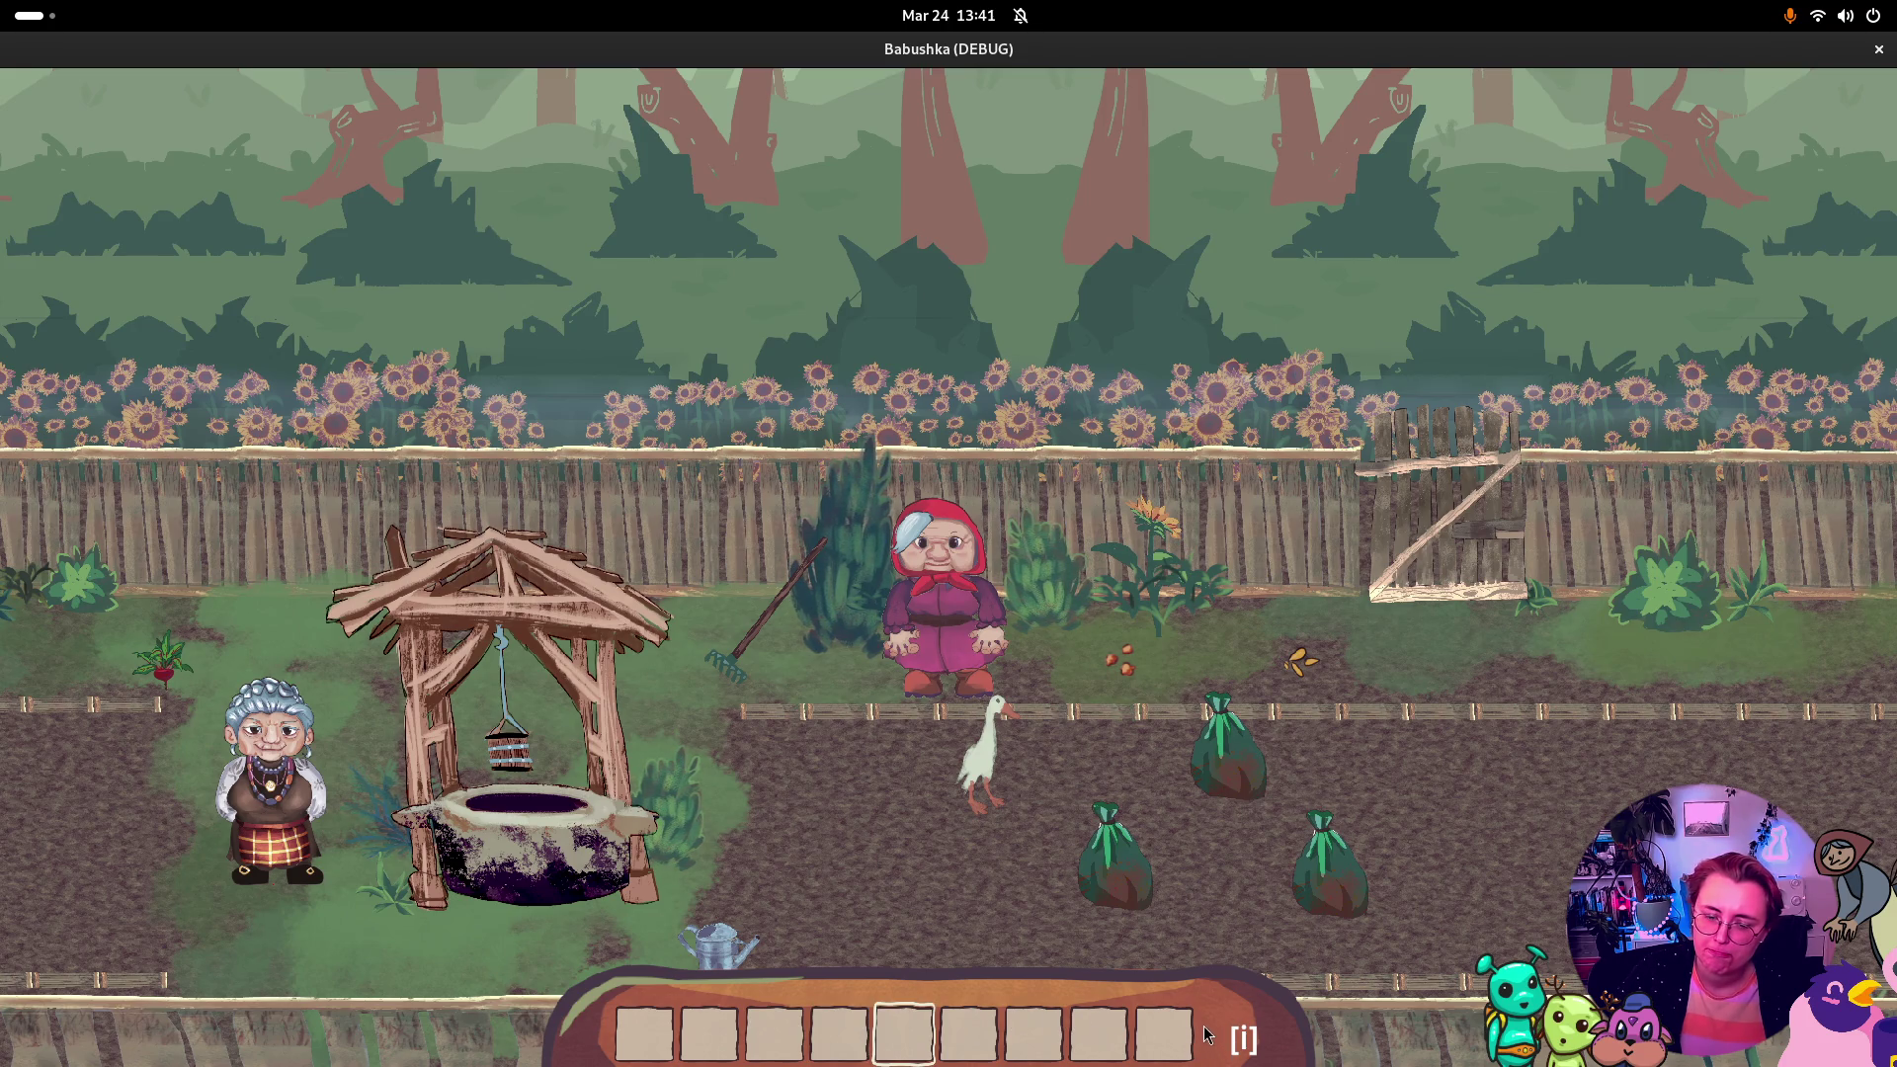
key(i)
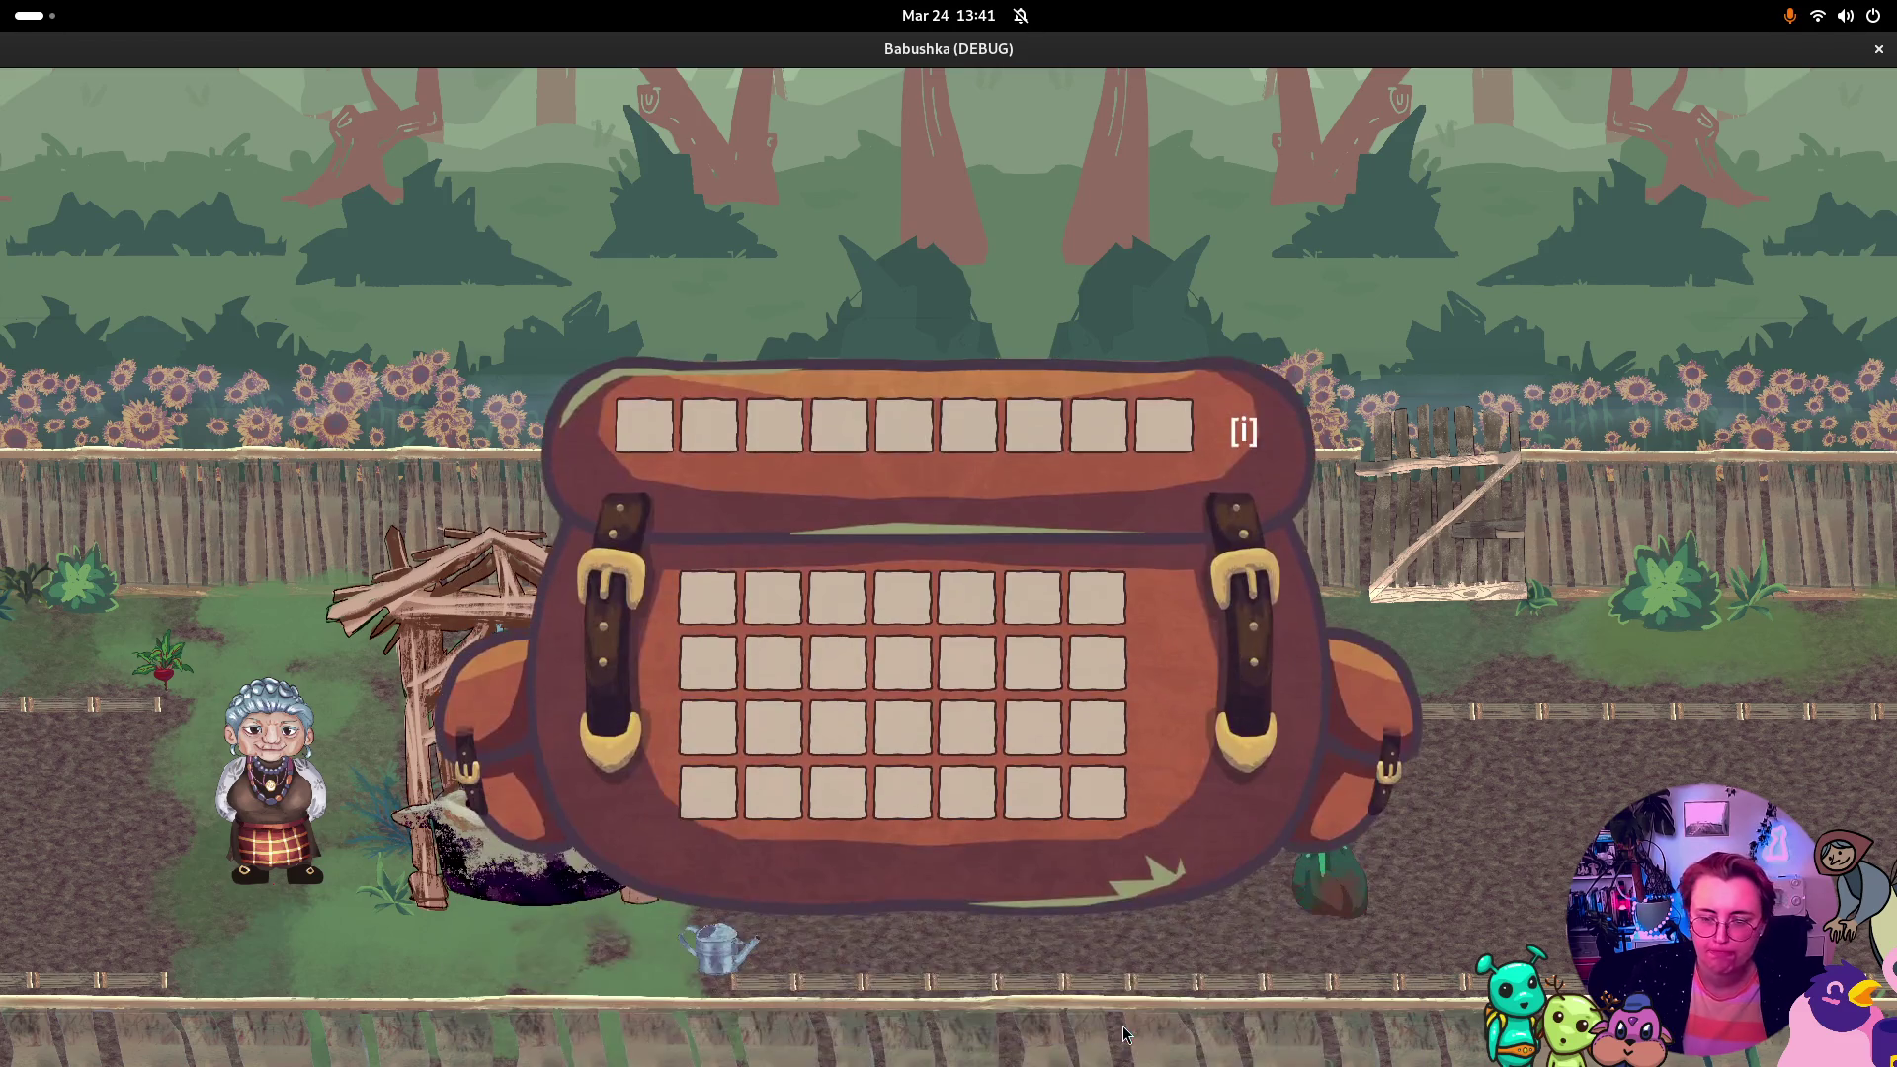
click(836, 602)
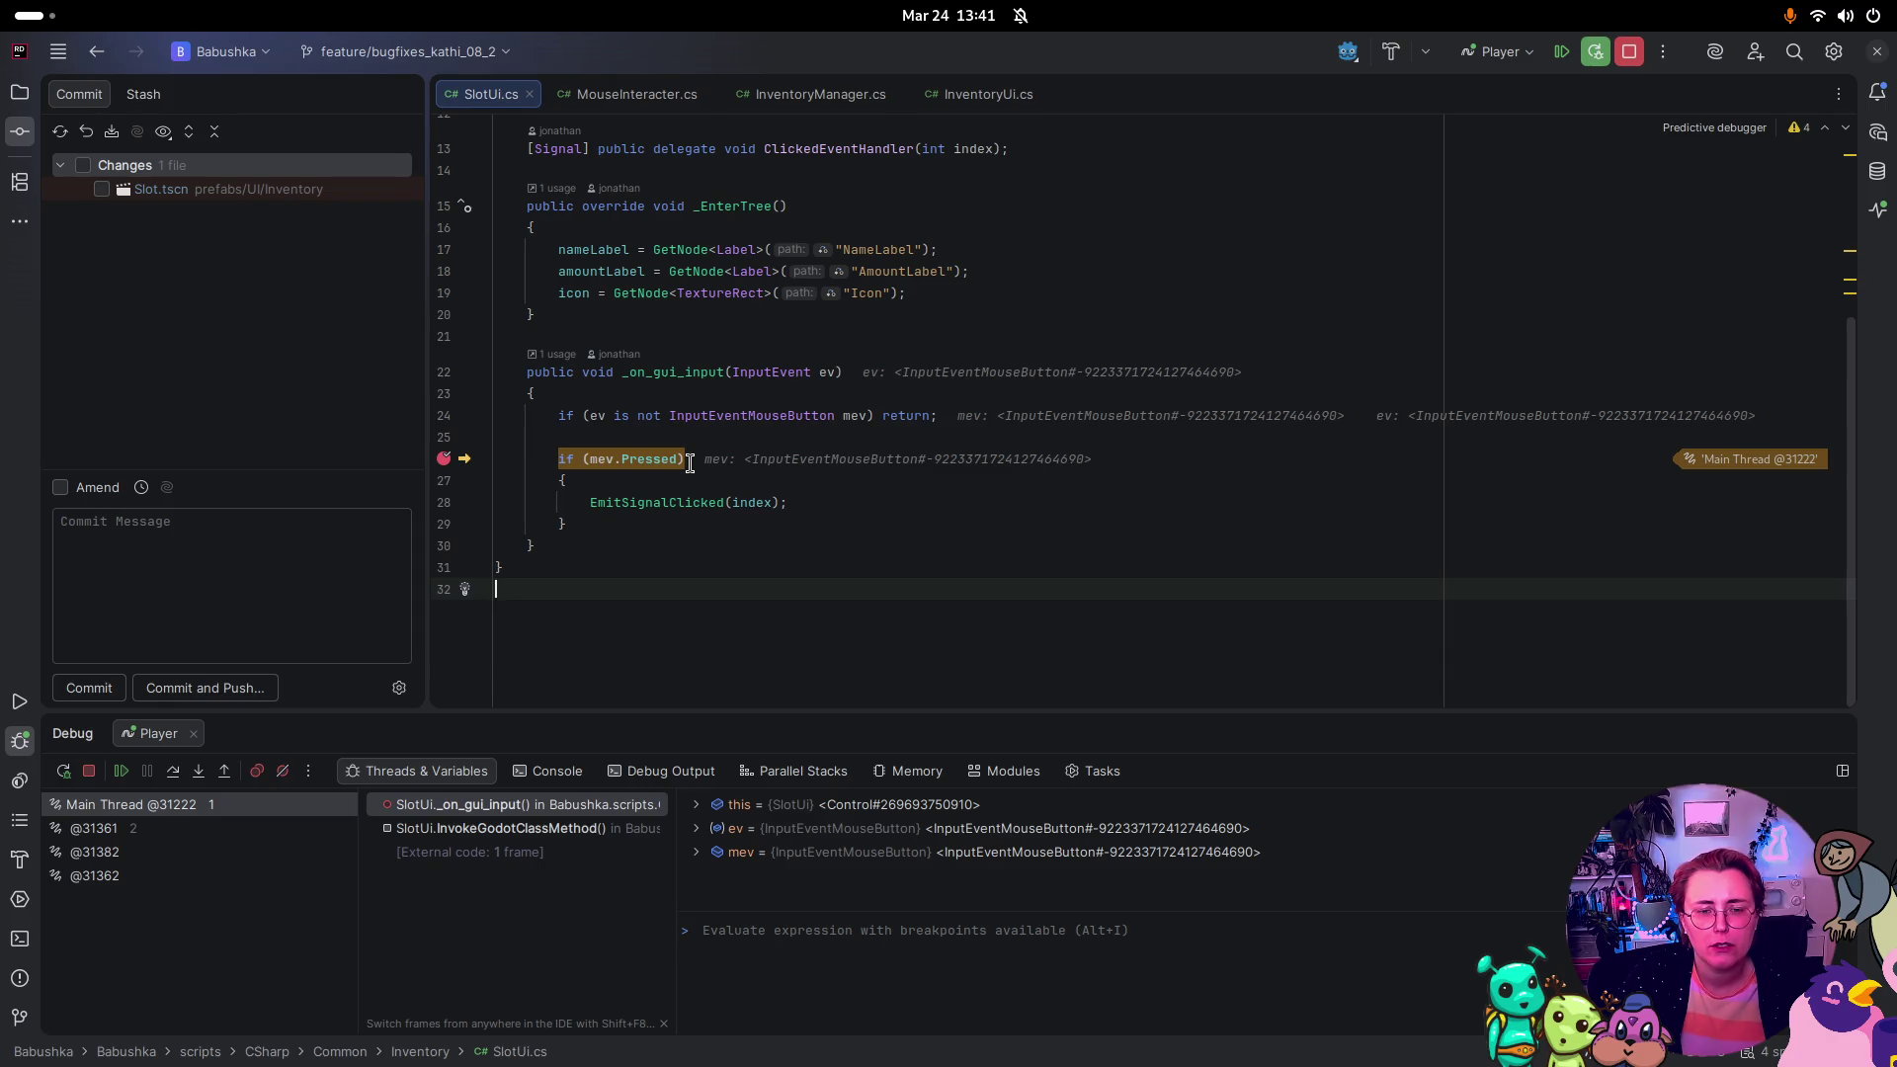
Step: Resume past the mev.Pressed breakpoint, click a slot again, and resume back into the game
key(F5)
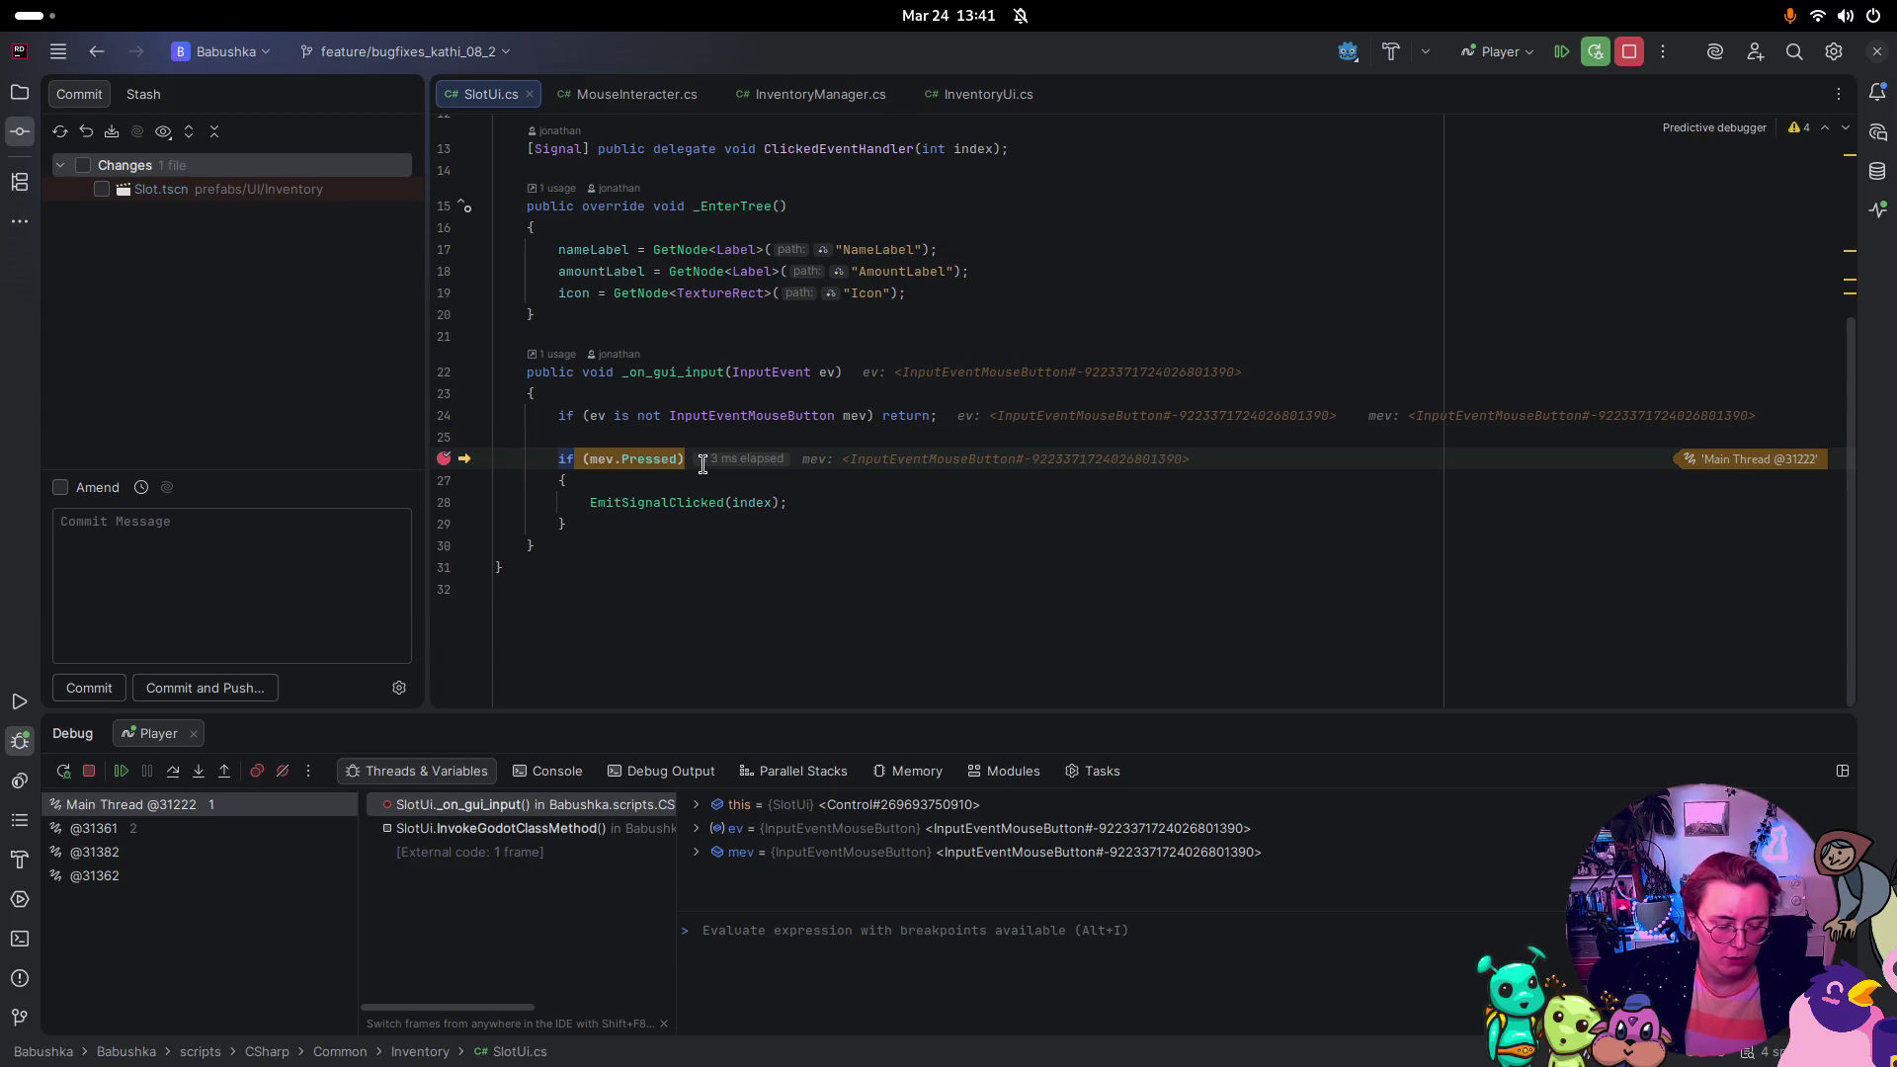
key(F5)
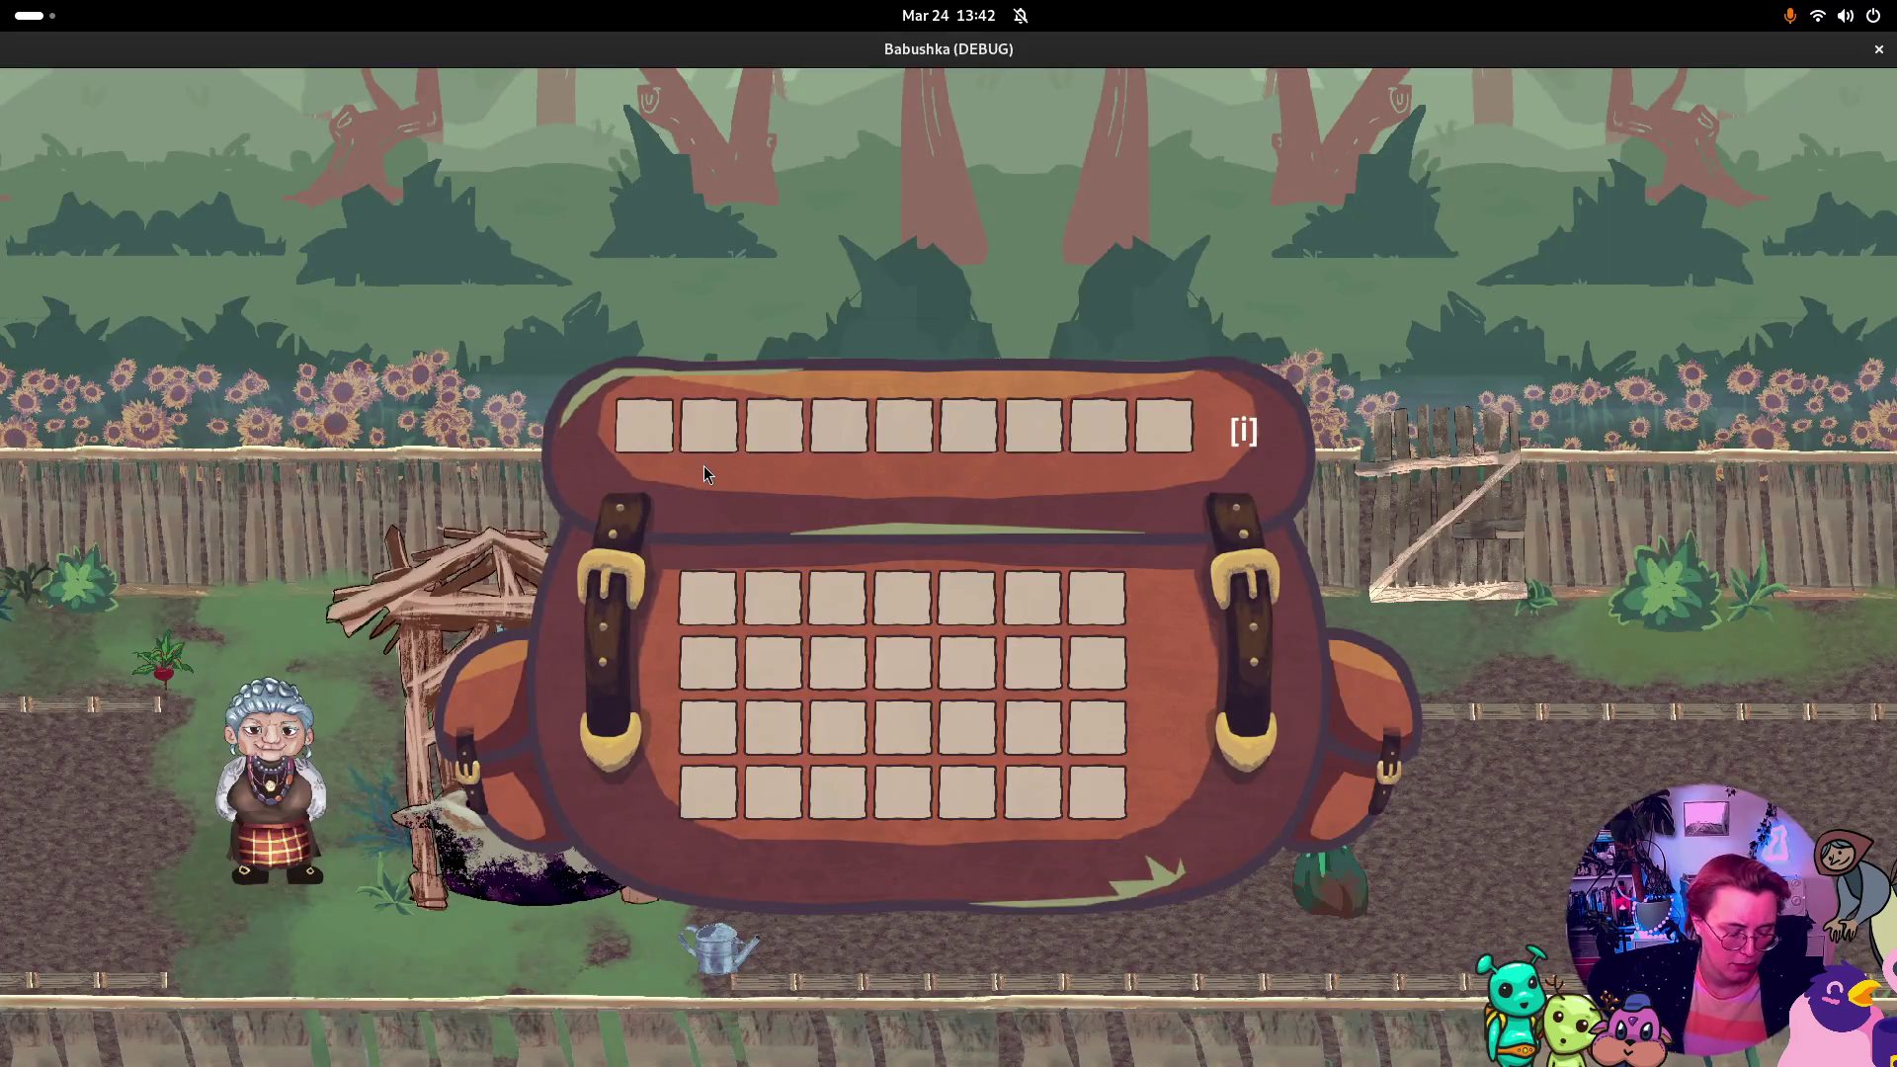
click(715, 611)
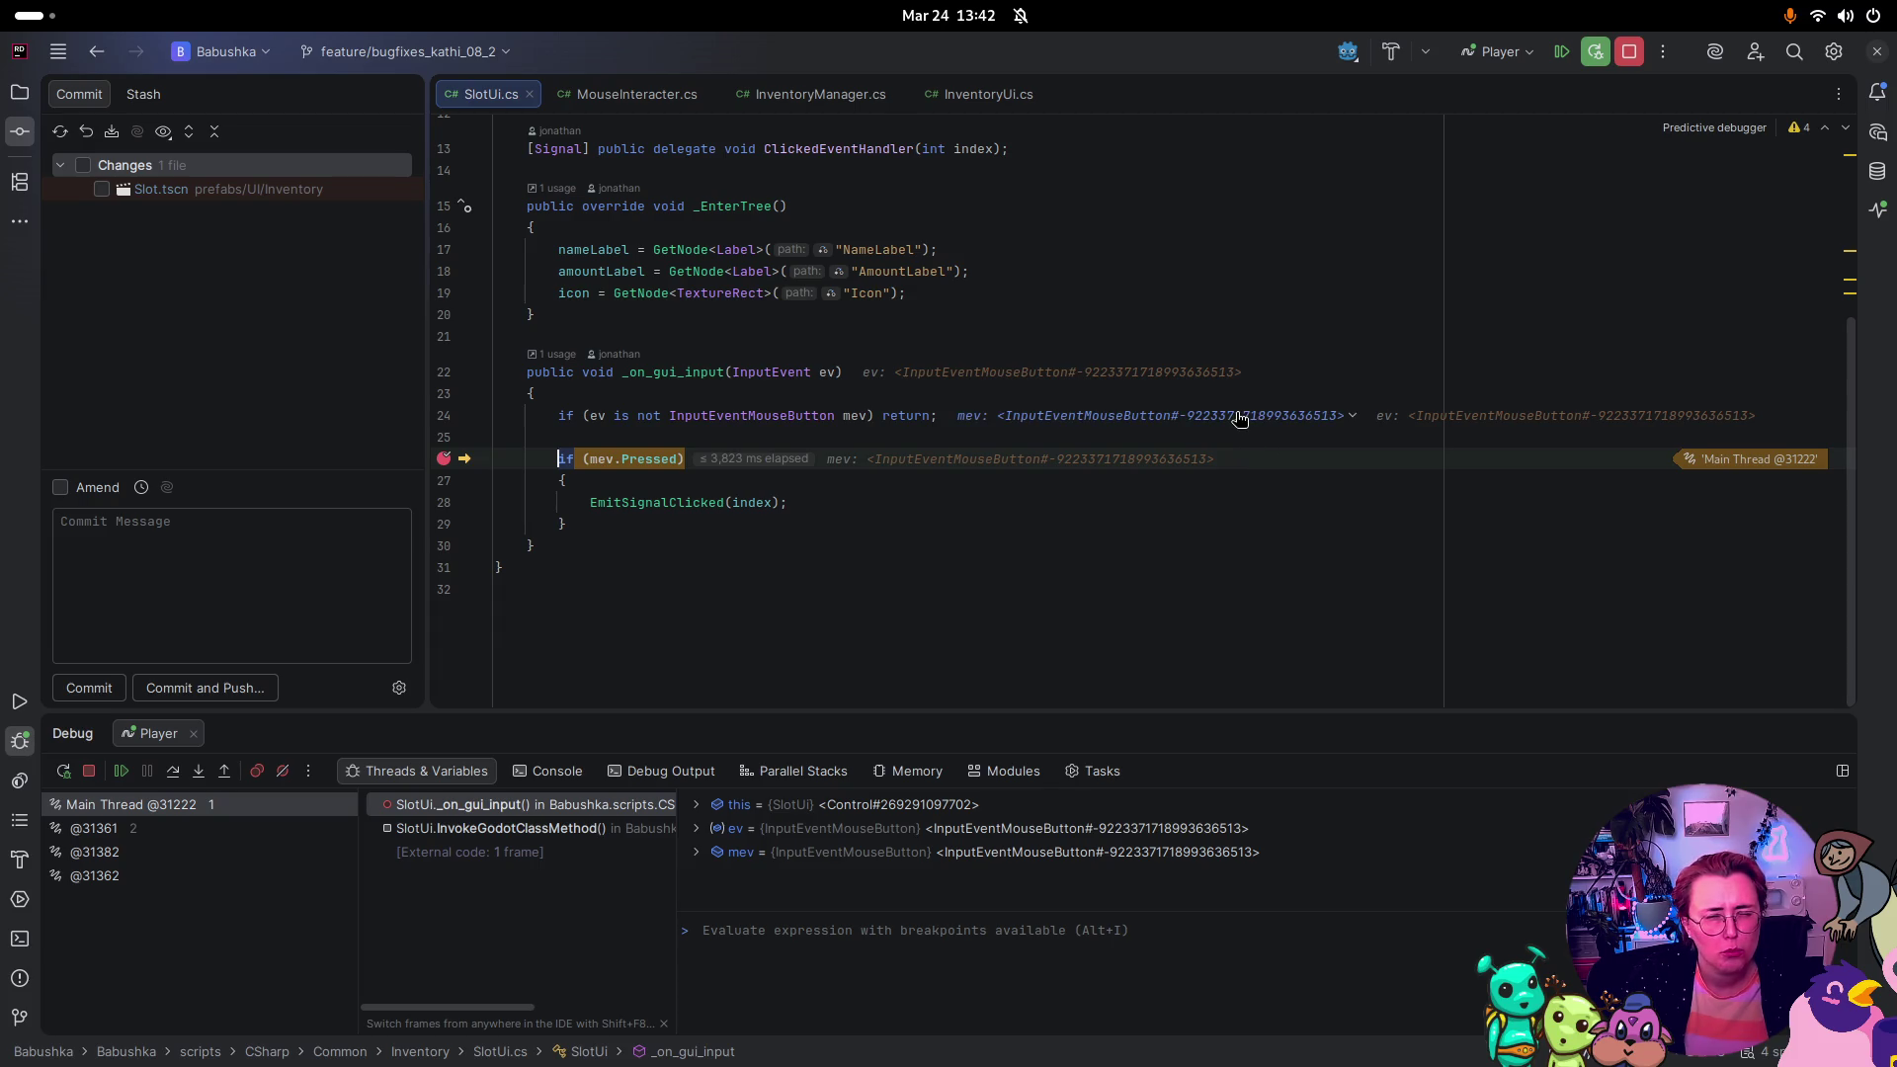
scroll(1068, 337, up, 2)
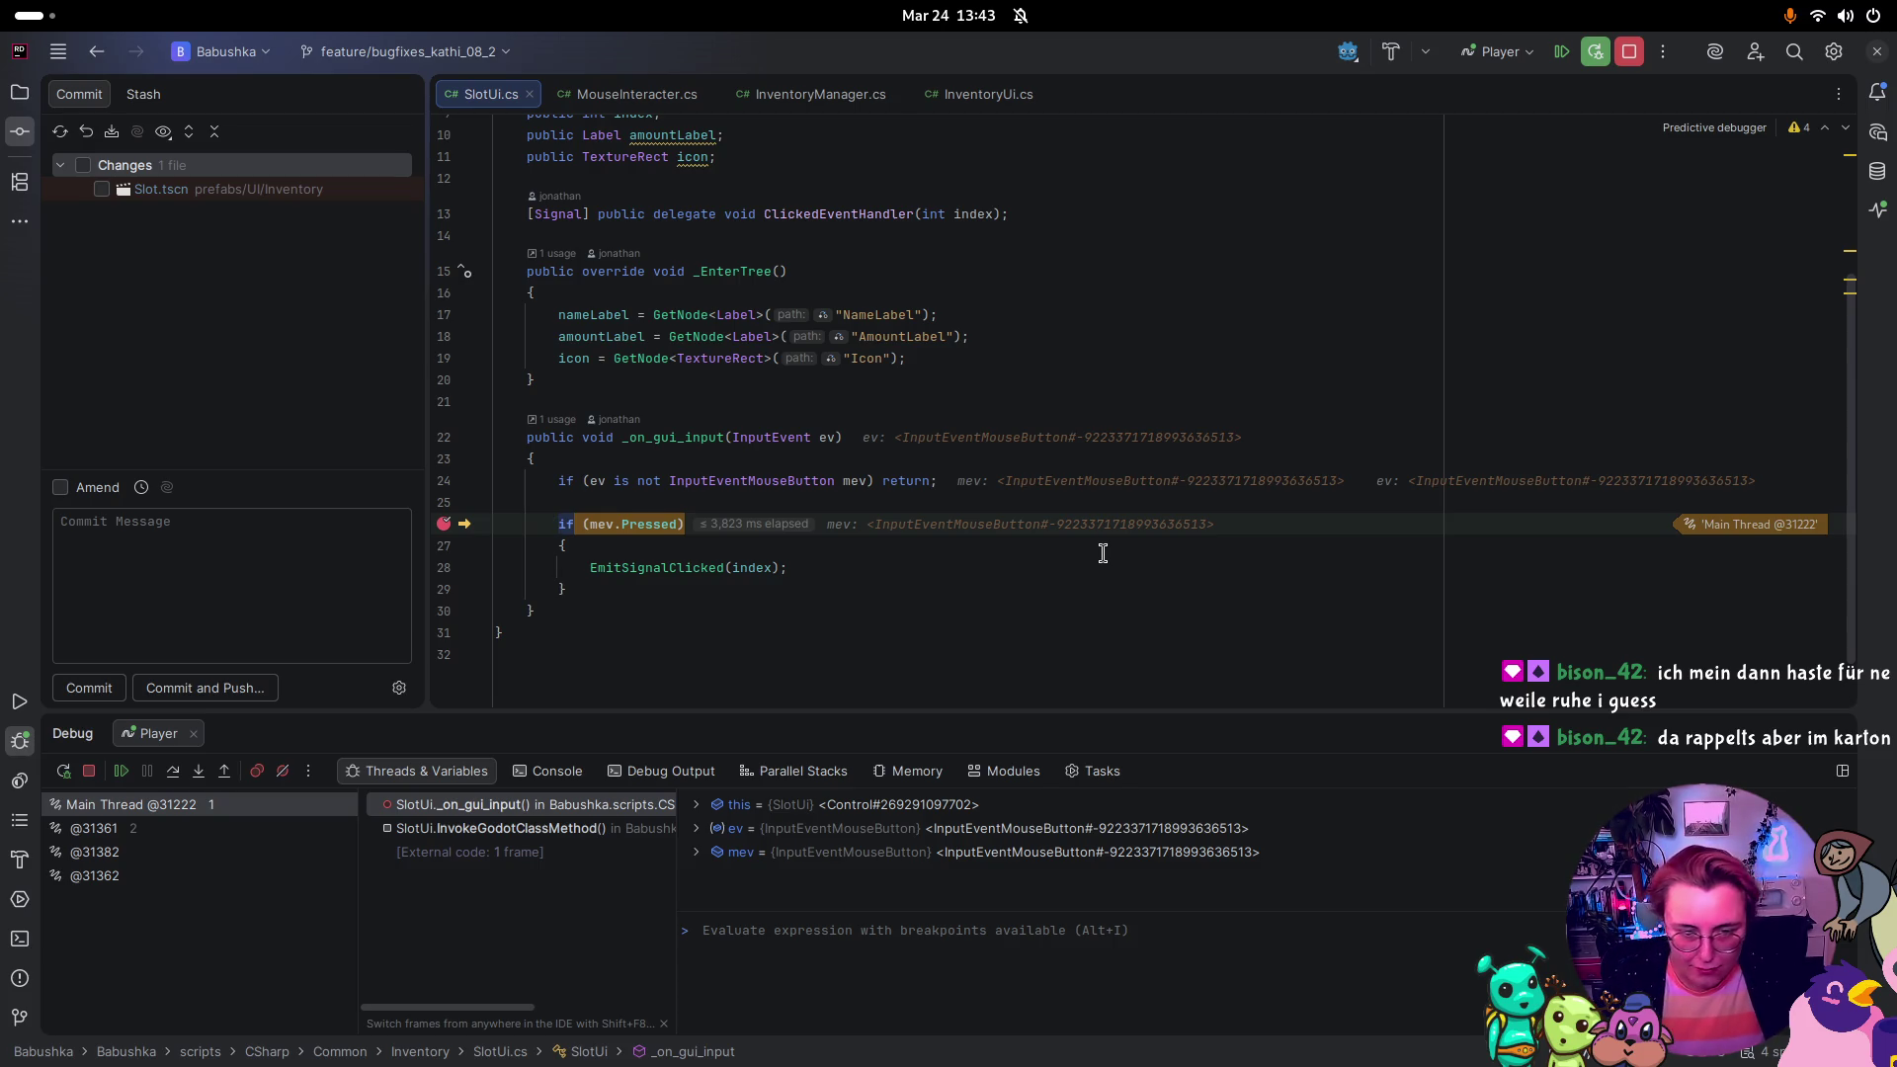
click(1264, 569)
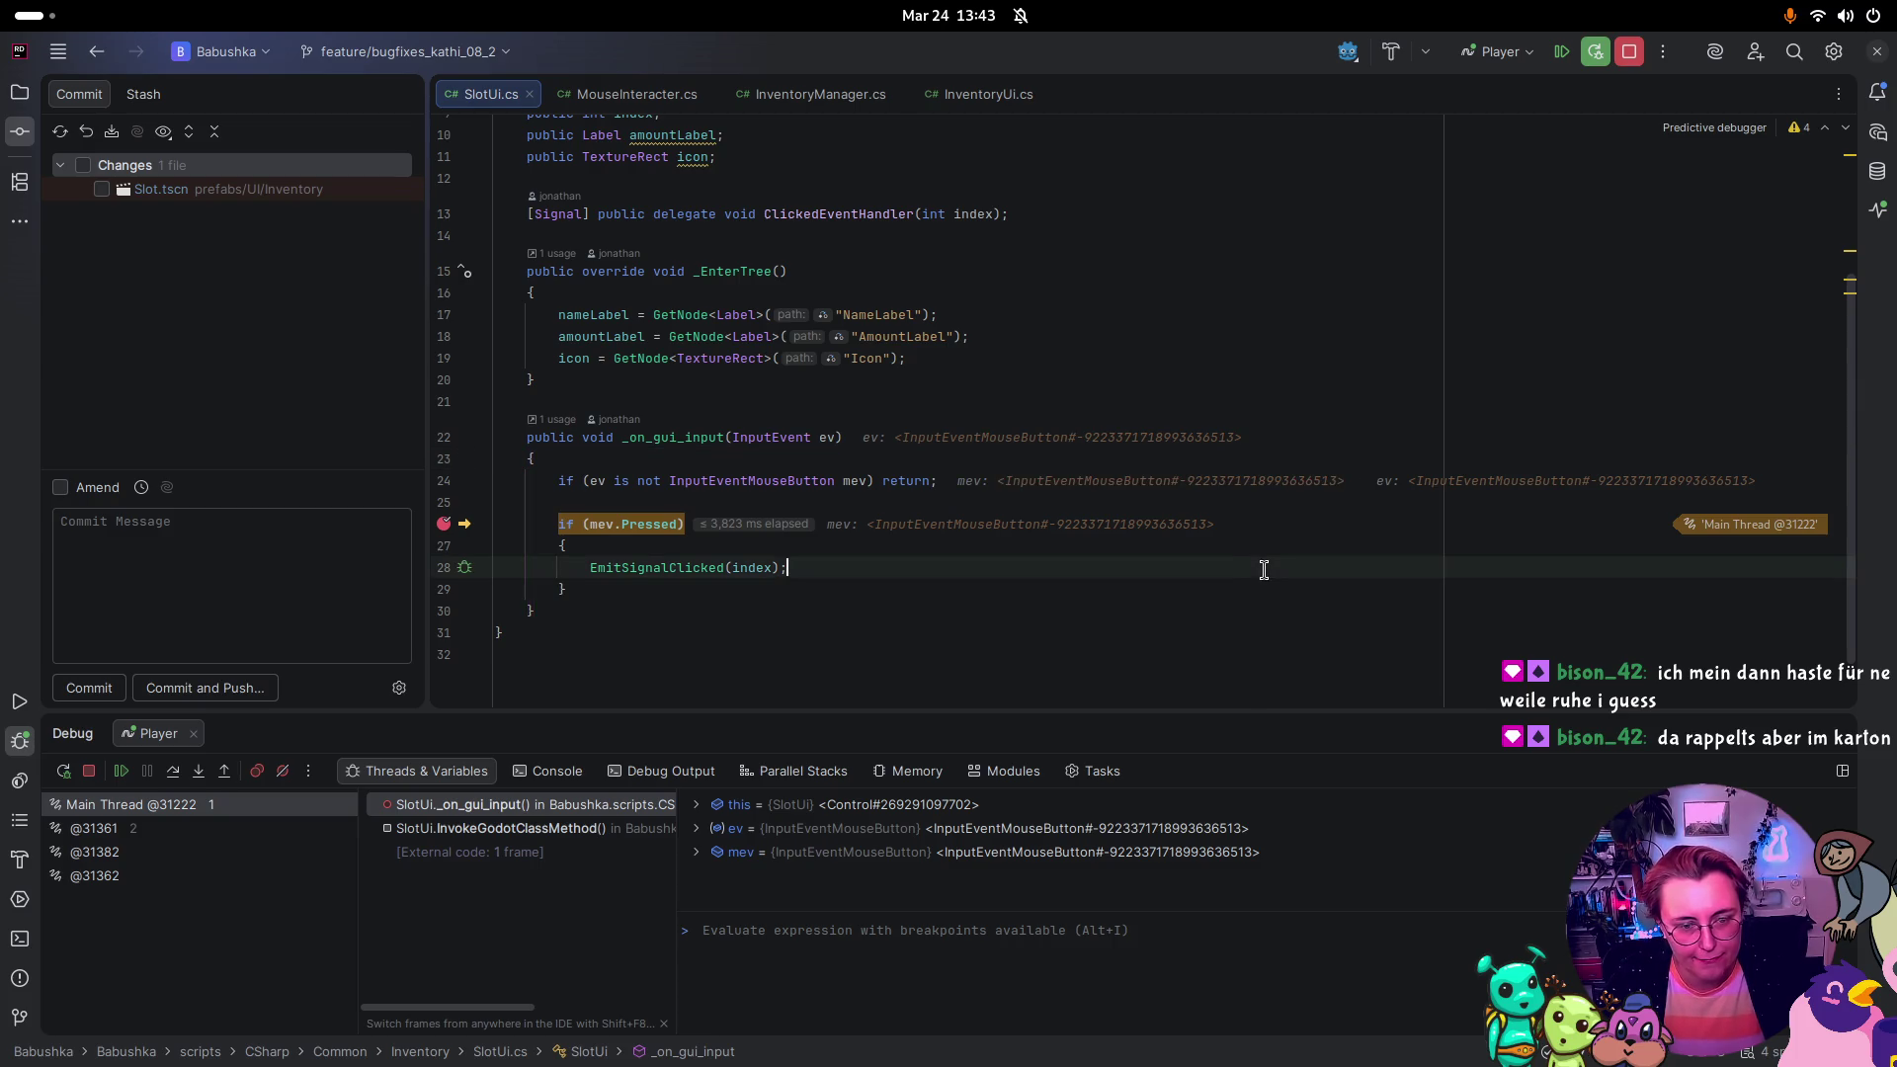
key(F9)
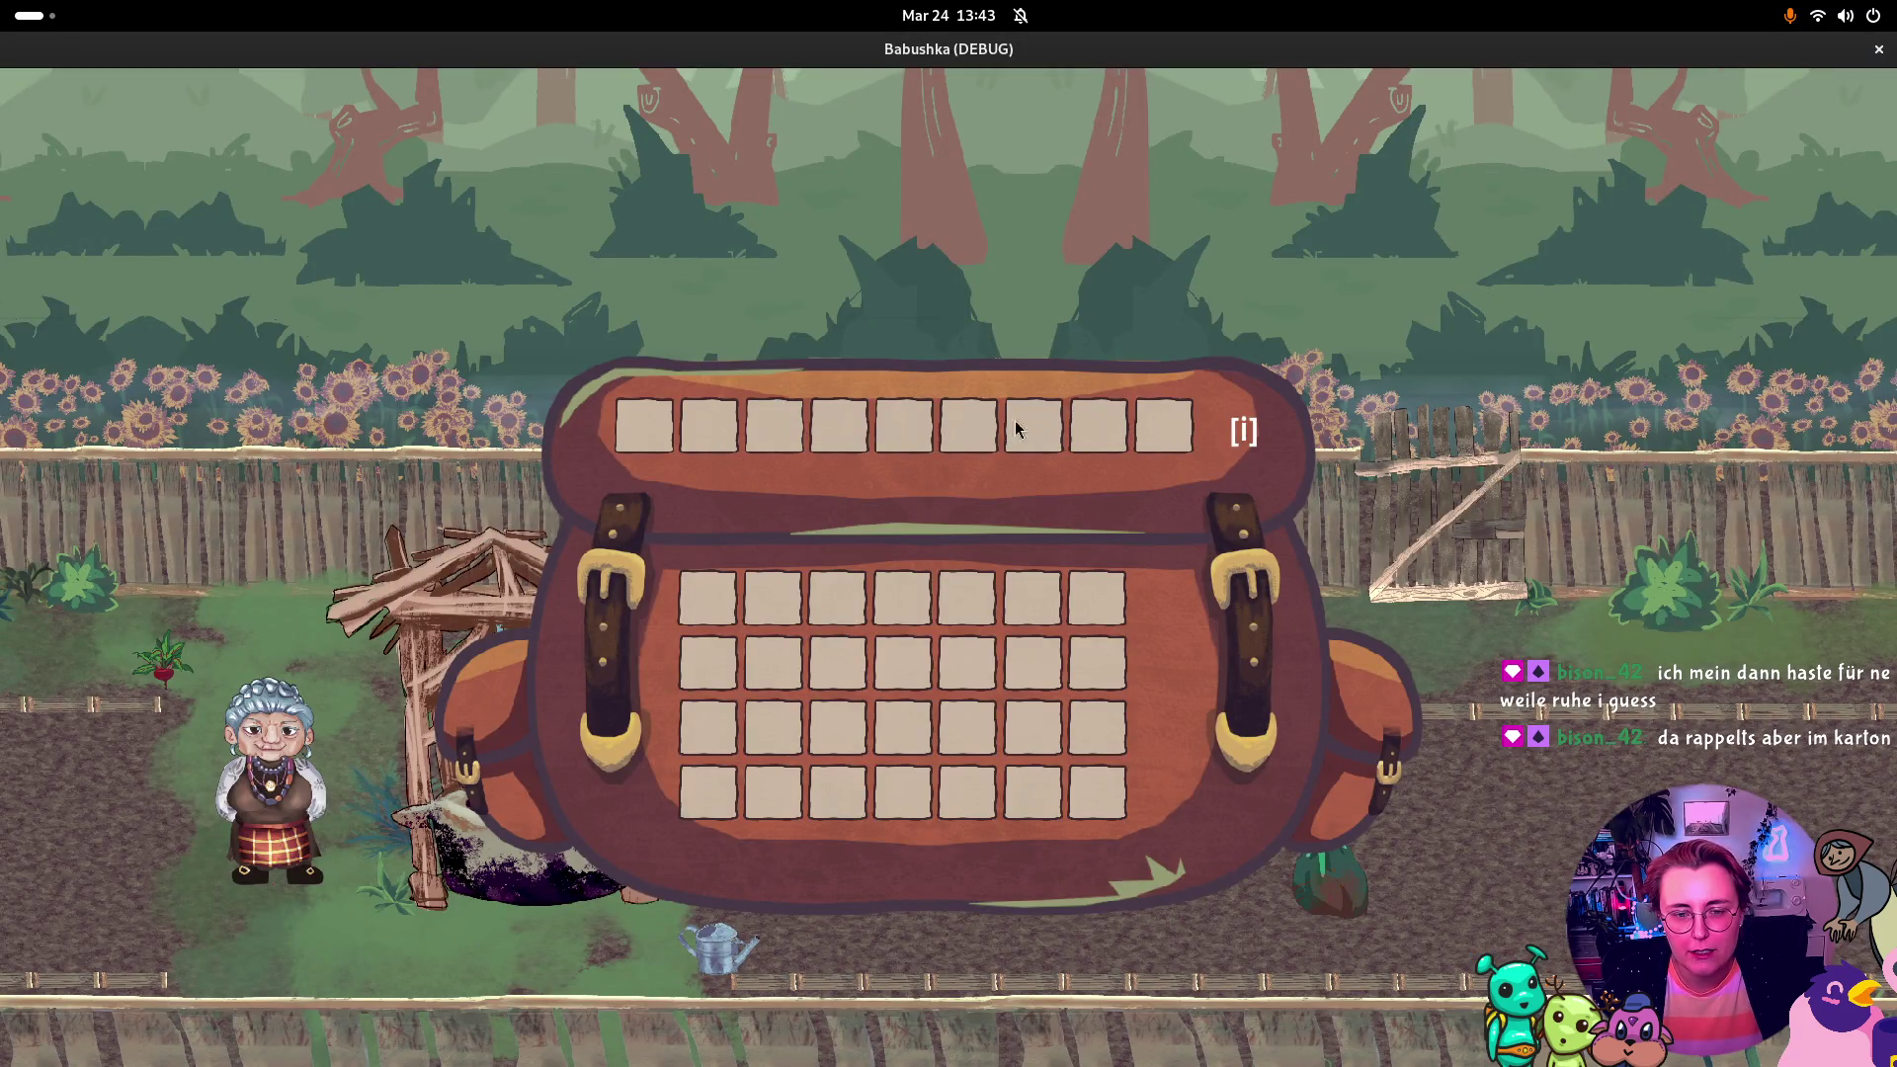
Step: Click an inventory slot to hit the breakpoint and check that index is 9
click(704, 606)
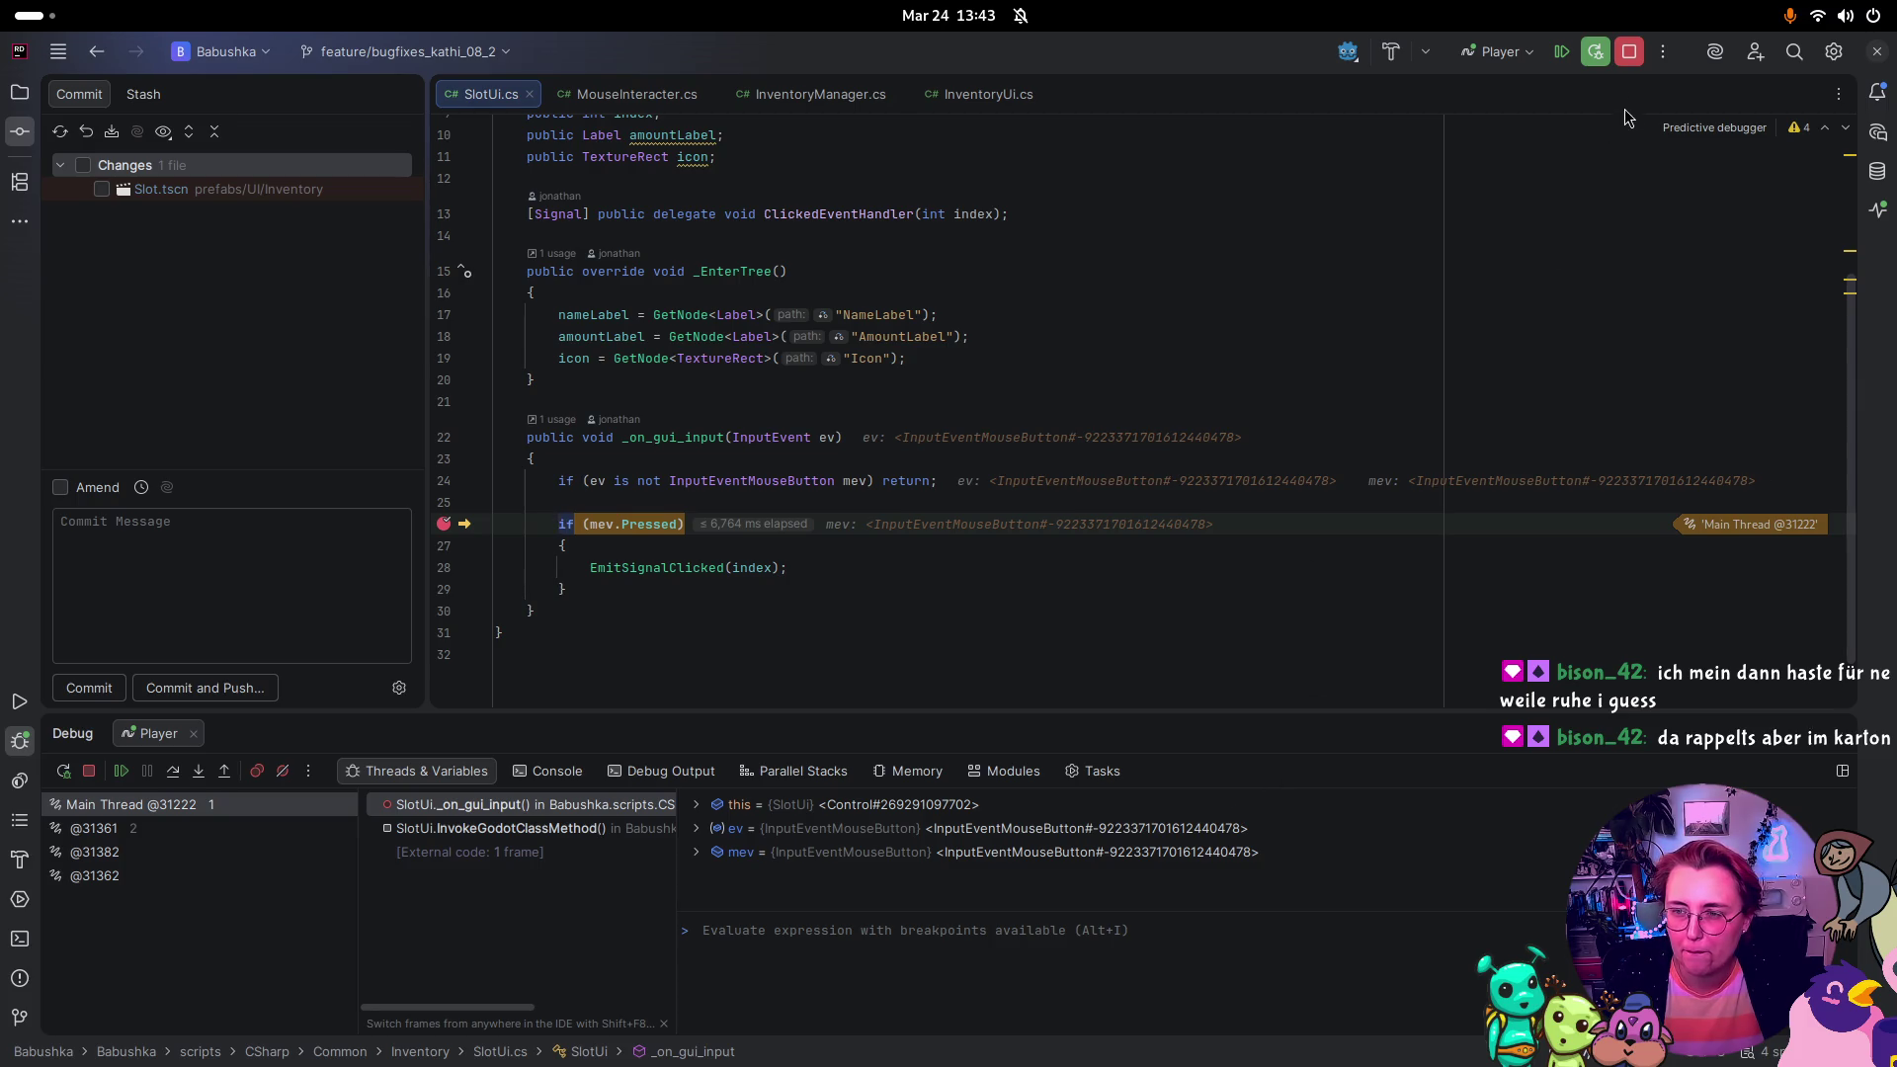
click(1132, 621)
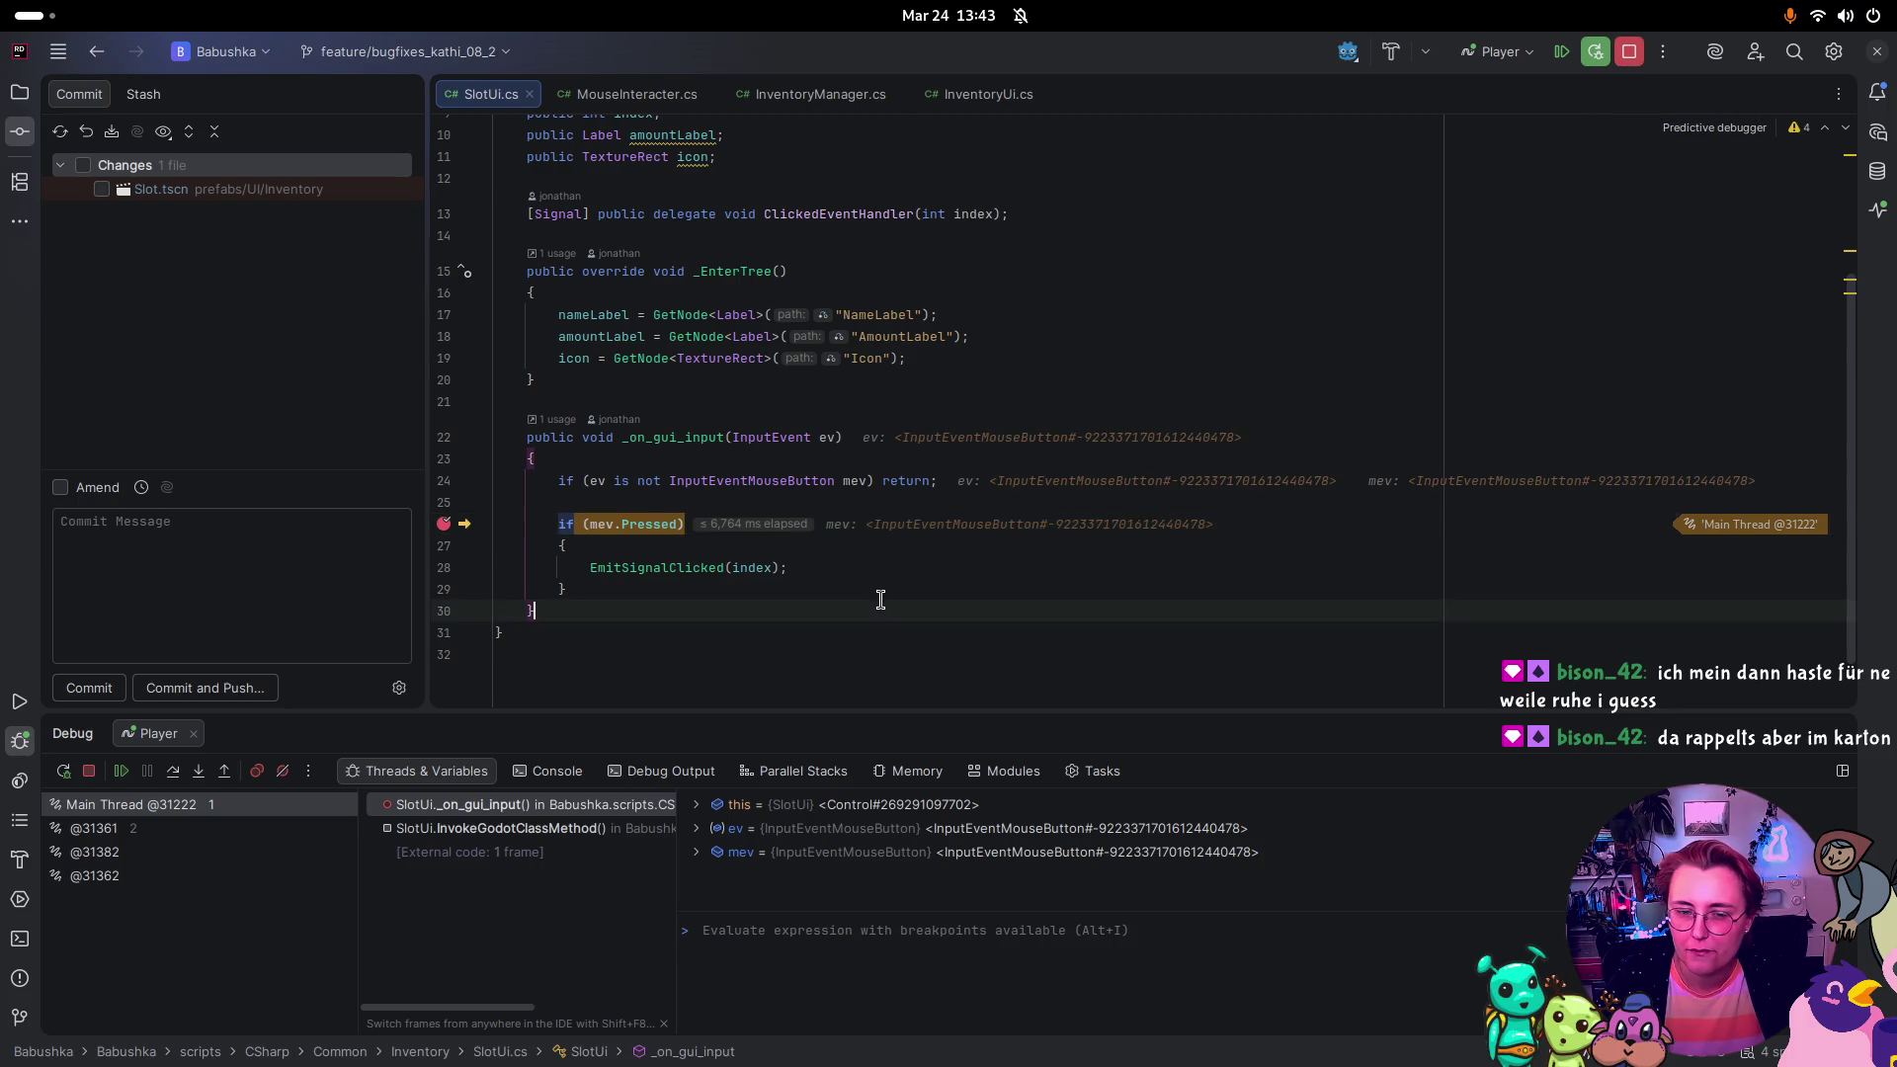
click(781, 568)
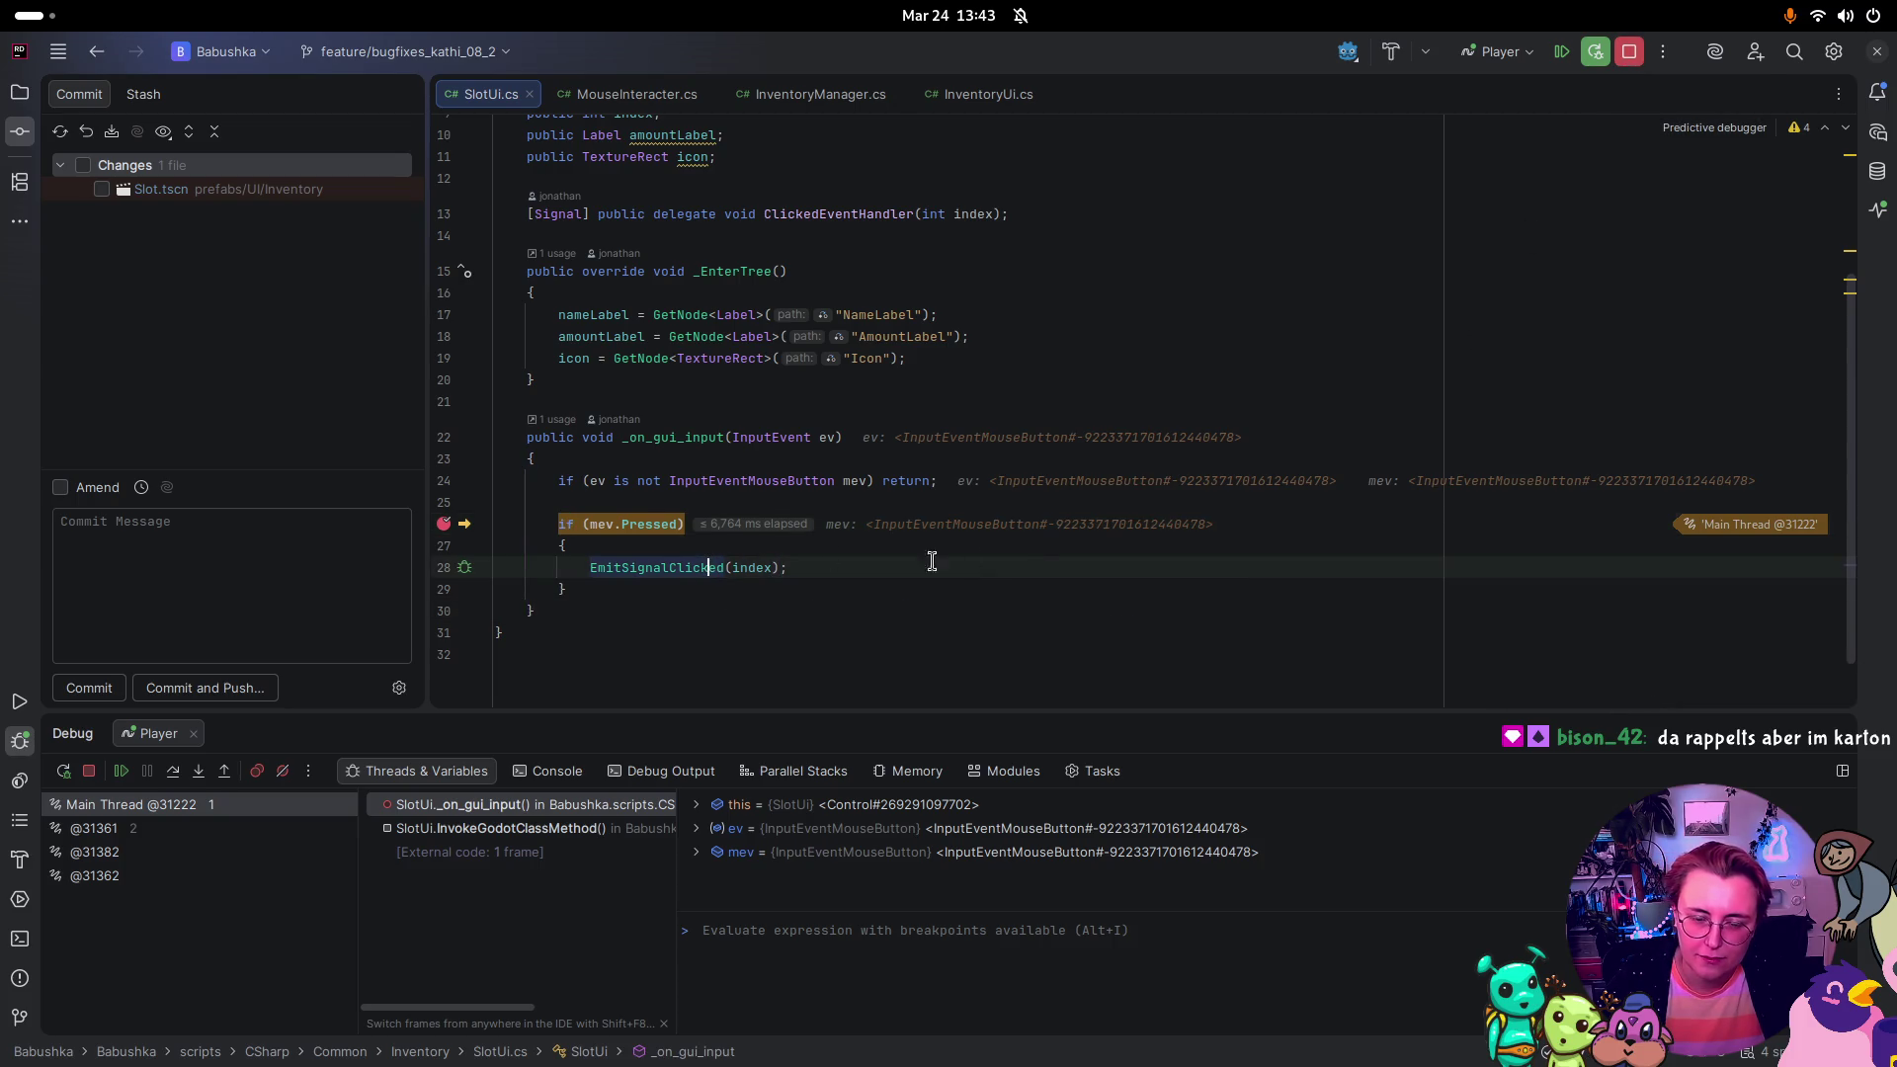
click(764, 567)
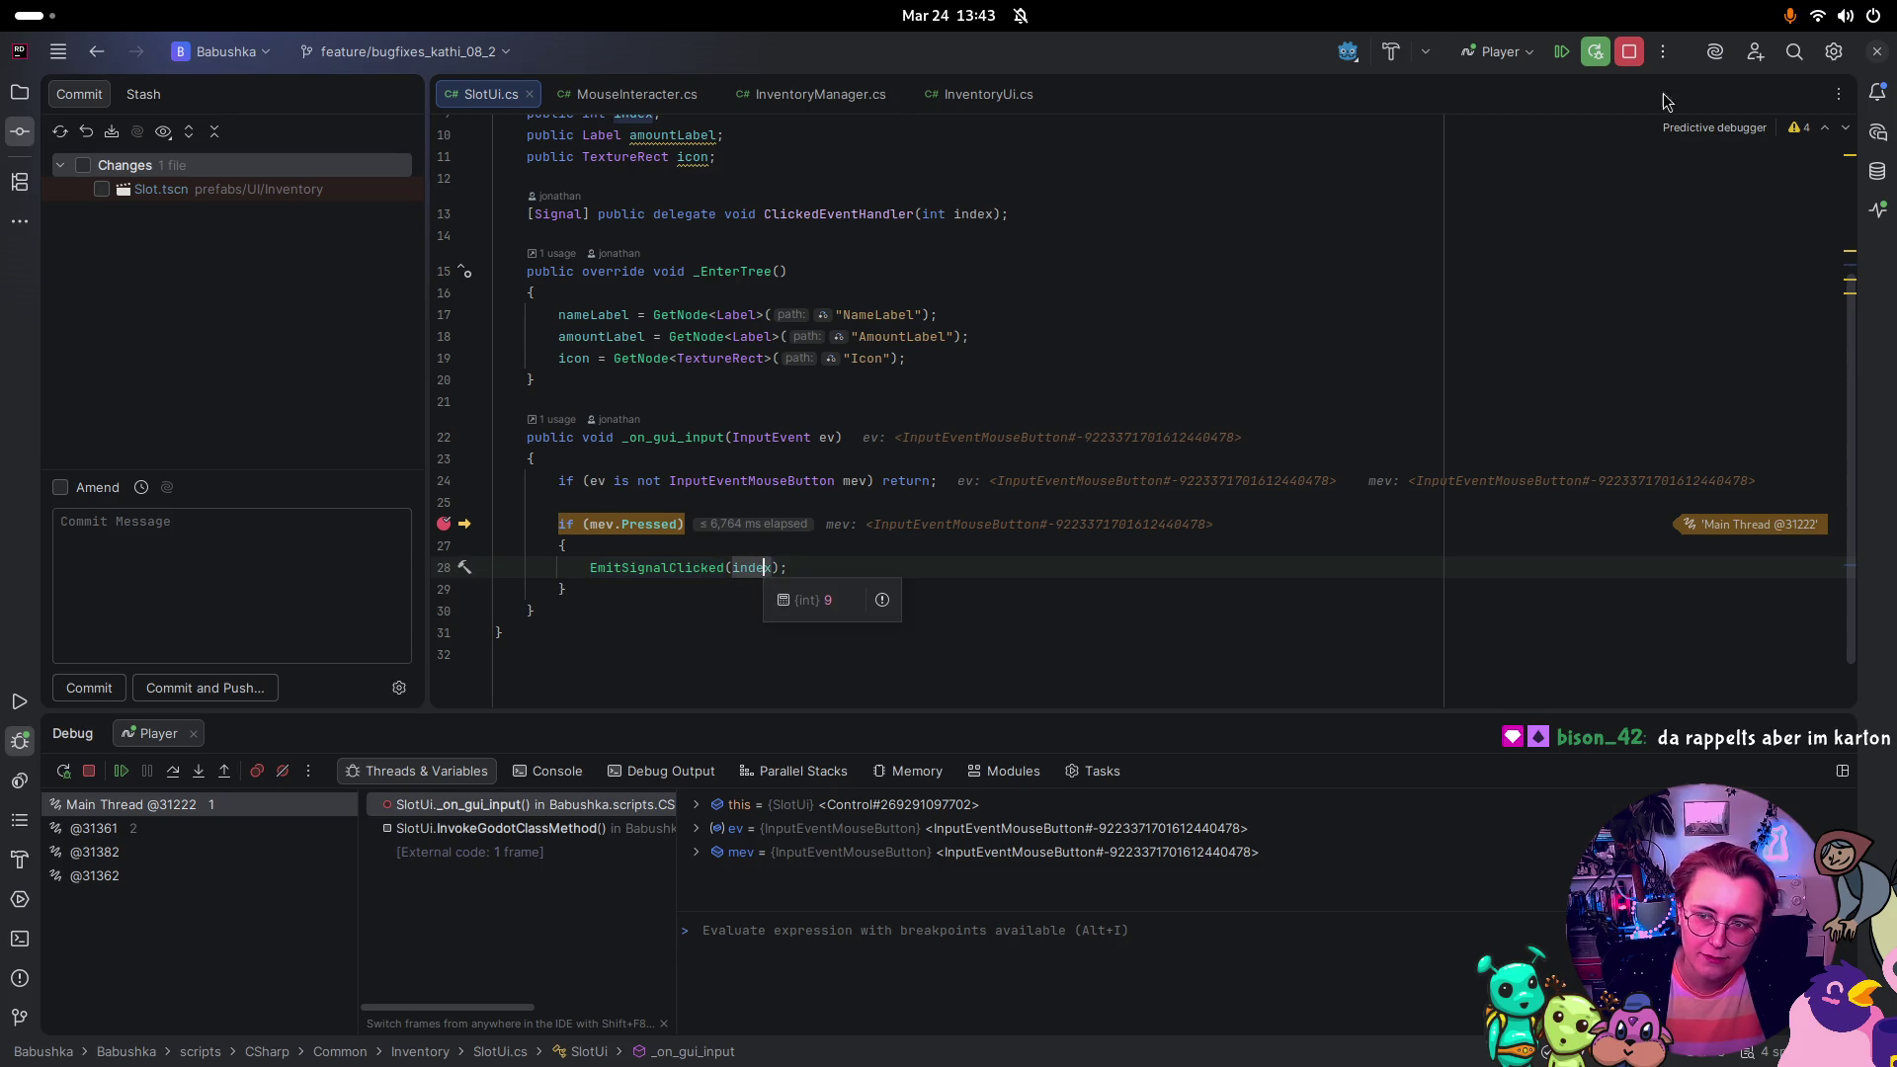
Step: Stop the debug session and return to Godot's Inventory scene
click(1630, 55)
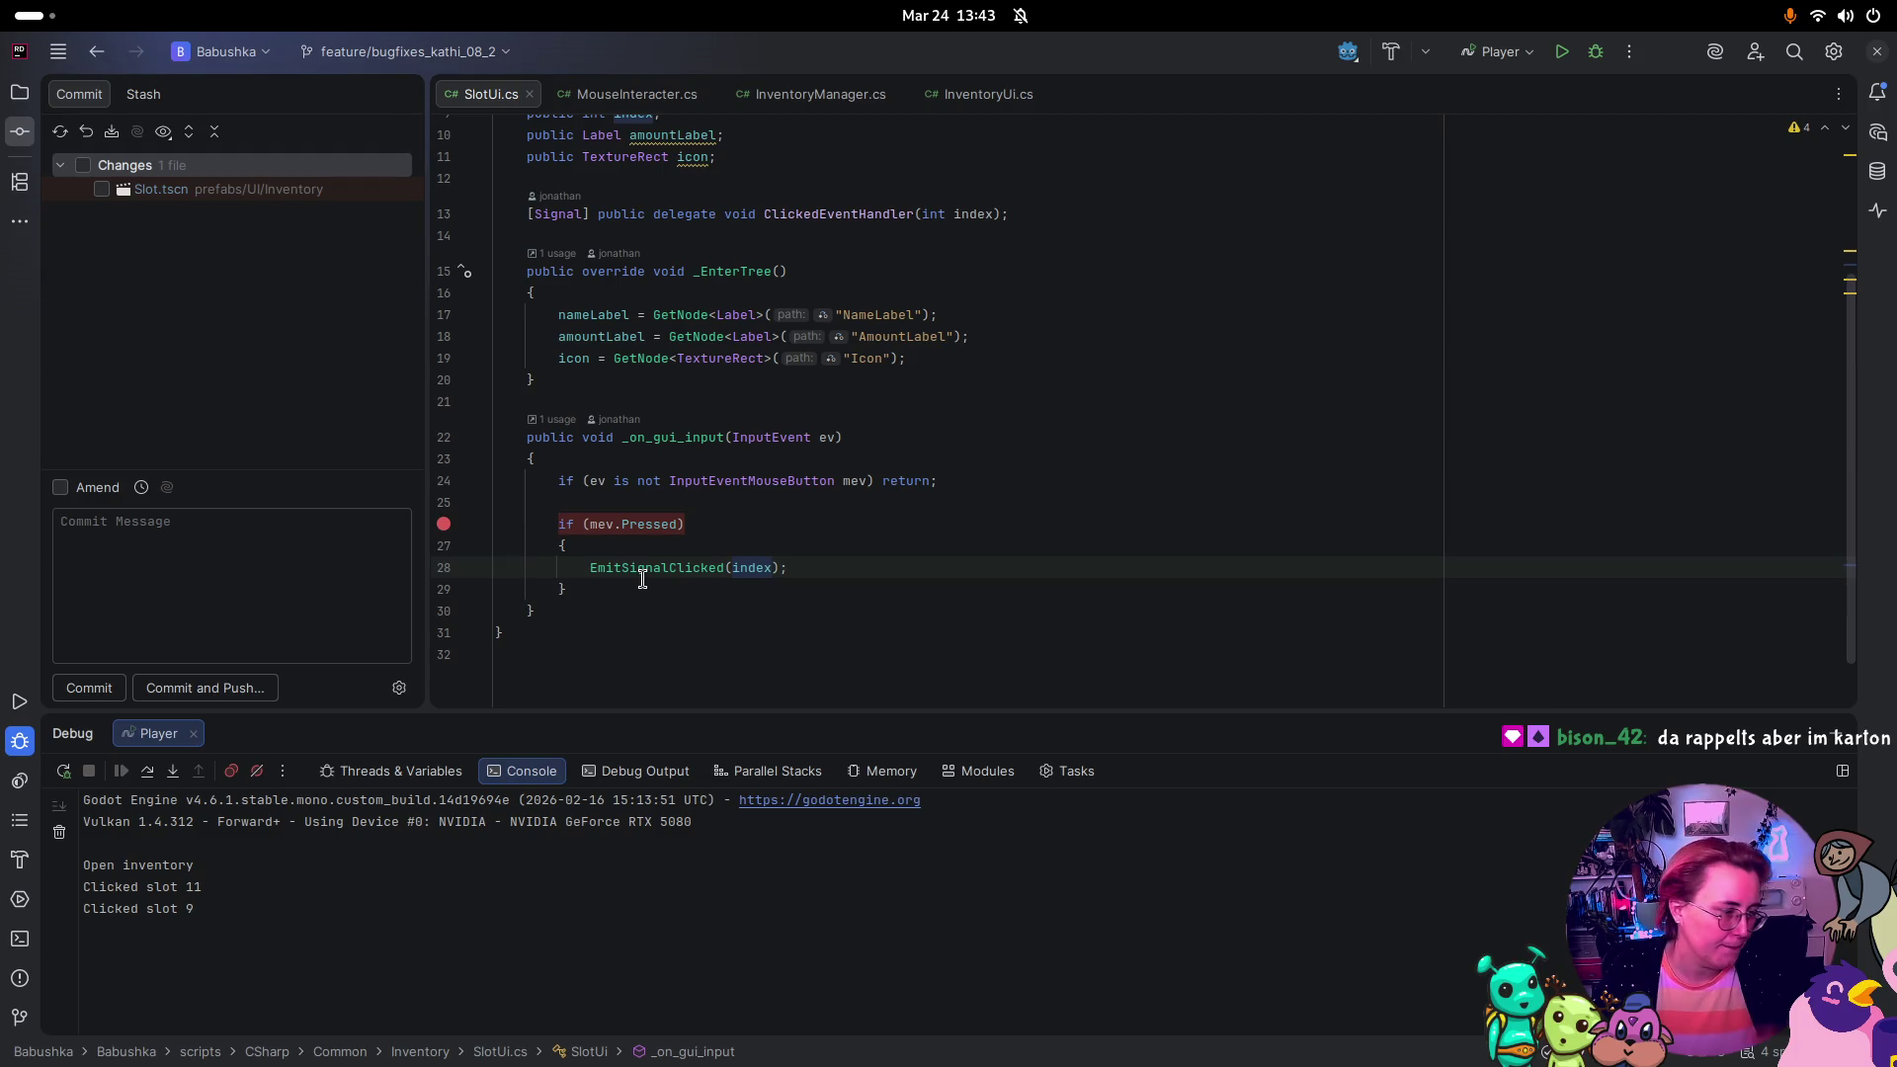
key(super)
click(638, 288)
click(978, 126)
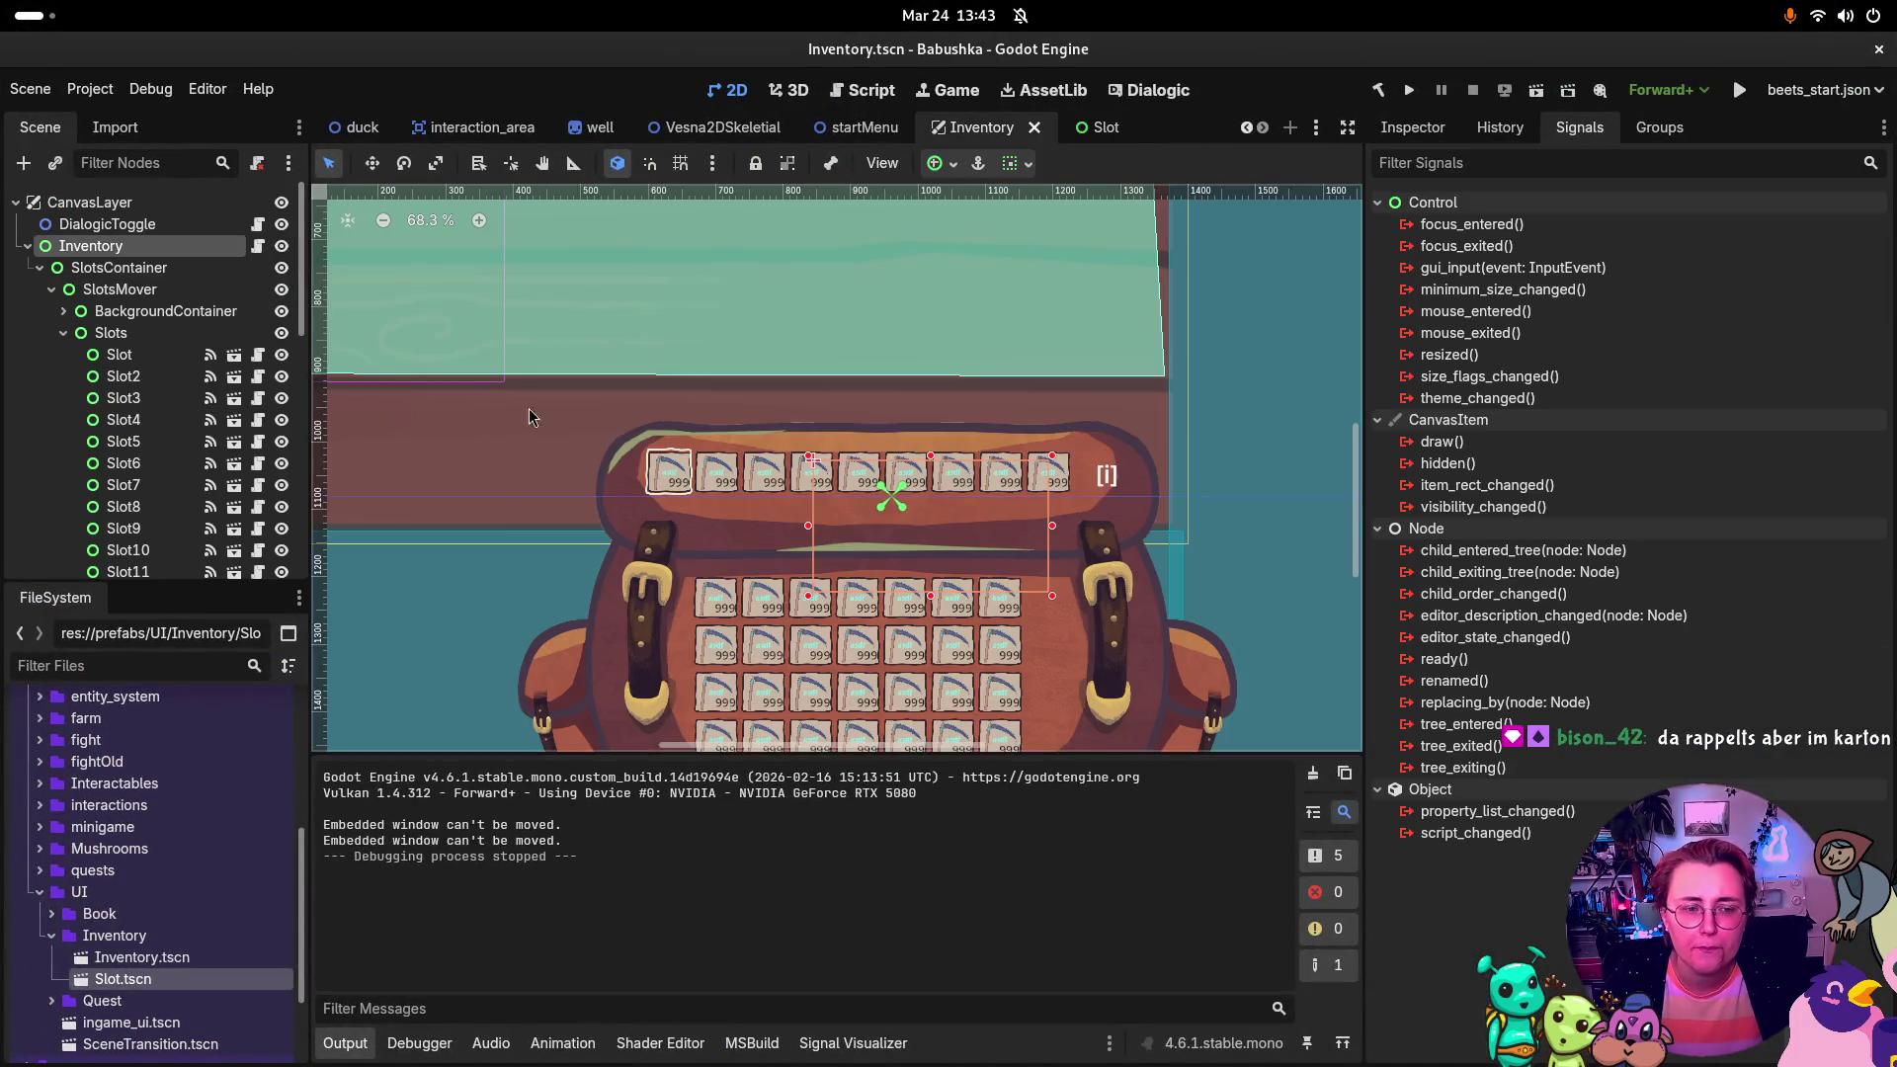
Step: Select Slot through Slot6 and Slot12 in the Scene dock to locate each on the canvas
click(134, 354)
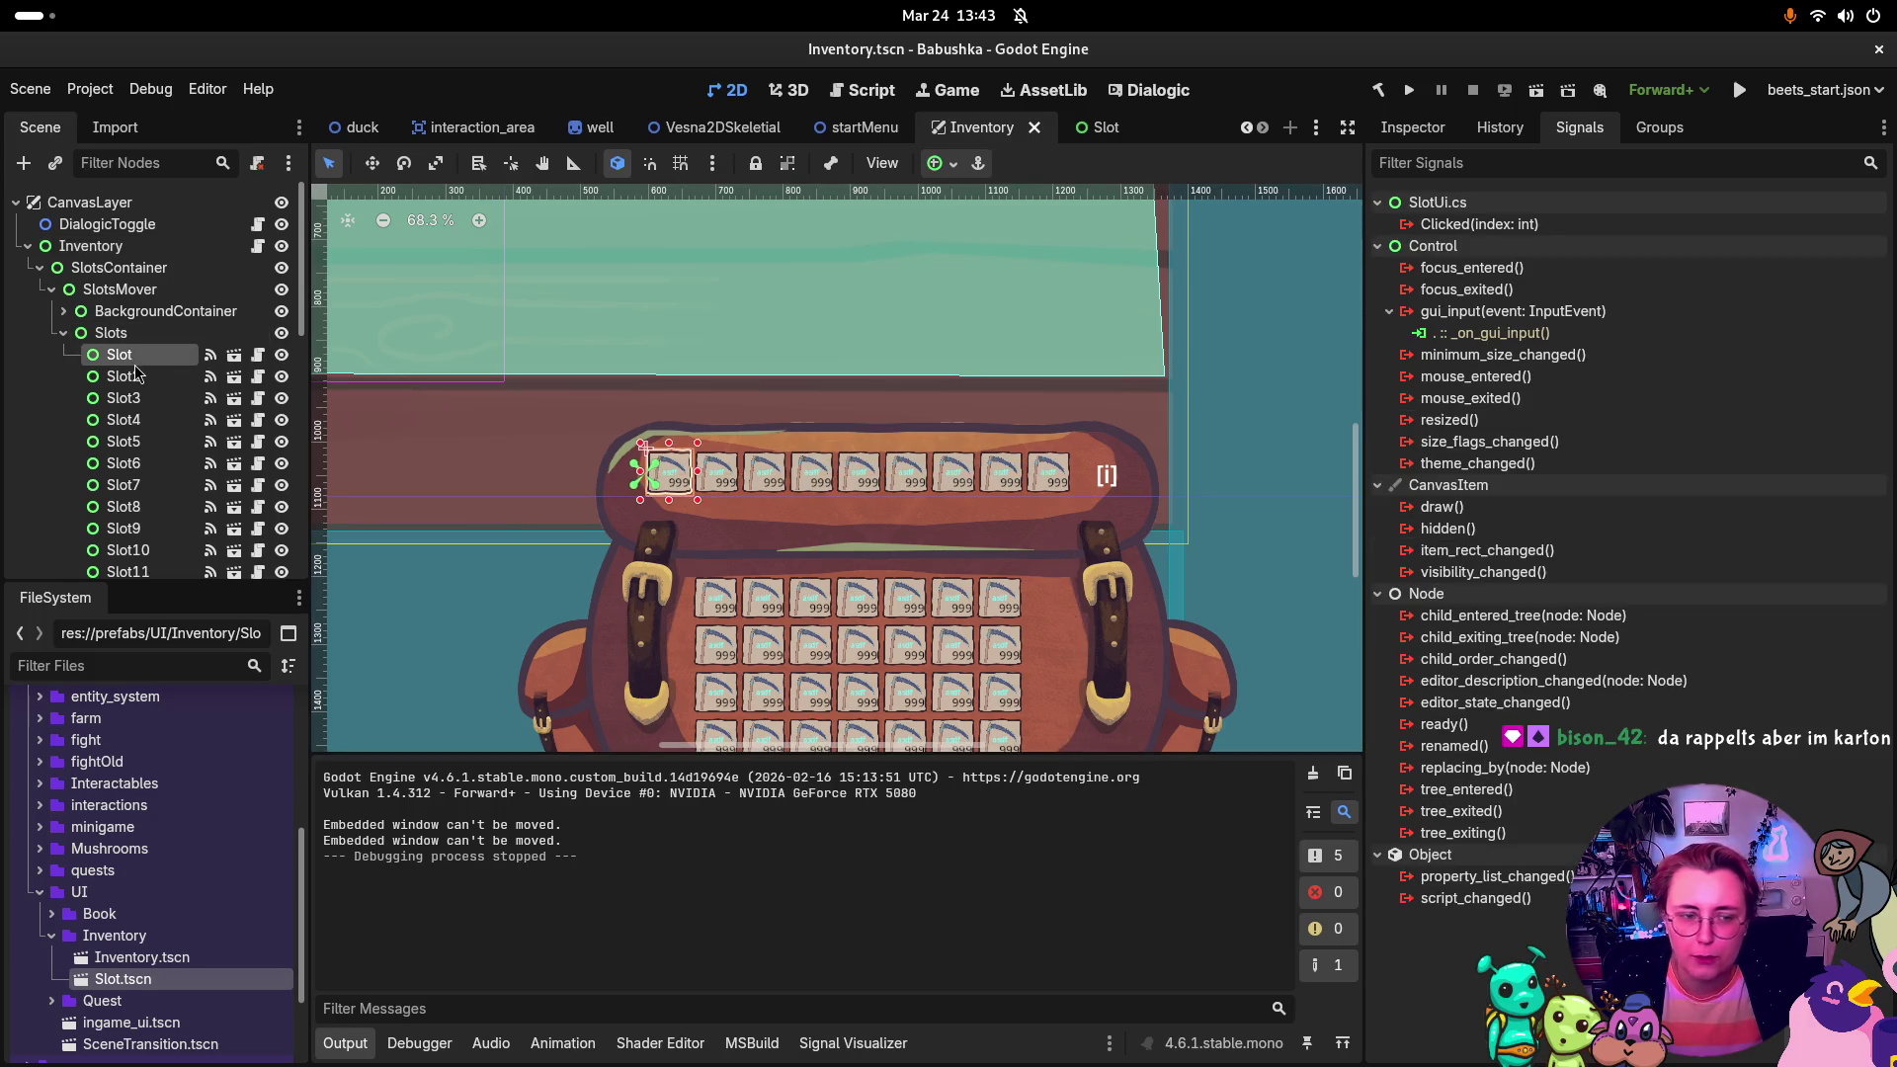
click(139, 378)
click(138, 399)
click(141, 420)
click(143, 442)
click(147, 464)
scroll(154, 521, down, 2)
click(138, 500)
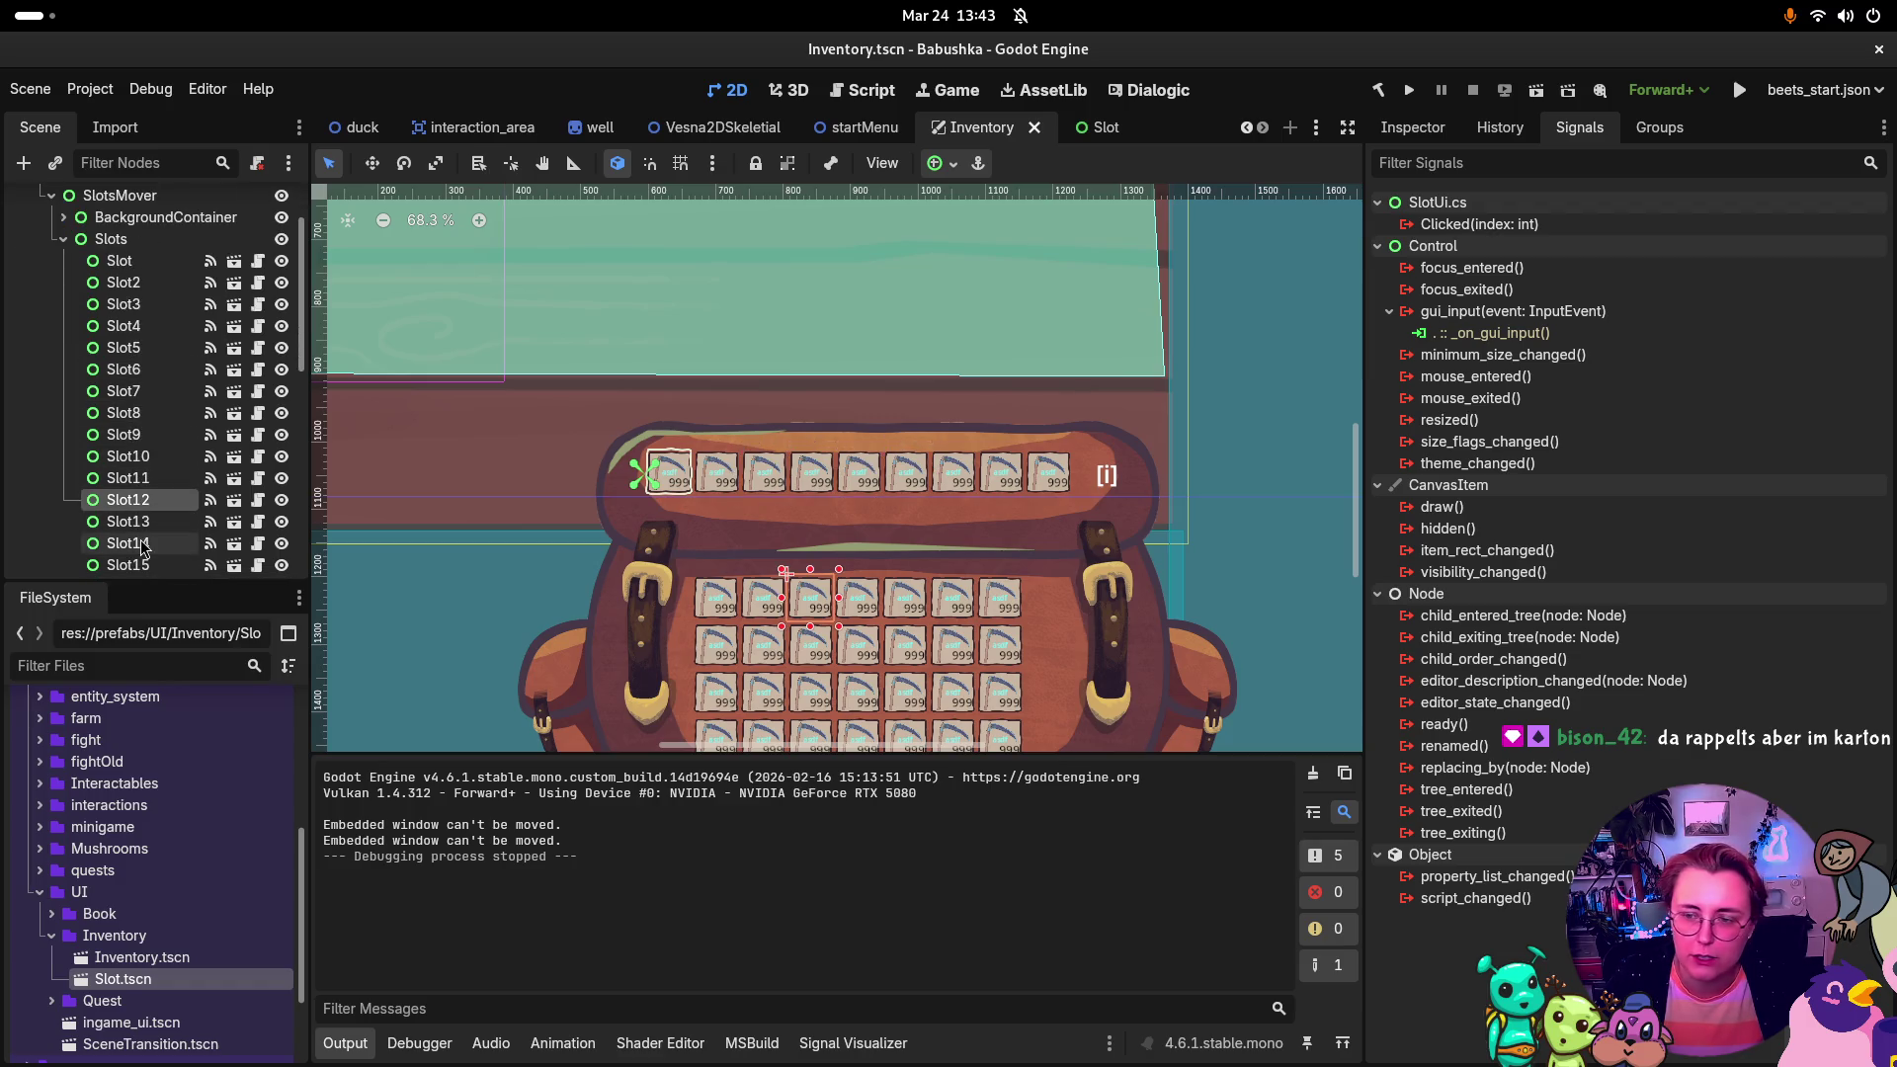
Step: Reselect Slot, Slot2–Slot4, Slot6, Slot7, Slot11, Slot13 and Slot10 to match them with canvas slots
click(124, 263)
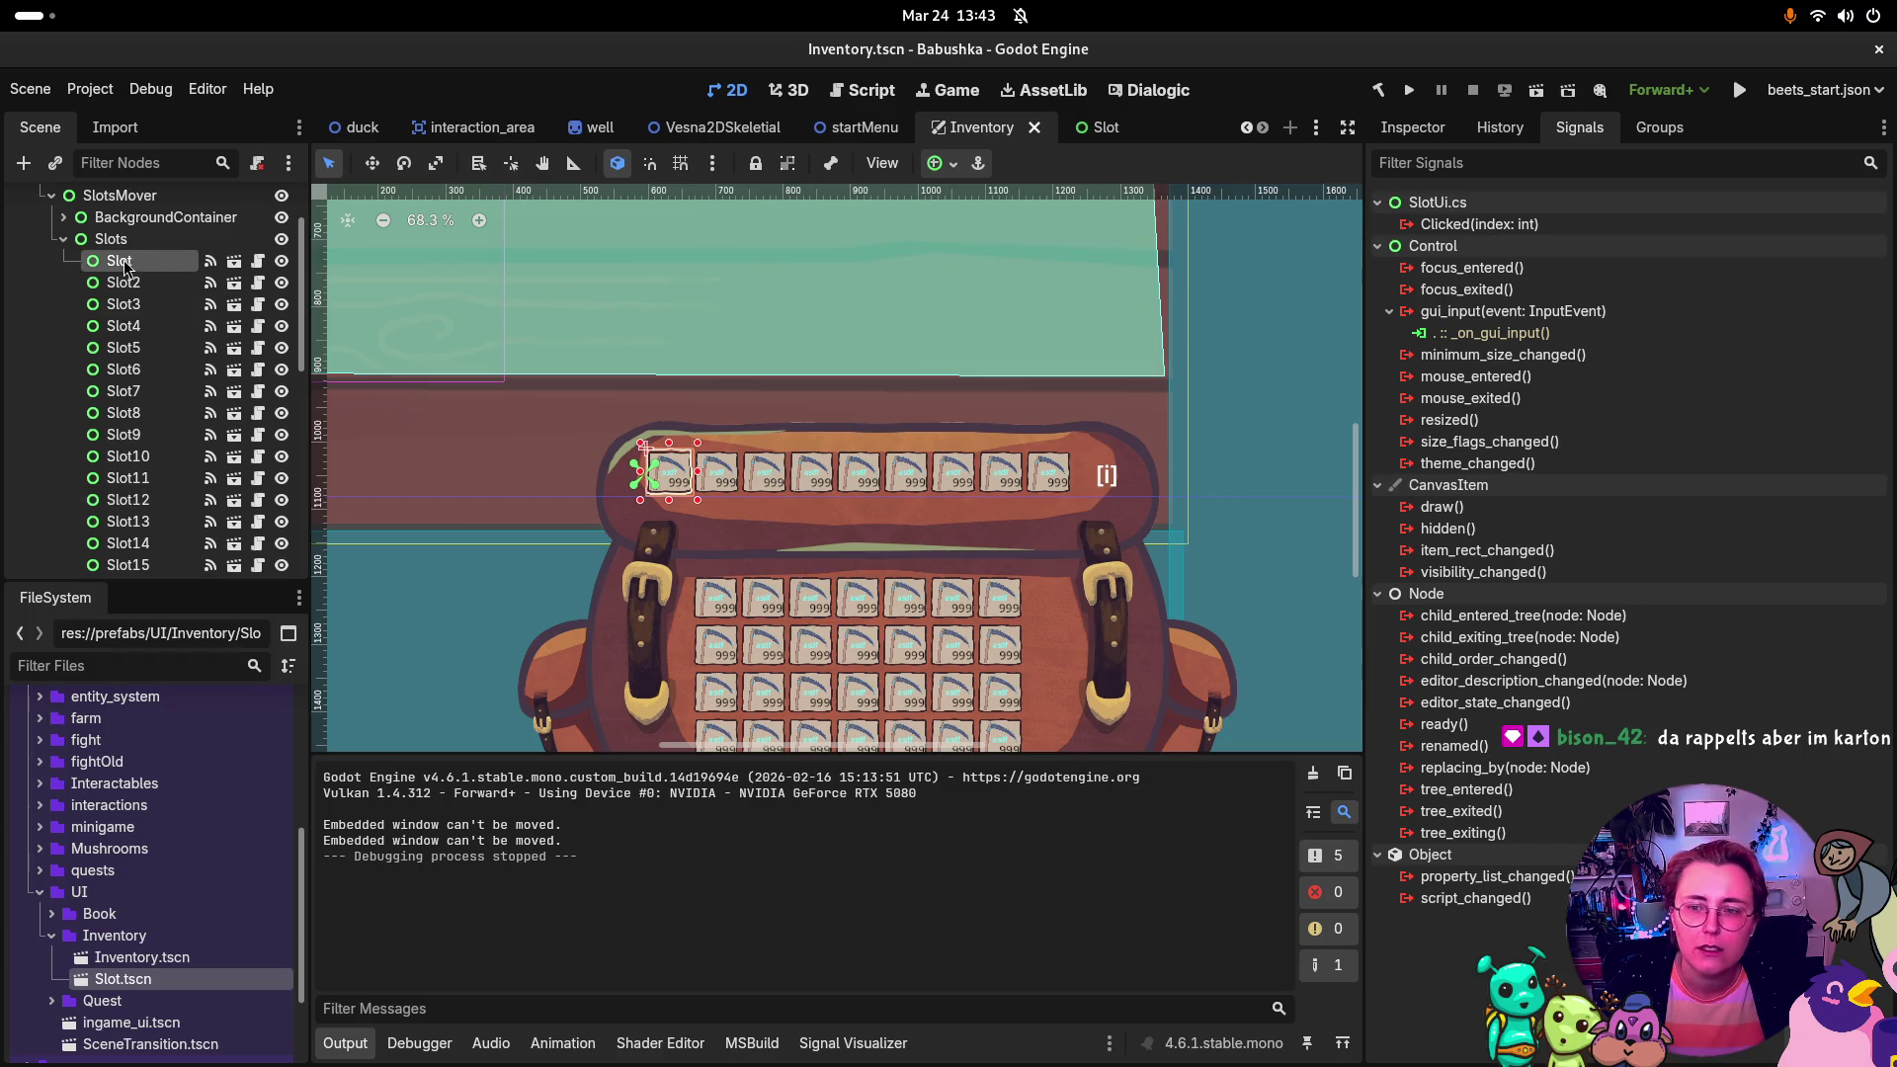
click(134, 282)
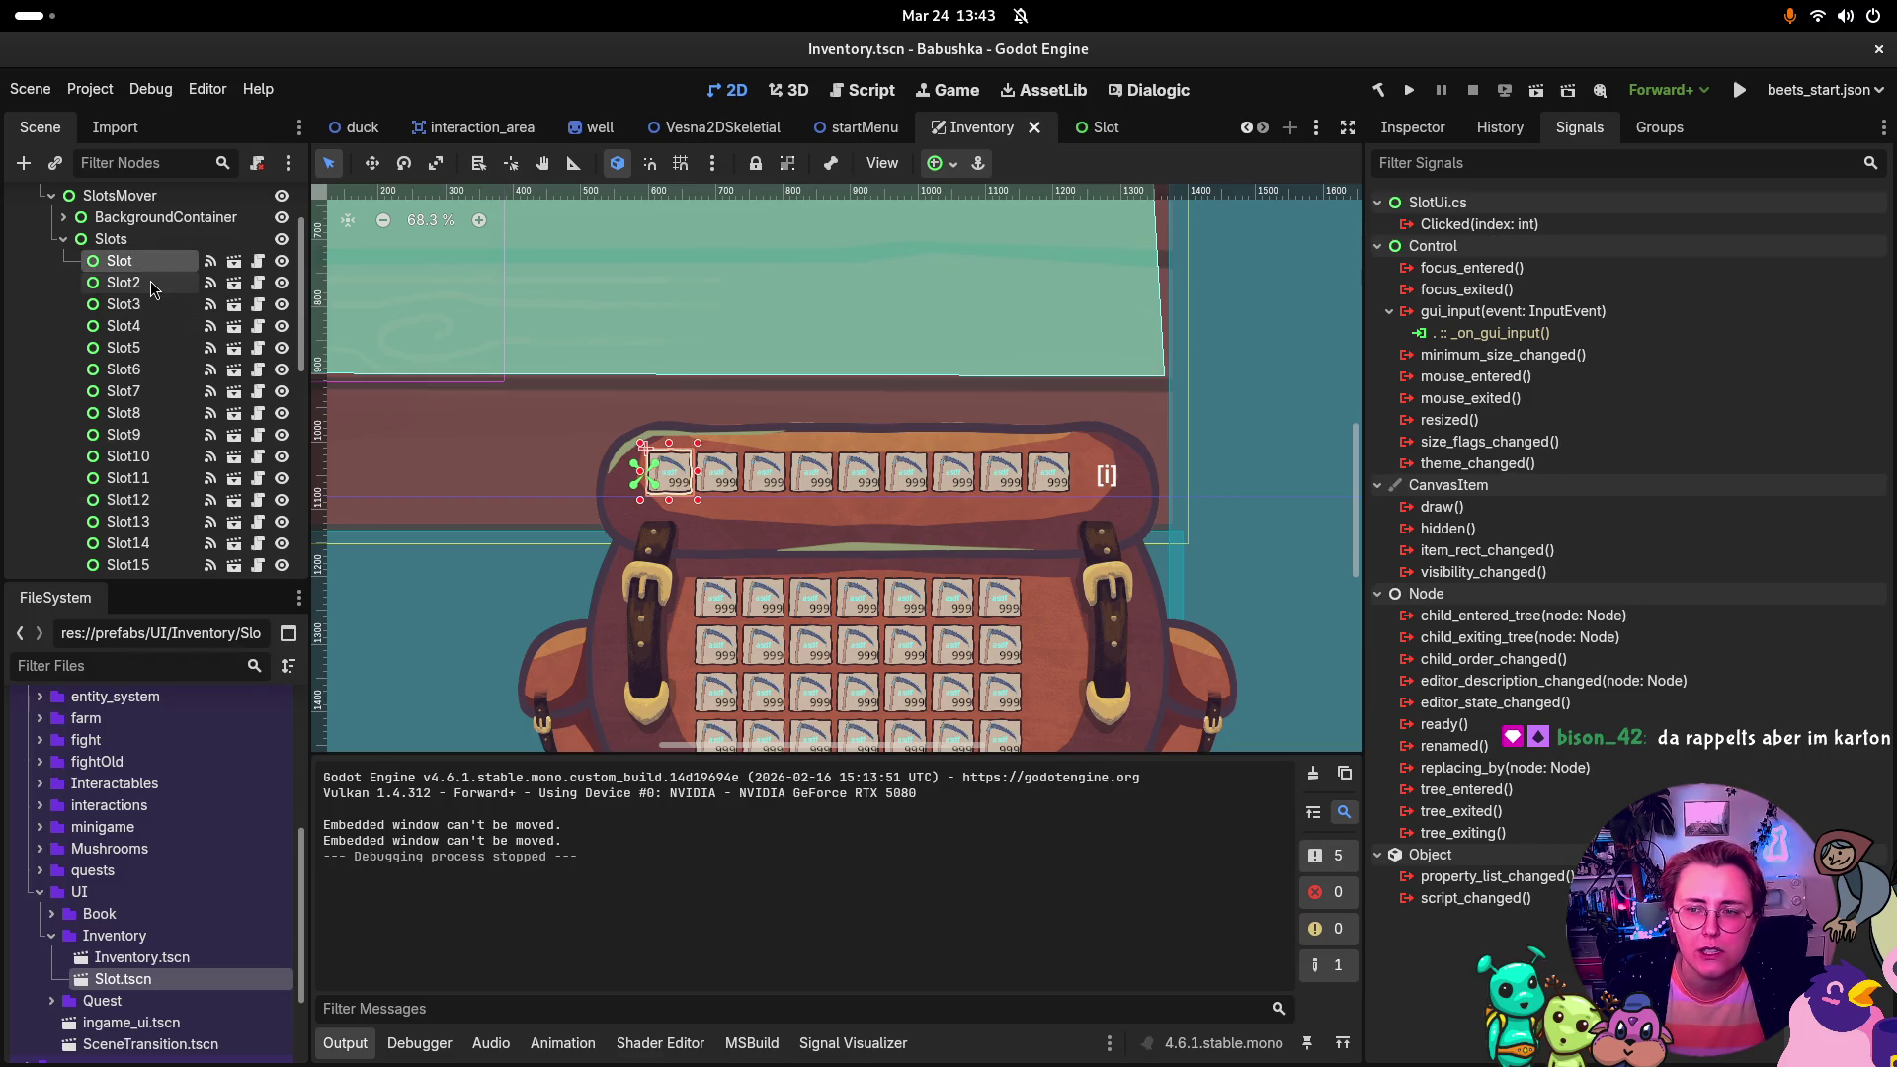
click(149, 304)
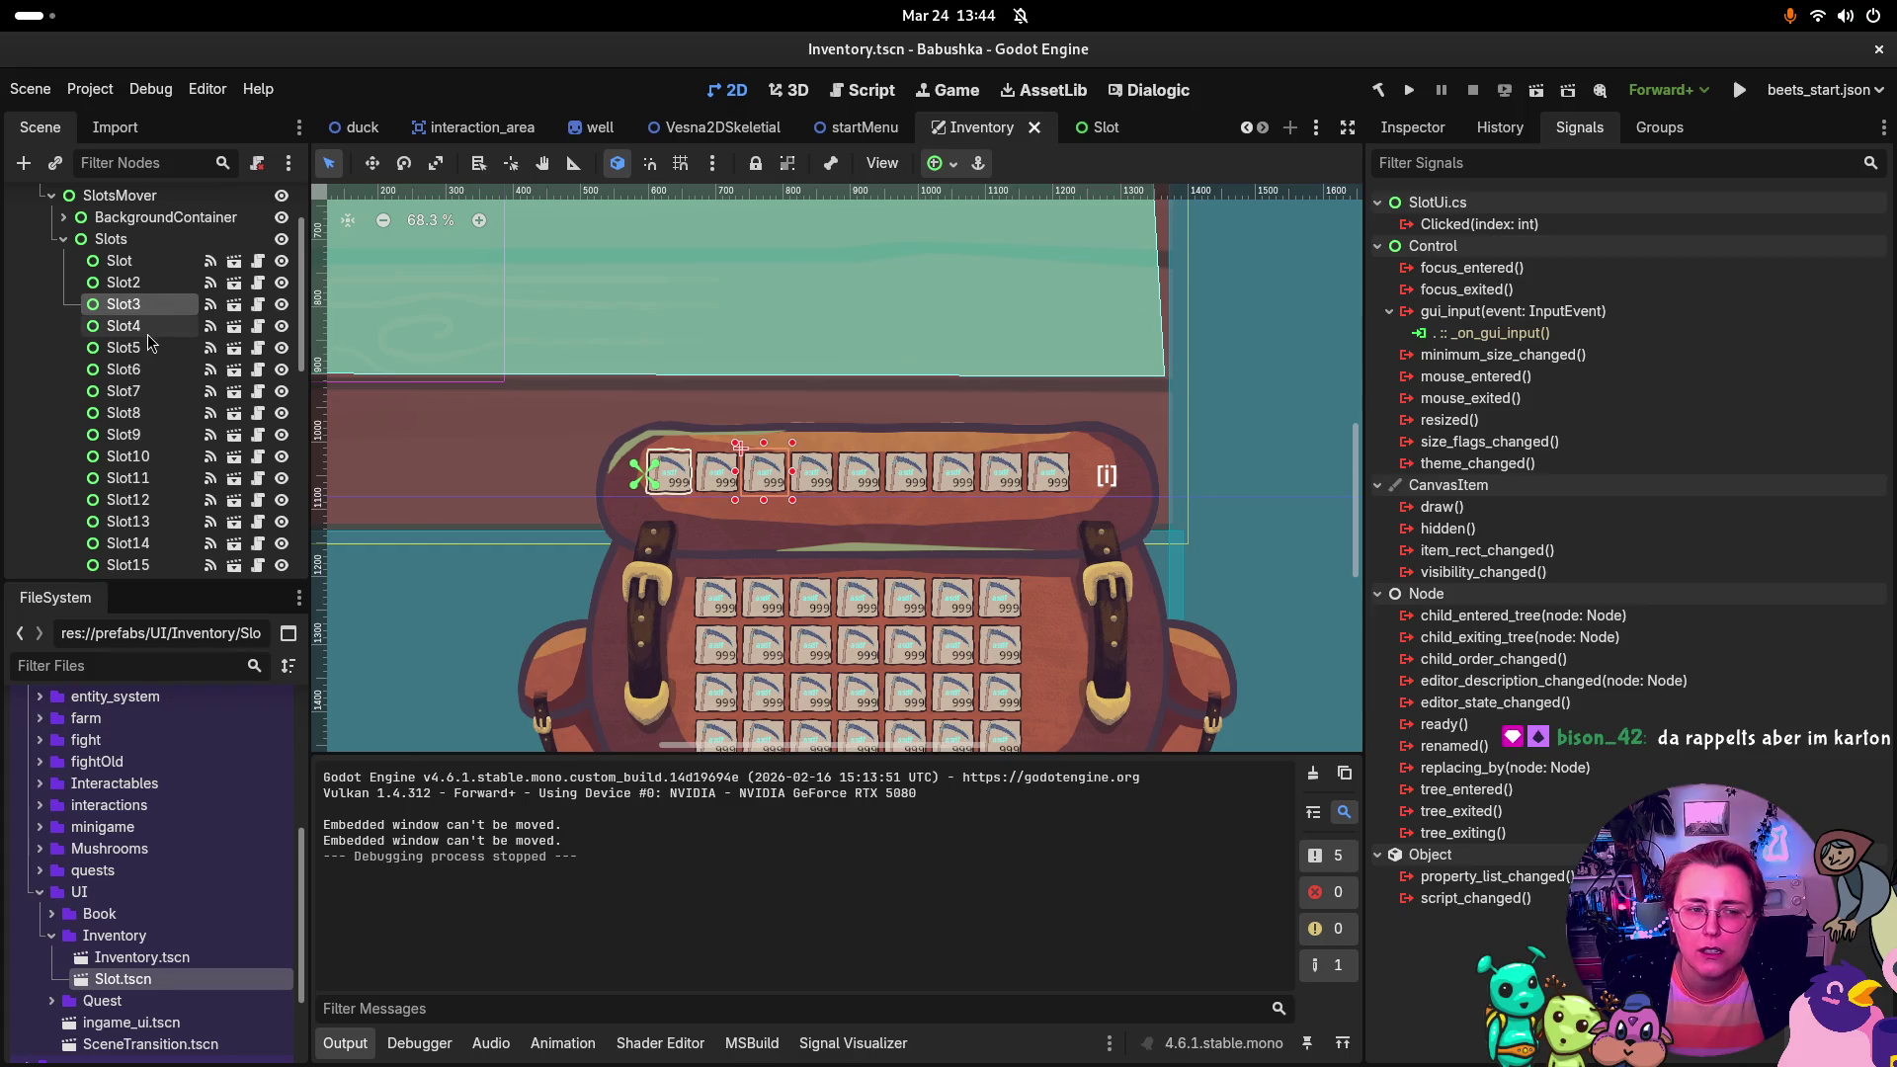
click(148, 327)
click(147, 371)
click(146, 393)
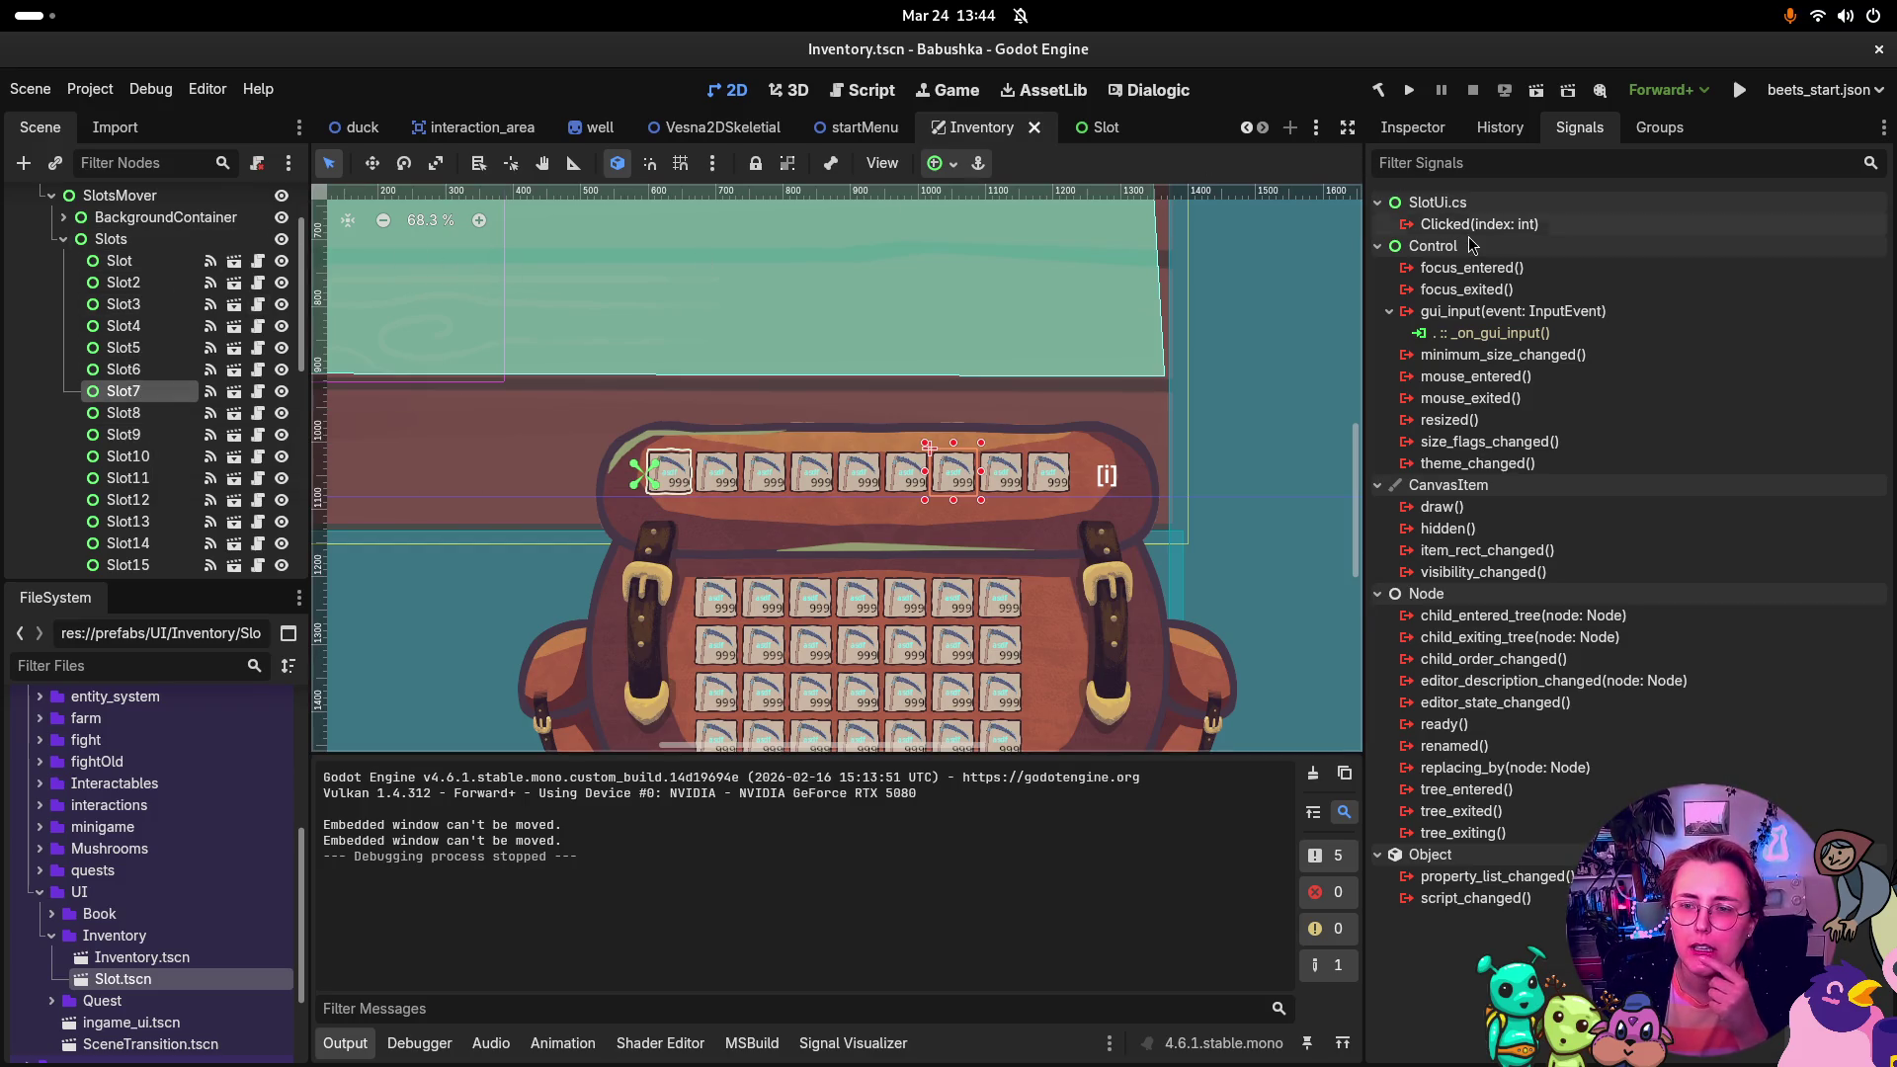
mouse_move(1468, 236)
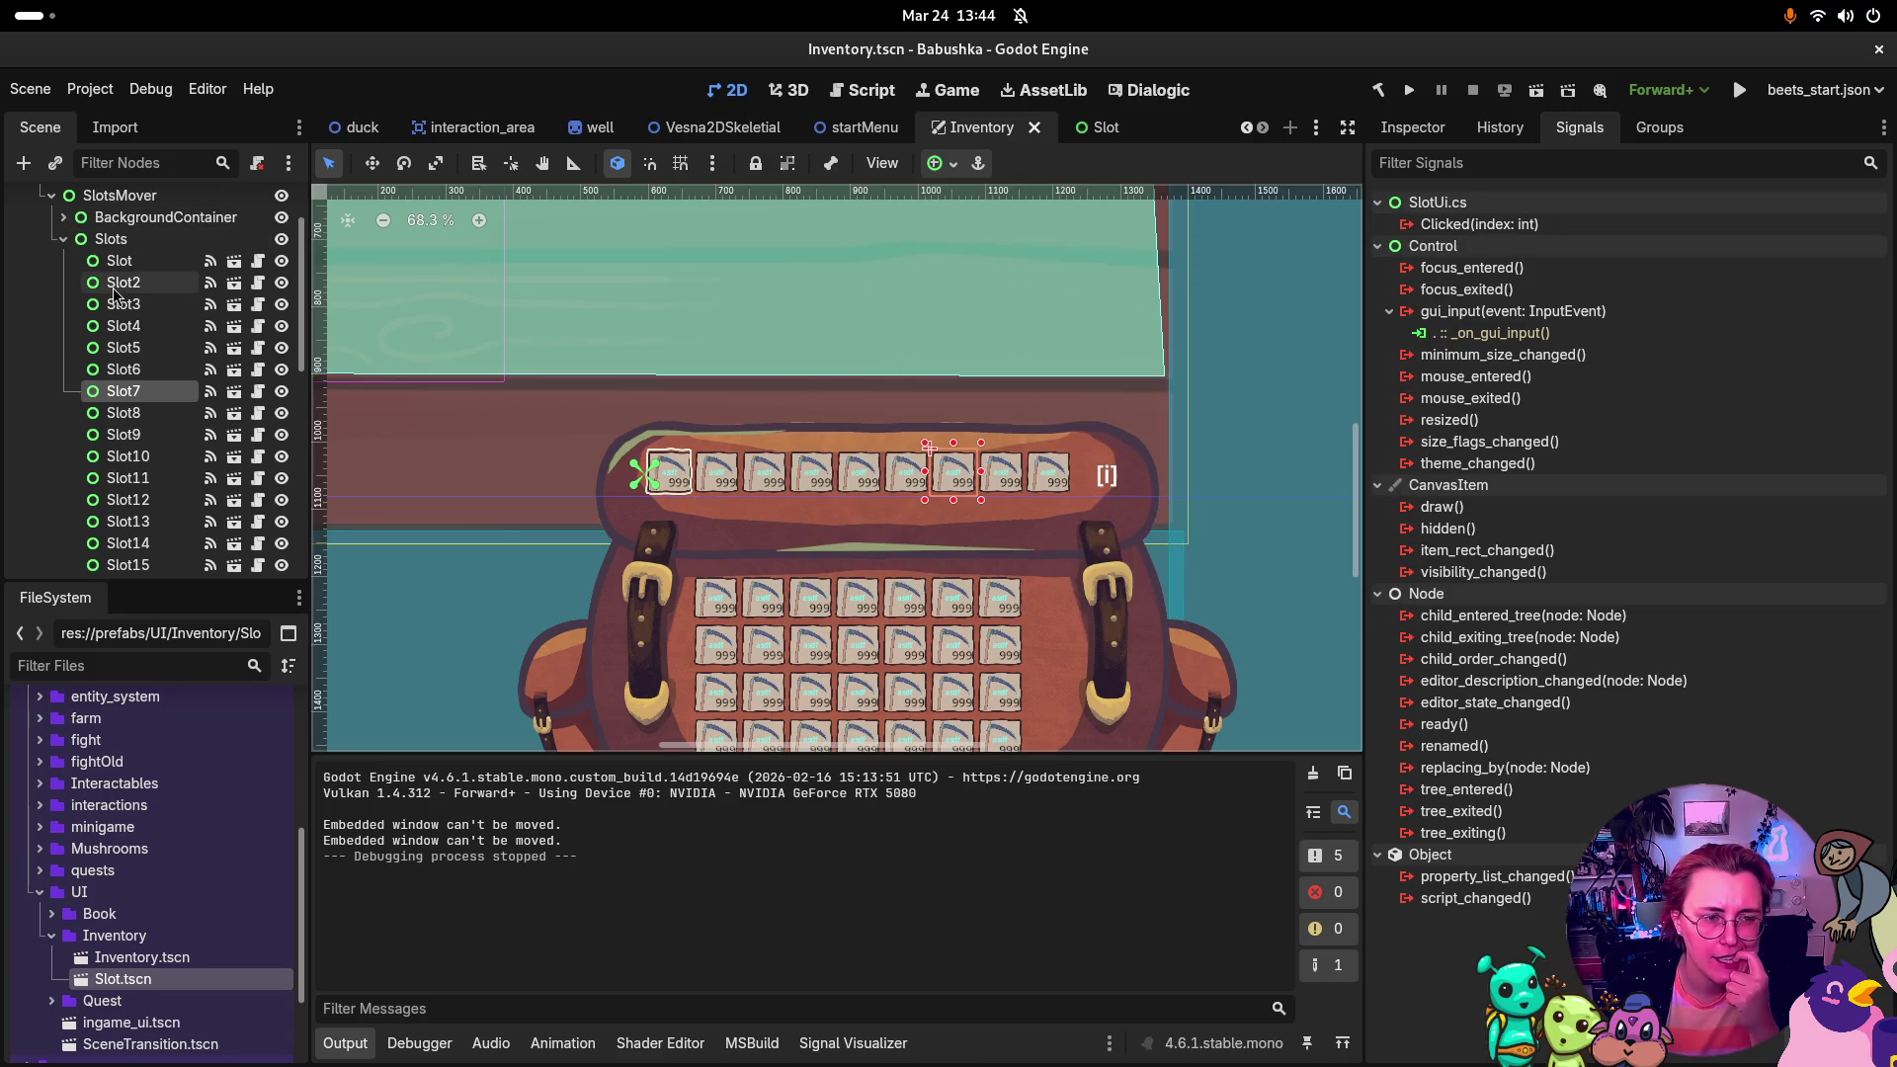
click(137, 477)
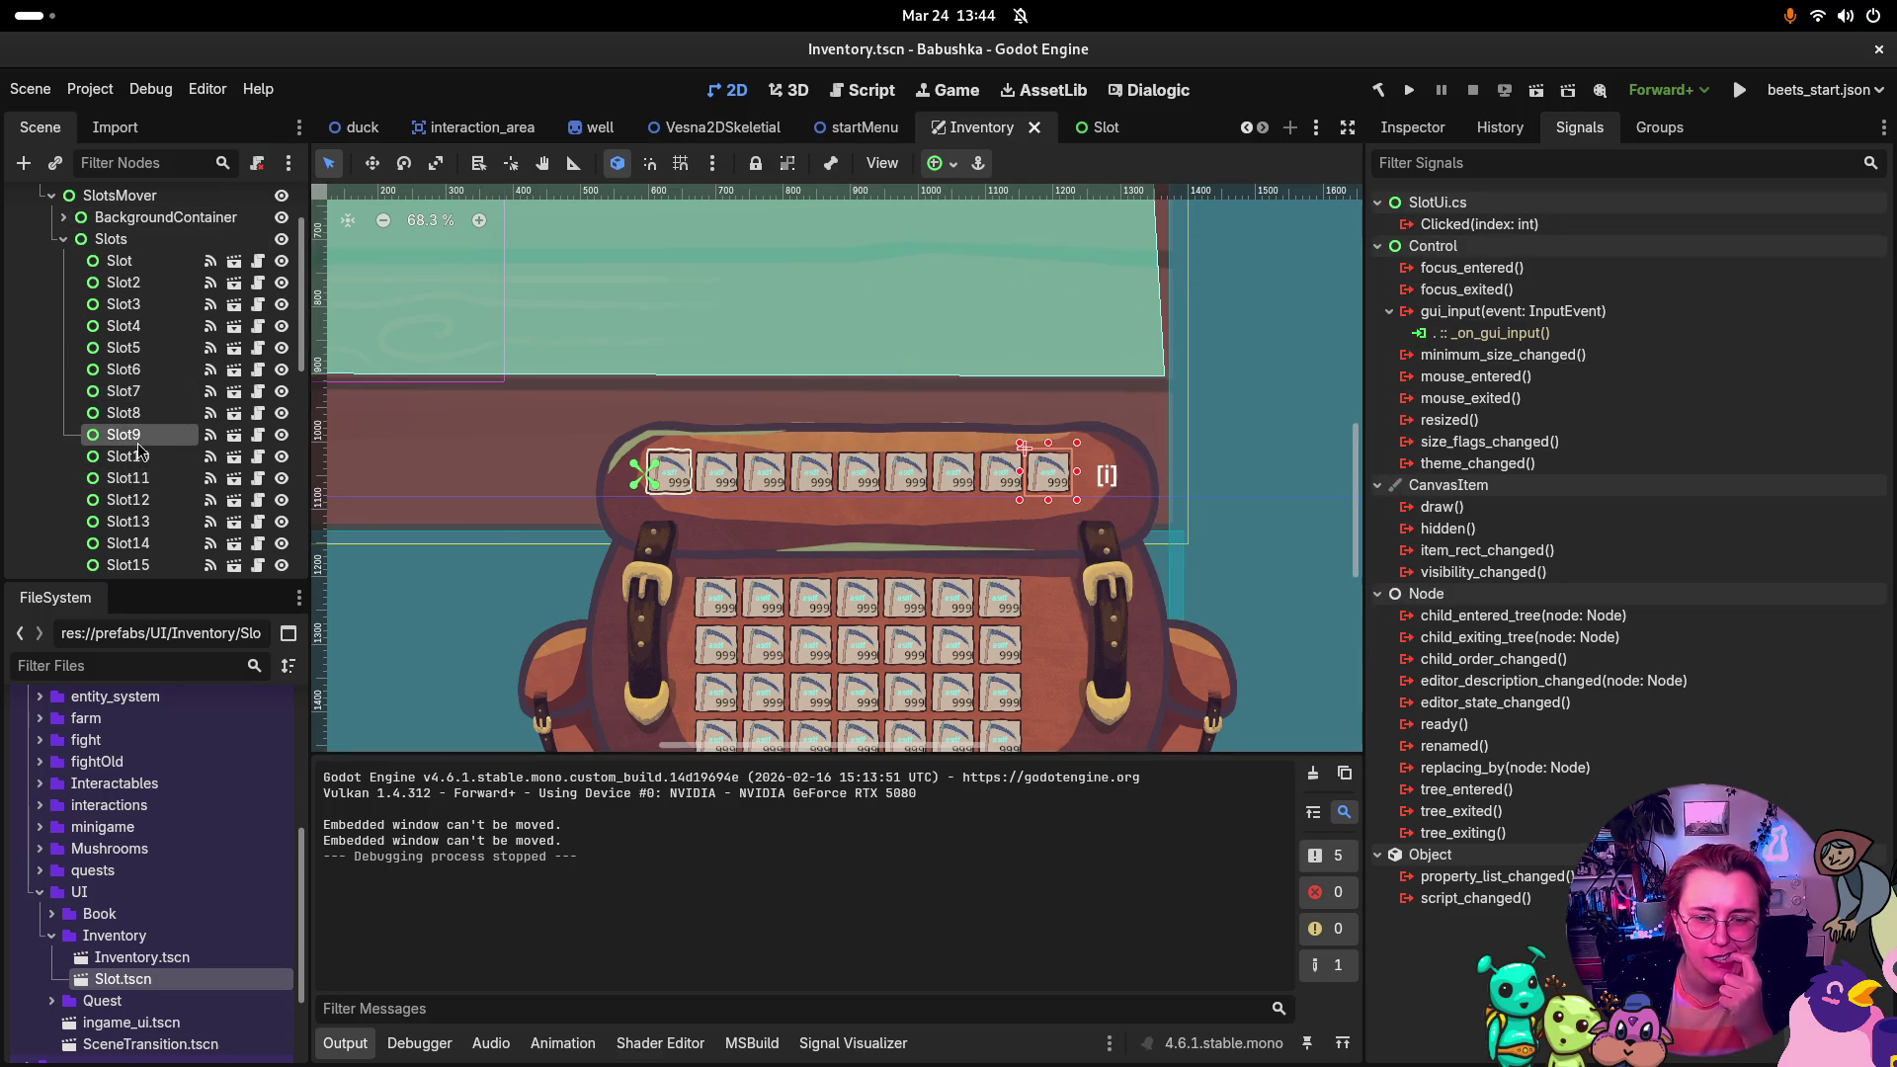
click(143, 529)
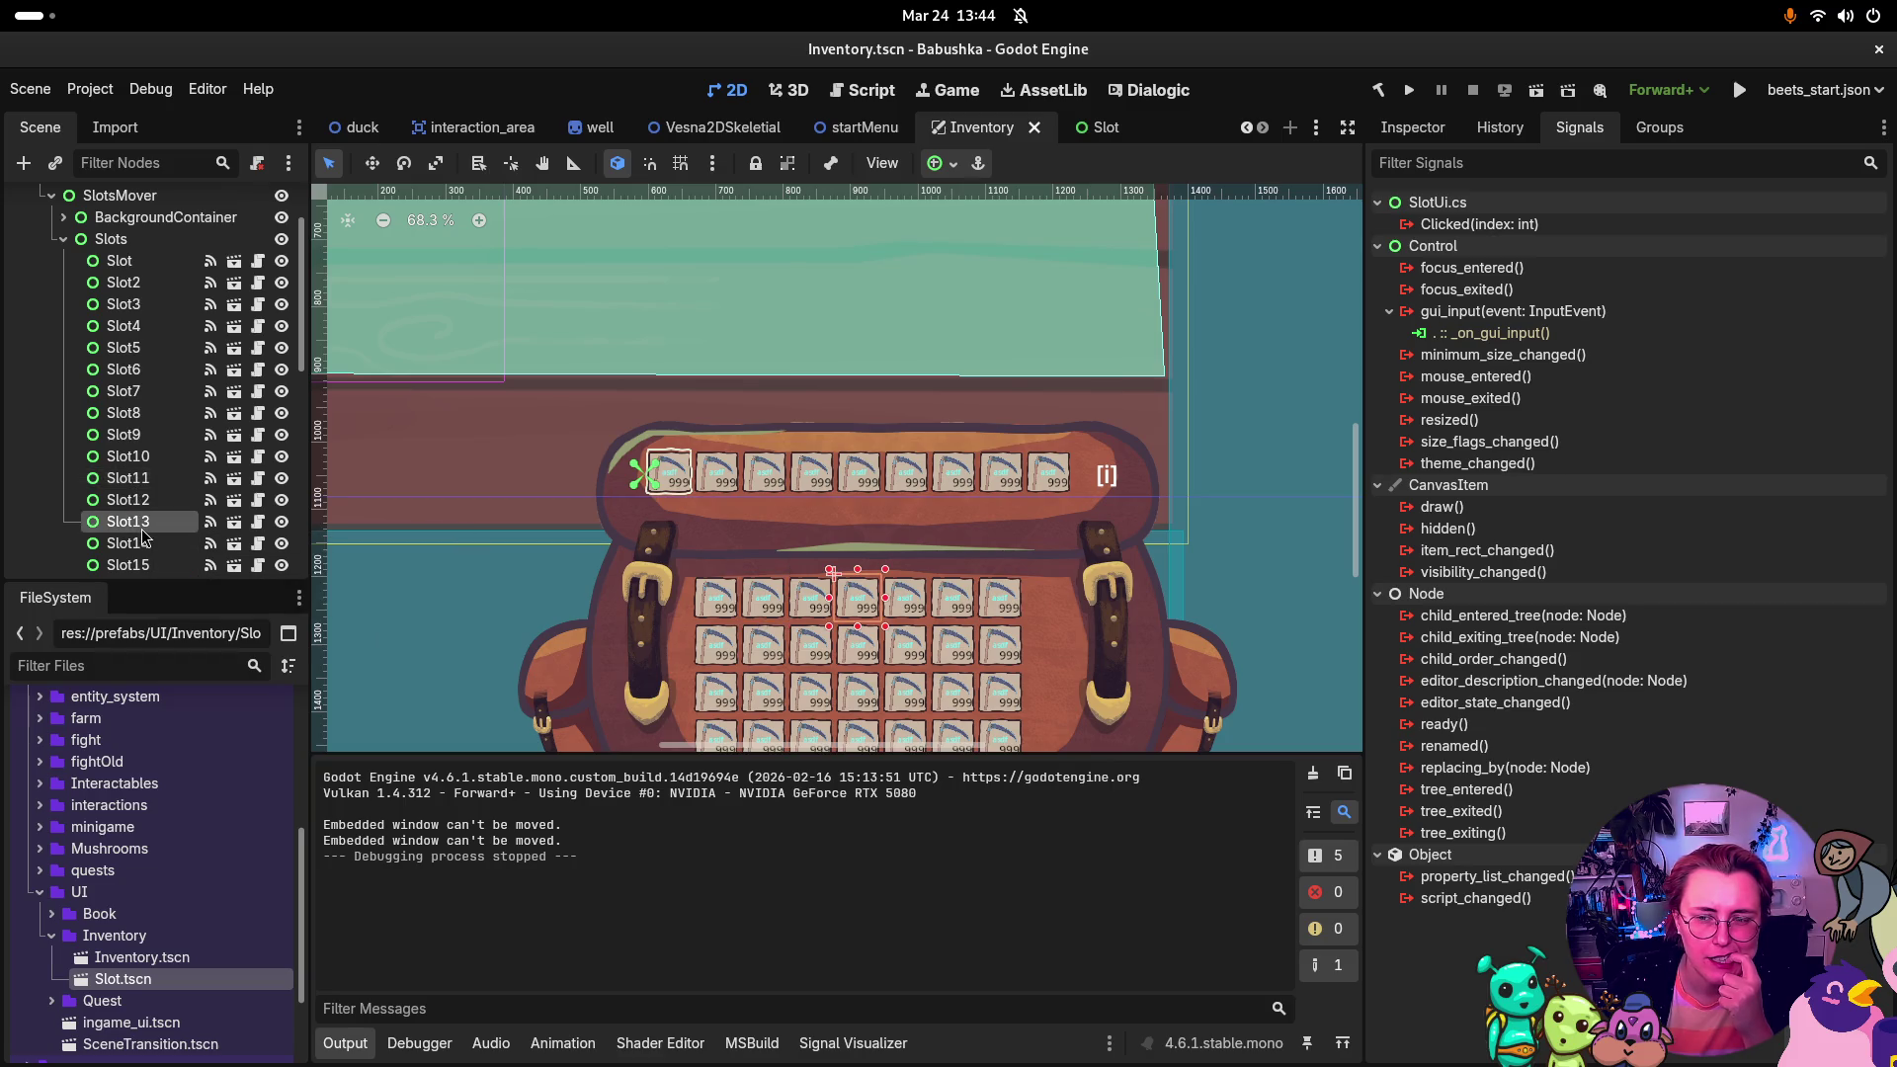
click(143, 265)
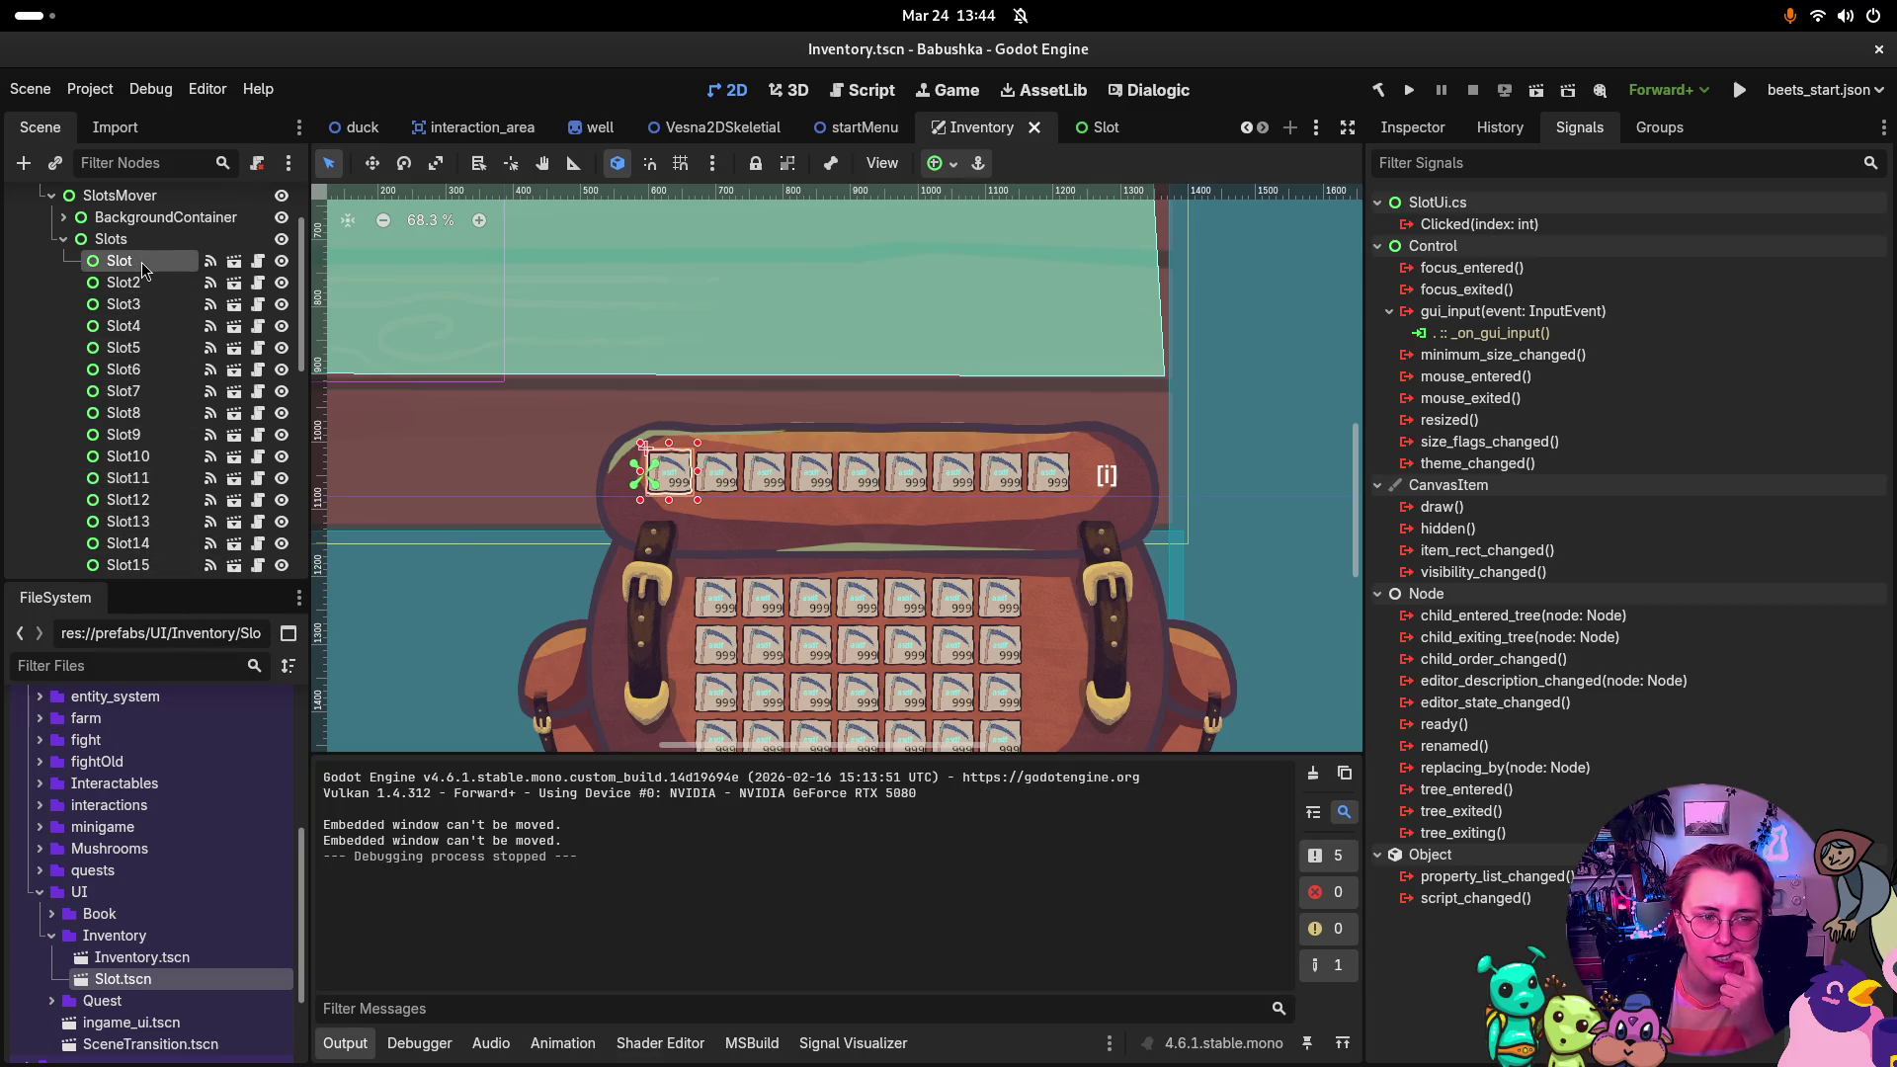
click(163, 464)
click(118, 261)
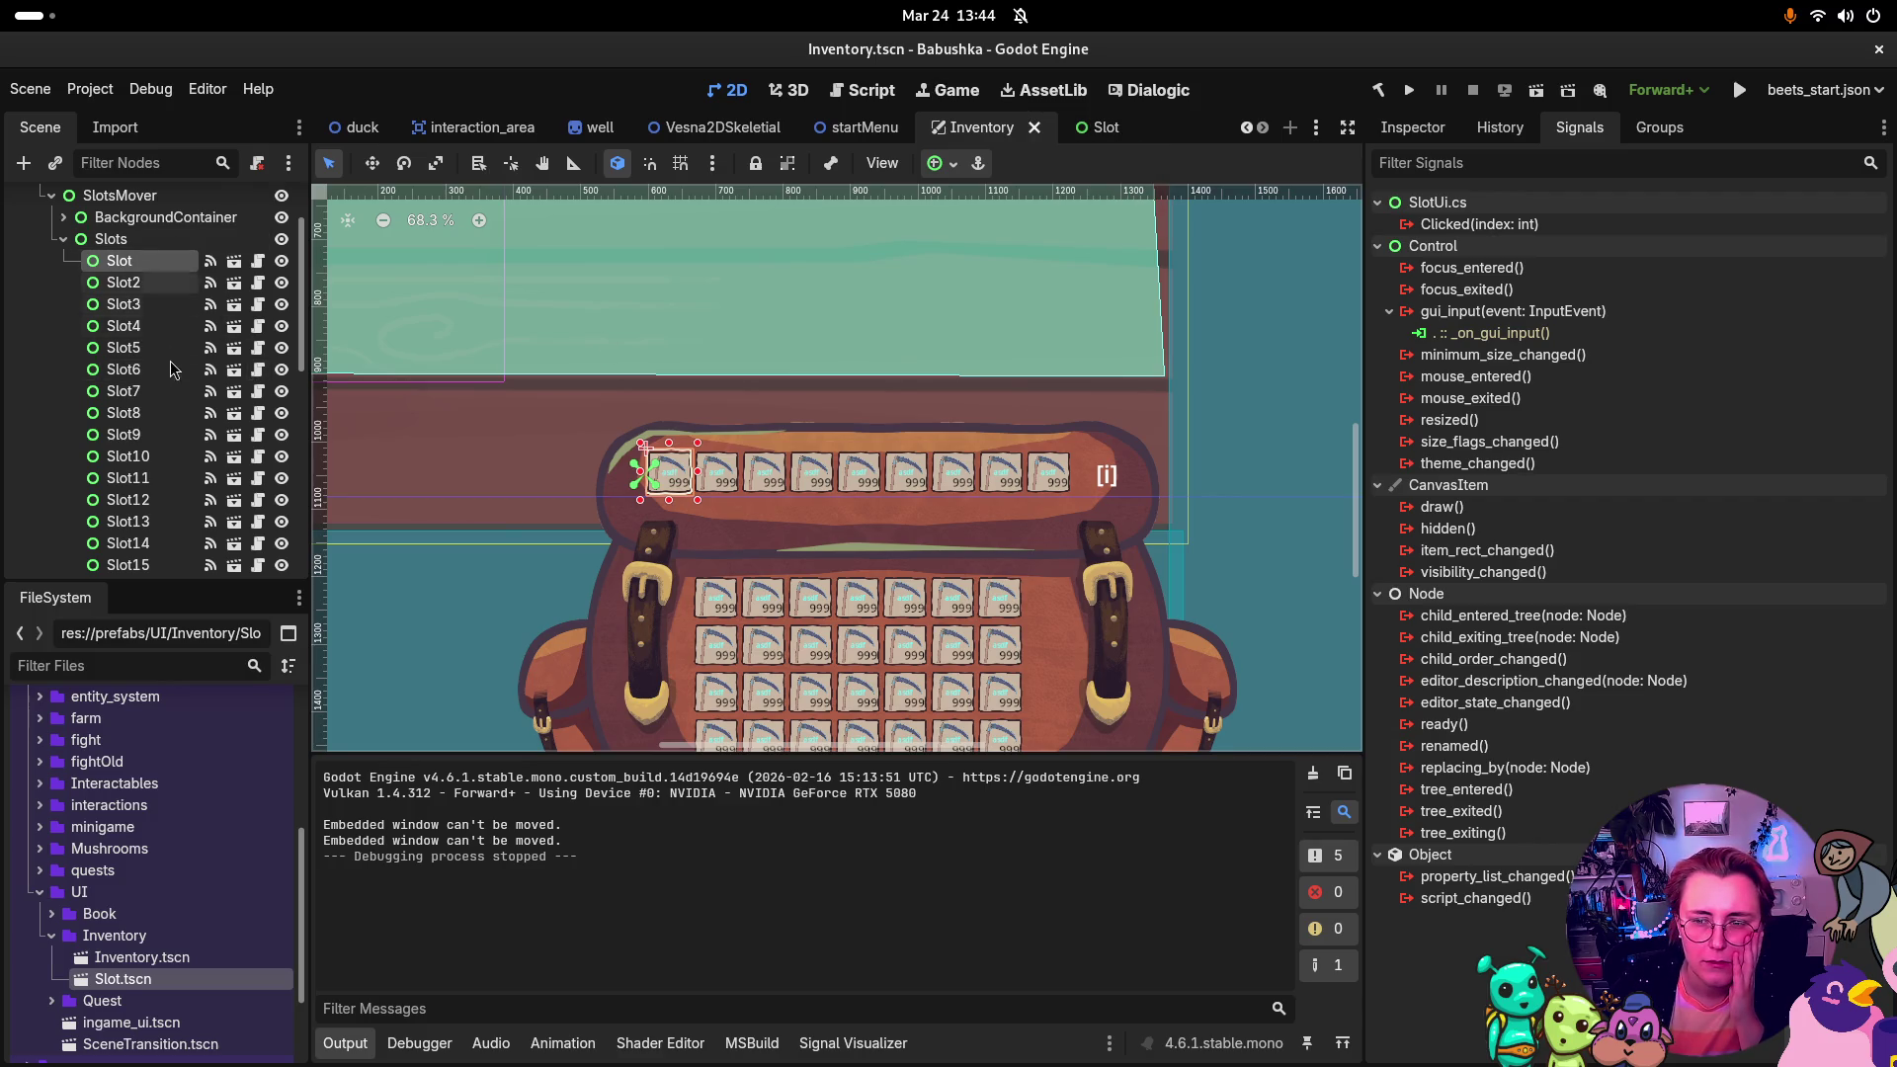
Step: View the slot node's properties in the Inspector, expanding Process and comparing Slot10
click(1413, 128)
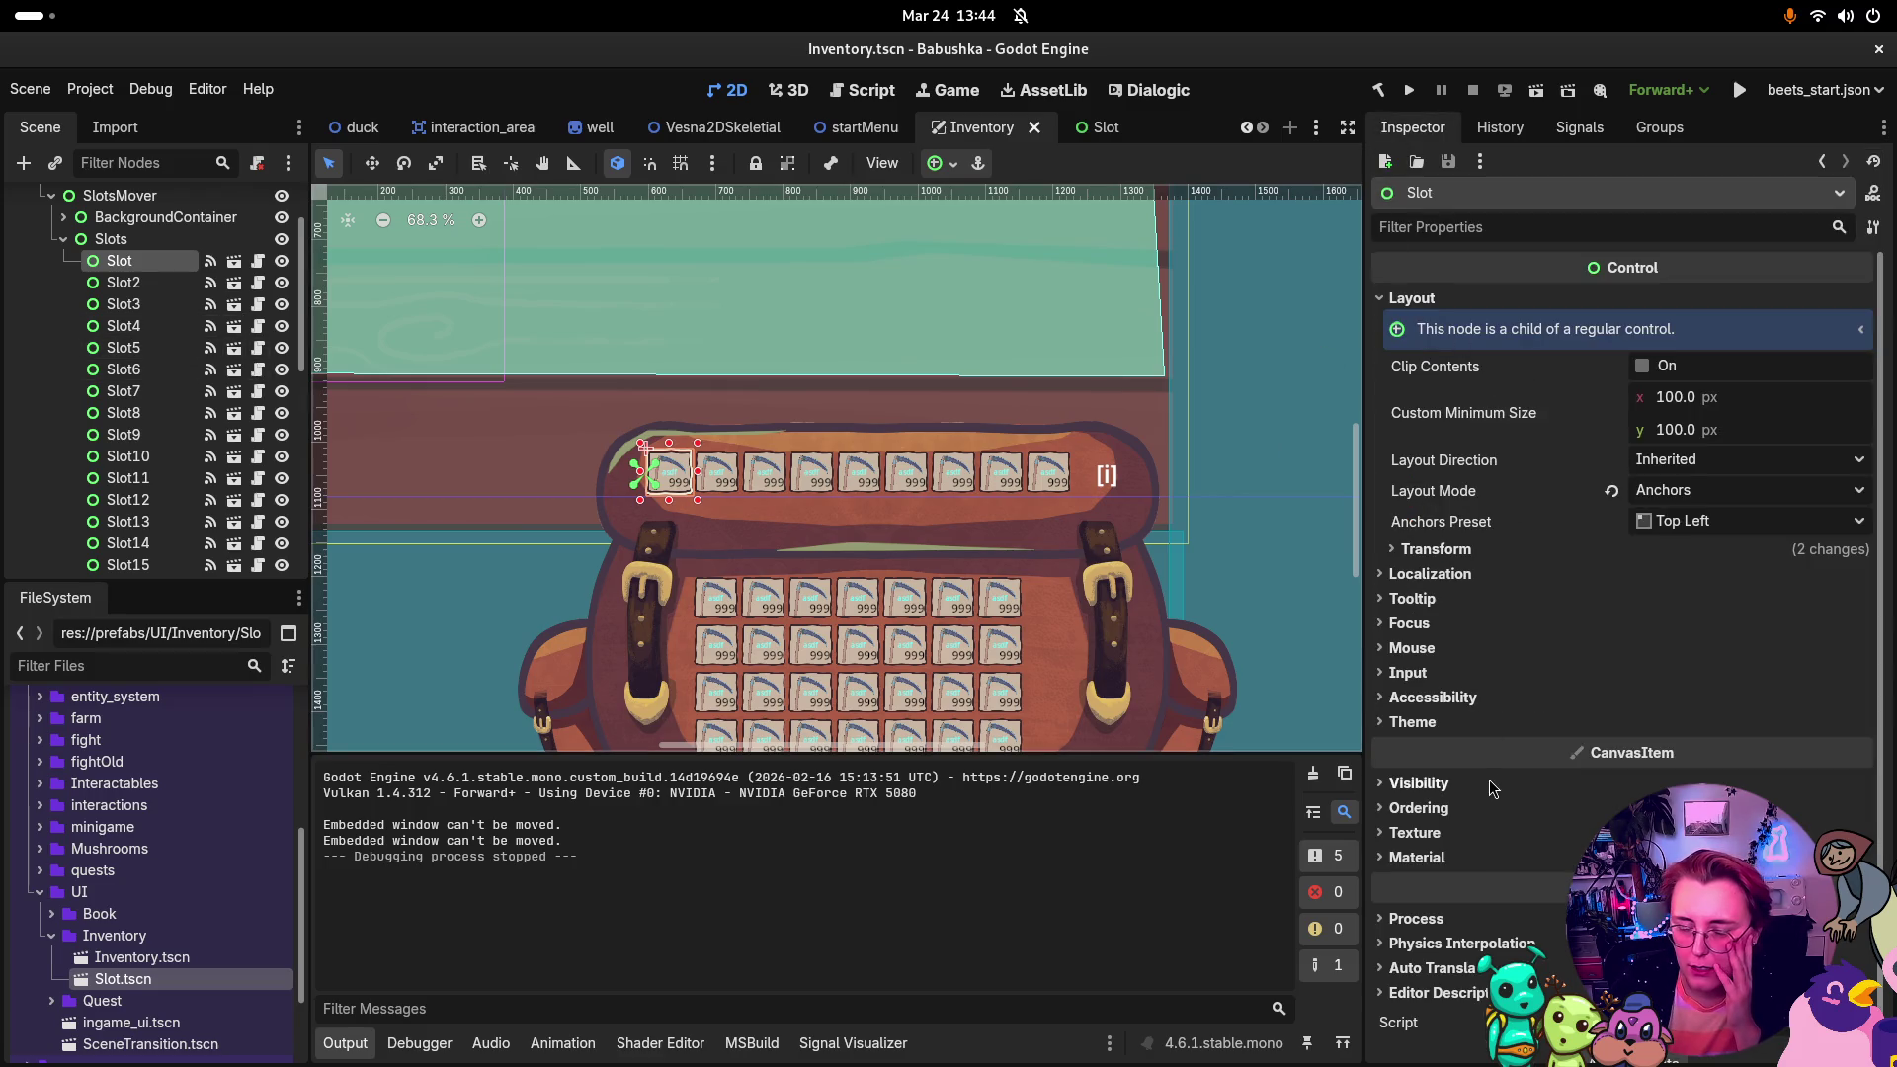
scroll(1479, 828, down, 1)
click(1442, 895)
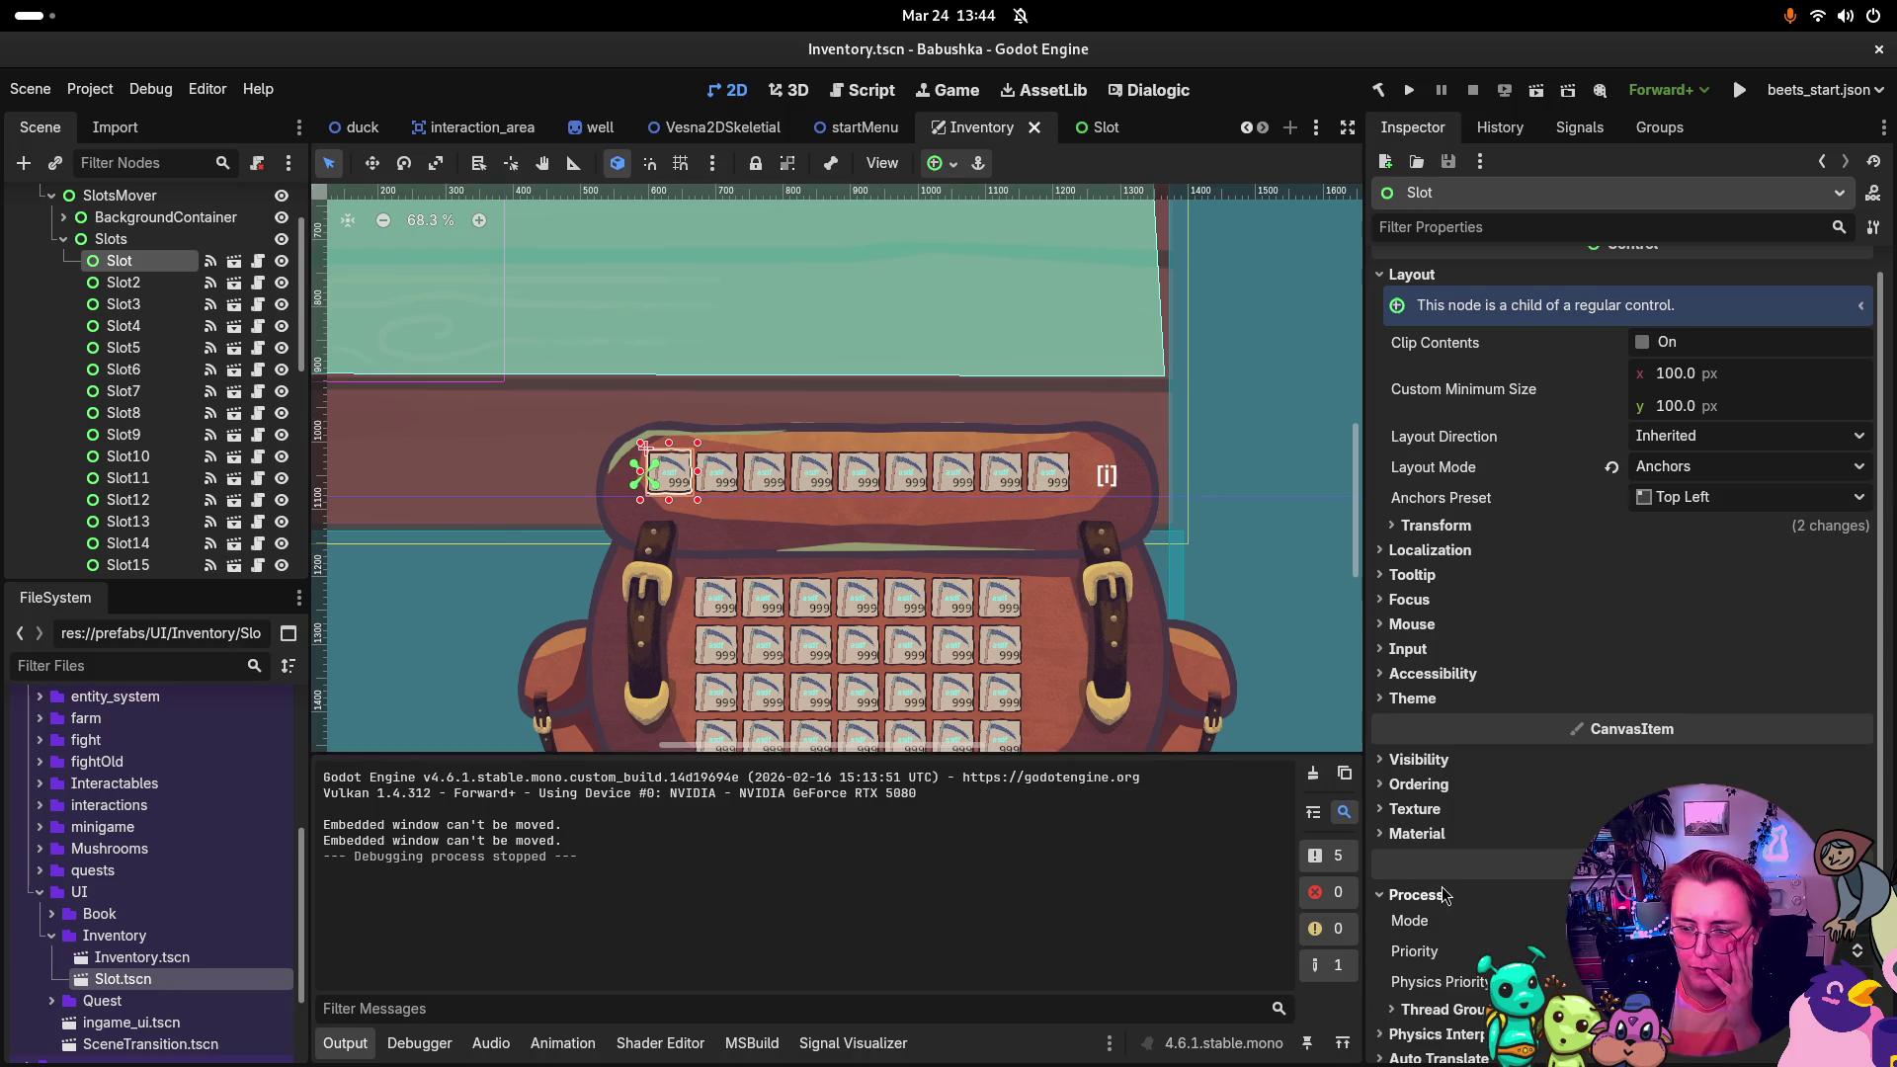
click(128, 458)
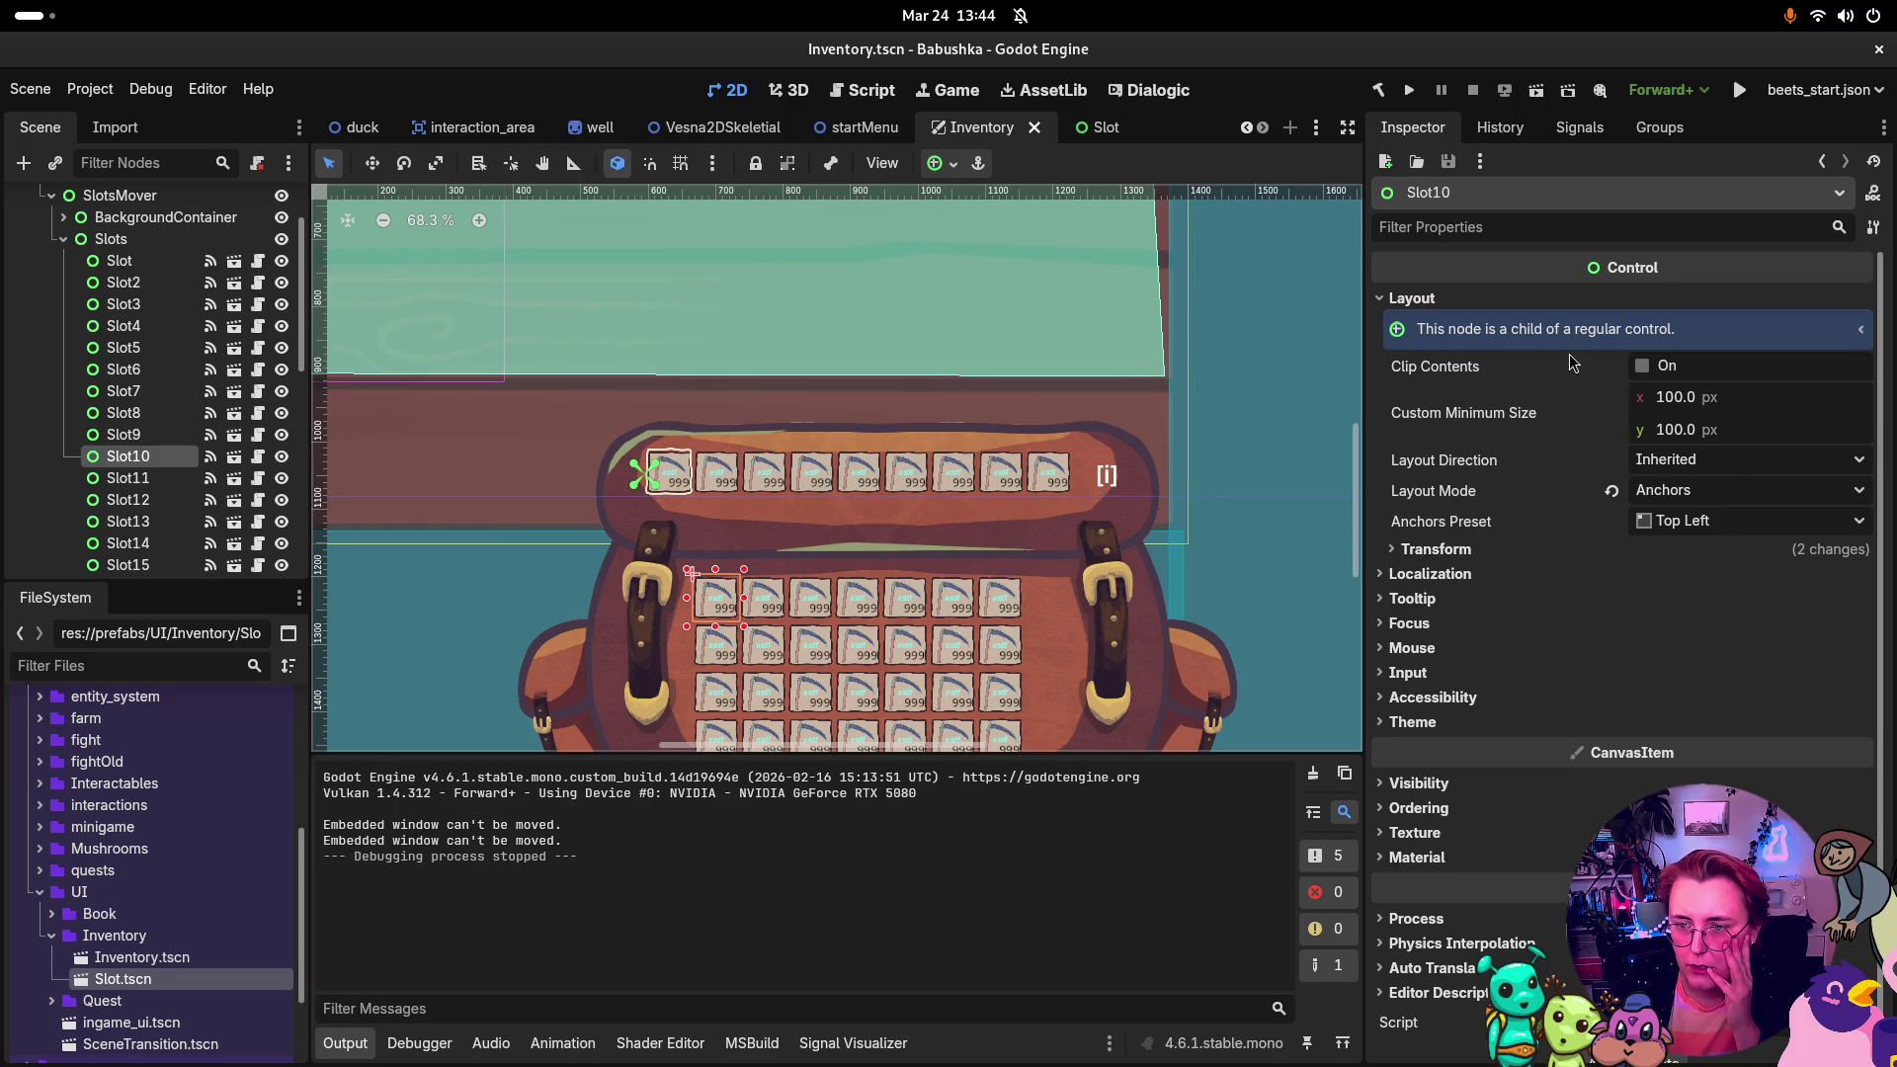
click(1393, 298)
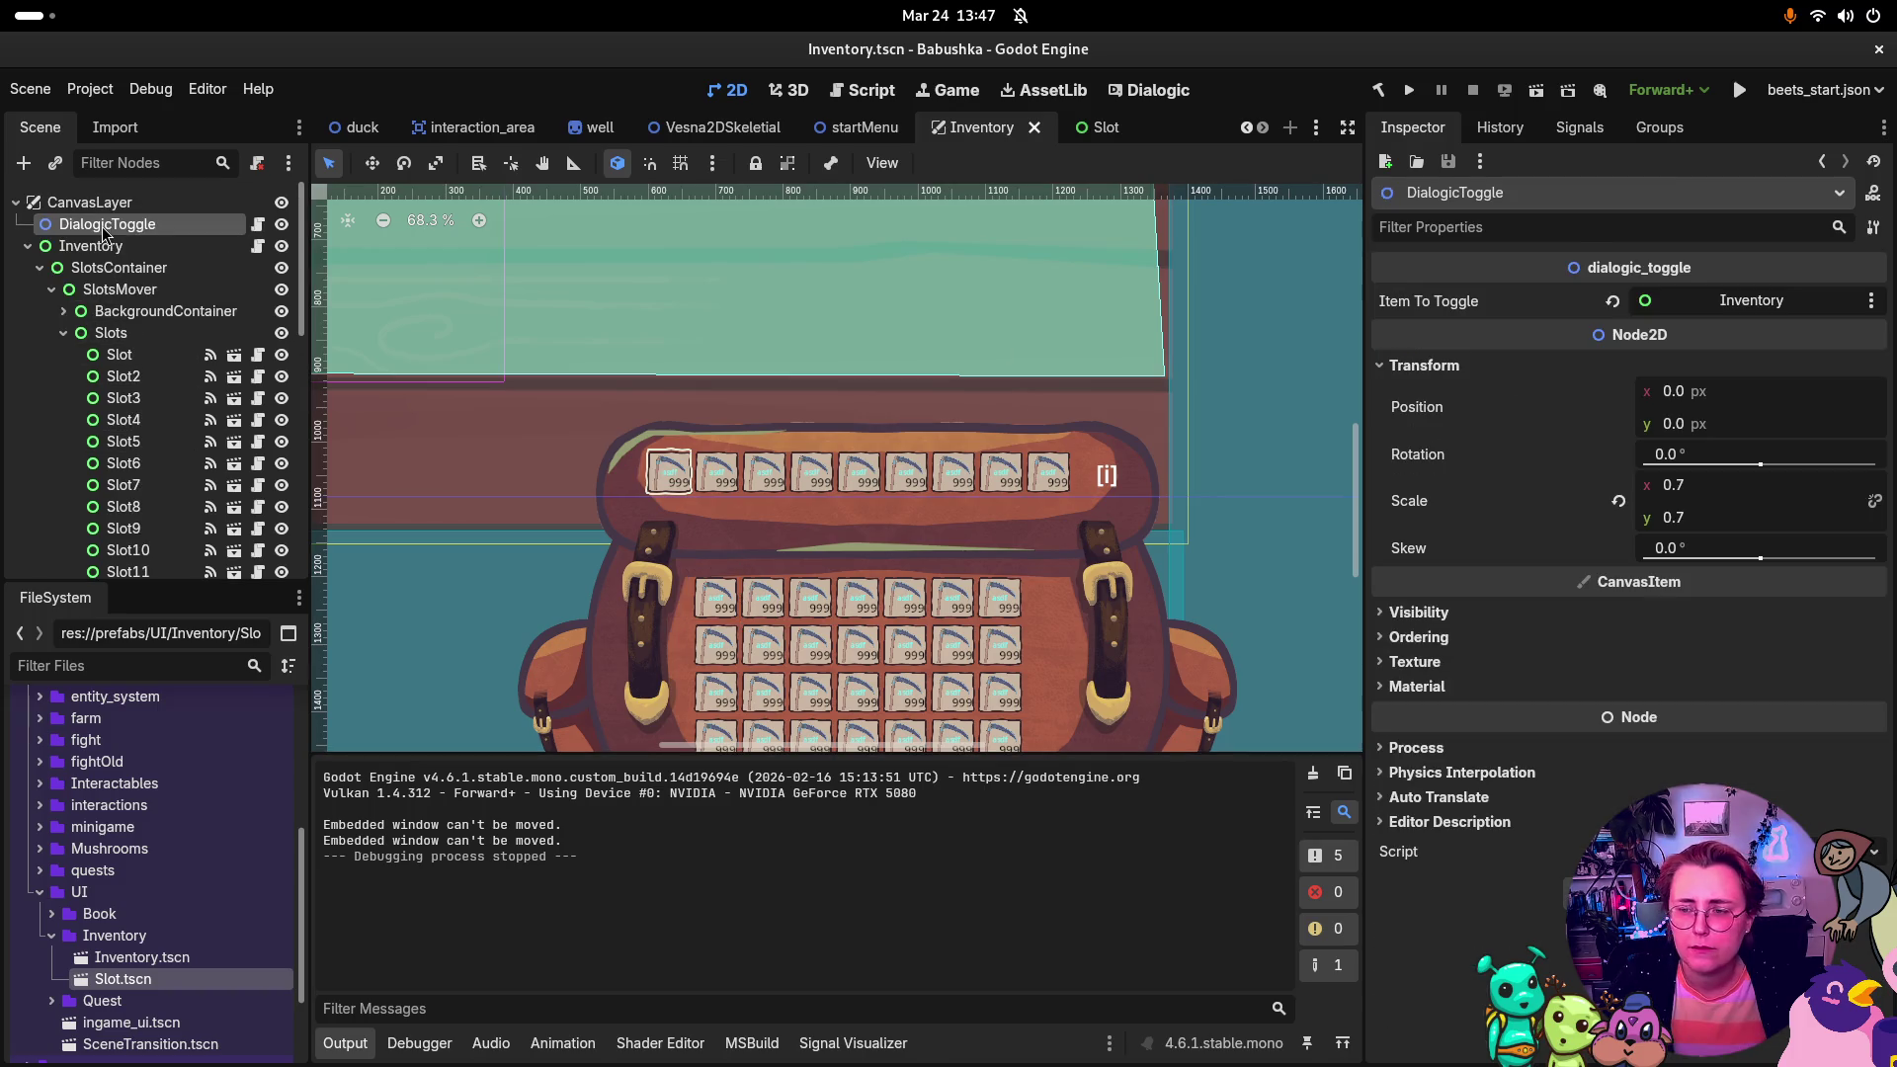
Step: Inspect SlotsContainer and SlotsMover, and toggle BackgroundContainer's visibility to see what it covers
scroll(759, 419, down, 10)
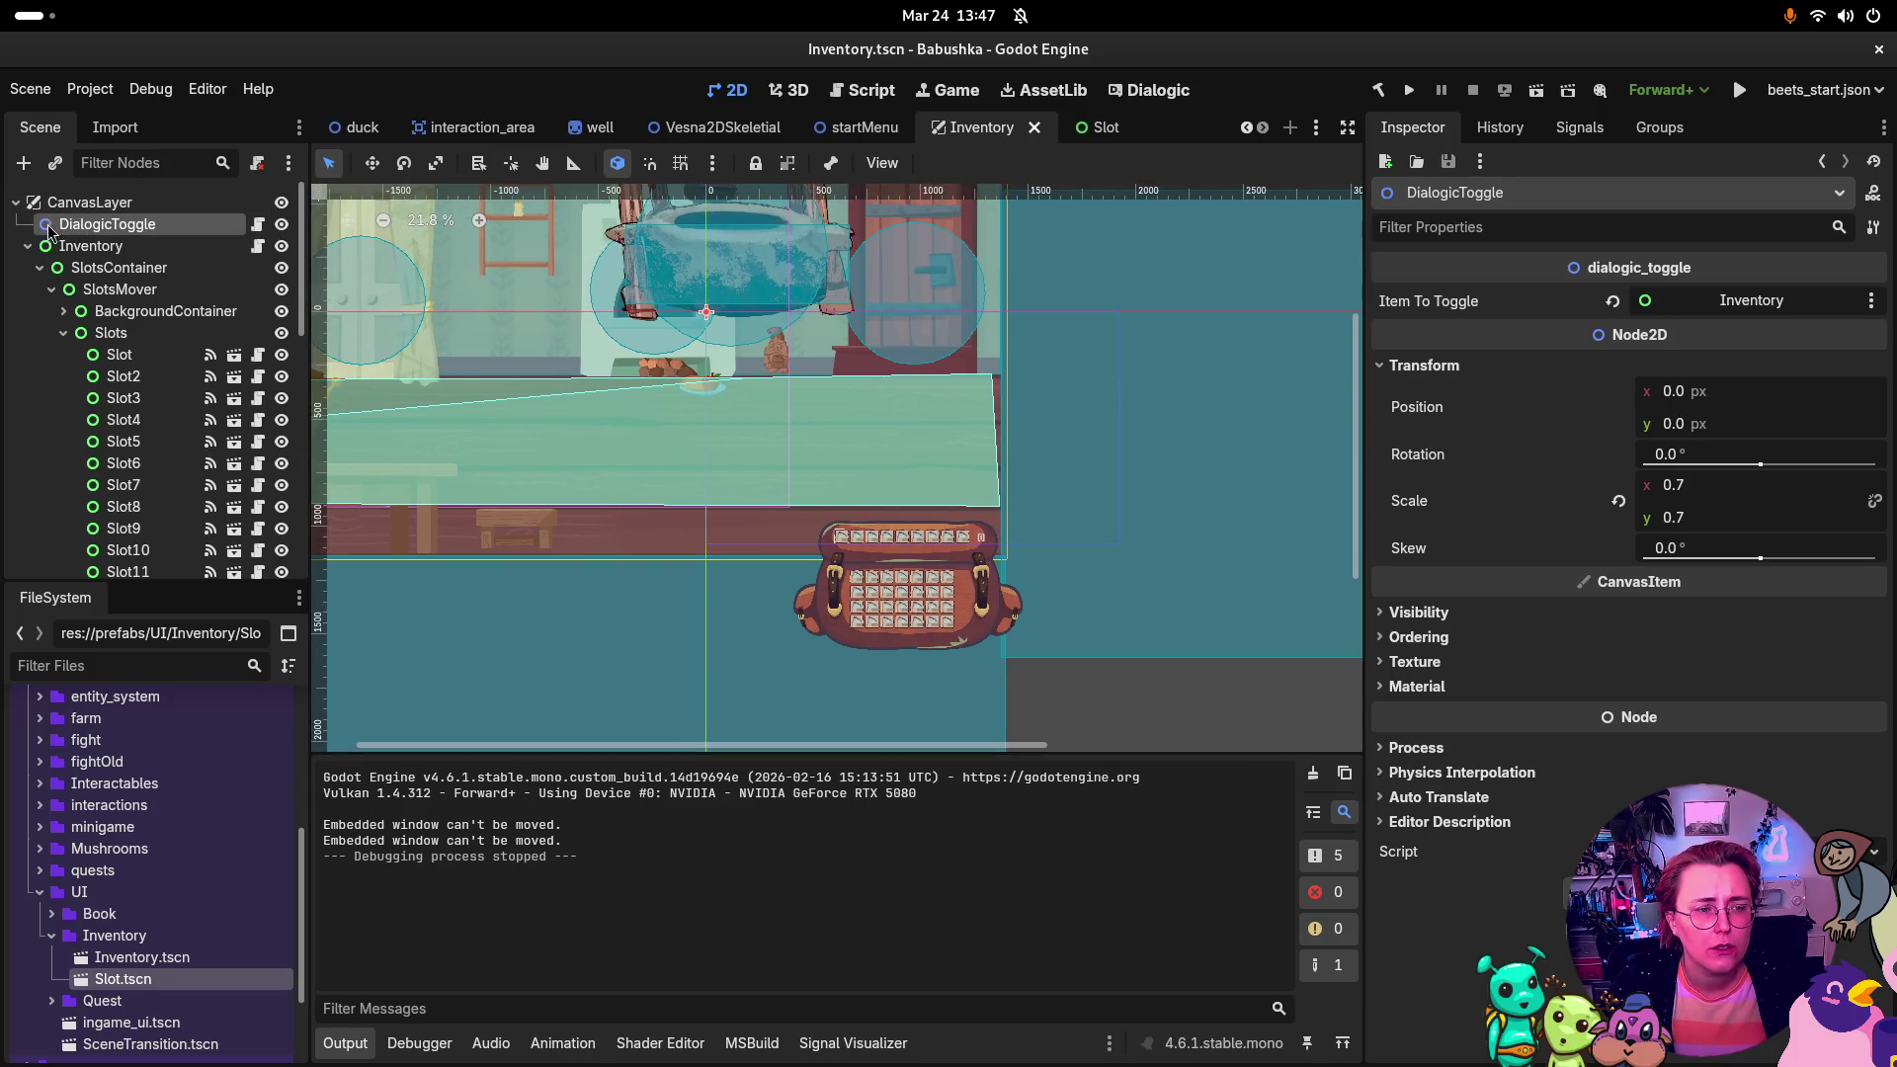
click(104, 269)
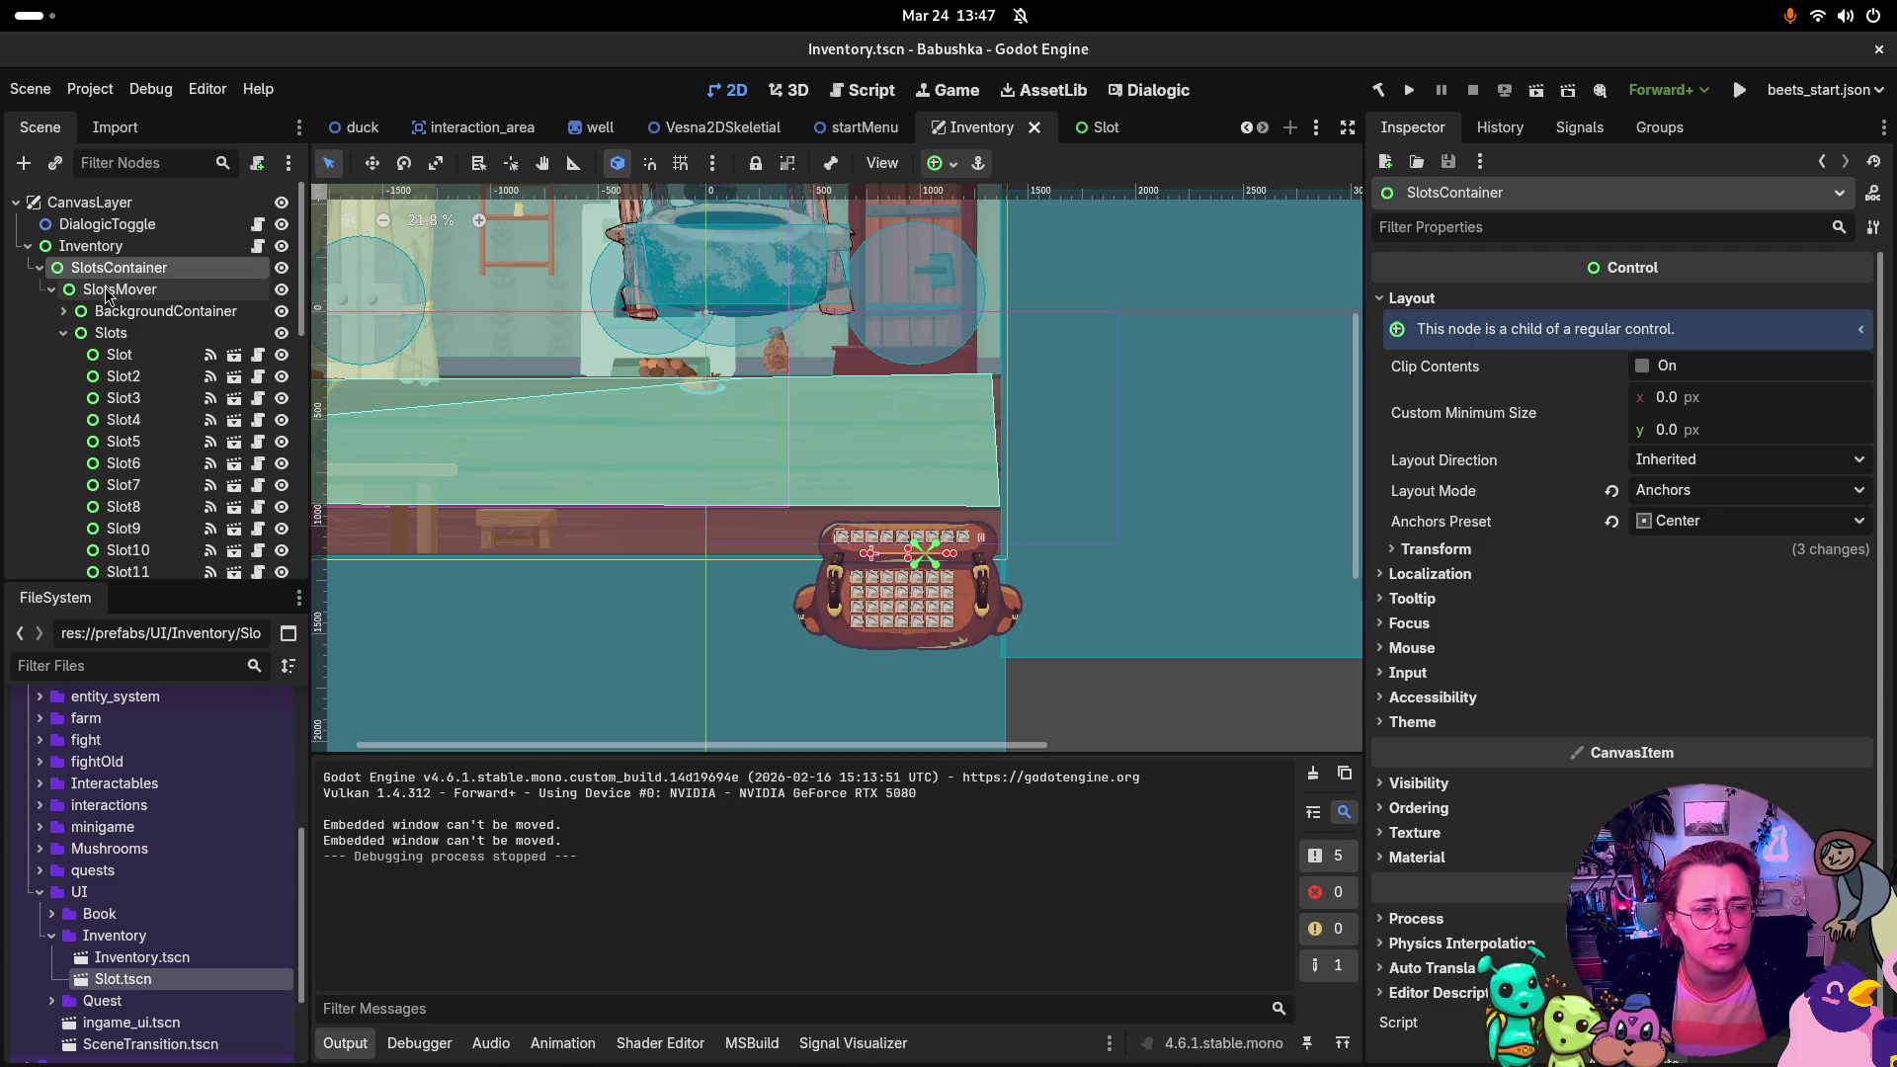
click(114, 289)
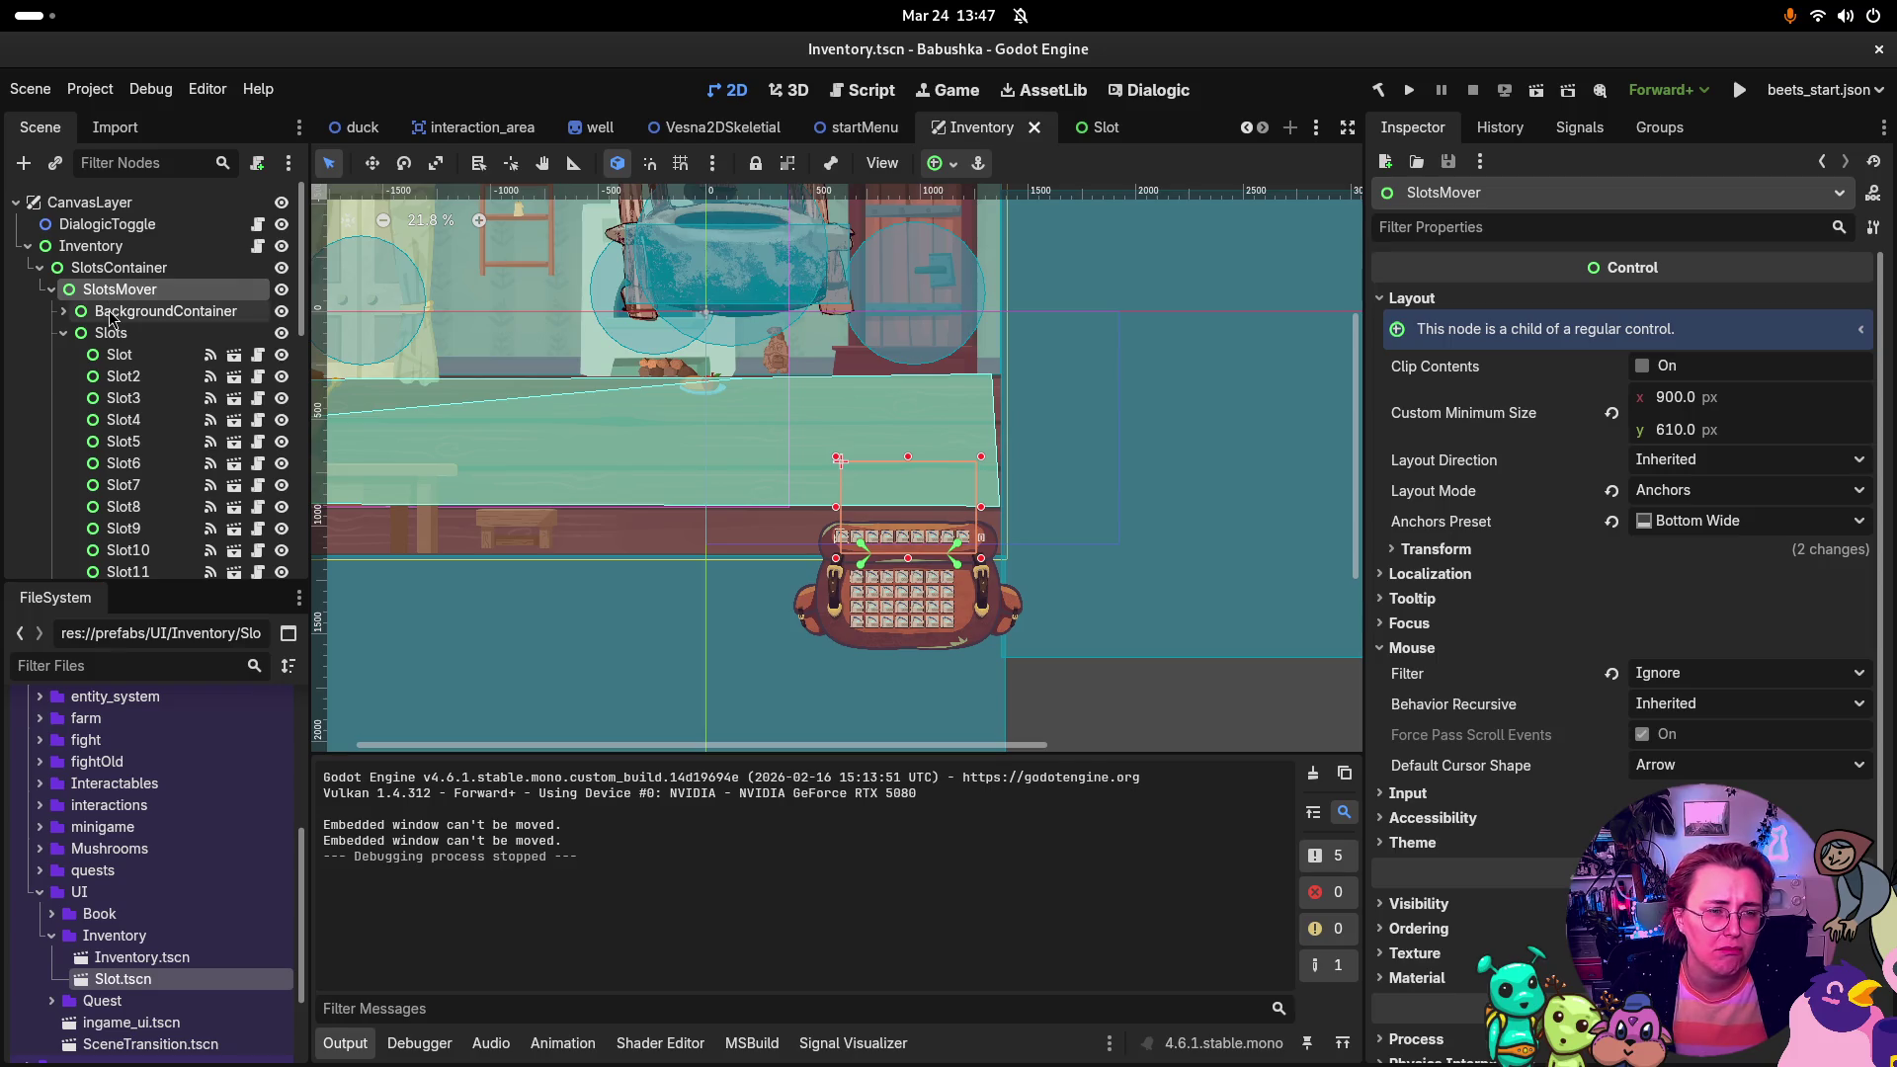
click(112, 314)
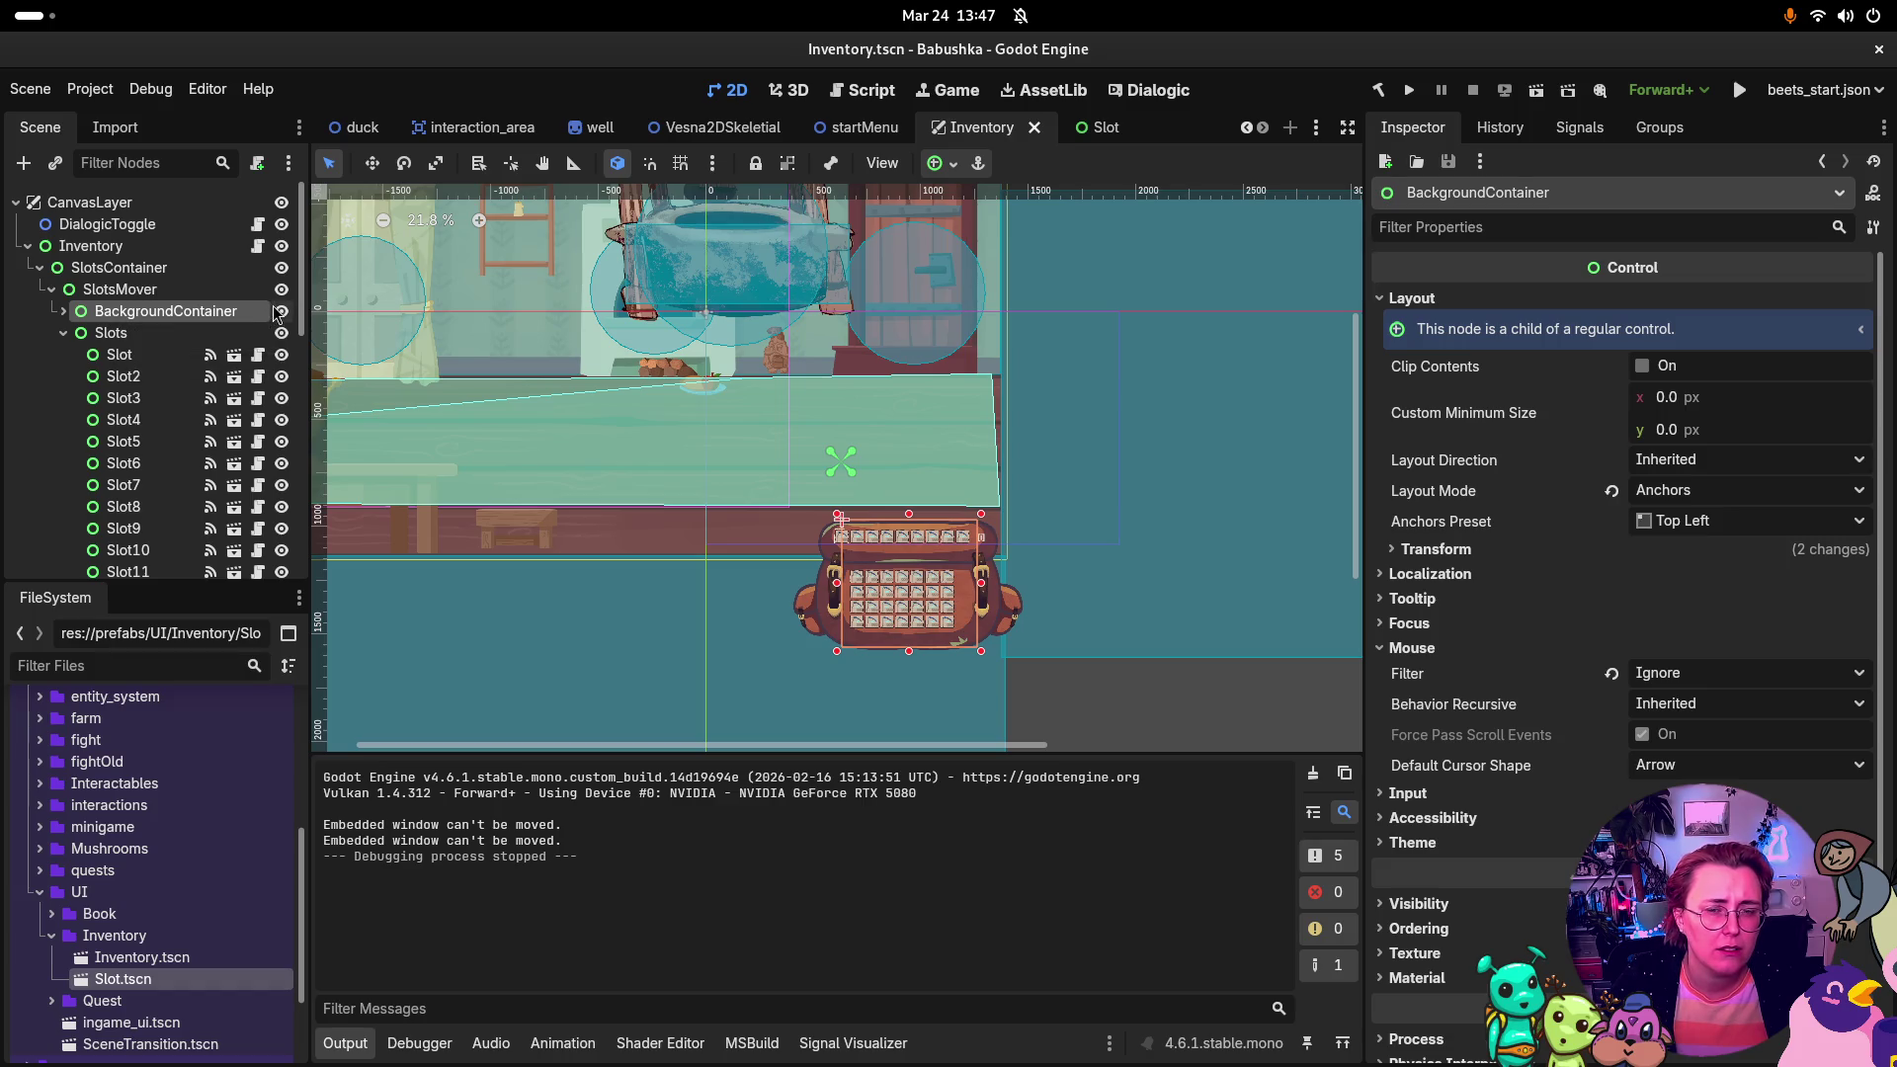
click(280, 312)
click(280, 312)
click(281, 312)
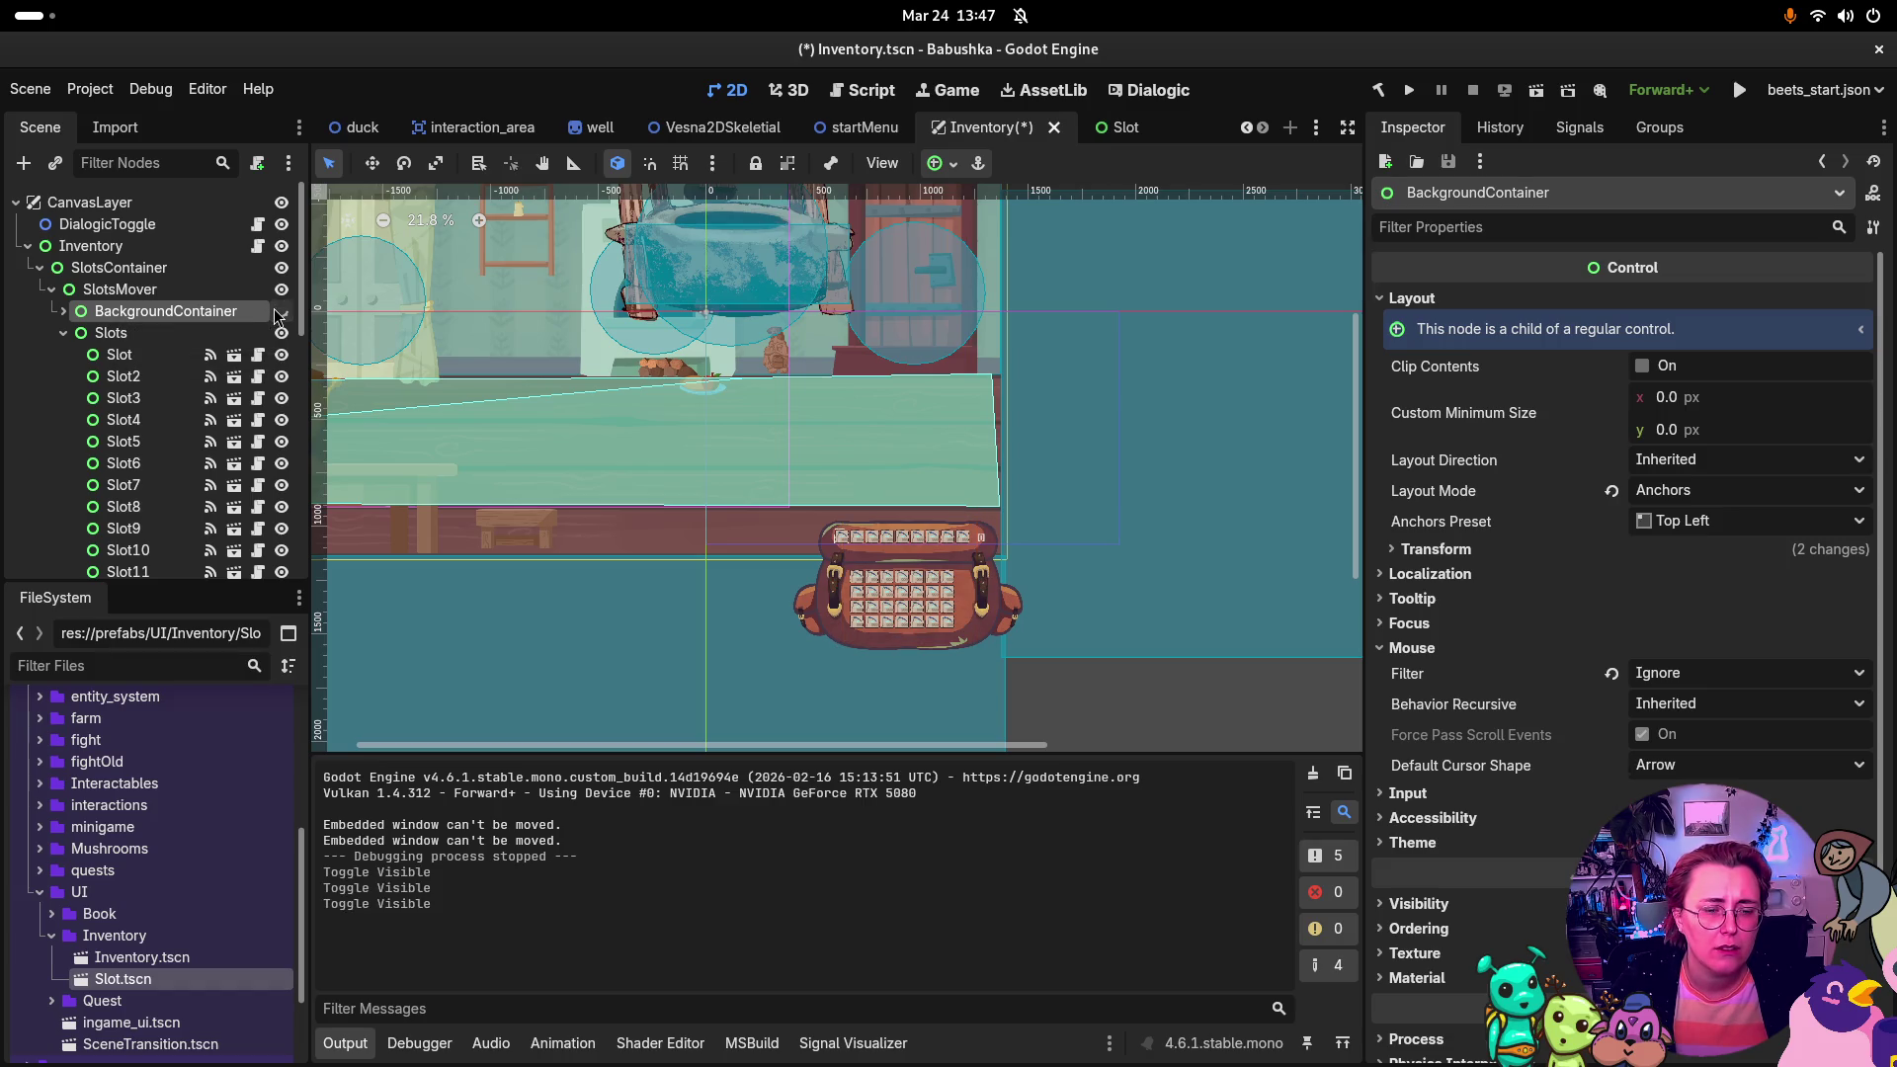
click(280, 312)
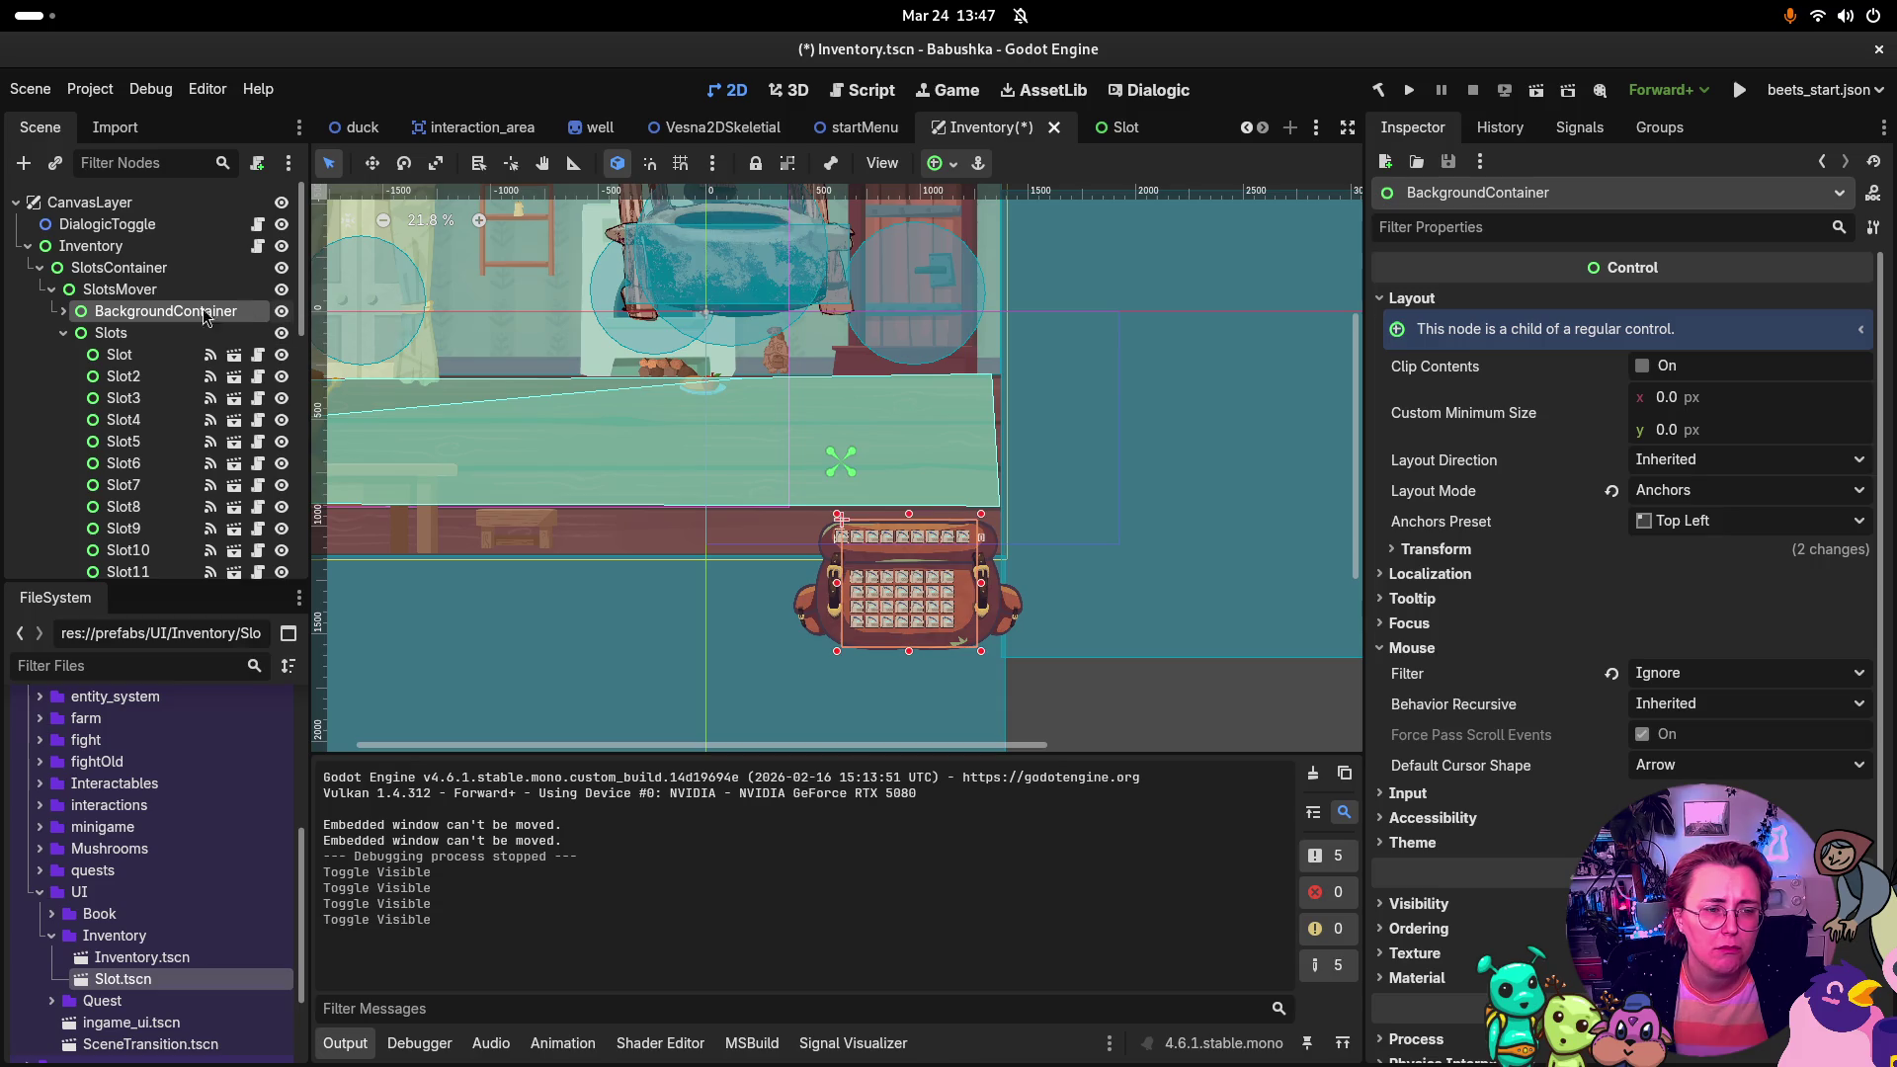
Step: Expand BackgroundContainer and inspect the textures of TextureRect through TextureRect5
click(65, 313)
click(115, 334)
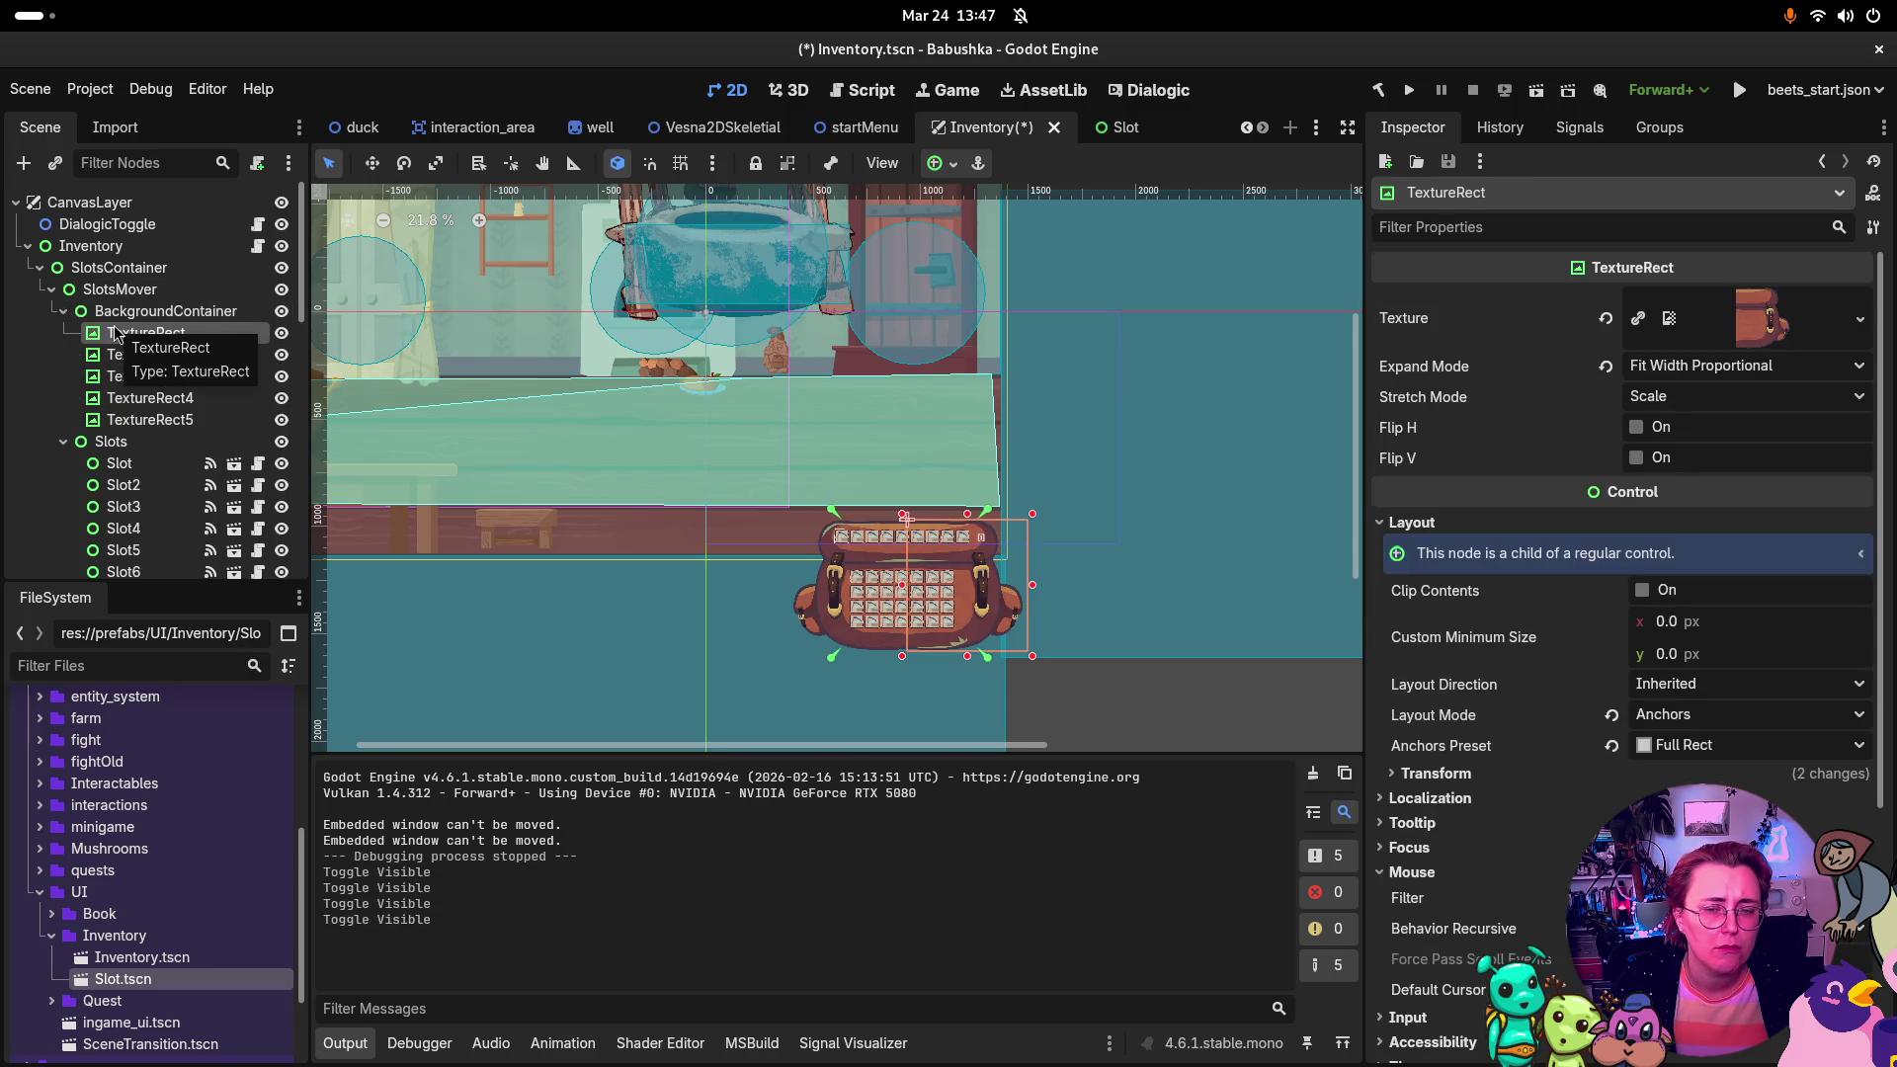
click(119, 356)
click(123, 376)
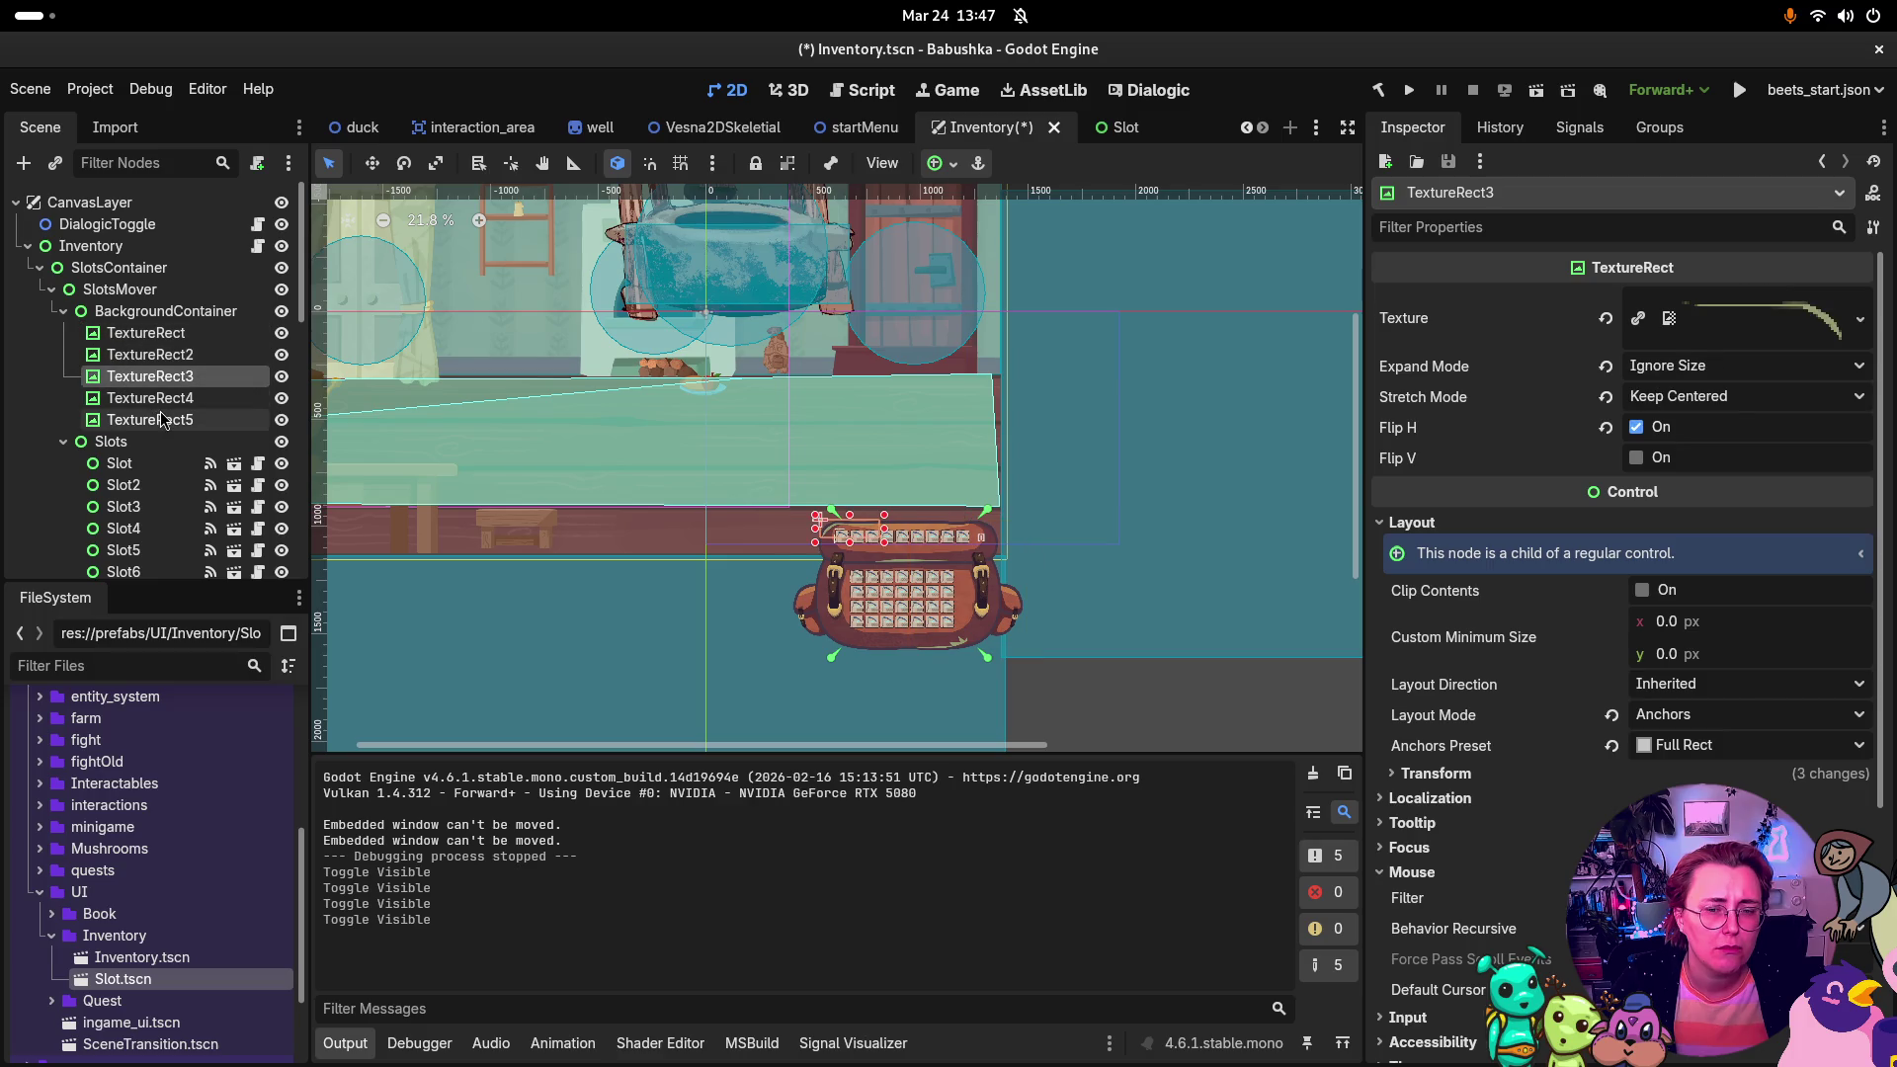
click(163, 398)
click(163, 420)
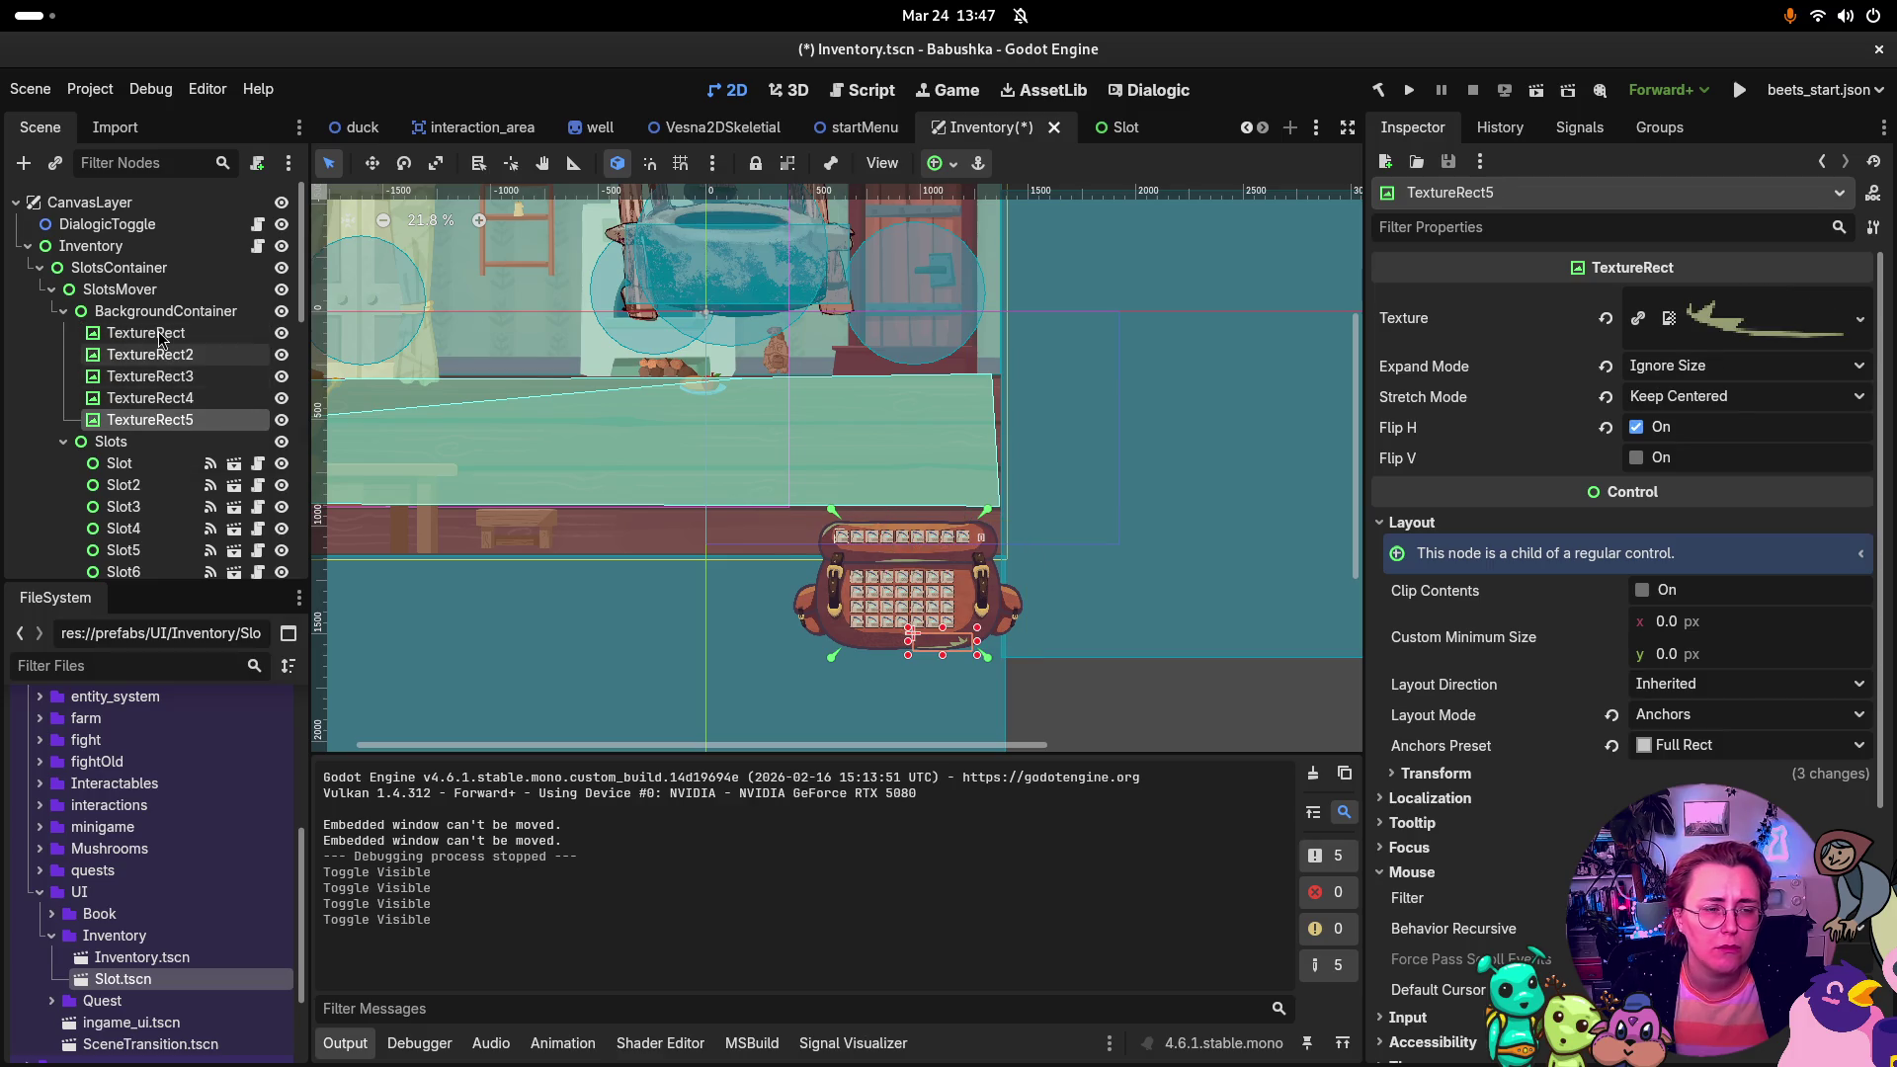
Step: Move BackgroundContainer after Label under SlotsMover and save Inventory.tscn
click(165, 314)
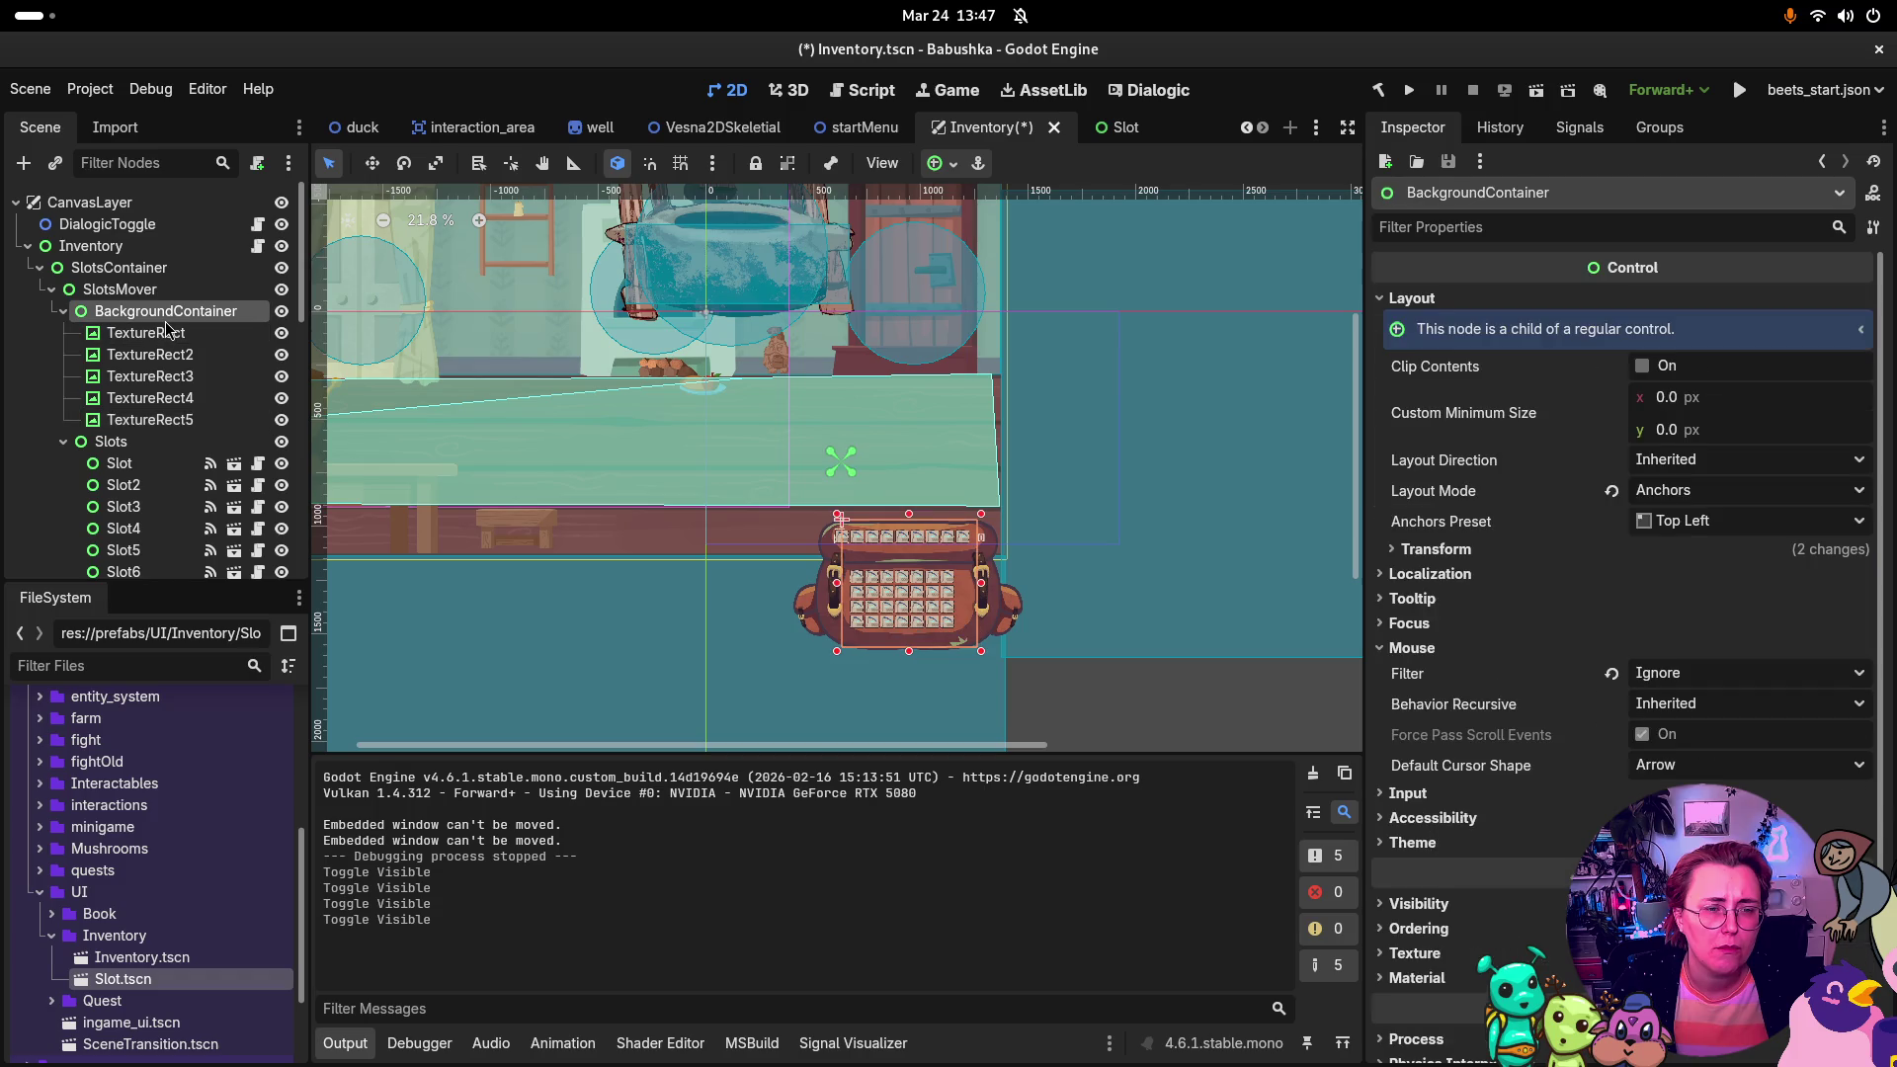
click(64, 312)
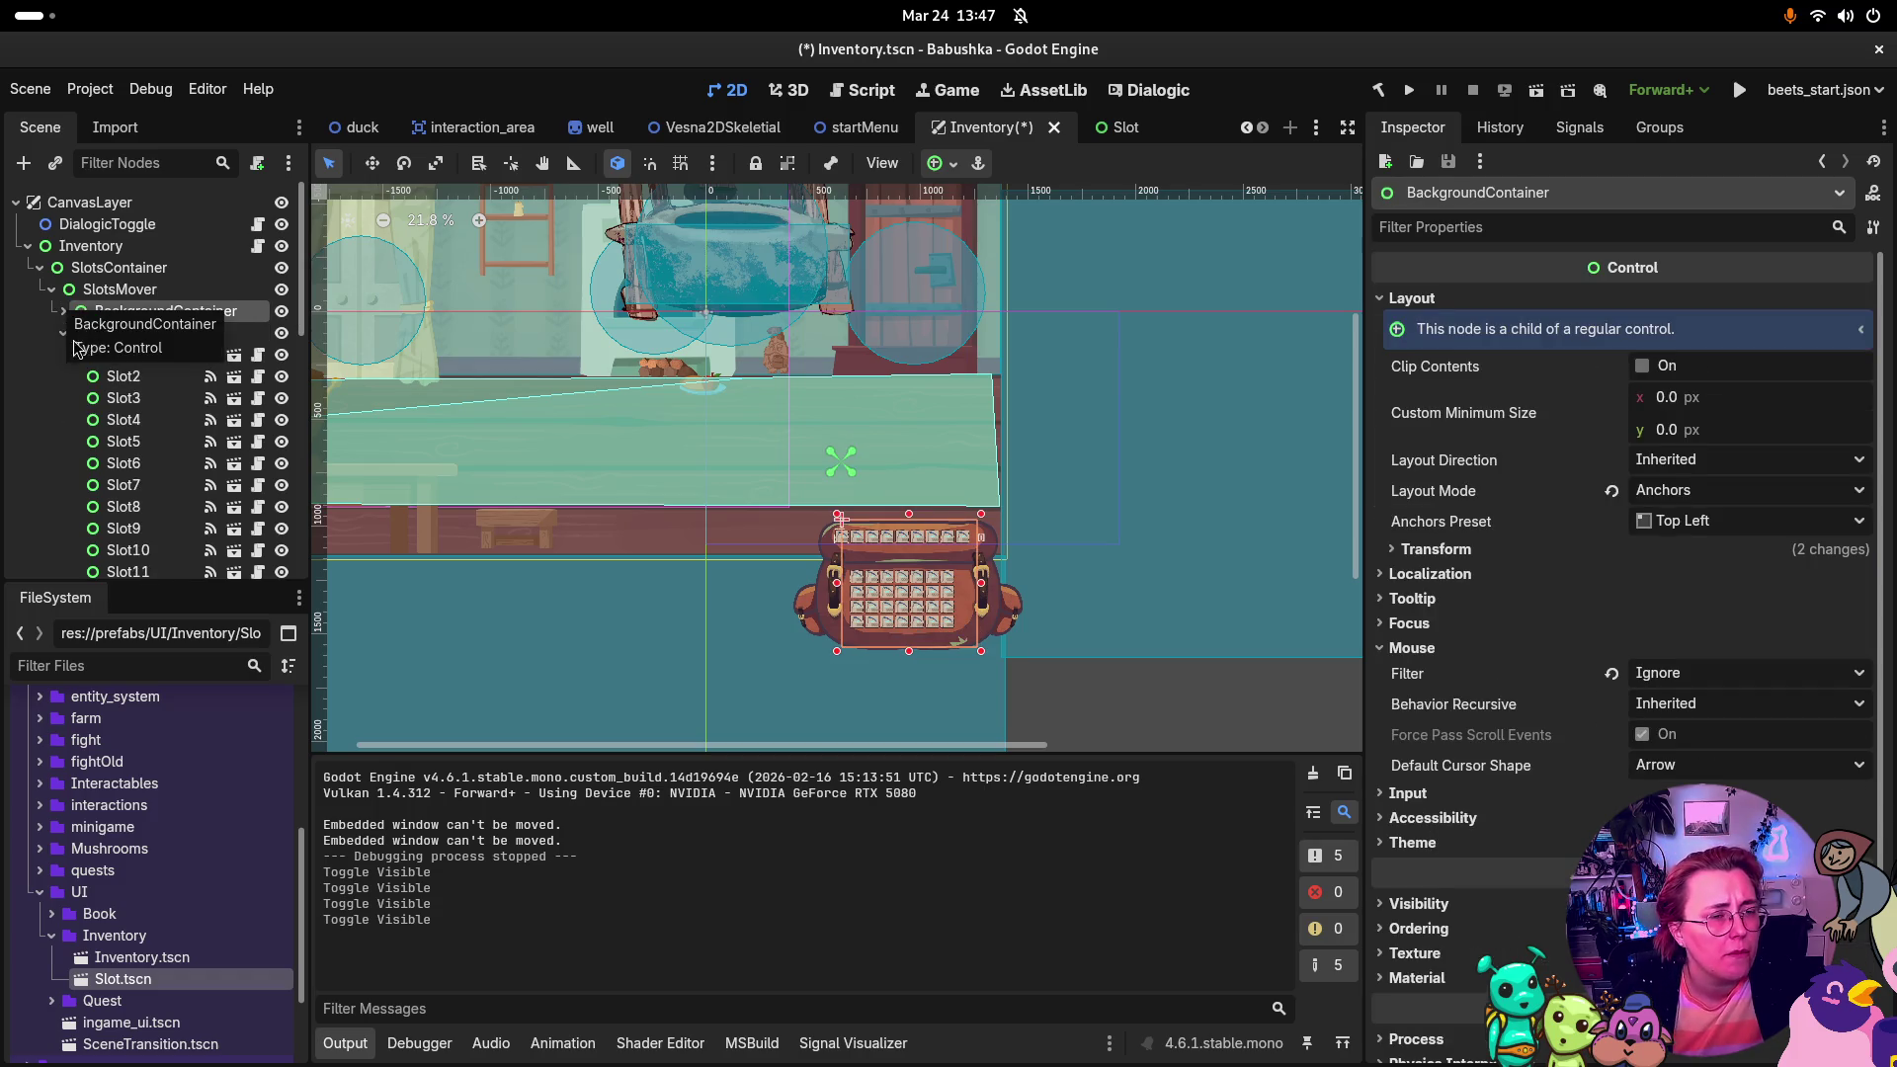
click(62, 336)
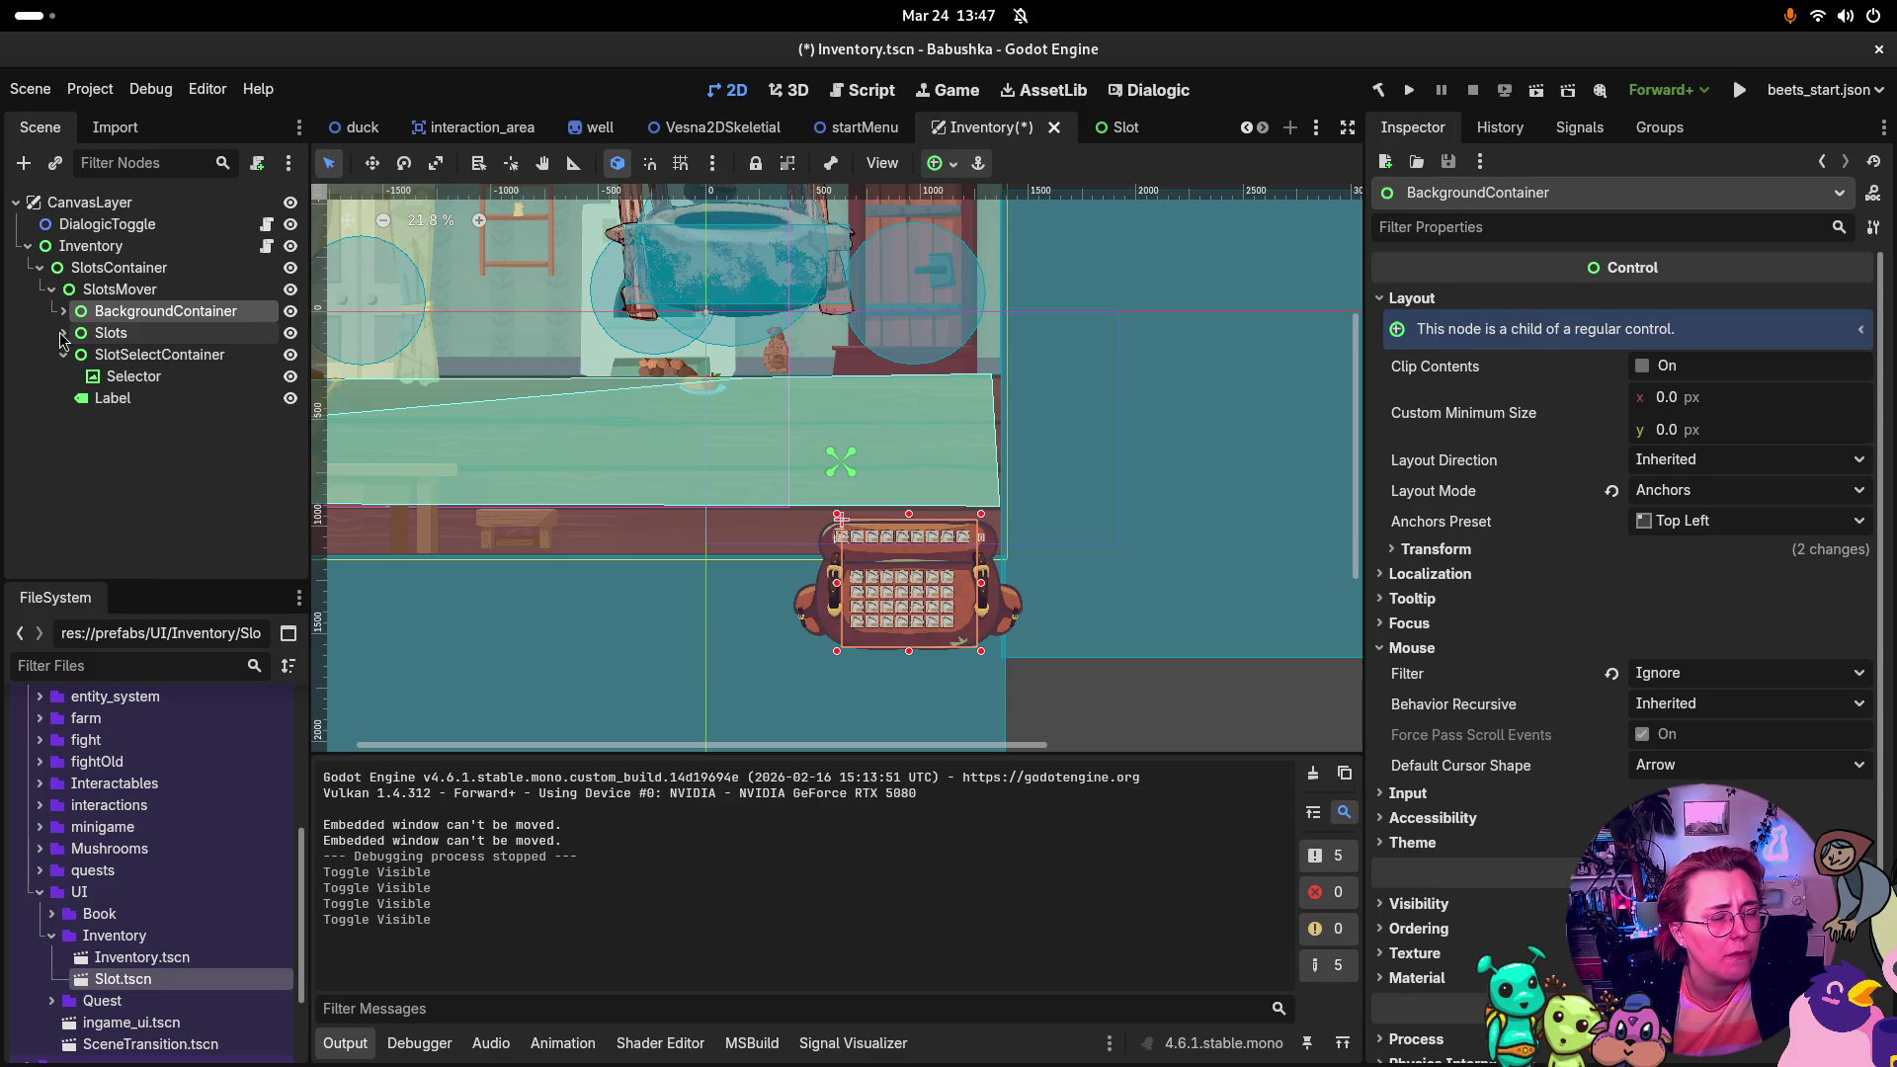
mouse_move(181, 324)
mouse_down()
mouse_move(158, 425)
mouse_move(156, 409)
mouse_up()
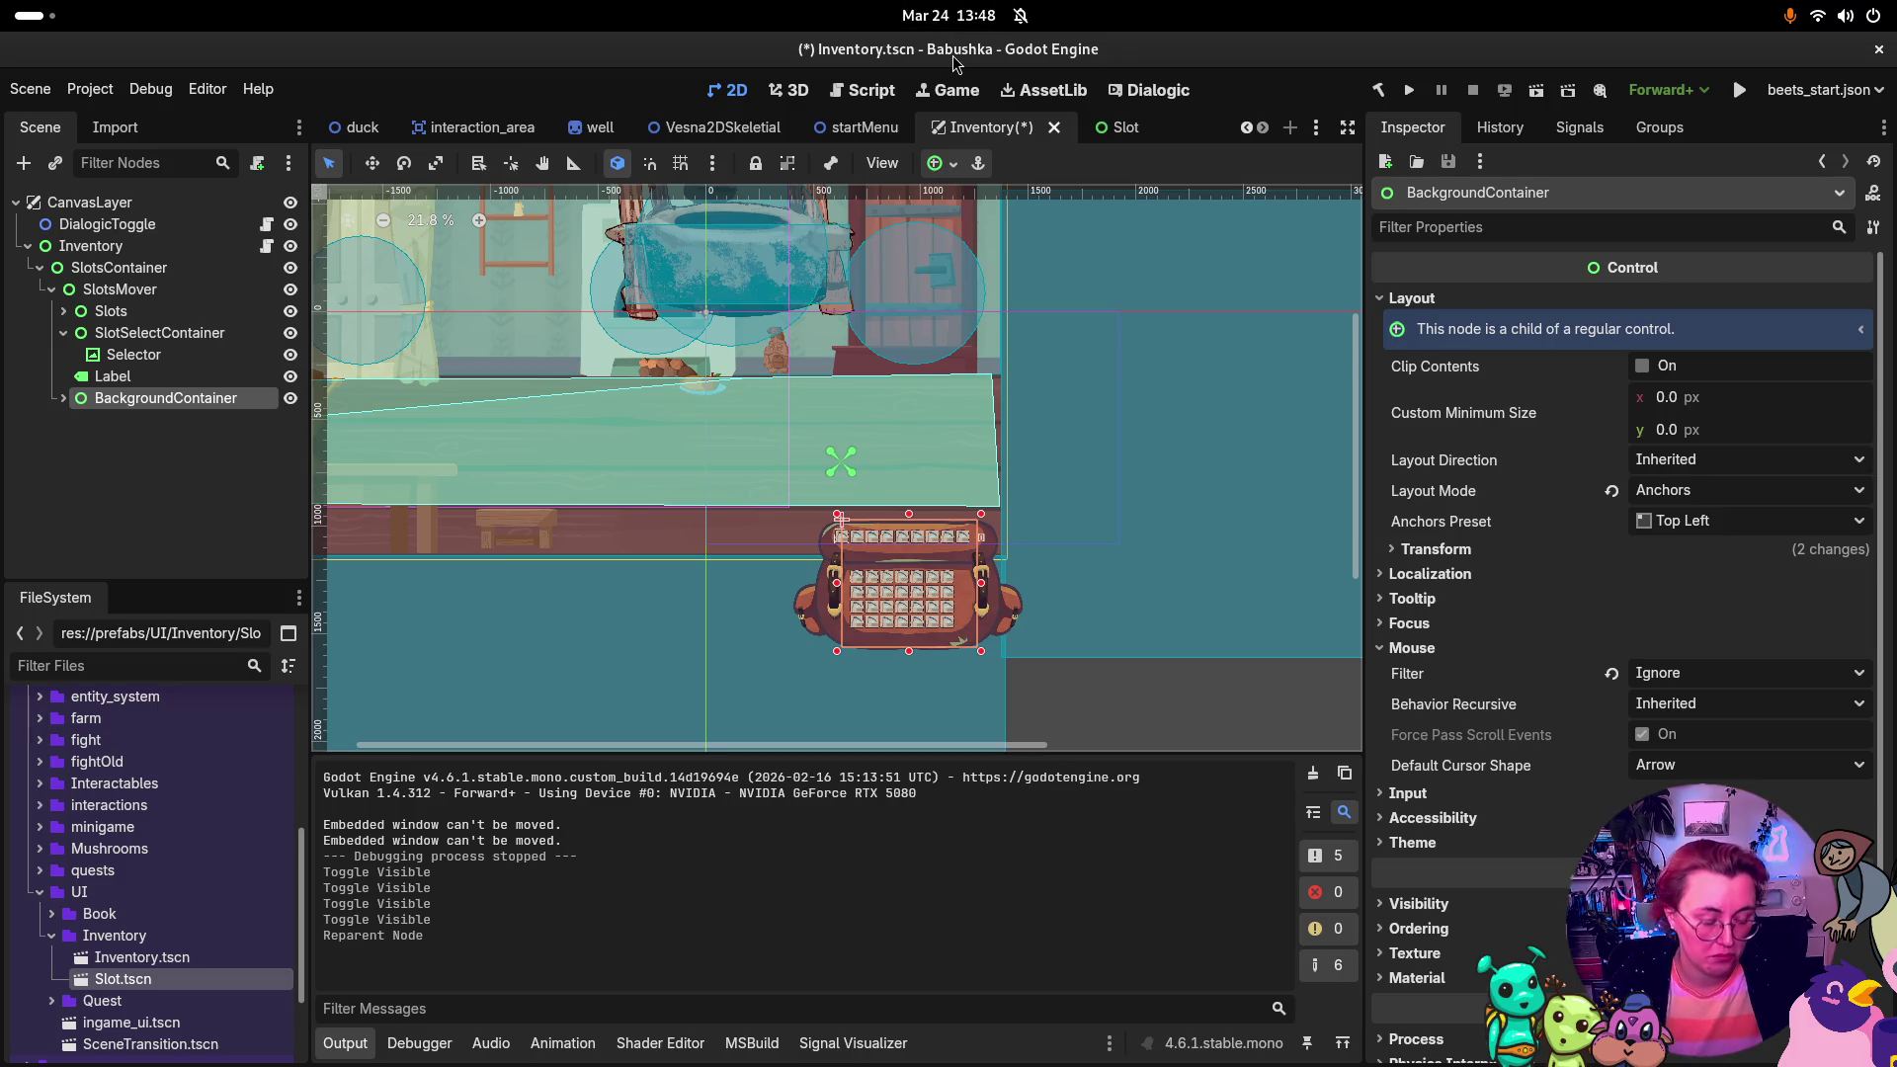
key(ctrl+s)
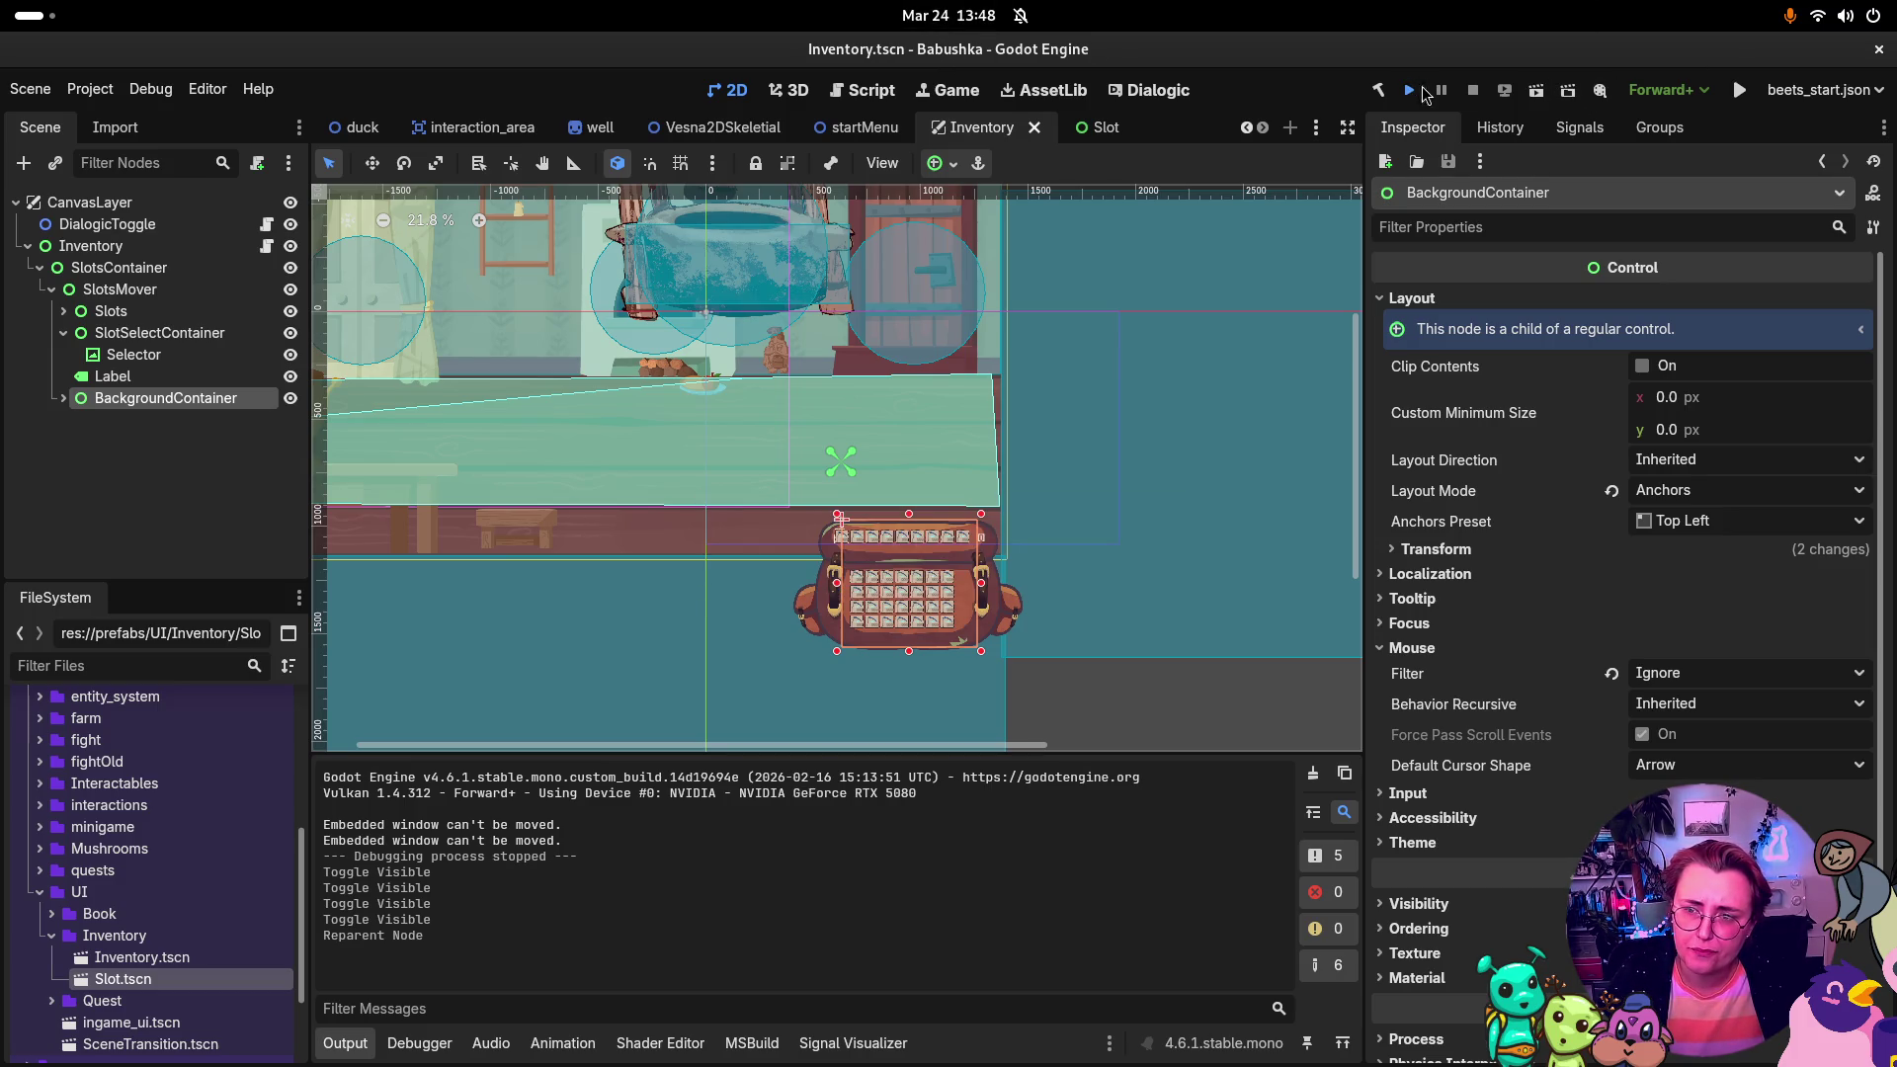
Step: Run the game, continue the save, open and close the inventory bag with Tab, then close it
click(1414, 90)
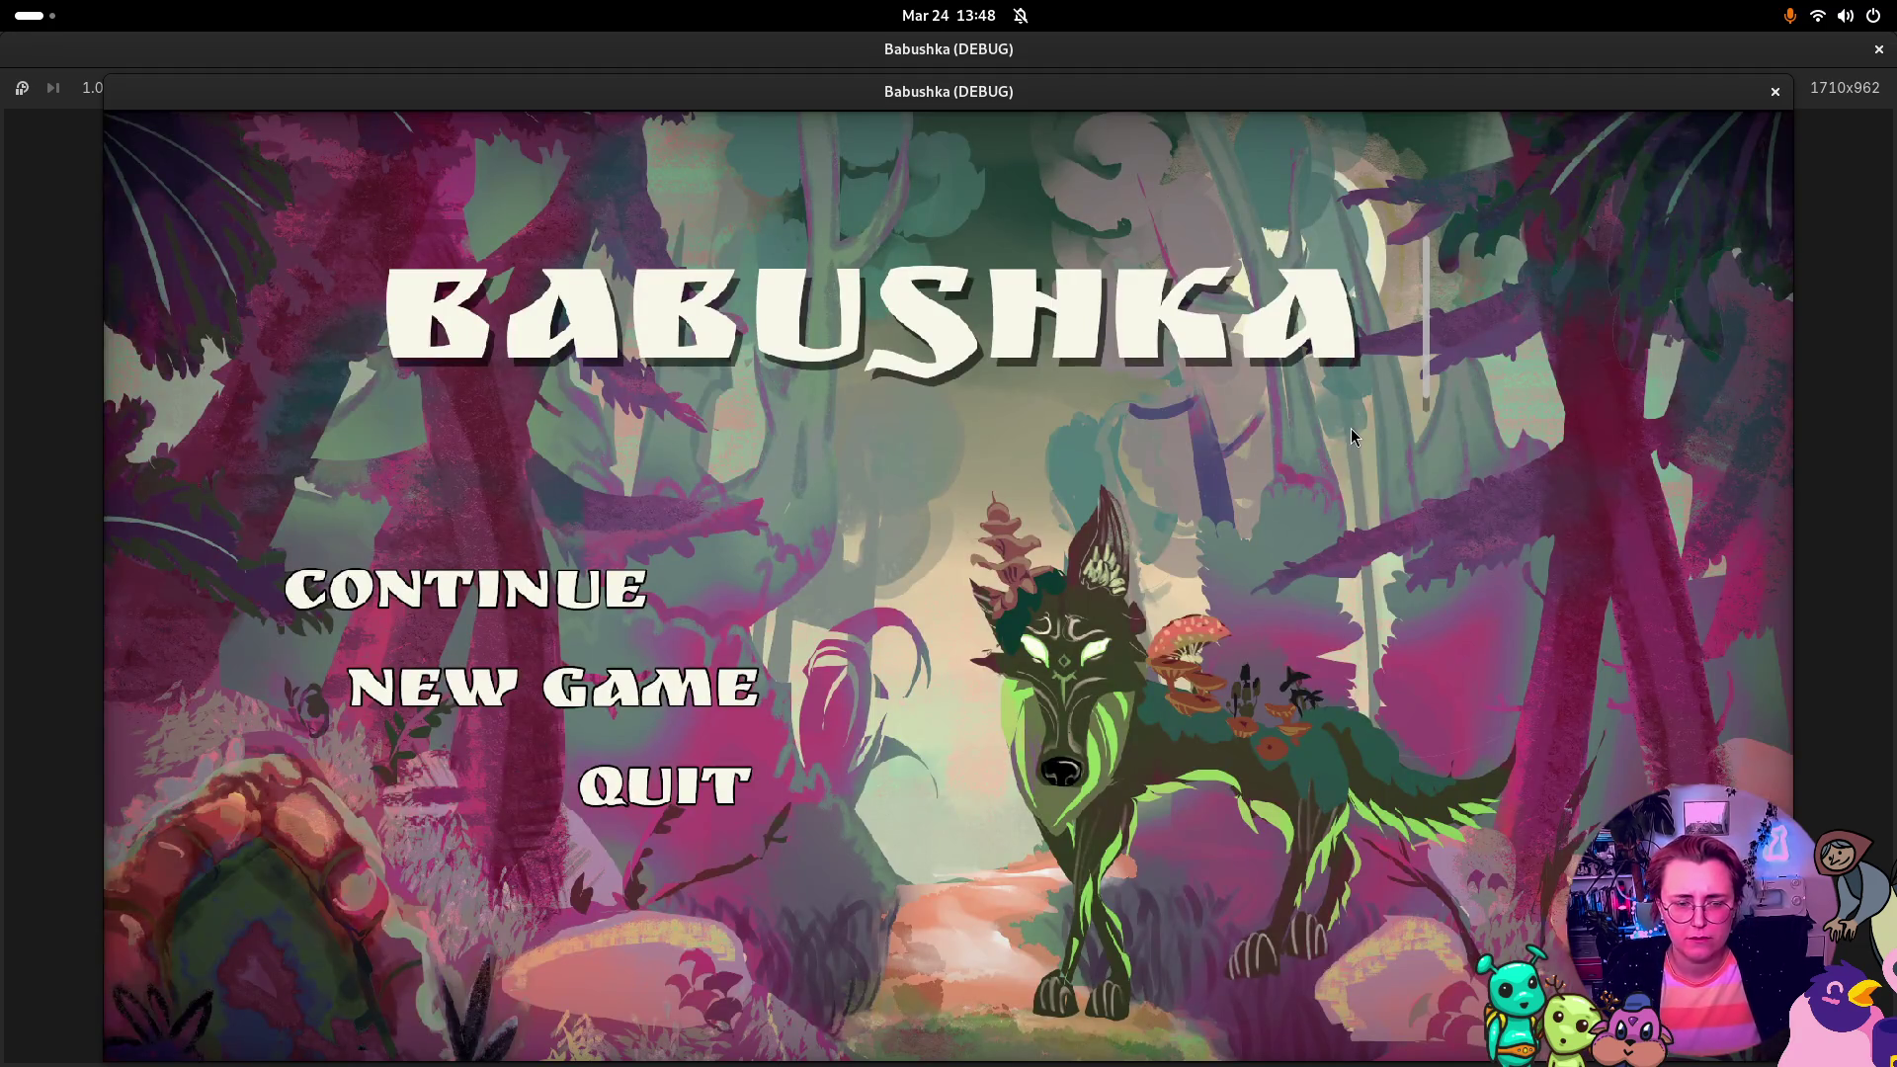
click(471, 600)
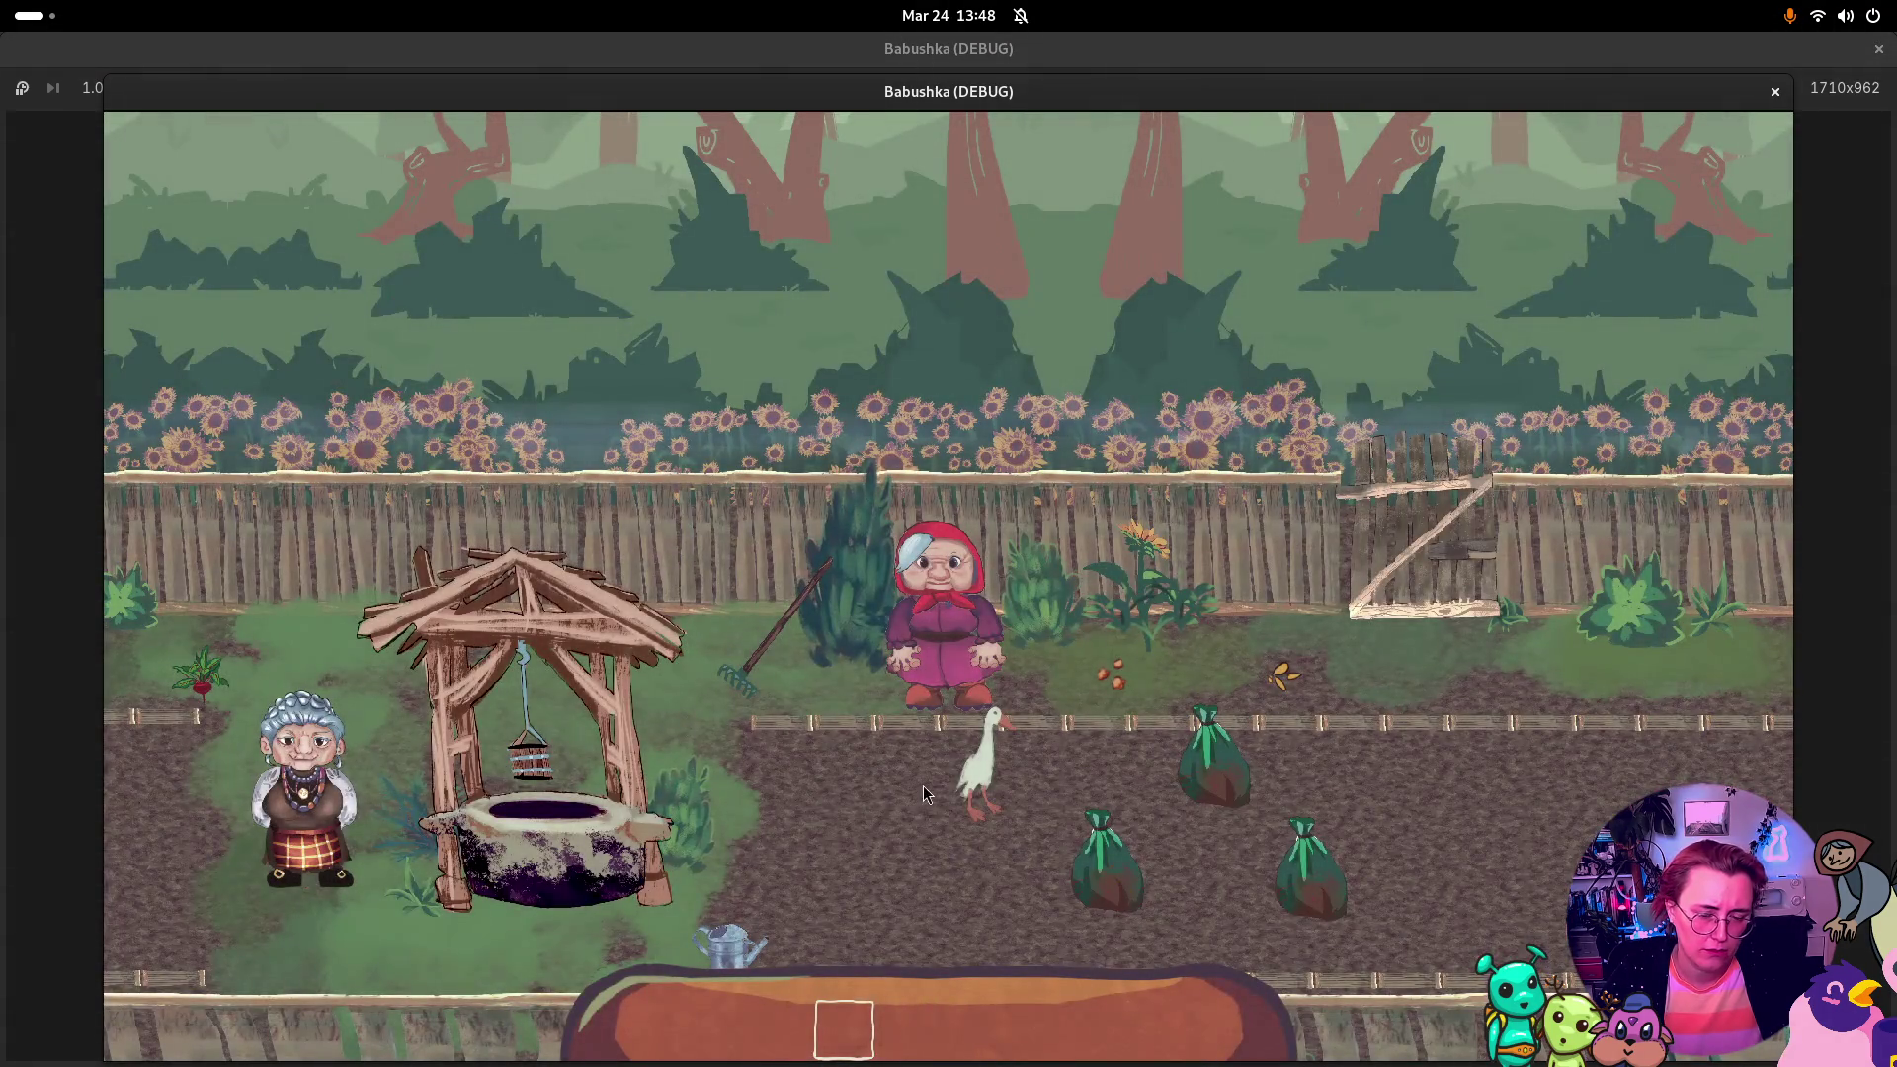
key(Tab)
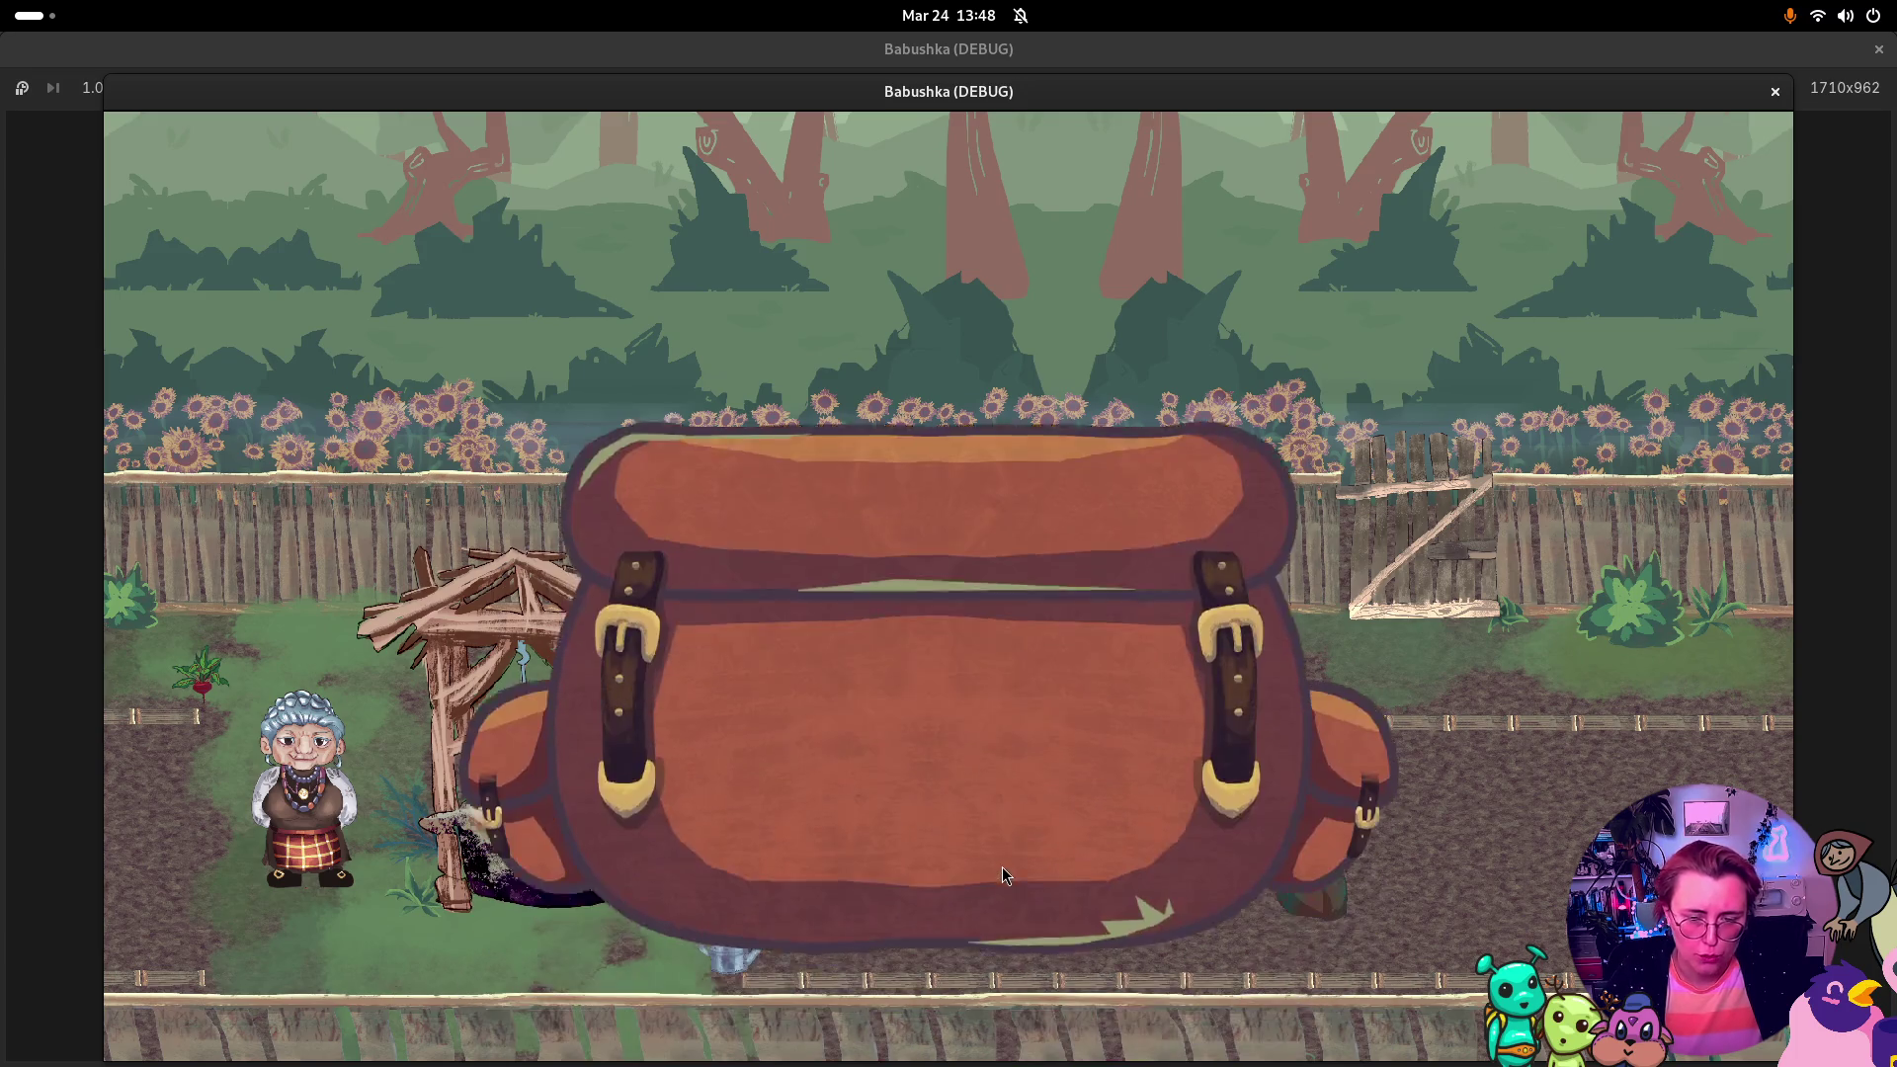
key(Tab)
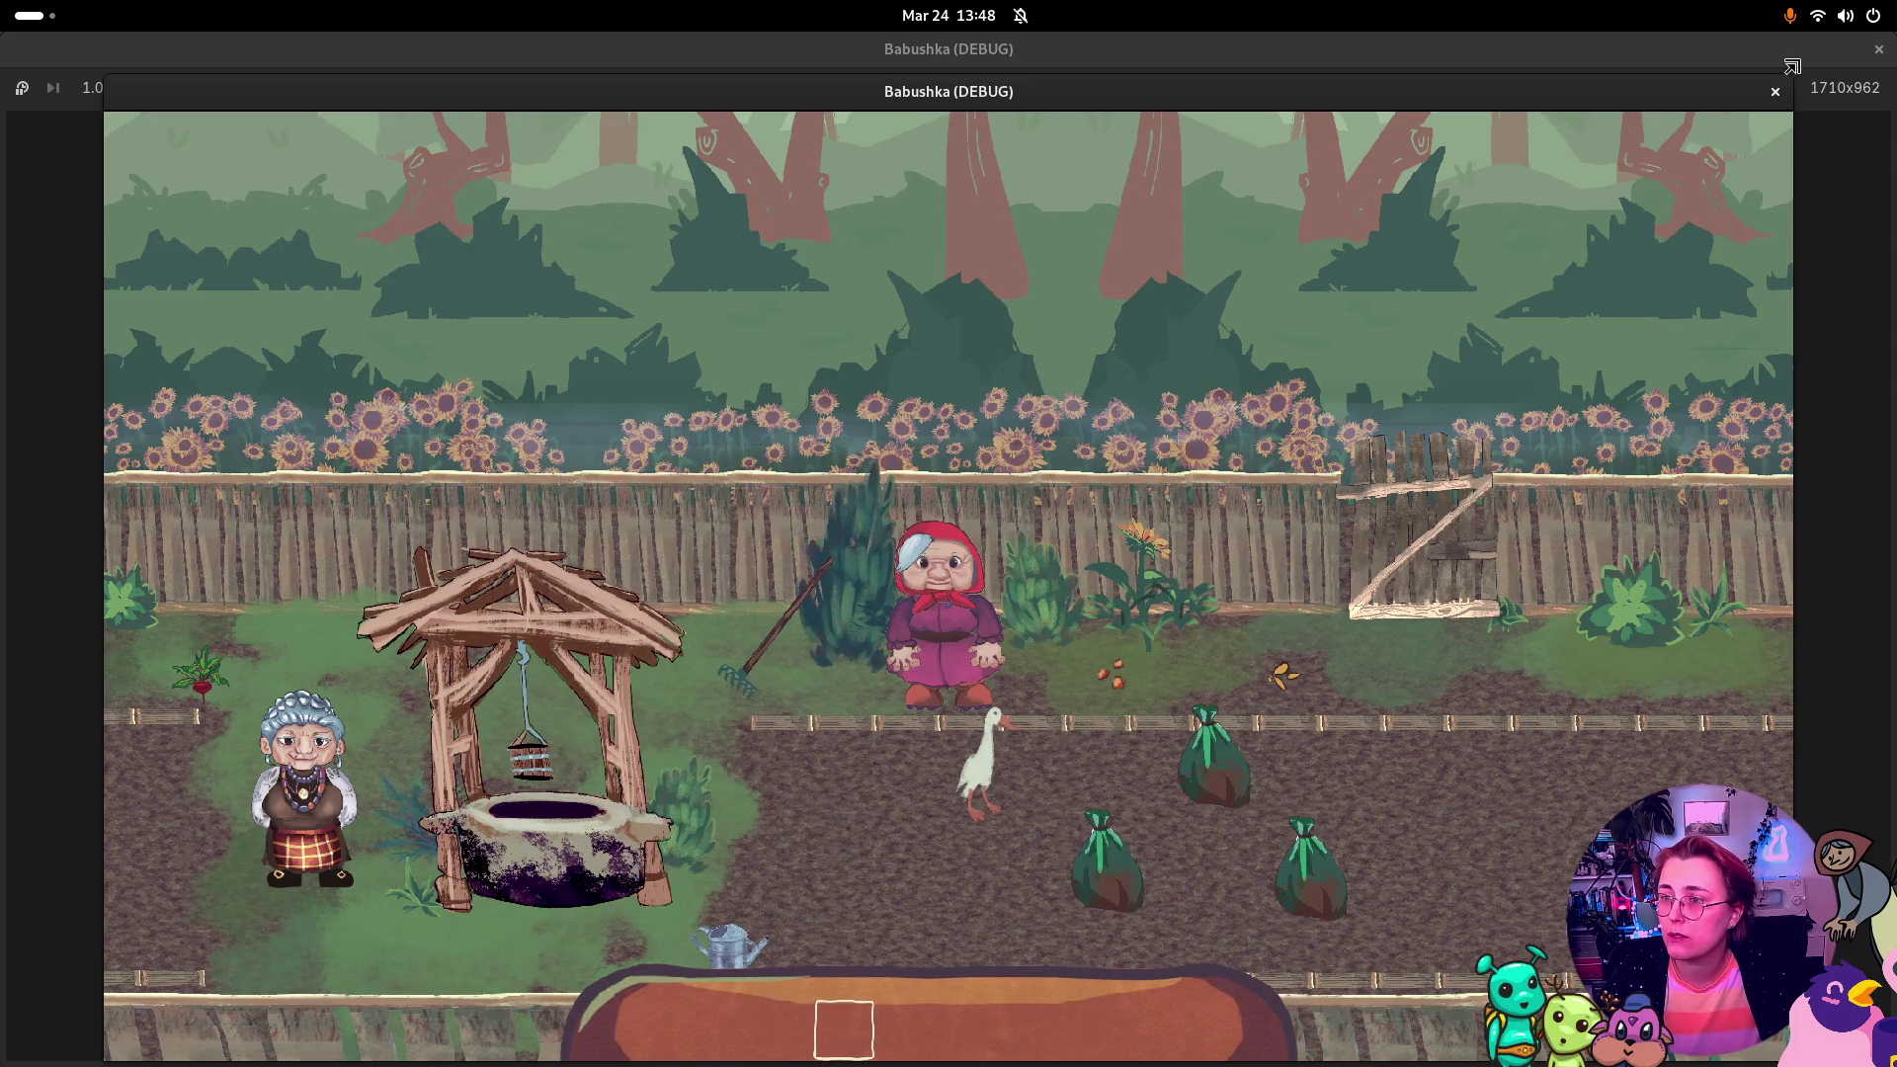
click(1775, 92)
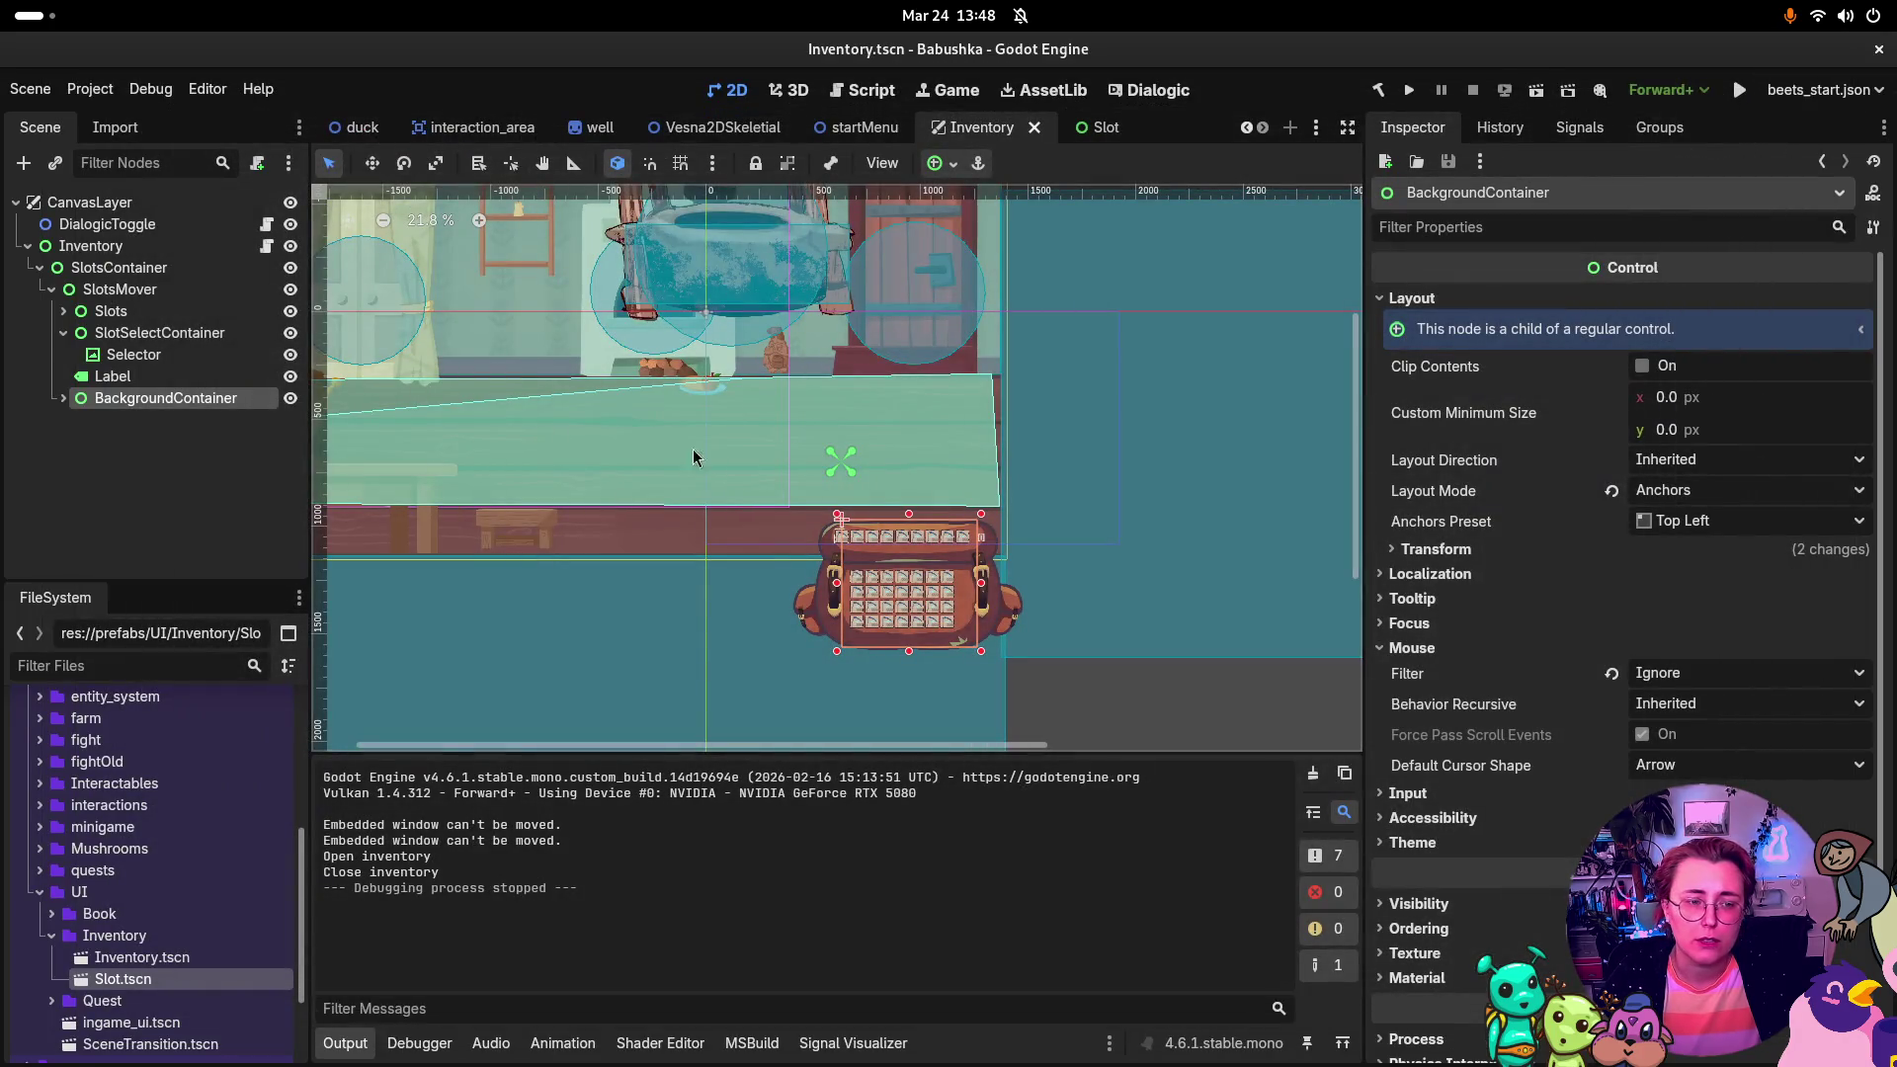
Step: Undo the BackgroundContainer move so it is first under SlotsMover, then browse Slots' children
key(ctrl+z)
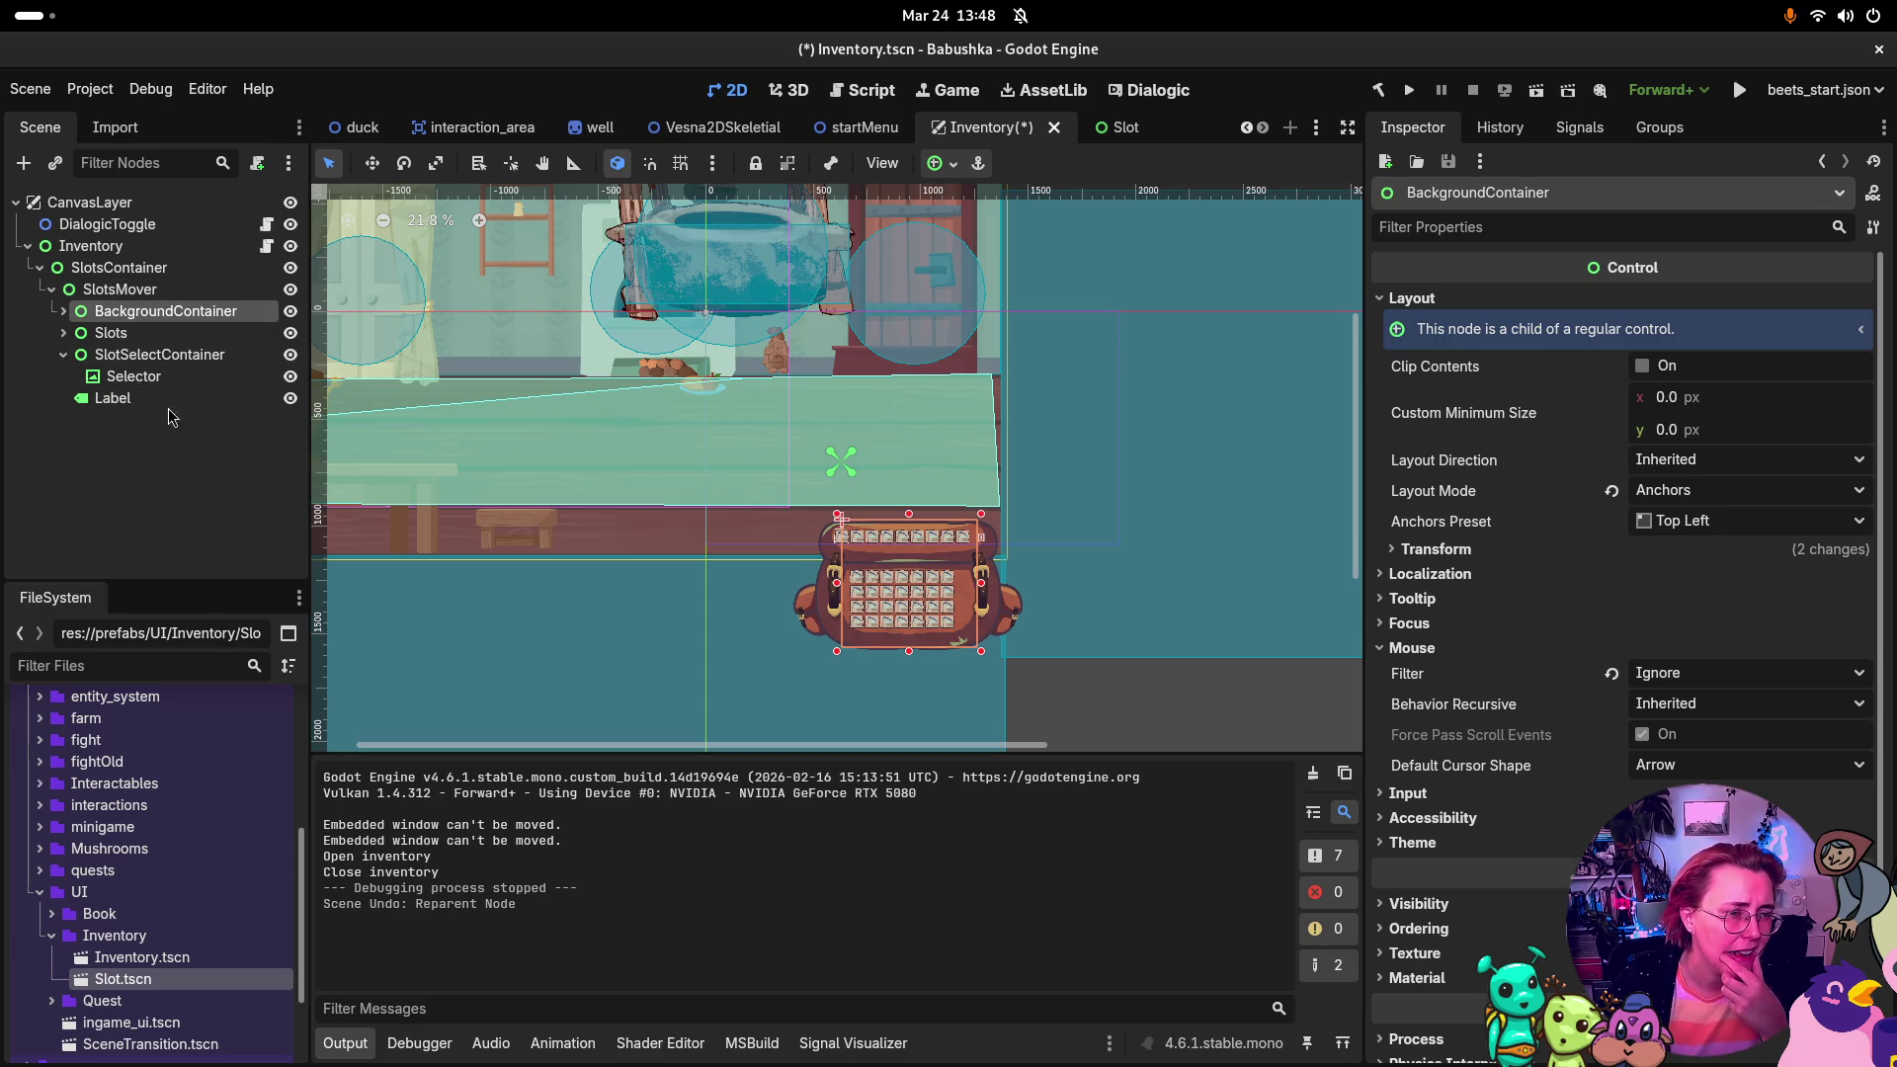
double_click(74, 334)
click(63, 332)
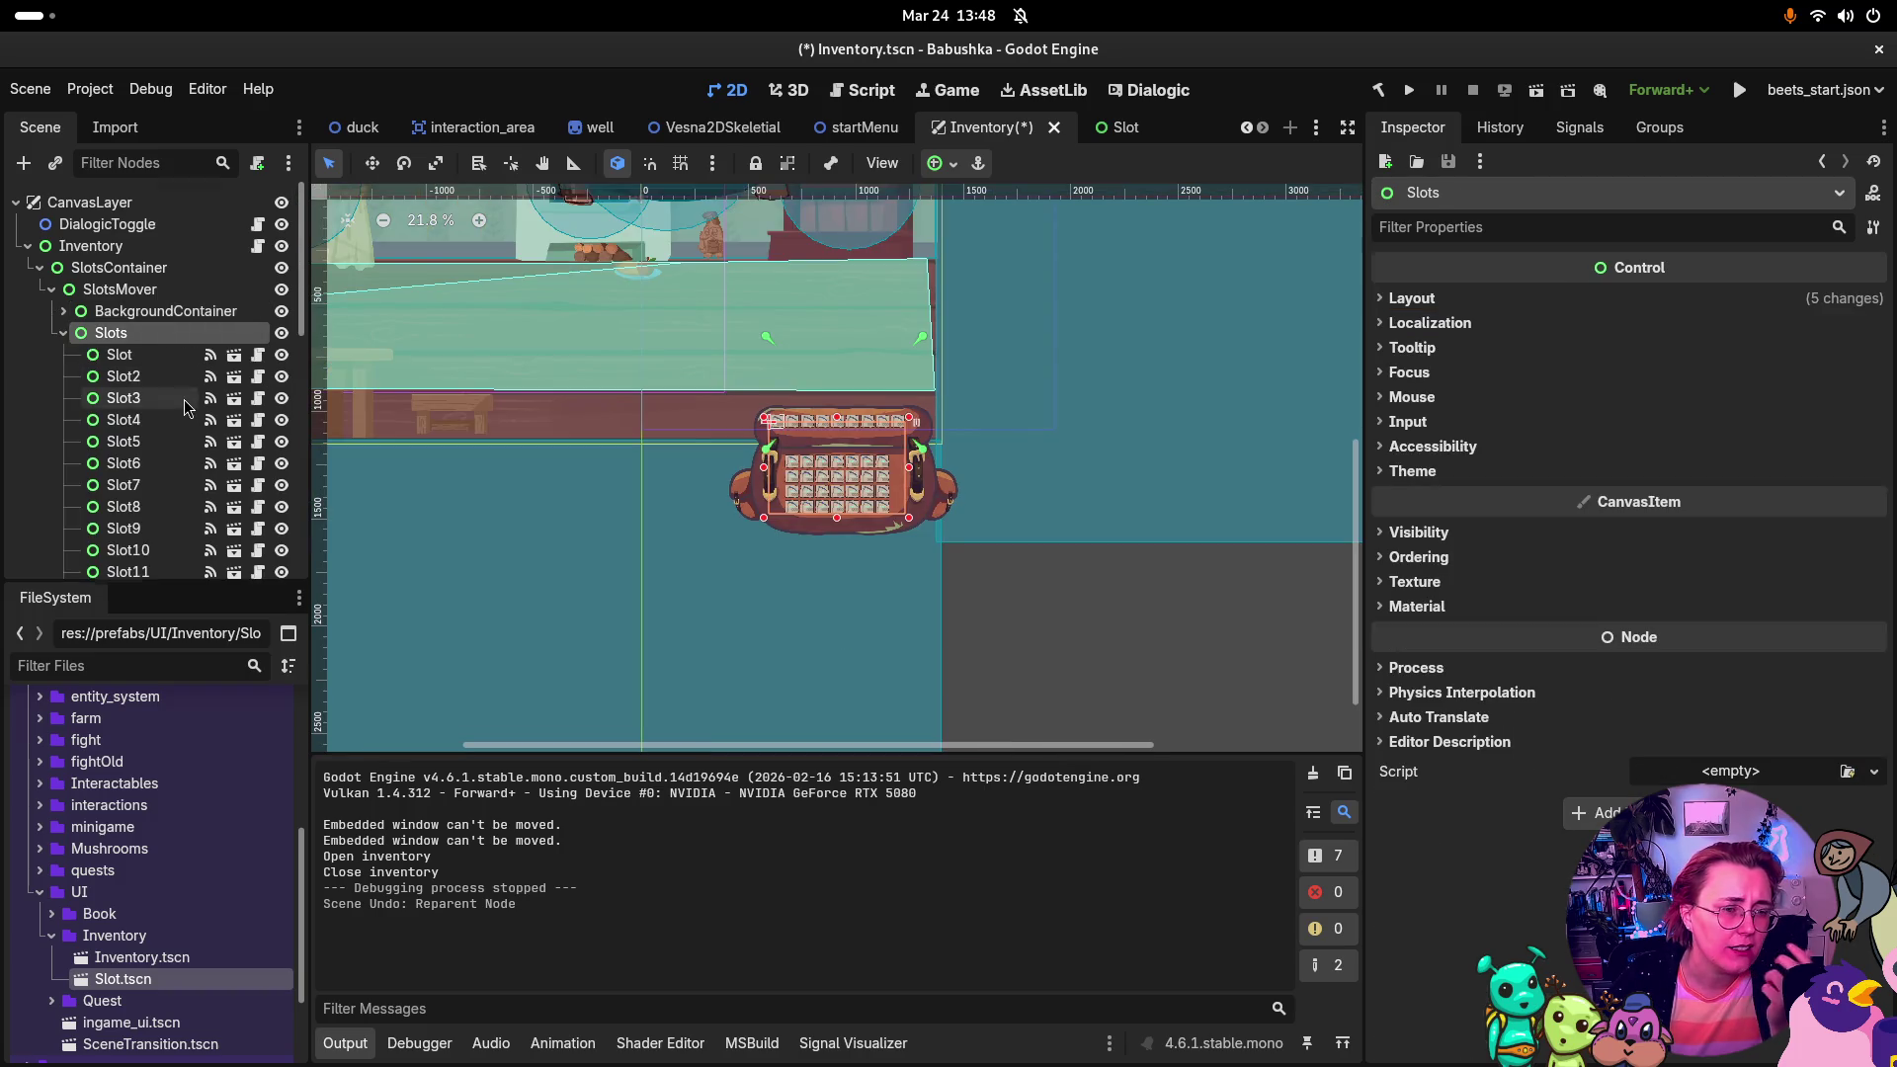
scroll(186, 405, down, 5)
scroll(207, 467, up, 5)
scroll(850, 435, up, 5)
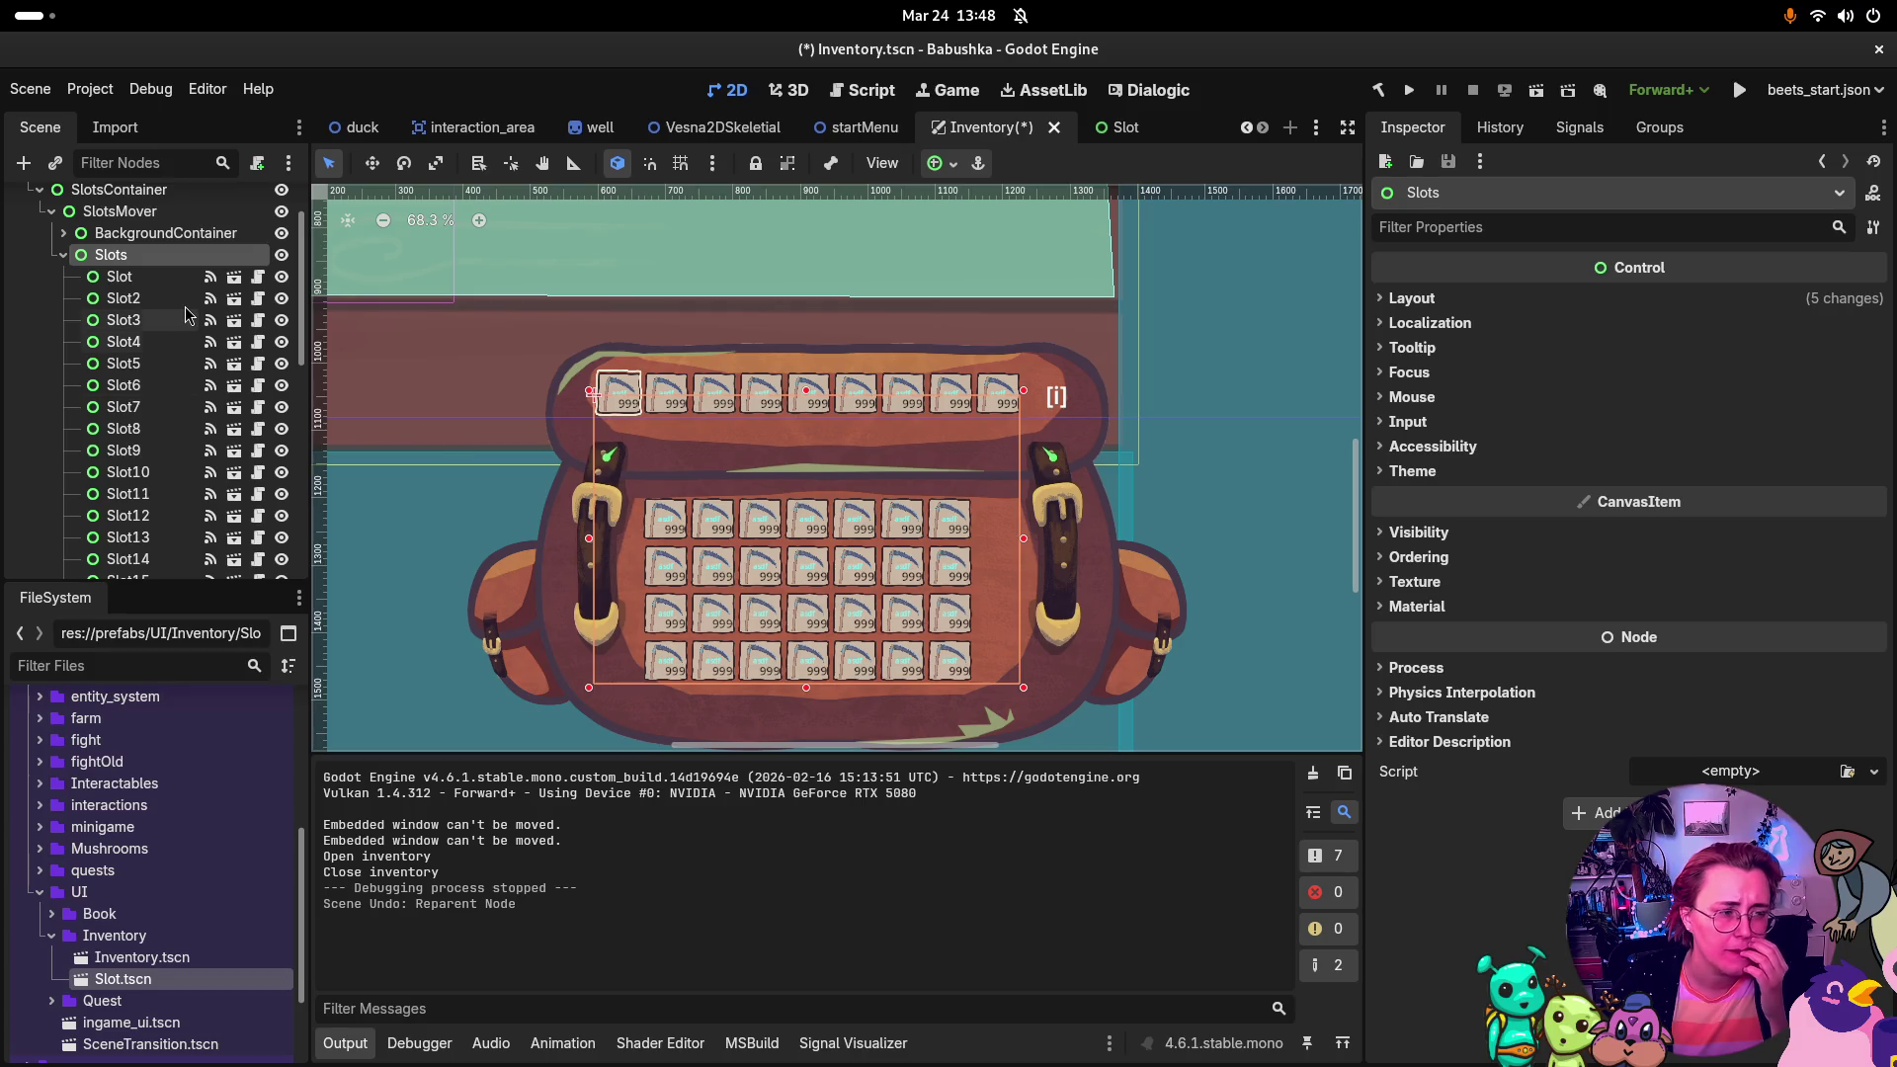
scroll(186, 314, down, 2)
scroll(186, 313, up, 4)
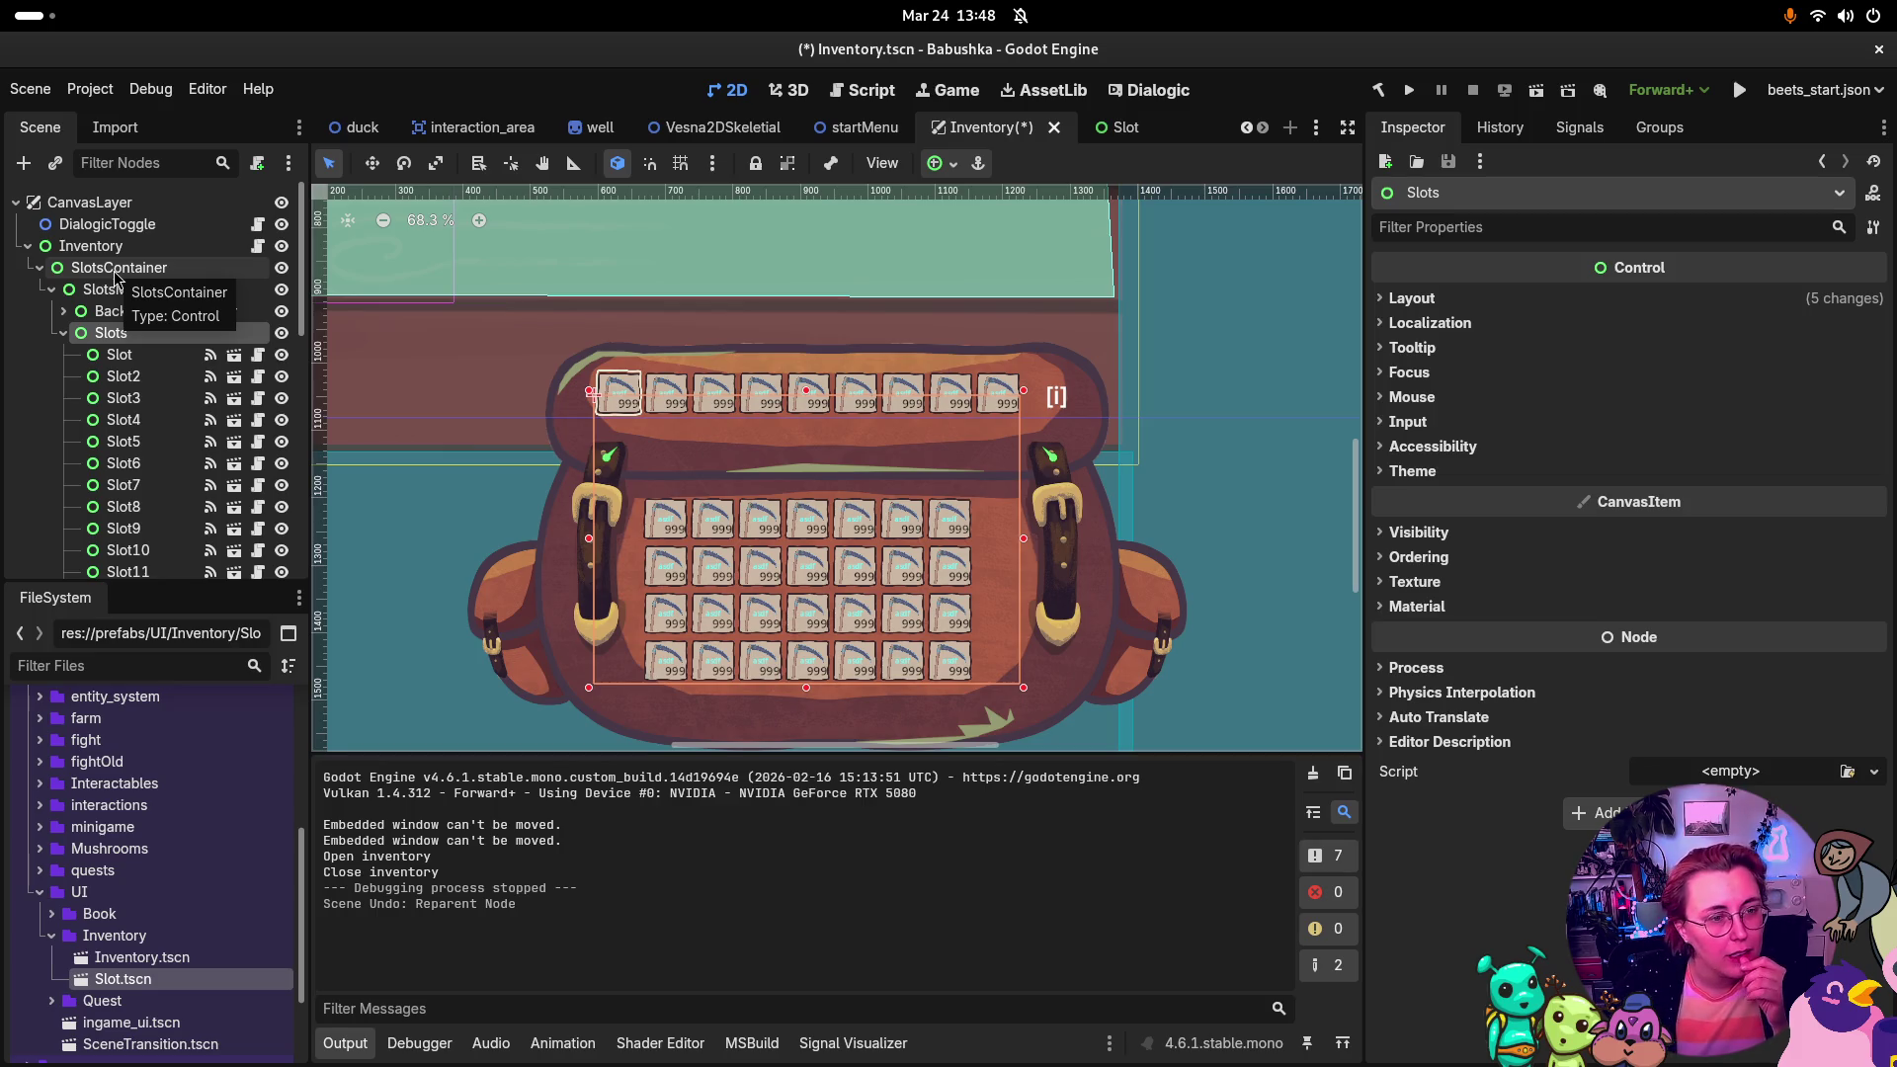
click(64, 333)
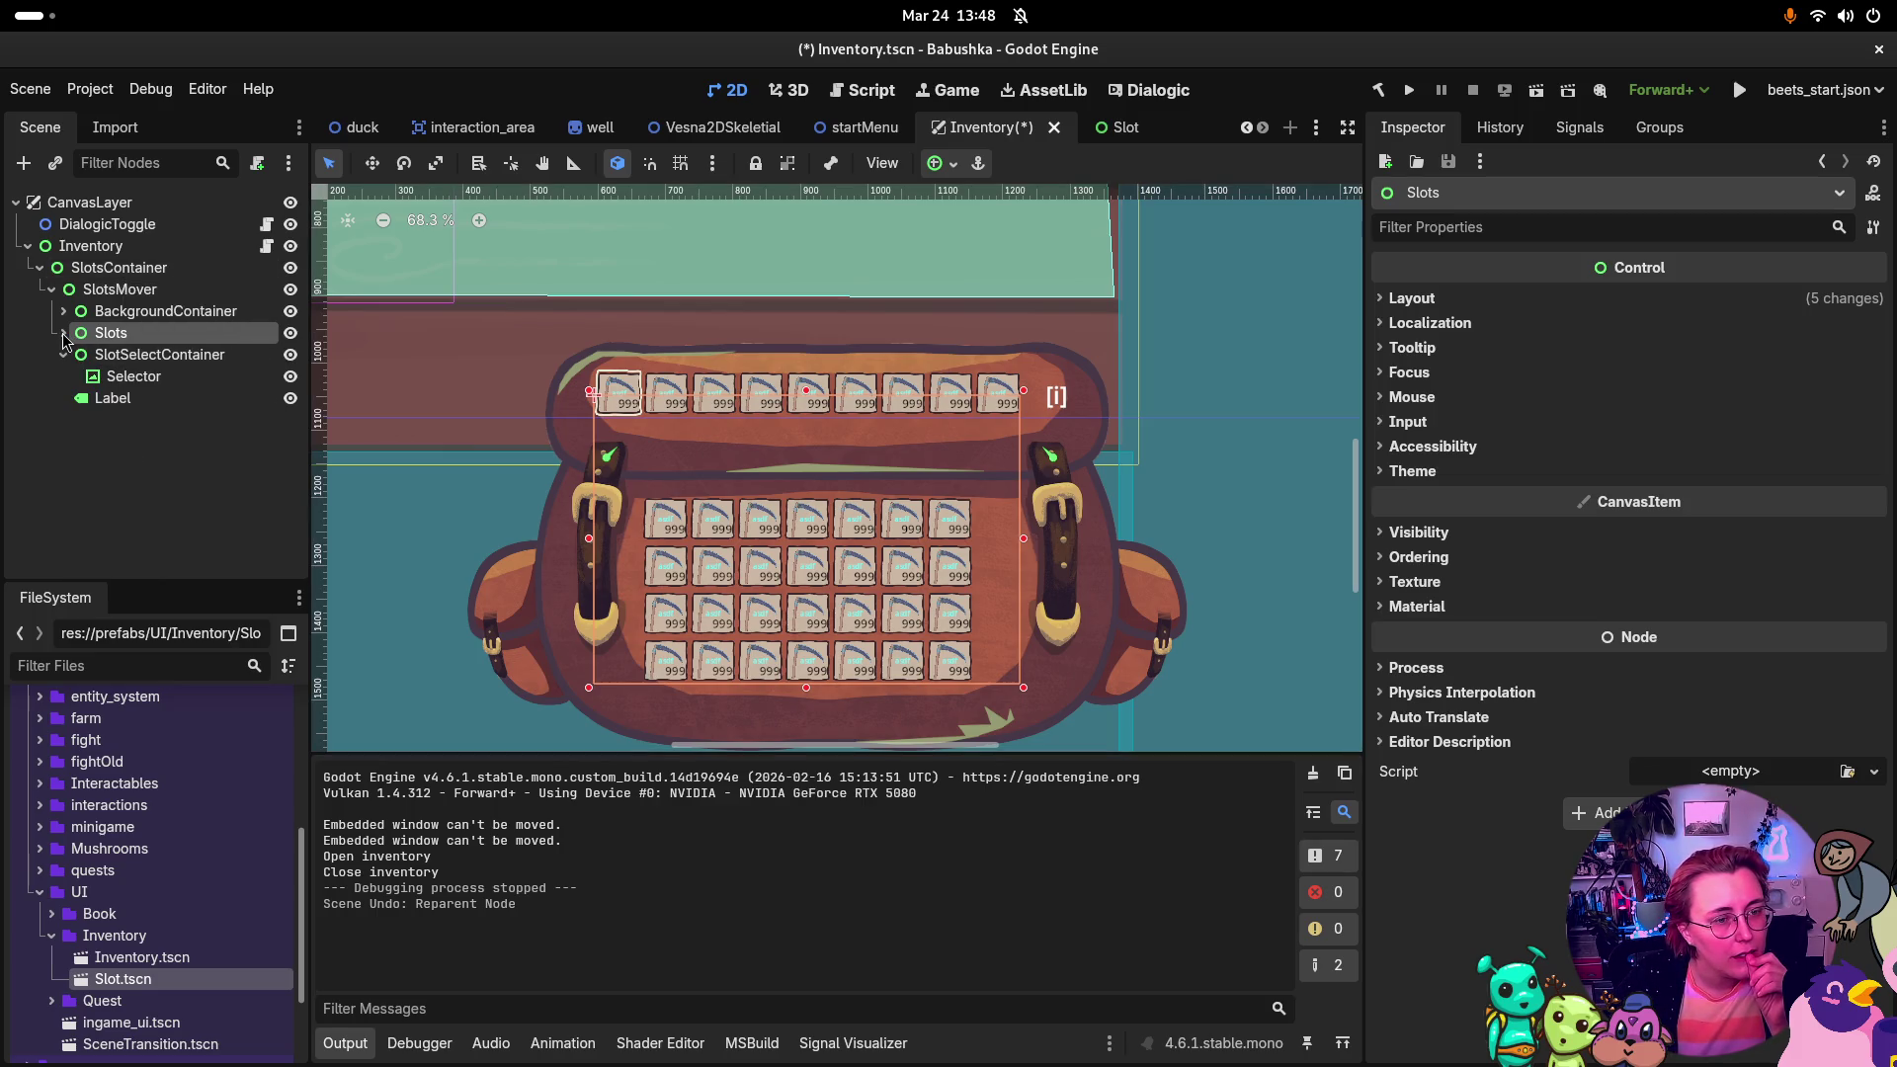
Step: Move SlotSelectContainer above Slots under SlotsMover, then save and launch the game with F5
click(114, 354)
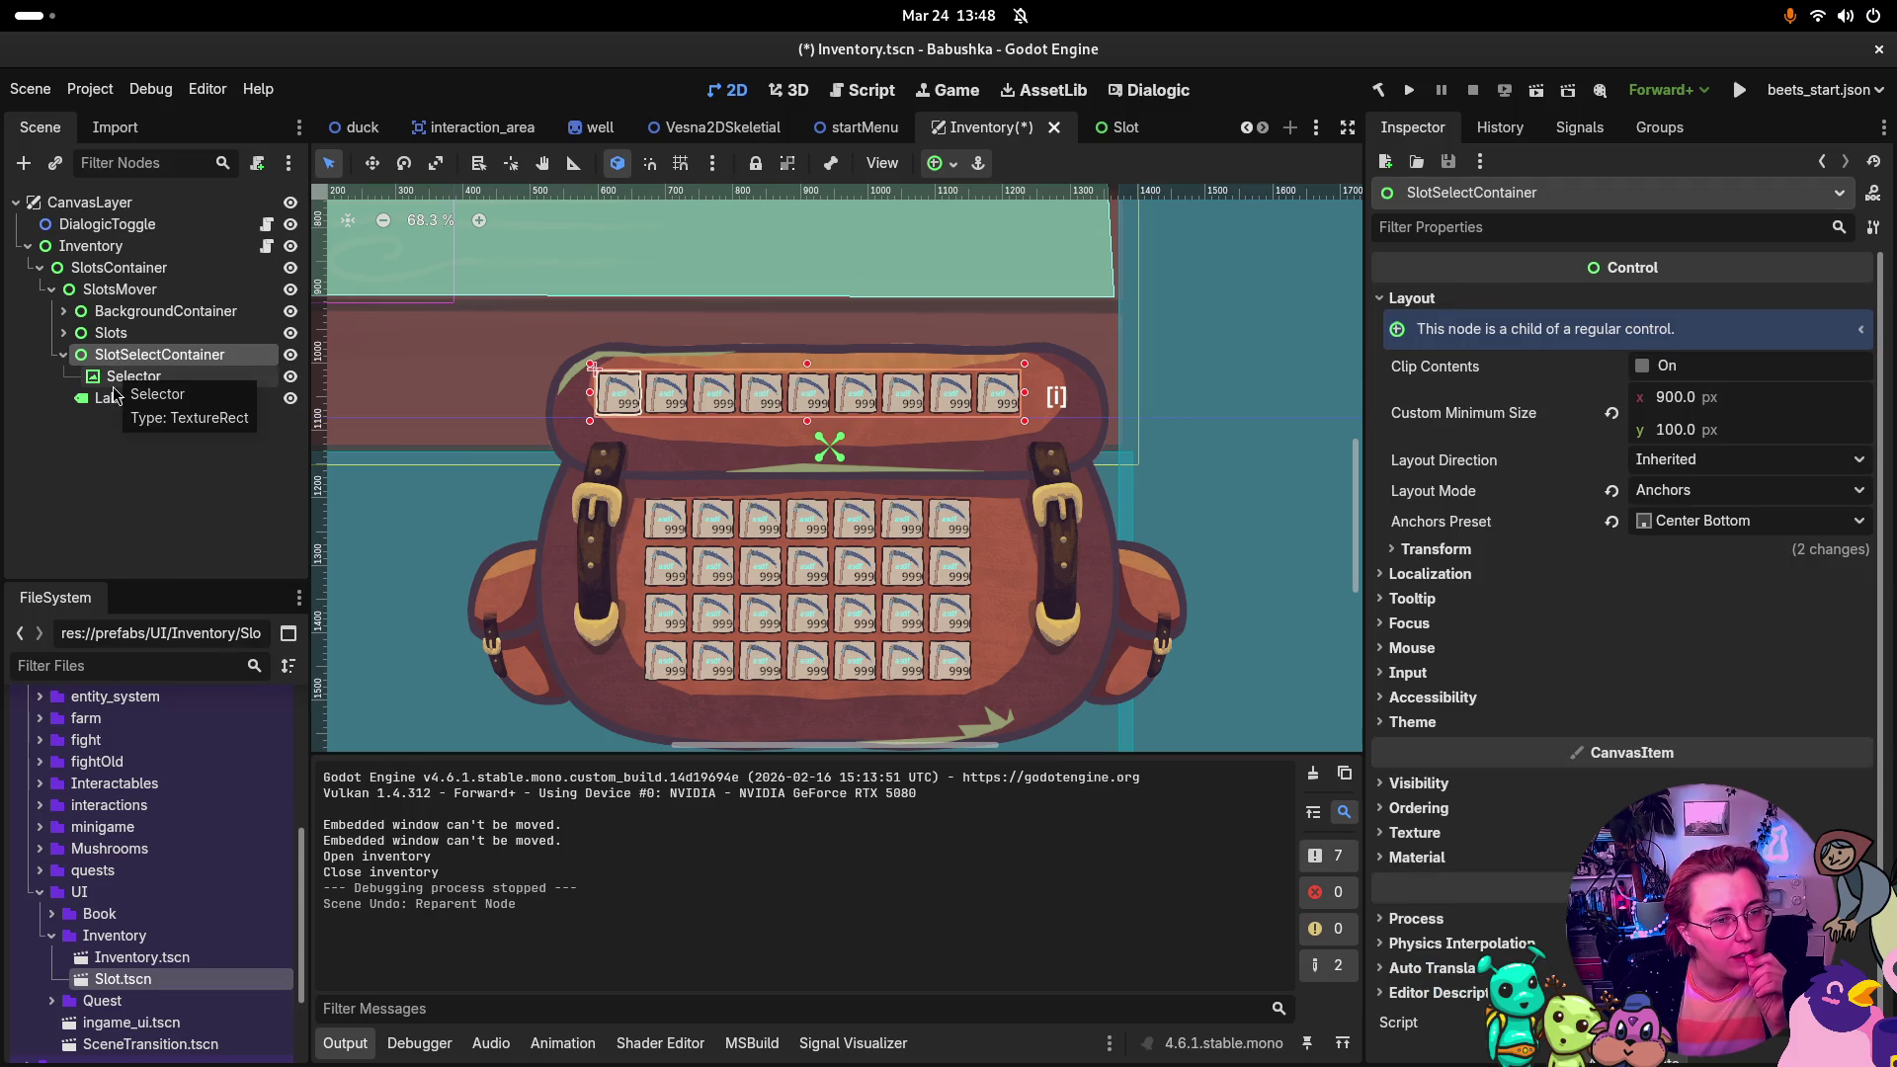
click(117, 378)
click(143, 361)
click(143, 376)
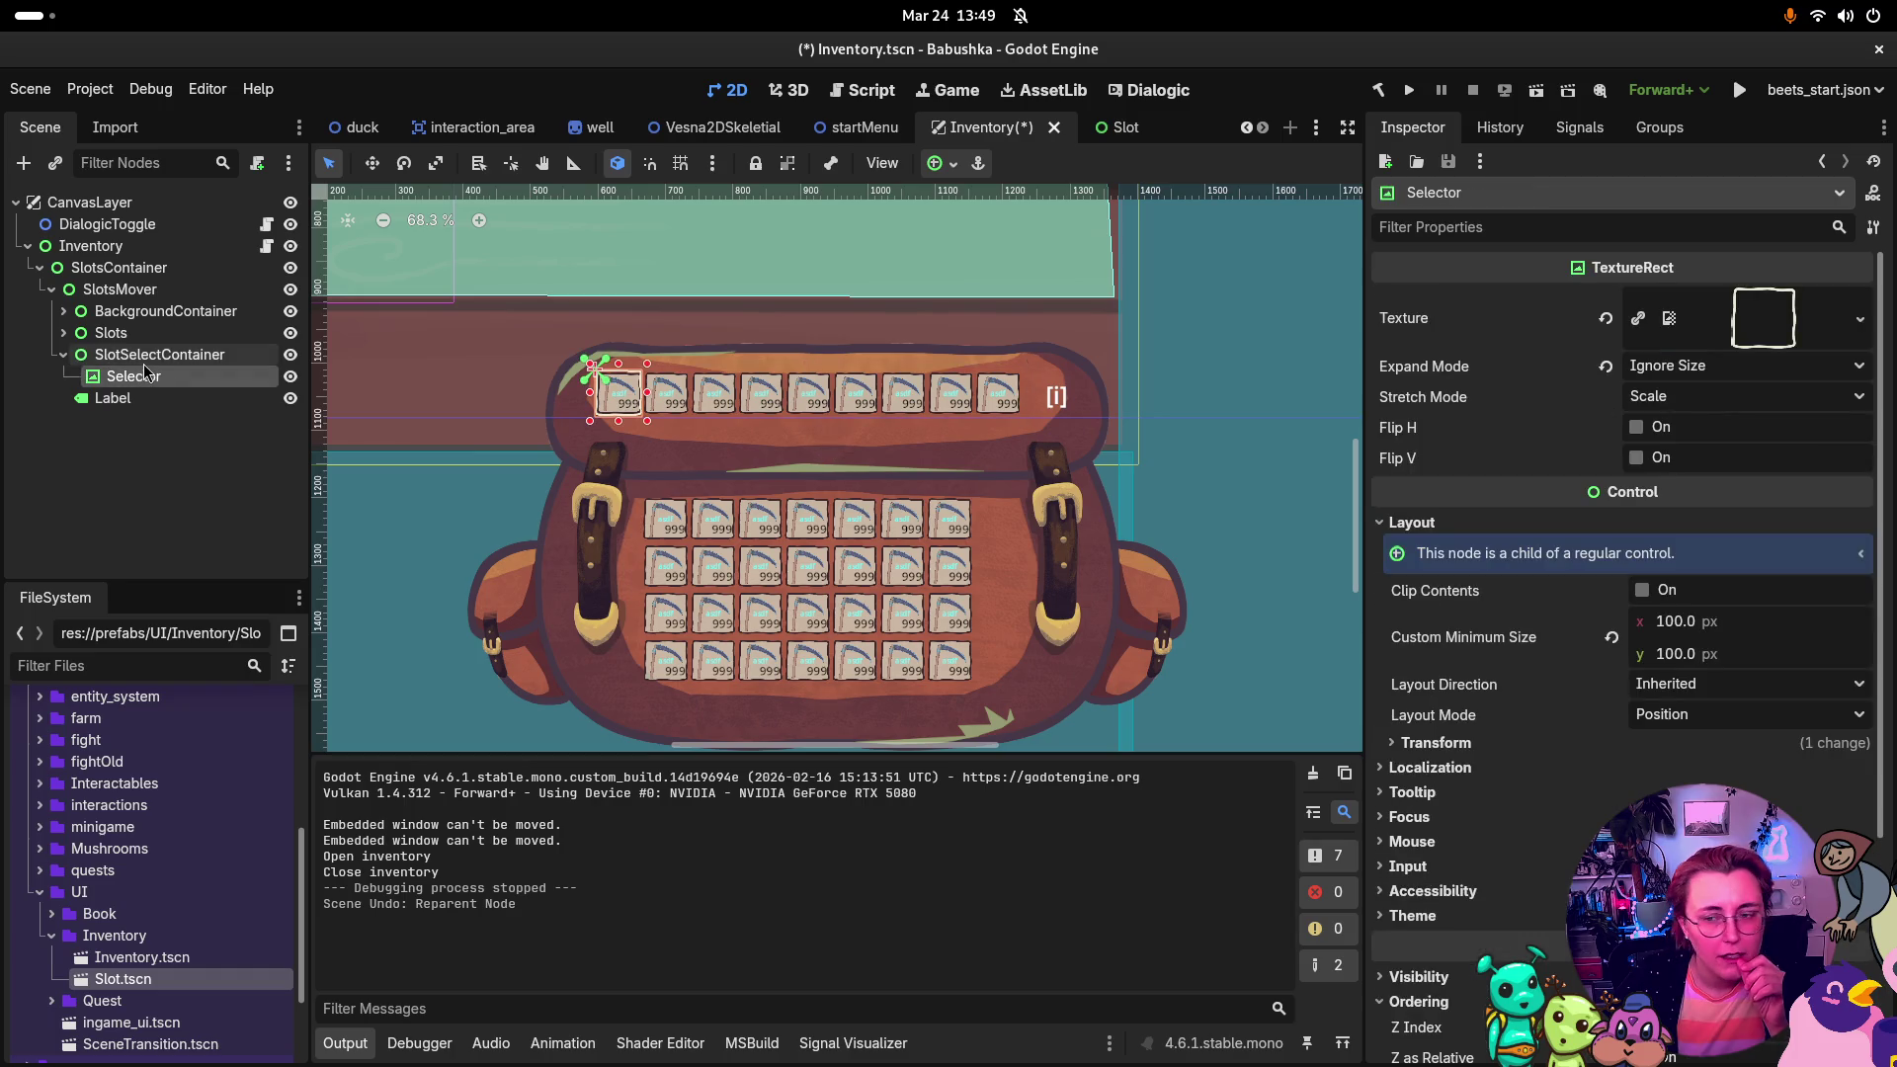
click(151, 358)
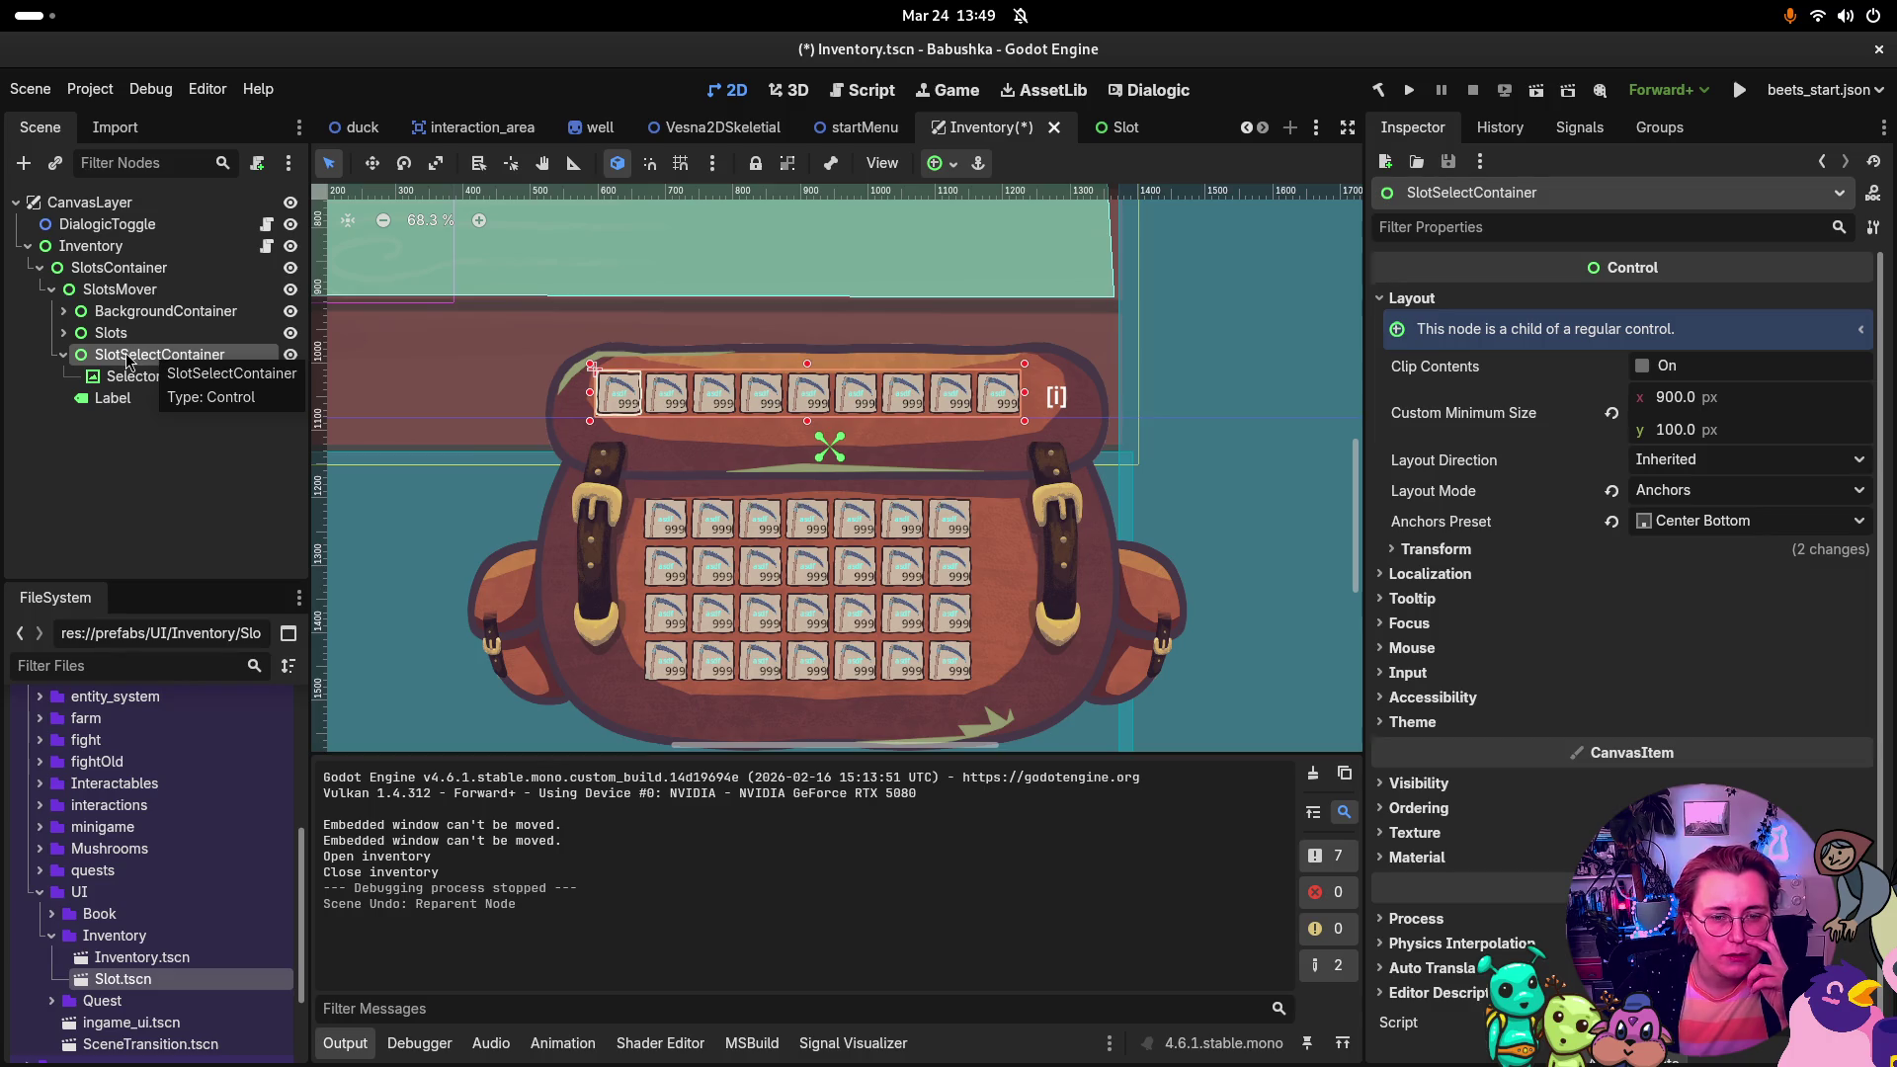
drag(127, 357, 127, 324)
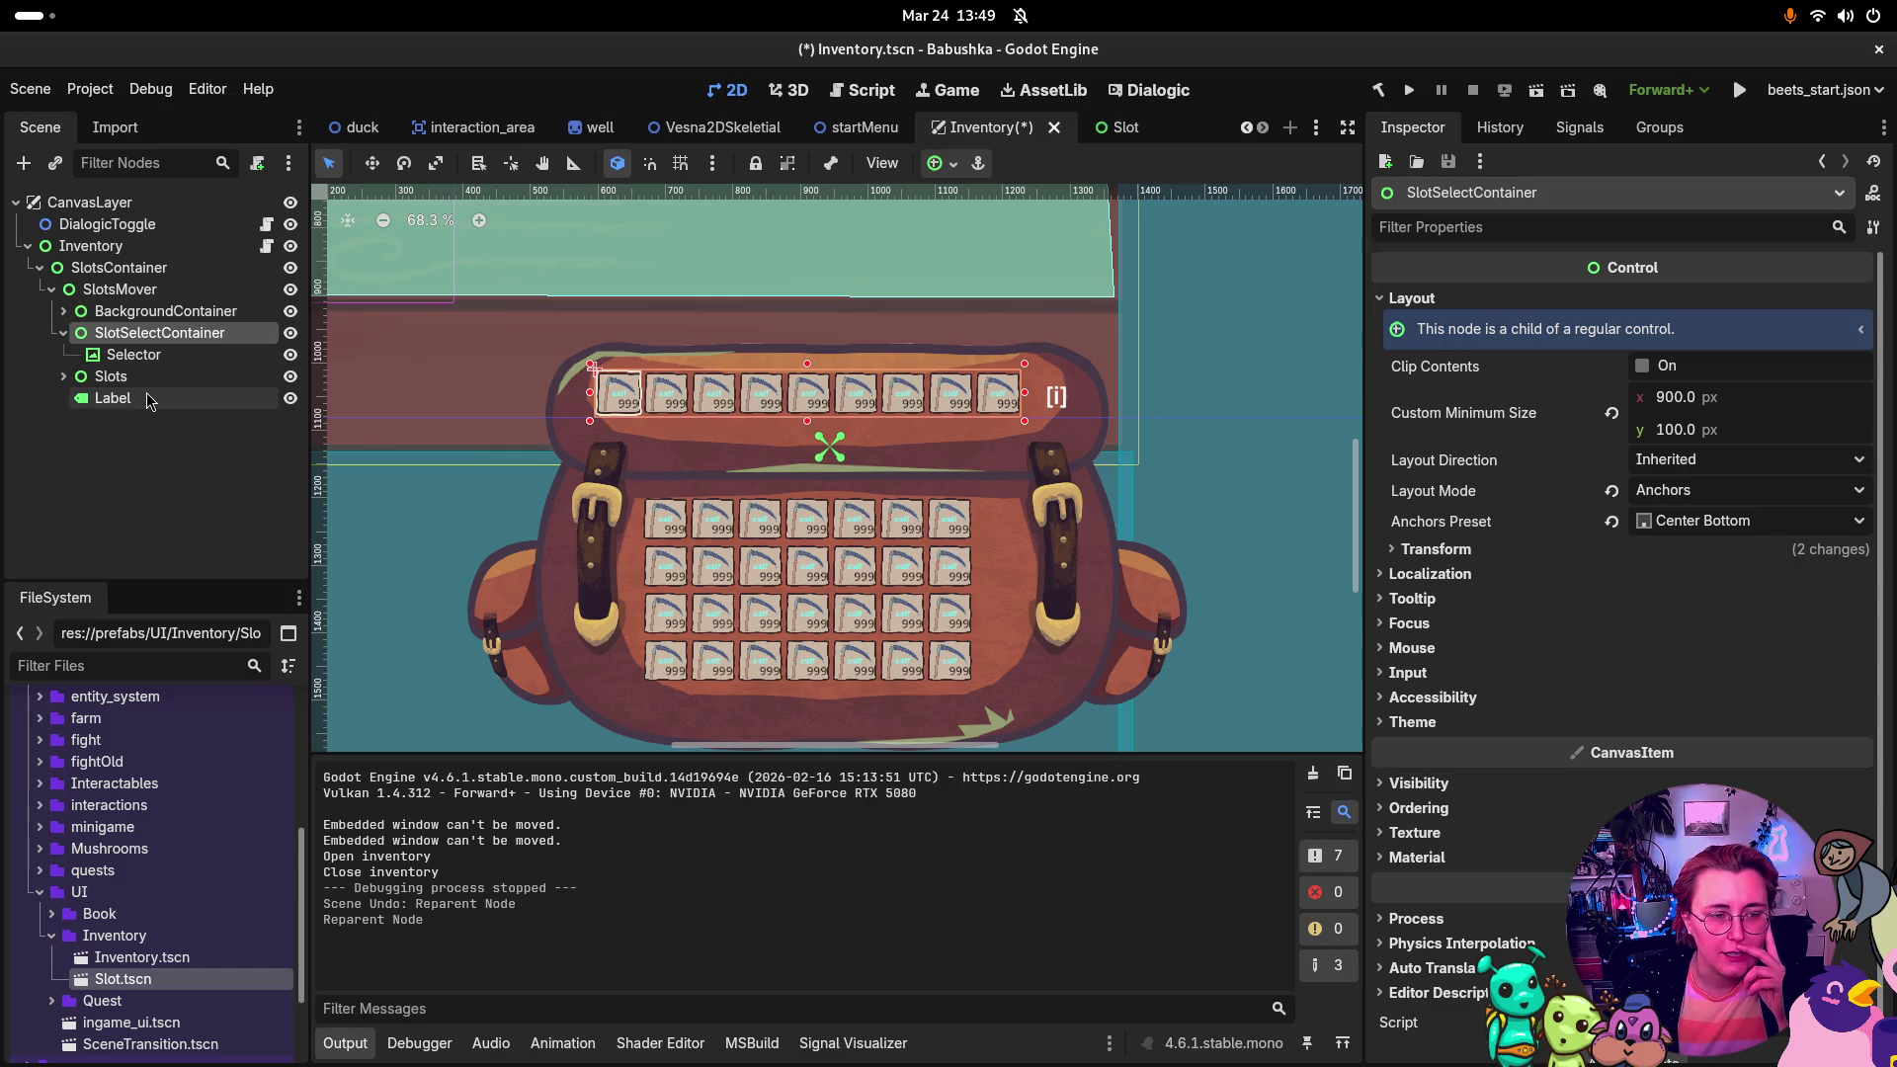
key(F5)
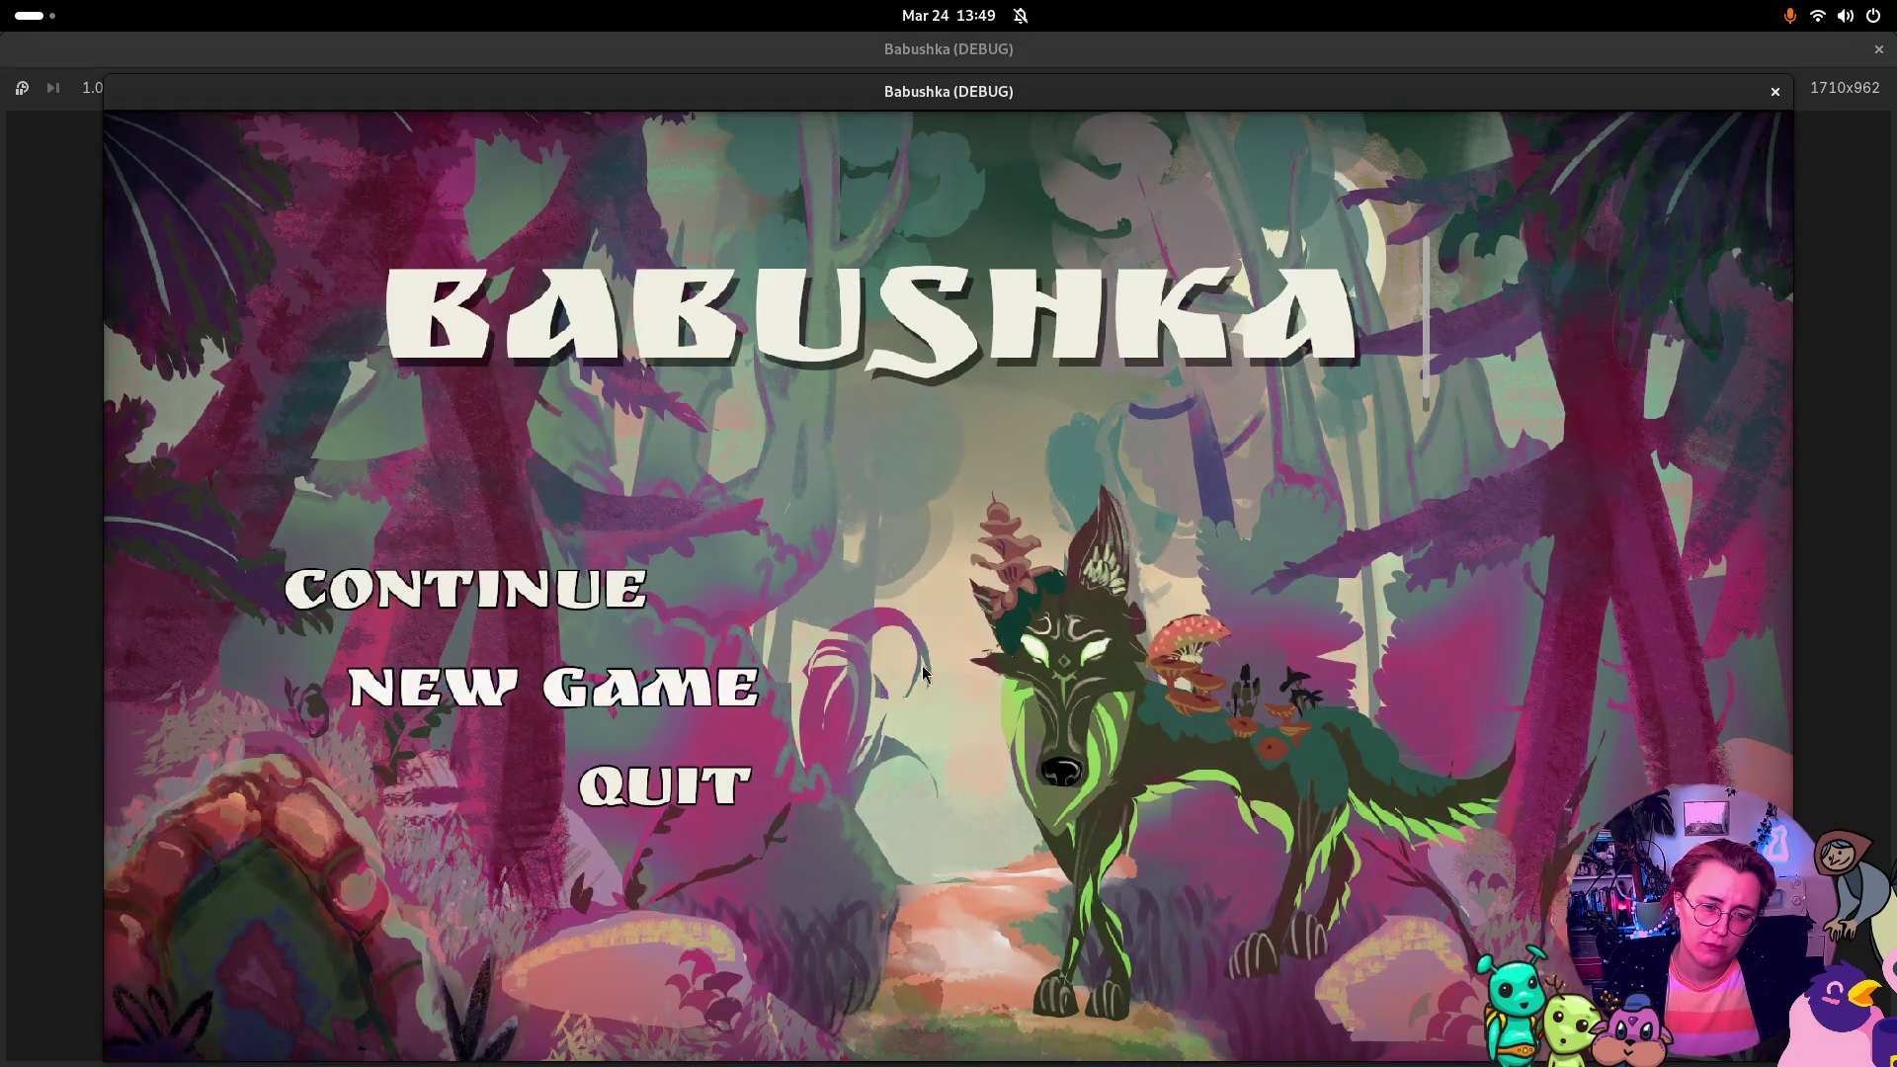
Step: Start a new Babushka game, select hotbar slot 4, toggle the inventory bag, then close the game
click(652, 687)
key(4)
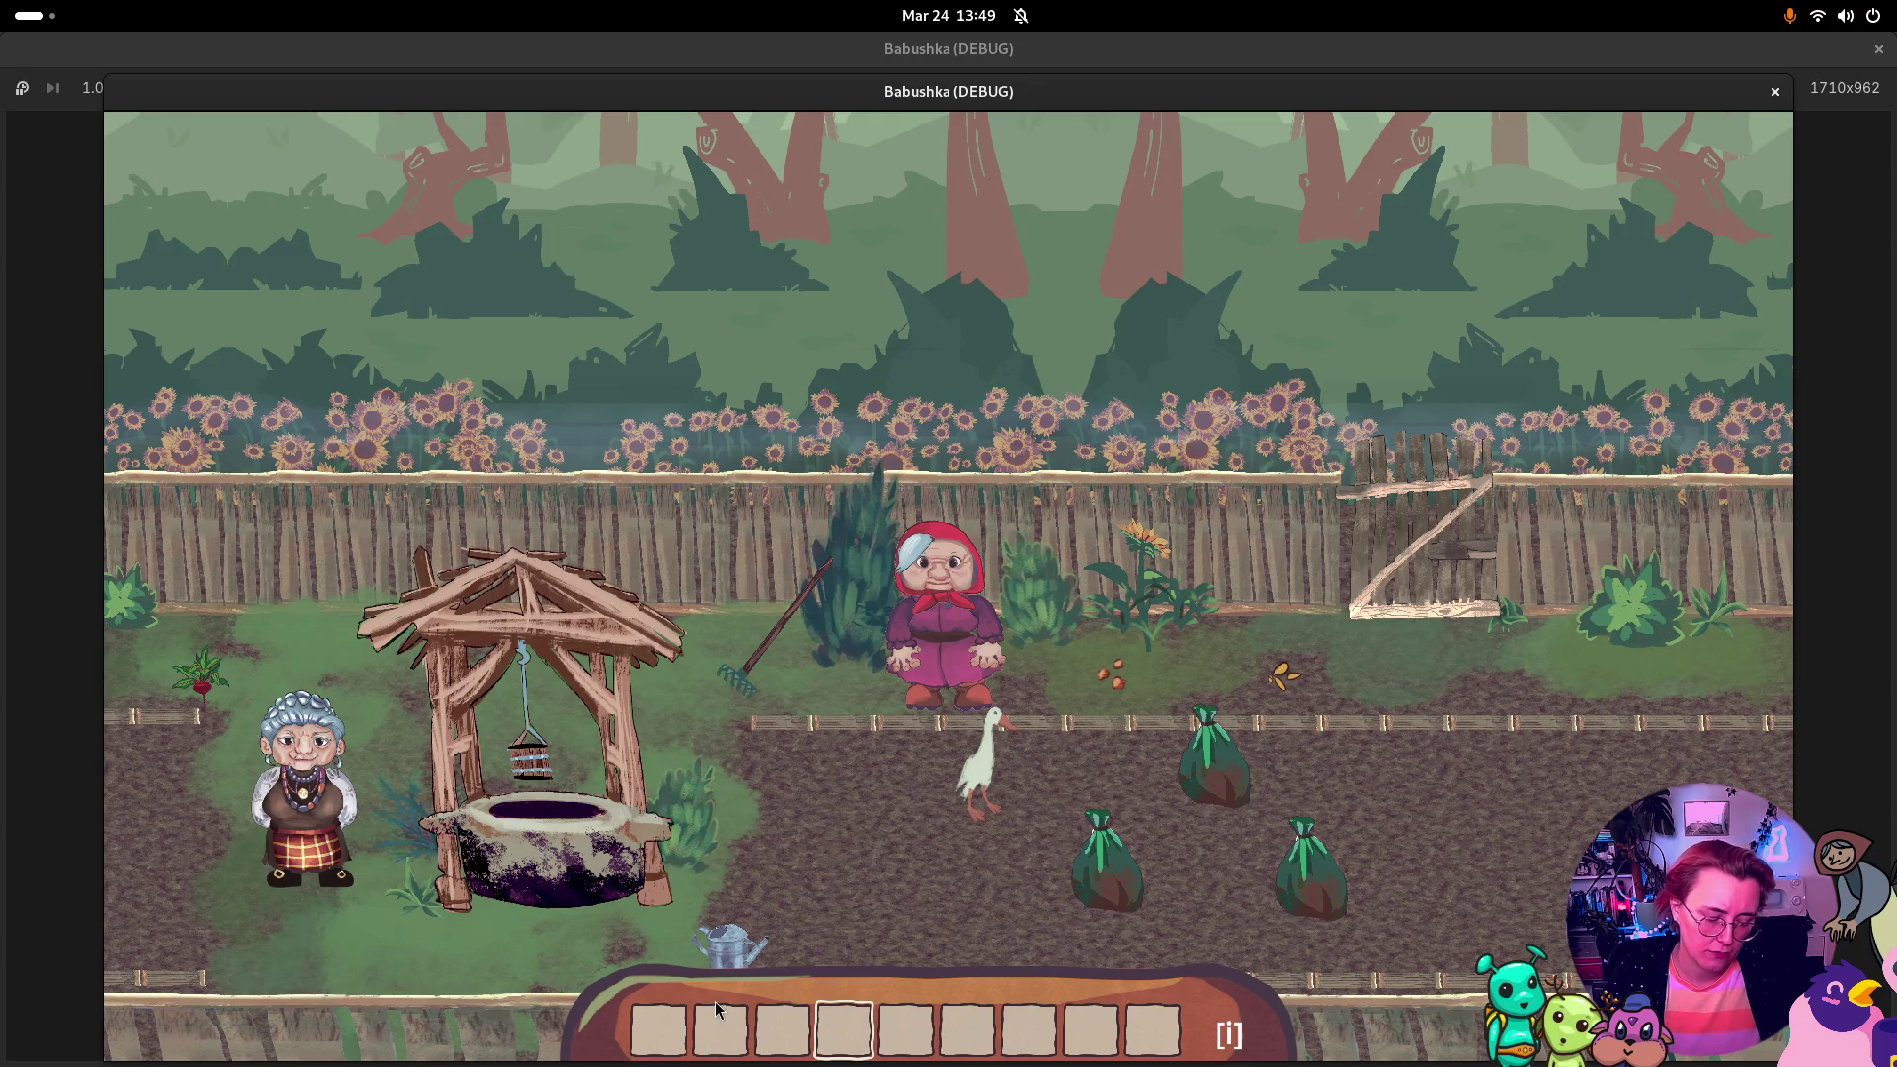
key(i)
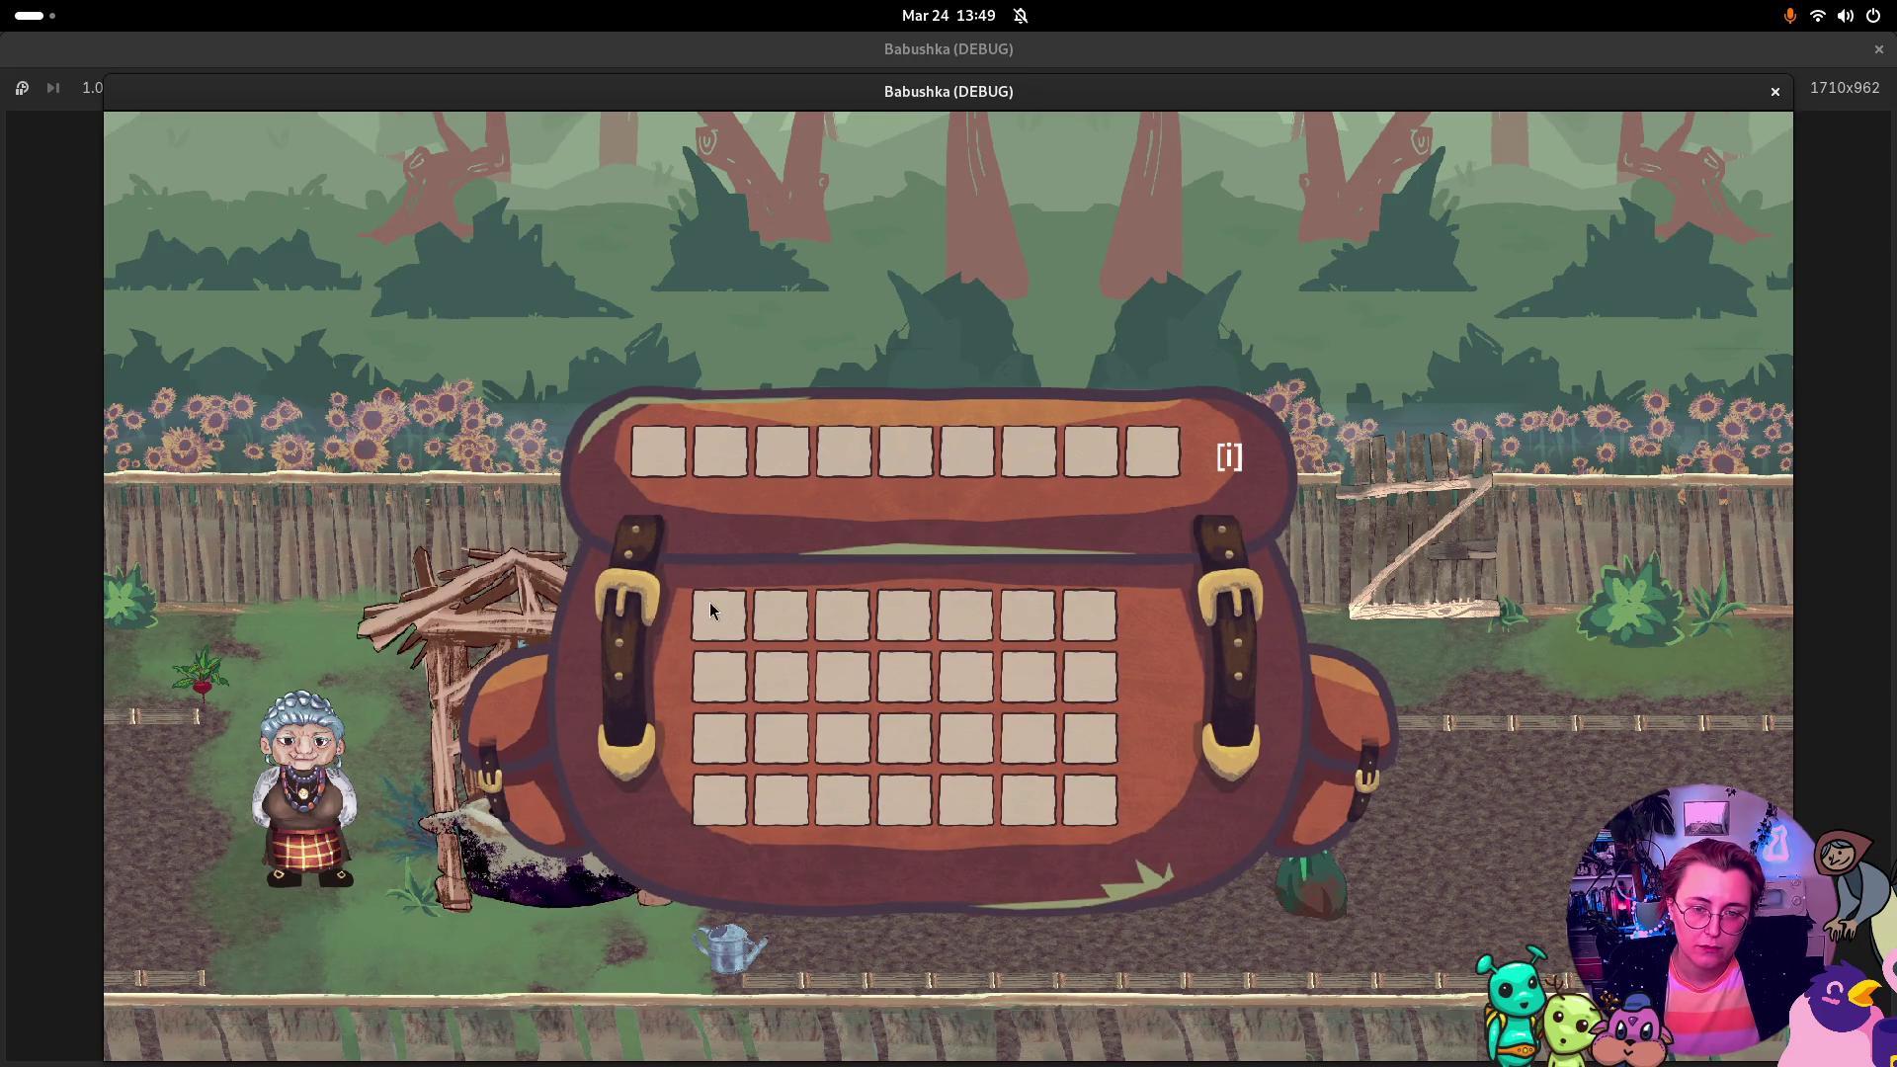
key(i)
scroll(944, 1040, up, 3)
scroll(944, 1027, down, 2)
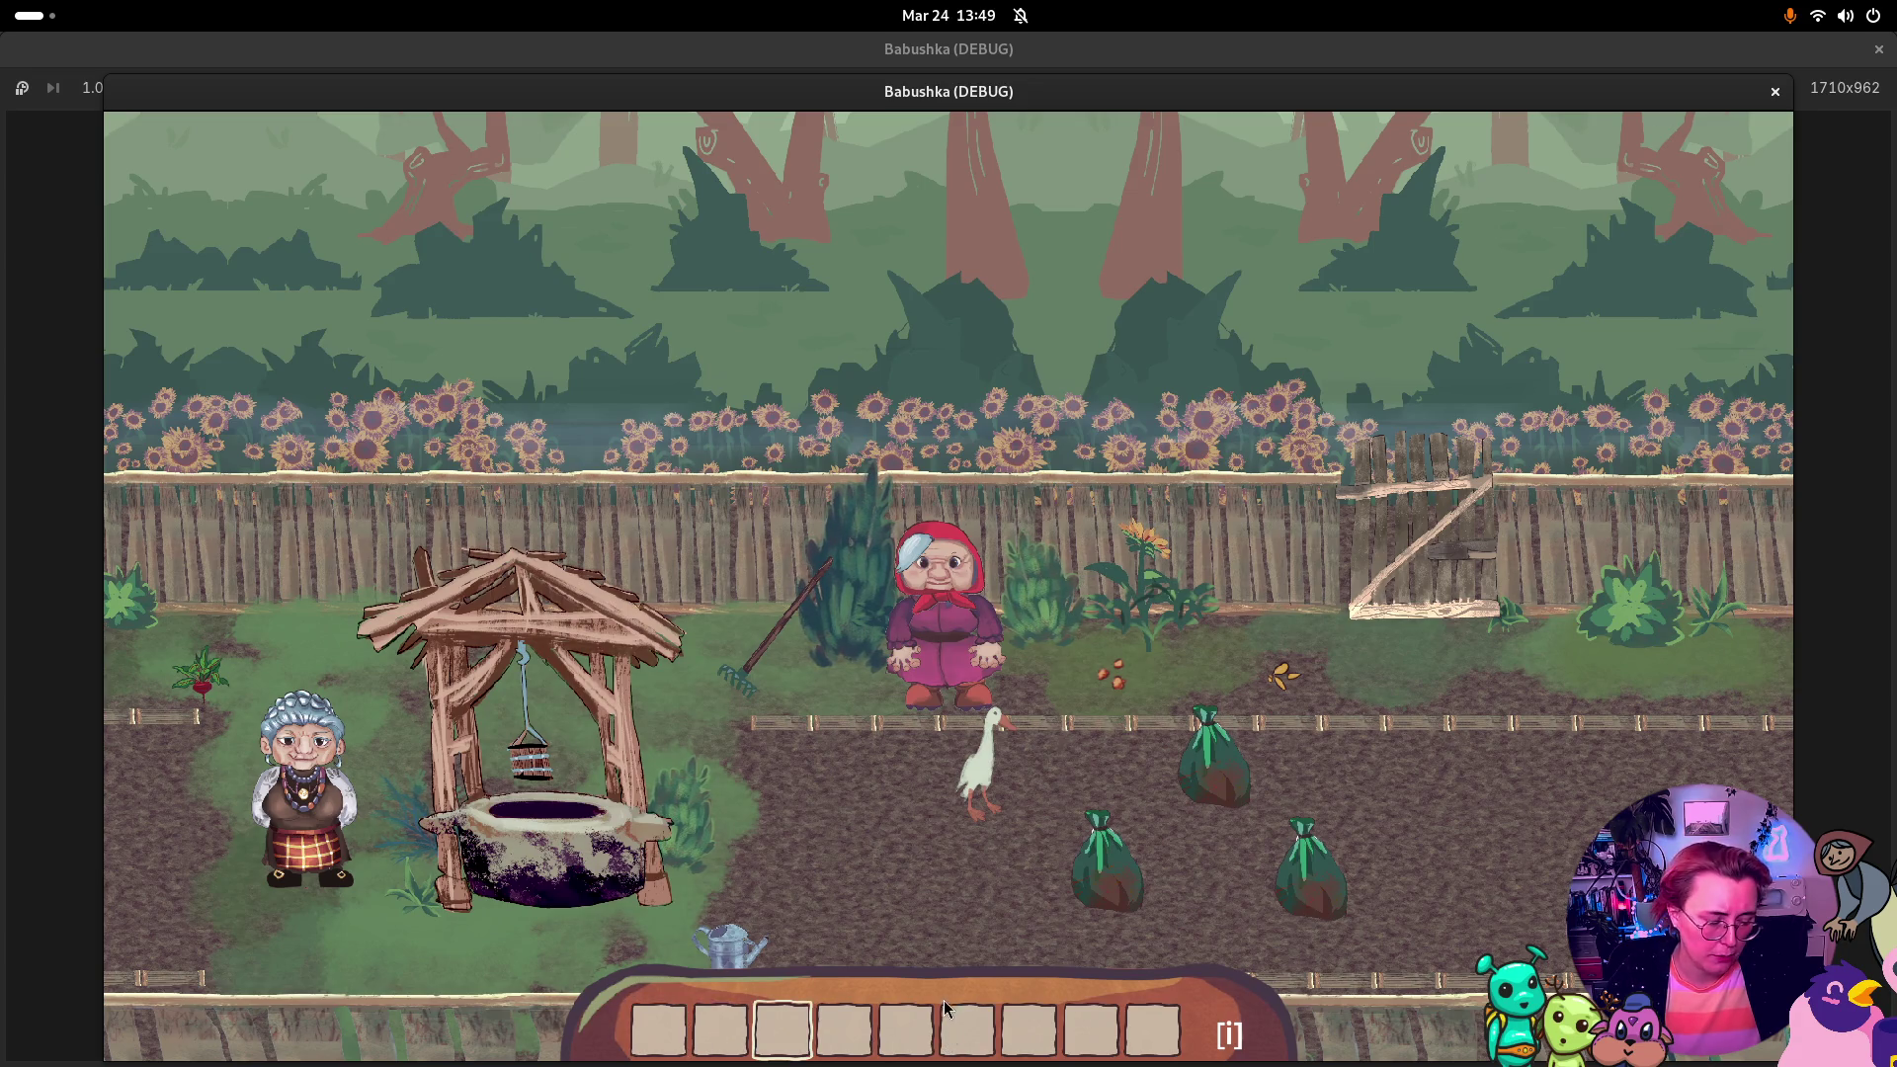
click(1776, 91)
key(super)
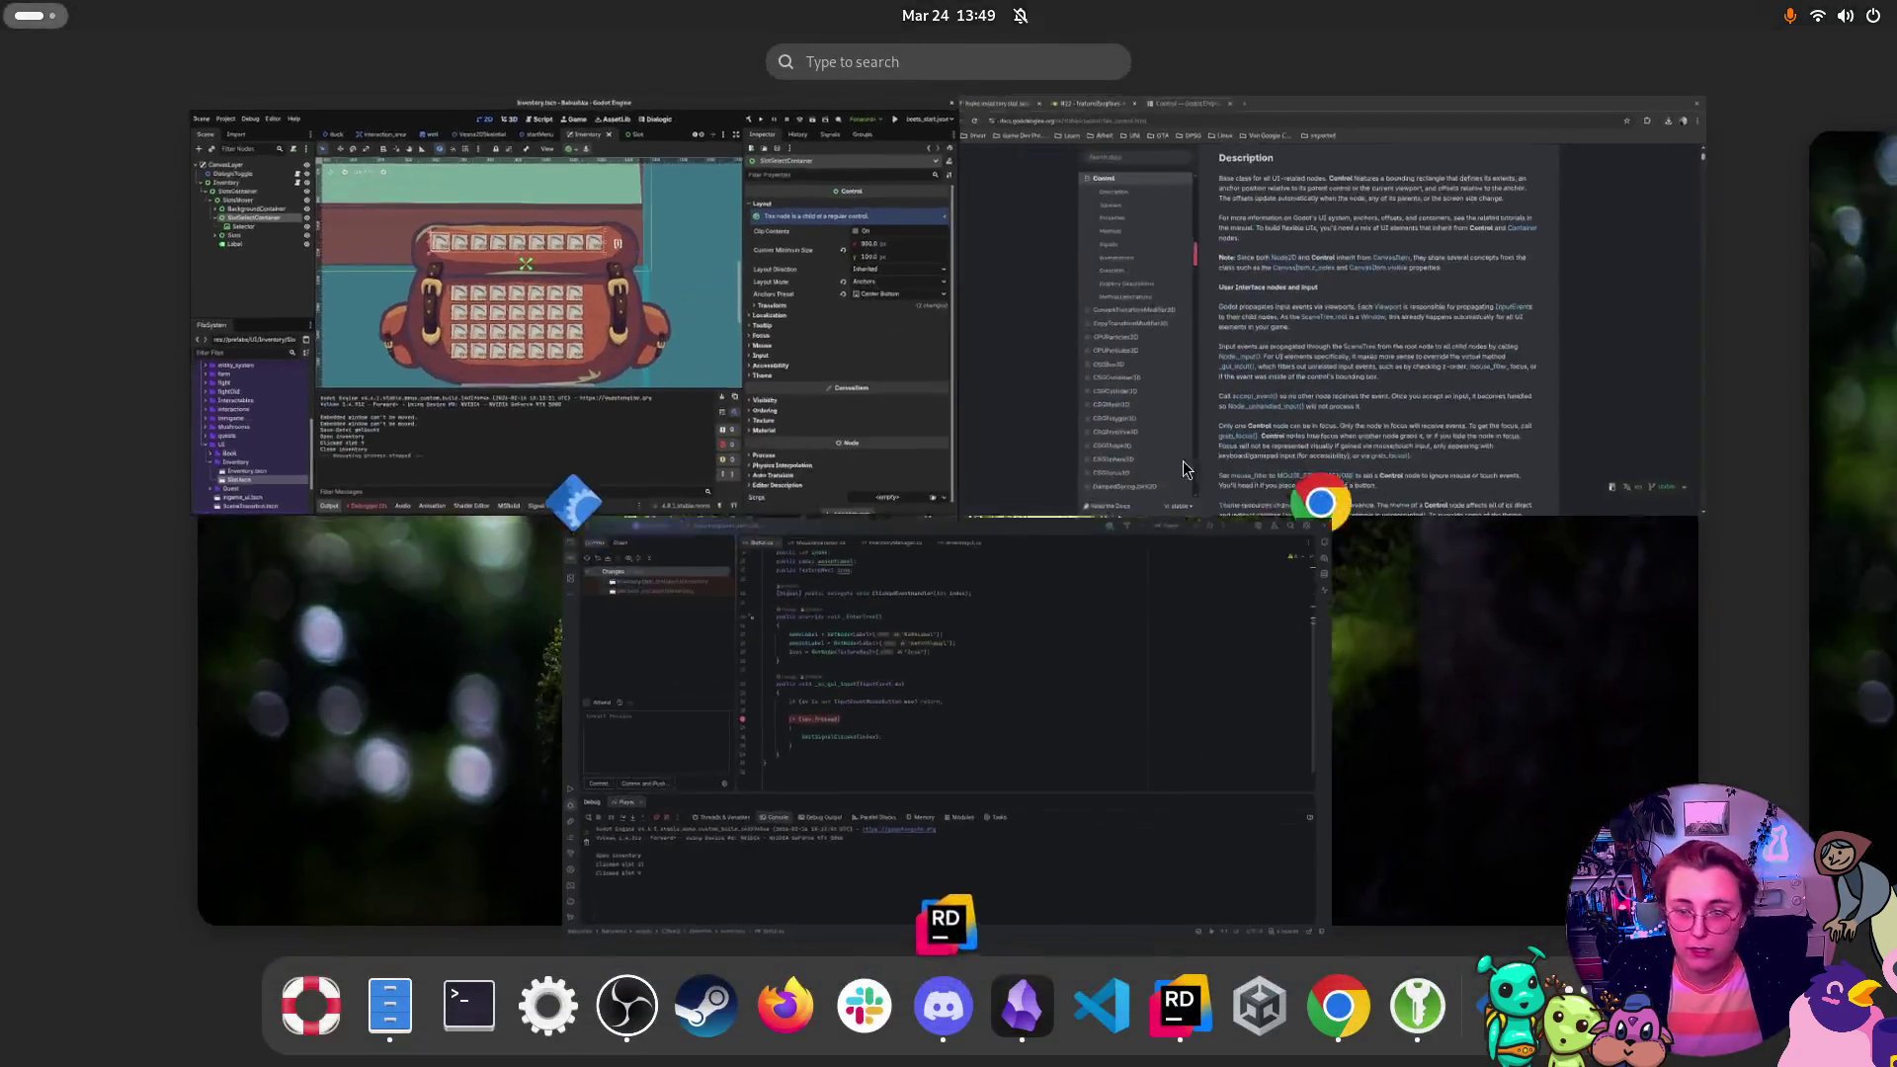
Step: Launch the game under Rider's debugger, continue the saved game and test a hotbar slot click
click(915, 759)
key(shift+F9)
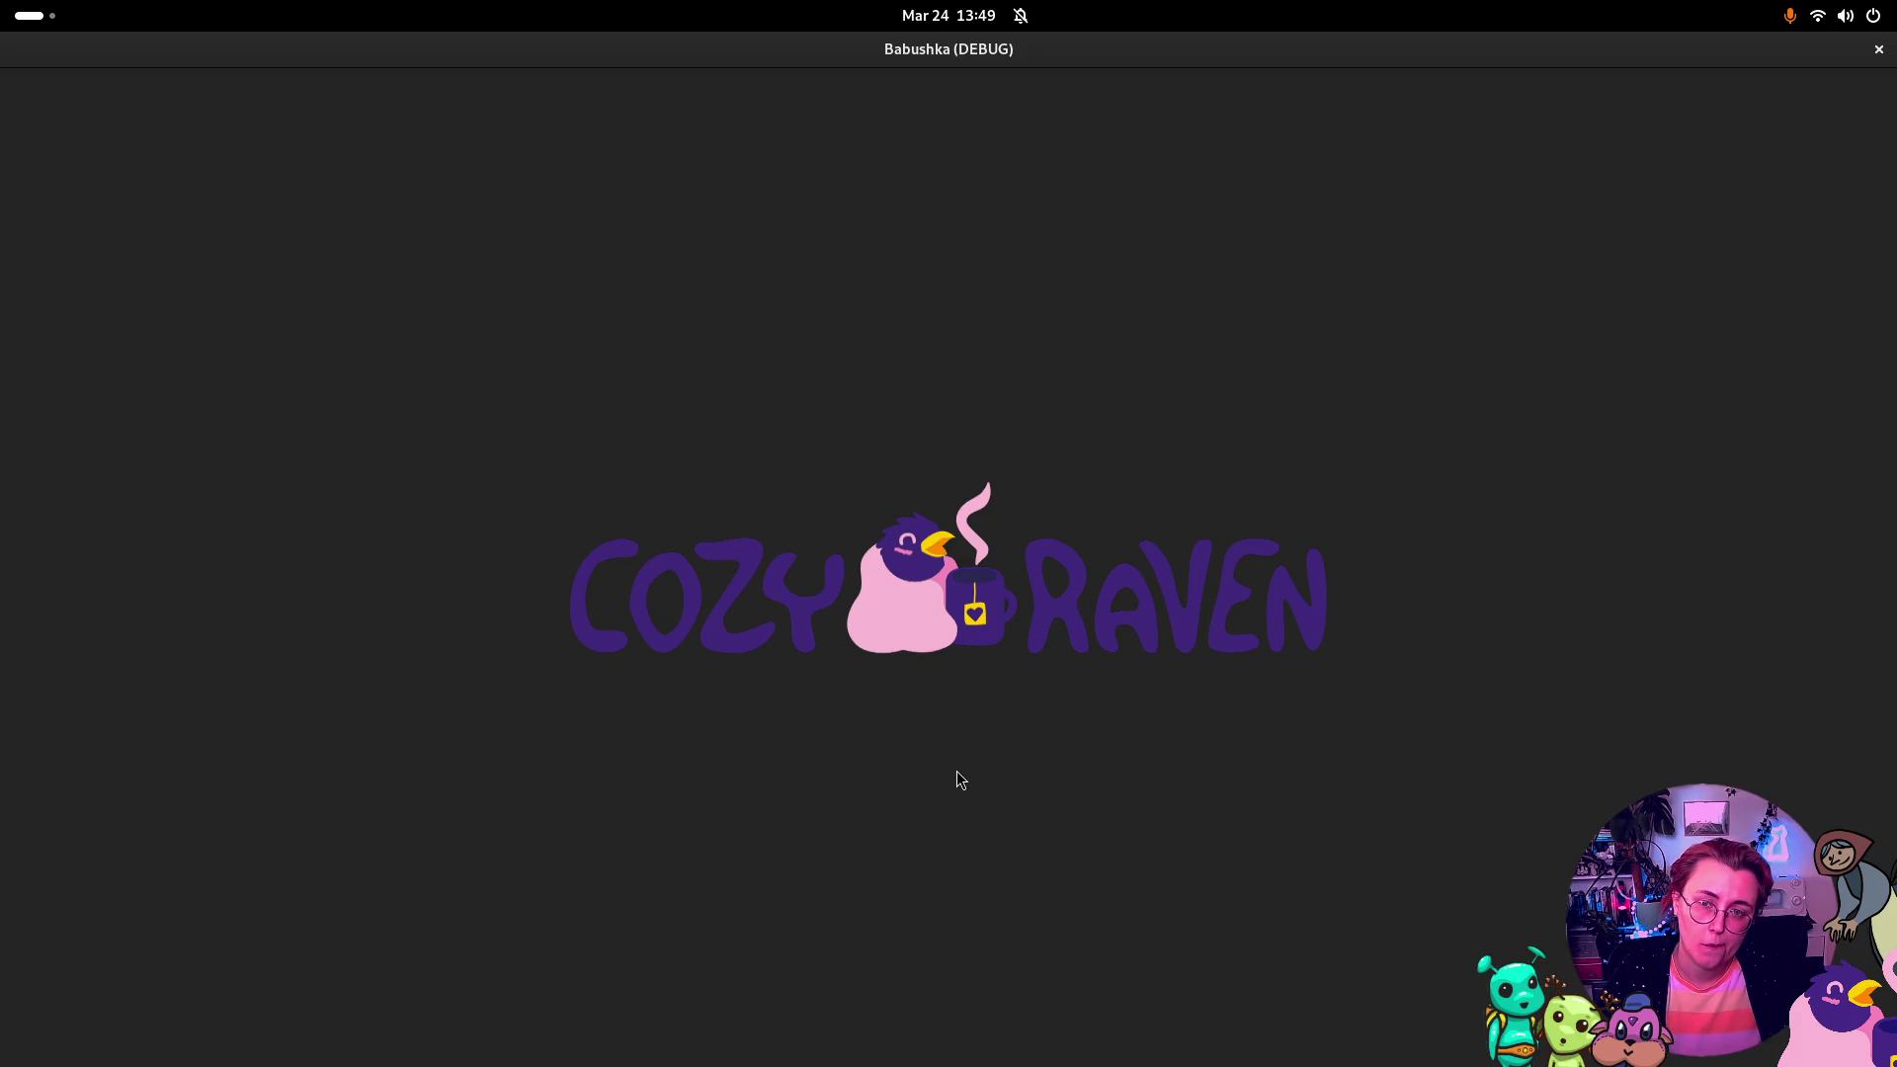
key(Up)
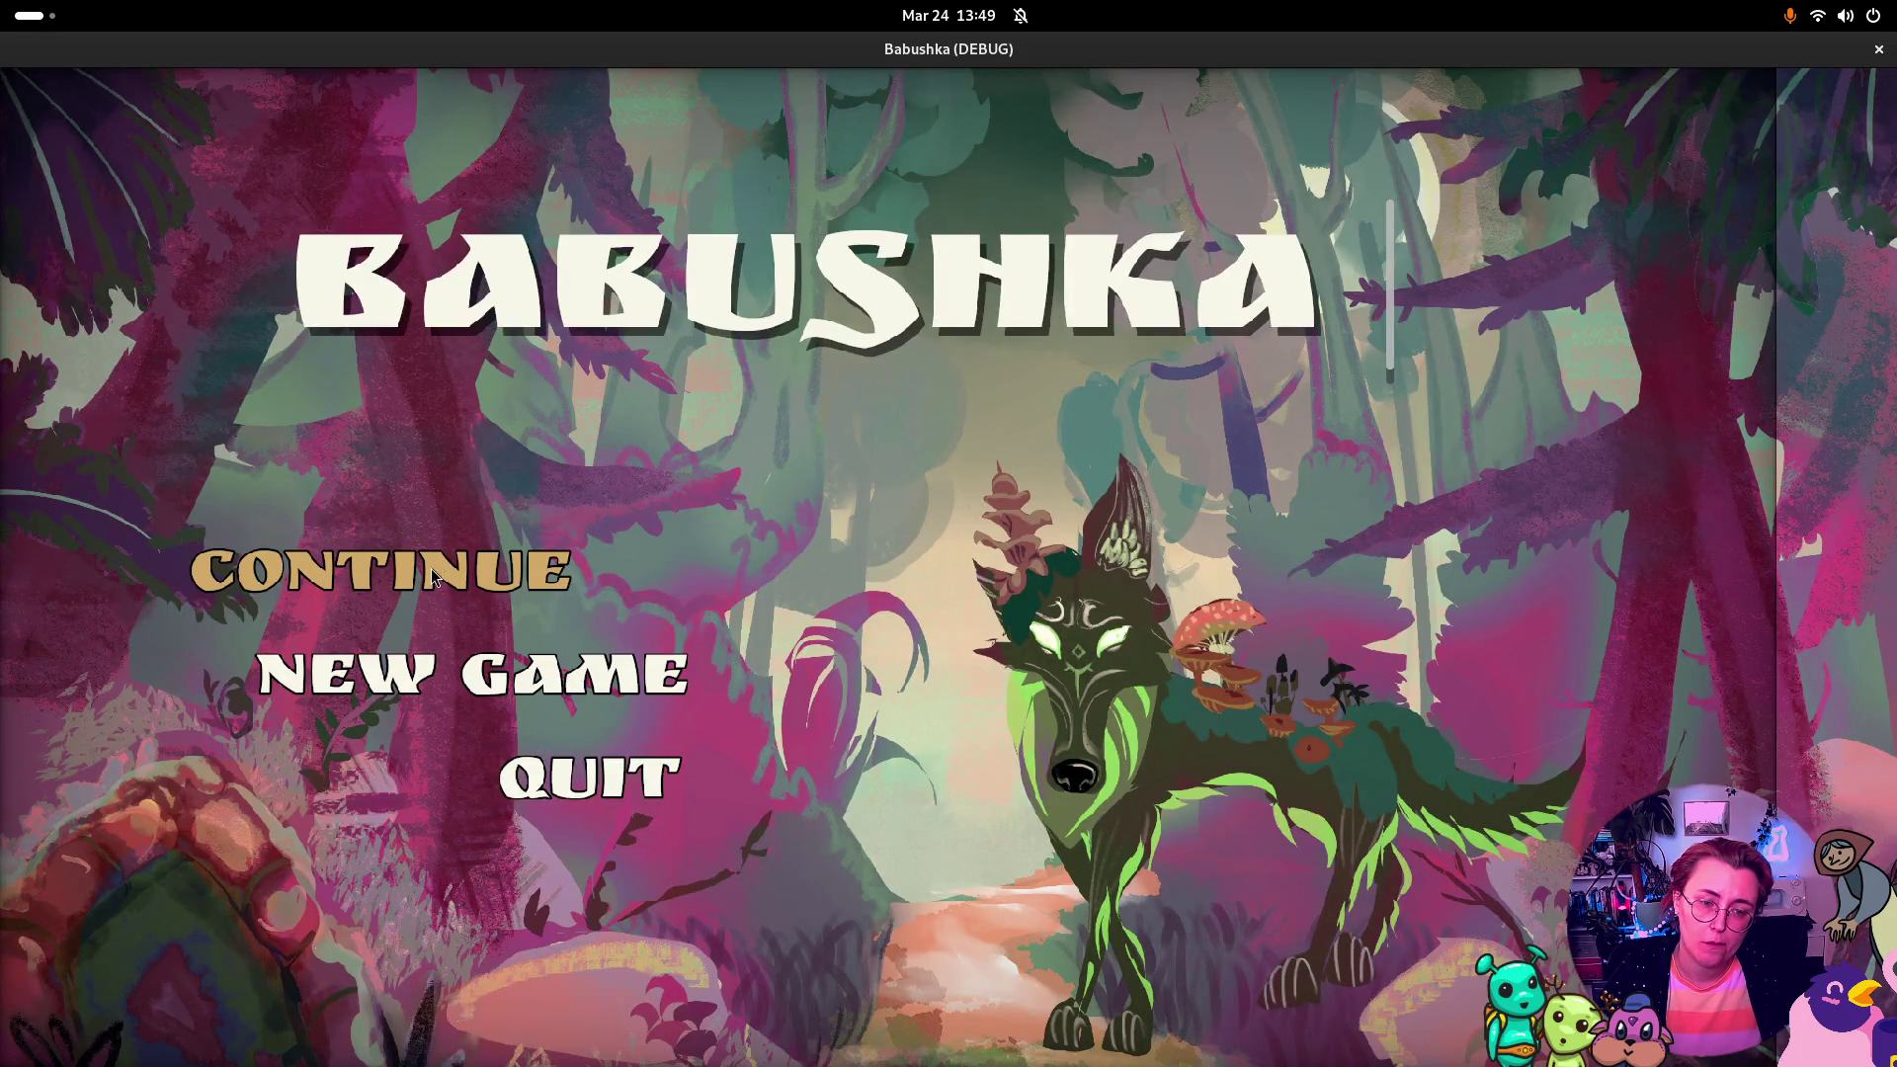
key(Return)
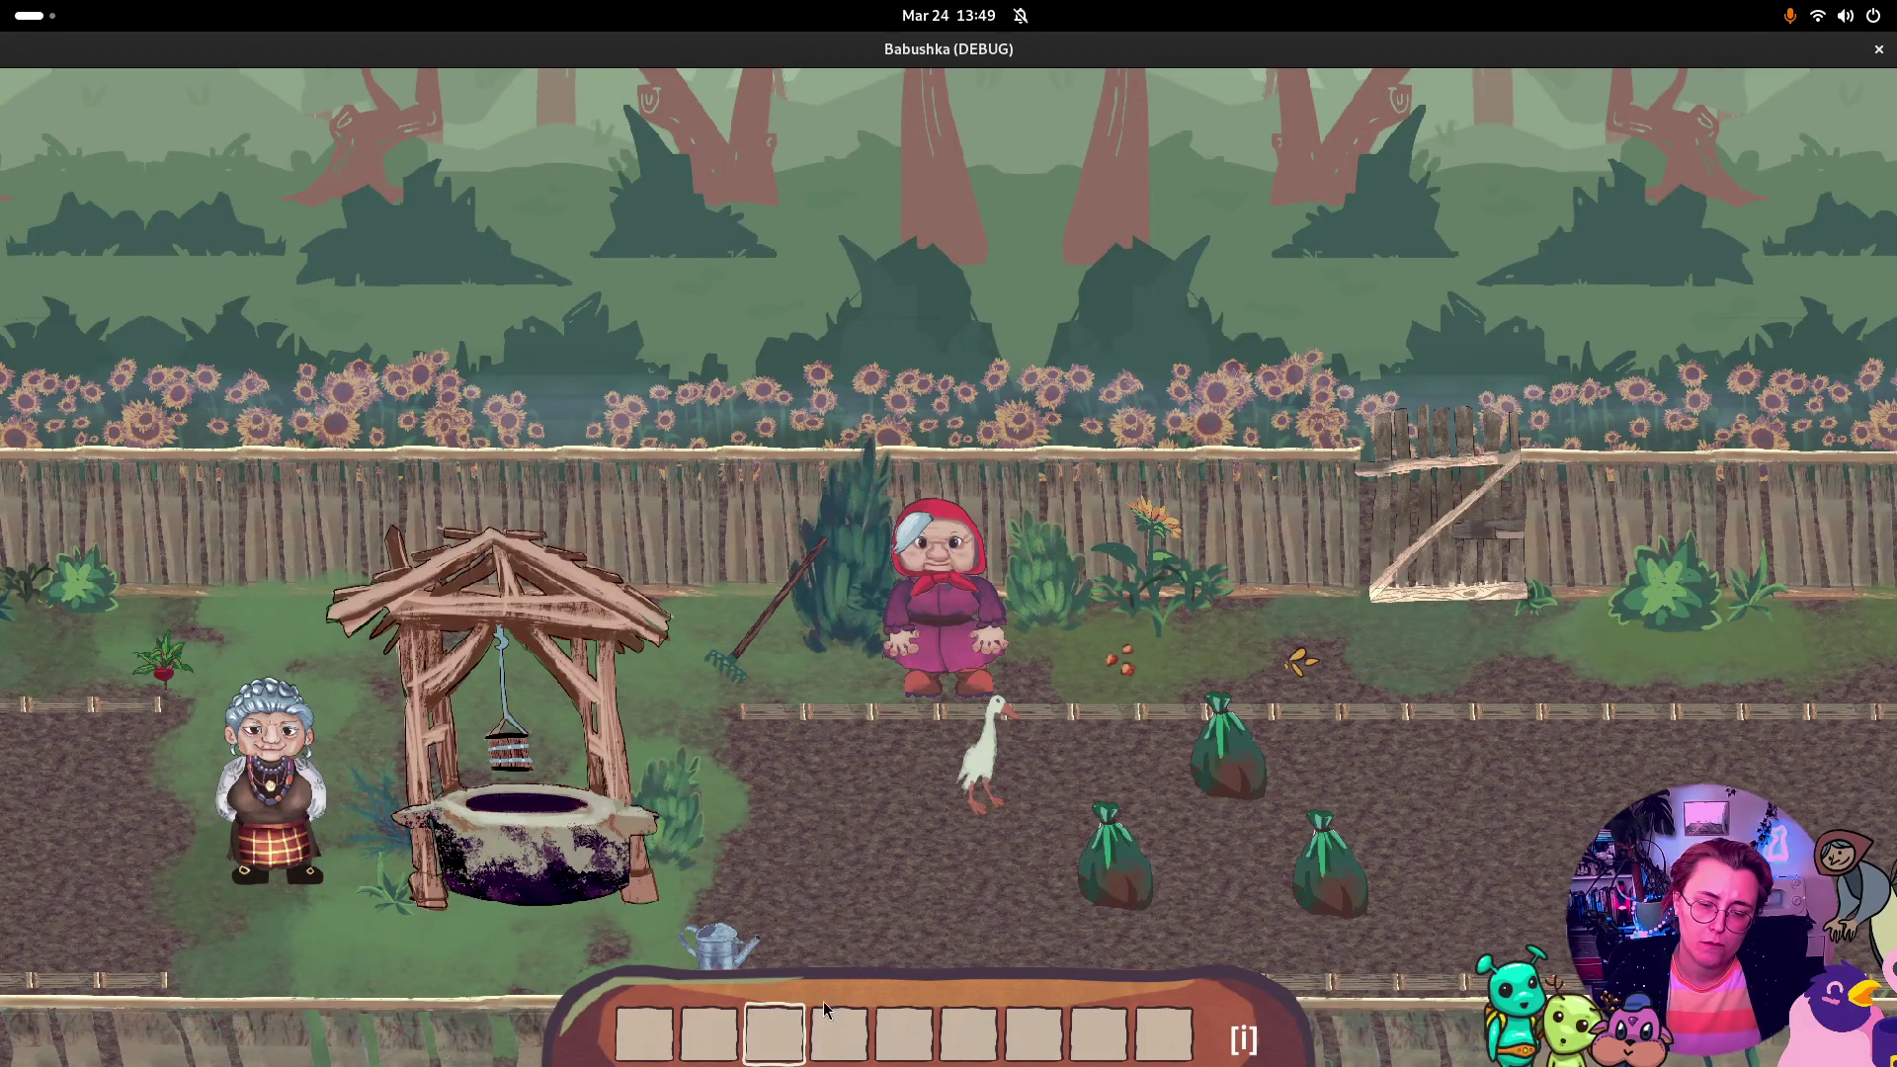
click(822, 1002)
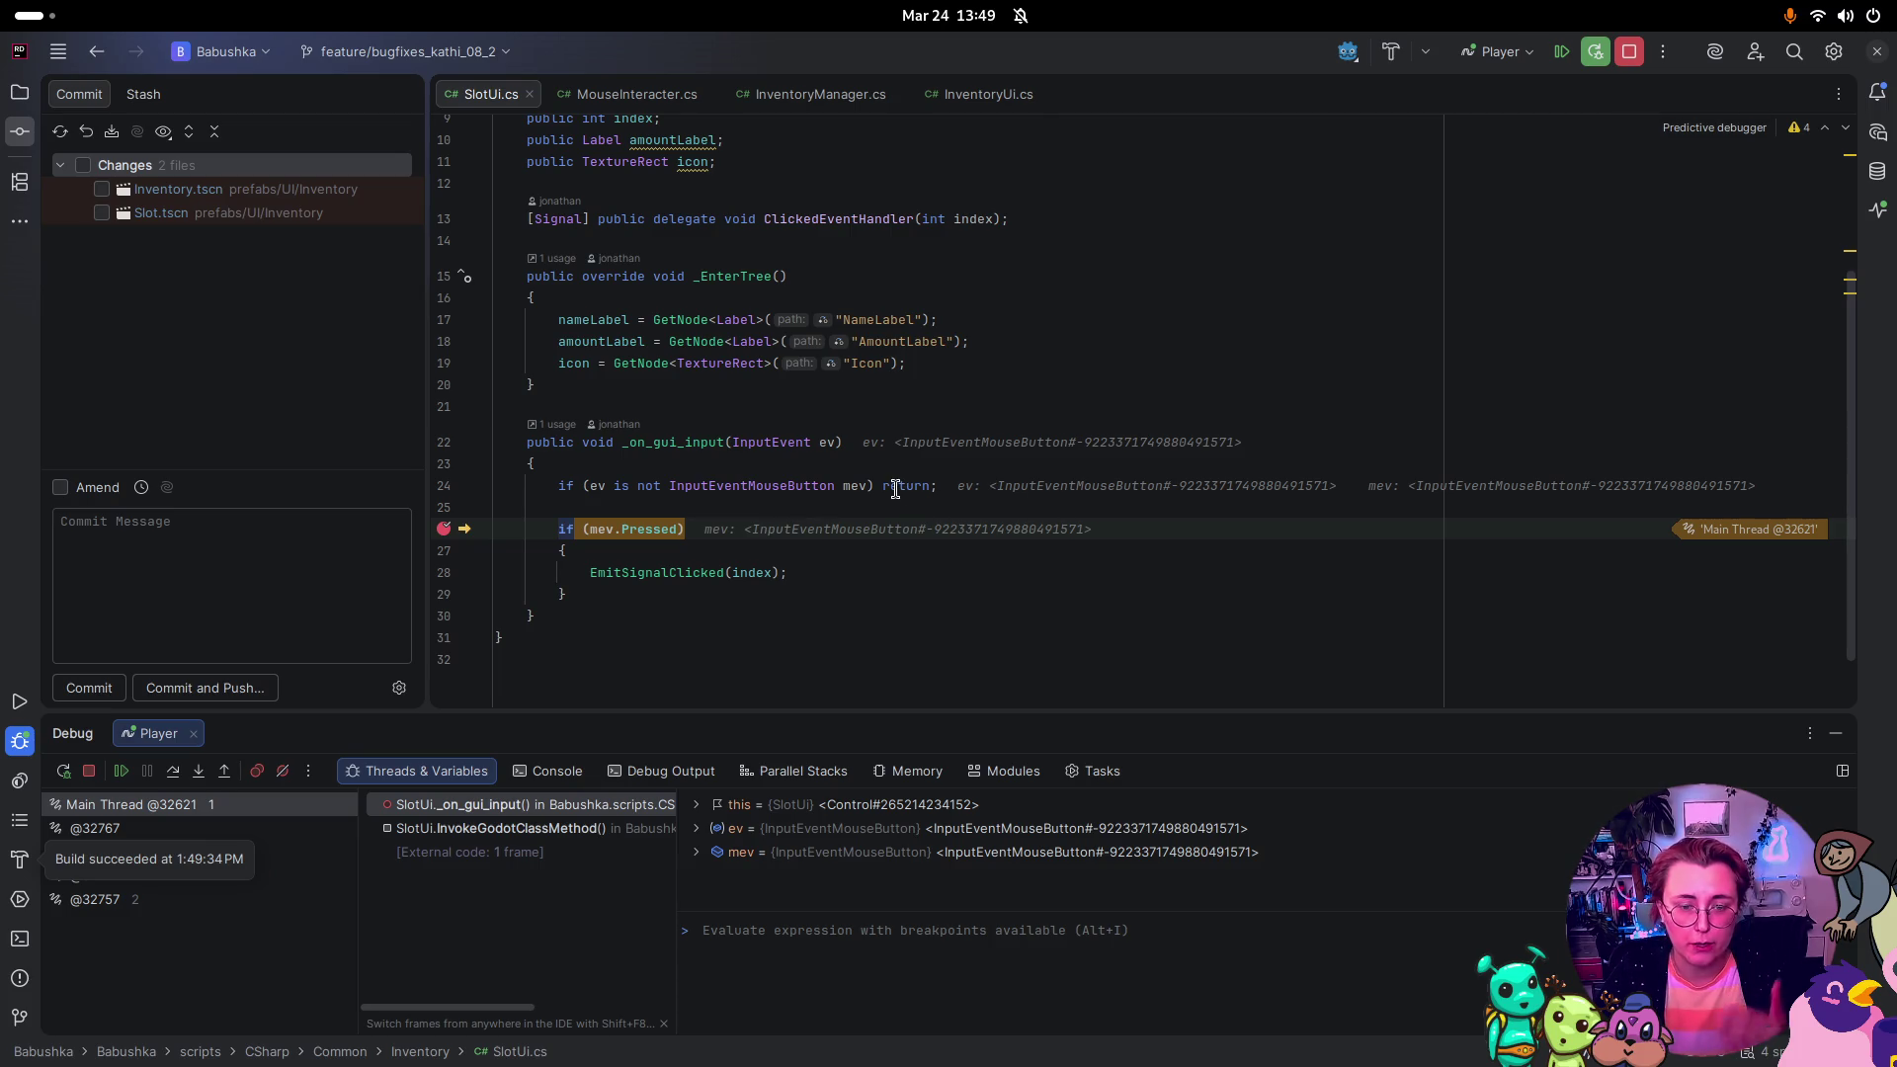
click(858, 586)
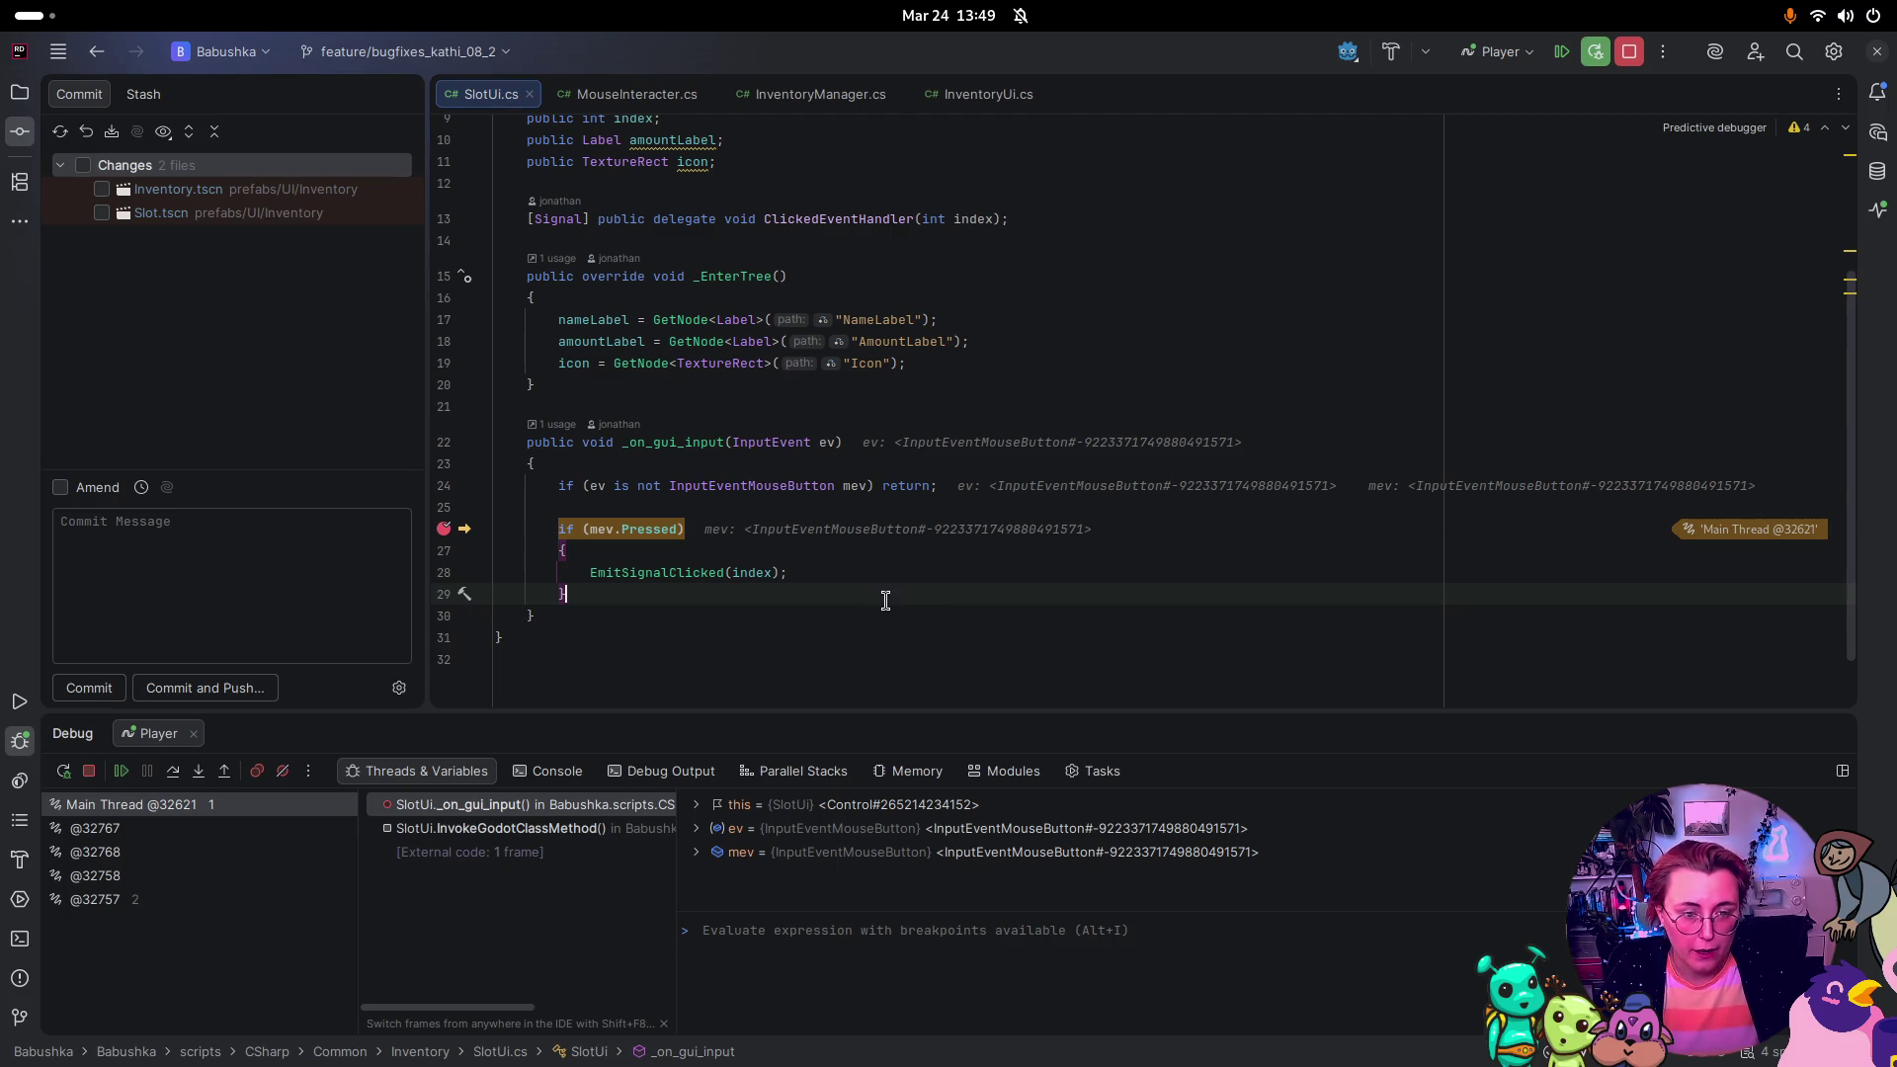
key(F9)
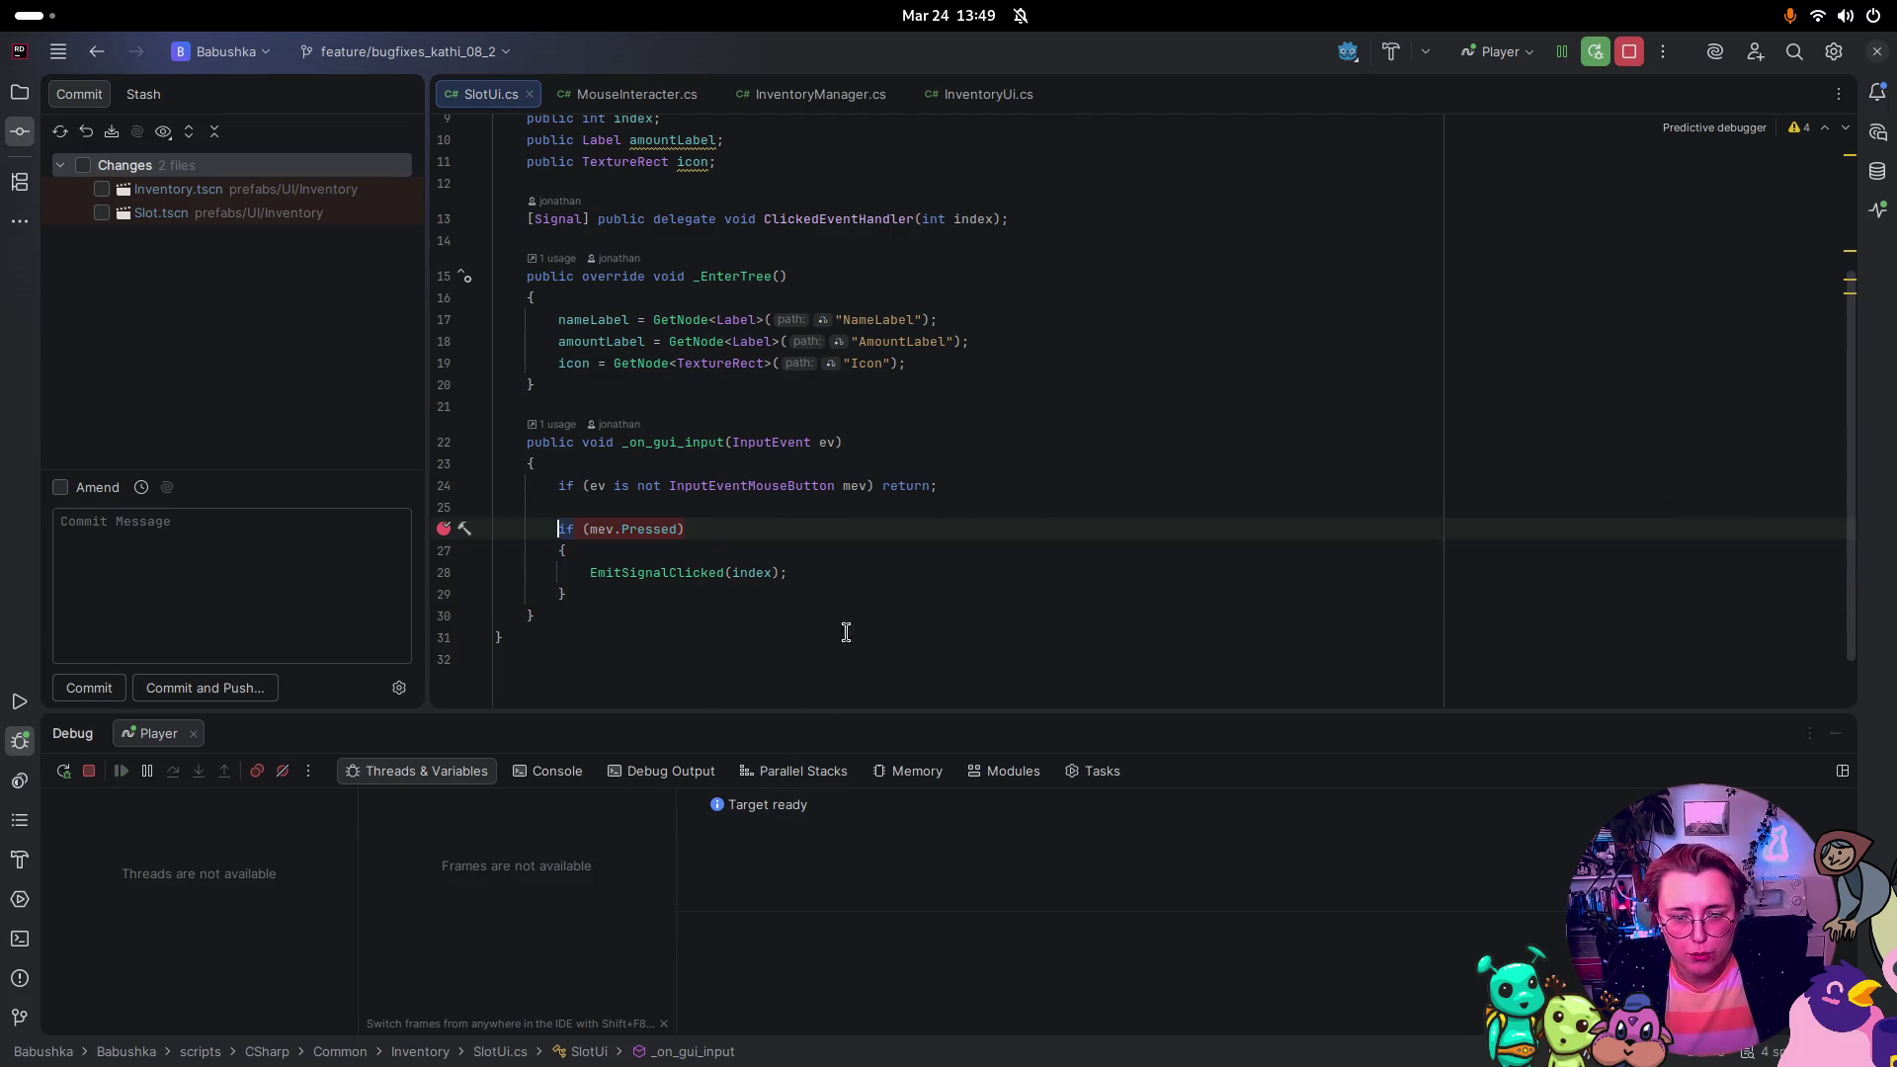
Step: Open the inventory, click a slot to hit the SlotUi breakpoint, resume, then quit to Godot
key(i)
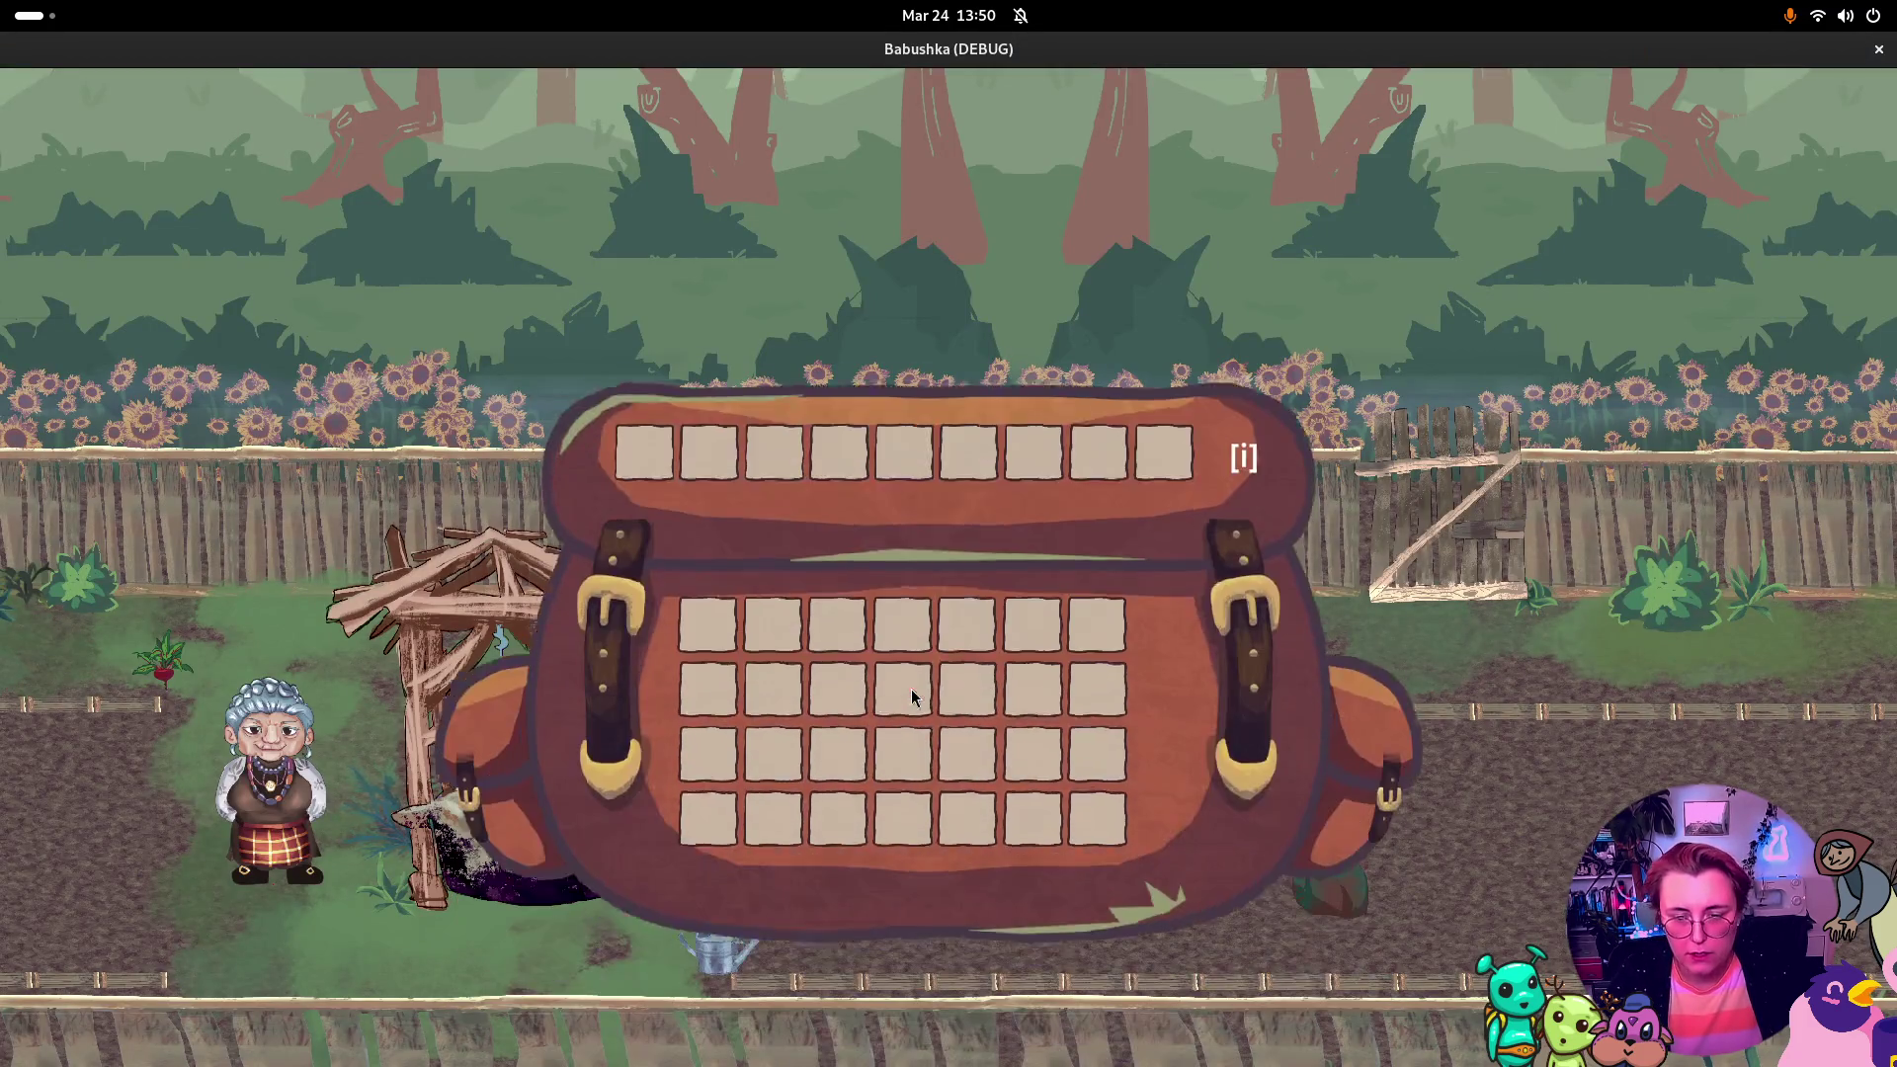
click(922, 410)
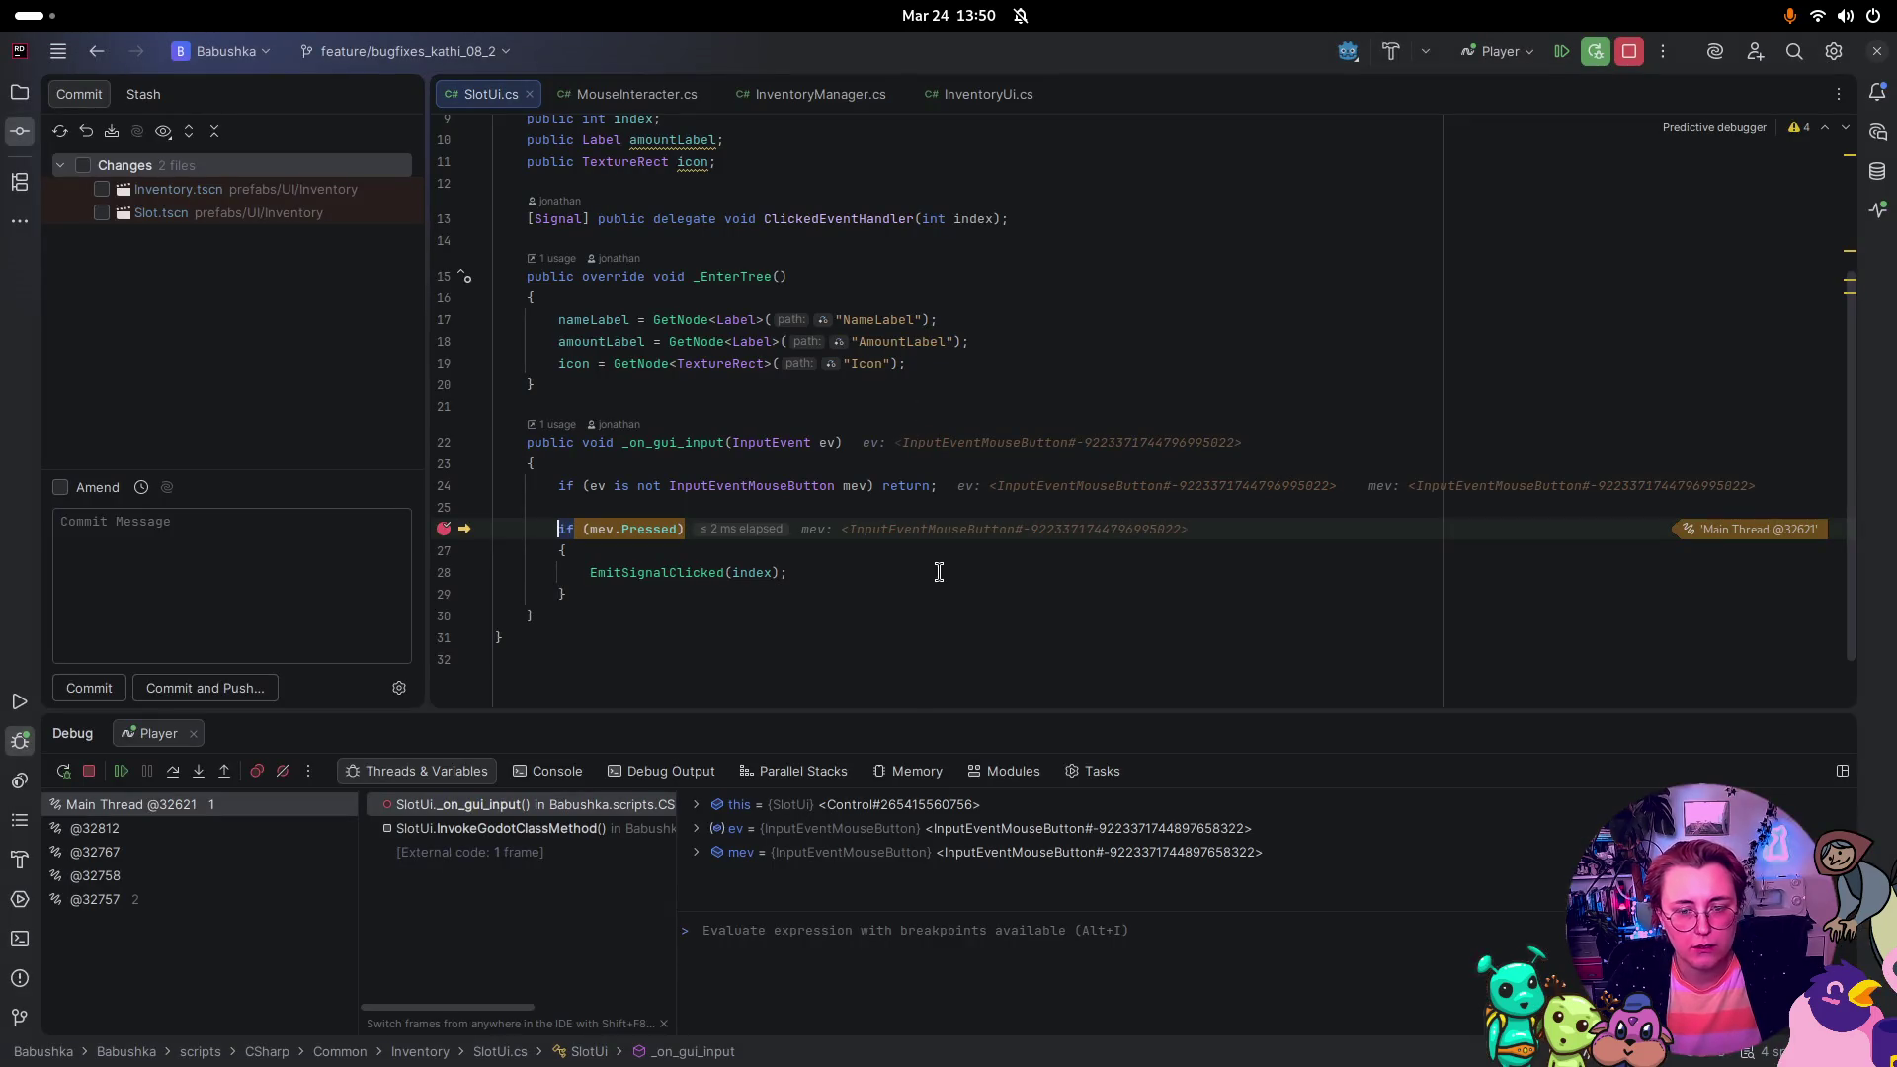
key(F9)
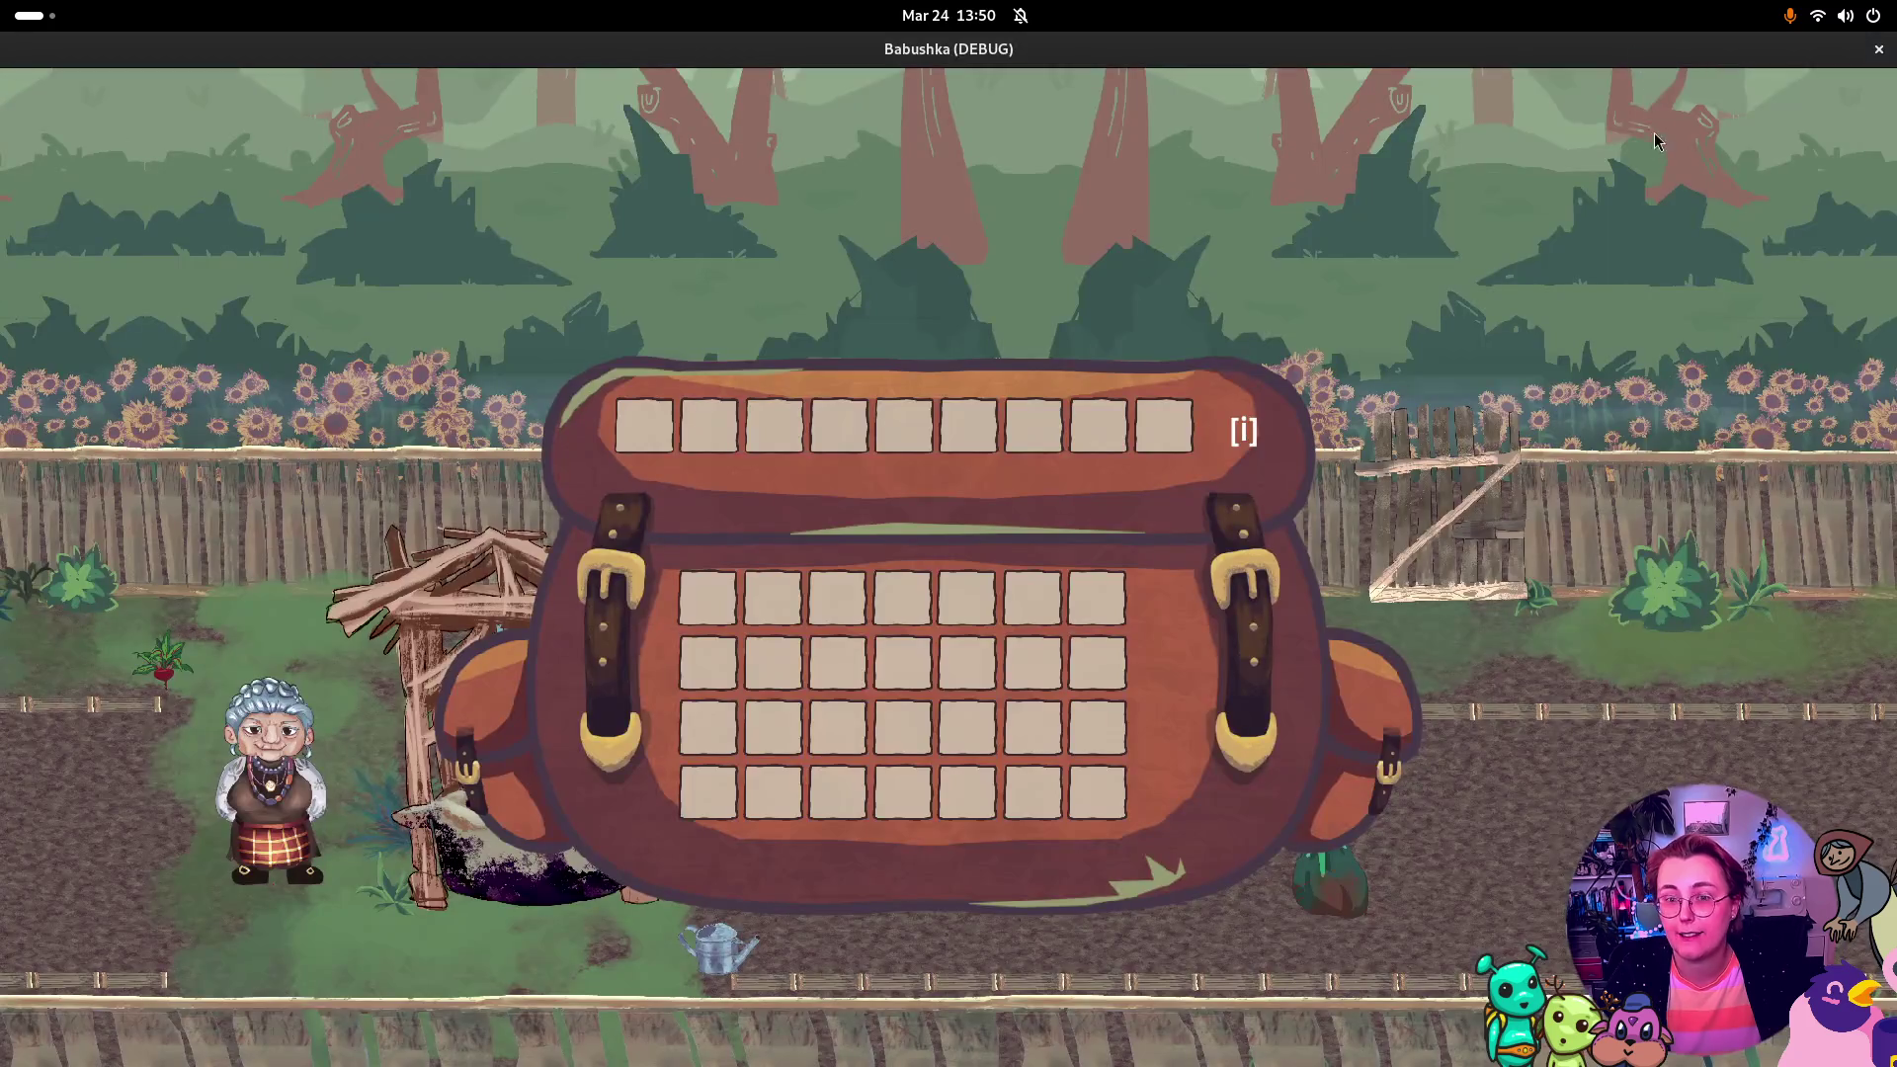
key(i)
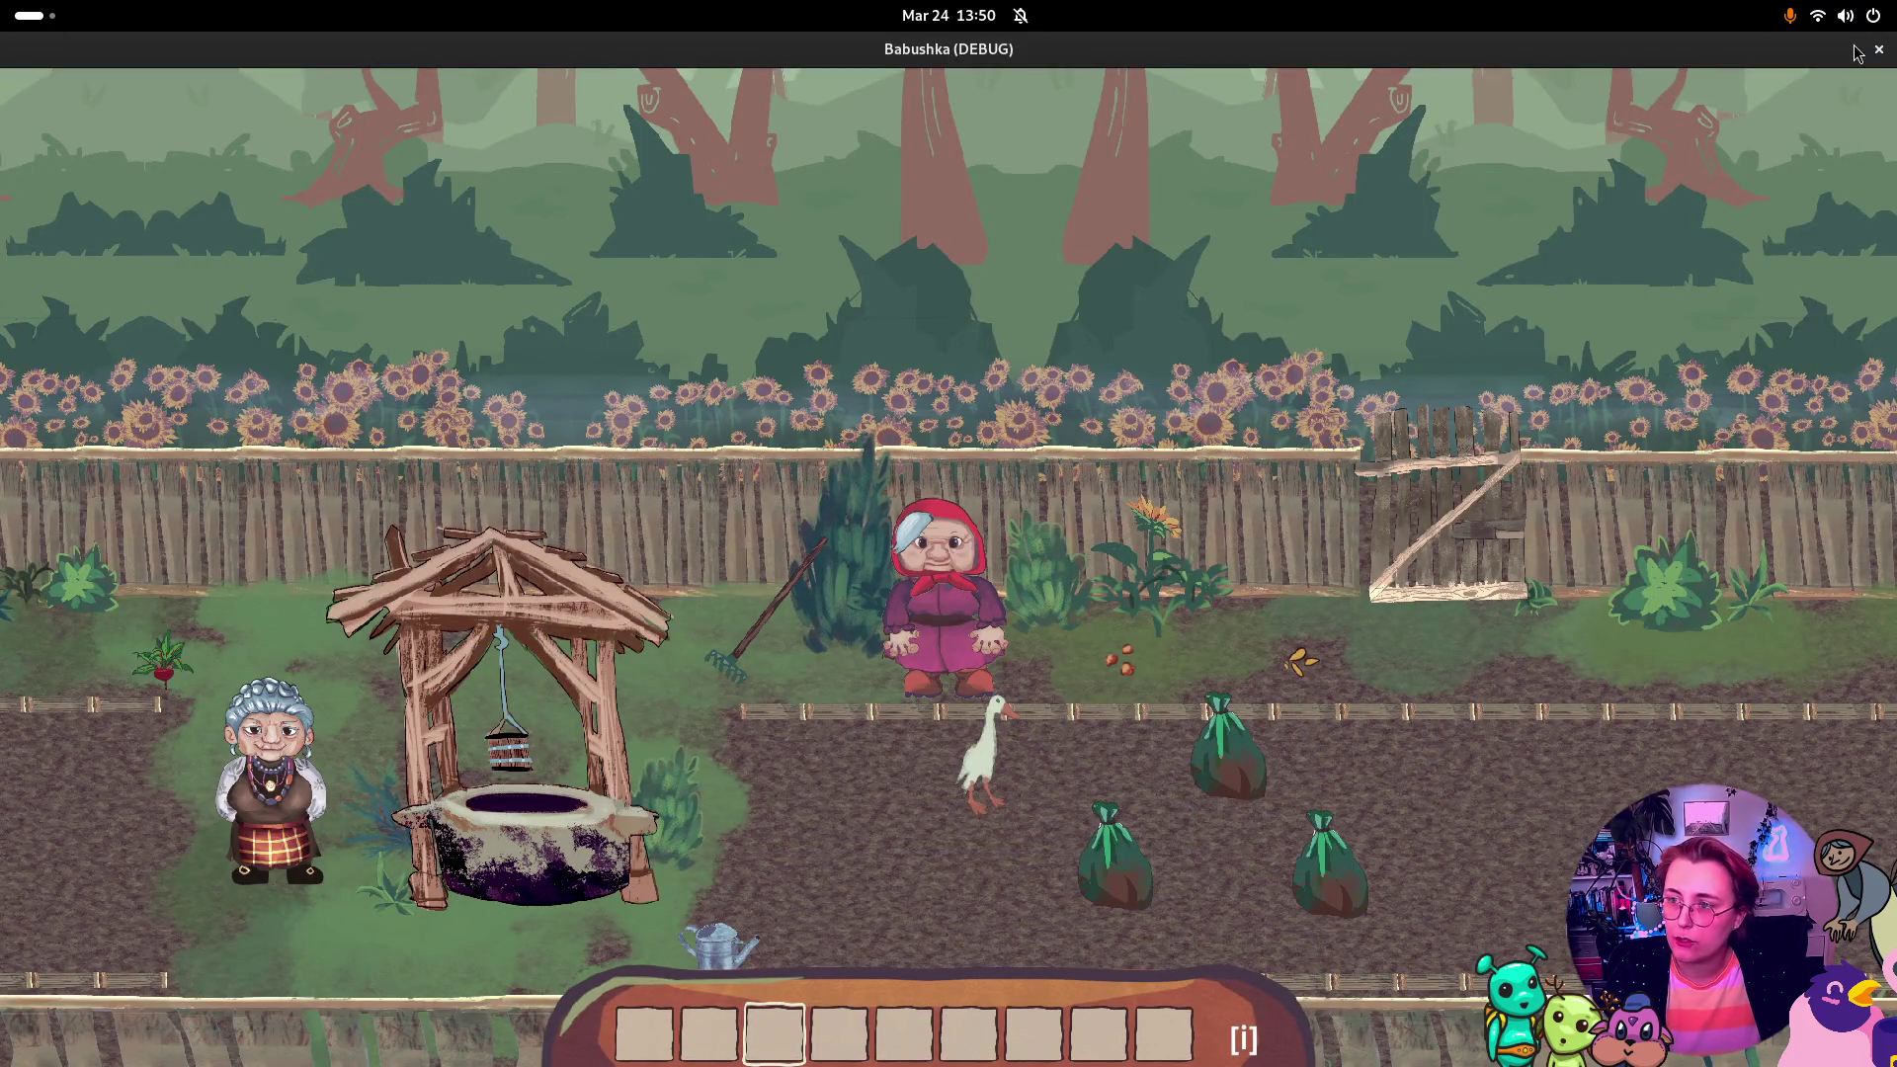
key(alt+Tab)
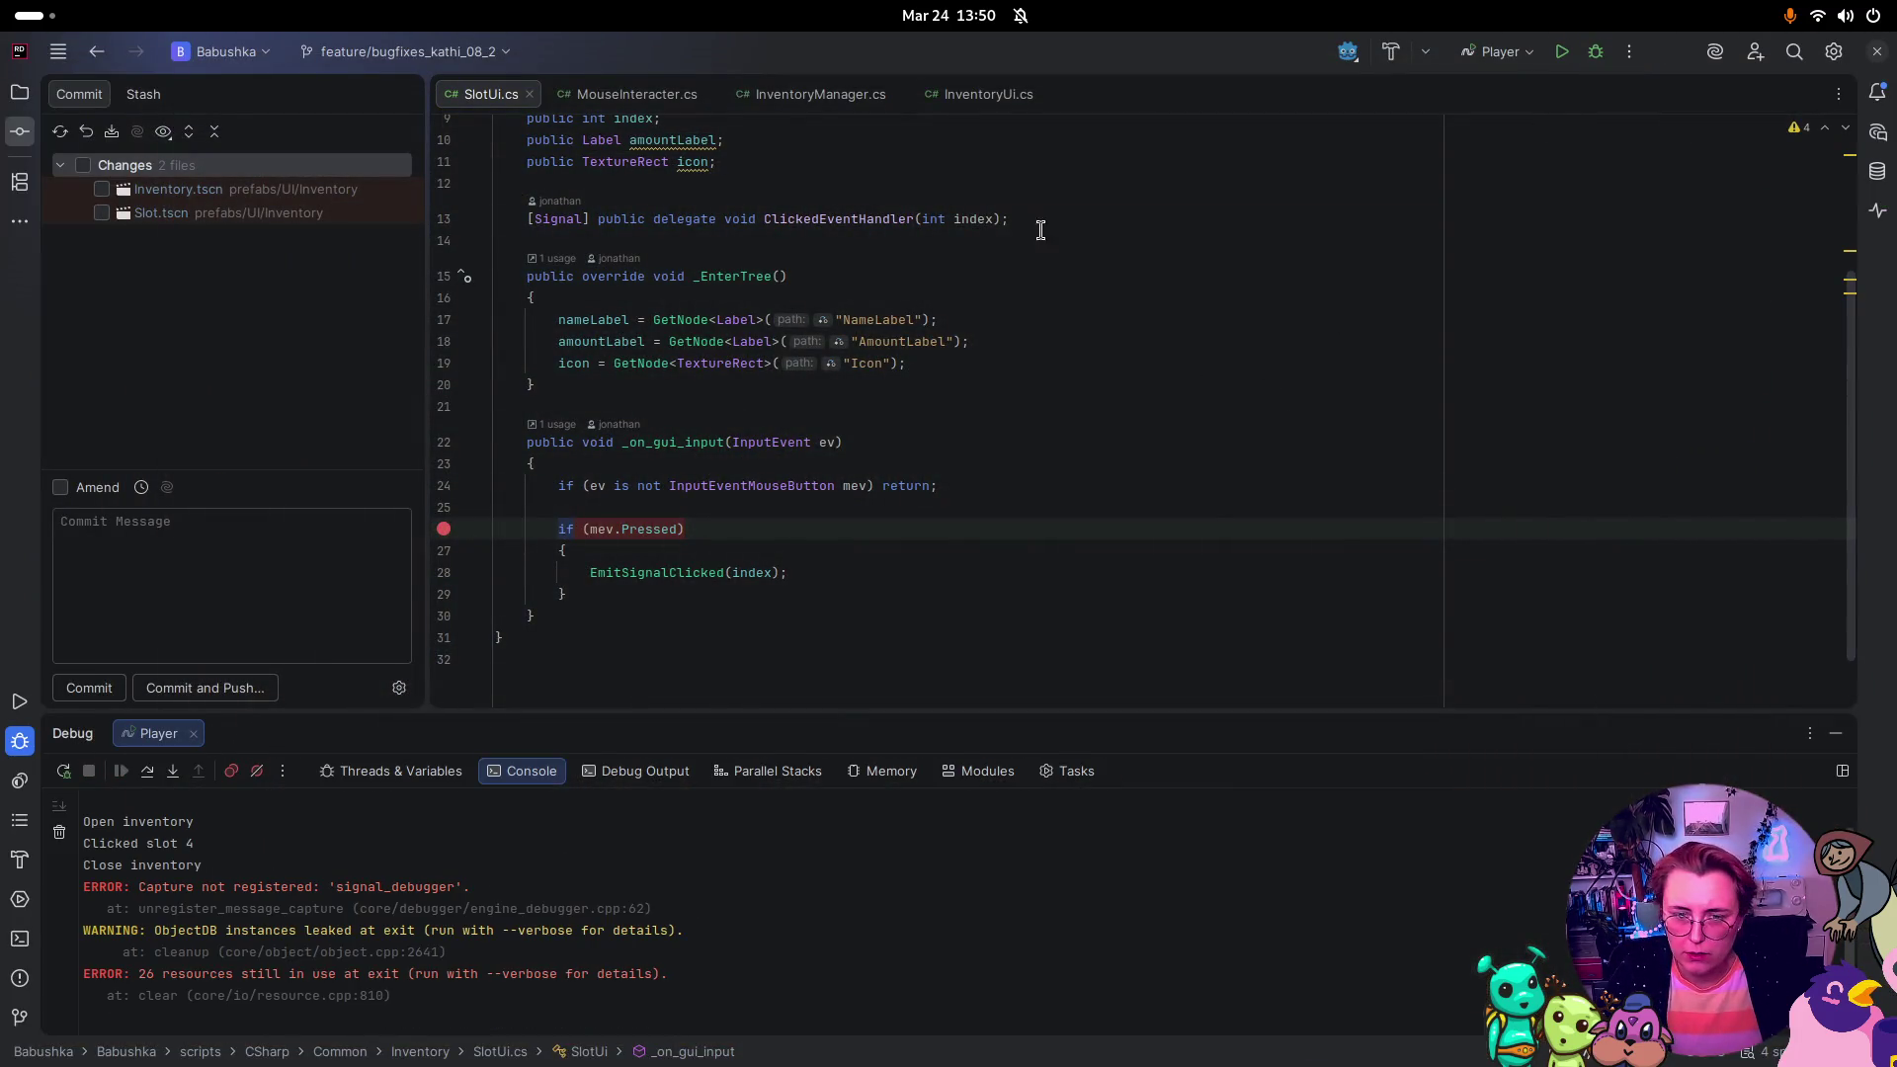
key(super)
click(894, 484)
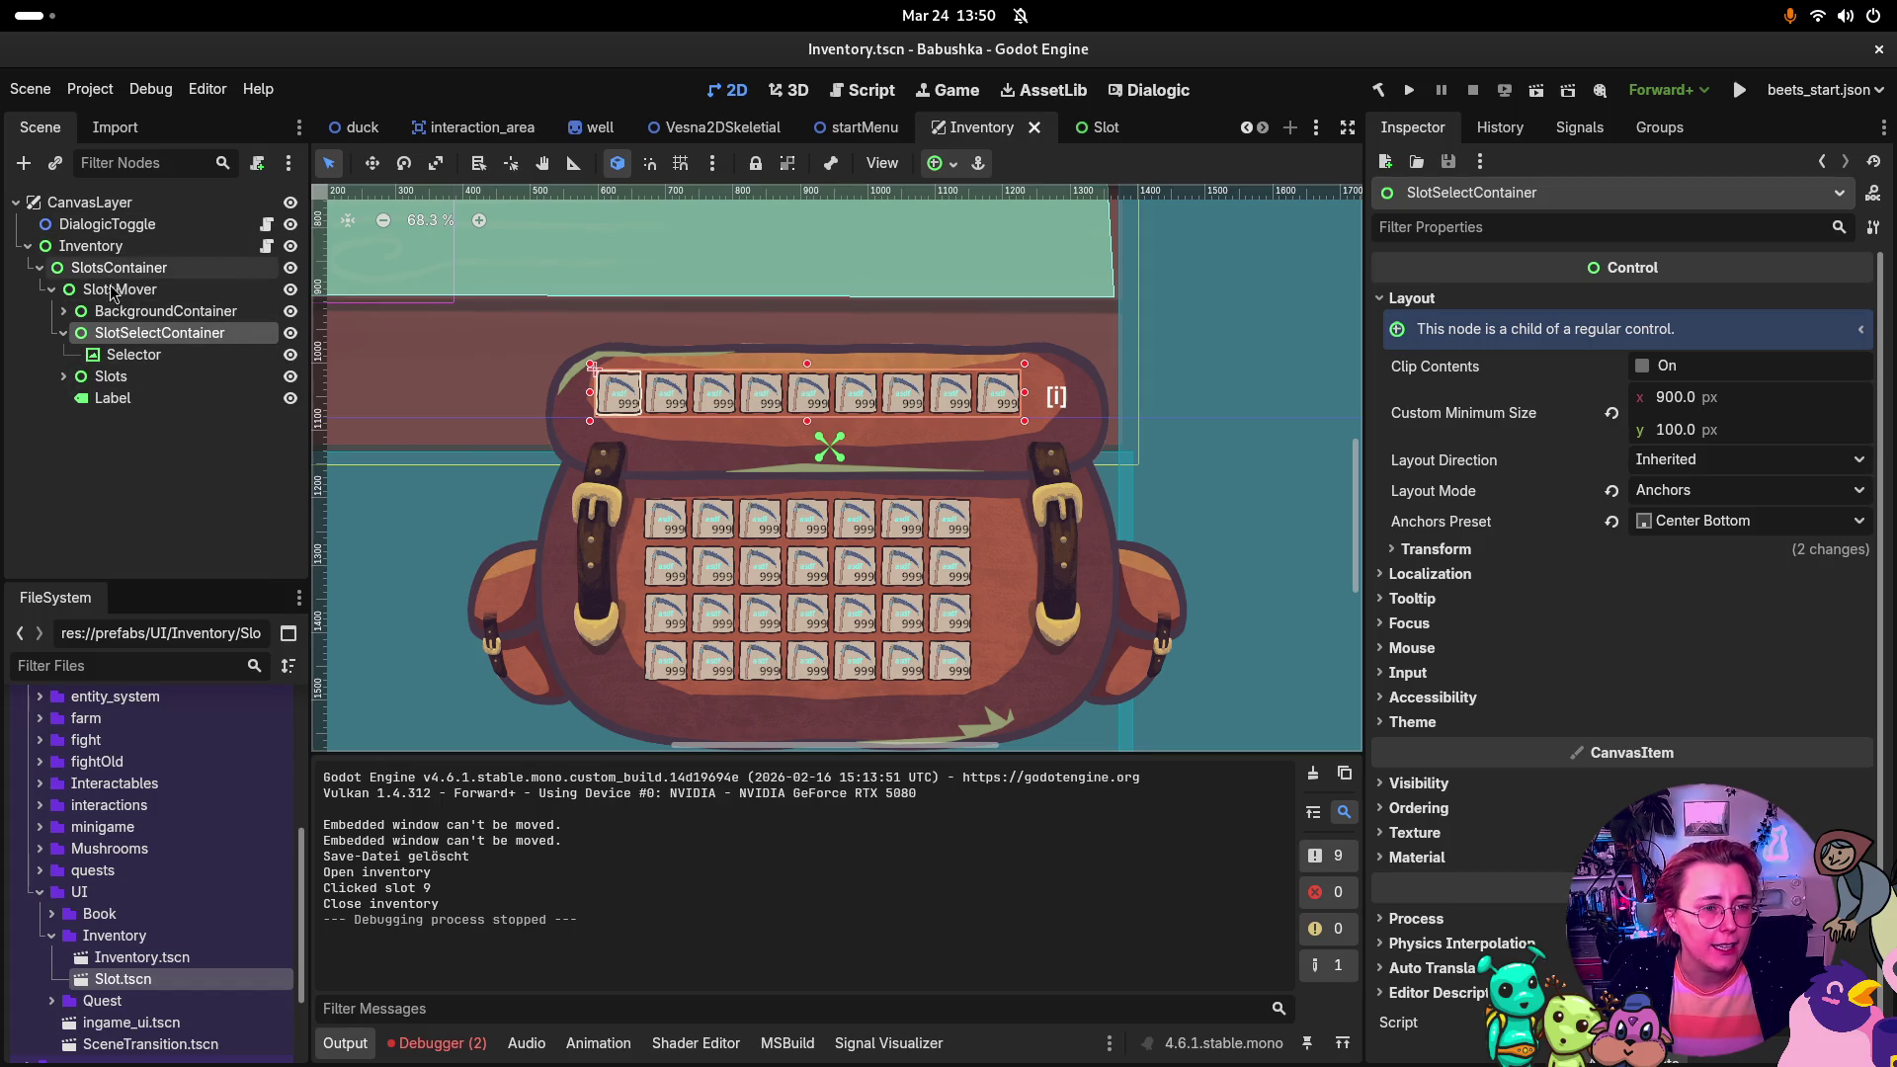
Step: In the Slot scene, select TextureButton and scroll the Inspector up to its Textures section
click(1080, 131)
click(109, 223)
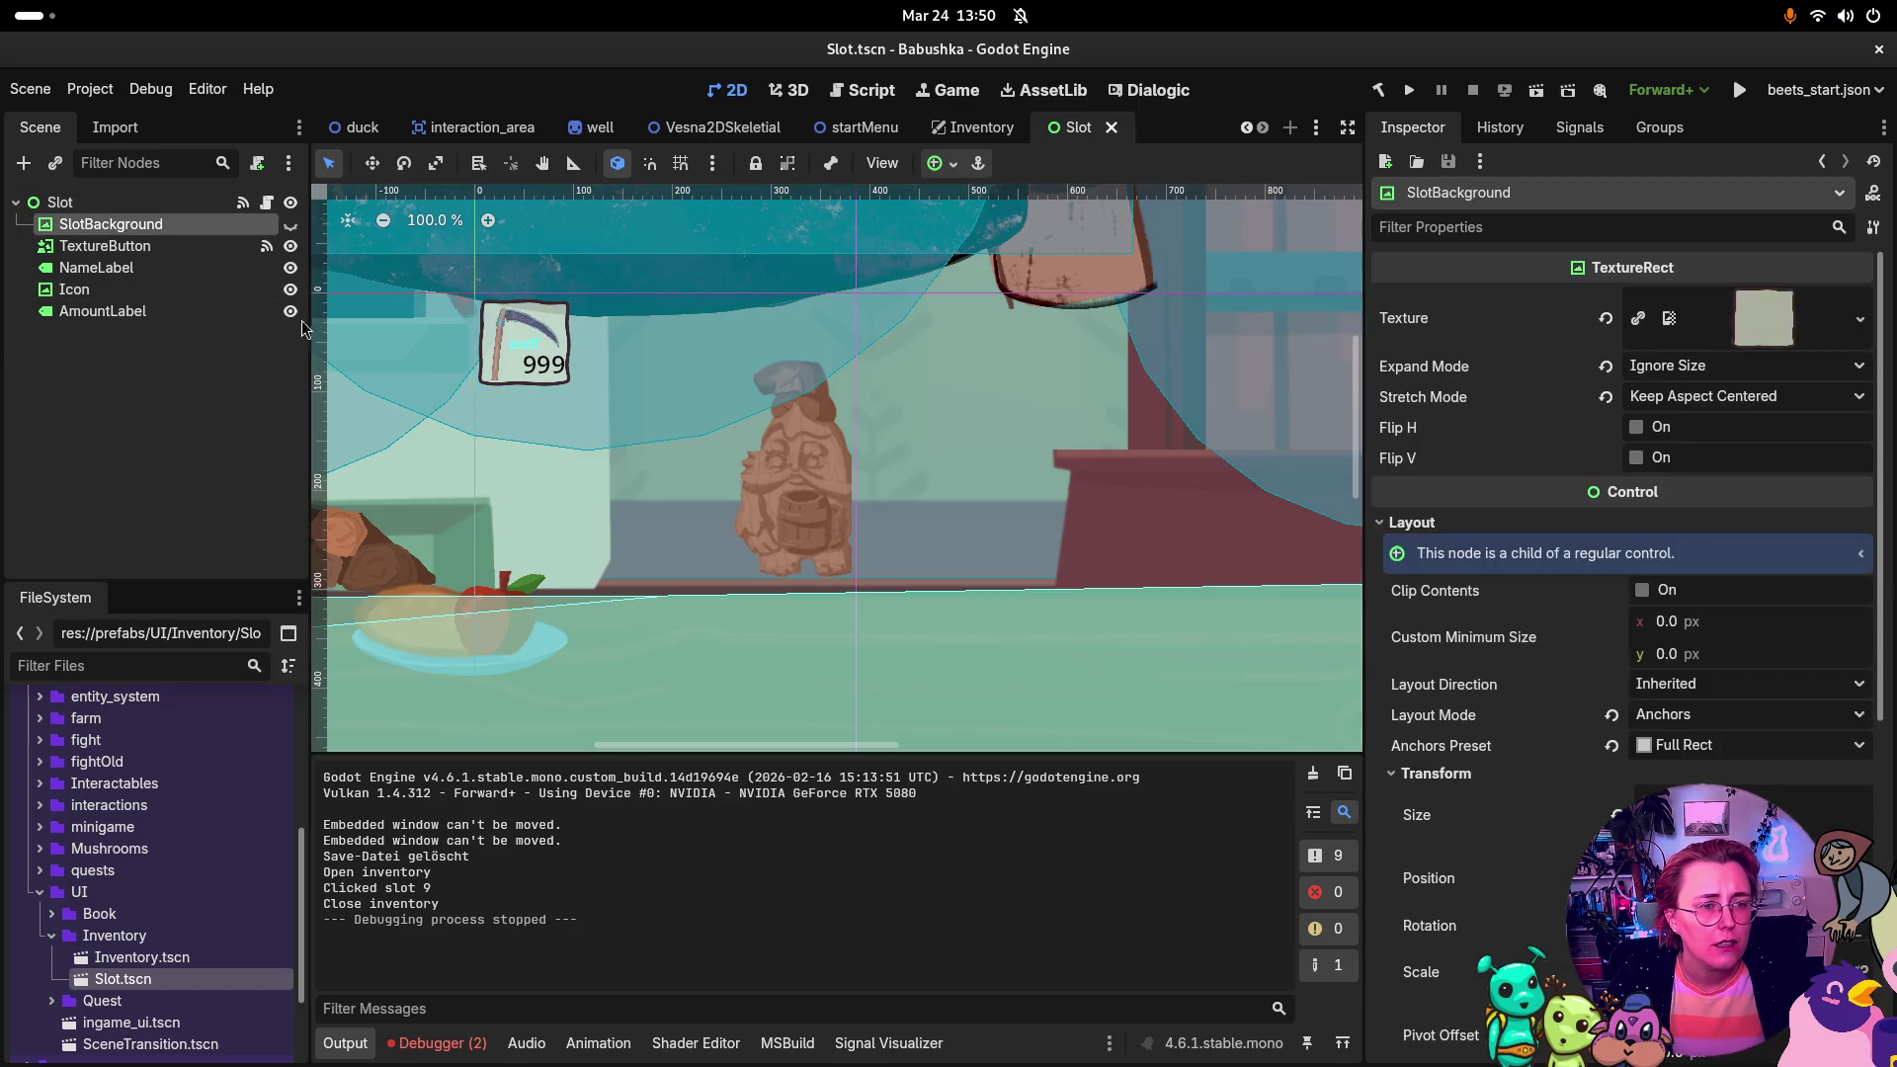
click(105, 245)
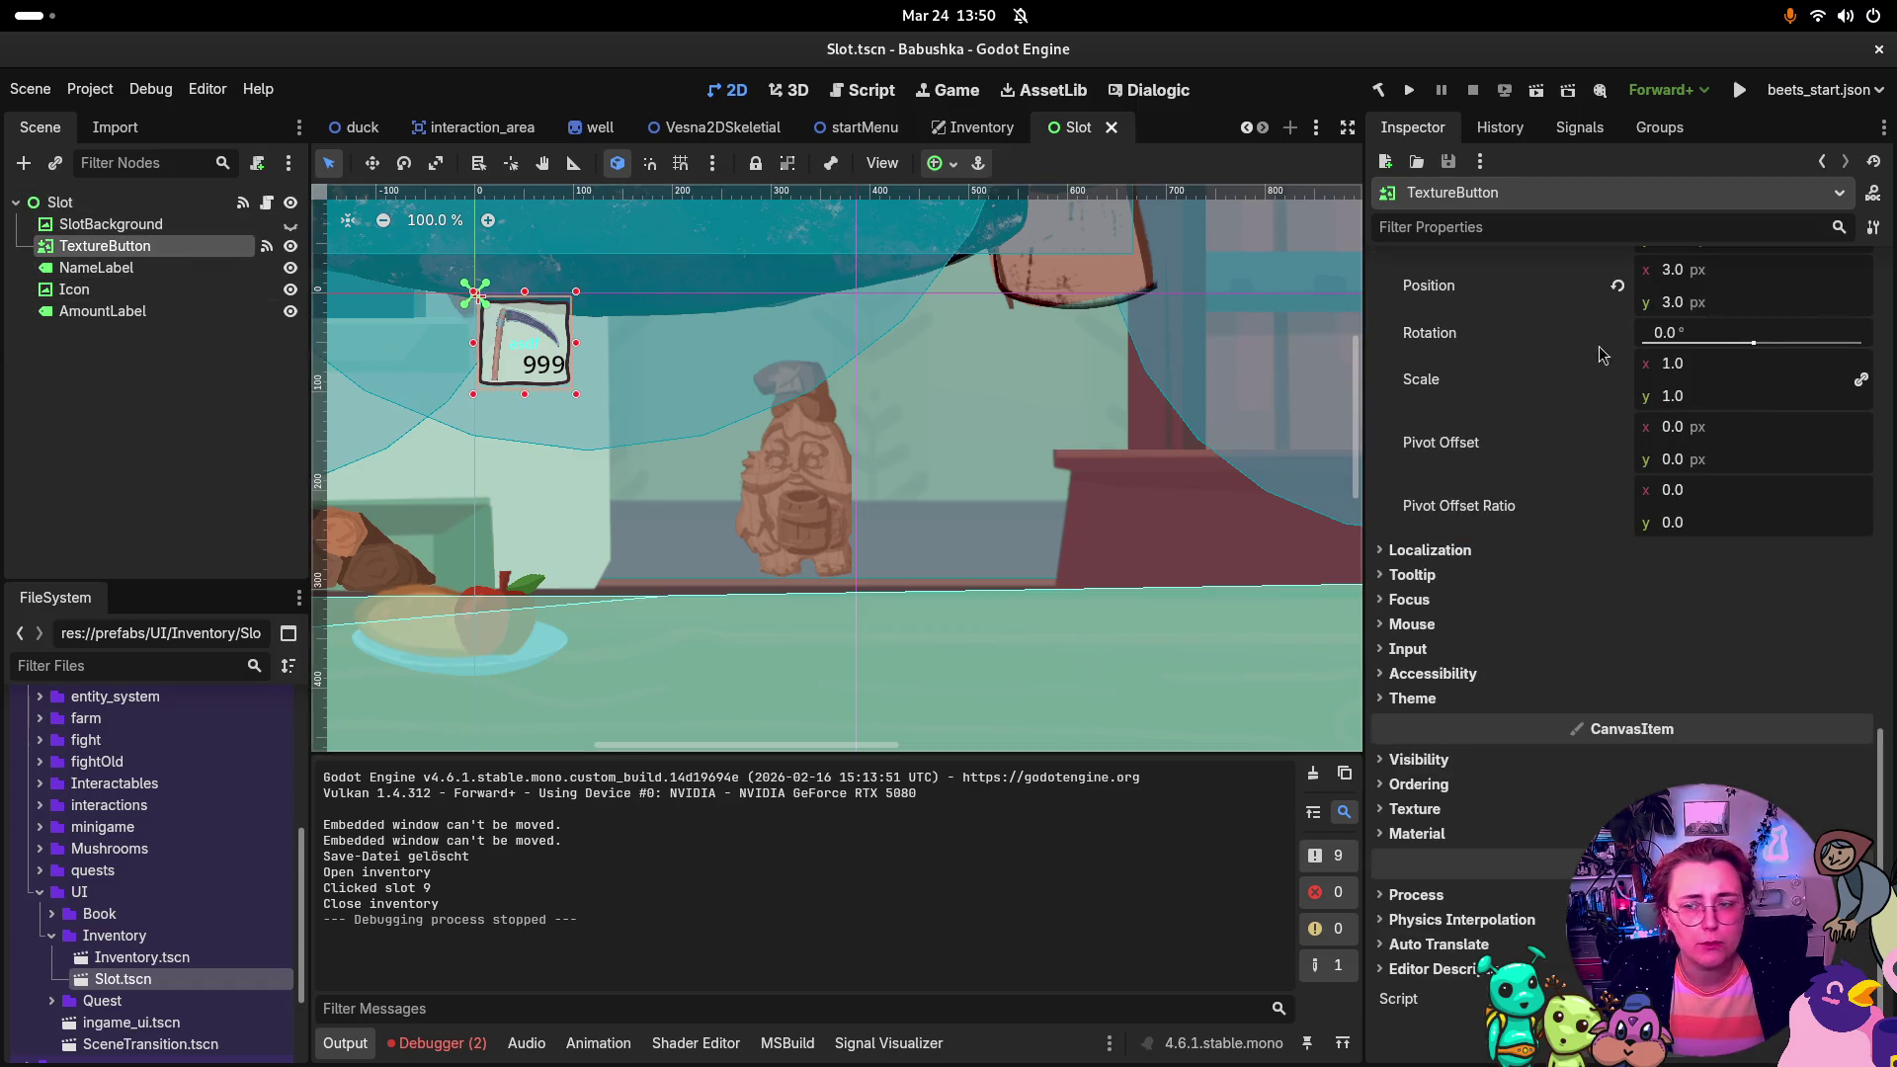
scroll(1695, 288, up, 10)
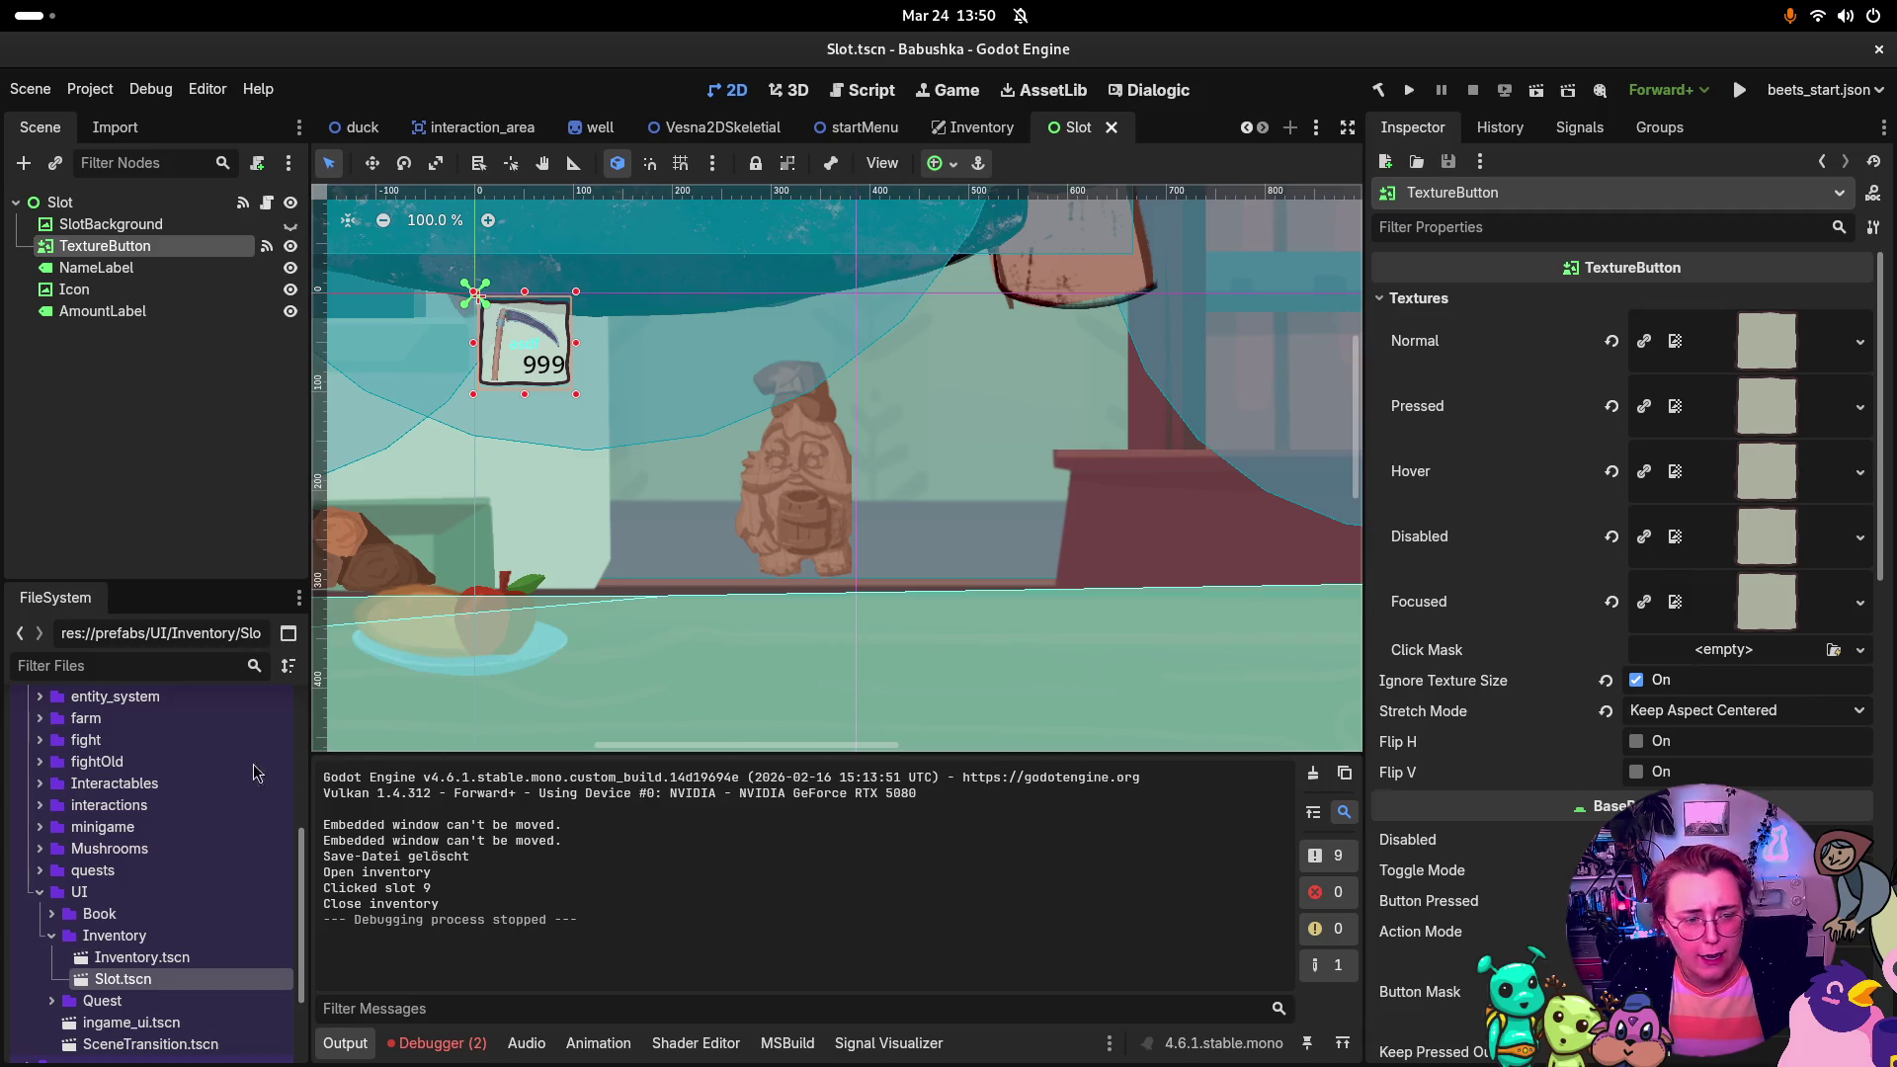
scroll(149, 840, up, 5)
click(191, 651)
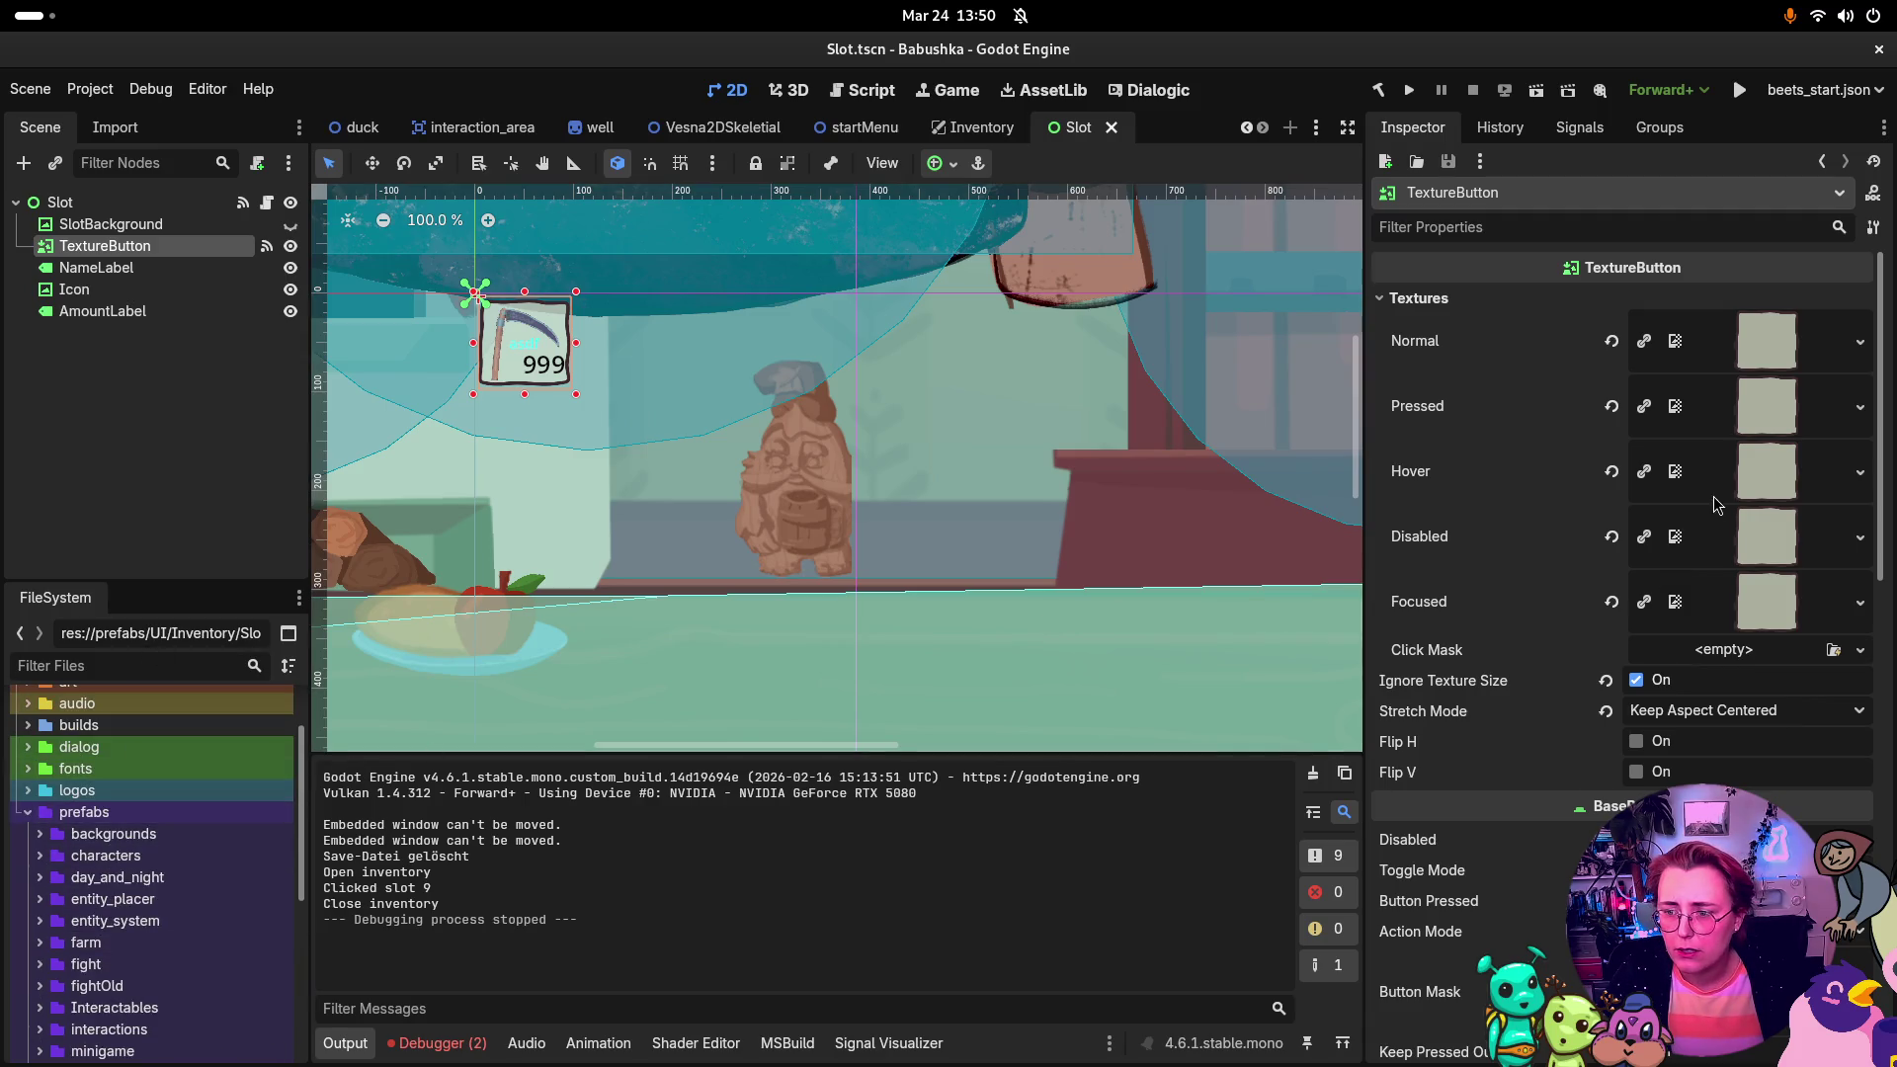
Step: Filter the FileSystem by 'slot' and preview the 1024 × 1024 babushka_ui_inventory_slot.png
text(slot)
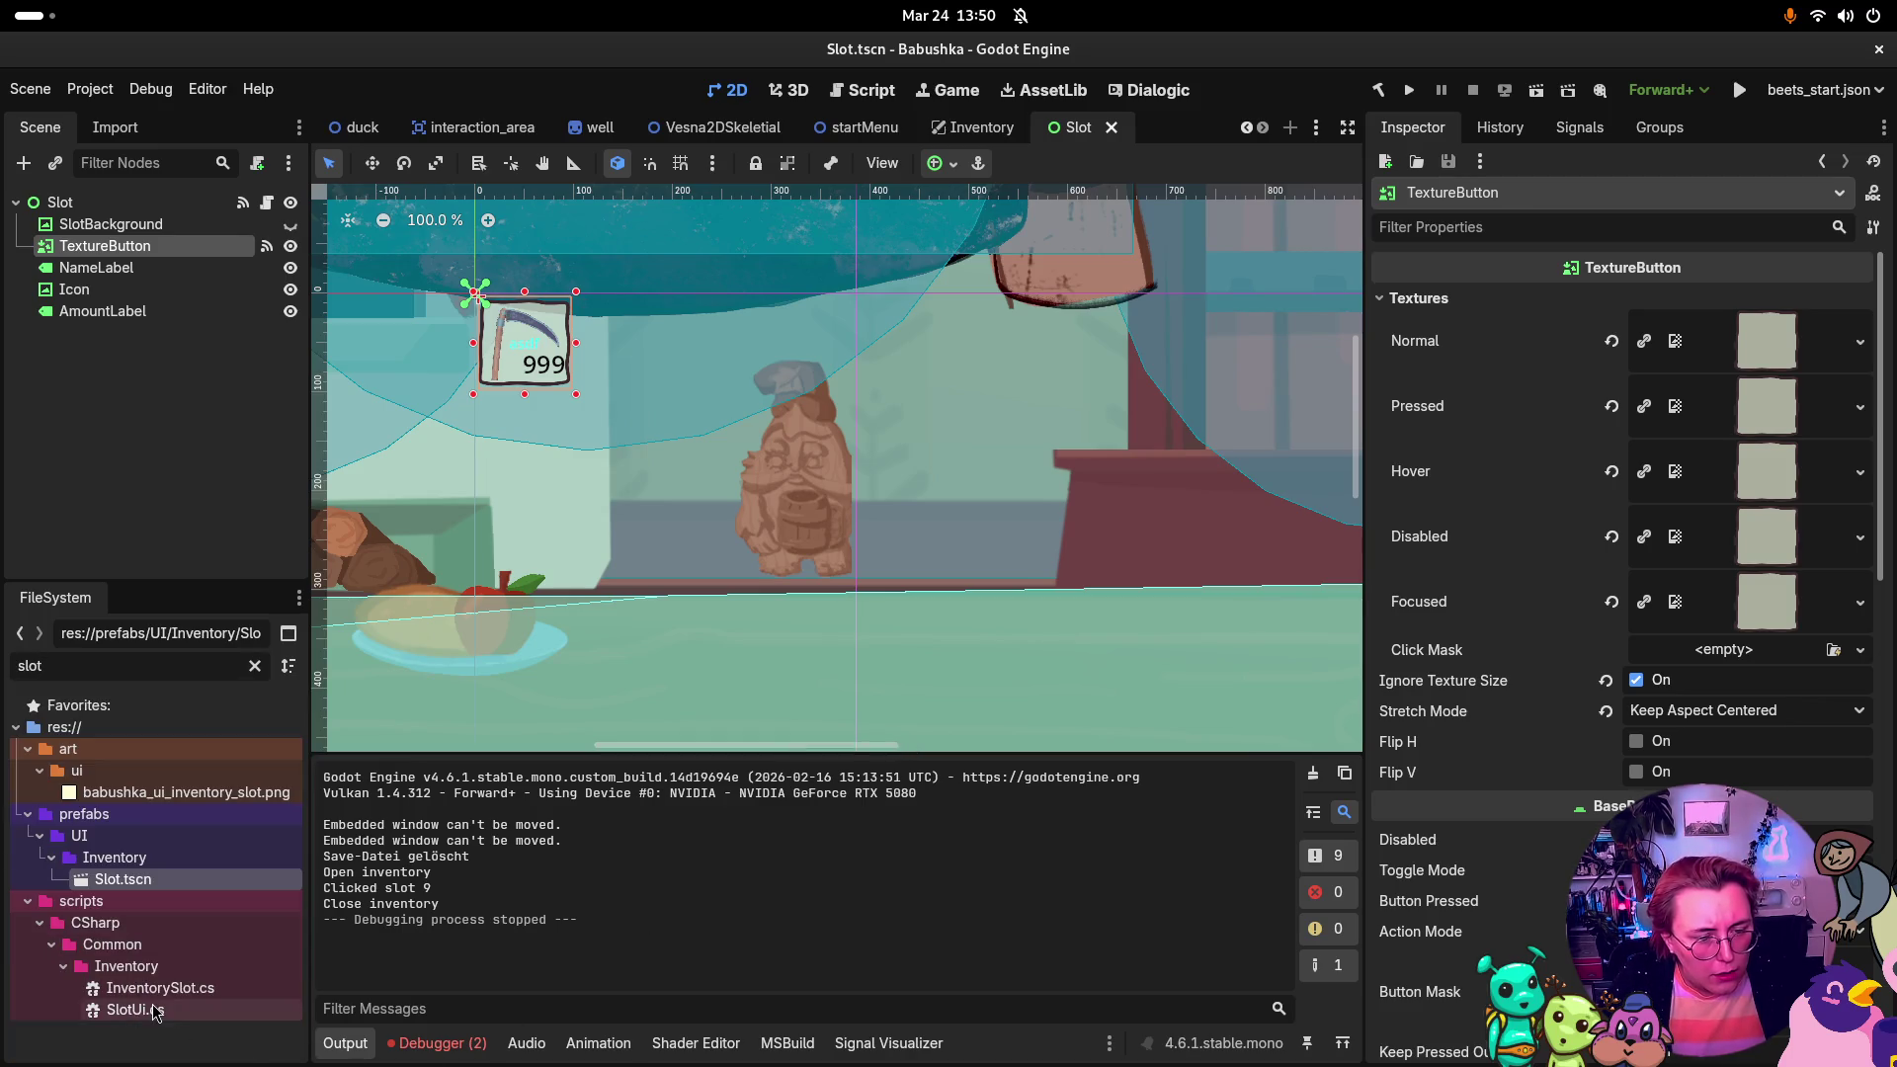
click(170, 796)
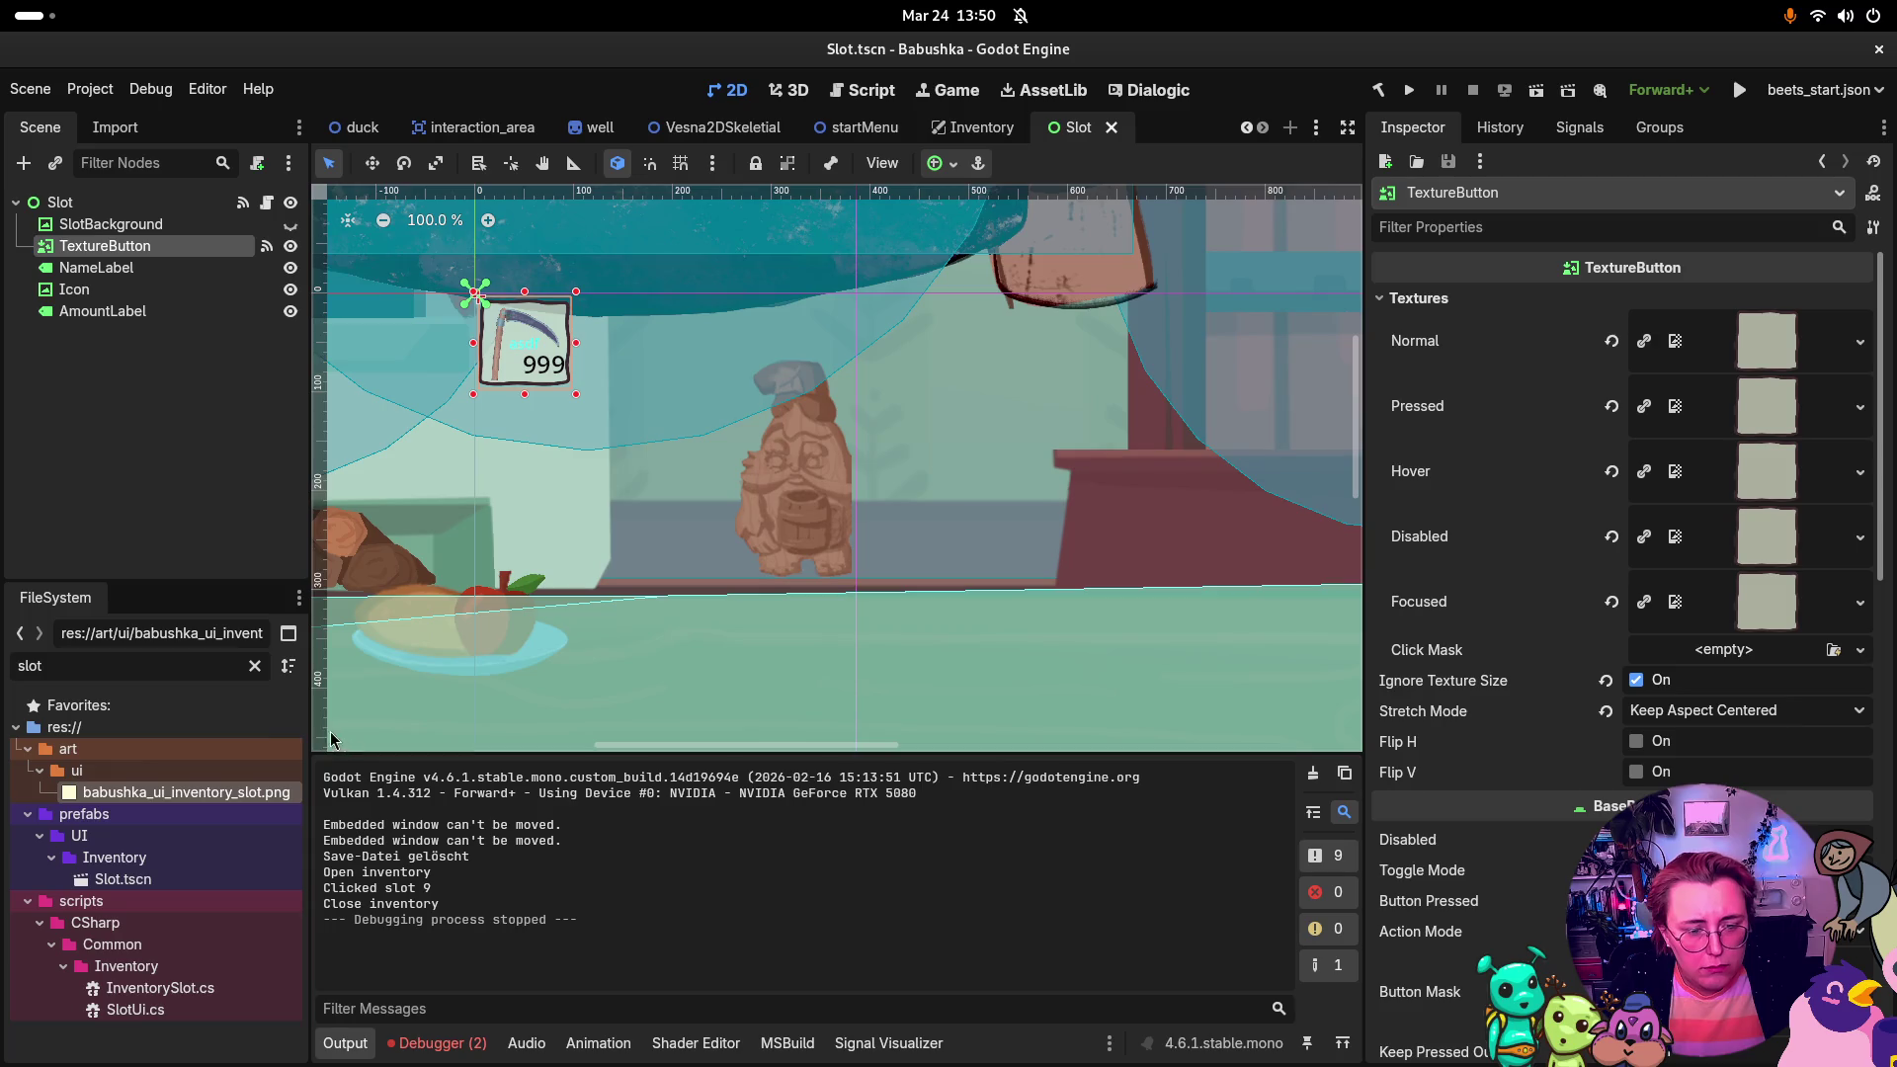
double_click(218, 796)
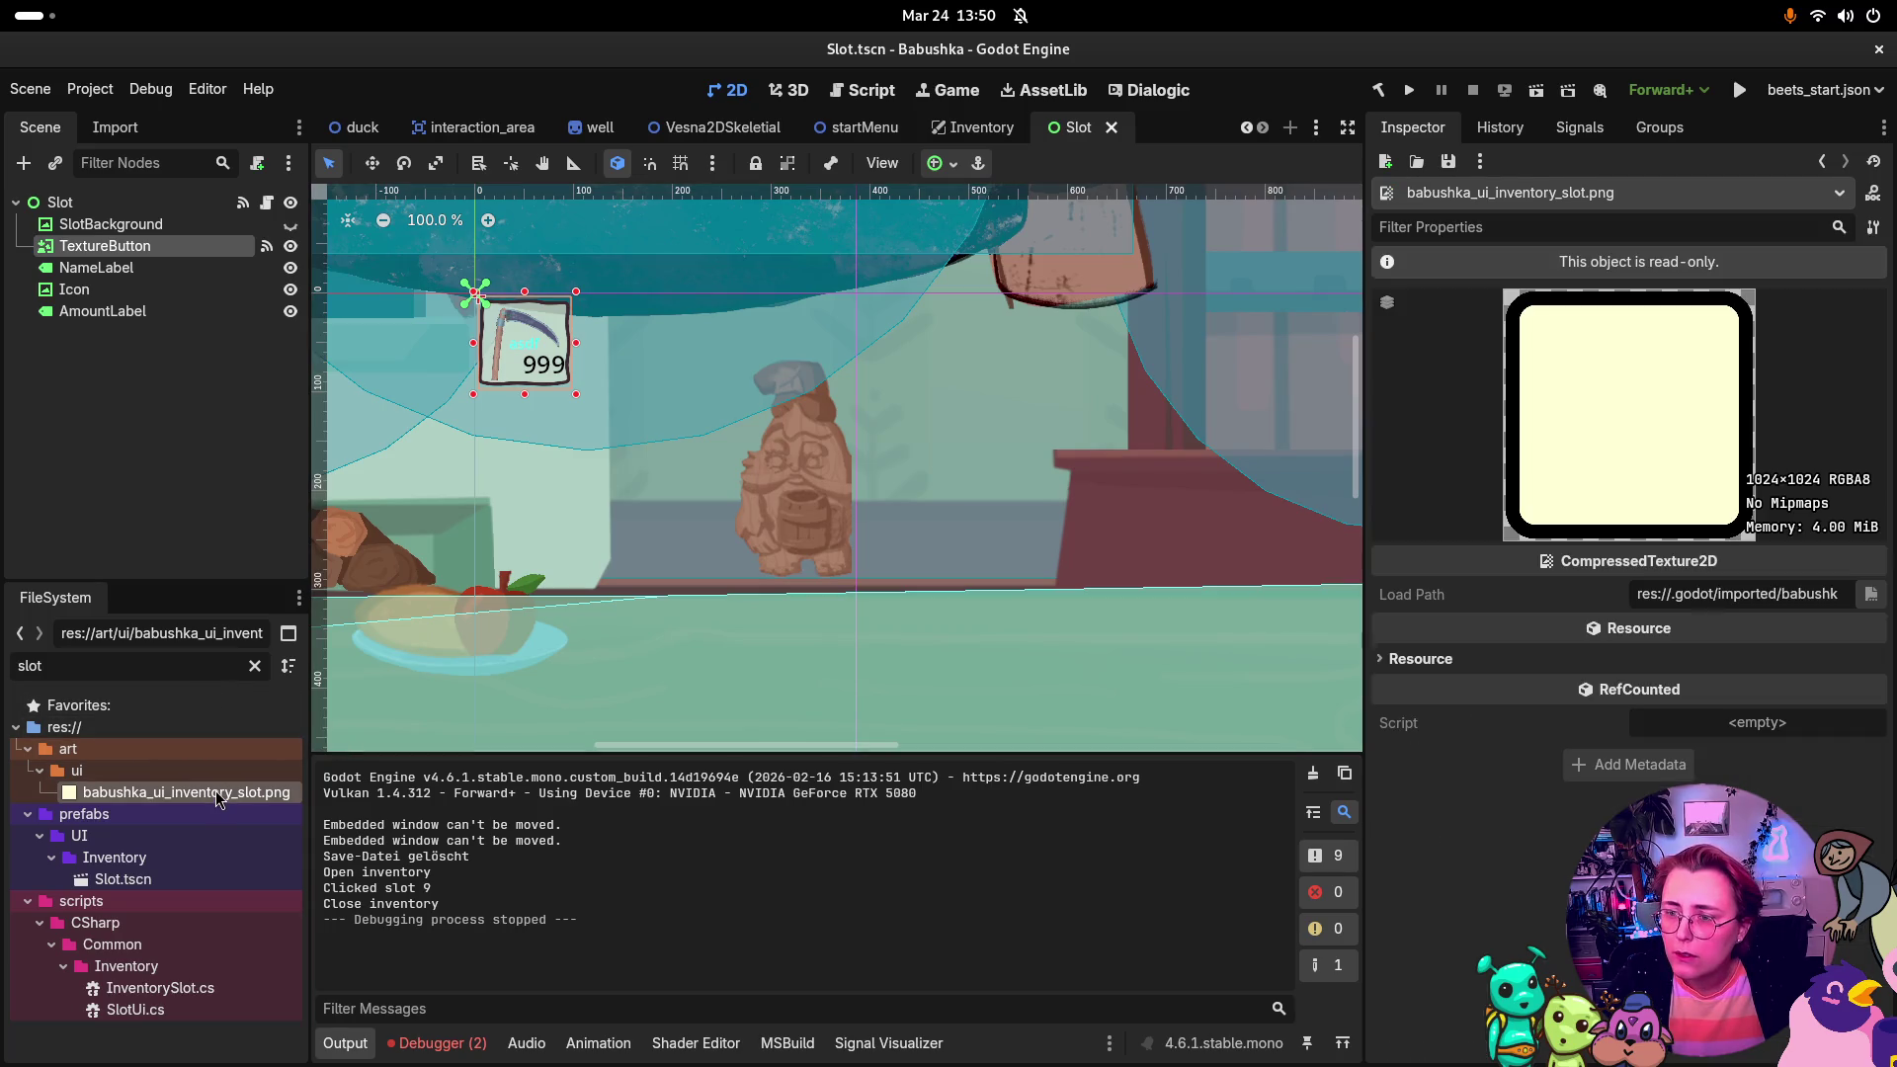
click(74, 771)
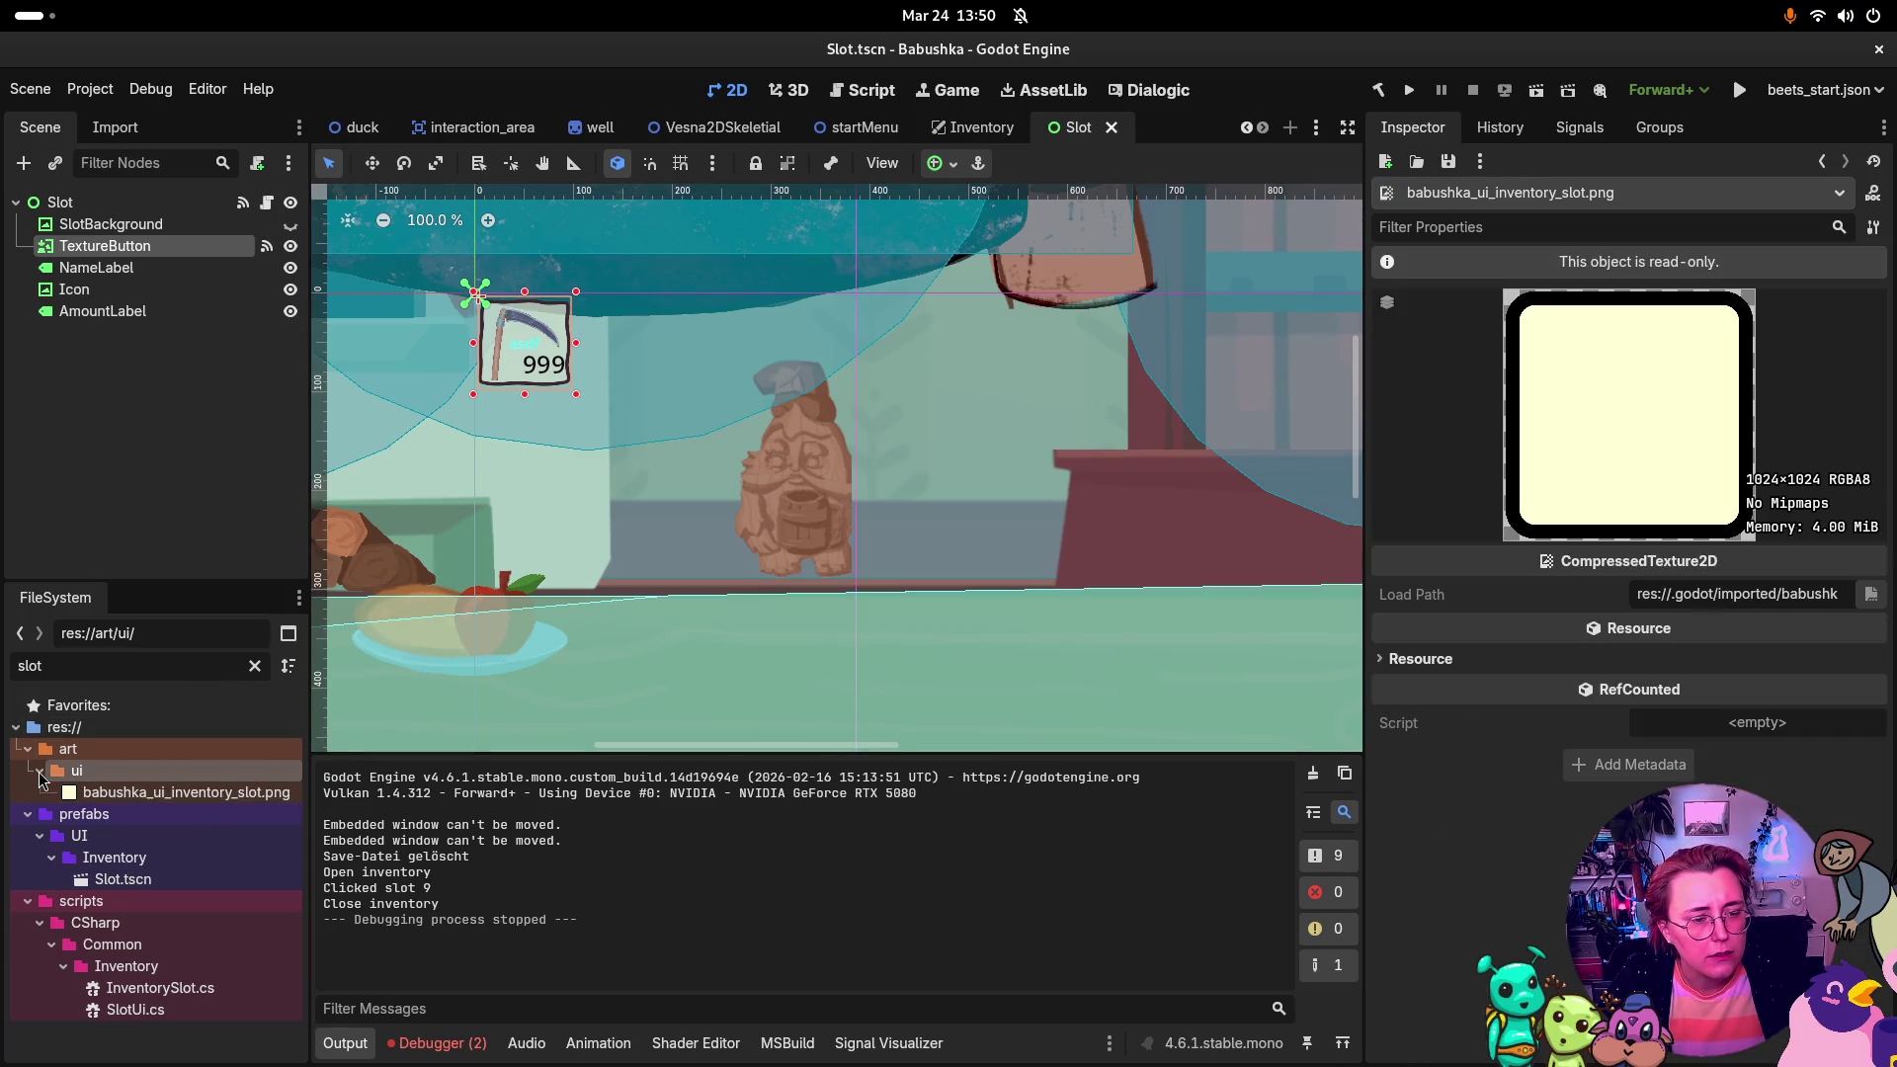
Step: Clear the filter and expand art/ui/UI to view inventpry_active_nr.png and inventory_standard.png
click(255, 665)
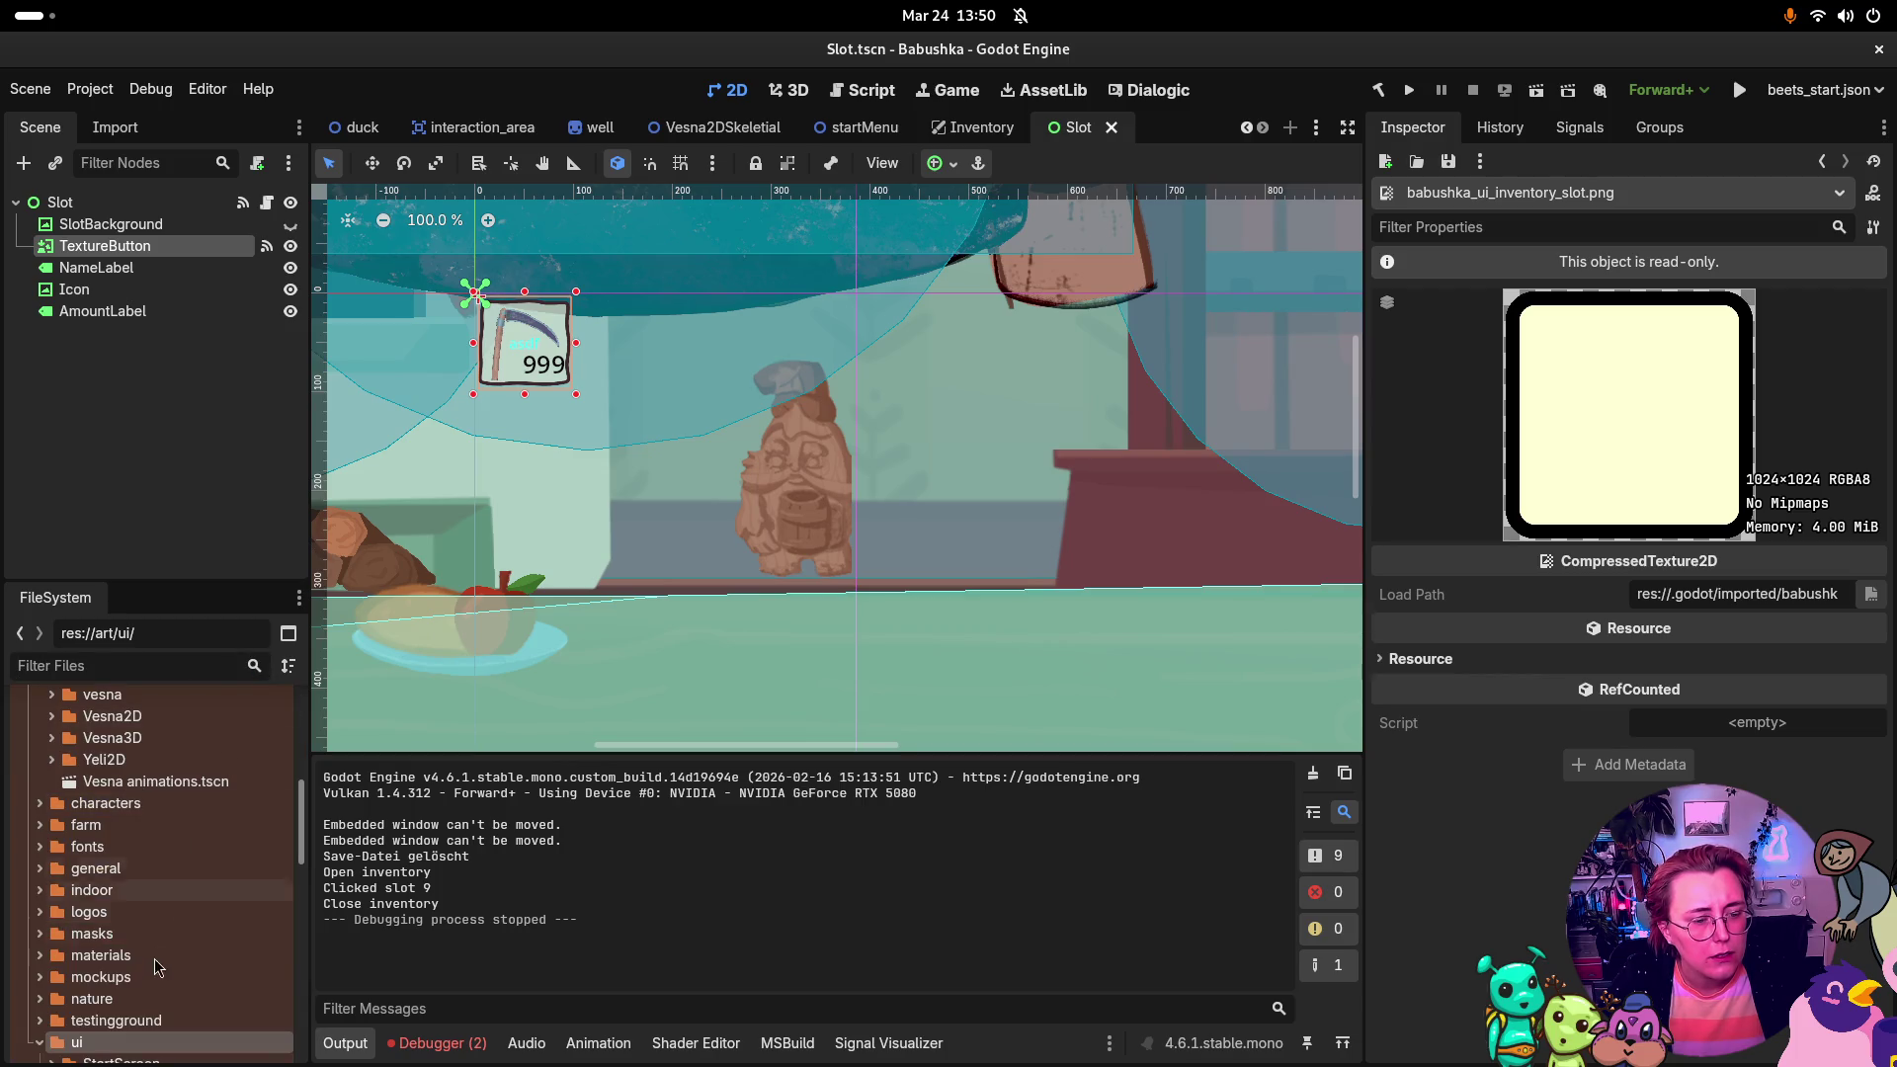
scroll(61, 922, down, 4)
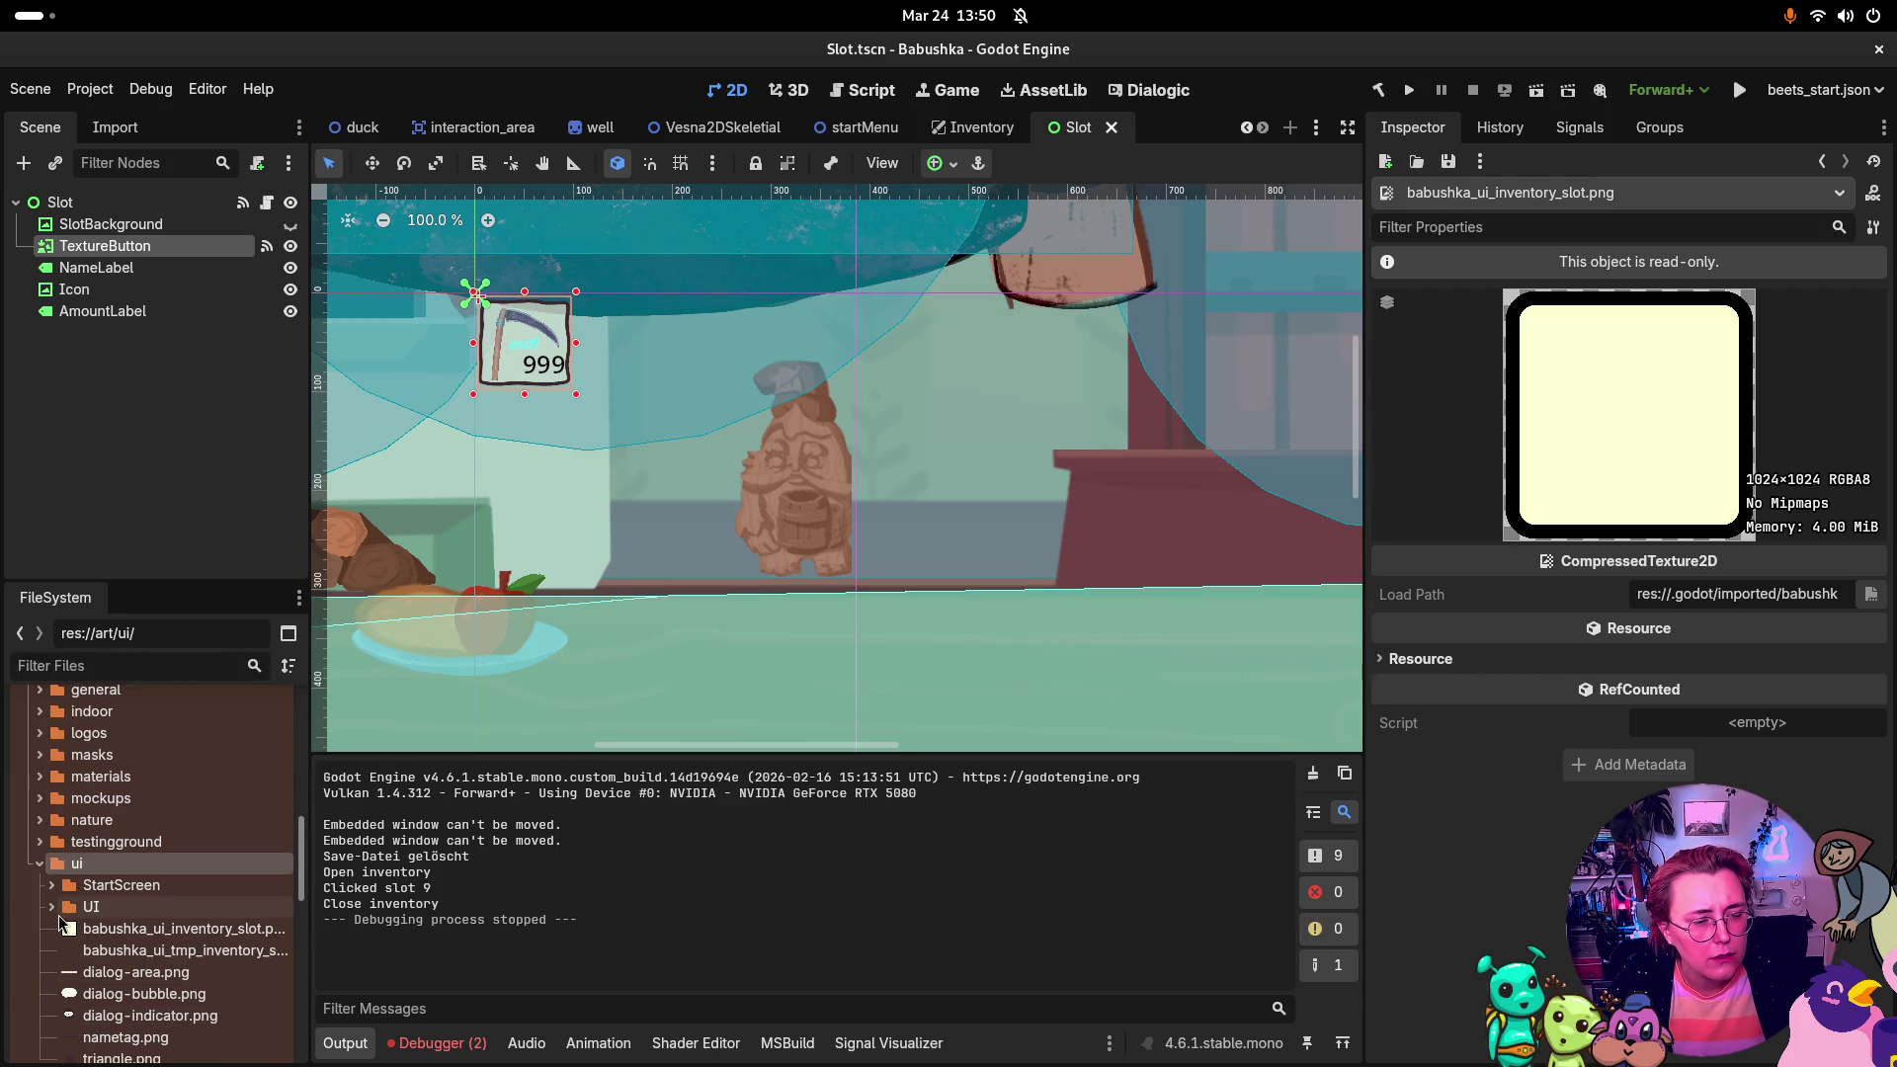
click(52, 906)
scroll(143, 937, down, 5)
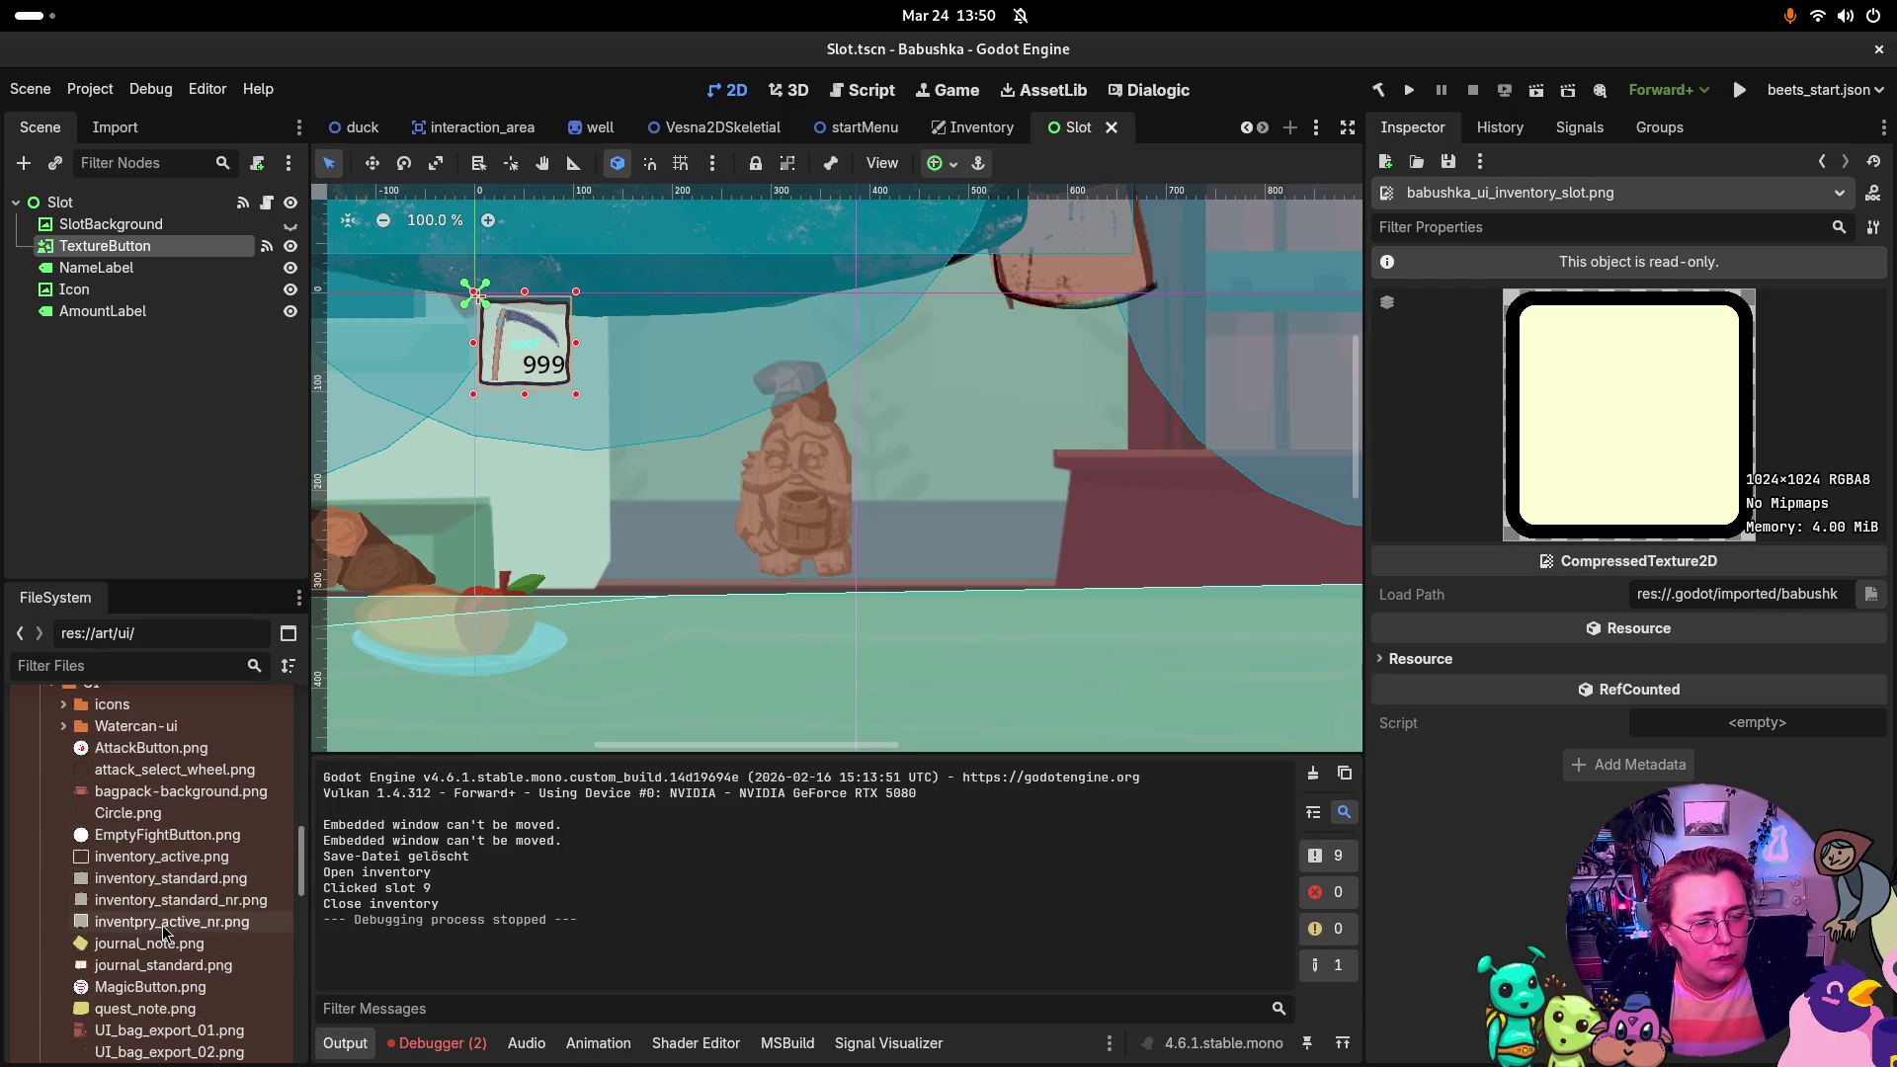
click(166, 919)
key(Up)
key(Up)
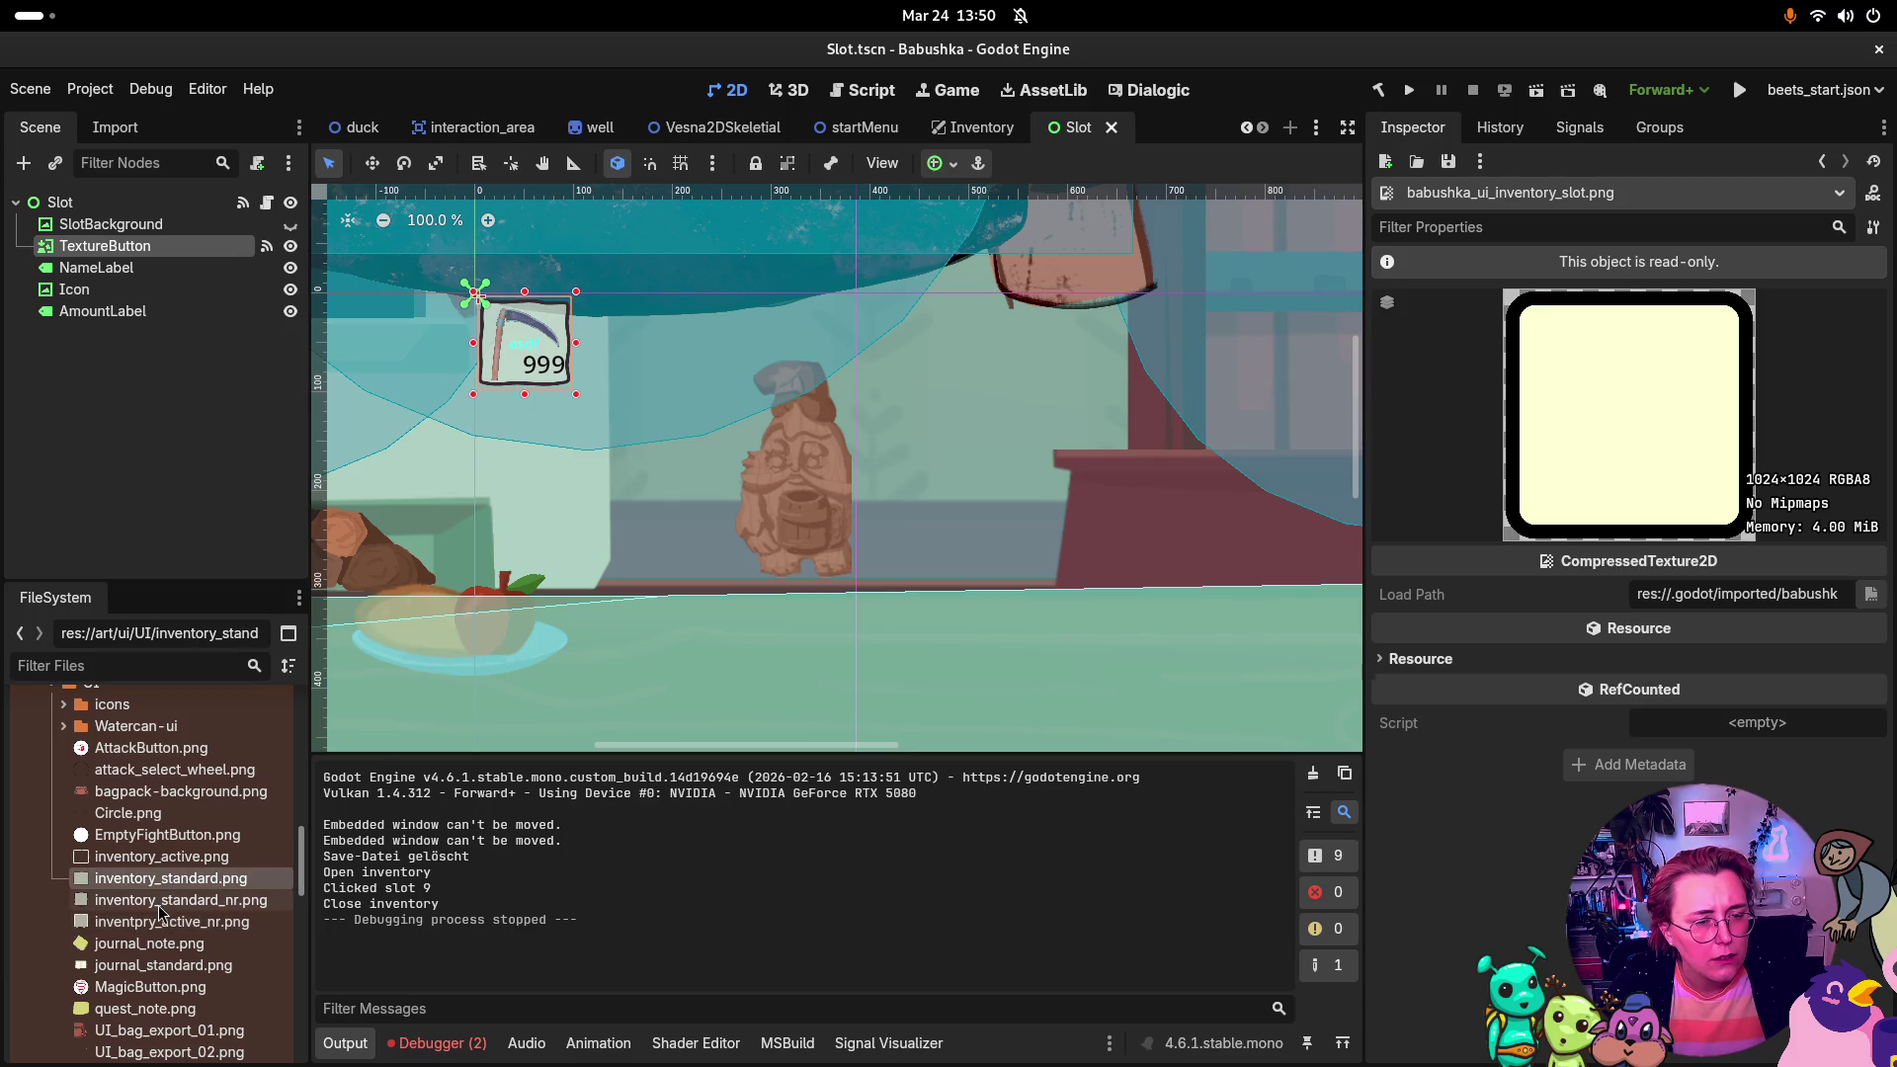
scroll(158, 924, down, 2)
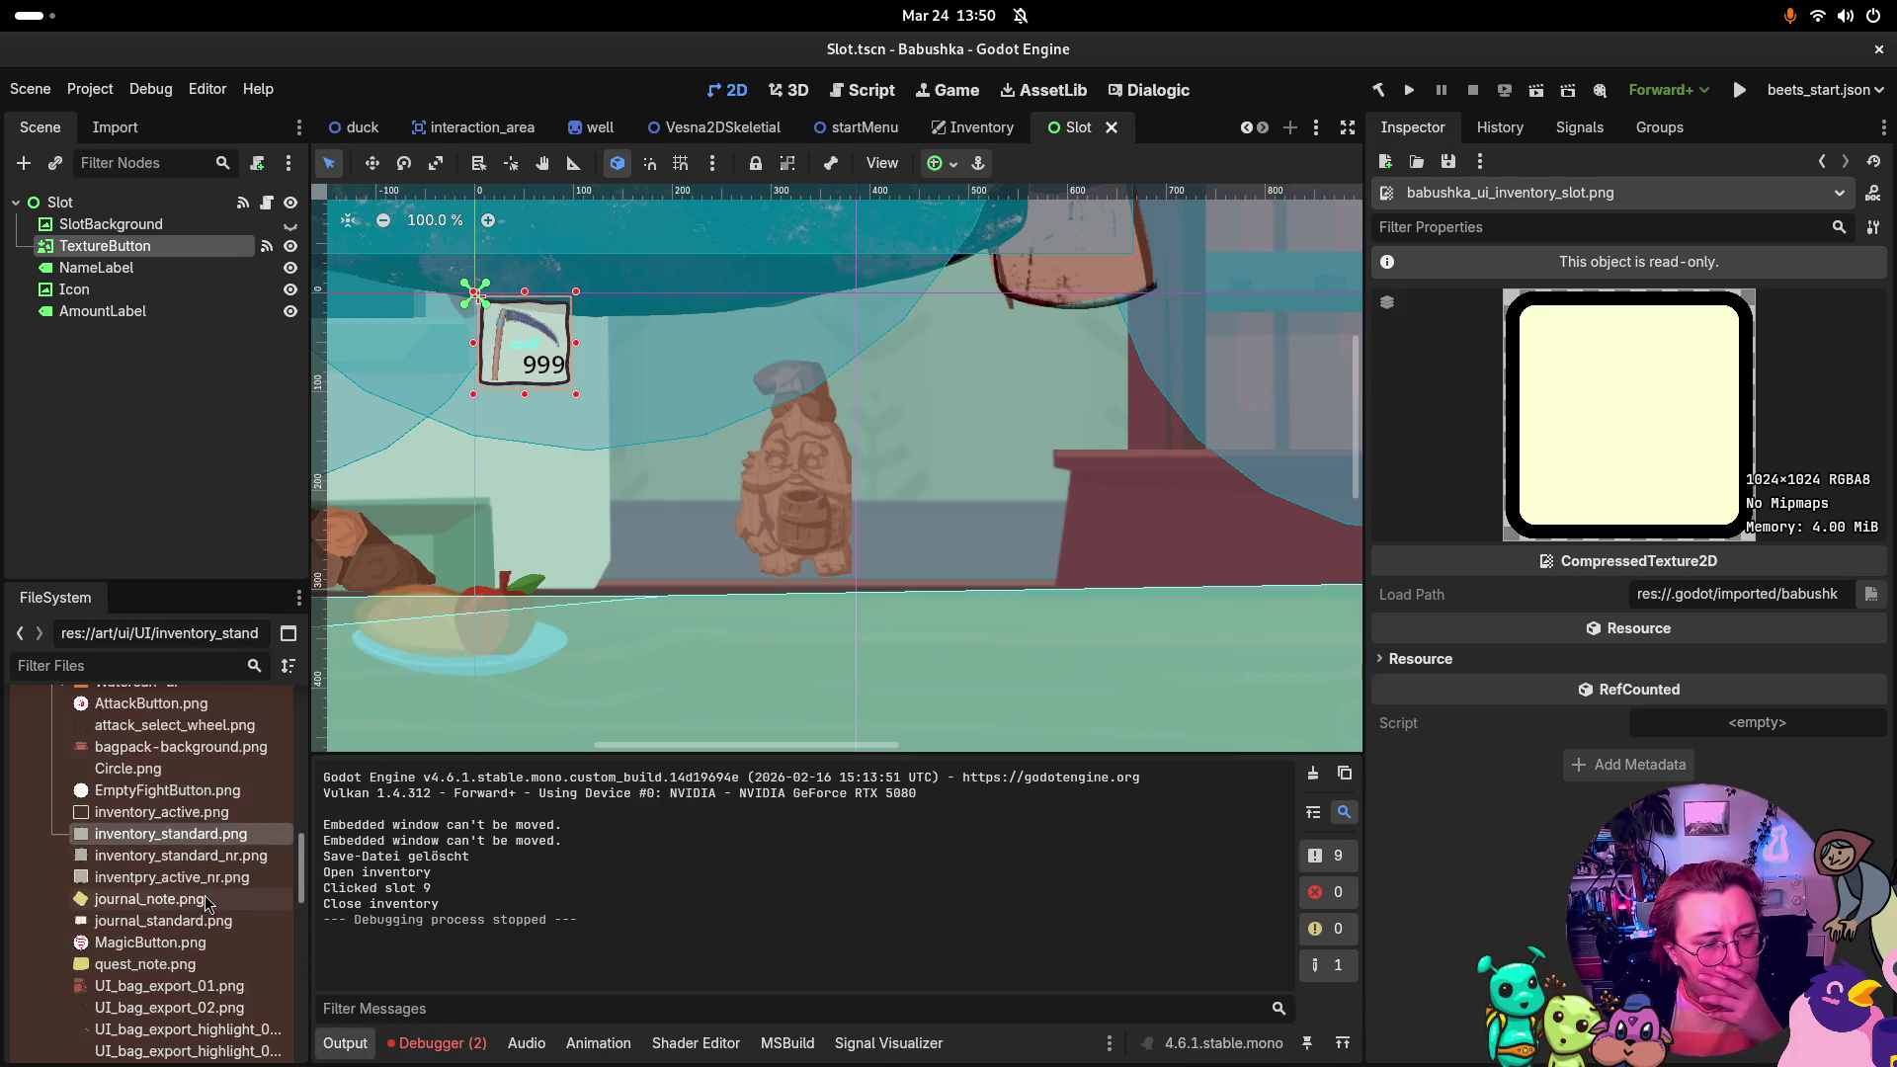
scroll(158, 937, down, 3)
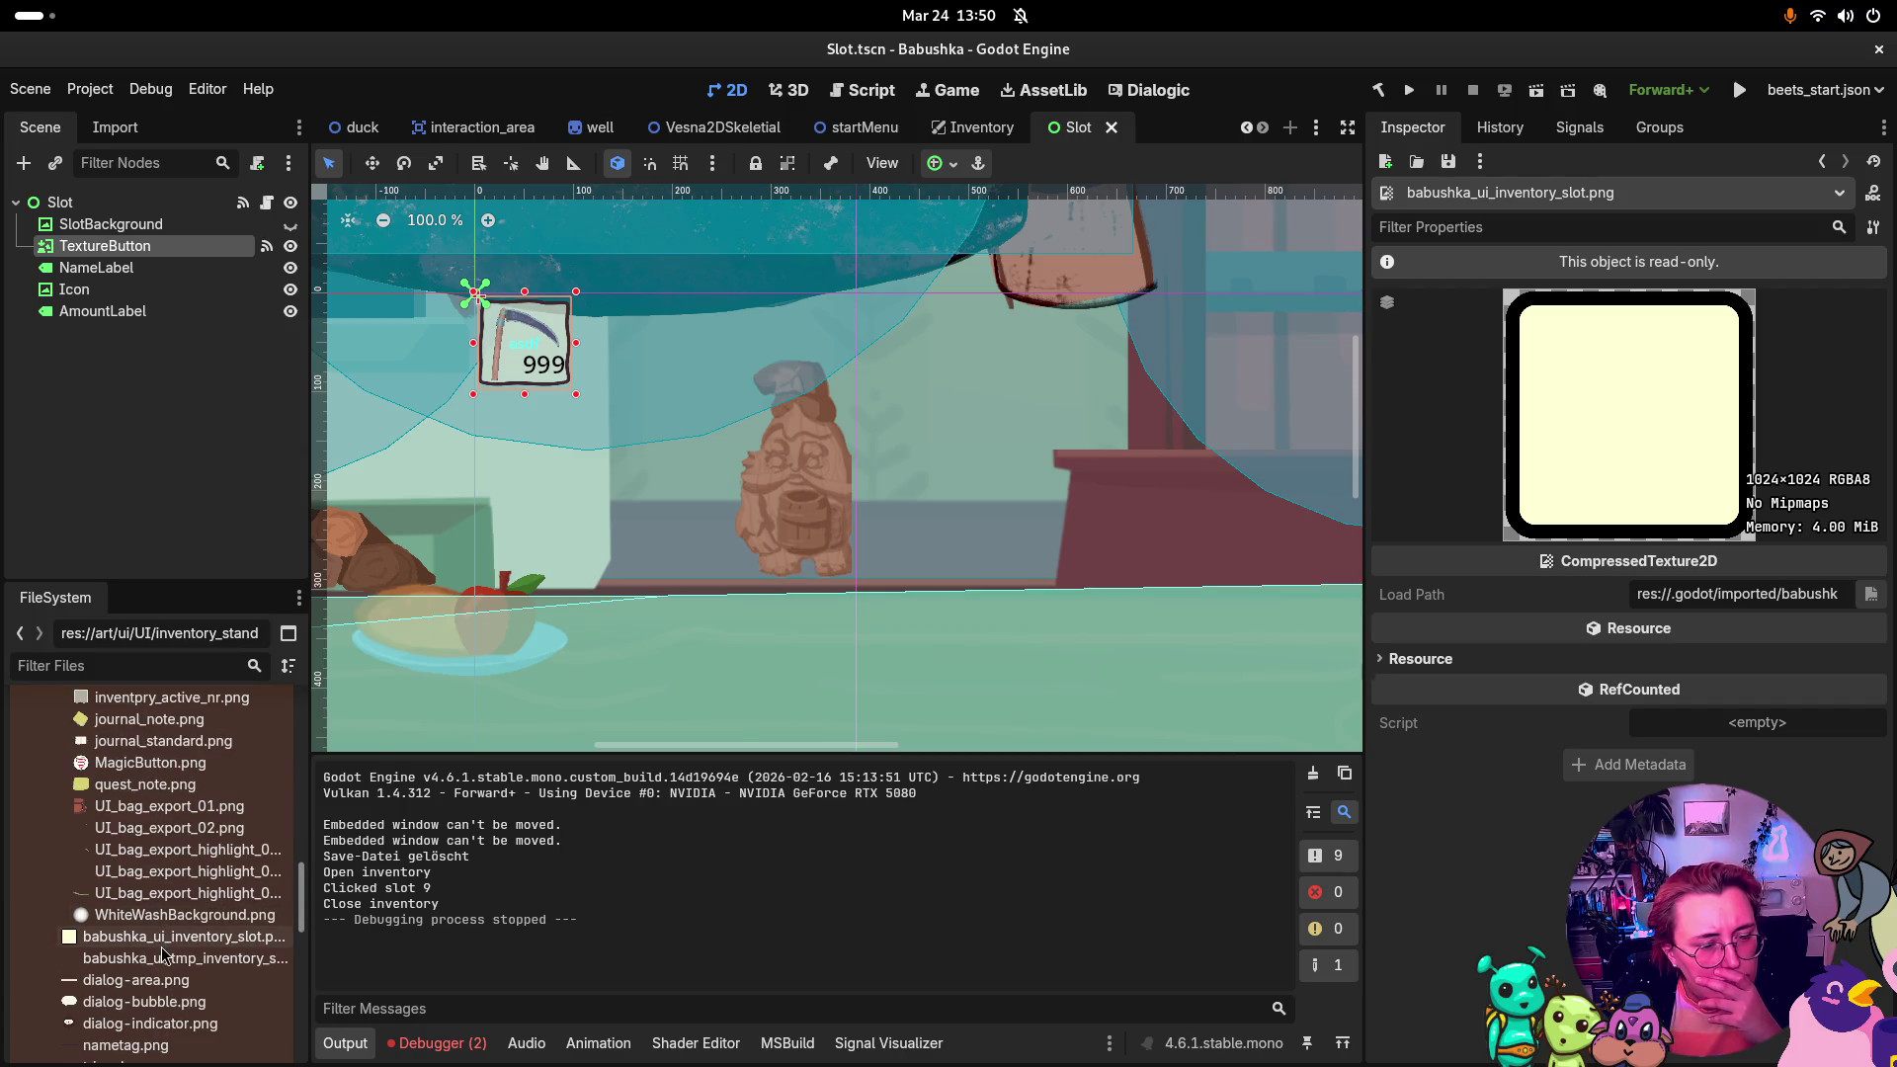
scroll(163, 954, down, 4)
Step: Compare inventpry_active_nr, inventory_standard_nr, inventory_standard and inventory_active PNGs with the slot texture
click(107, 757)
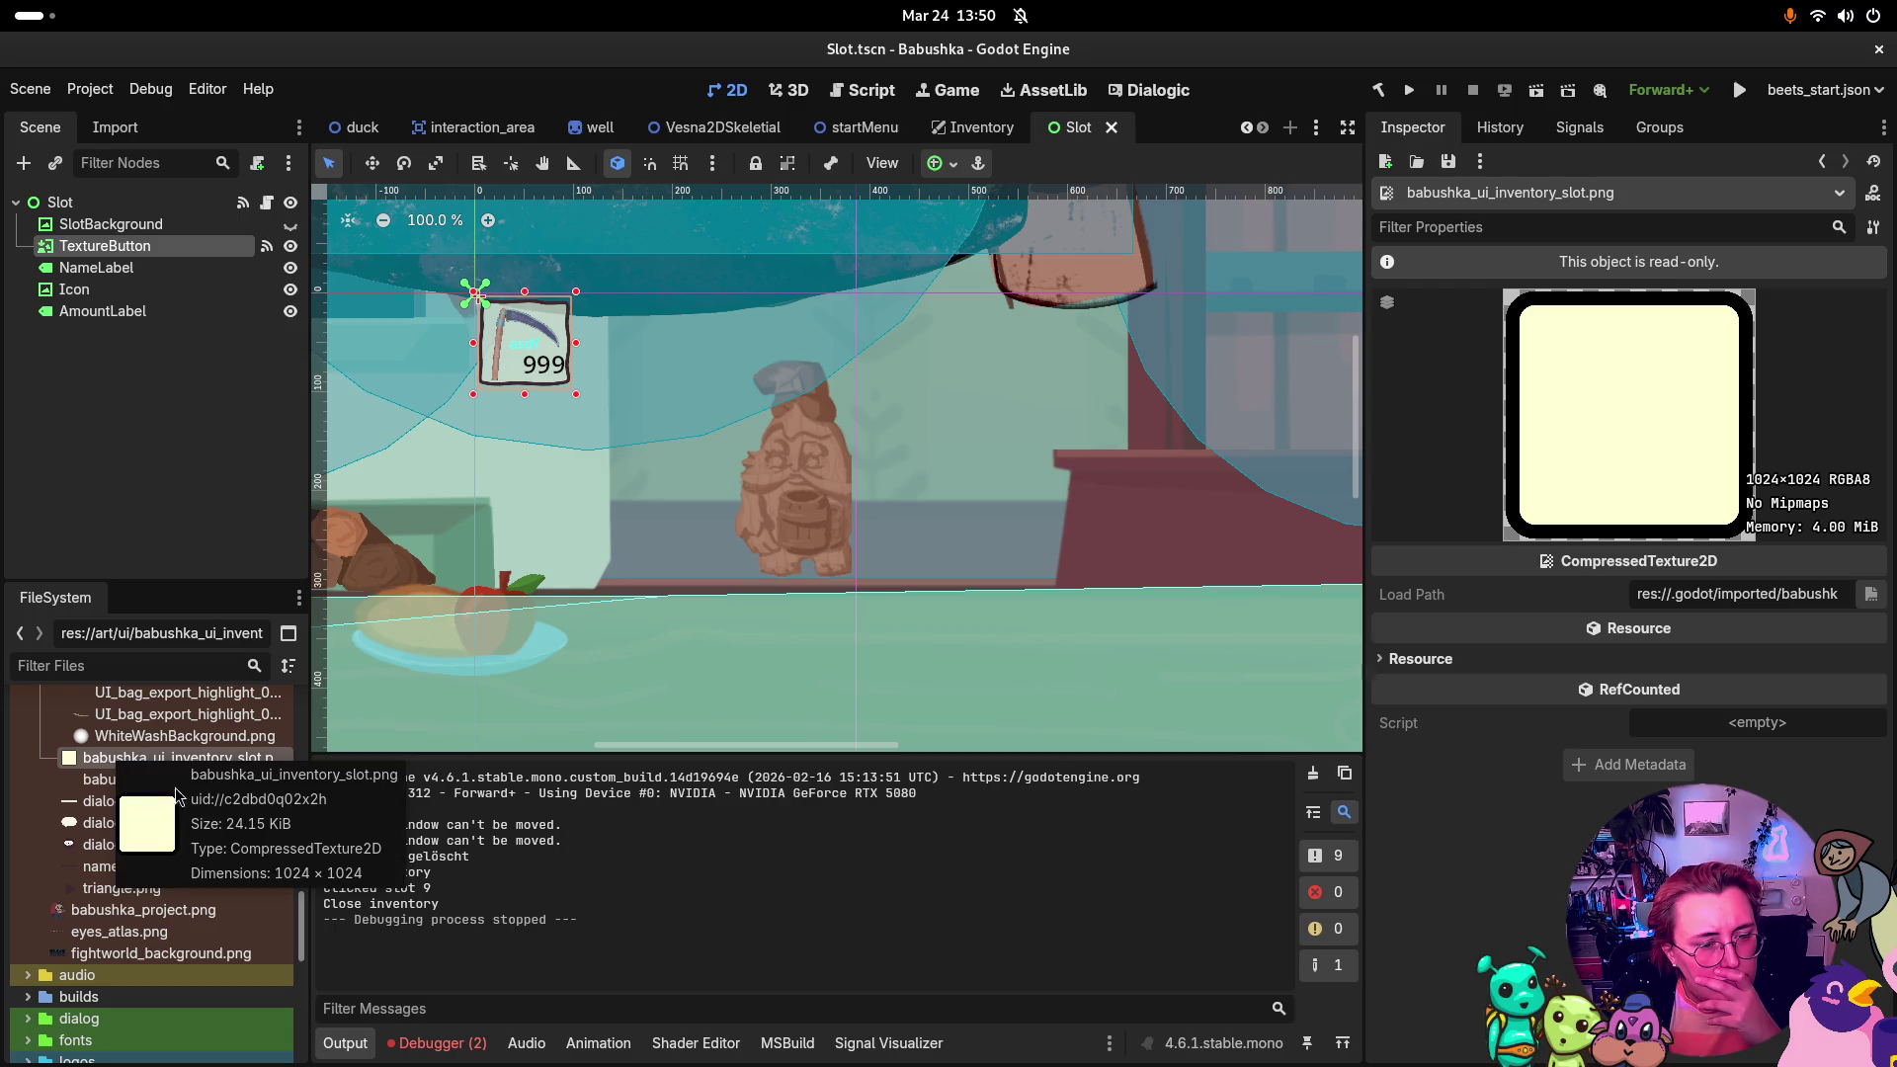
scroll(181, 796, up, 4)
scroll(180, 797, up, 3)
click(174, 828)
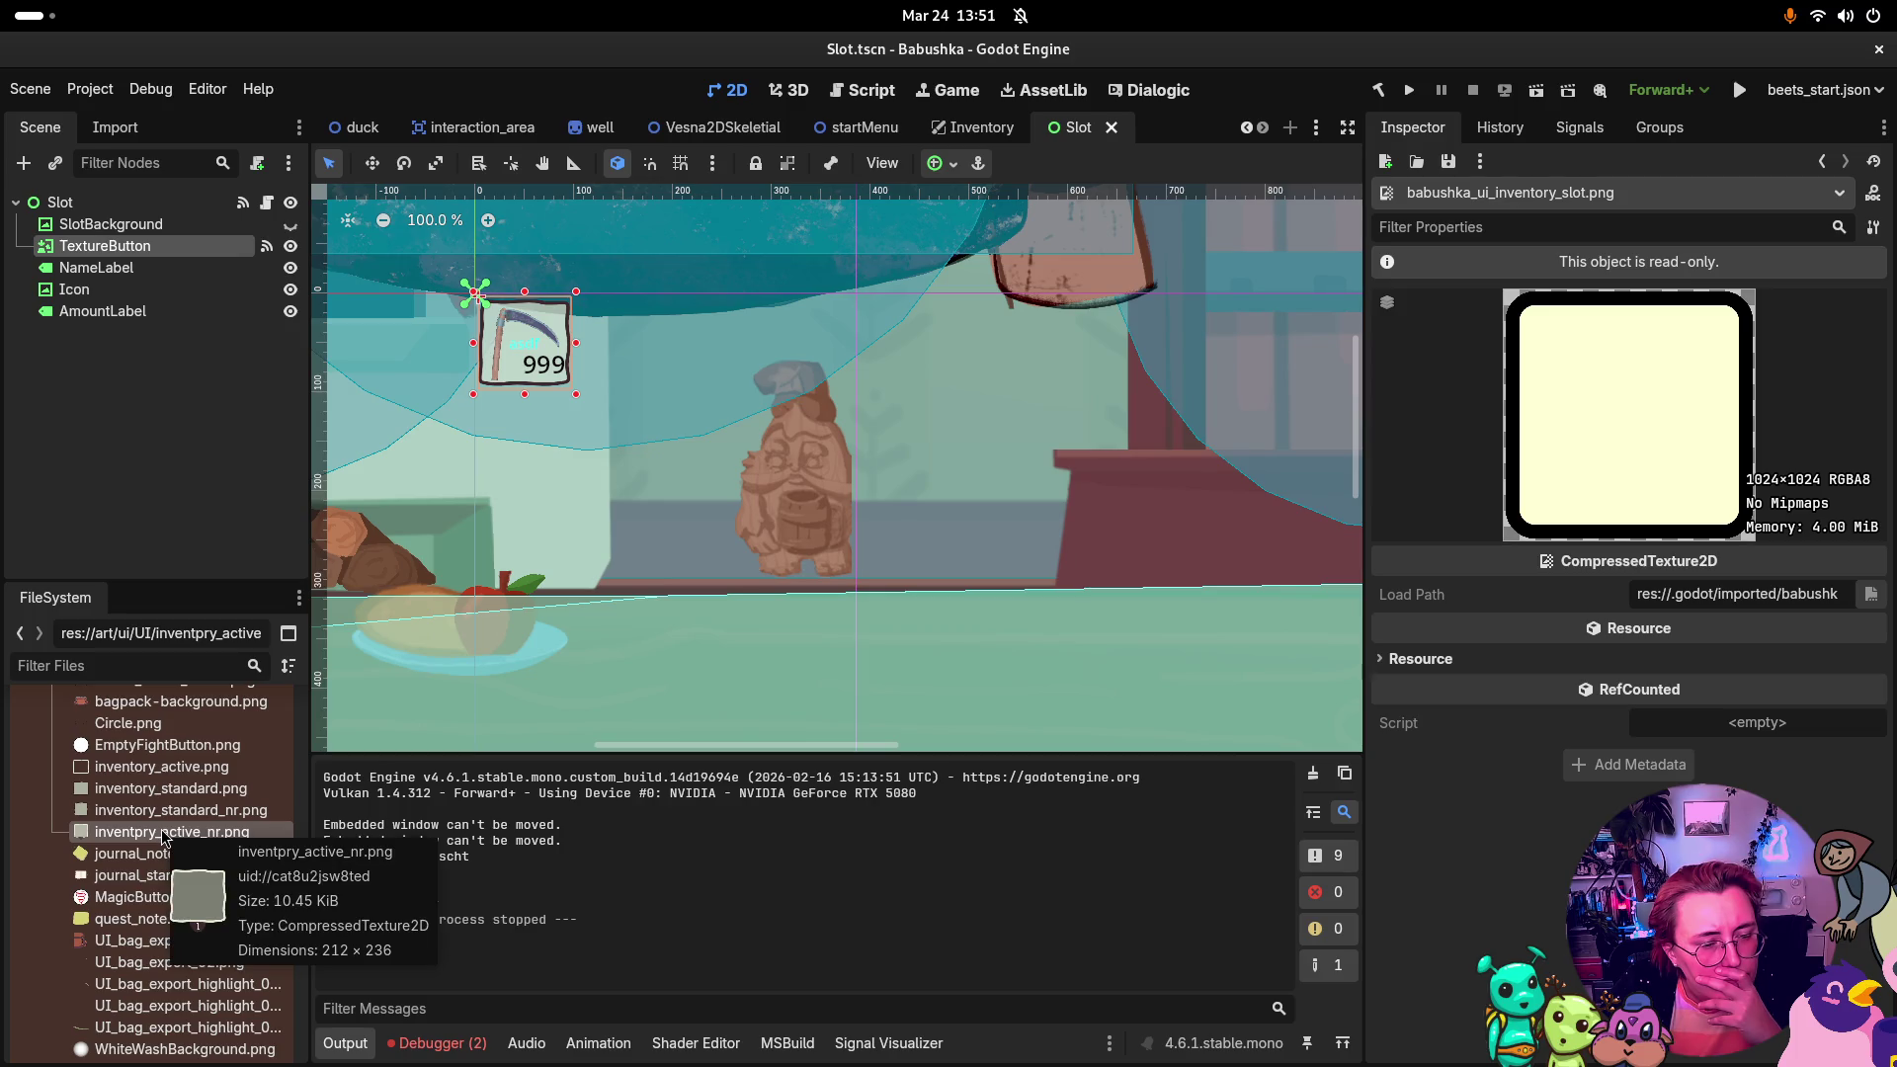
click(170, 812)
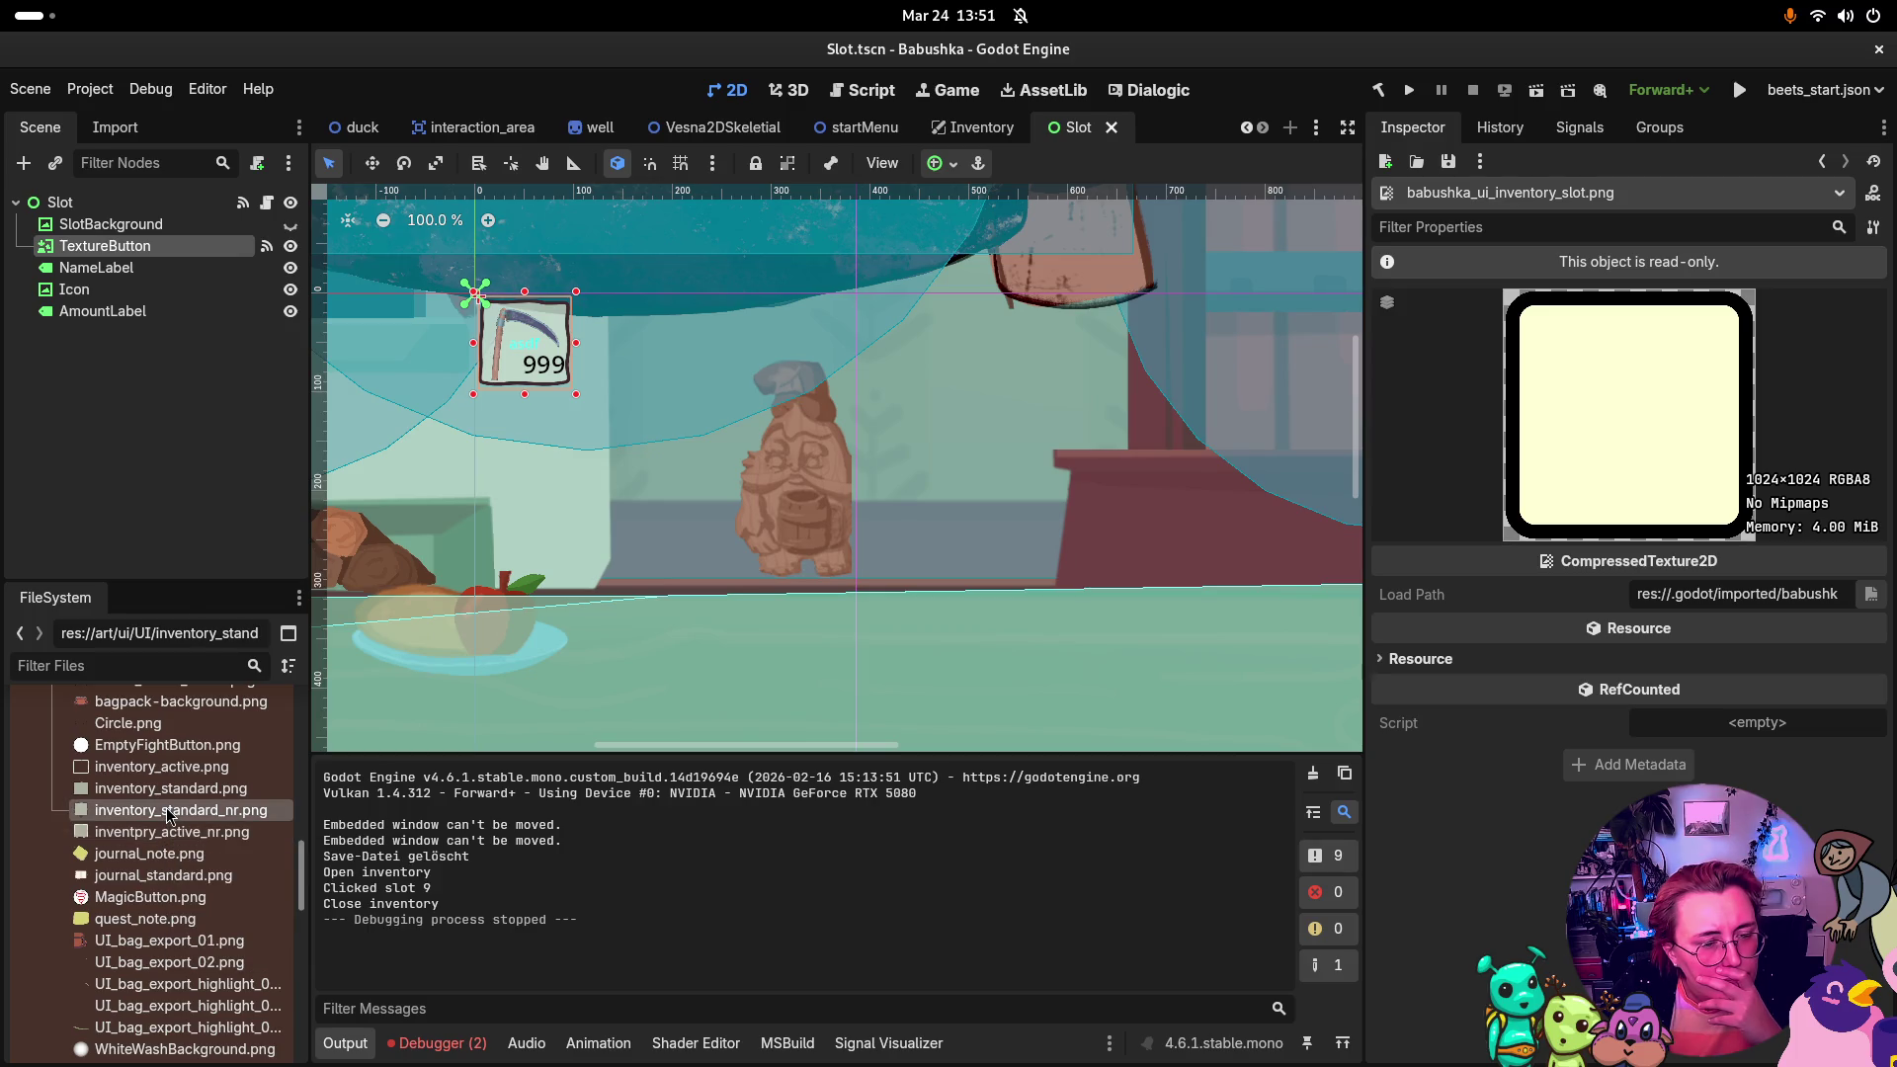
click(173, 789)
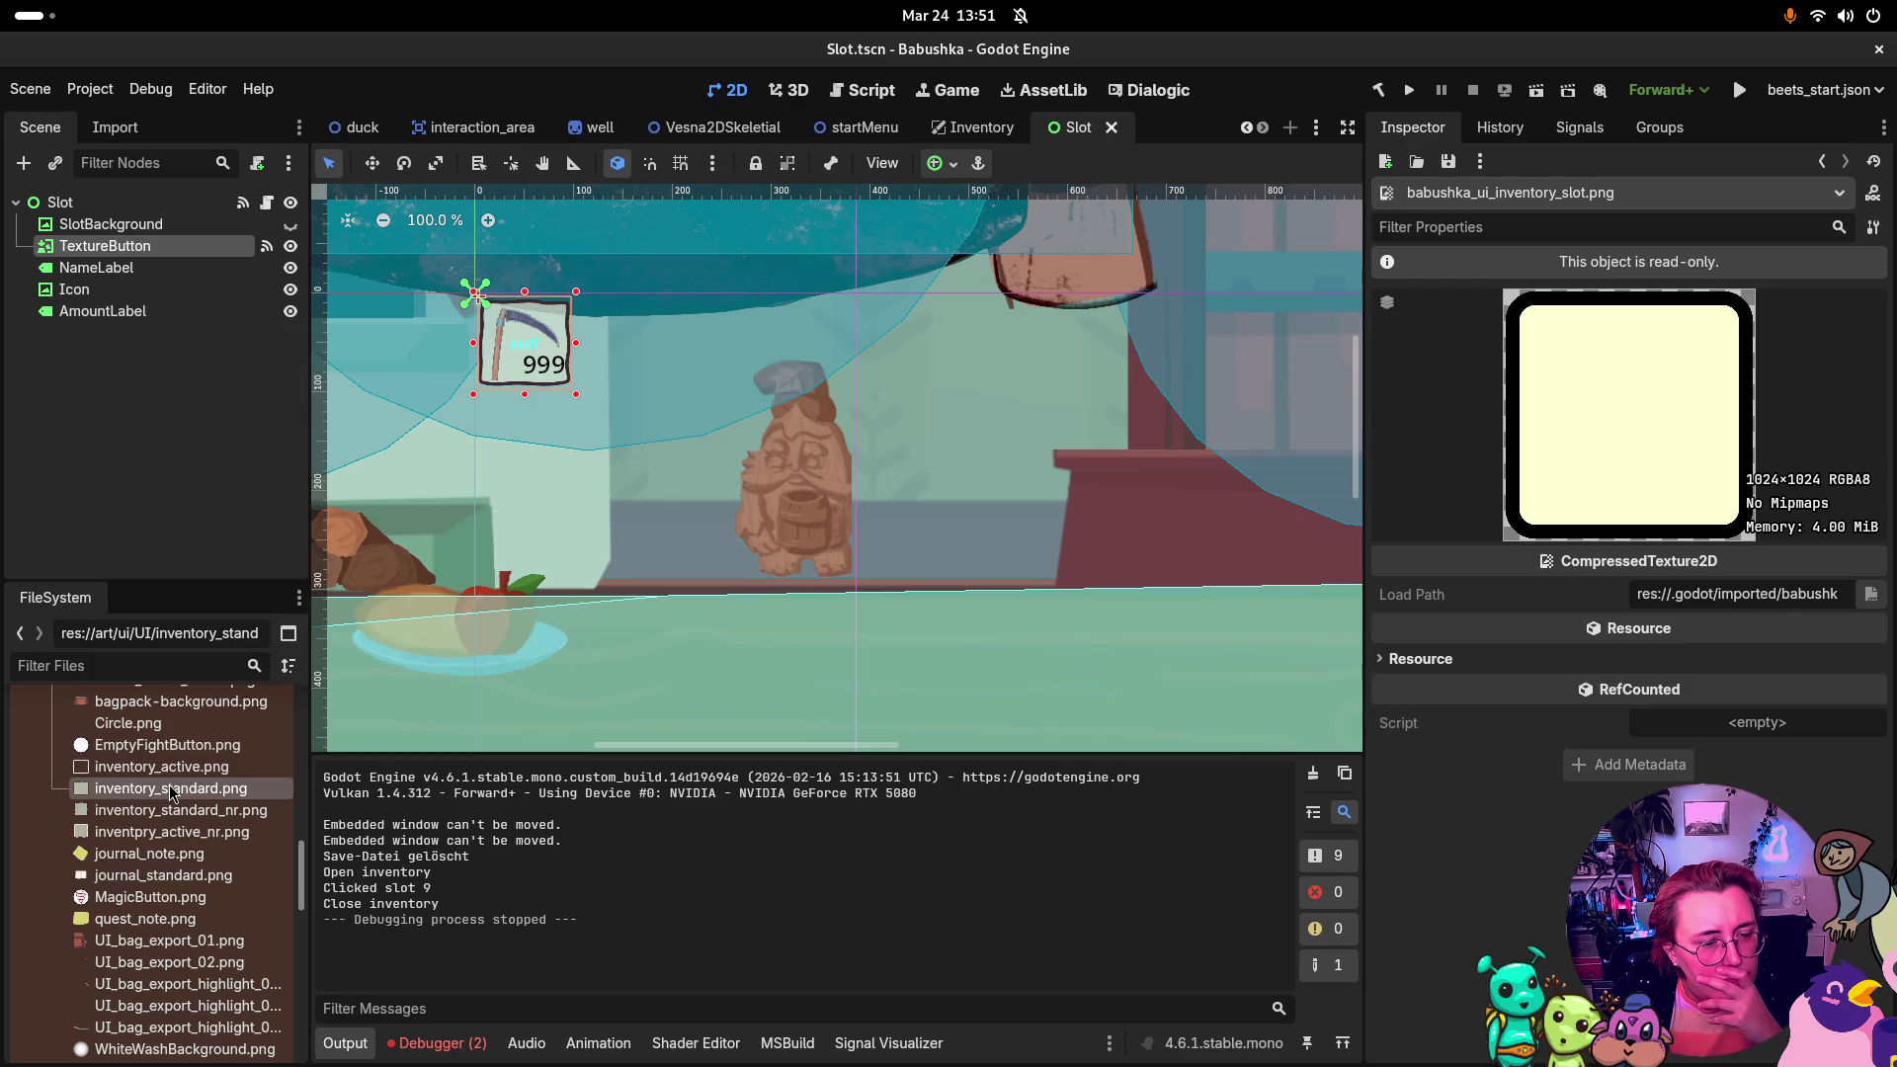
click(176, 769)
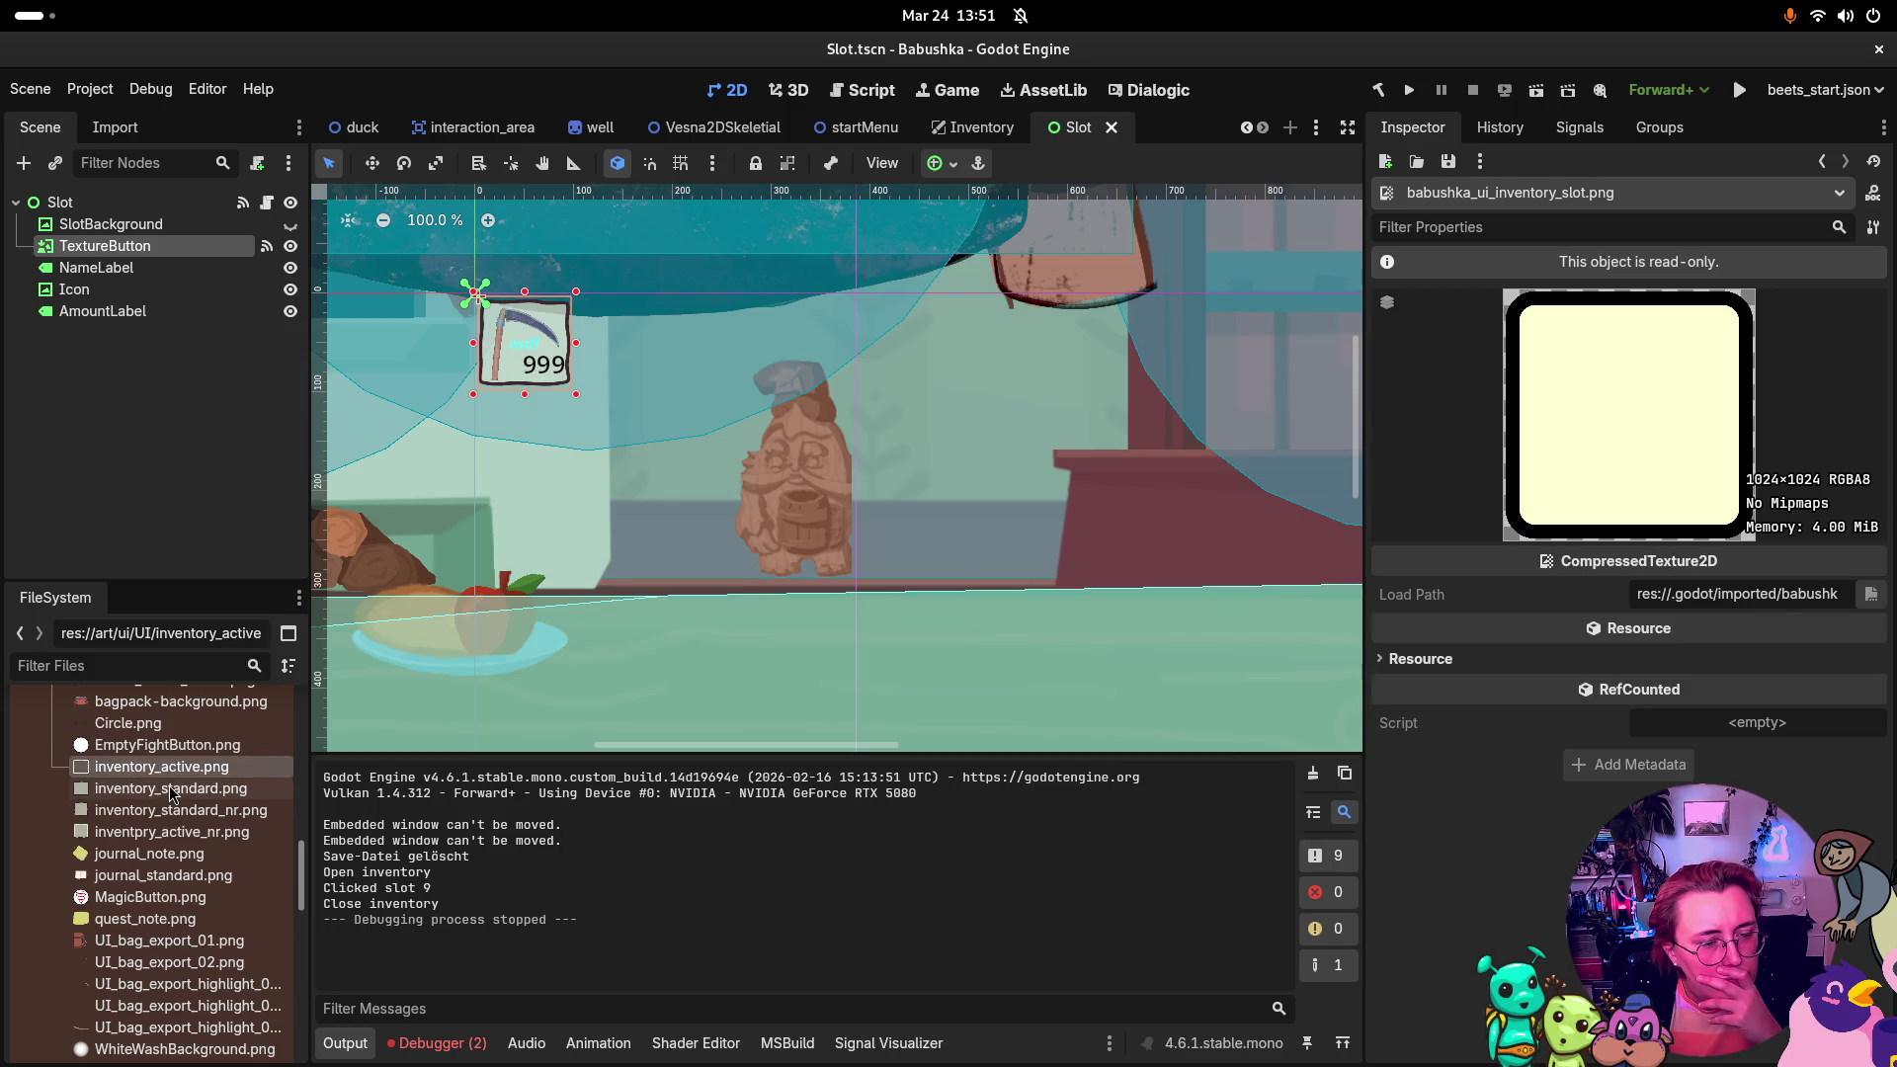
click(172, 790)
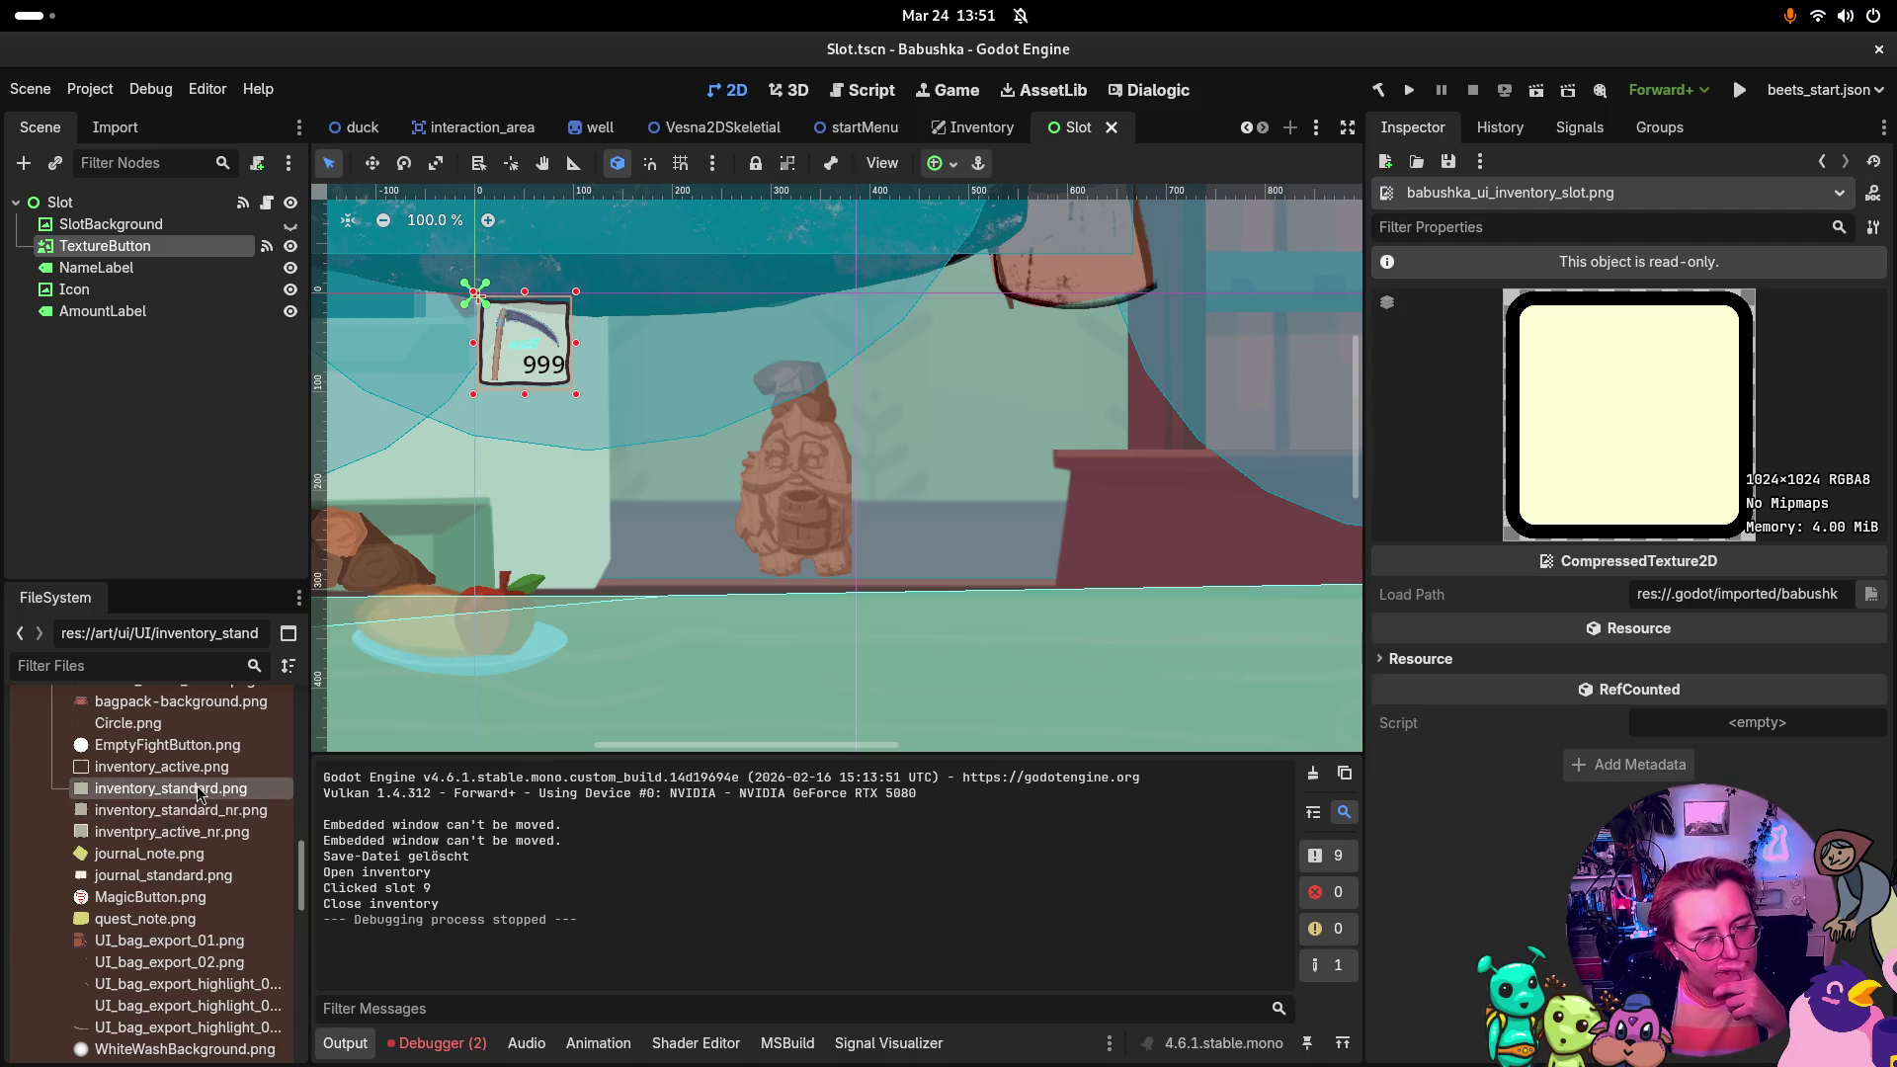
Step: Preview inventory_standard.png in an external viewer, then show it in the file manager
right_click(201, 793)
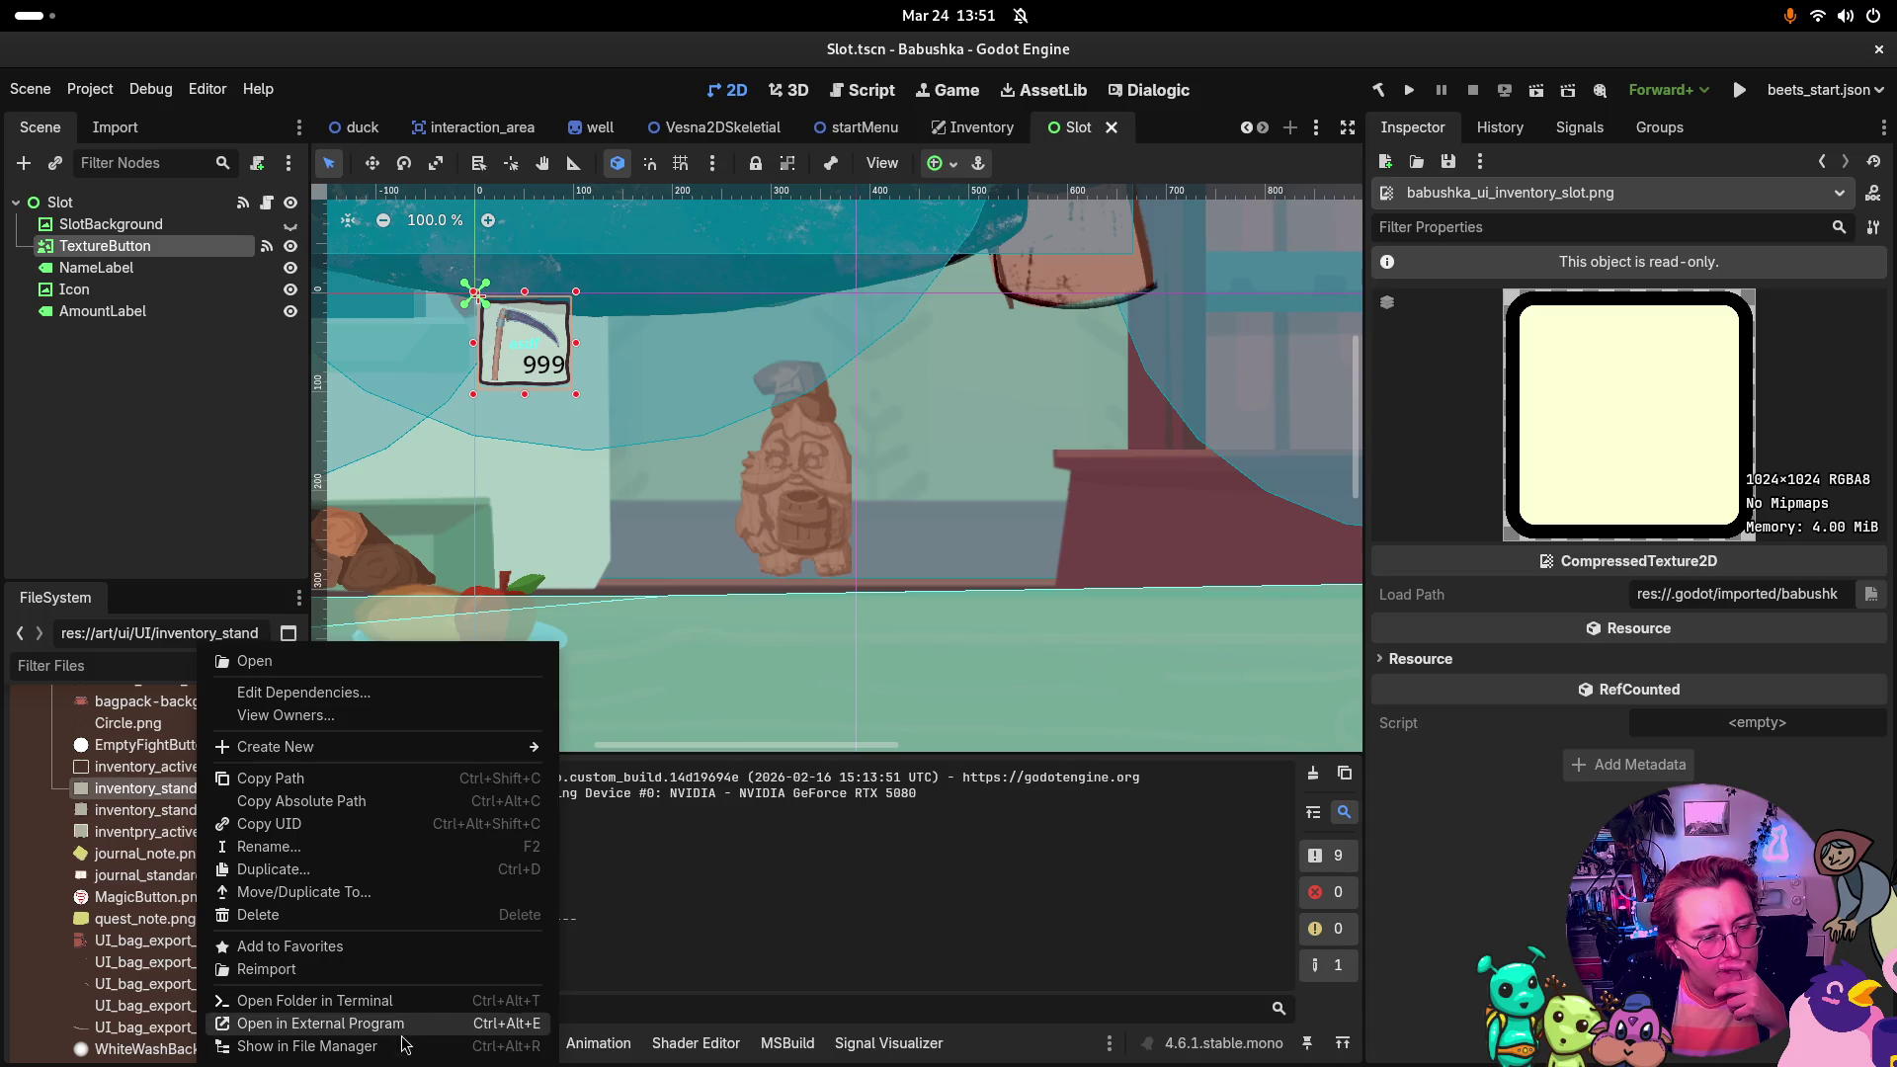
click(321, 1024)
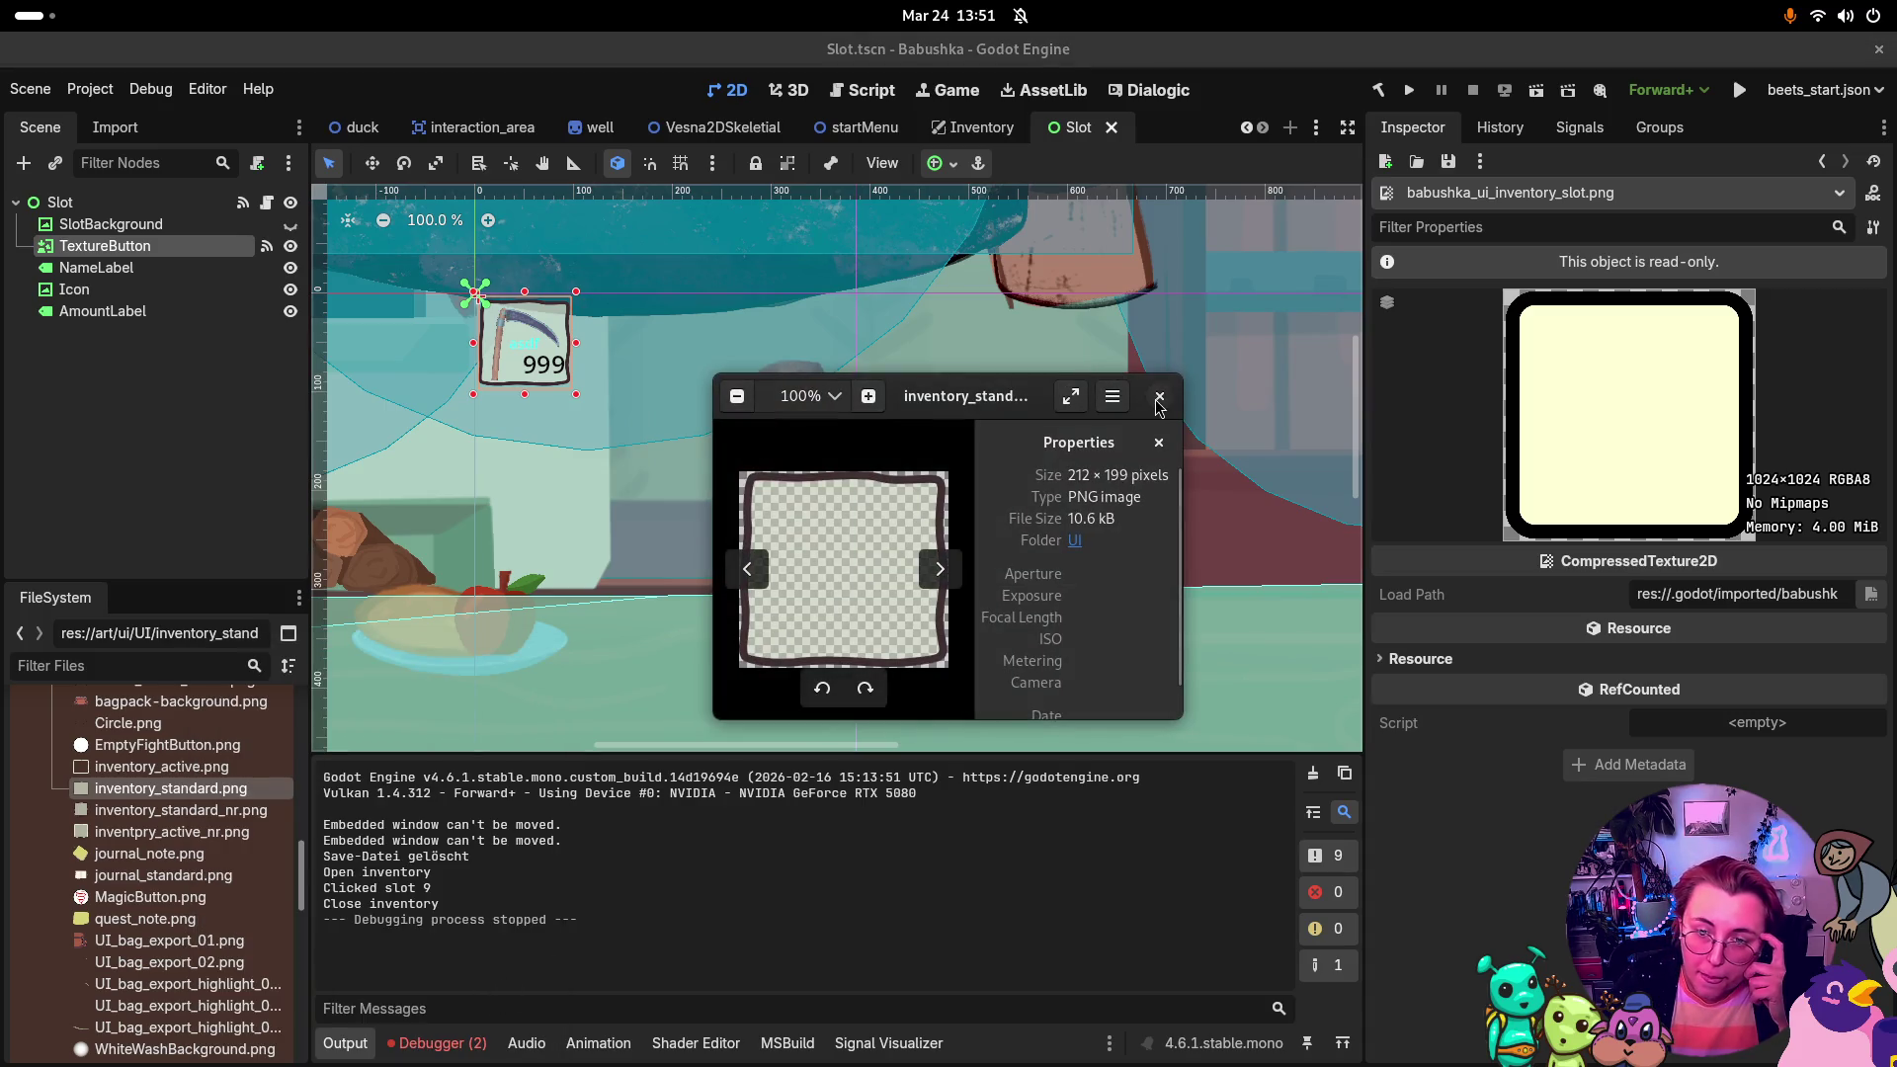
click(1159, 395)
right_click(175, 791)
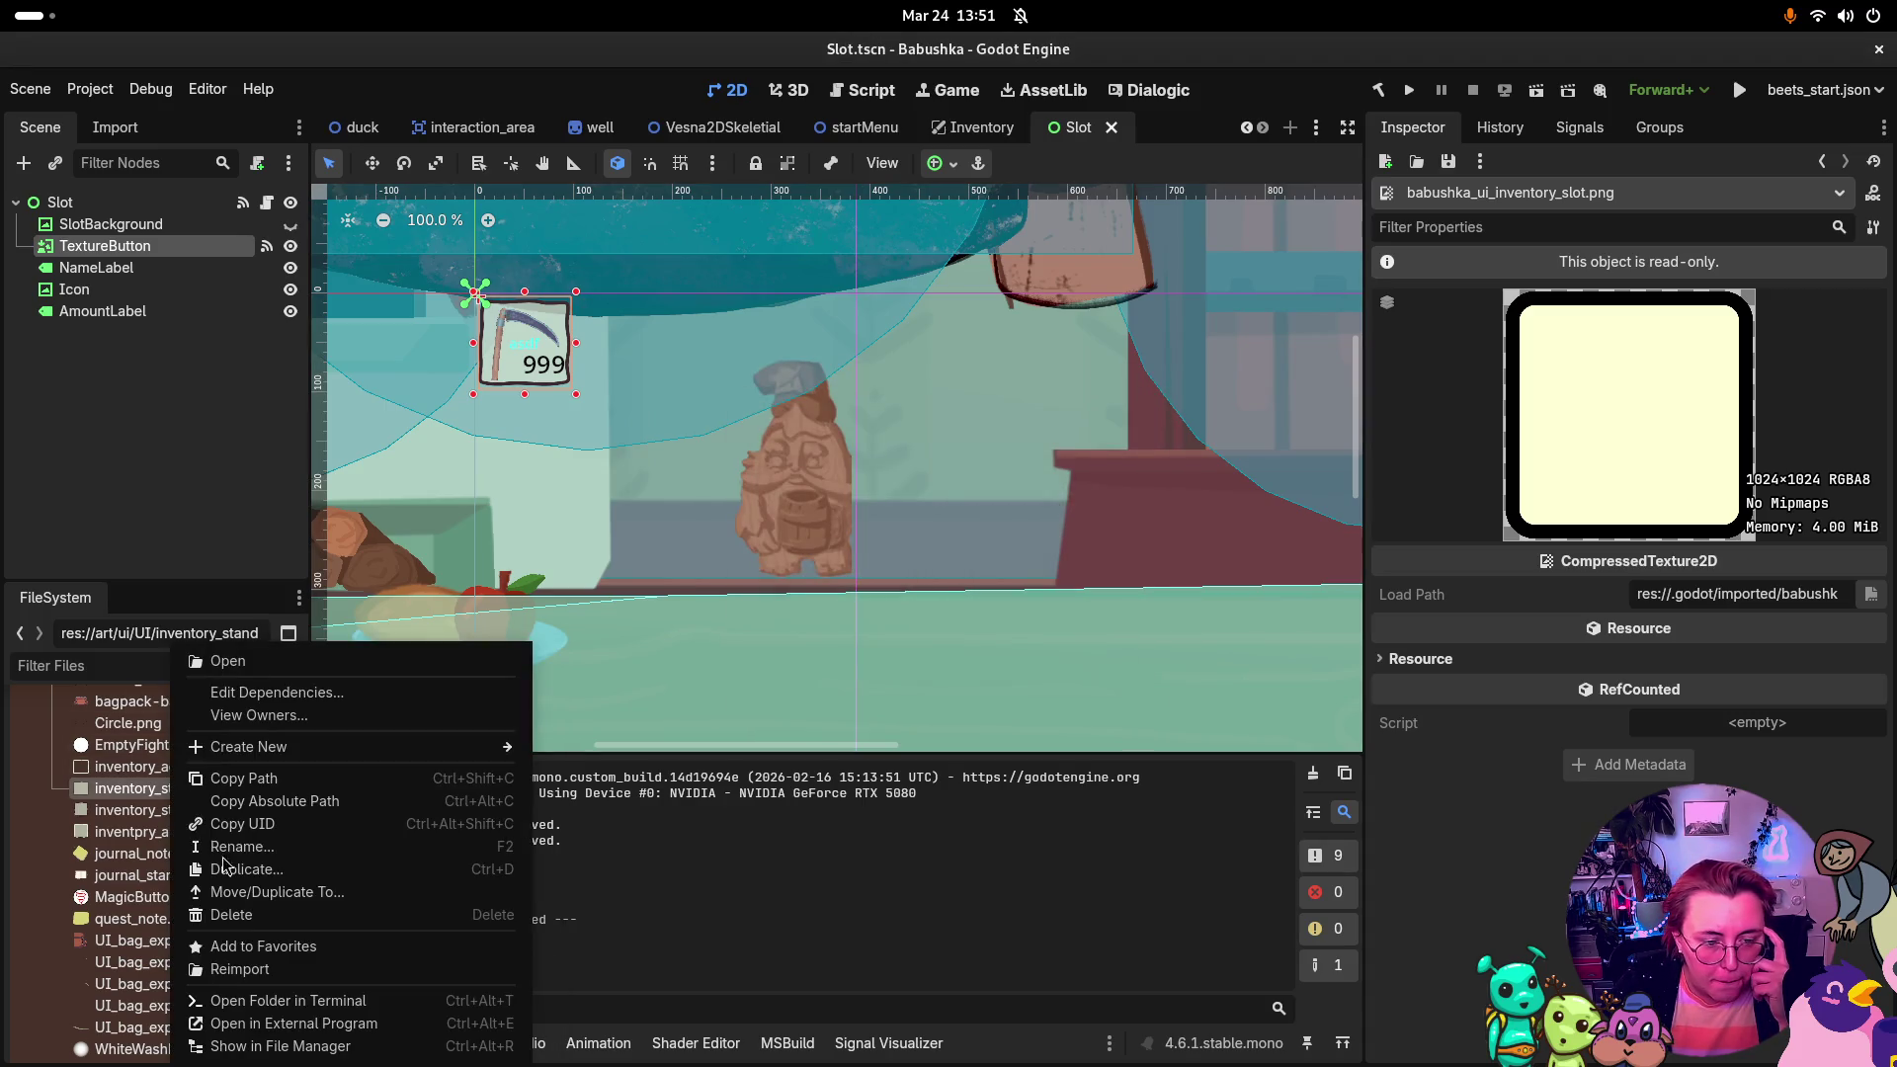
click(314, 1047)
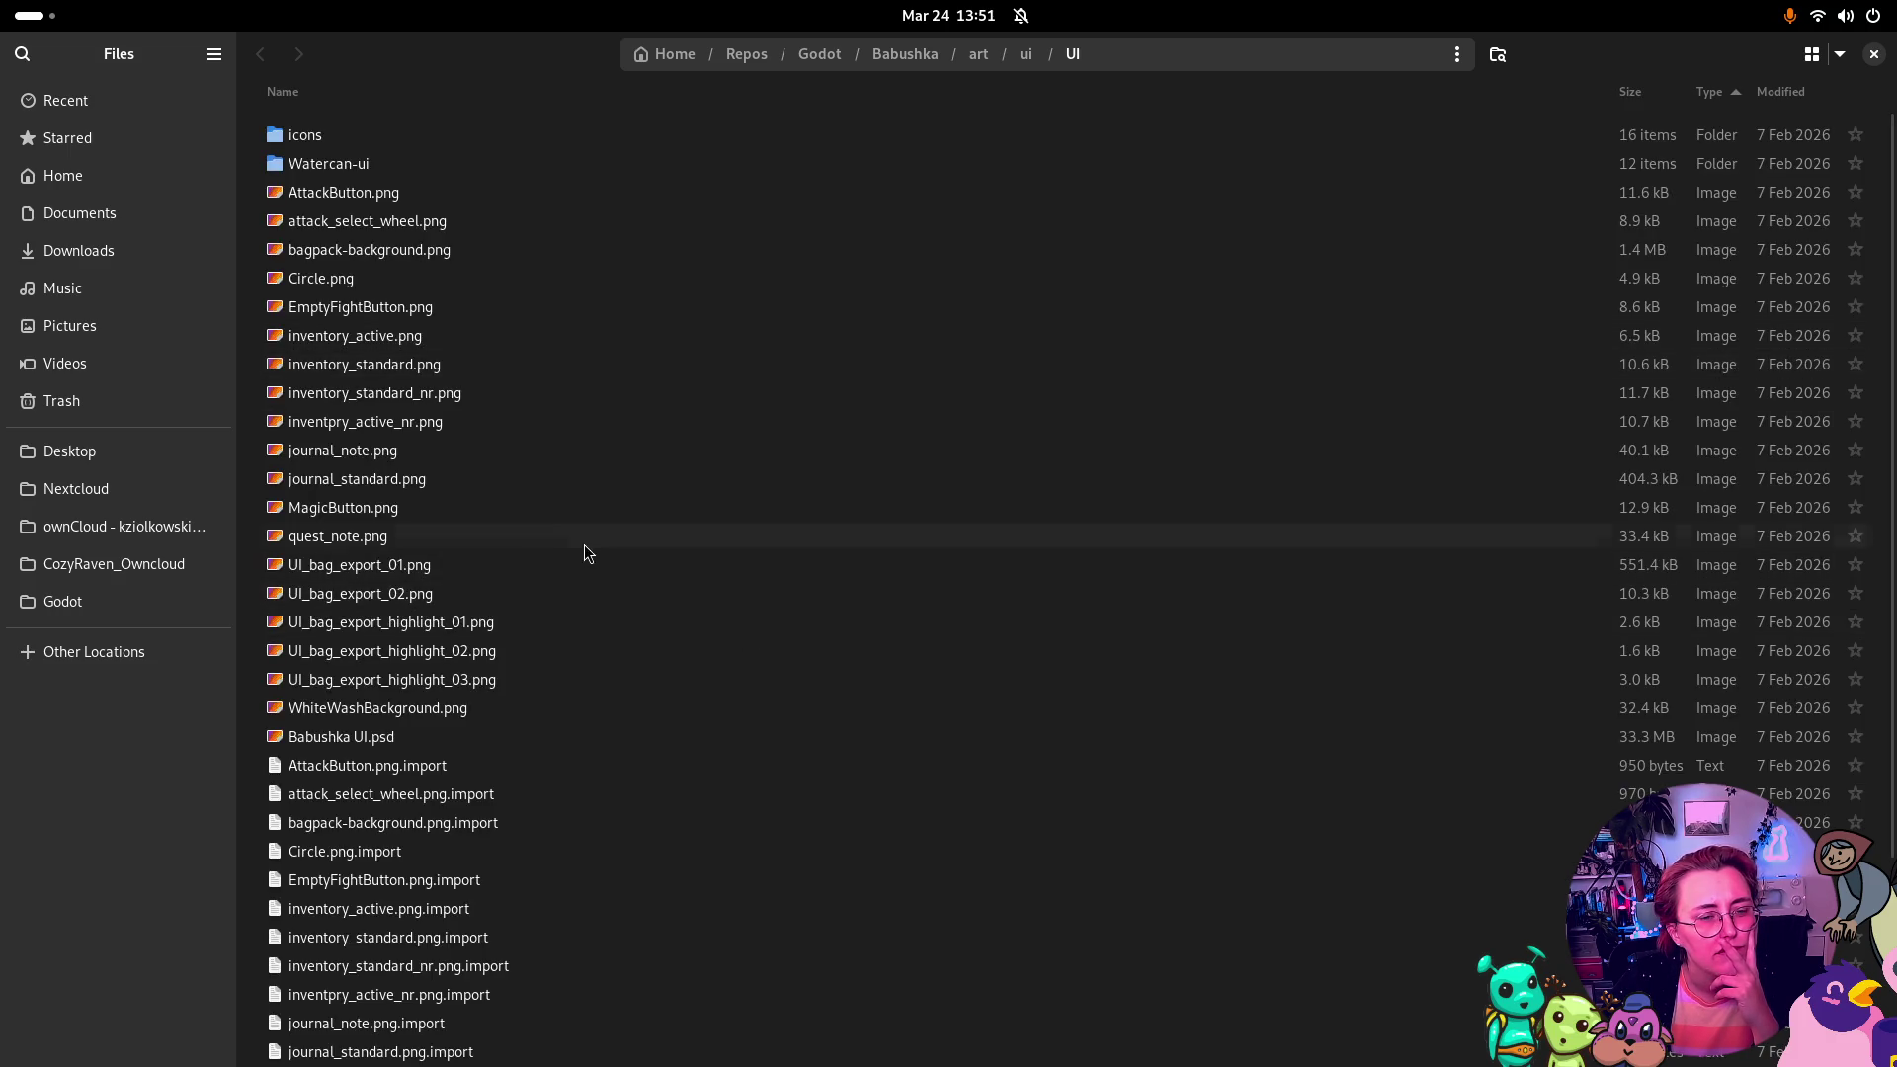
Step: Browse the Open With app list for inventory_standard.png, then cancel without choosing one
right_click(412, 374)
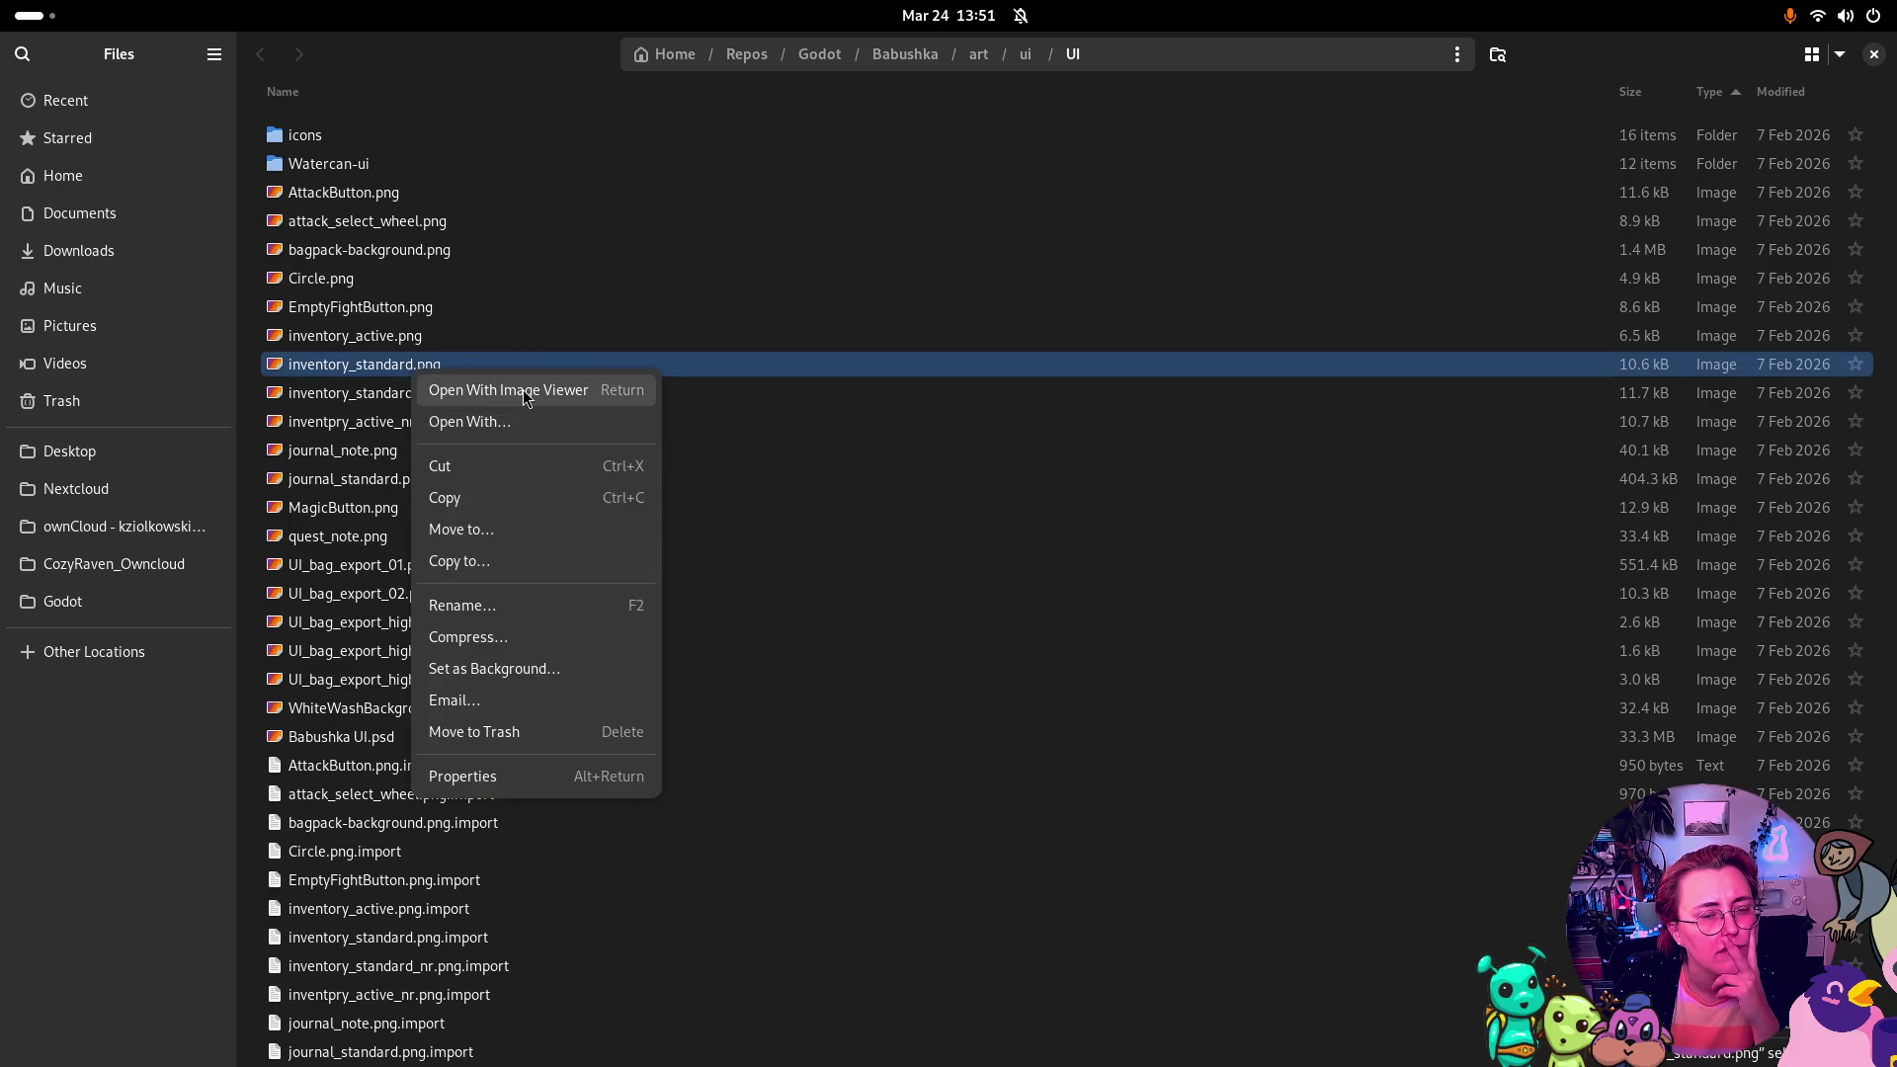
click(530, 420)
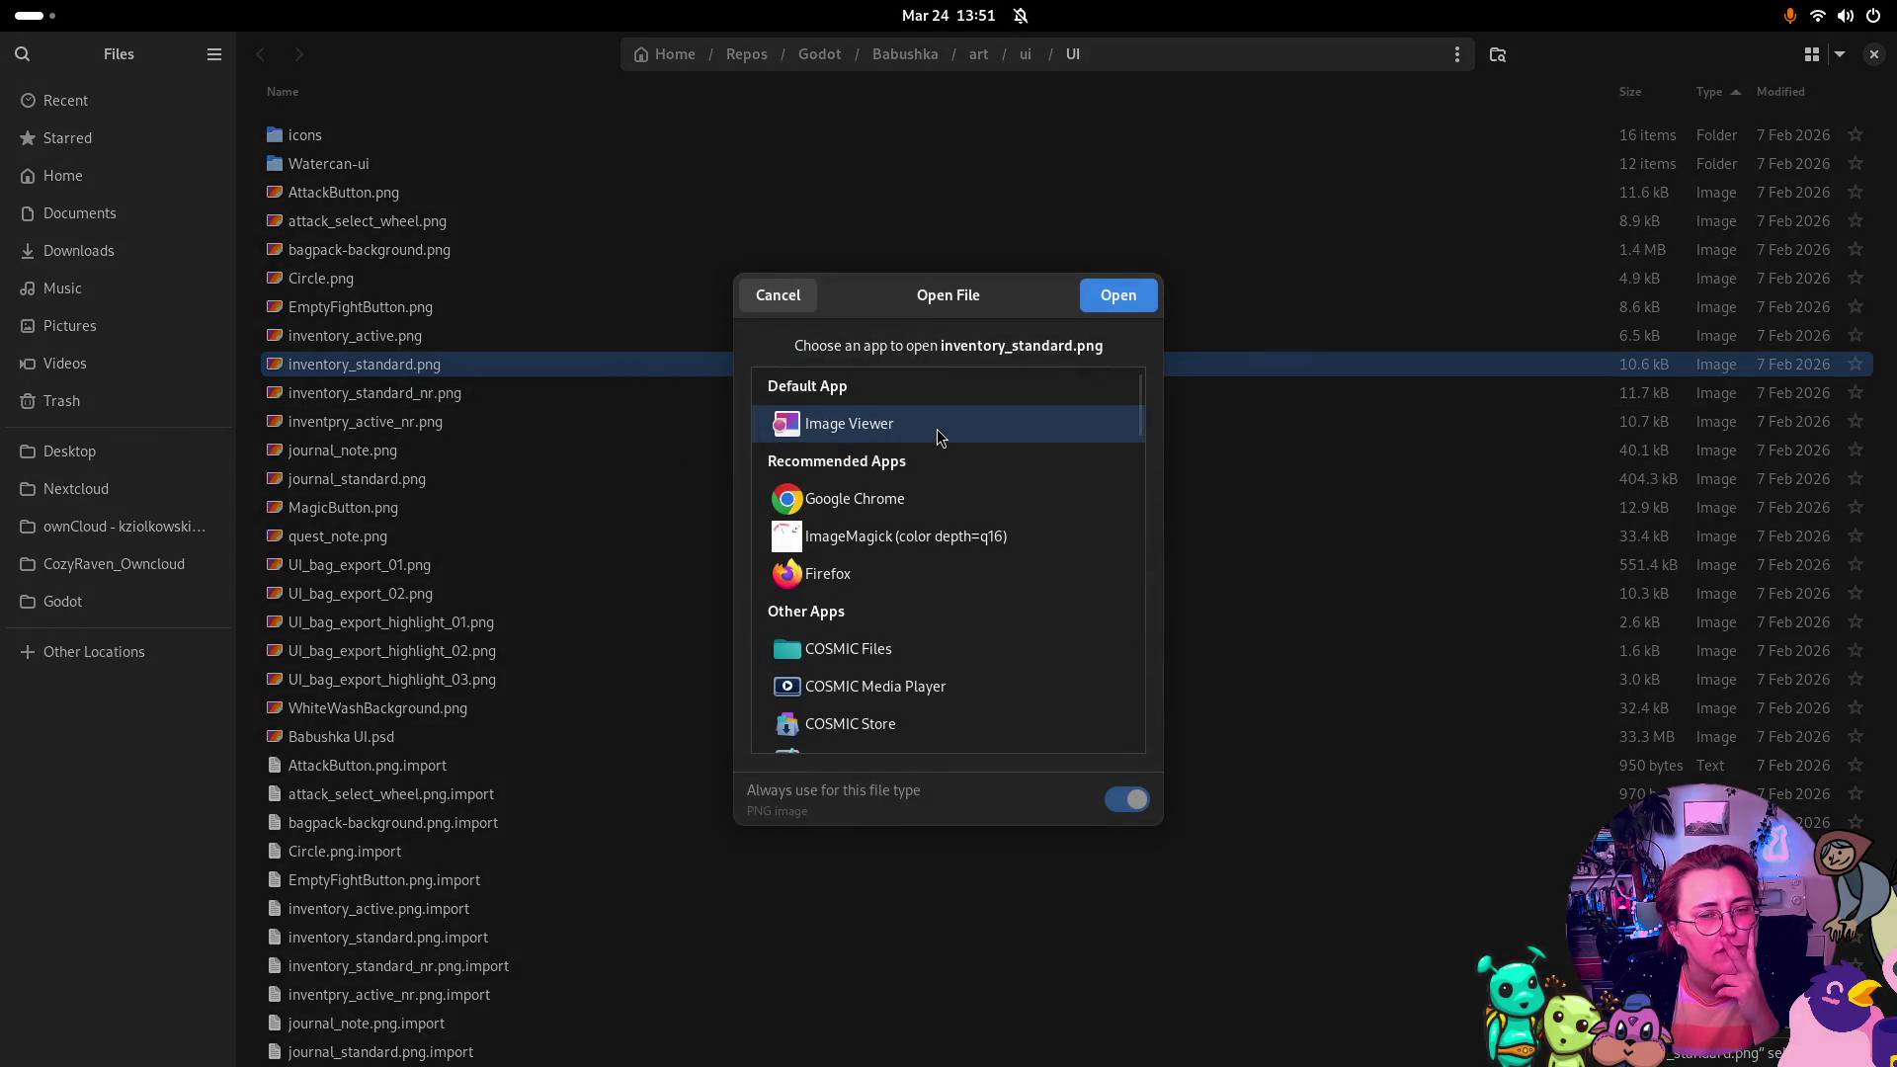
scroll(954, 521, down, 10)
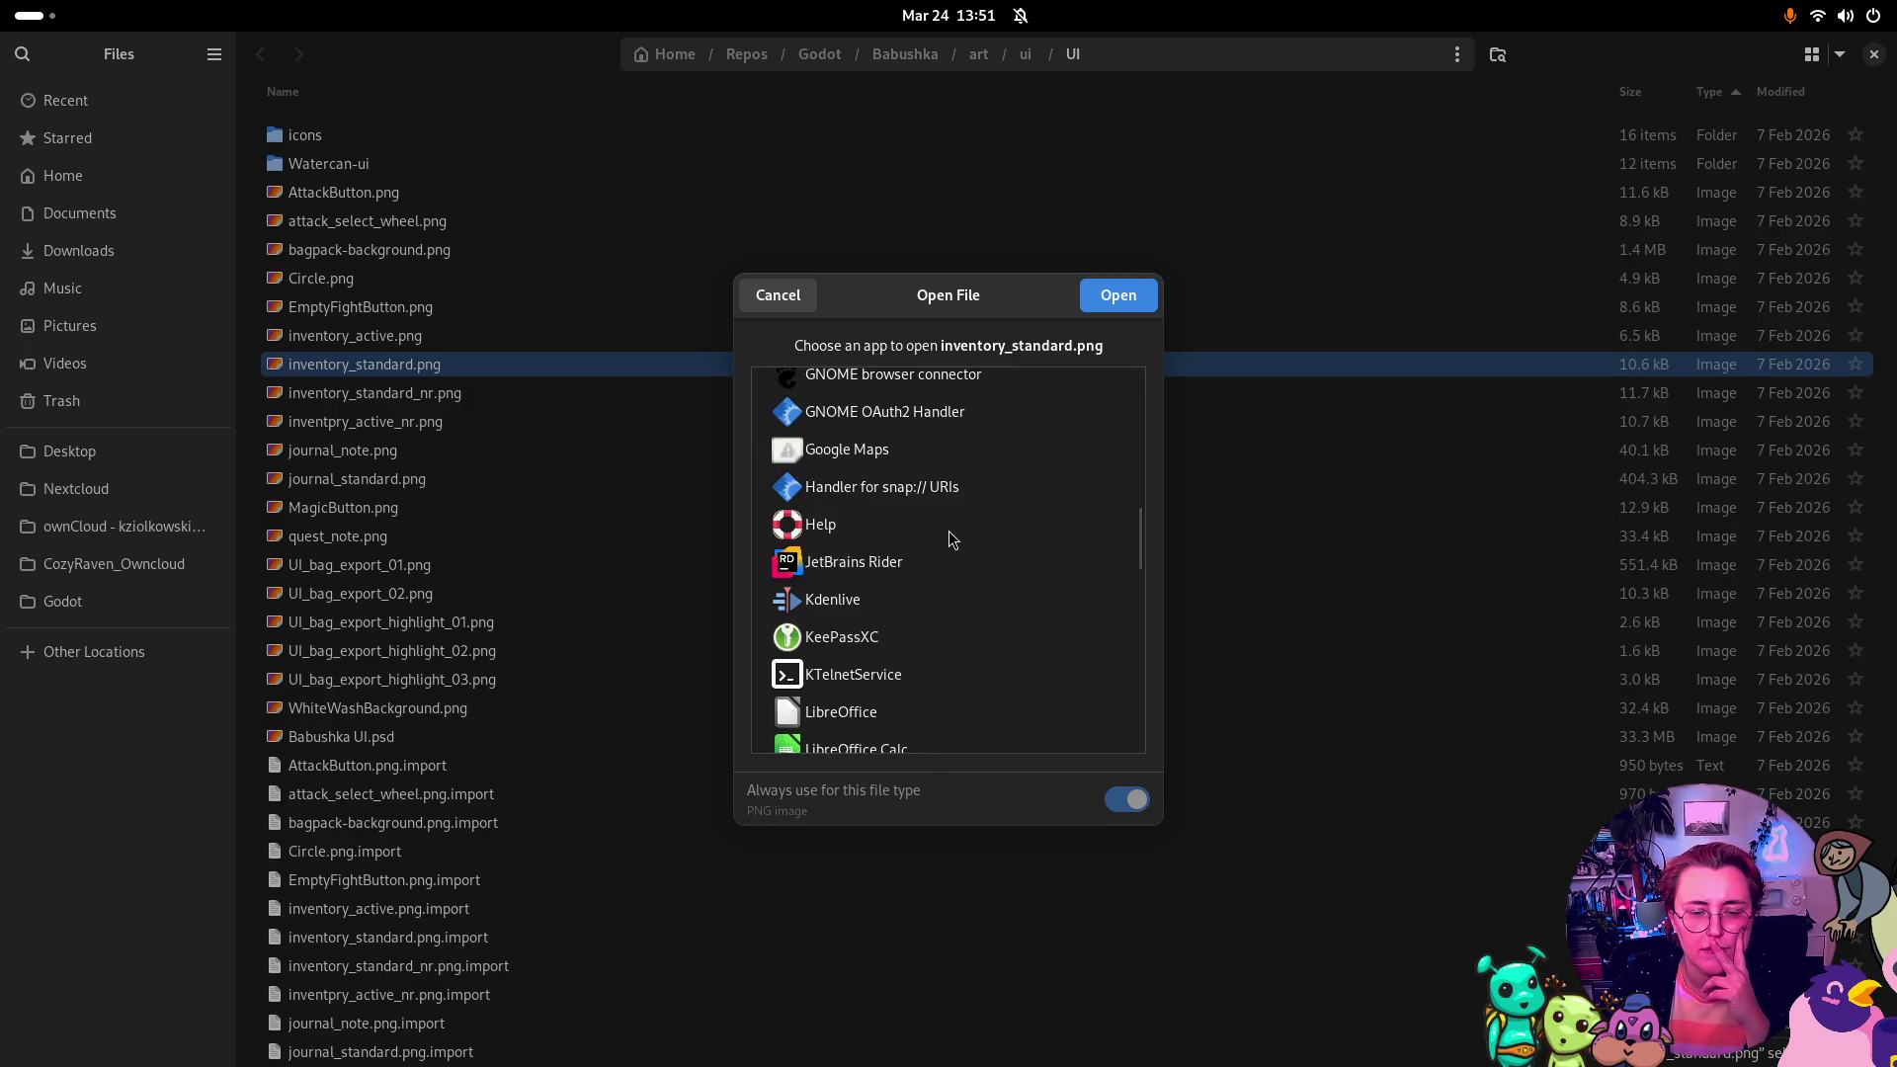
scroll(949, 533, up, 5)
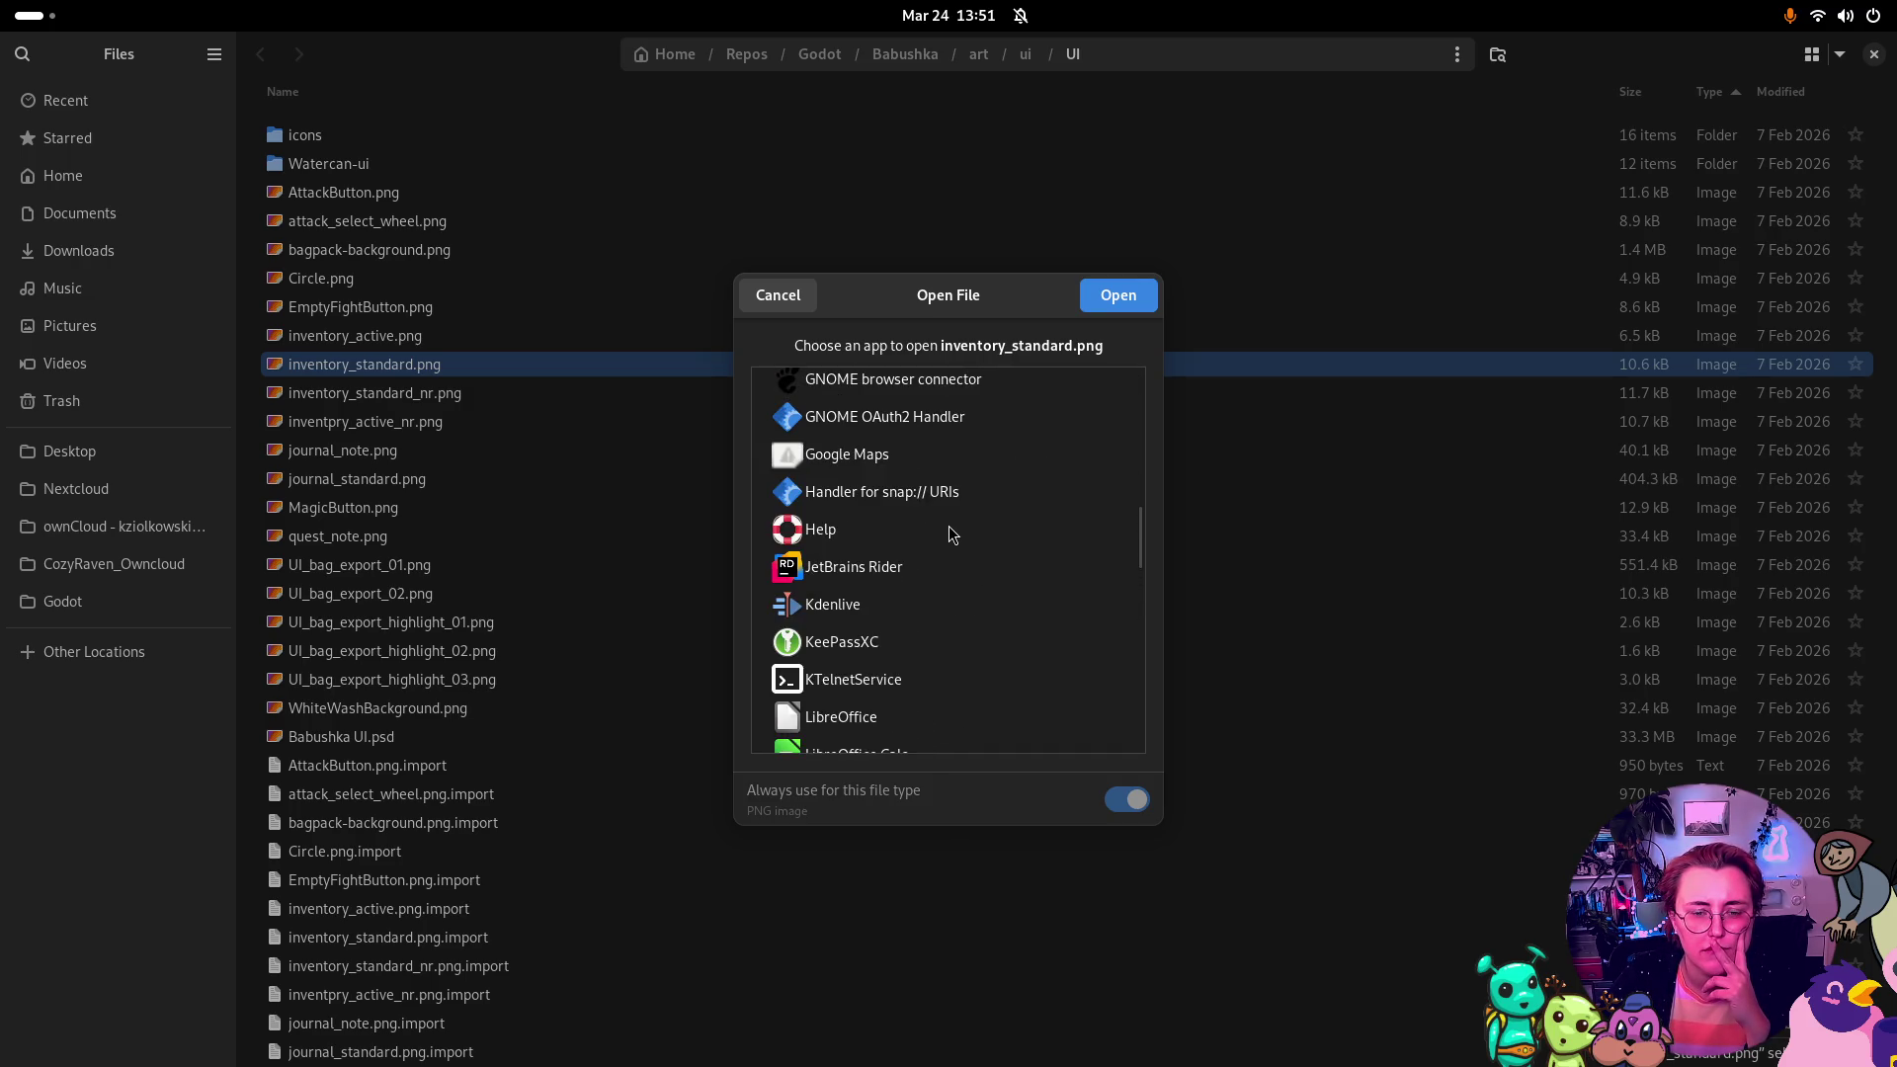
scroll(951, 528, down, 12)
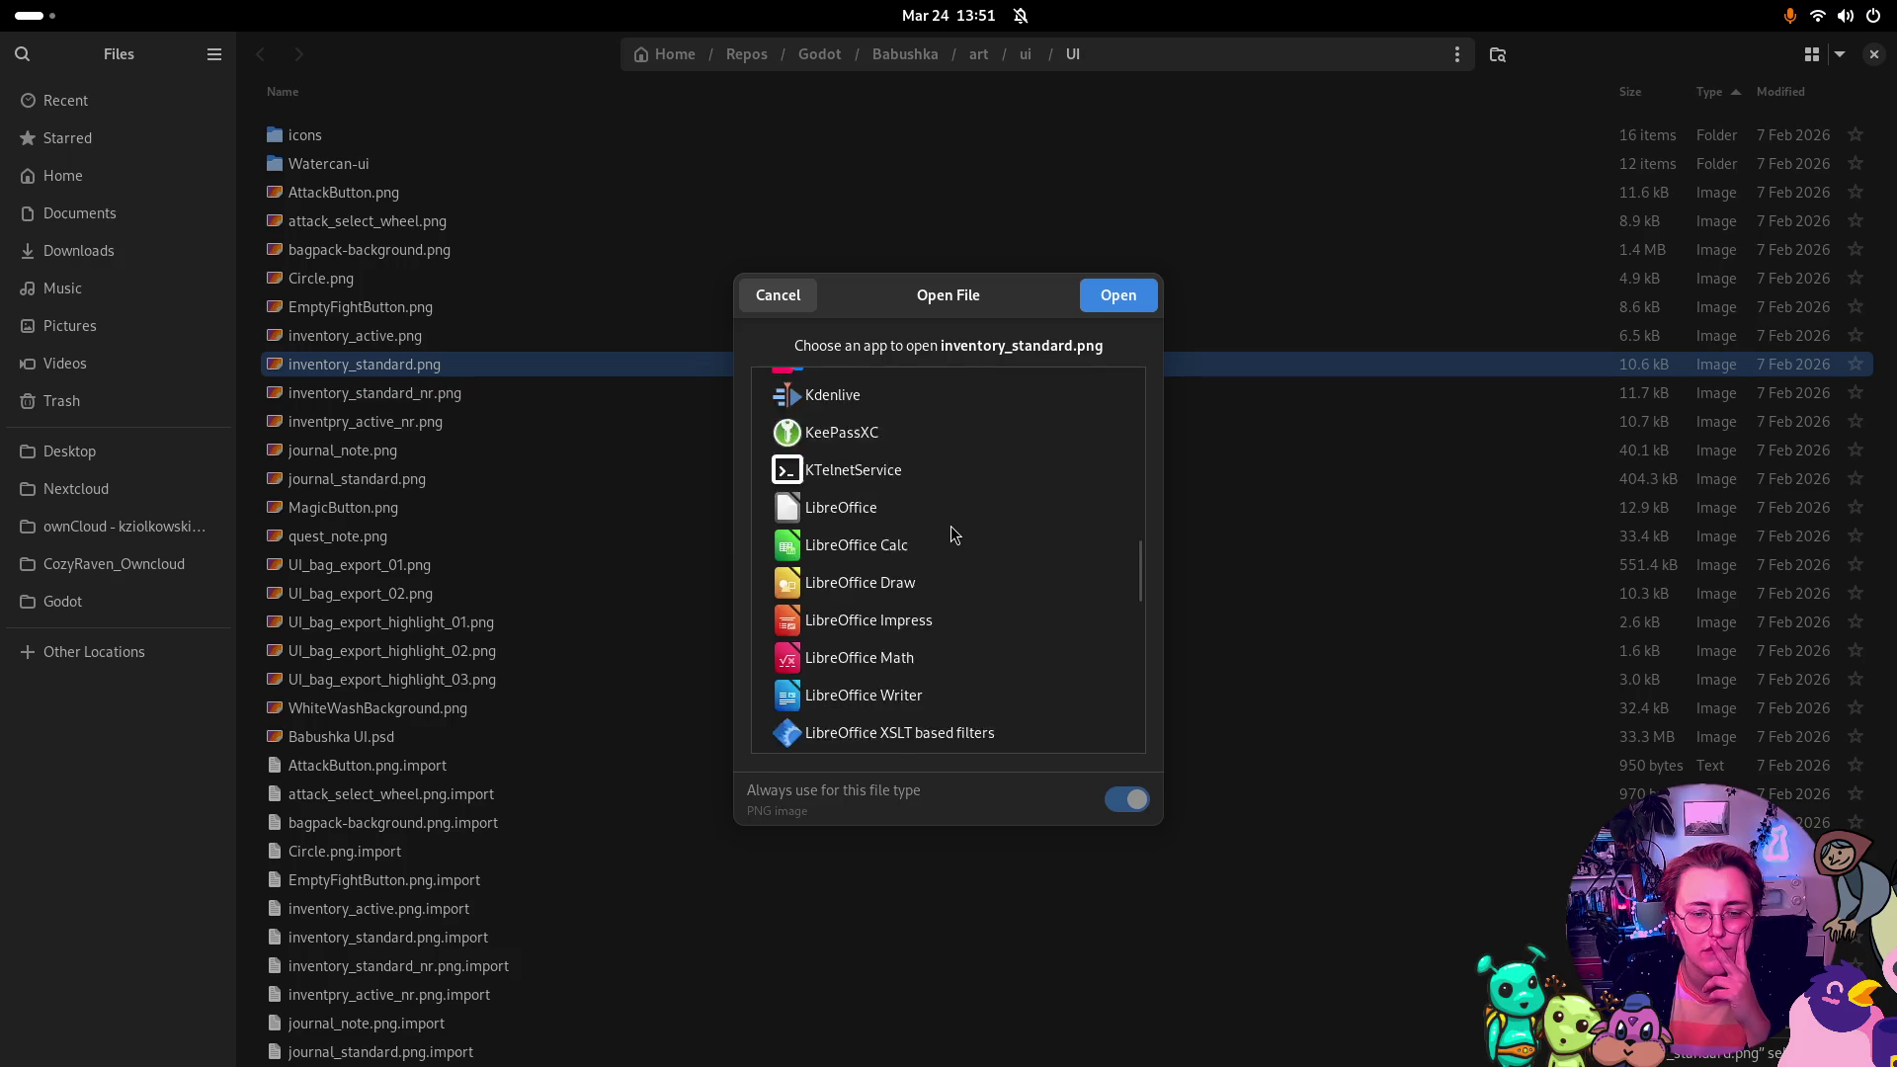
scroll(949, 540, down, 8)
scroll(939, 543, up, 12)
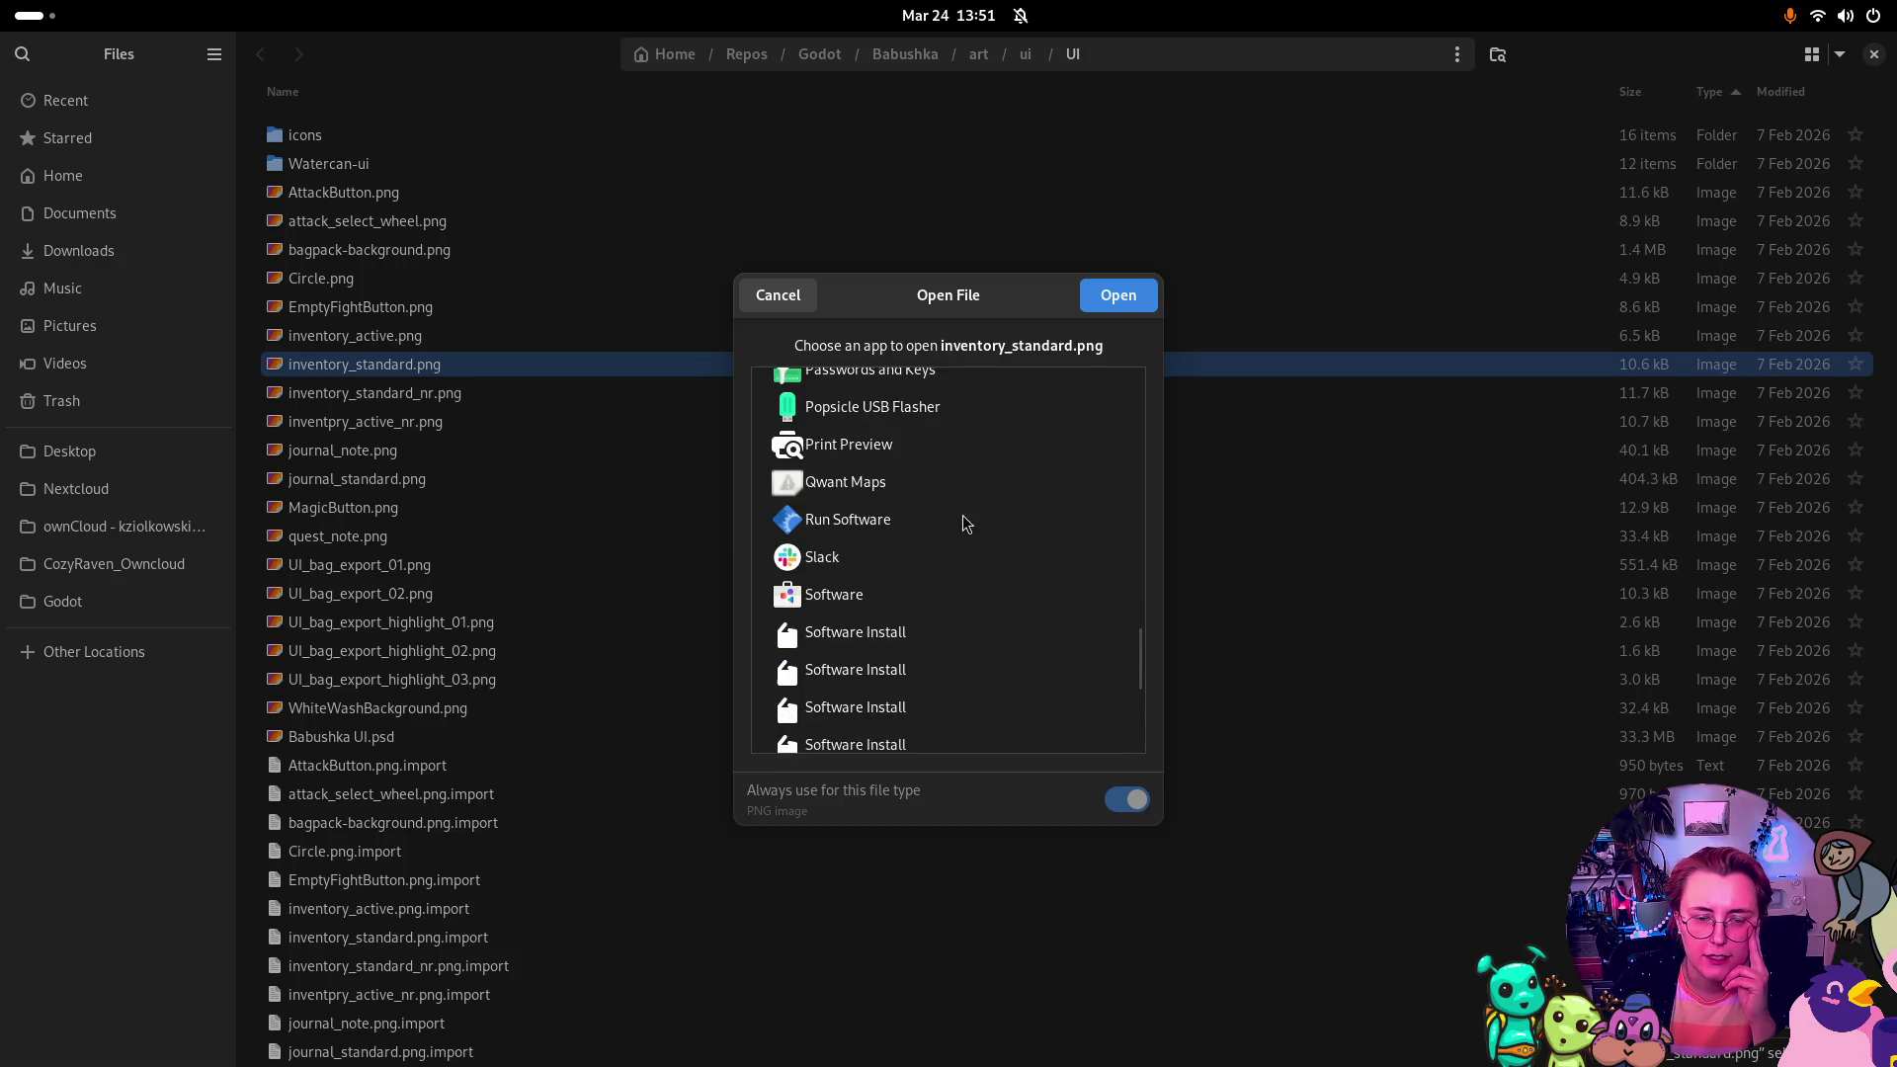
scroll(992, 517, up, 5)
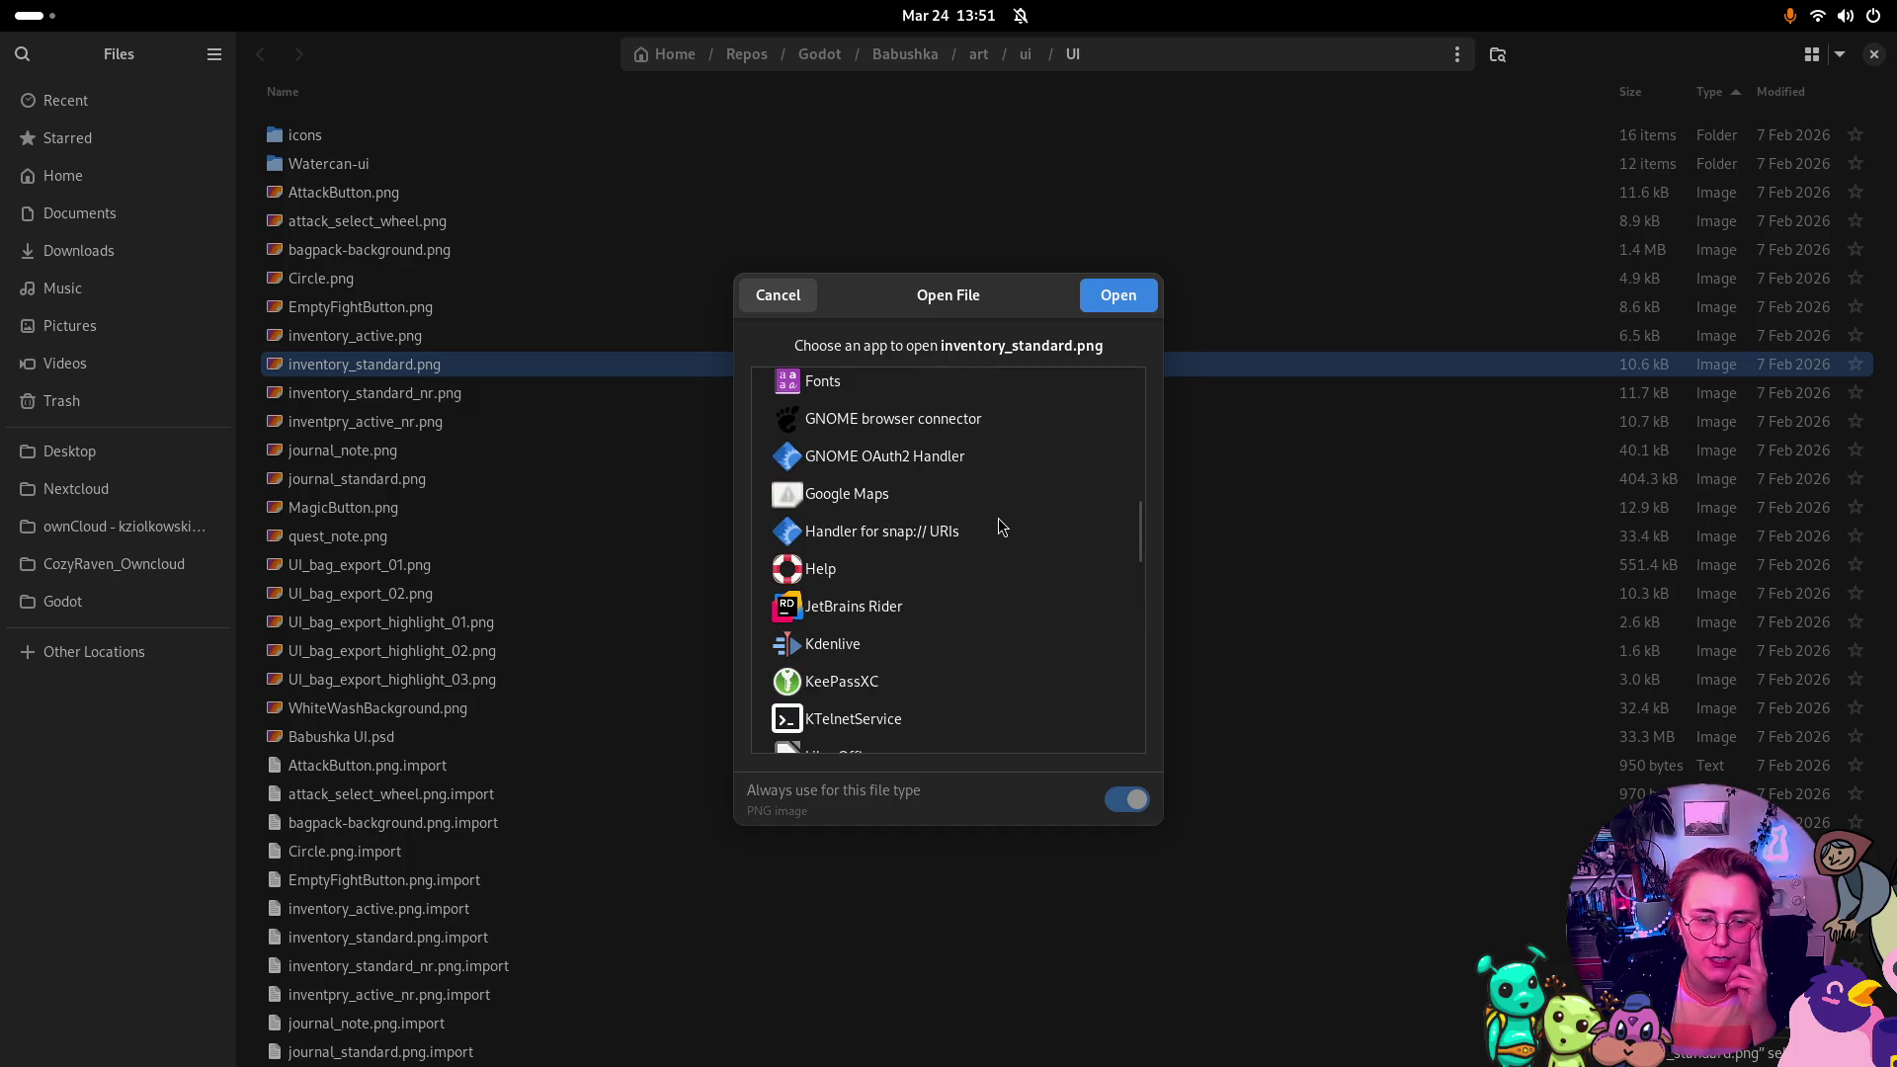
scroll(1001, 526, up, 3)
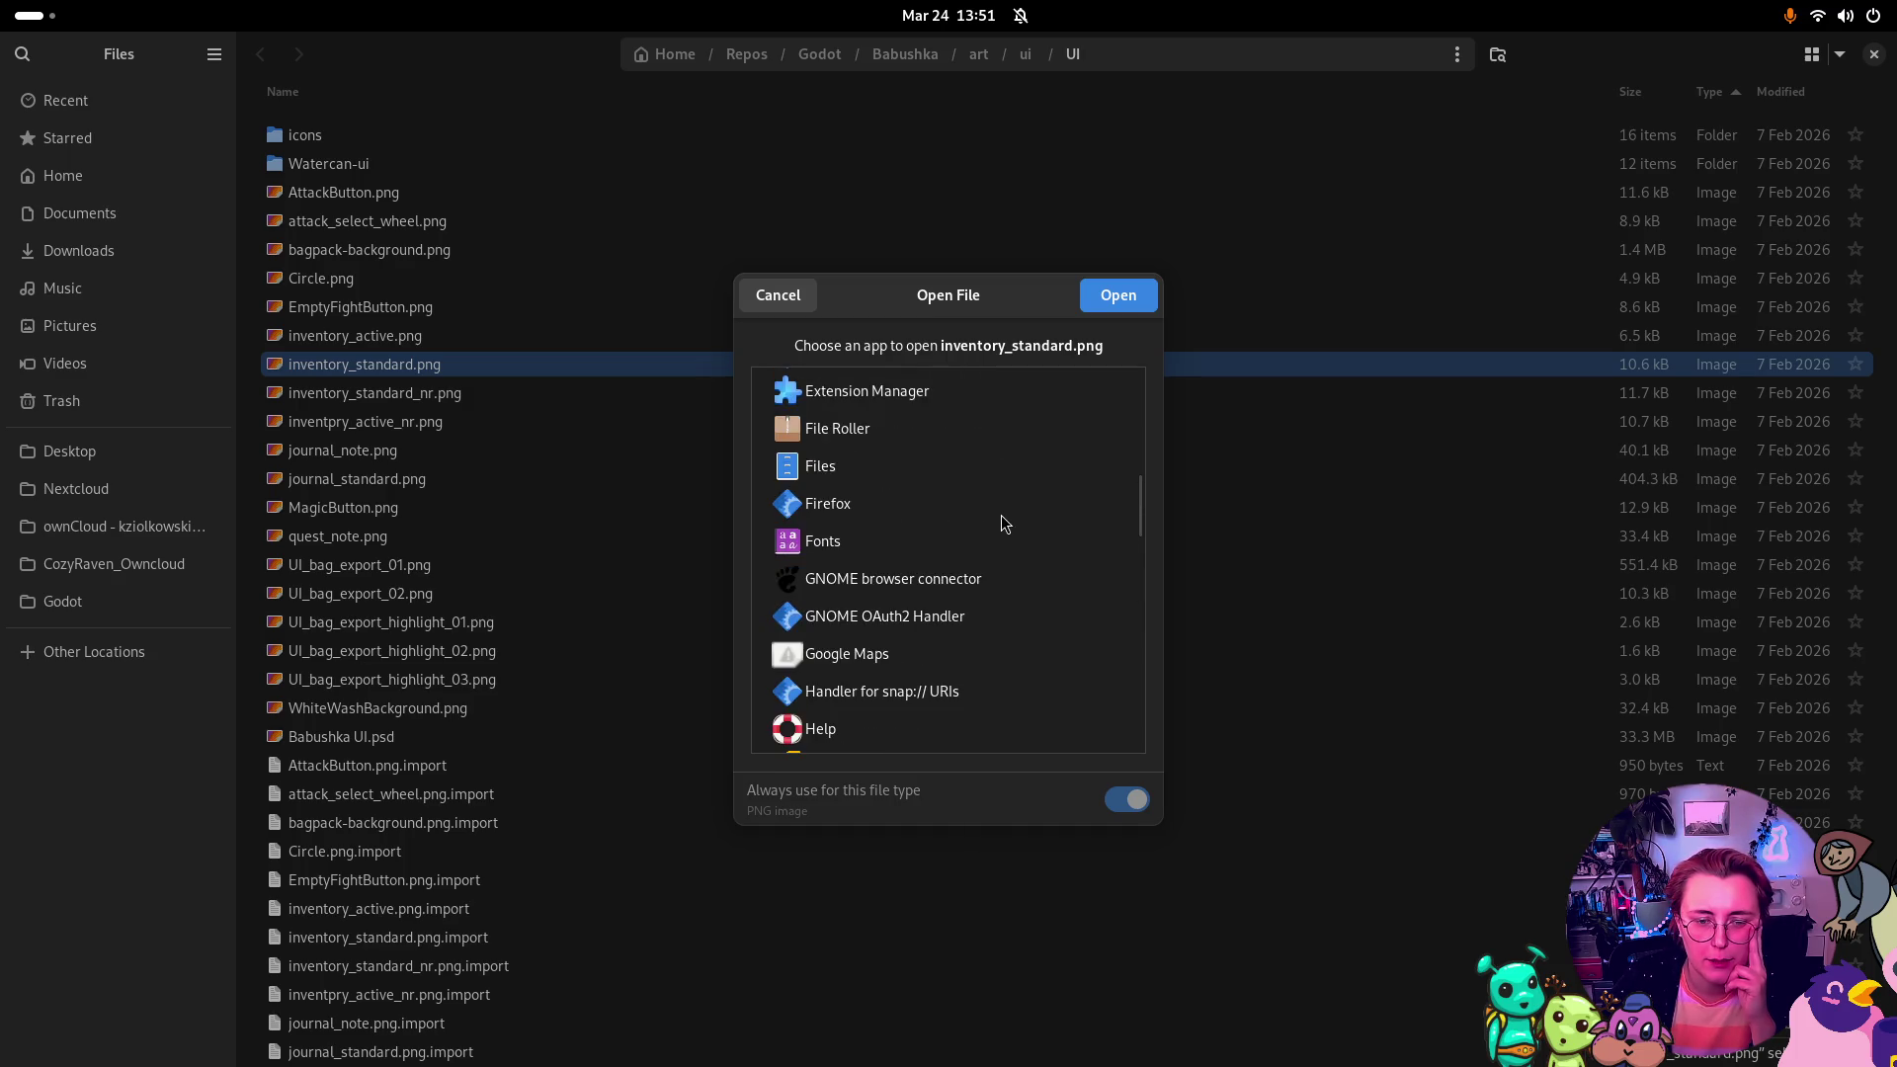
click(775, 297)
Step: Switch back to the Godot editor showing the Slot scene
key(super)
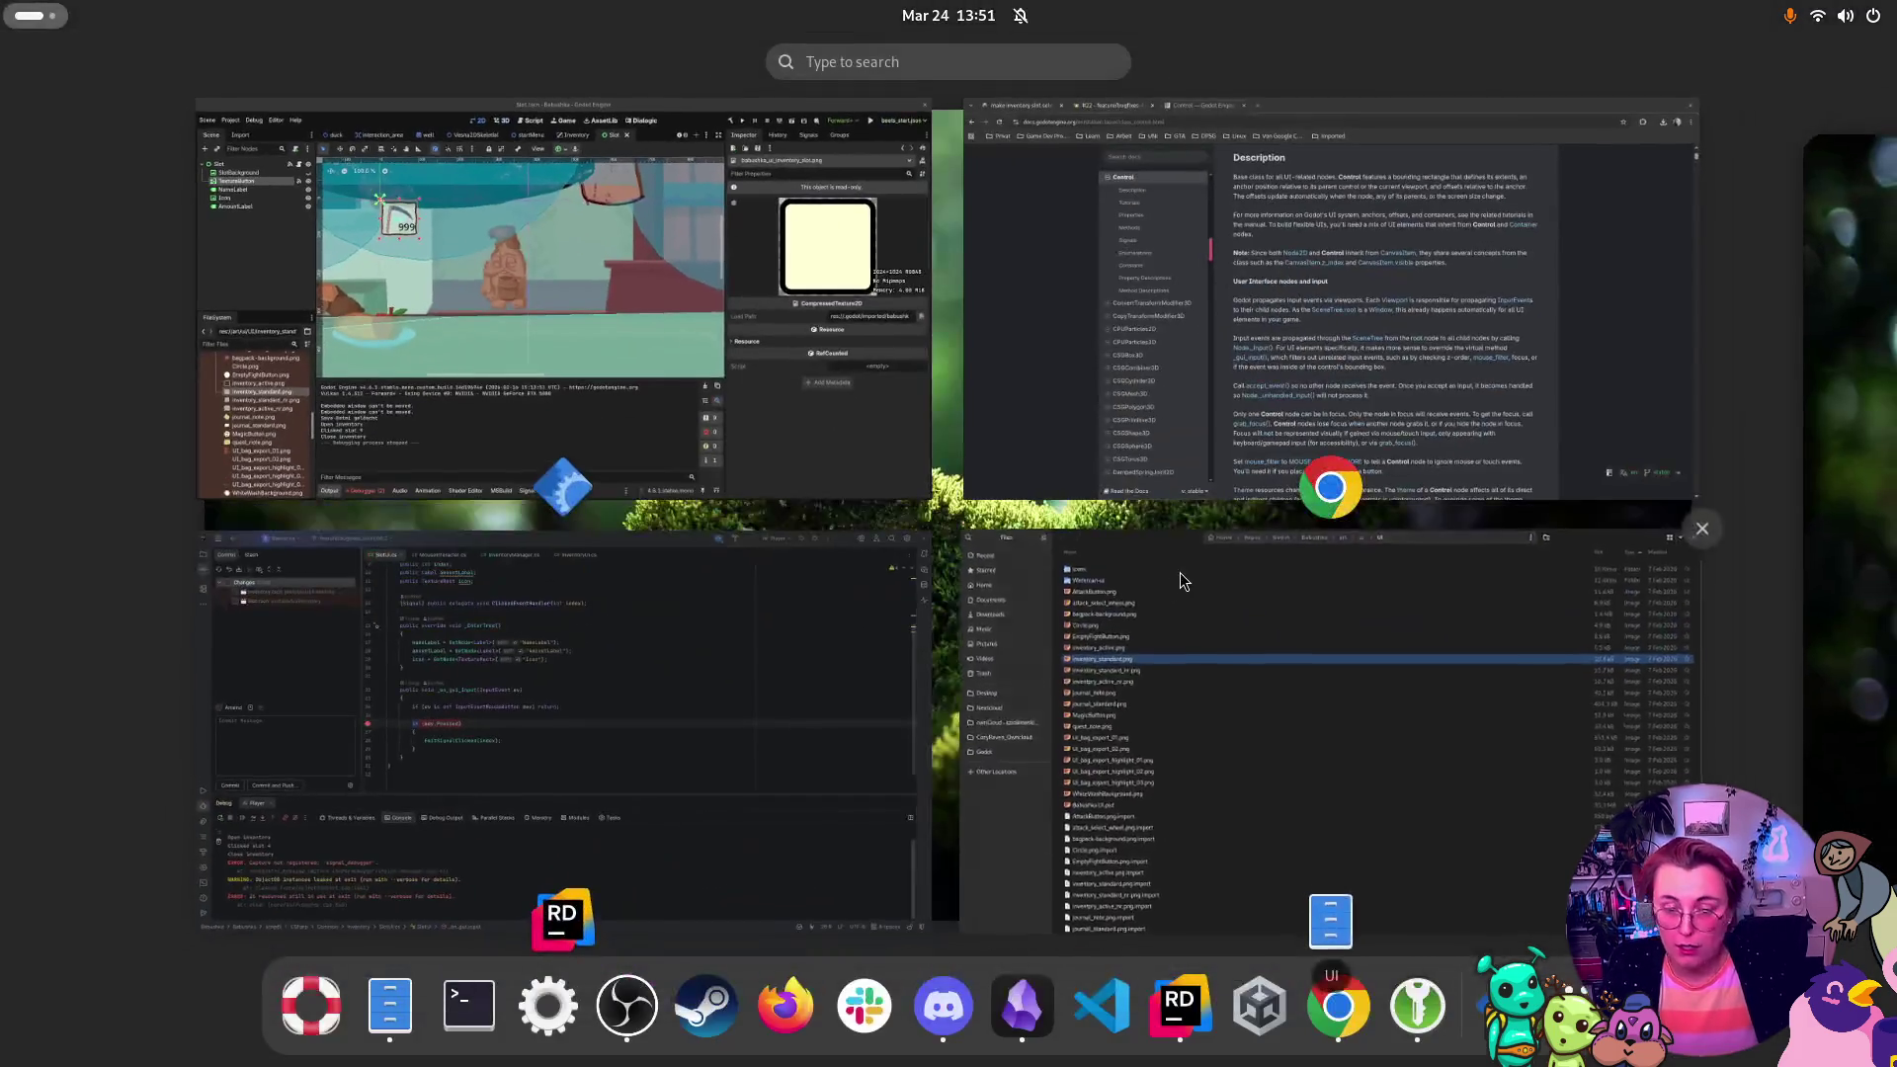
click(1218, 782)
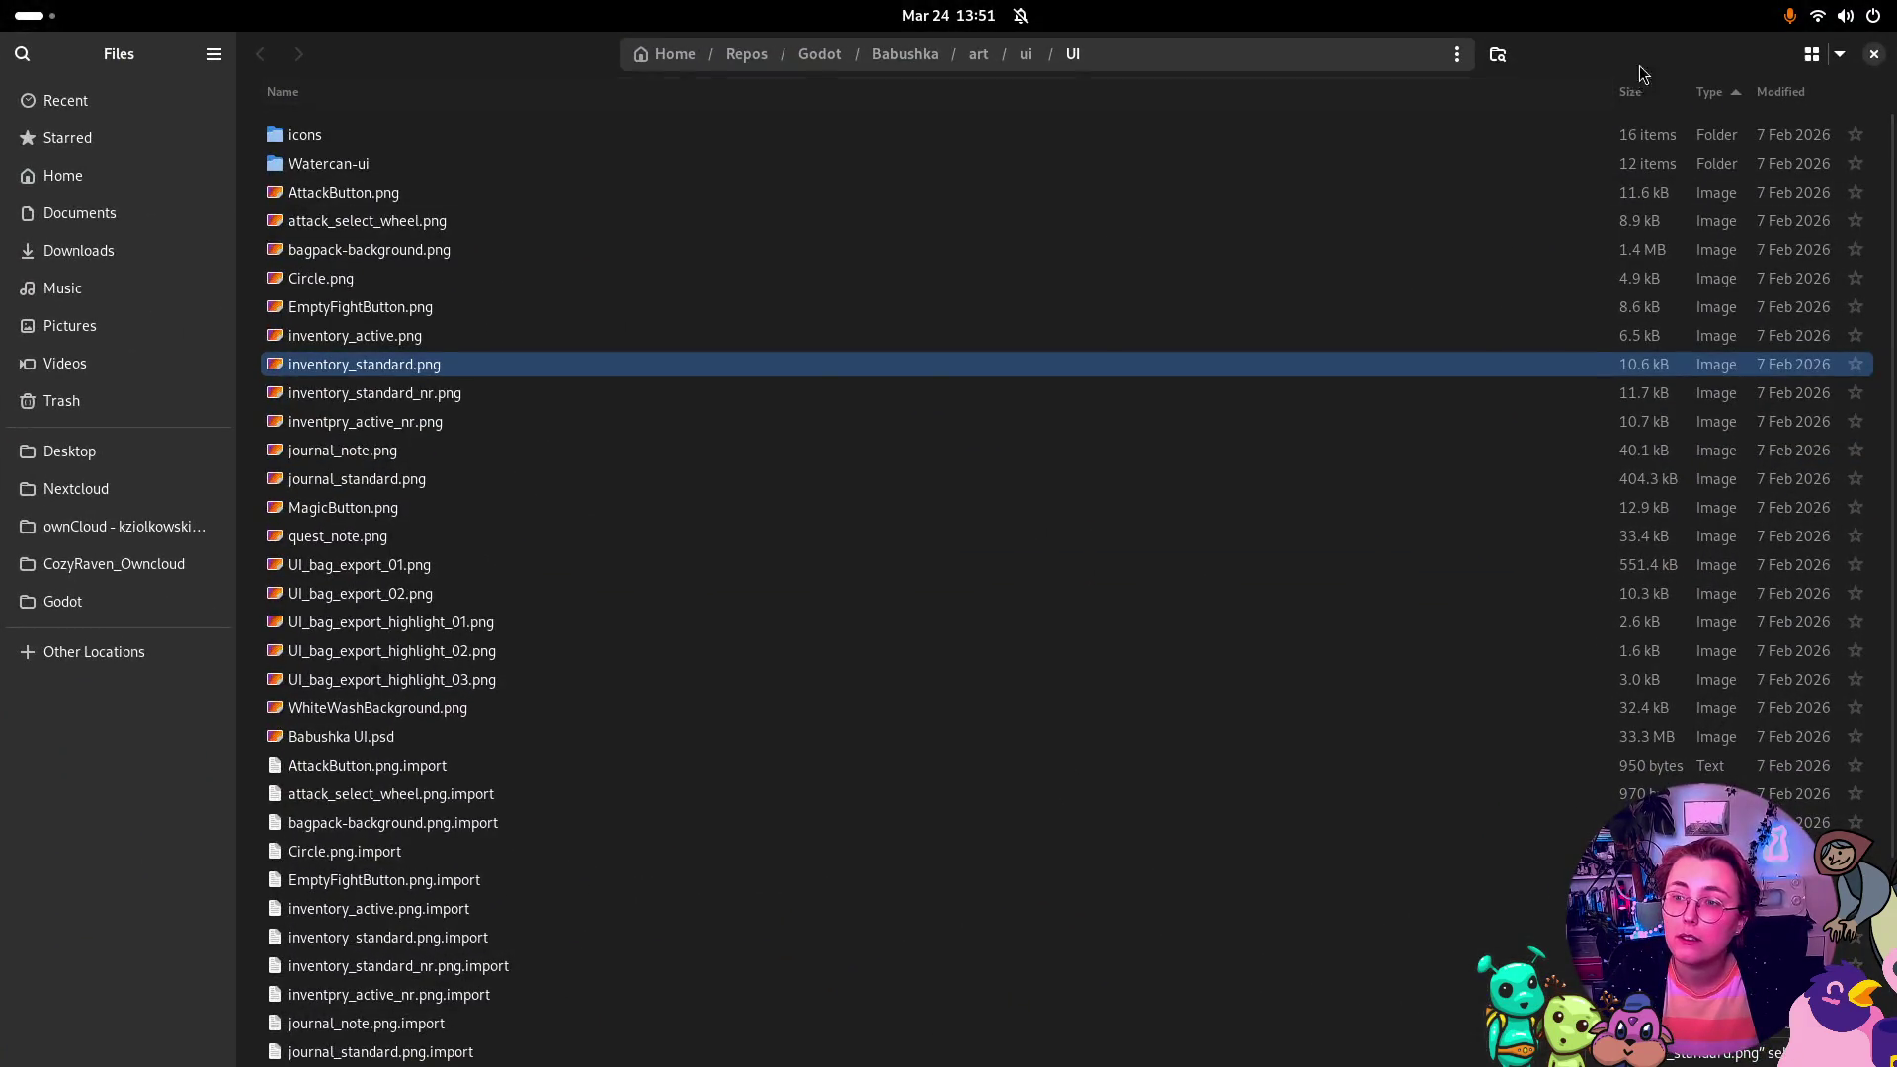
key(alt+Tab)
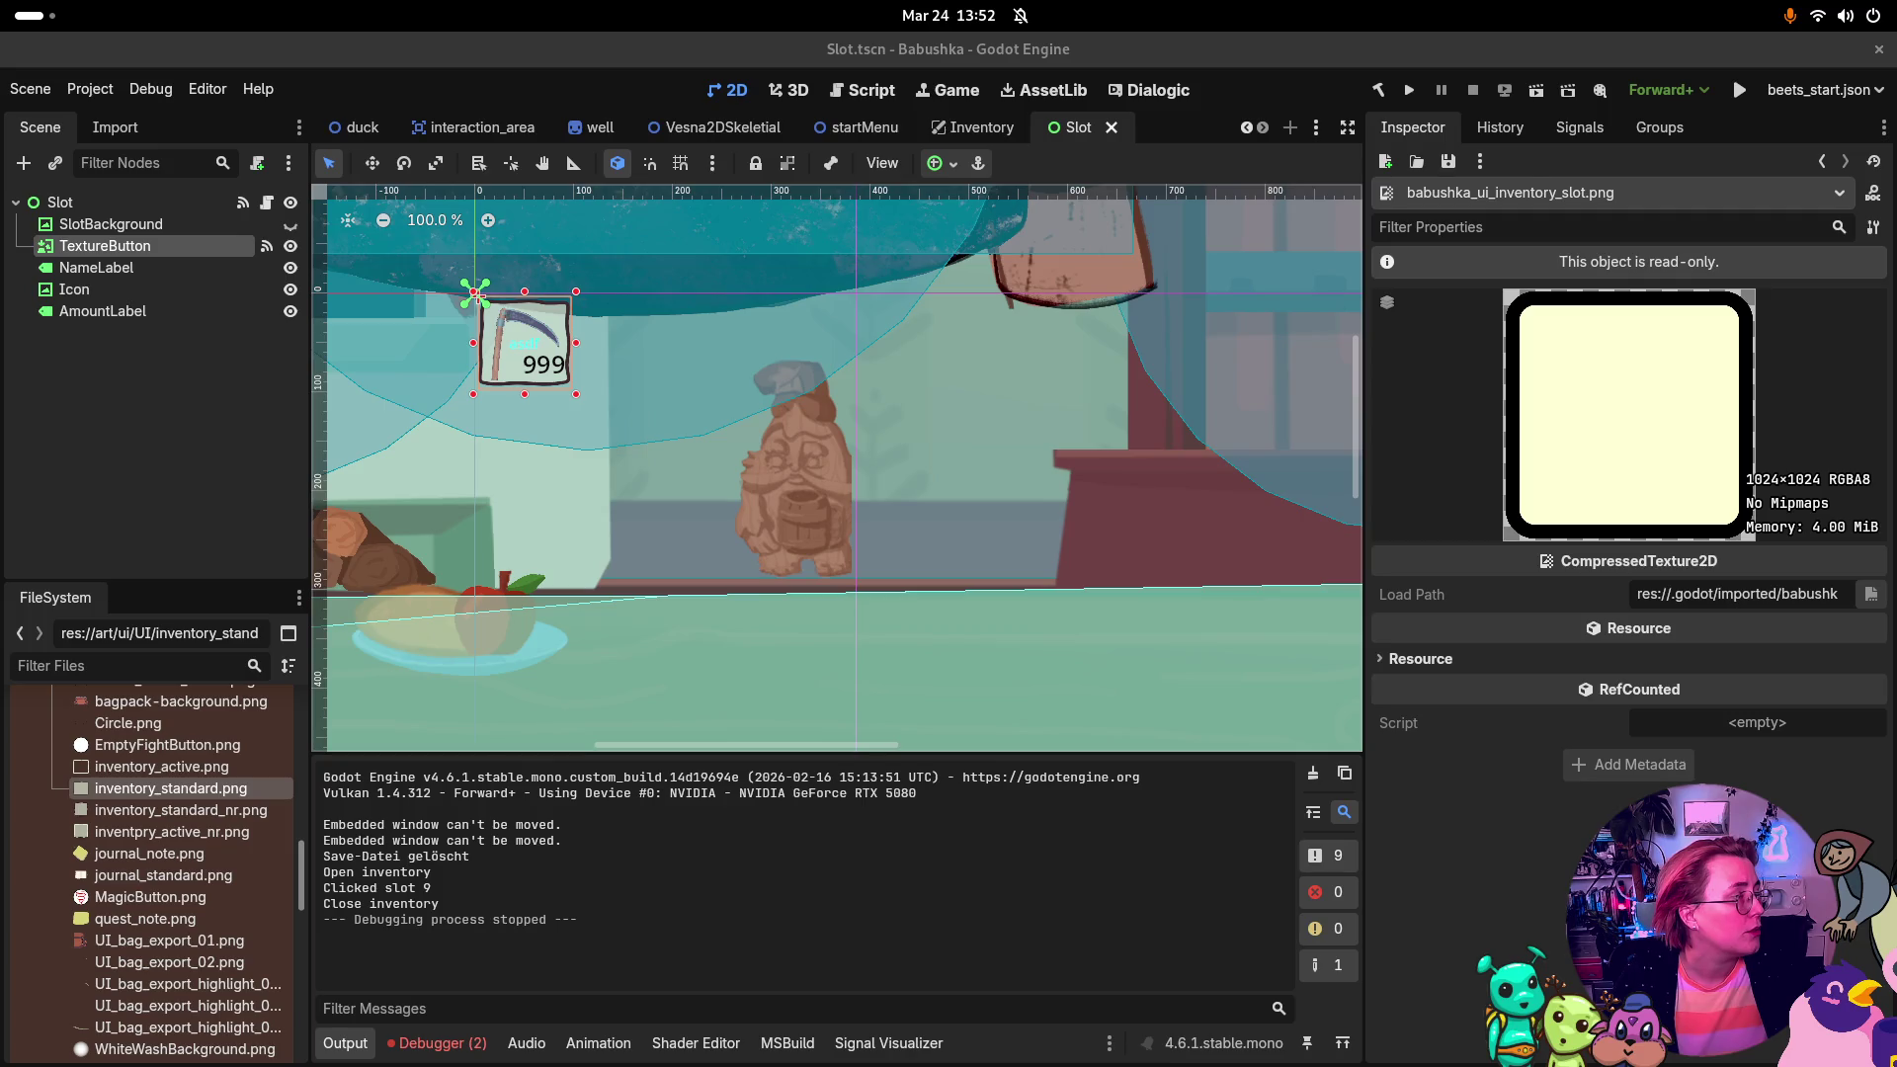
Step: Open the 'Using AppImages - Pop!_OS Documentation' result from the DuckDuckGo search in Chrome
key(alt+Tab)
click(675, 535)
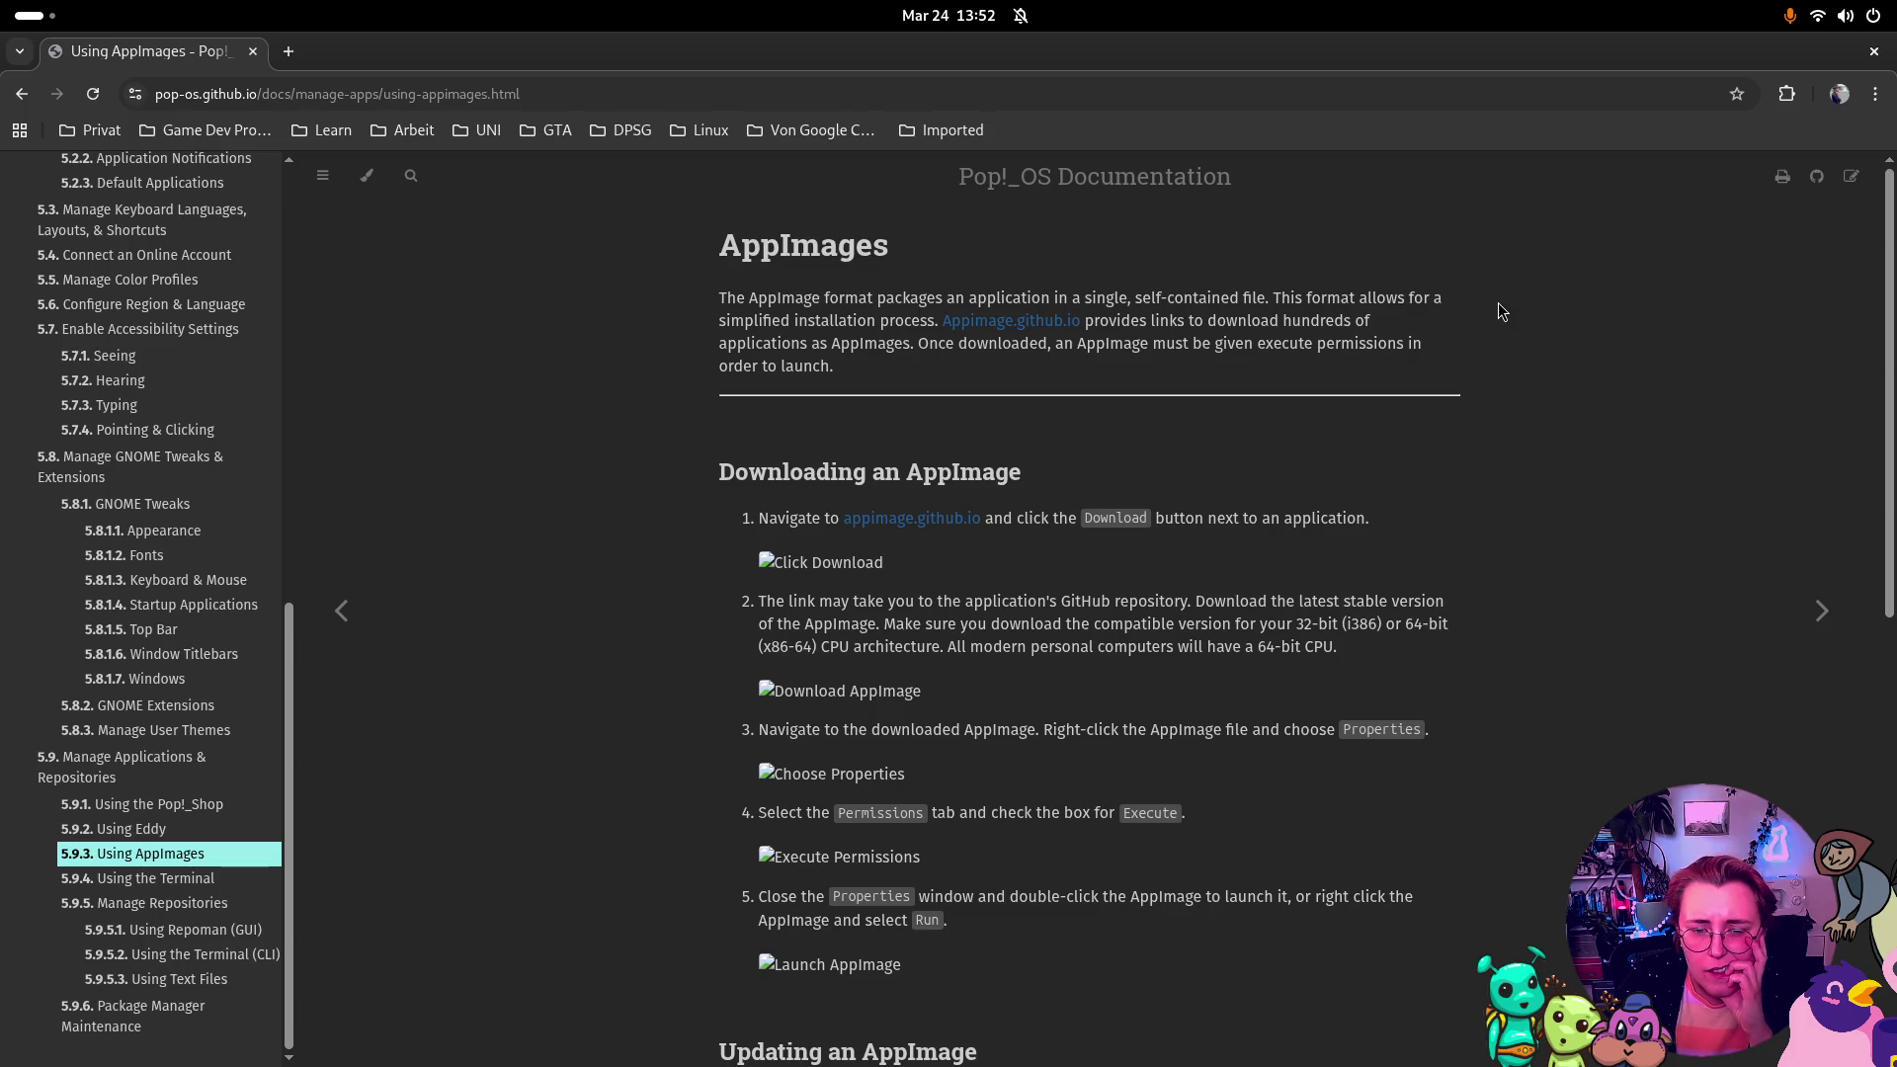
scroll(1504, 312, down, 2)
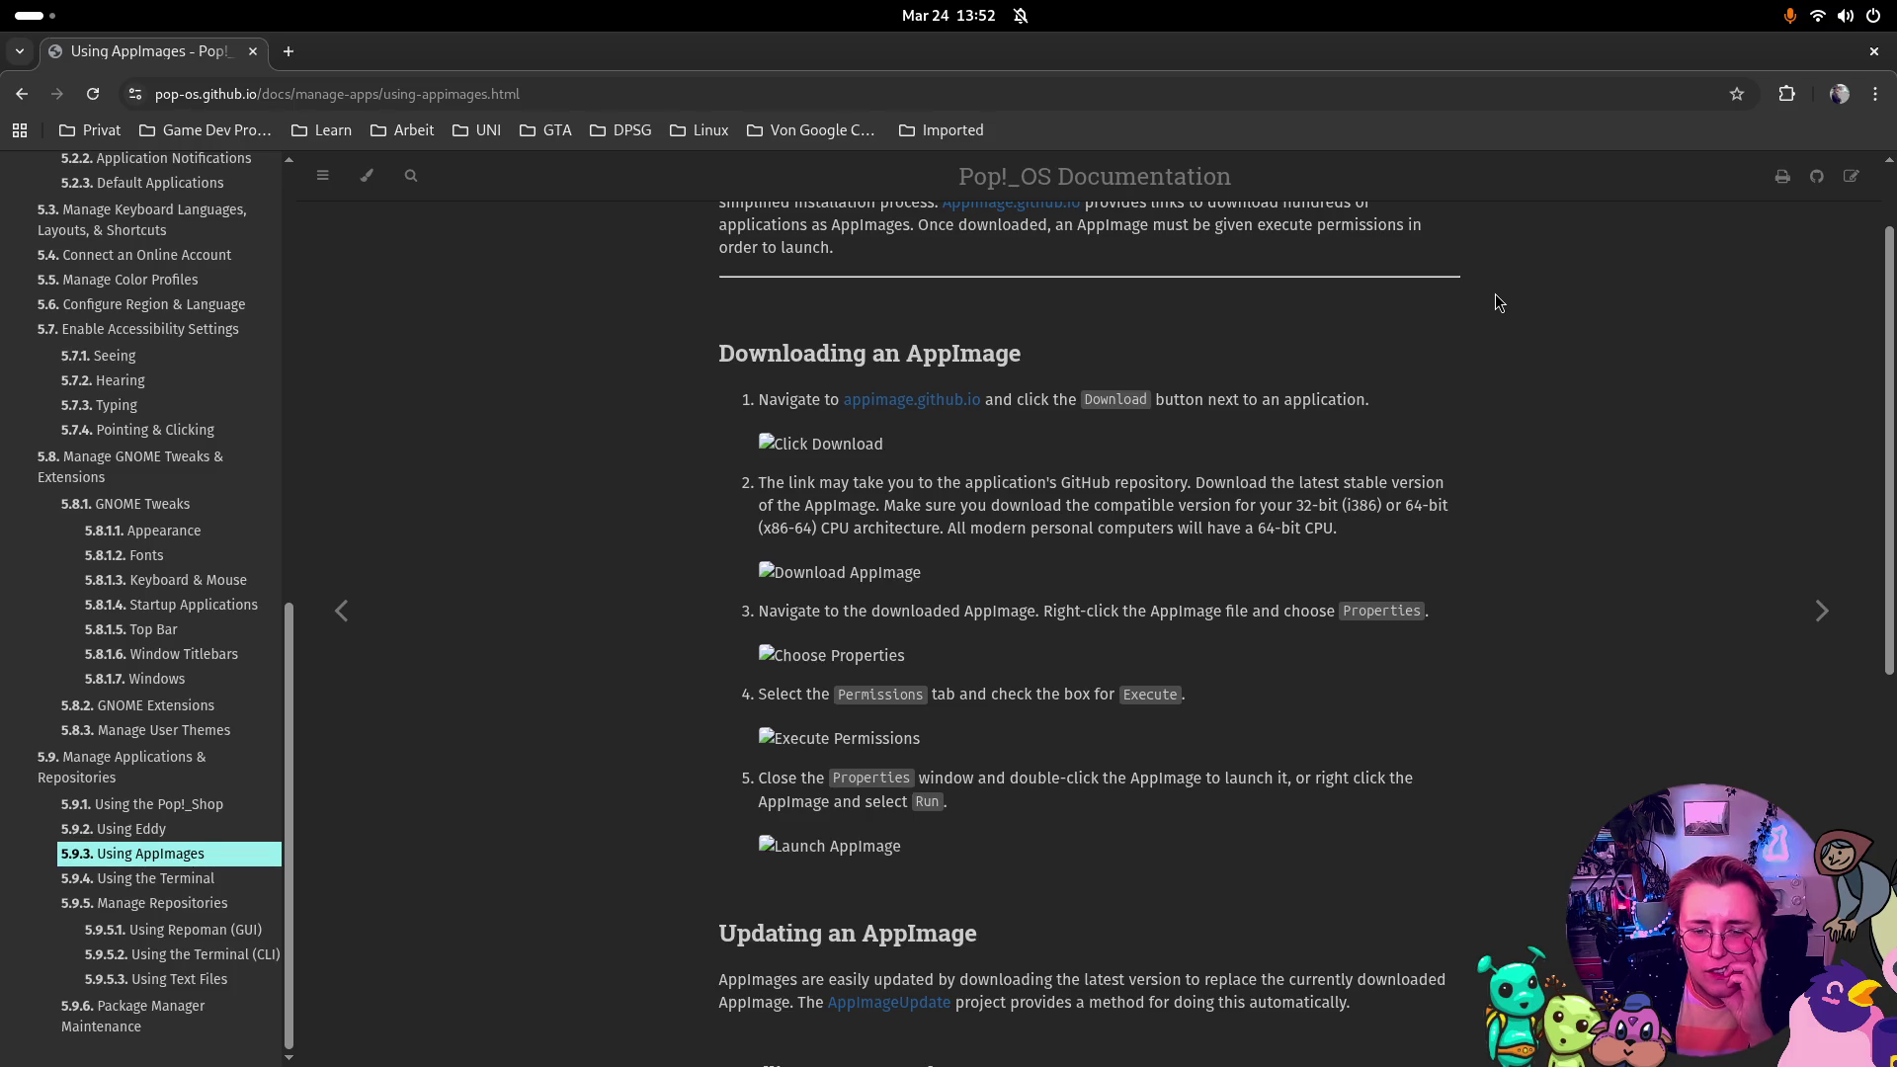
scroll(1496, 294, down, 2)
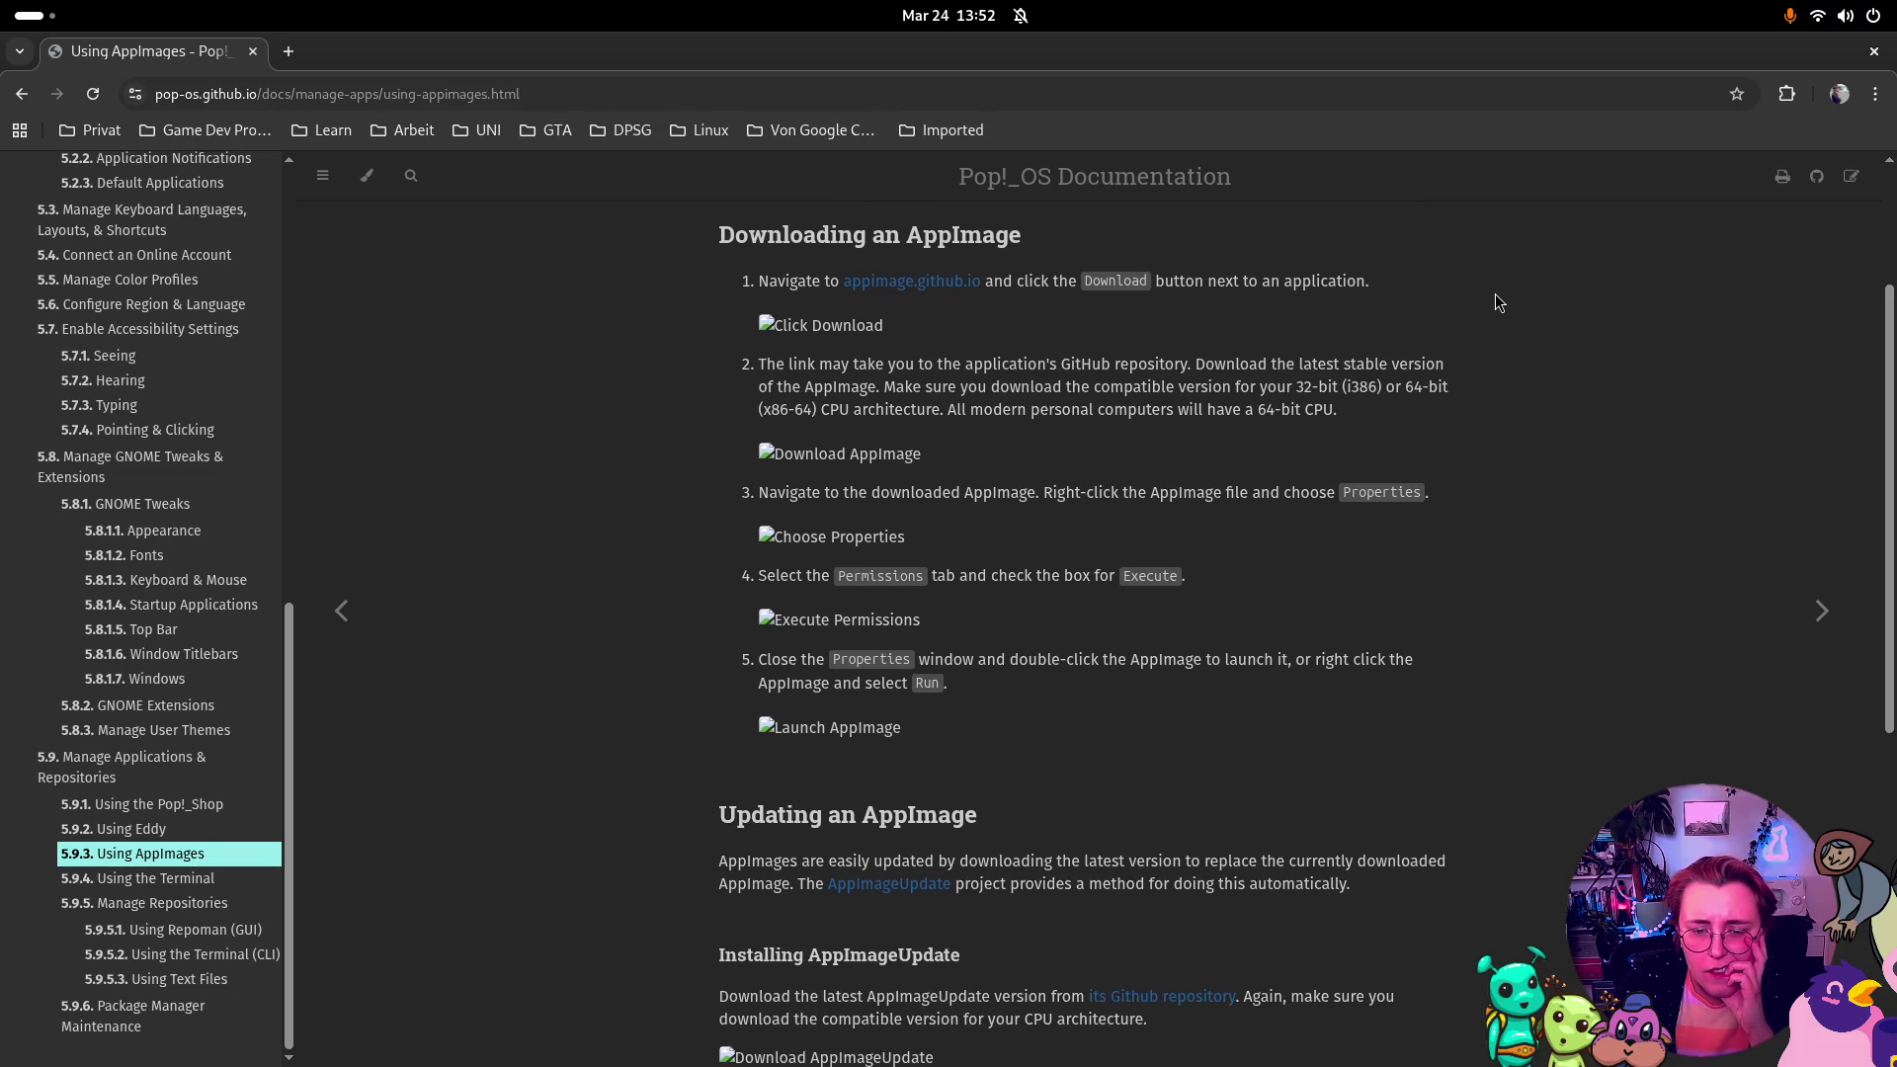
scroll(1494, 294, down, 2)
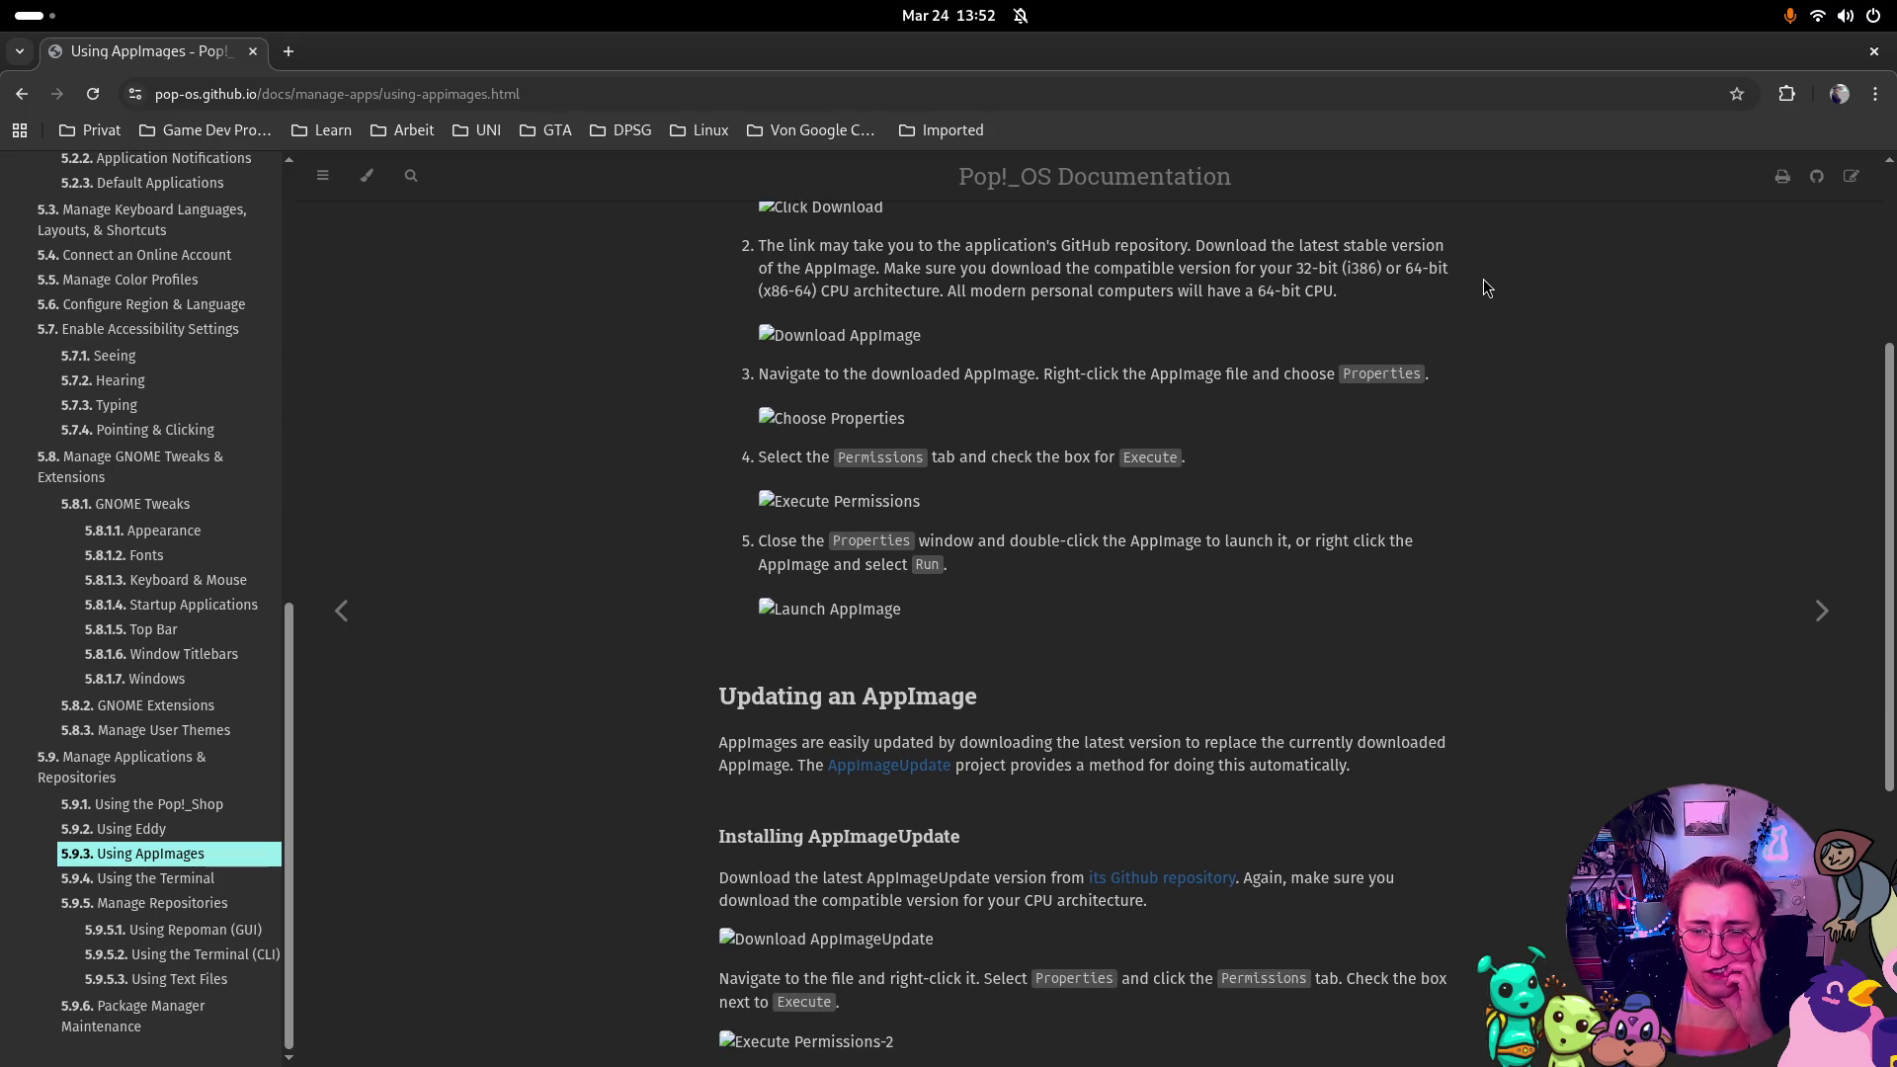
scroll(1476, 275, down, 6)
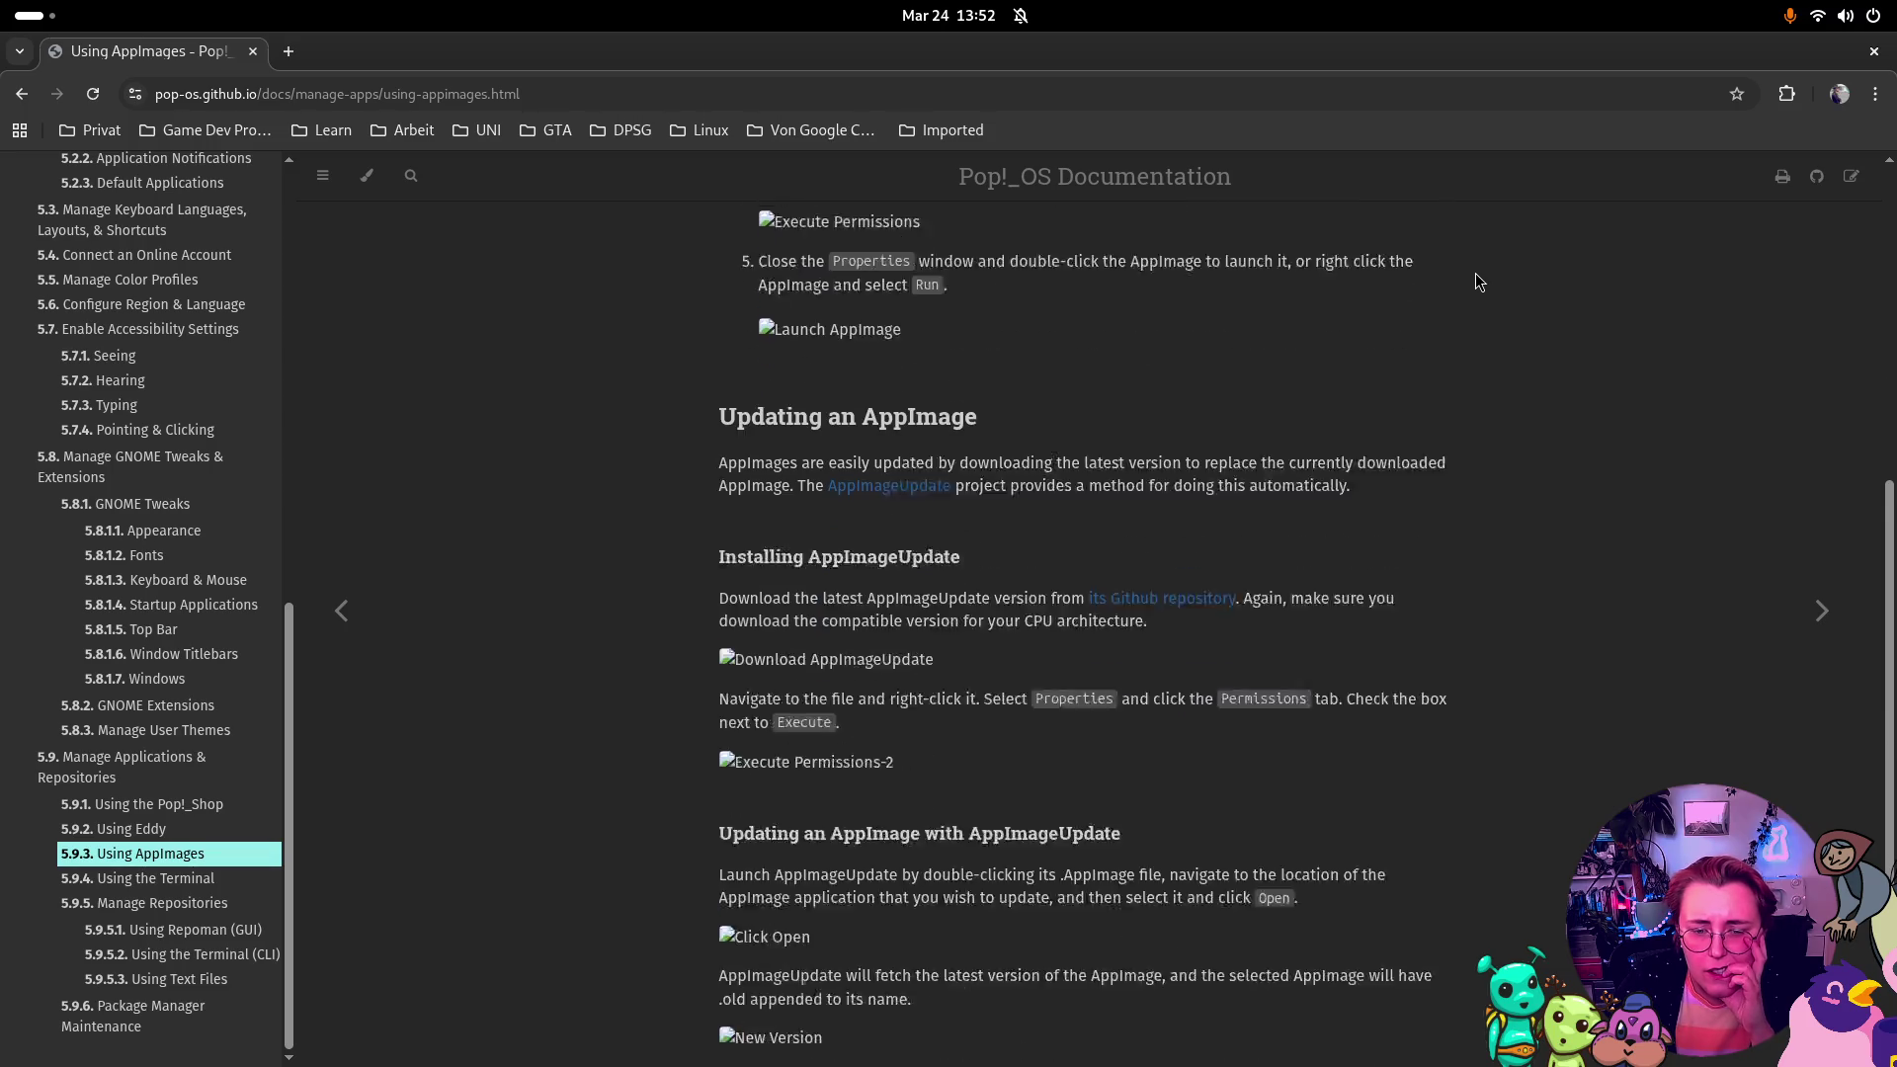
scroll(1475, 274, down, 3)
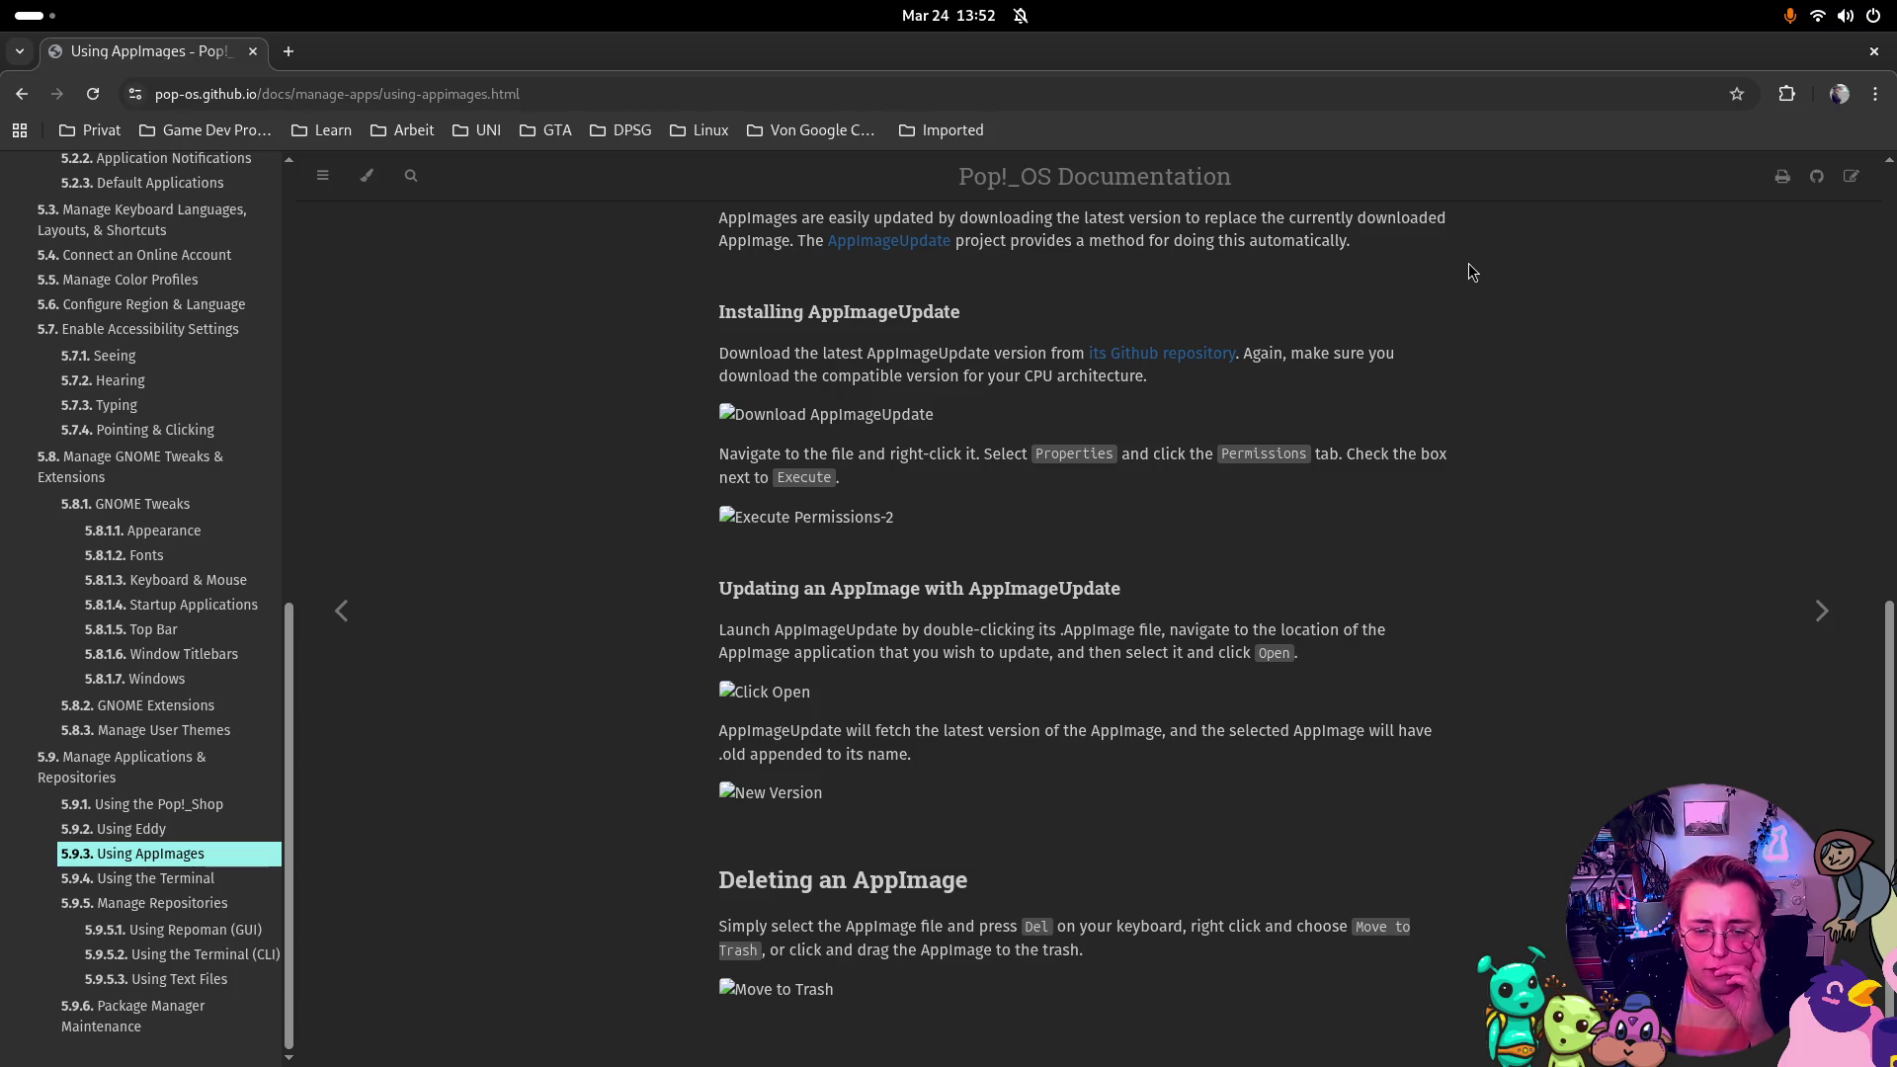
scroll(1470, 264, up, 5)
scroll(1450, 257, down, 3)
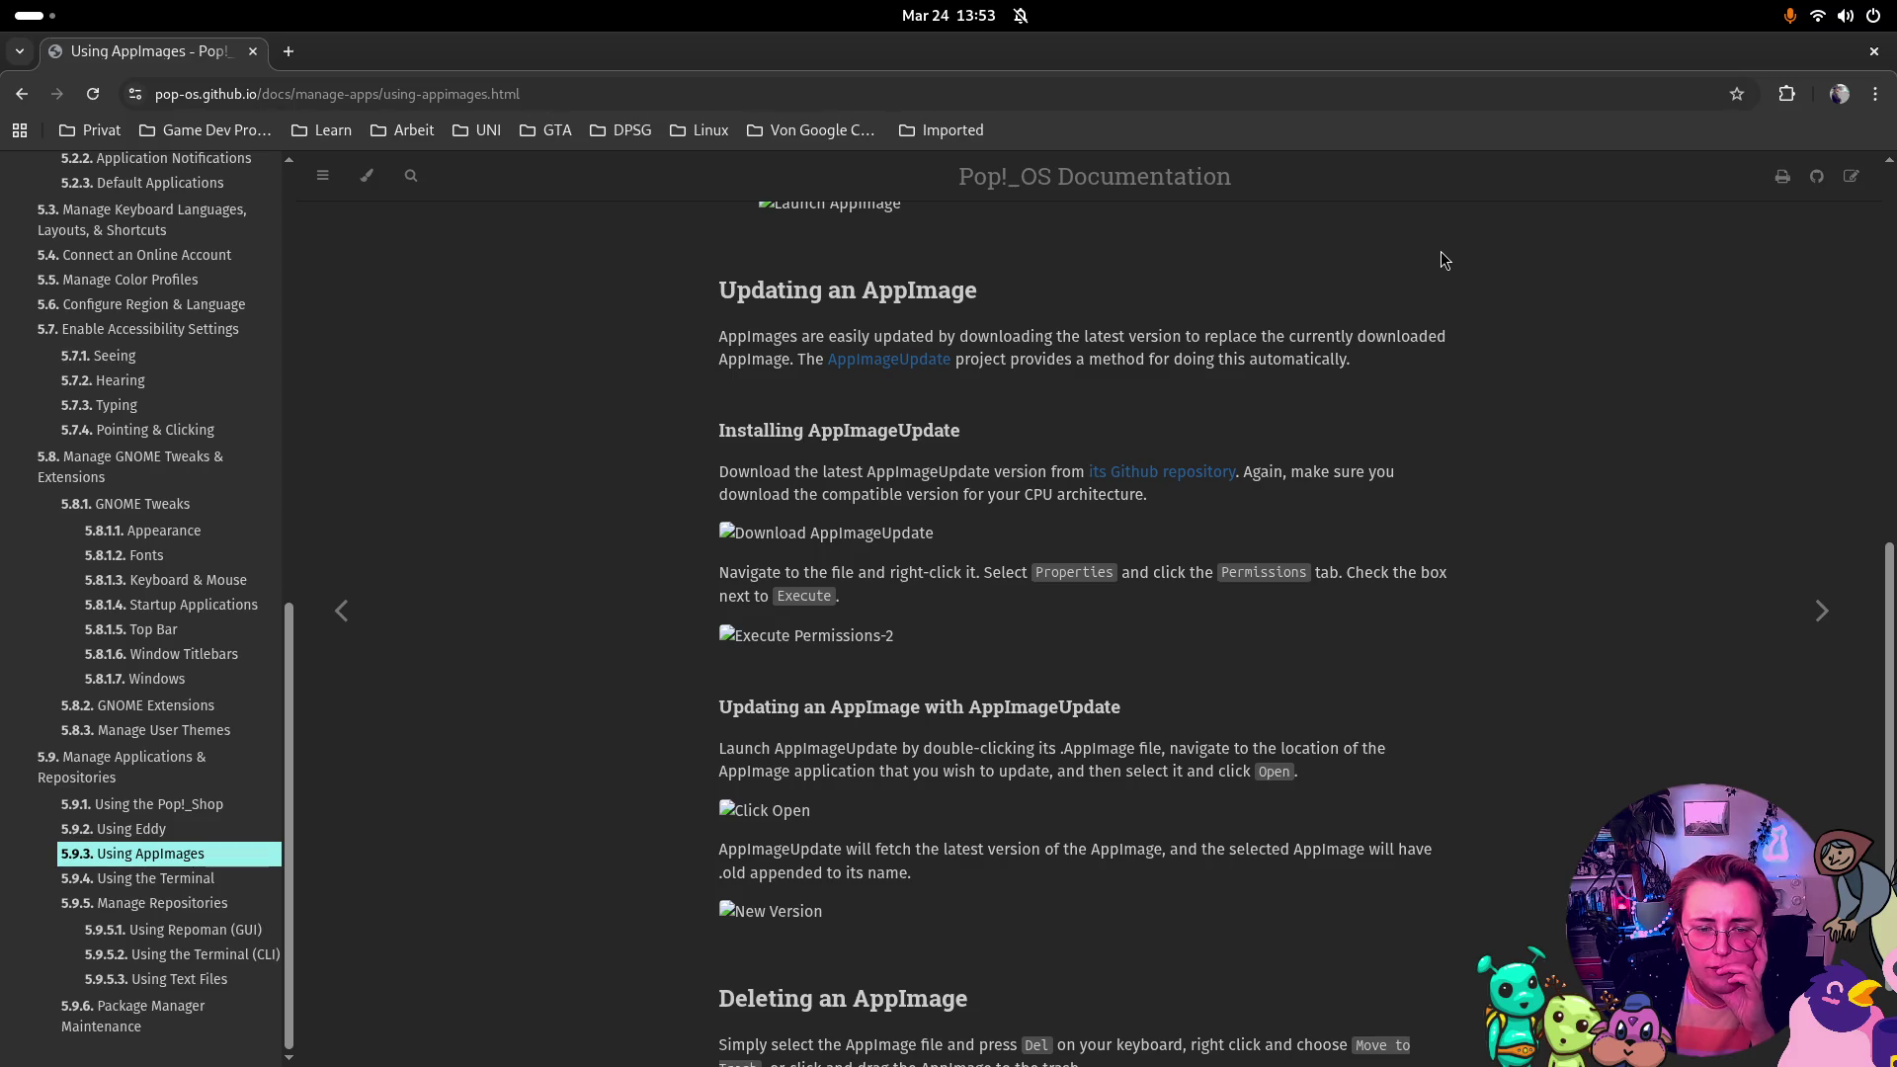
scroll(1442, 255, up, 10)
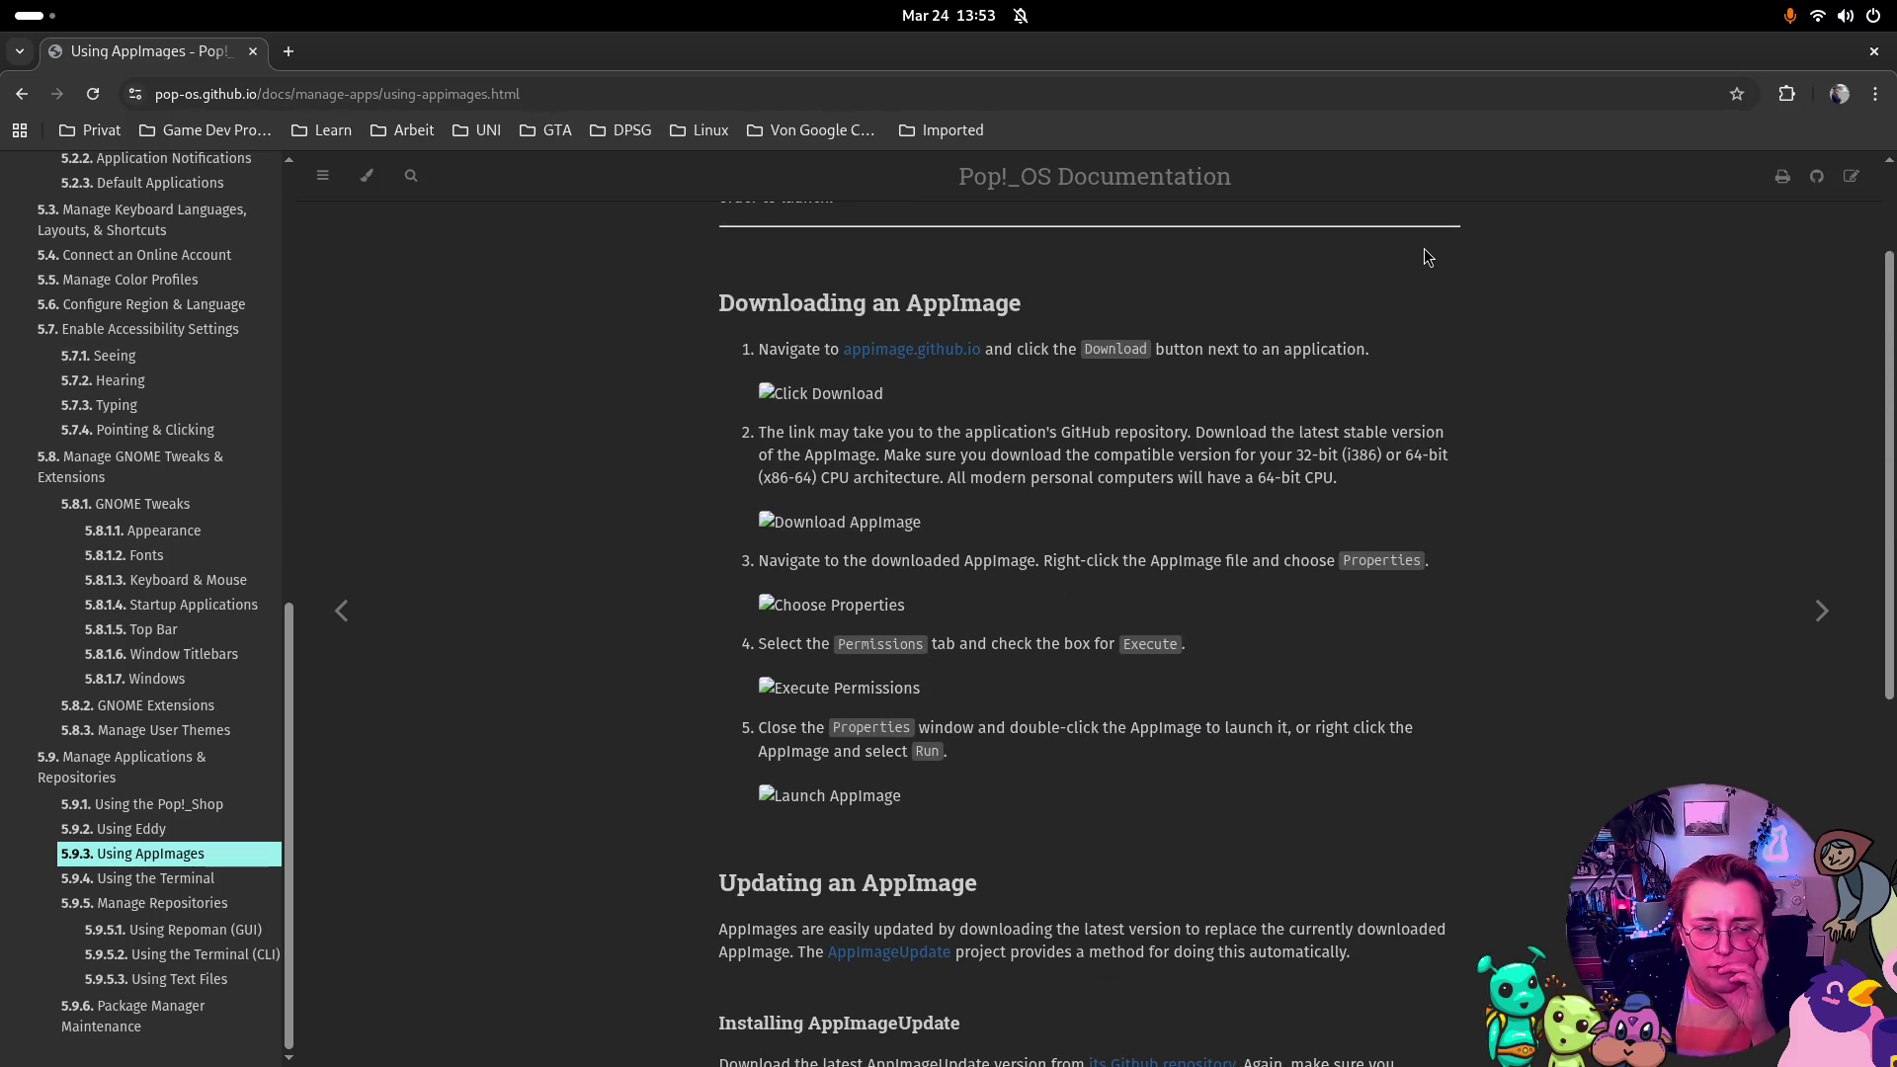
click(1874, 50)
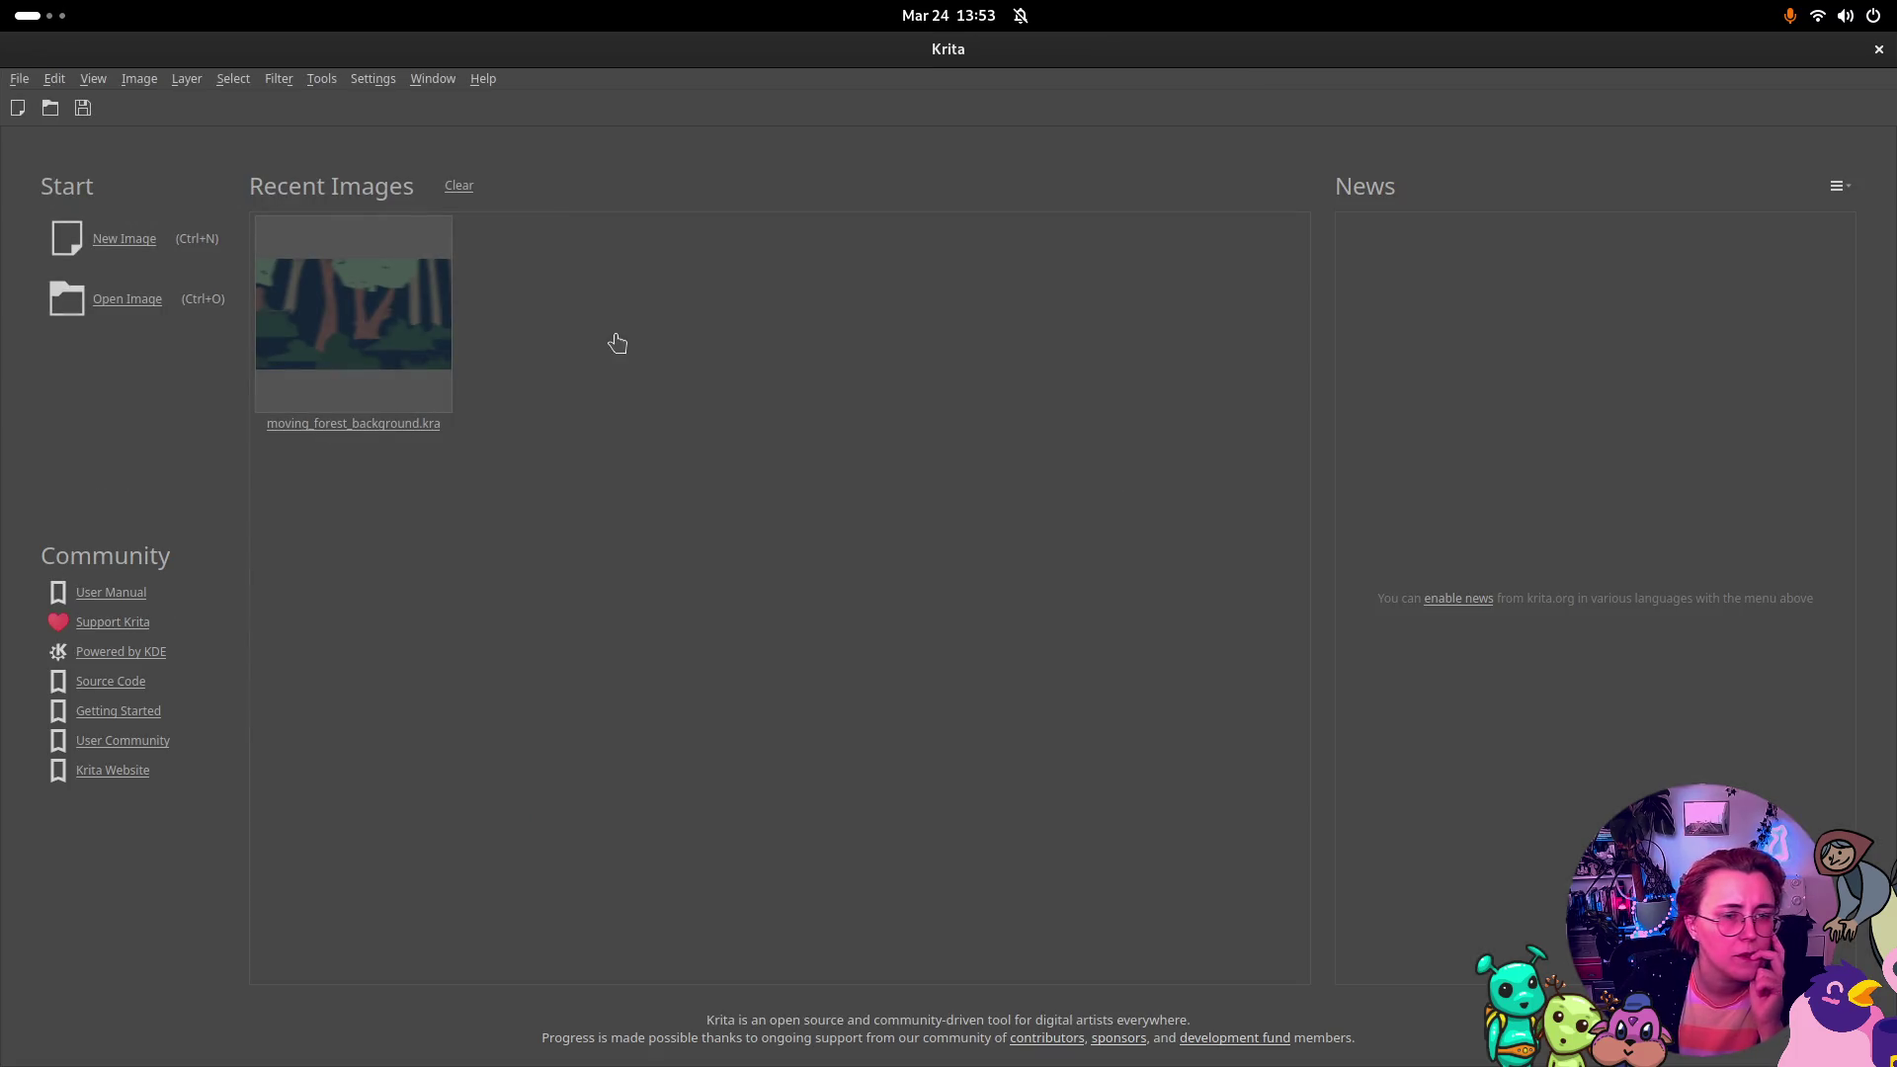
Step: Start Open Image from Krita's welcome screen to load inventory_standard.png from art/ui/UI
click(135, 314)
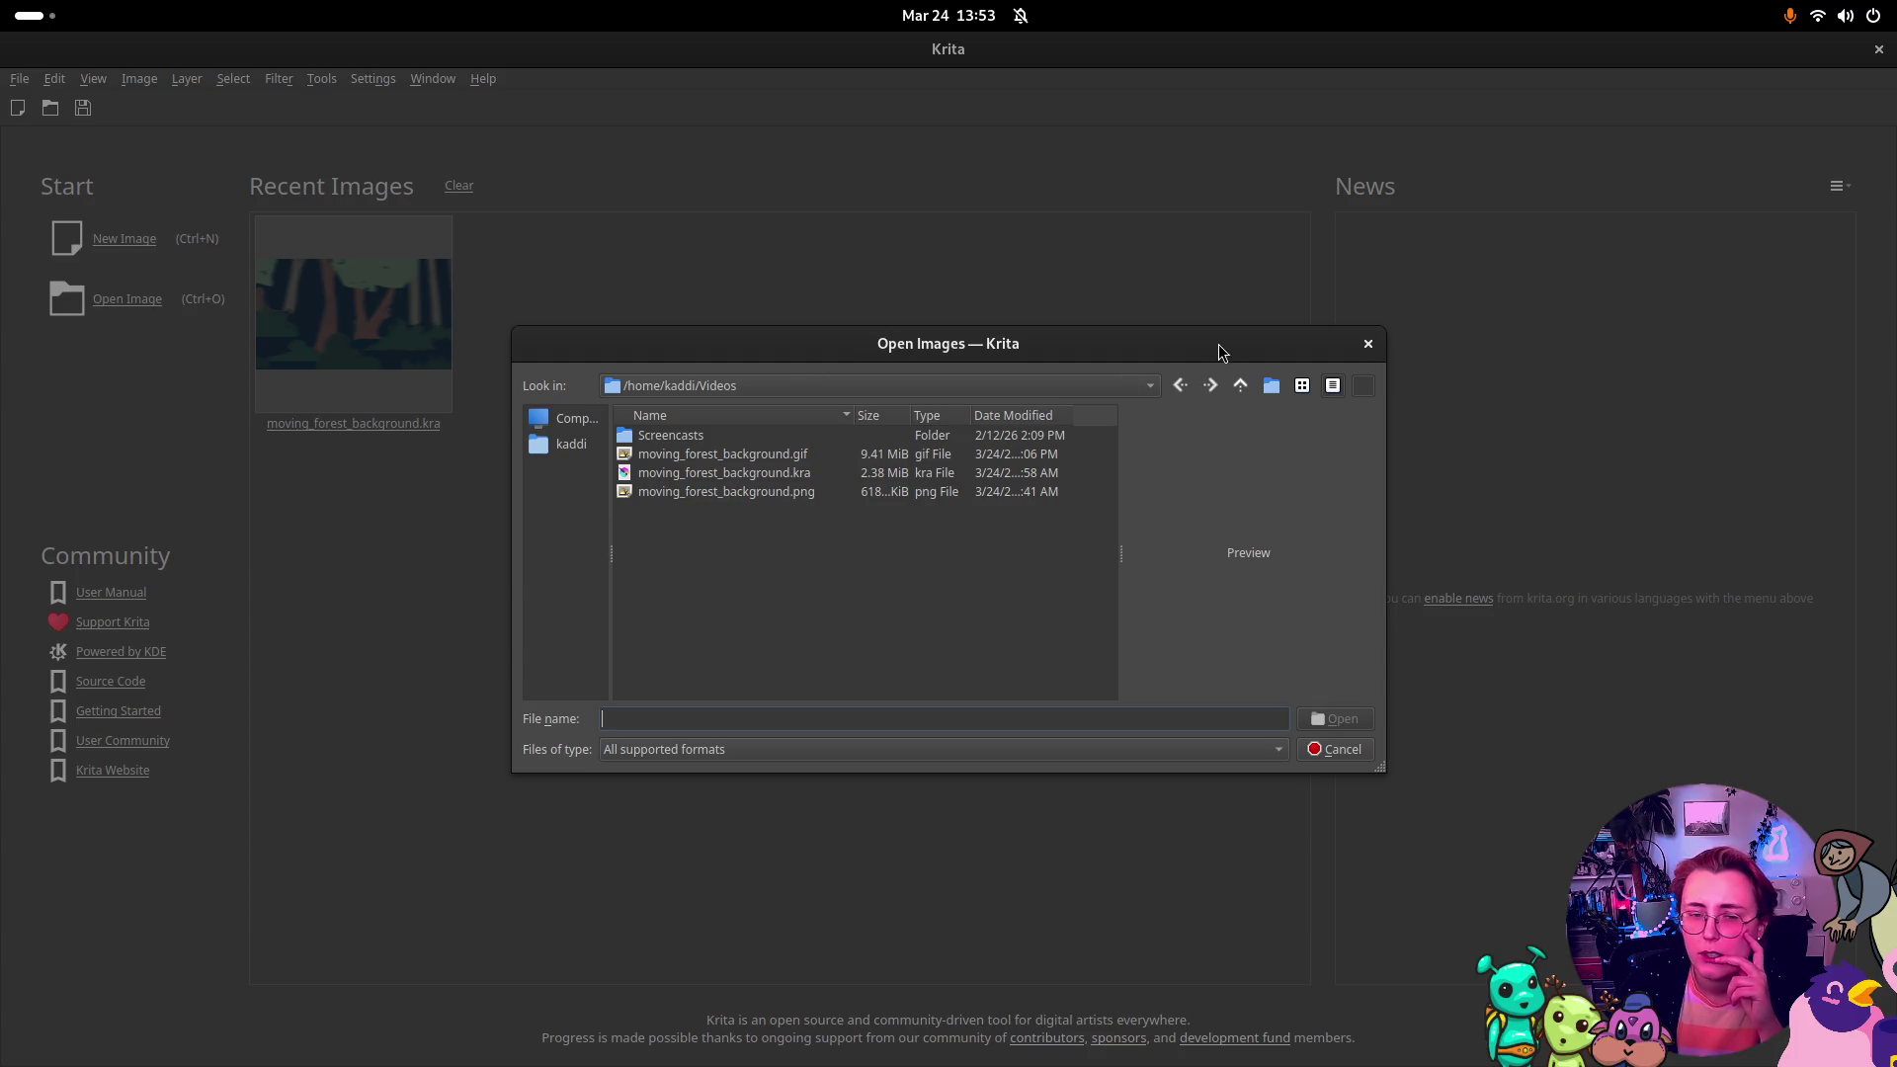
mouse_move(1094, 348)
mouse_down()
mouse_move(1681, 482)
mouse_move(1644, 466)
mouse_move(1896, 450)
mouse_up()
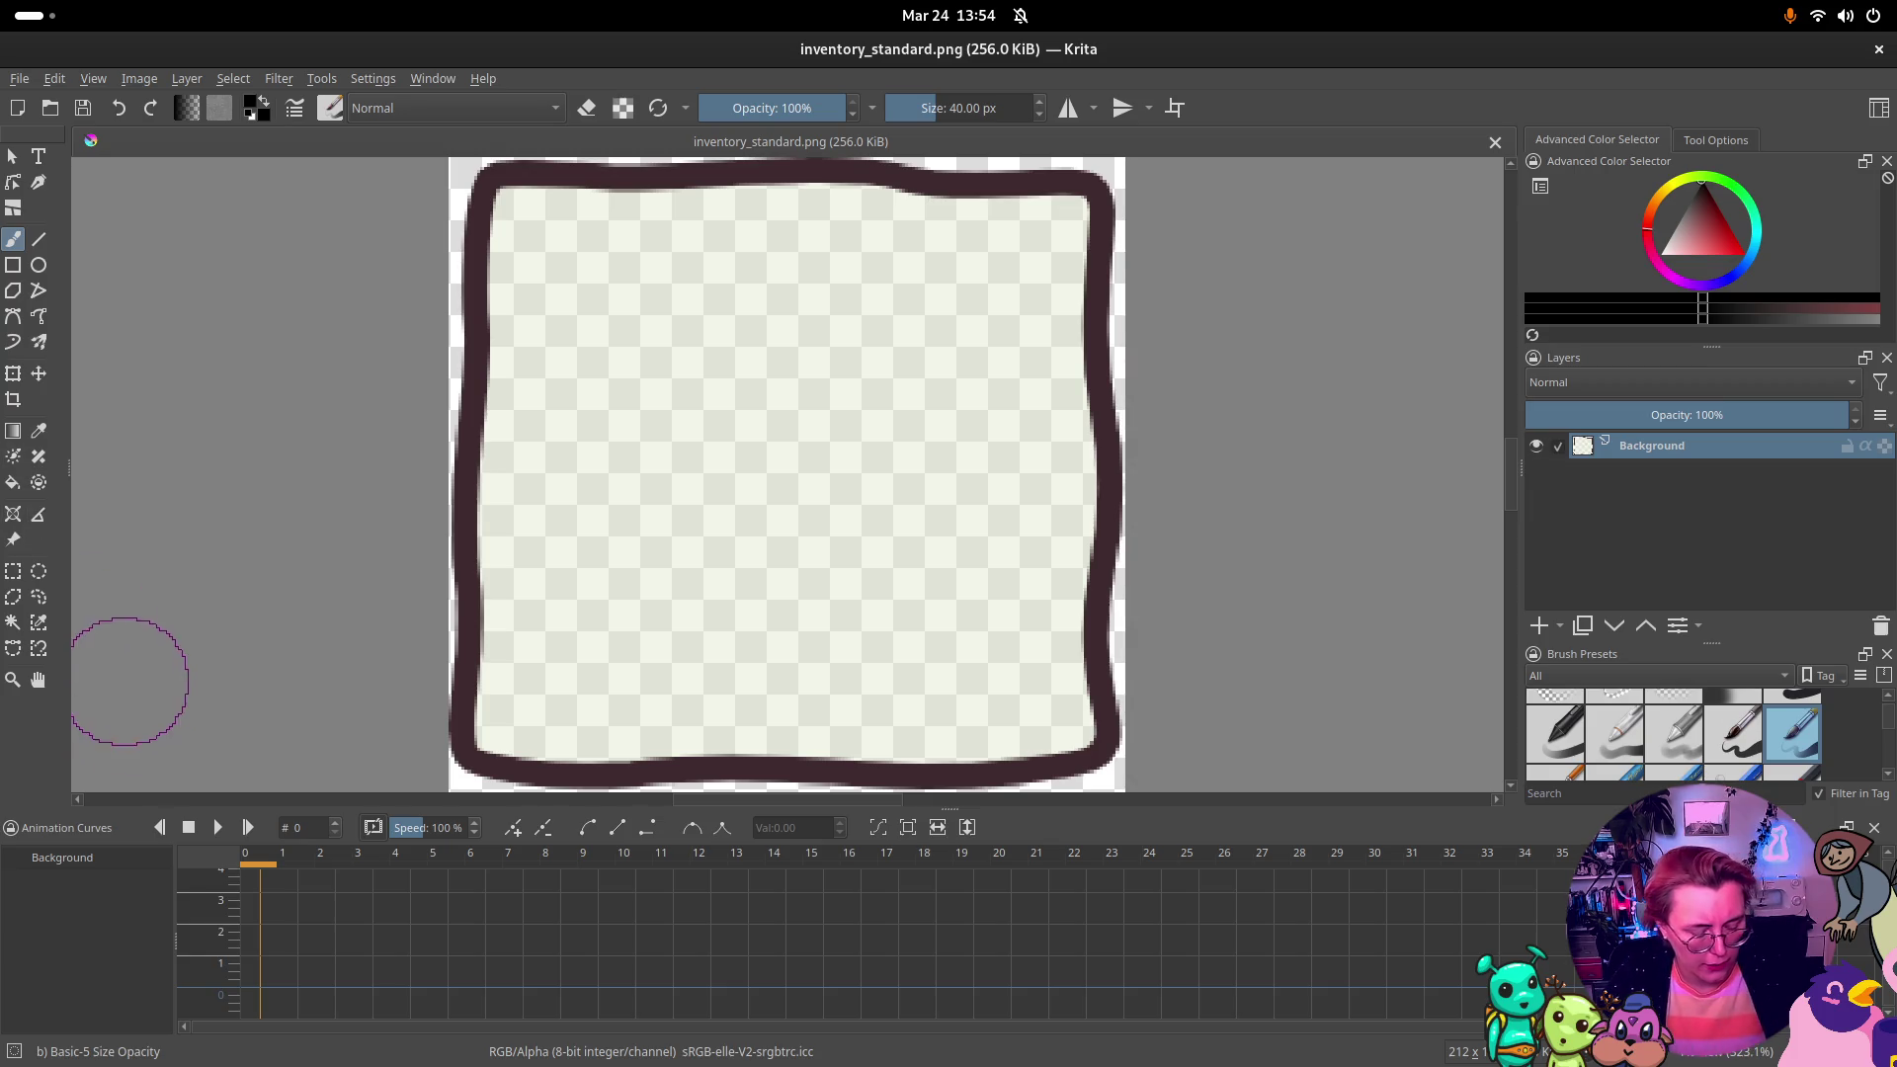
key(super)
Step: Inspect the TextureButton's Normal and Pressed textures in Godot, then return to Krita
click(843, 377)
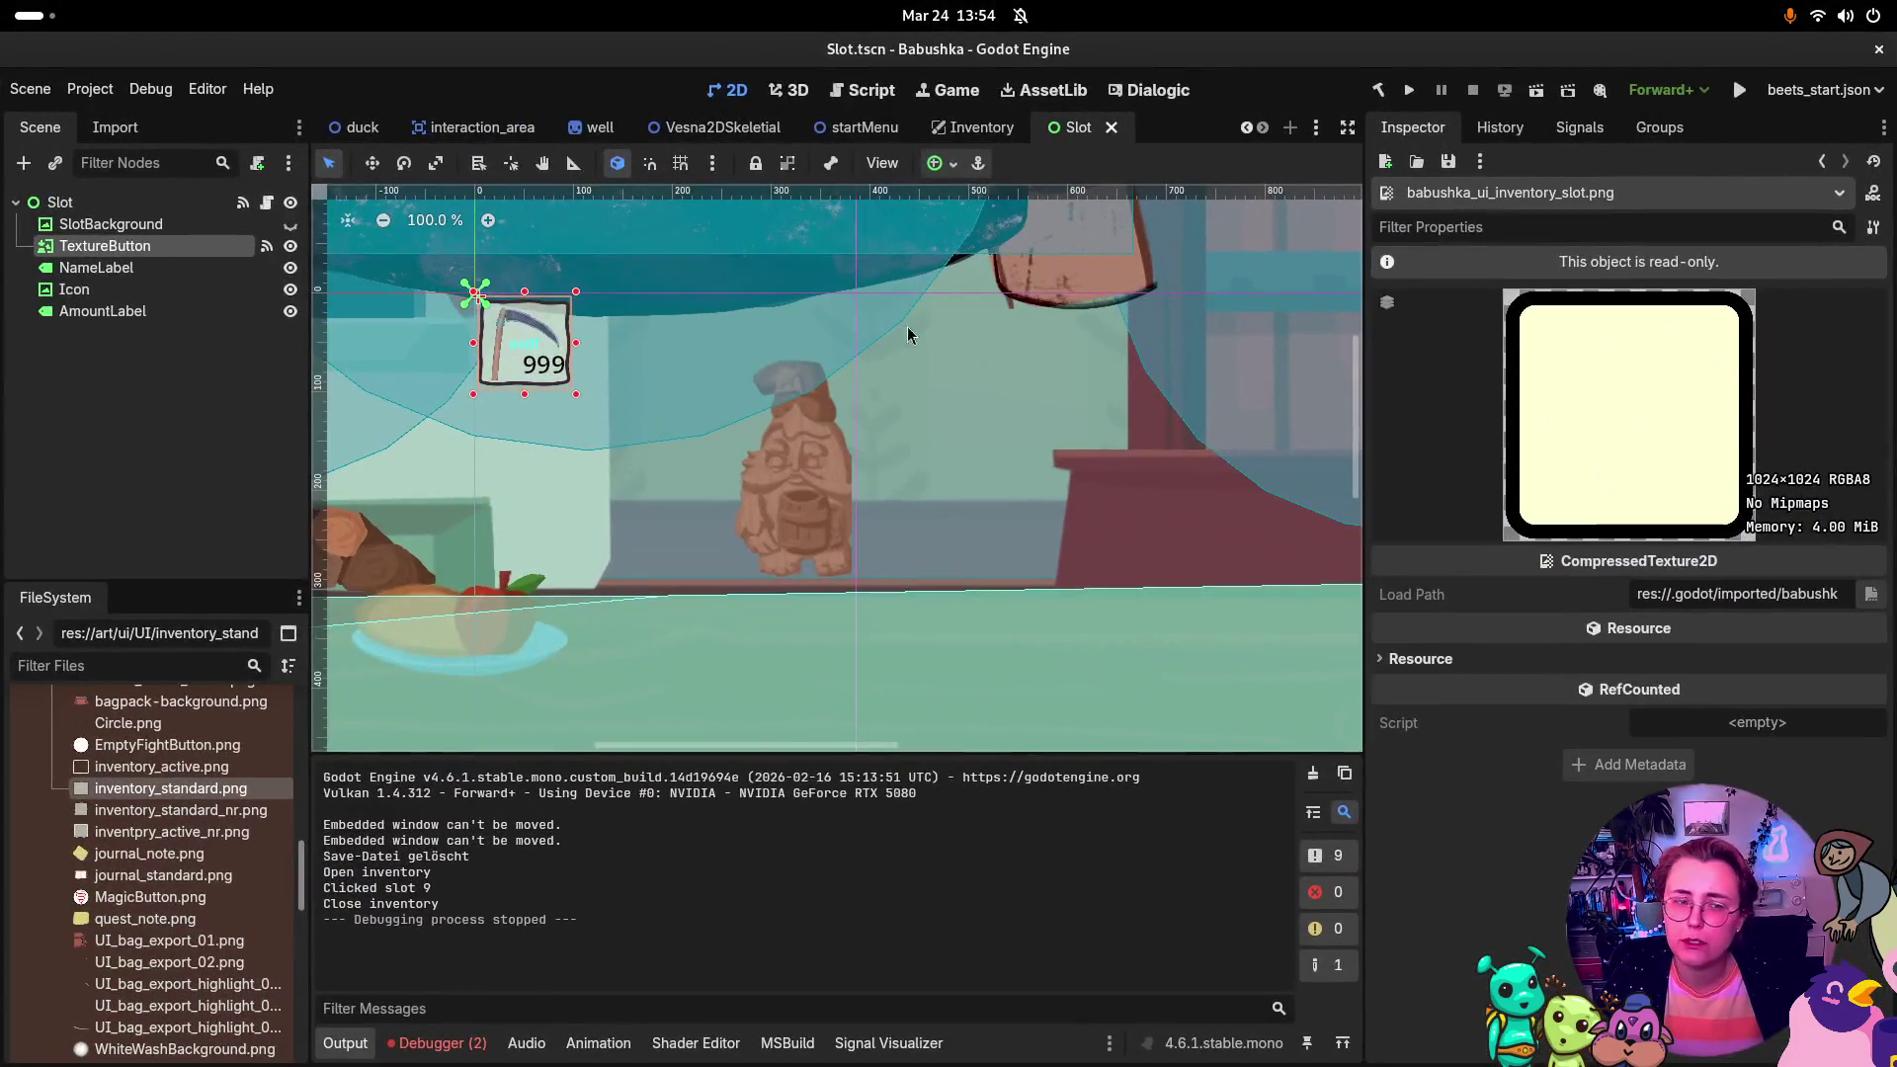
click(198, 249)
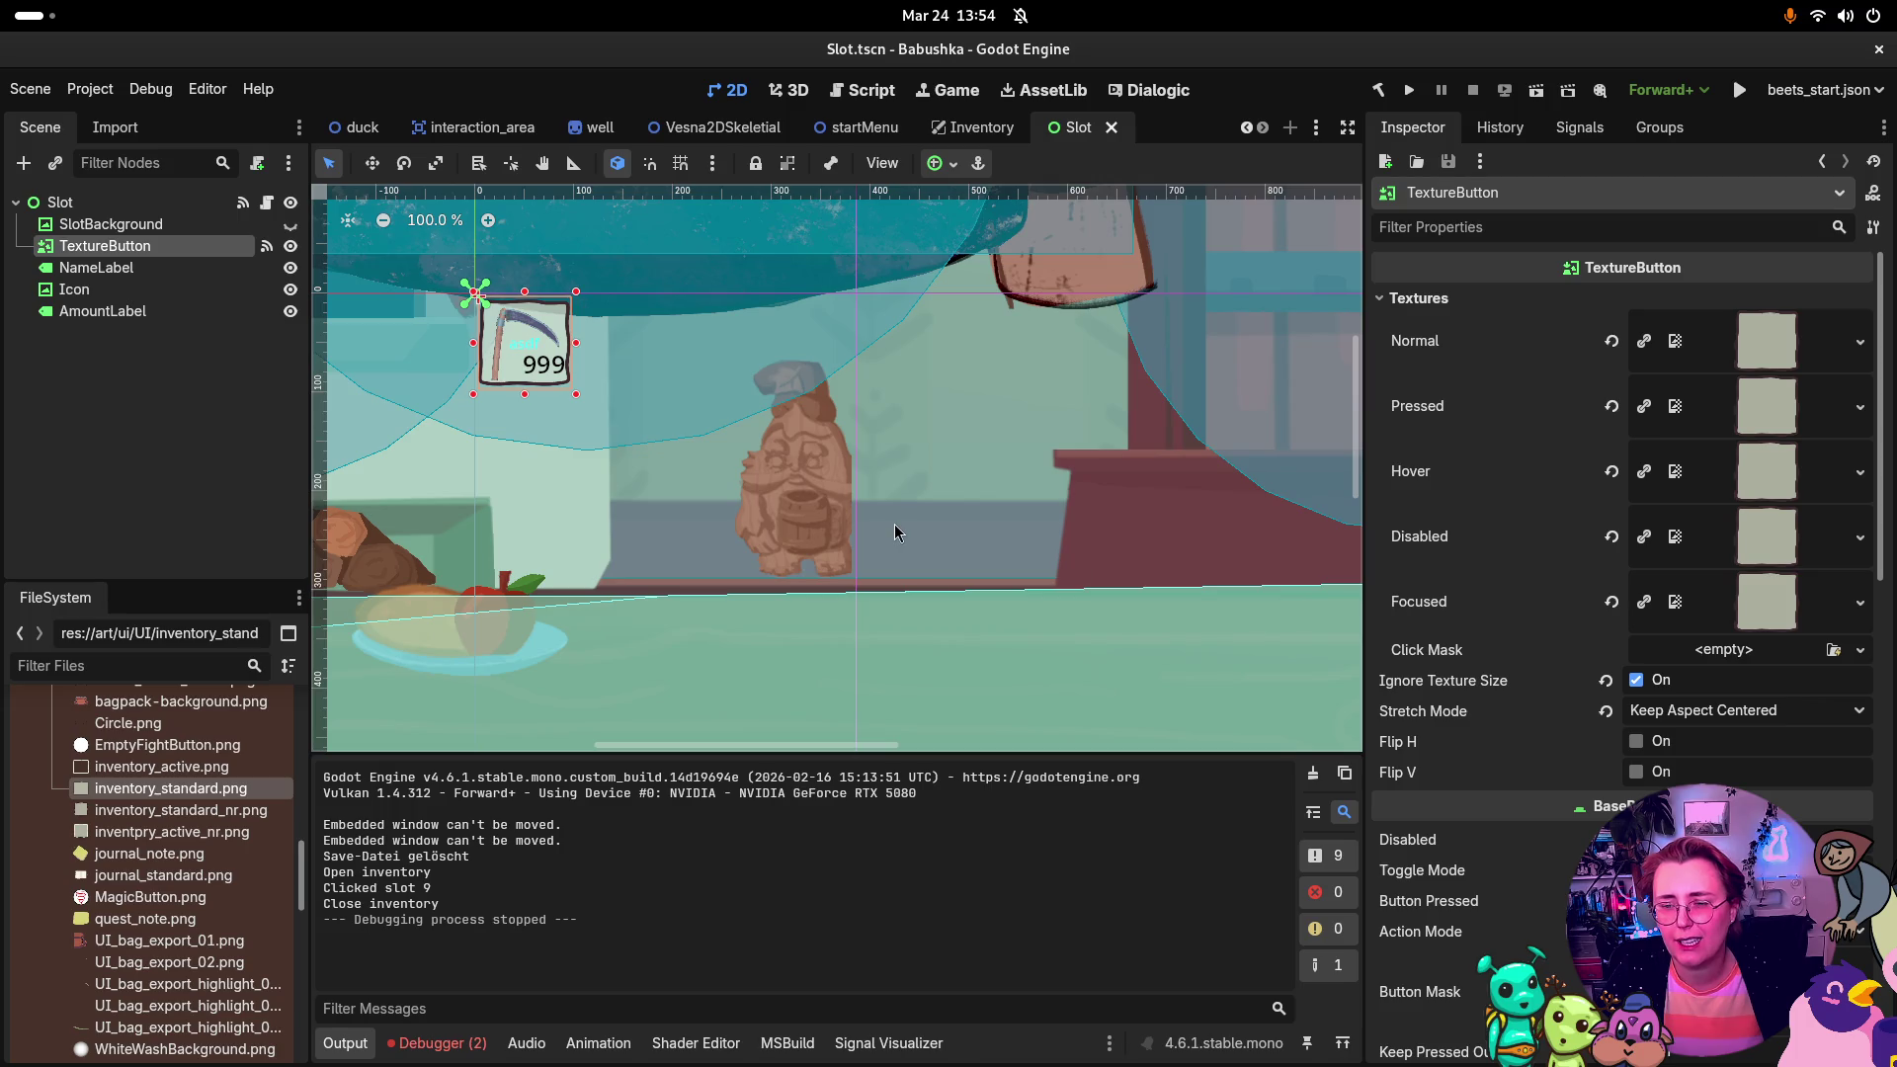
key(super)
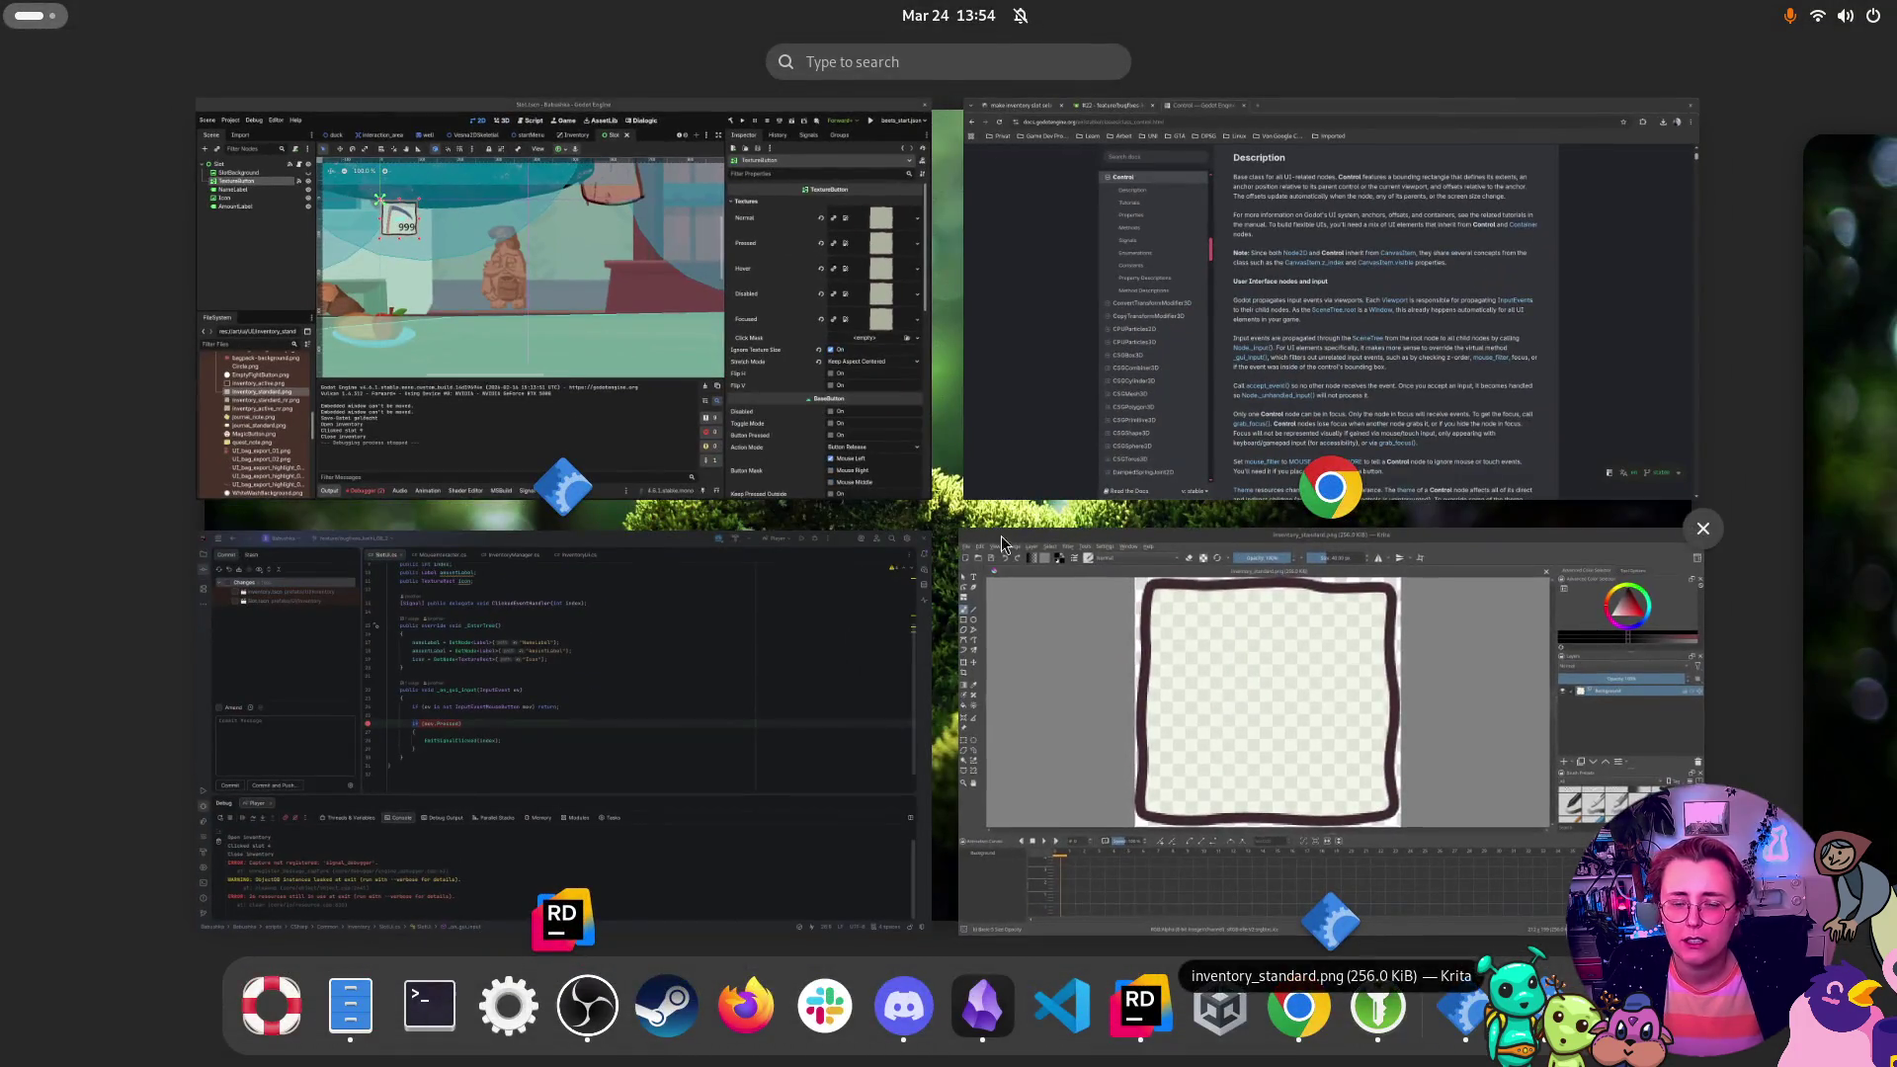
click(733, 260)
key(super)
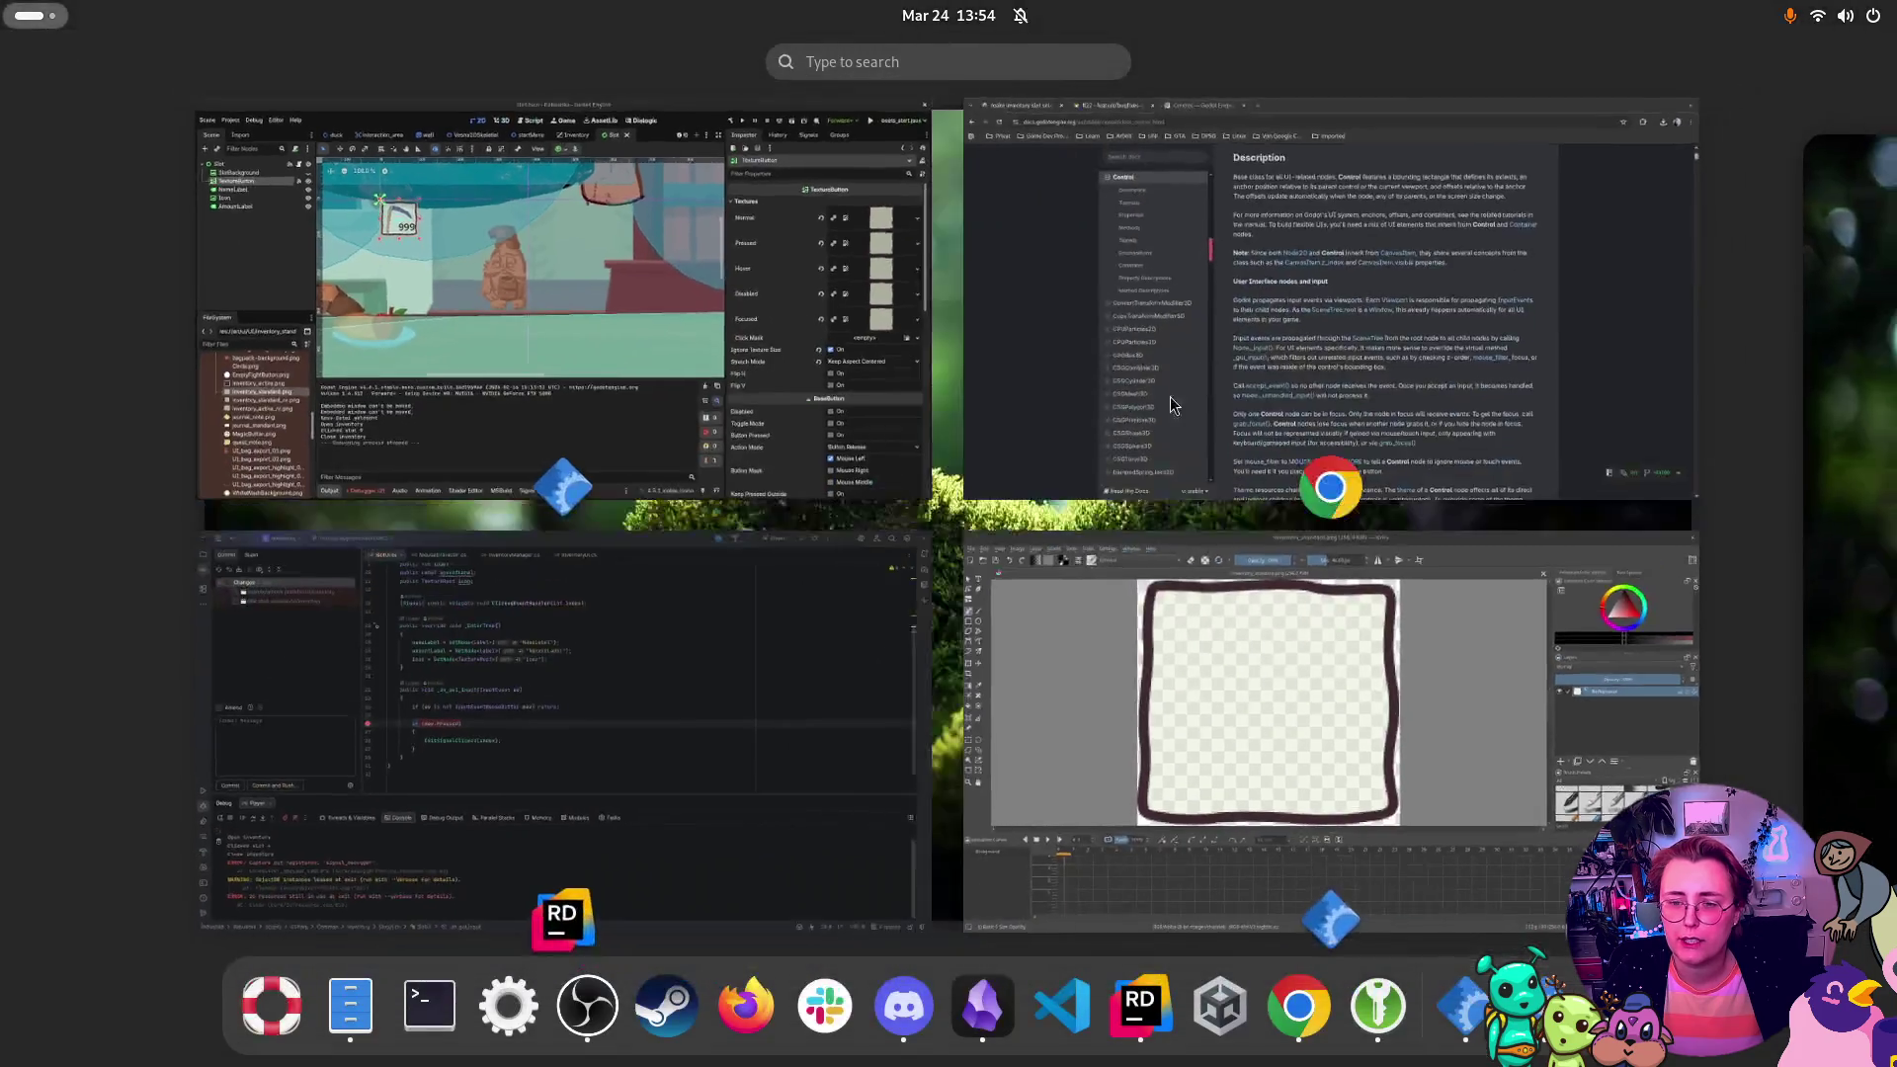
click(1273, 674)
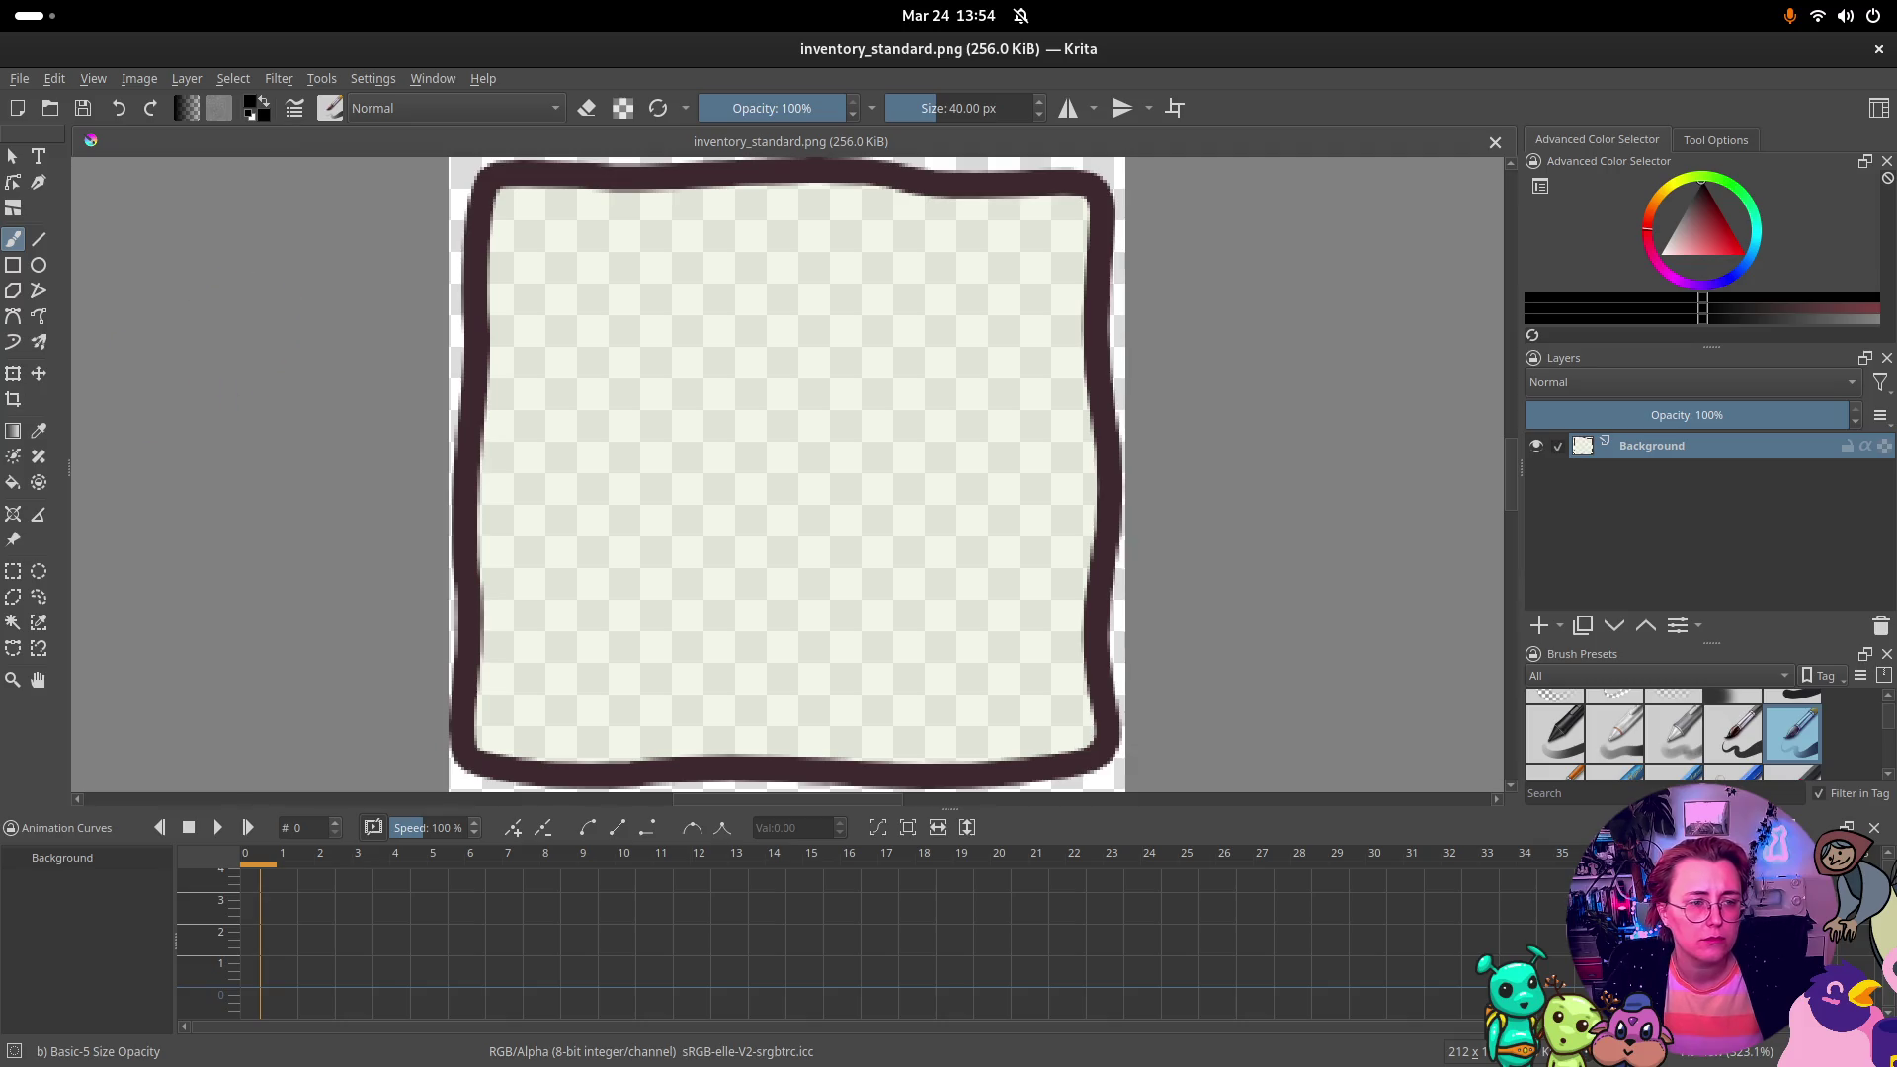
Step: Try a bucket fill on the frame interior and undo it
click(13, 482)
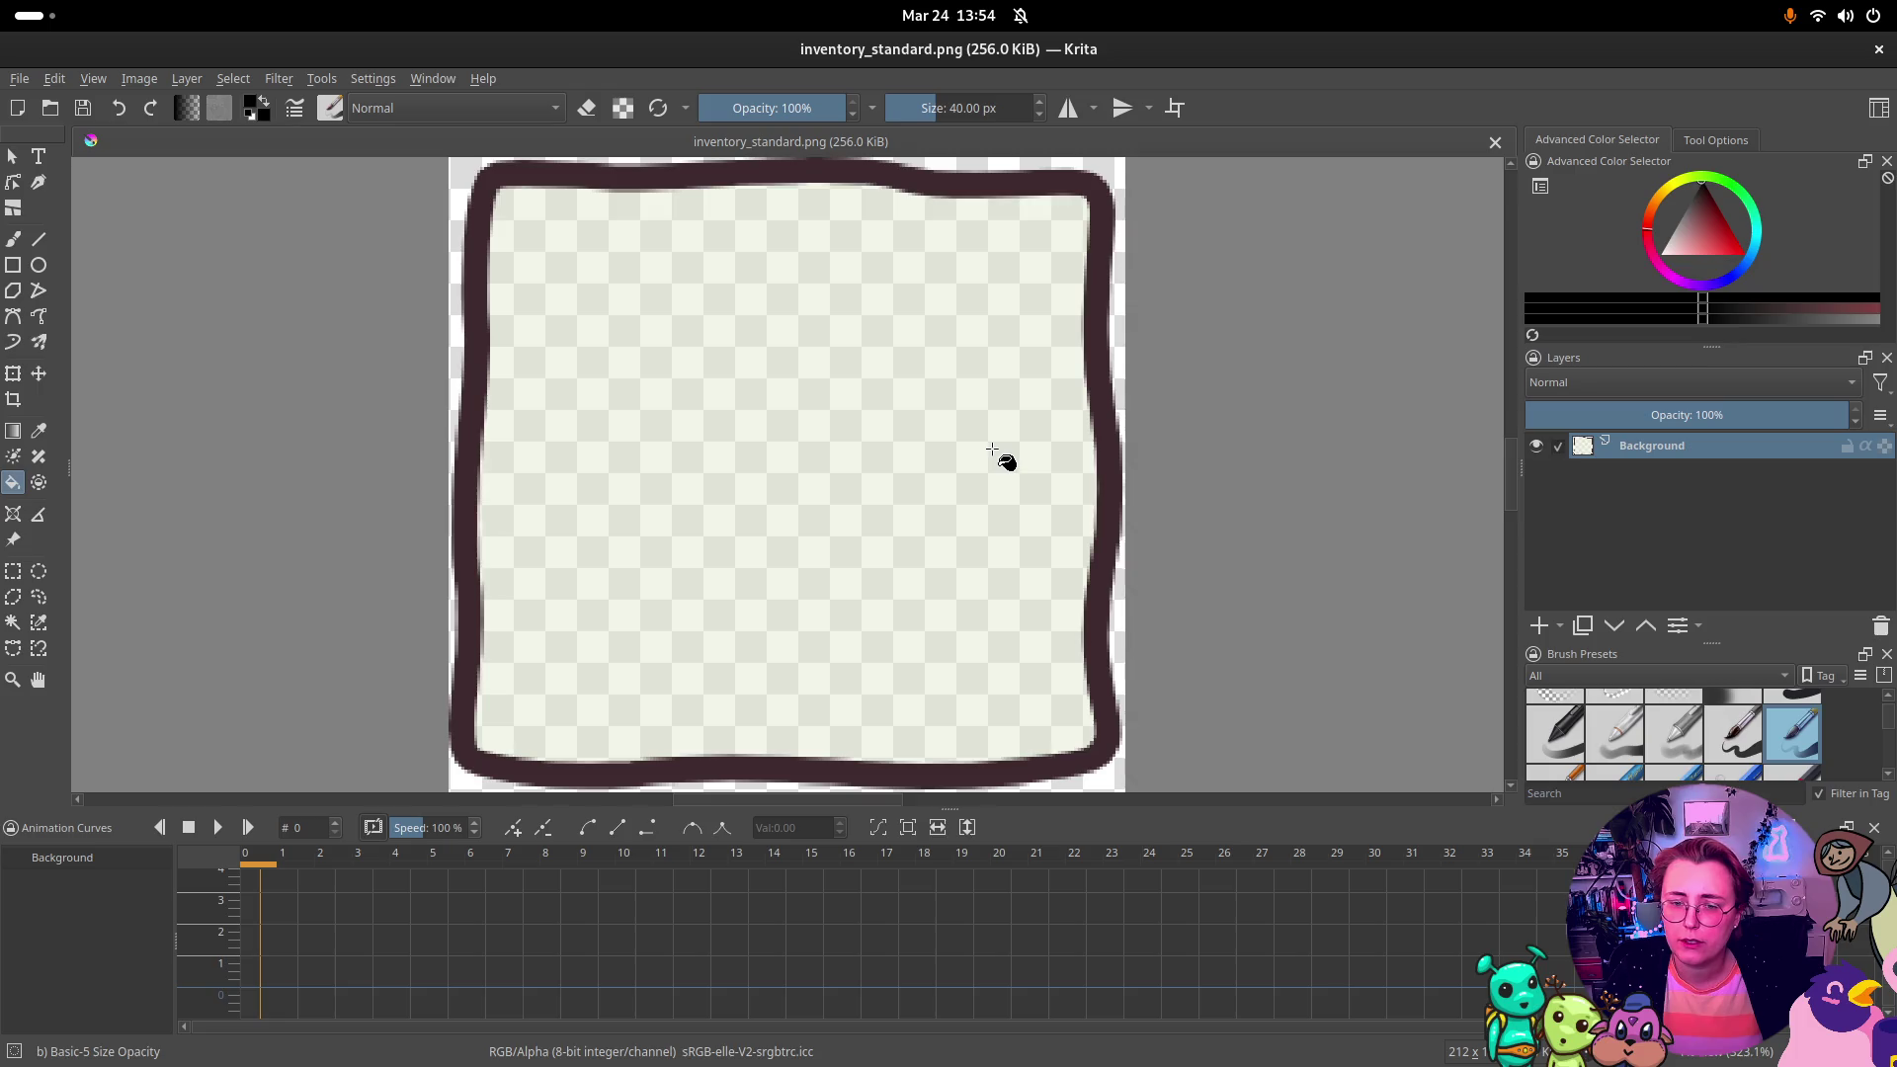
click(1008, 460)
key(ctrl+z)
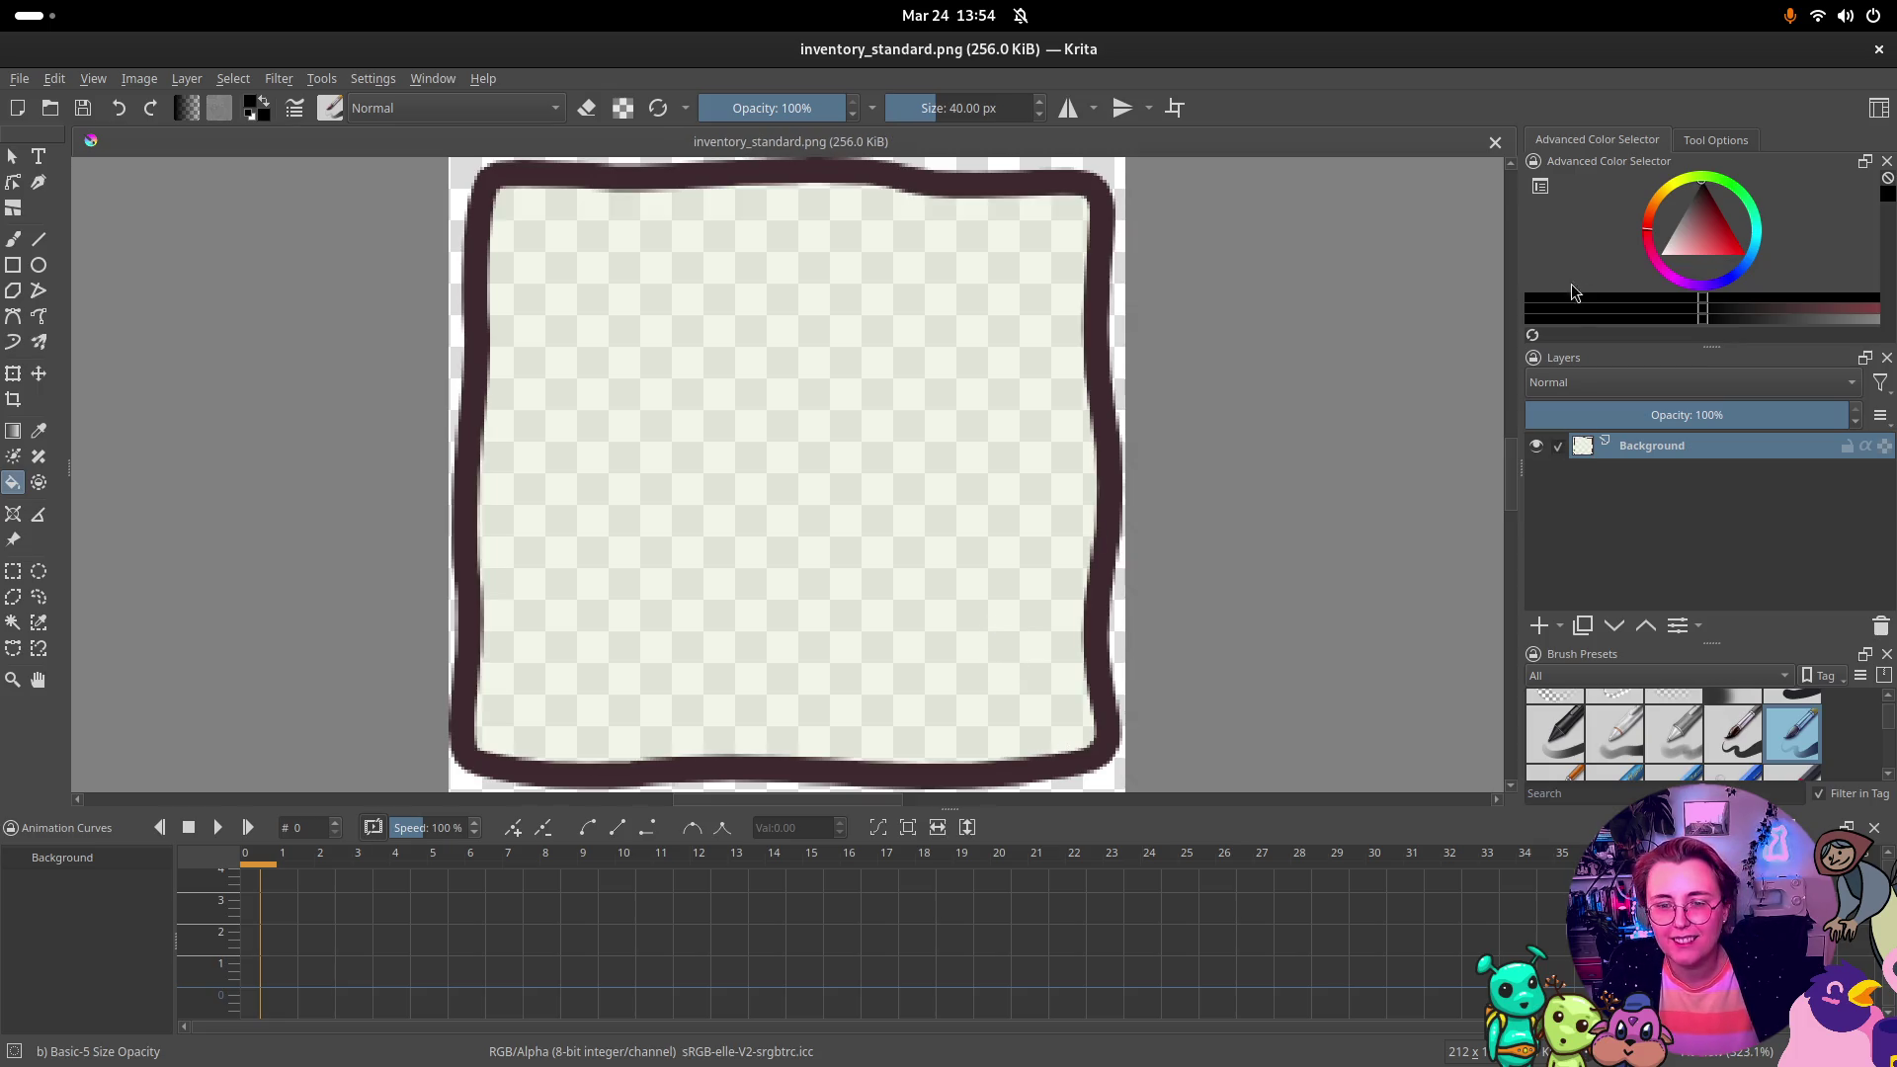
Step: Set the fill threshold to 46 and sample the pale cream canvas colour as foreground
click(1721, 141)
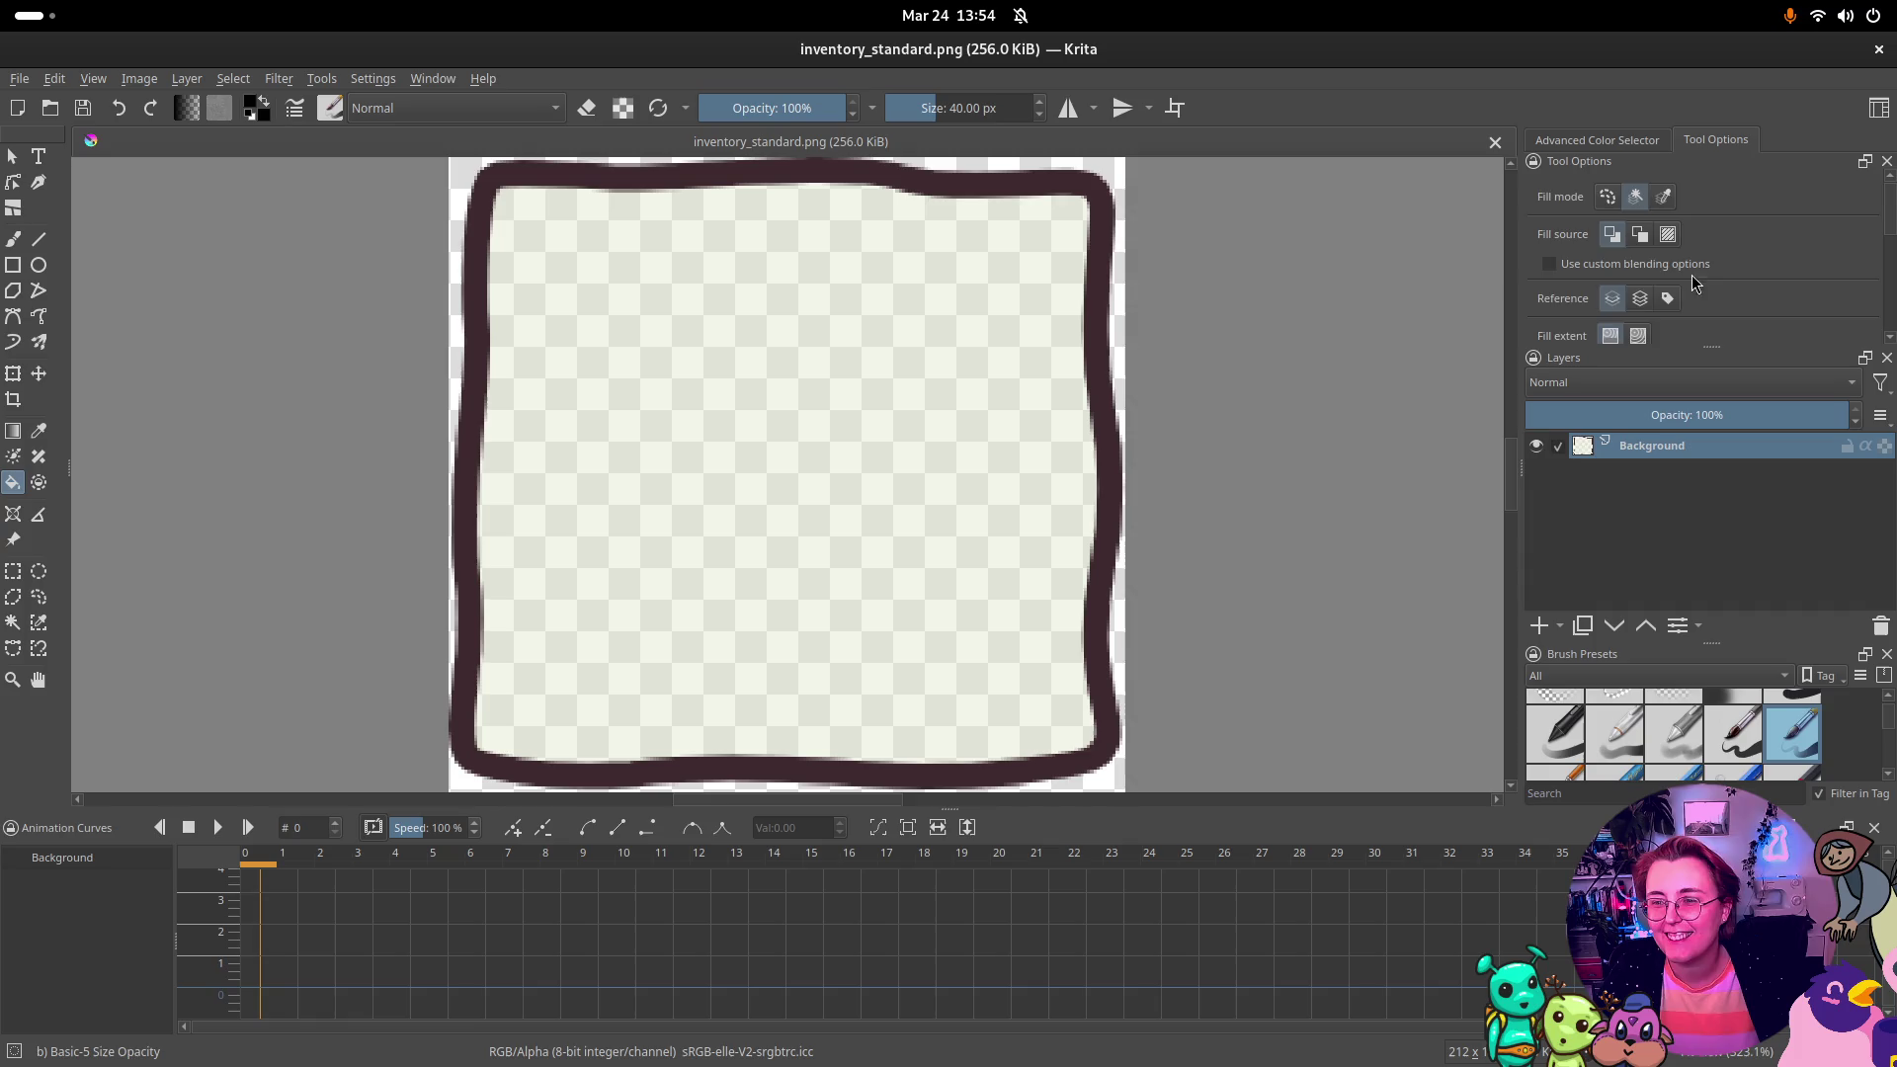
click(1685, 249)
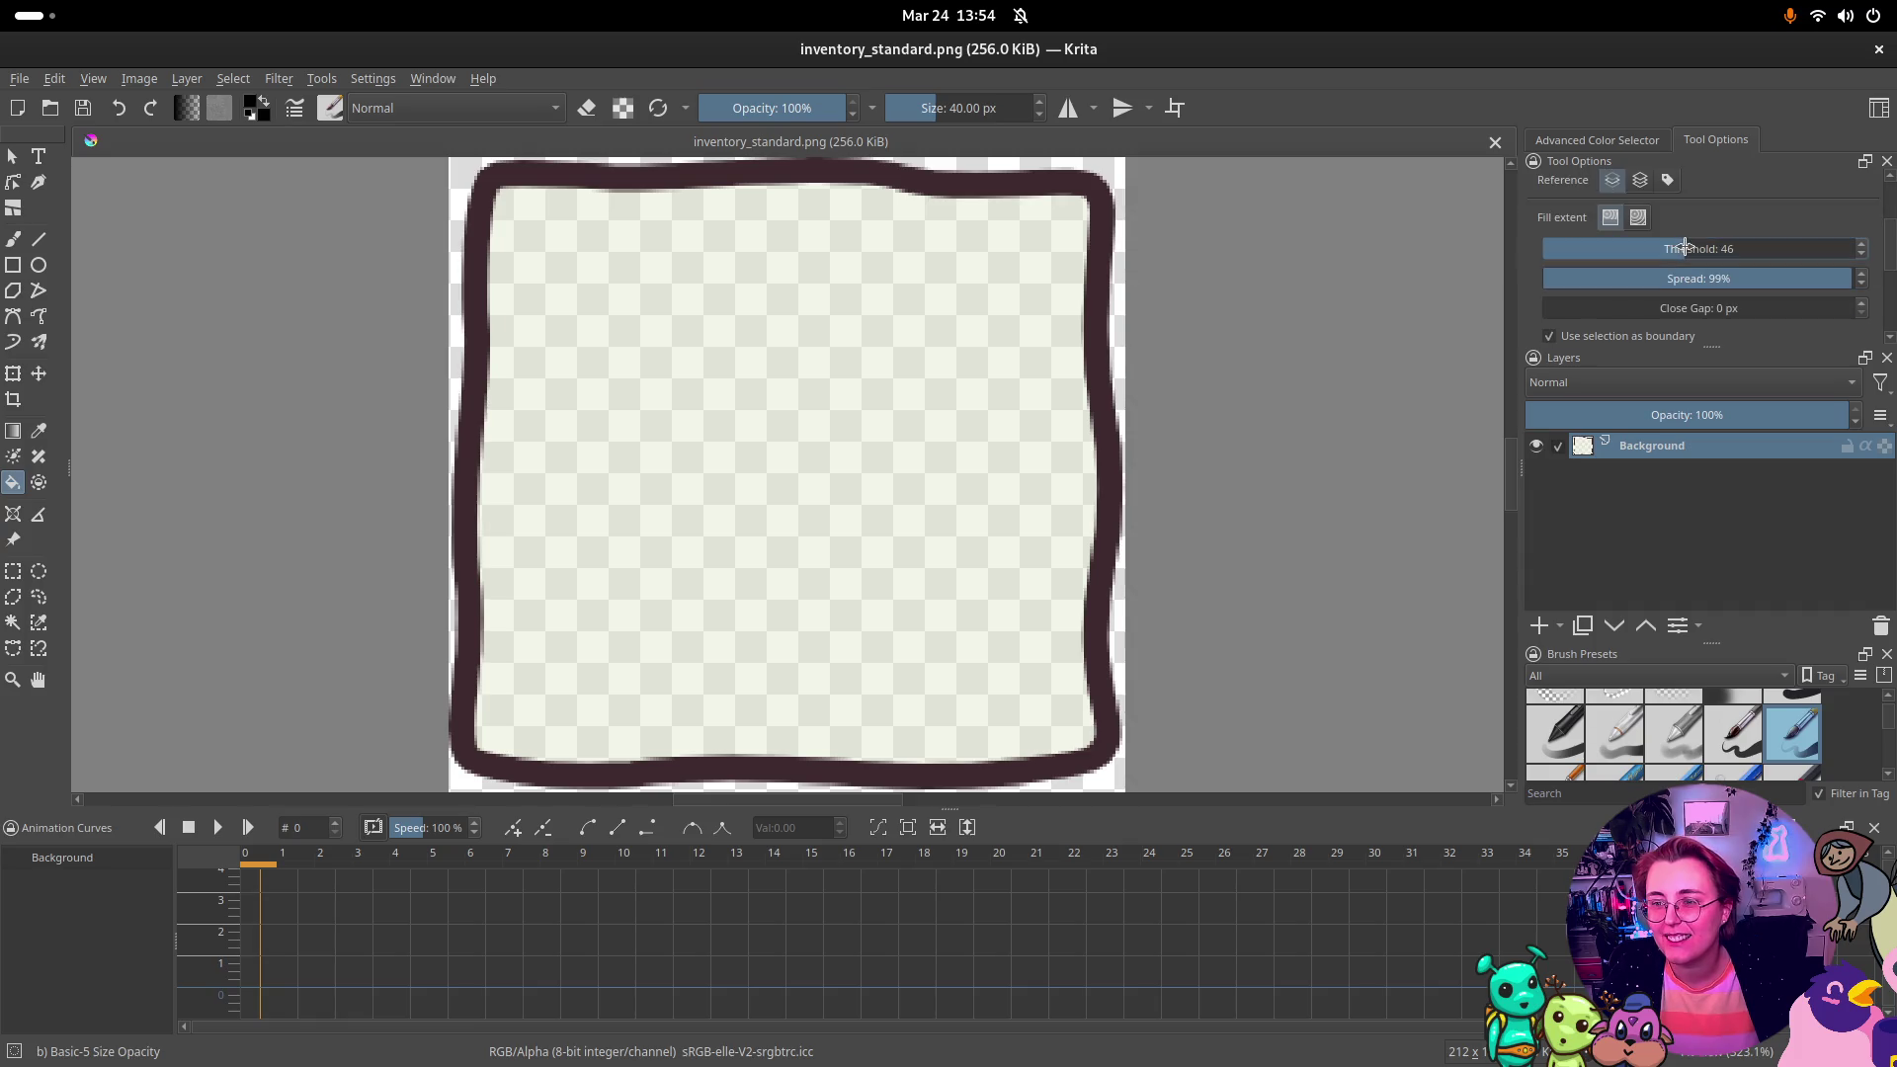
click(1637, 139)
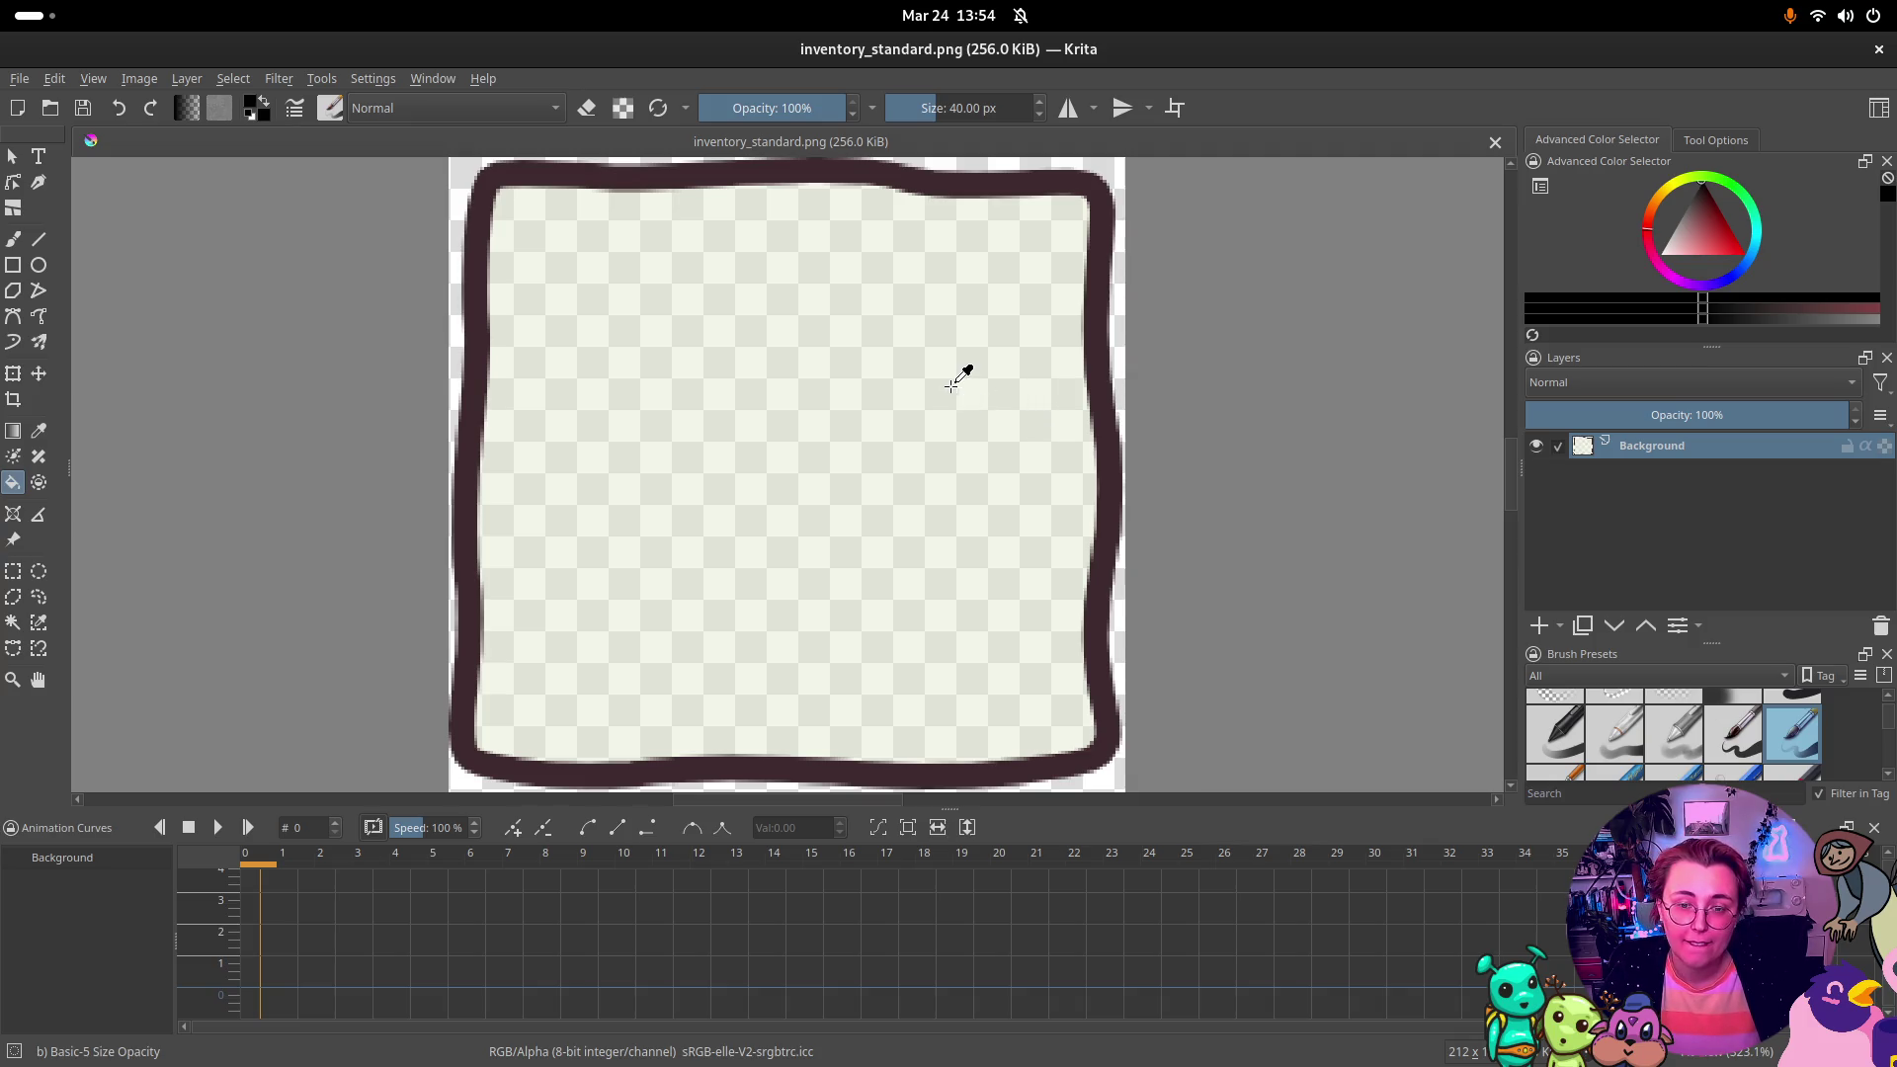
ctrl+click(951, 386)
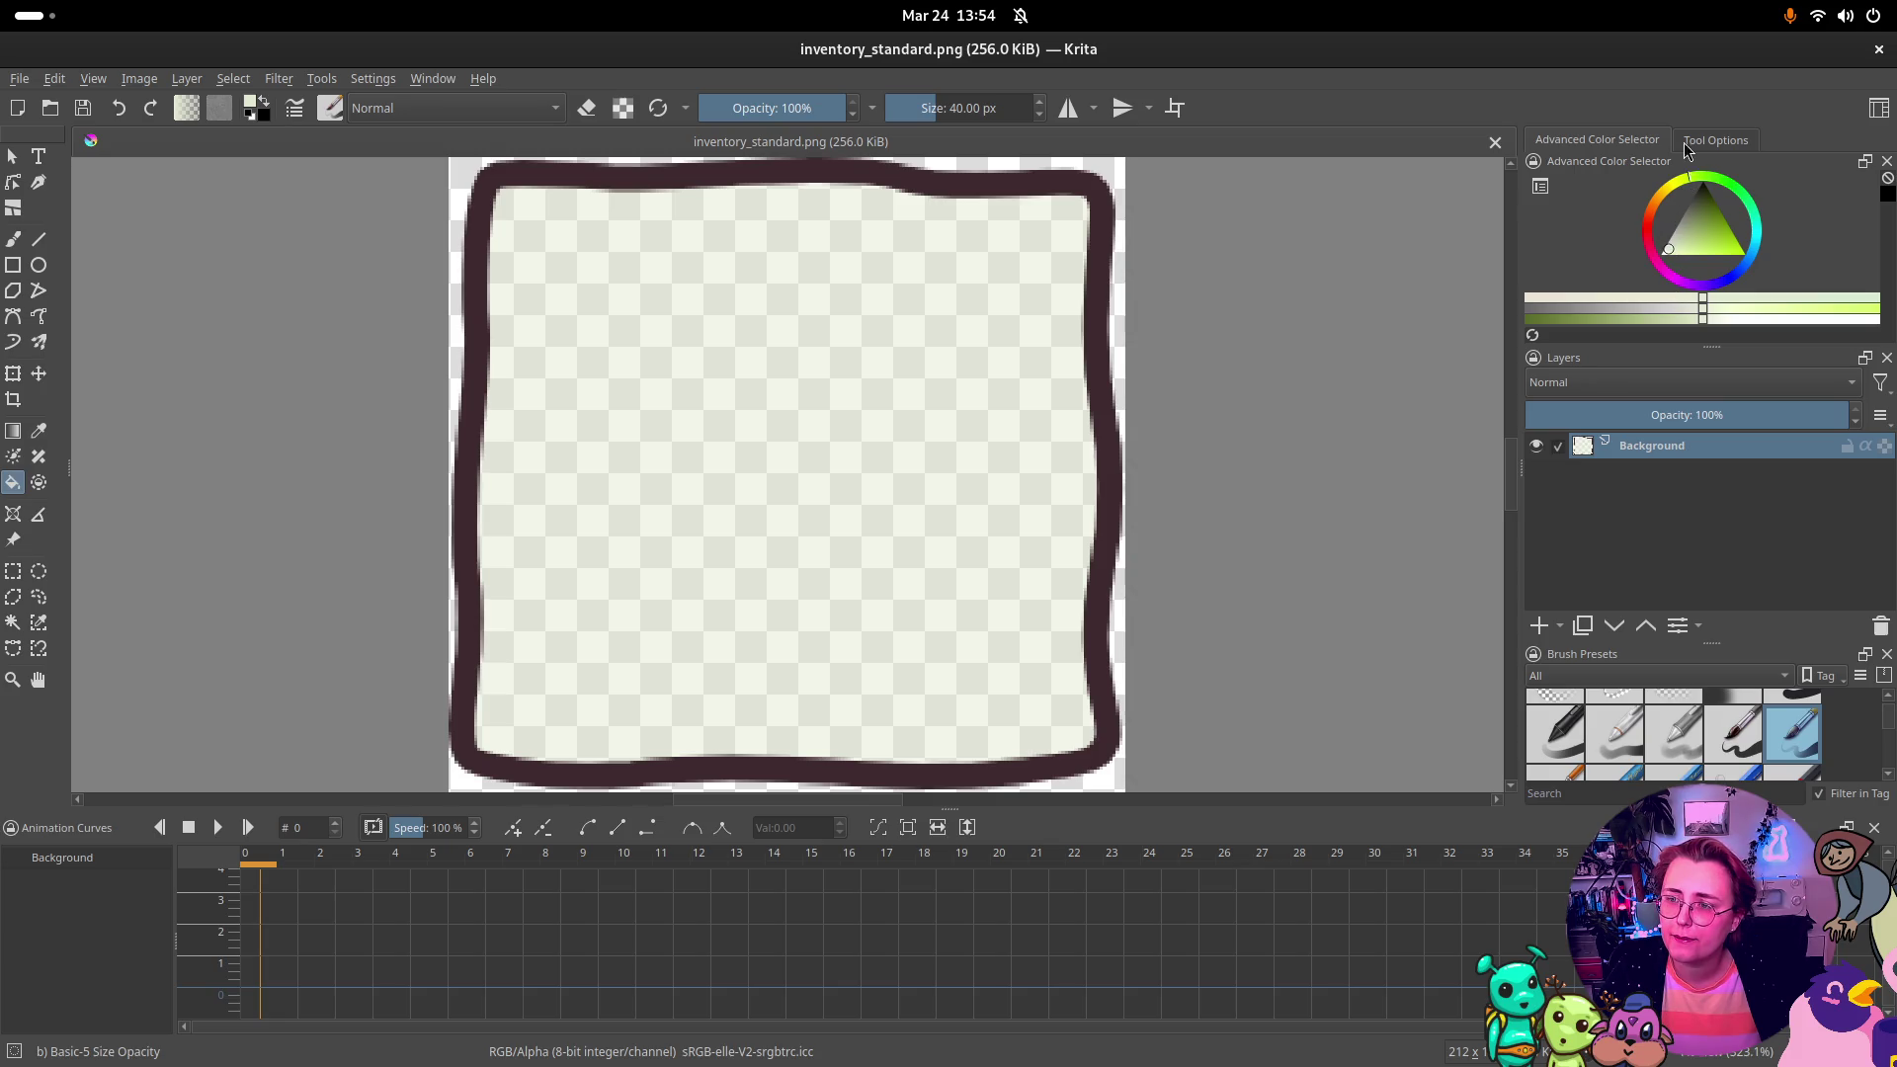
click(381, 81)
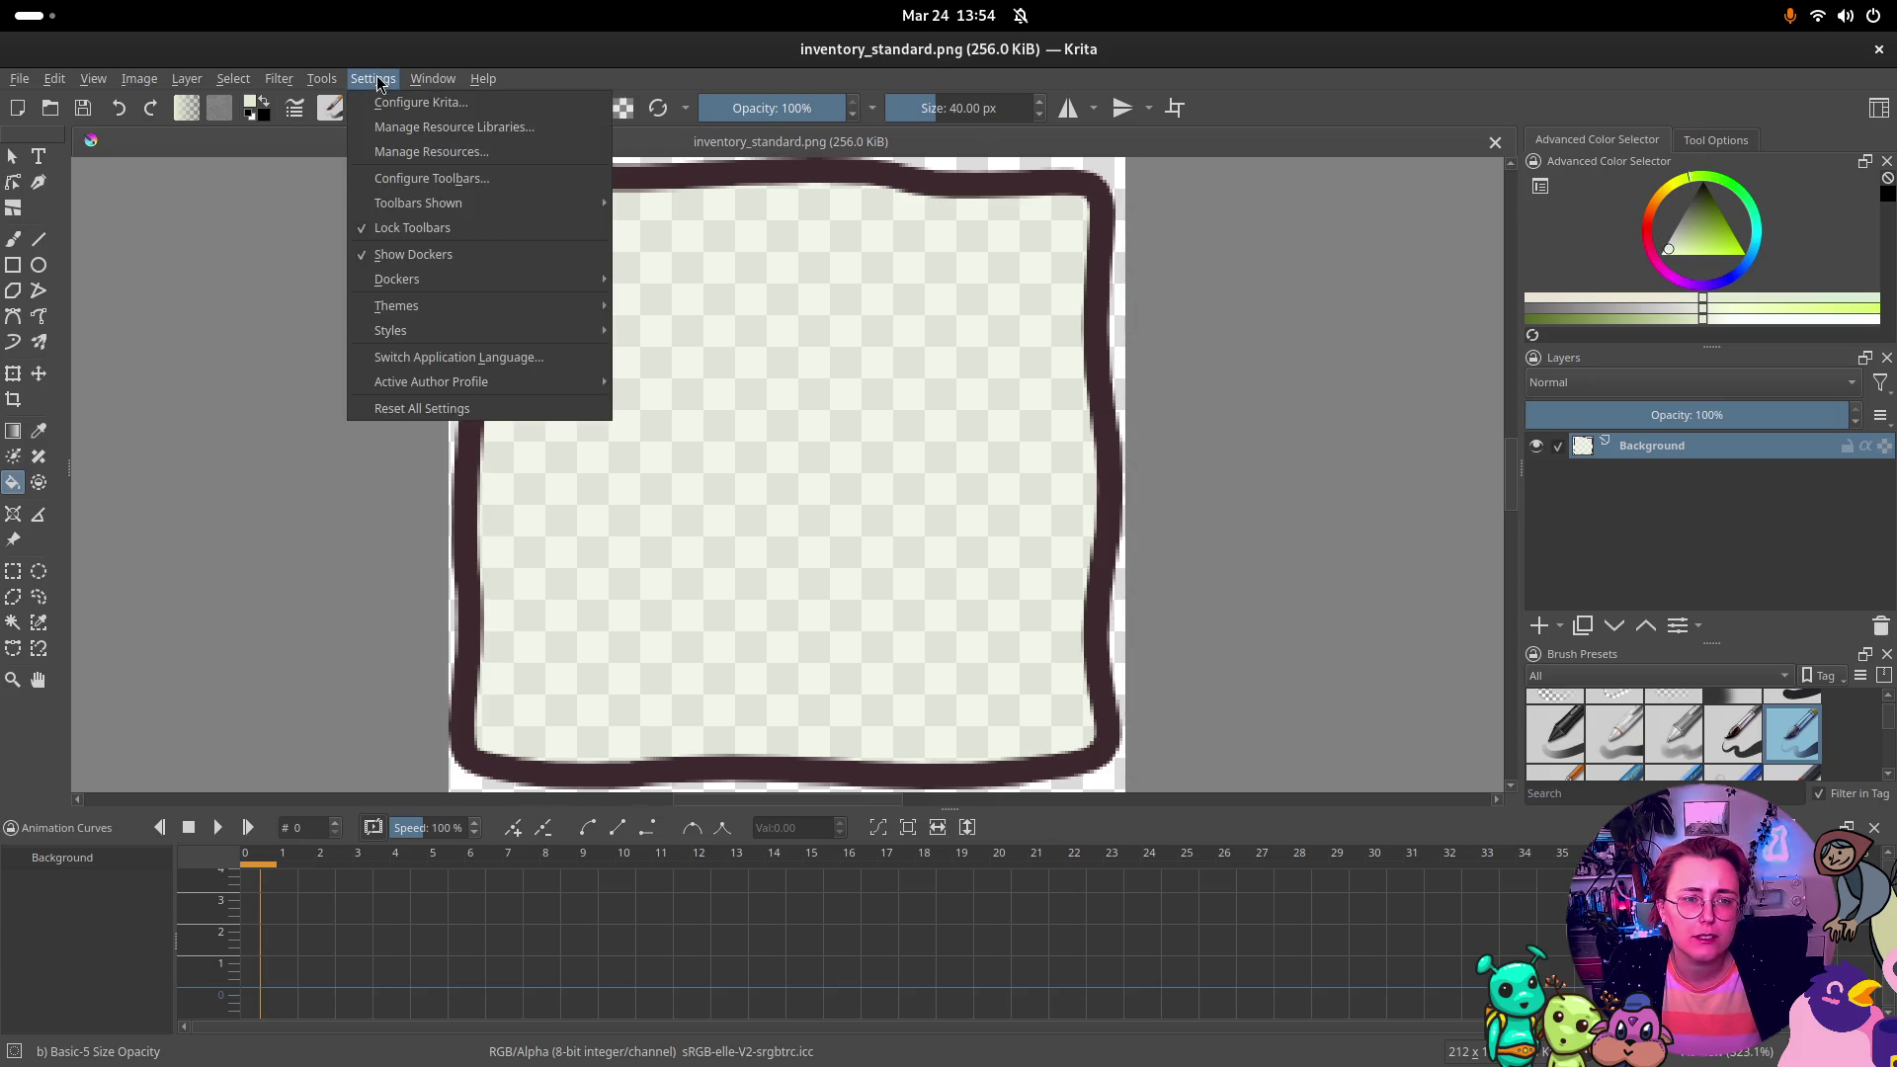
Step: Add the Specific Color Selector docker and set its colour model to L*a*b*/Alpha
mouse_move(313, 81)
mouse_move(372, 79)
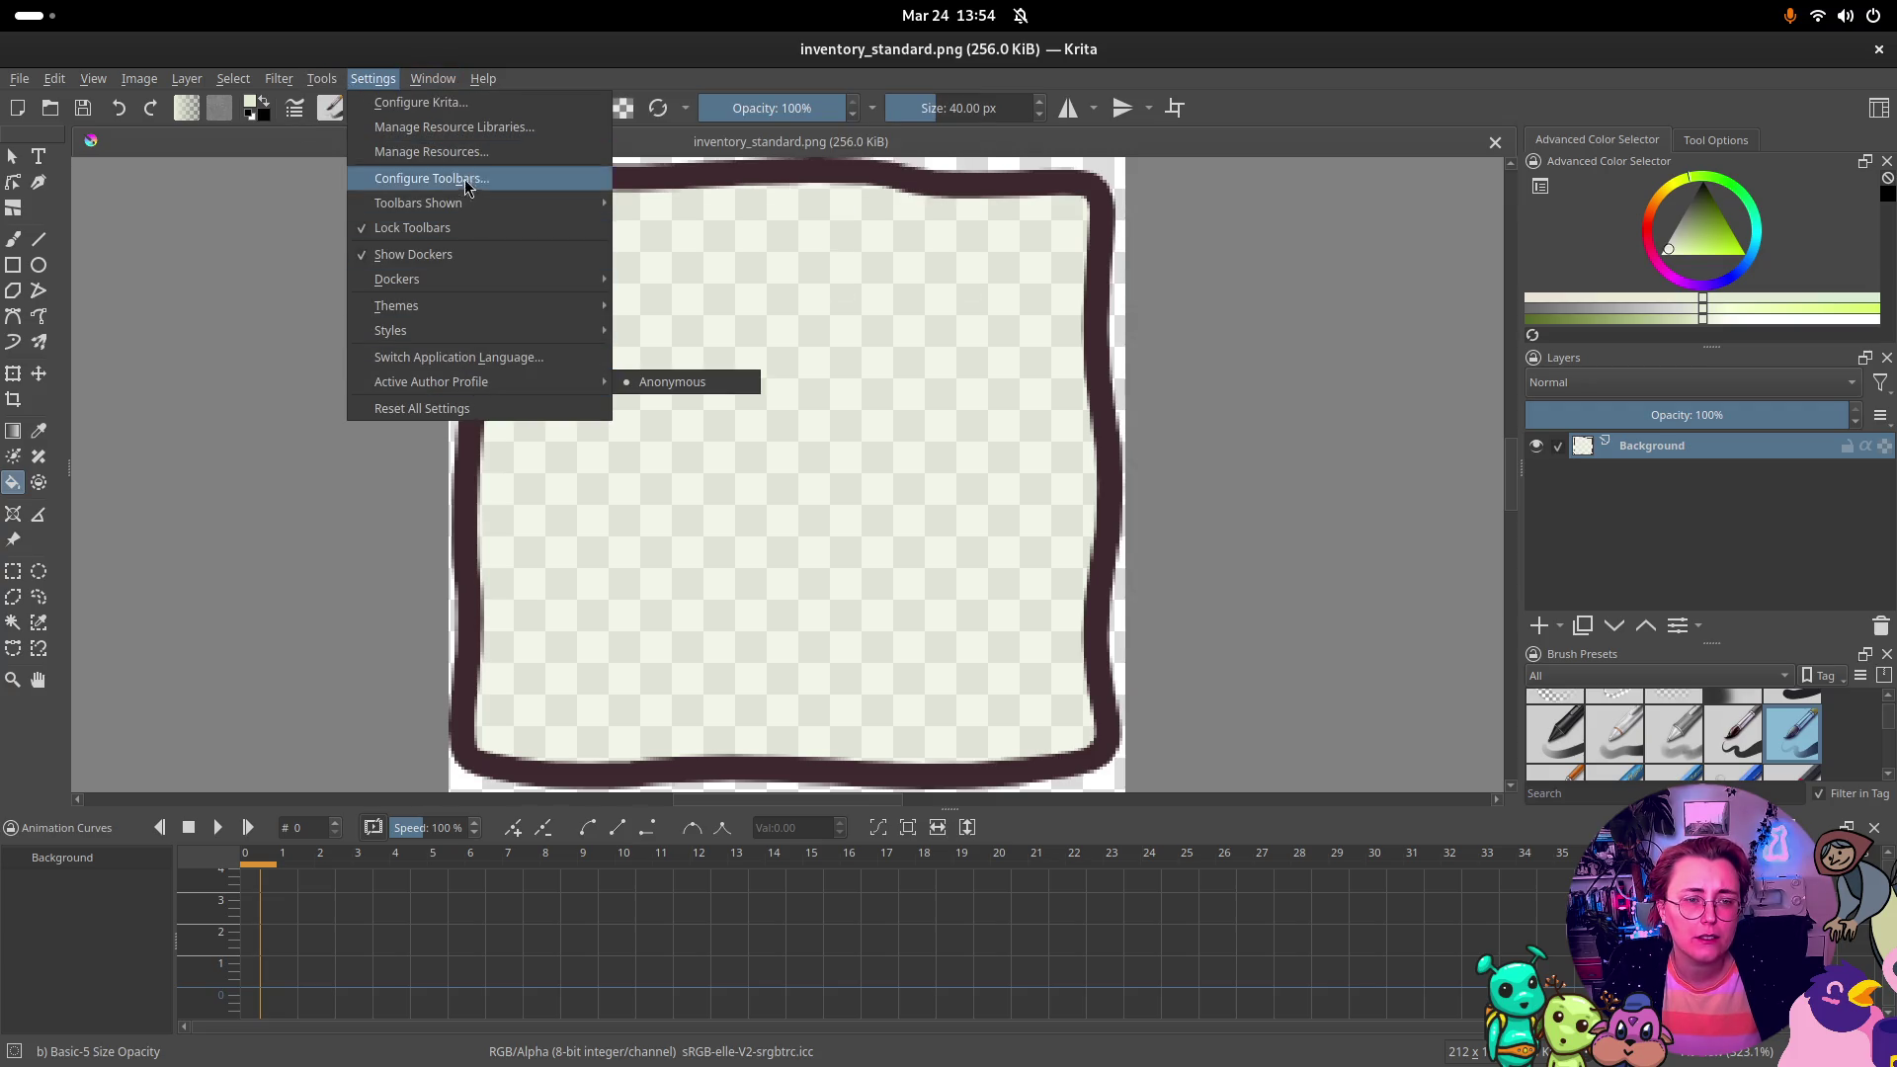
mouse_move(464, 281)
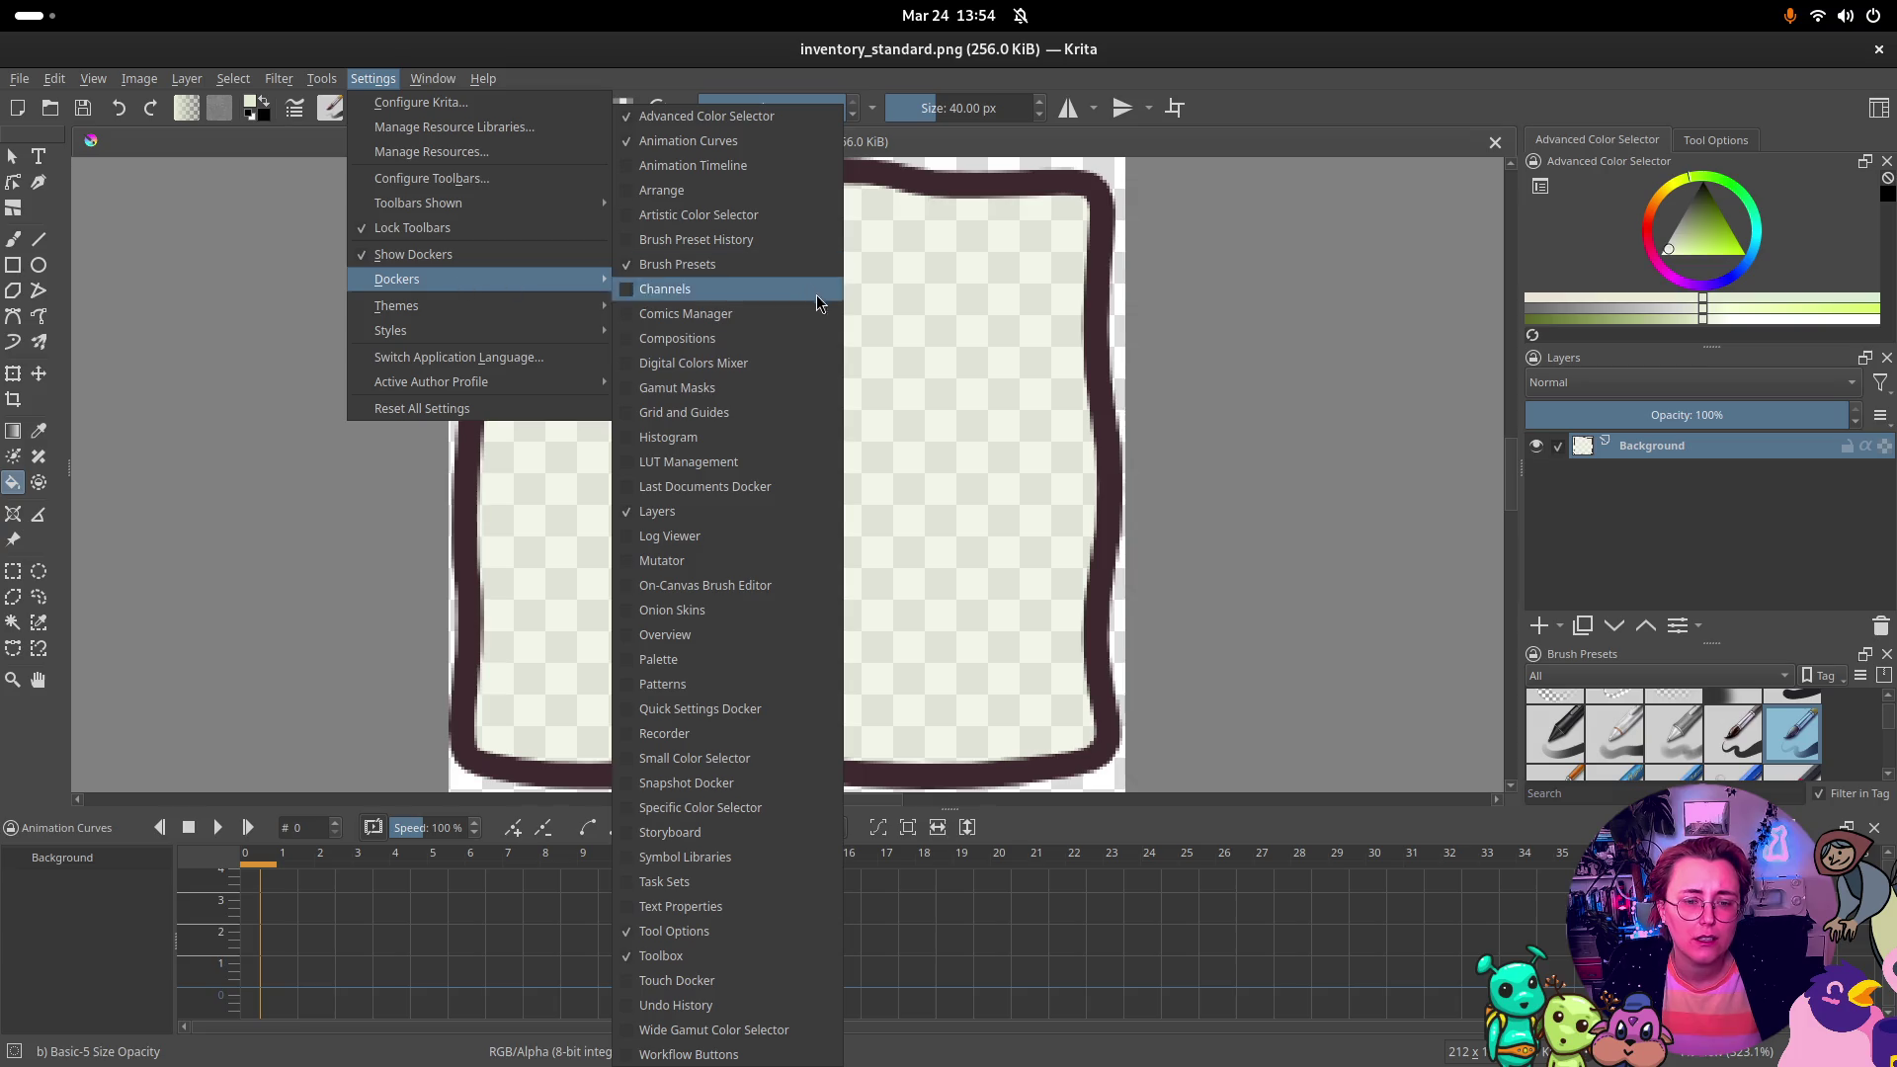
click(719, 807)
click(1783, 145)
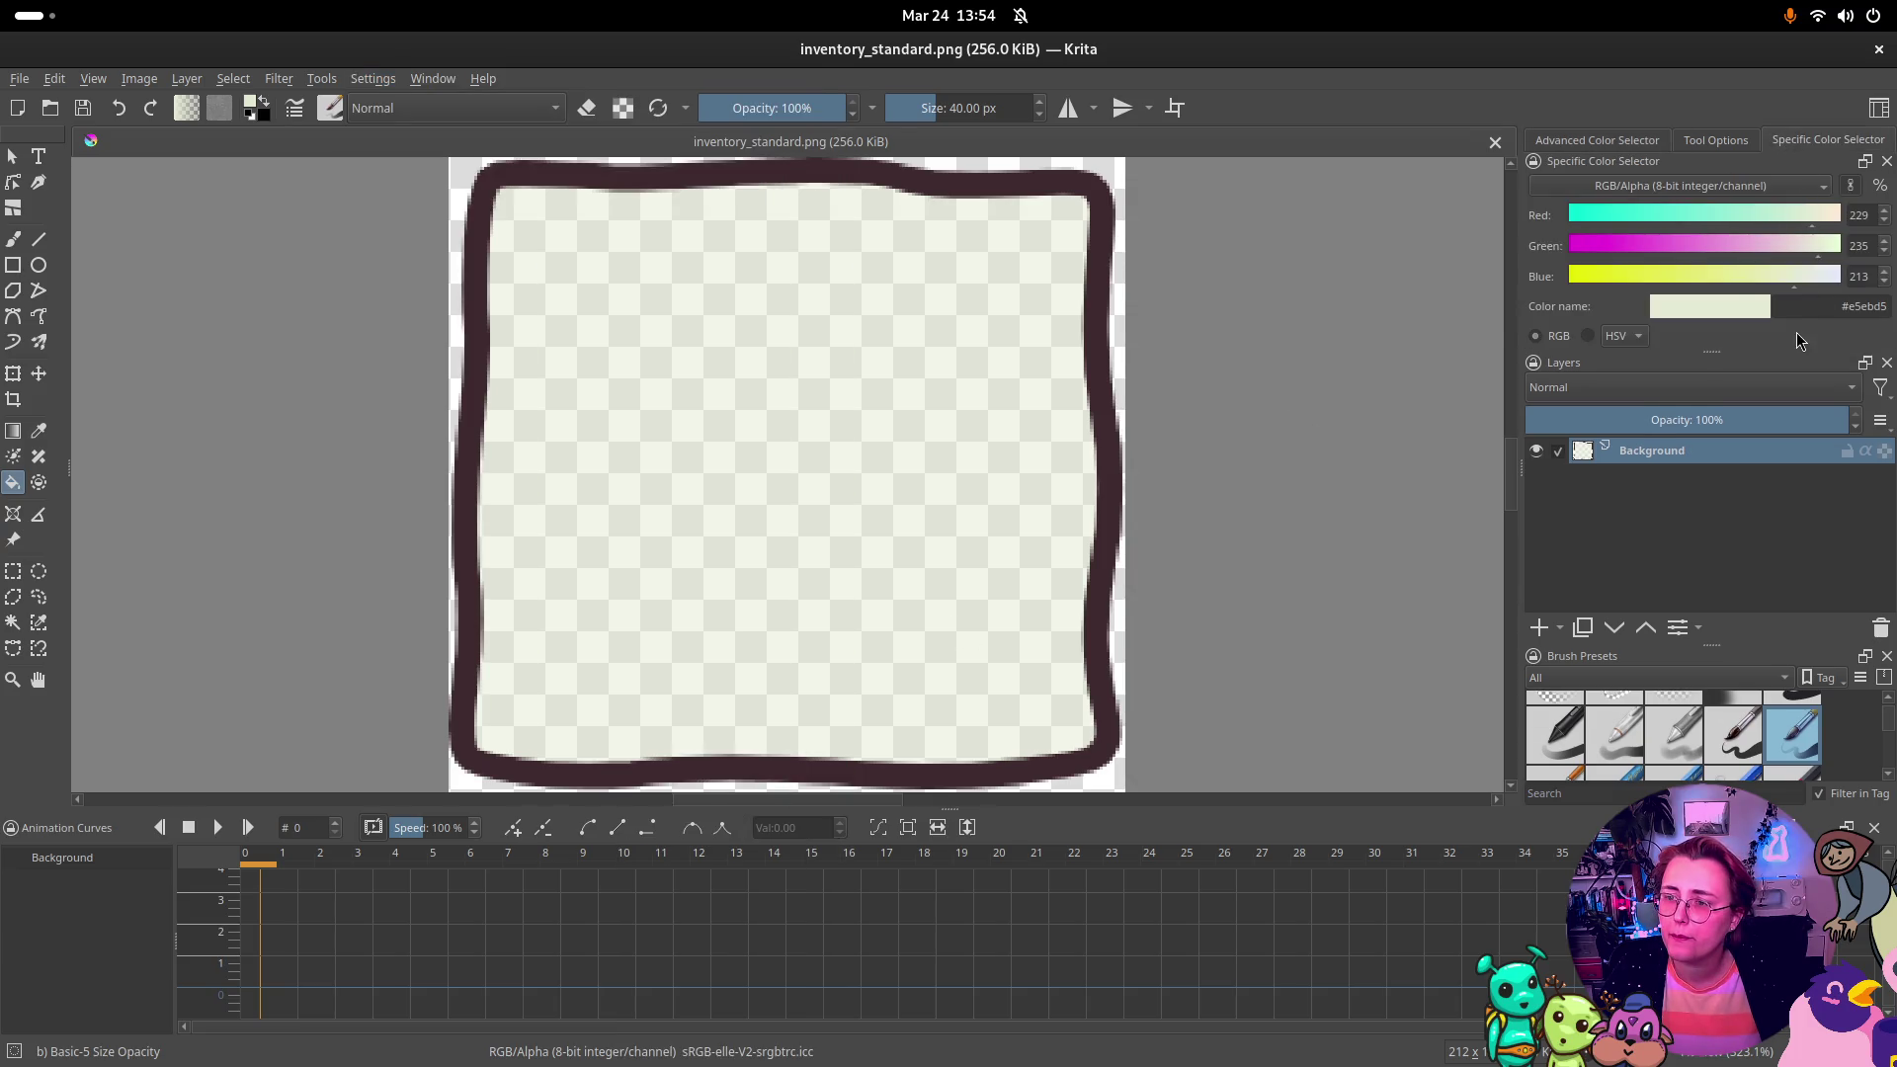
click(1729, 190)
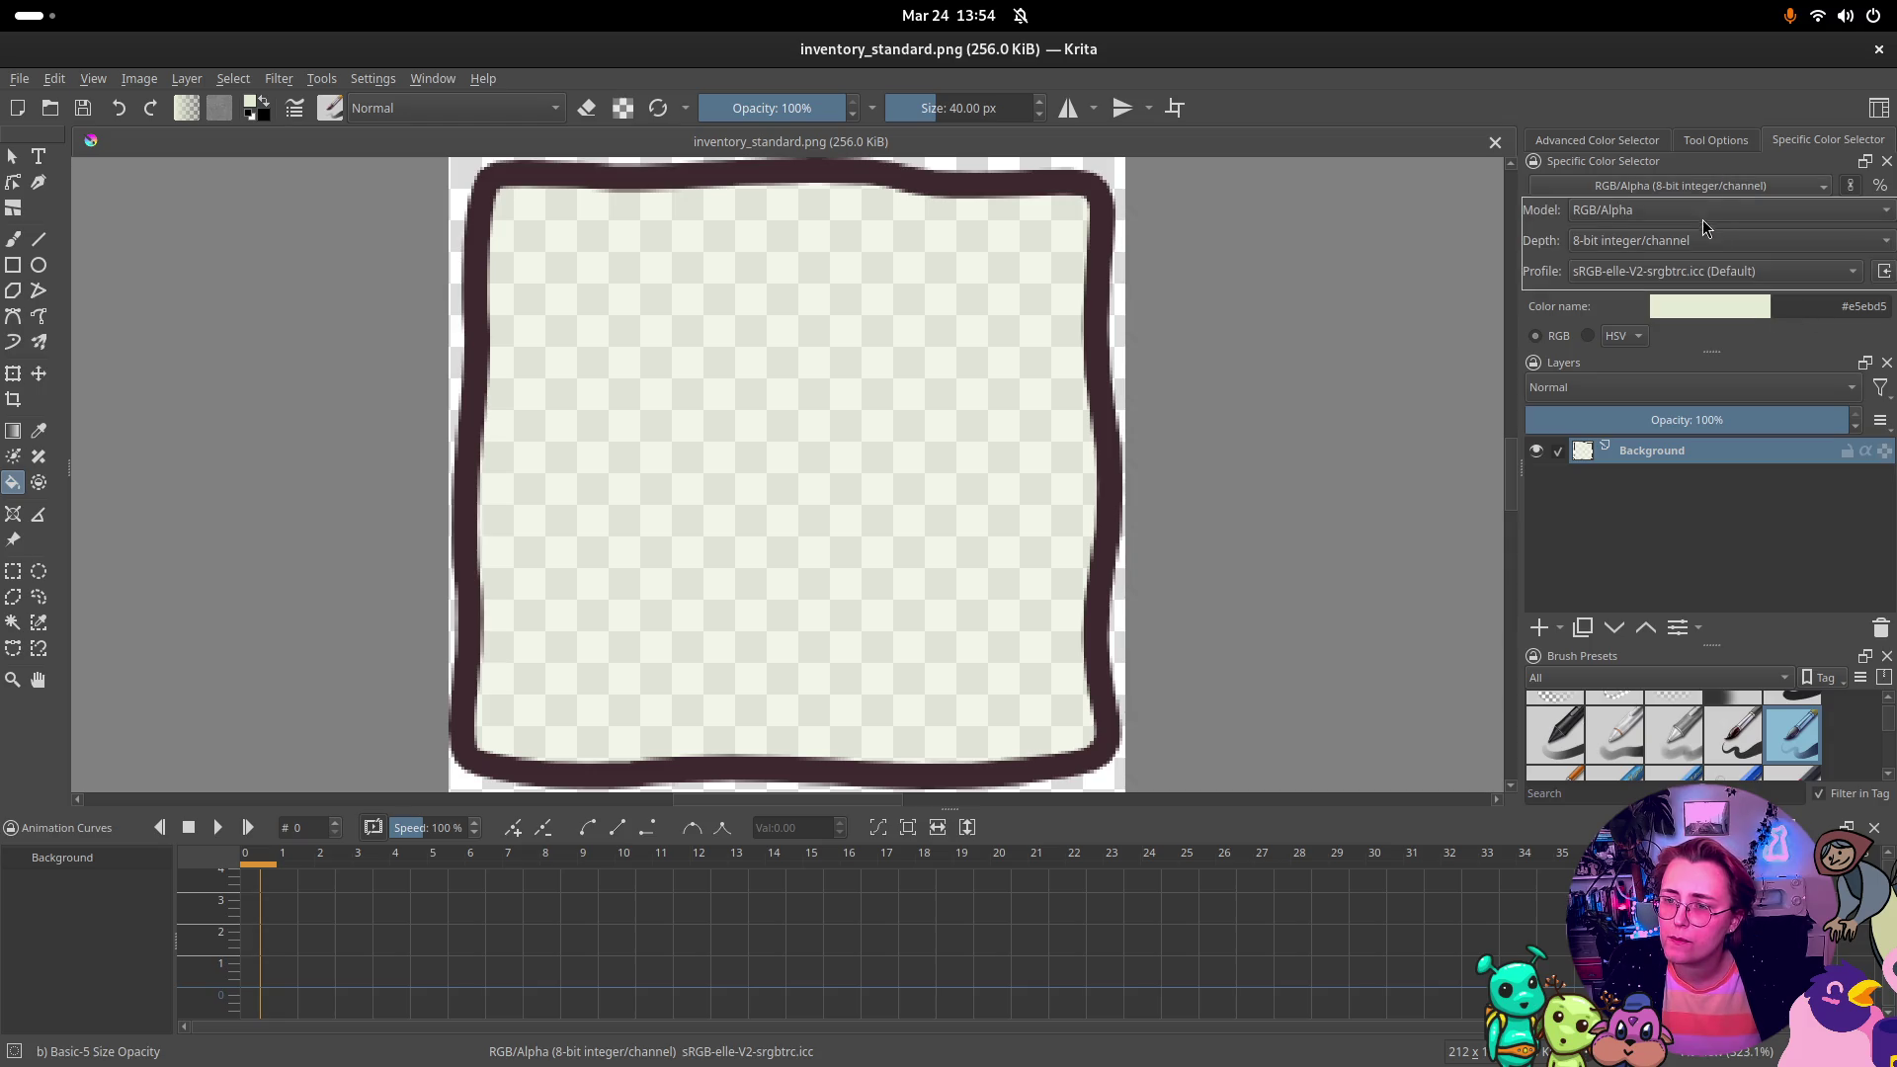
click(1704, 210)
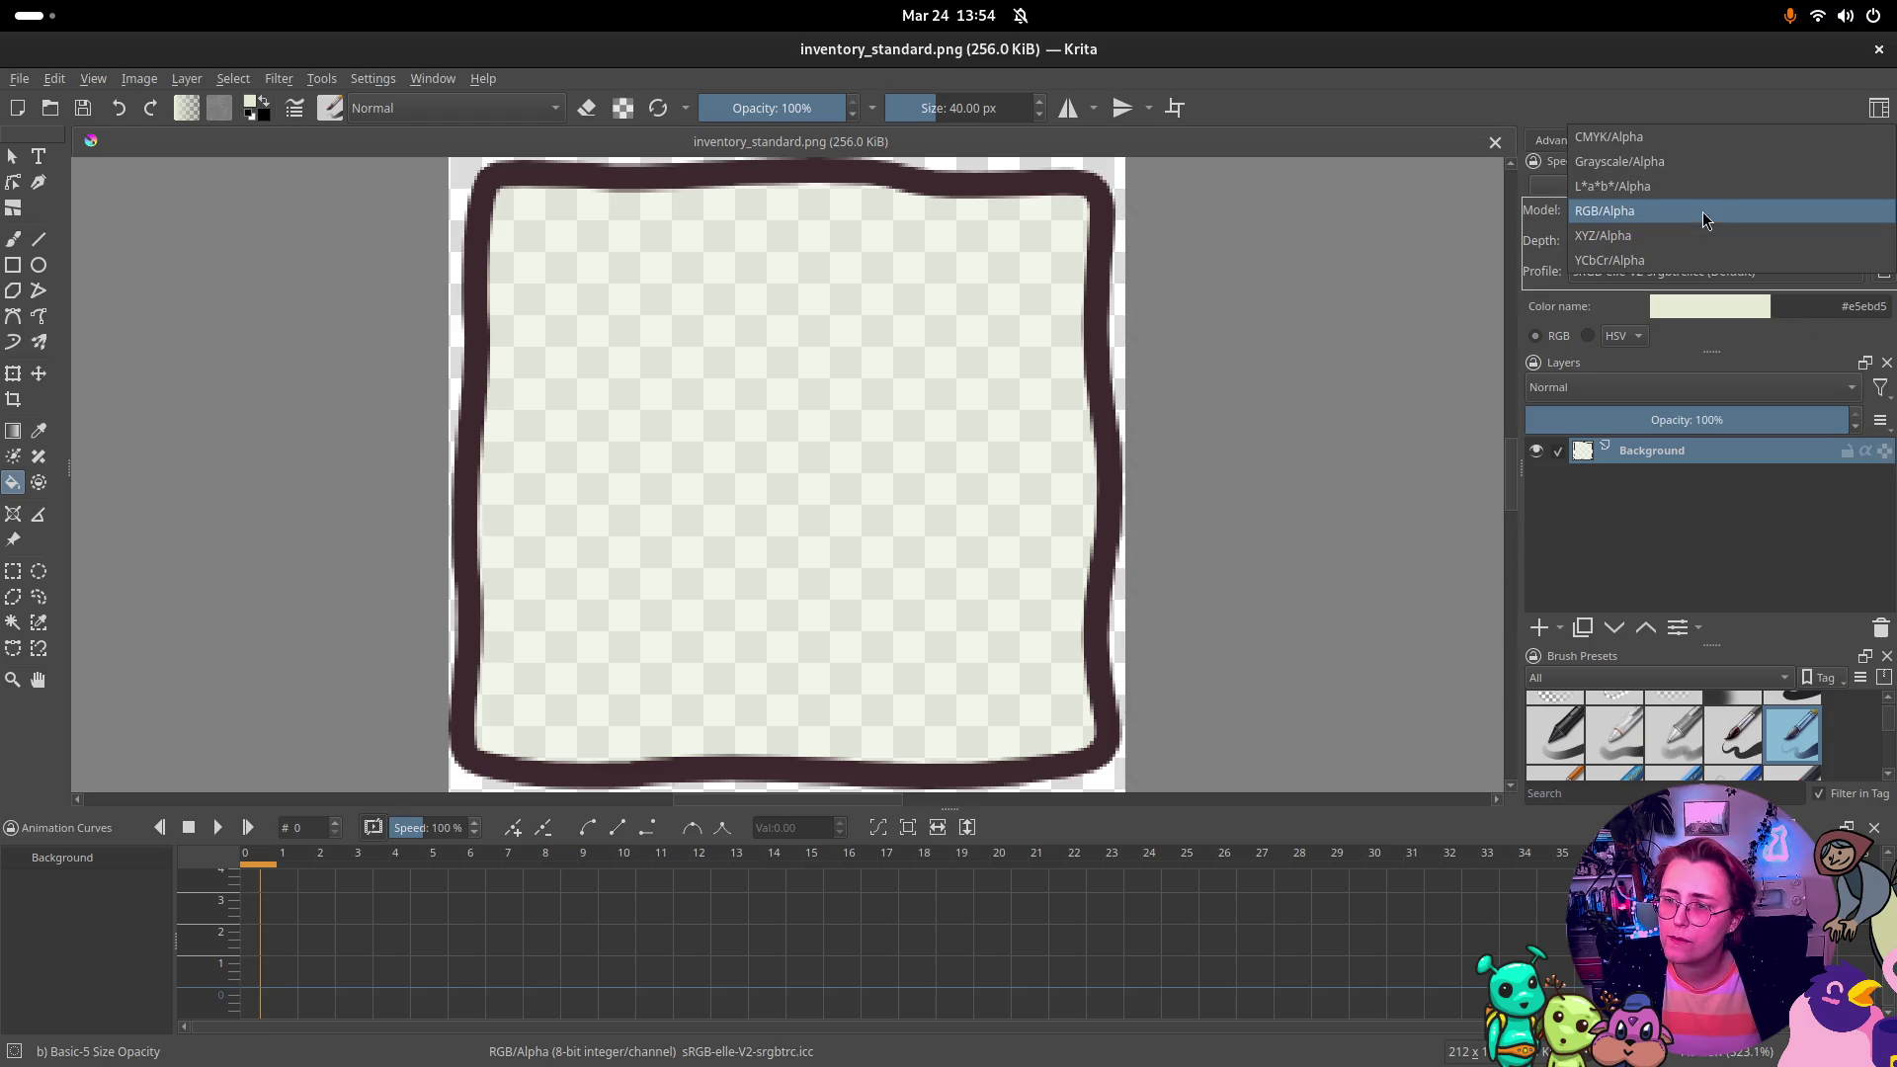
click(1617, 143)
click(1640, 220)
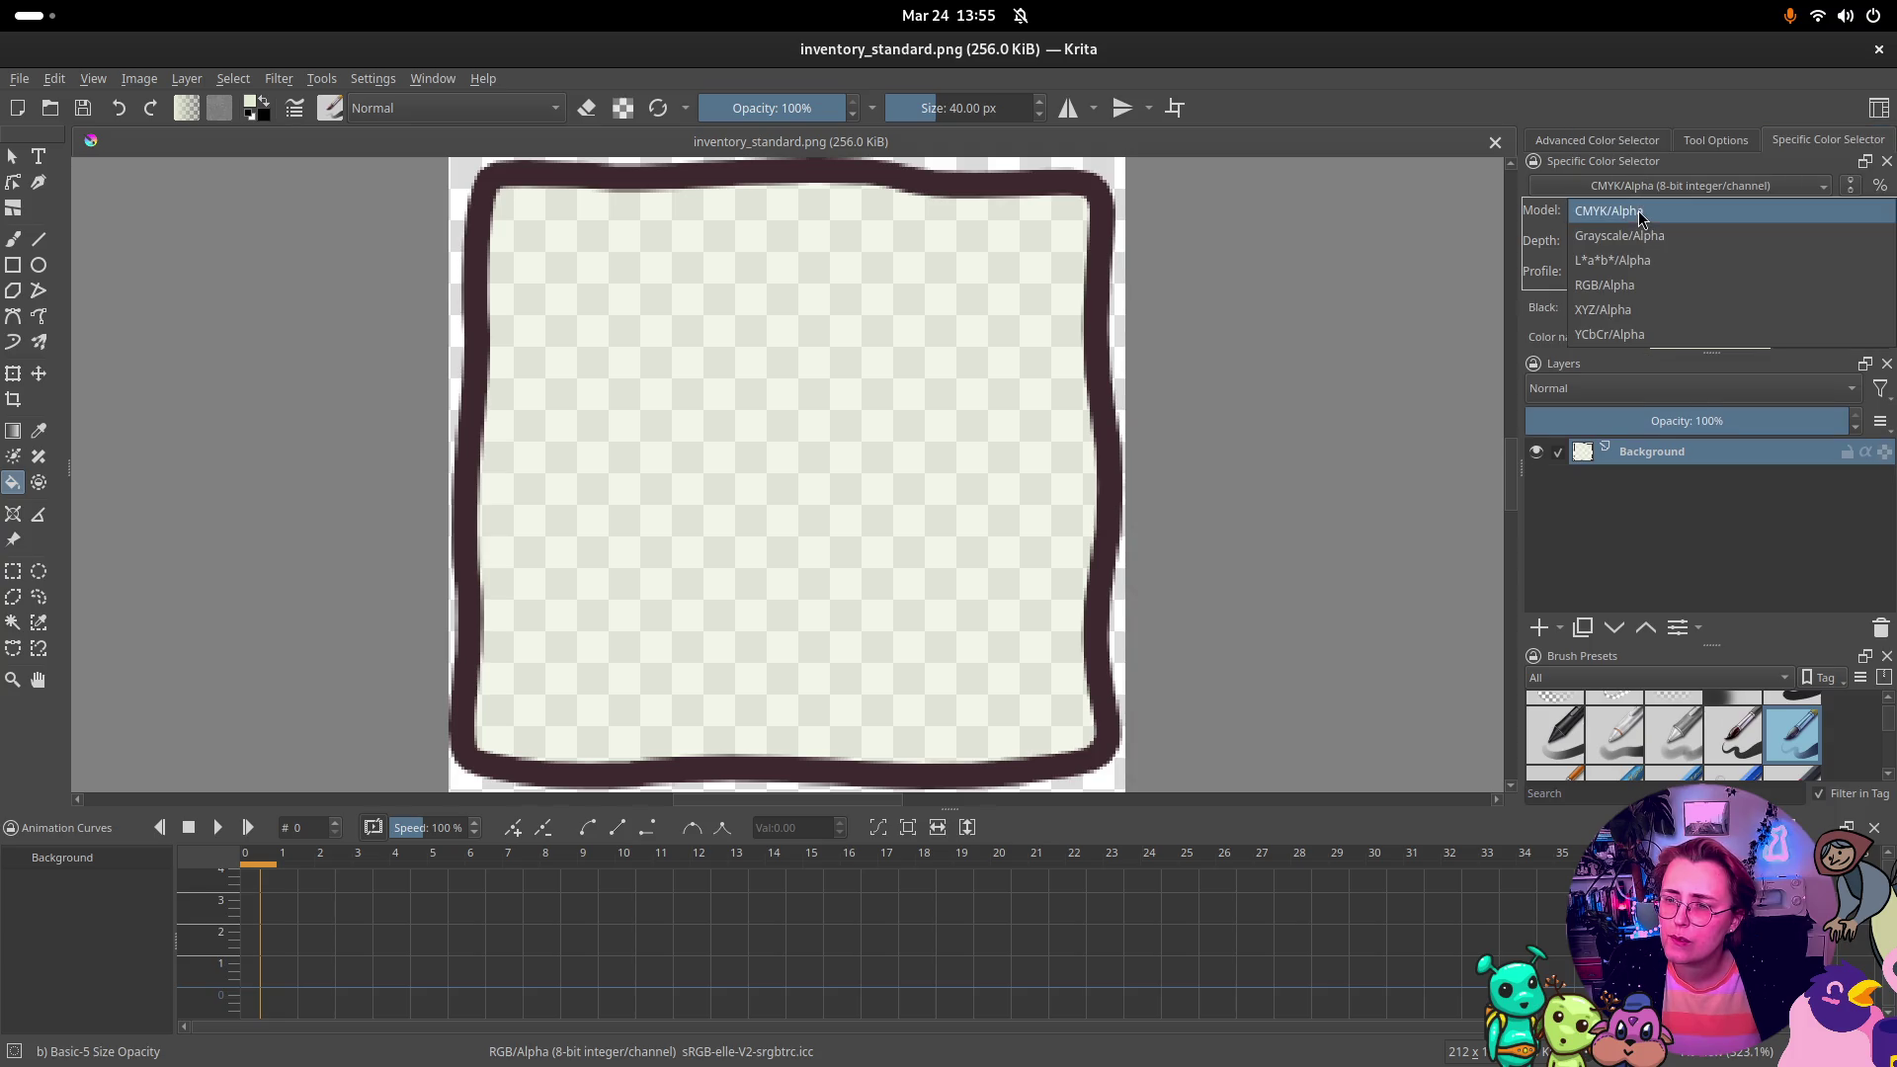
click(1633, 256)
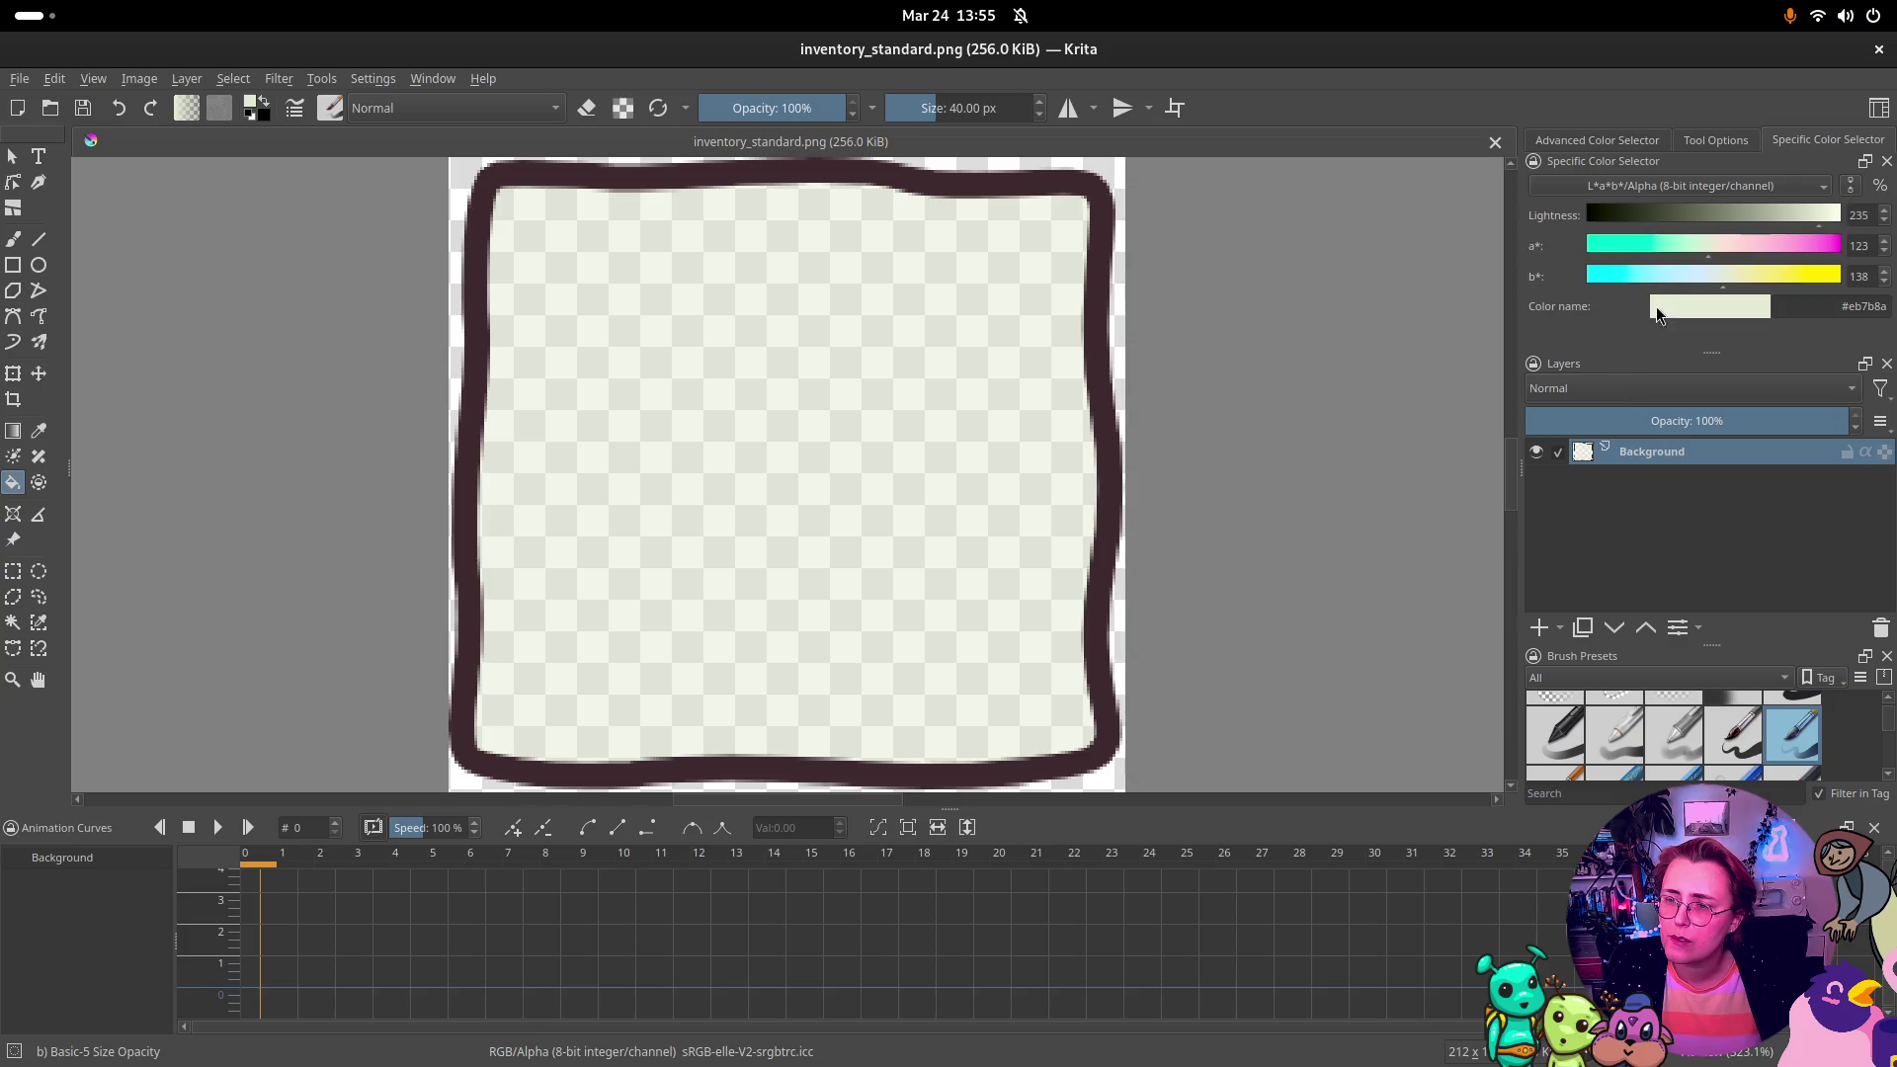
Step: Lower lightness to about 135 and trial a grey-green fill in the frame, undoing it
drag(1740, 211, 1735, 216)
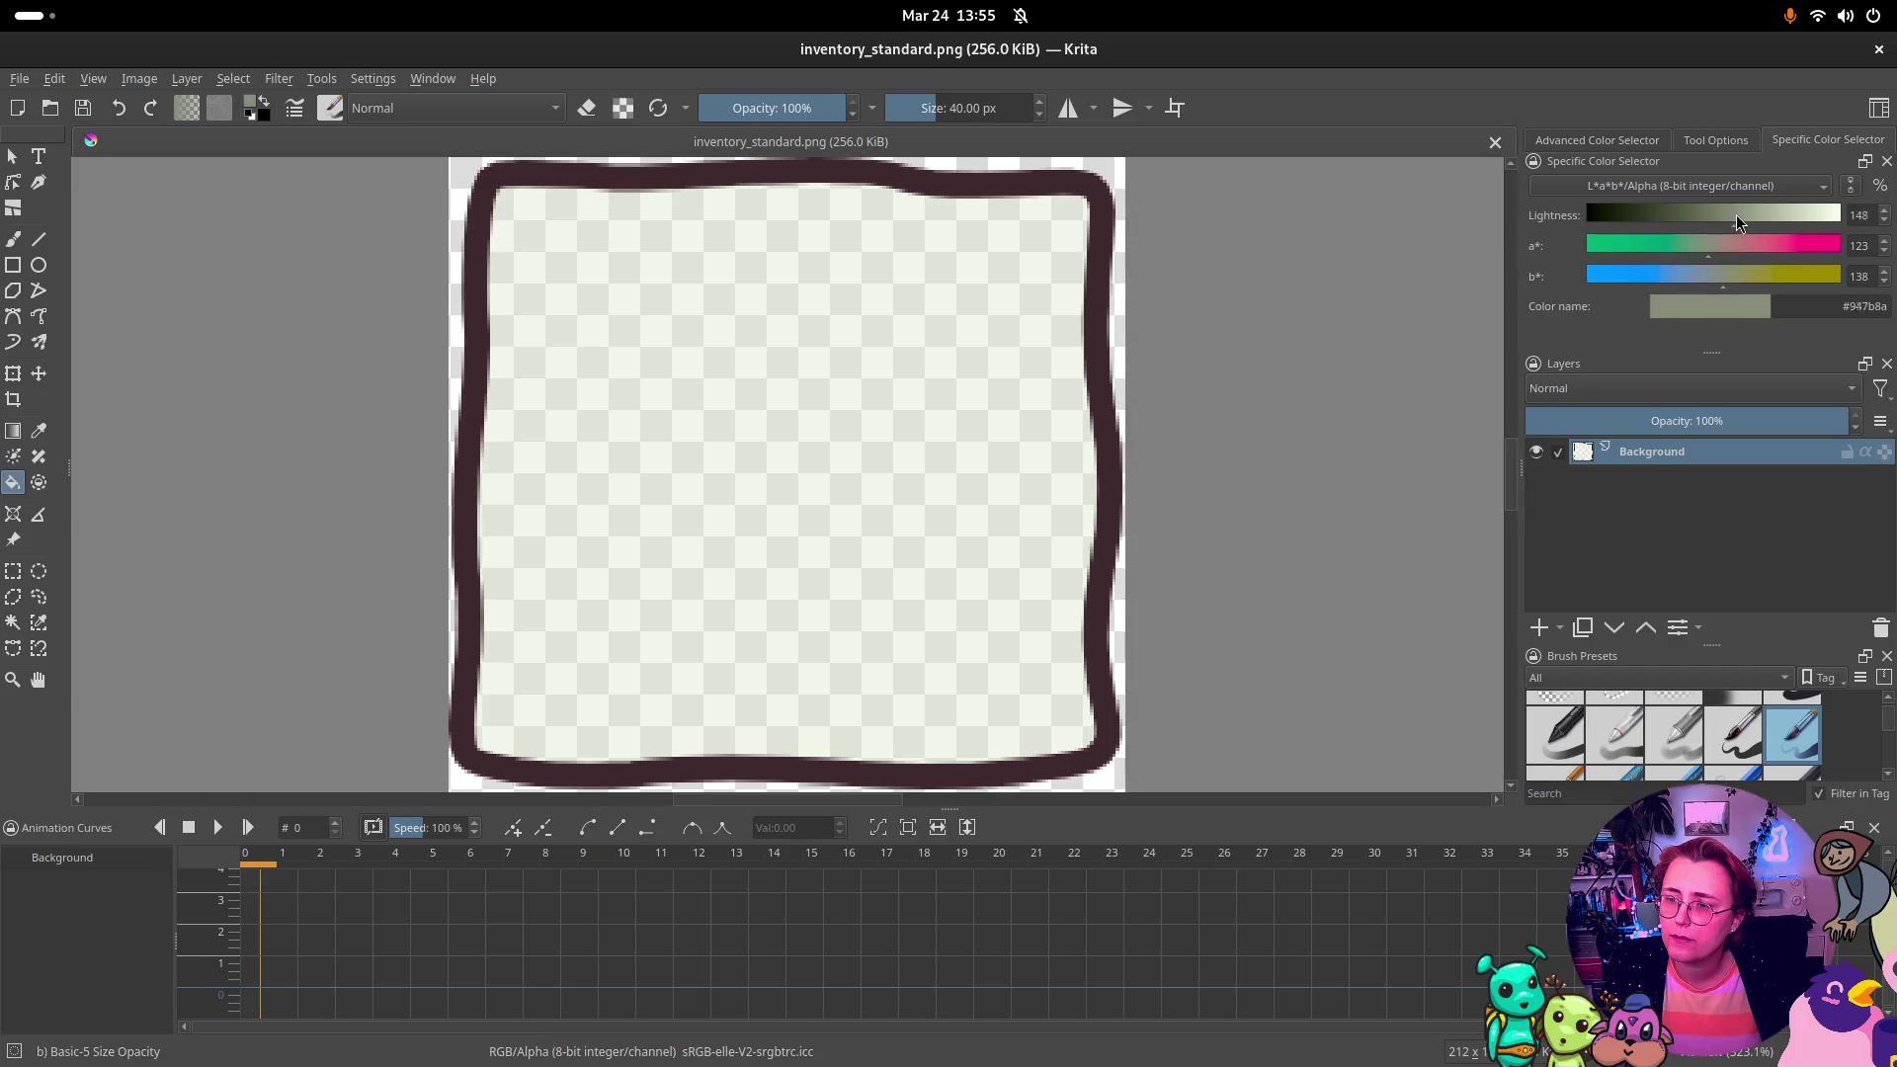
click(946, 593)
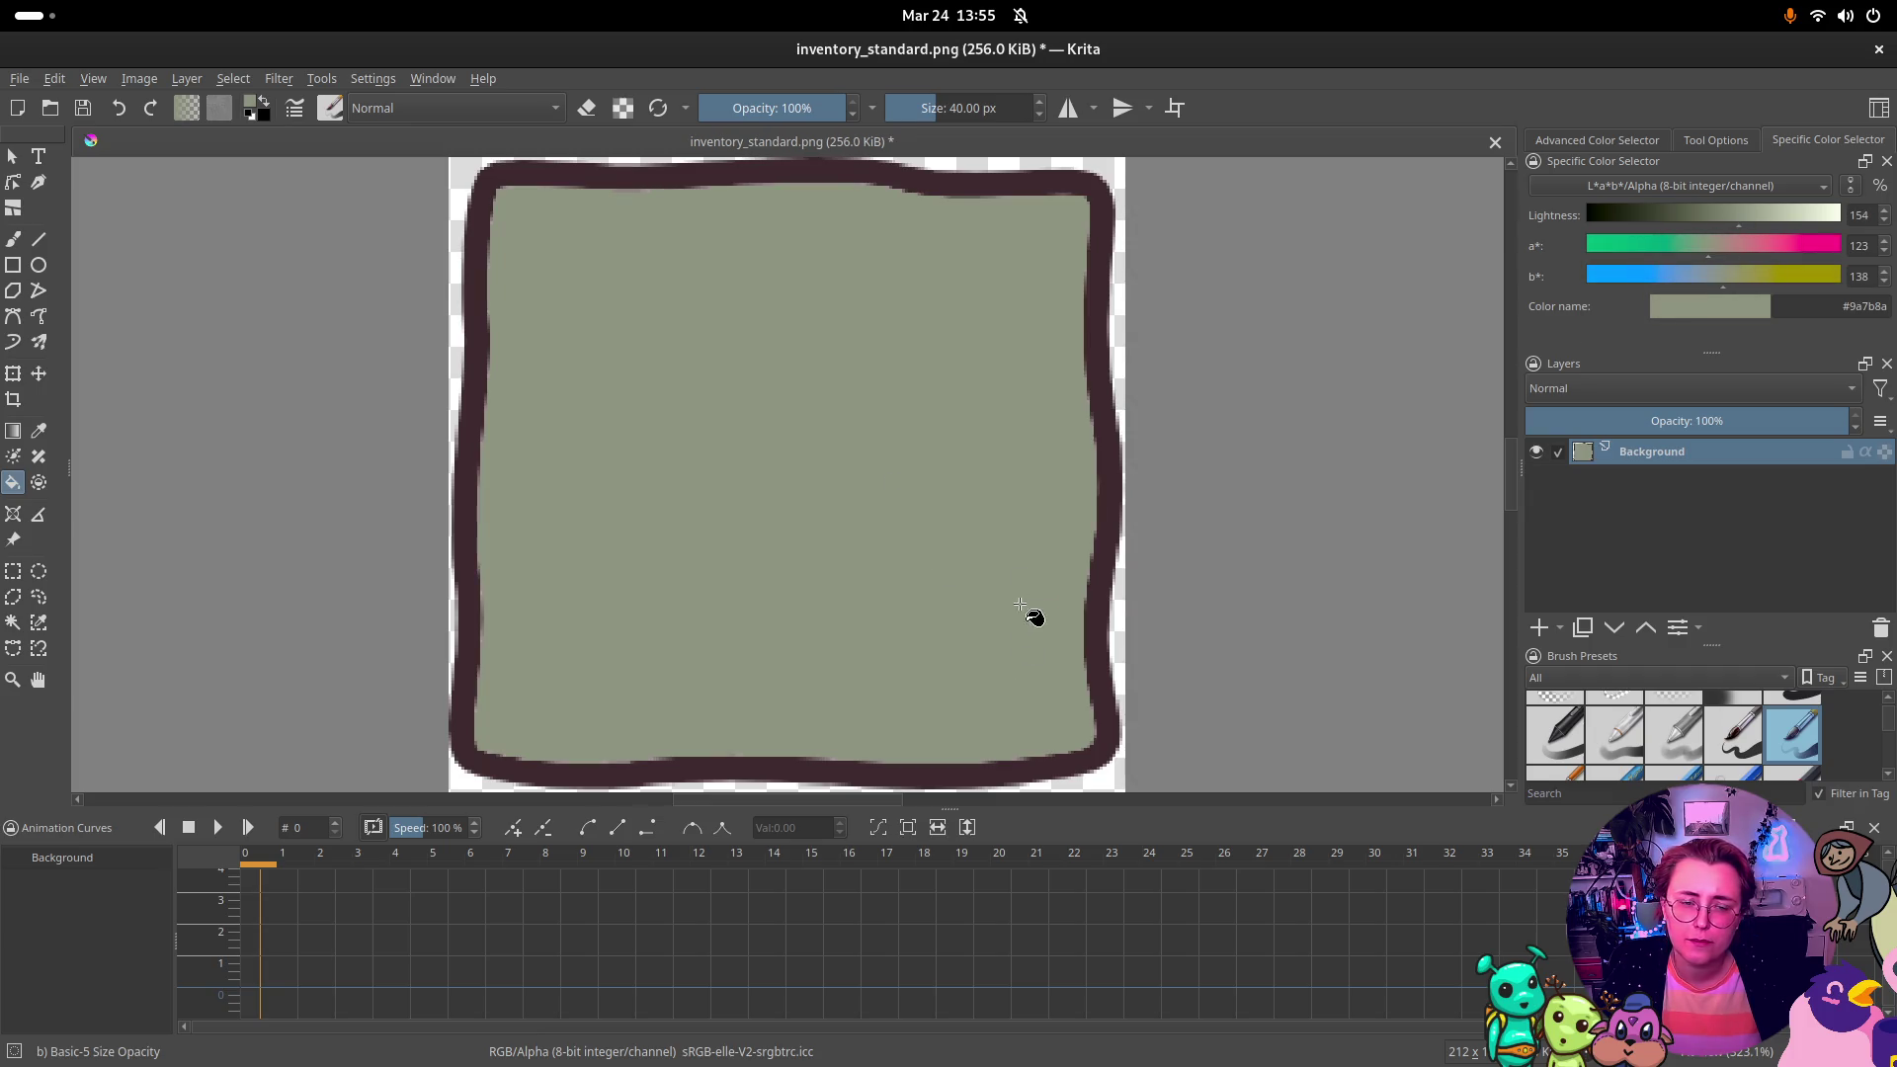
key(ctrl+z)
click(995, 539)
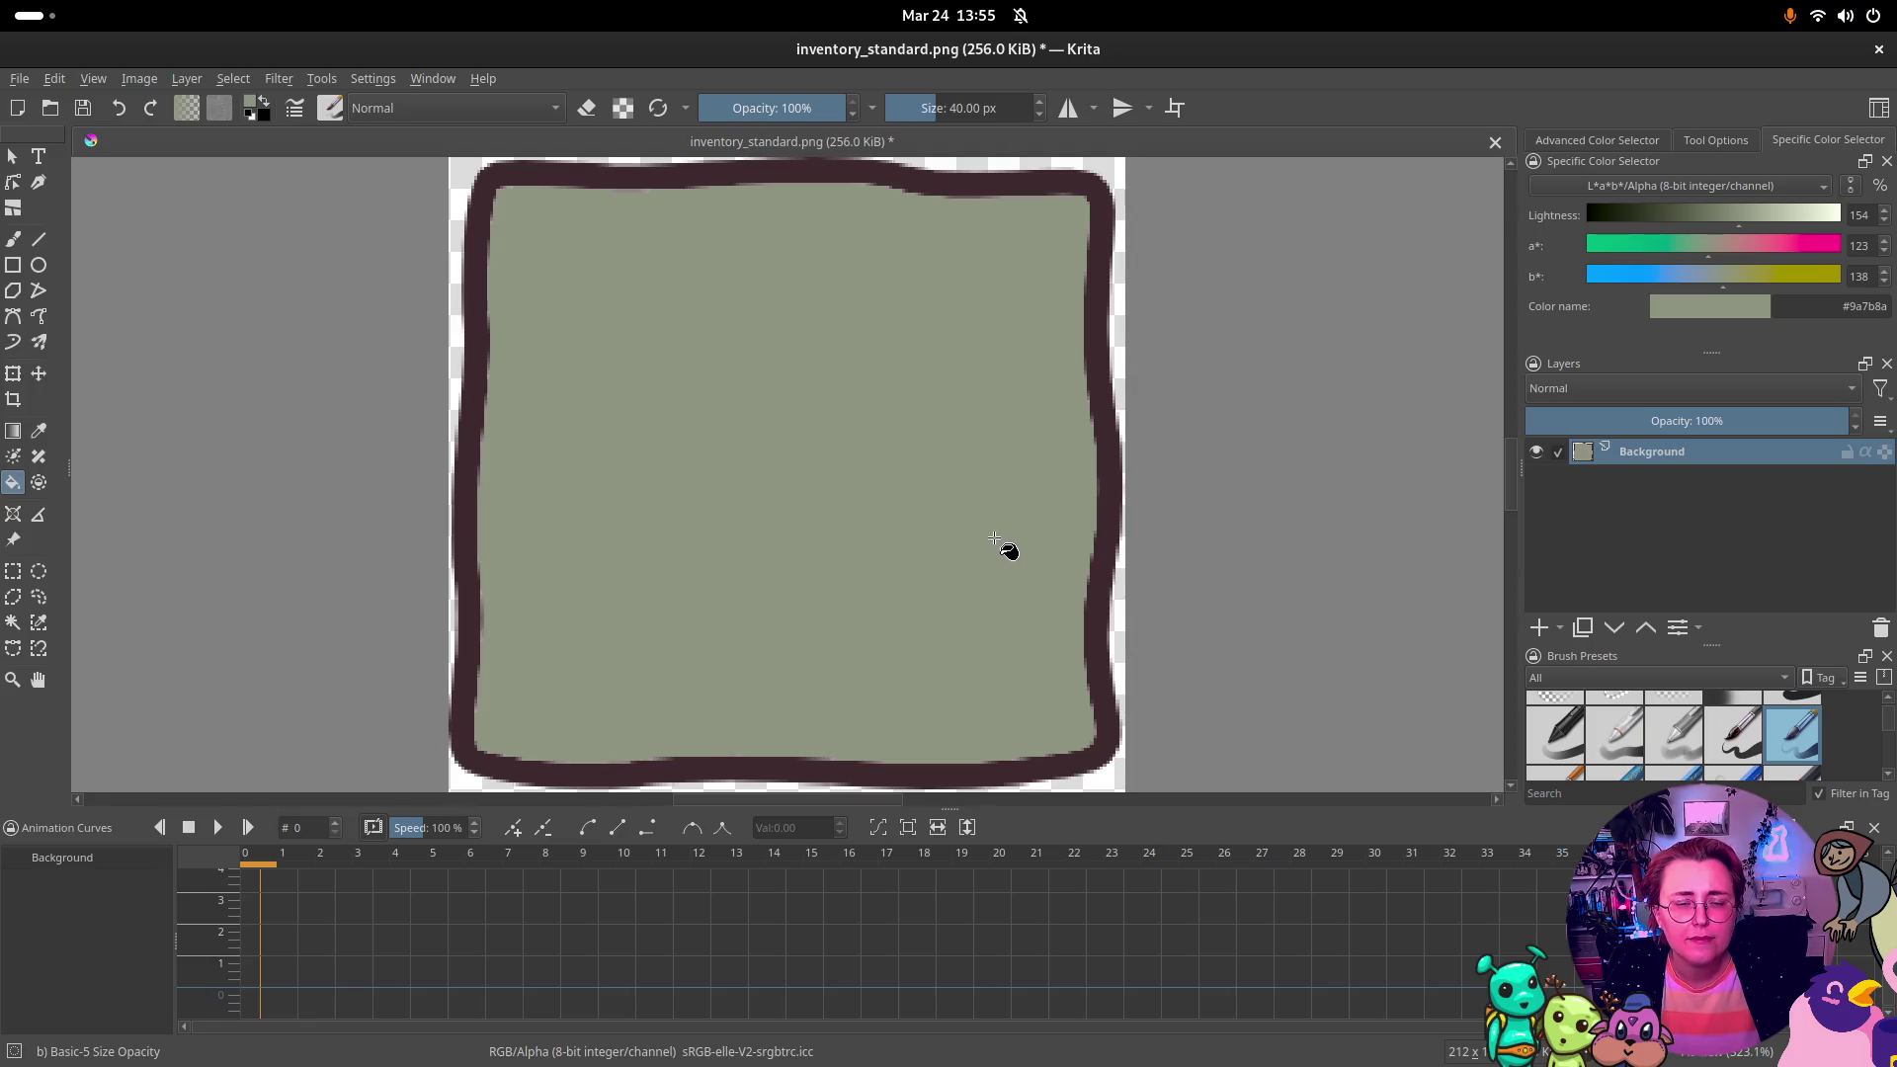
key(ctrl+z)
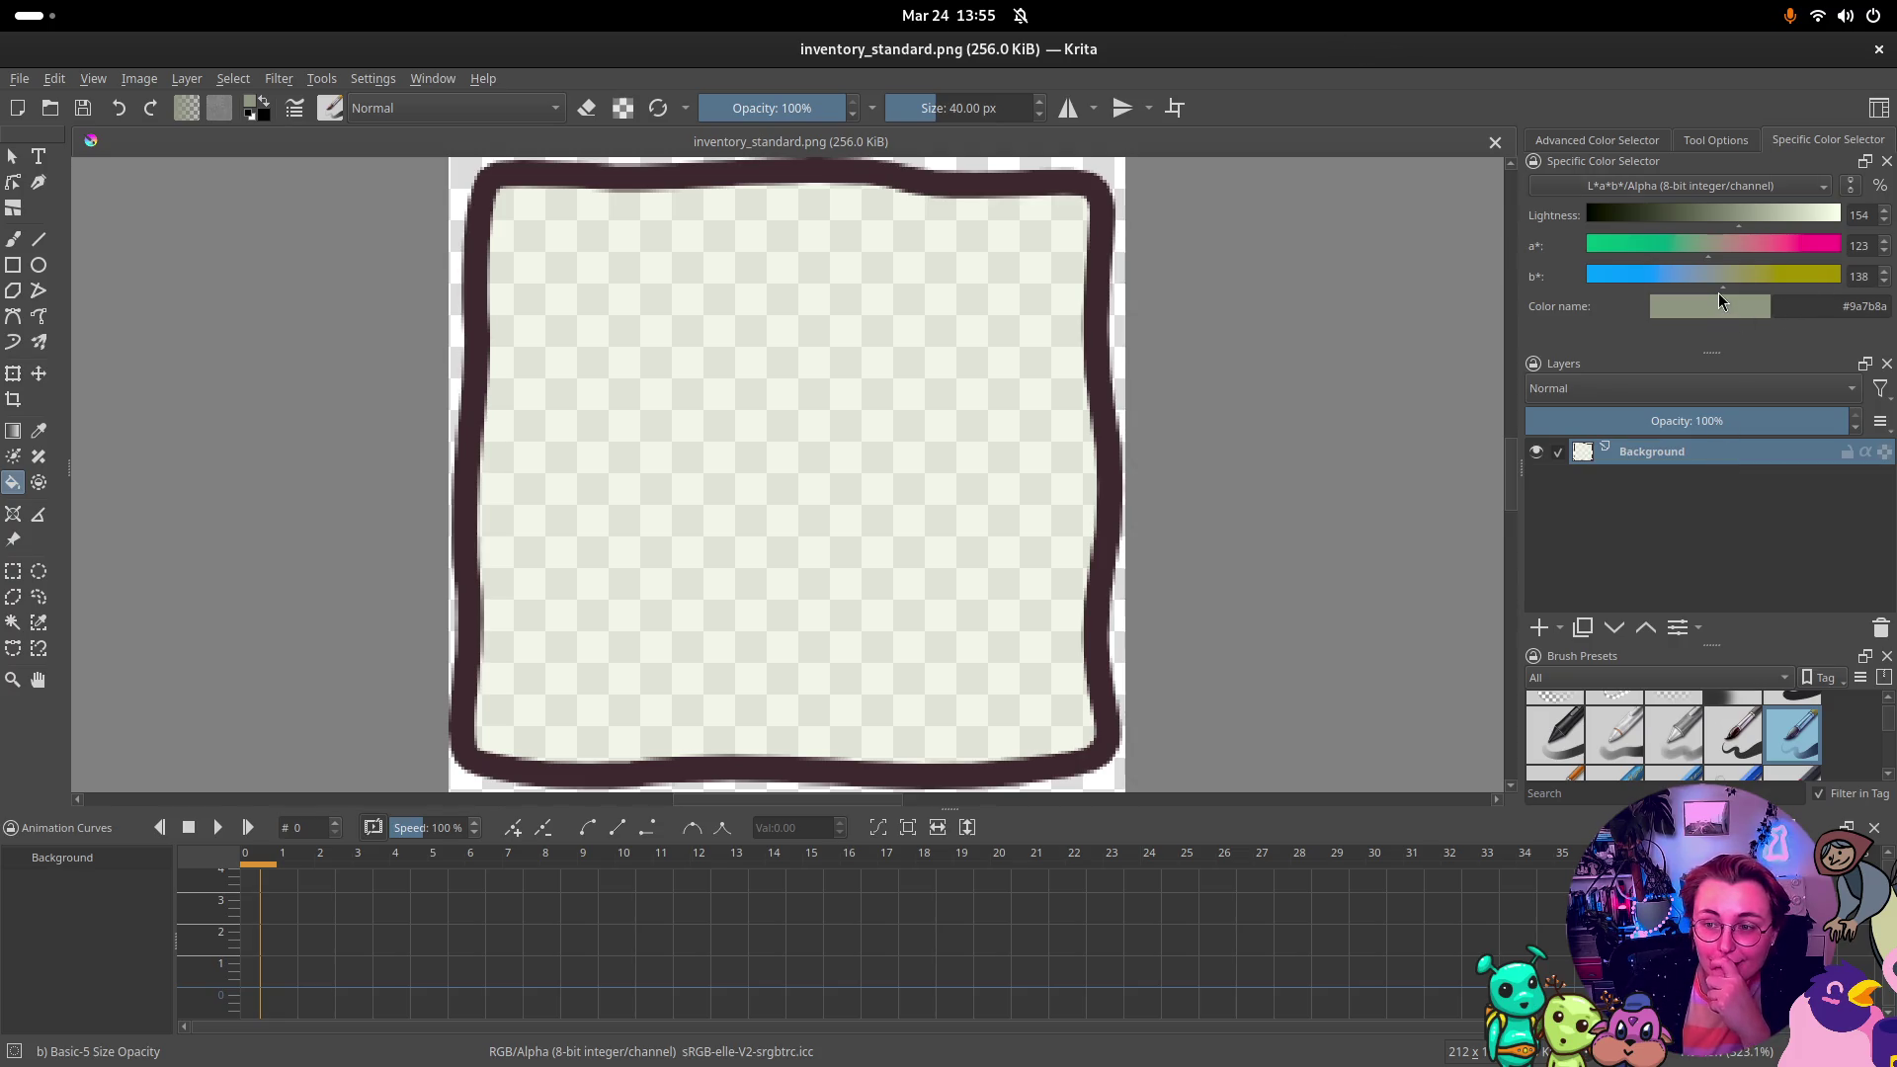
Step: Trial grey-green fills at lightness 176, 90 and 129, undoing the tests
click(1708, 190)
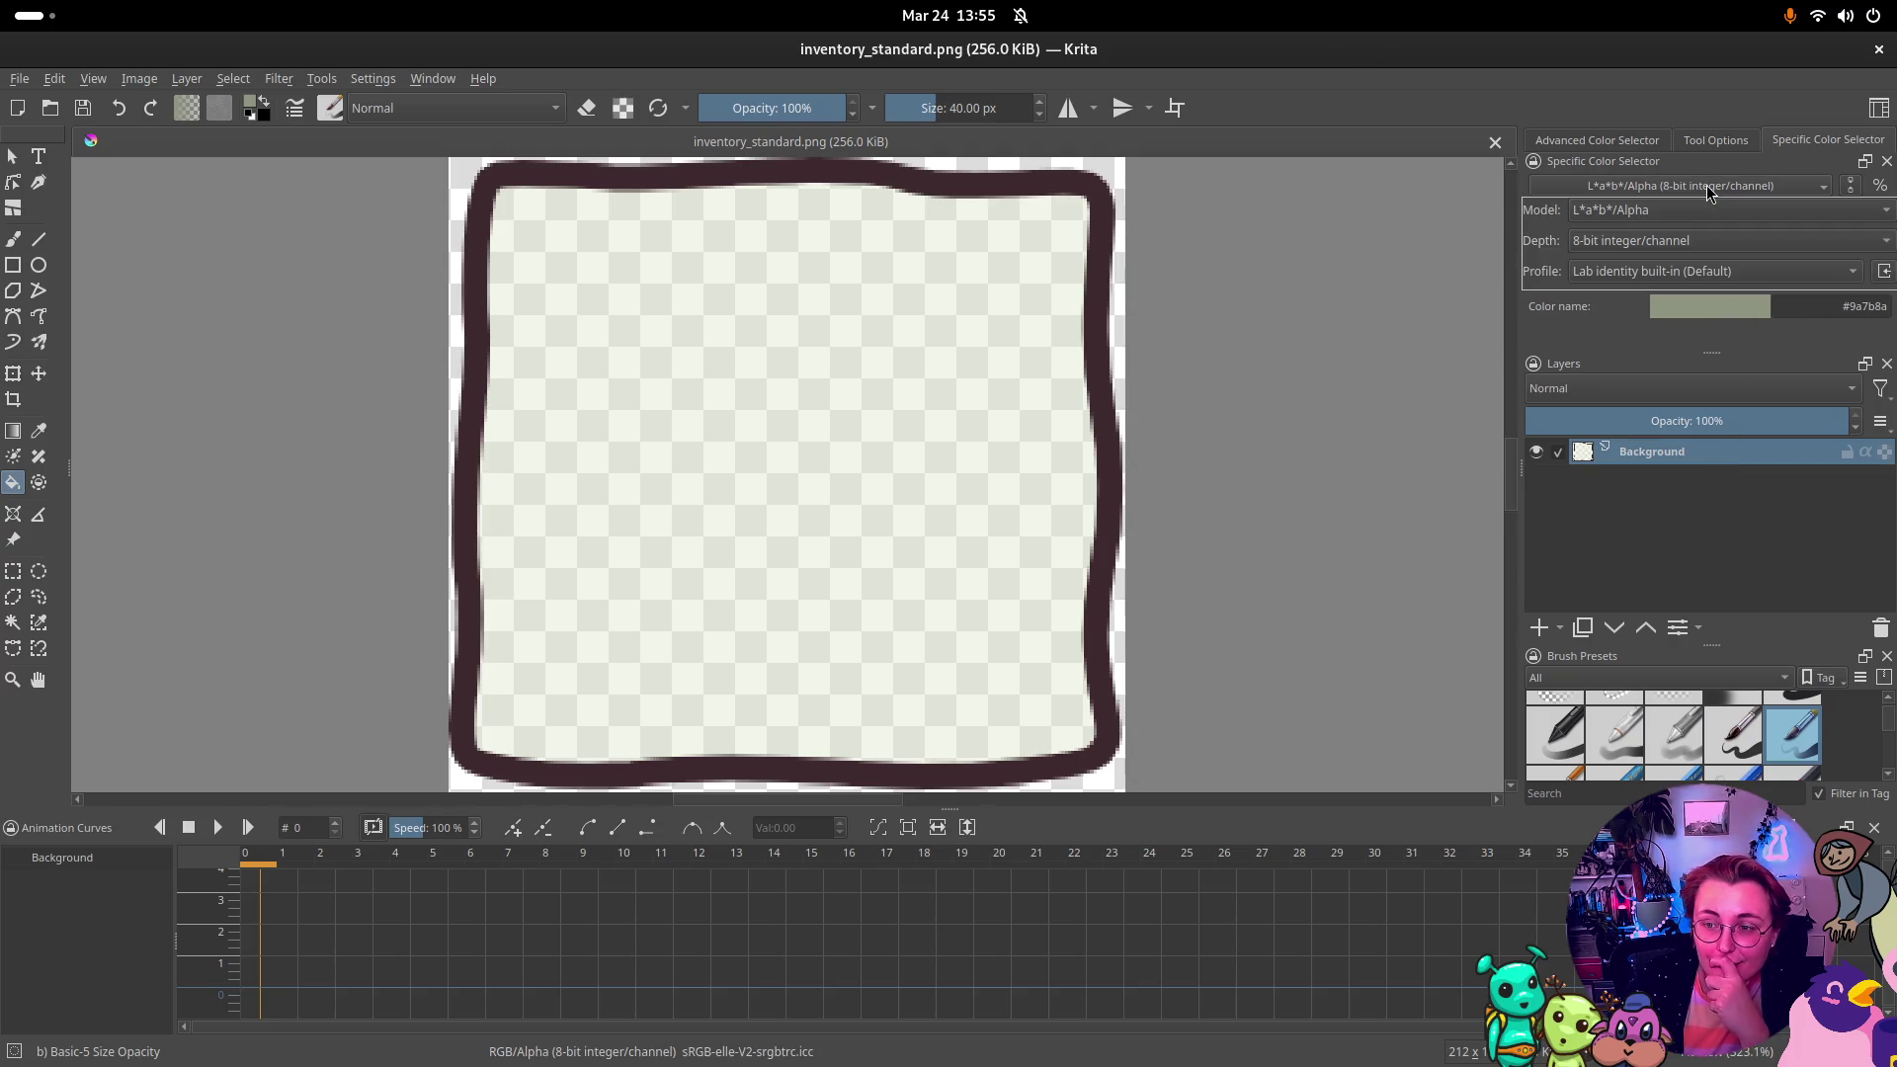
click(1708, 190)
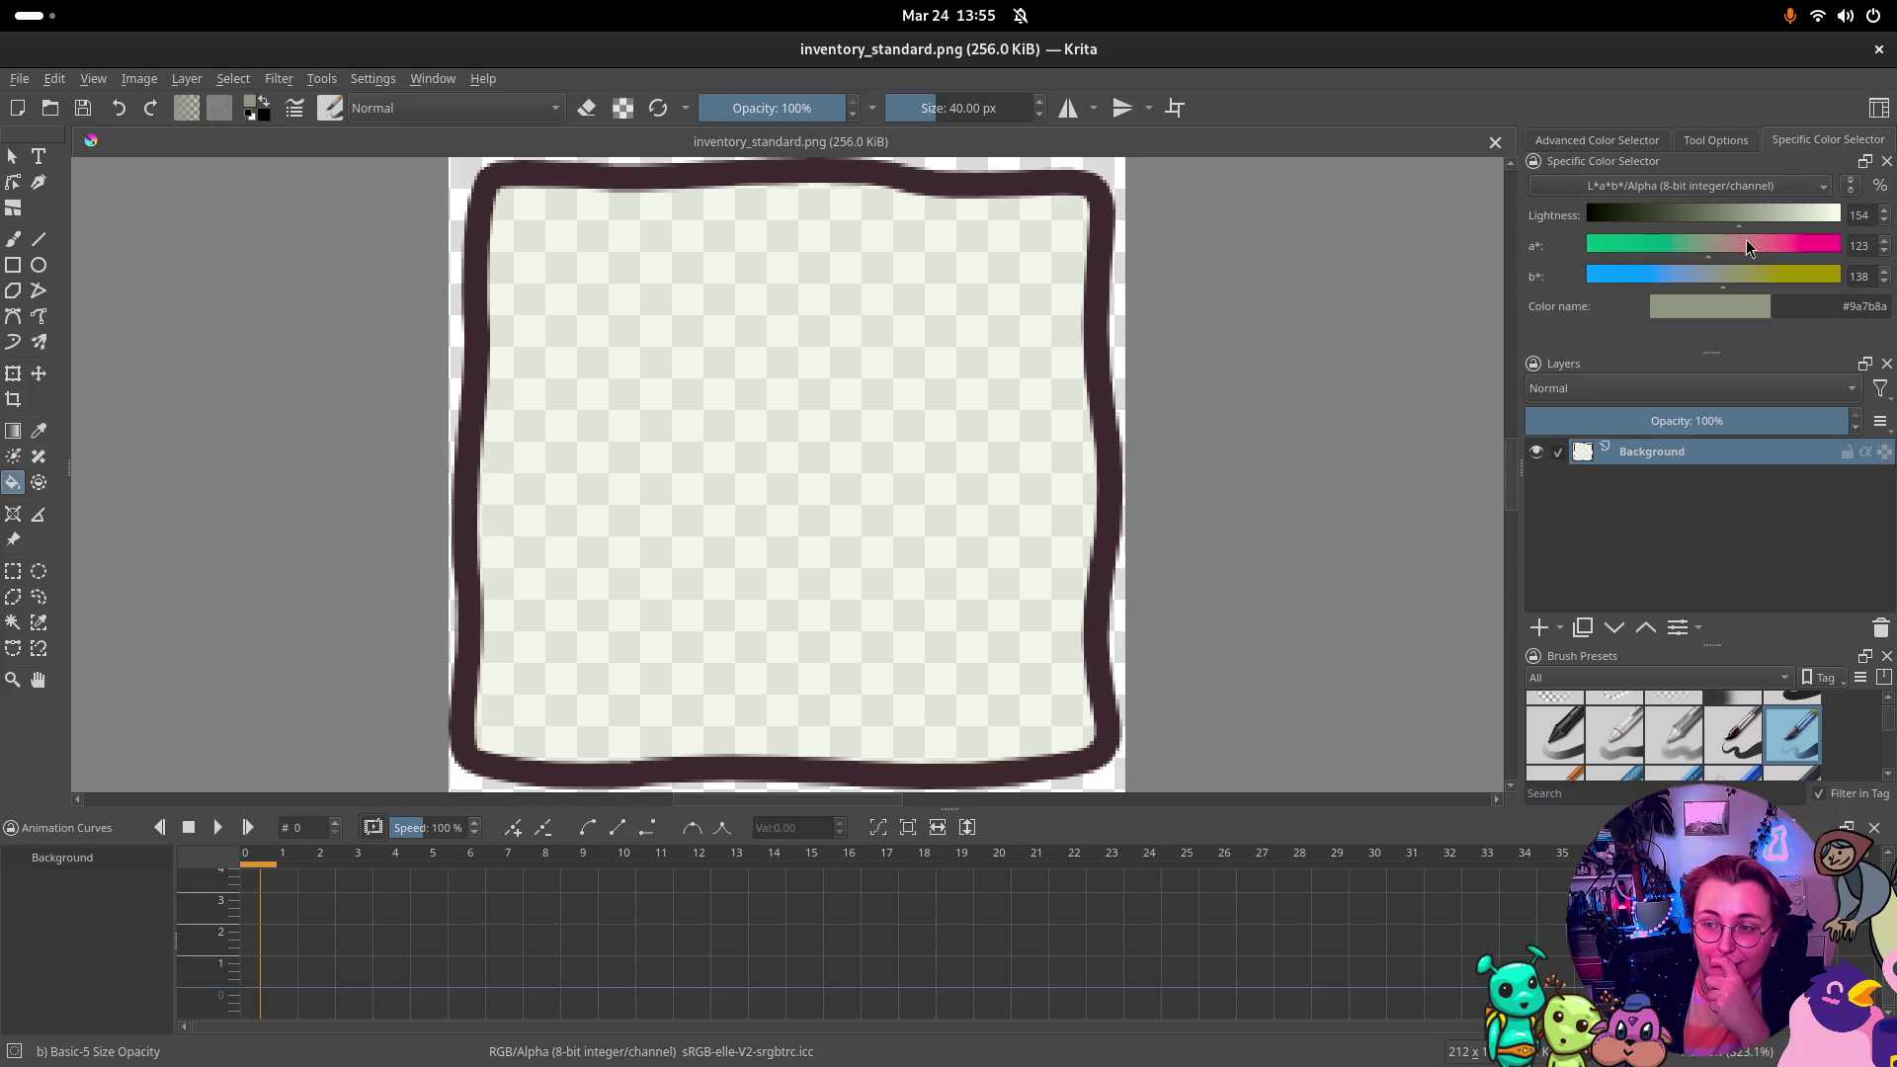
click(1770, 216)
click(1763, 211)
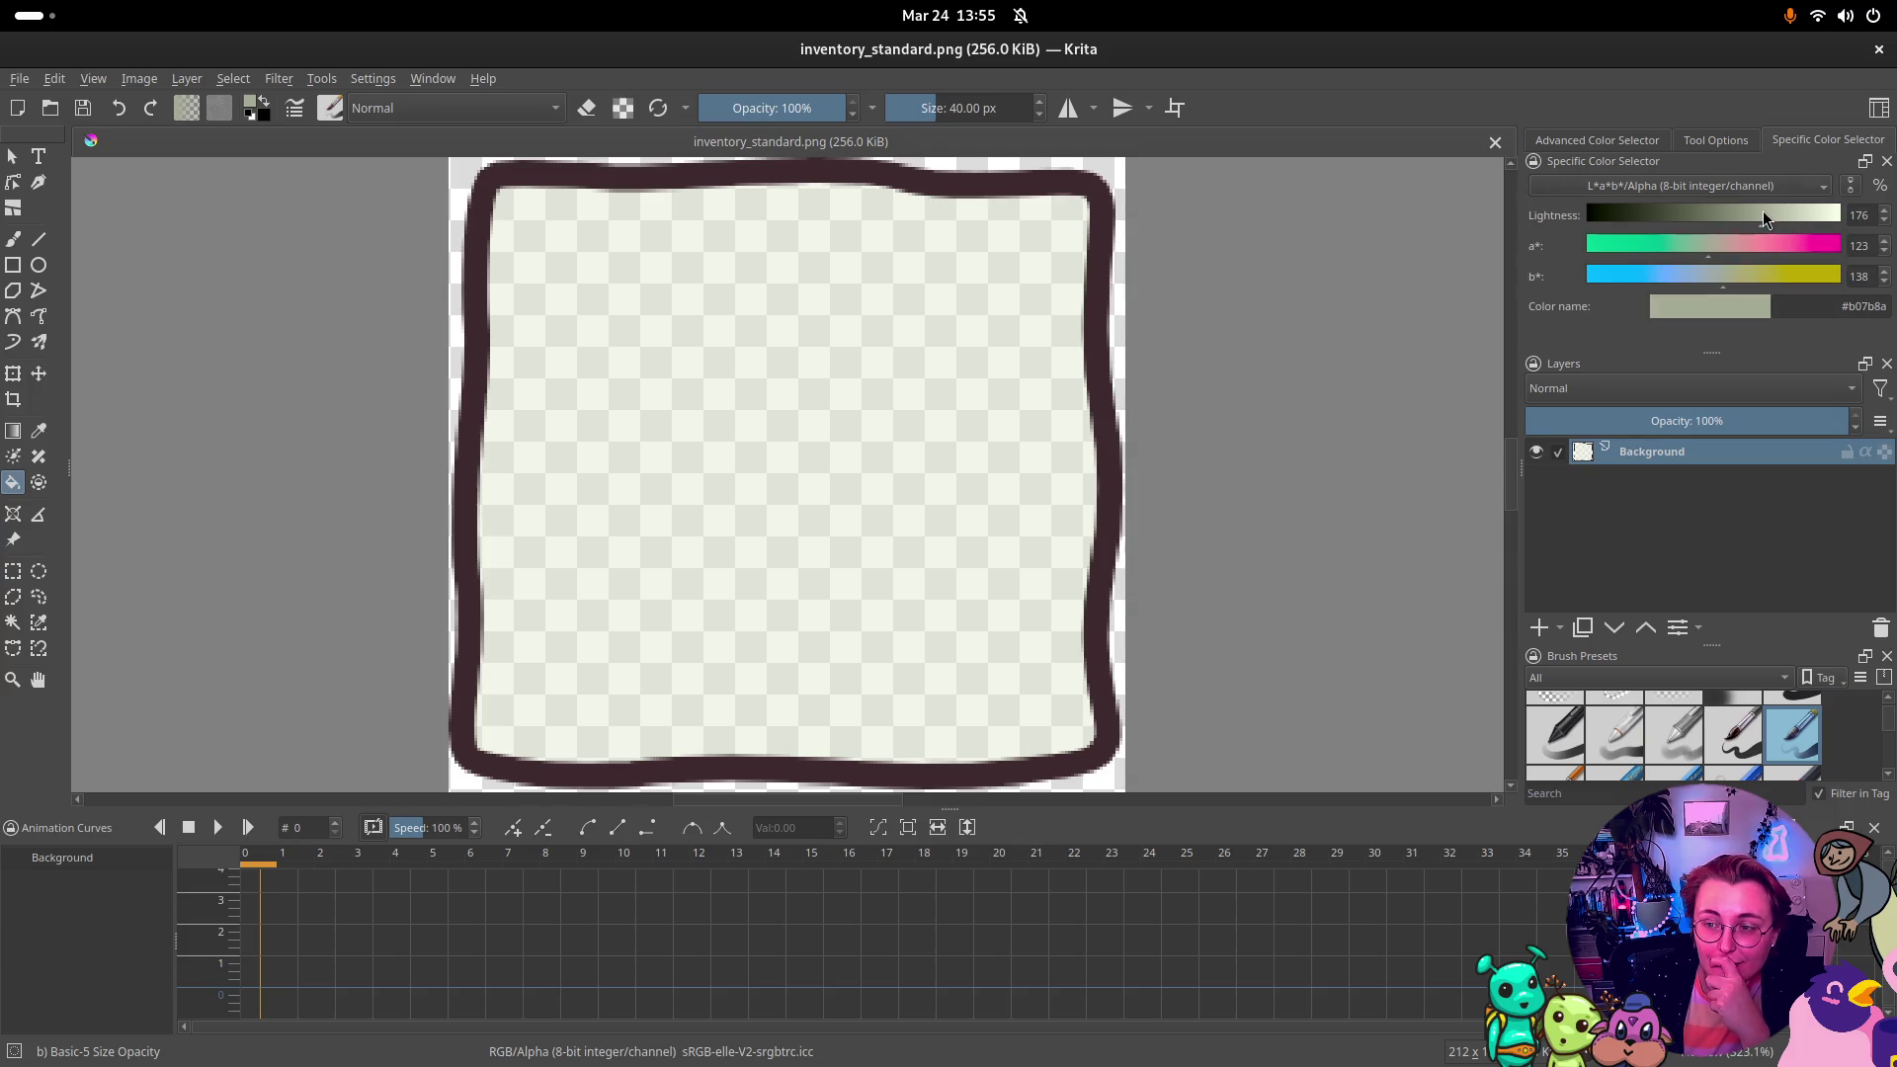
click(791, 434)
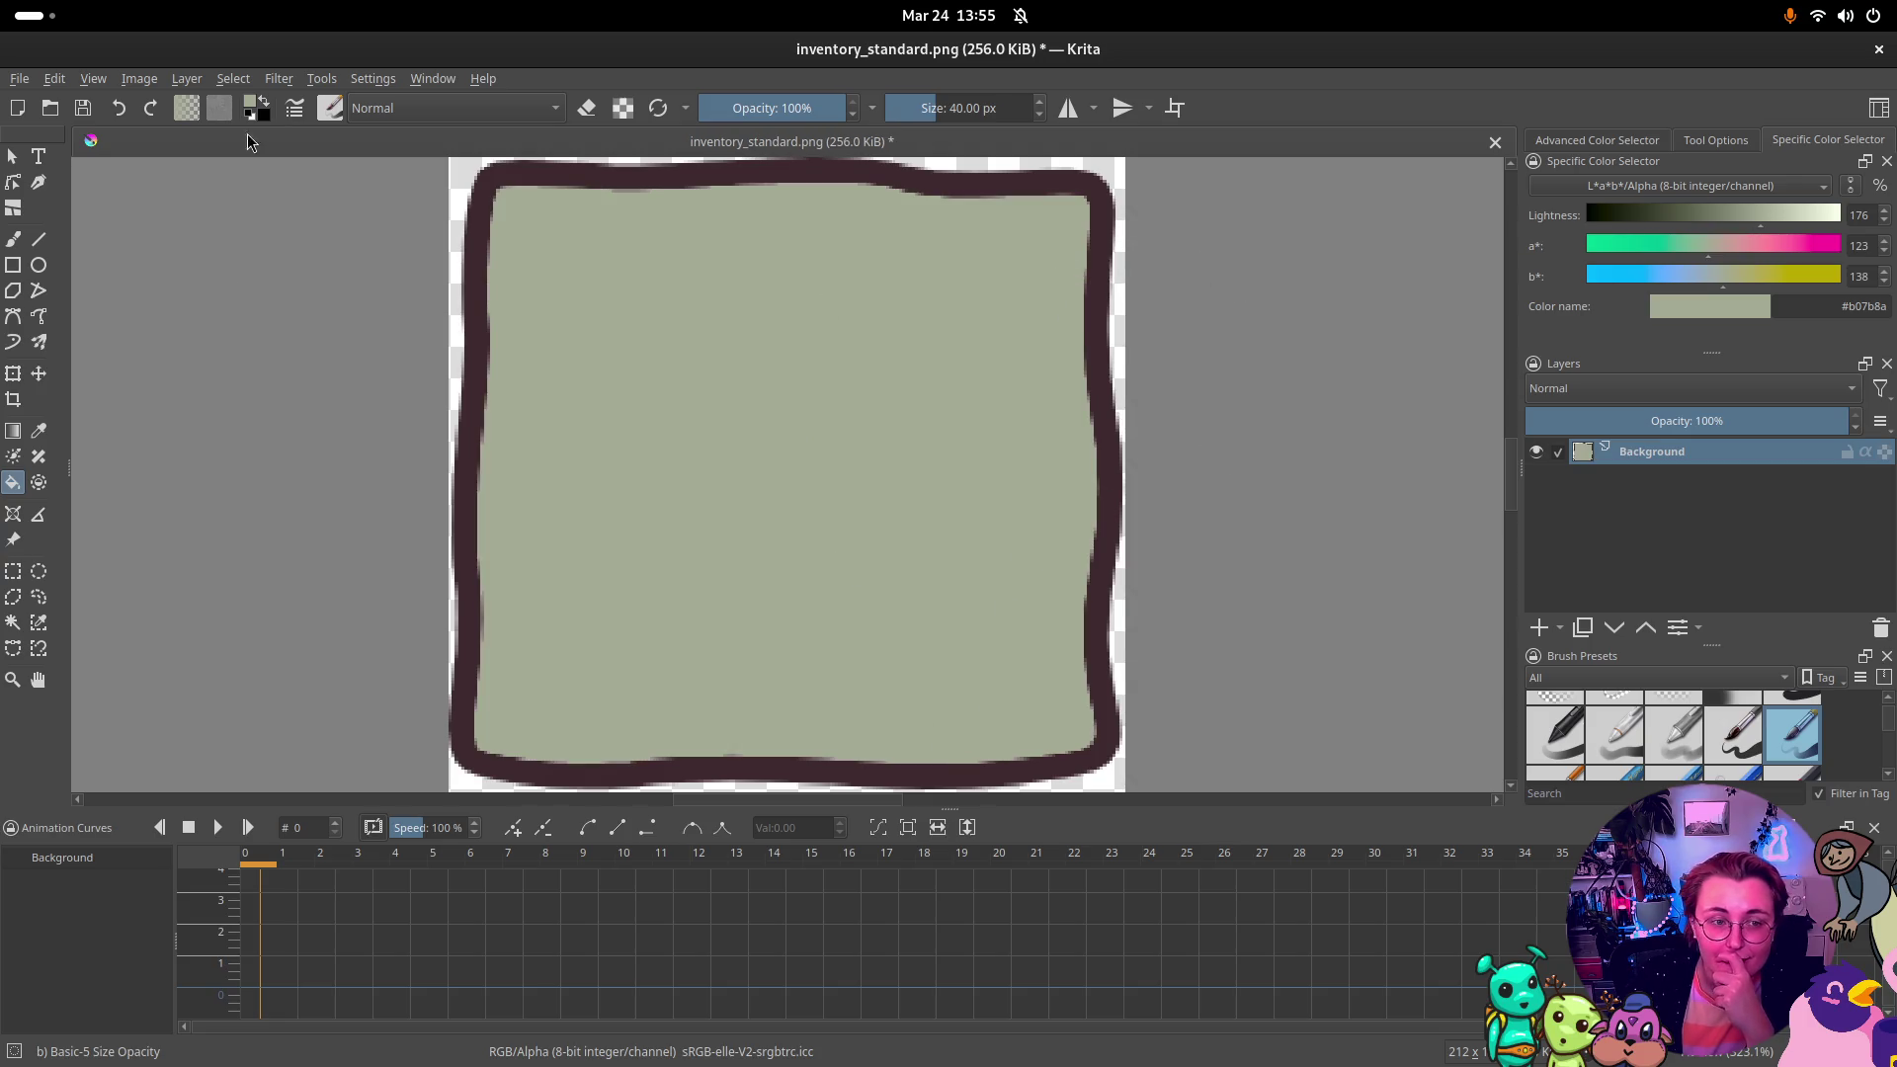
click(1680, 215)
click(910, 428)
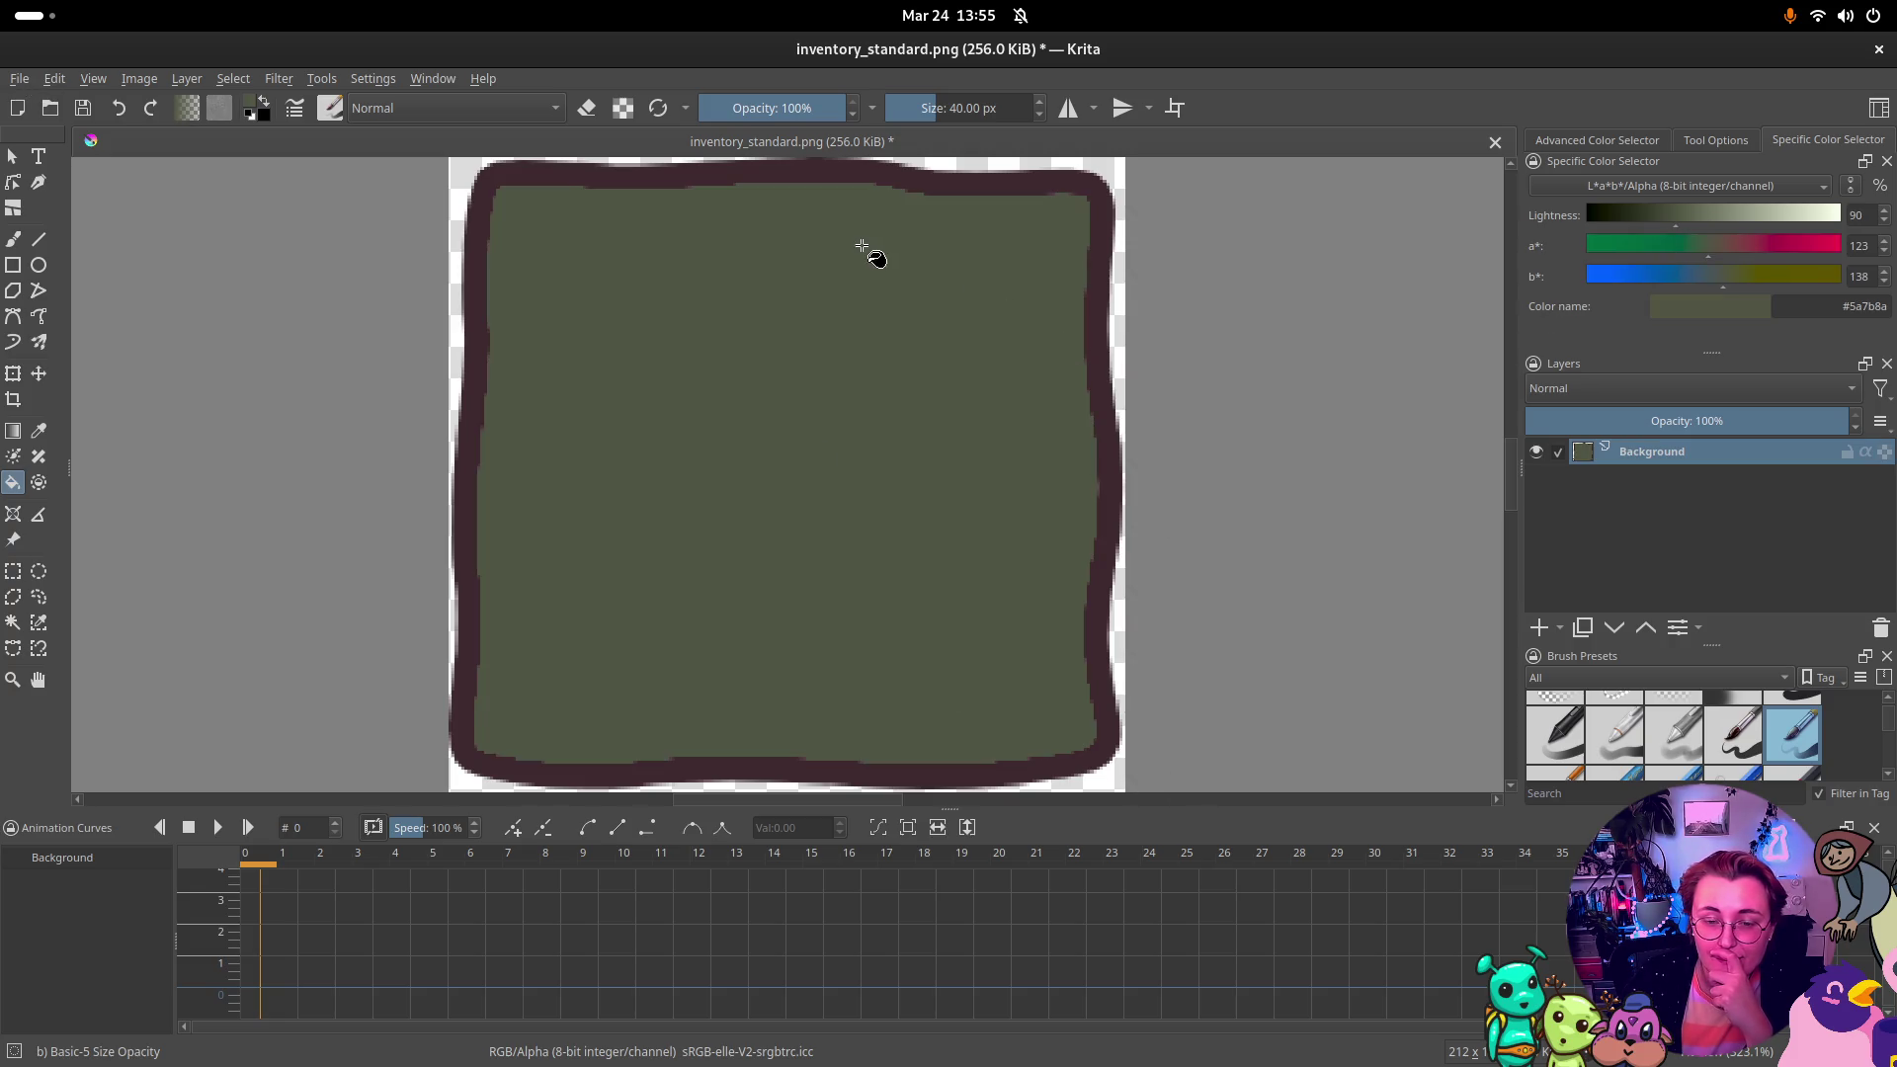
click(1715, 215)
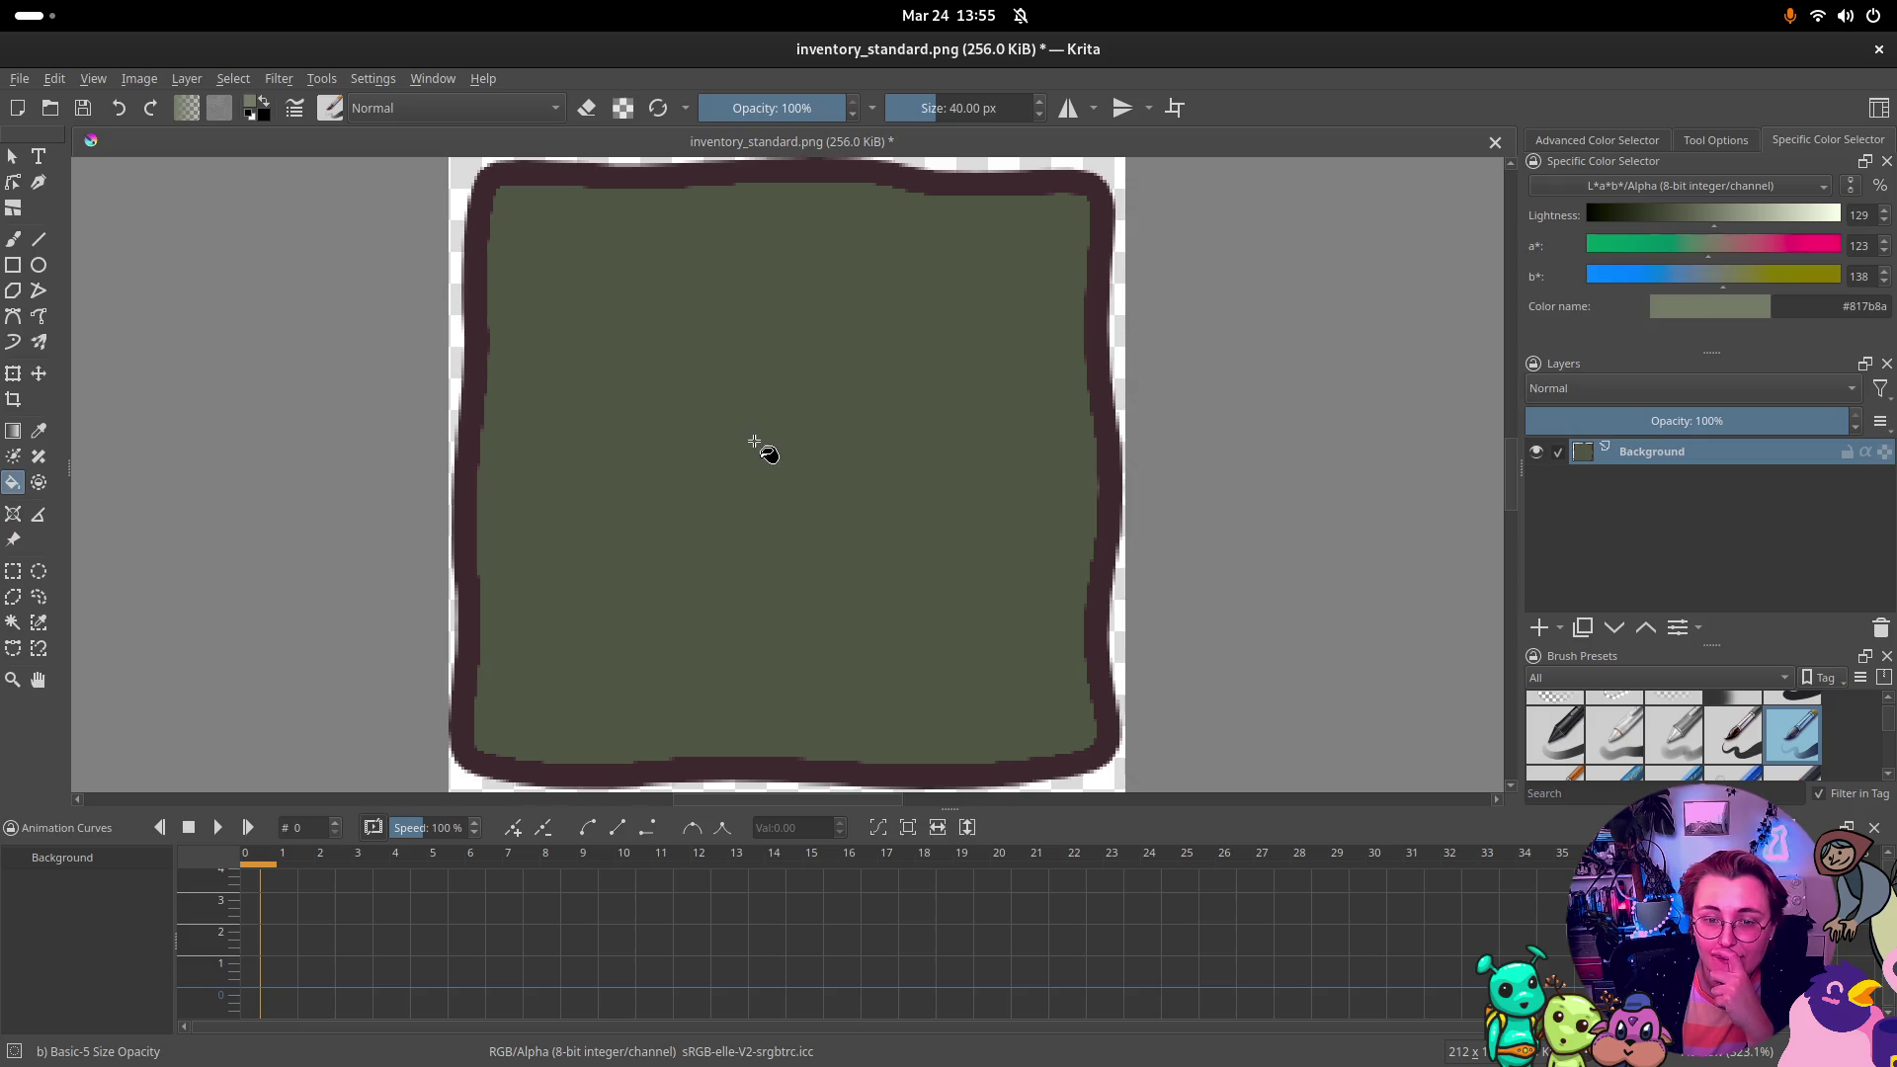
click(828, 547)
key(ctrl+z)
click(855, 598)
key(ctrl+z)
Step: Set lightness 132 and a* 99 for a medium green, trial-fill the frame, then undo
click(1720, 226)
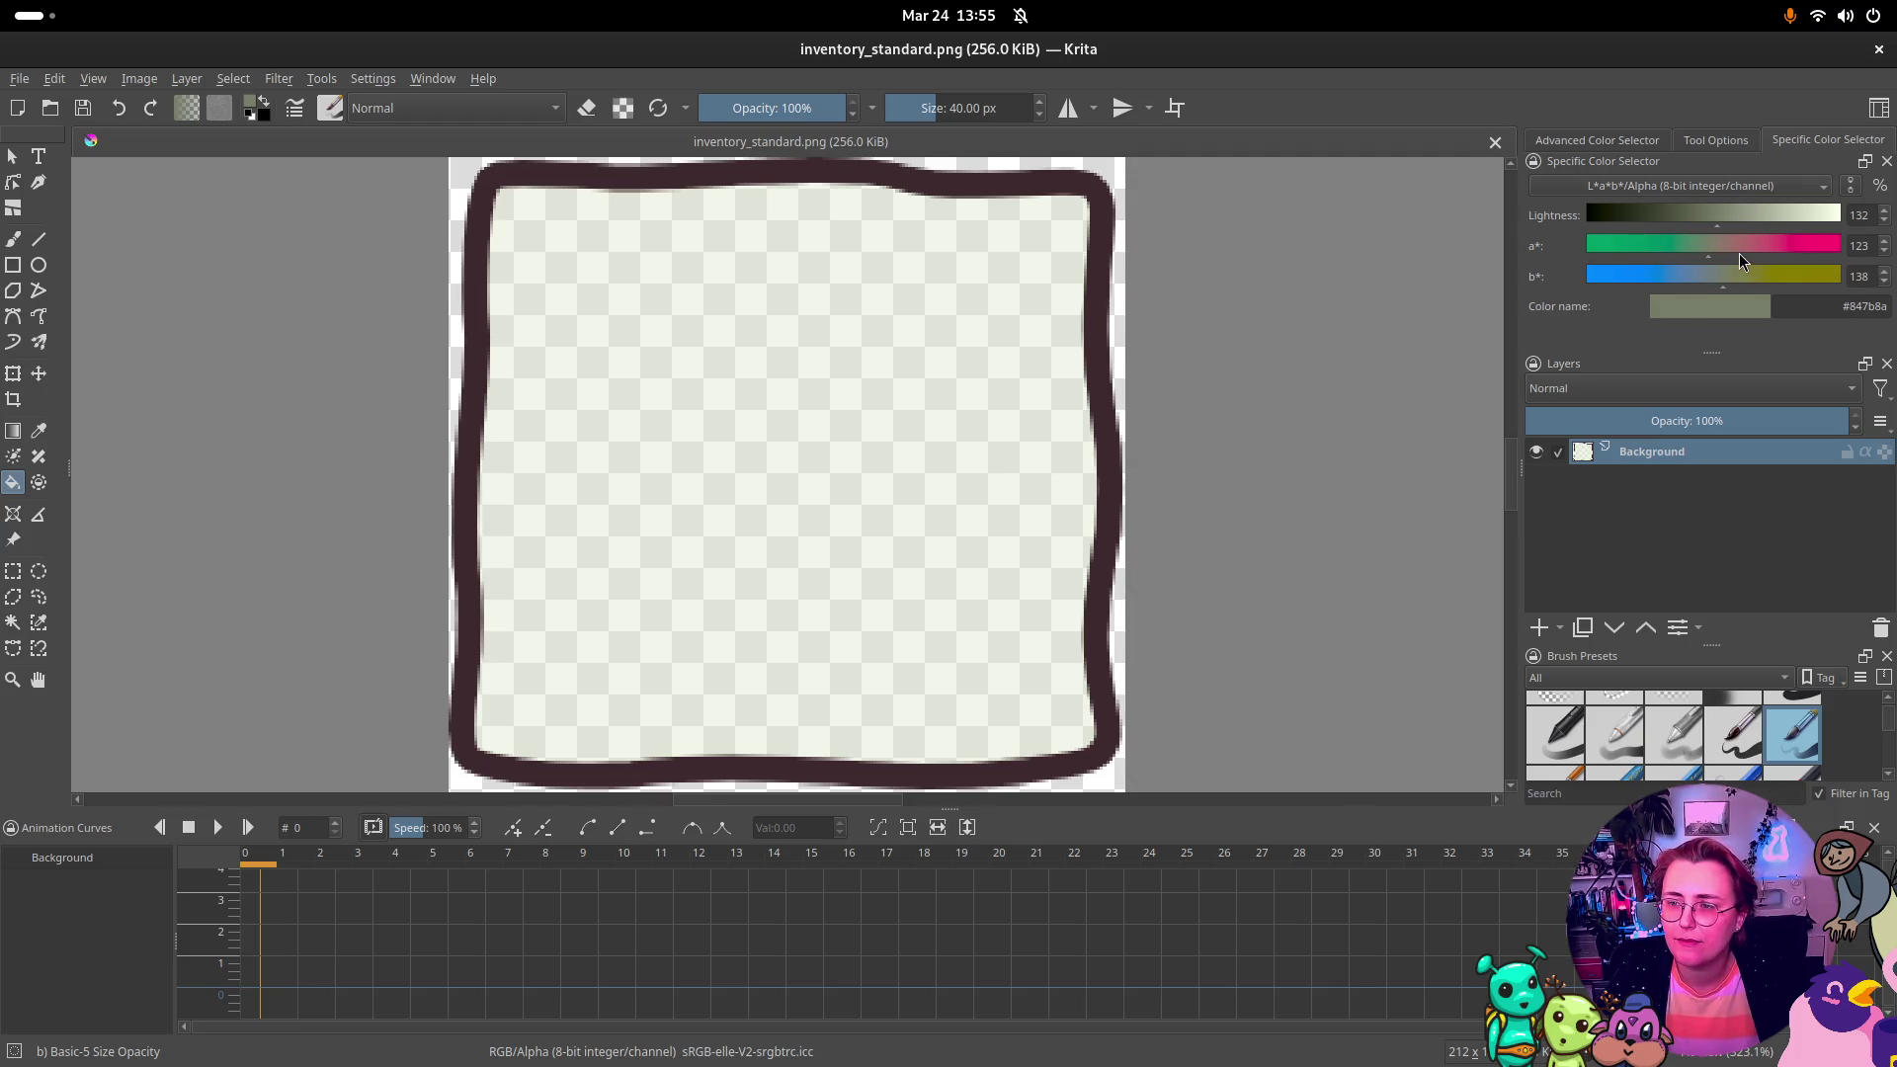
click(1686, 252)
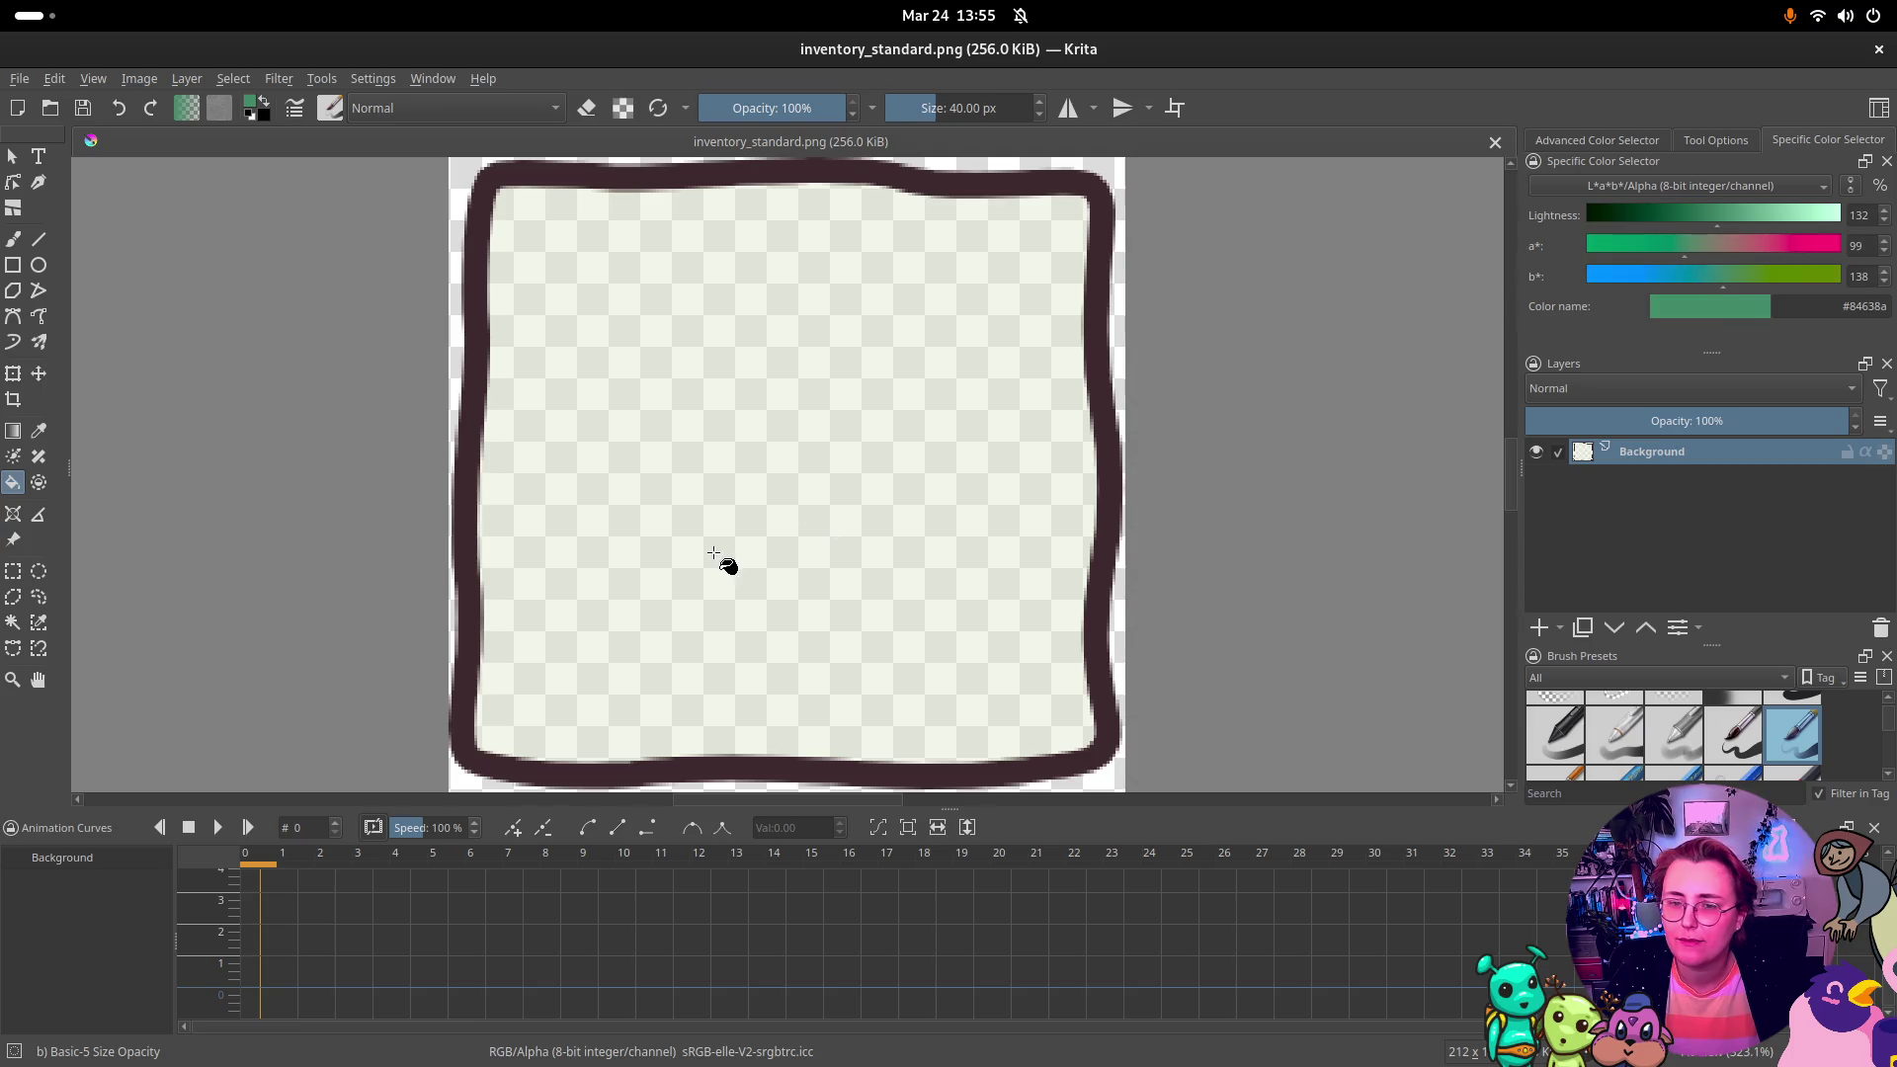
click(728, 566)
key(Return)
key(ctrl+z)
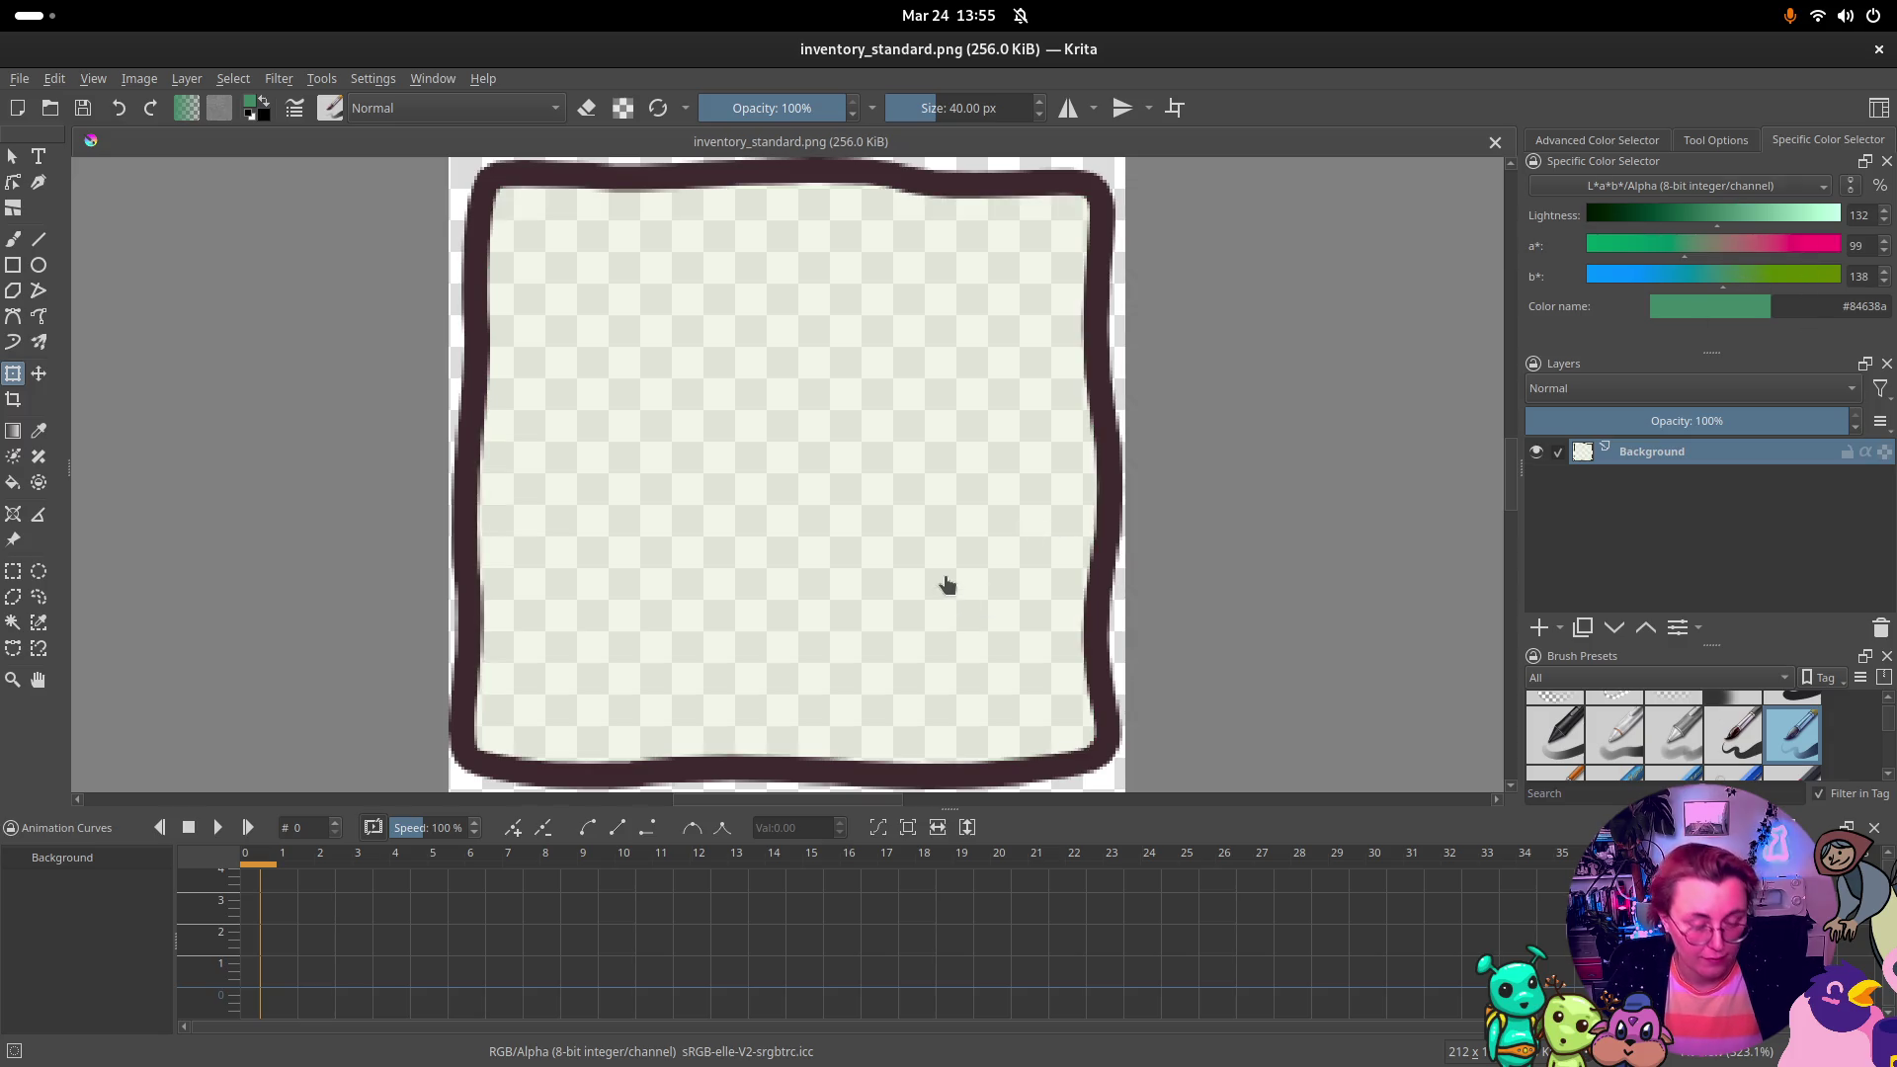
click(13, 482)
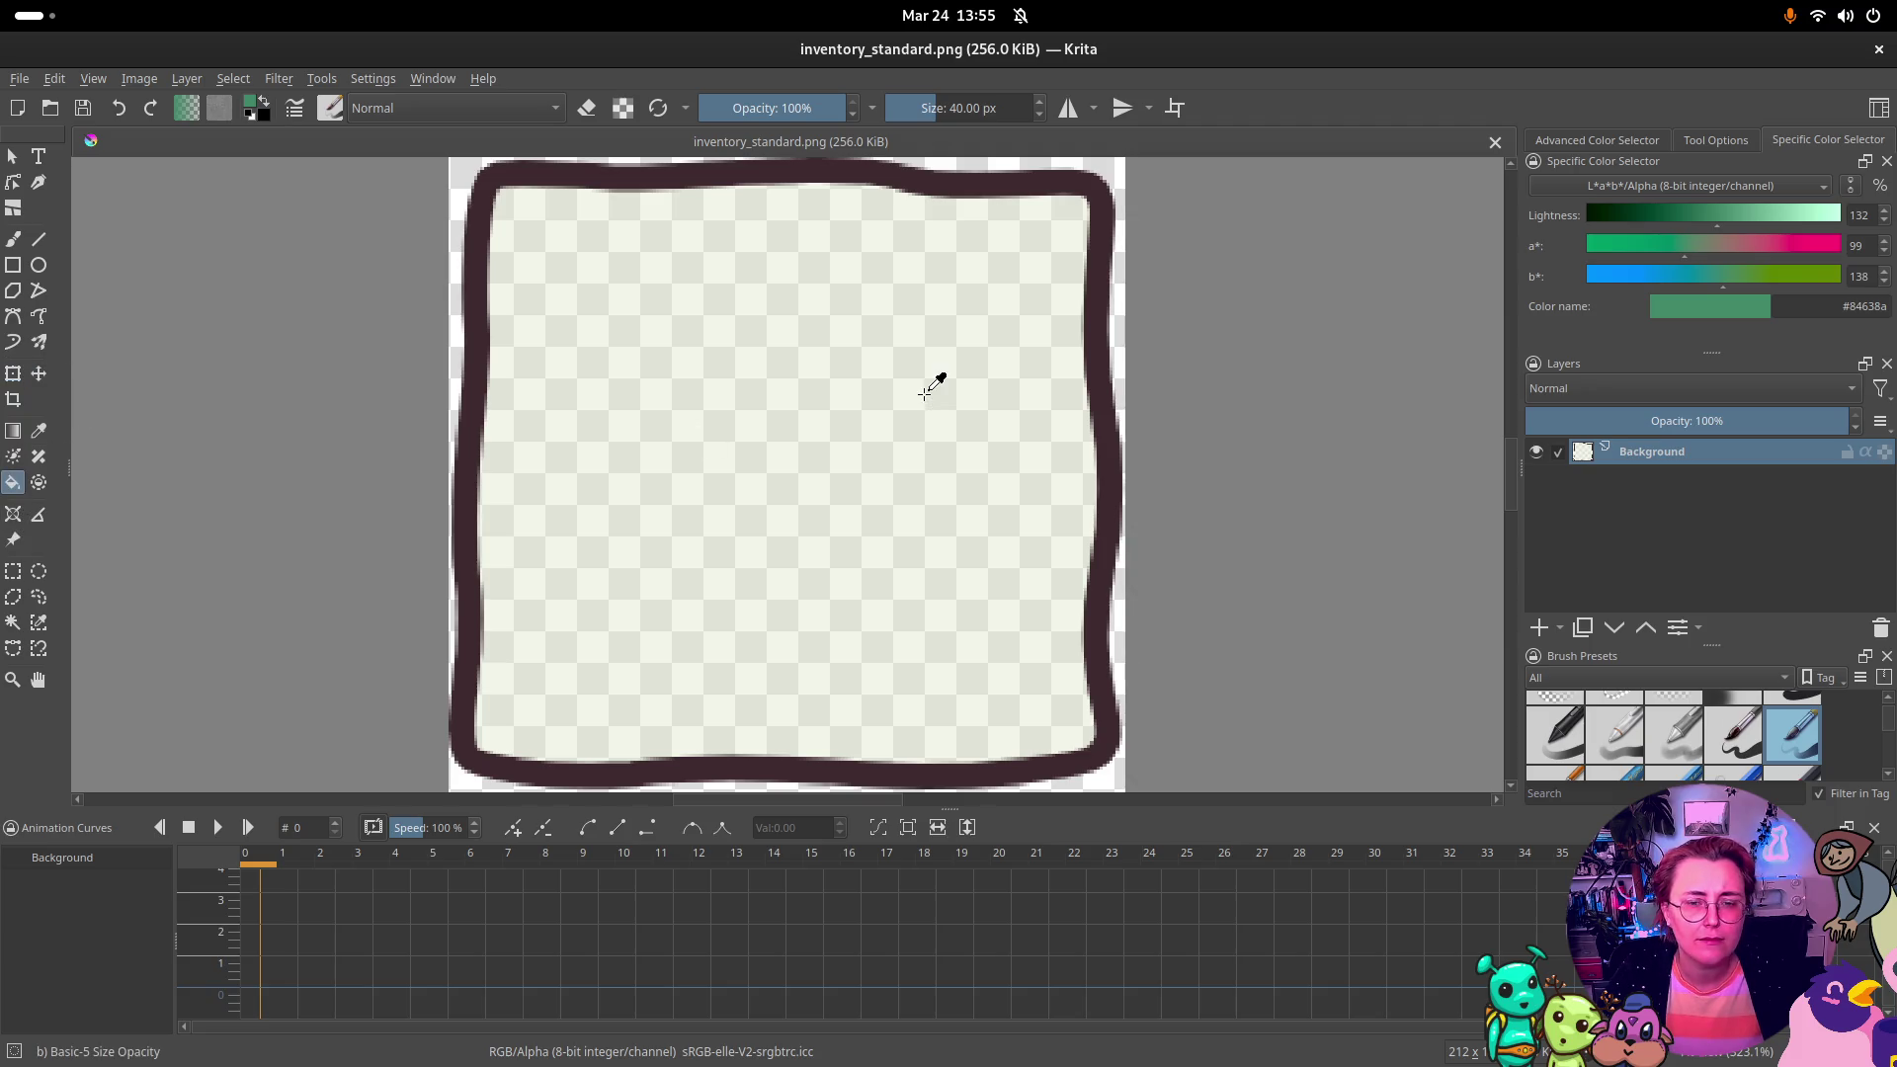
Step: Trial blue-grey fills at lightness 151 with b* 114 and 126, undoing each
ctrl+click(938, 385)
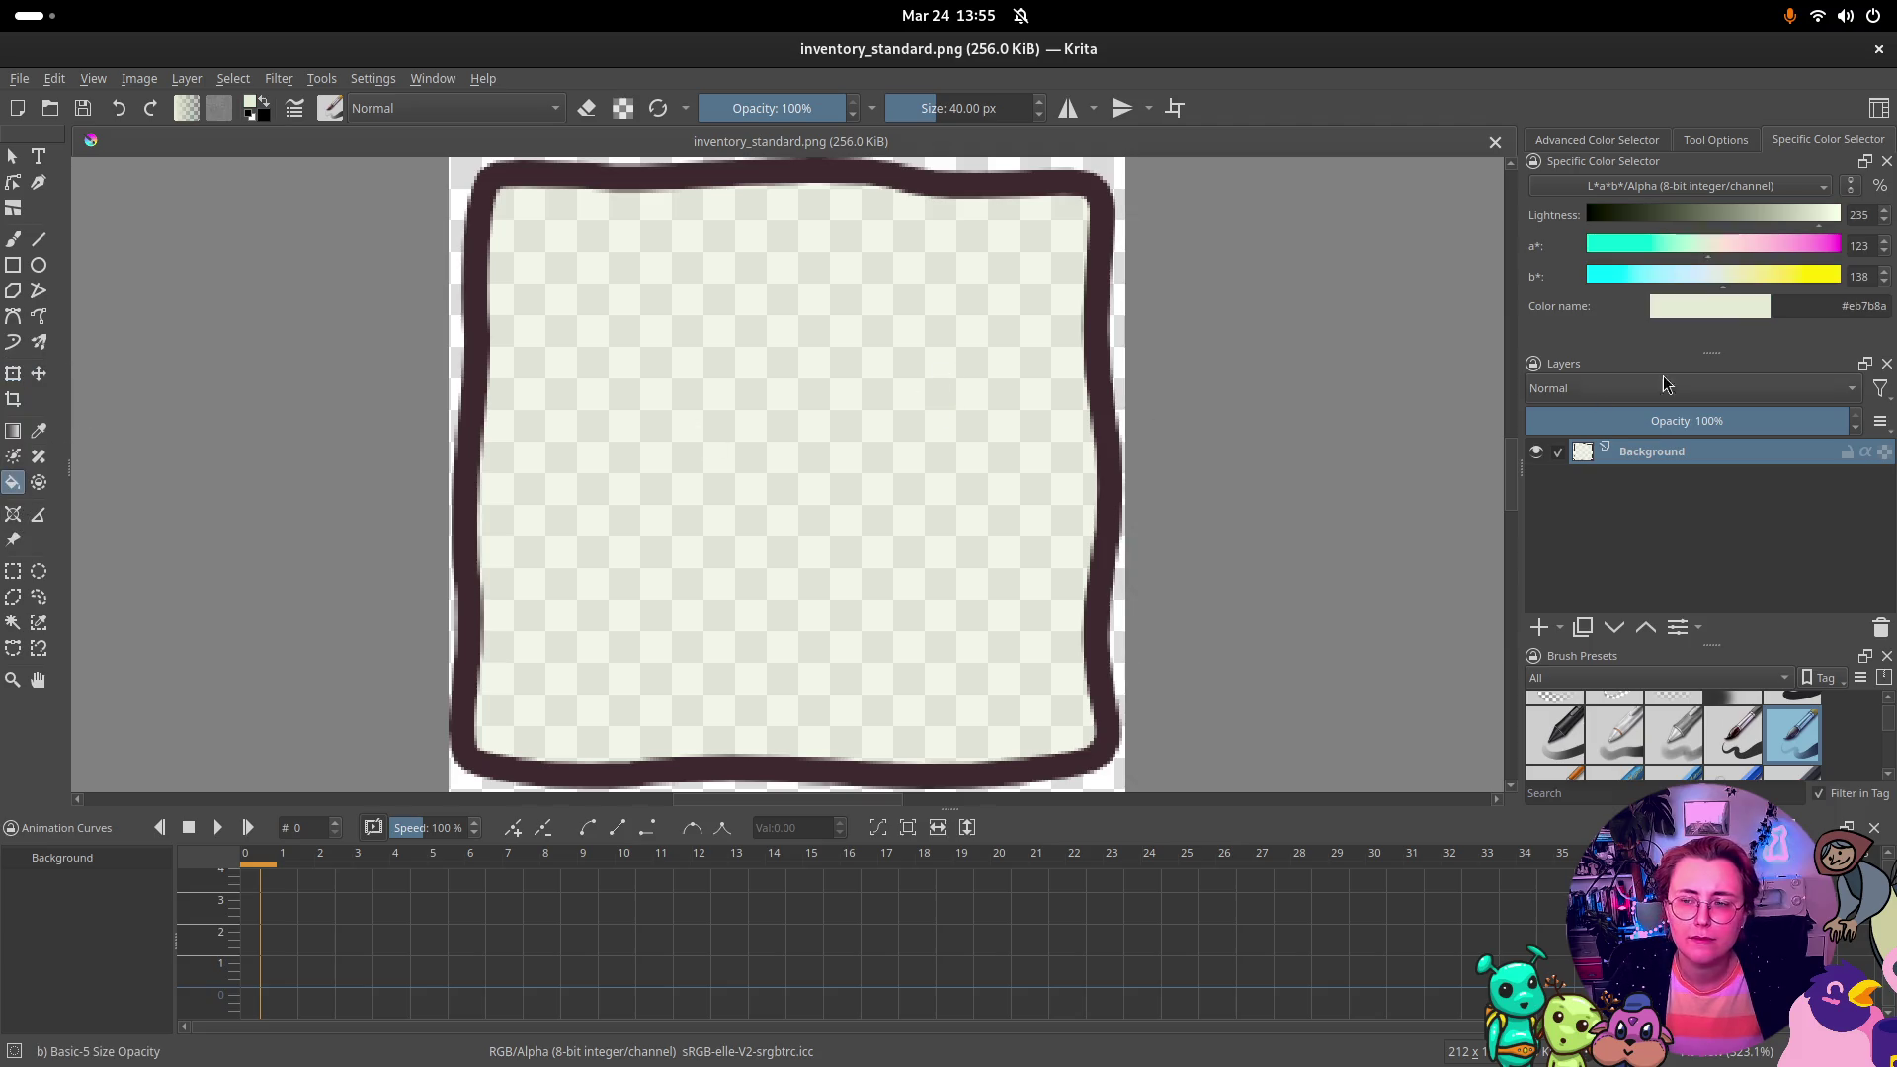
click(1739, 220)
click(1699, 280)
click(1024, 478)
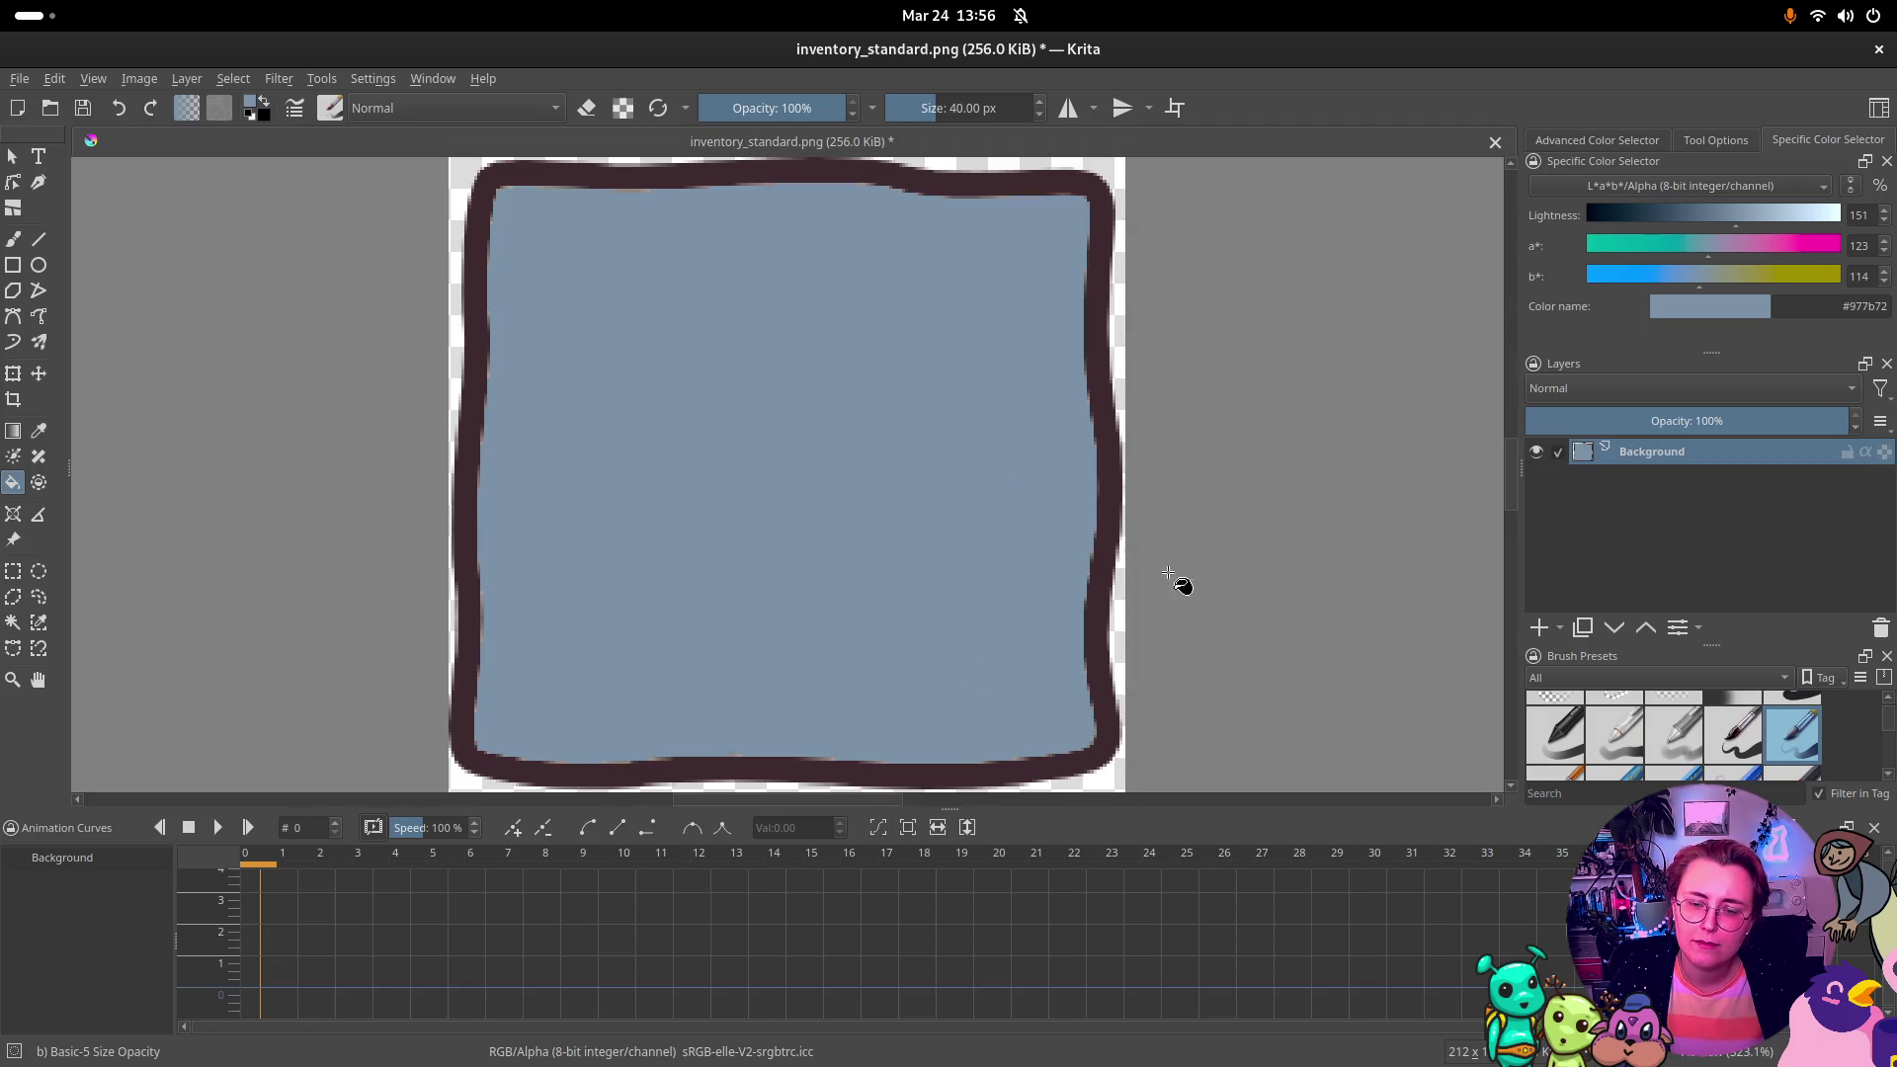
key(ctrl+z)
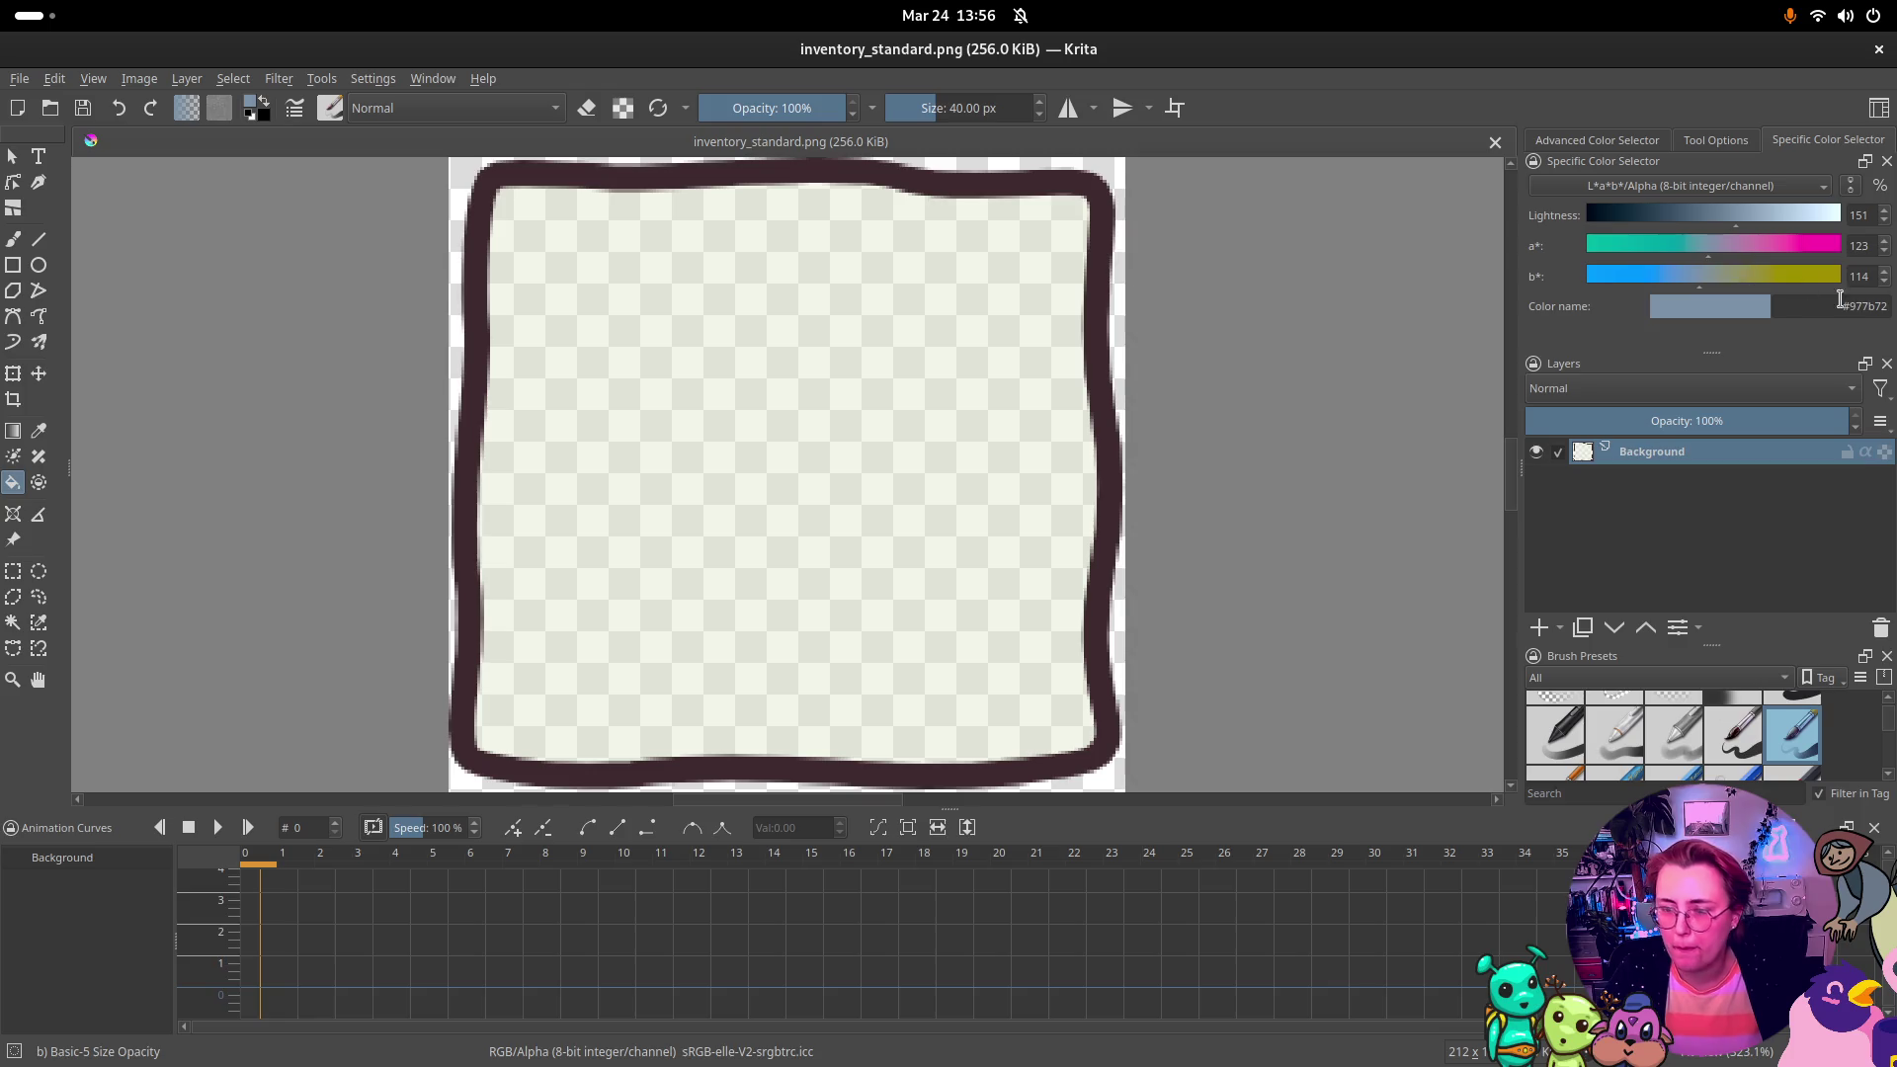
click(1721, 277)
click(950, 496)
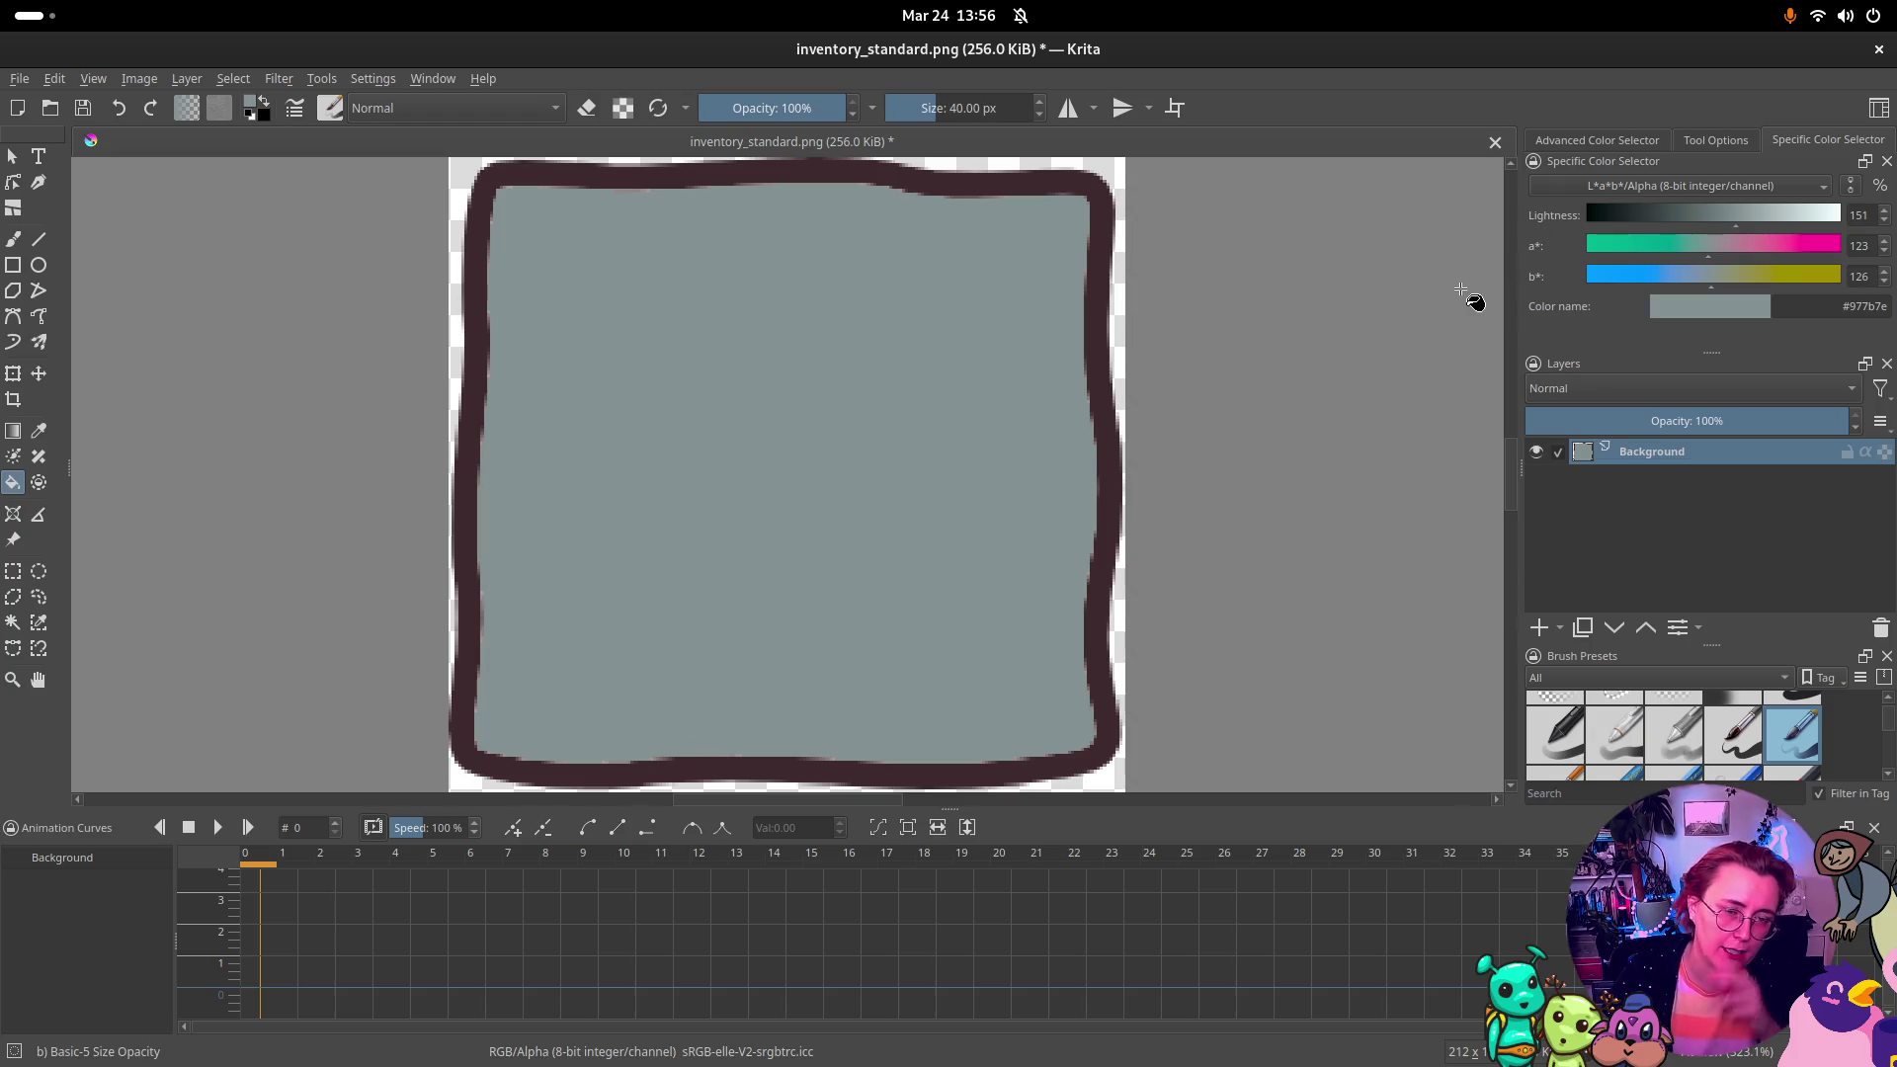
key(ctrl+z)
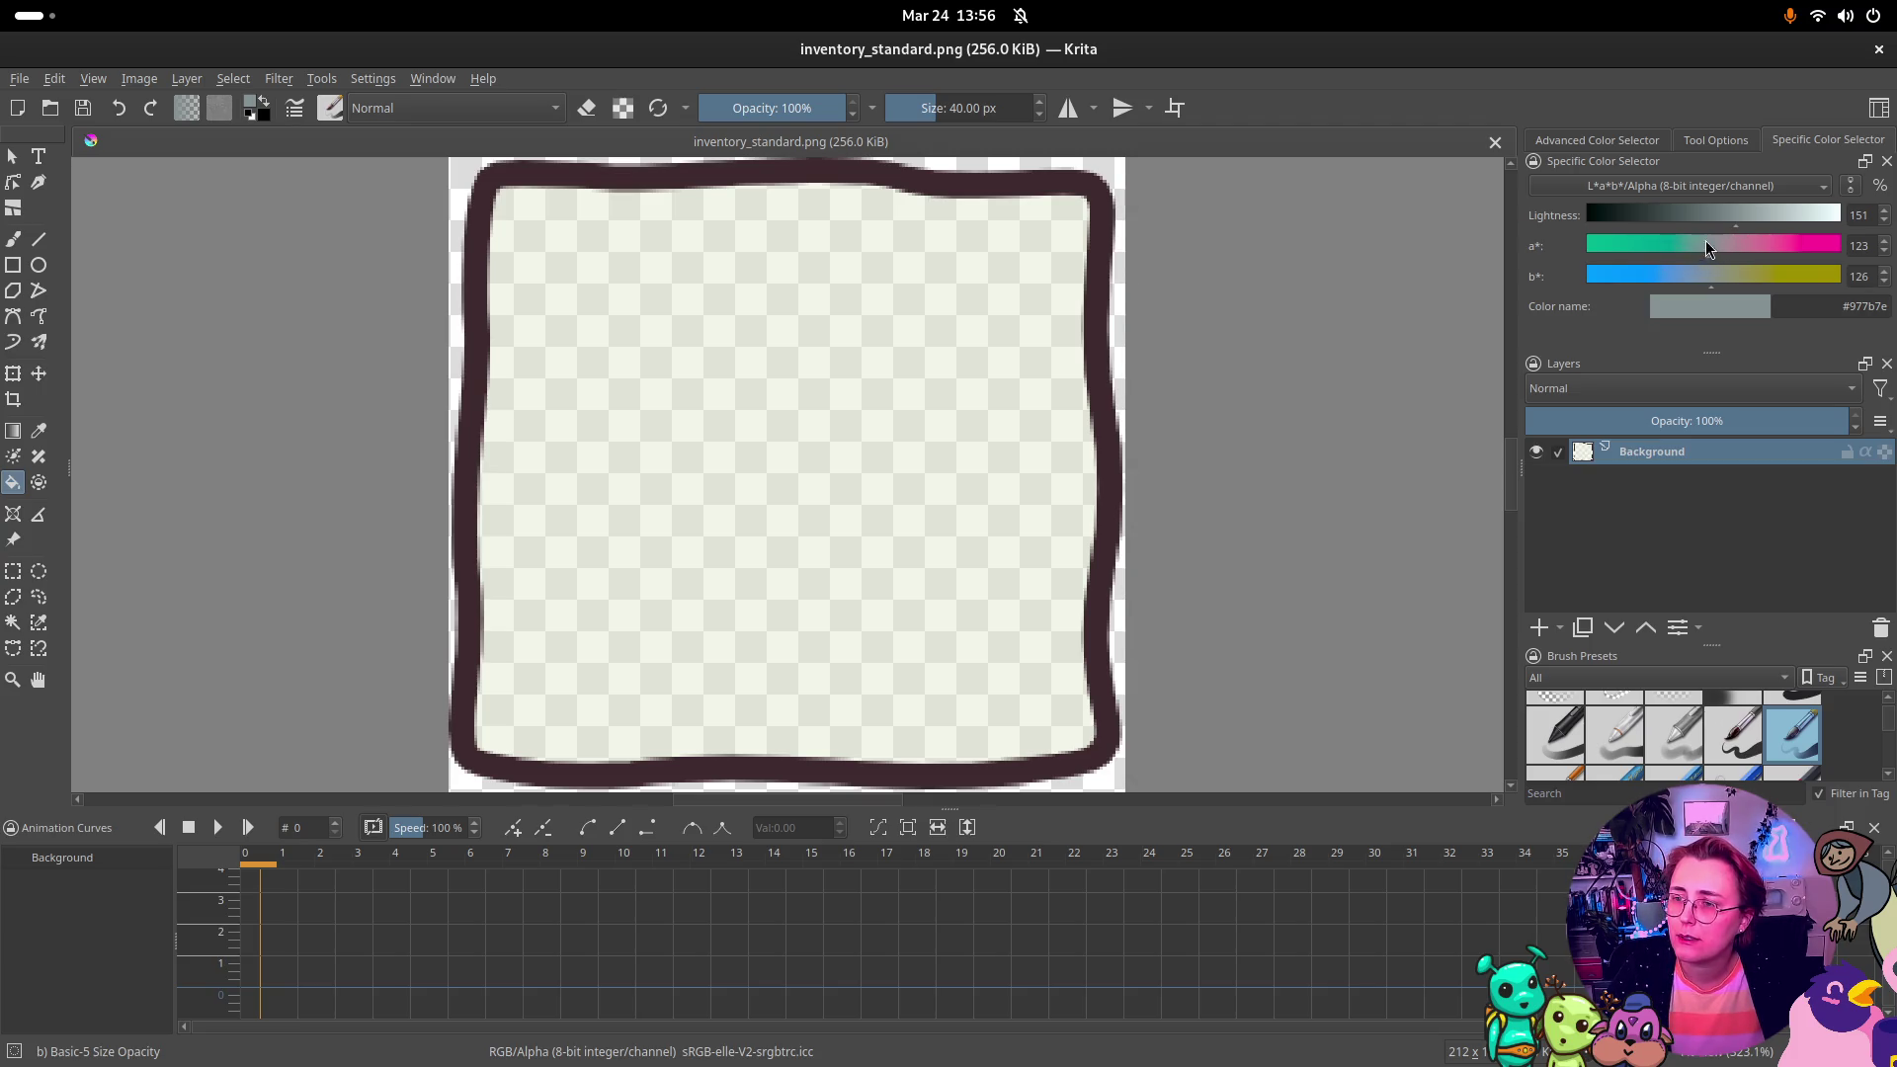
Step: Resample the cream, trial a green fill at lightness 174, and undo it
ctrl+click(978, 426)
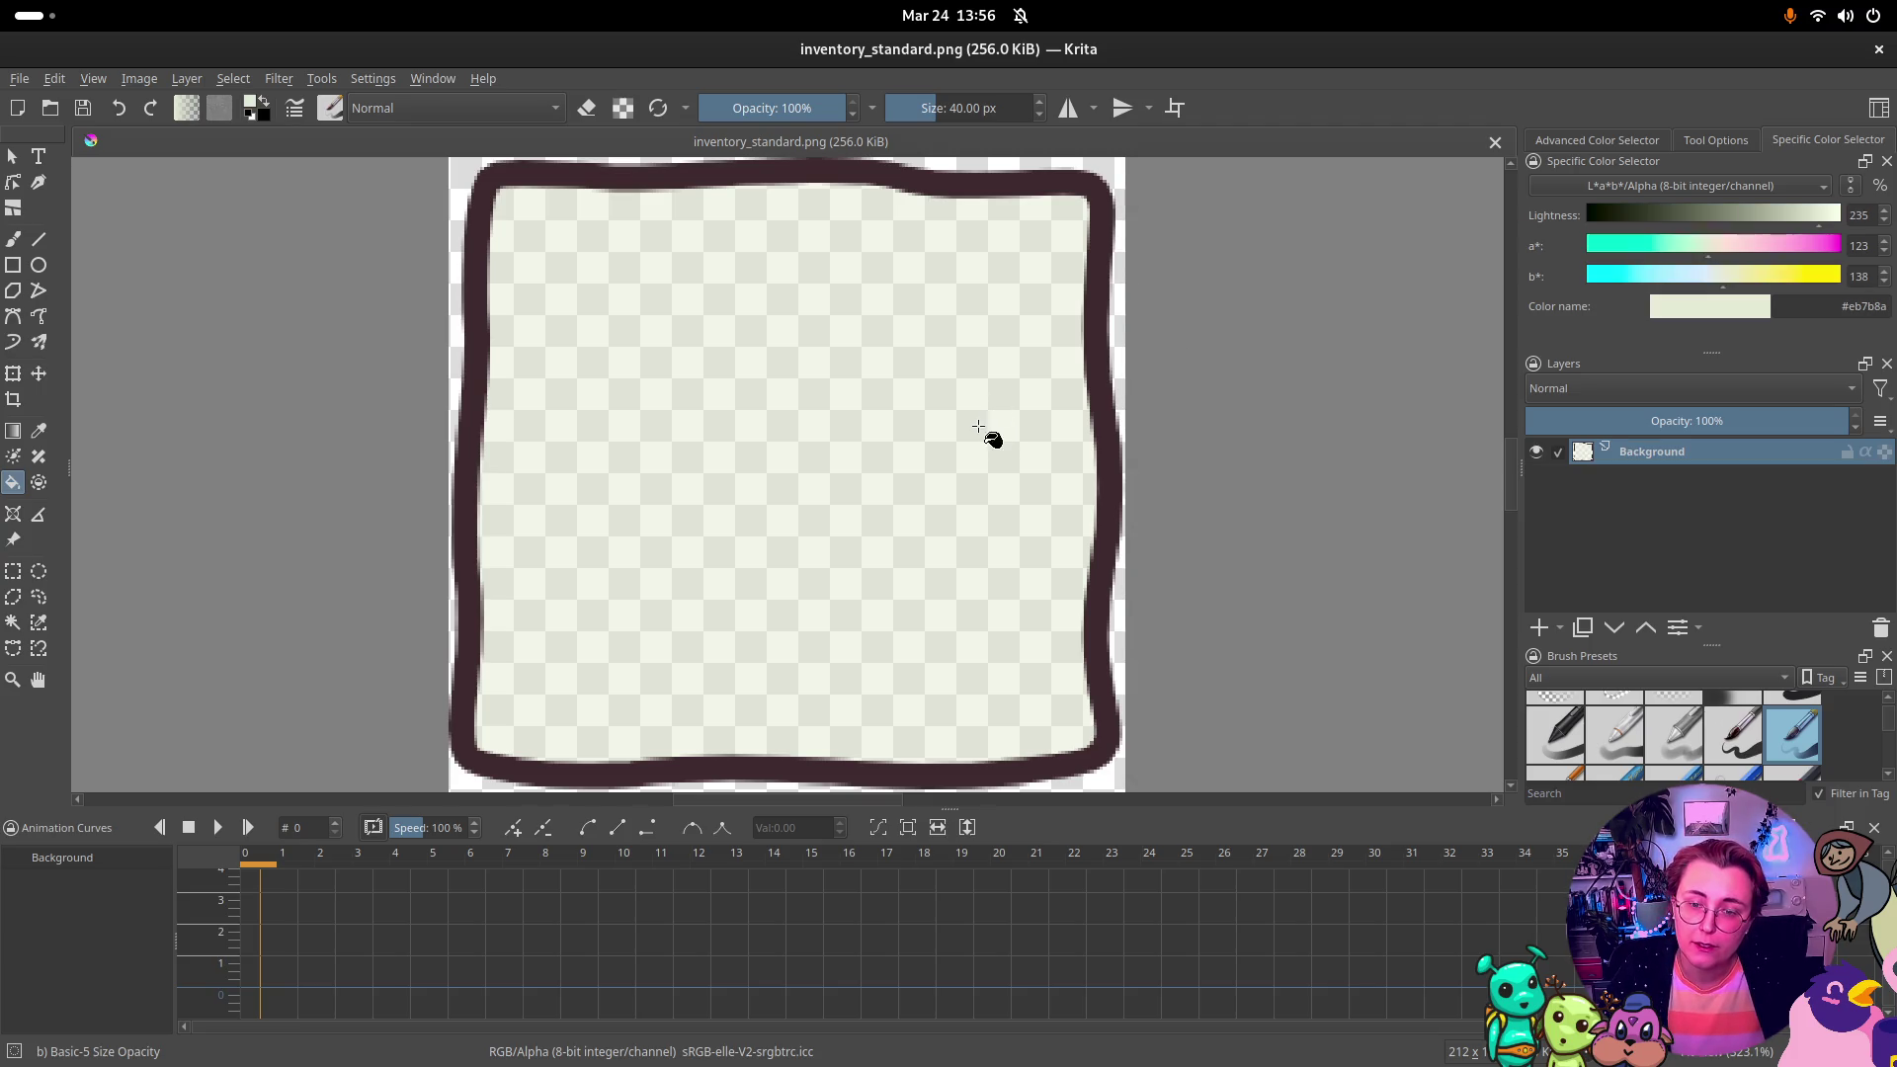
click(1759, 213)
click(1674, 249)
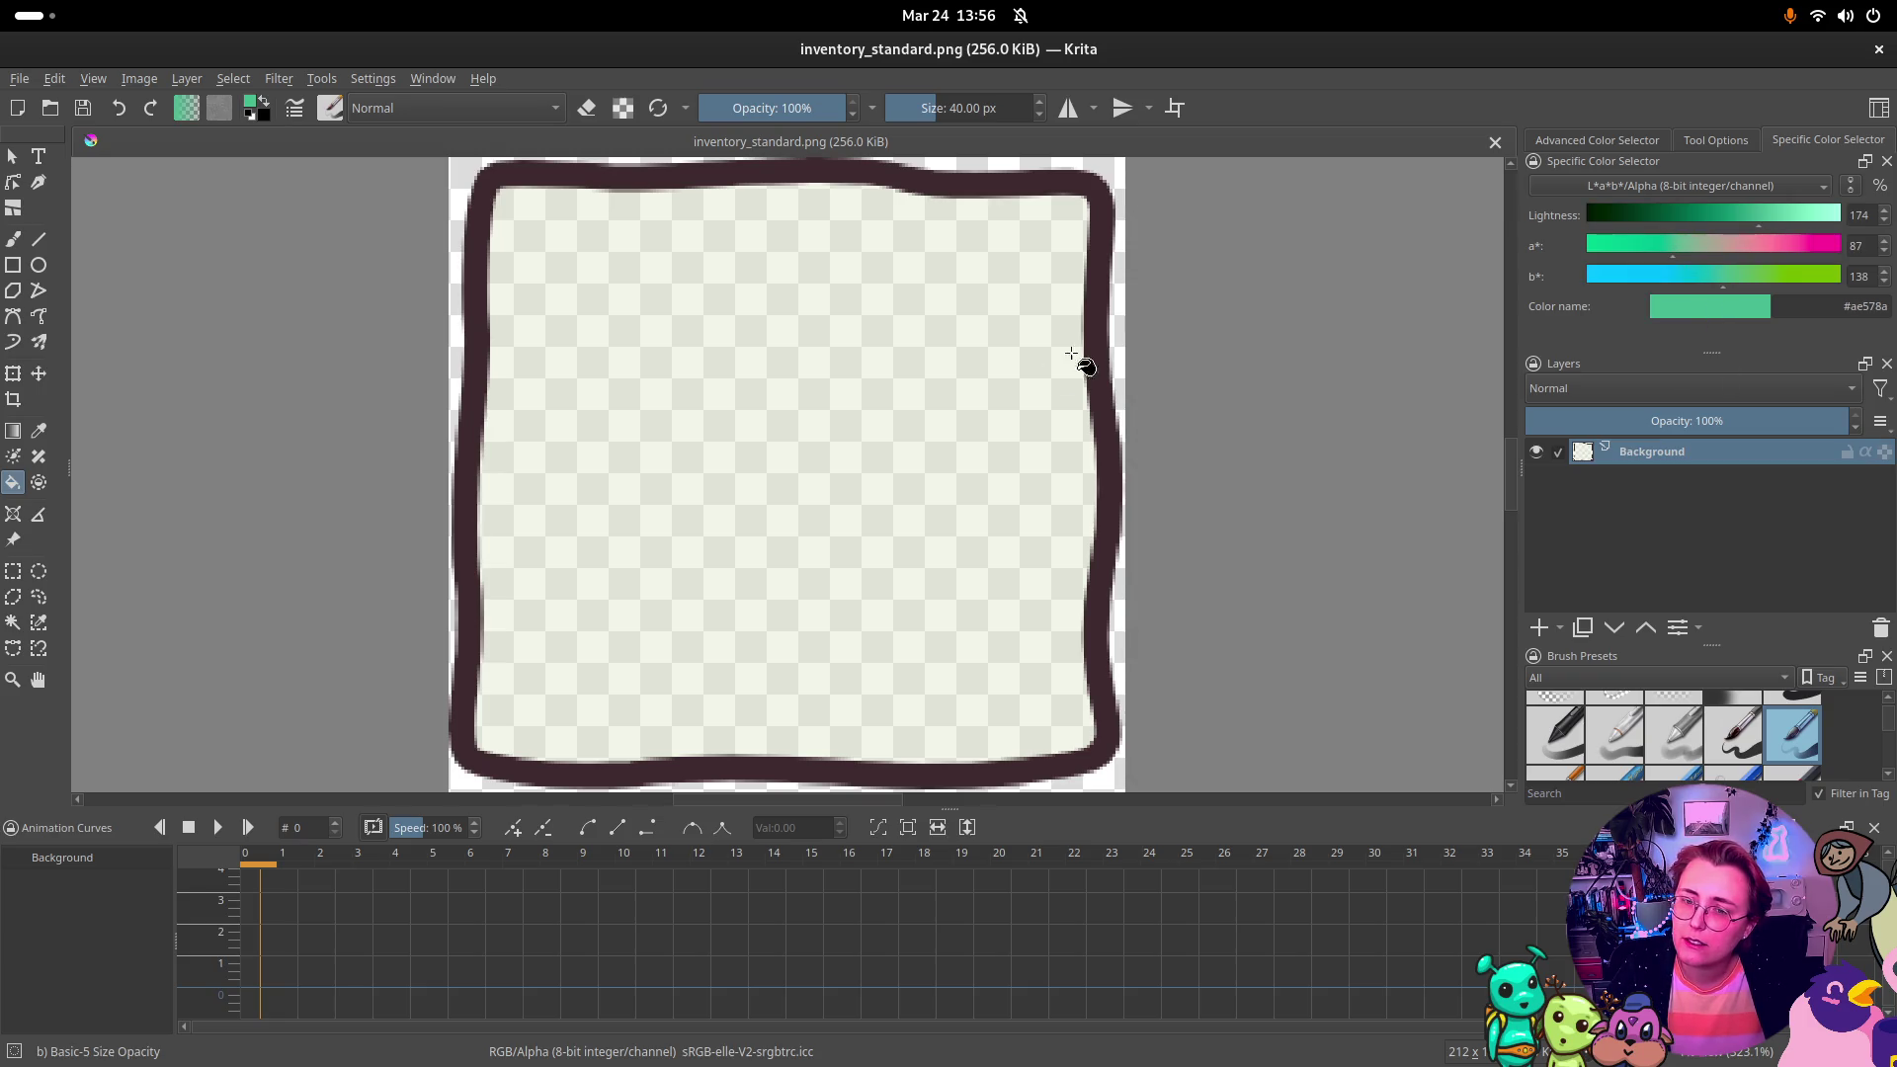
click(1034, 423)
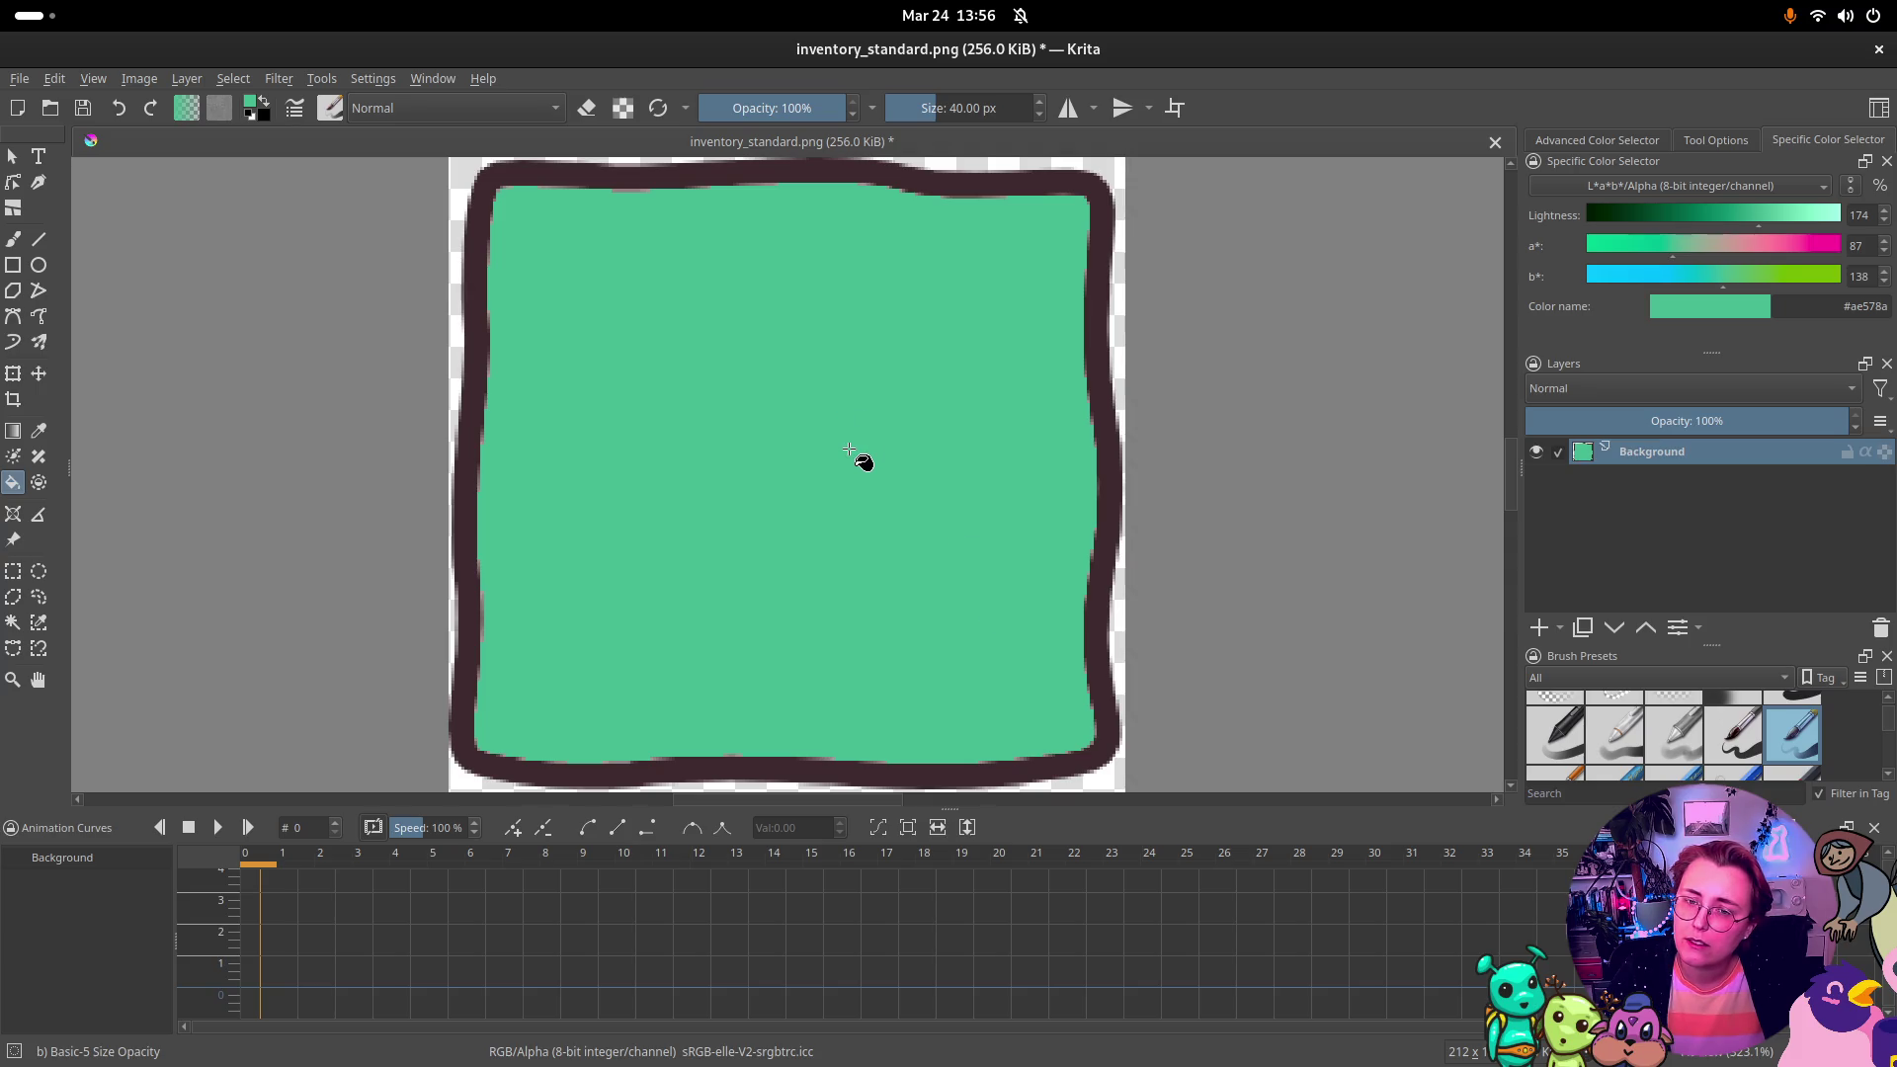
key(ctrl+z)
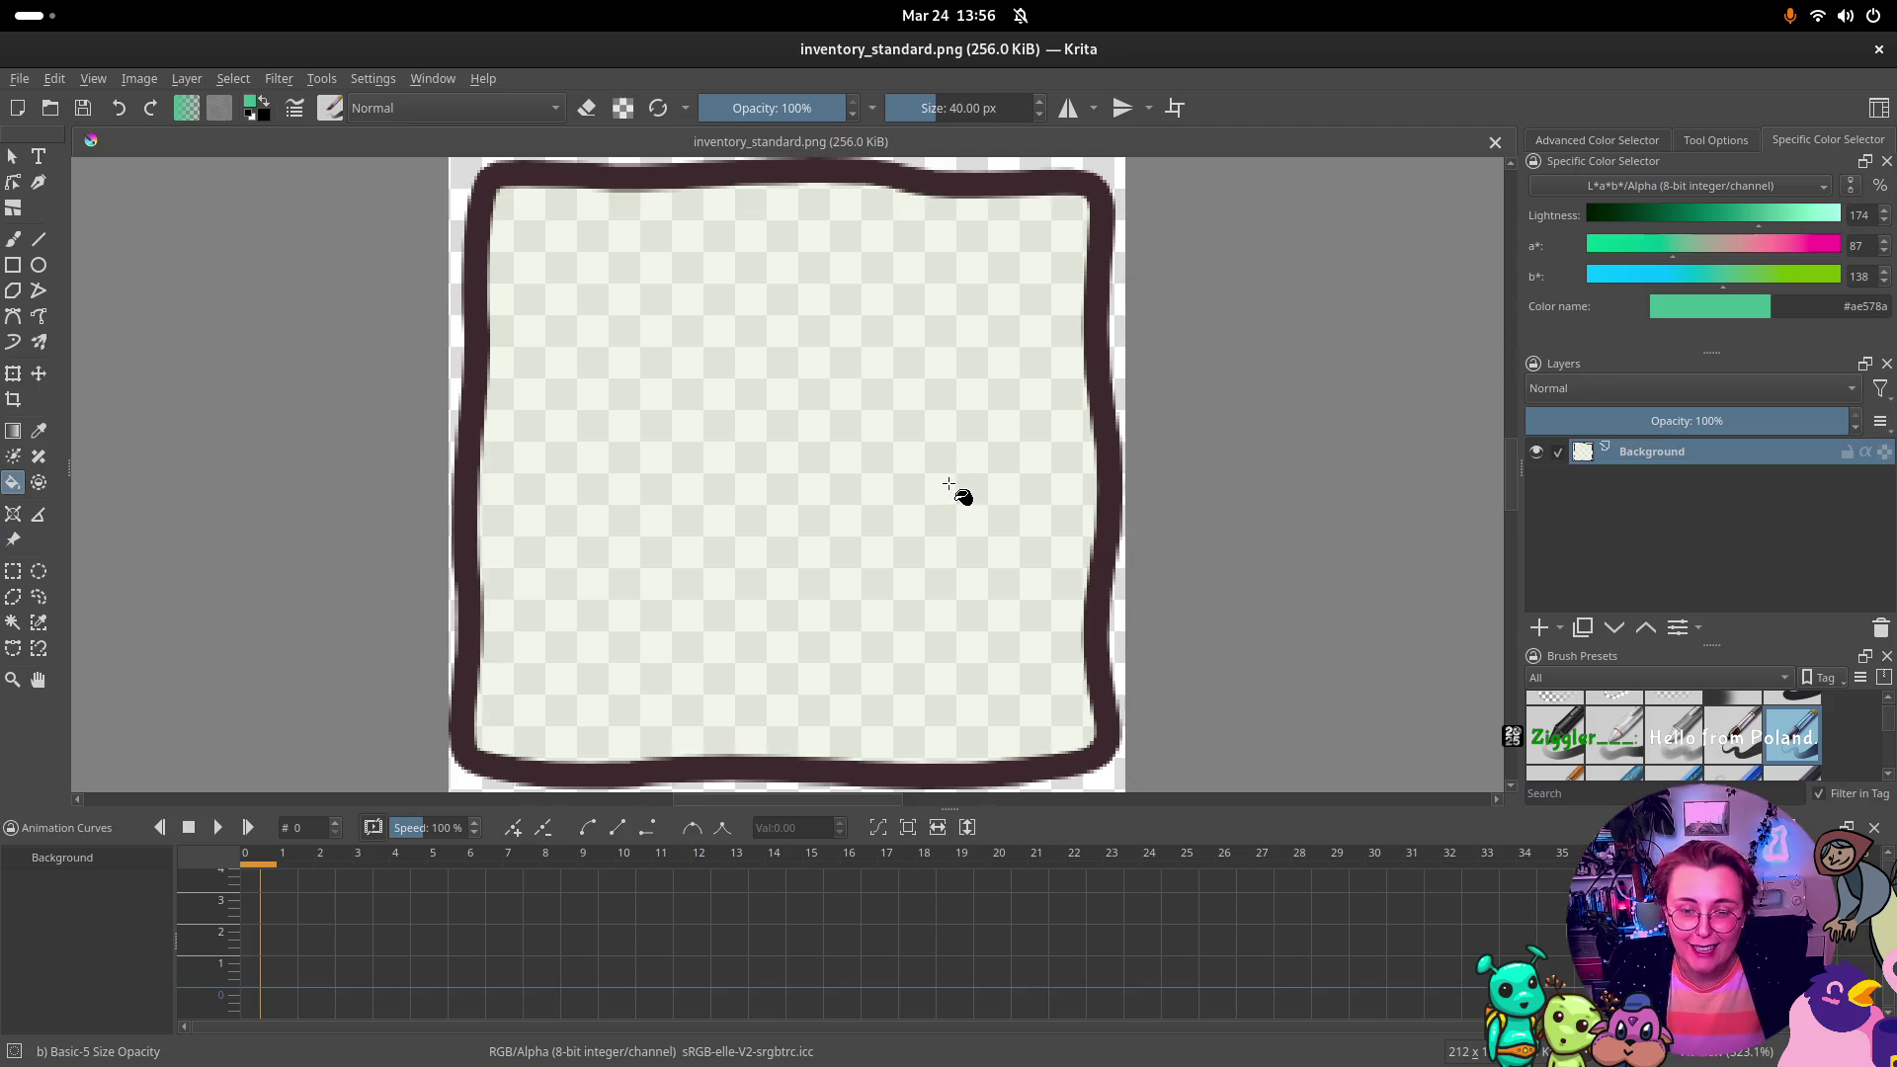
Step: Resample the cream and fill the slot interior with khaki at lightness 190
ctrl+click(952, 458)
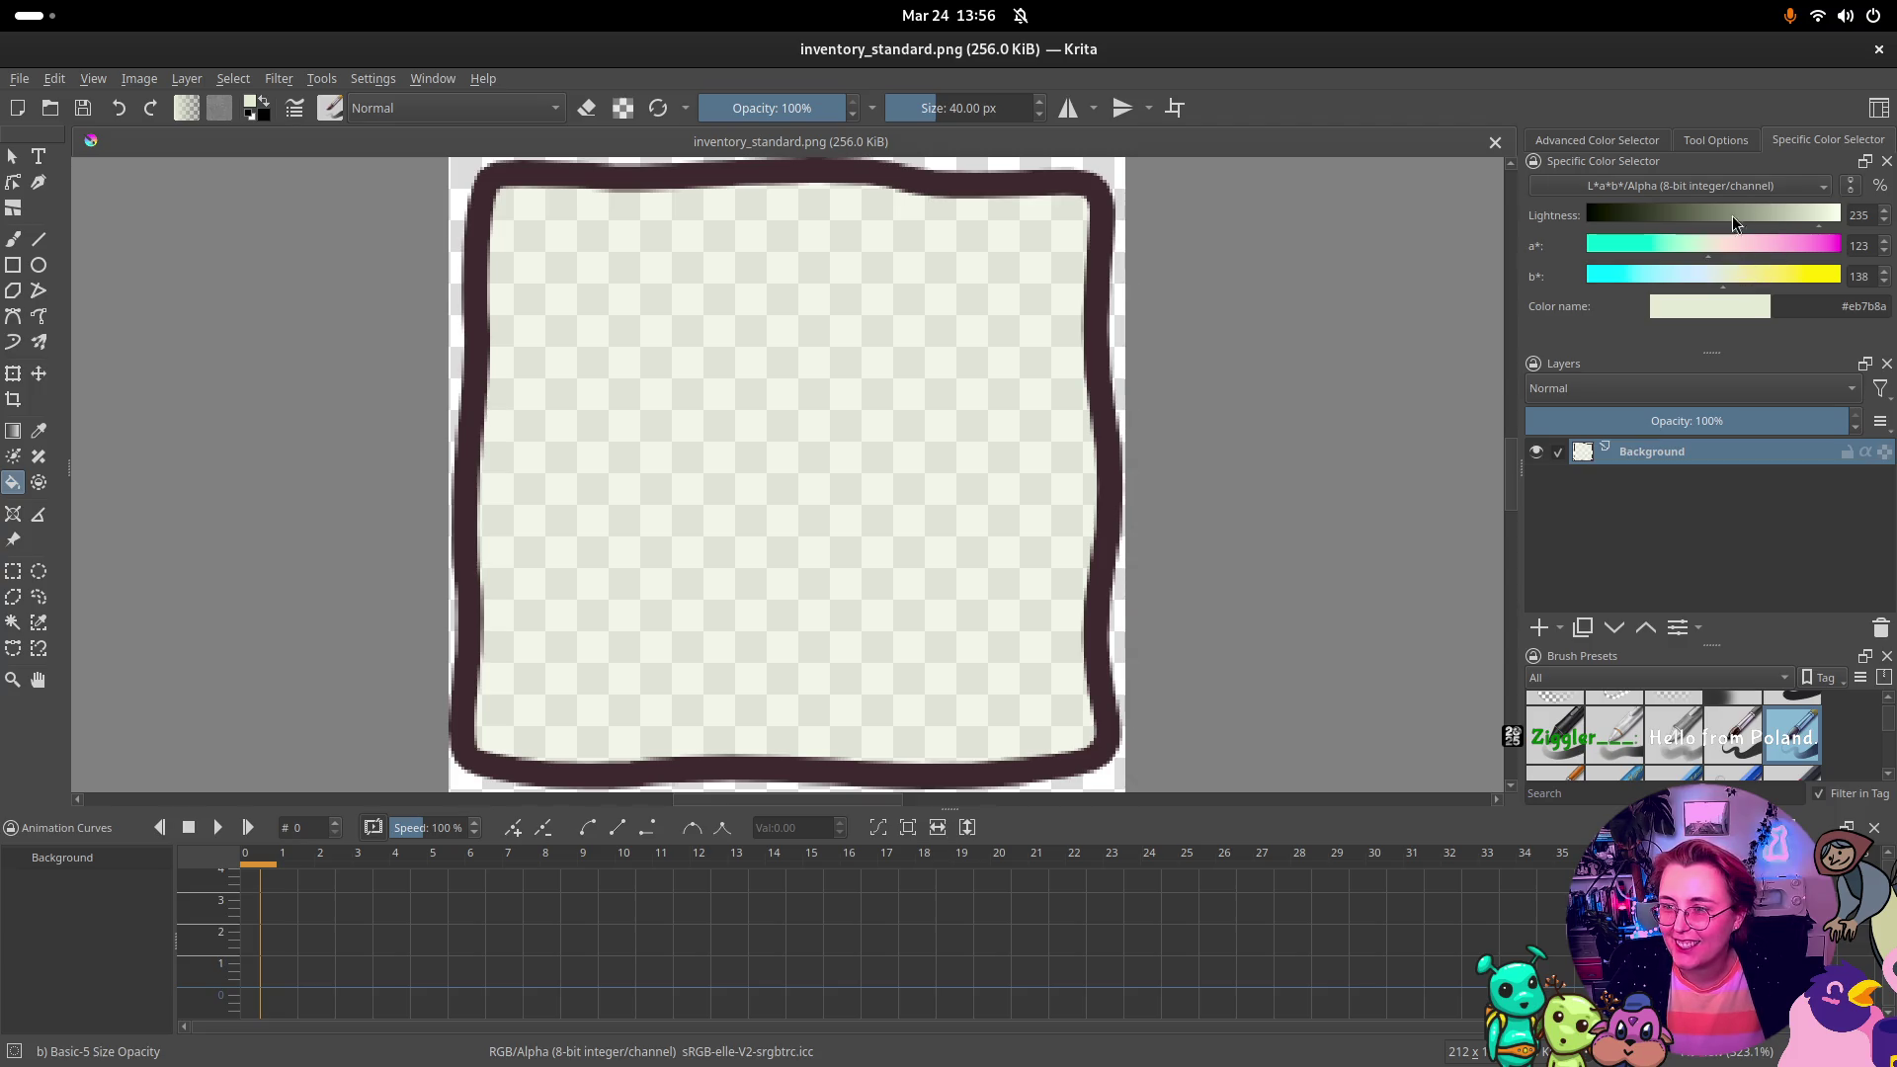
click(1775, 217)
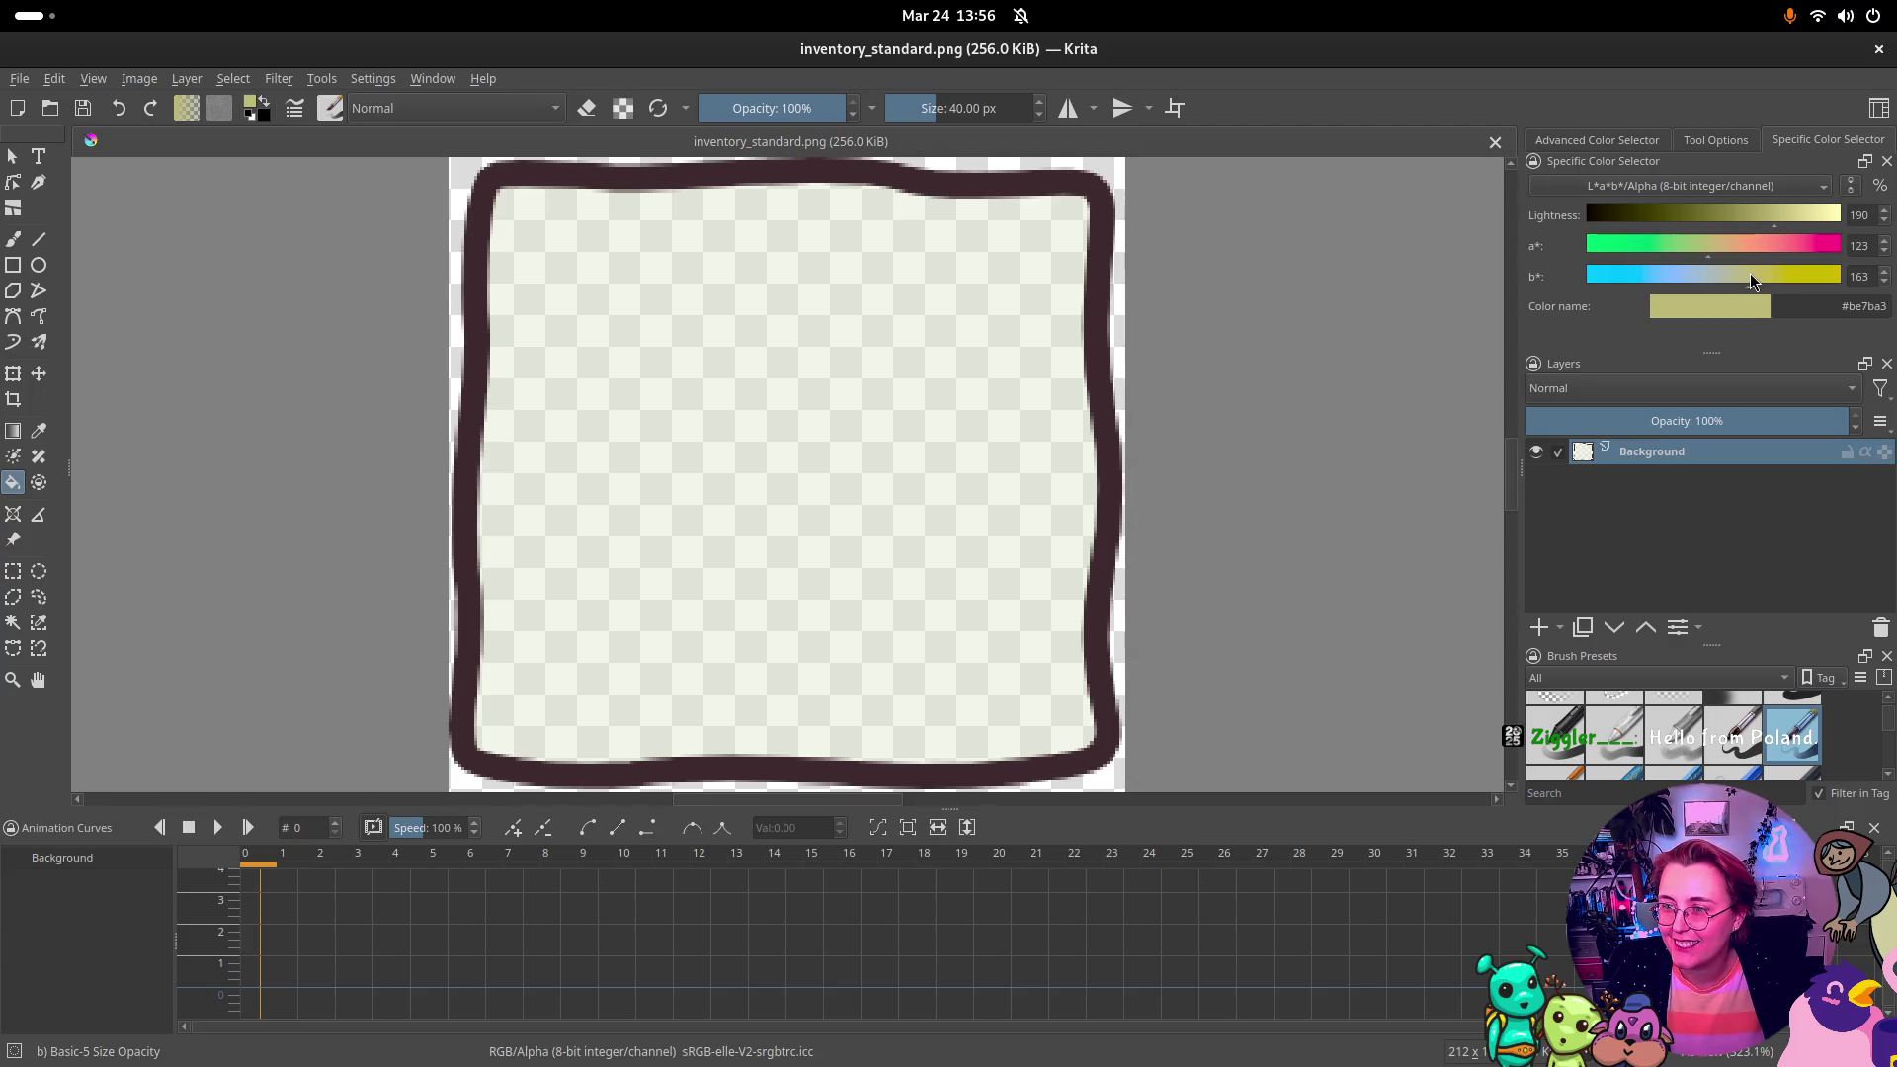
click(941, 433)
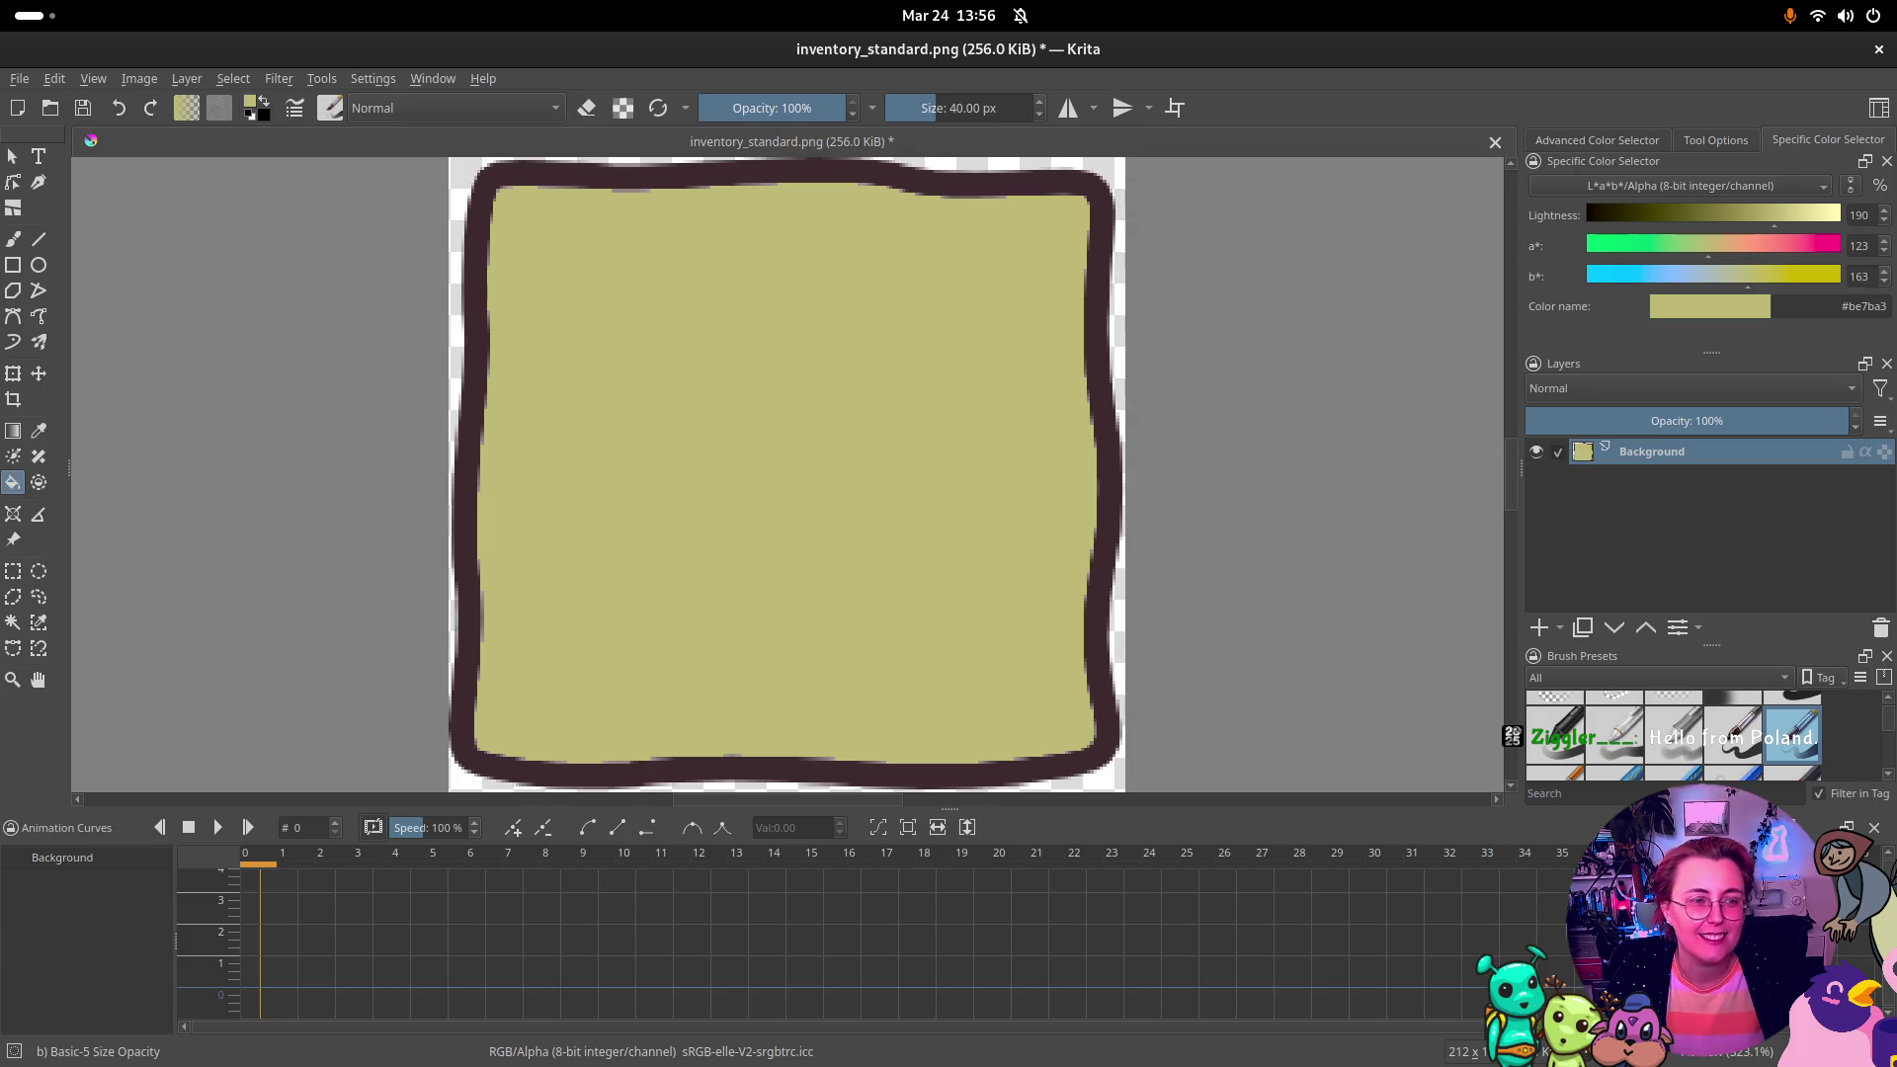
click(20, 79)
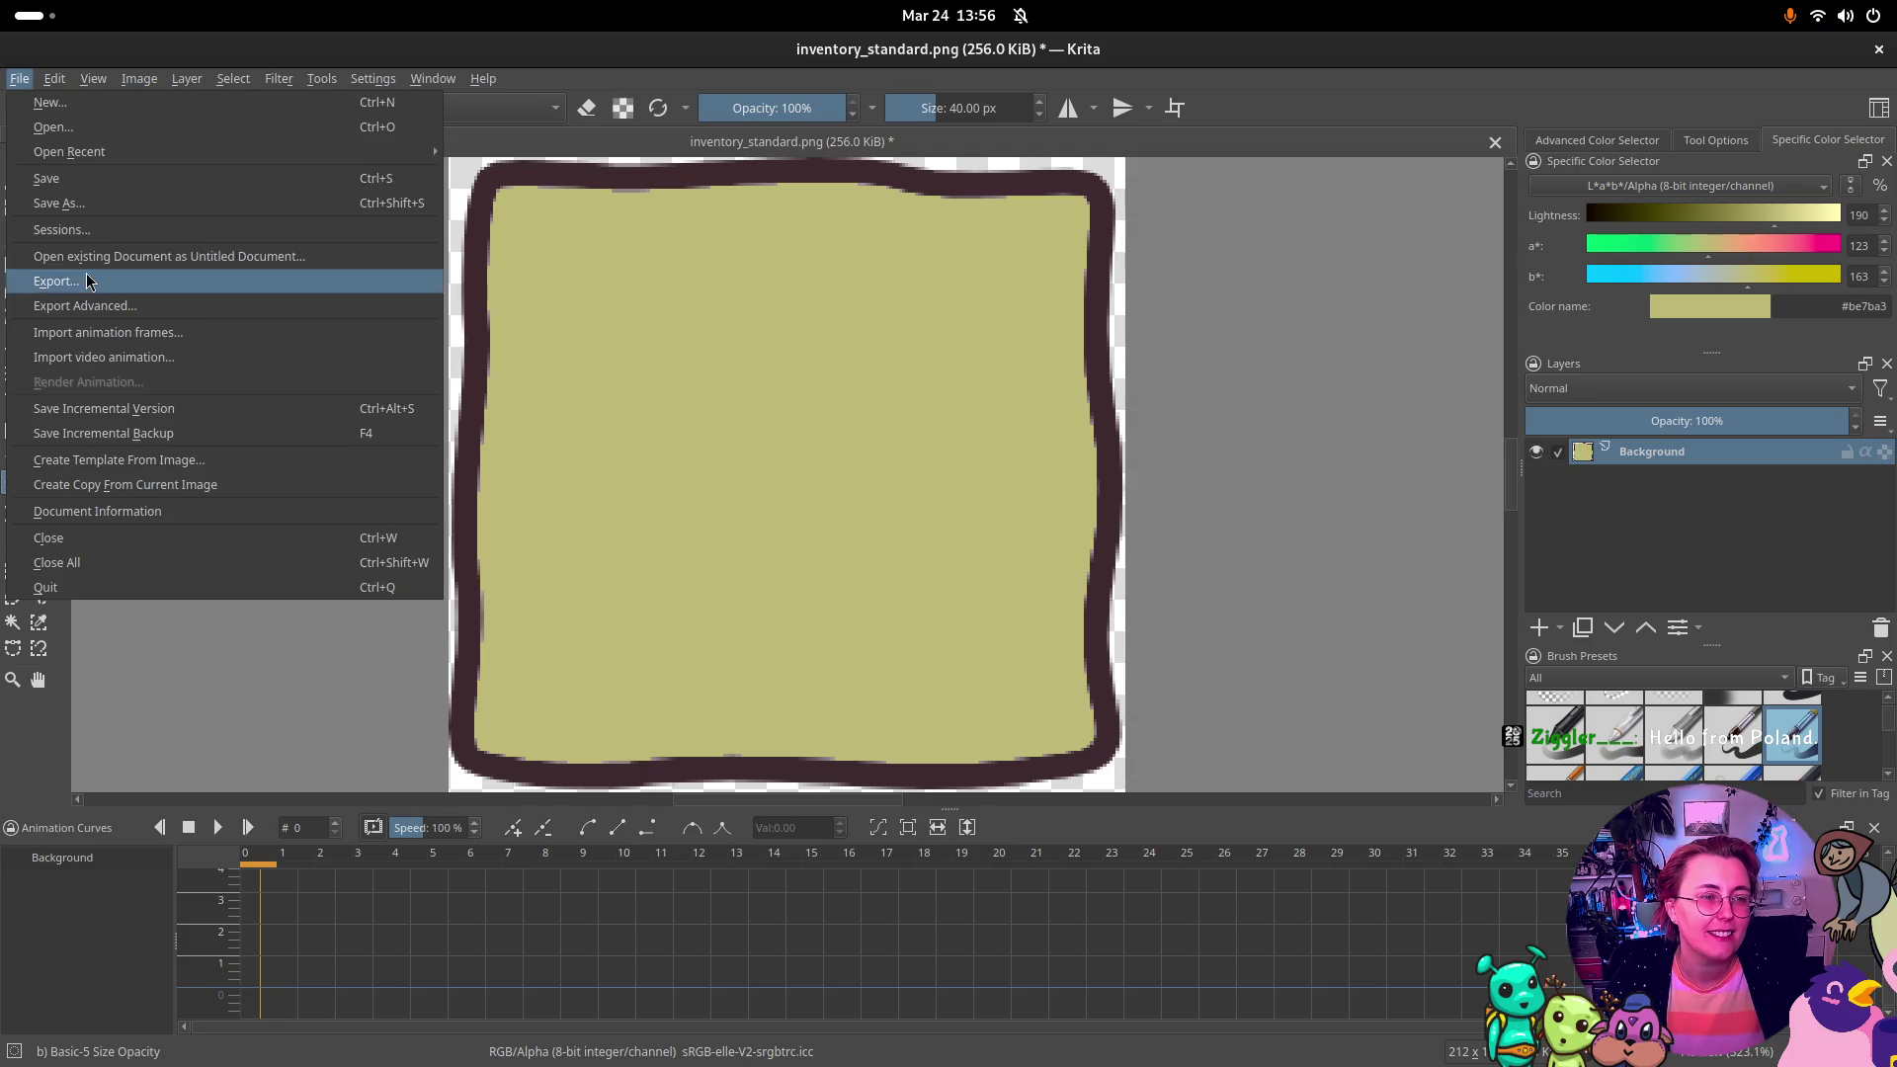
Step: Save as inventory_standard_pressed.png, accept the PNG options, then remove the khaki fill
click(105, 207)
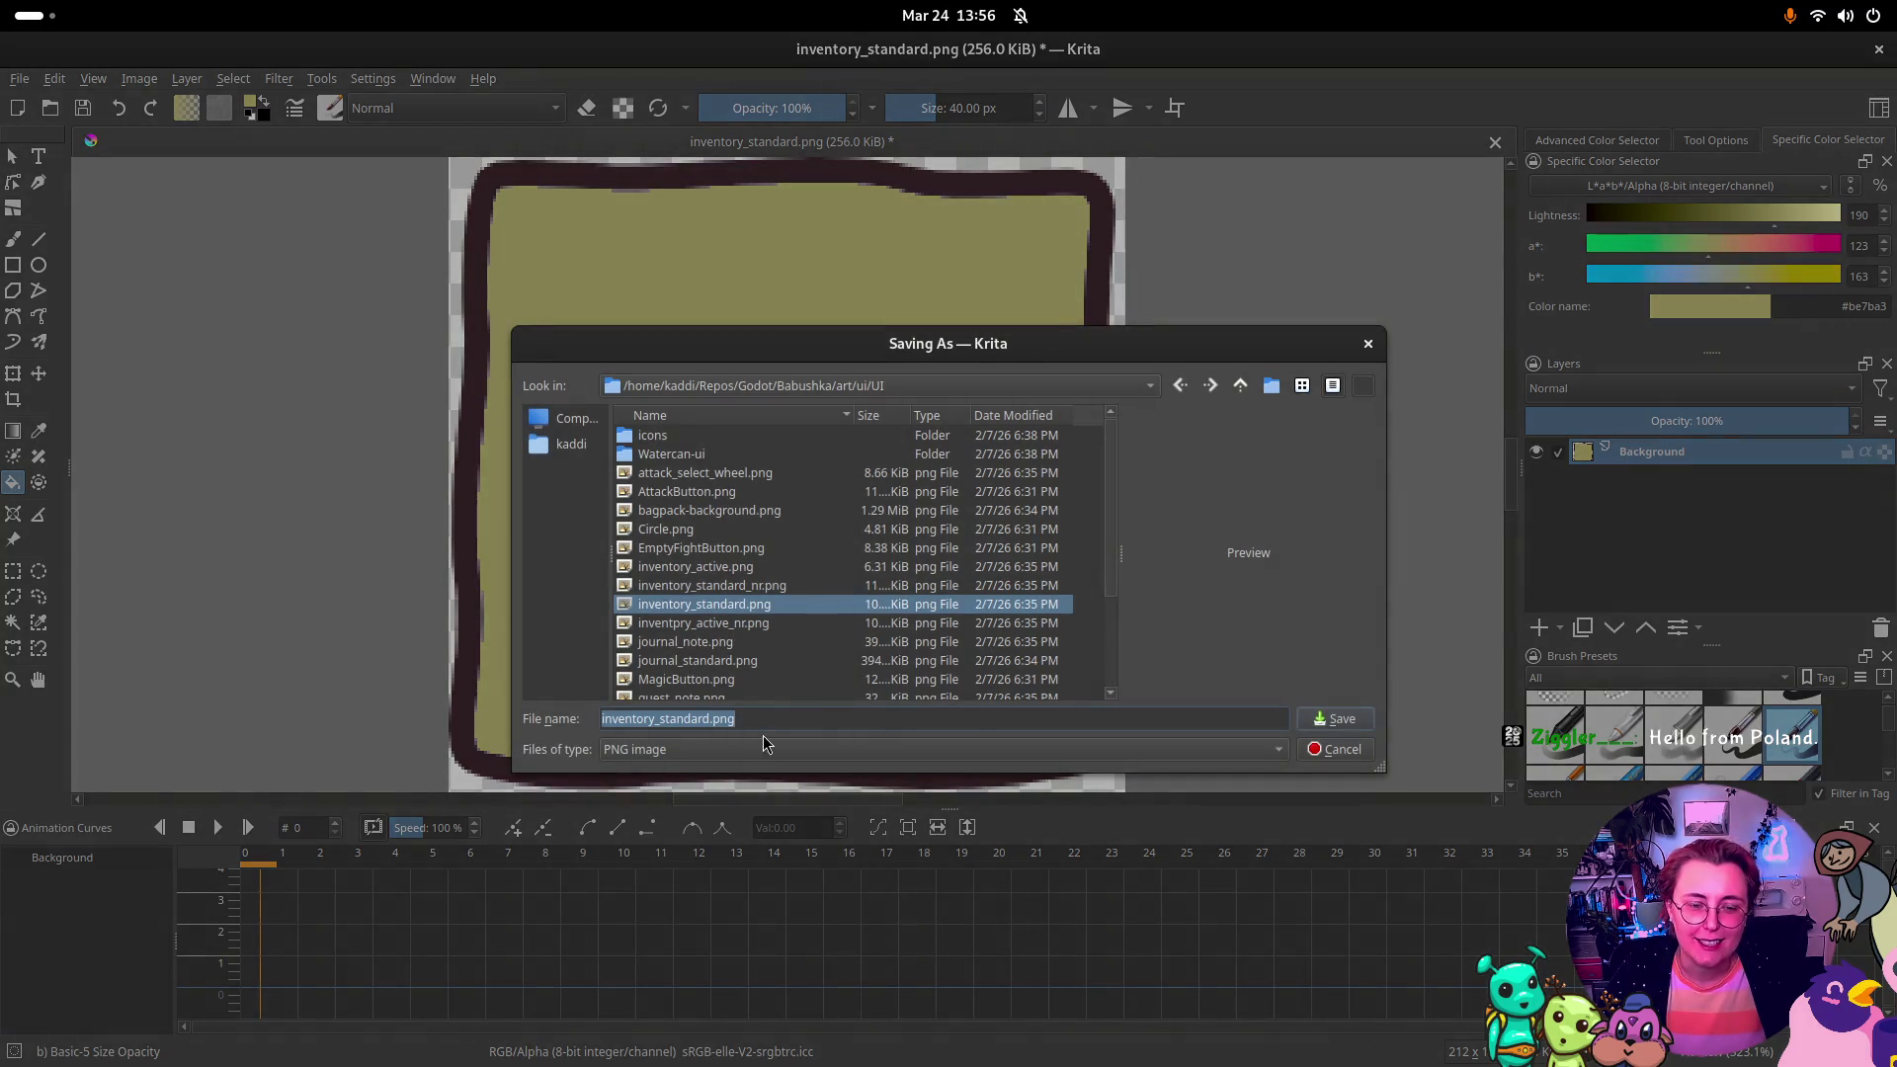
click(711, 719)
text(_pressed)
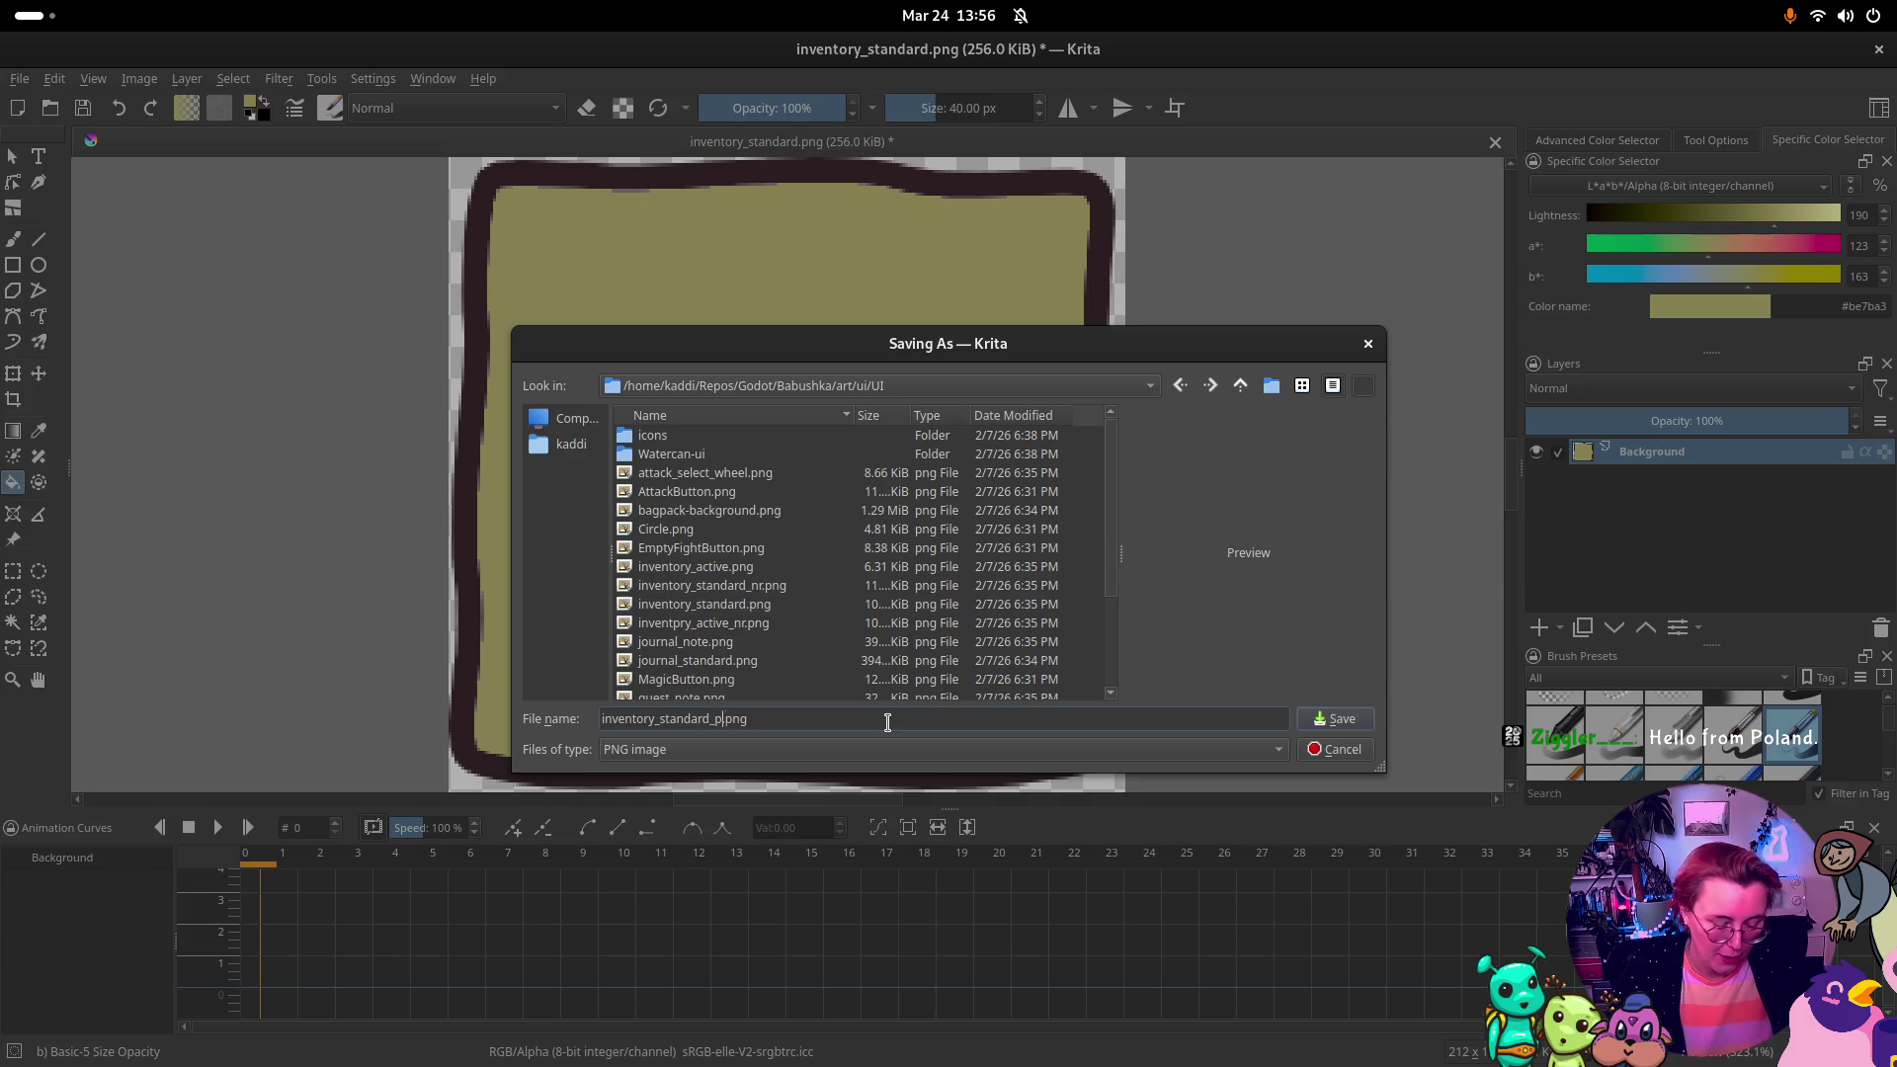
key(Return)
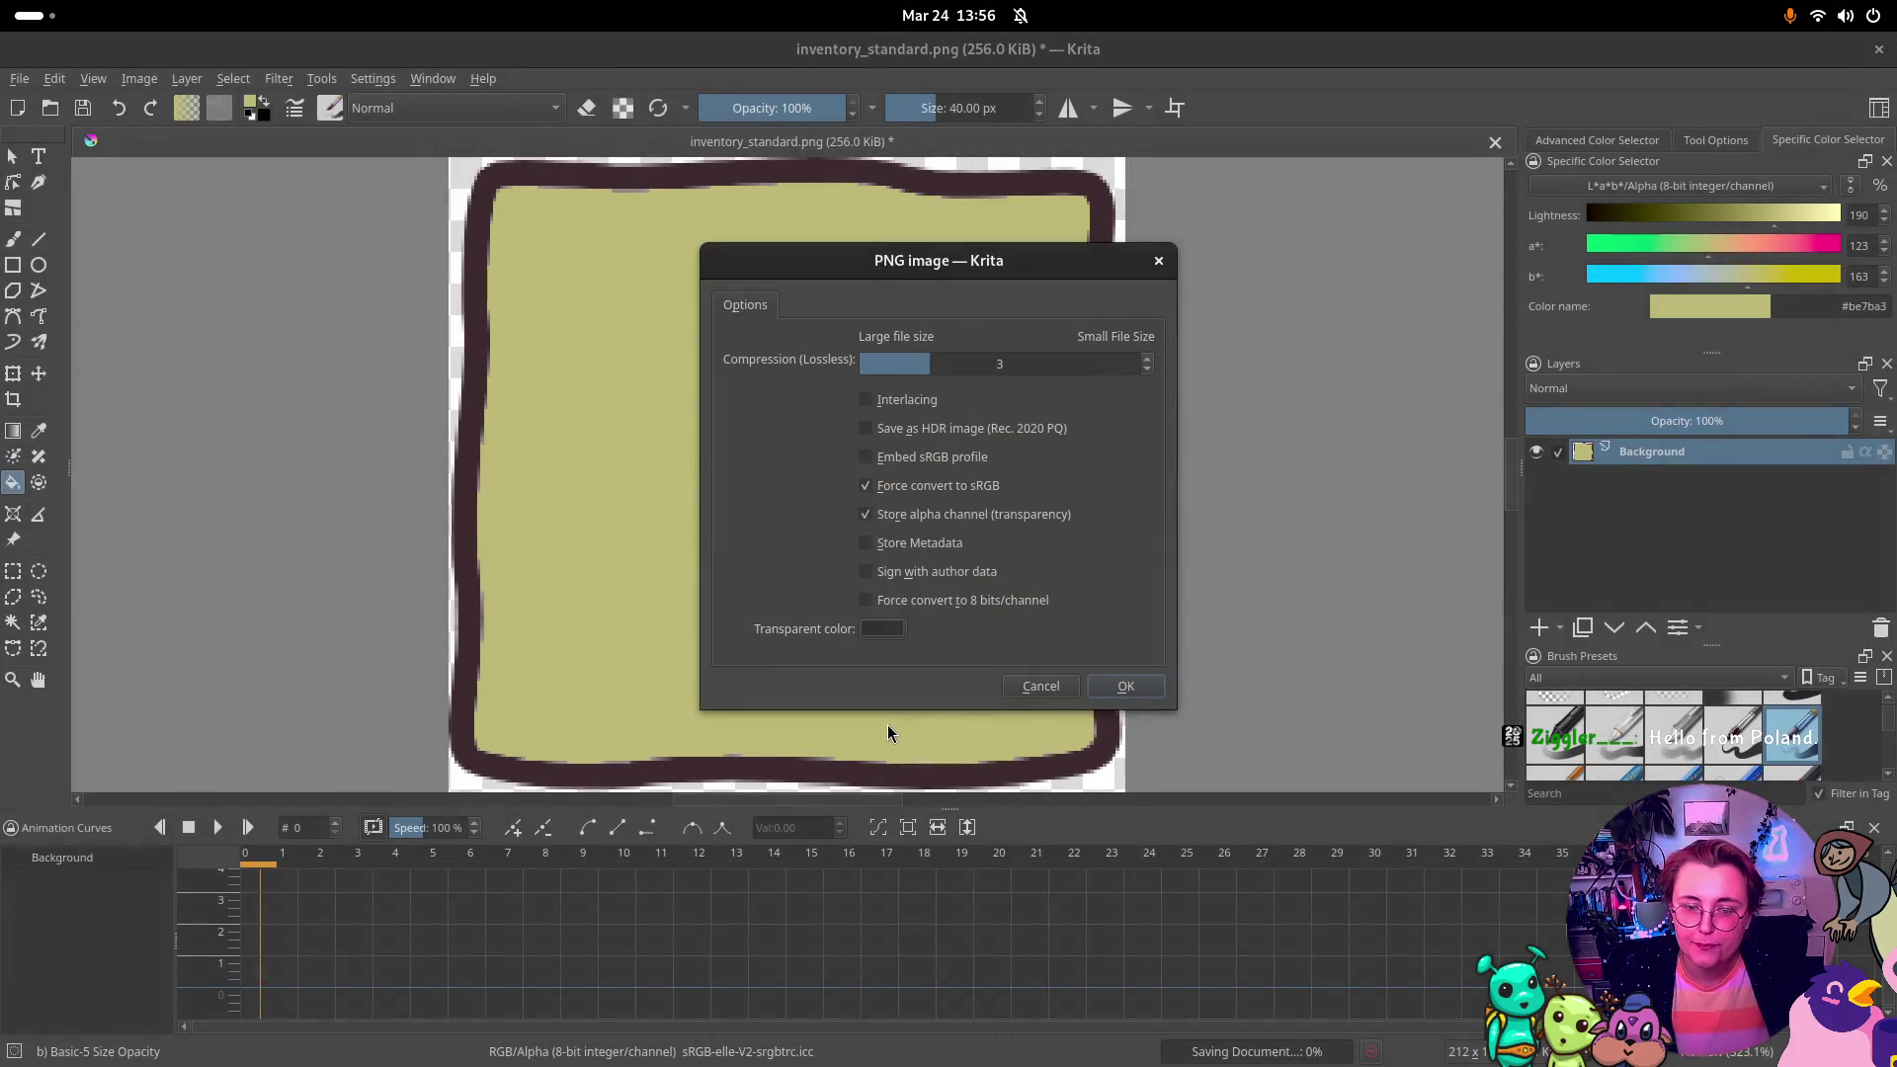
click(1146, 691)
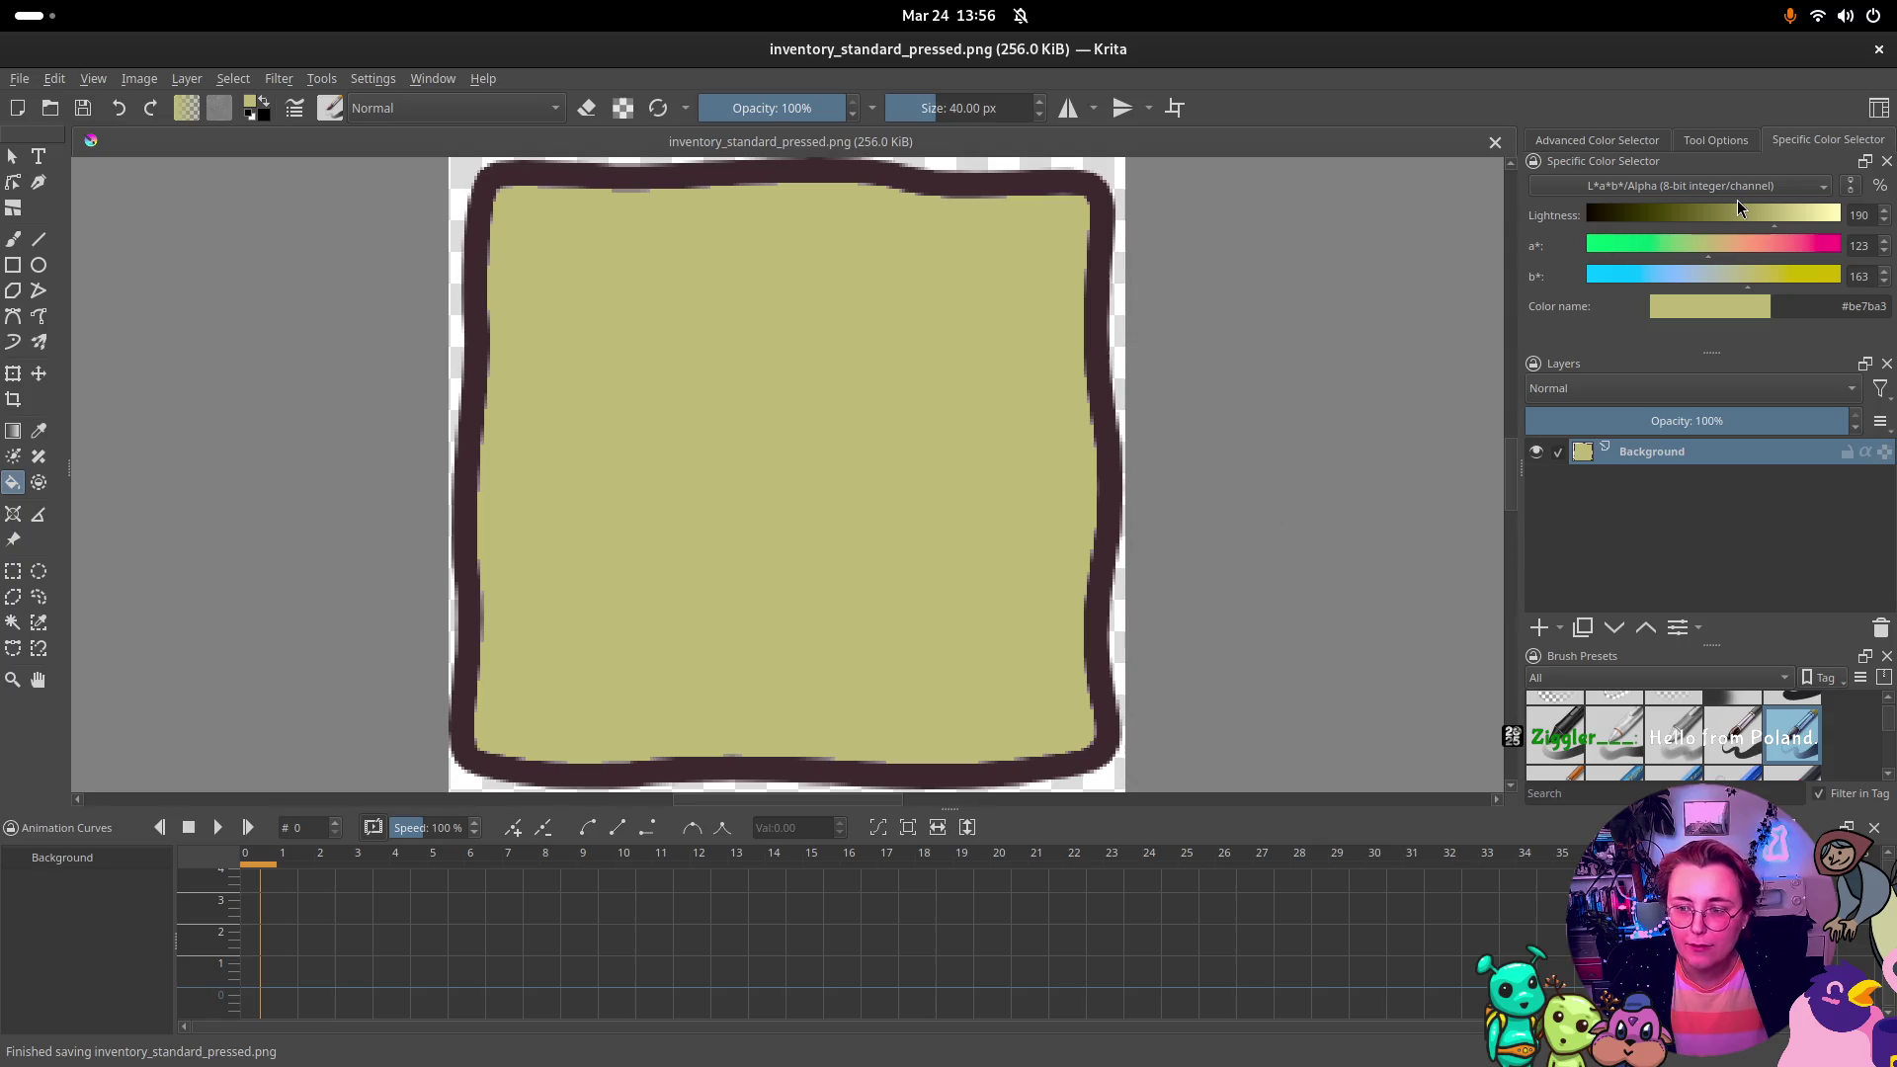
key(Delete)
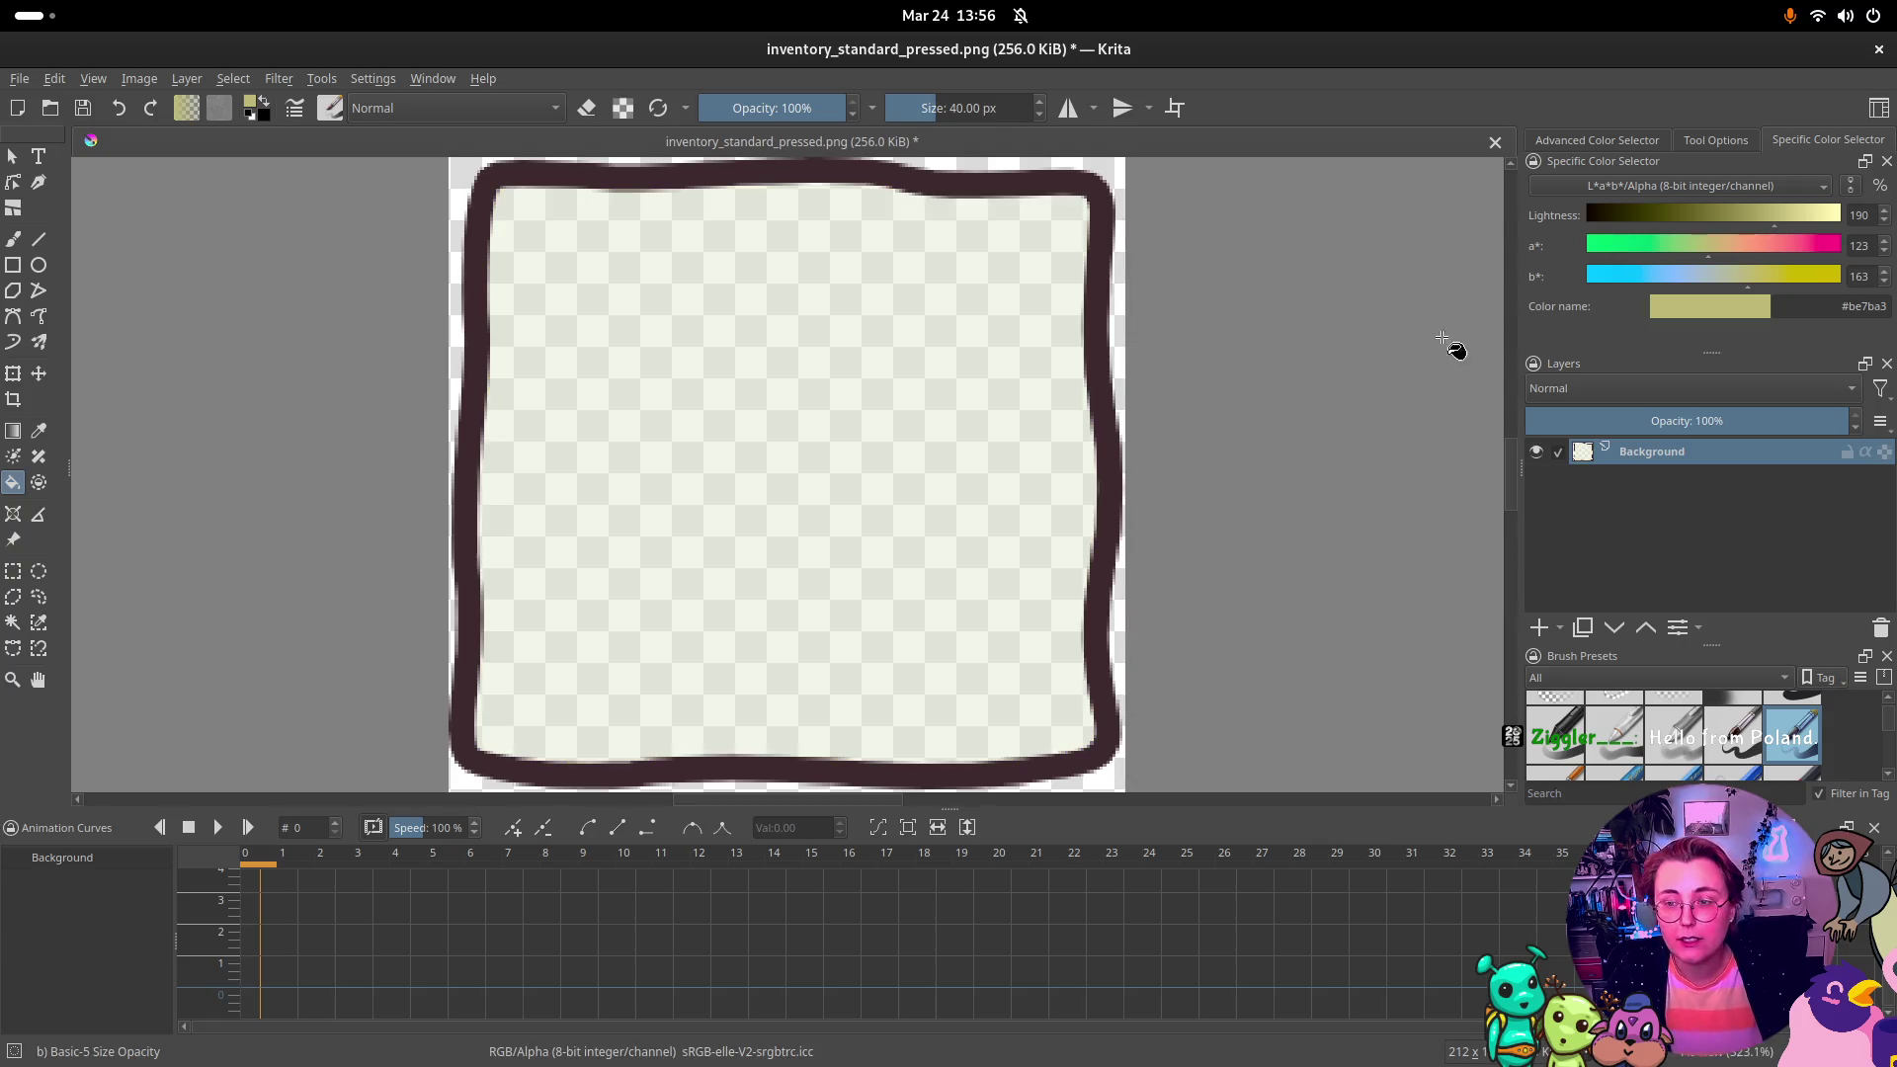
key(super)
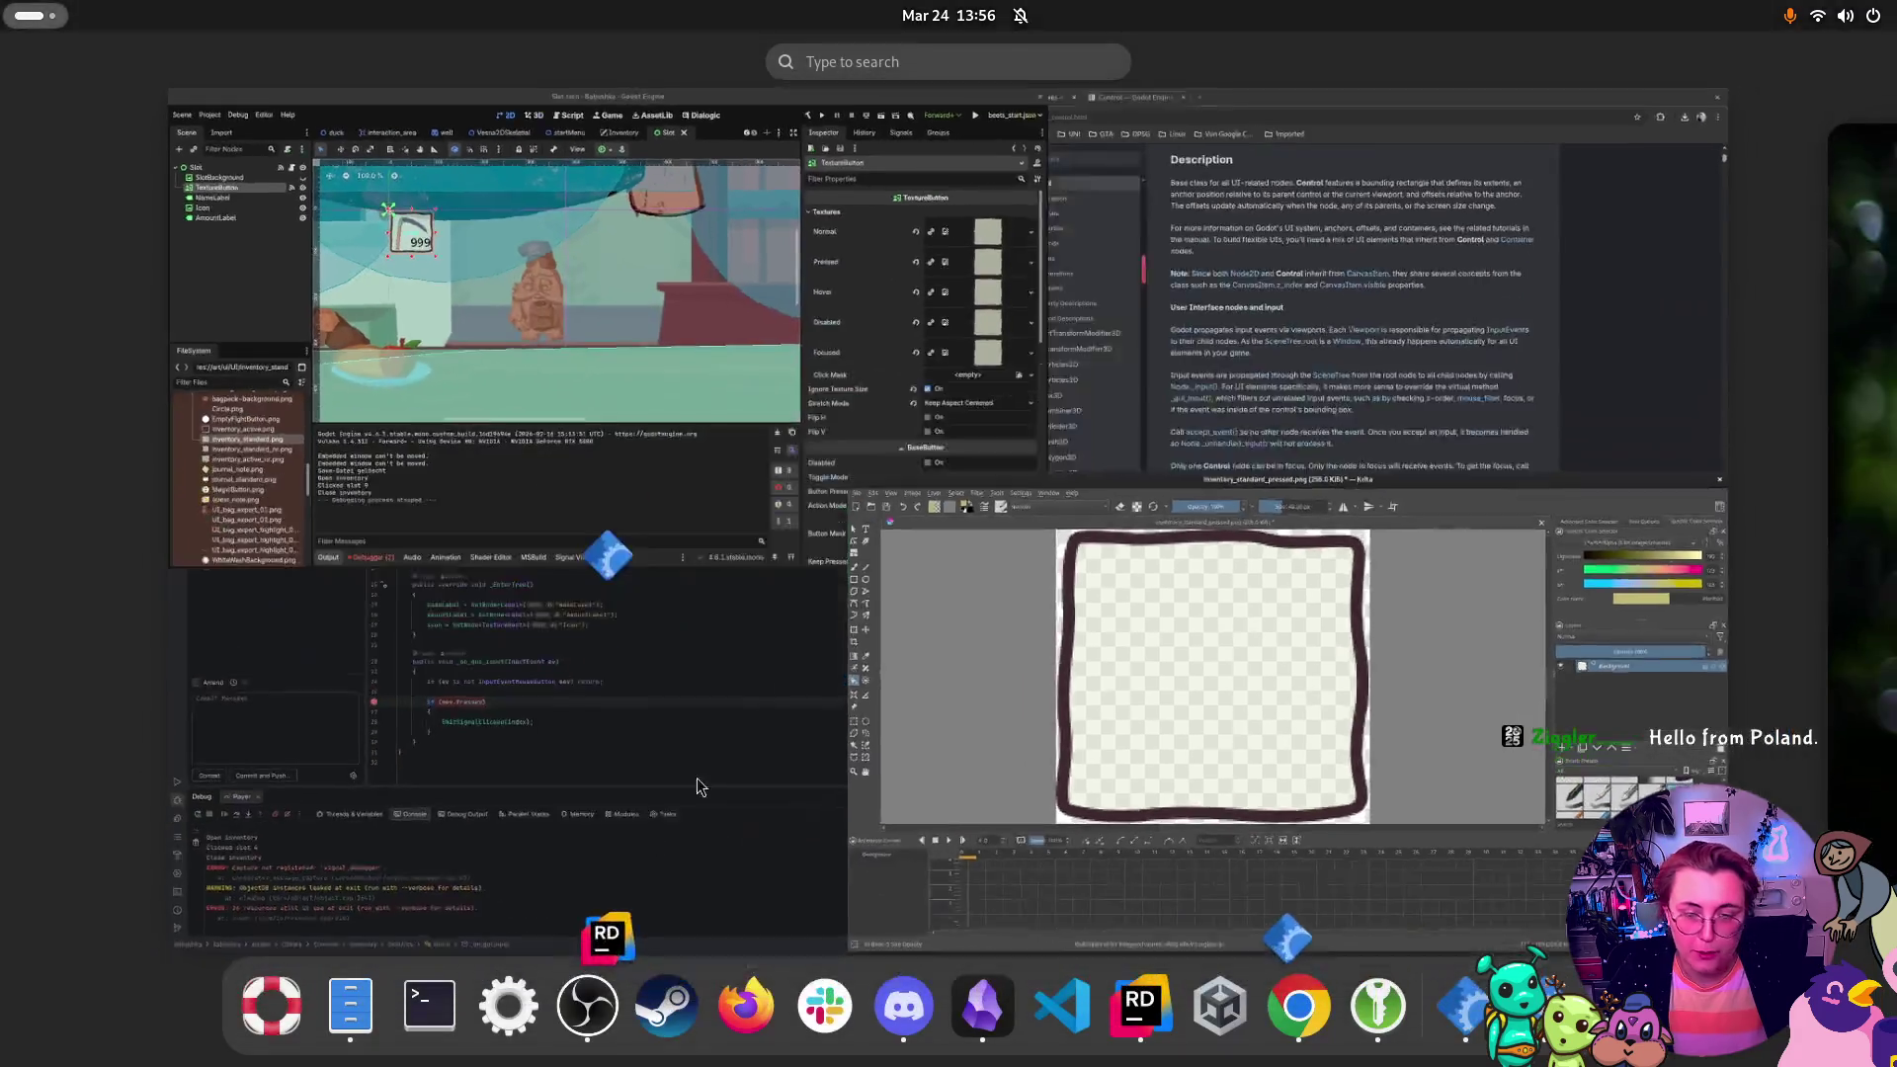
click(554, 296)
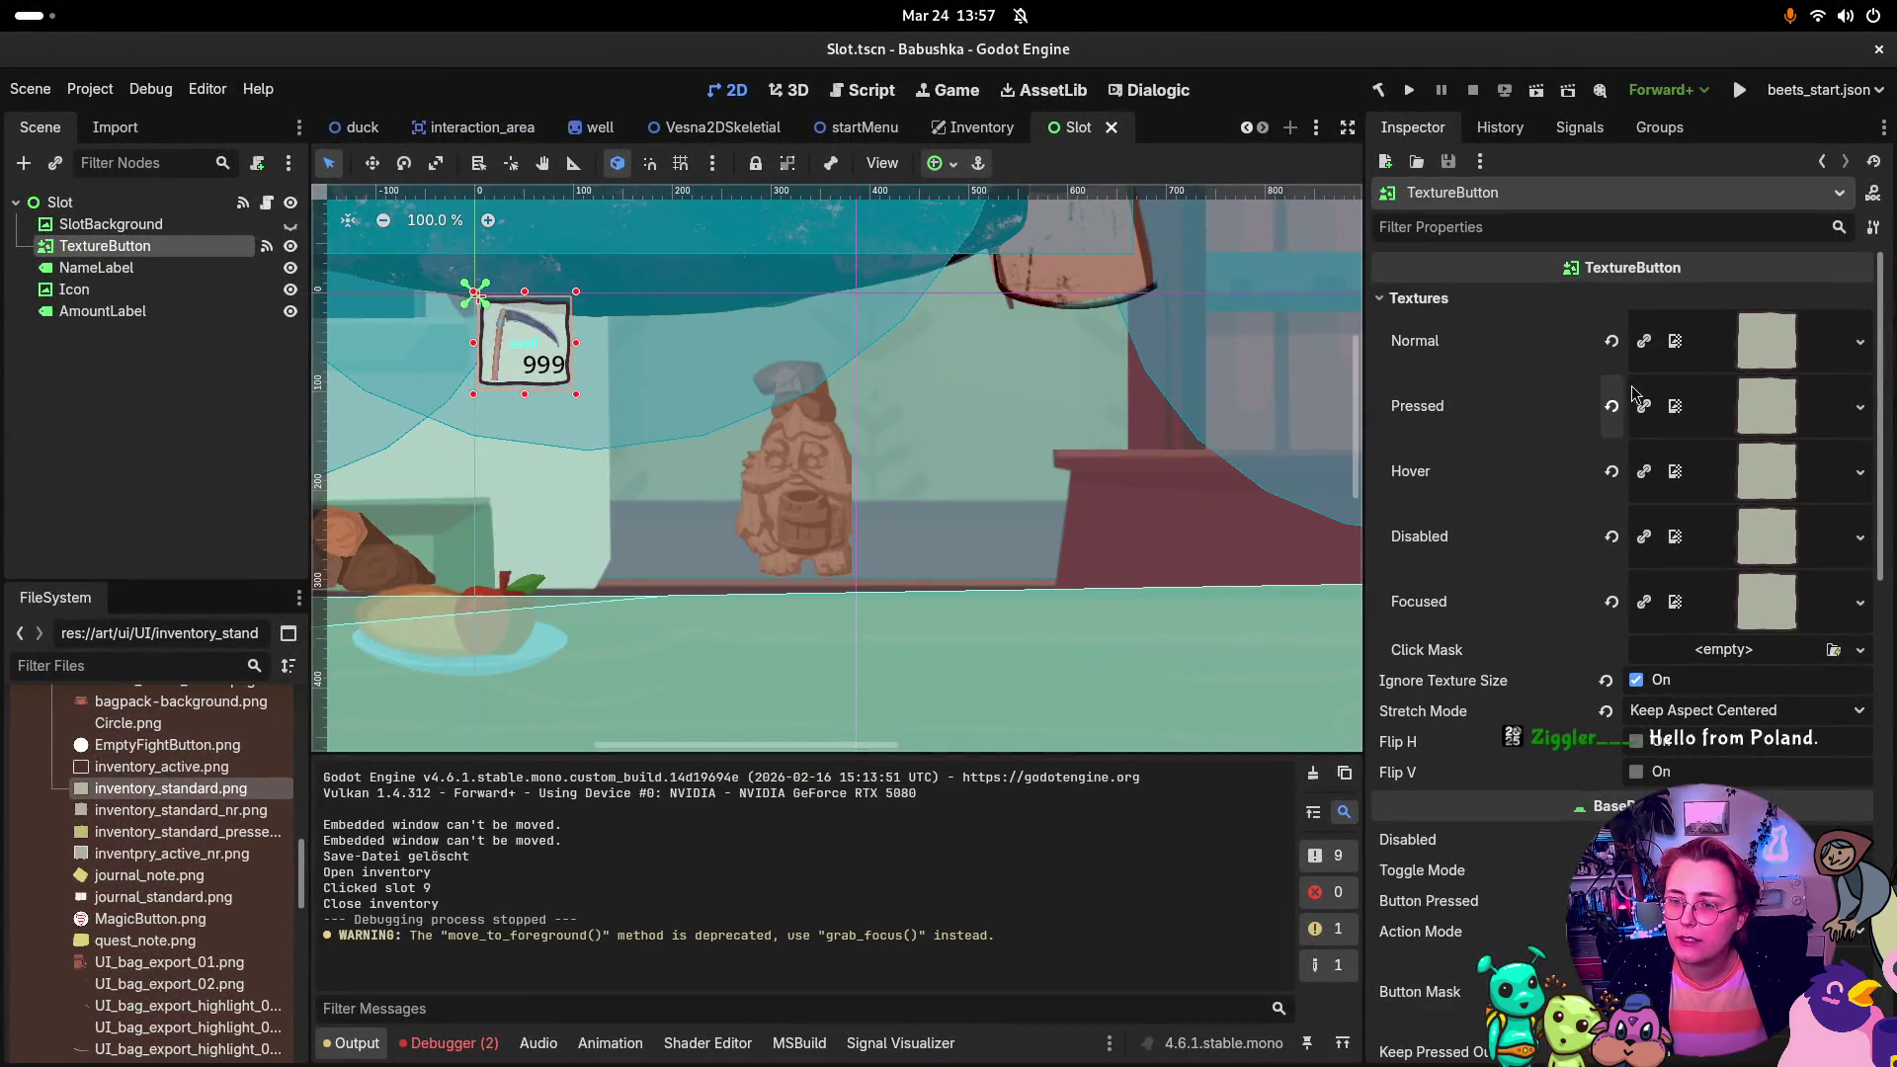
key(super)
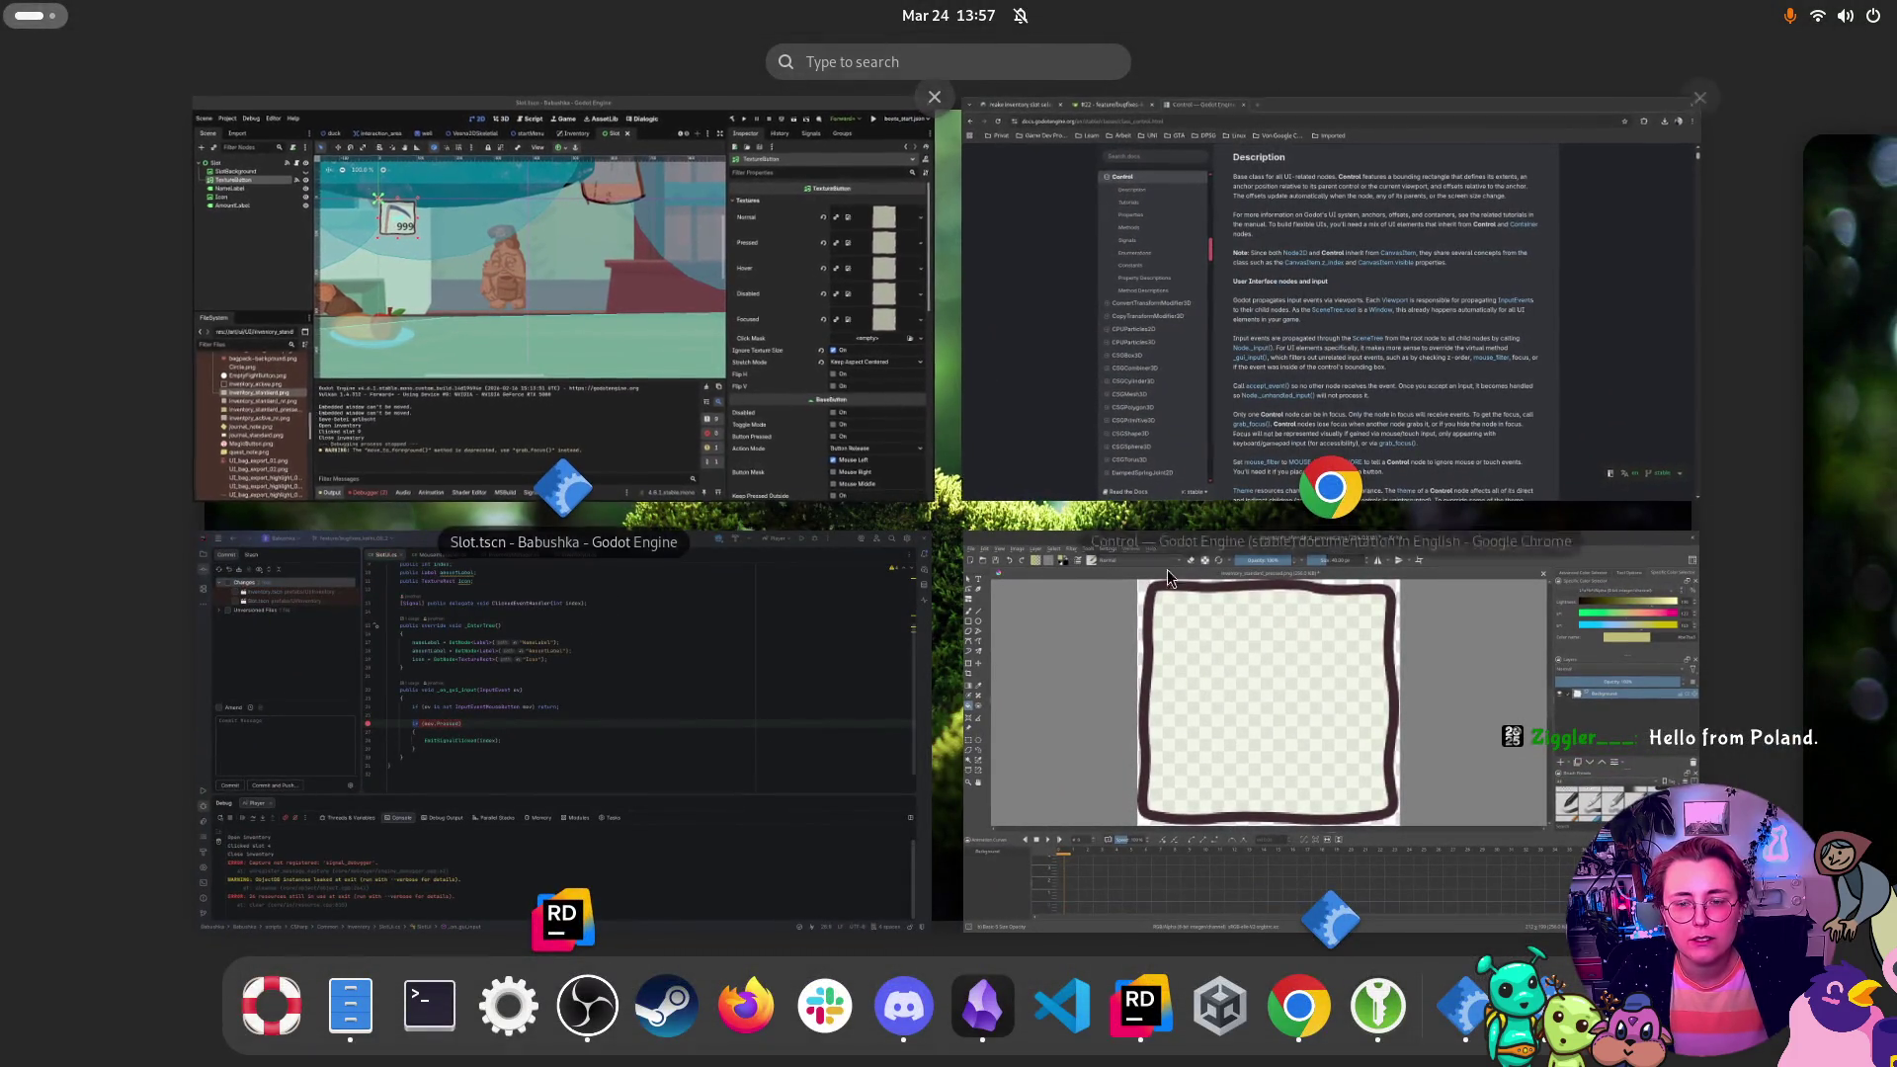
click(1227, 632)
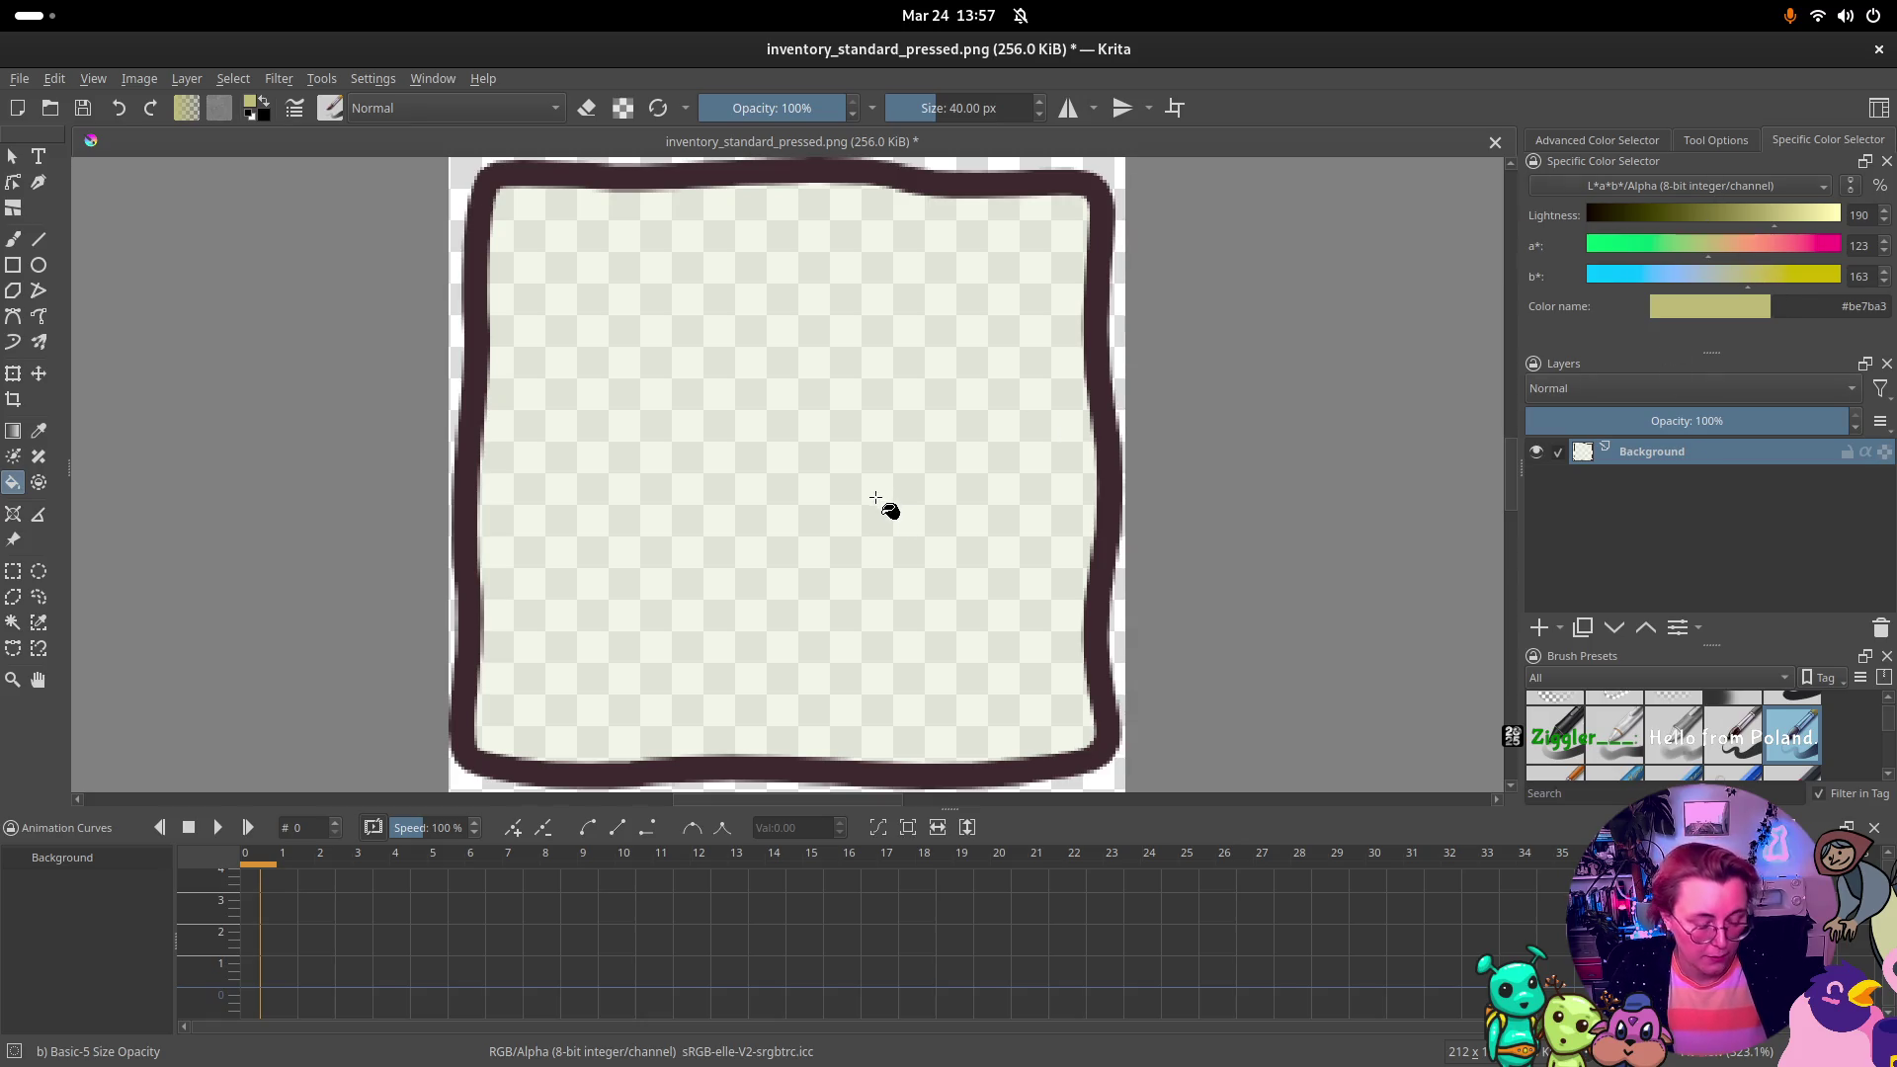
Step: Sample the light cream, trial-fill the slot interior with it, and undo
ctrl+click(882, 478)
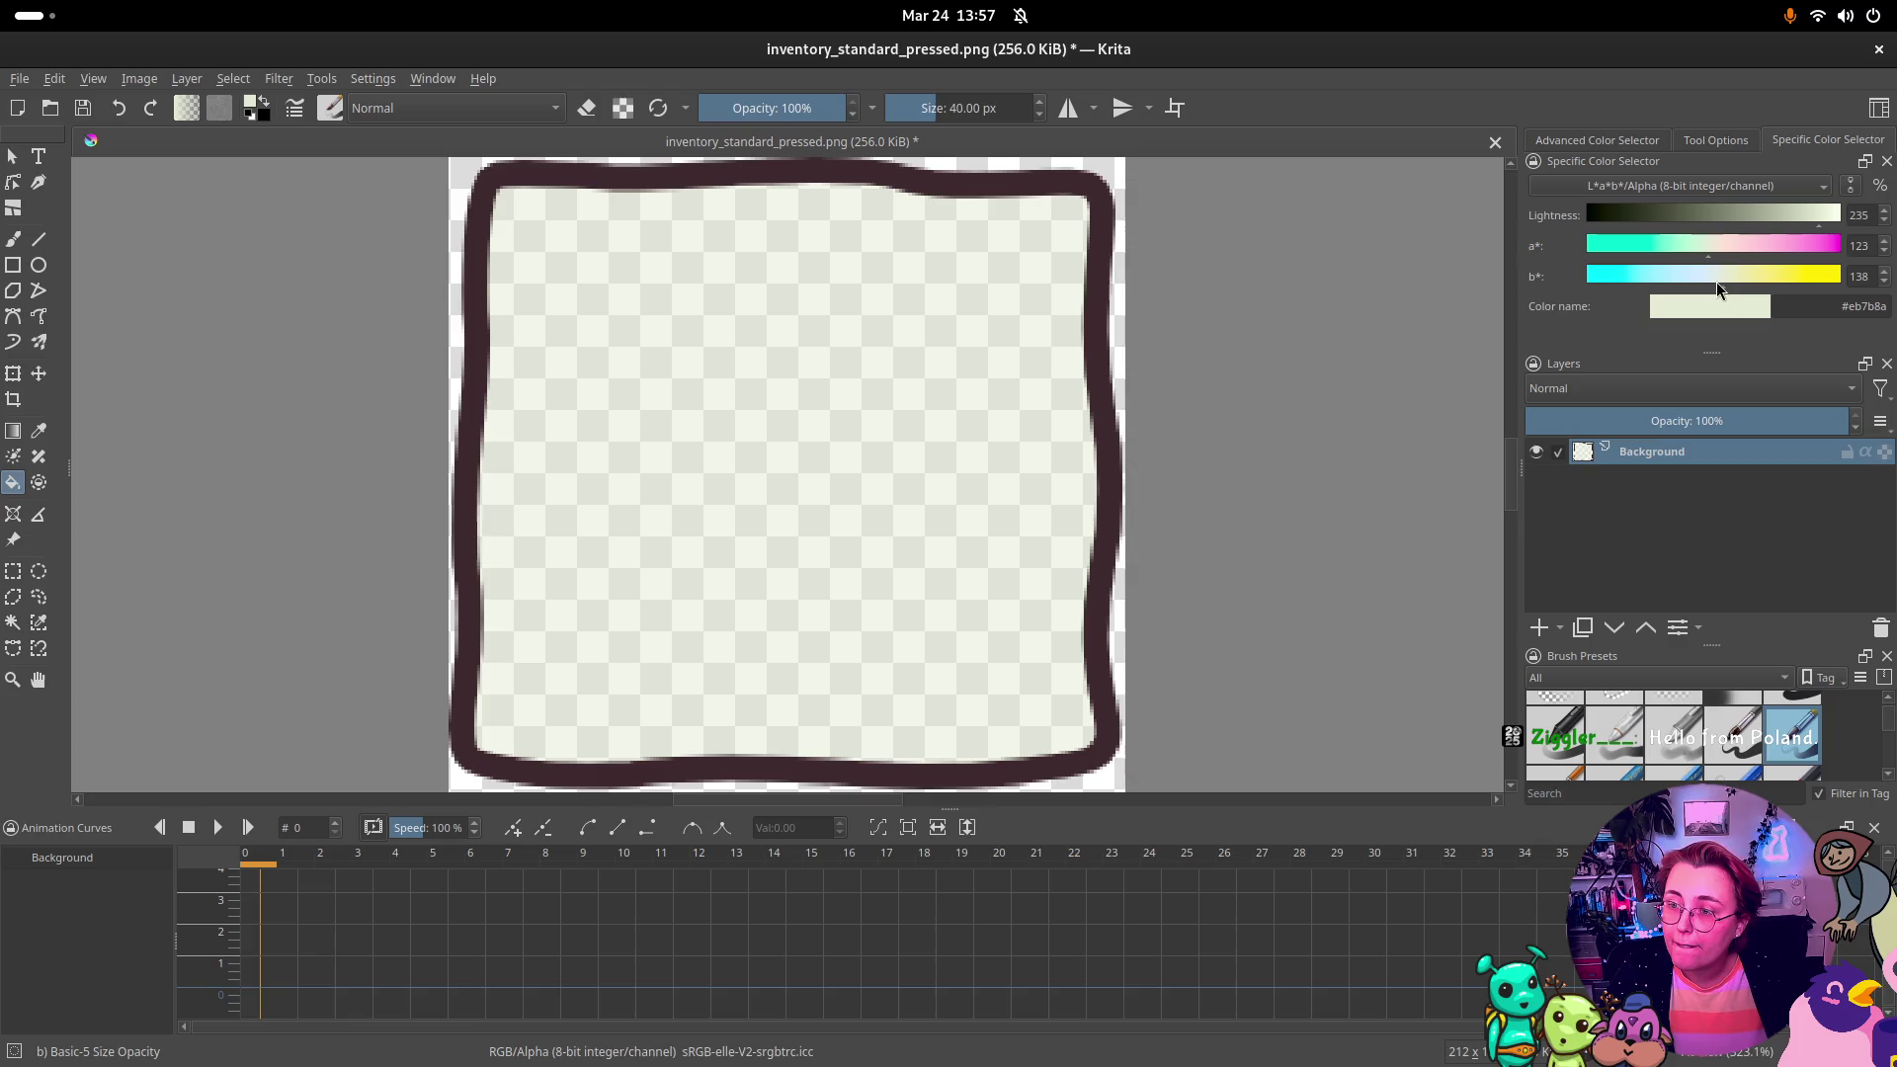
click(984, 589)
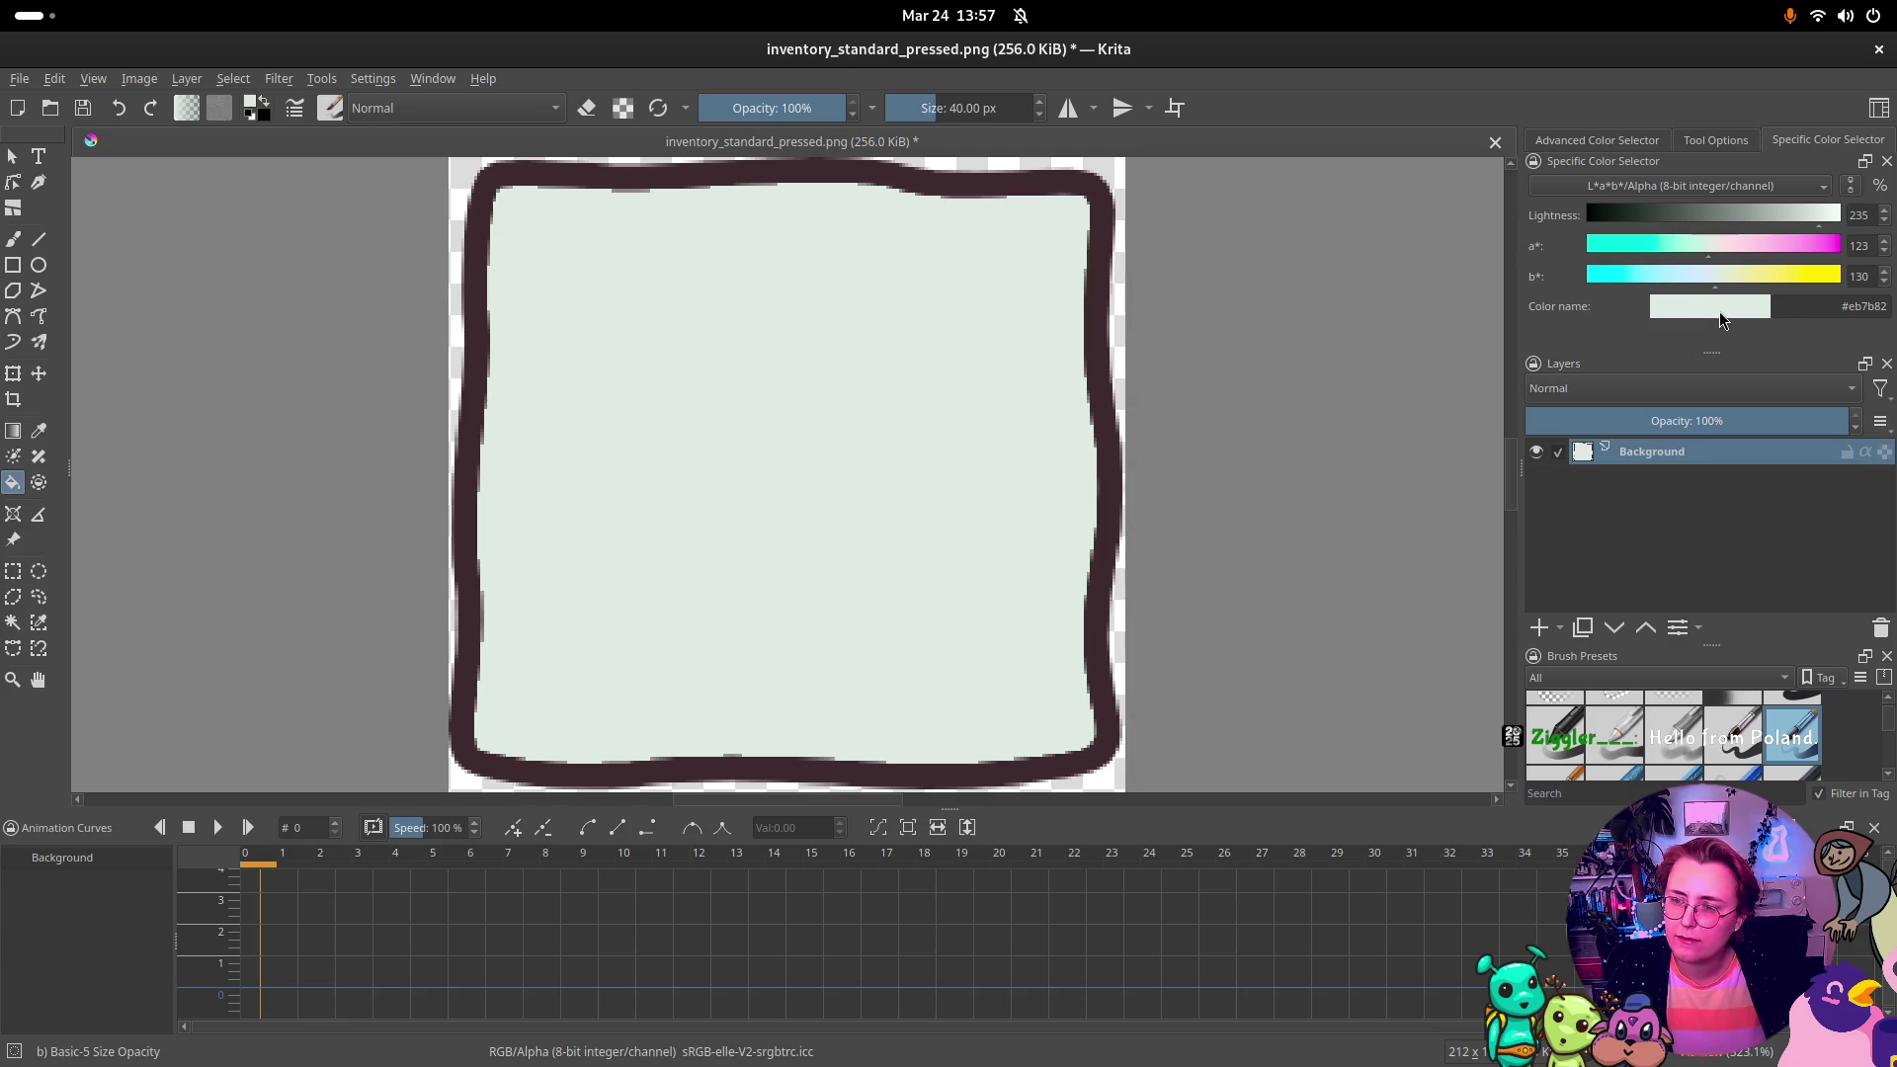
key(ctrl+z)
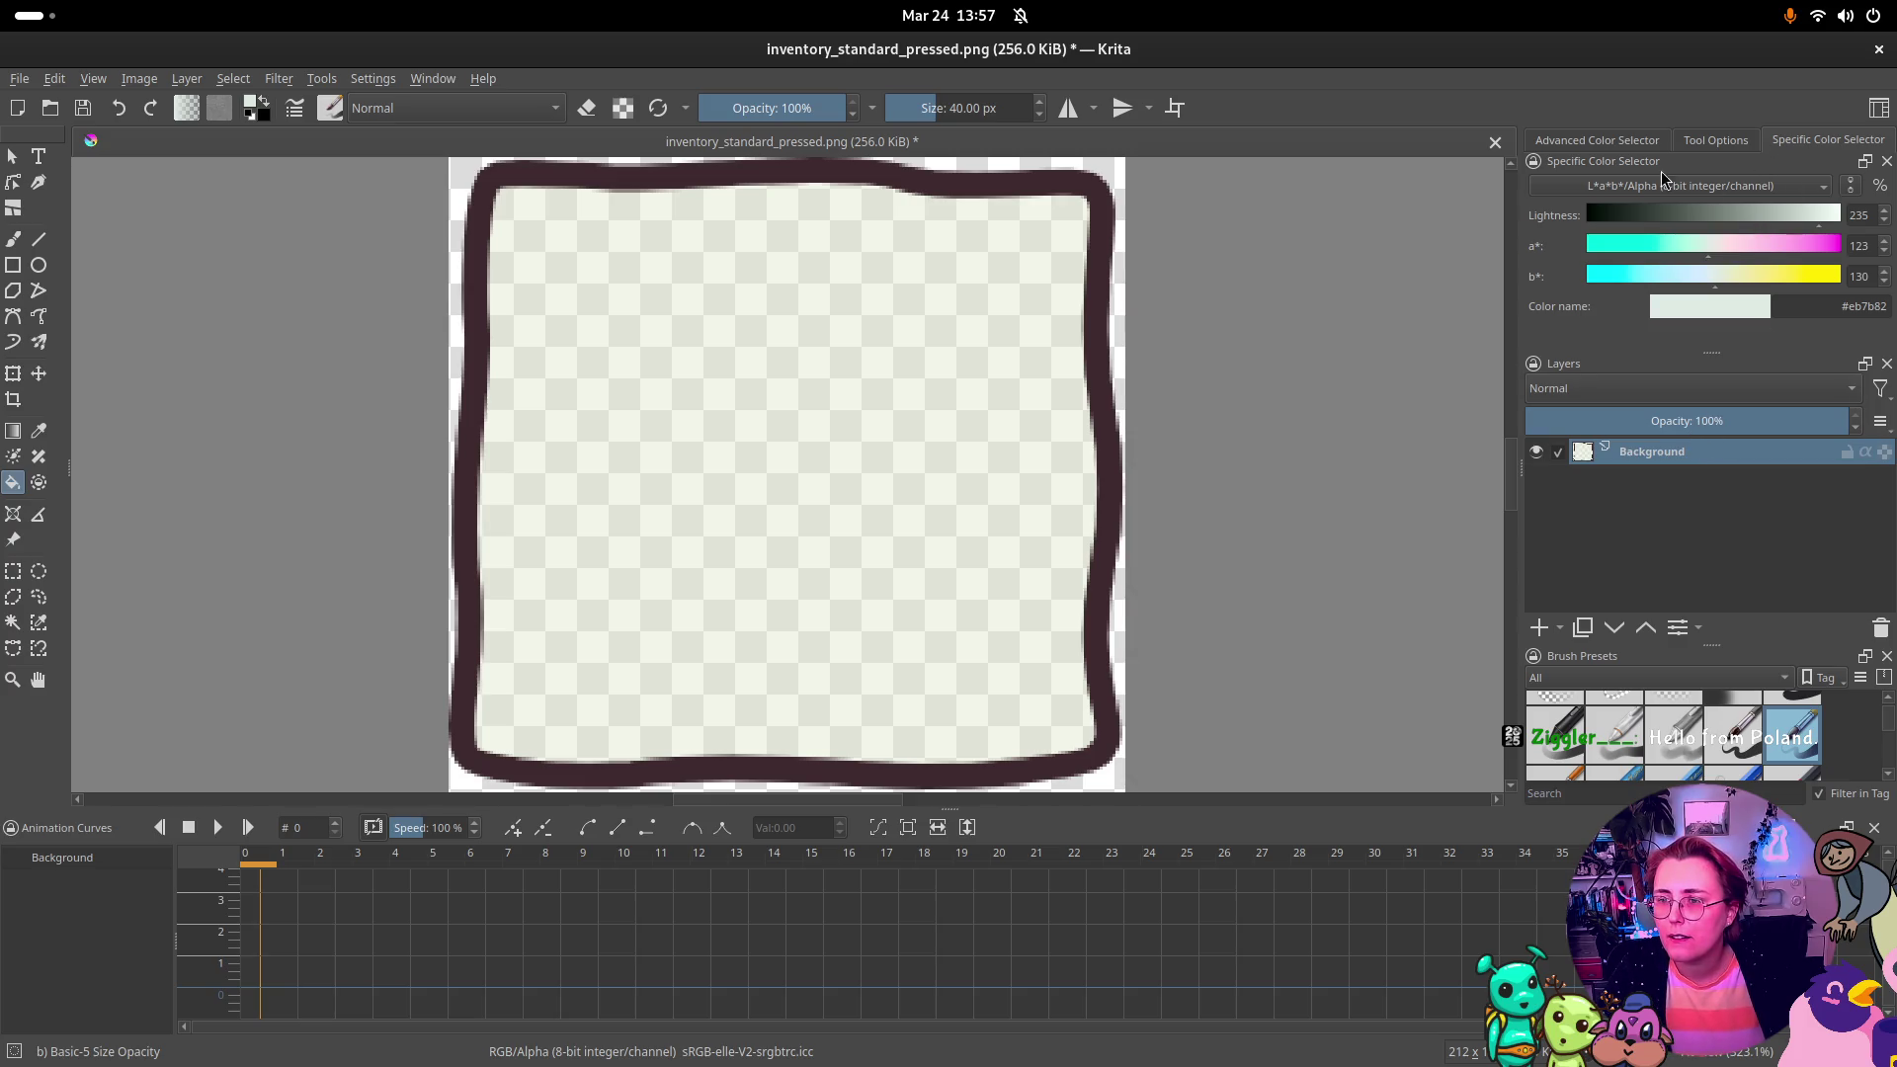
Step: Switch the colour selector to RGB/Alpha at 8-bit integer and show HSV sliders
click(1751, 188)
click(1647, 217)
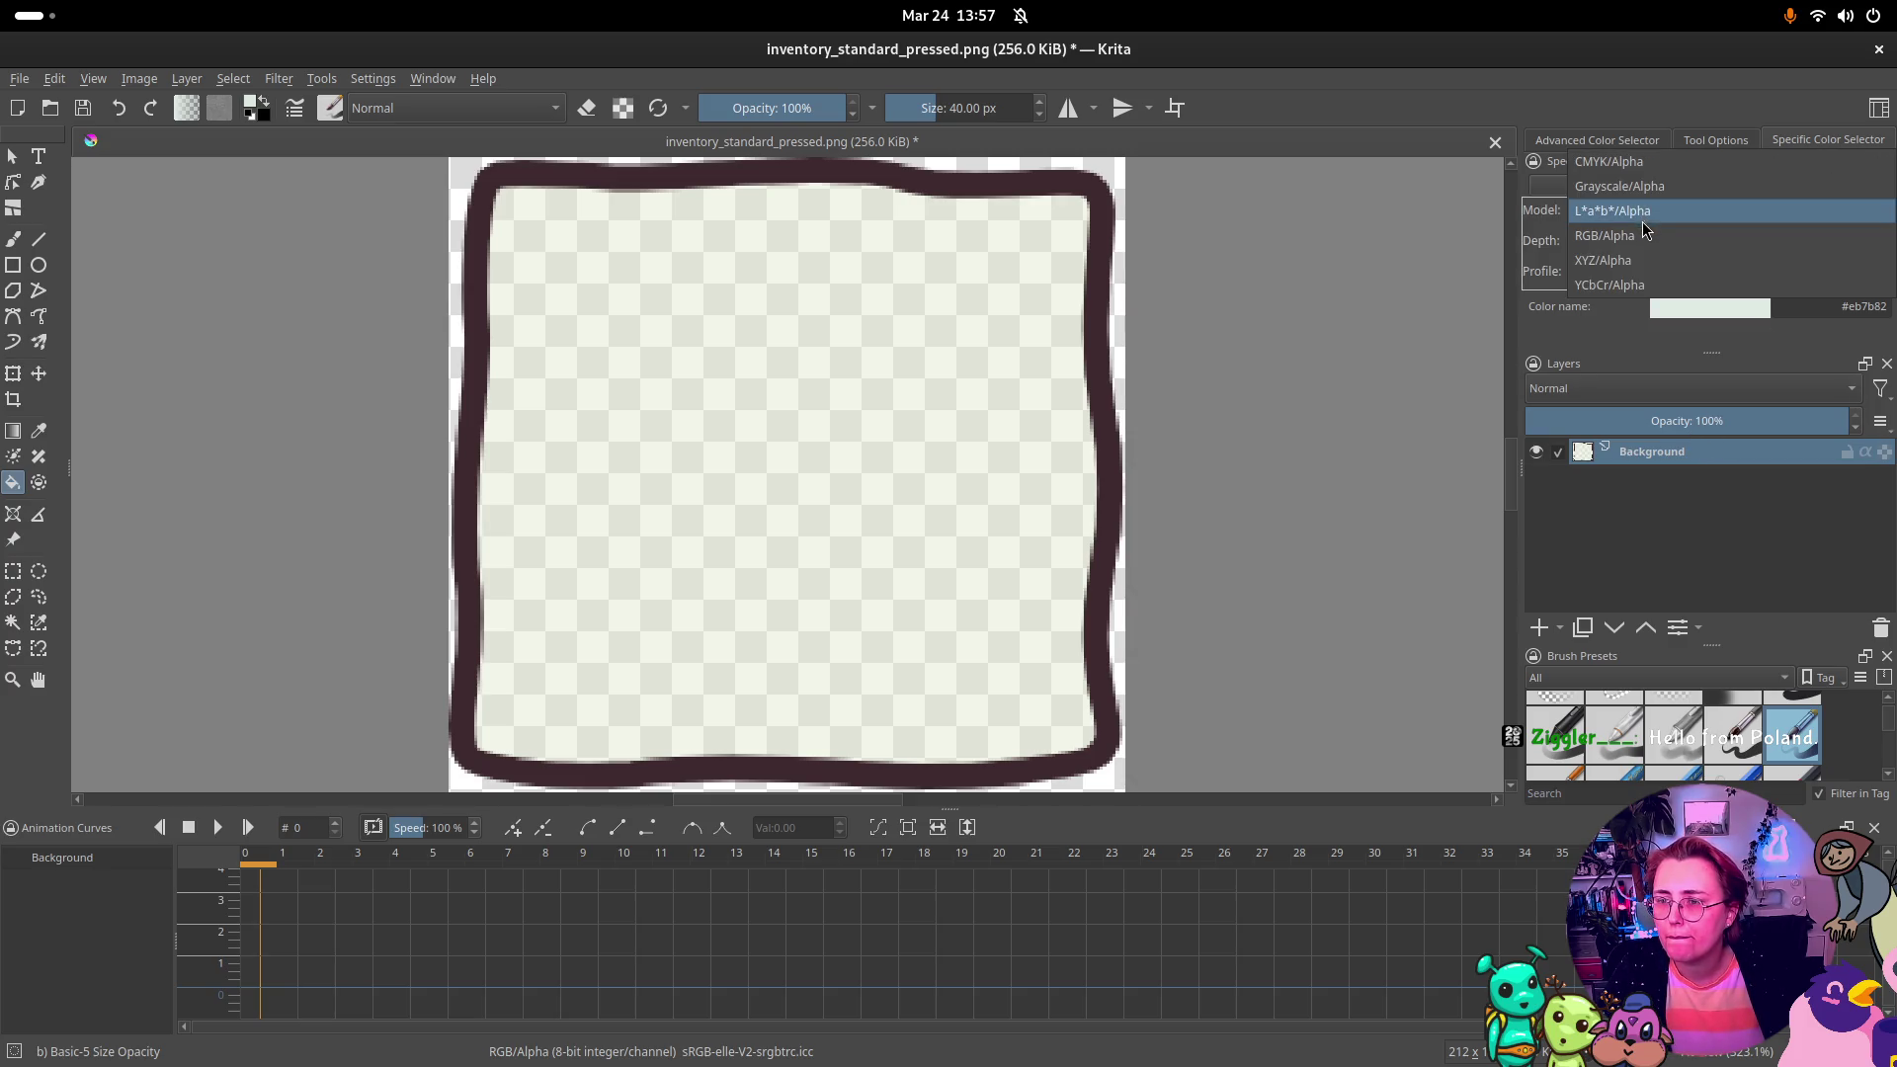
click(1605, 235)
click(1670, 240)
click(1670, 247)
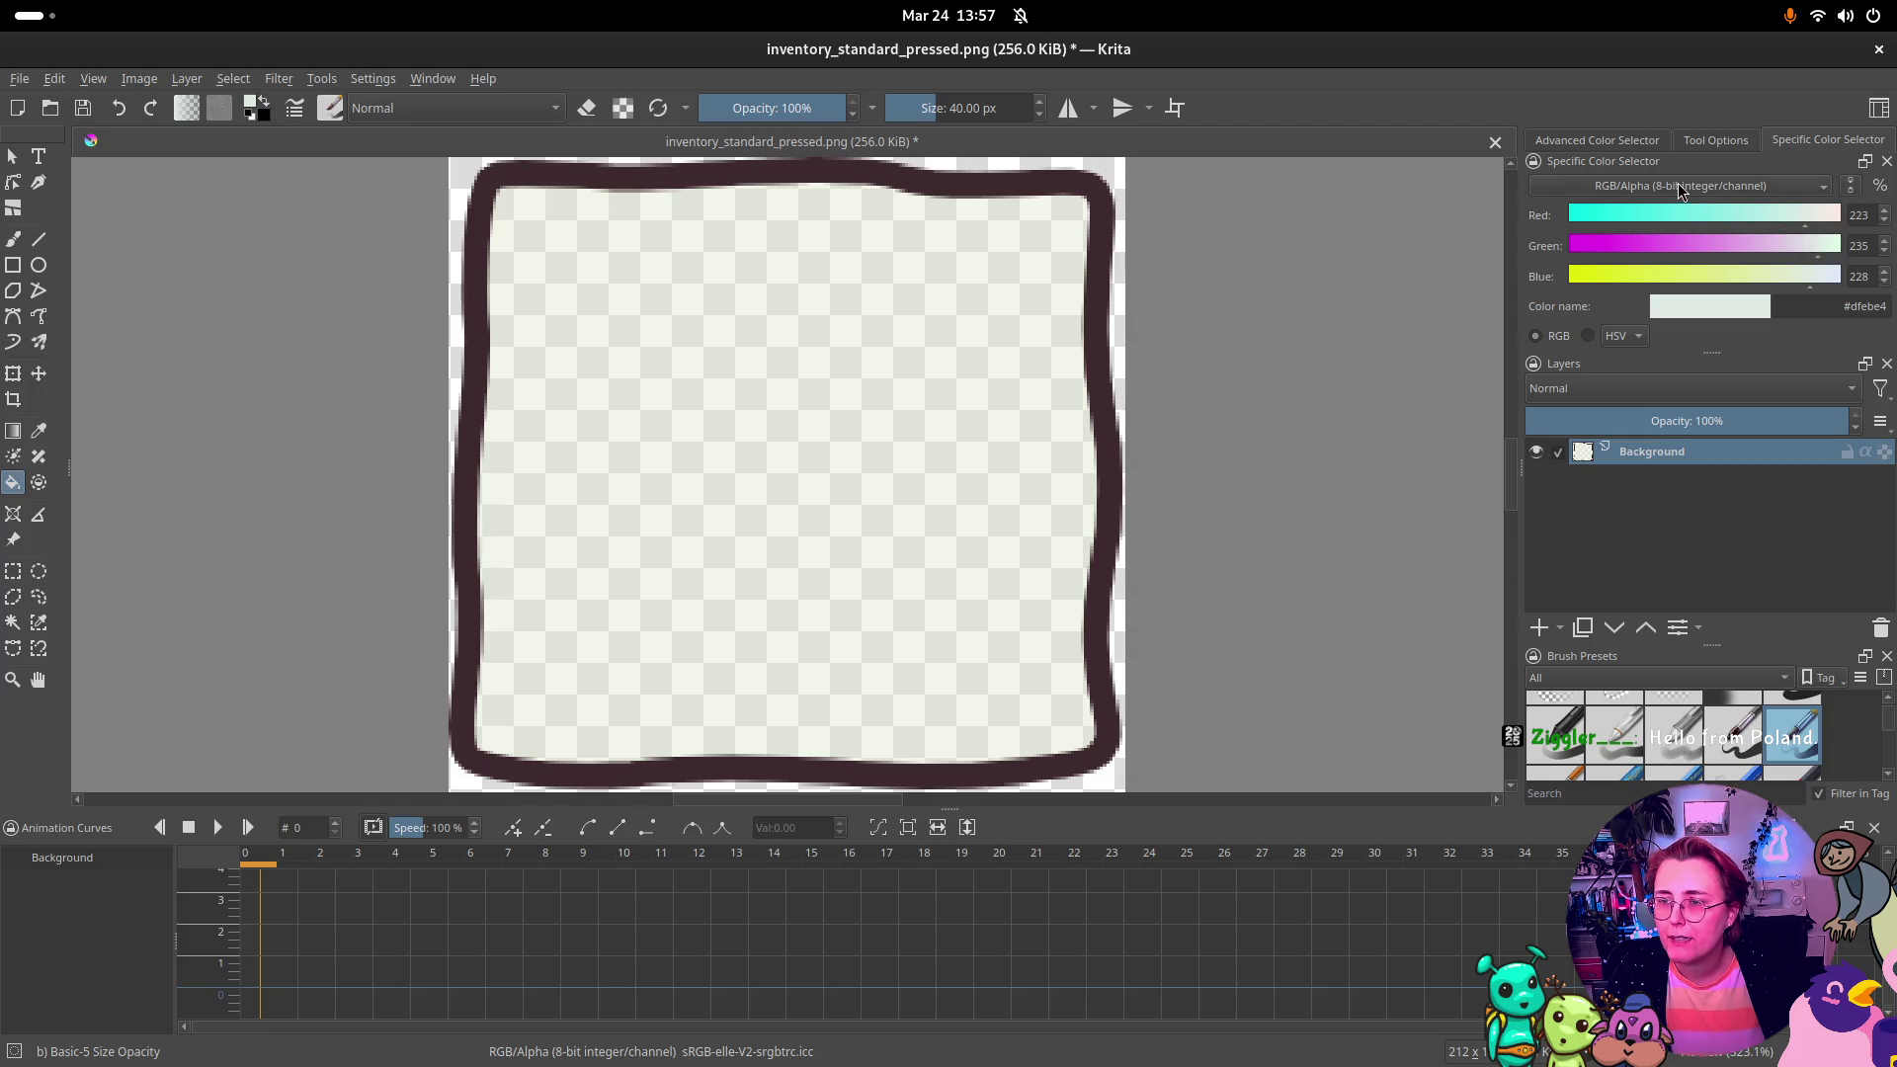
click(1795, 298)
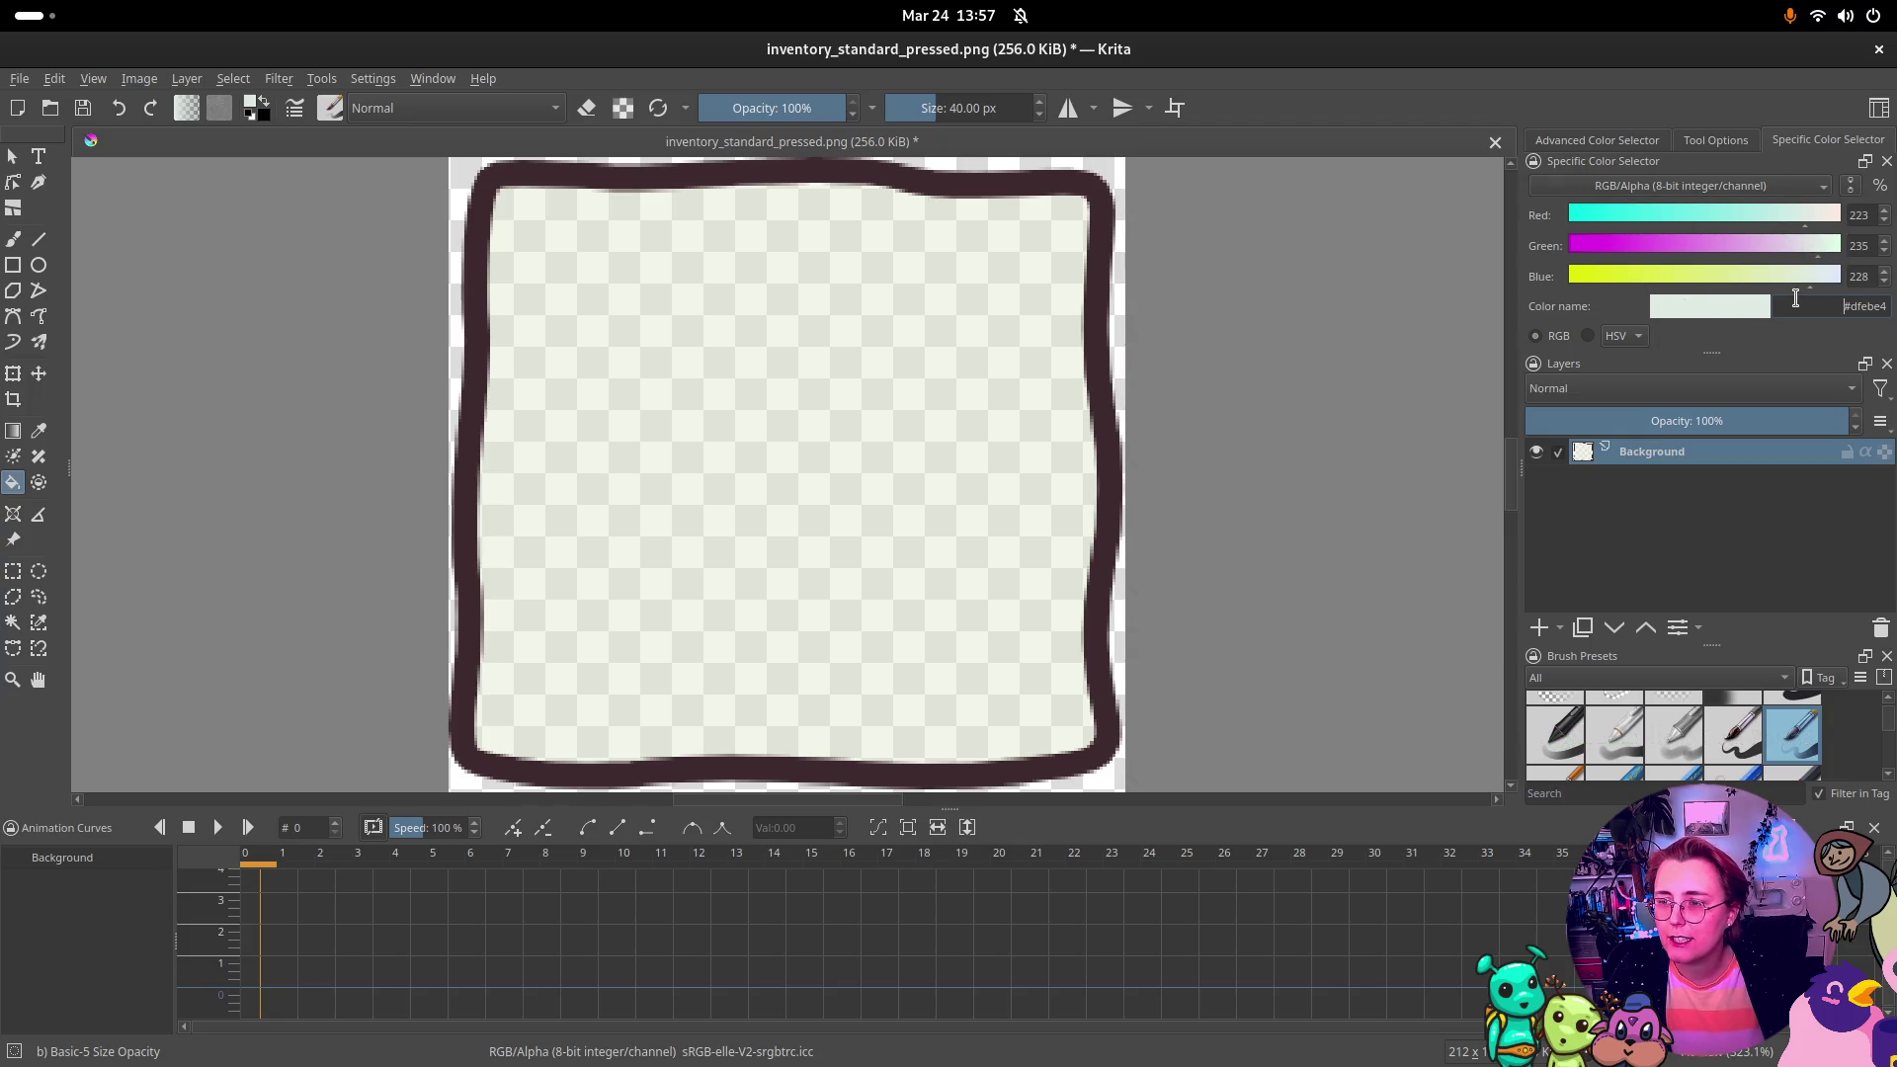
click(1586, 336)
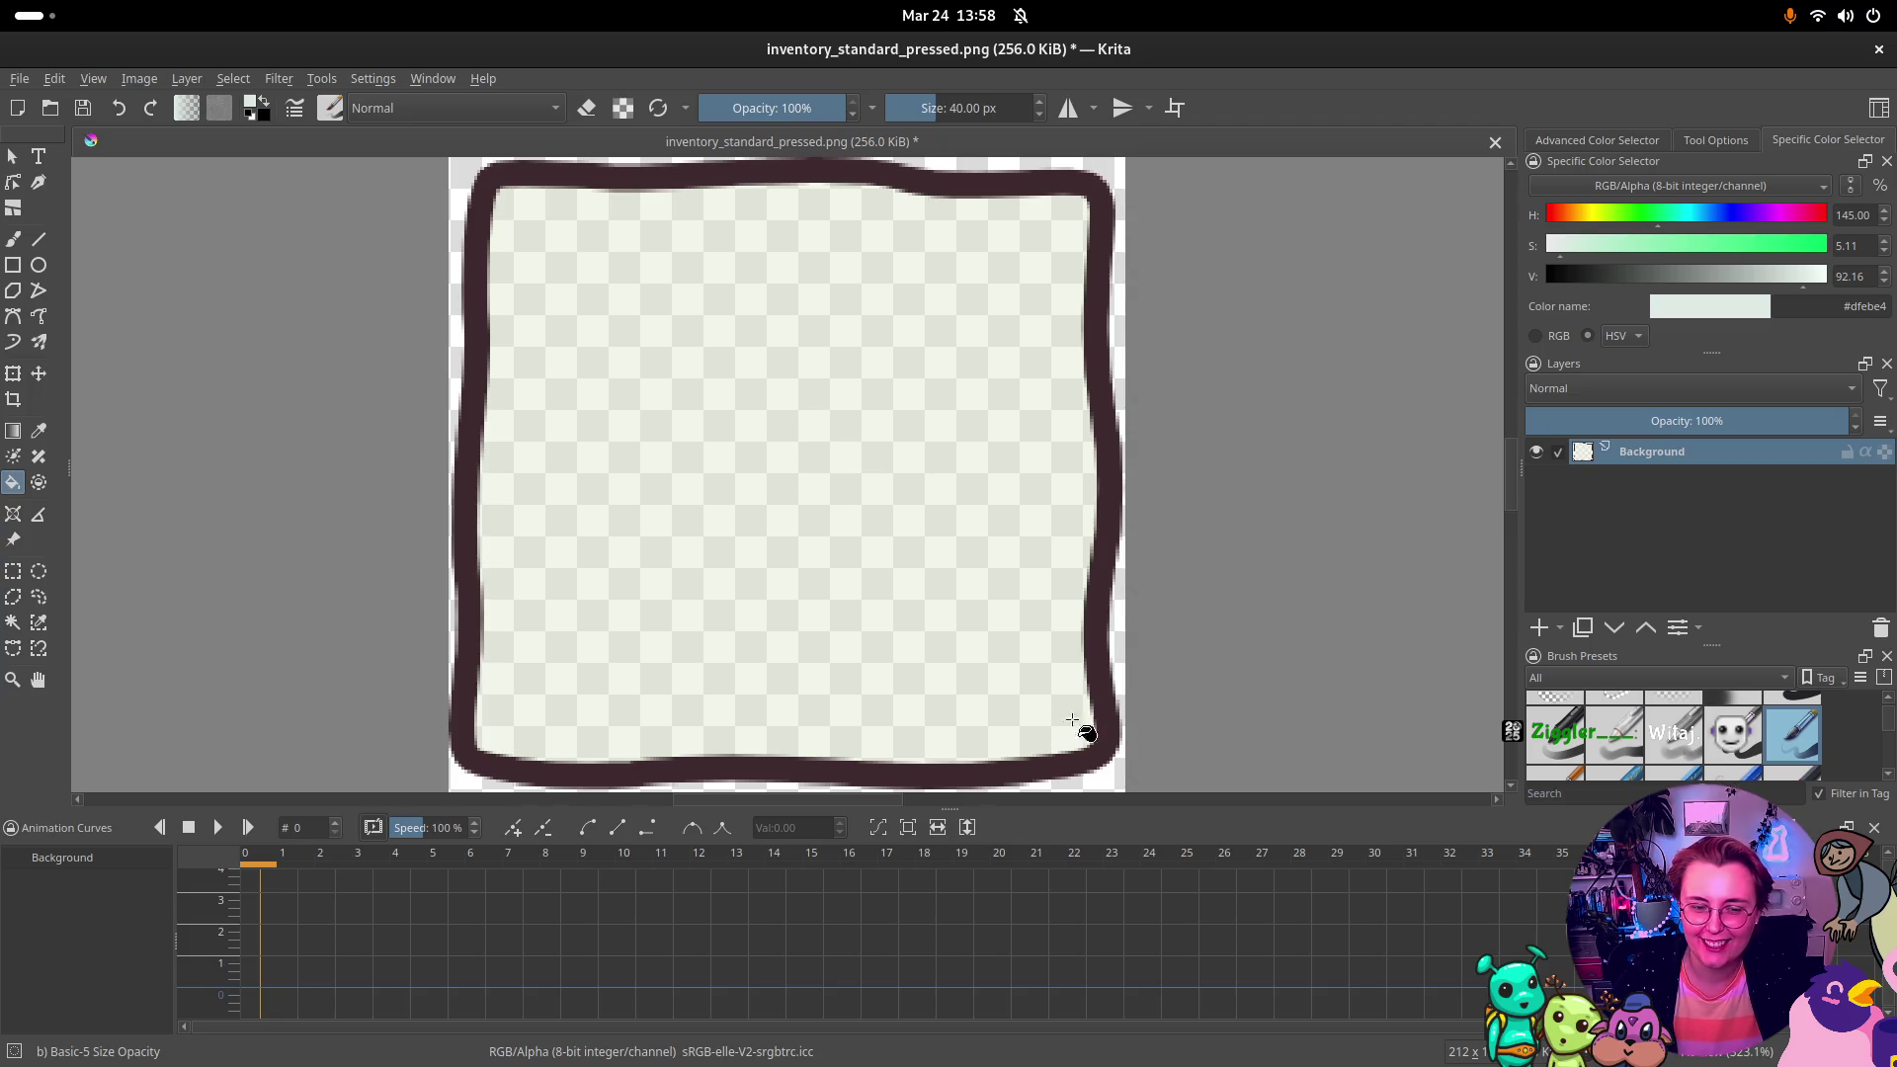
Step: Close the Animation Curves panel, fill the slot interior with pale grey-green #dfebe4, and open the File menu
click(1875, 829)
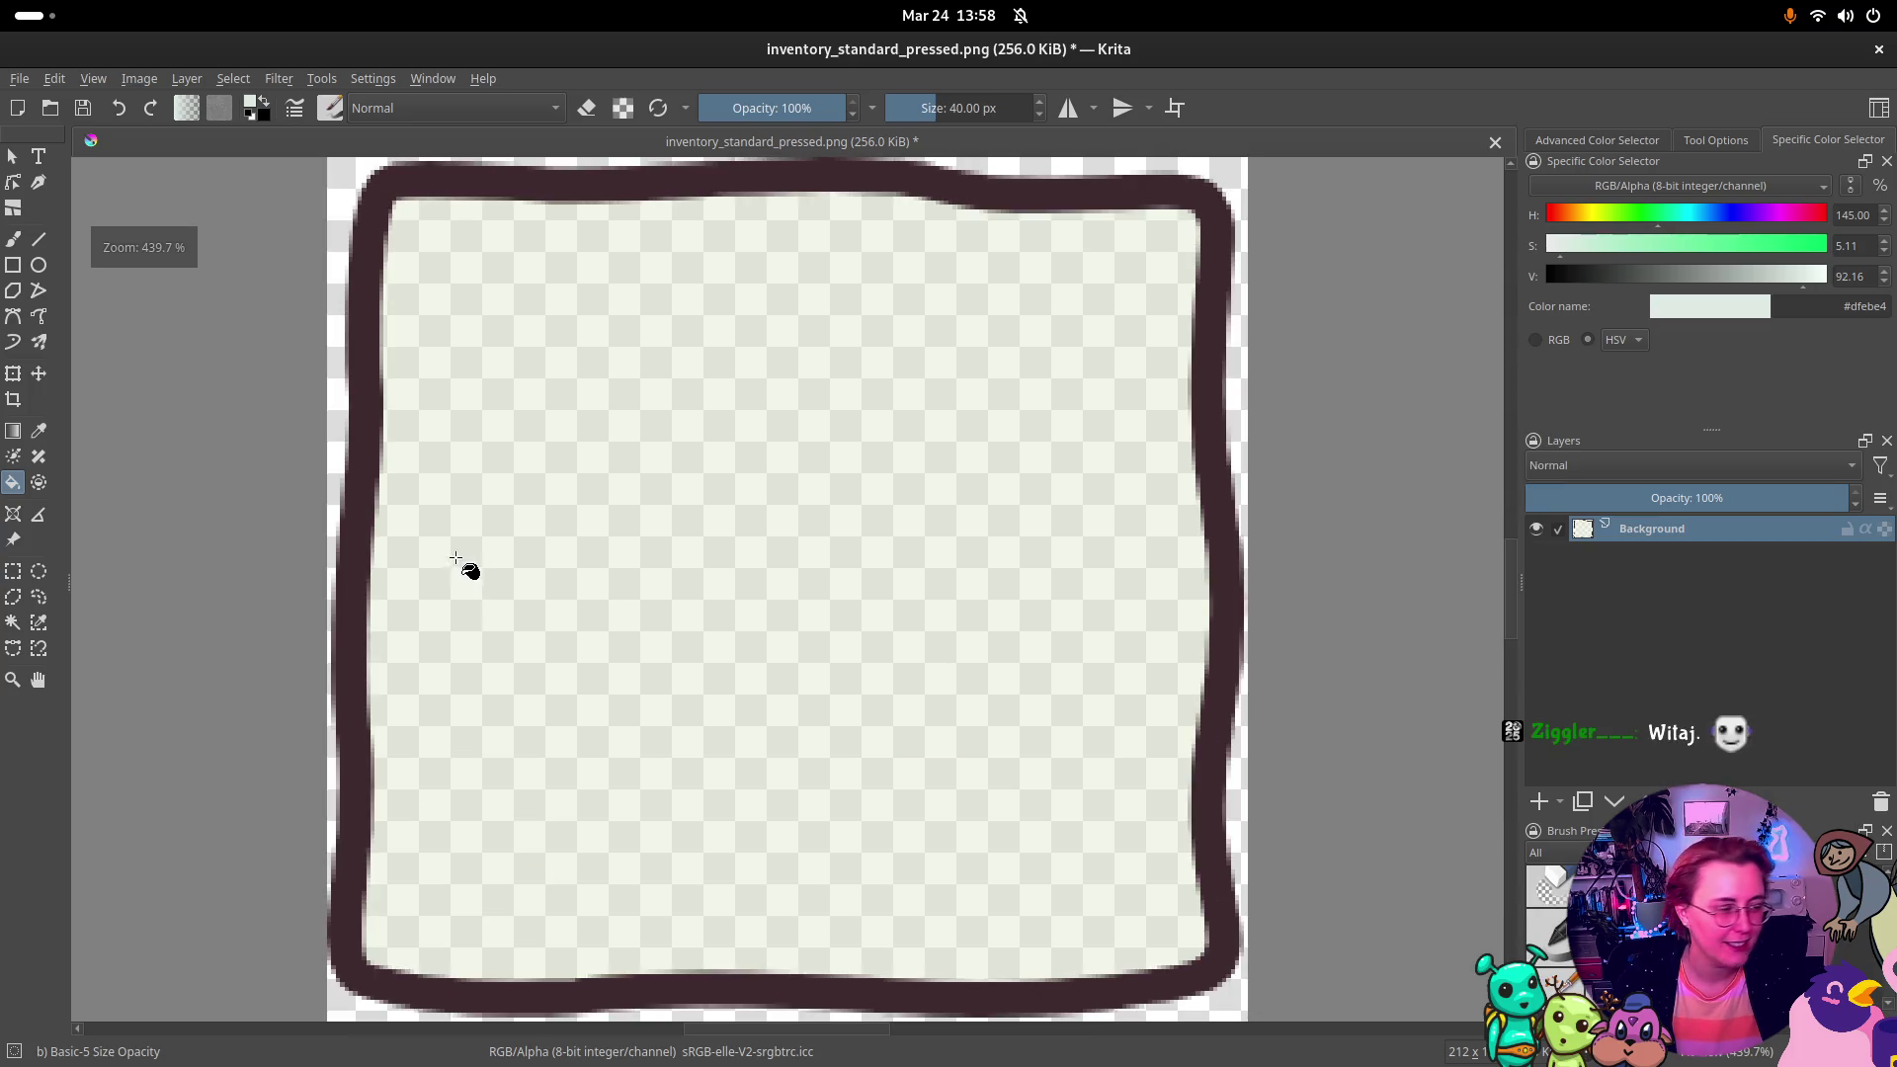
click(814, 523)
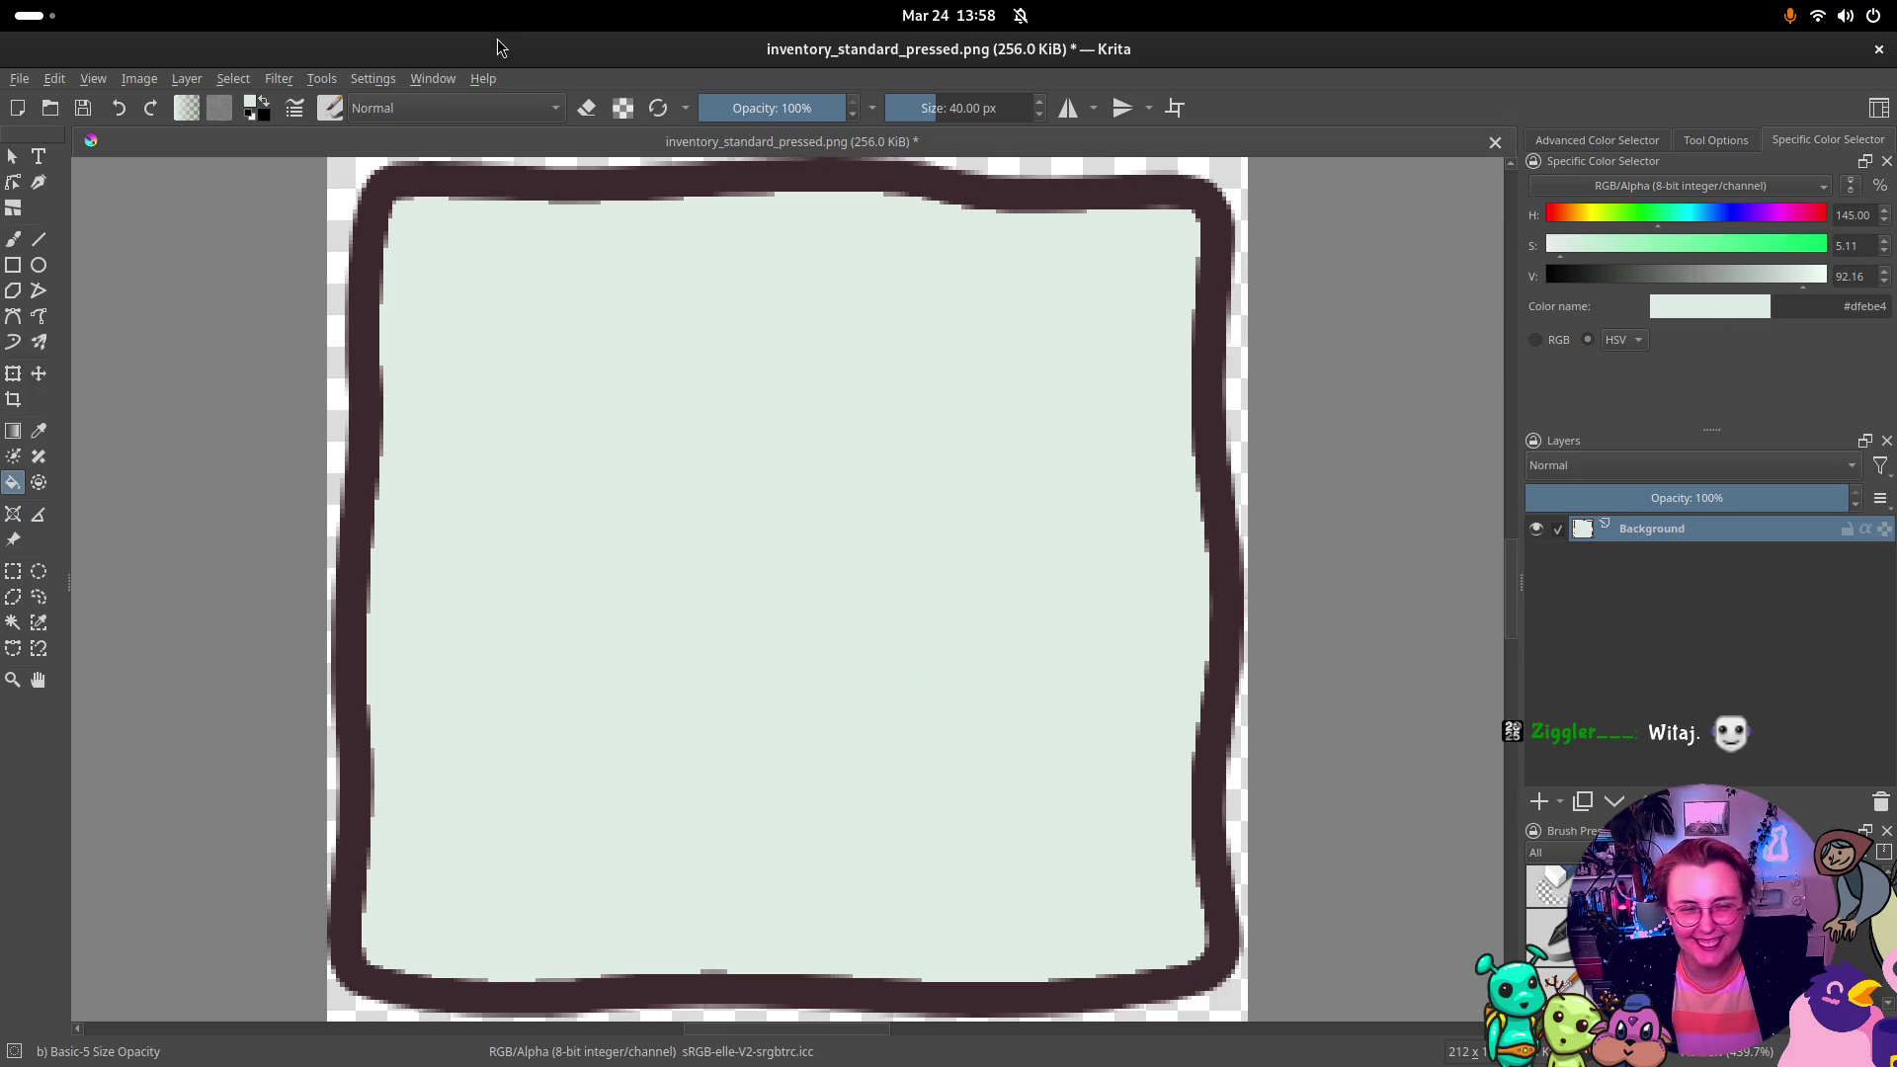
click(19, 81)
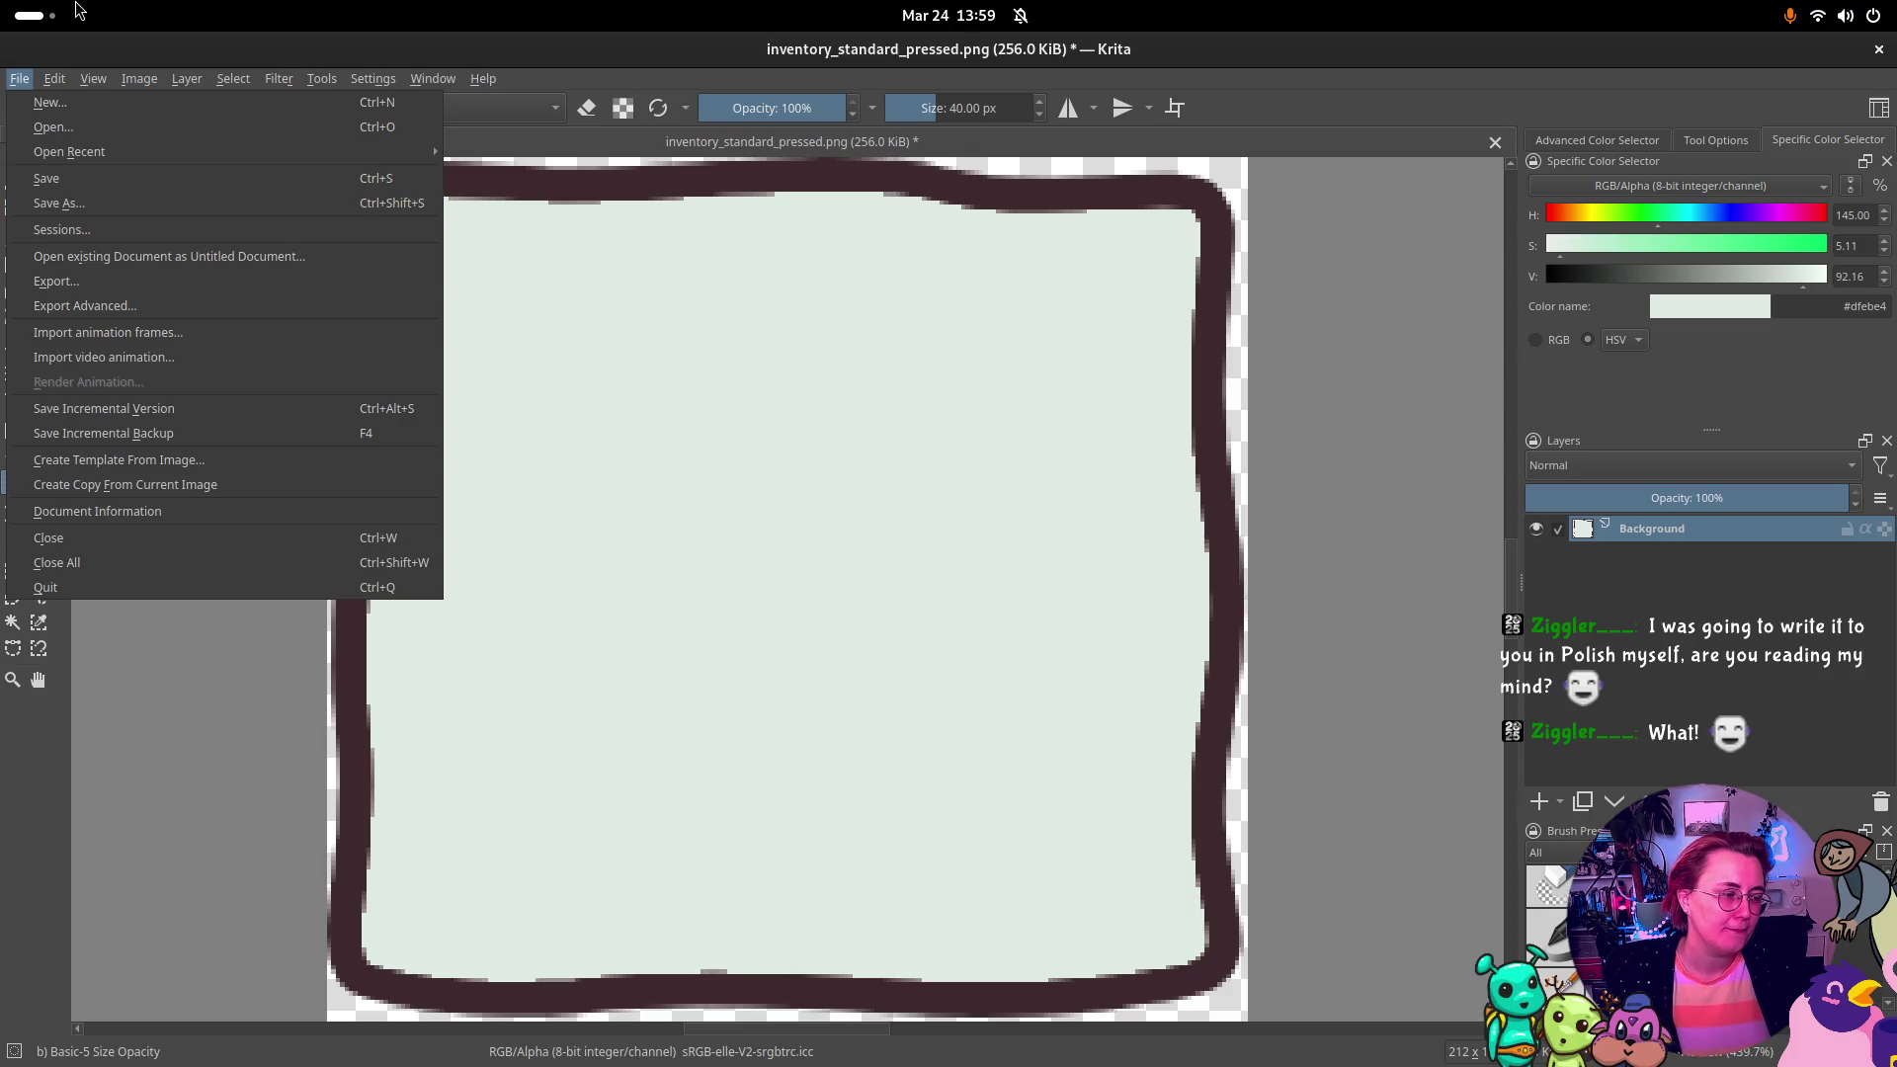
mouse_move(92, 78)
key(Escape)
click(20, 78)
click(19, 78)
click(20, 78)
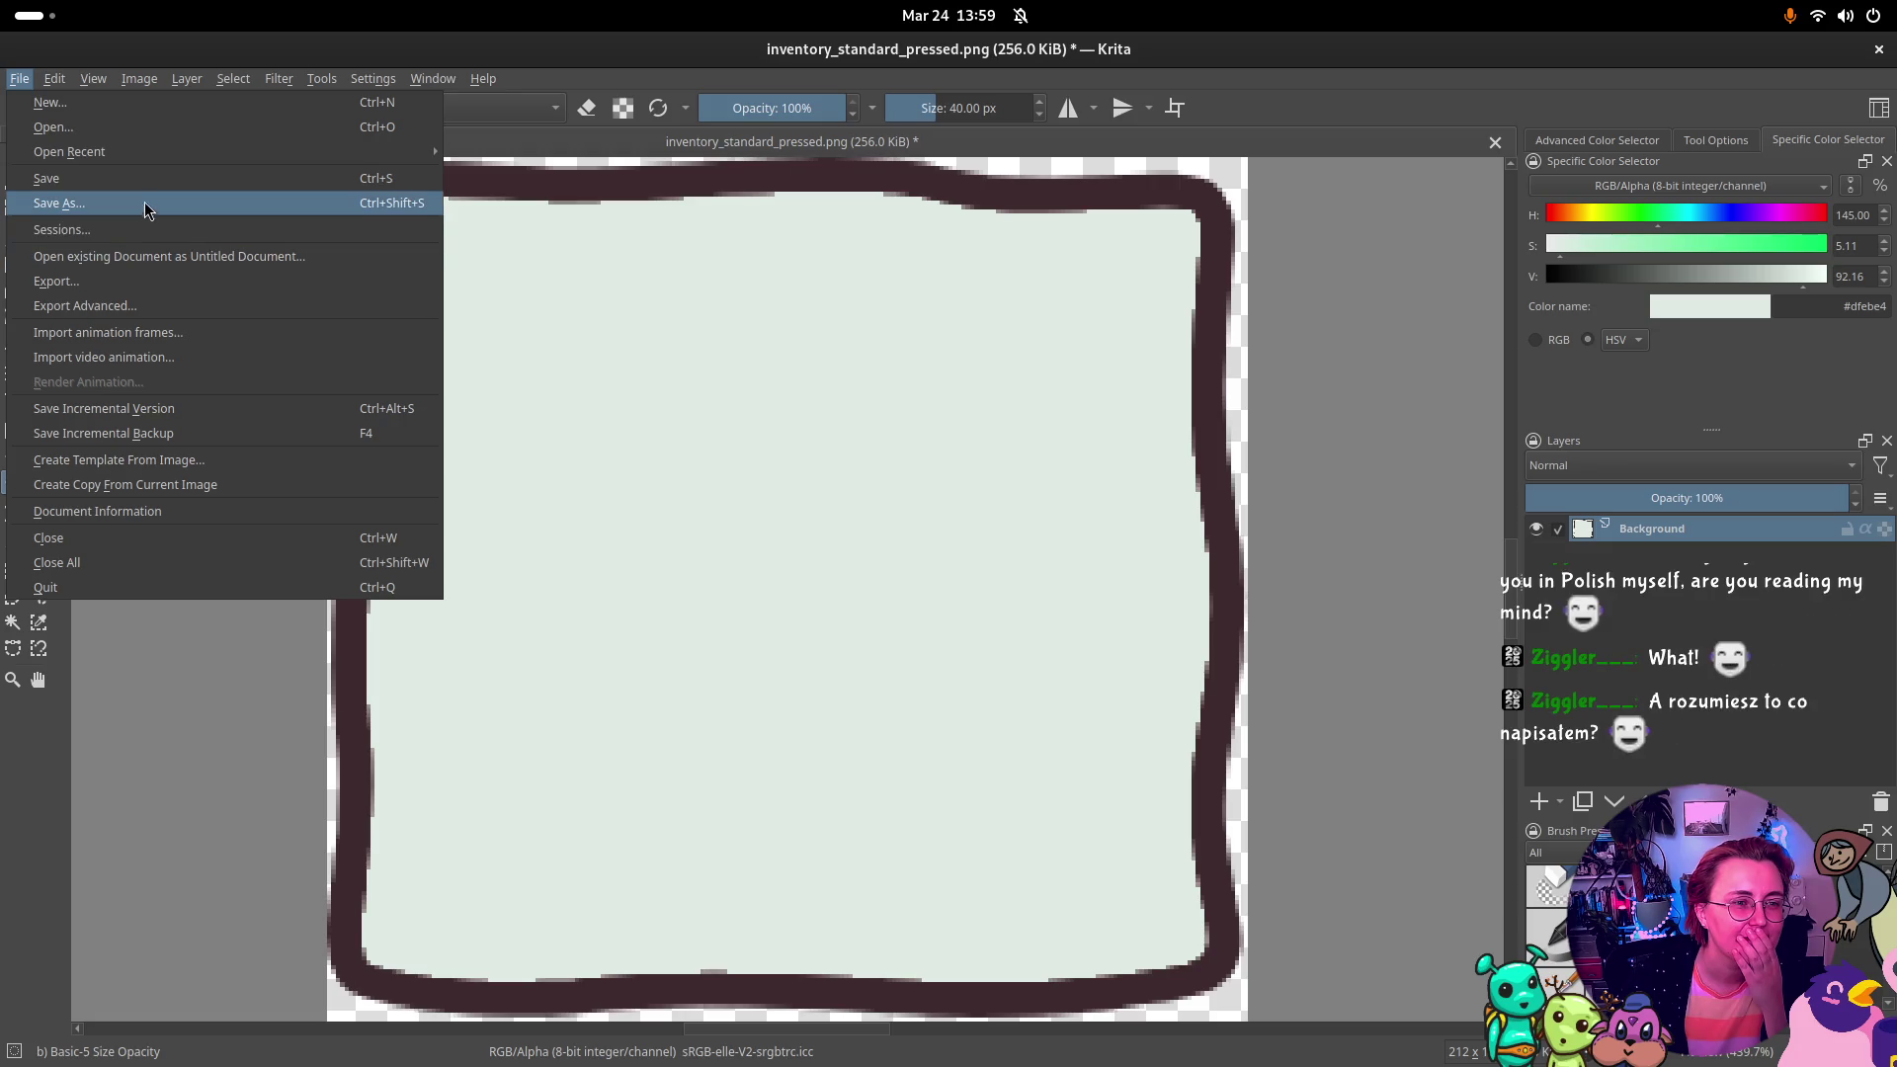
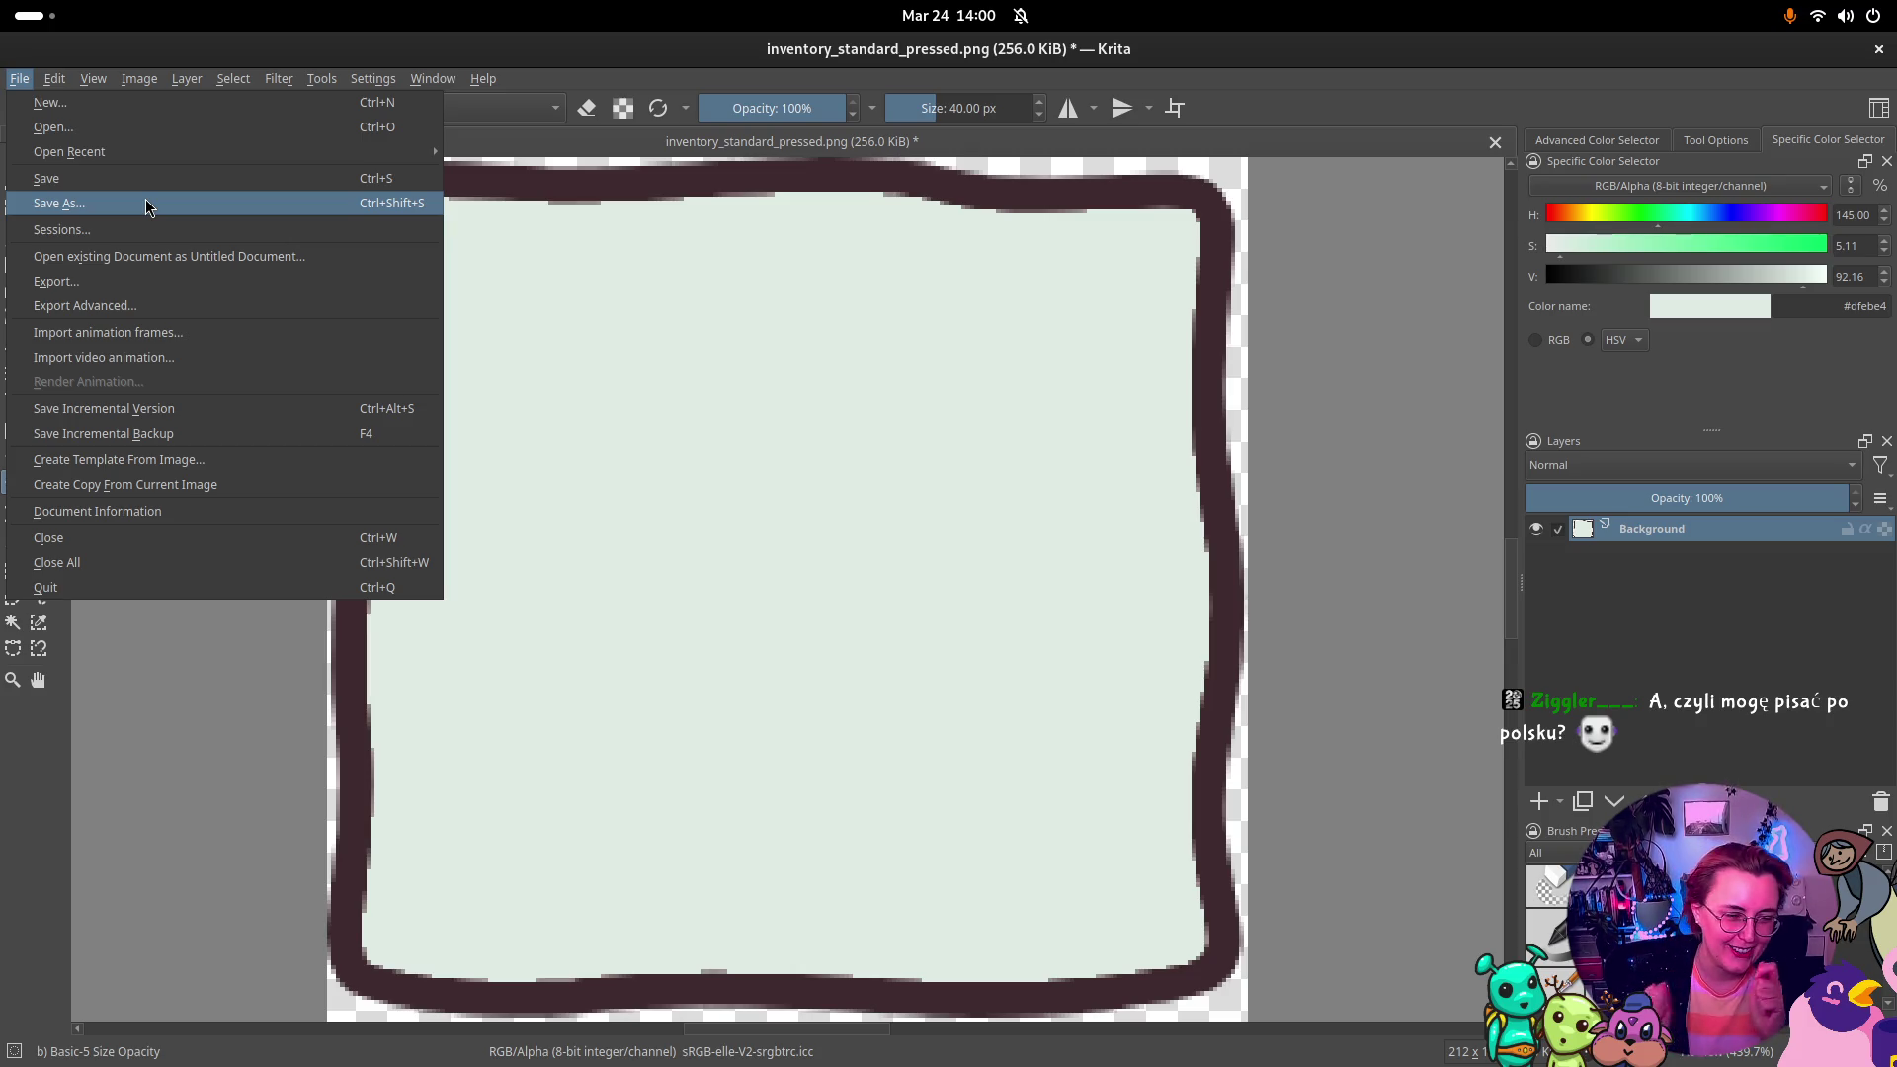
Step: Save a copy as inventory_standard_hover.png by swapping 'pressed' for 'hover', accepting the PNG options
click(134, 204)
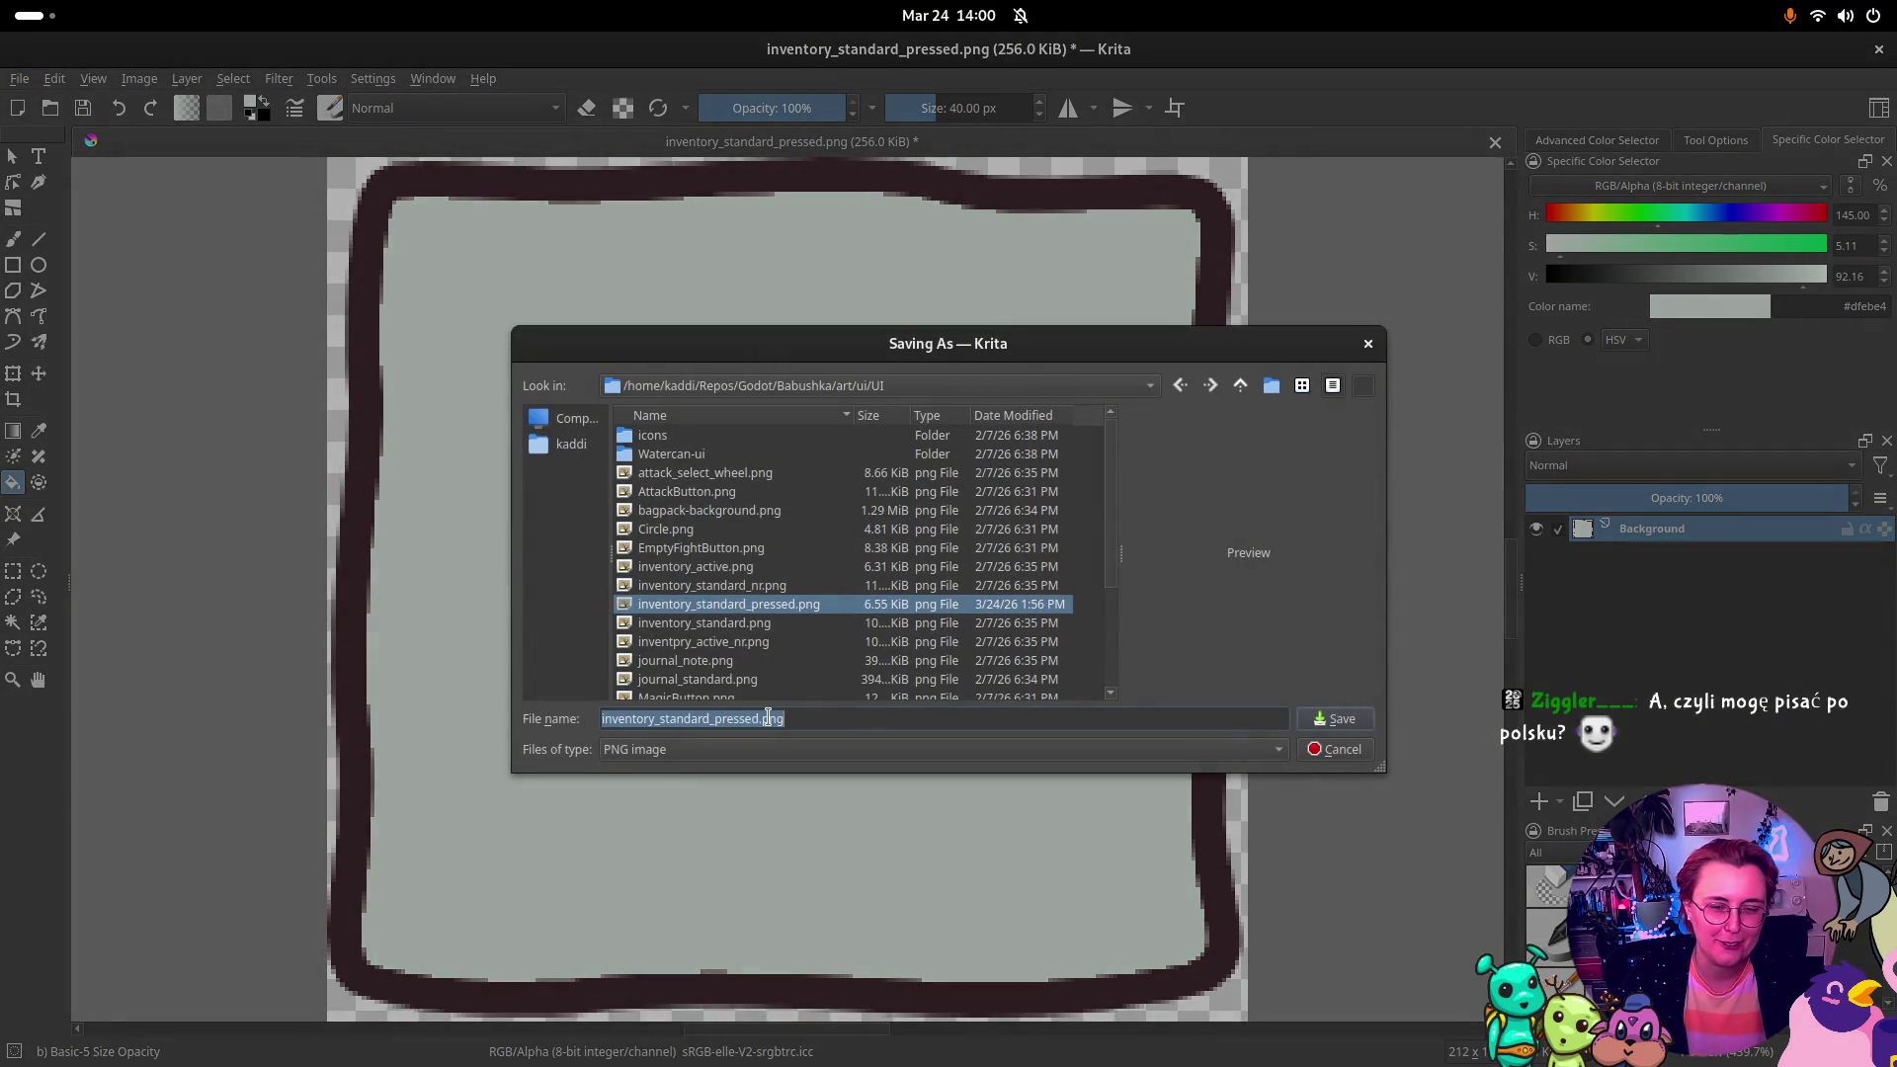
click(747, 718)
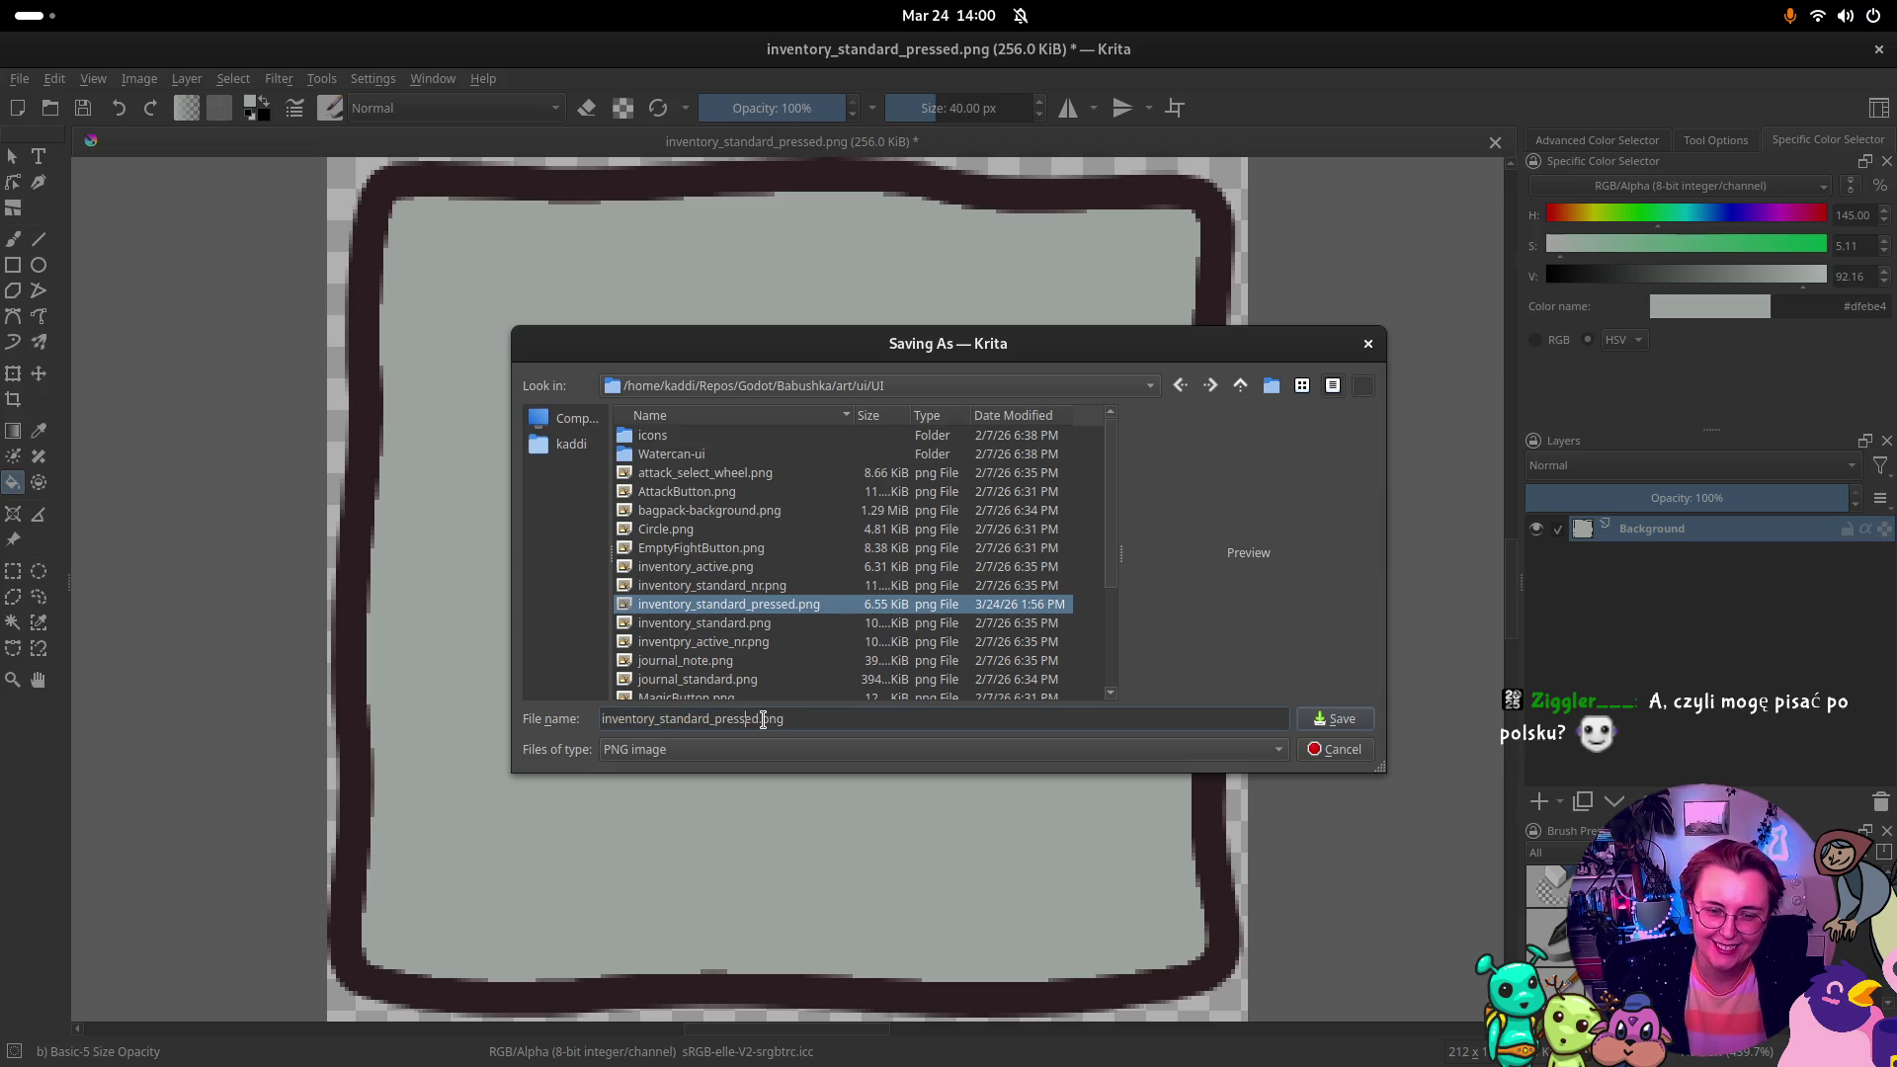
key(shift+Home)
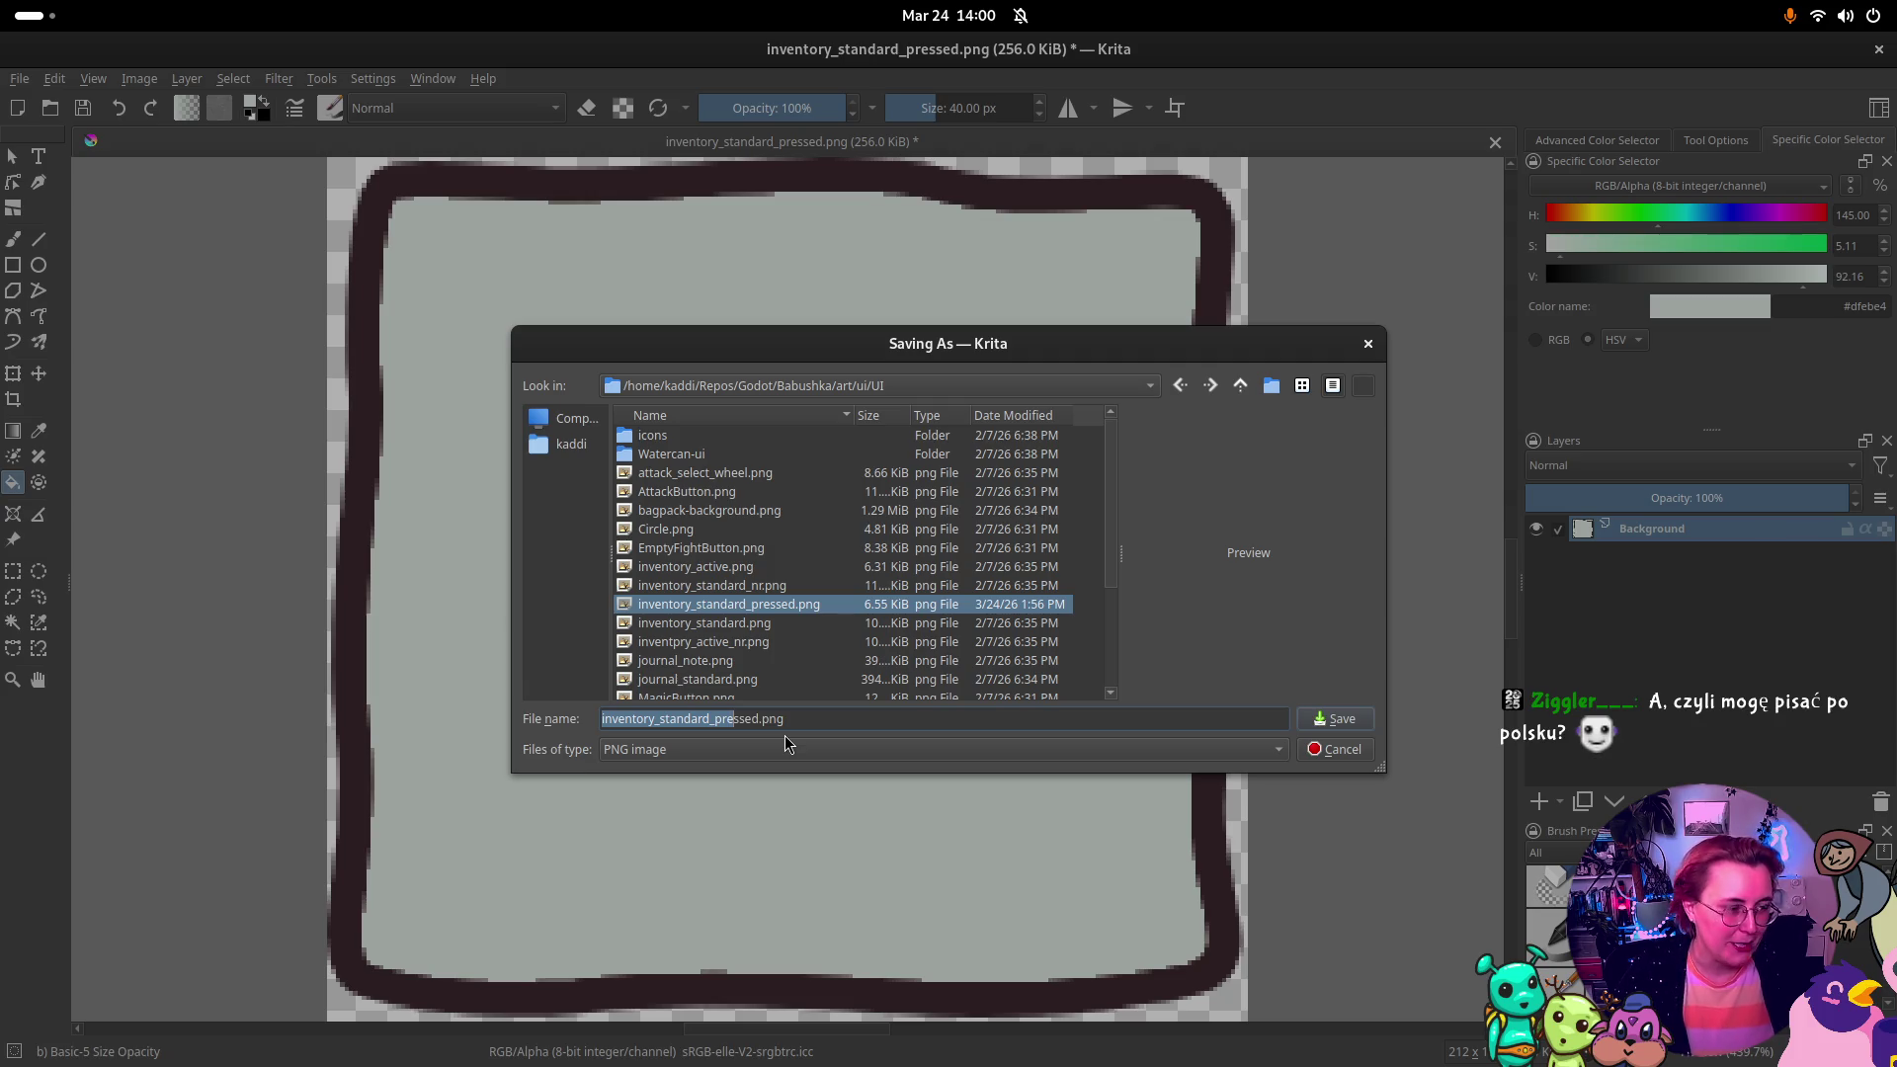
drag(759, 718, 718, 718)
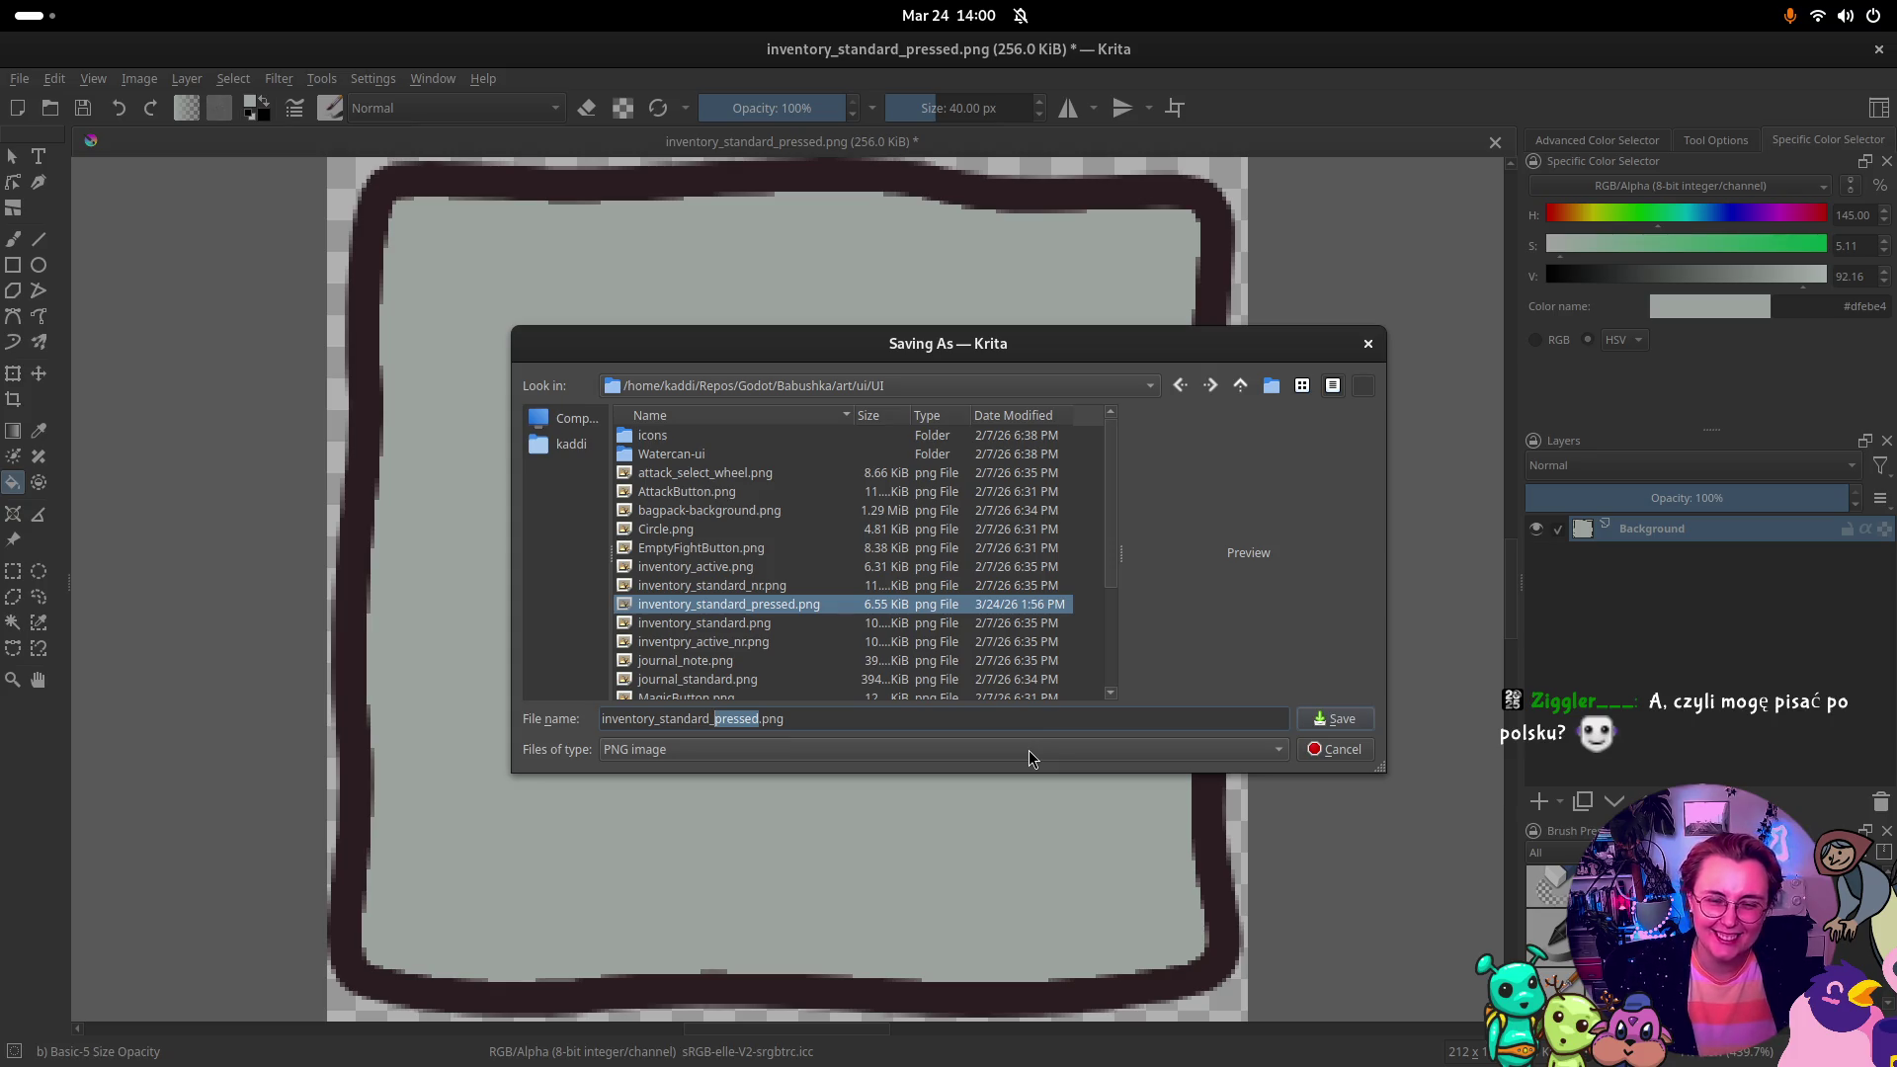
text(hover)
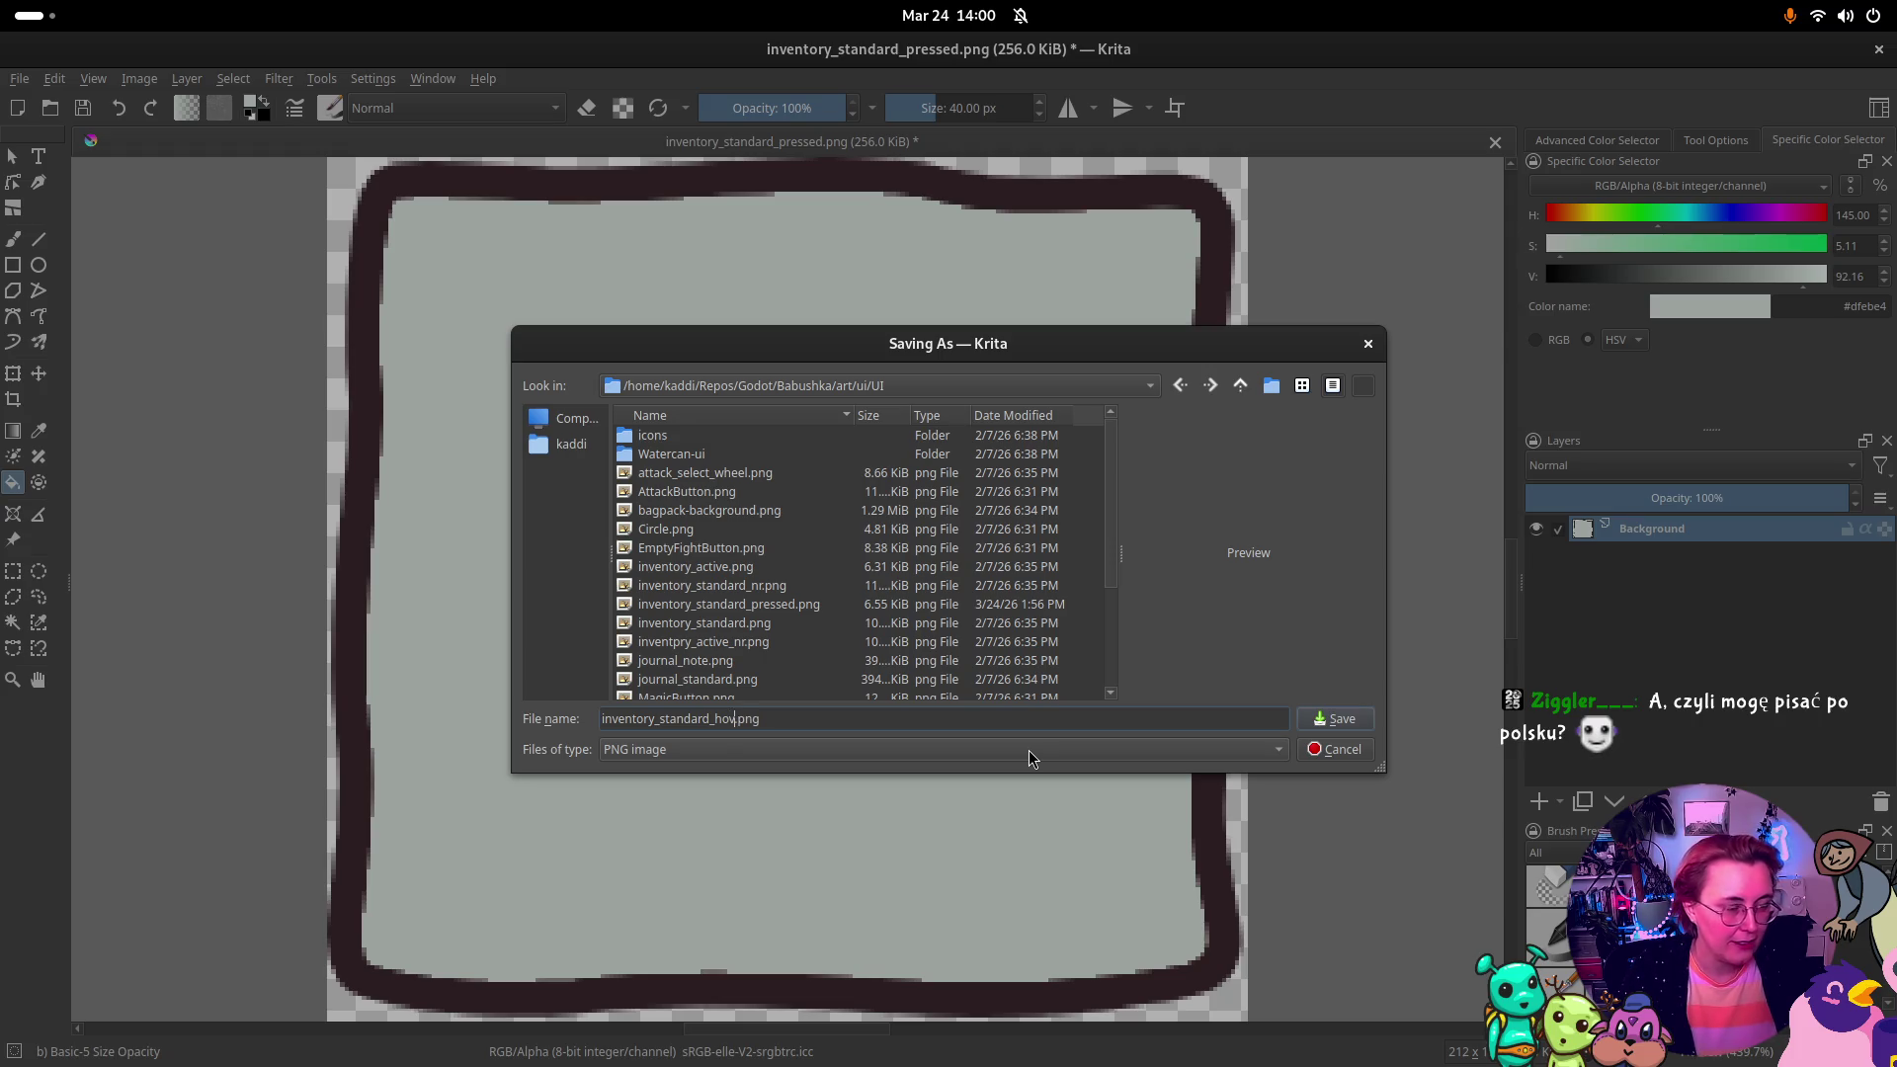
key(Return)
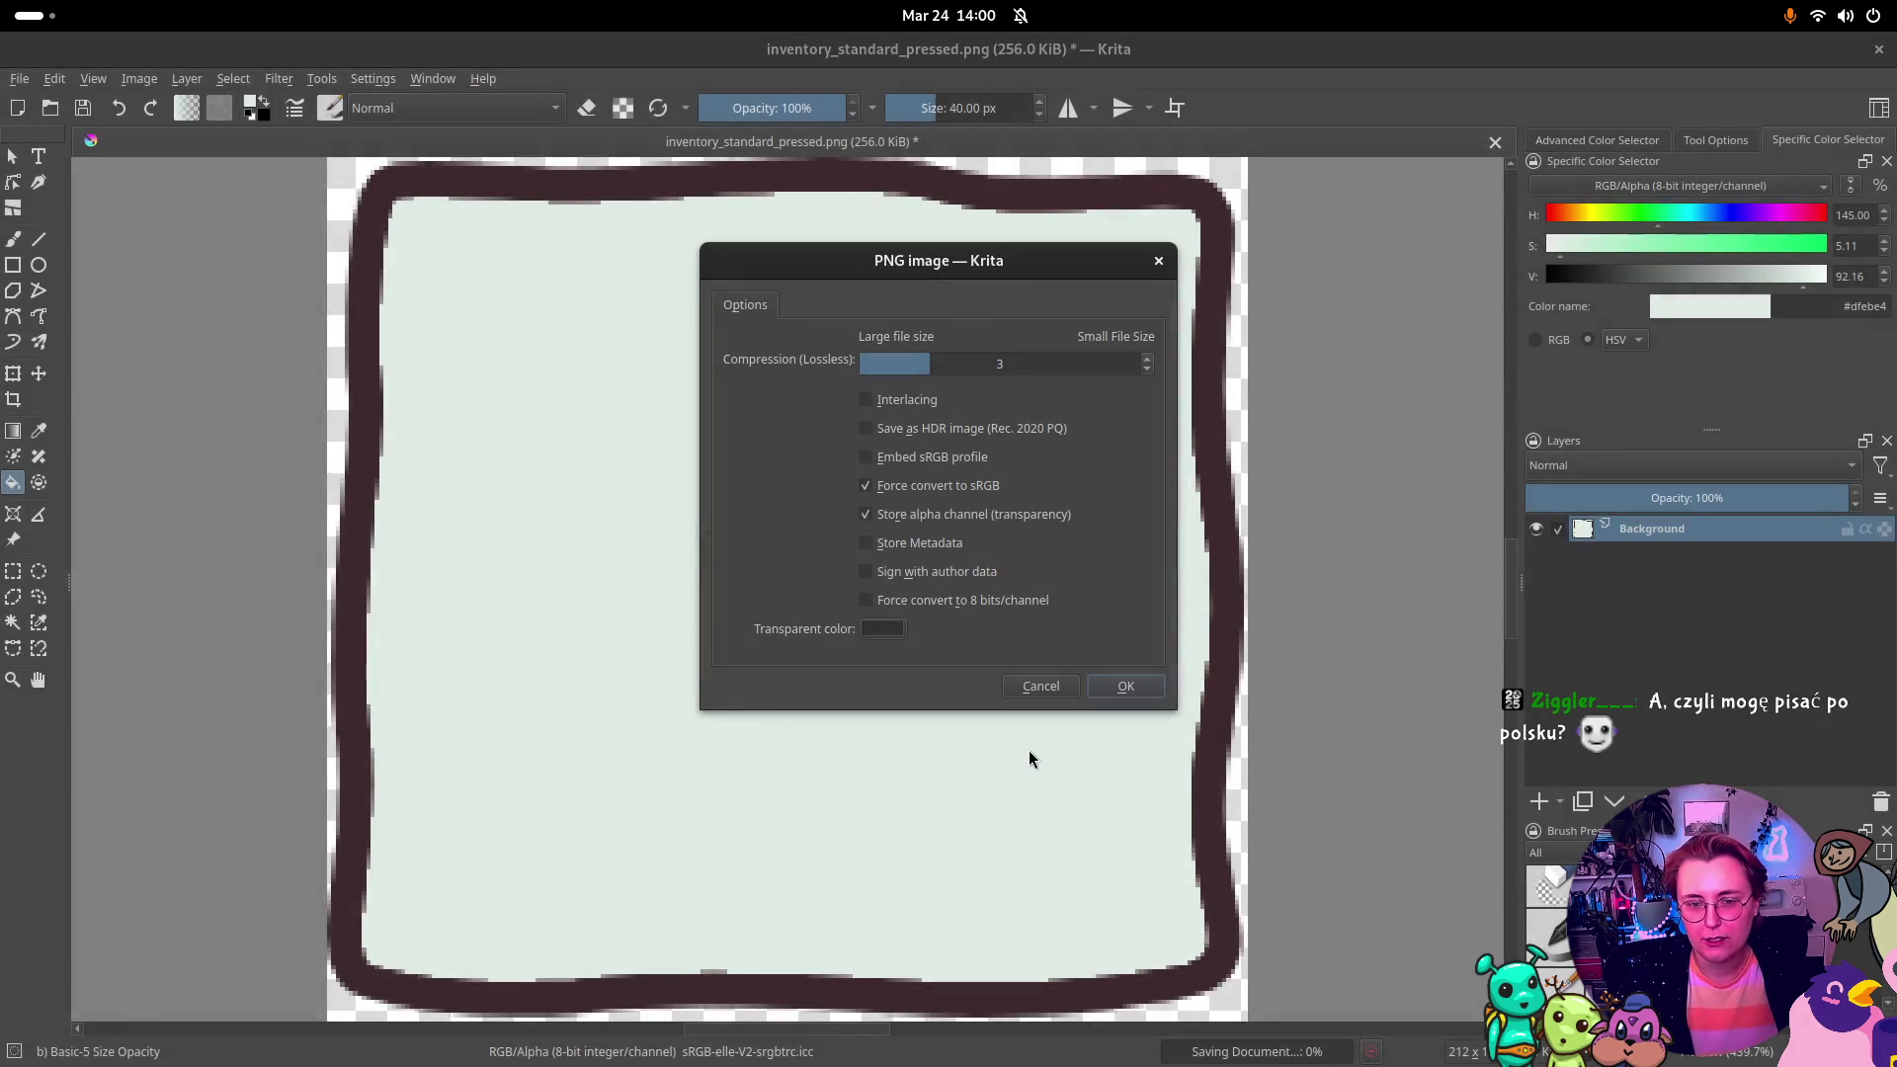
key(Return)
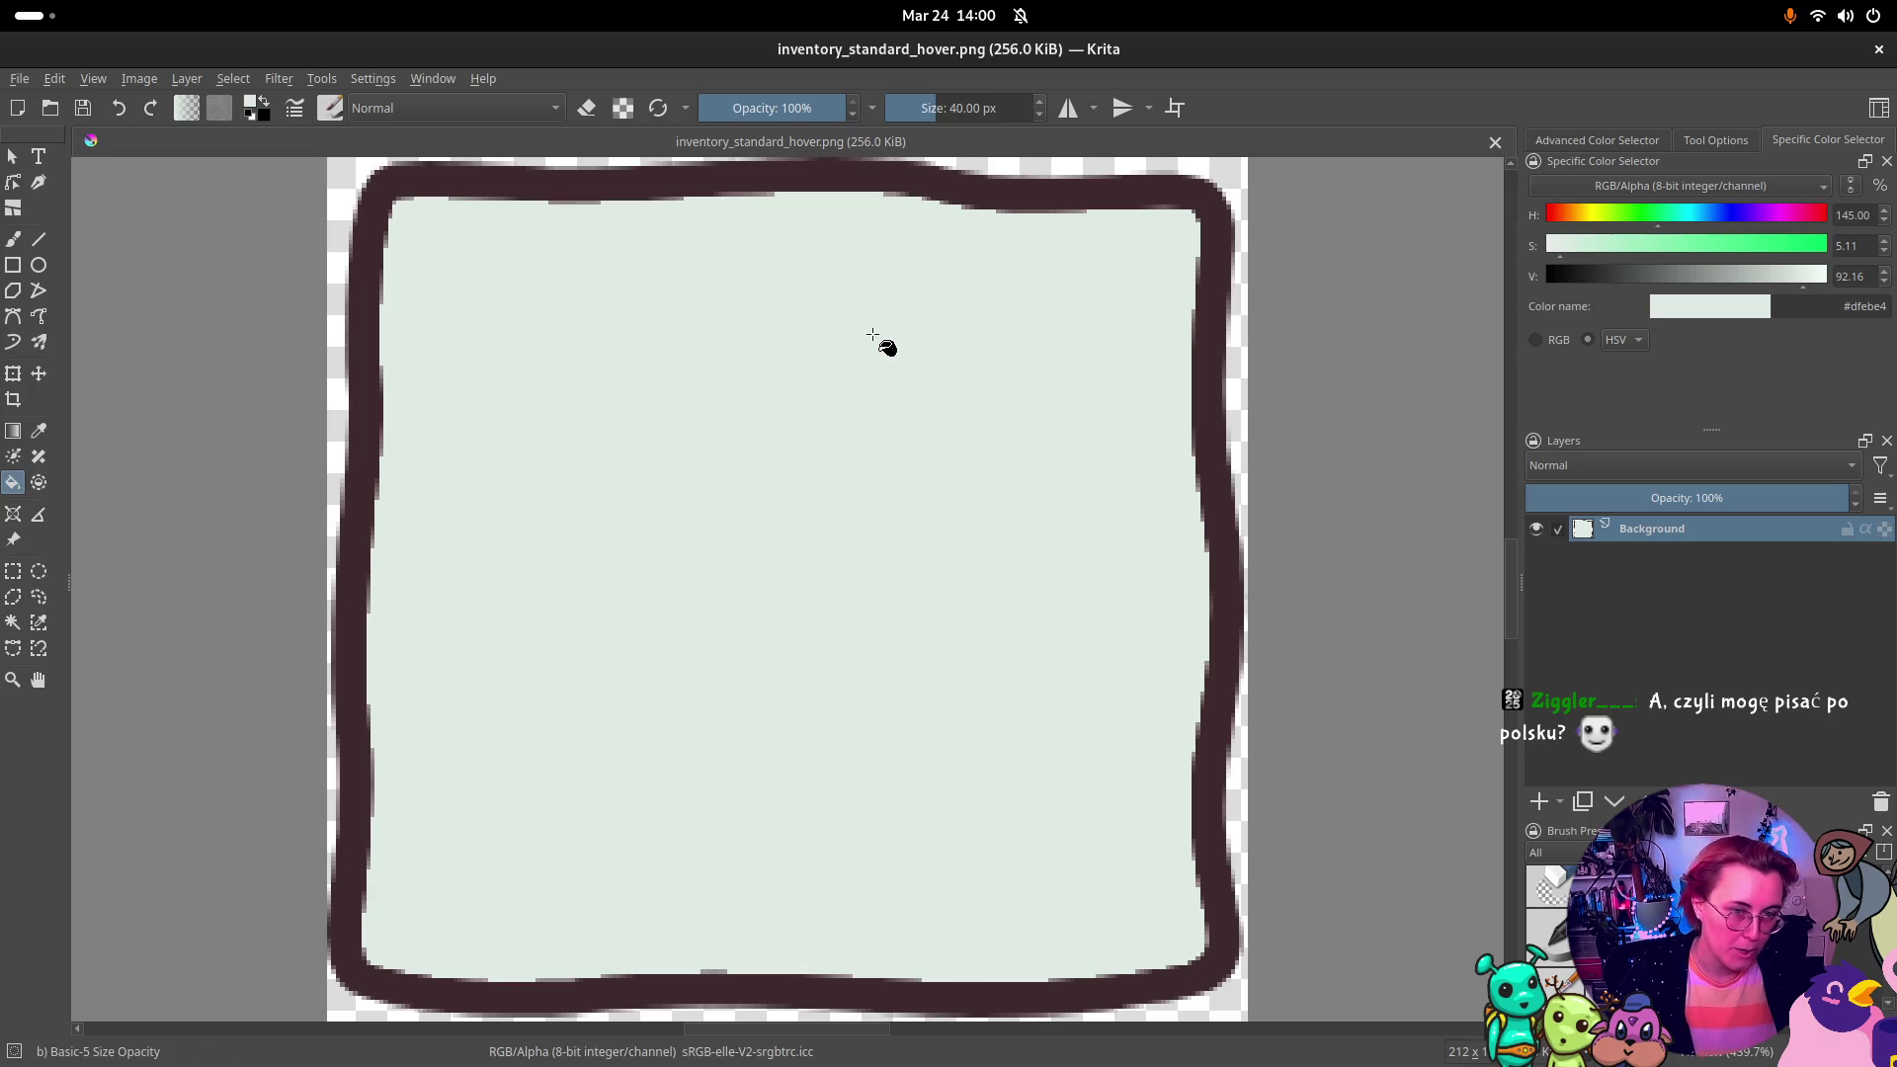
key(super)
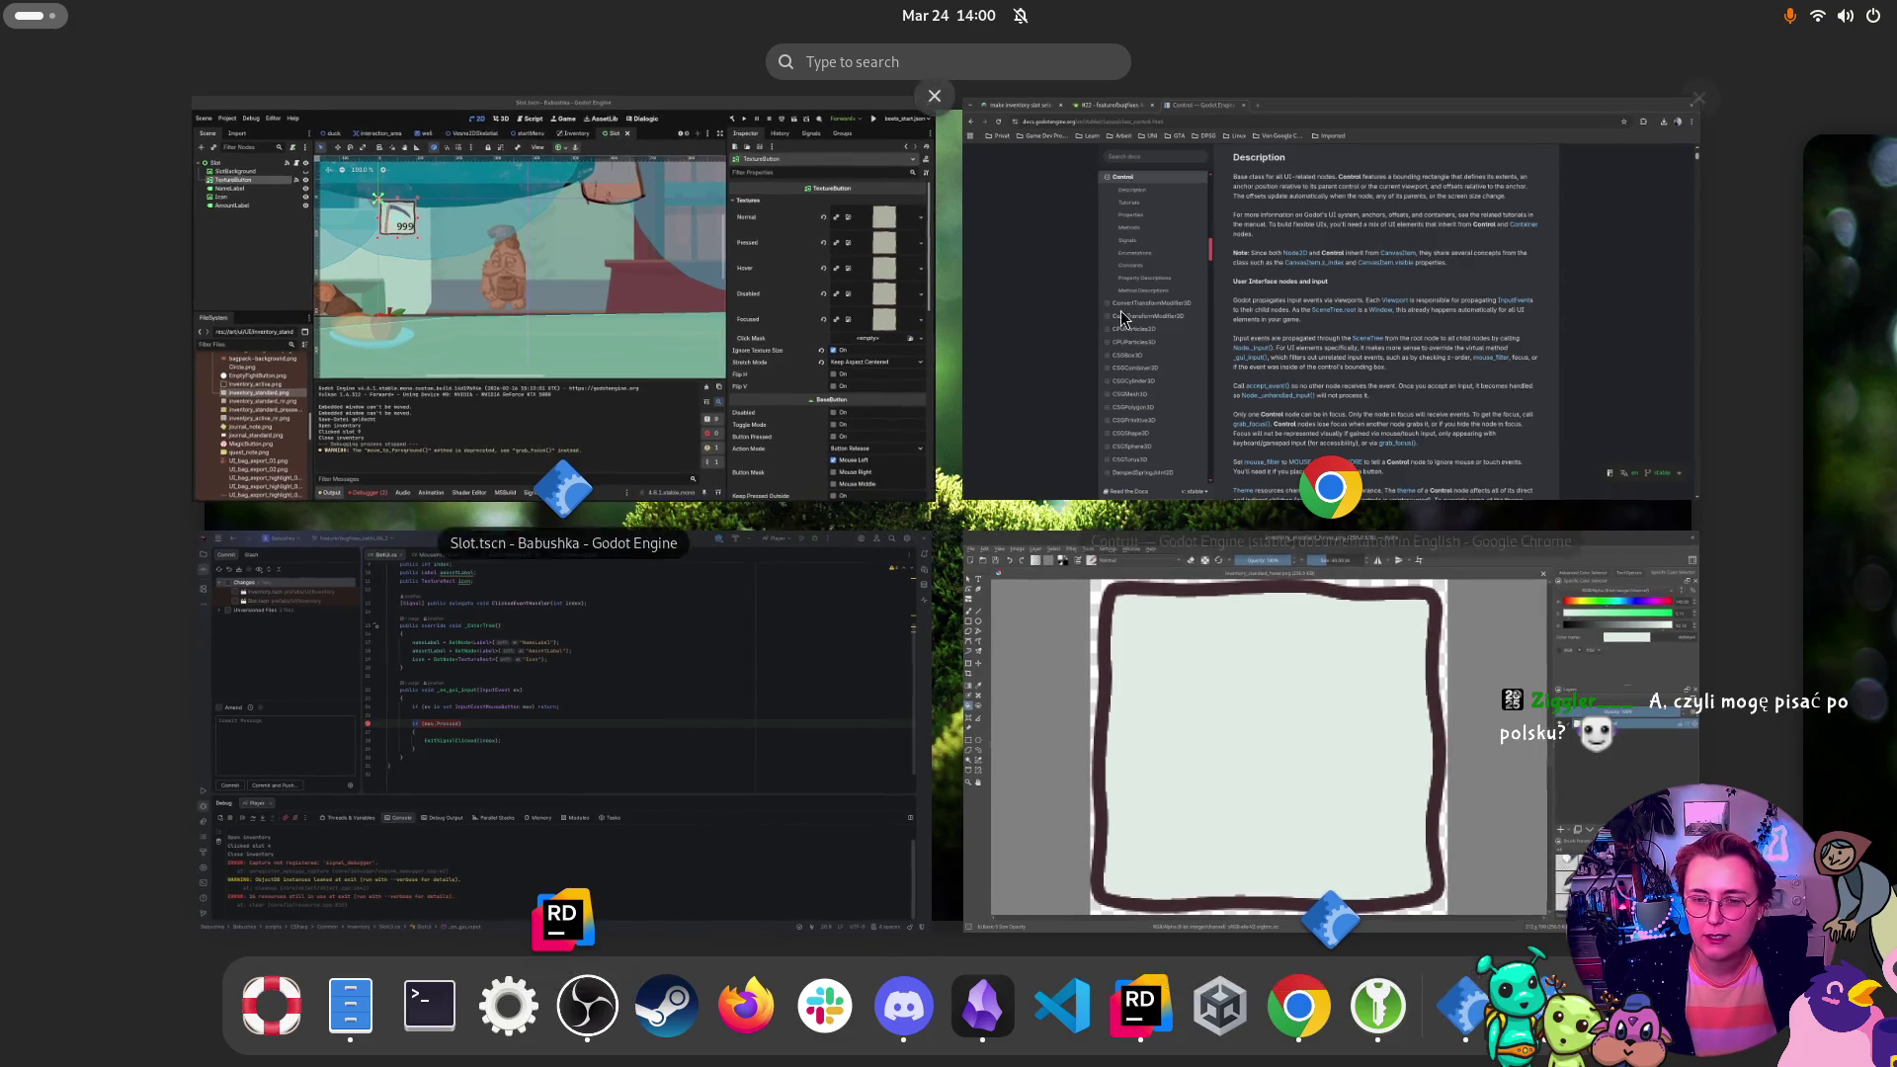
Step: Check the Slot TextureButton's Normal, Pressed, Hover, Disabled and Focused textures in Godot, then return to Krita
click(563, 297)
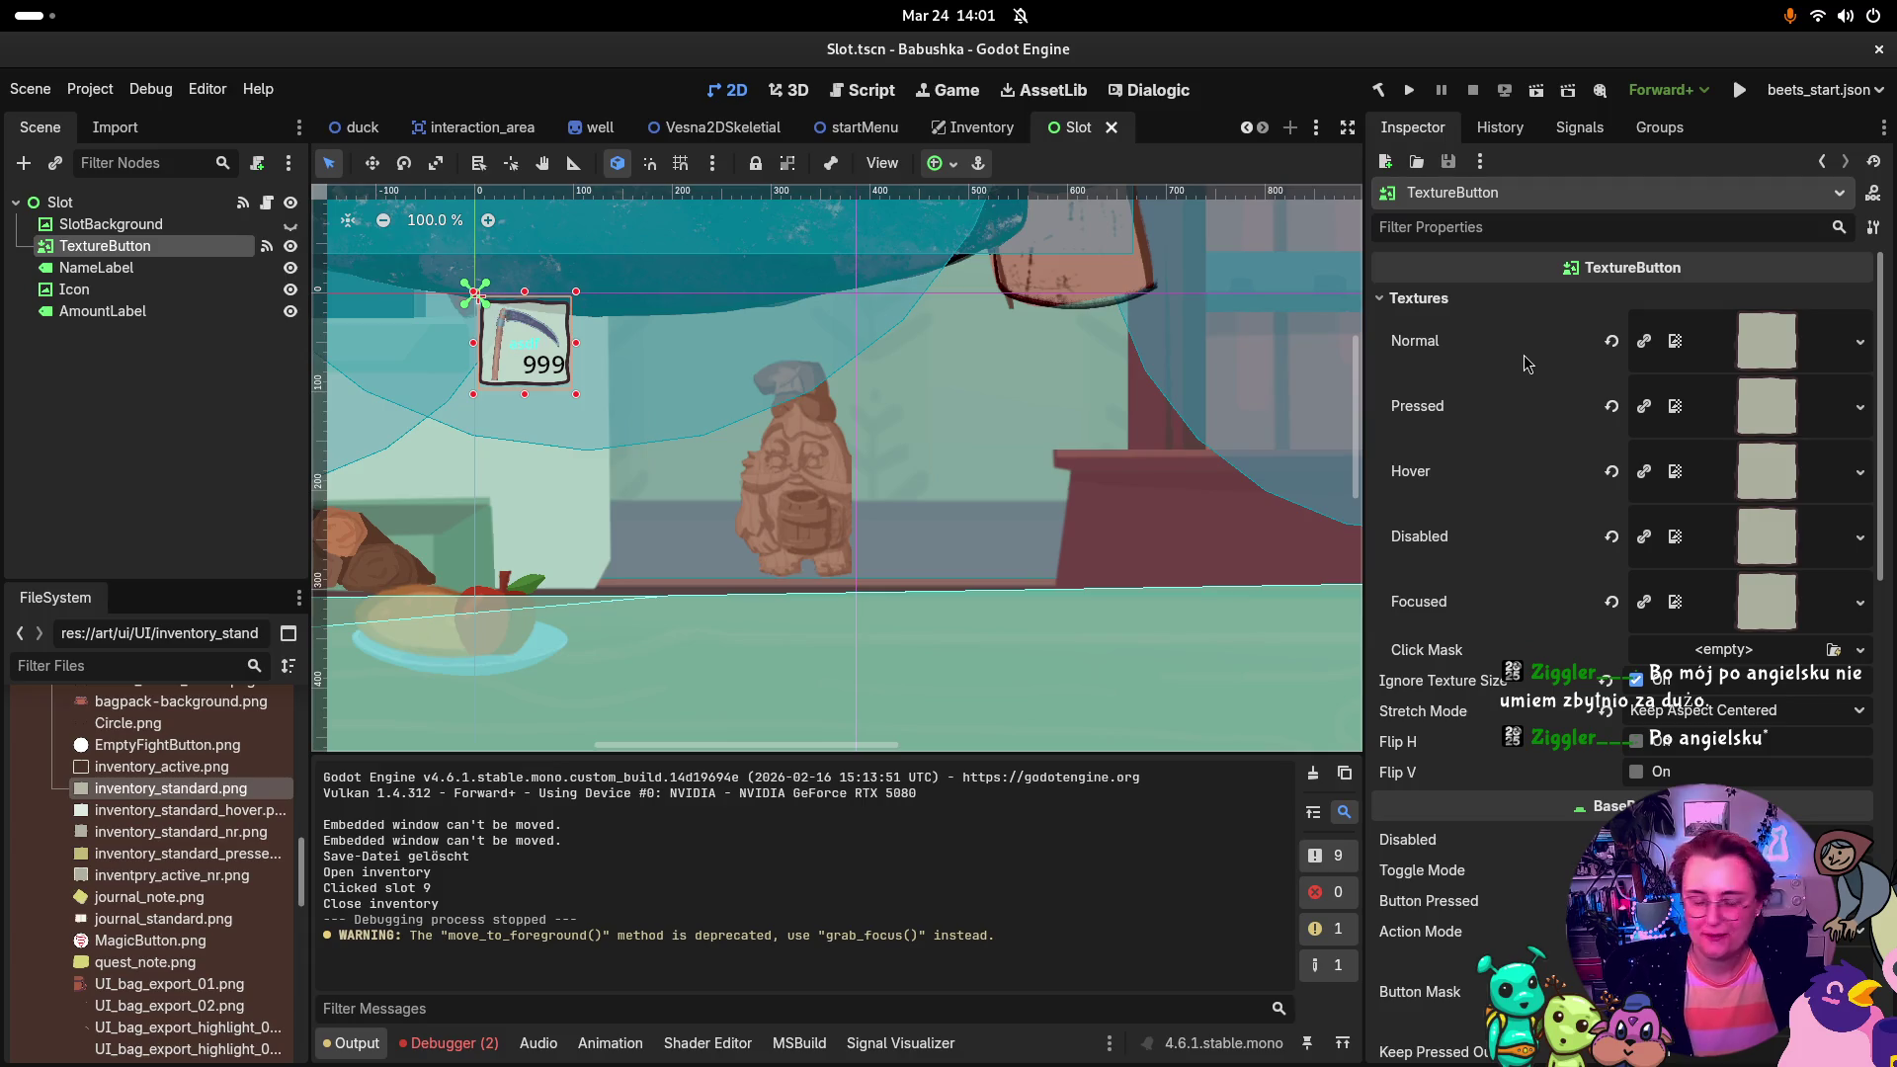
mouse_move(1525, 357)
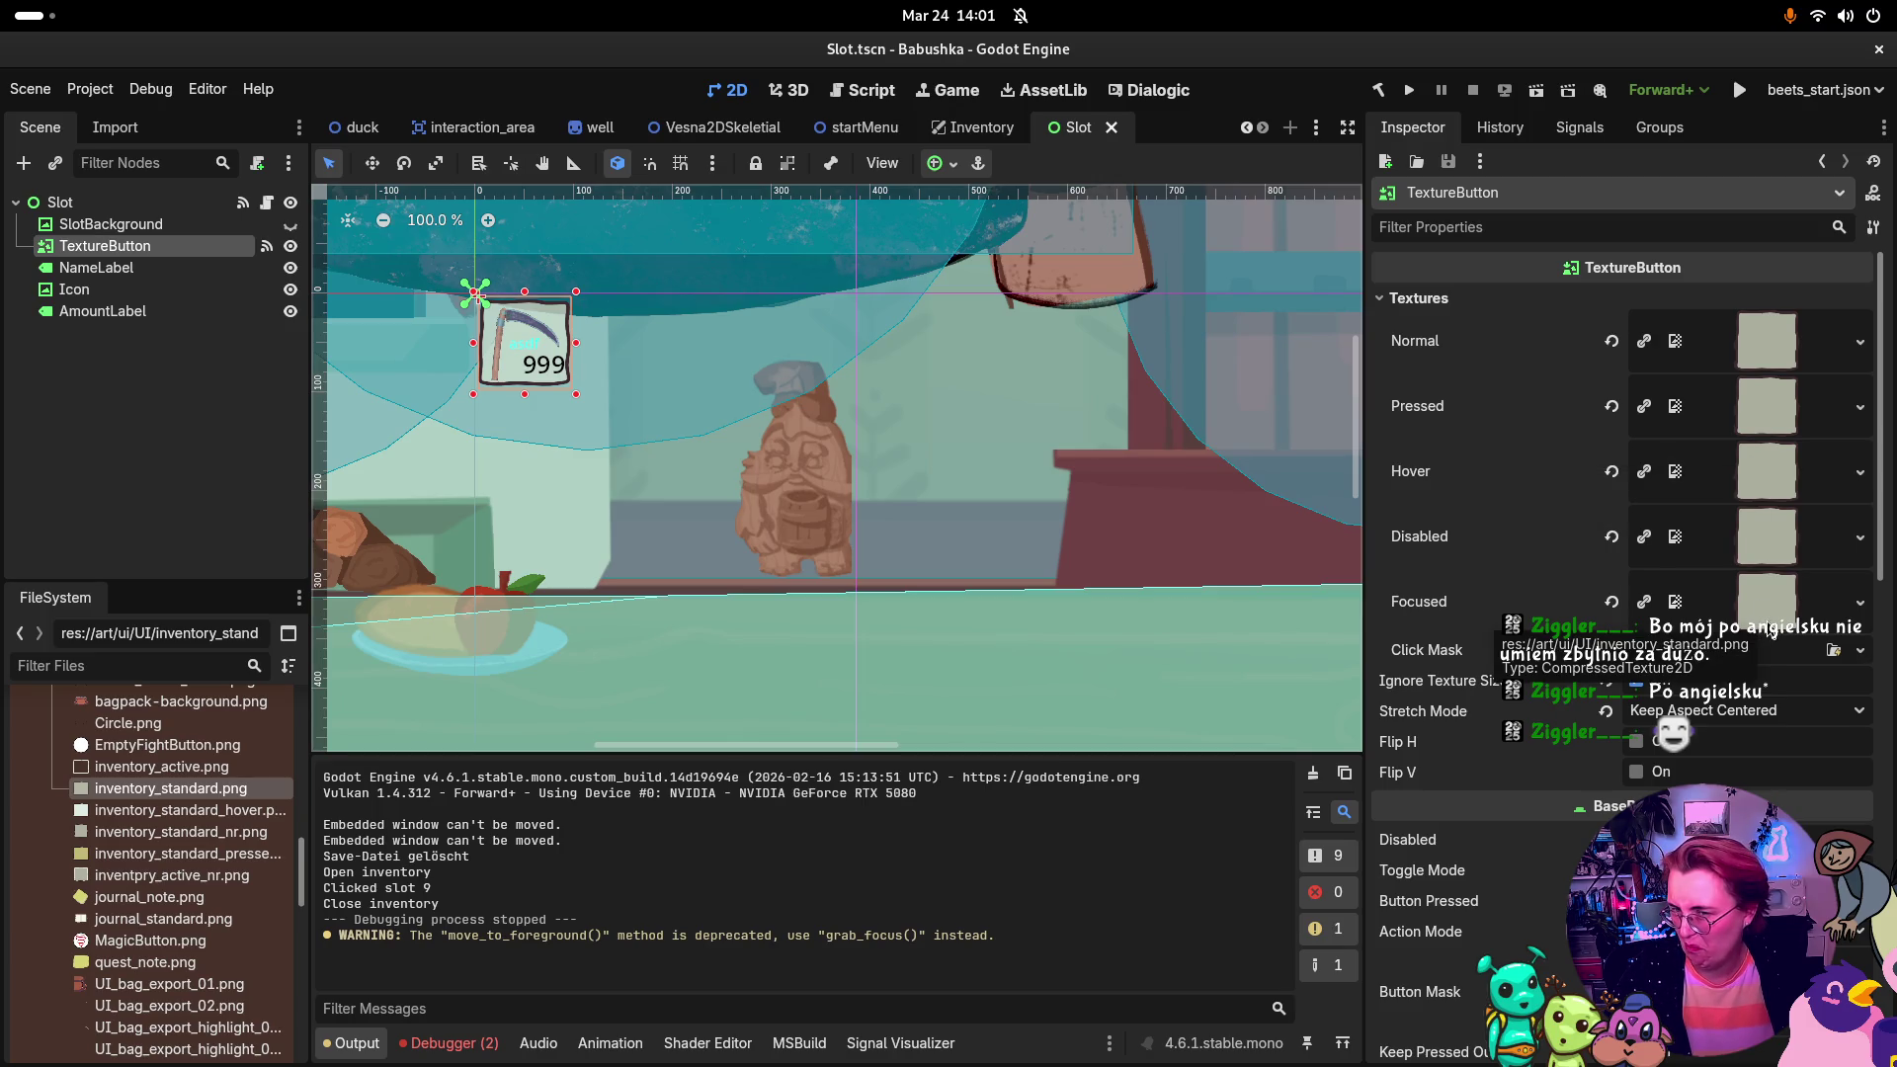
key(super)
click(1031, 633)
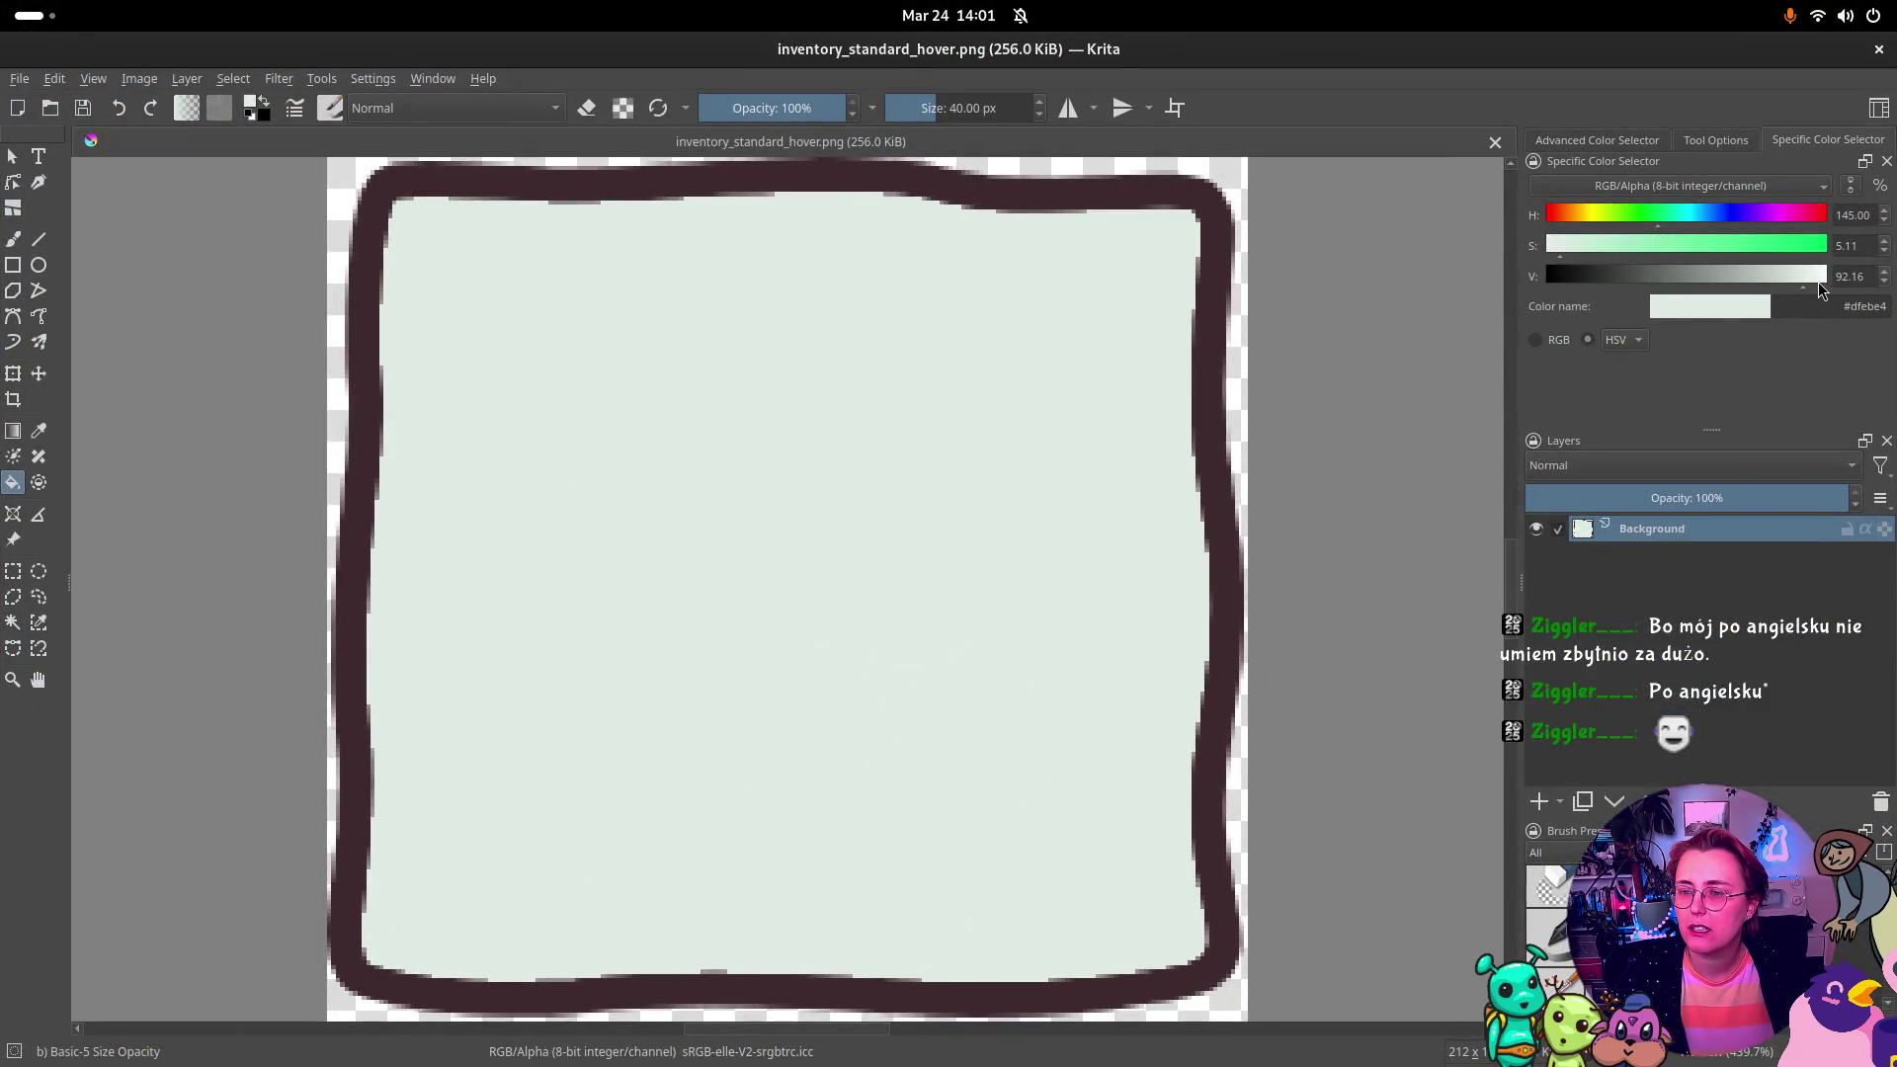
Step: Try filling the slot interior with a mid grey, undoing both attempts
click(1674, 276)
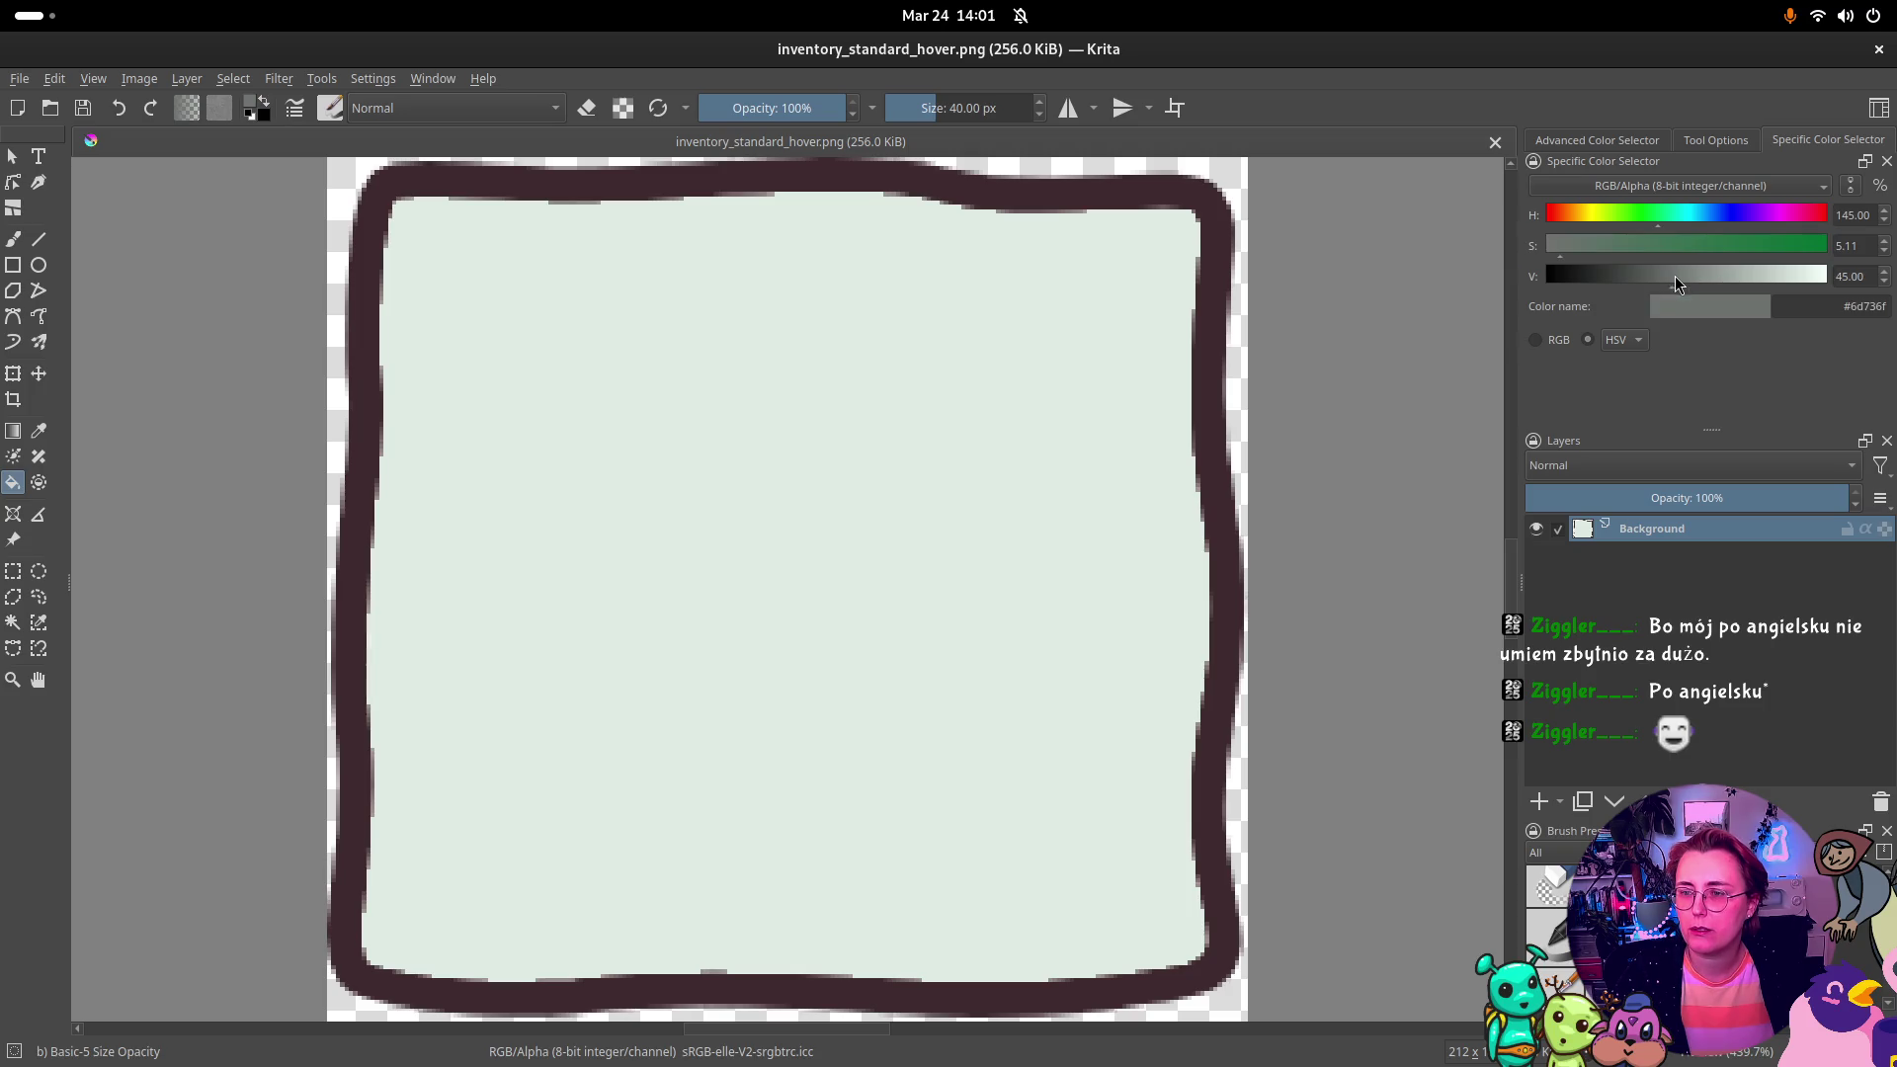
click(900, 571)
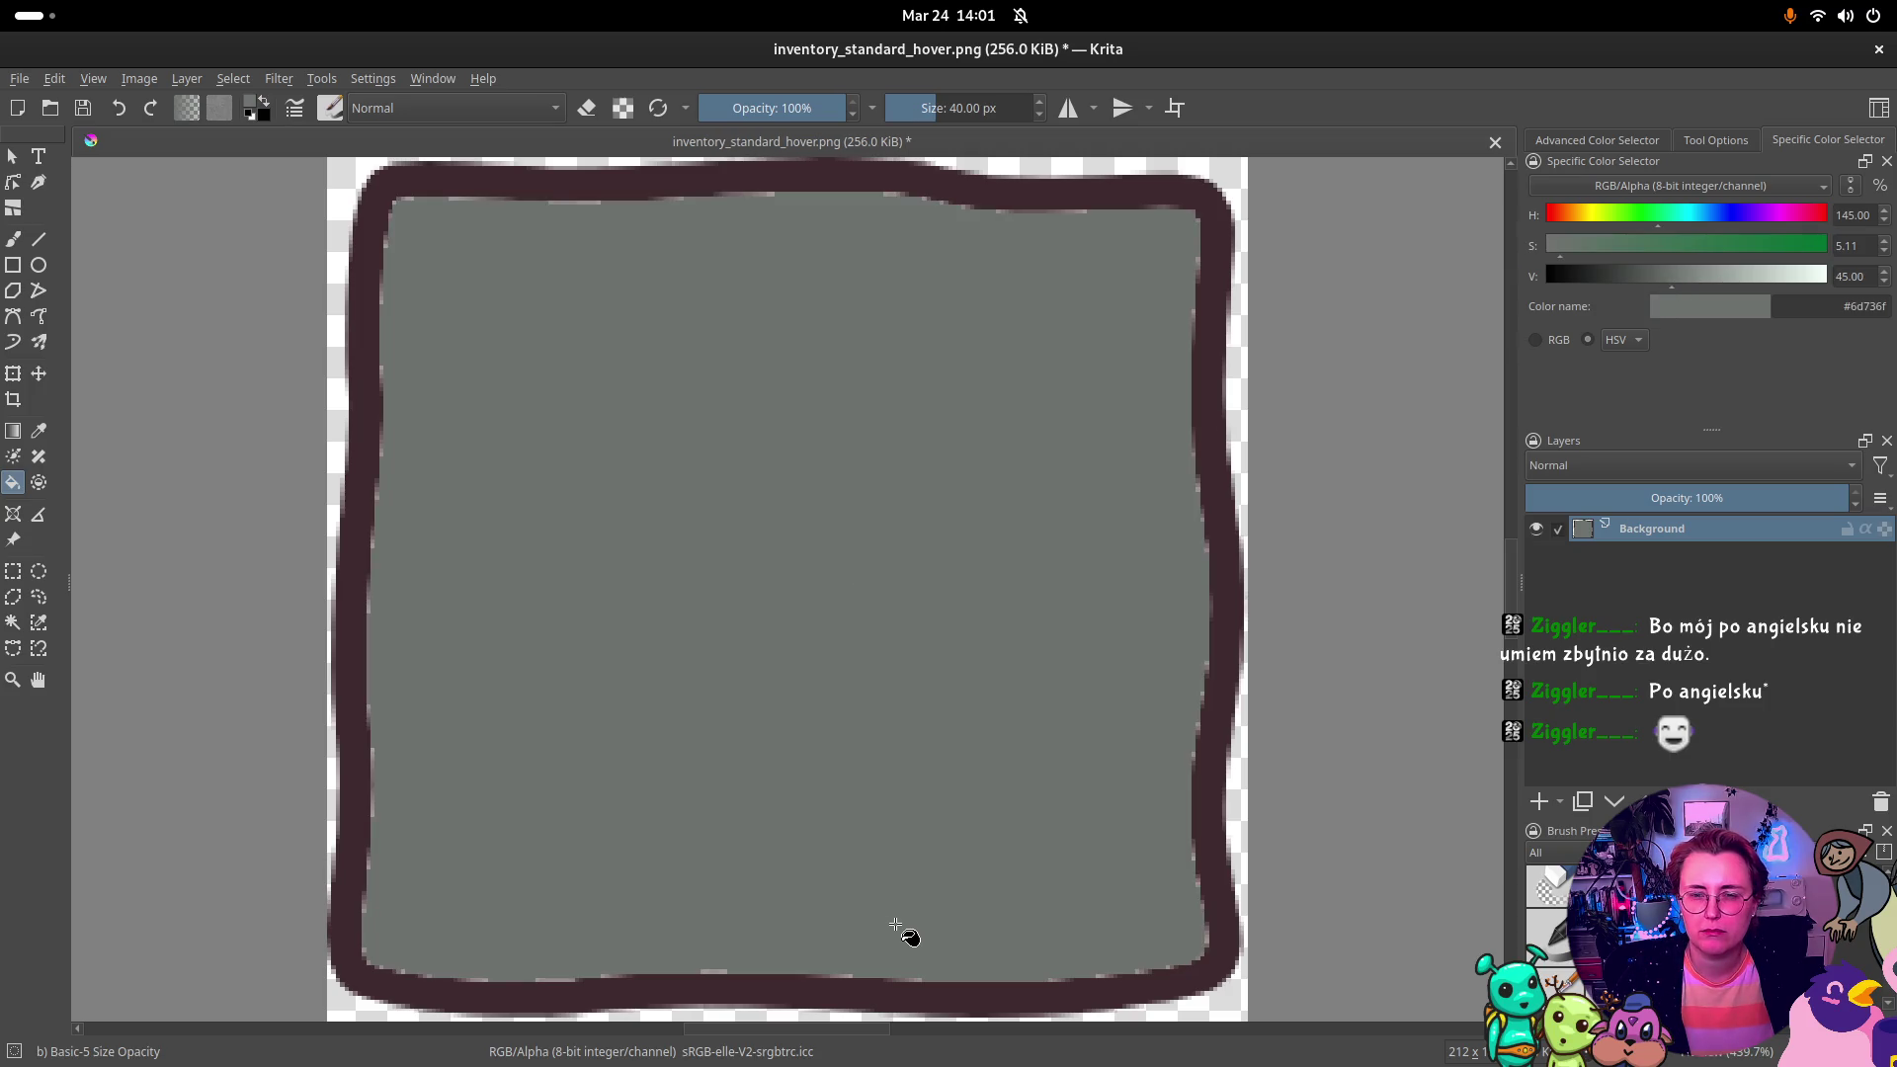
key(ctrl+z)
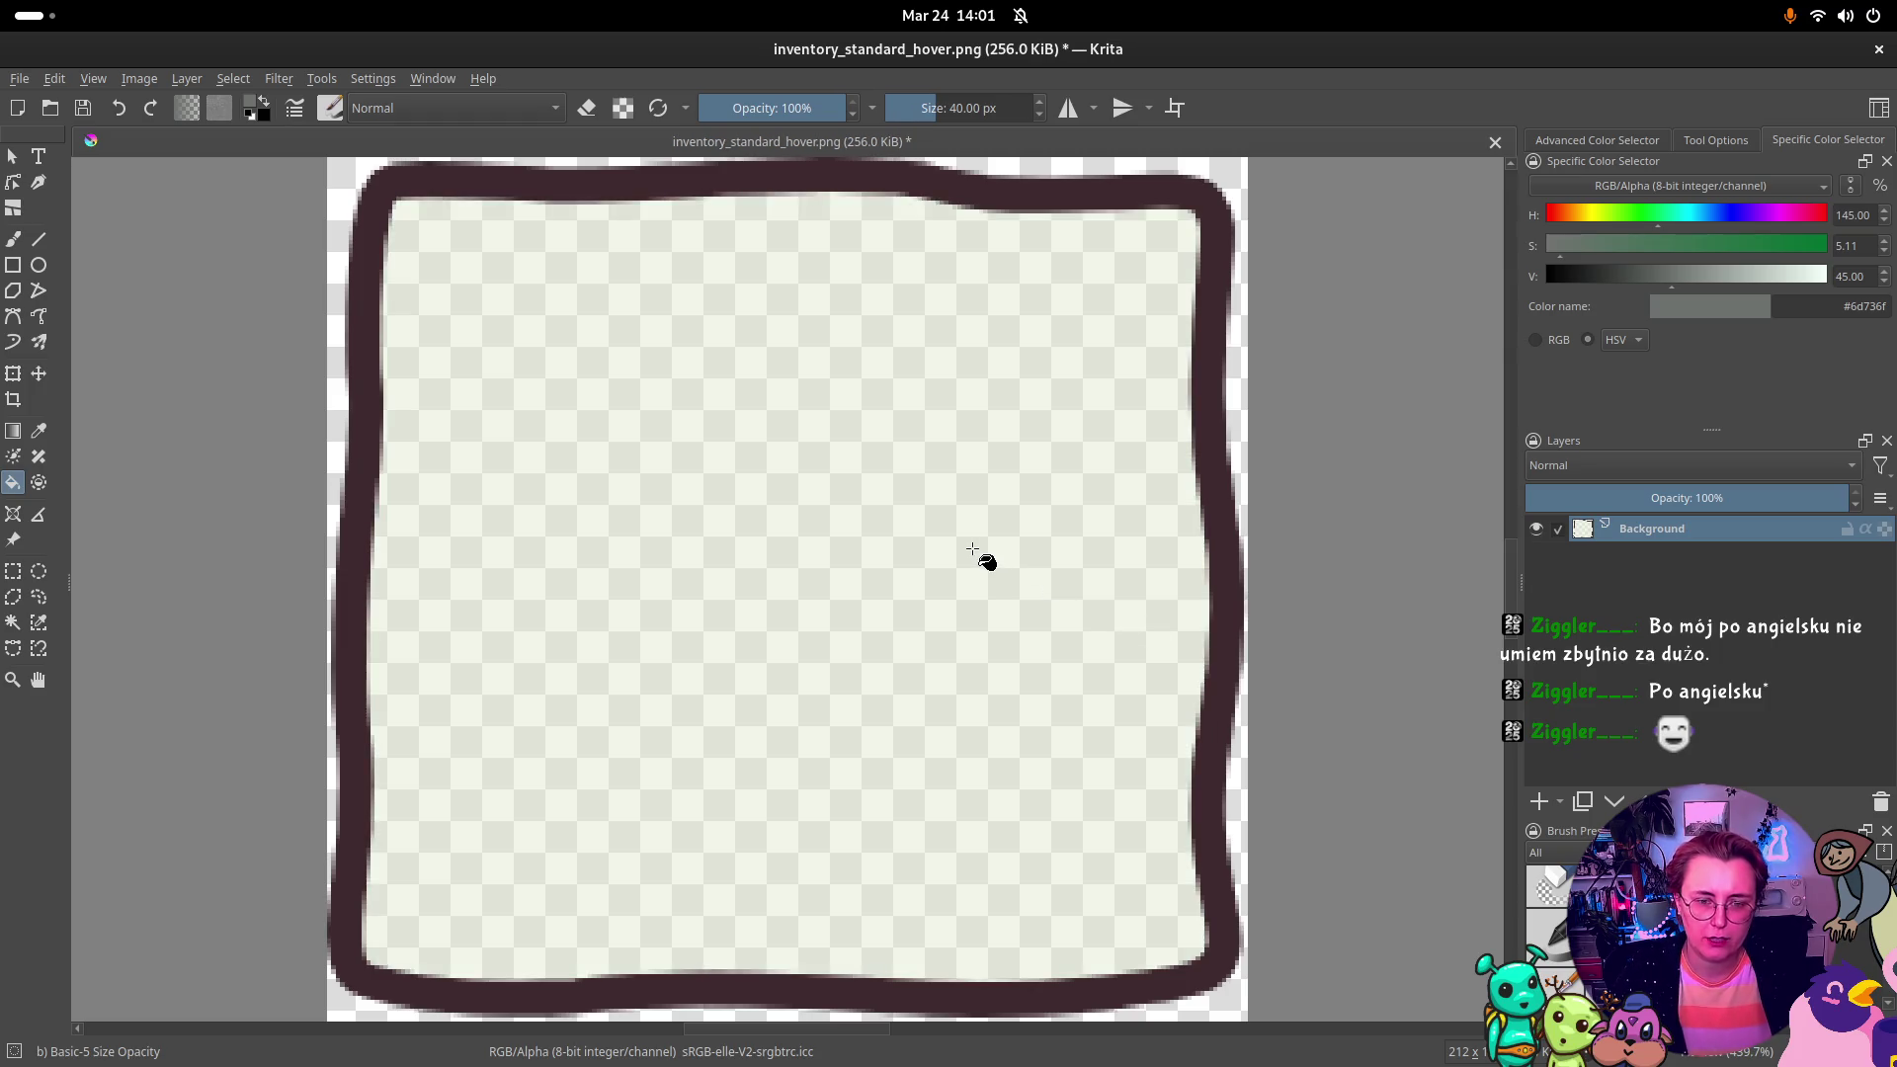
click(909, 576)
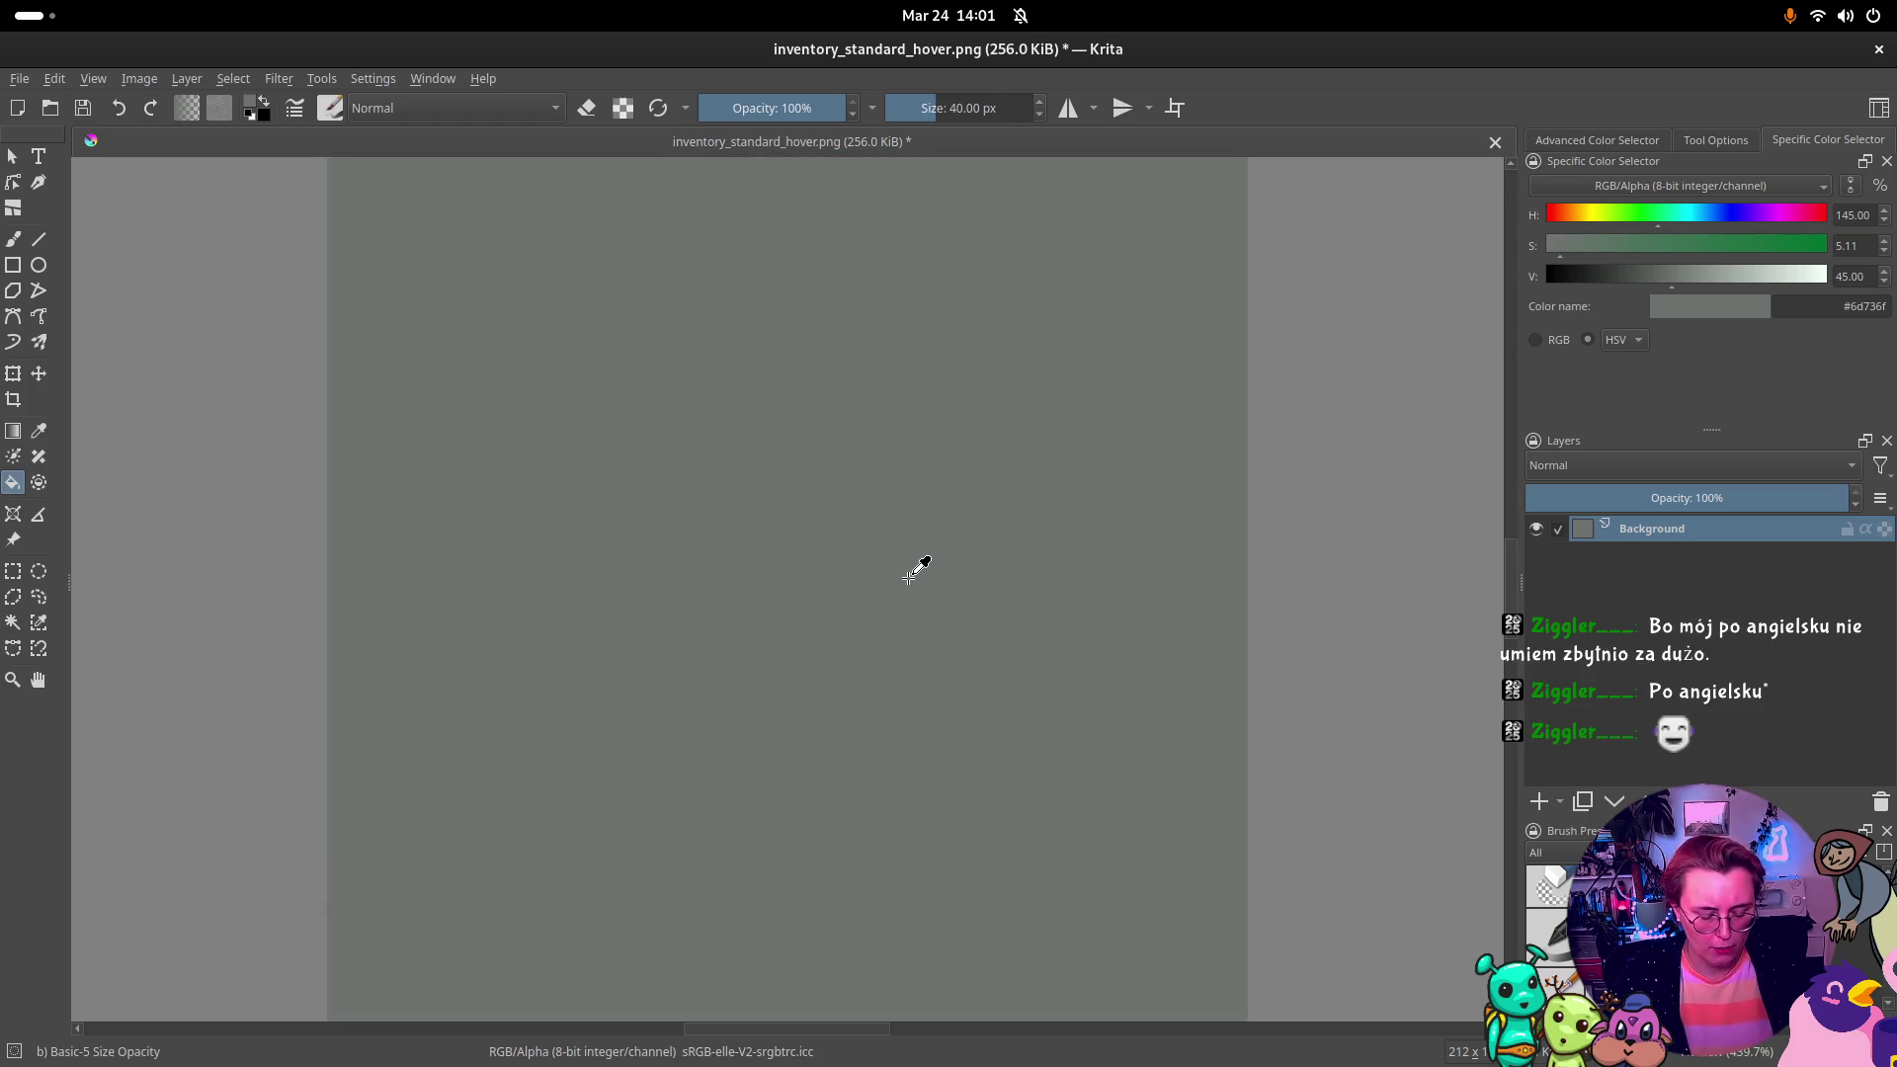
key(ctrl+z)
Step: Sample the original light fill and try grey-green and darker grey interior fills, undoing each
ctrl+click(913, 564)
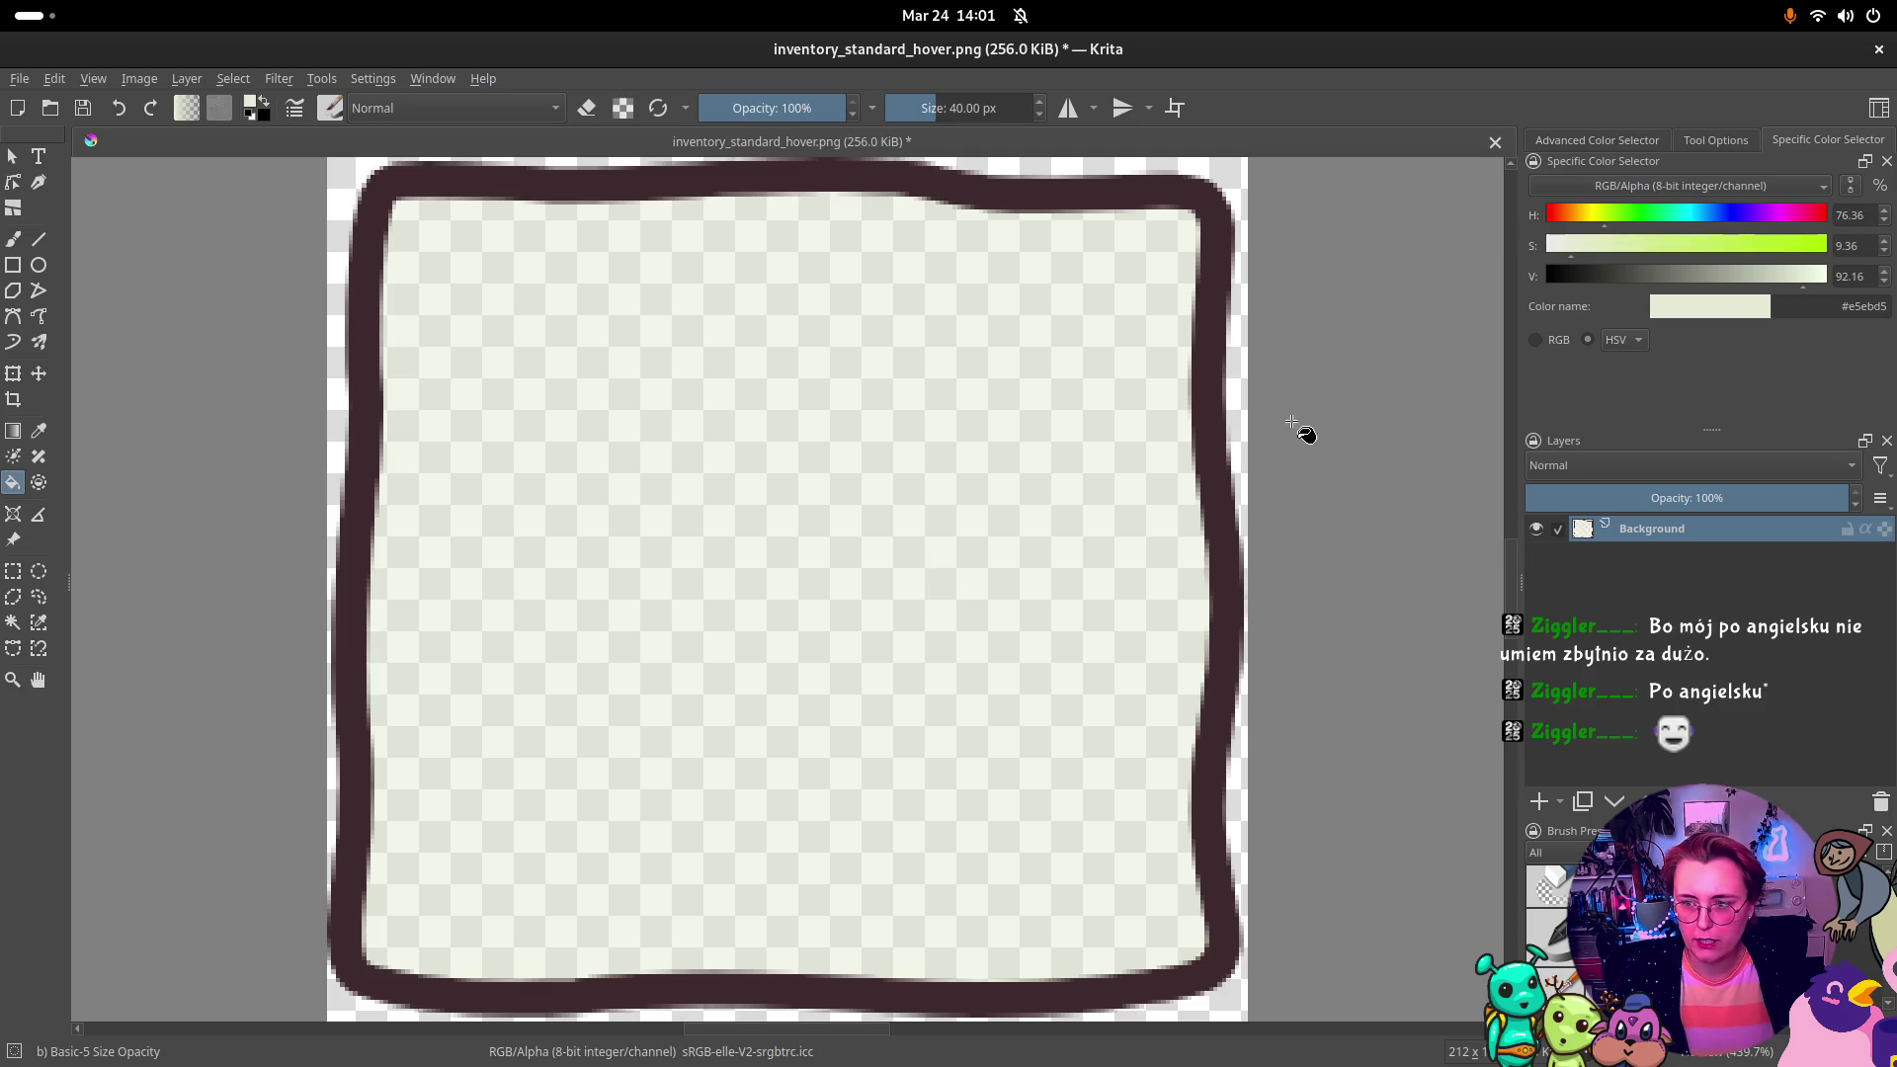
click(1711, 276)
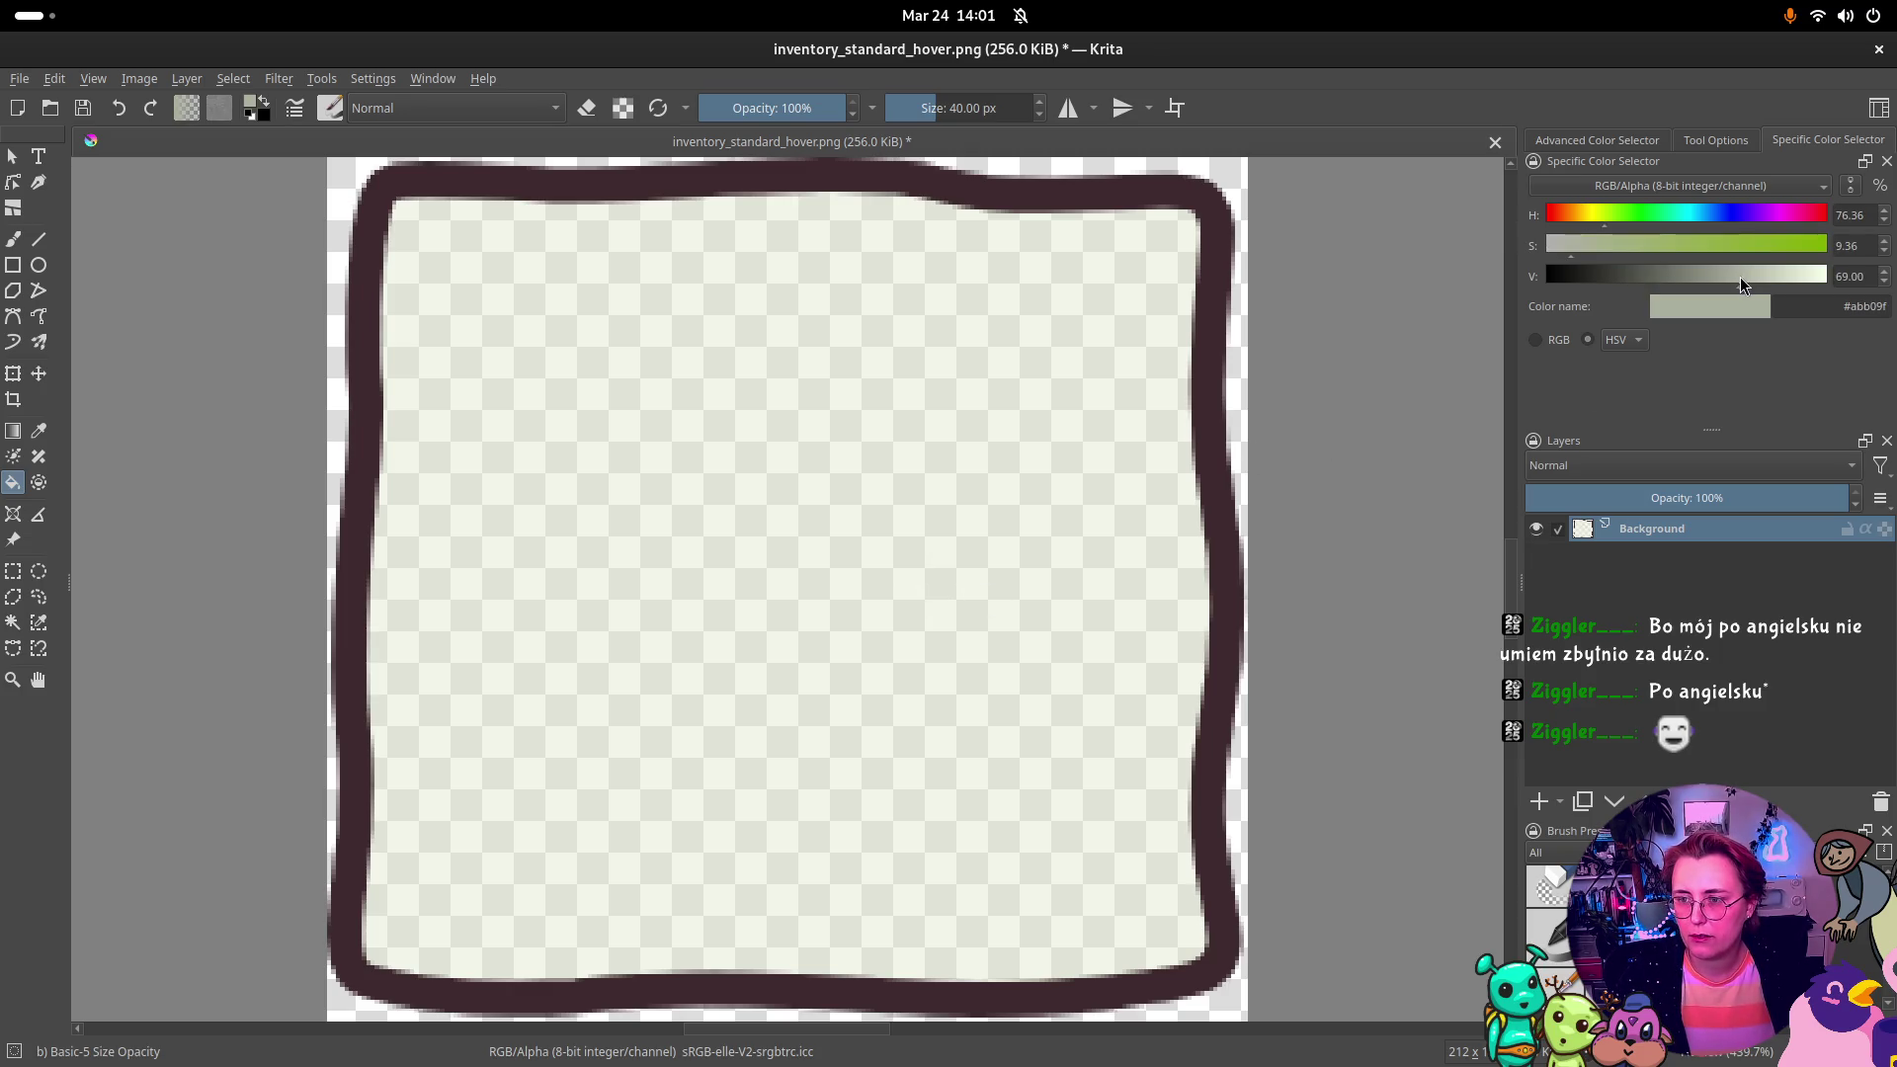
click(1135, 402)
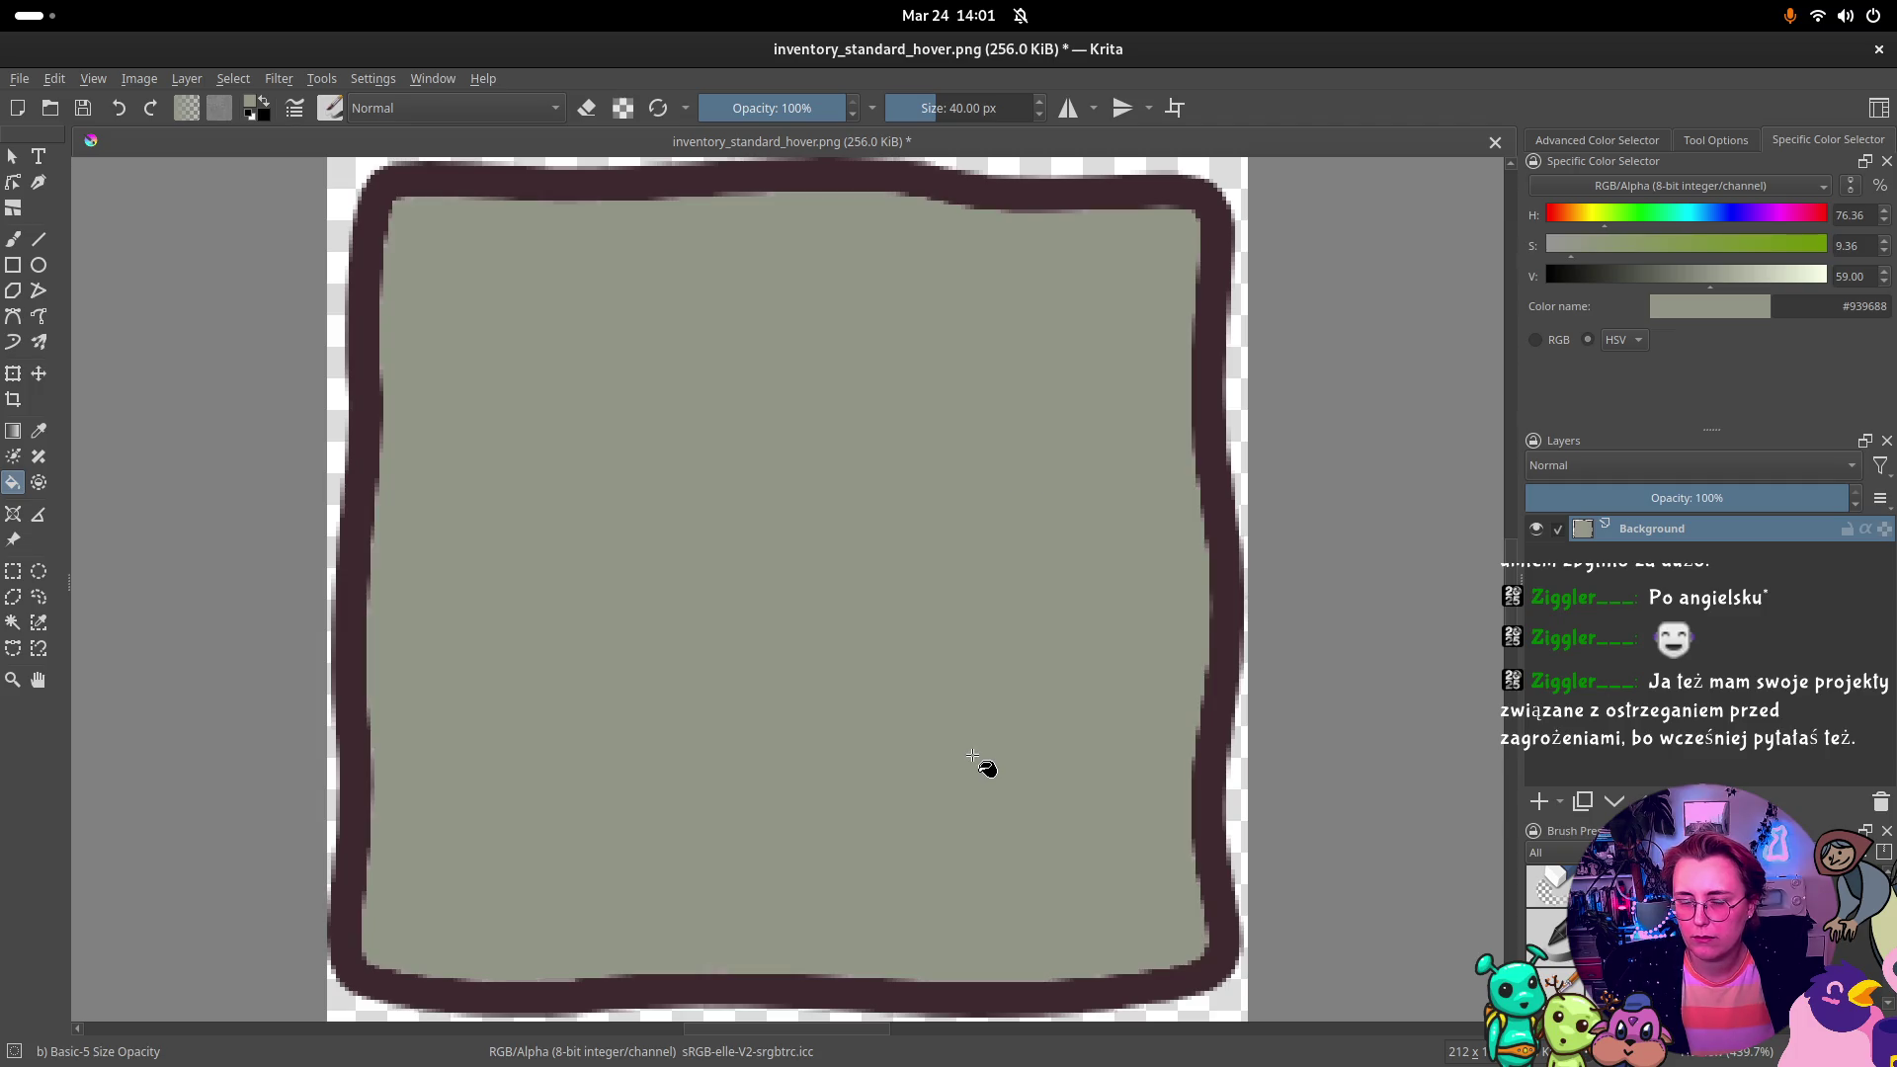
click(1687, 276)
click(1144, 466)
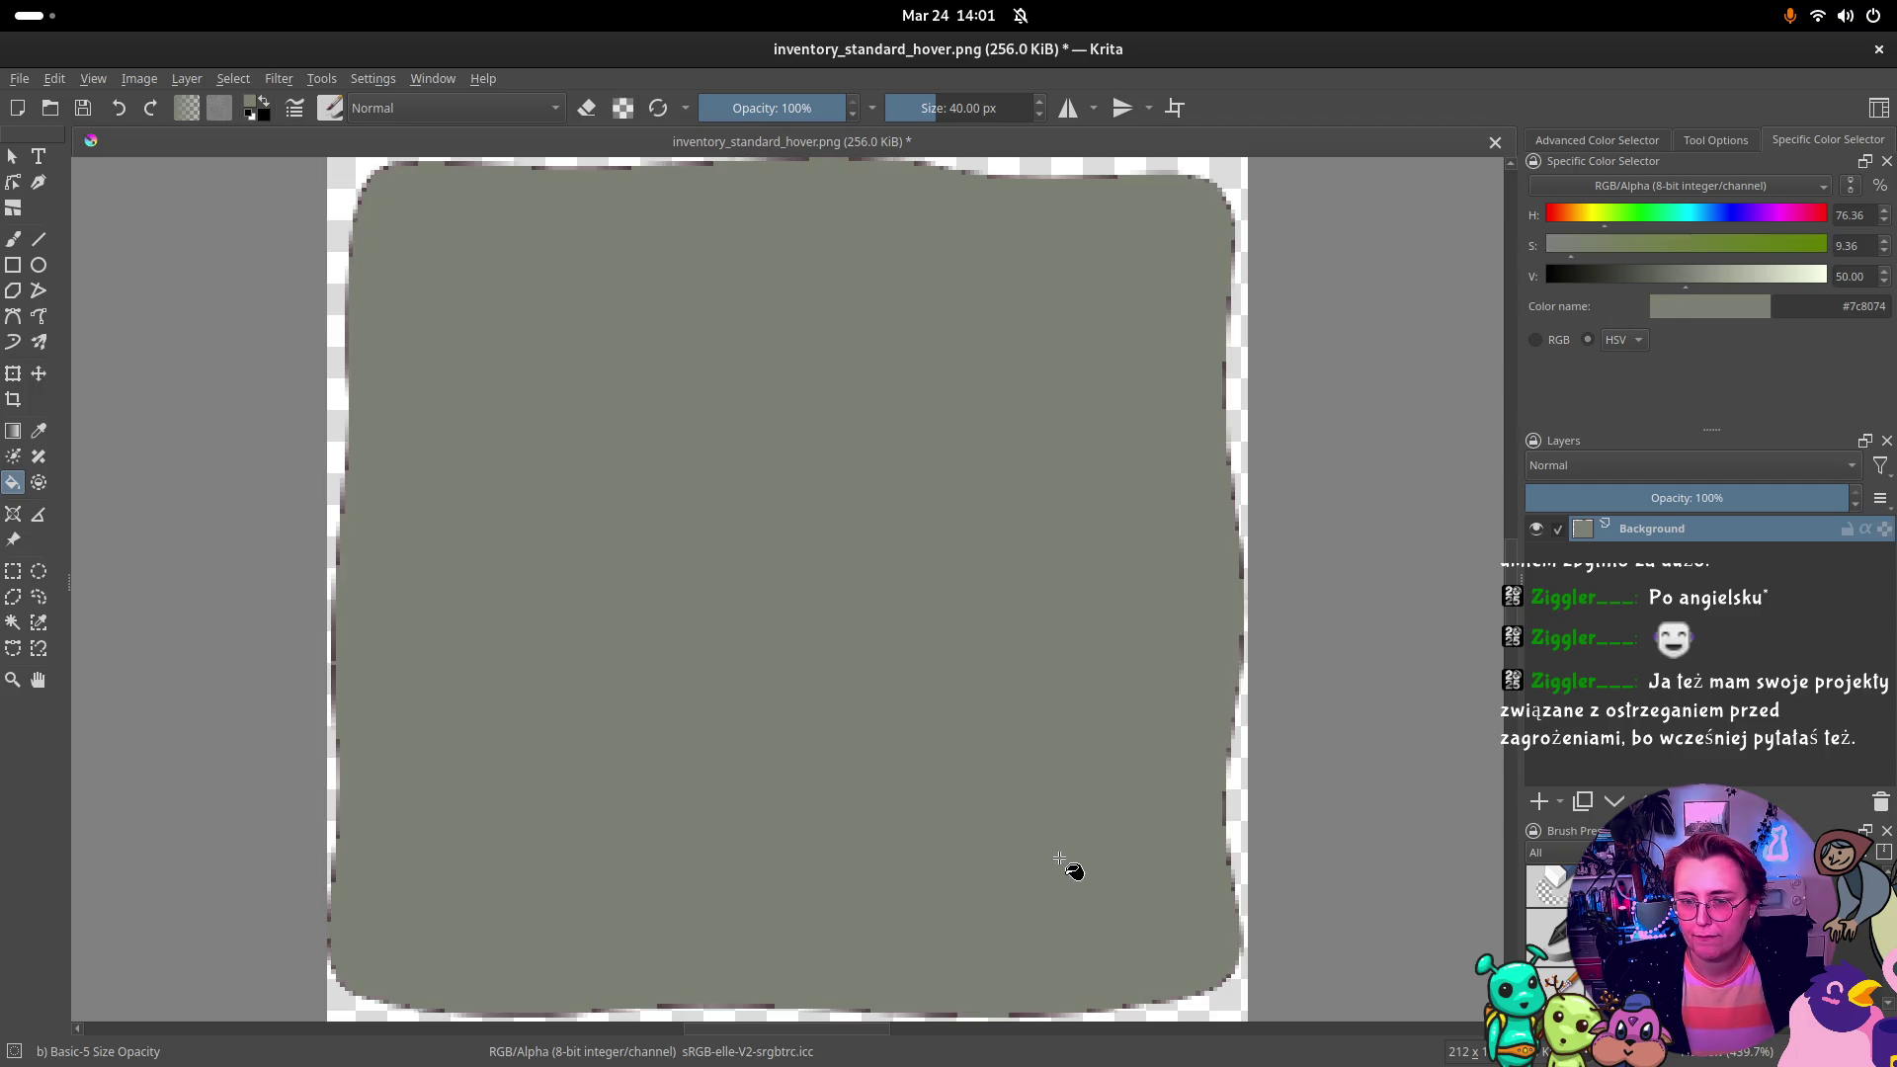
key(ctrl+z)
click(1037, 681)
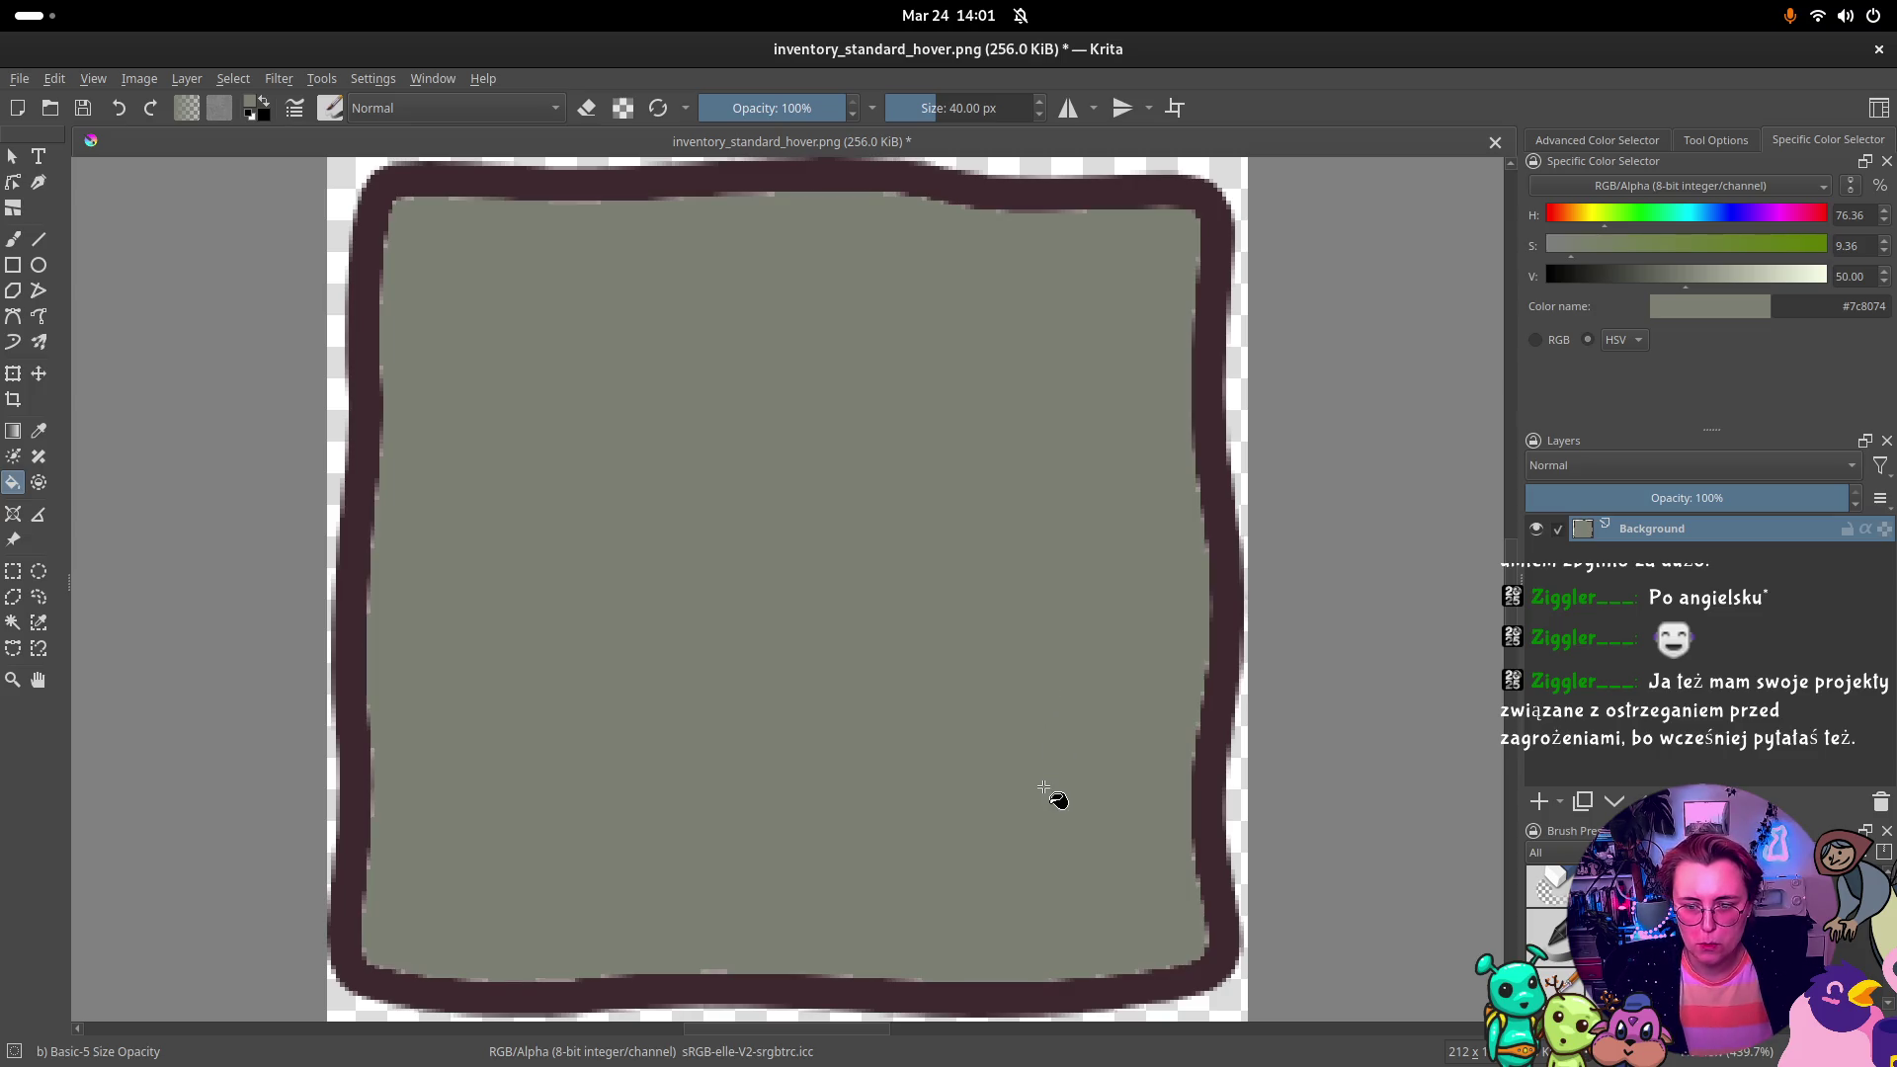
key(ctrl+z)
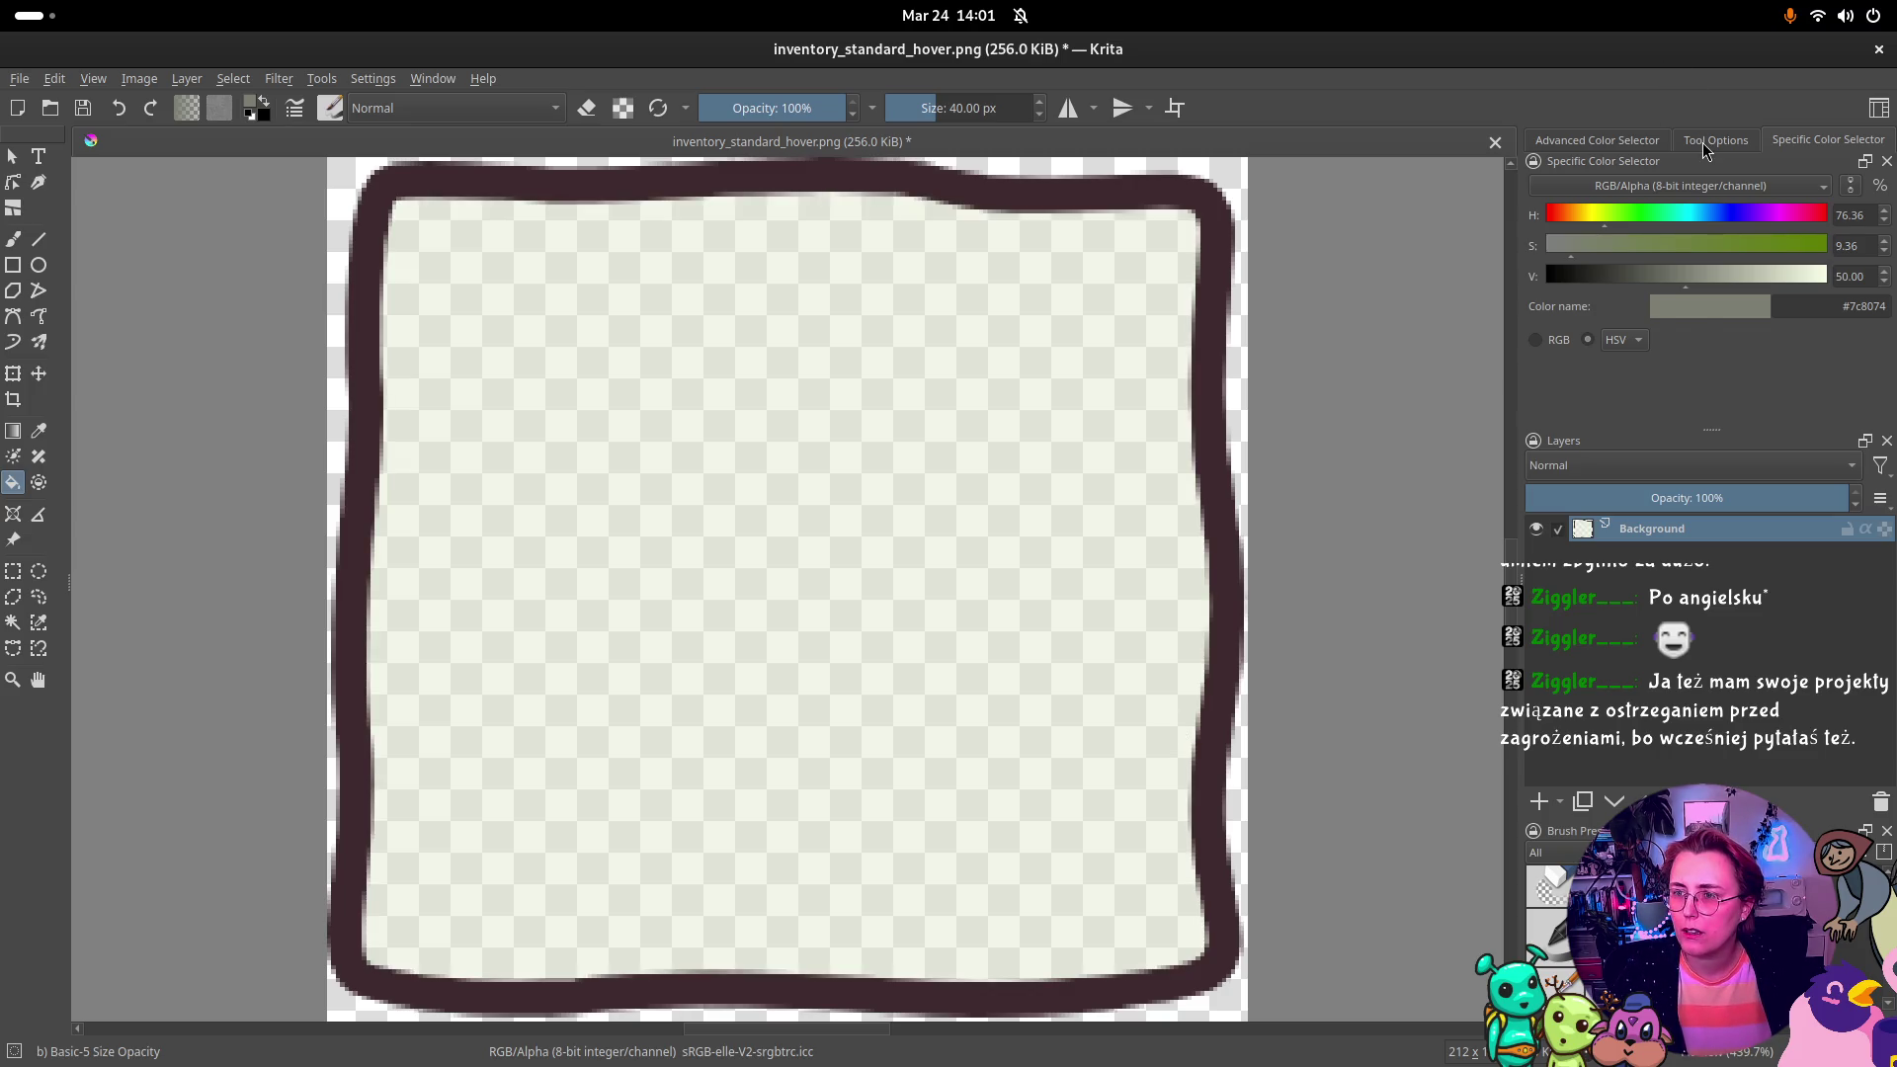
Step: Check the fill tool settings and set the colour to neutral grey #808080, undoing a trial fill
click(1703, 144)
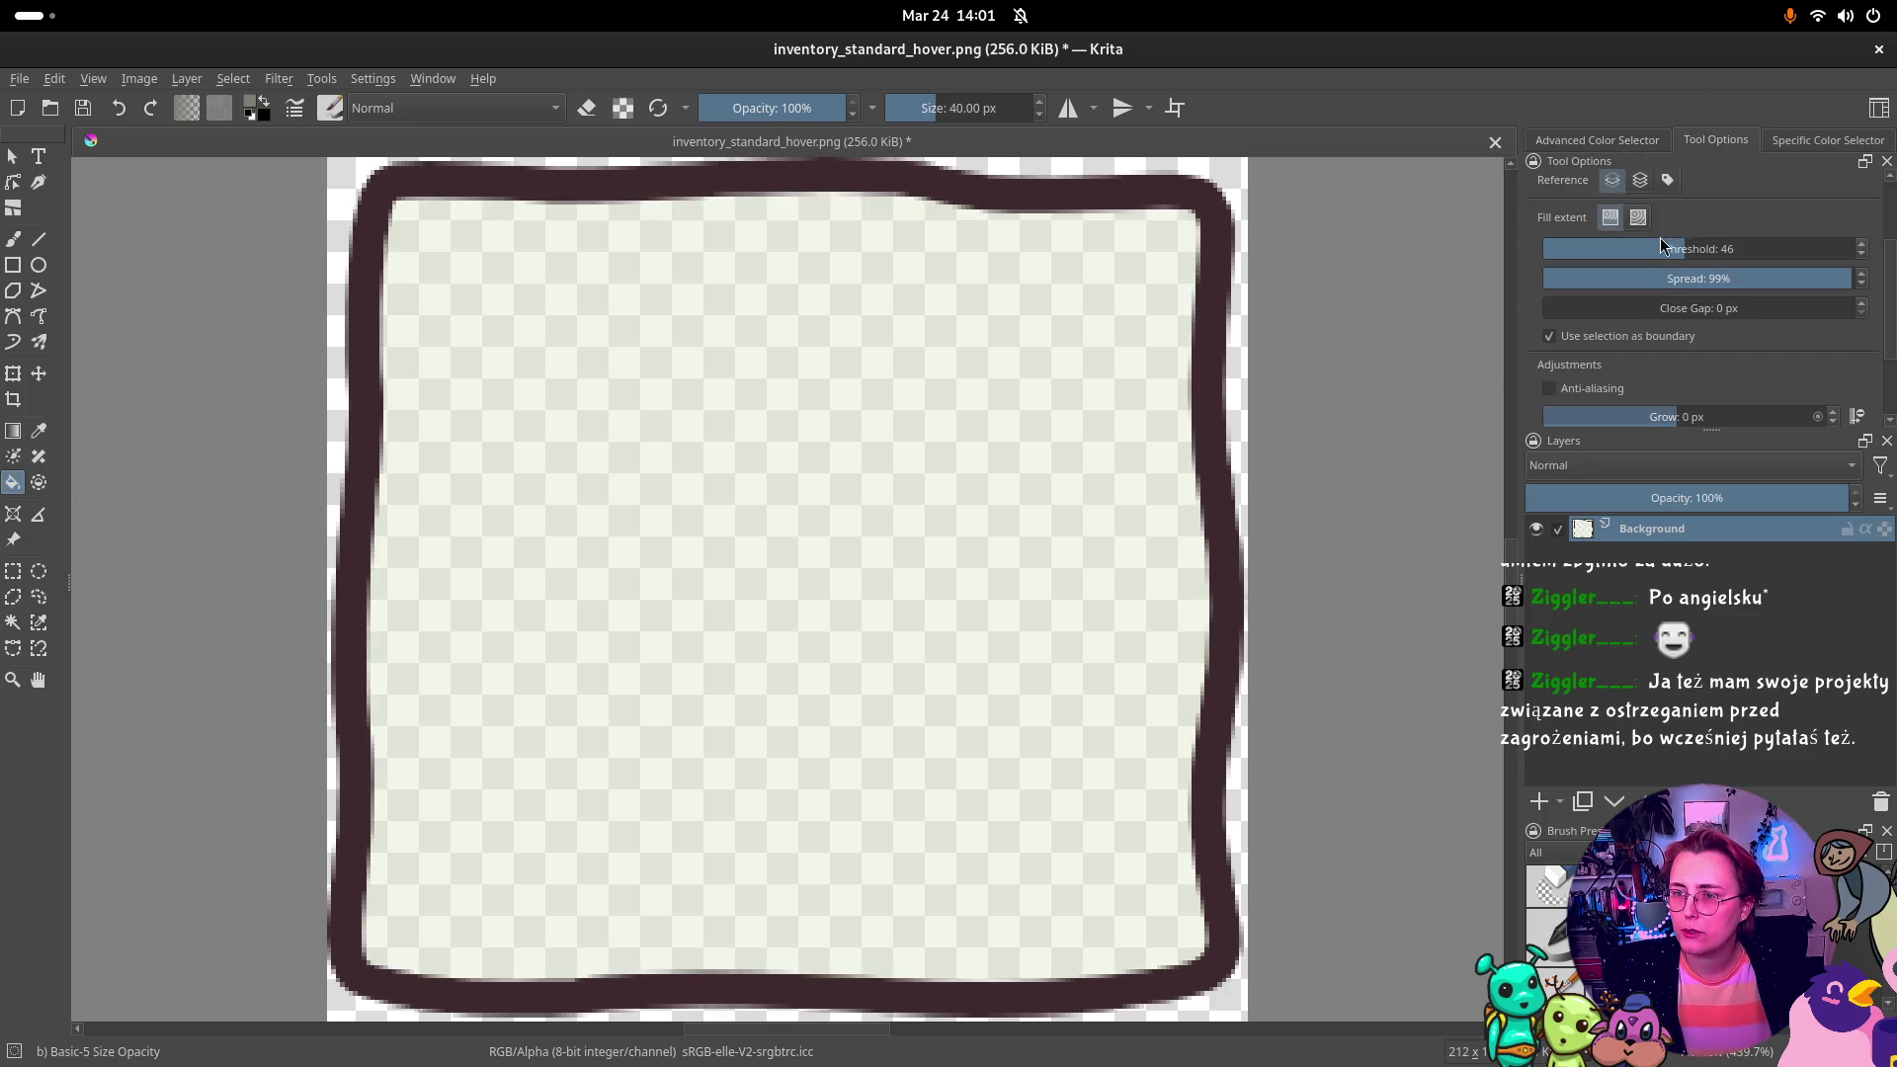
click(1818, 139)
click(826, 580)
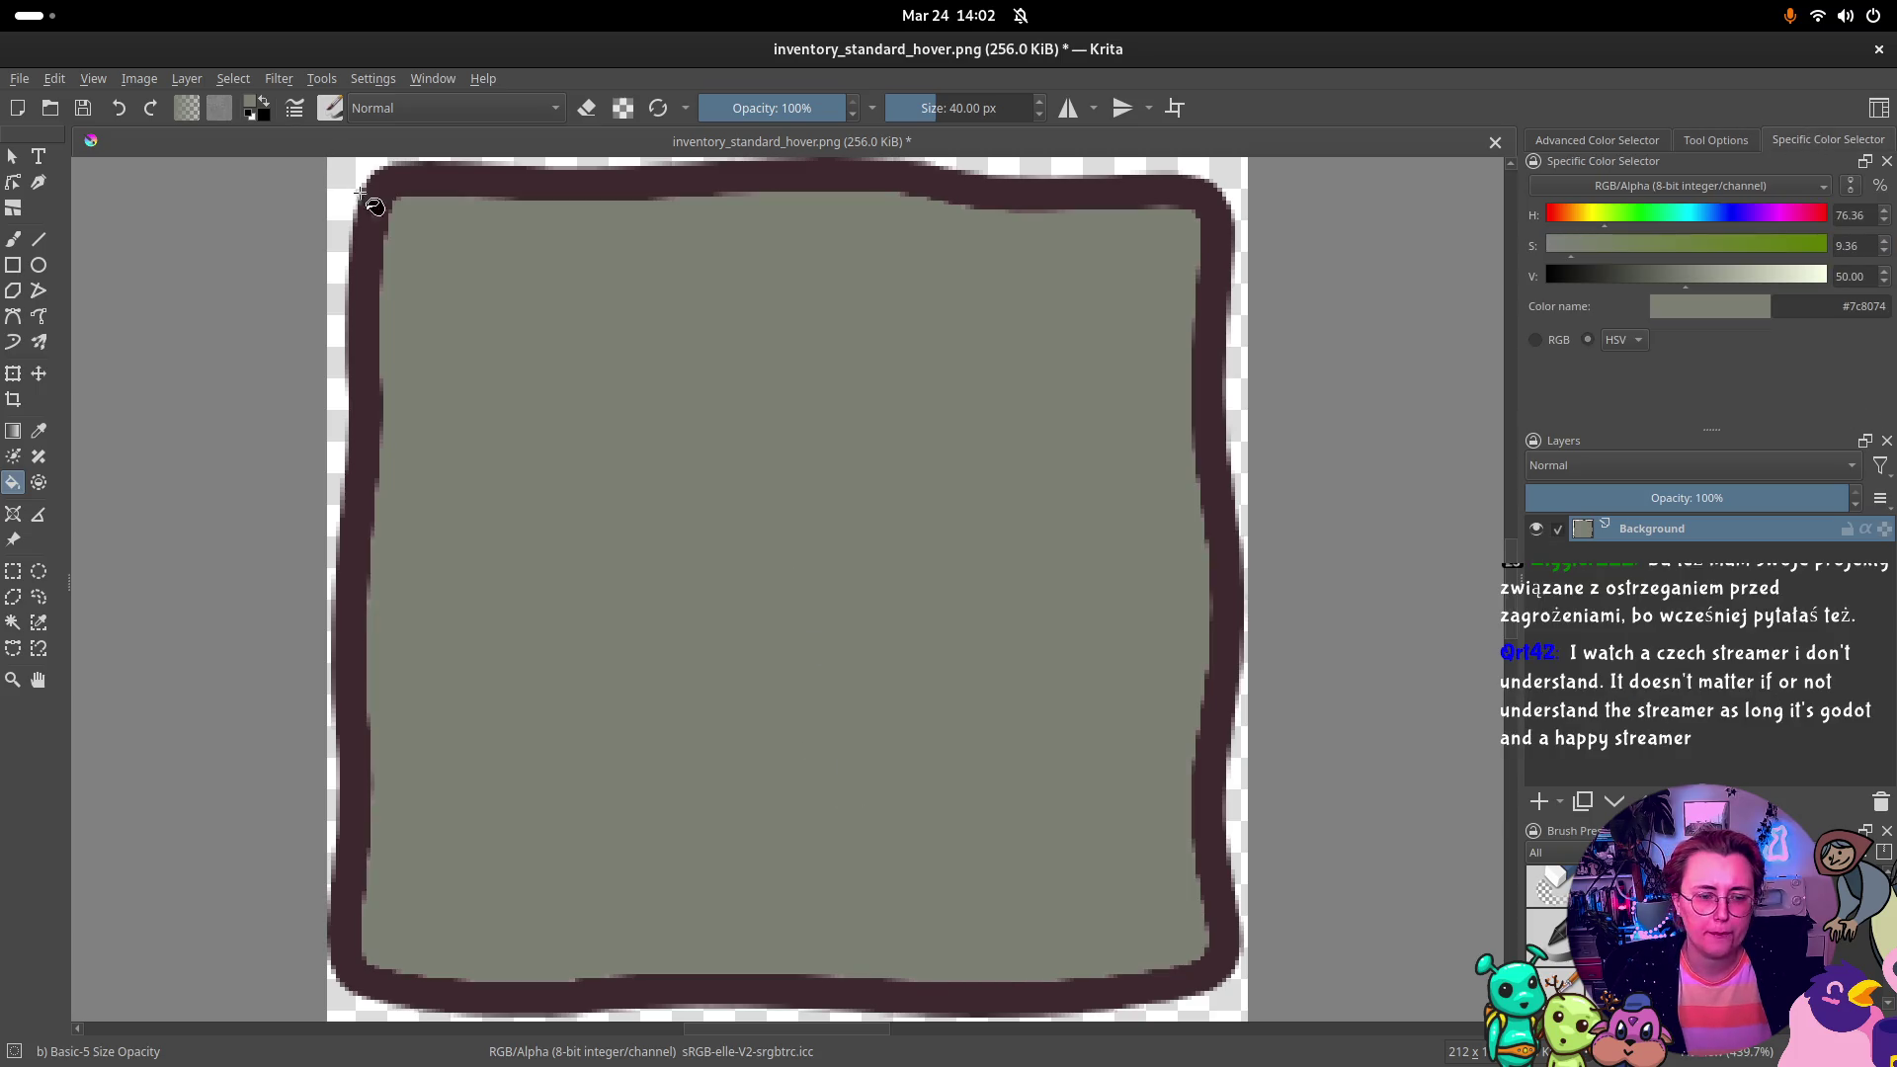
key(ctrl+z)
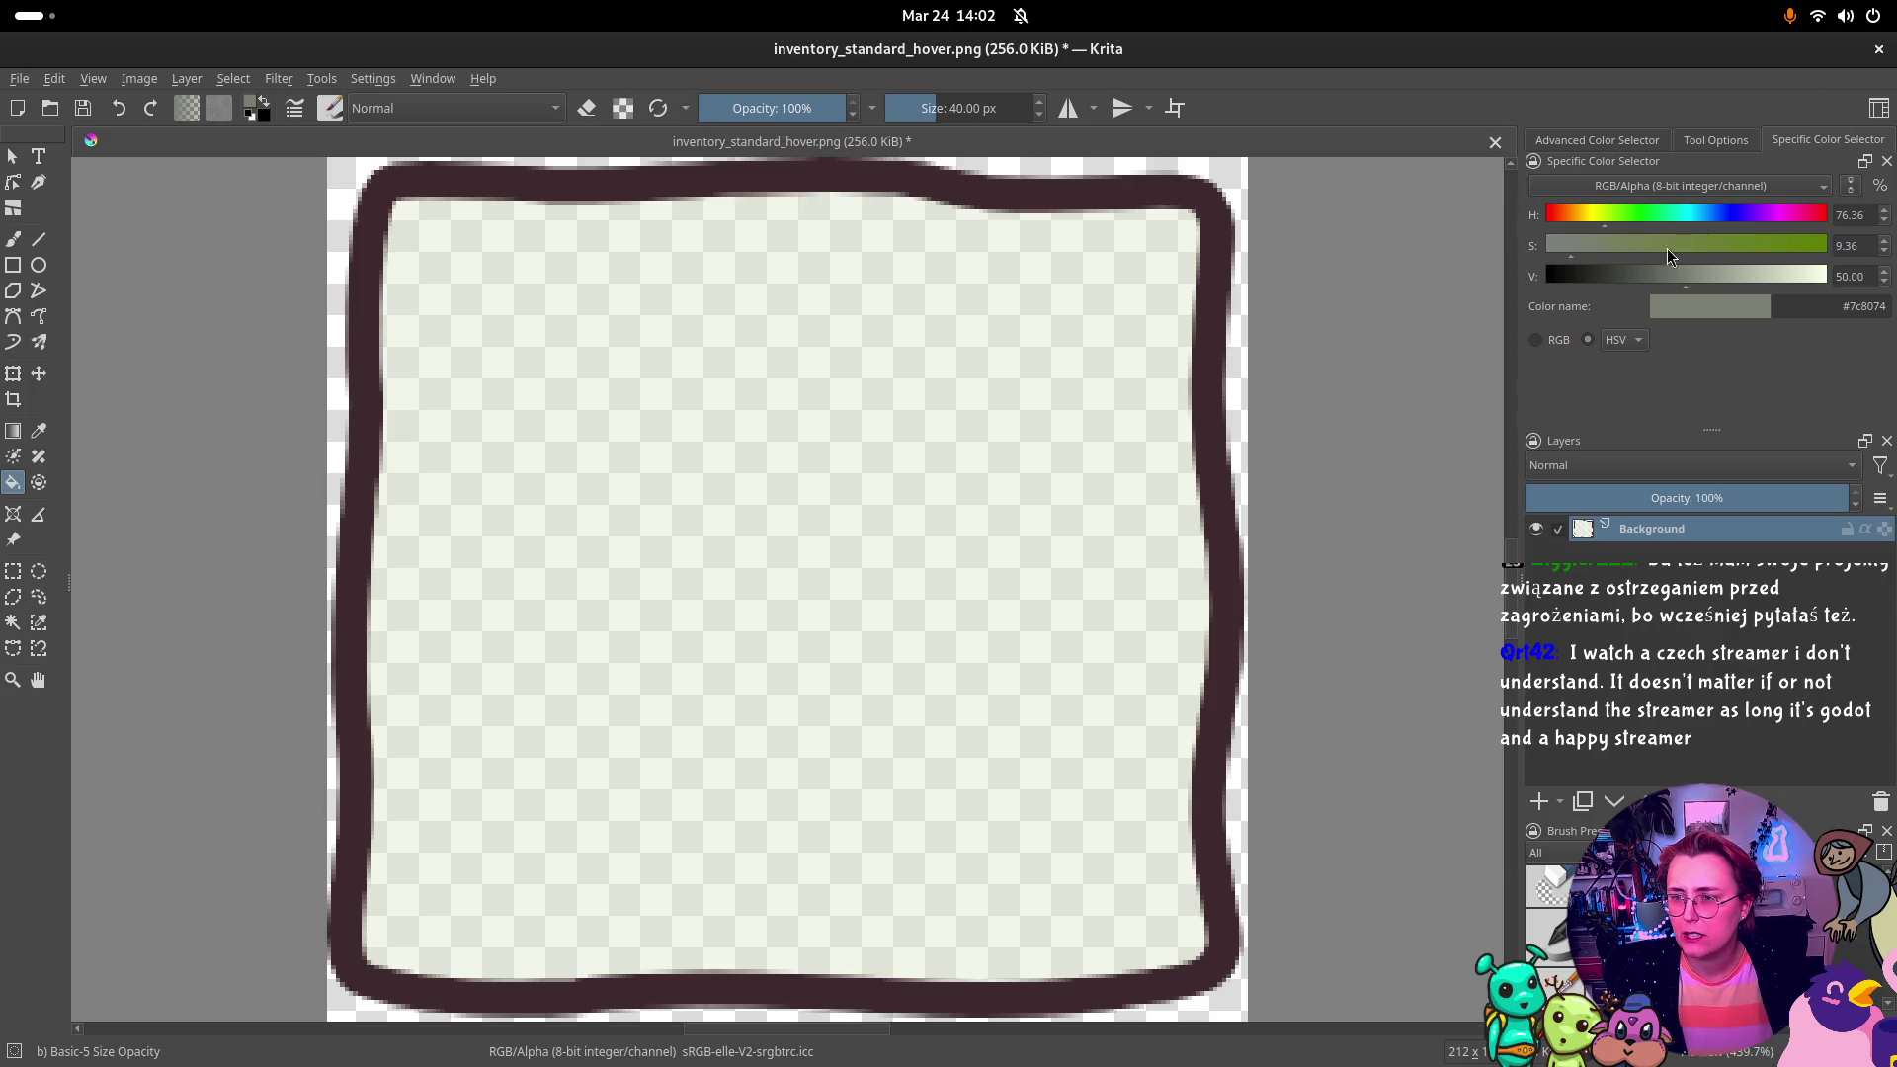
click(1569, 245)
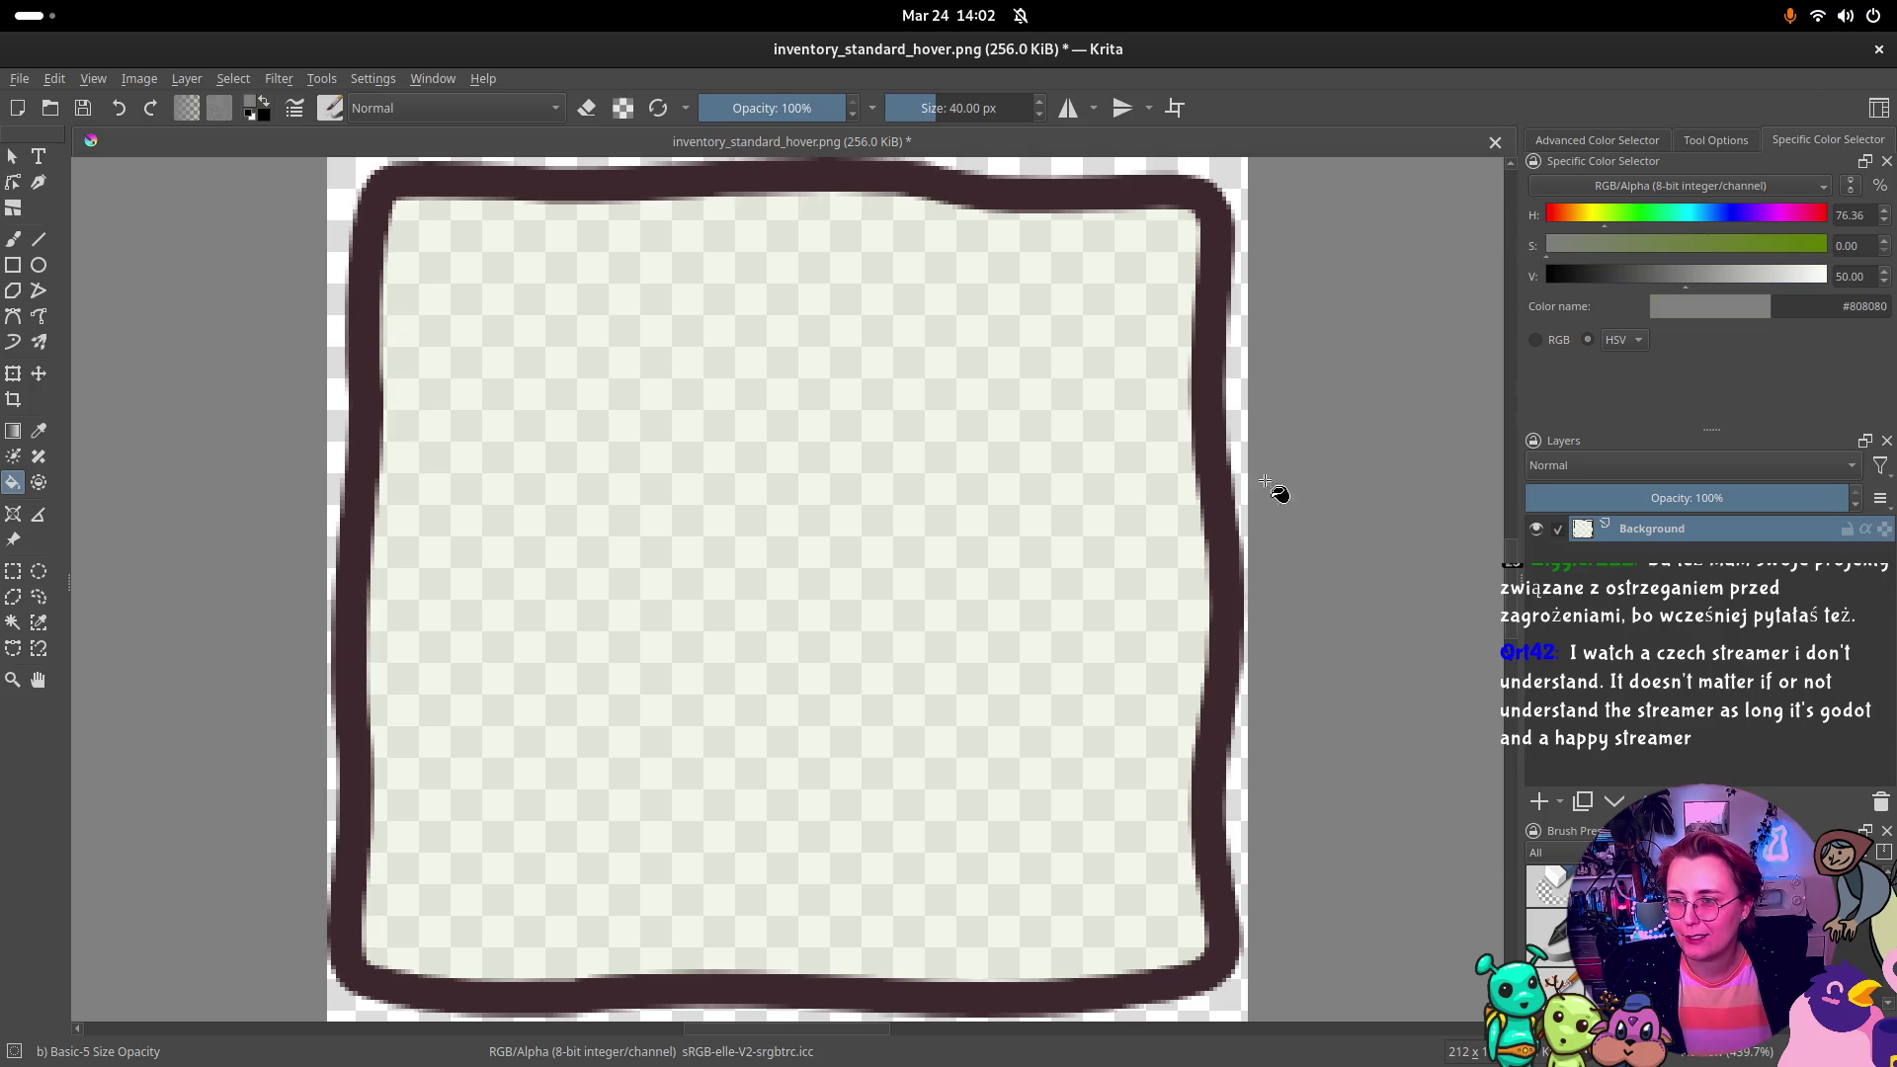
click(939, 459)
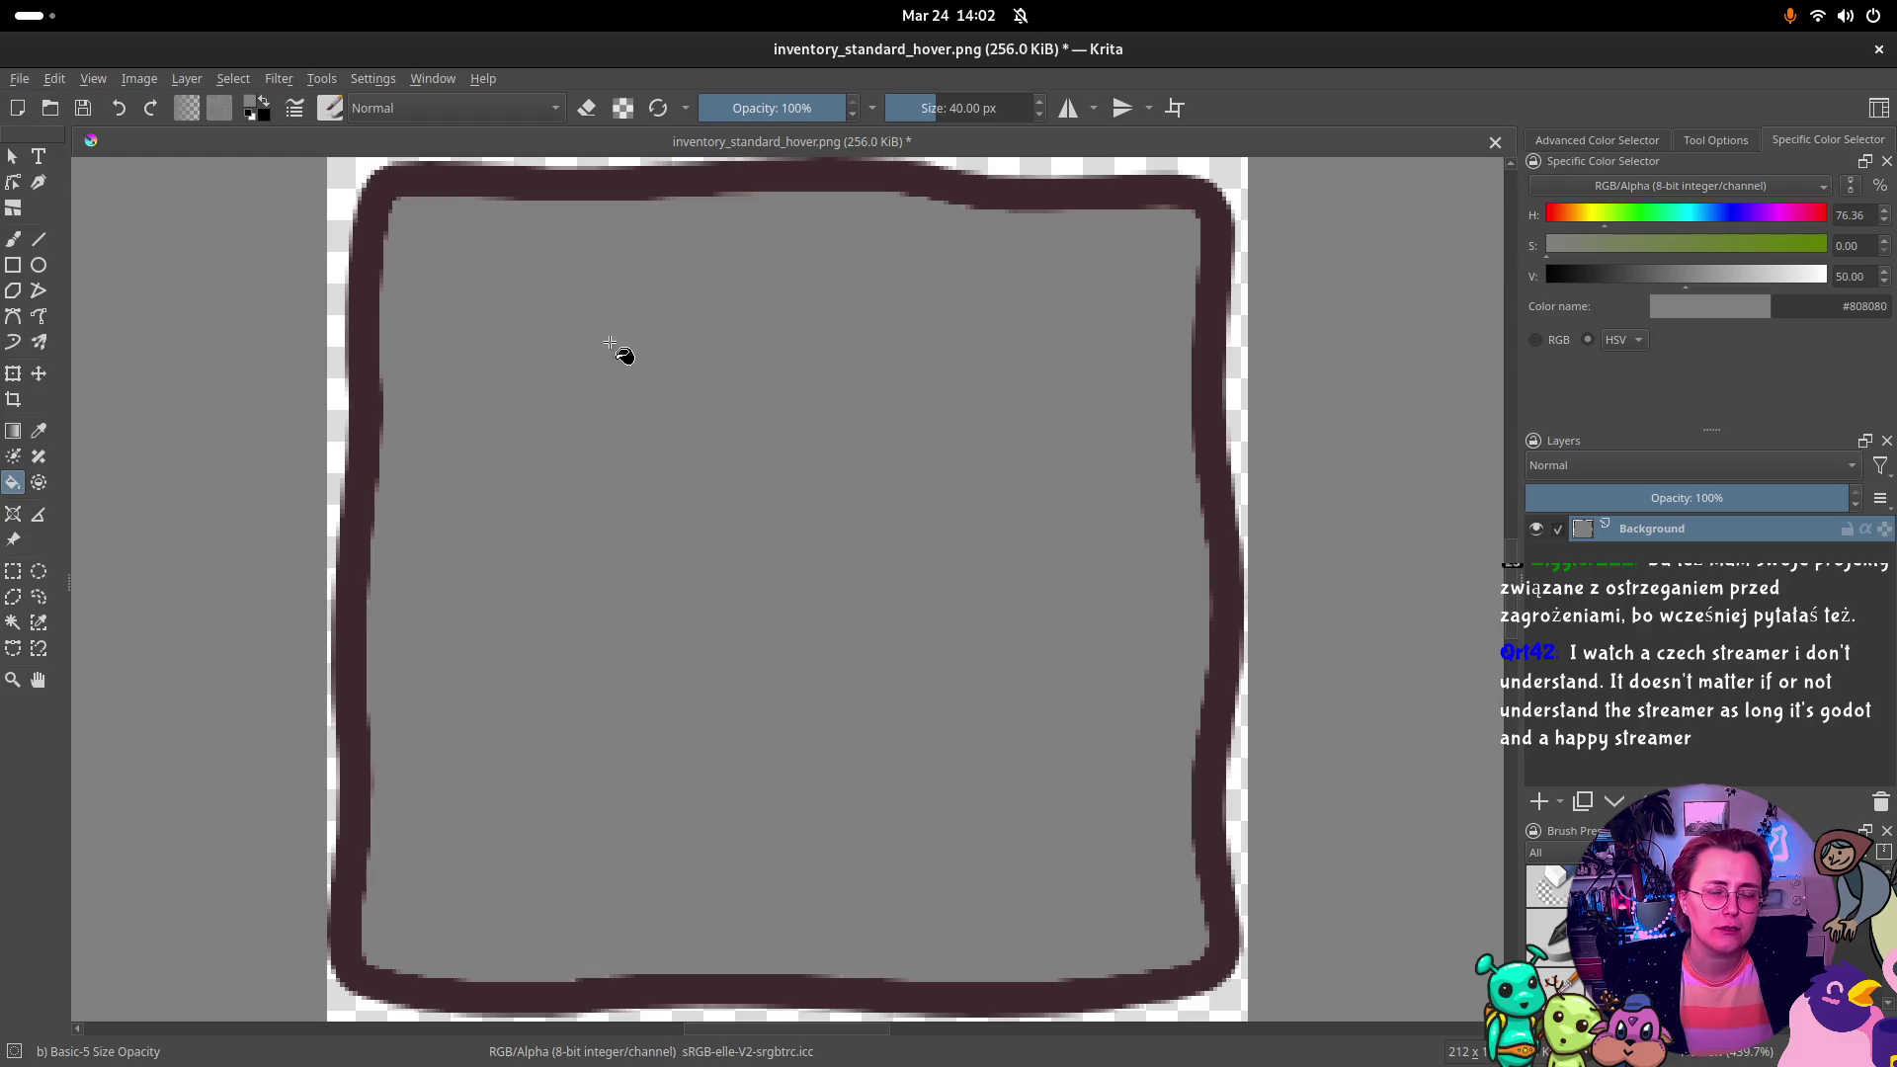
key(ctrl+z)
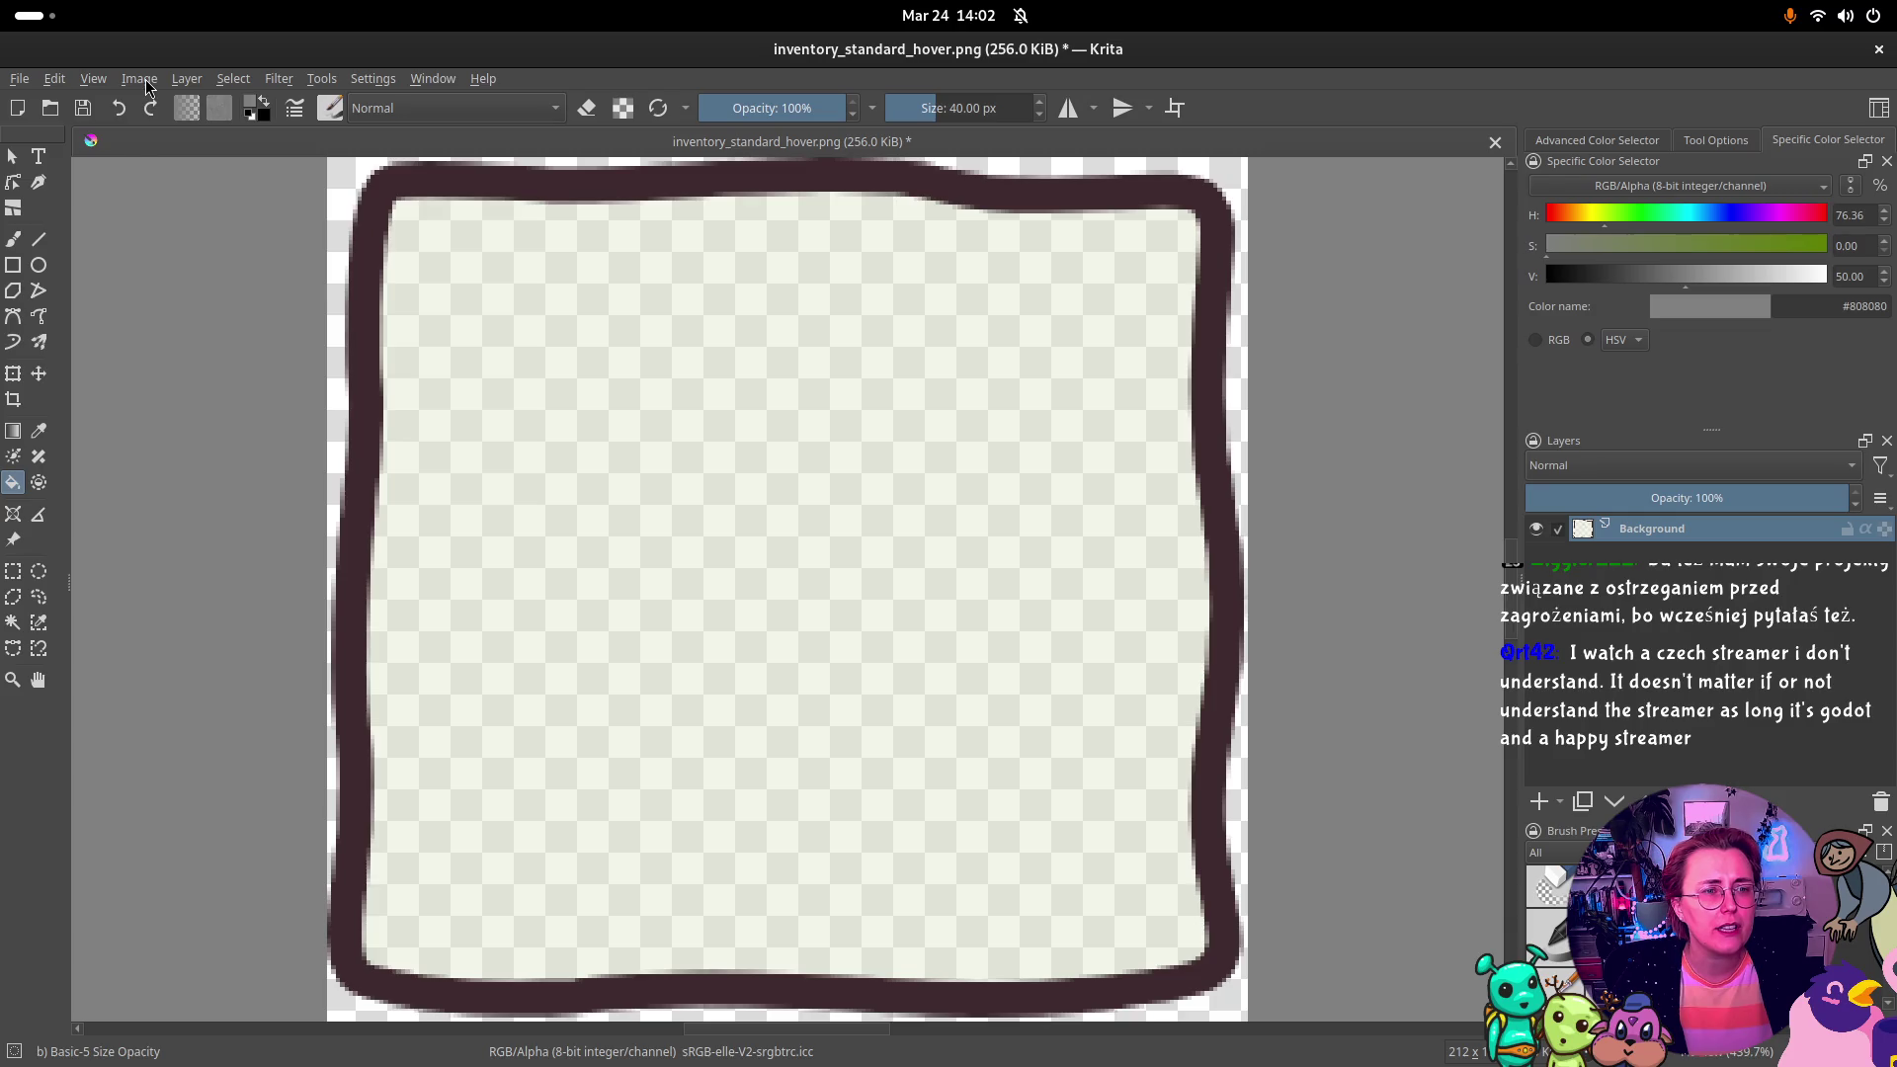
click(144, 83)
click(198, 126)
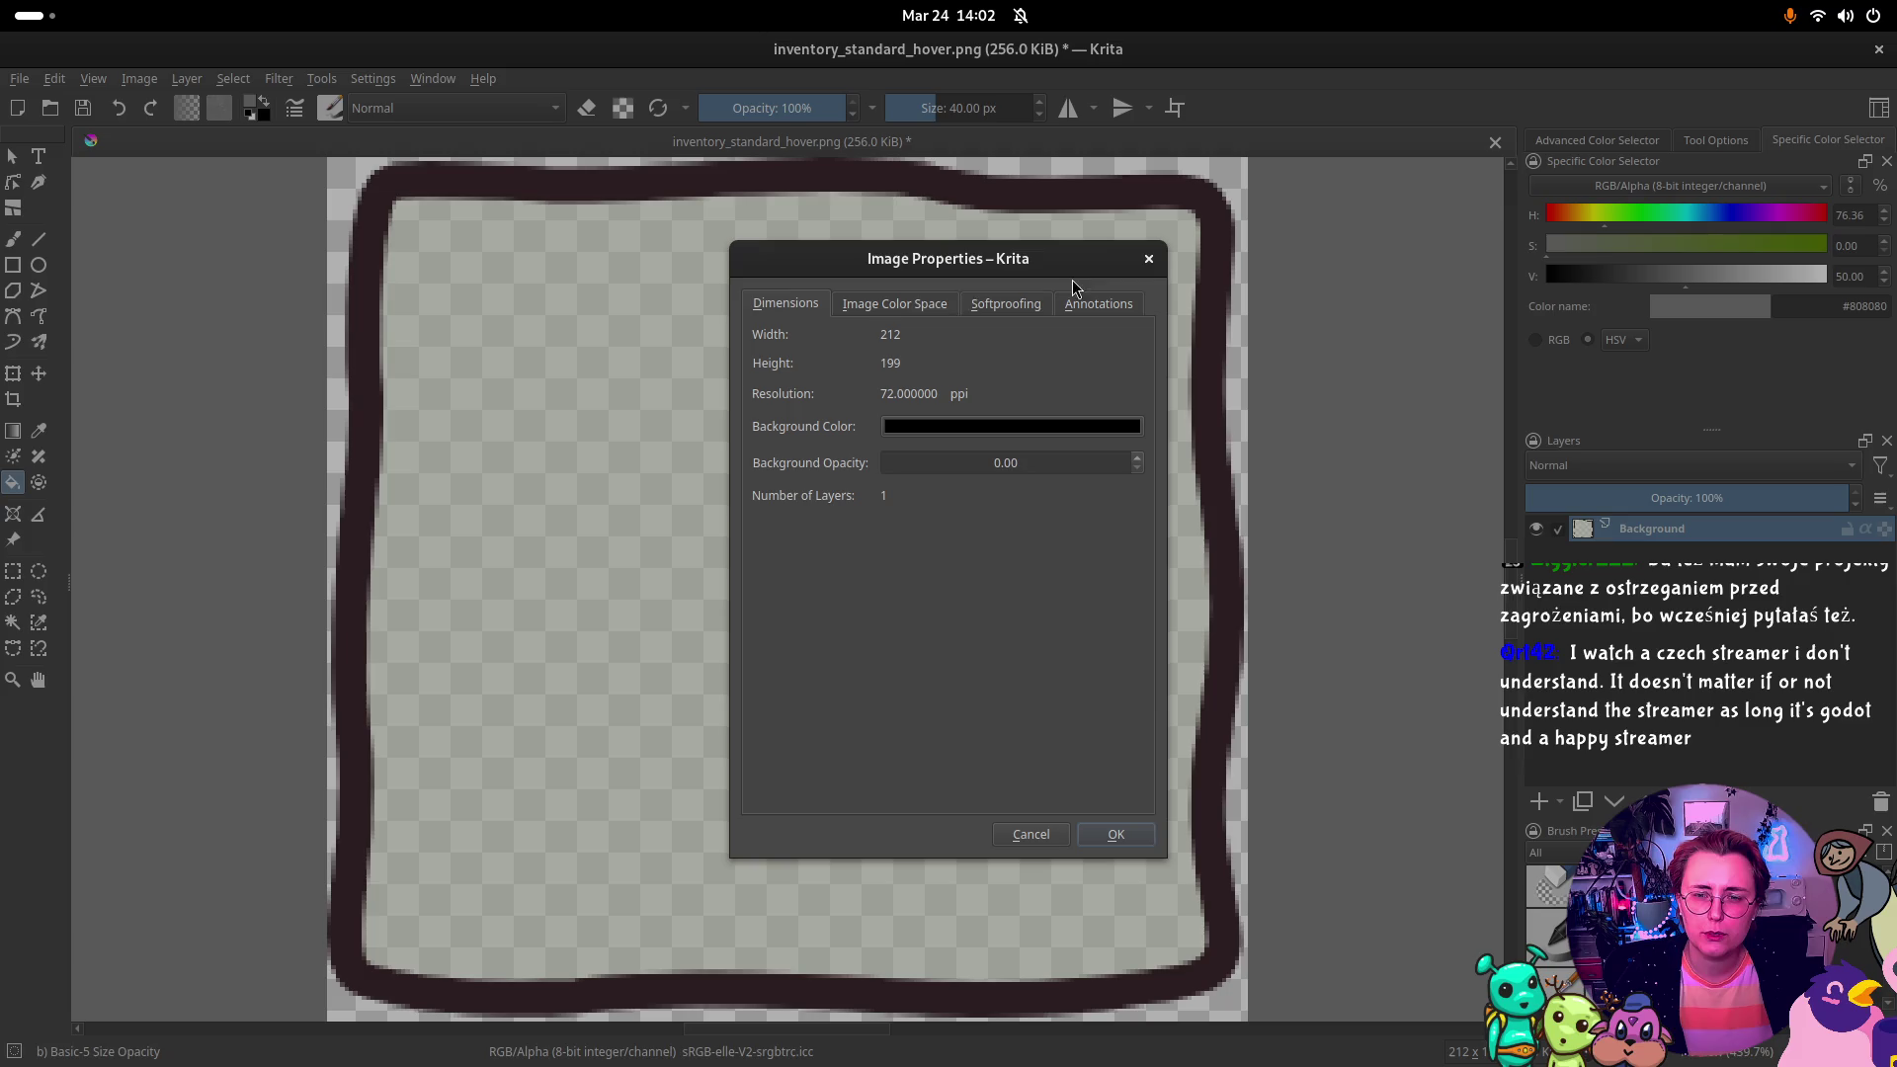
click(1148, 258)
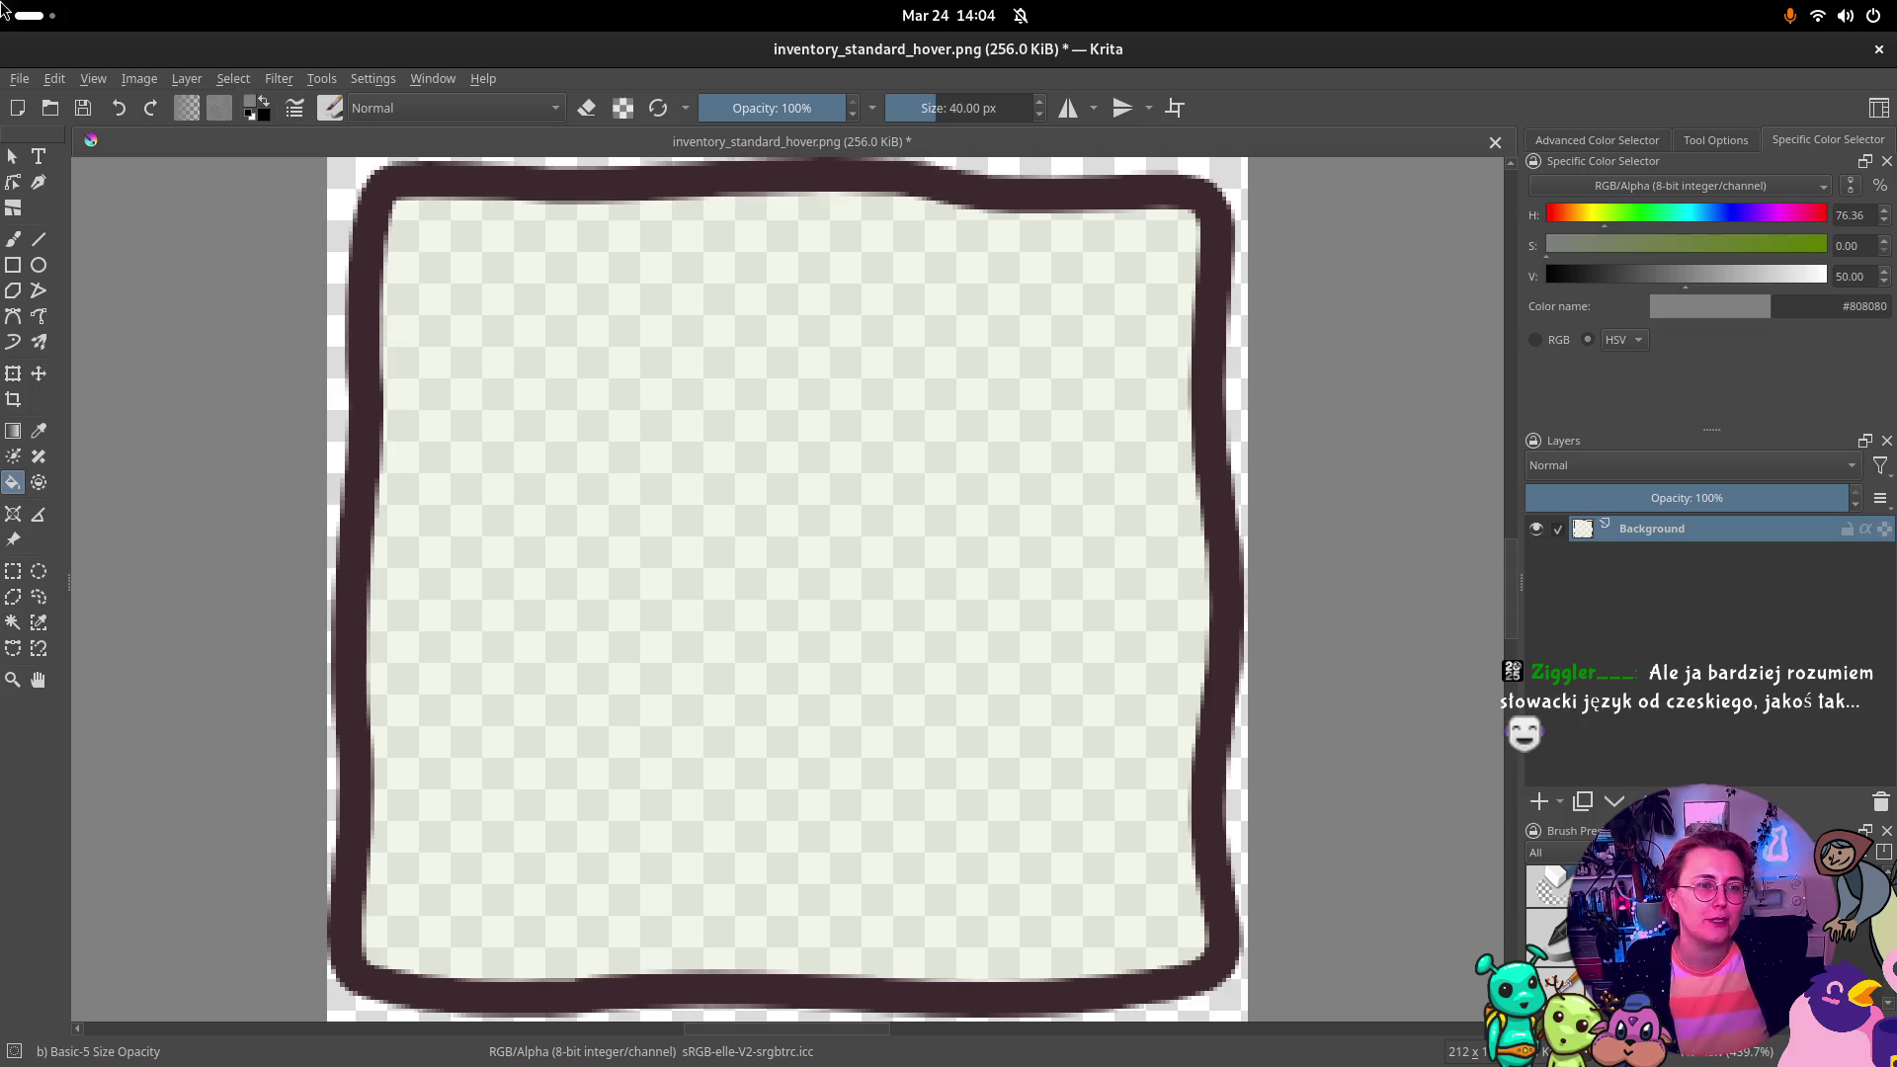
mouse_move(3, 3)
click(1215, 686)
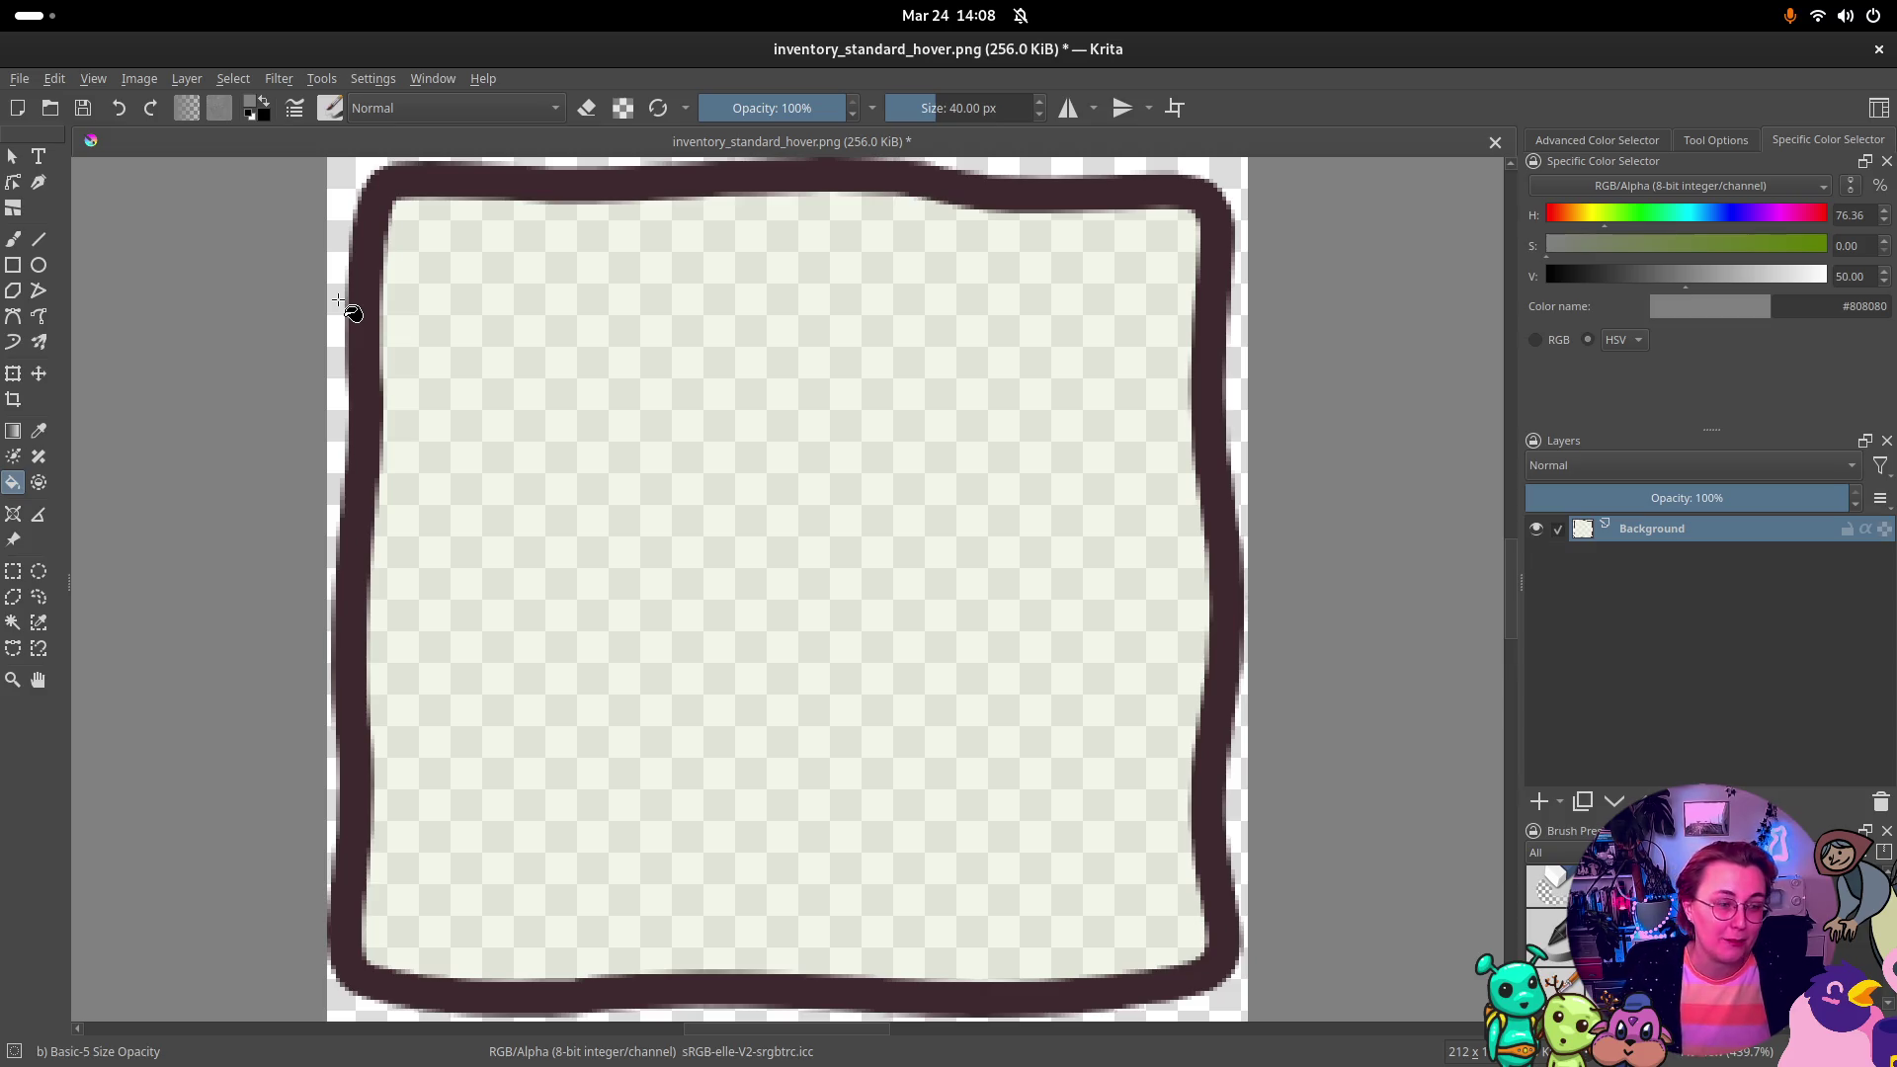
Step: Show the Filter > Adjust submenu of colour adjustments for the purple outline
click(279, 79)
click(279, 79)
click(273, 79)
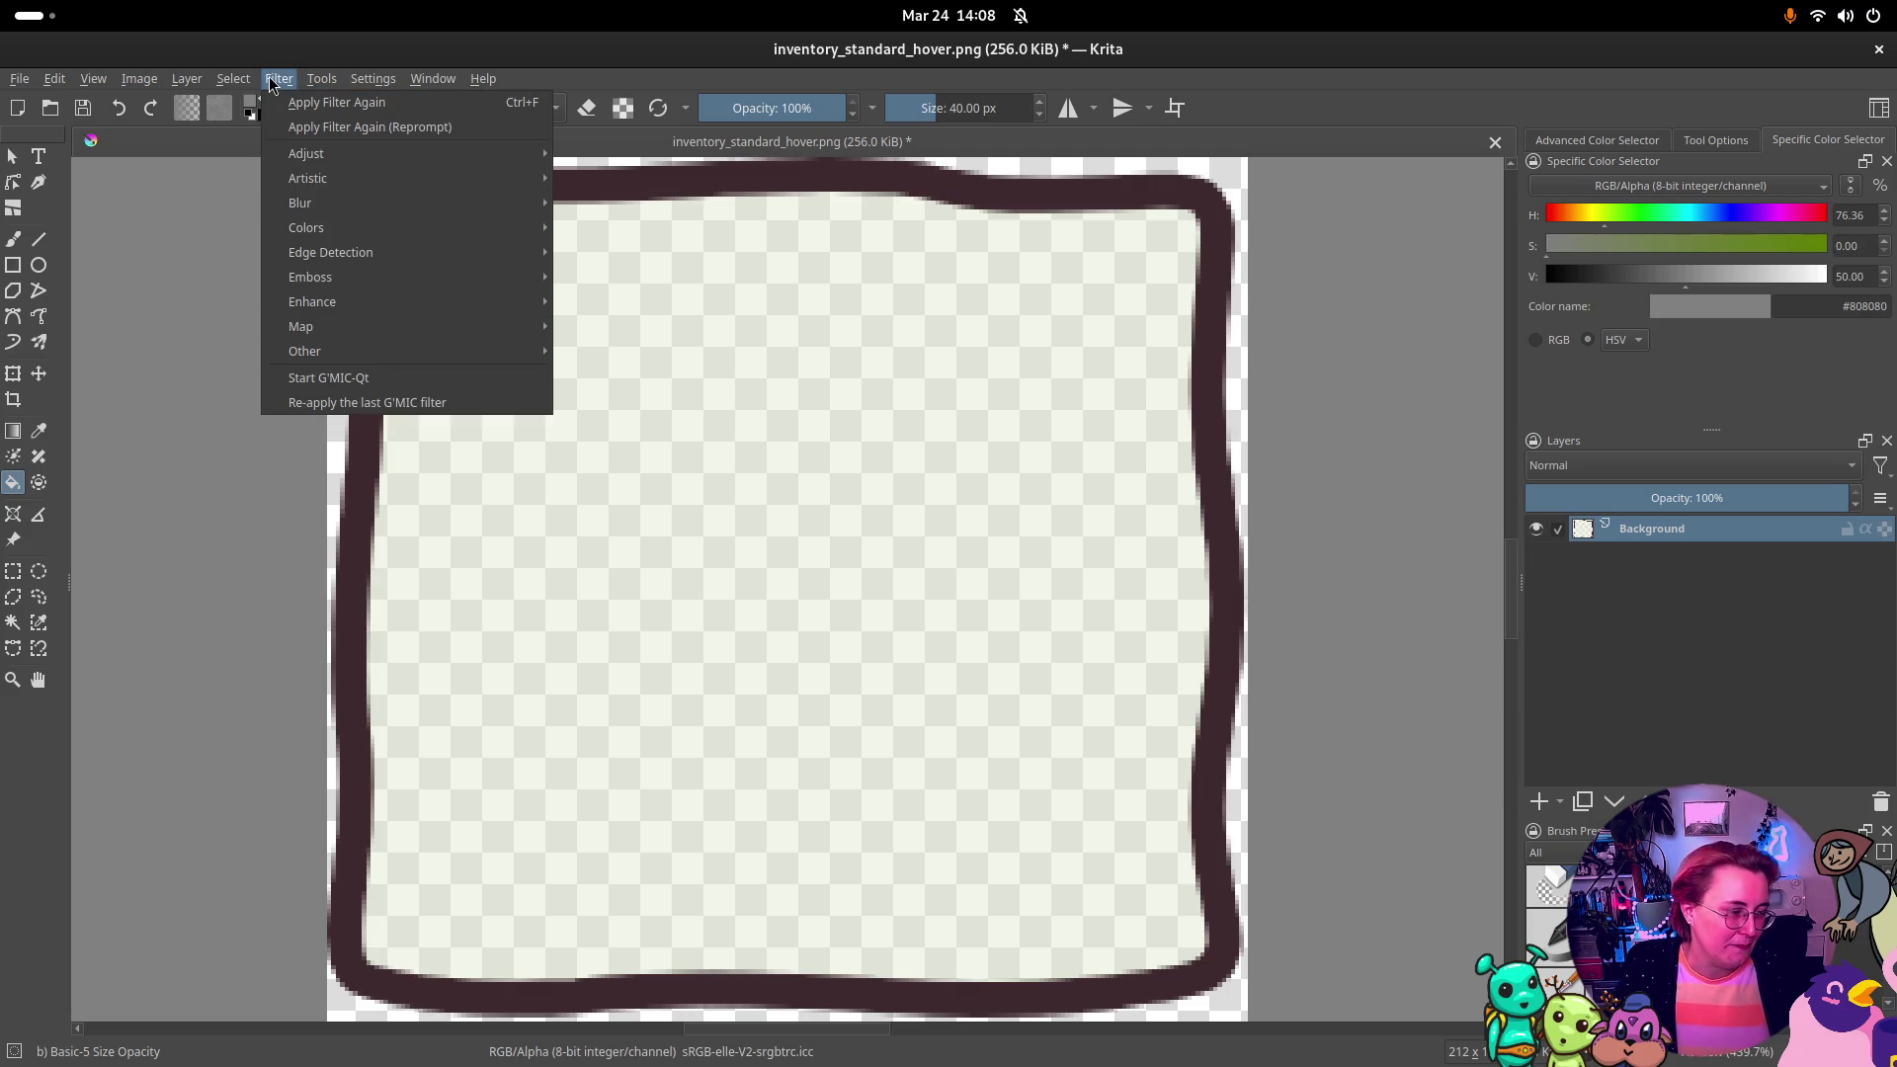
mouse_move(365, 168)
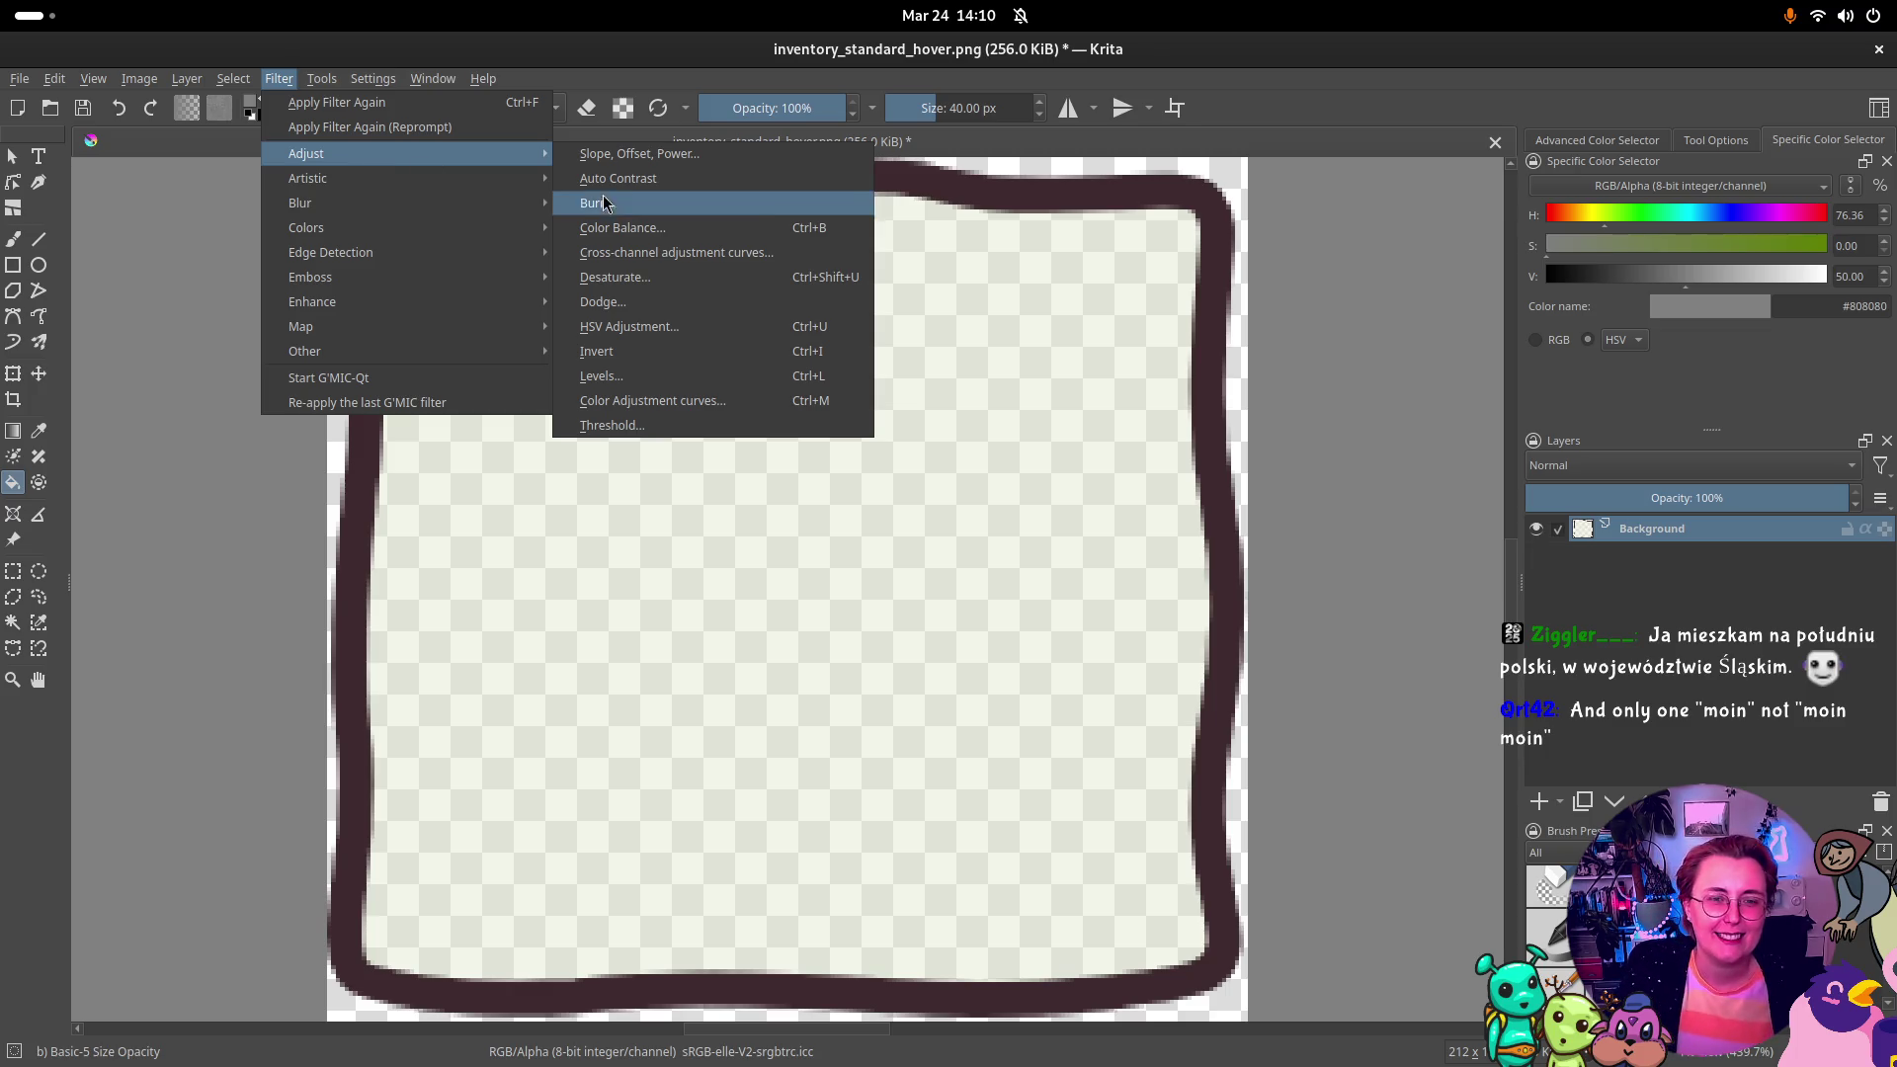
Step: Desaturate the outline to grey with Filter > Adjust > Desaturate, then revert it back to purple
click(672, 277)
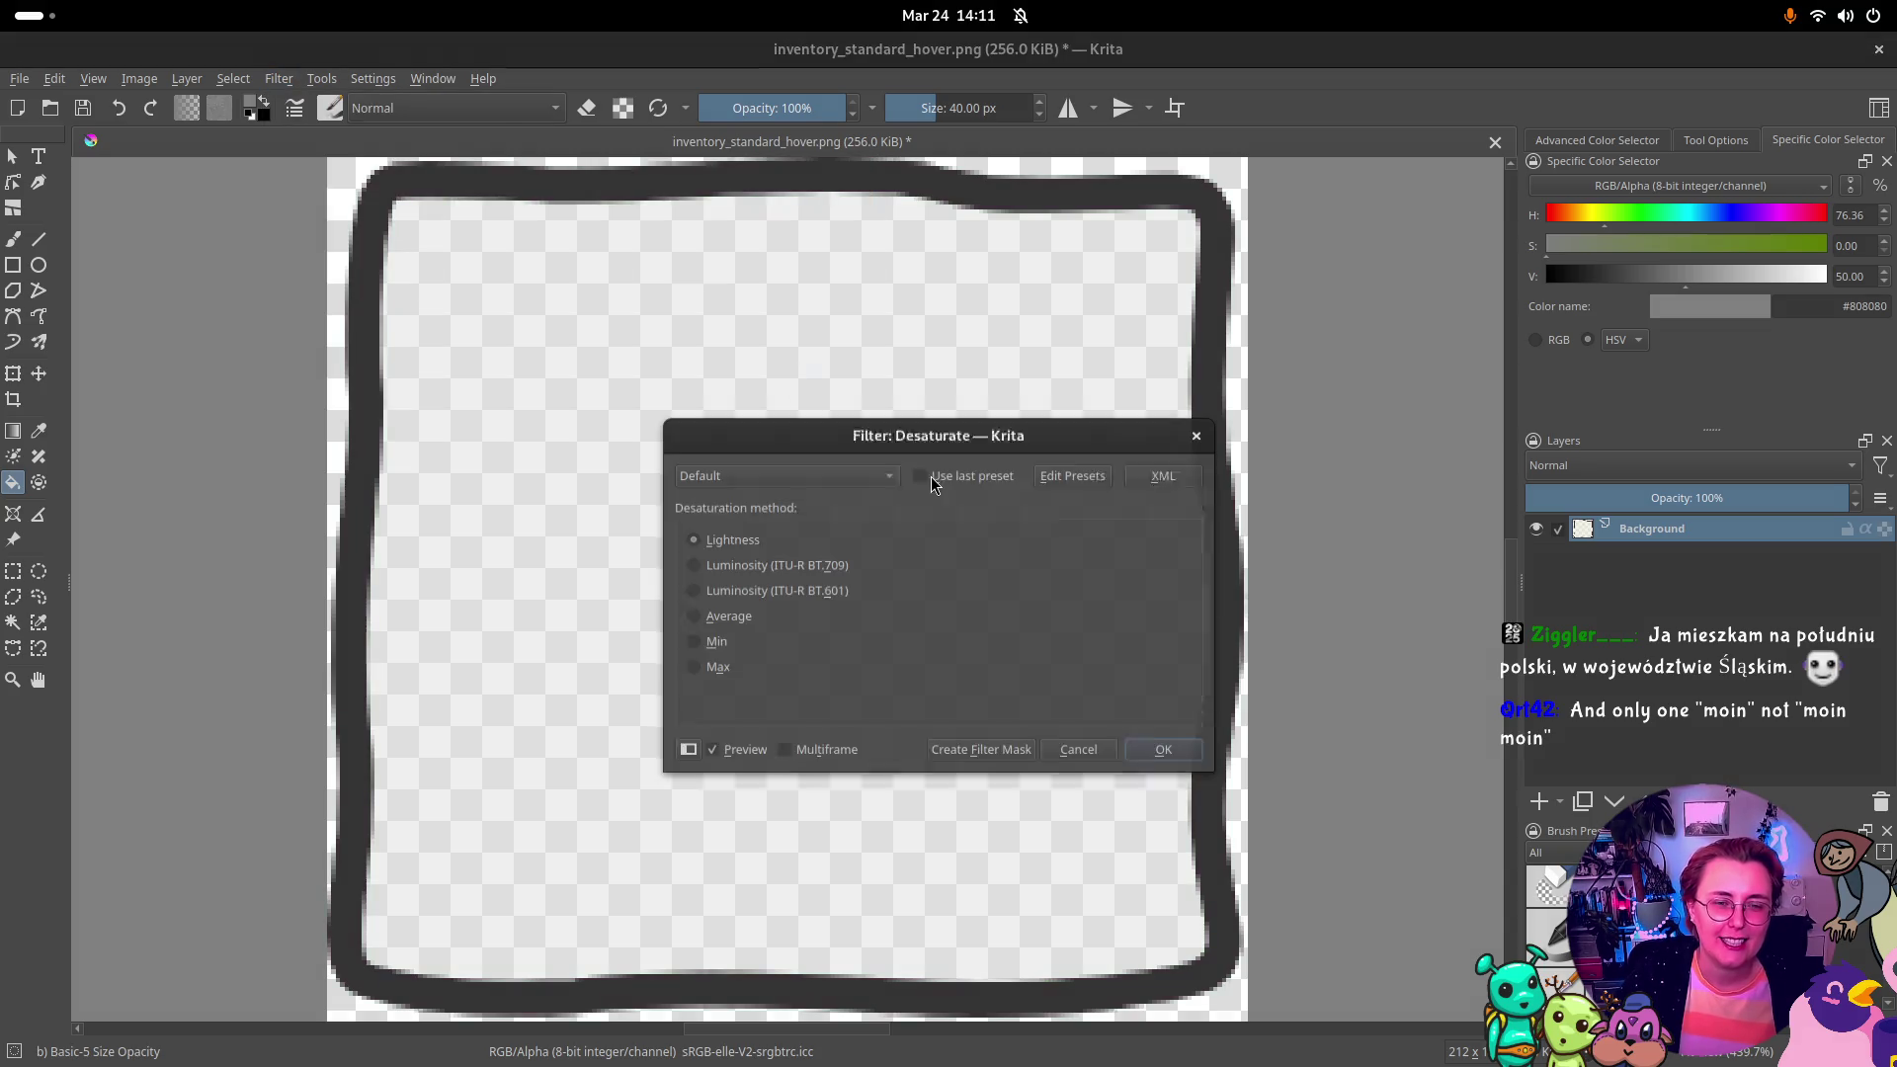
click(1146, 755)
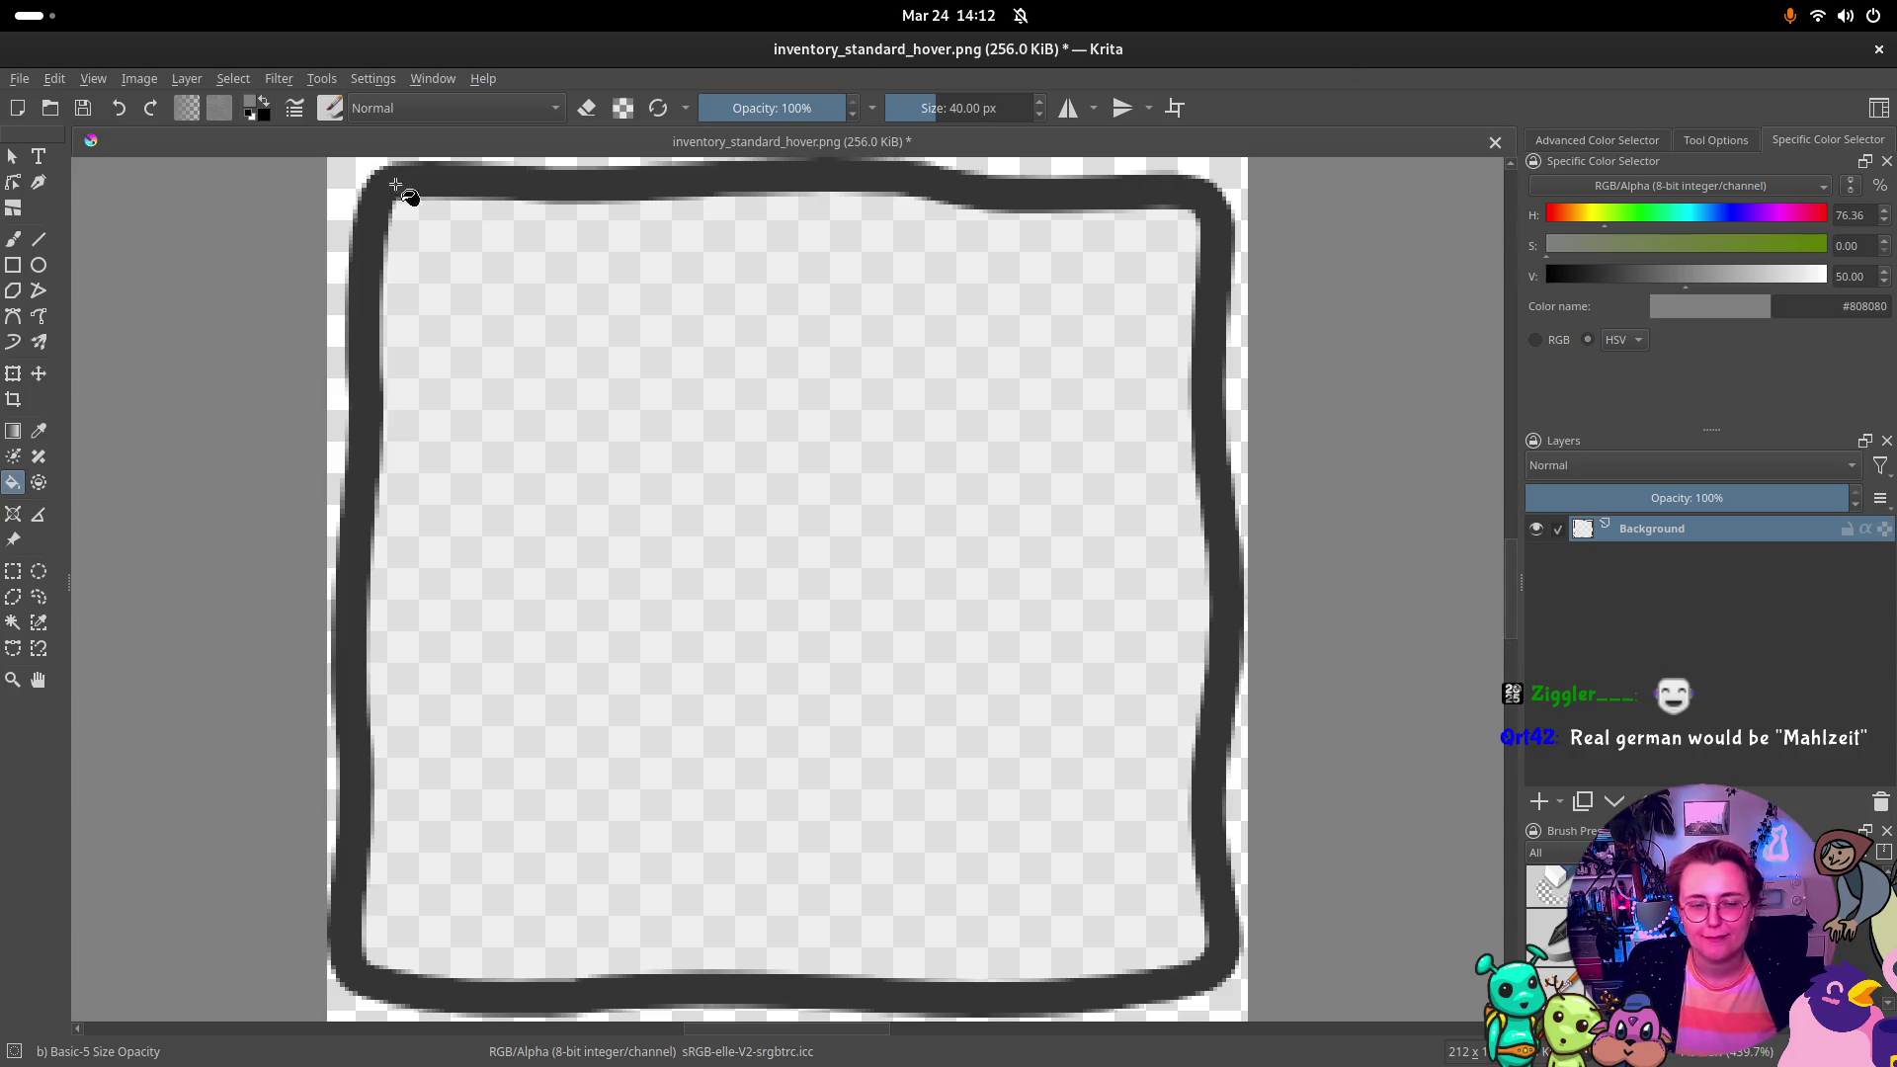
key(ctrl+y)
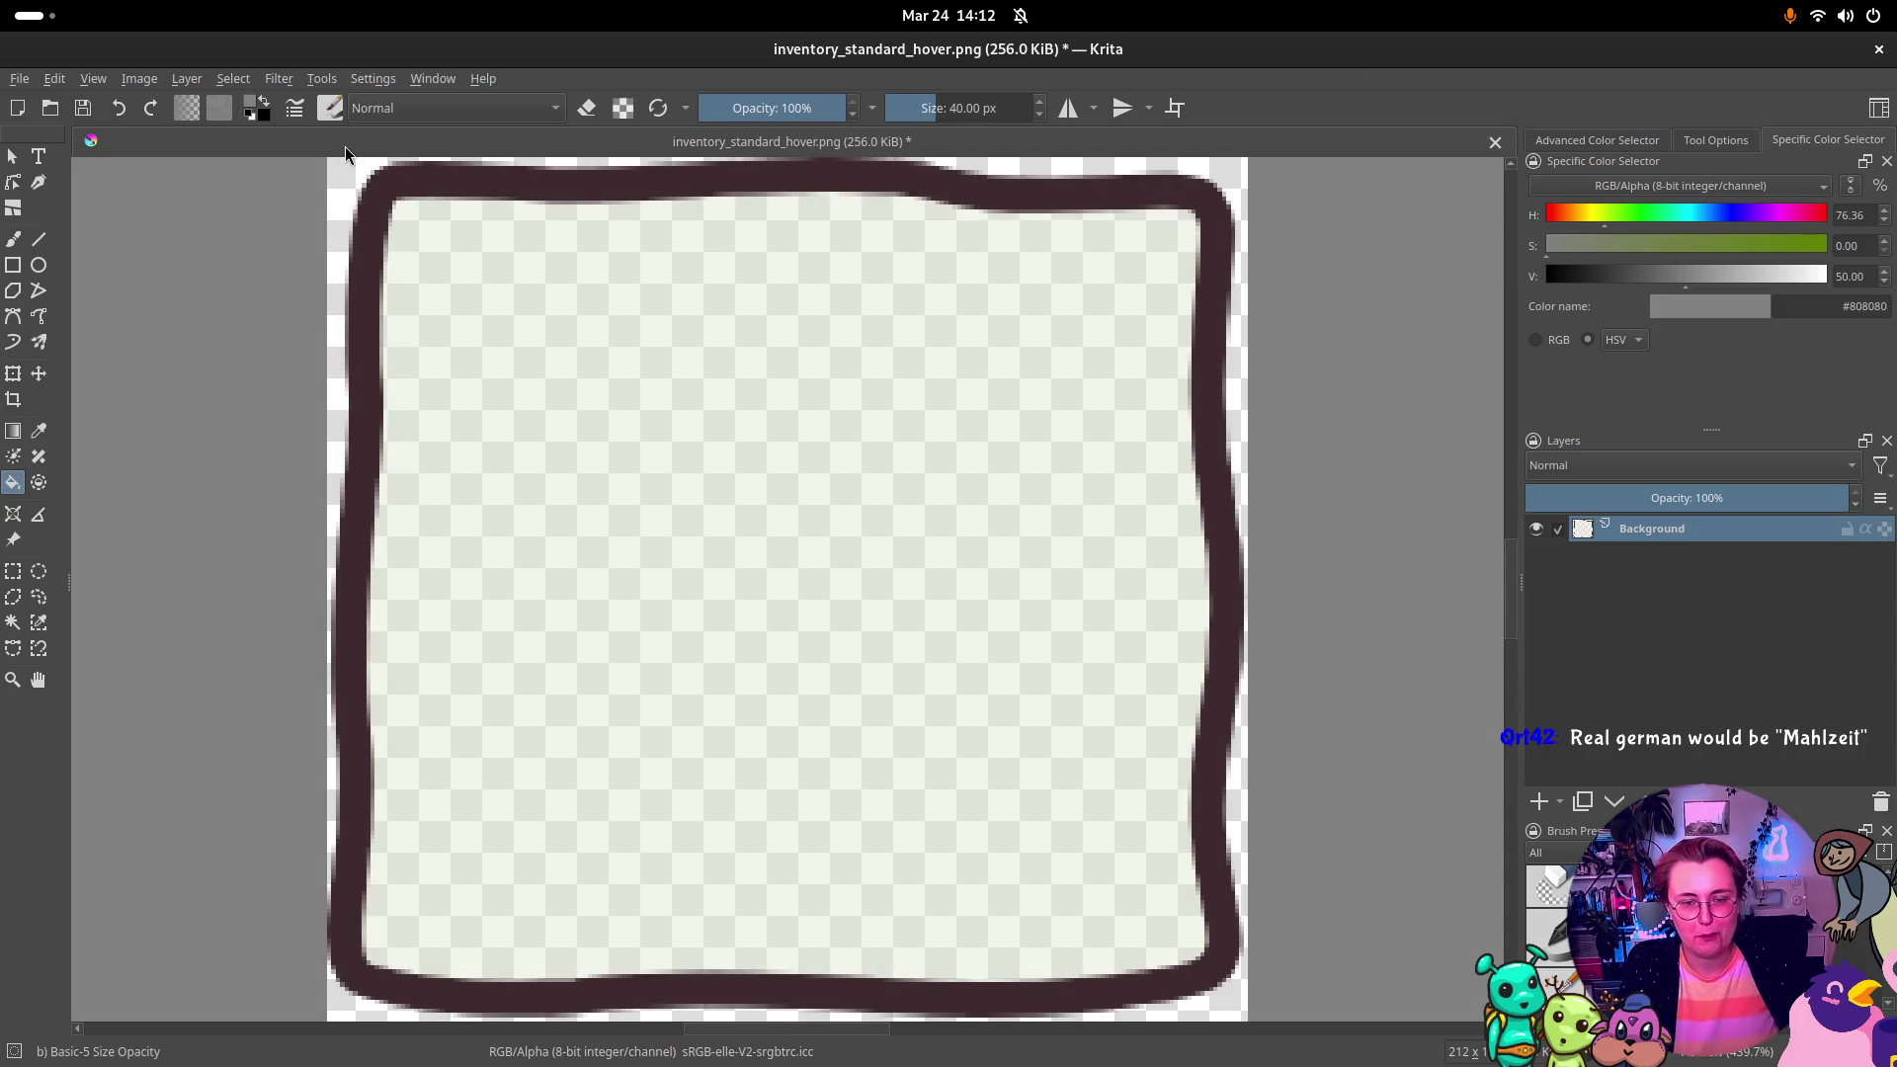
Step: Browse the Settings and Filter menus to reach the Filter > Adjust submenu
click(387, 83)
click(375, 79)
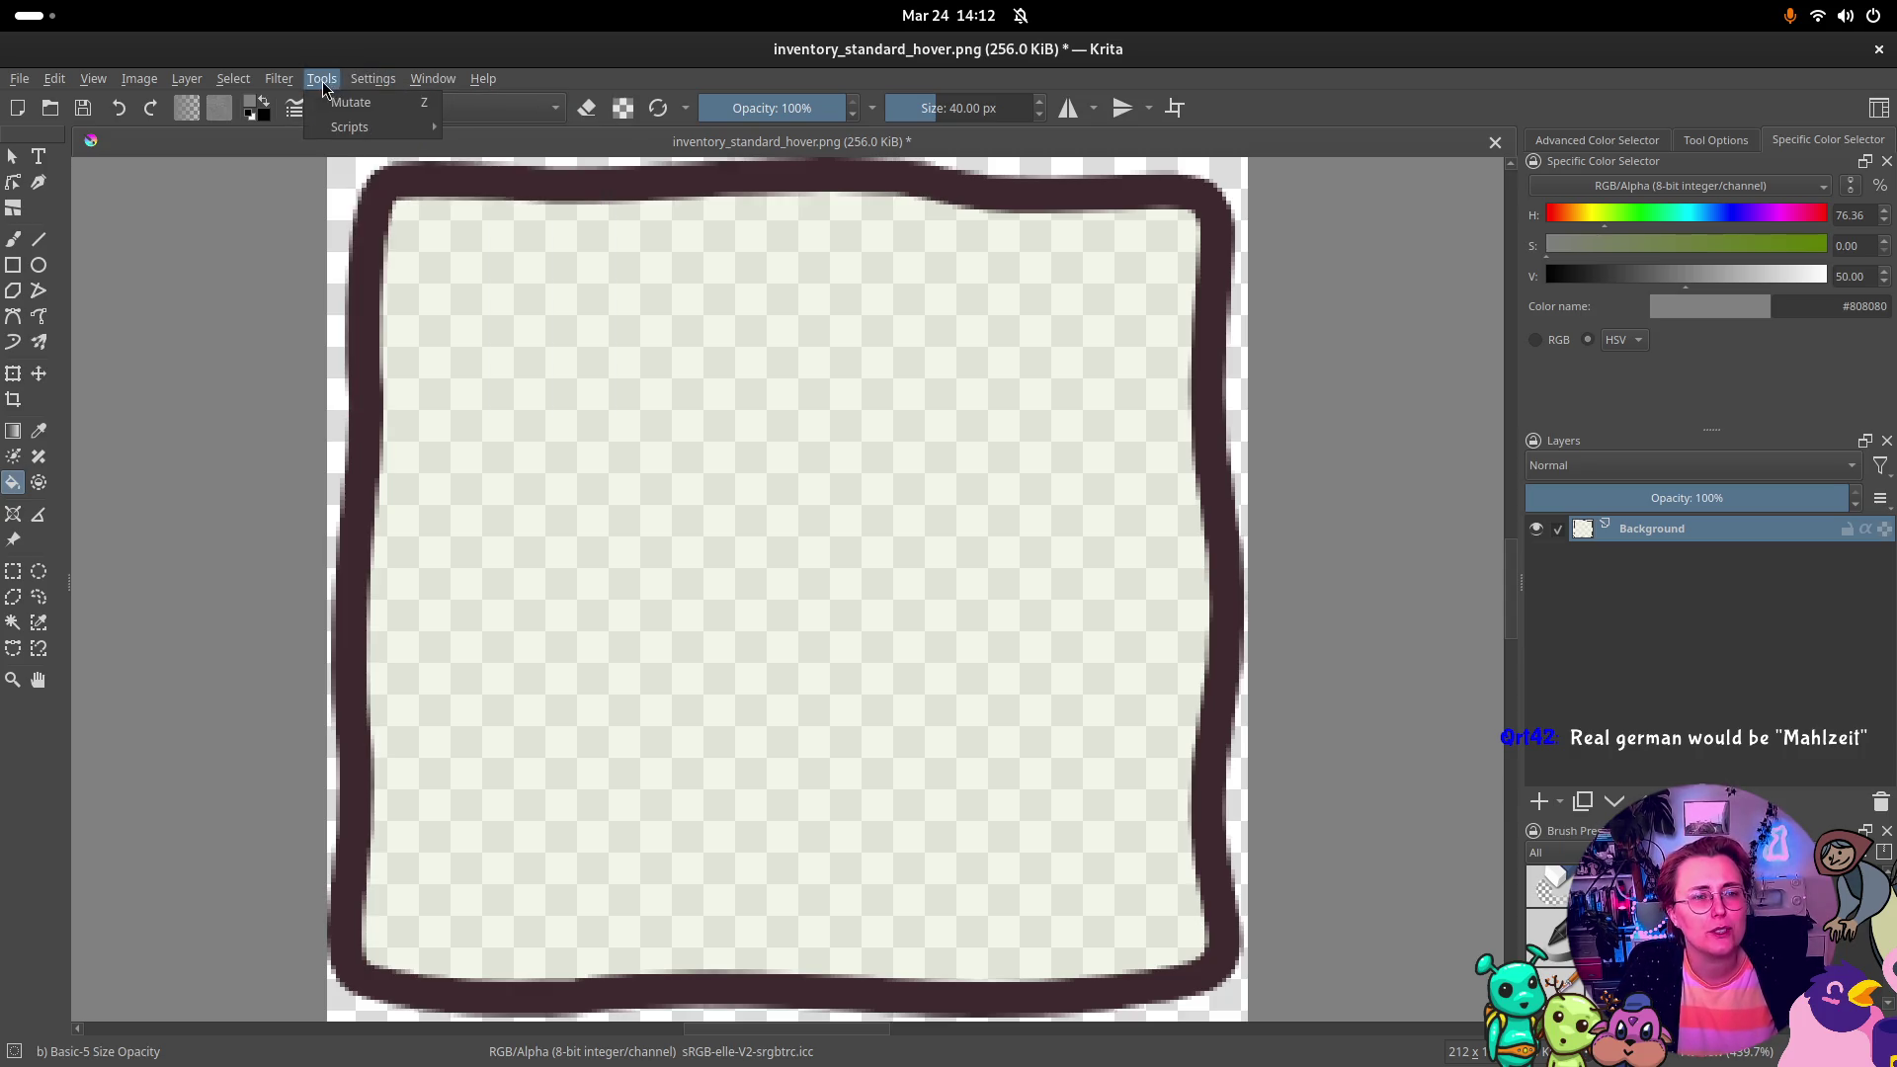
click(279, 79)
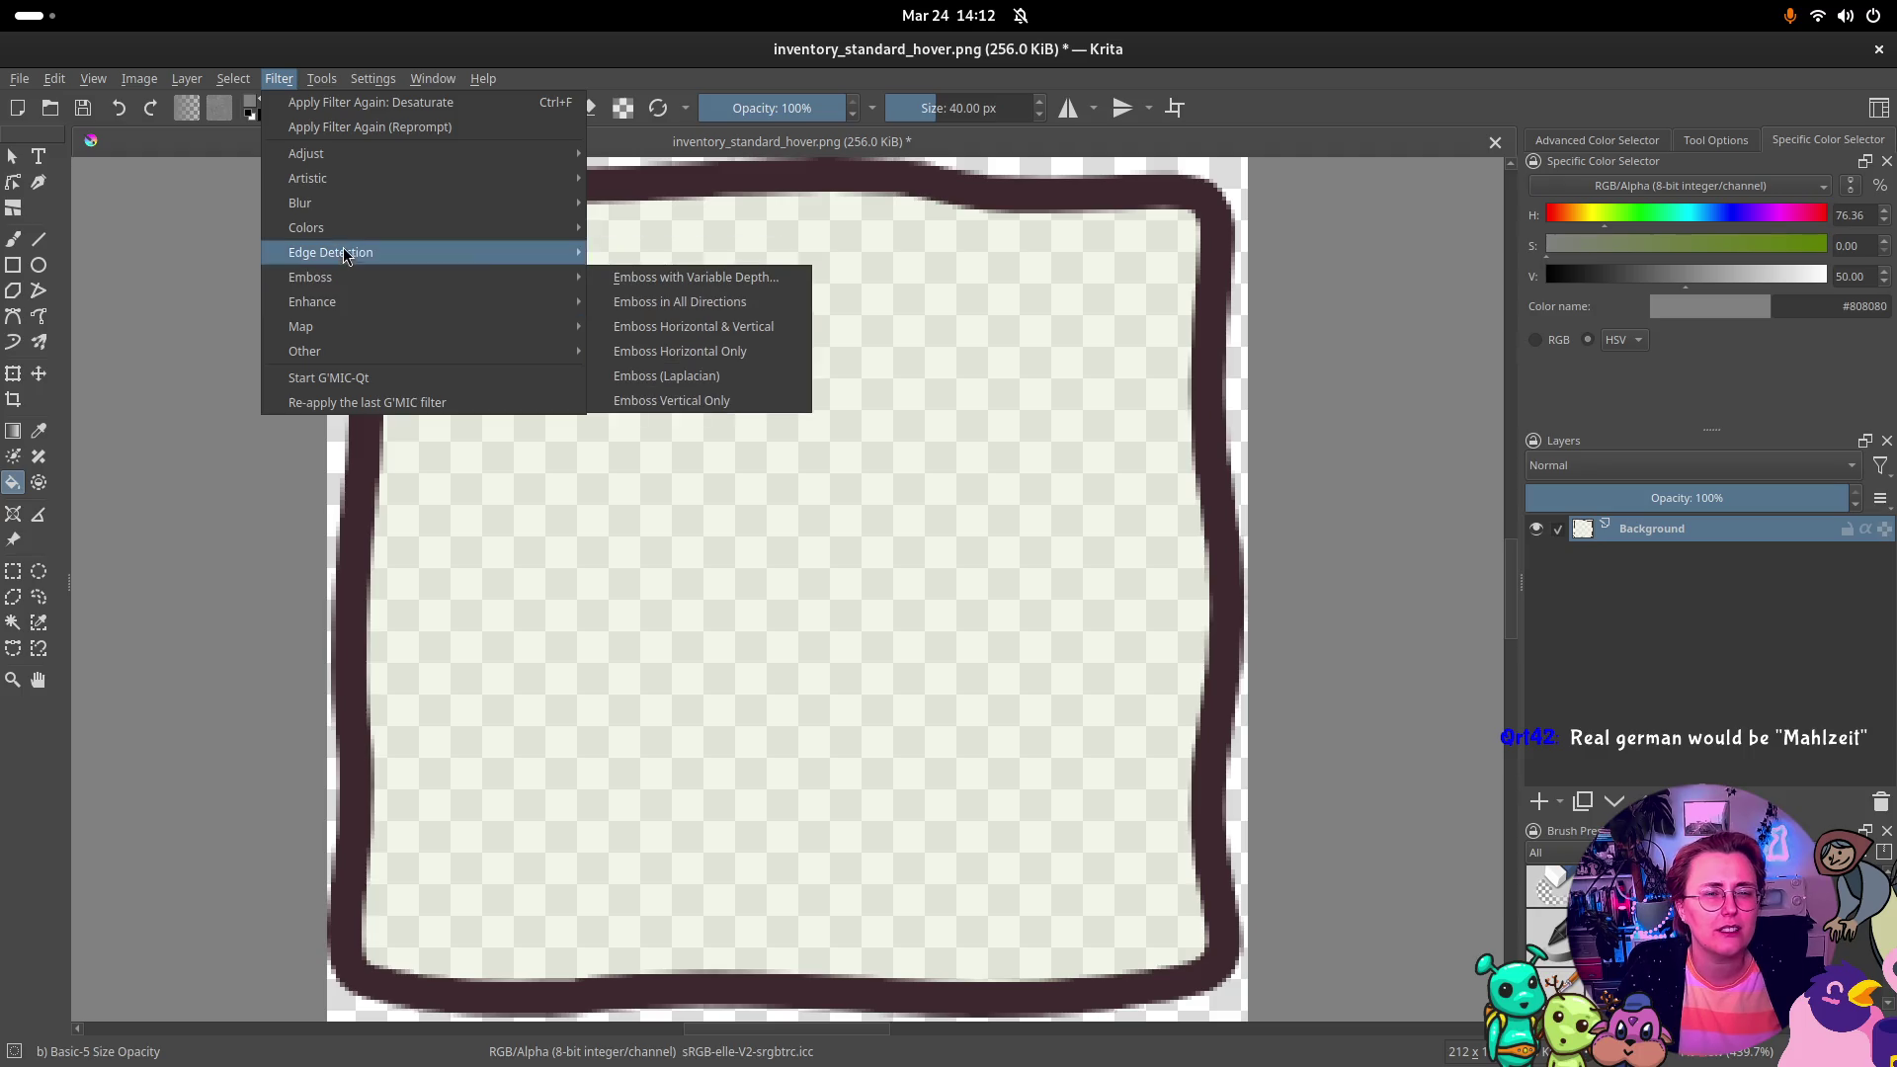
mouse_move(357, 226)
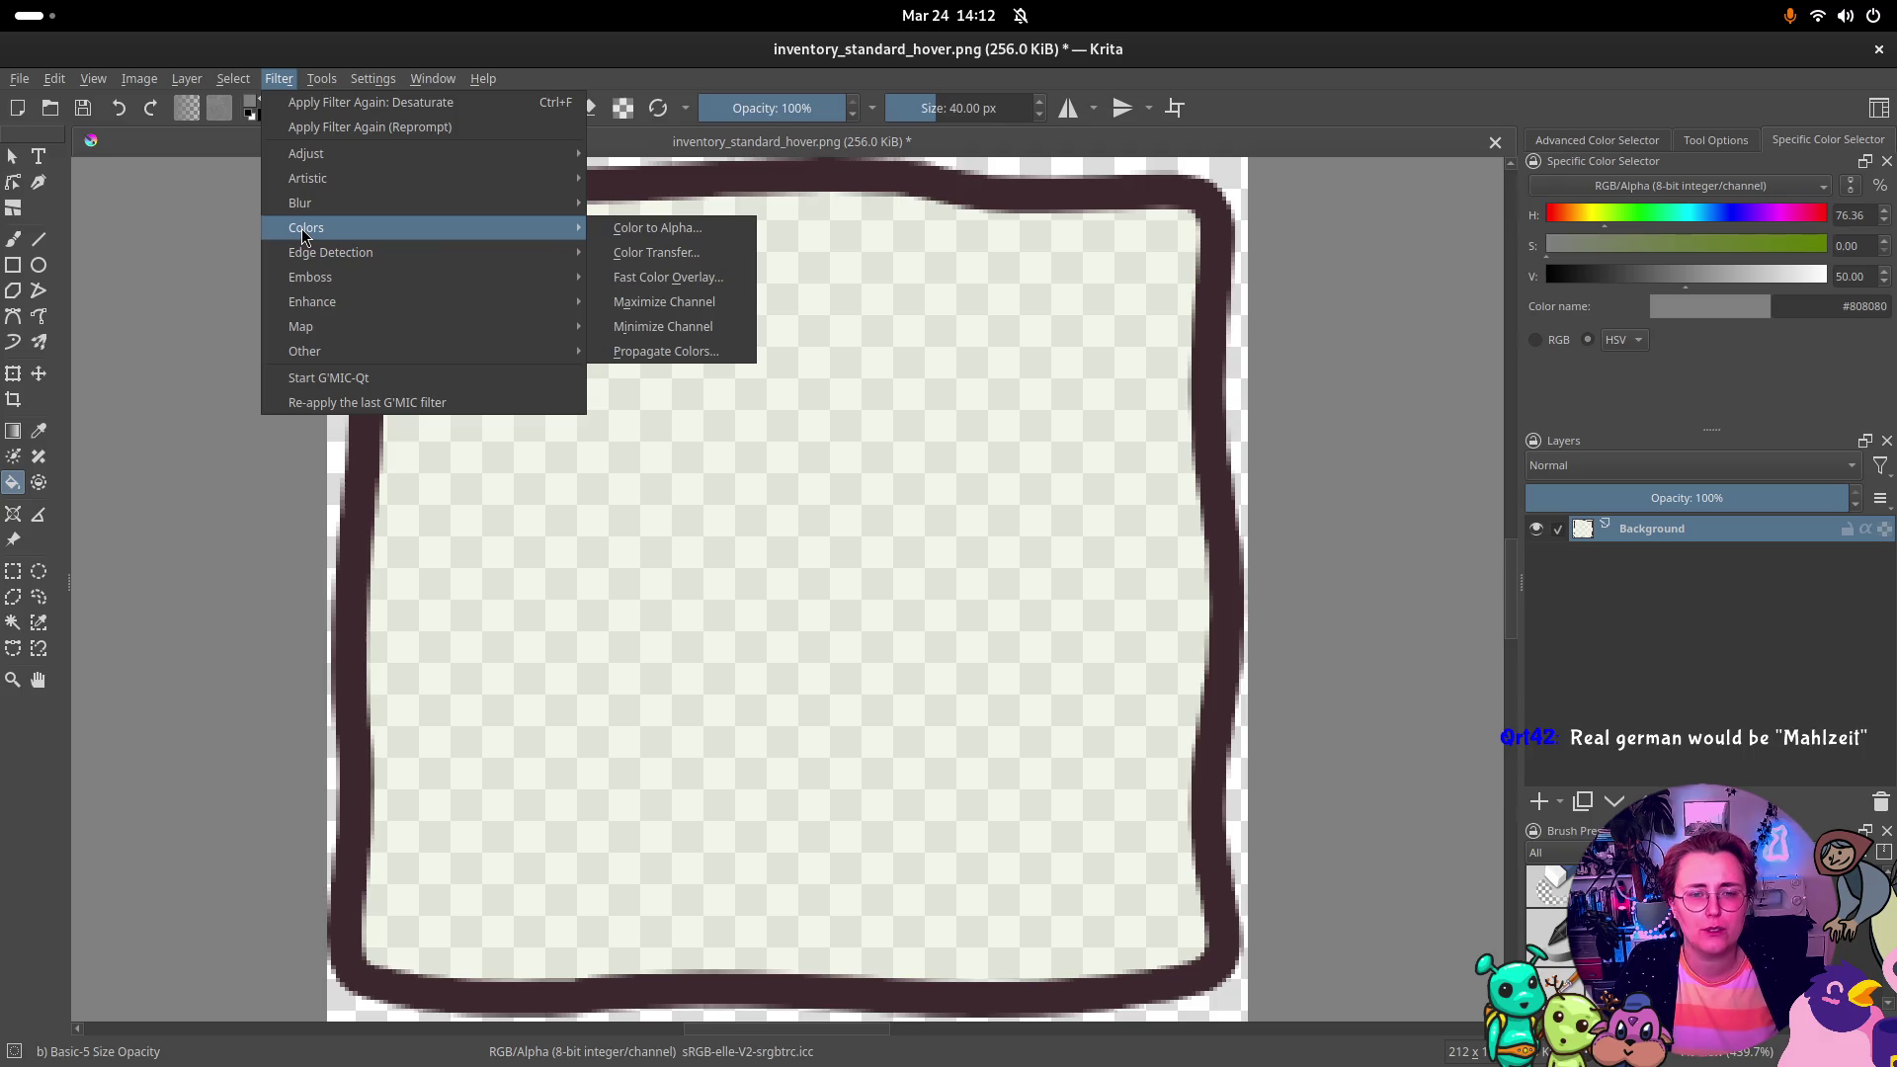
mouse_move(145, 86)
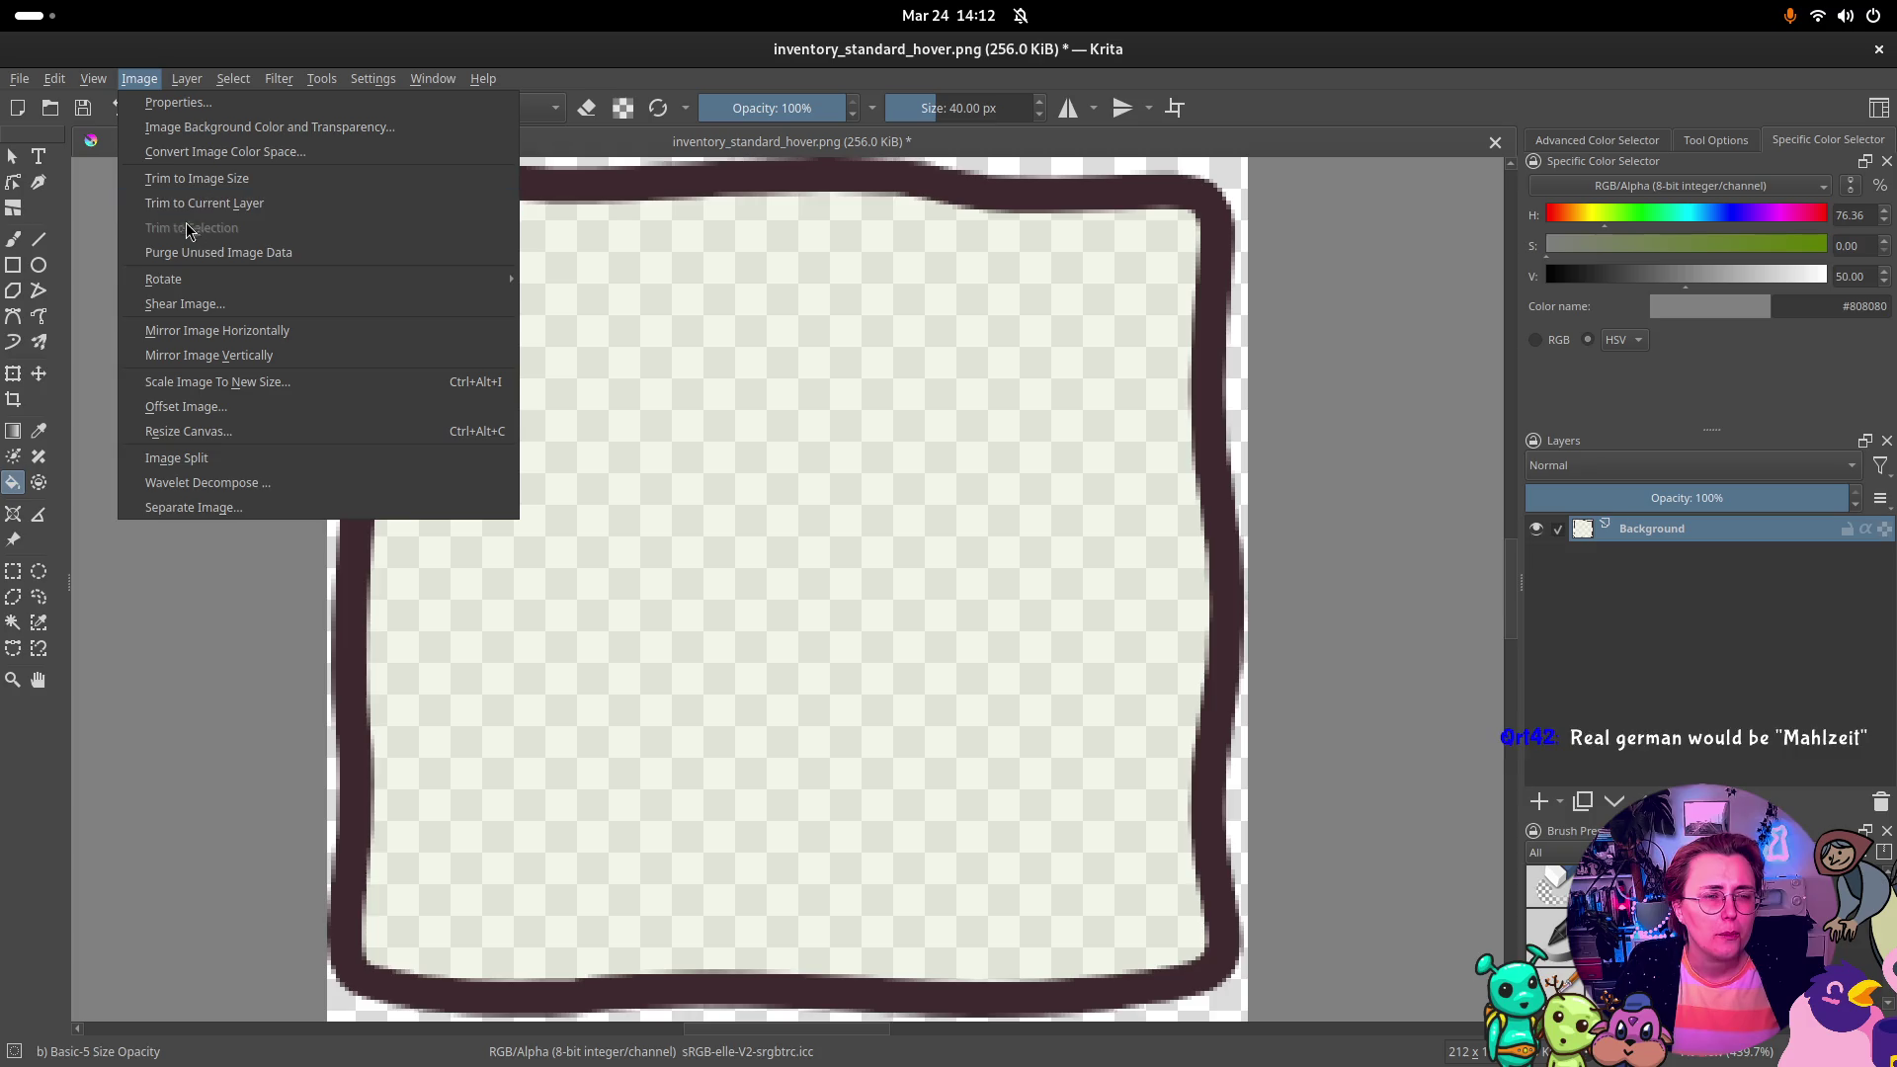
mouse_move(198, 279)
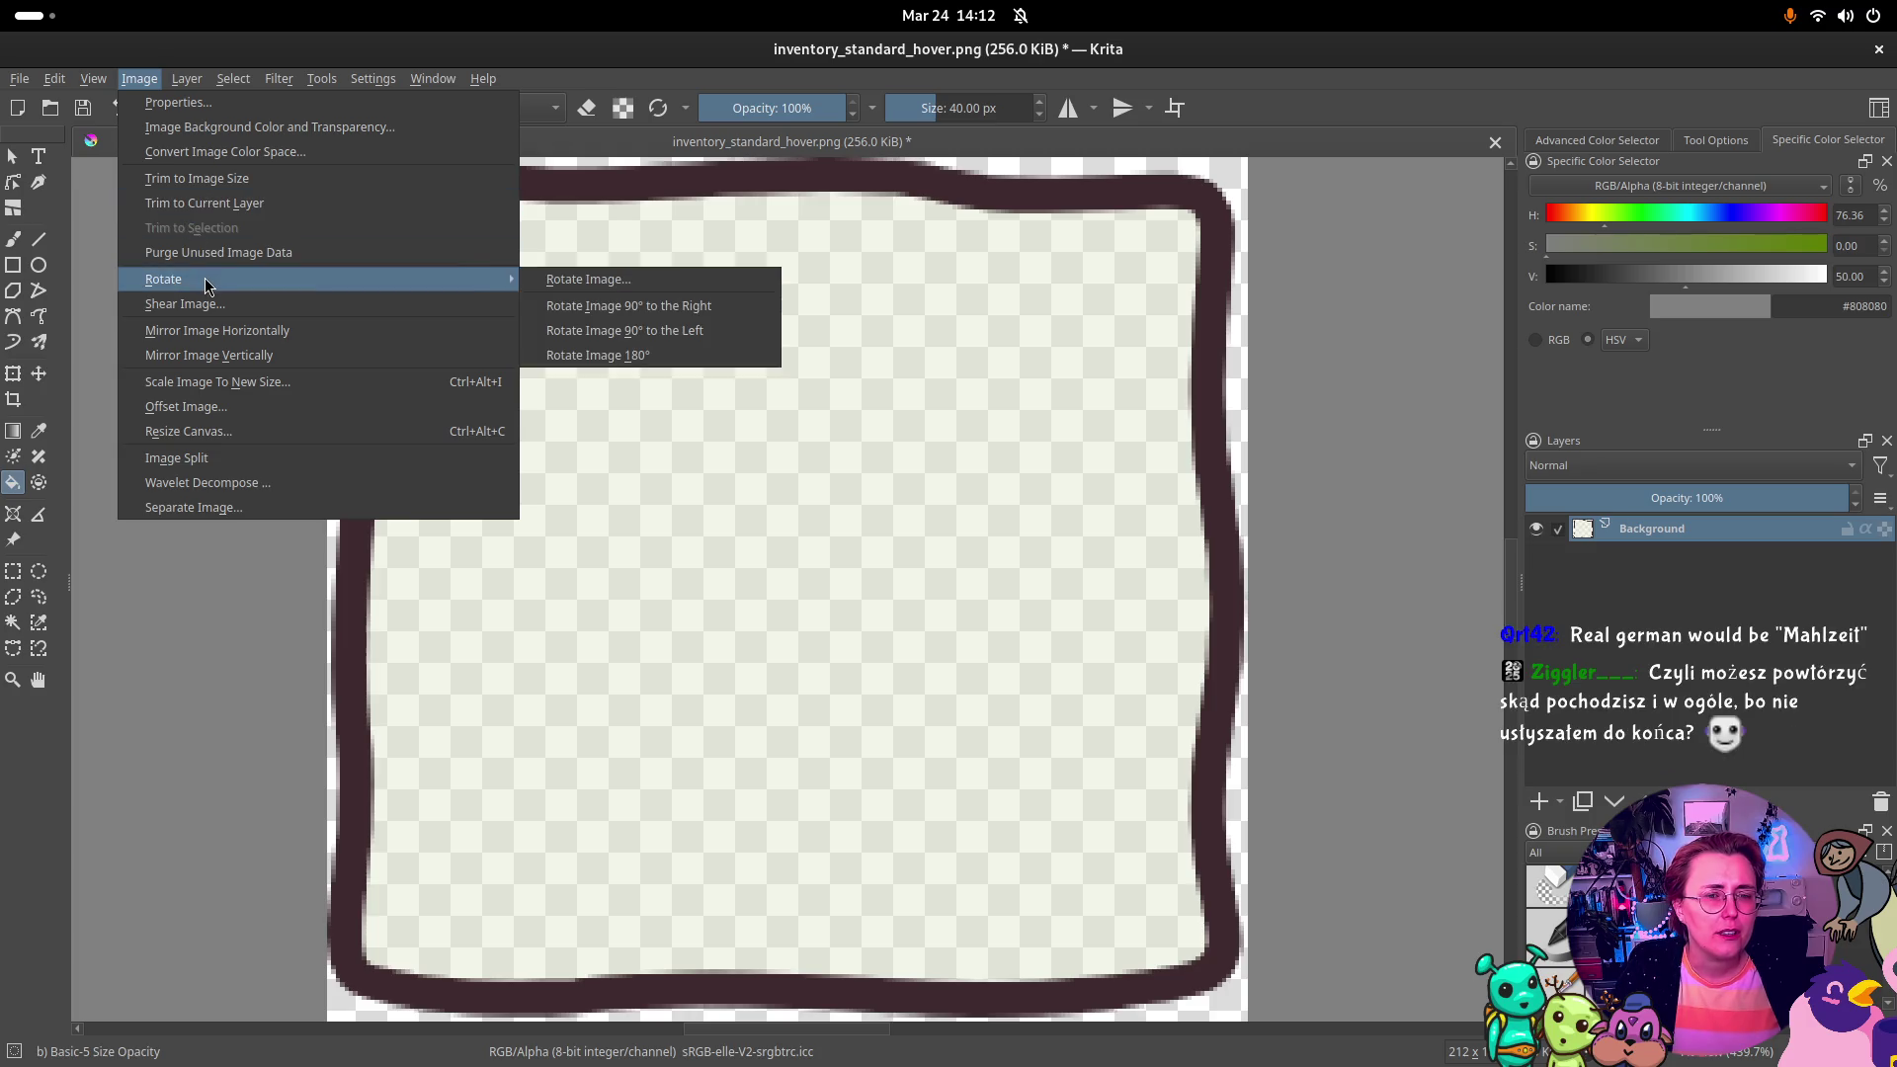
click(277, 79)
click(278, 79)
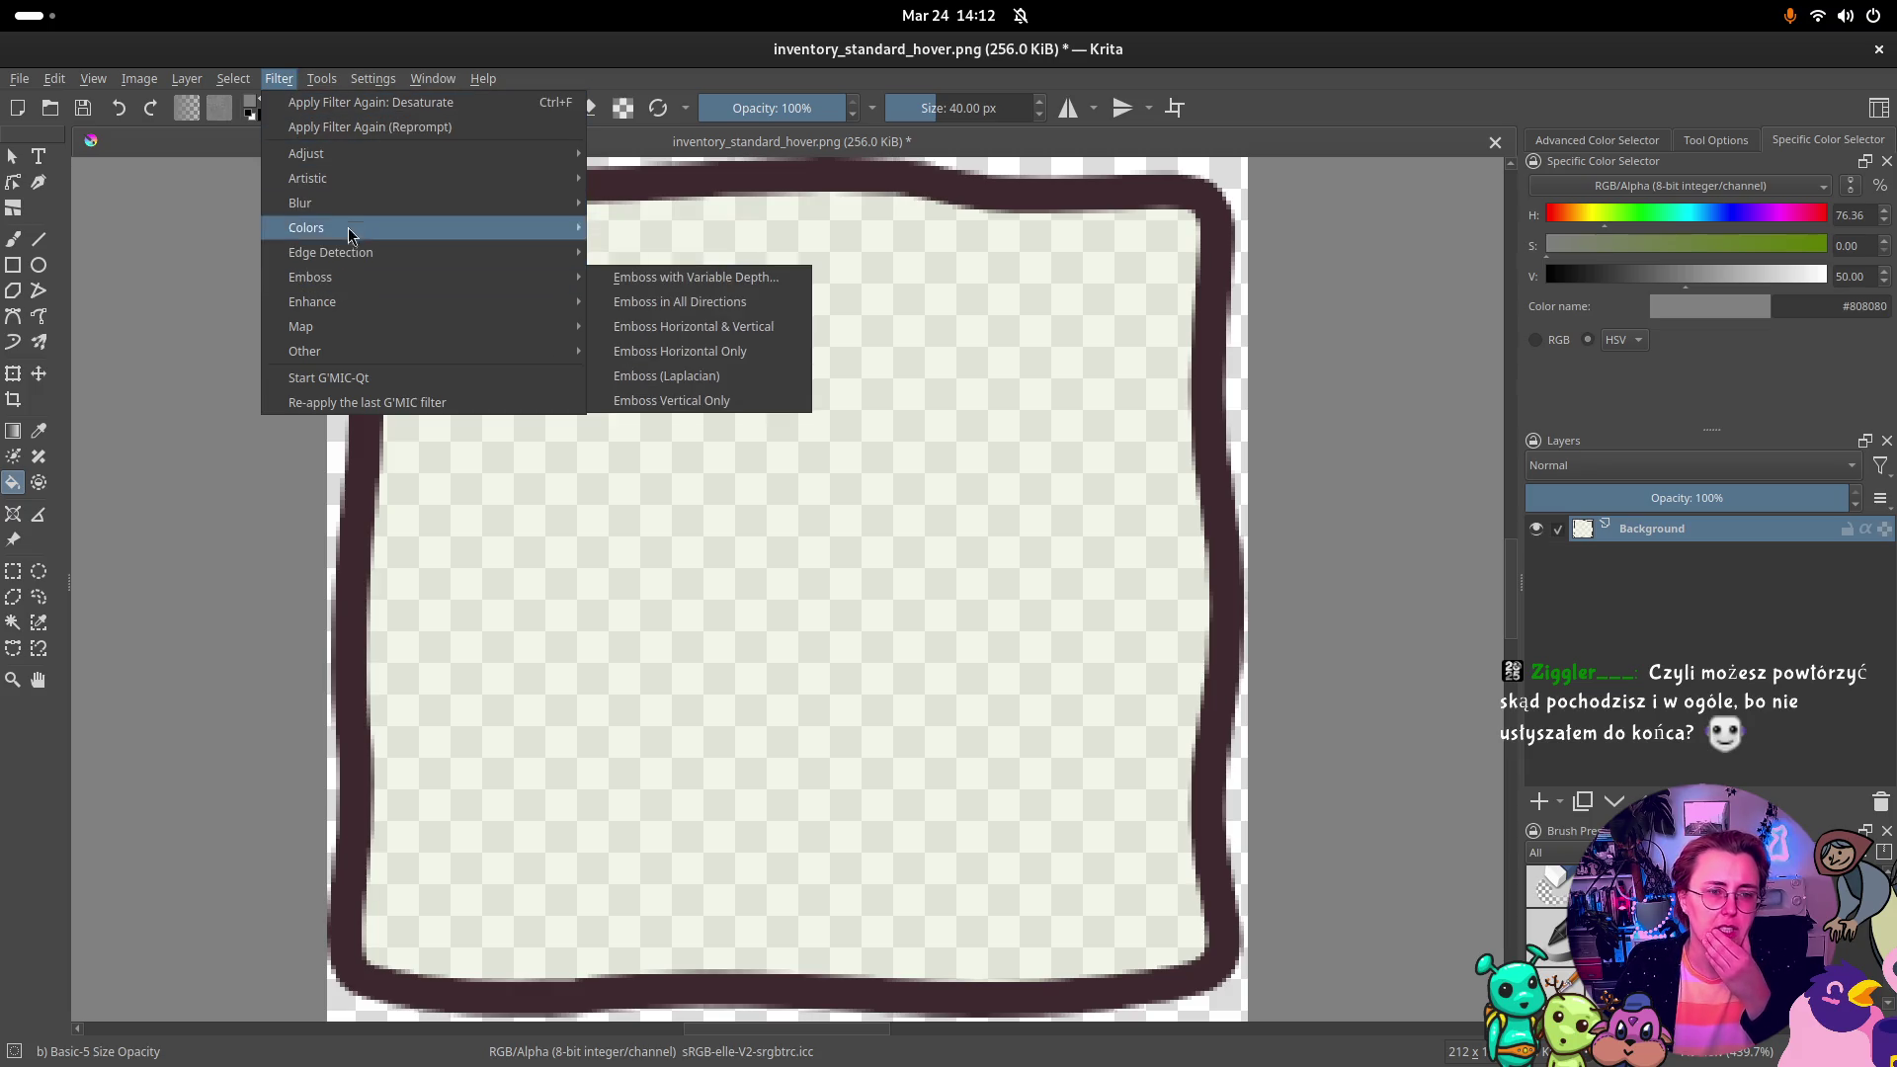
mouse_move(358, 159)
Step: Apply Desaturate to the outline, previewing Average and Min before choosing the Max method
click(691, 275)
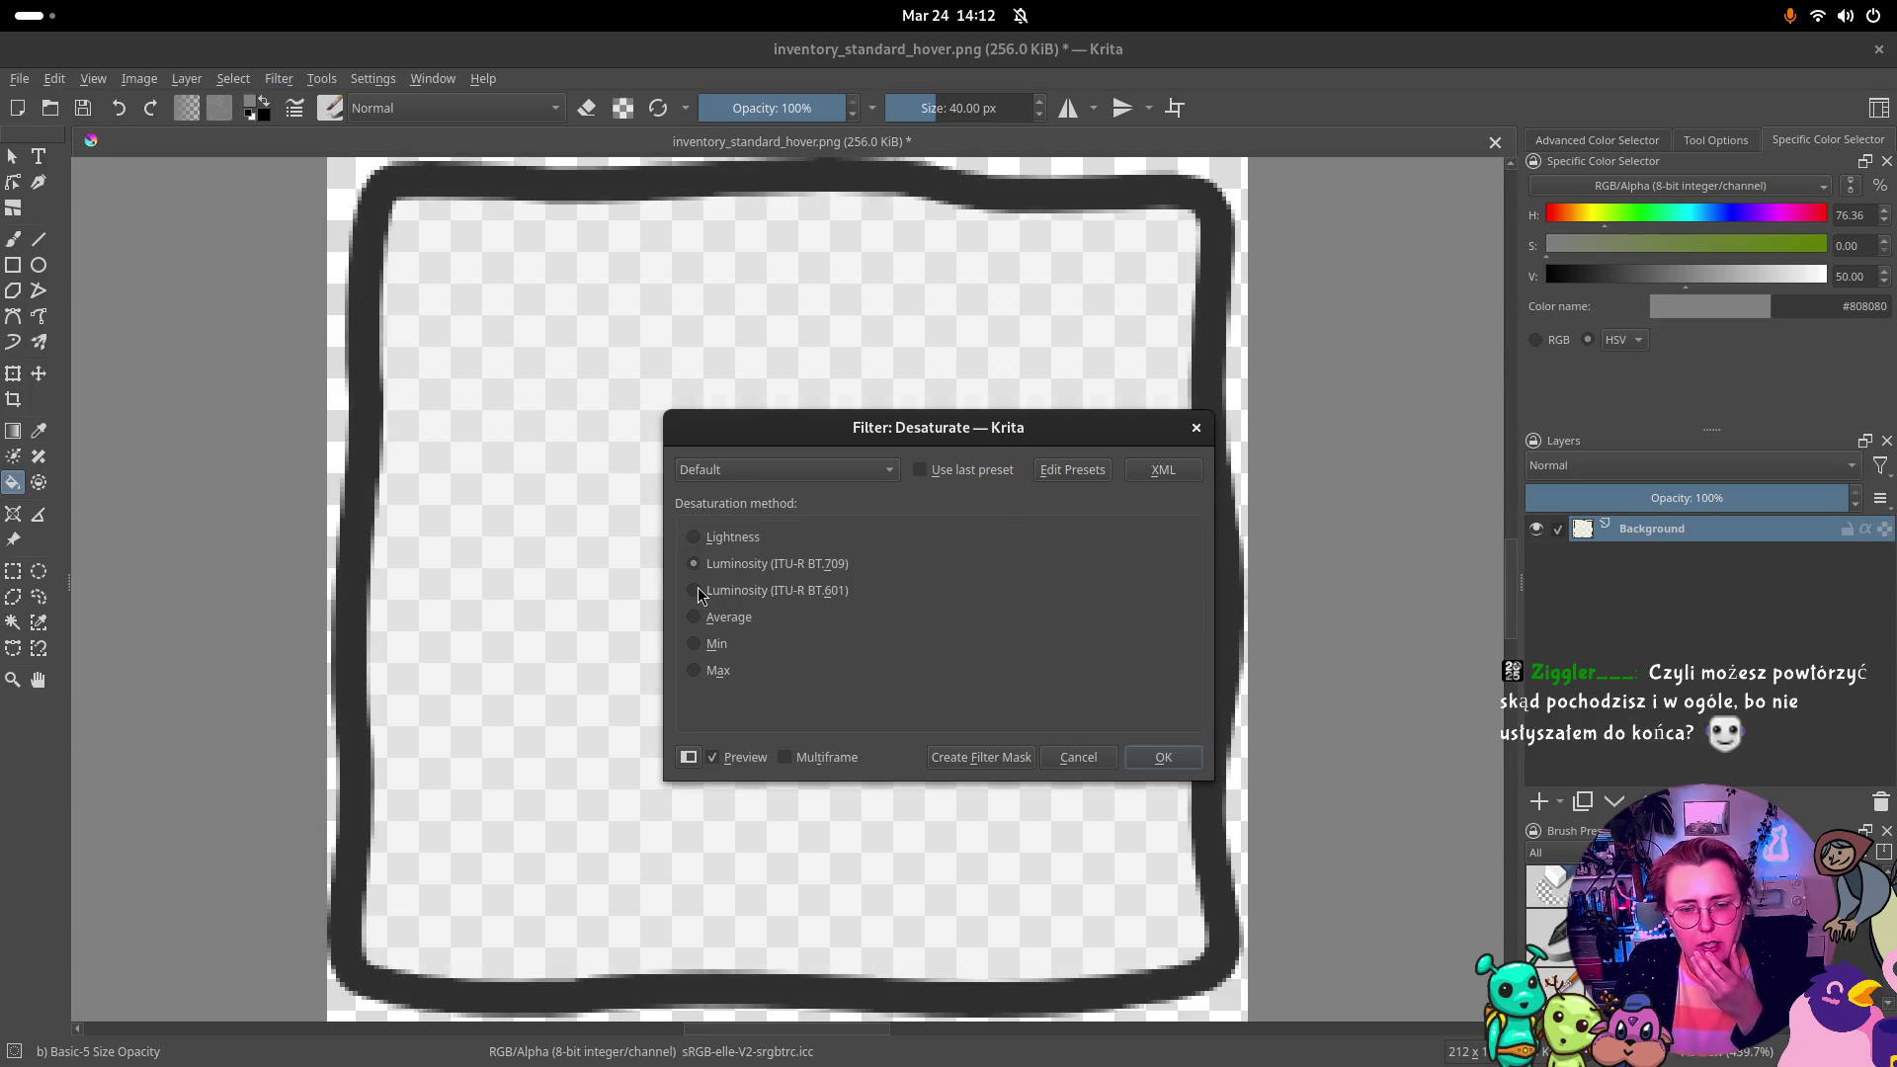
click(696, 616)
click(696, 643)
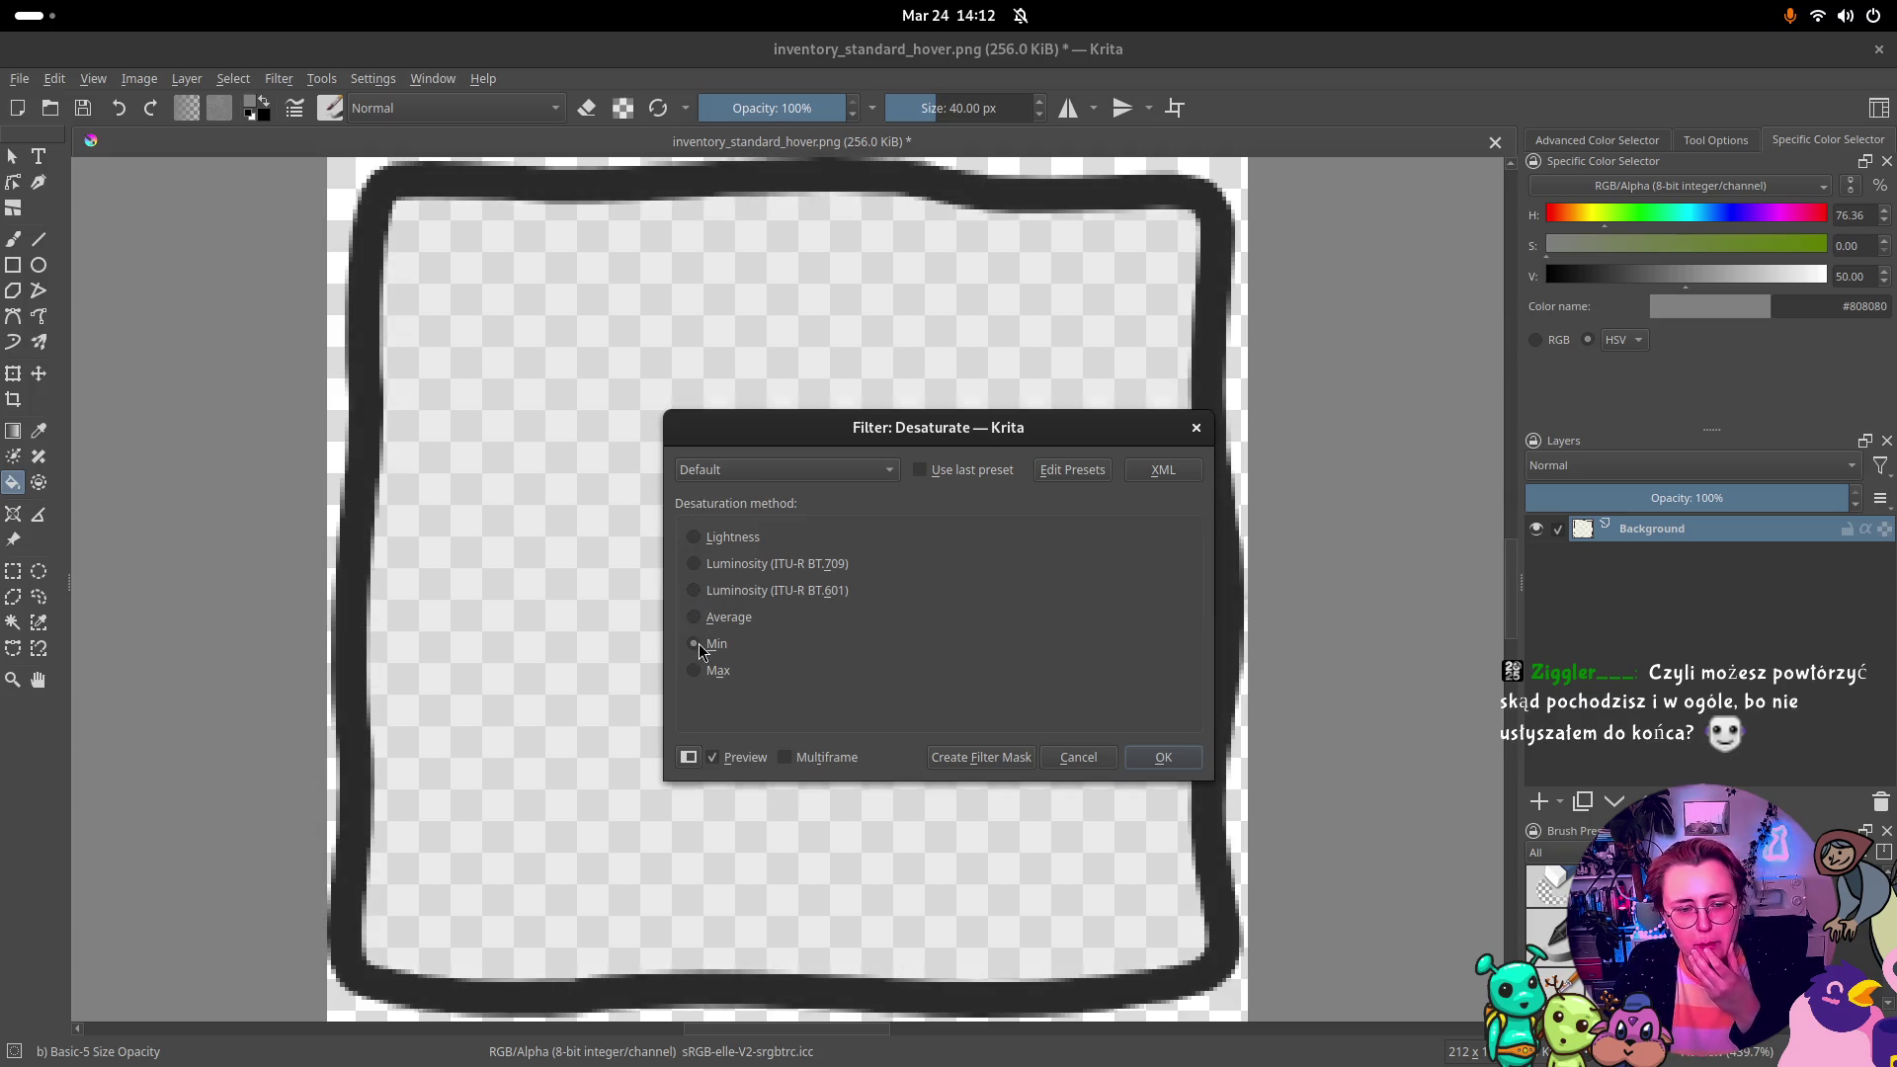
click(693, 670)
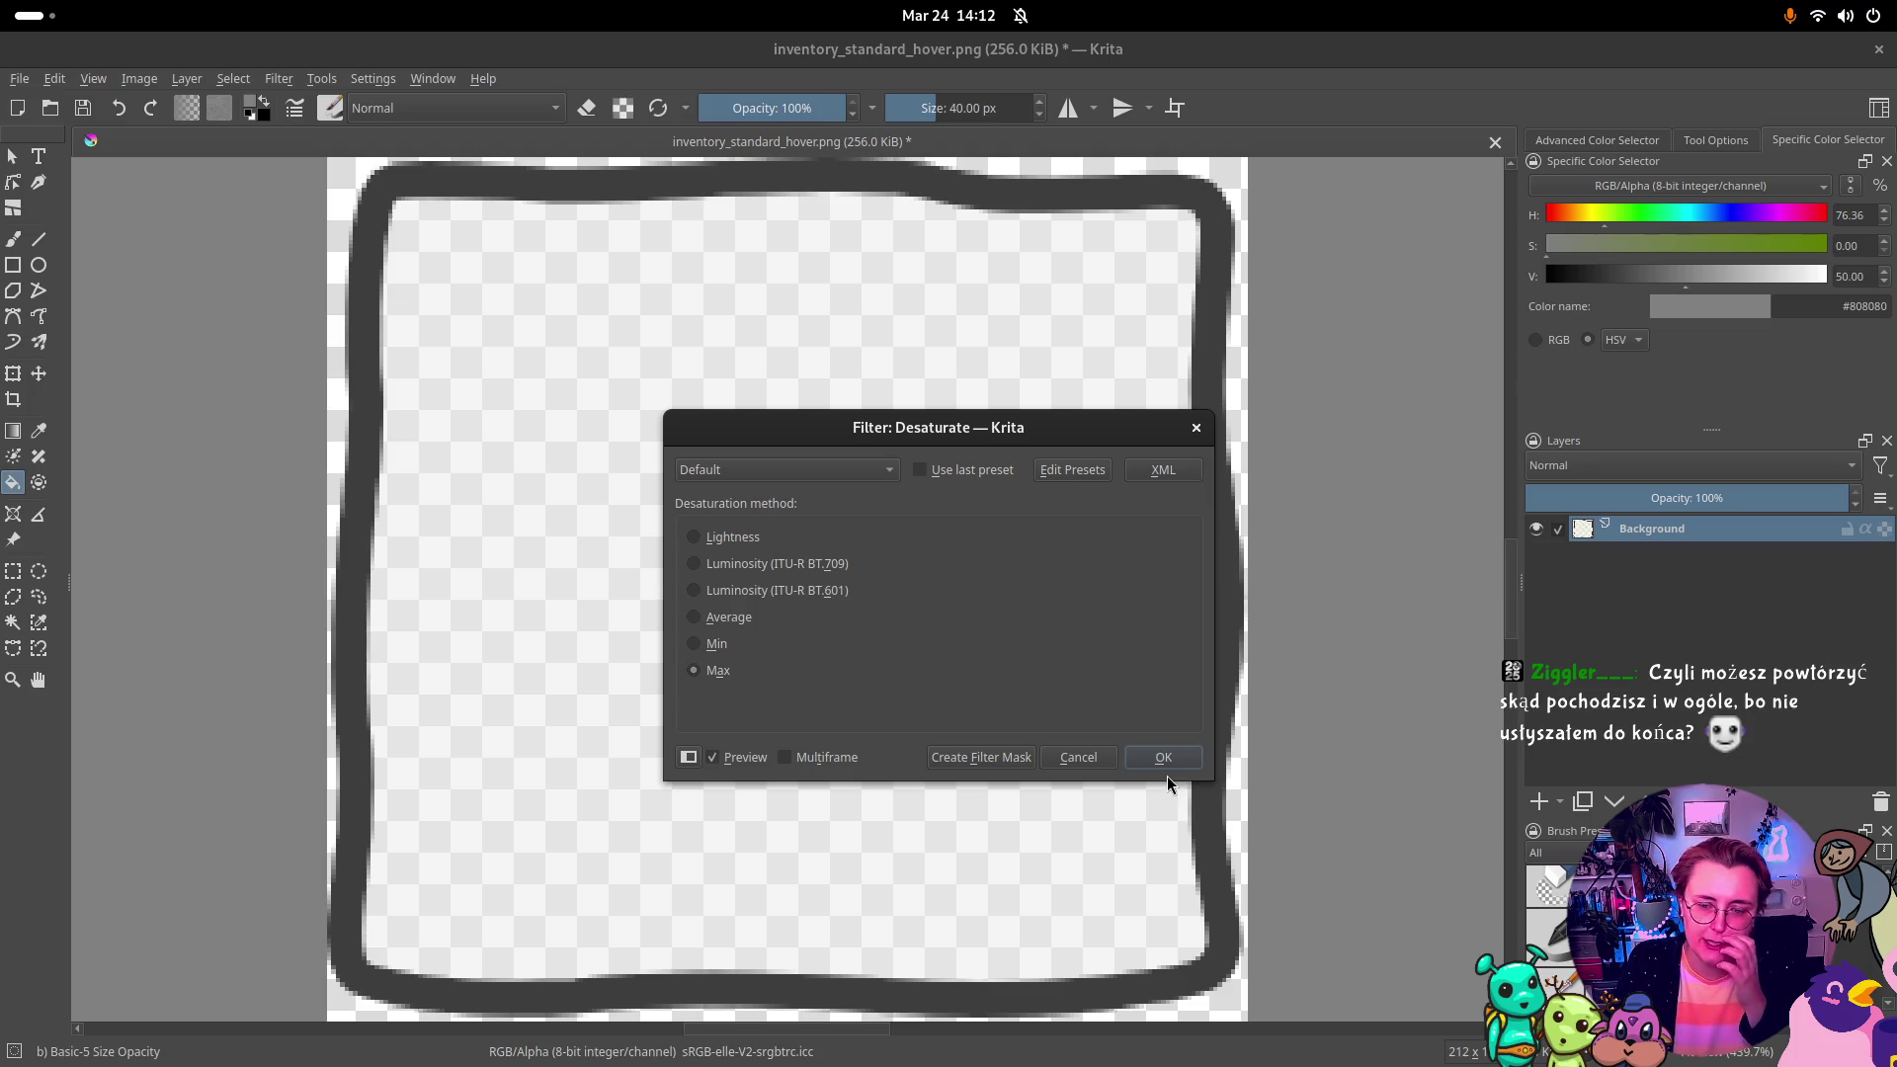
click(1163, 757)
click(19, 79)
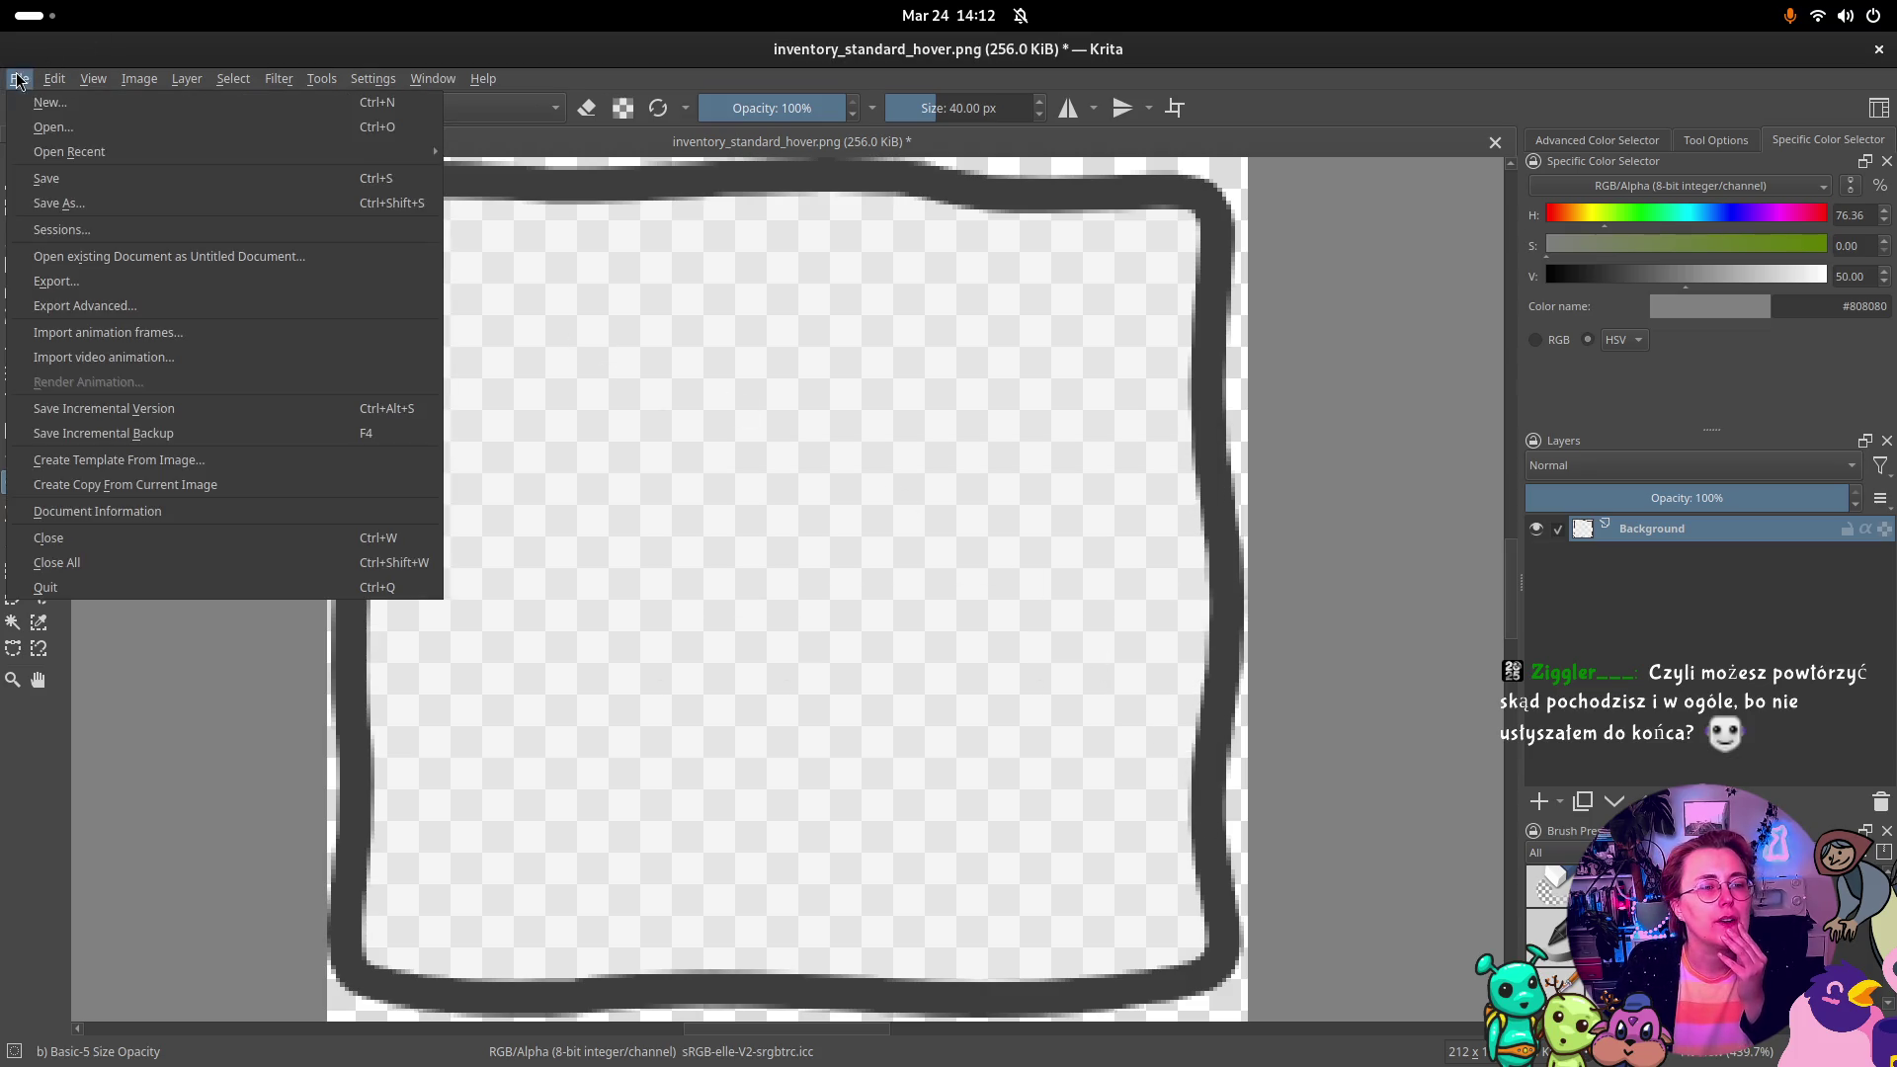
Step: Save the grey frame as inventory_standard_disabled.png with default PNG options and switch to Godot
click(211, 204)
double_click(731, 718)
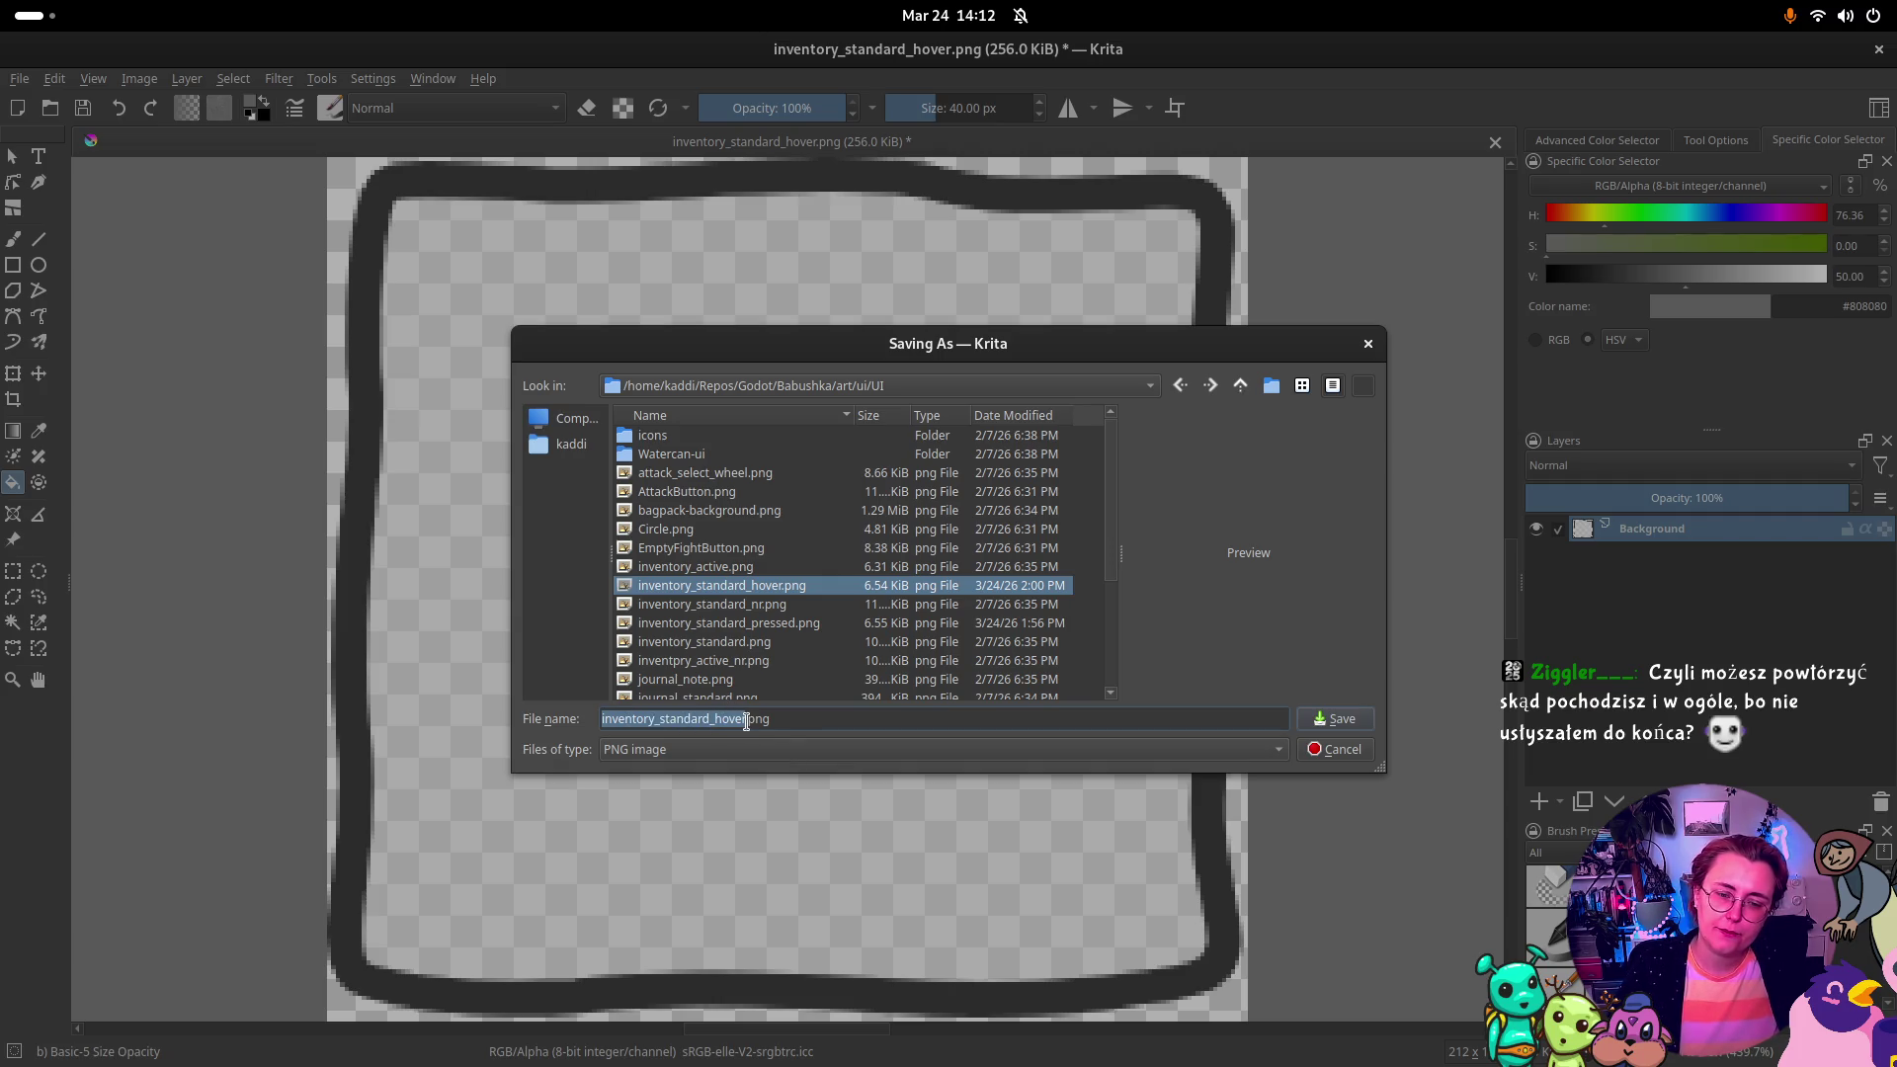
click(746, 718)
key(BackSpace)
key(BackSpace)
key(BackSpace)
key(BackSpace)
key(BackSpace)
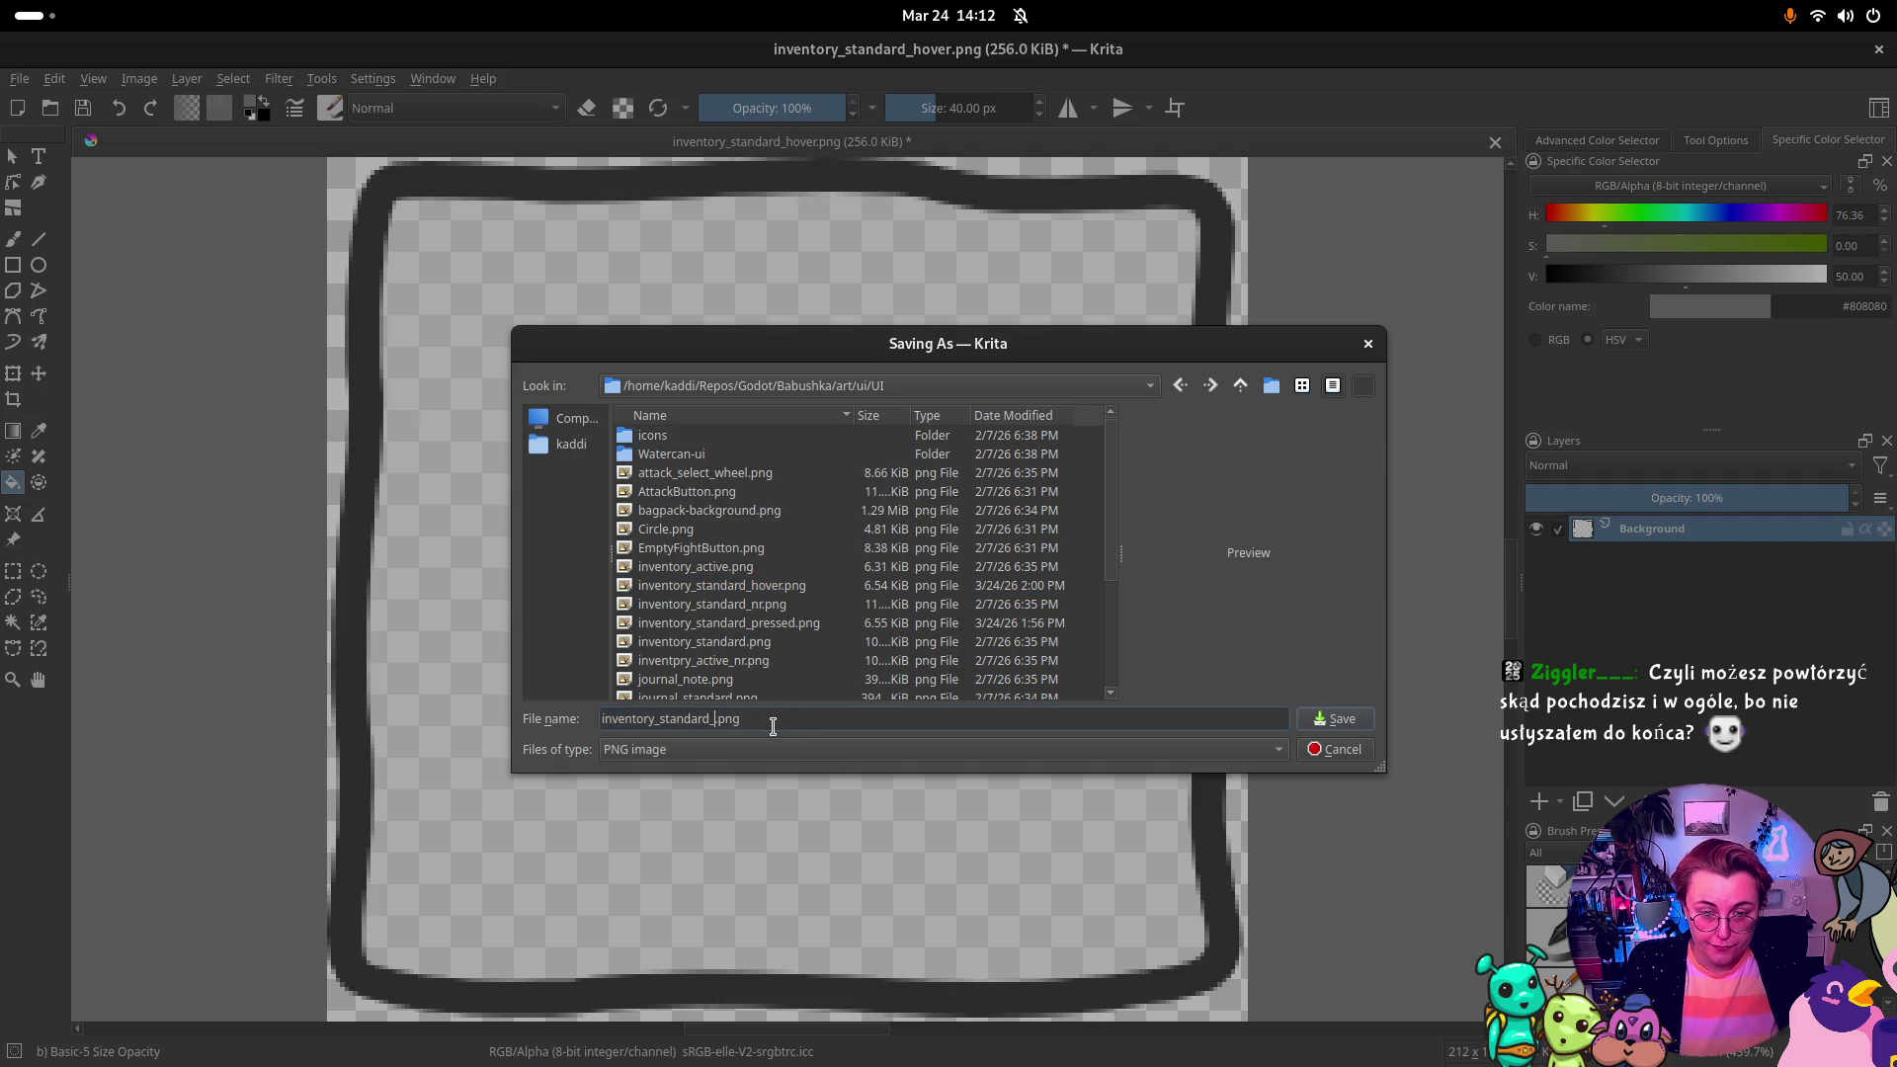
text(disabled)
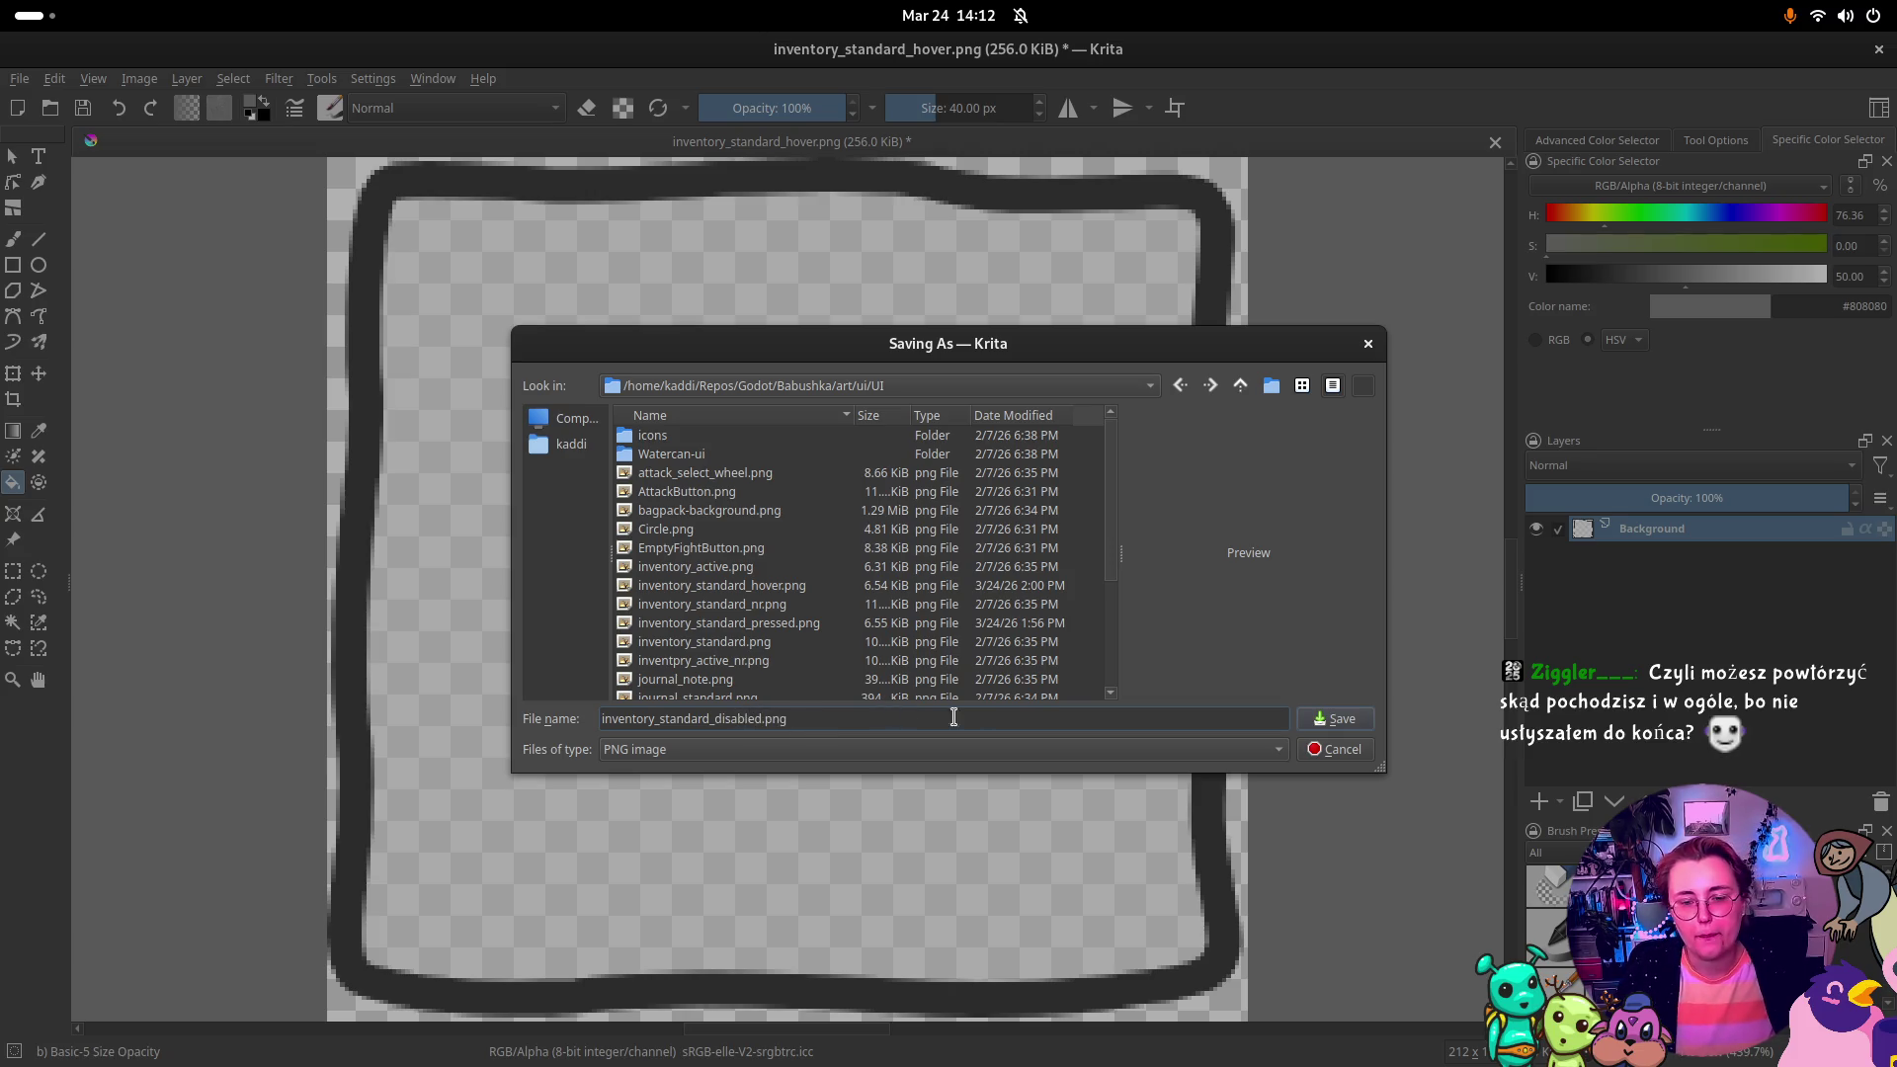
click(1370, 723)
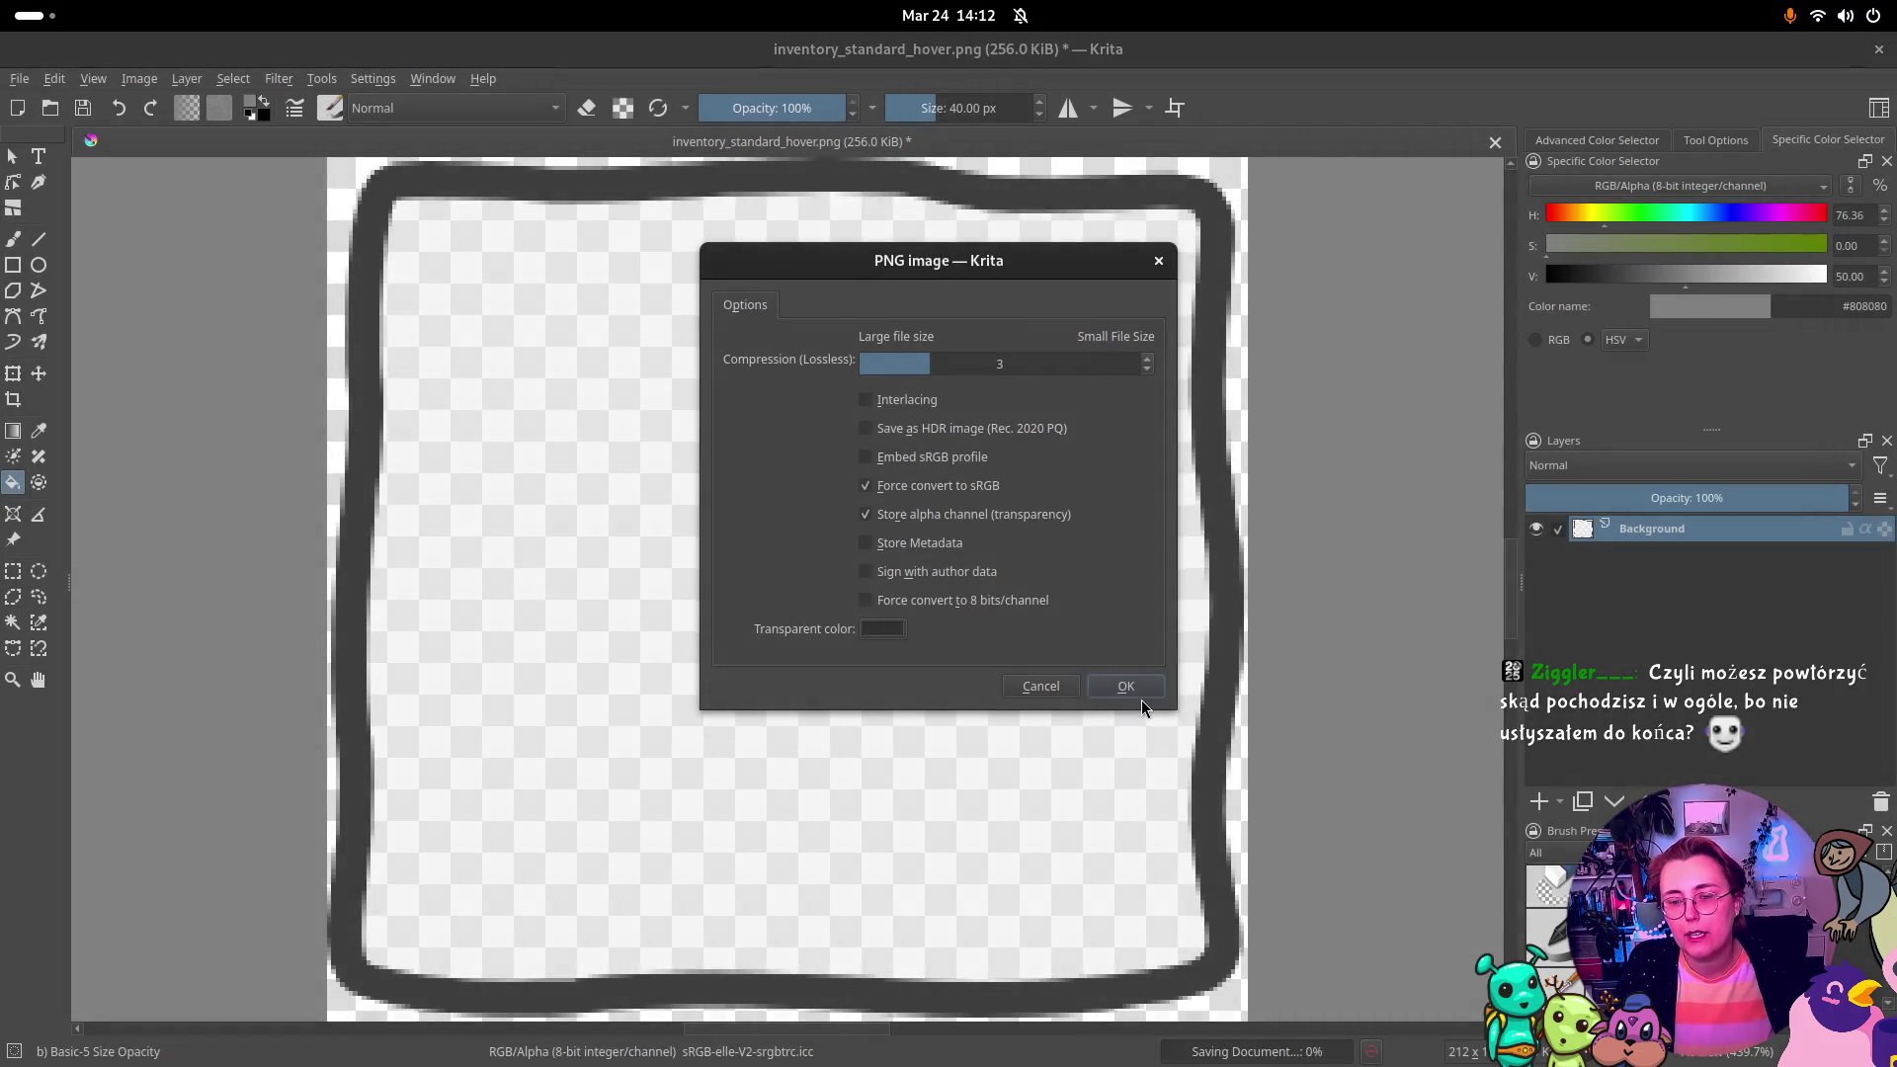
click(1137, 691)
key(super)
key(super)
key(alt+Tab)
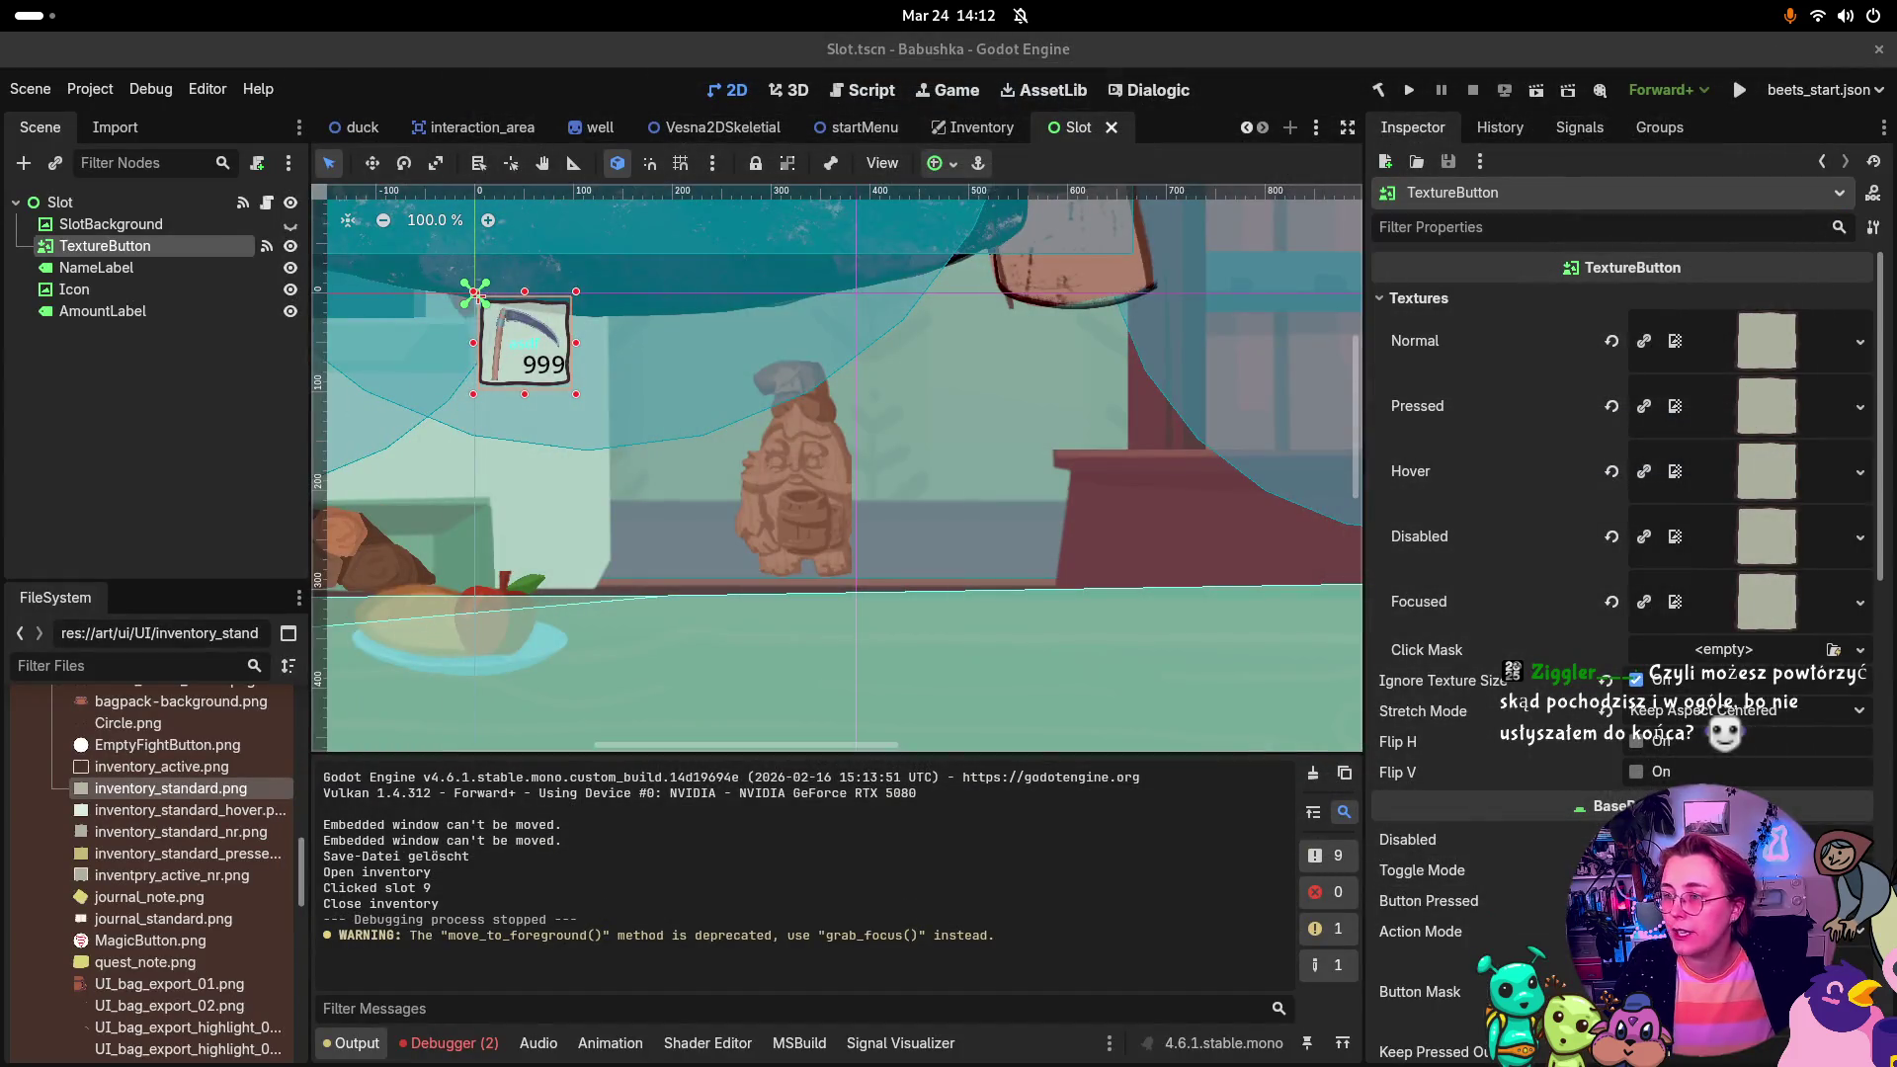